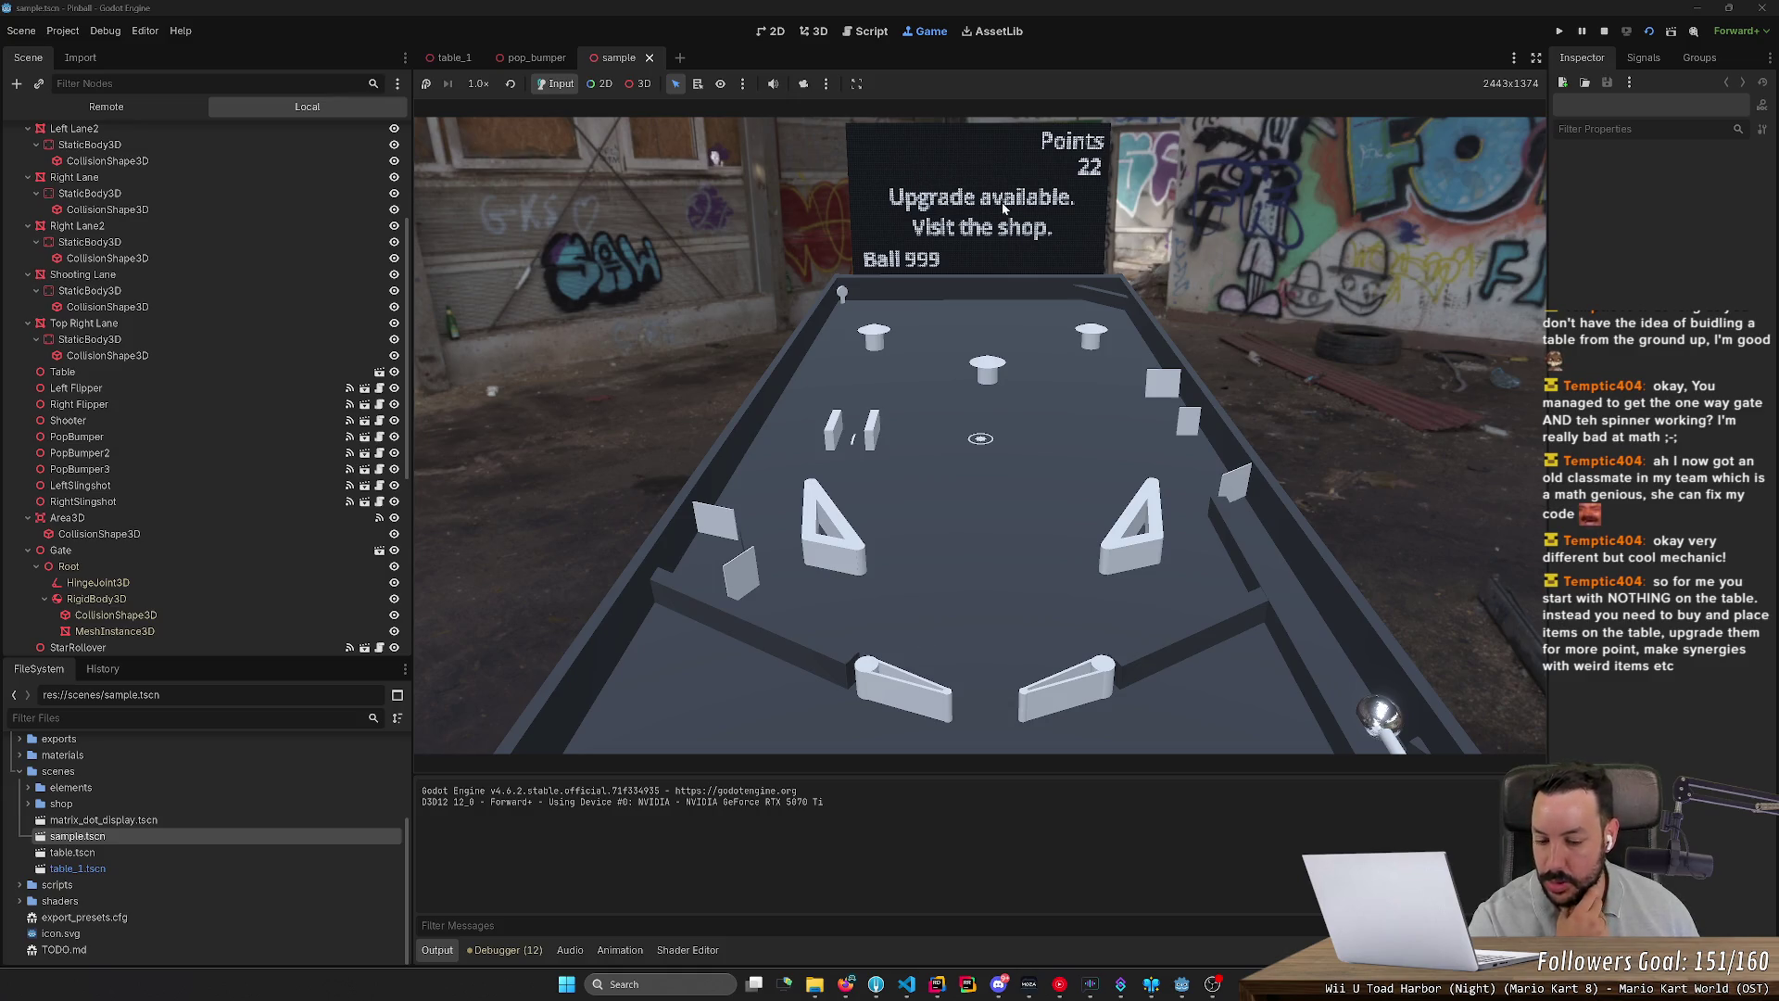
Step: Google 'plingo' in a new Firefox tab, close that tab, and return to Steam
key("alt+Tab")
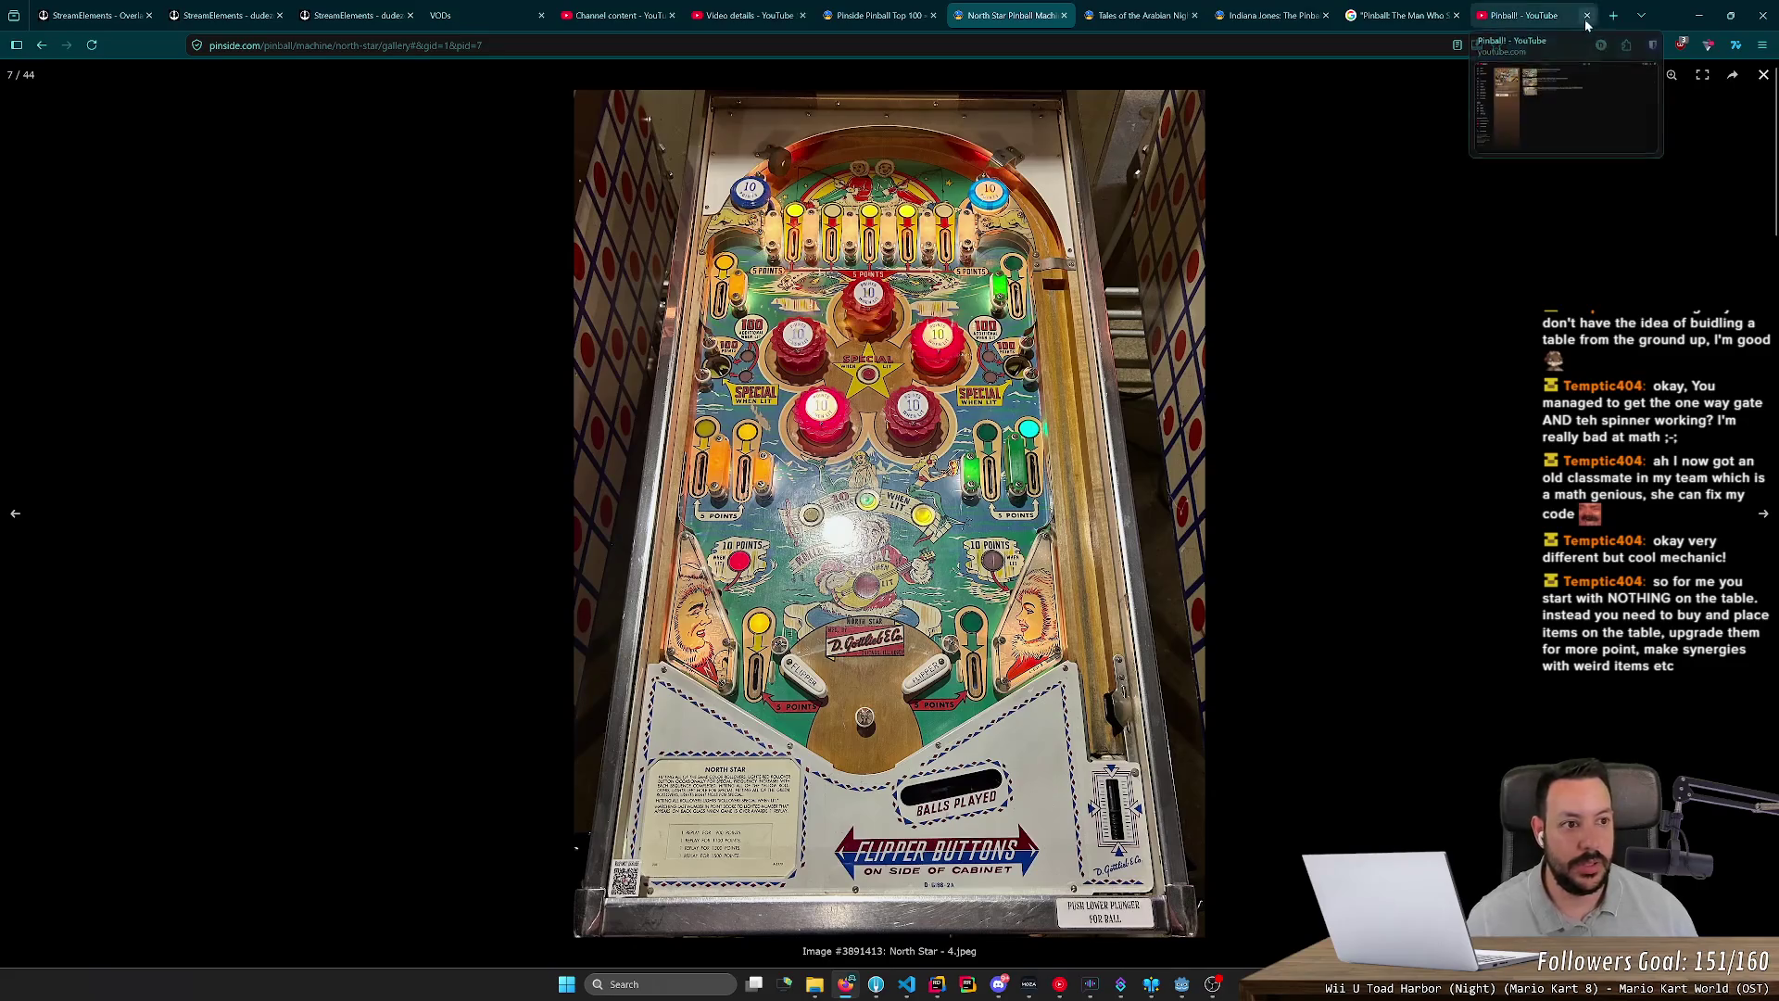
left_click(1613, 16)
type("plingo")
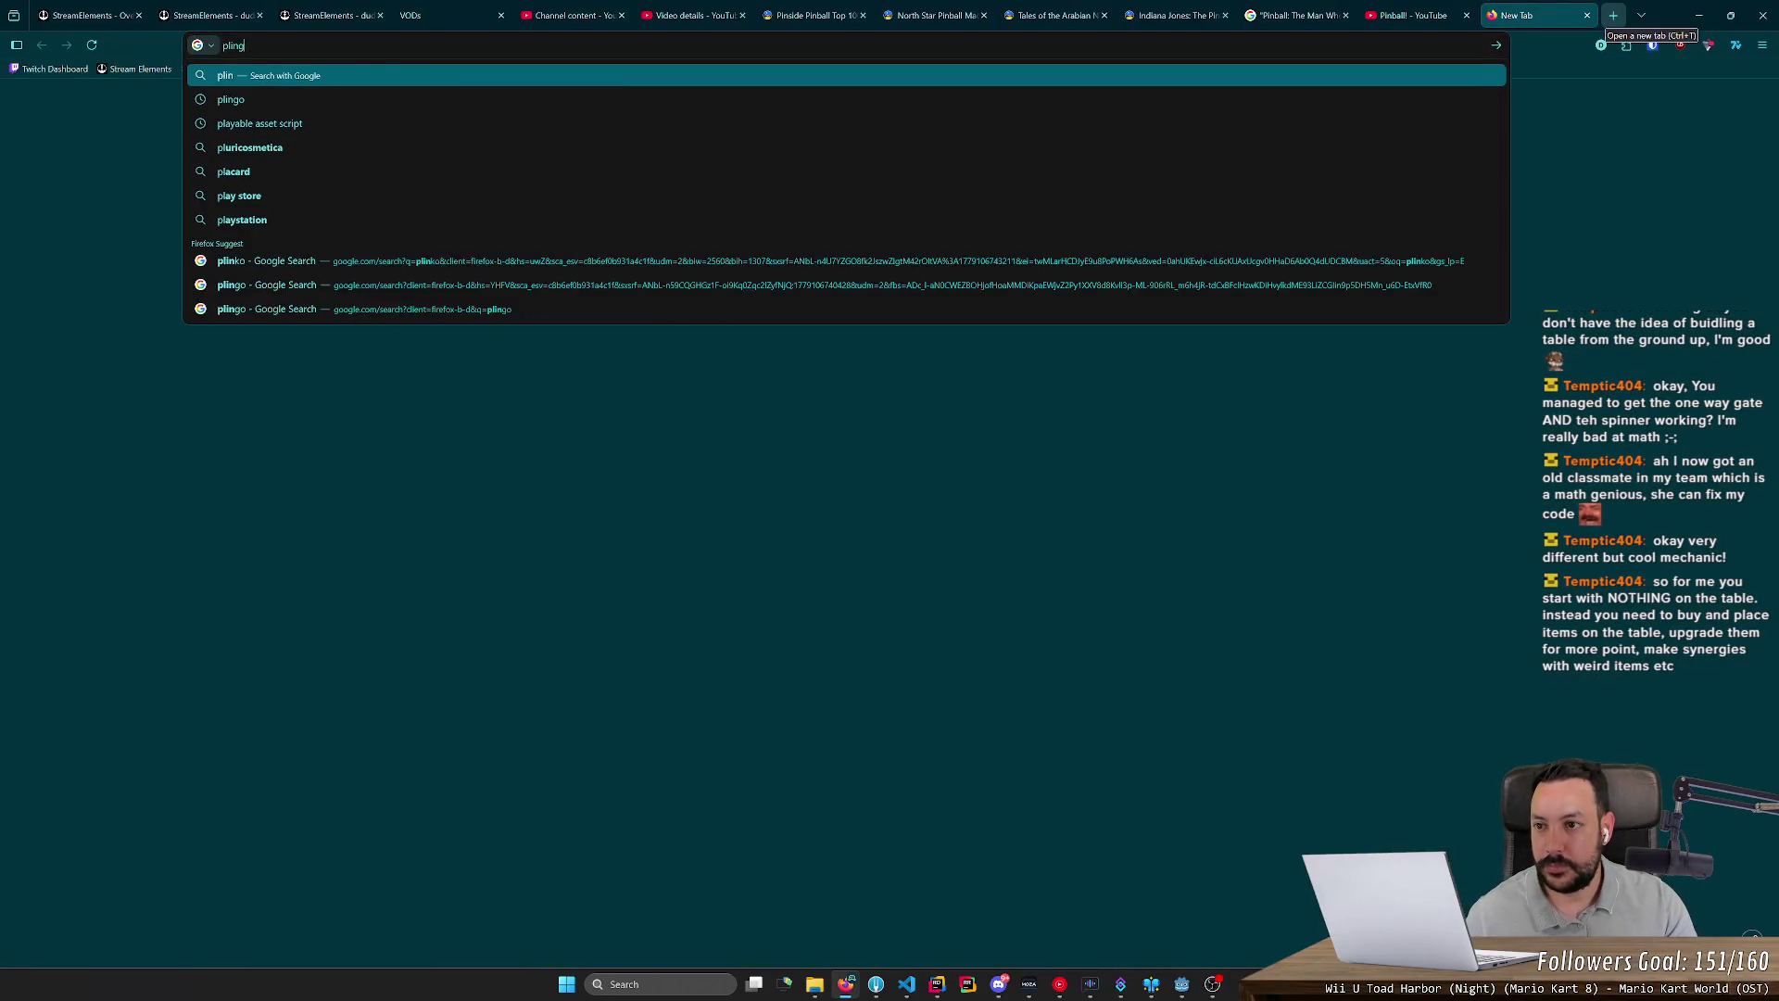
key("Return")
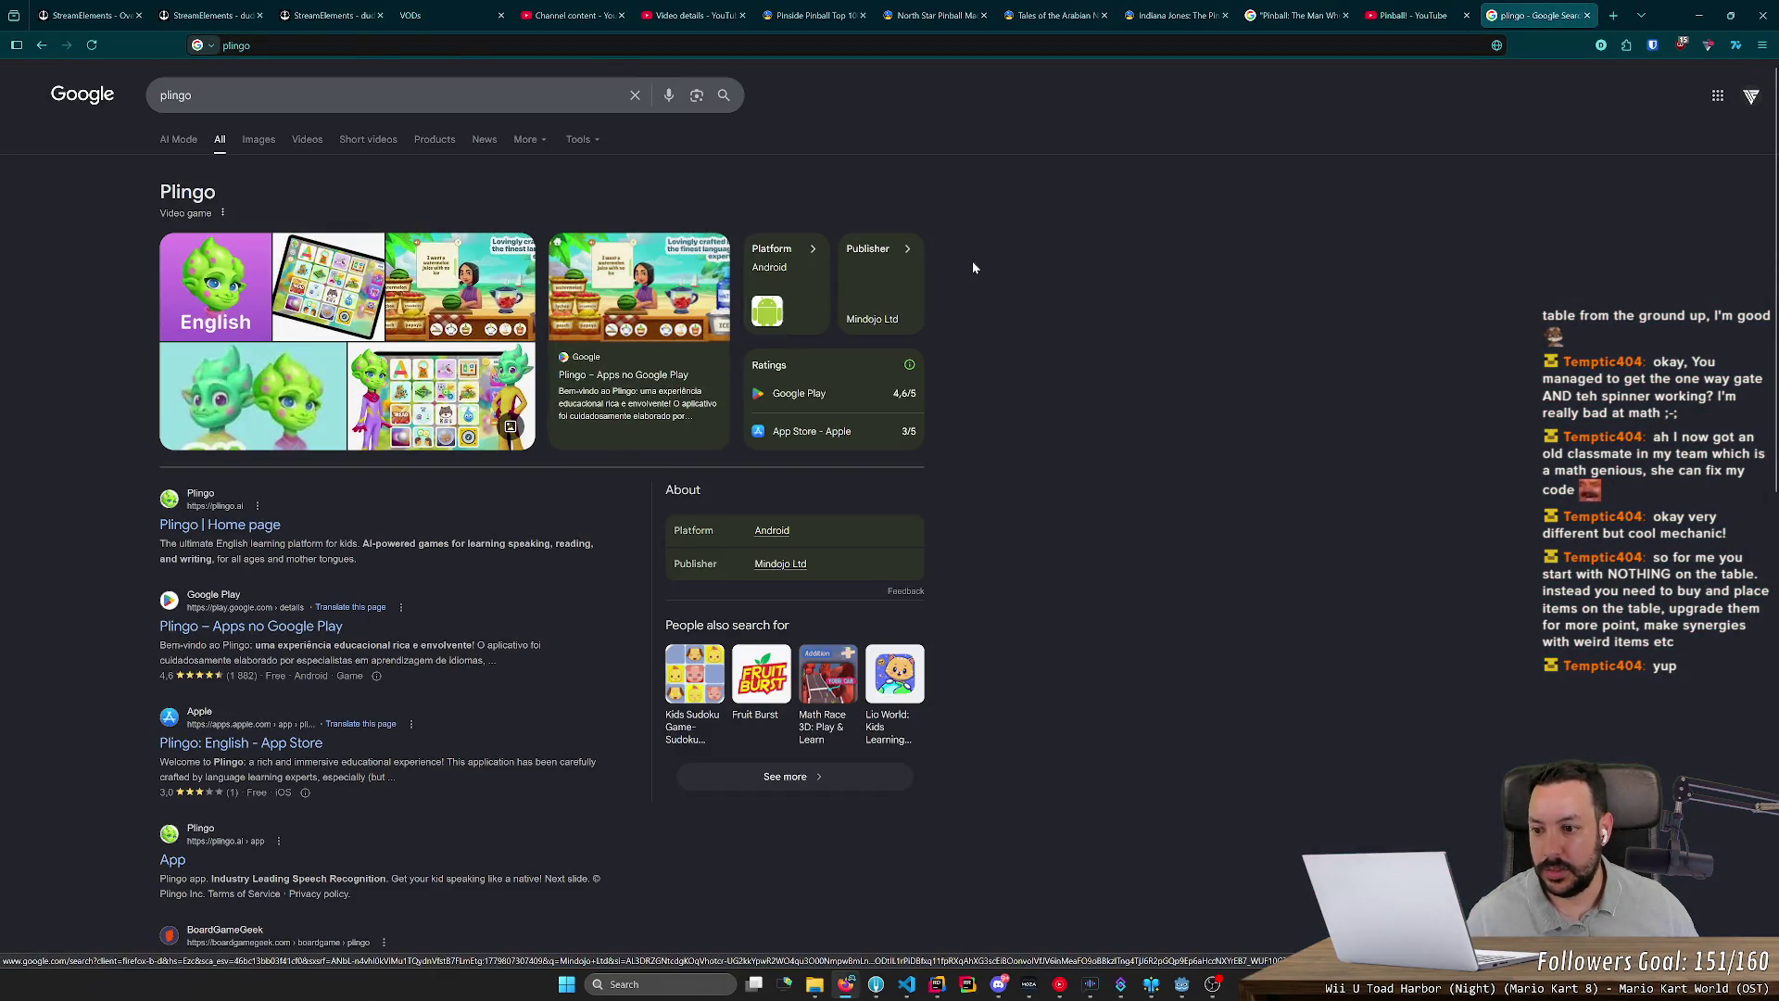
key("ctrl+w")
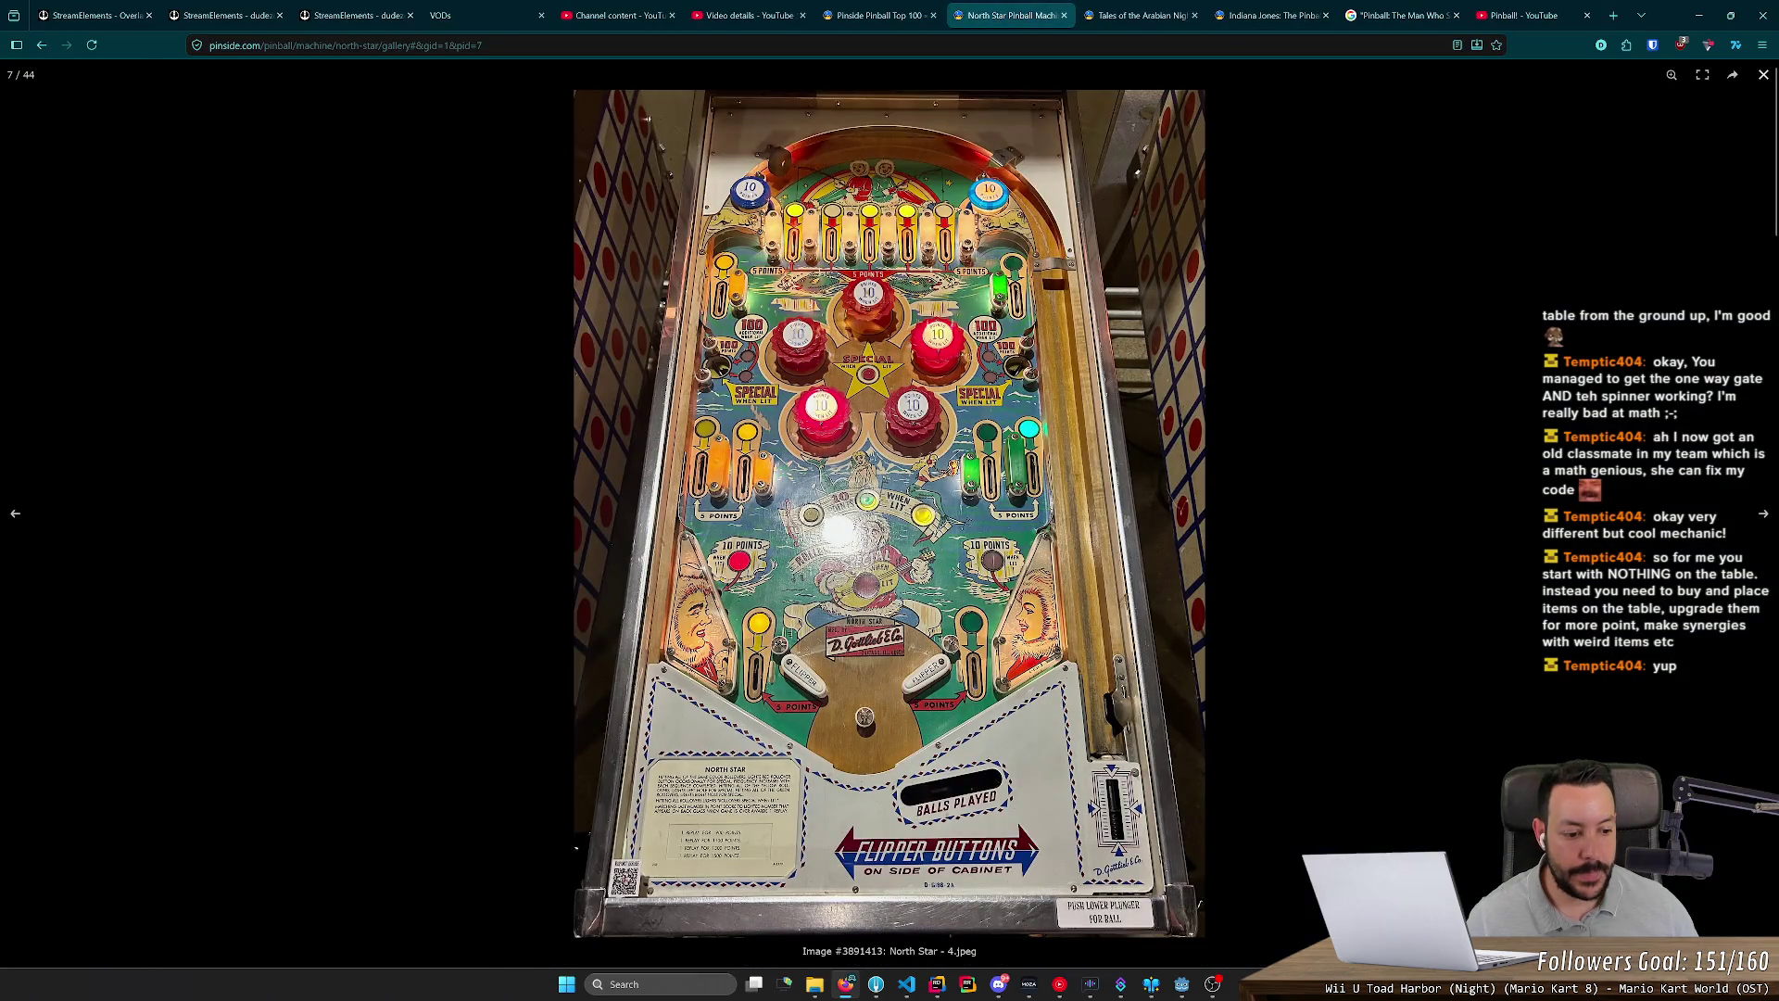
key("alt+Tab")
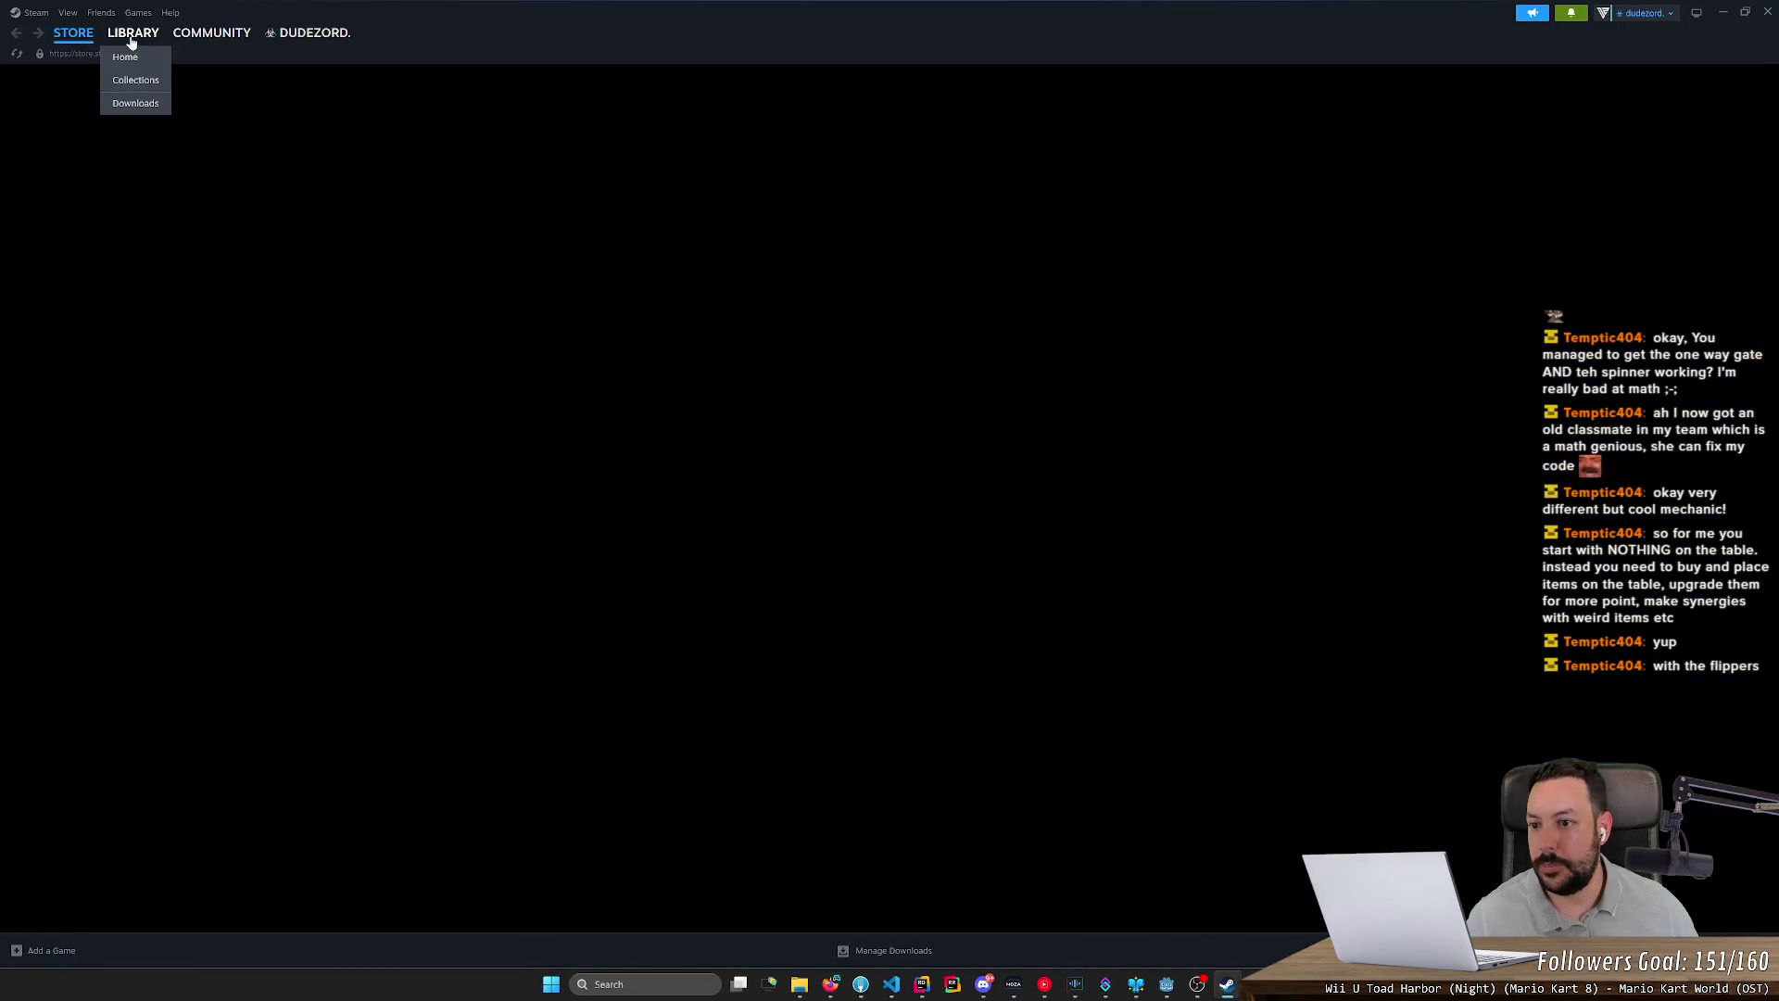
Step: In the Steam library, filter to installed games and select PinKeep Demo
left_click(131, 42)
scroll(116, 689, "down", 15)
scroll(114, 682, "down", 5)
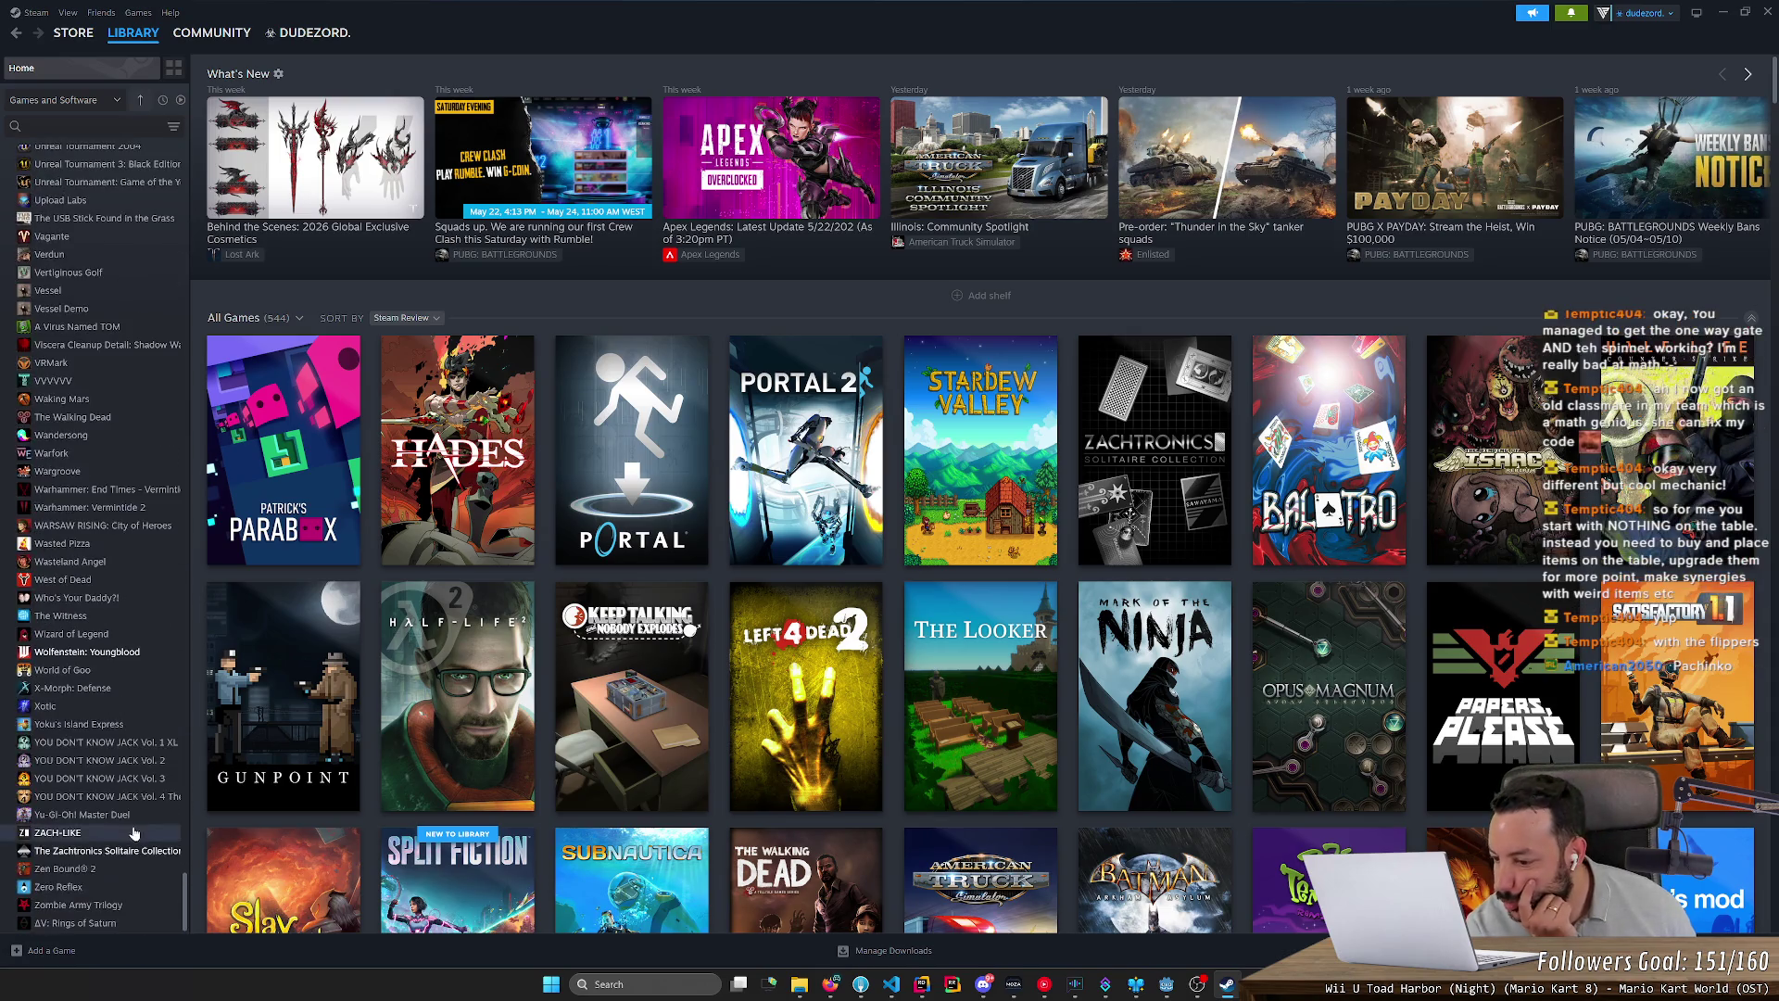
left_click(181, 100)
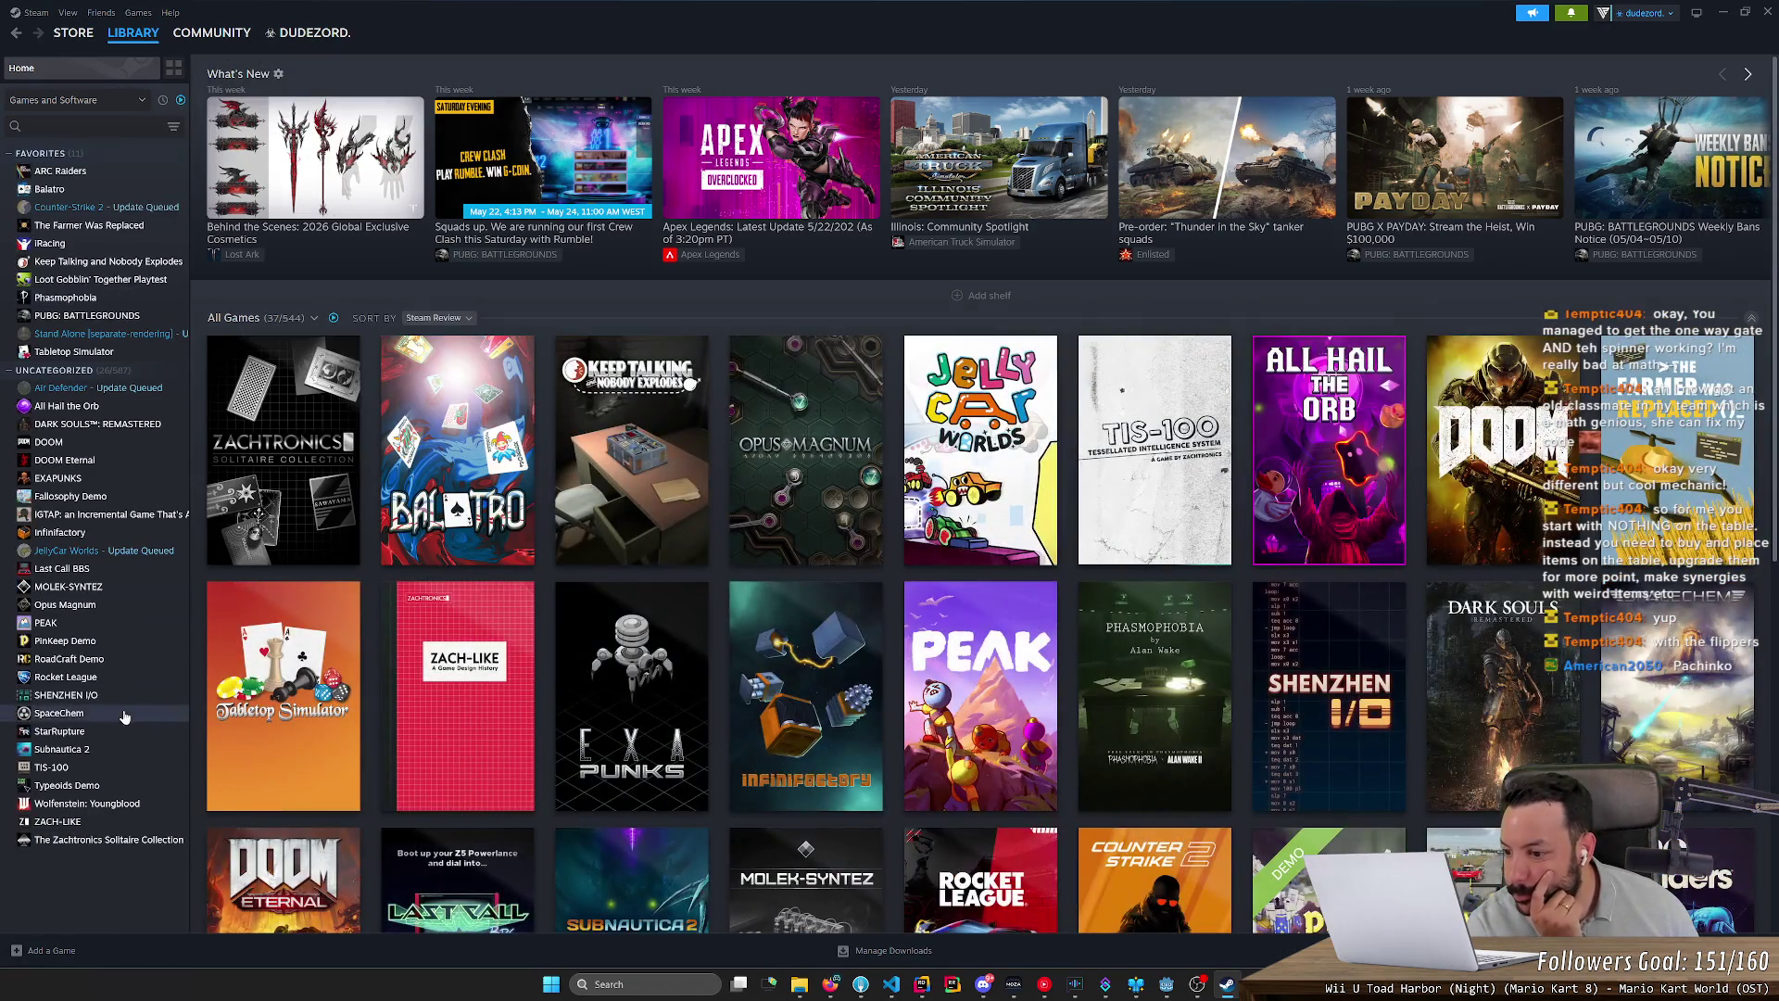
left_click(98, 841)
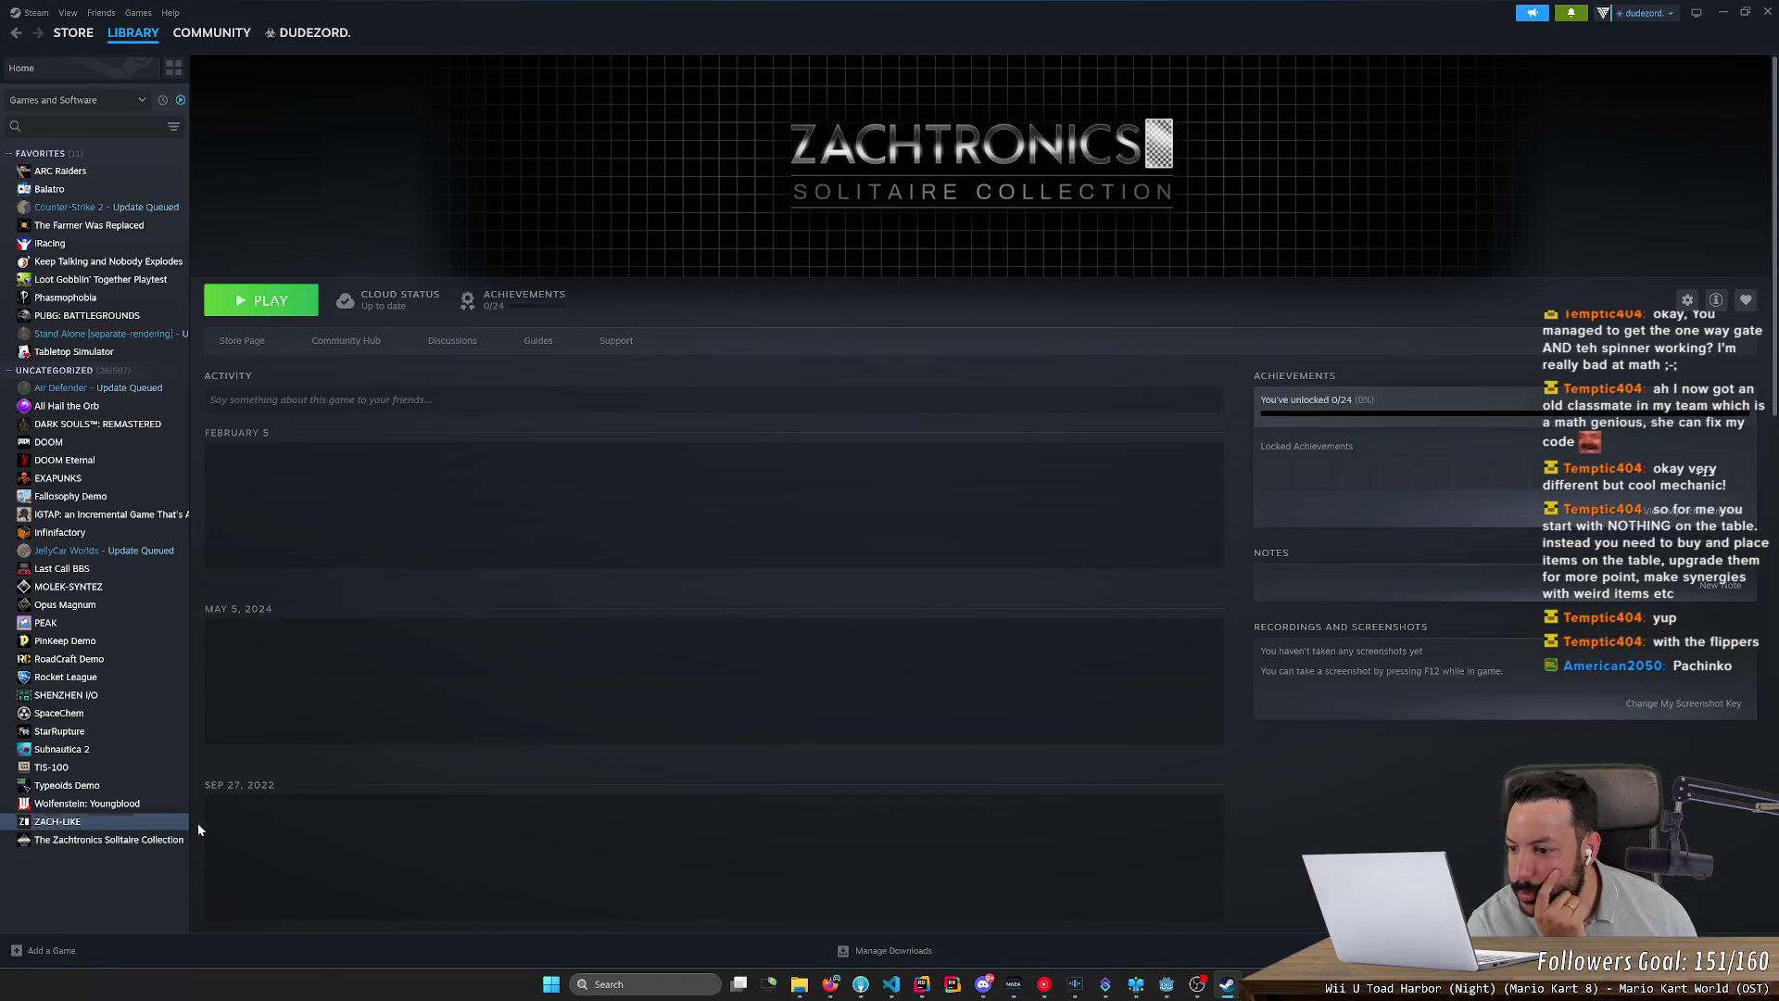
key("Up")
key("Up")
key("Up")
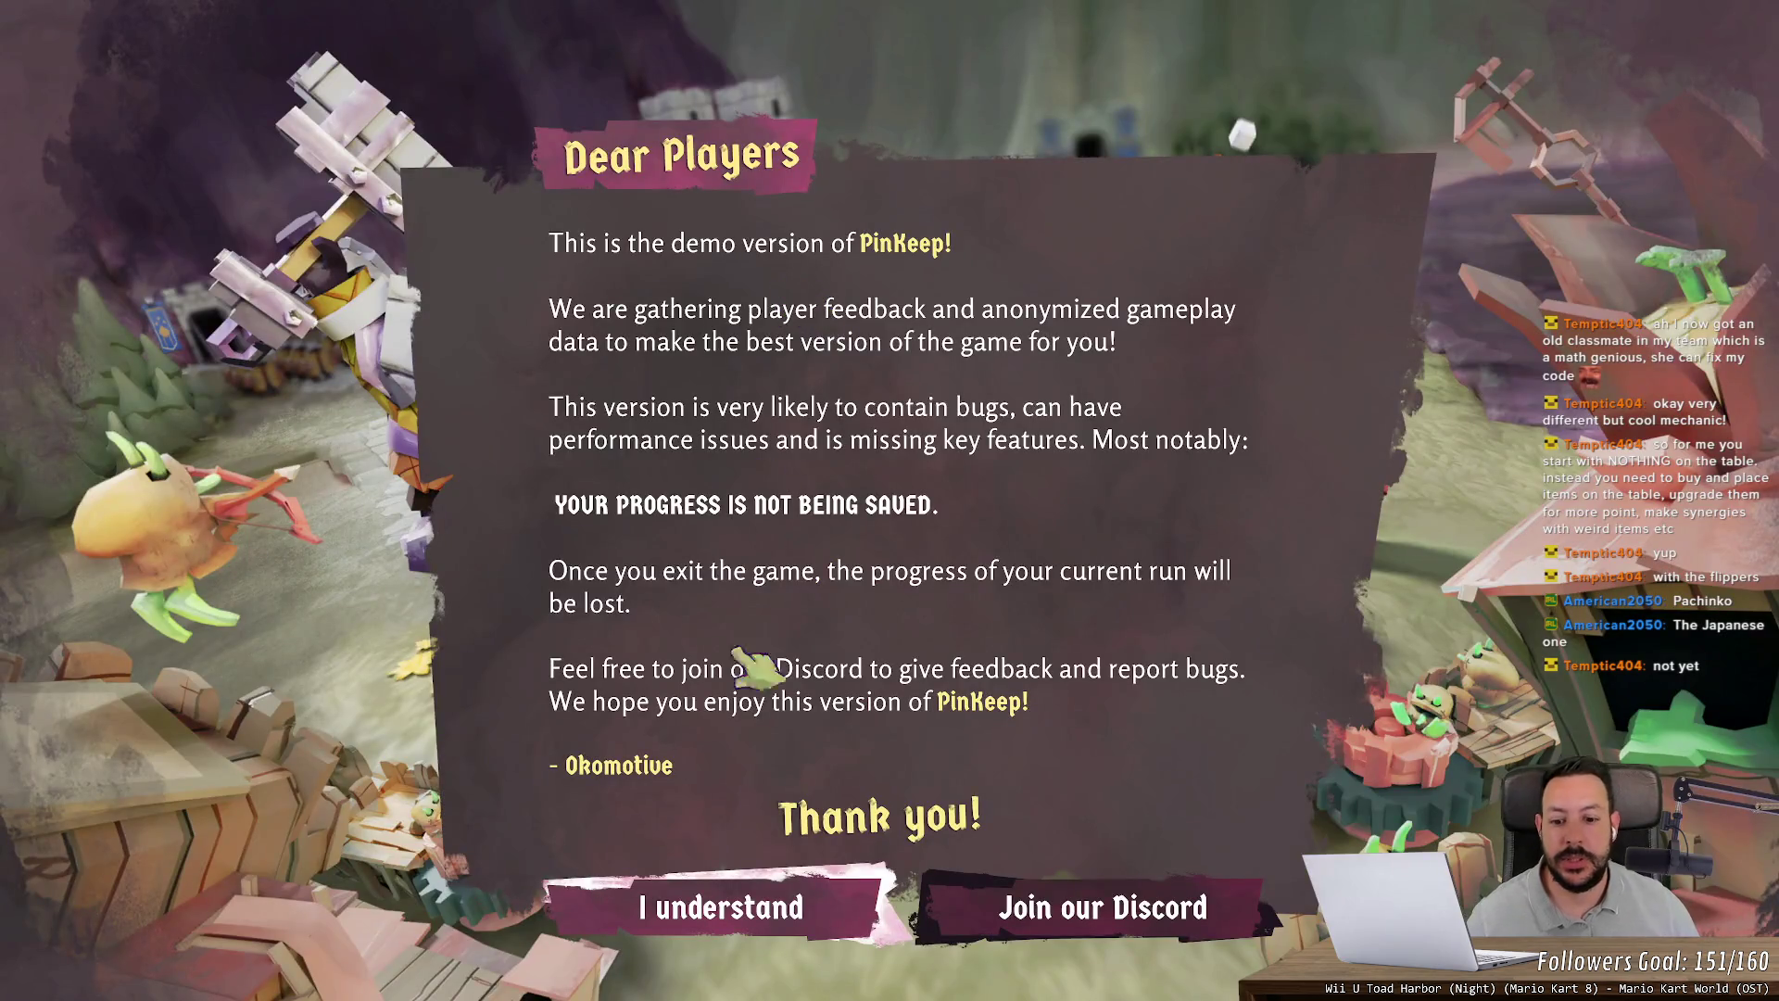
Step: Dismiss the demo notice, start a new Knish run and travel to the white tower
left_click(783, 905)
left_click(880, 707)
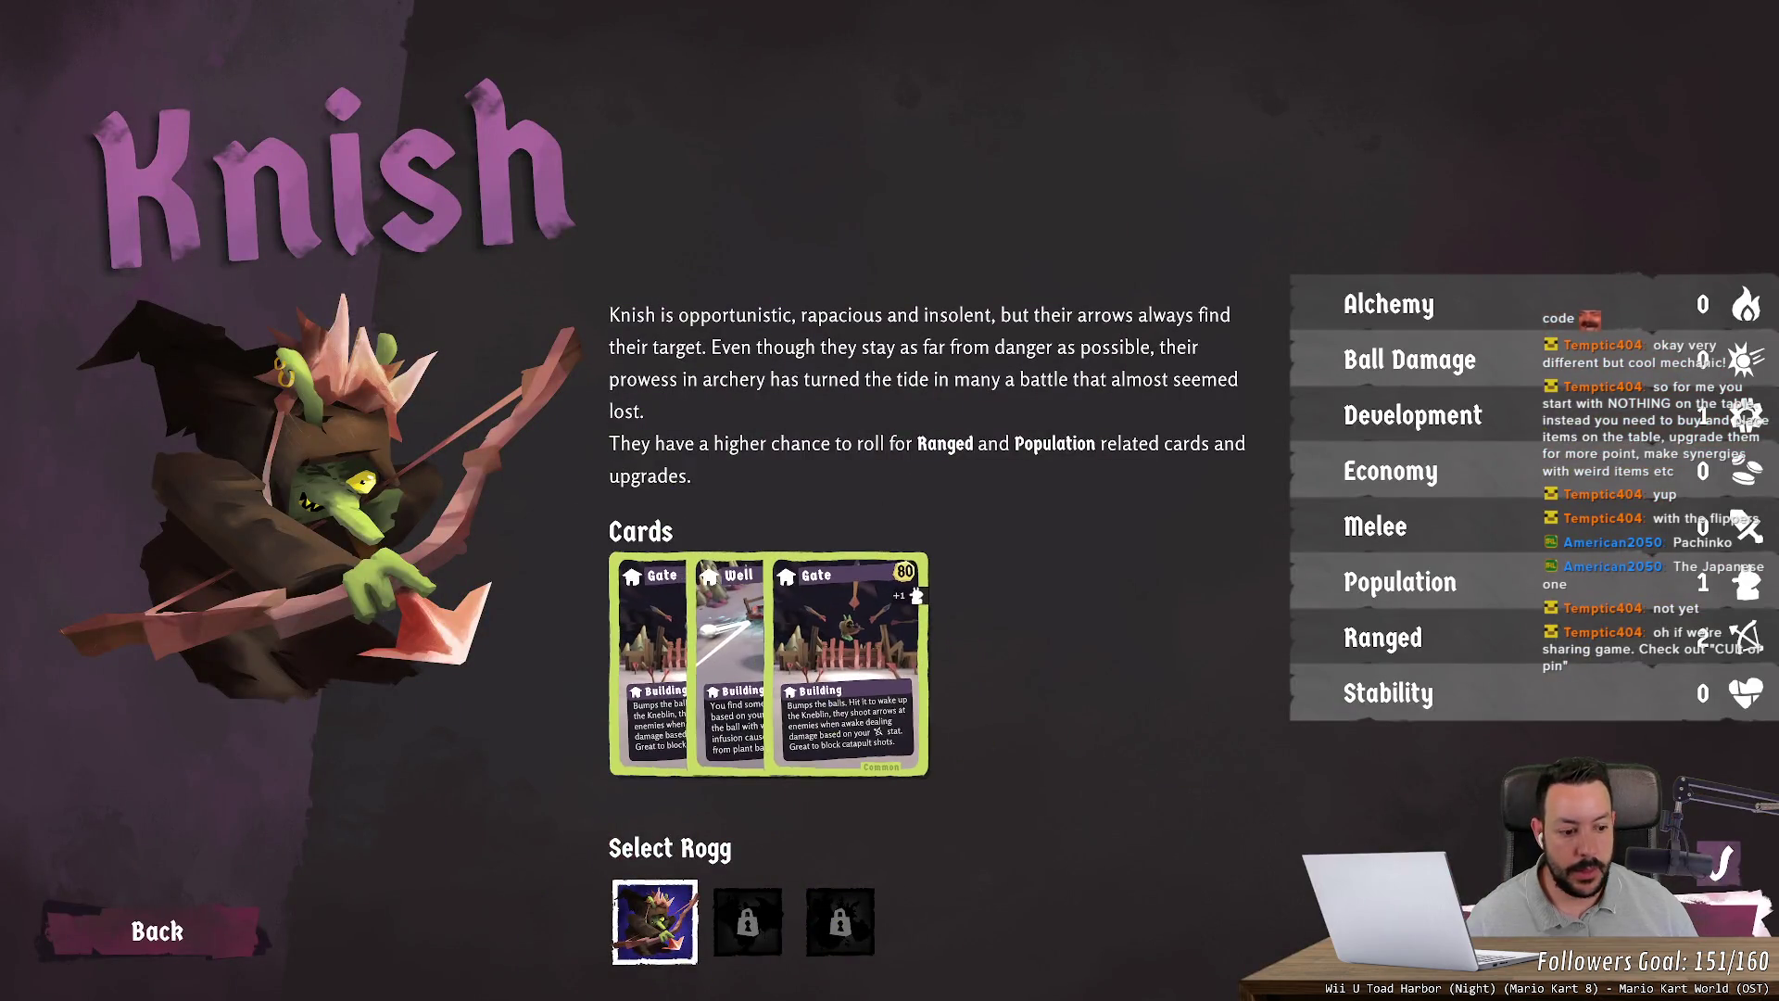
left_click(1731, 913)
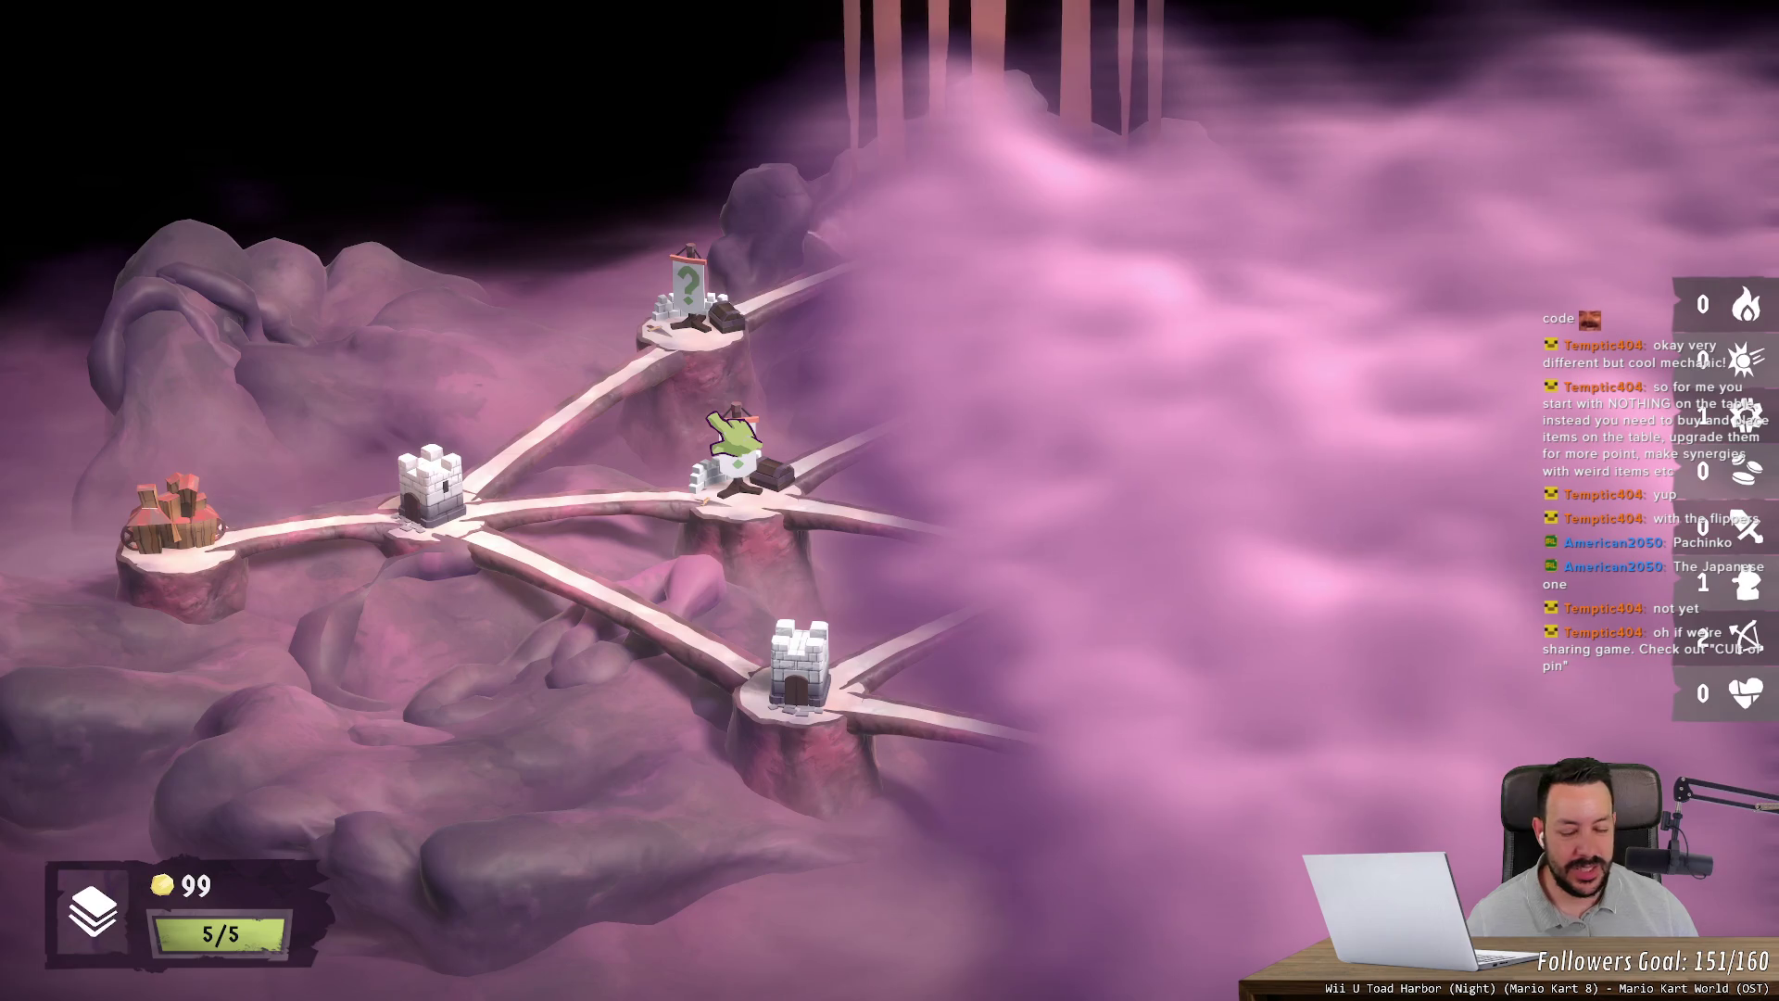
left_click(463, 501)
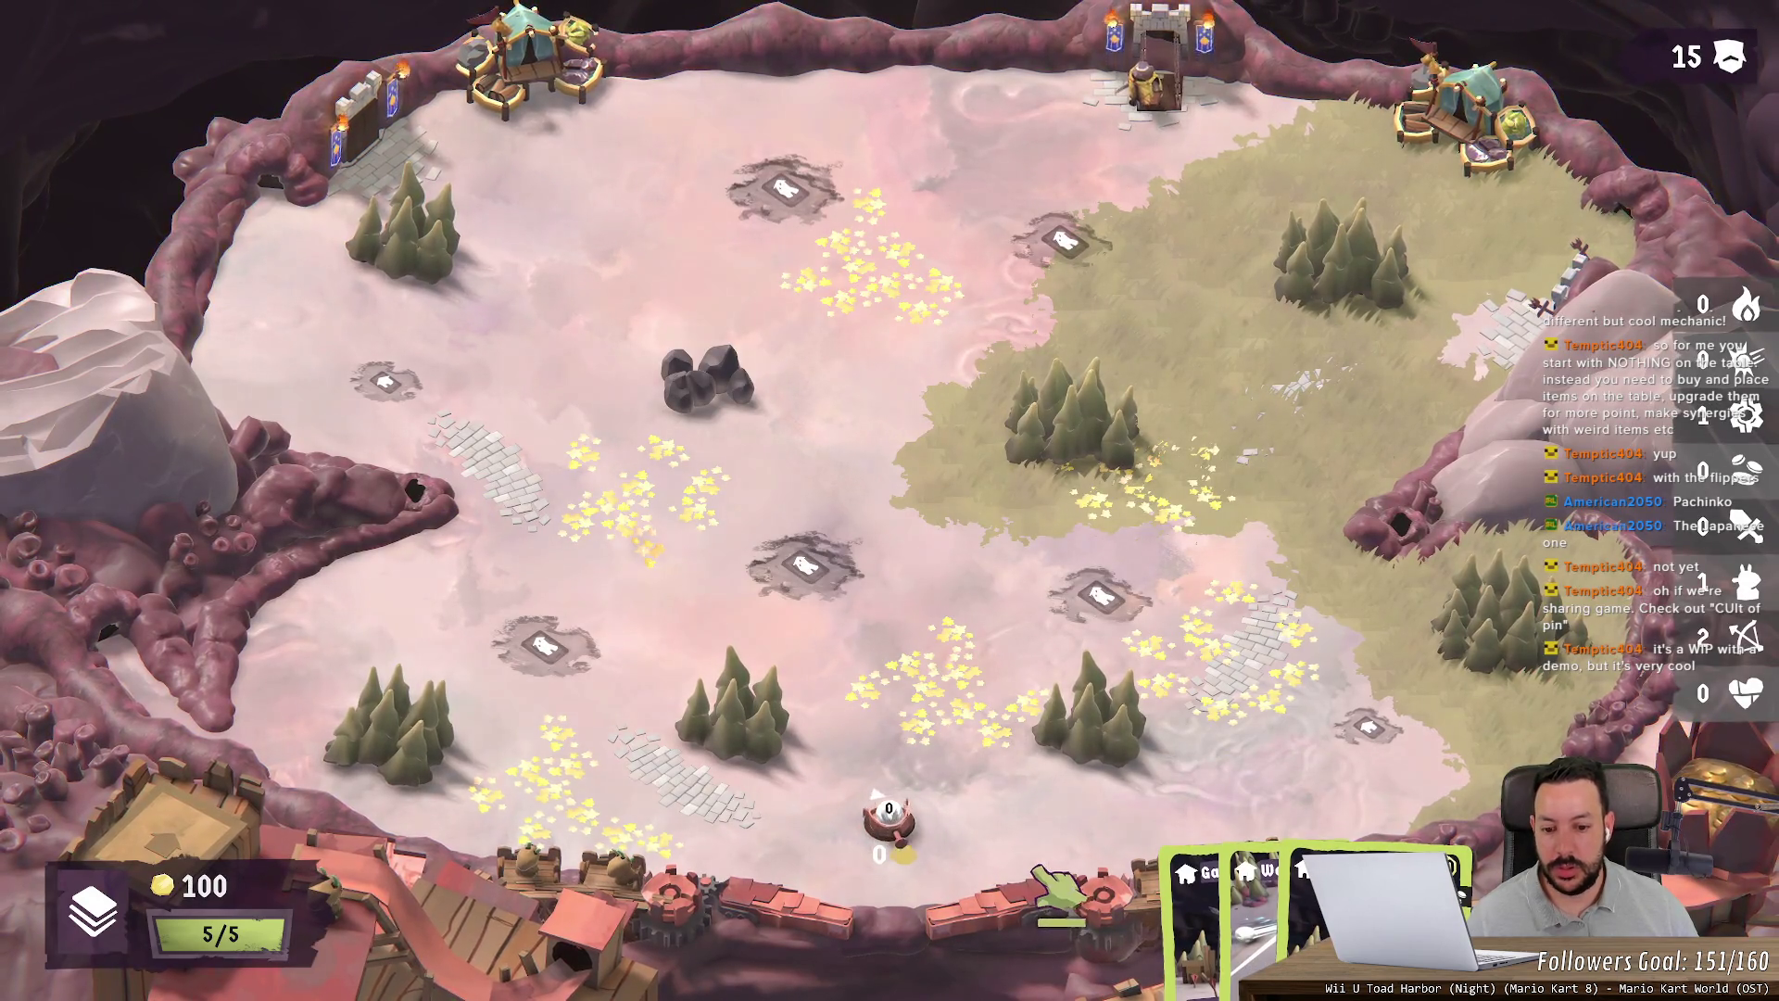
left_click_drag(894, 839, 900, 916)
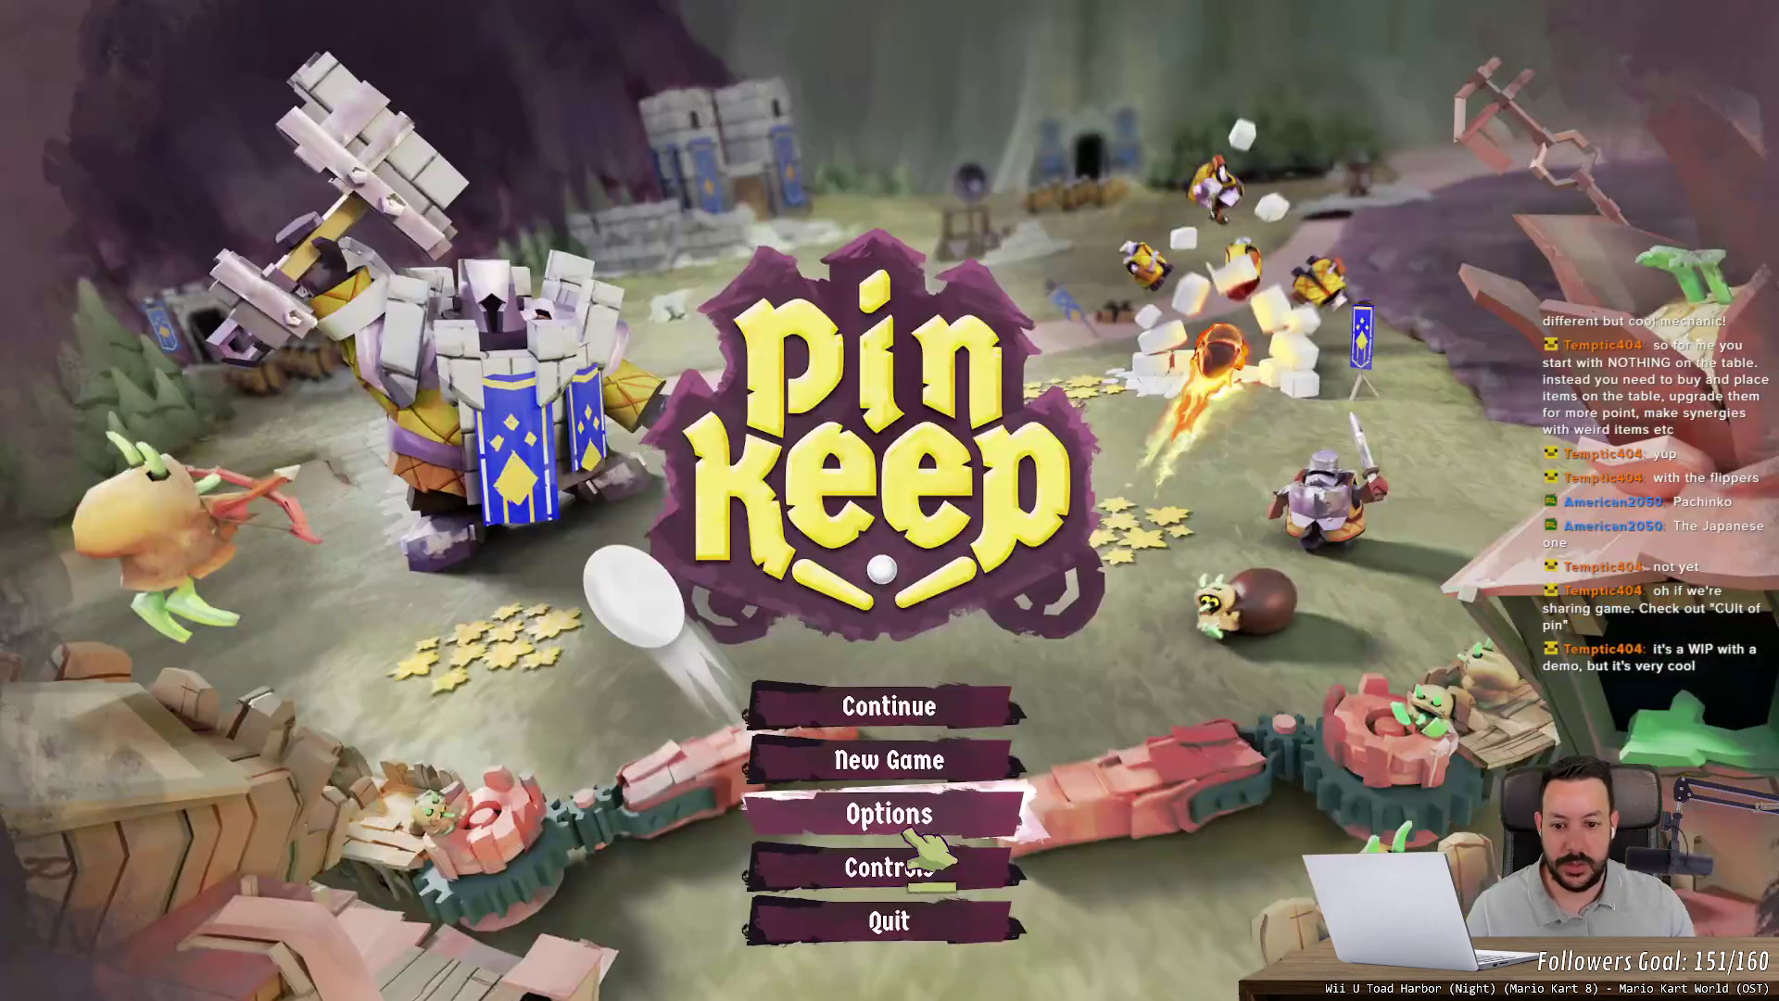
Step: Check the mouse and keyboard controls, then continue the run and launch the ball
left_click(918, 815)
left_click(917, 903)
left_click(913, 868)
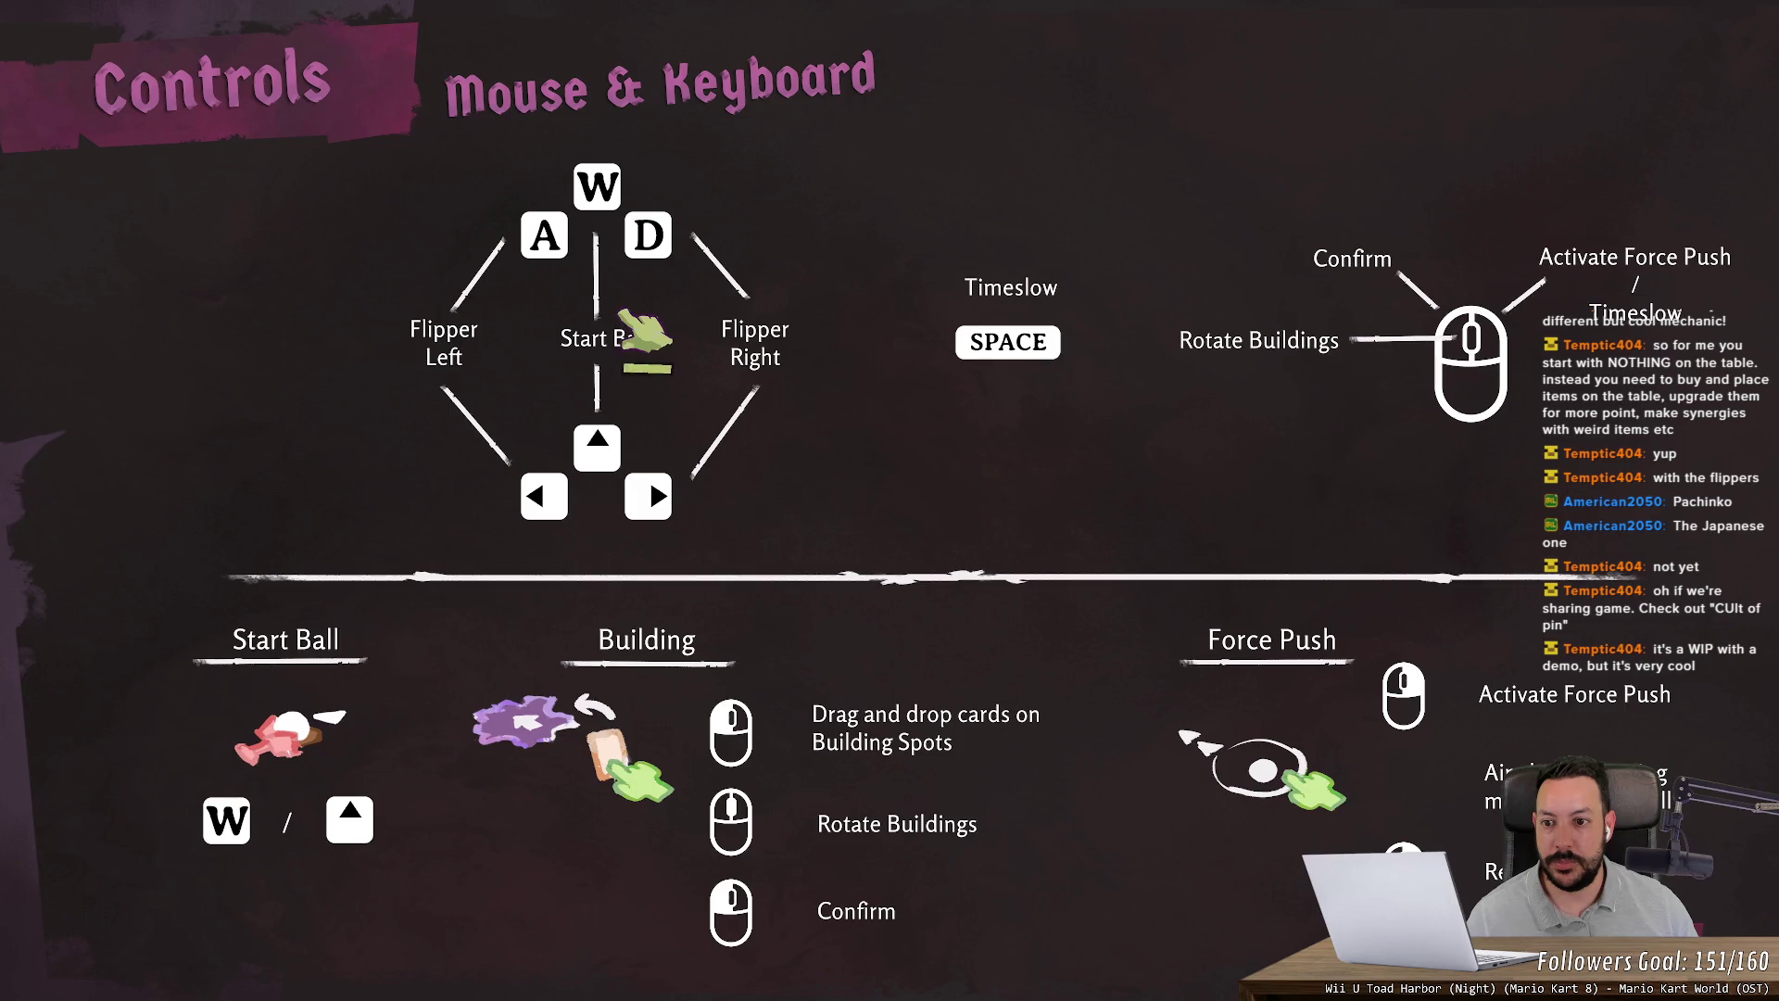
key("Escape")
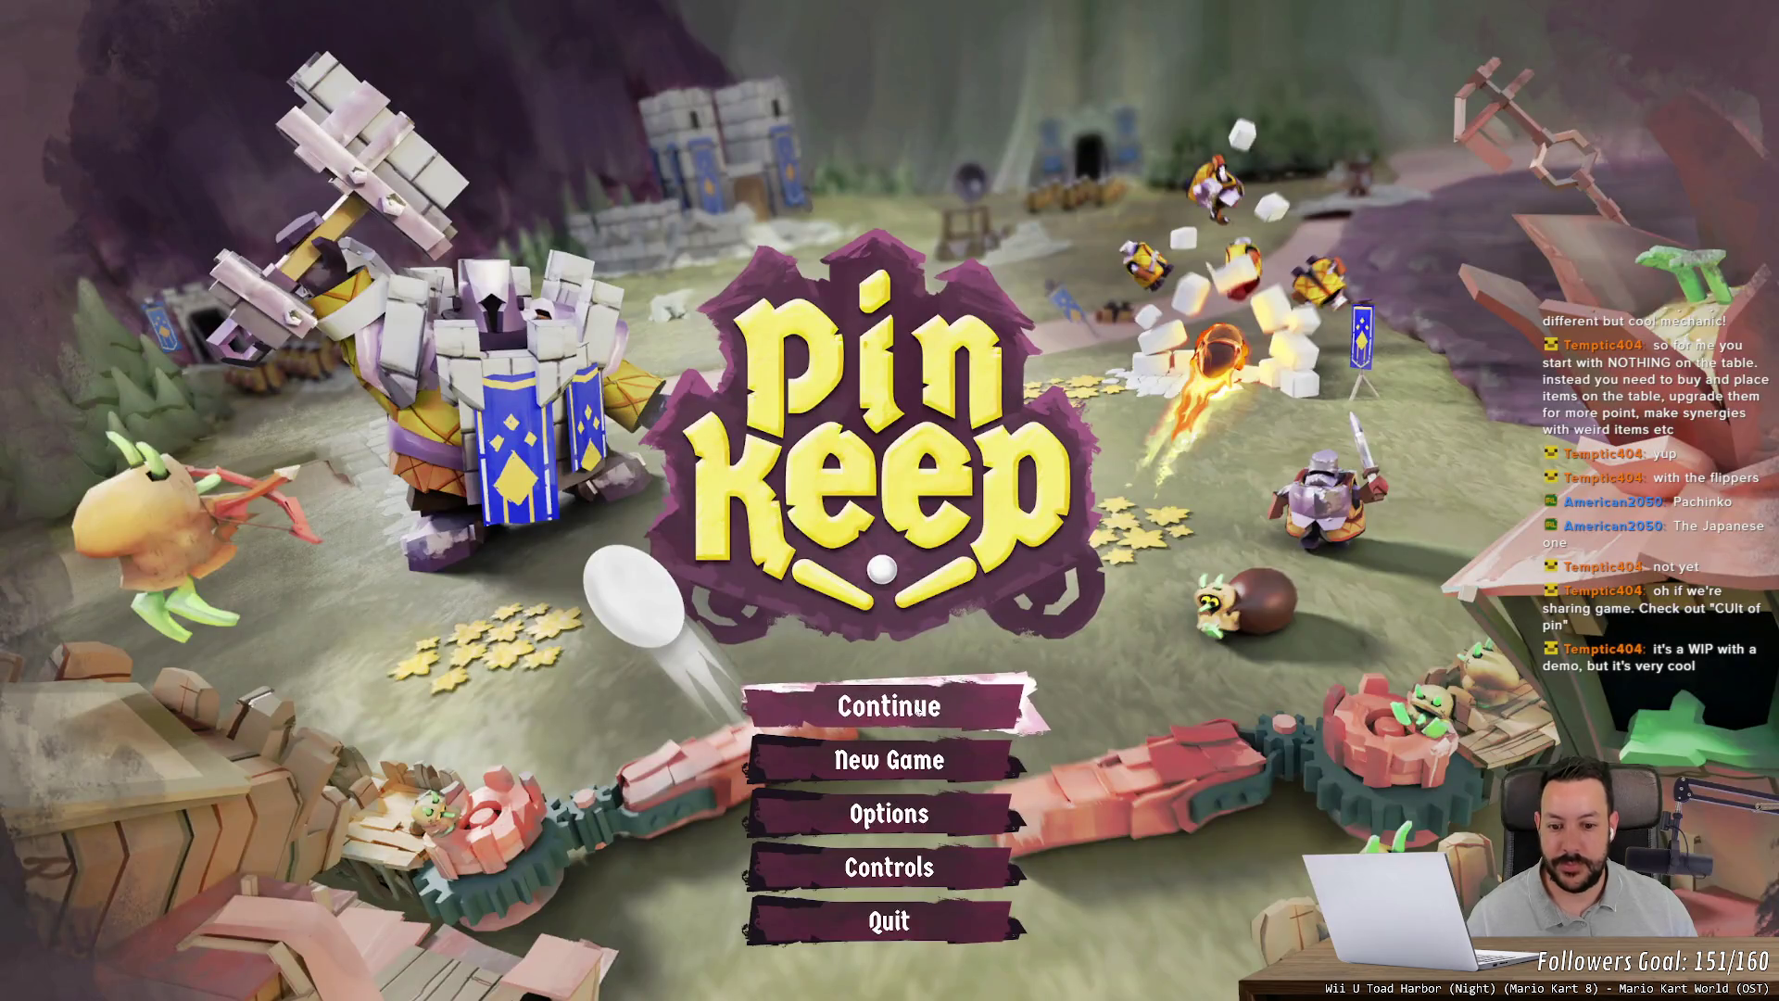
left_click(927, 713)
key("Up")
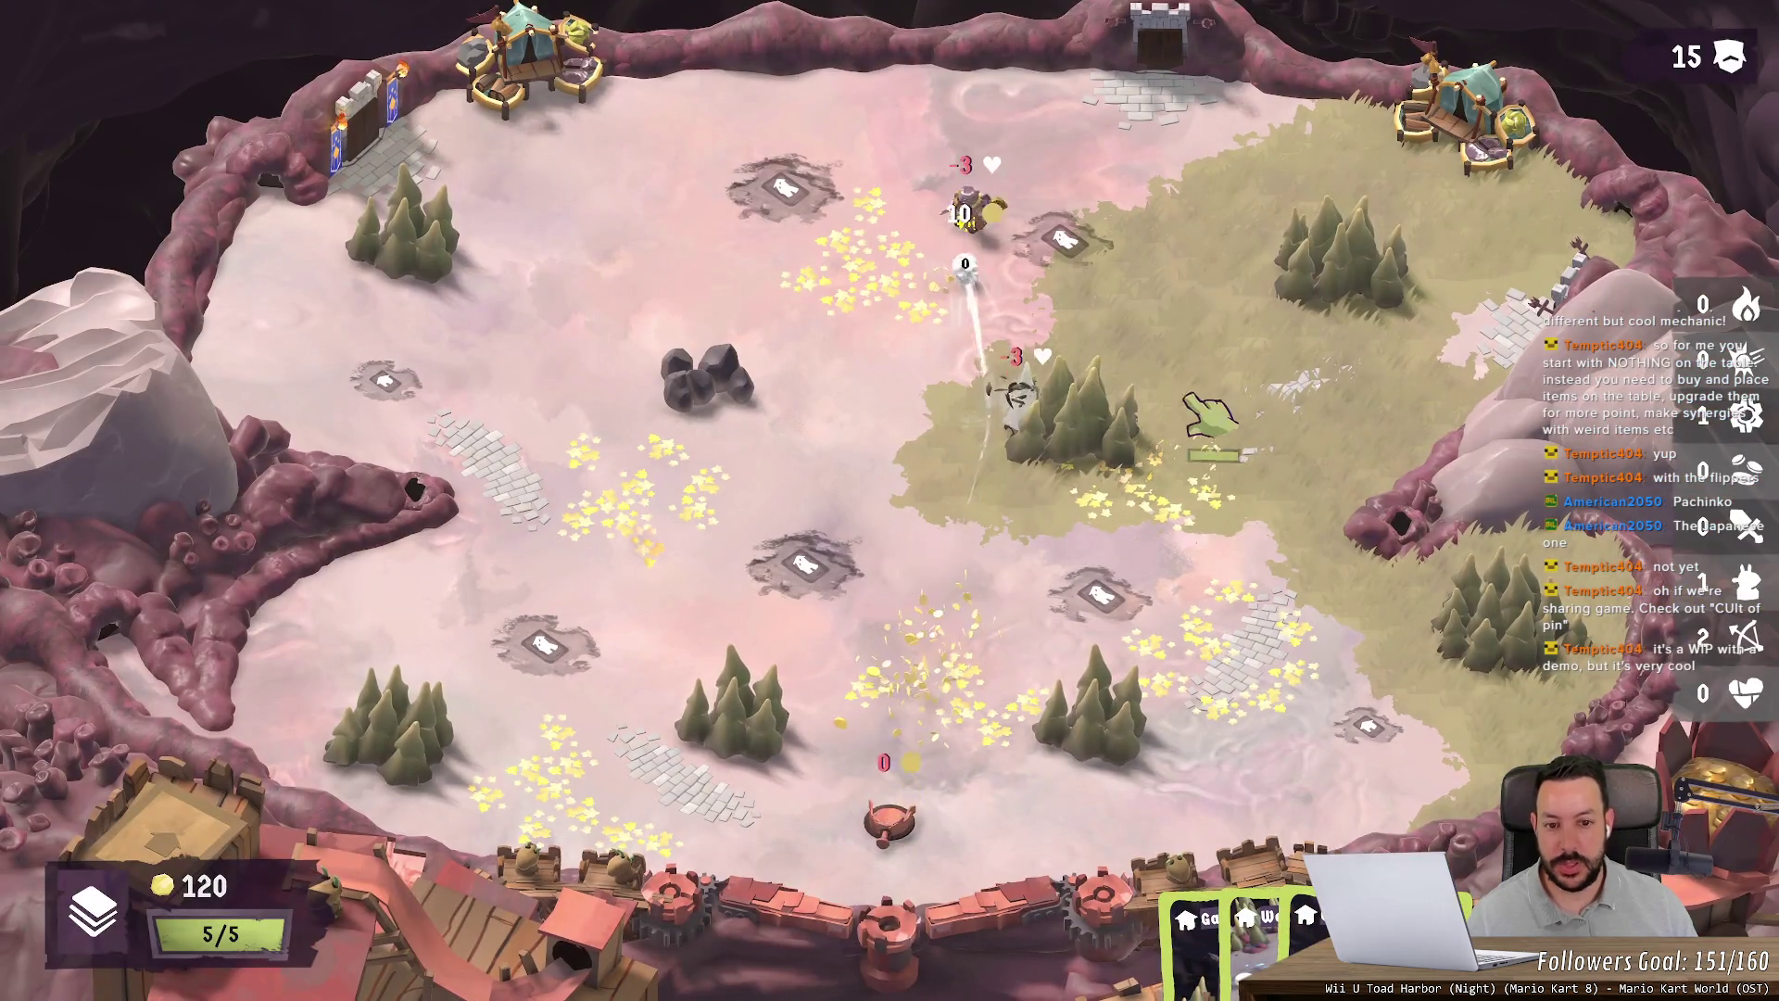
Step: Keep the ball up with the left flipper and build a Gate near the board's middle
key("Left")
key("Left")
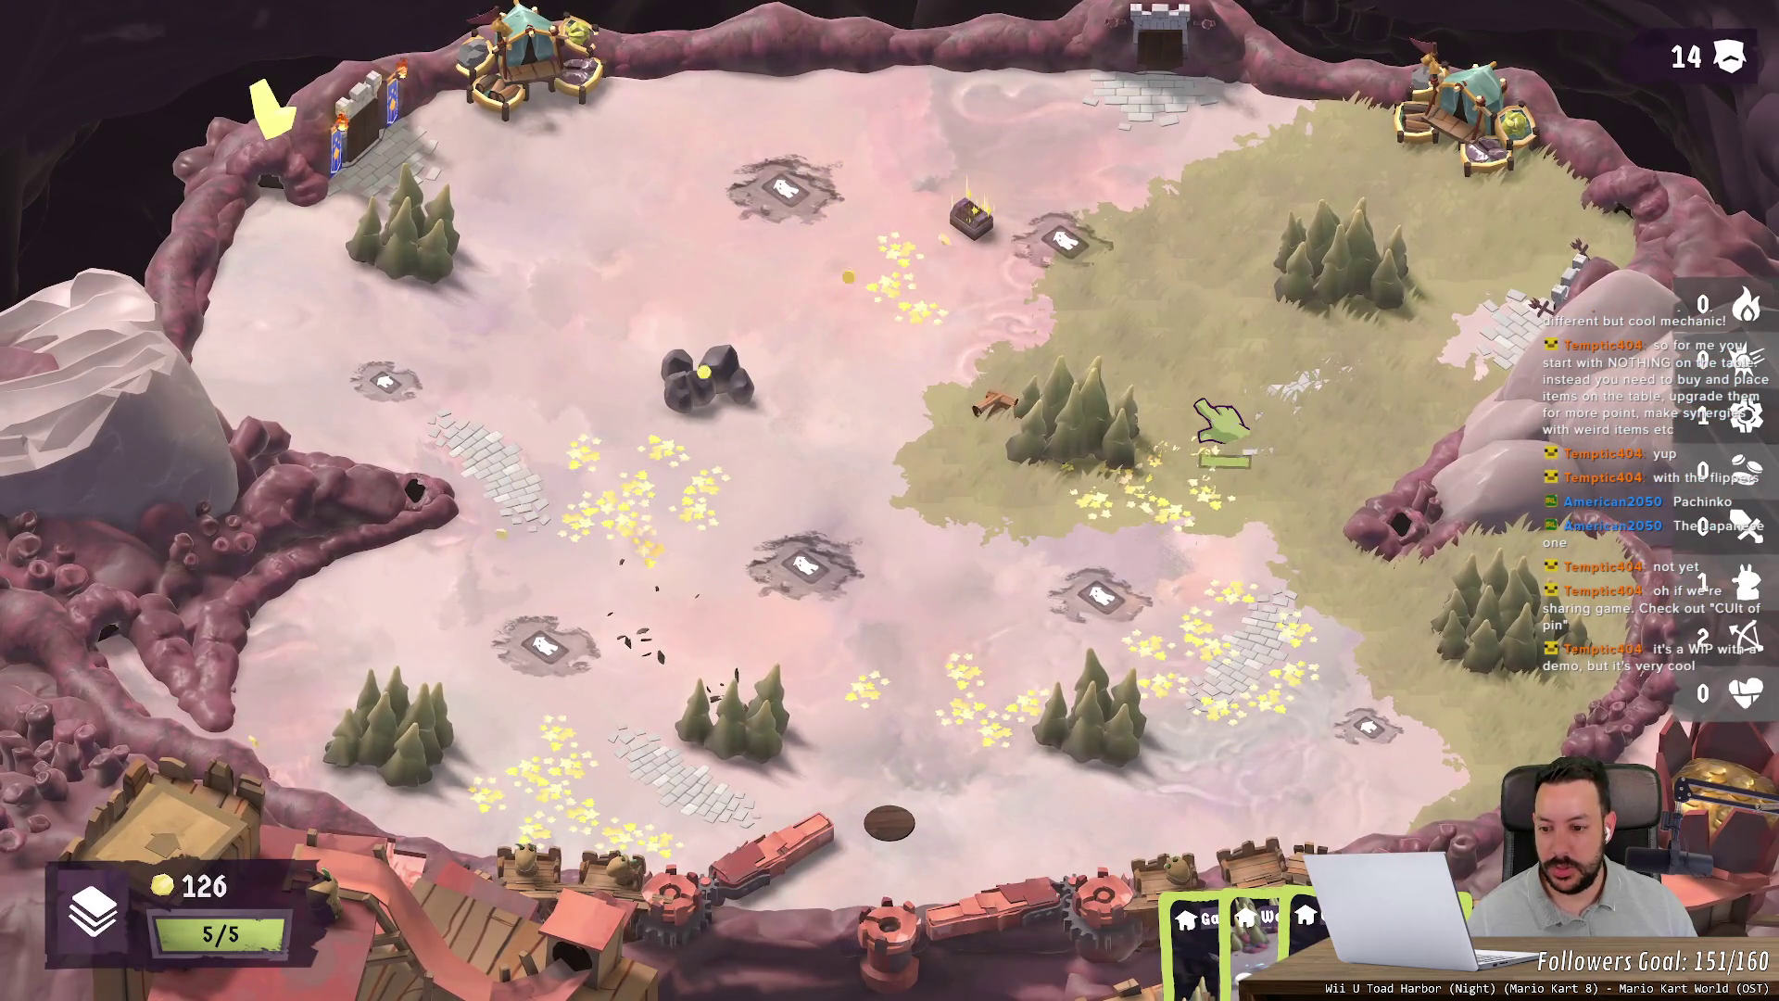
key("Left")
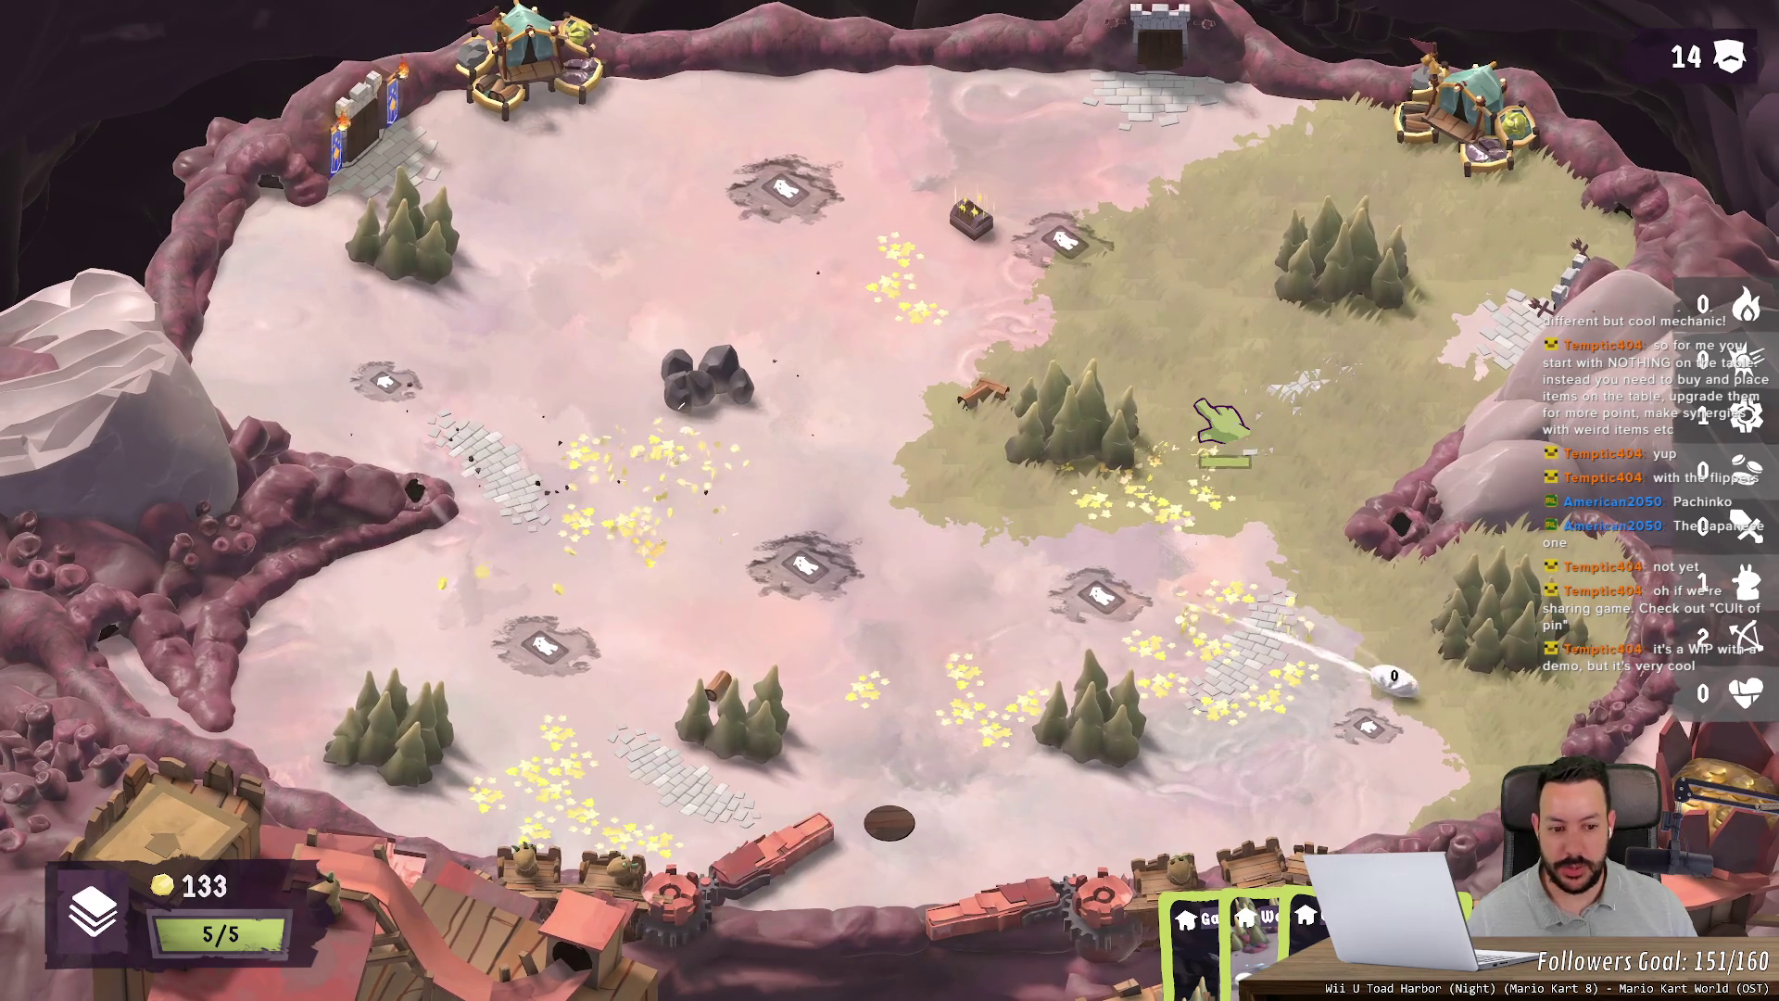
key("Left")
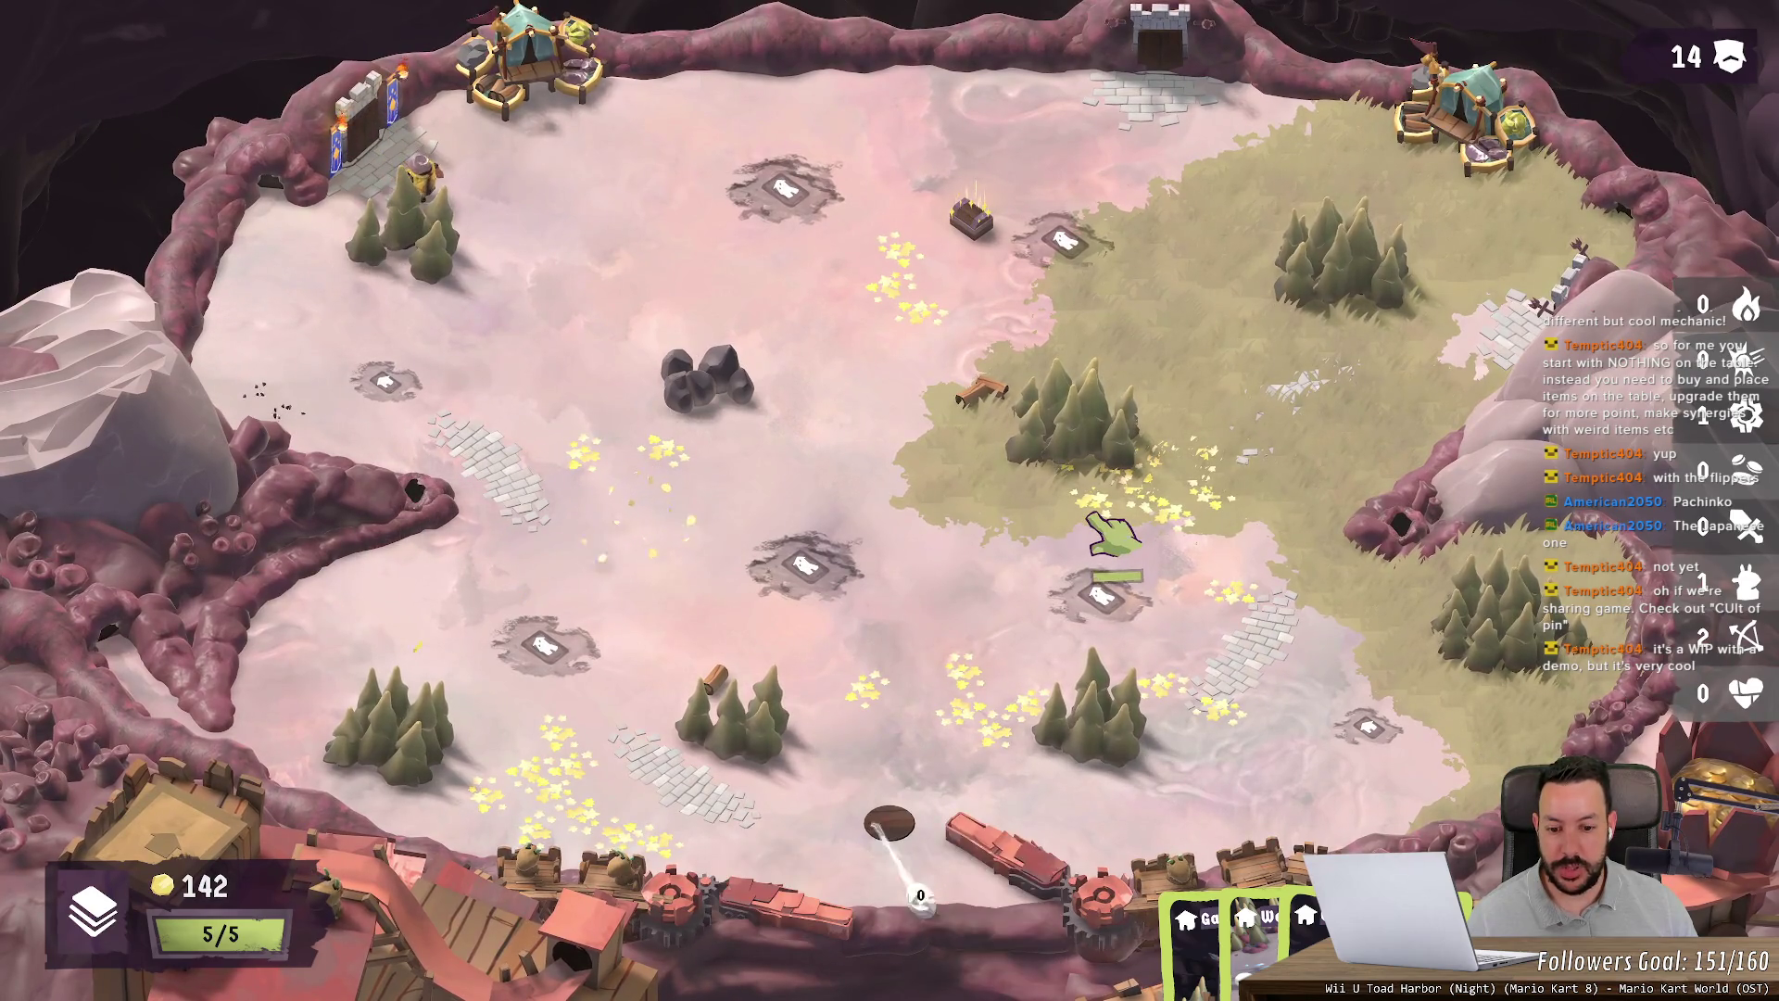
left_click(1251, 927)
left_click(1196, 927)
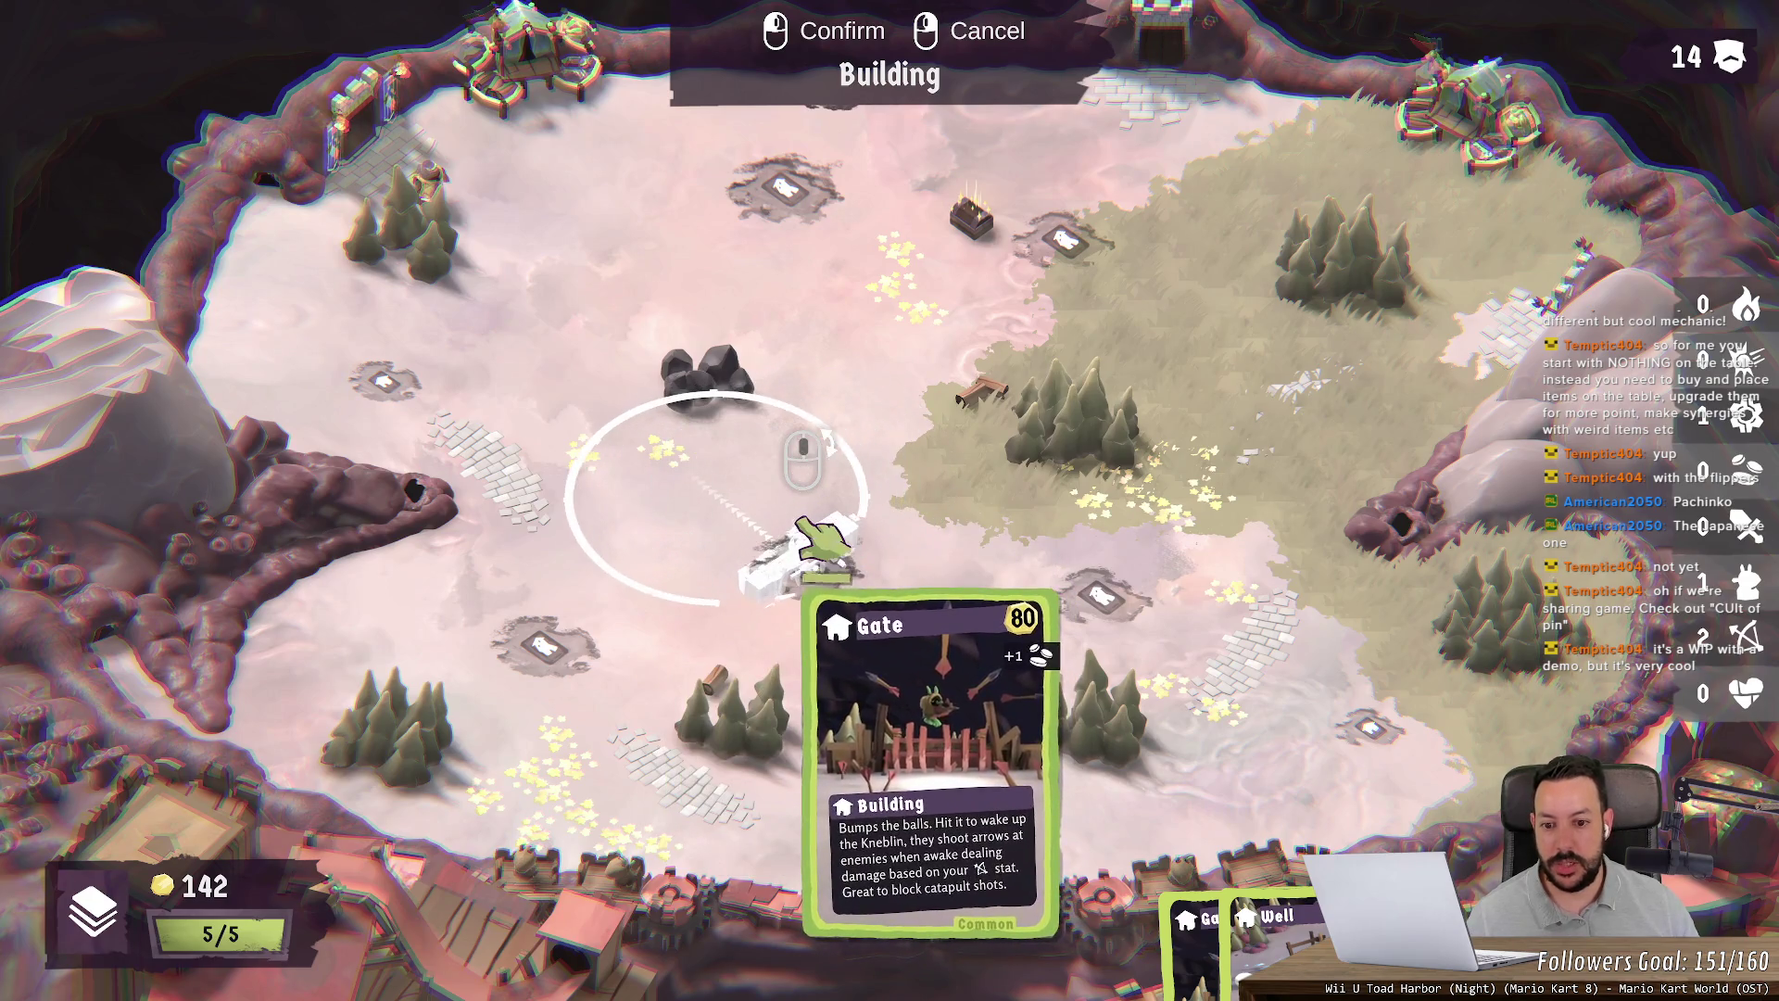
left_click(825, 533)
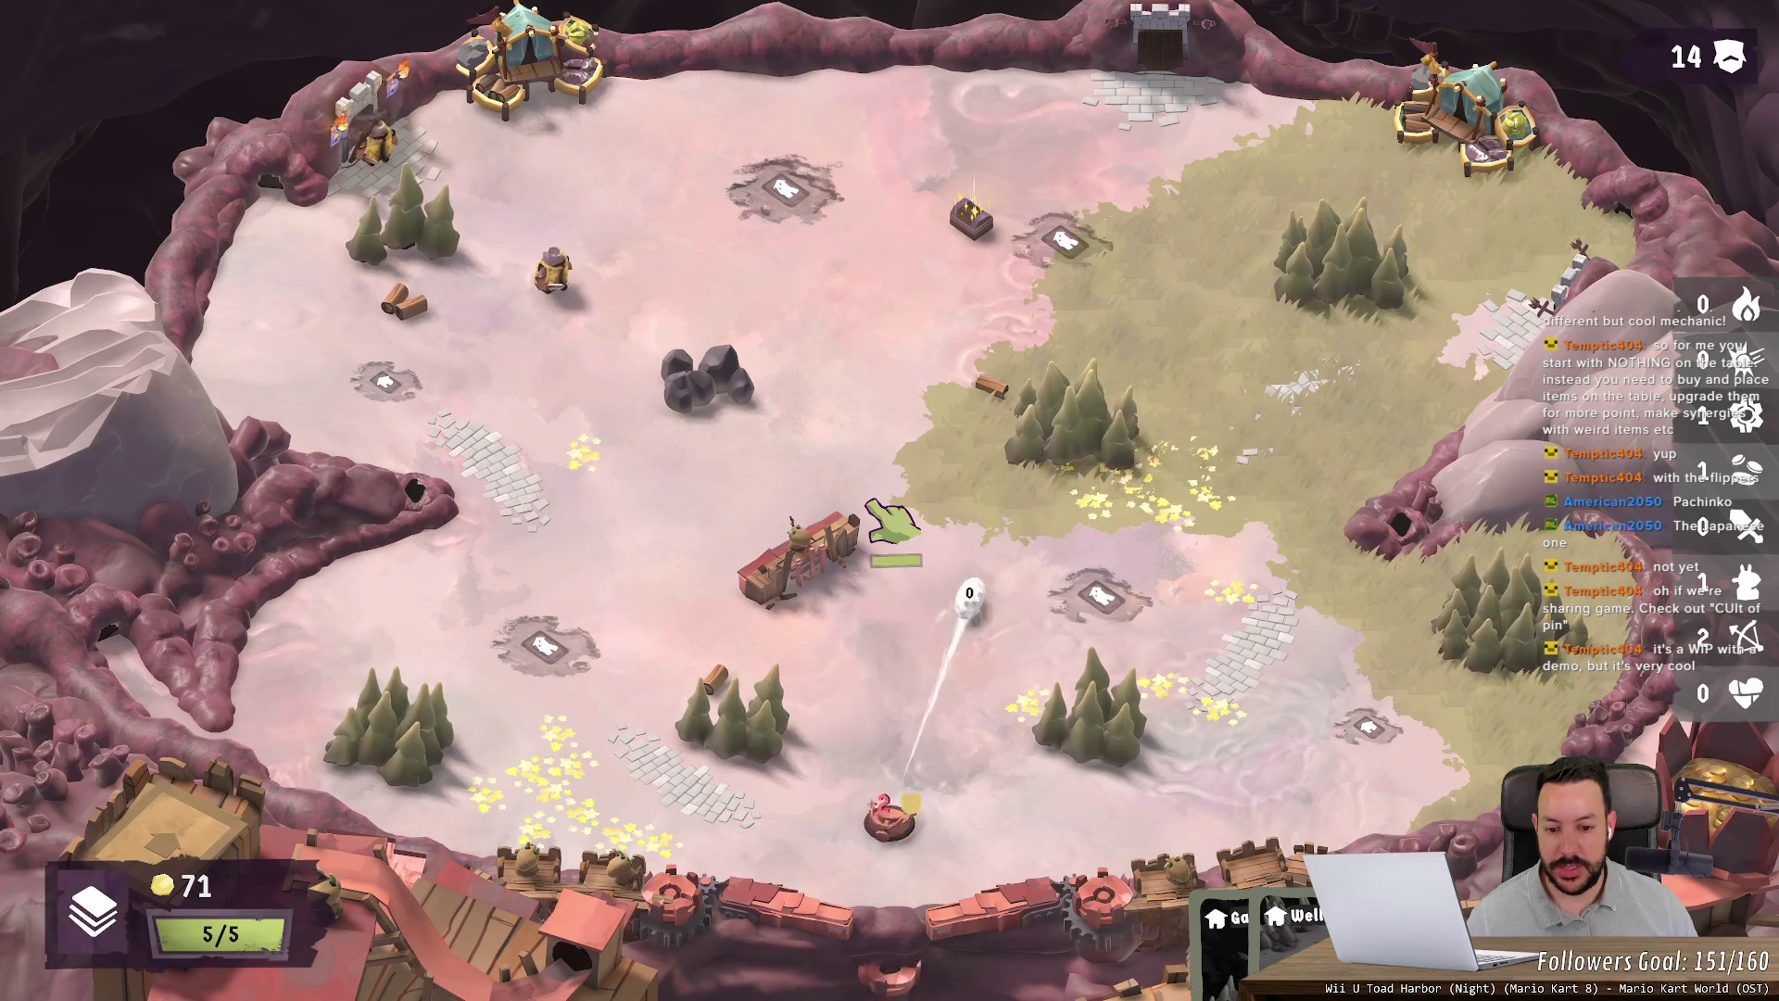
Step: Keep flipping the ball up-field, then pick up the Well card to build
key("space")
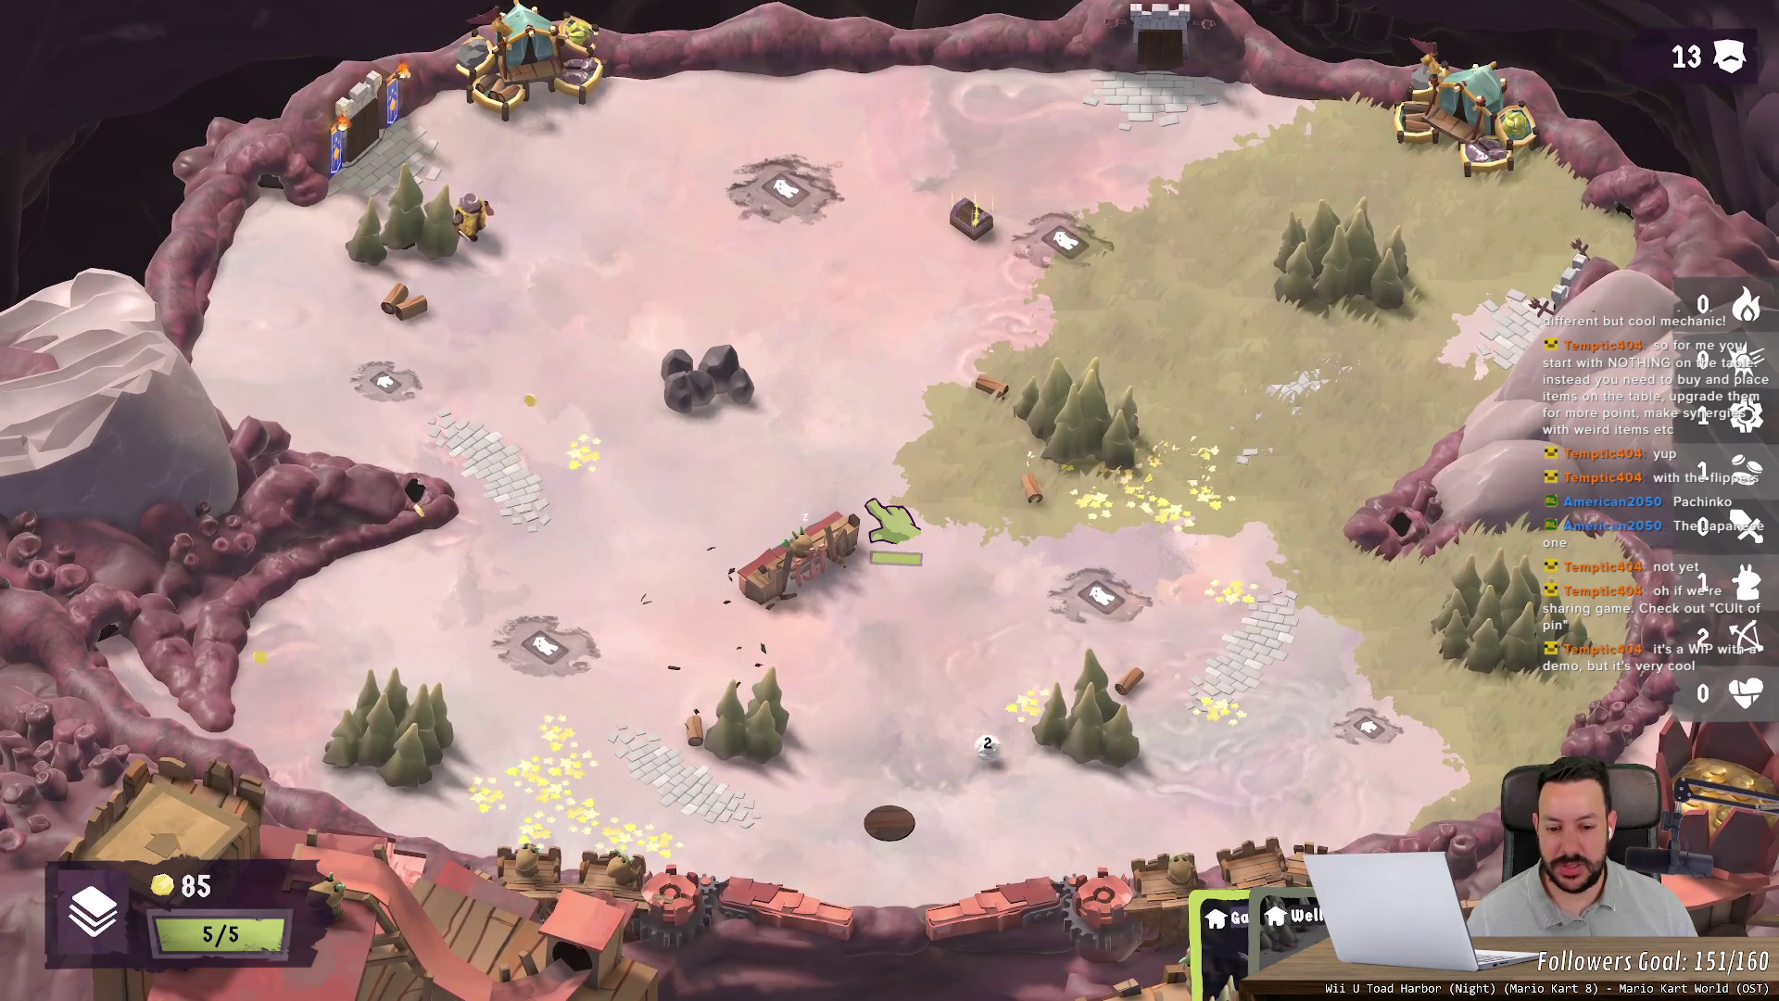
key("space")
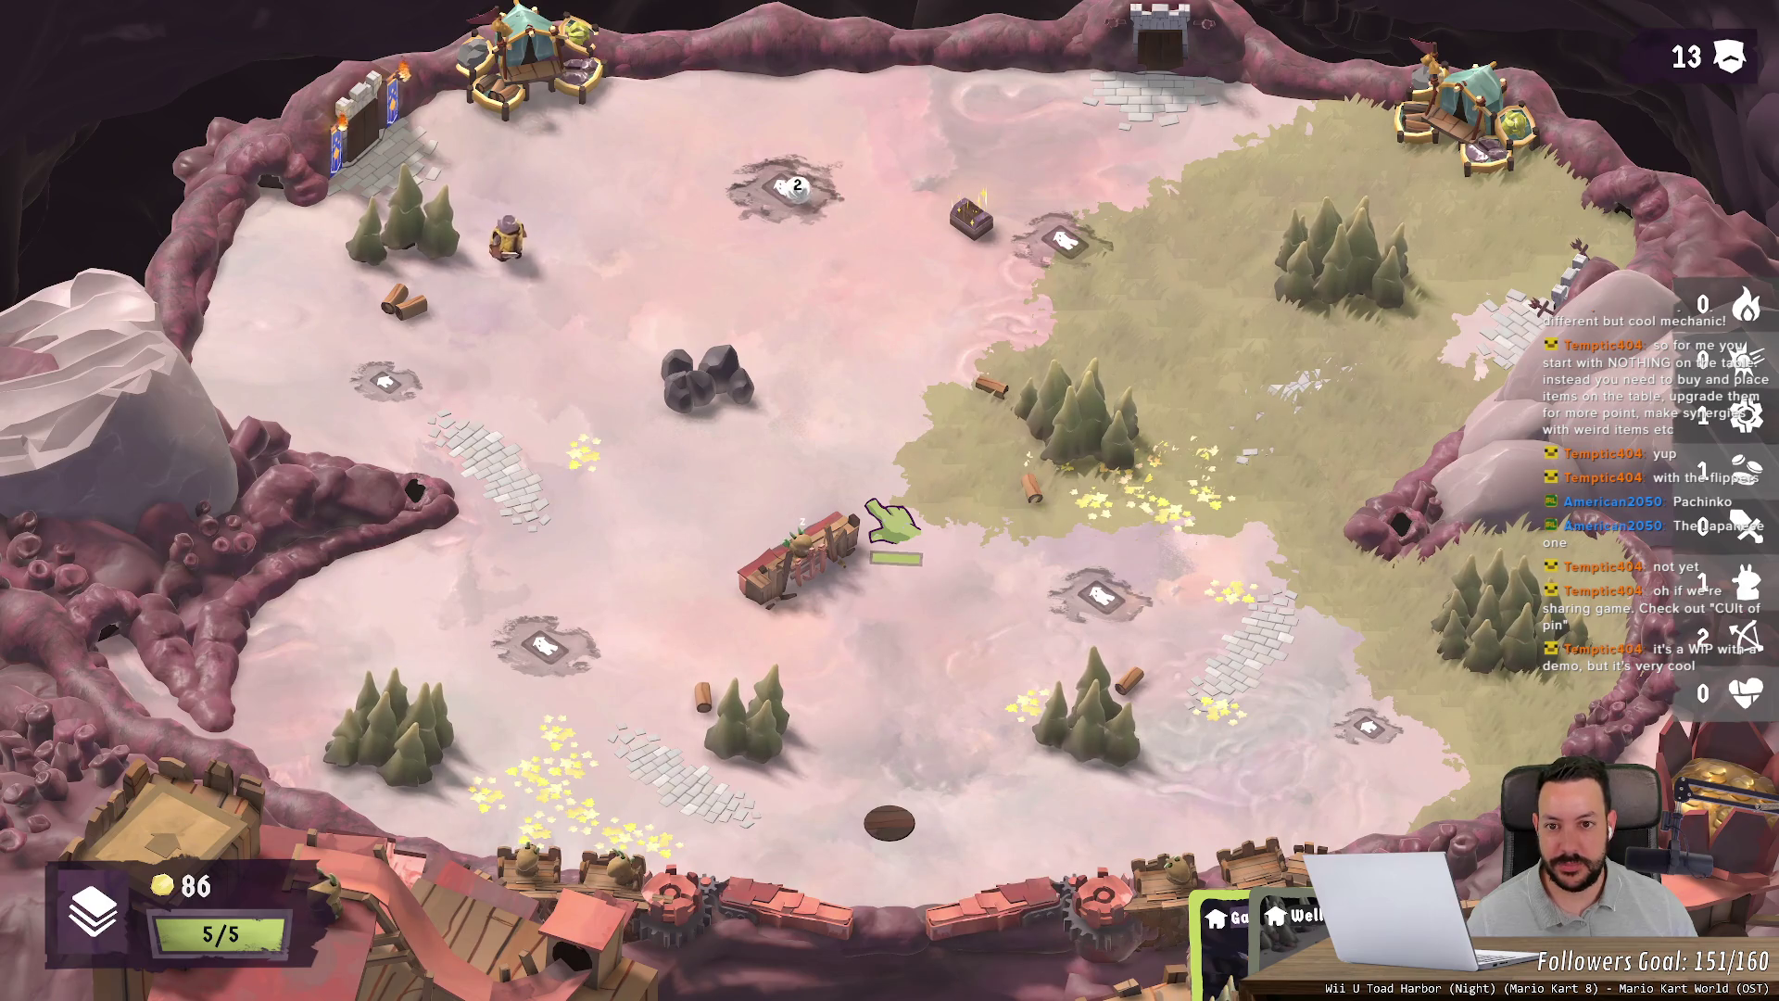
key("a")
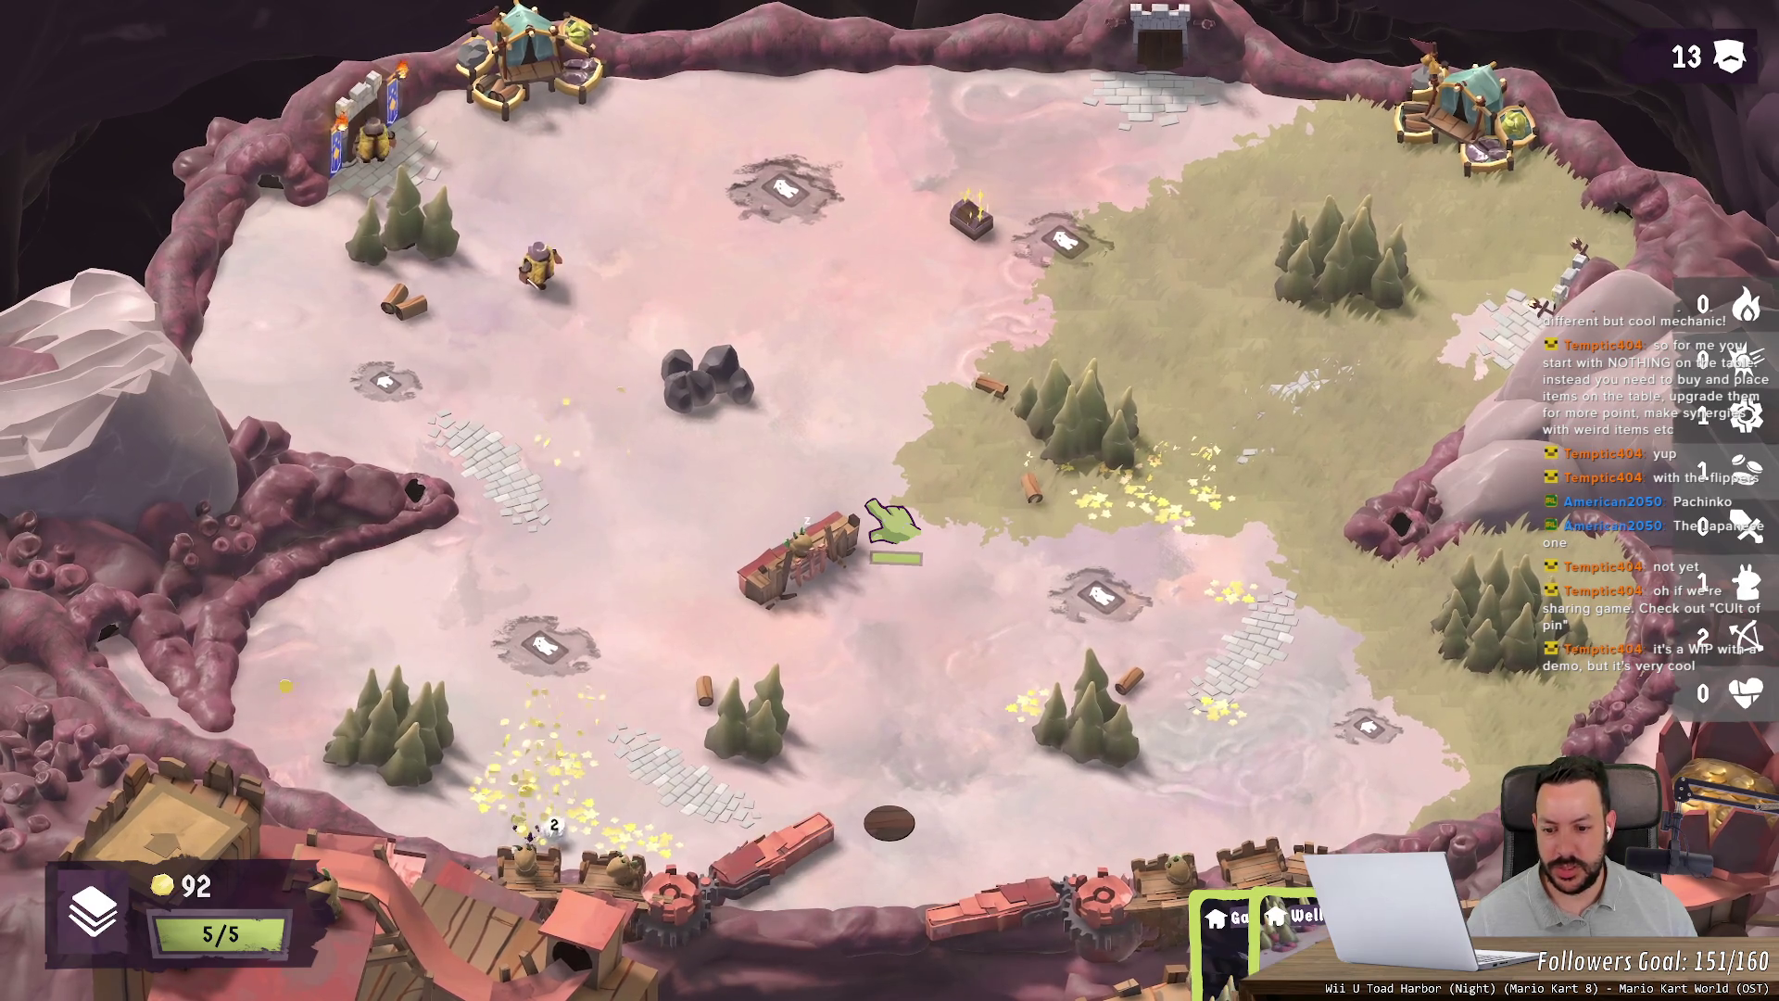
key("a")
key("space")
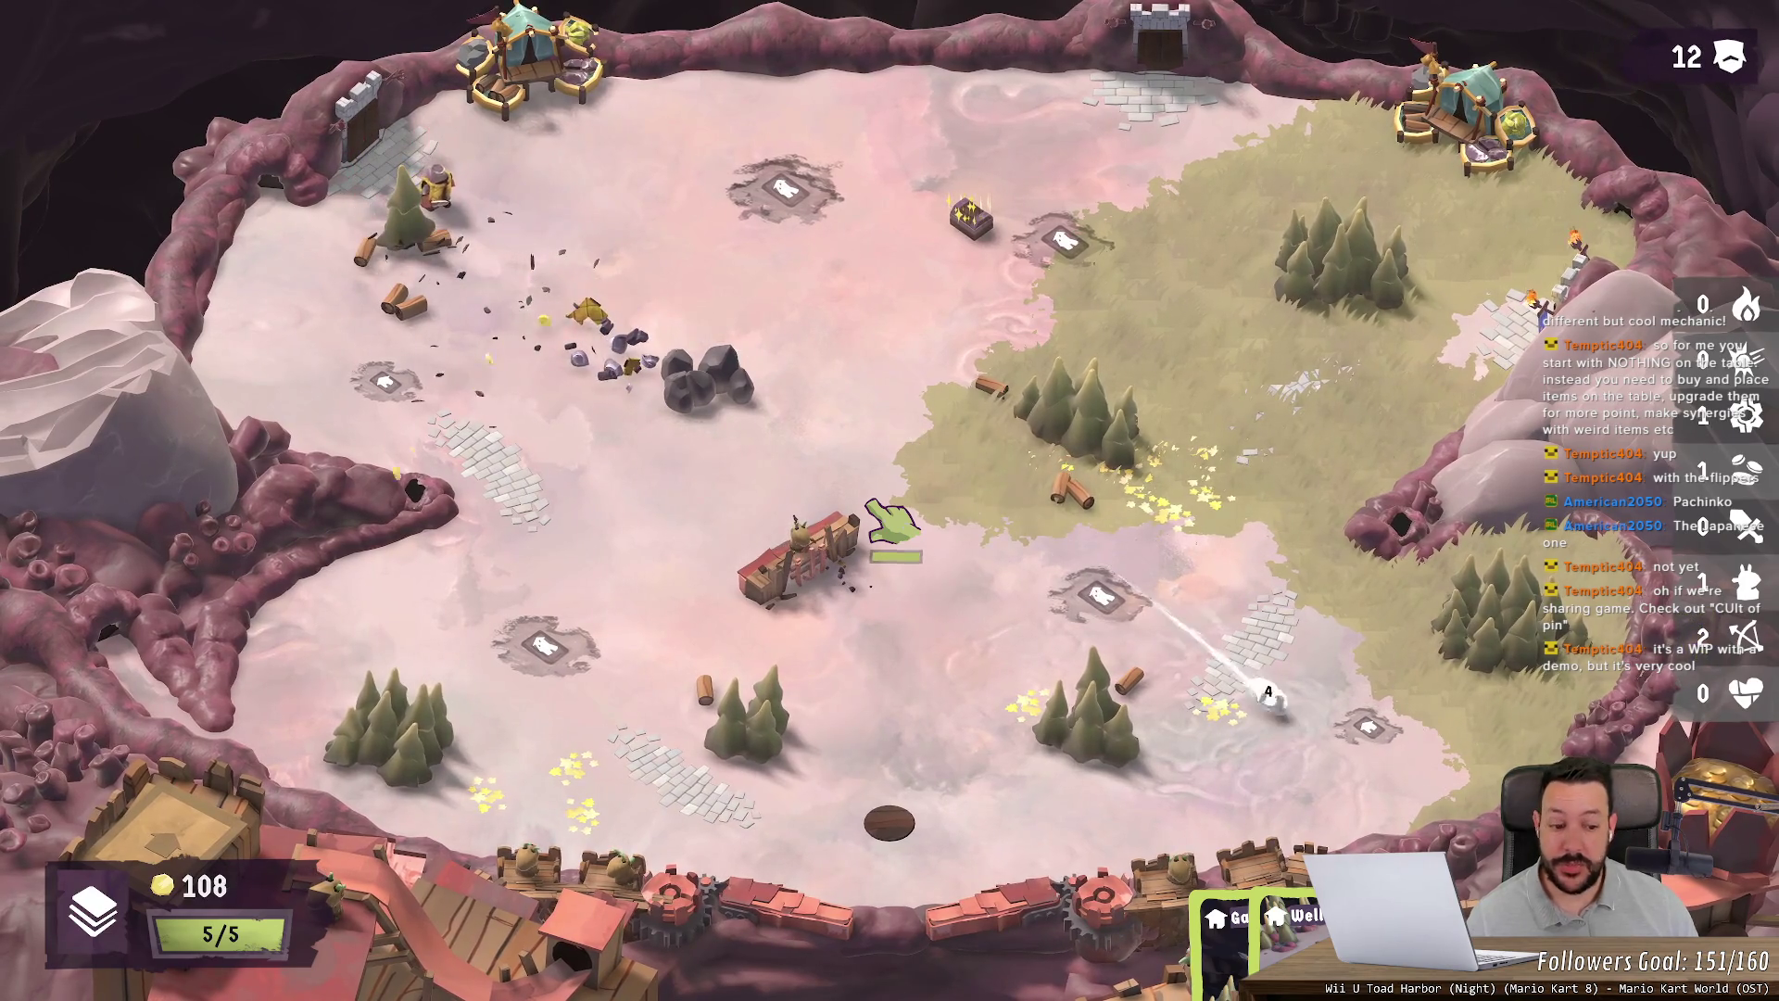
left_click(1298, 918)
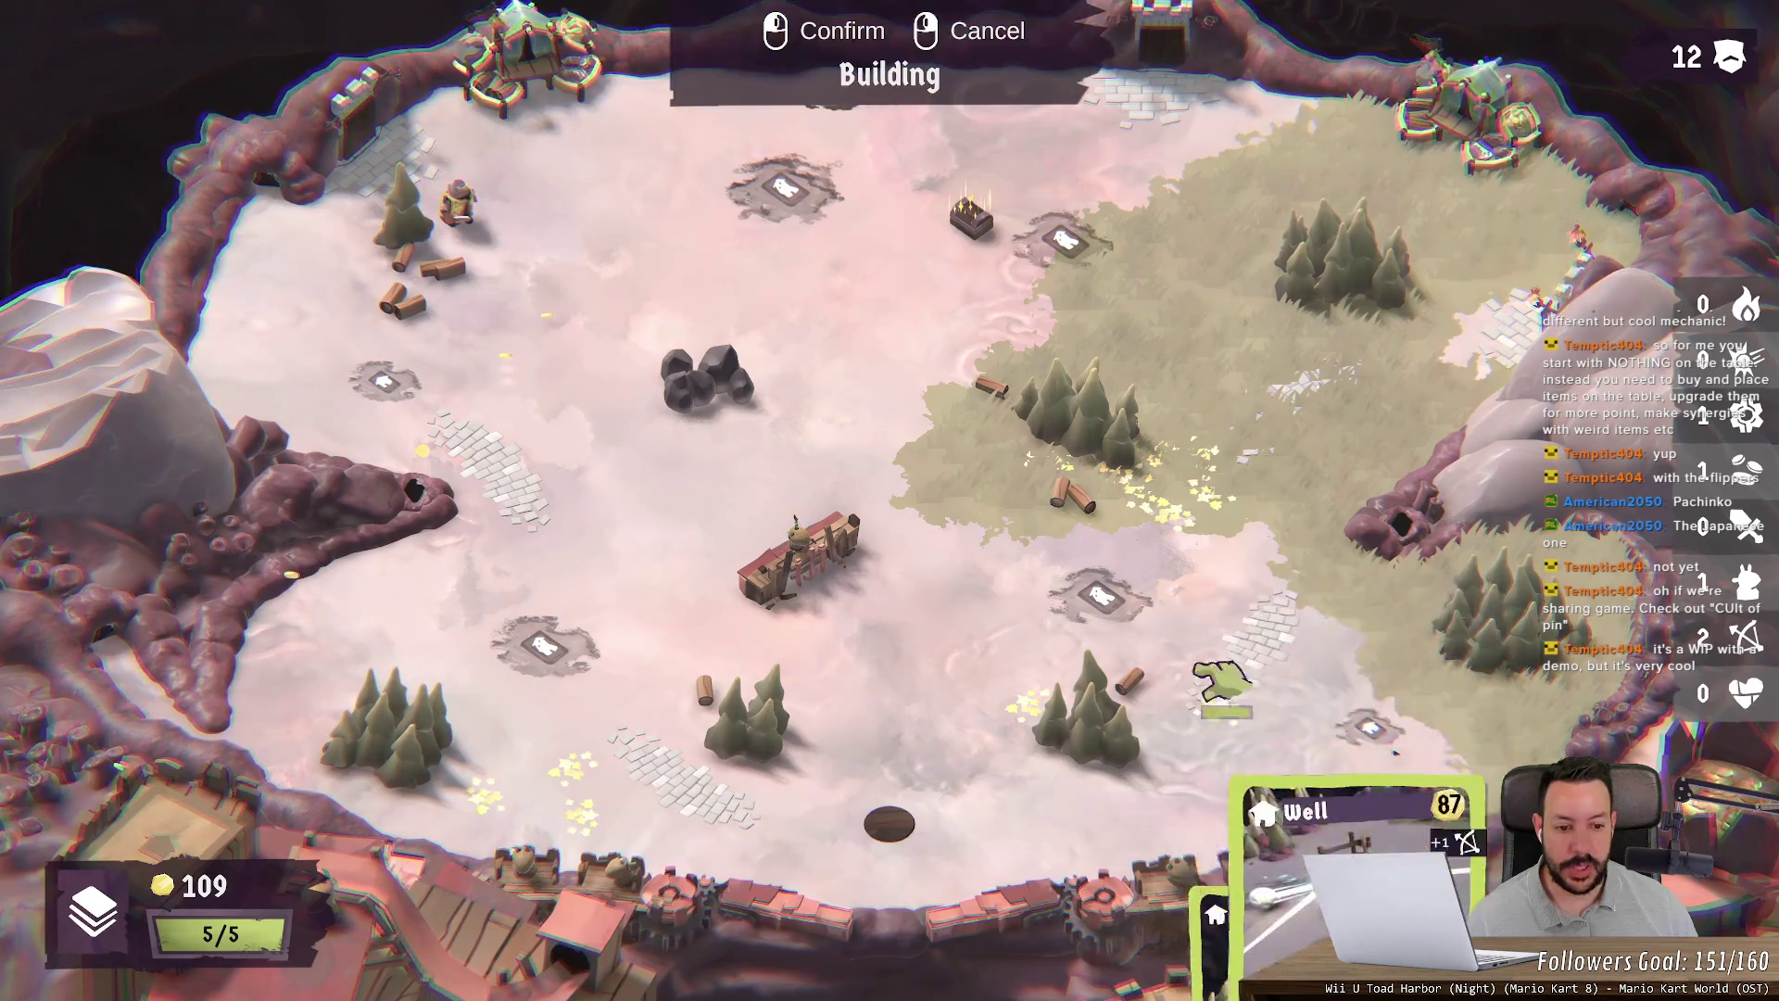
Step: Place the Well near the top of the board, launch the ball and force-push it upward
left_click(1085, 269)
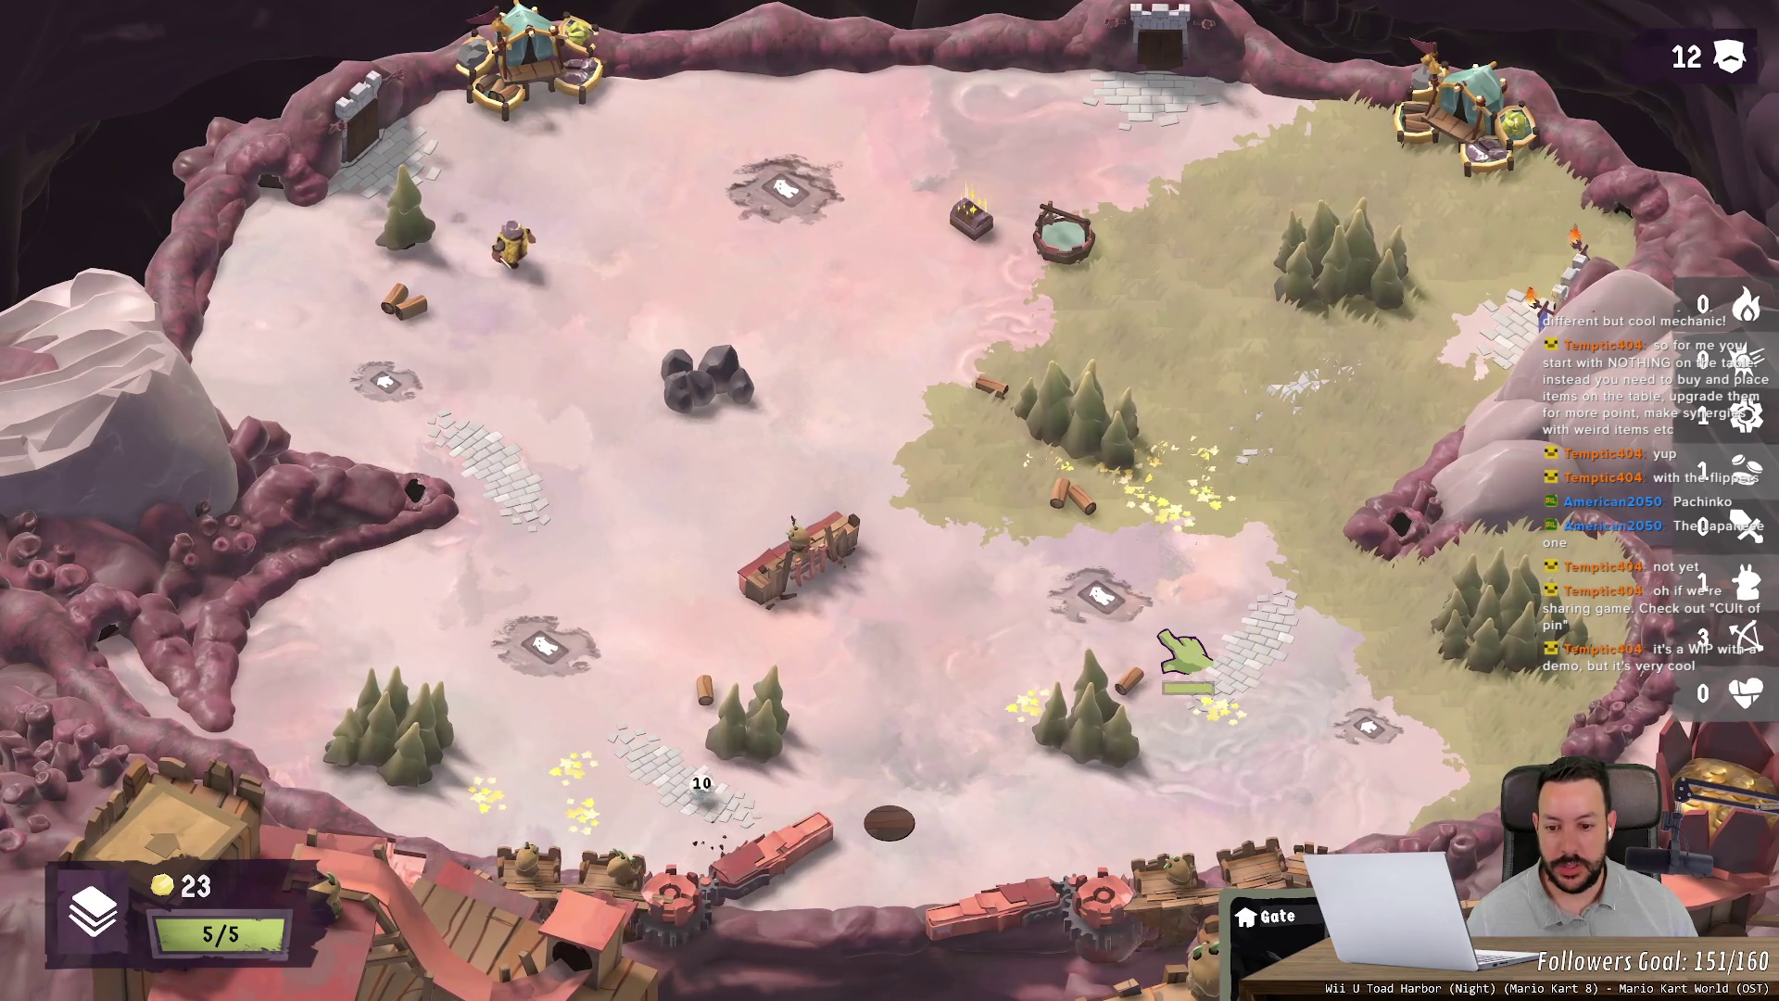
left_click(1180, 655)
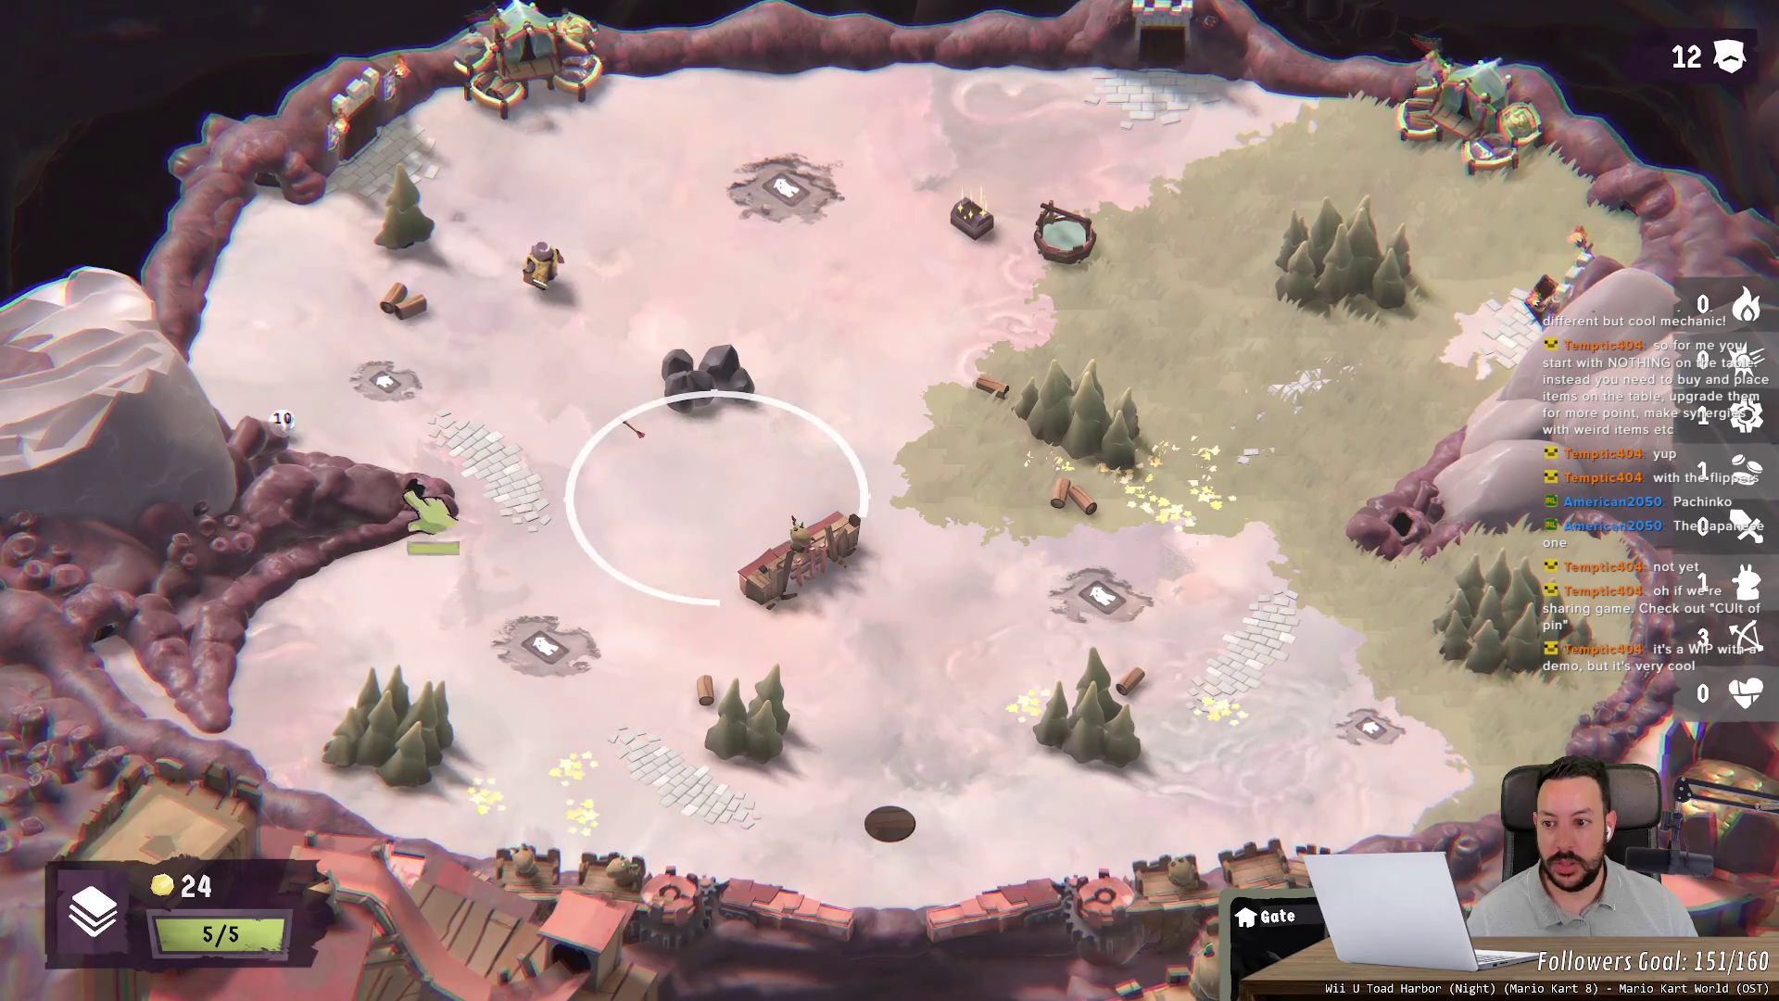
left_click_drag(209, 473, 243, 452)
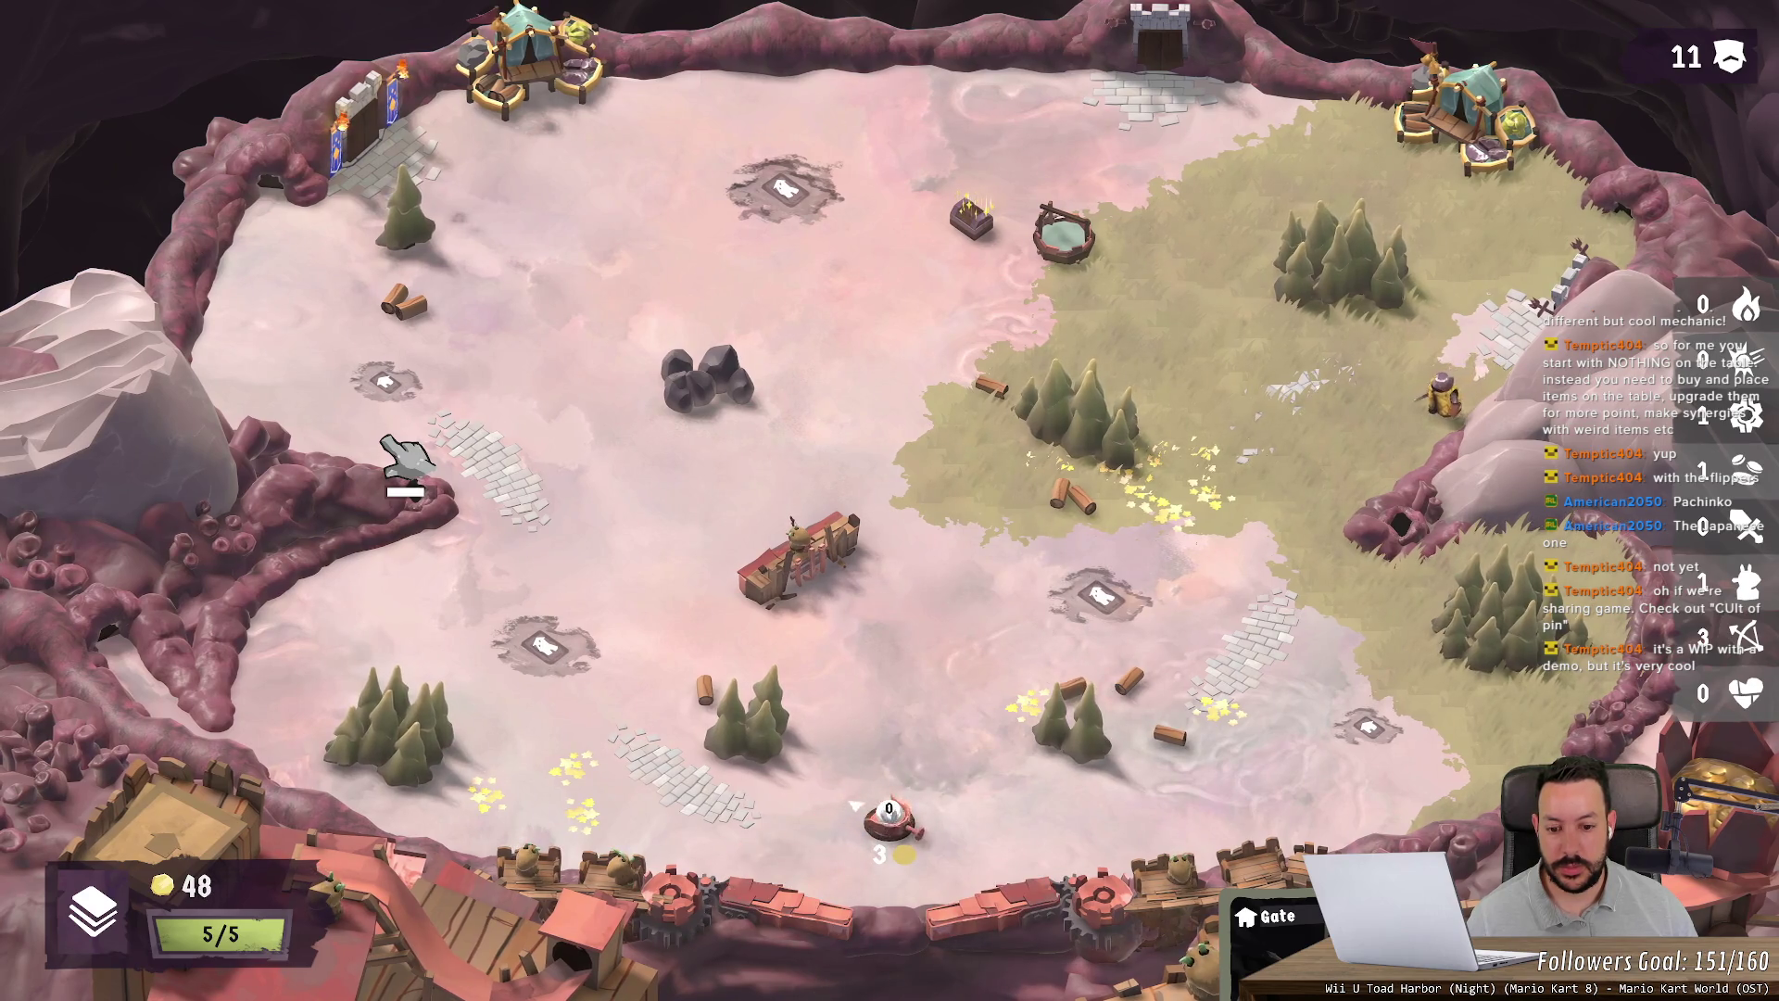
mouse_move(1247, 422)
left_mouse_down()
mouse_move(973, 317)
mouse_move(1209, 394)
mouse_move(1172, 352)
mouse_move(1214, 329)
left_mouse_up()
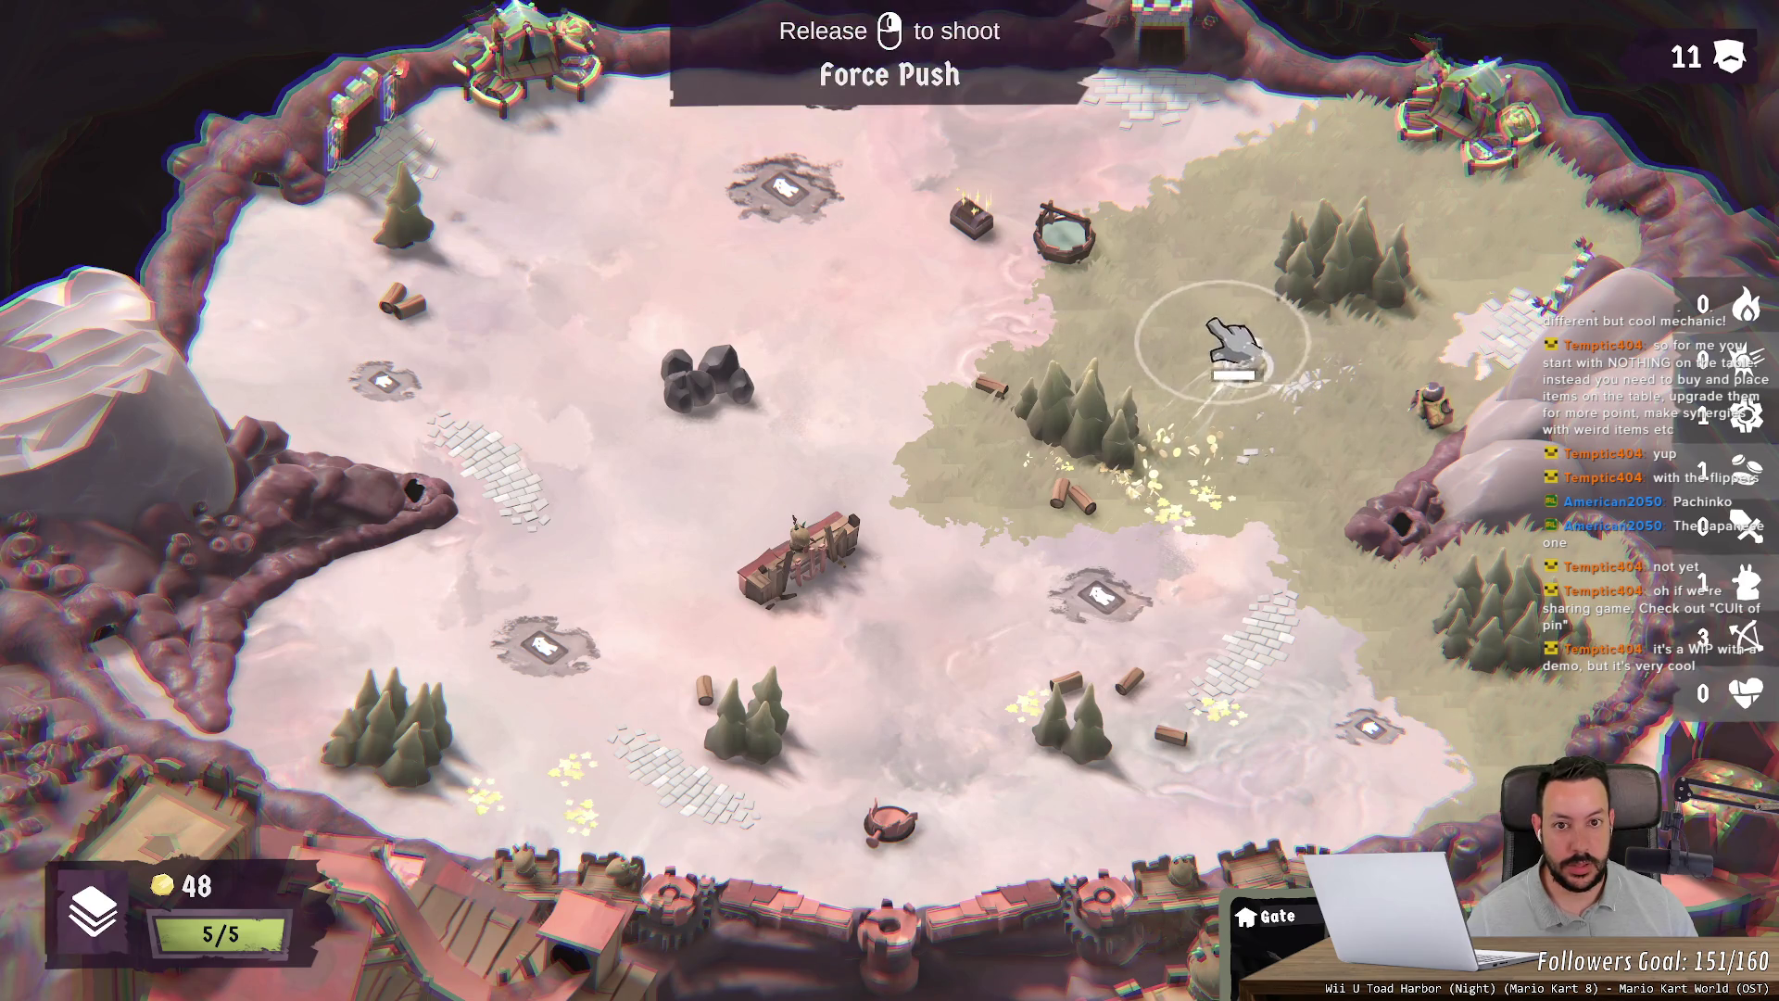
left_click_drag(1154, 259, 1158, 262)
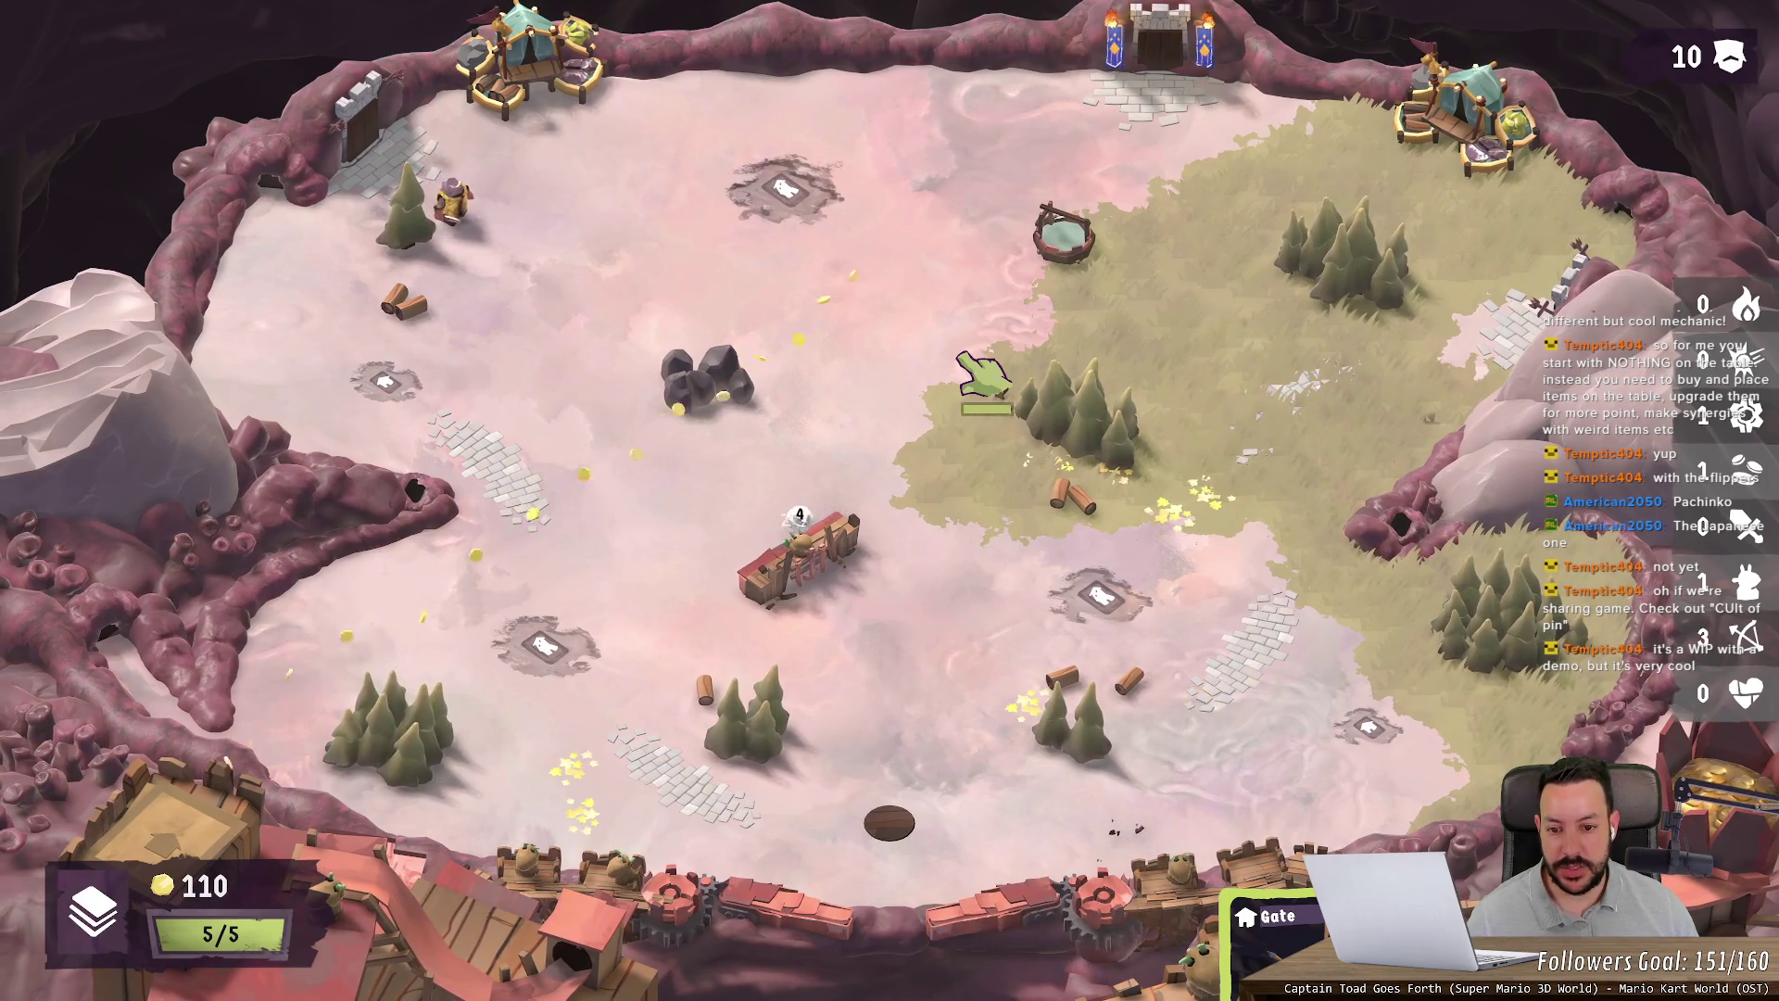
Step: Keep flipping the returning ball up-field until coins reach 118, then go back to Steam
left_click(973, 371)
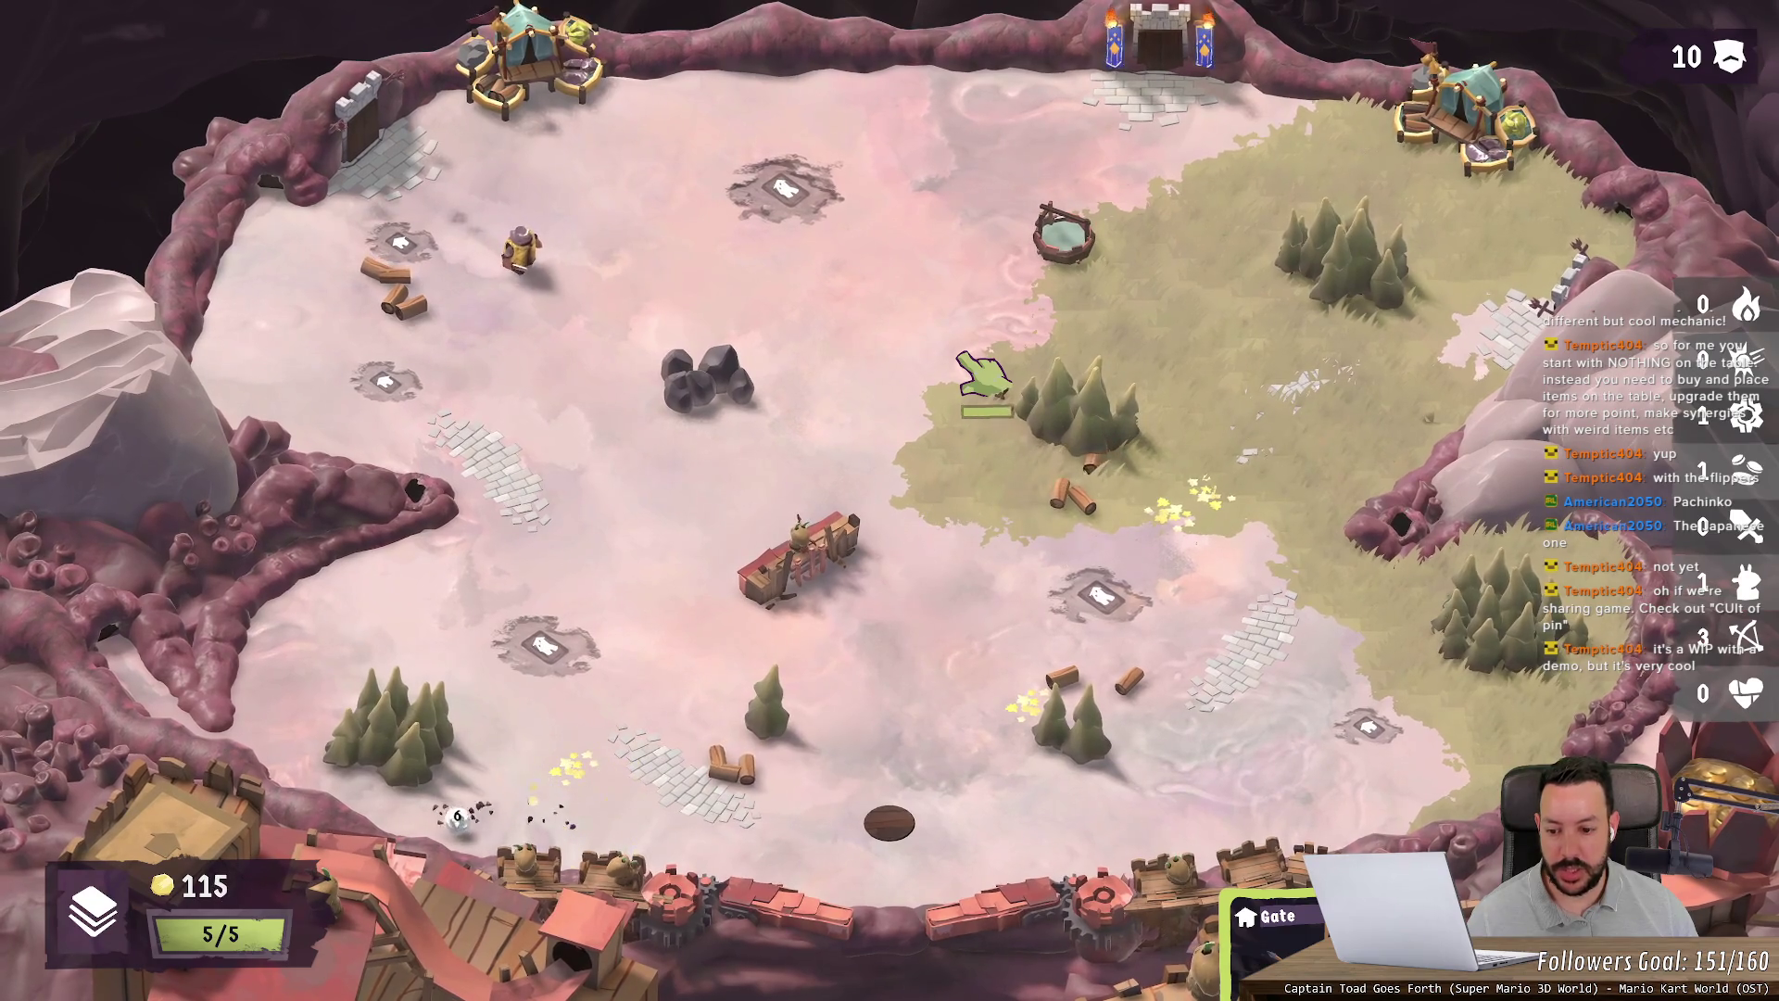
left_click(974, 371)
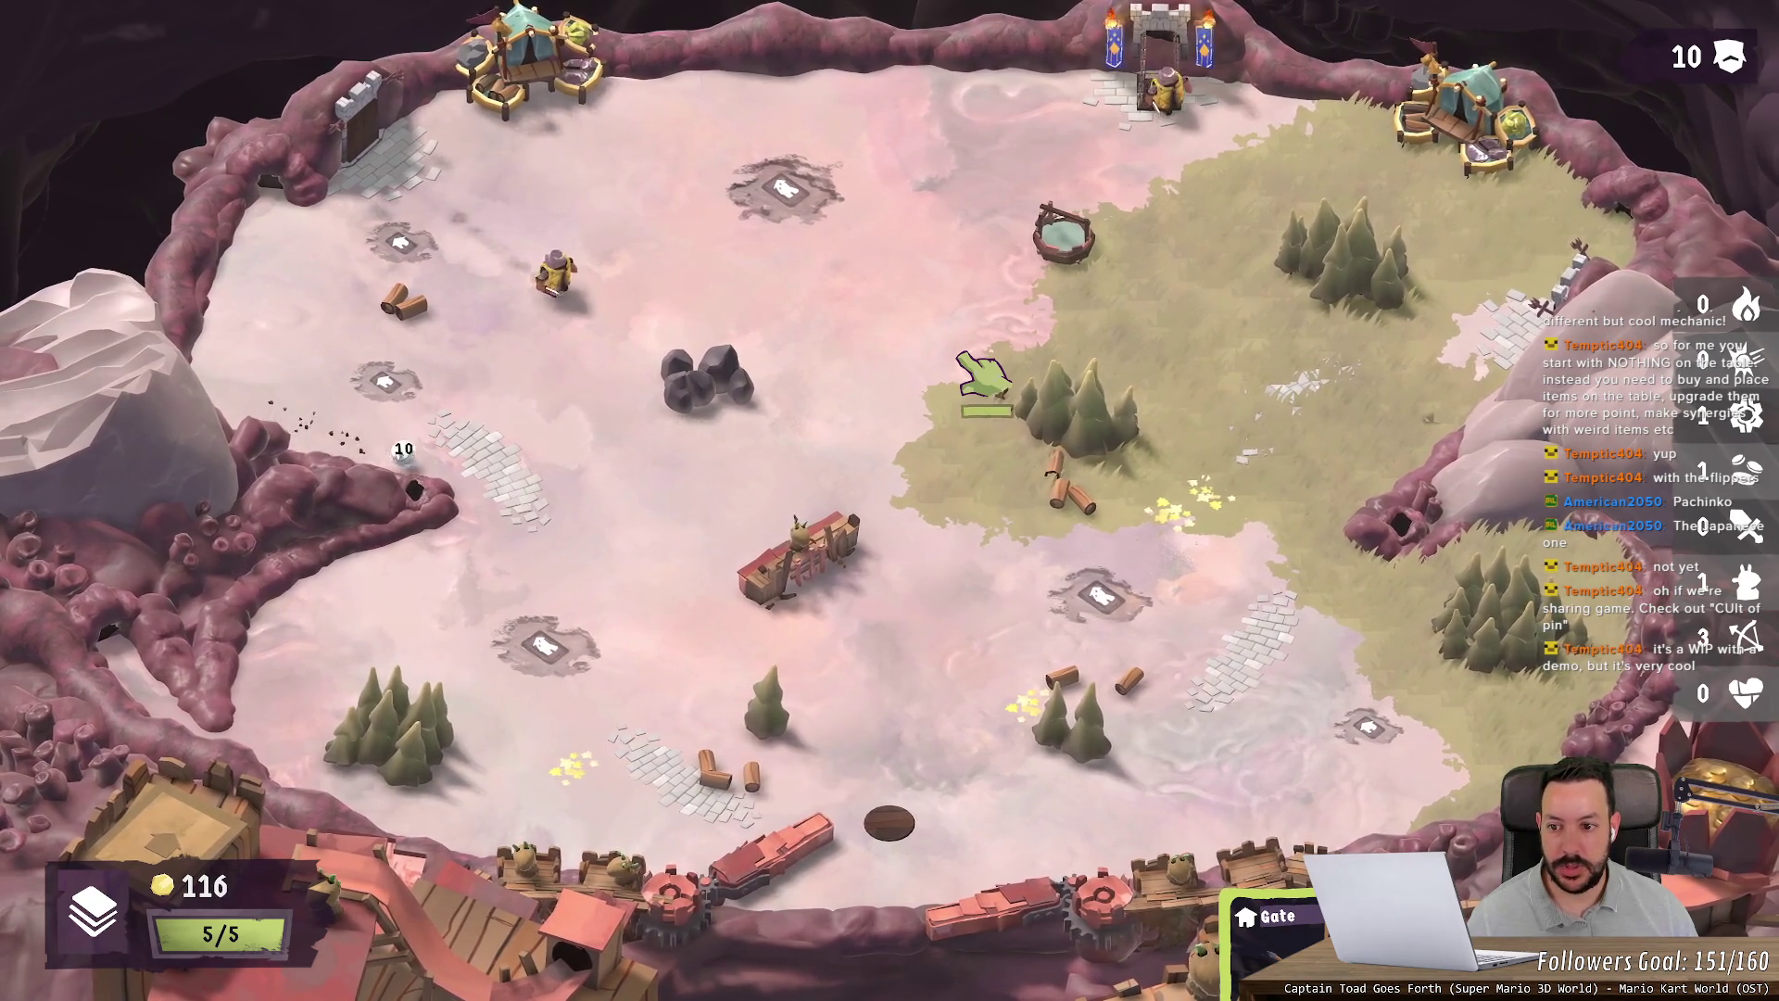
left_click(973, 370)
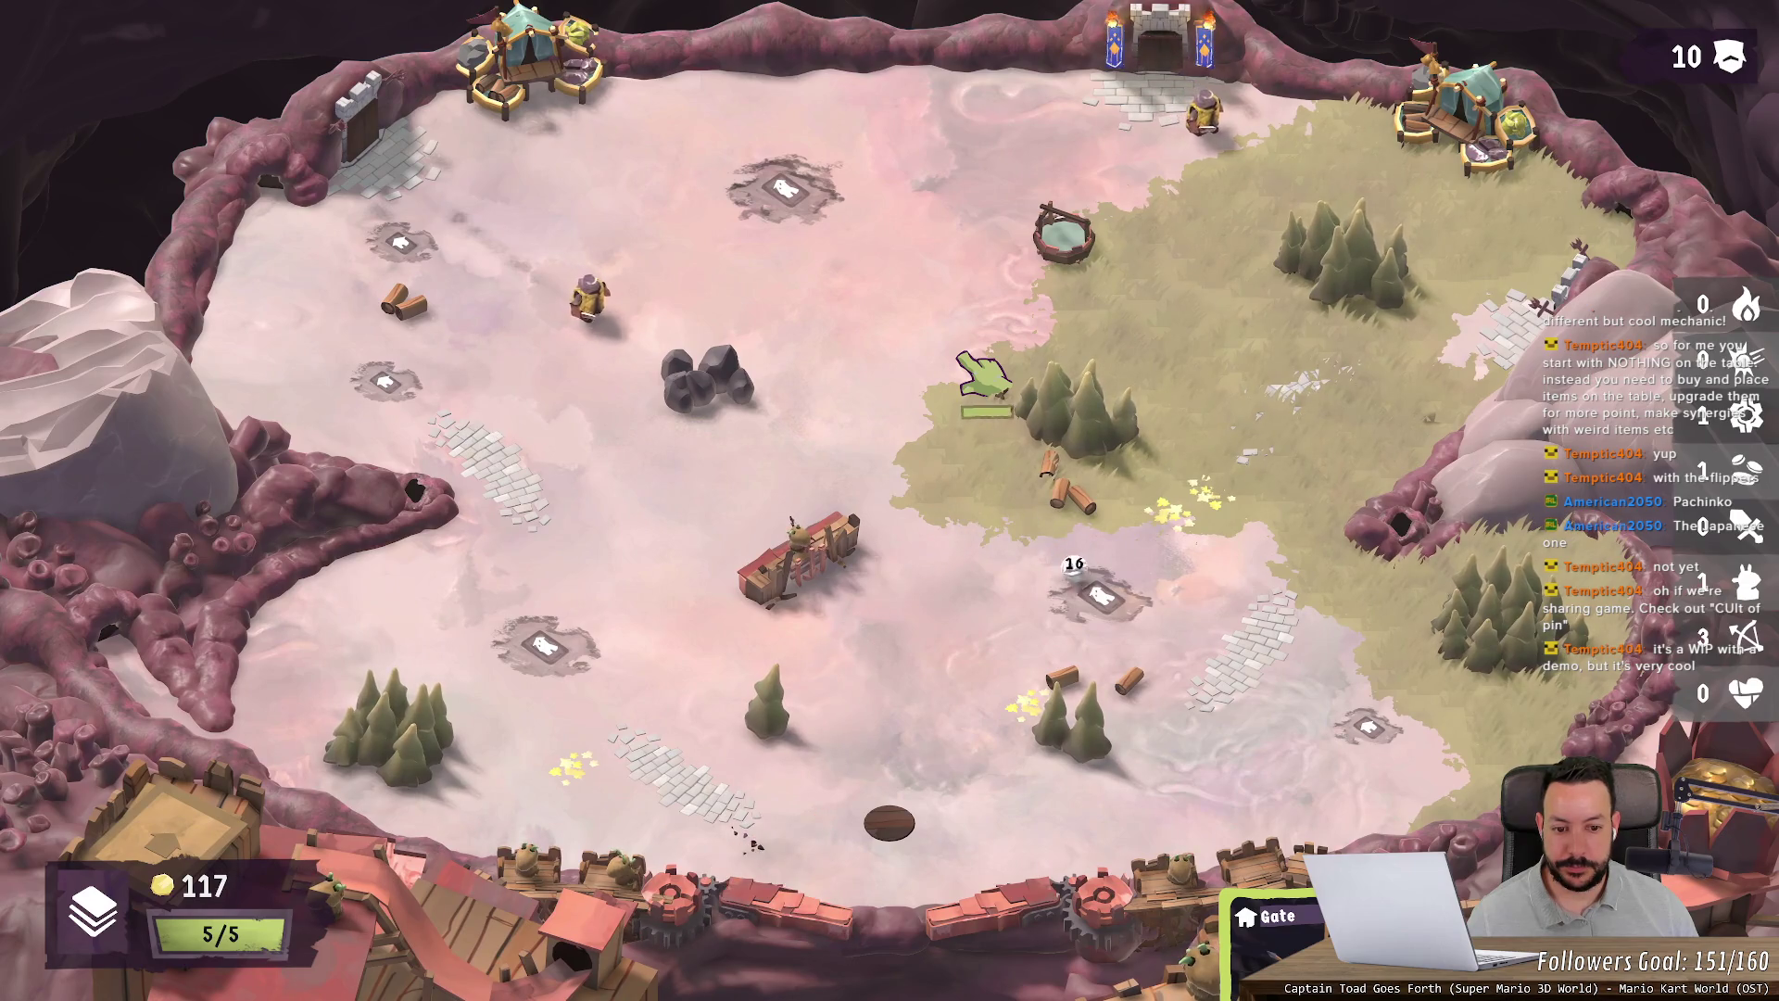
left_click(973, 371)
left_click(974, 371)
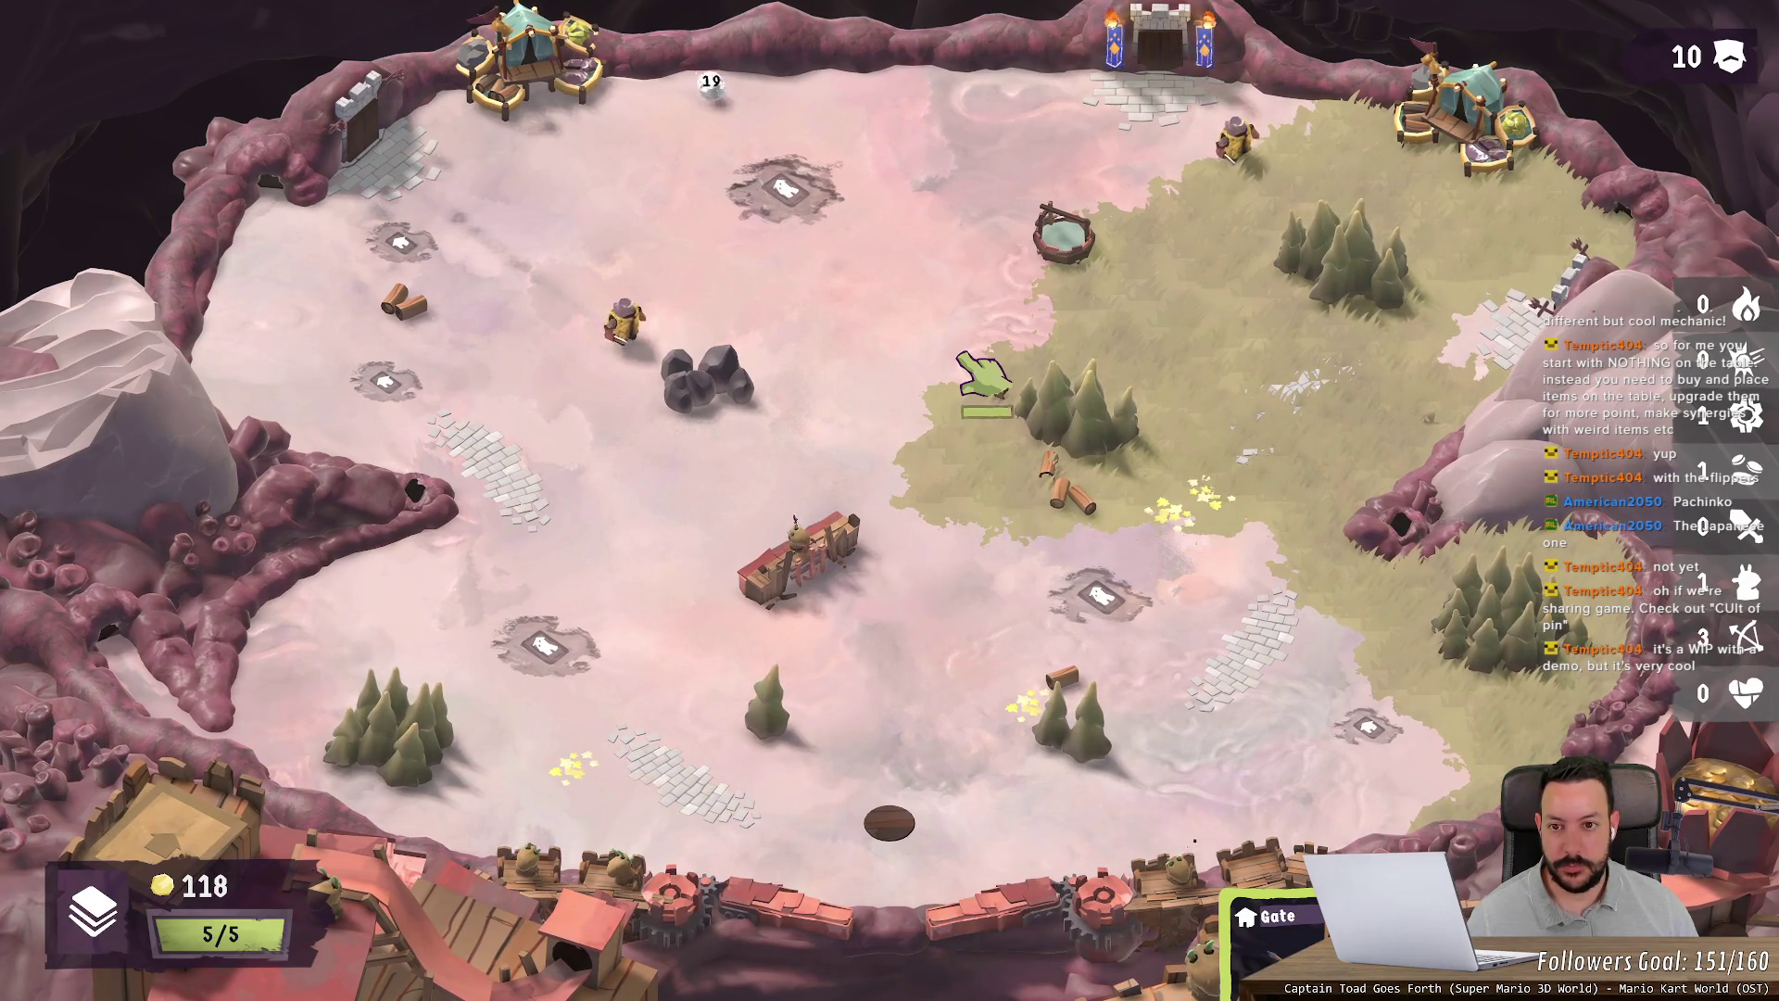
key("alt+Tab")
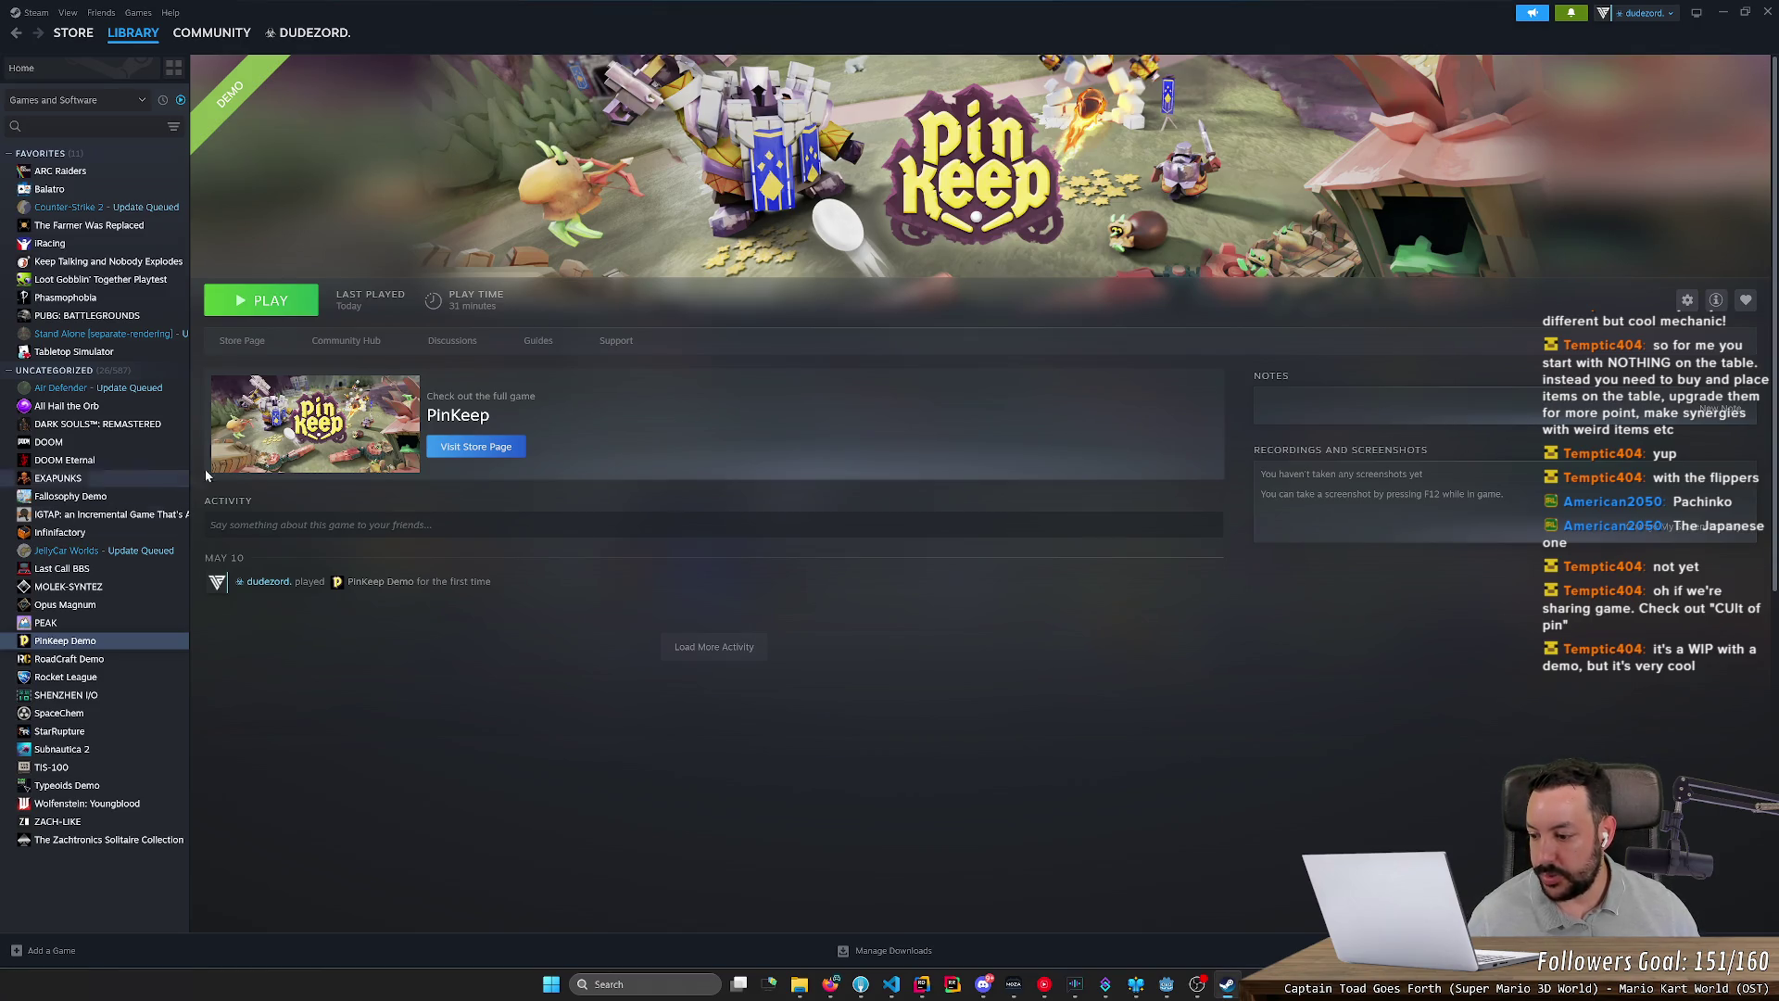
Step: Search the Steam store for Cult of PiN, open its page and expand the trailer full screen
left_click(73, 33)
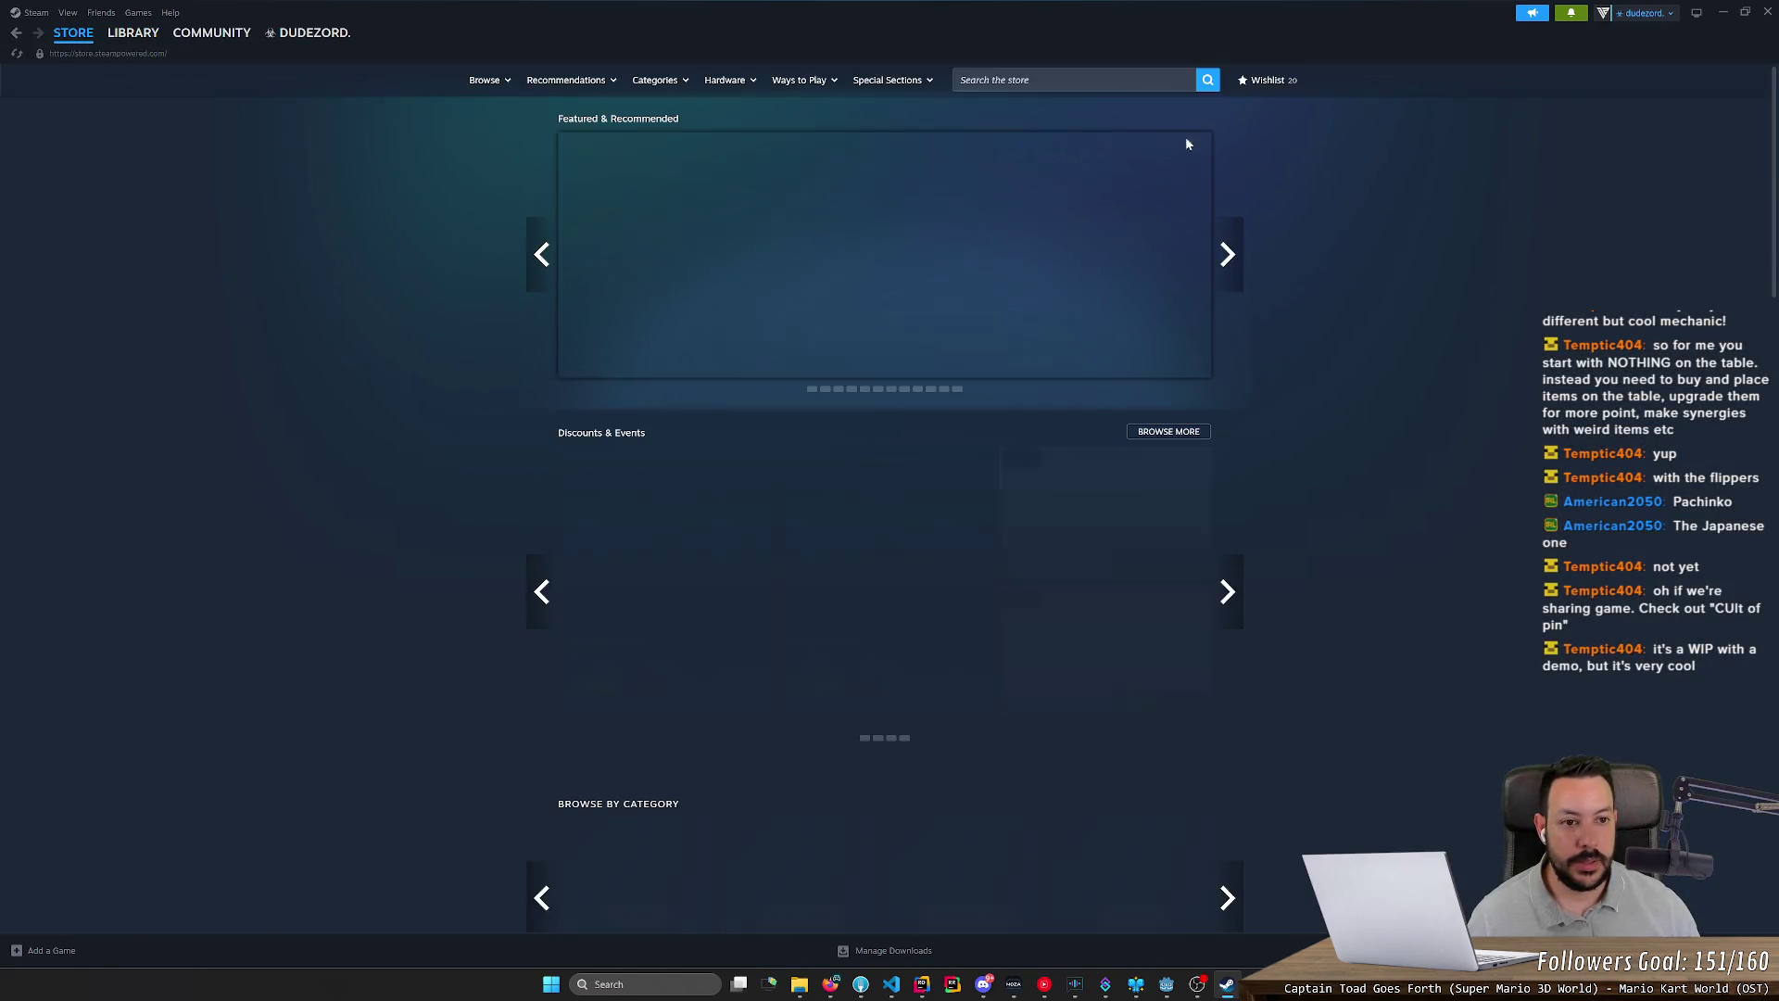
left_click(1093, 79)
type("cult")
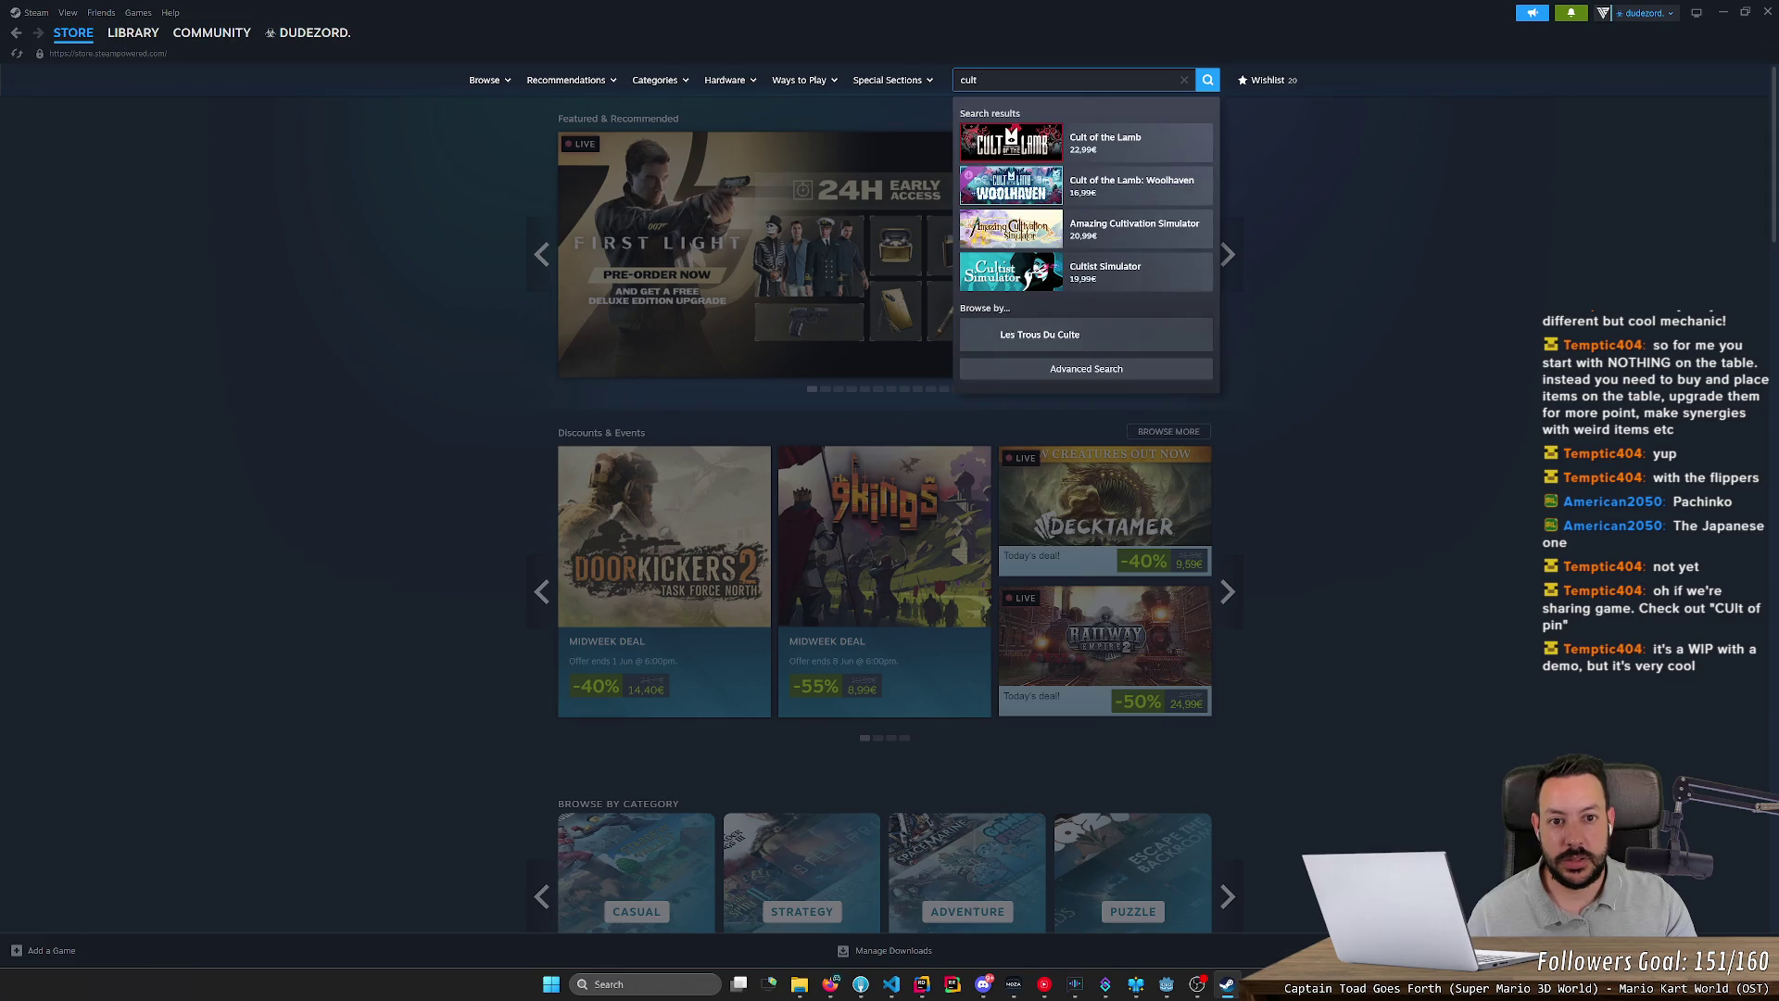
type(" of pin")
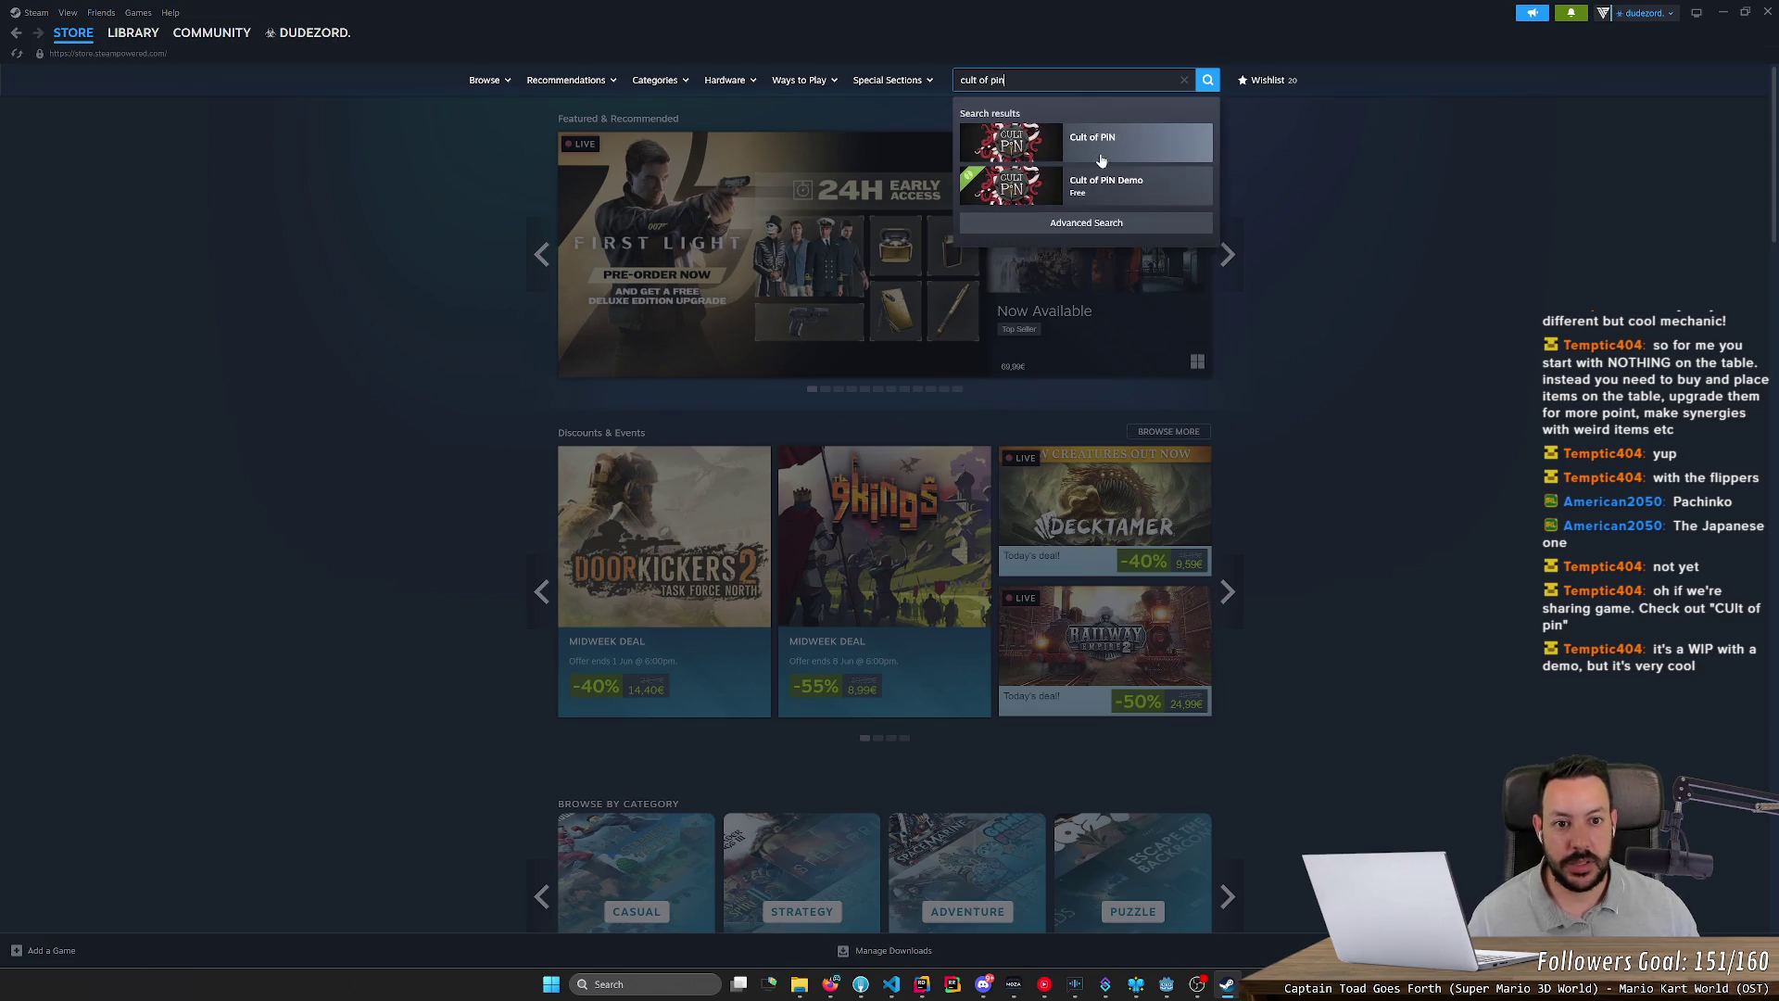
left_click(1104, 154)
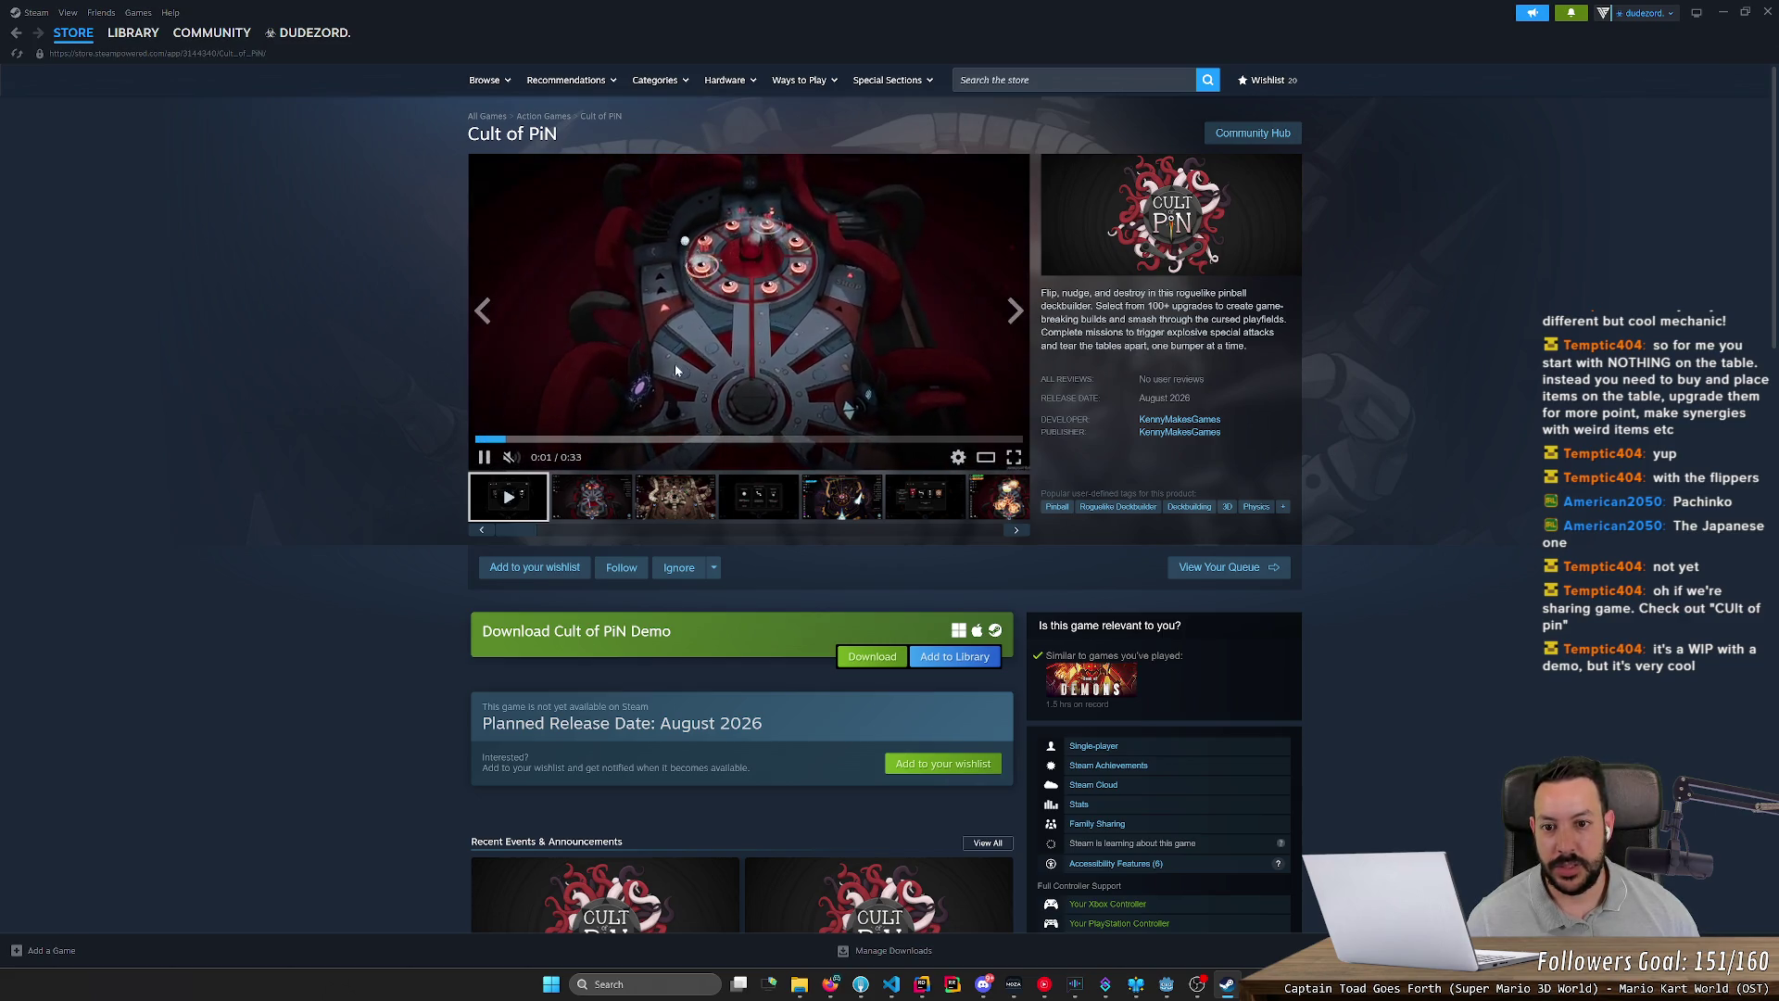
double_click(756, 362)
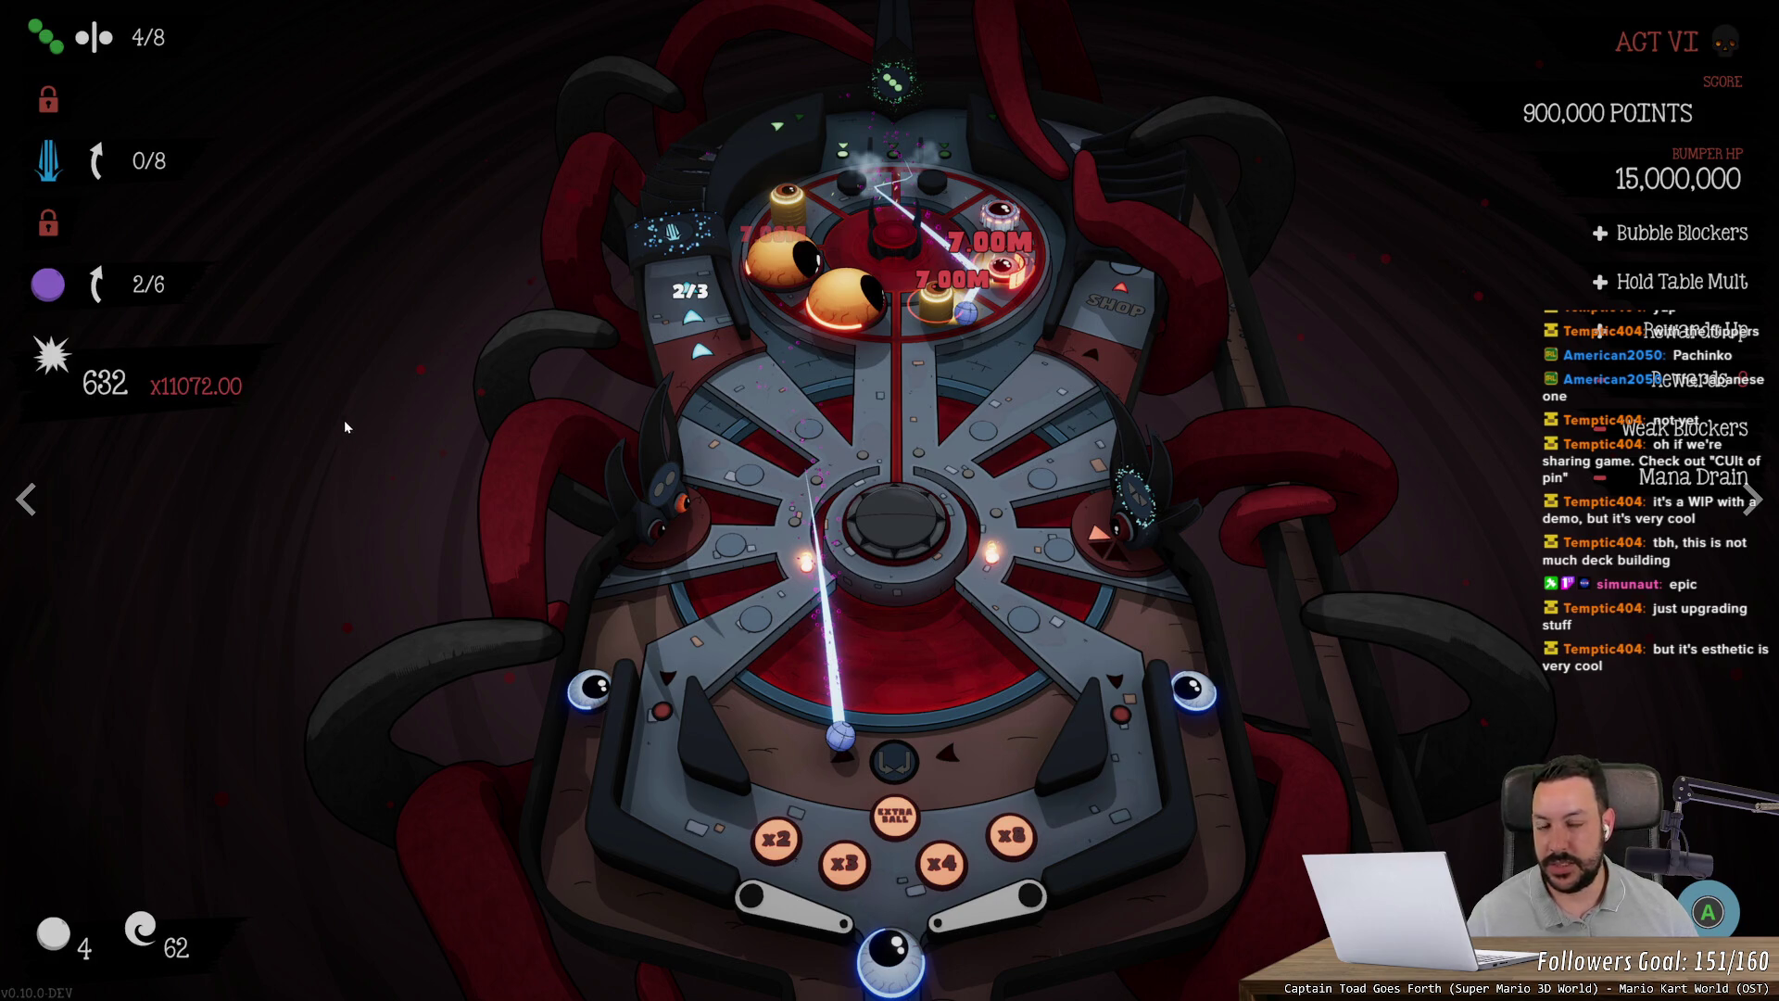
Step: Page through six Cult of PiN screenshots in the full-screen viewer, then close it
left_click(1751, 501)
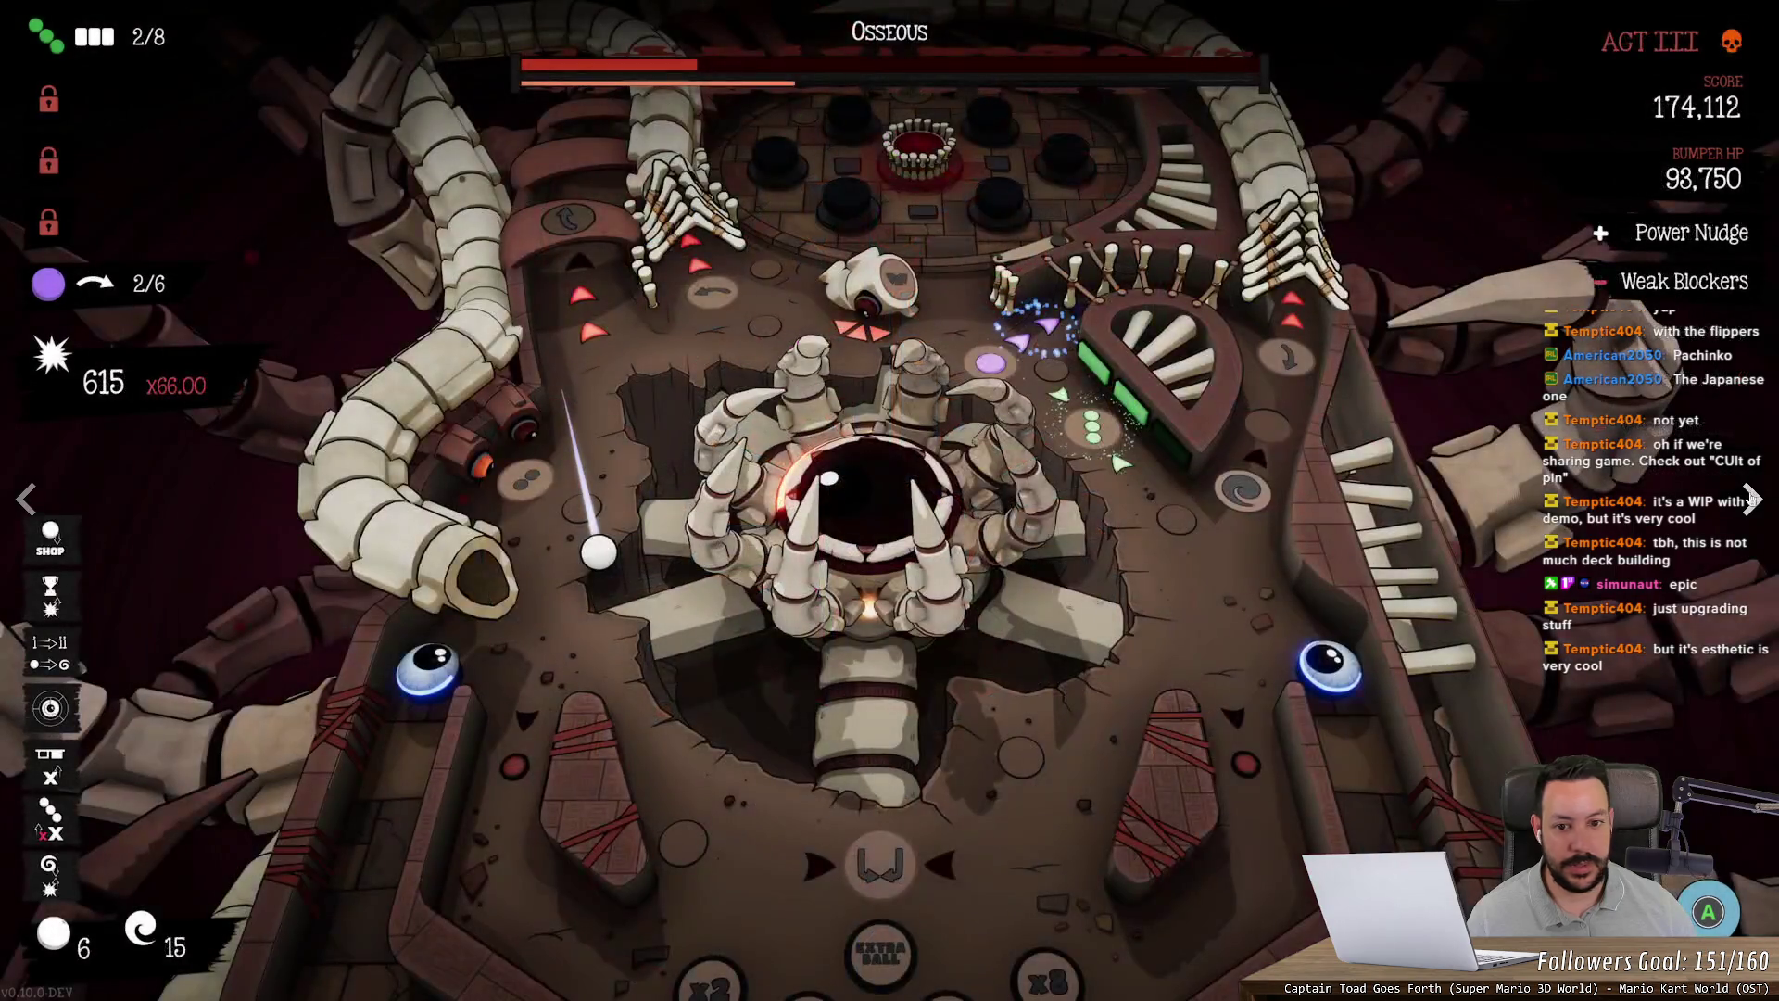
left_click(1751, 500)
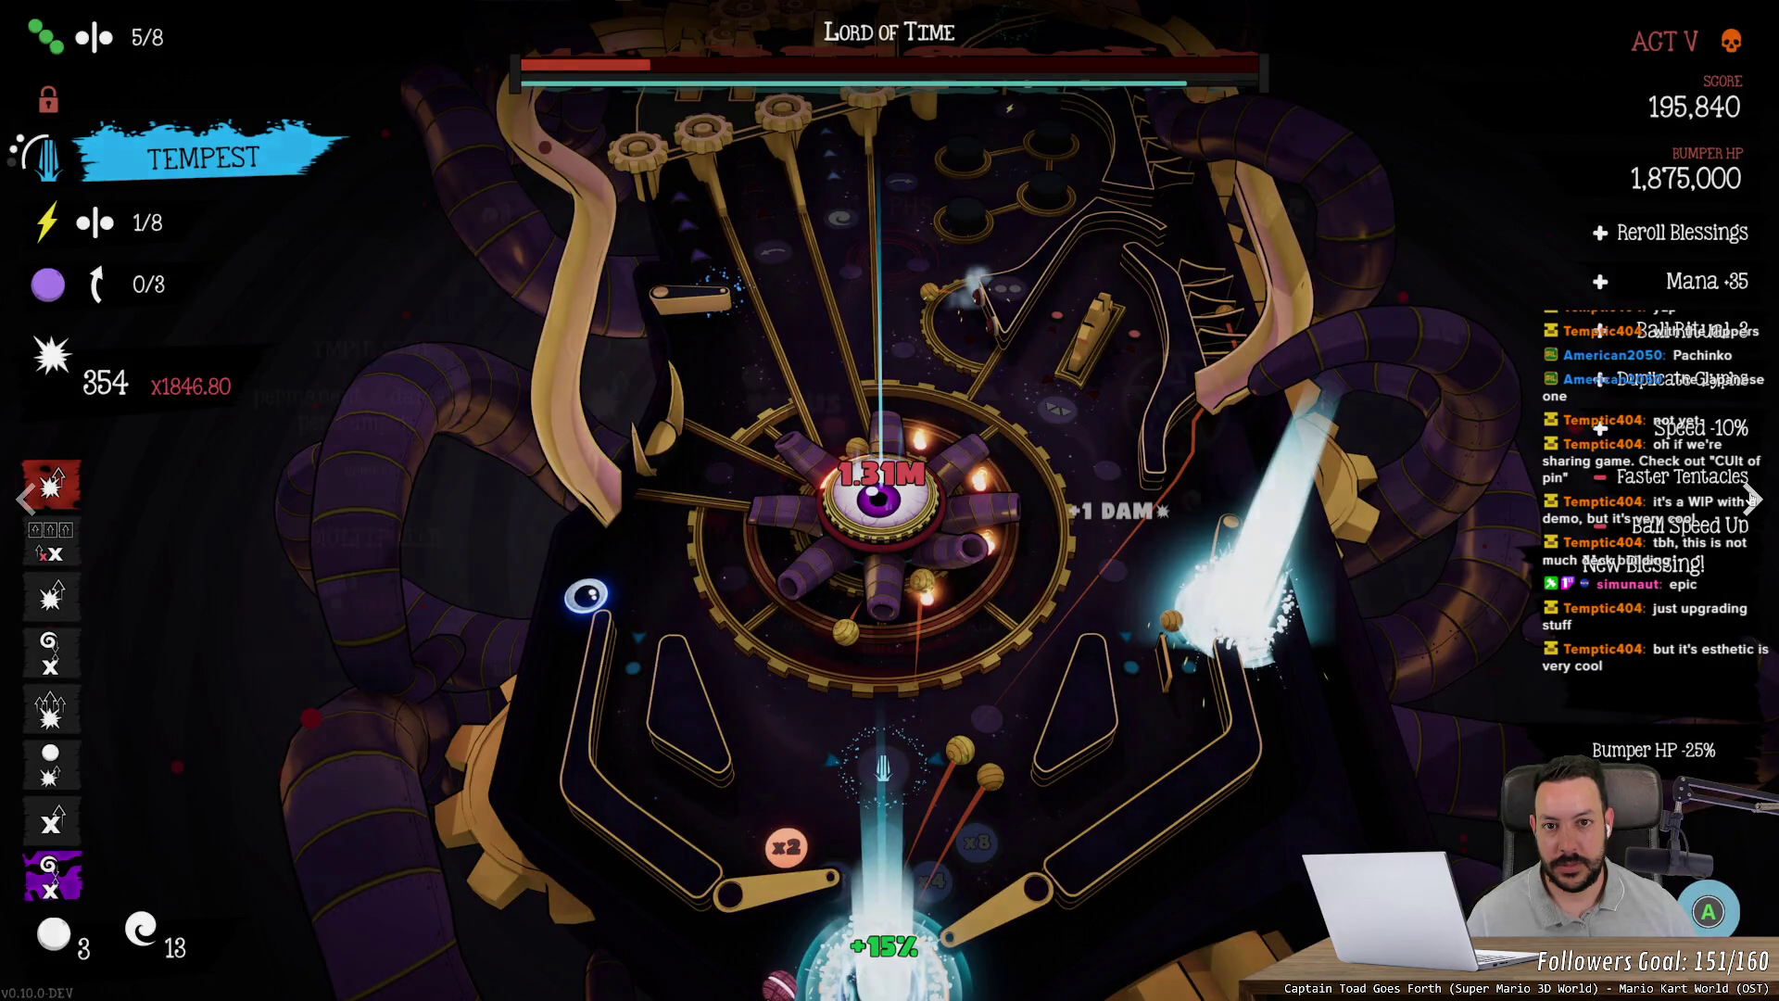
left_click(1751, 500)
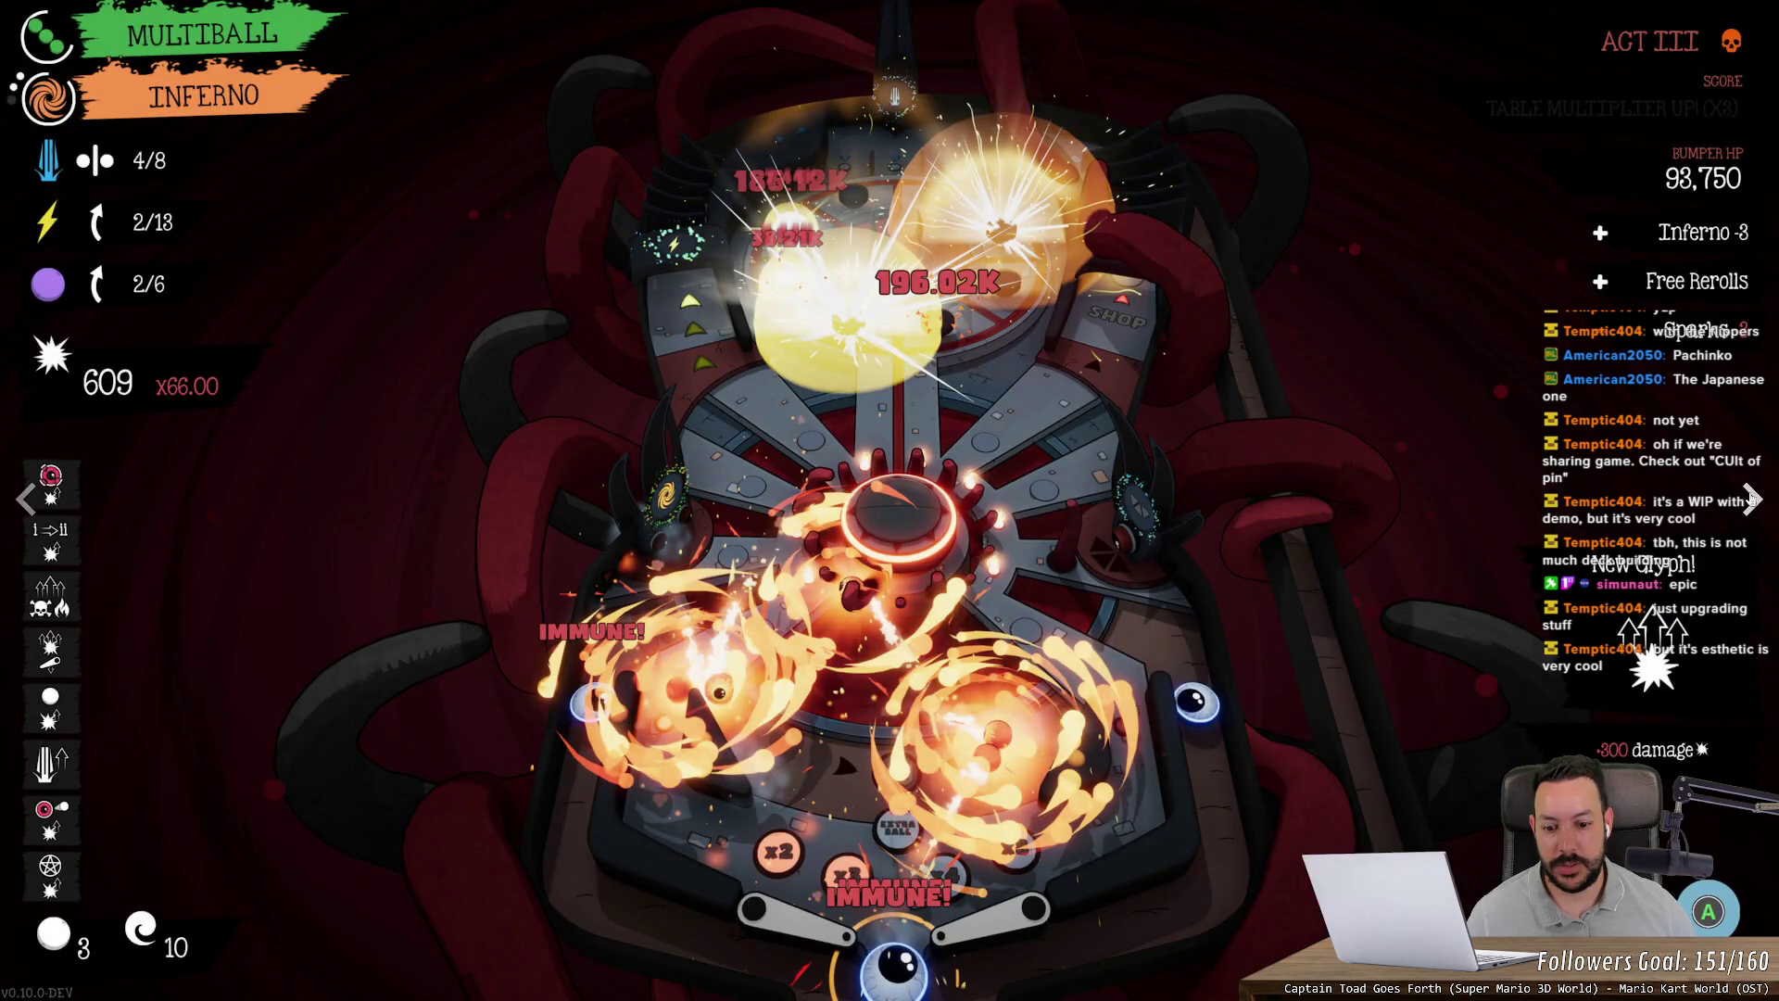
left_click(1751, 501)
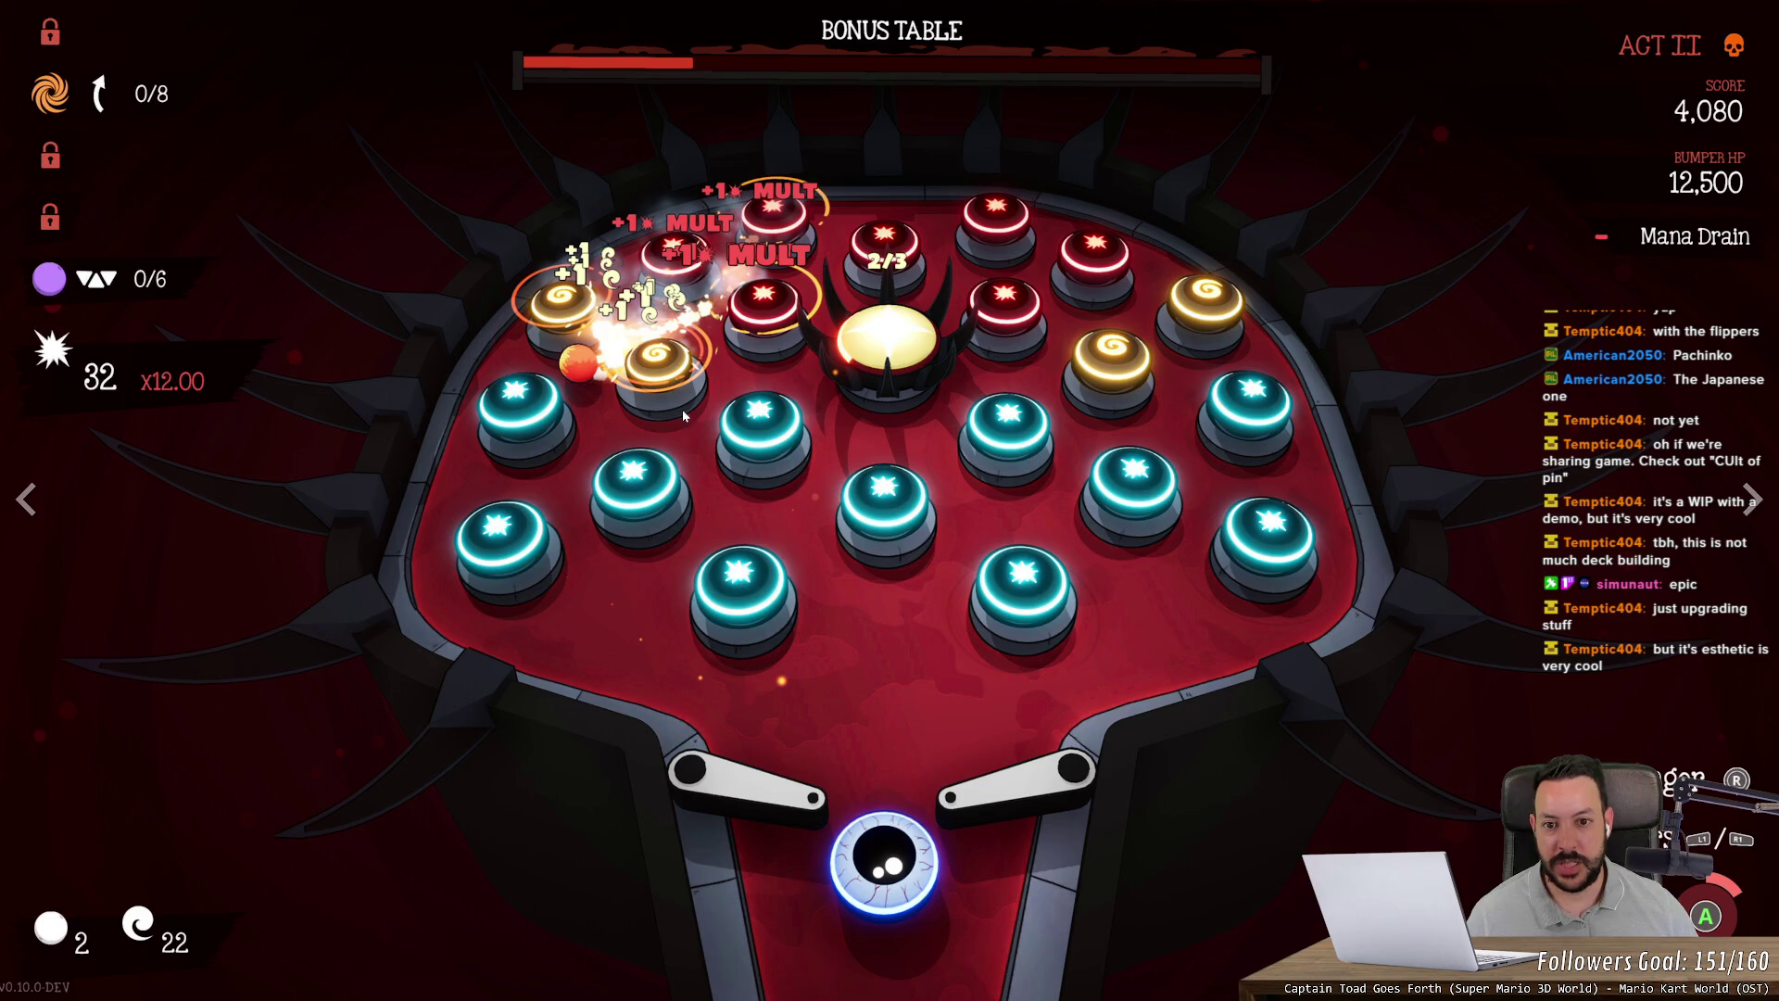
left_click(1751, 501)
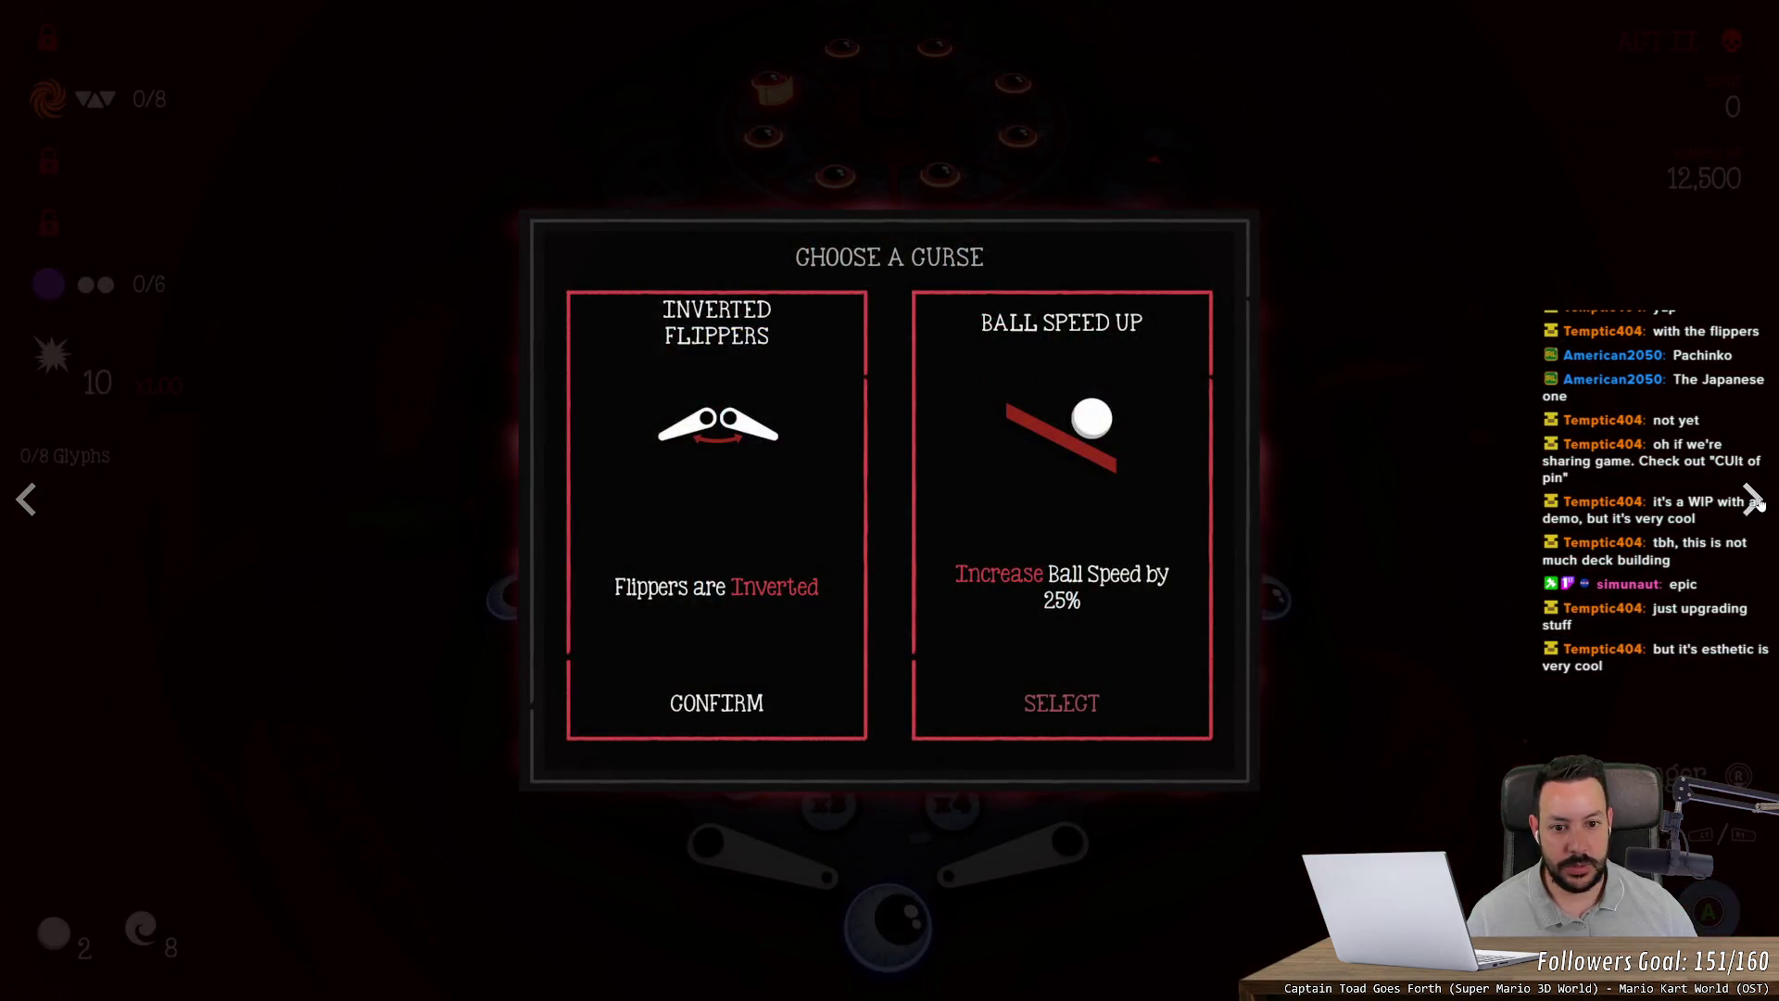
left_click(1753, 500)
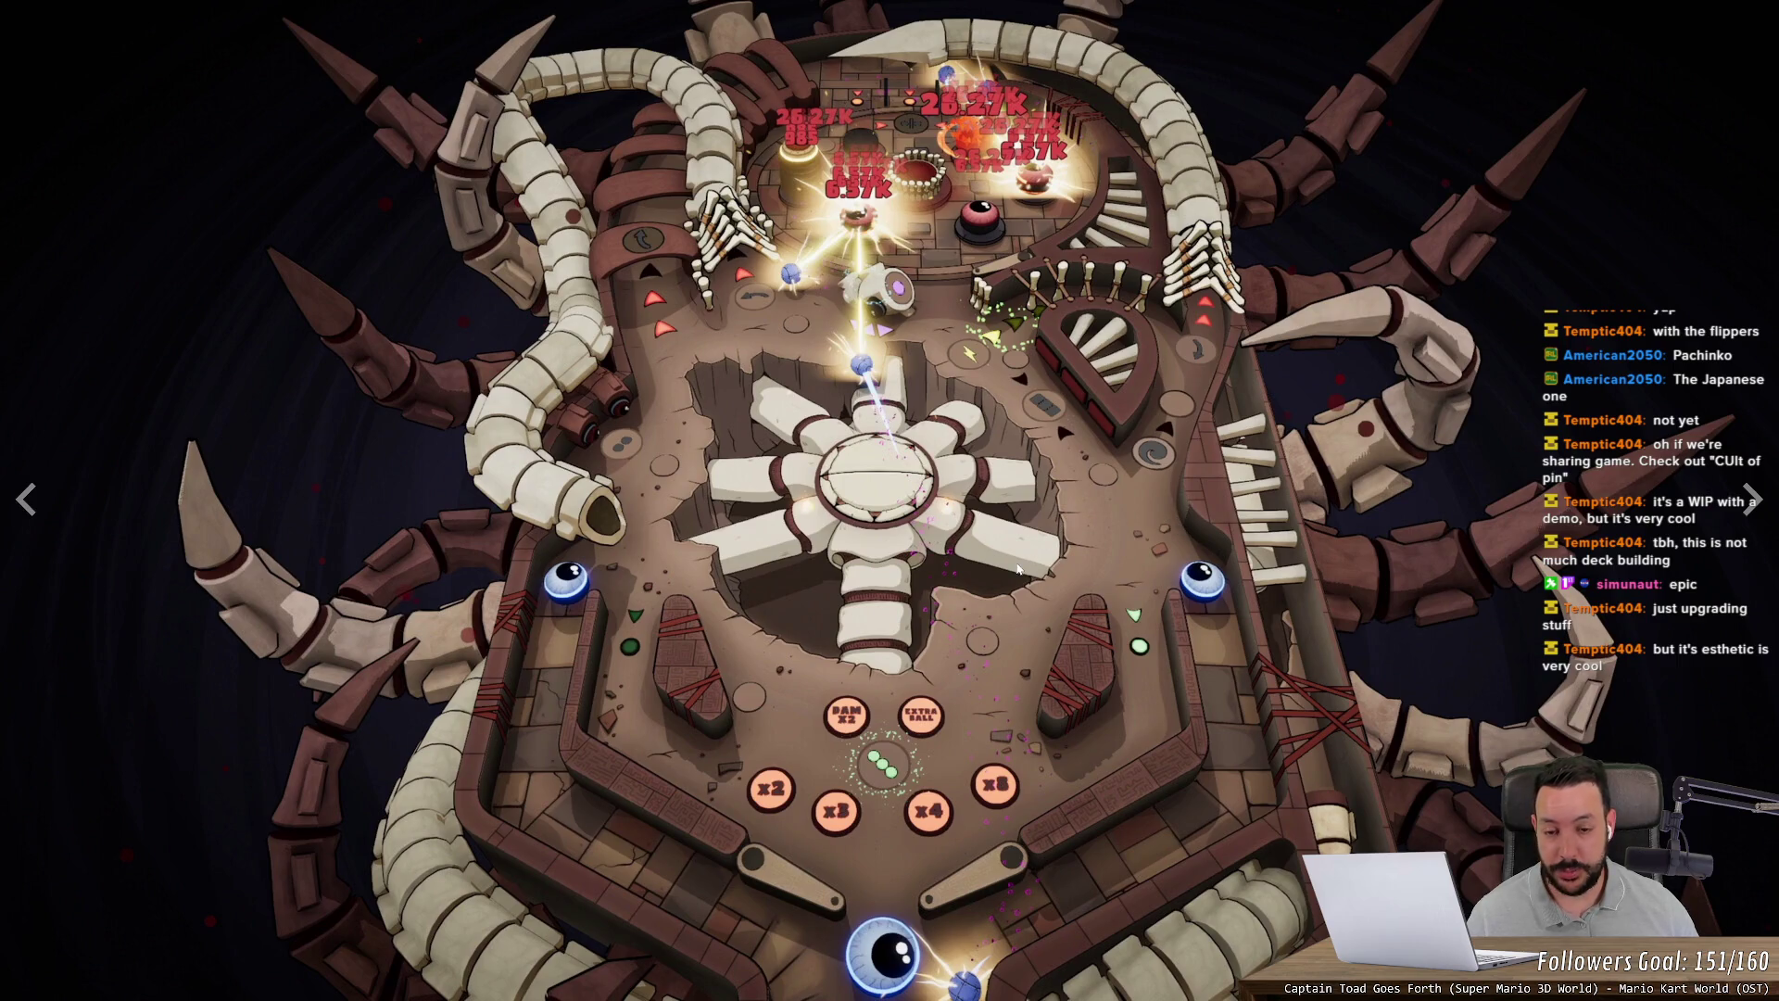
key("Escape")
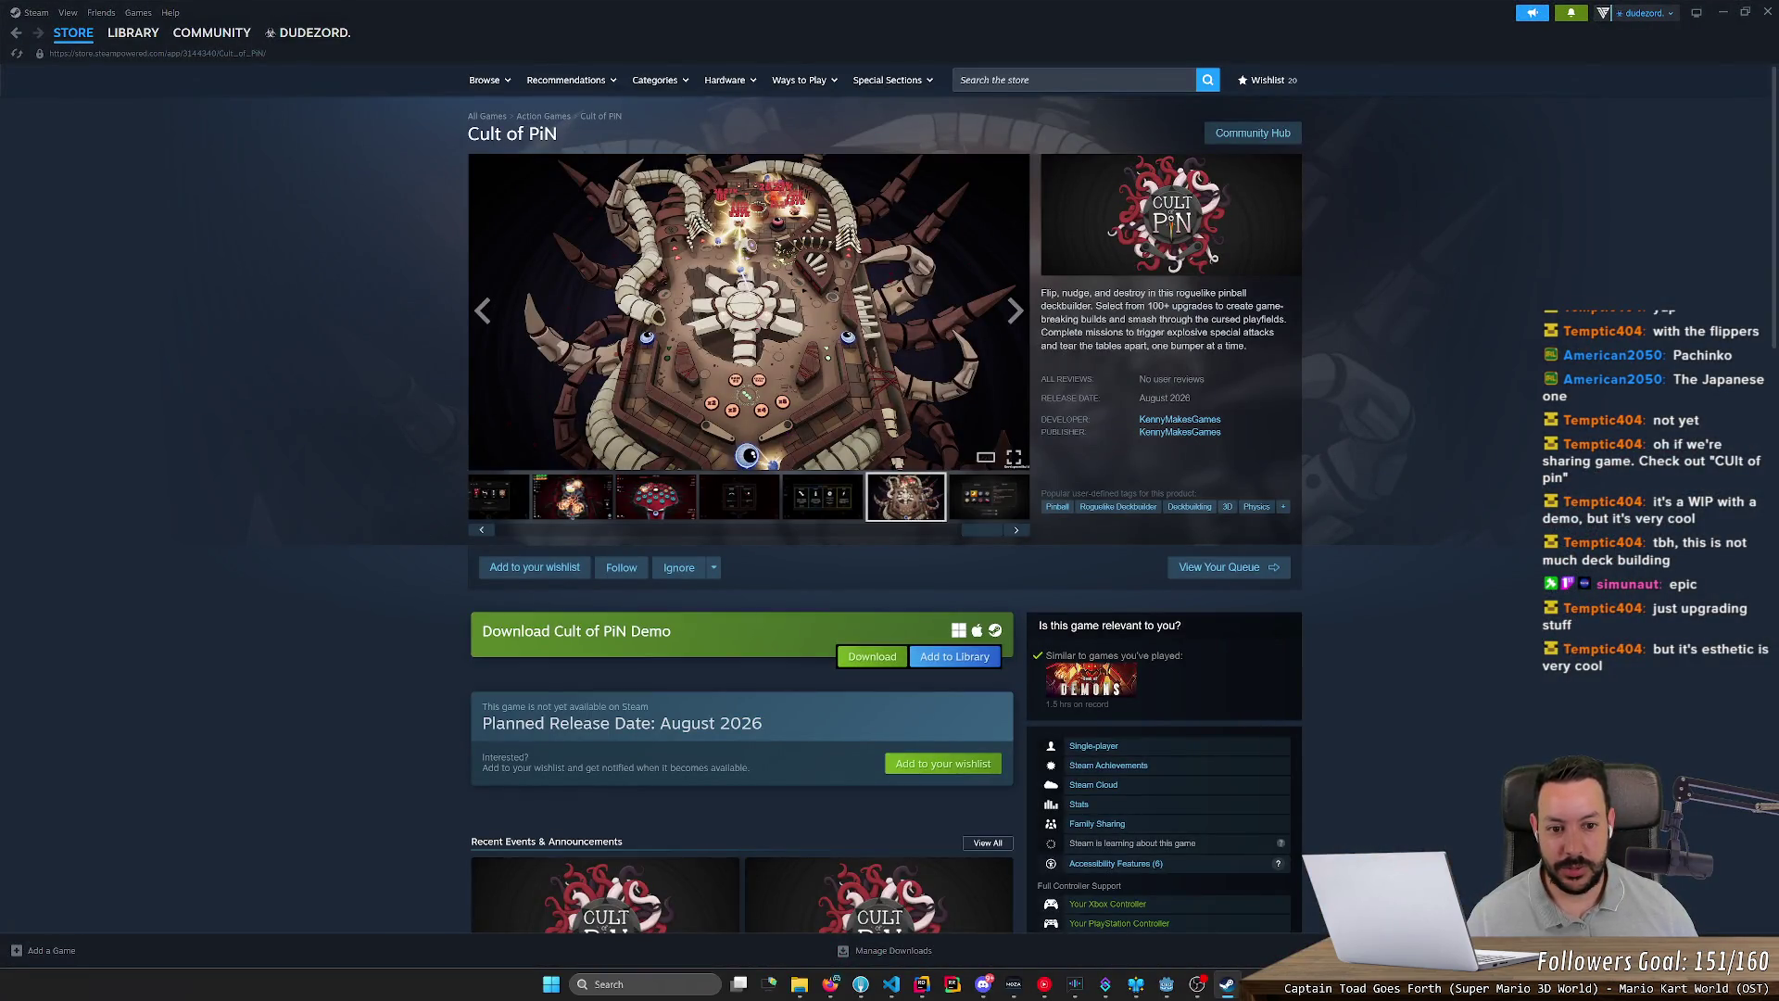
Step: Download and install the Cult of PiN demo, browse the screenshots, then play the trailer full screen
left_click(1212, 392)
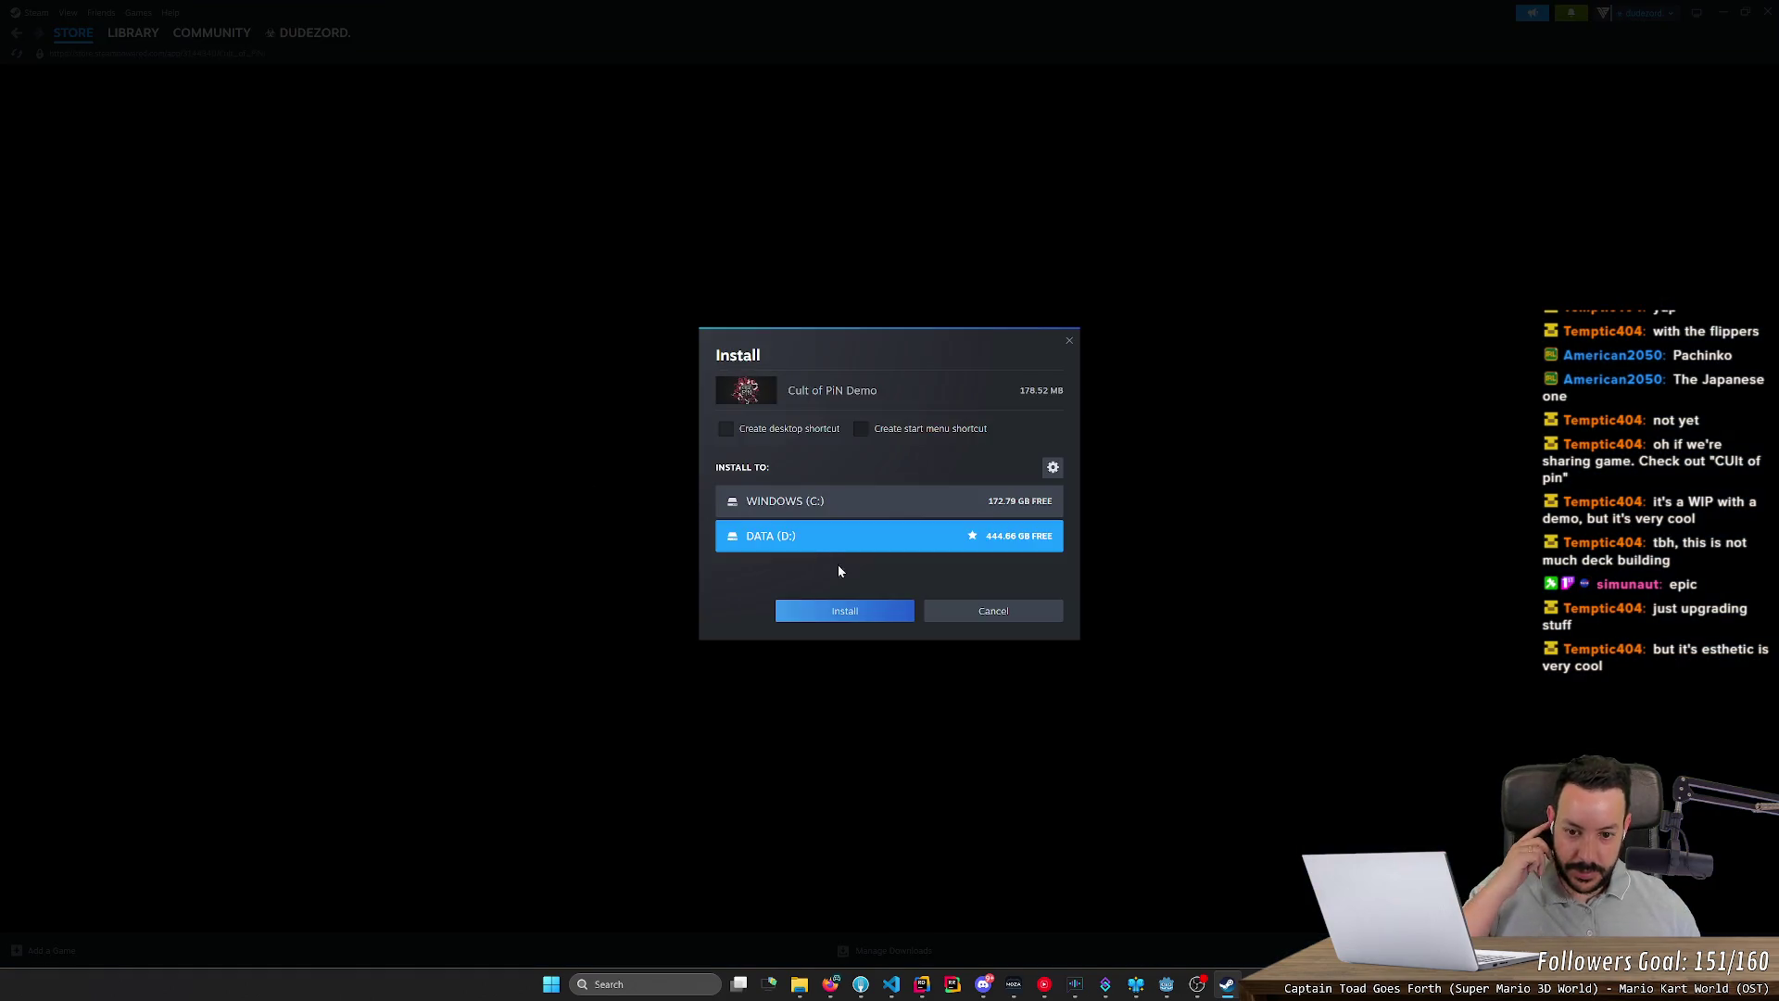
left_click(851, 613)
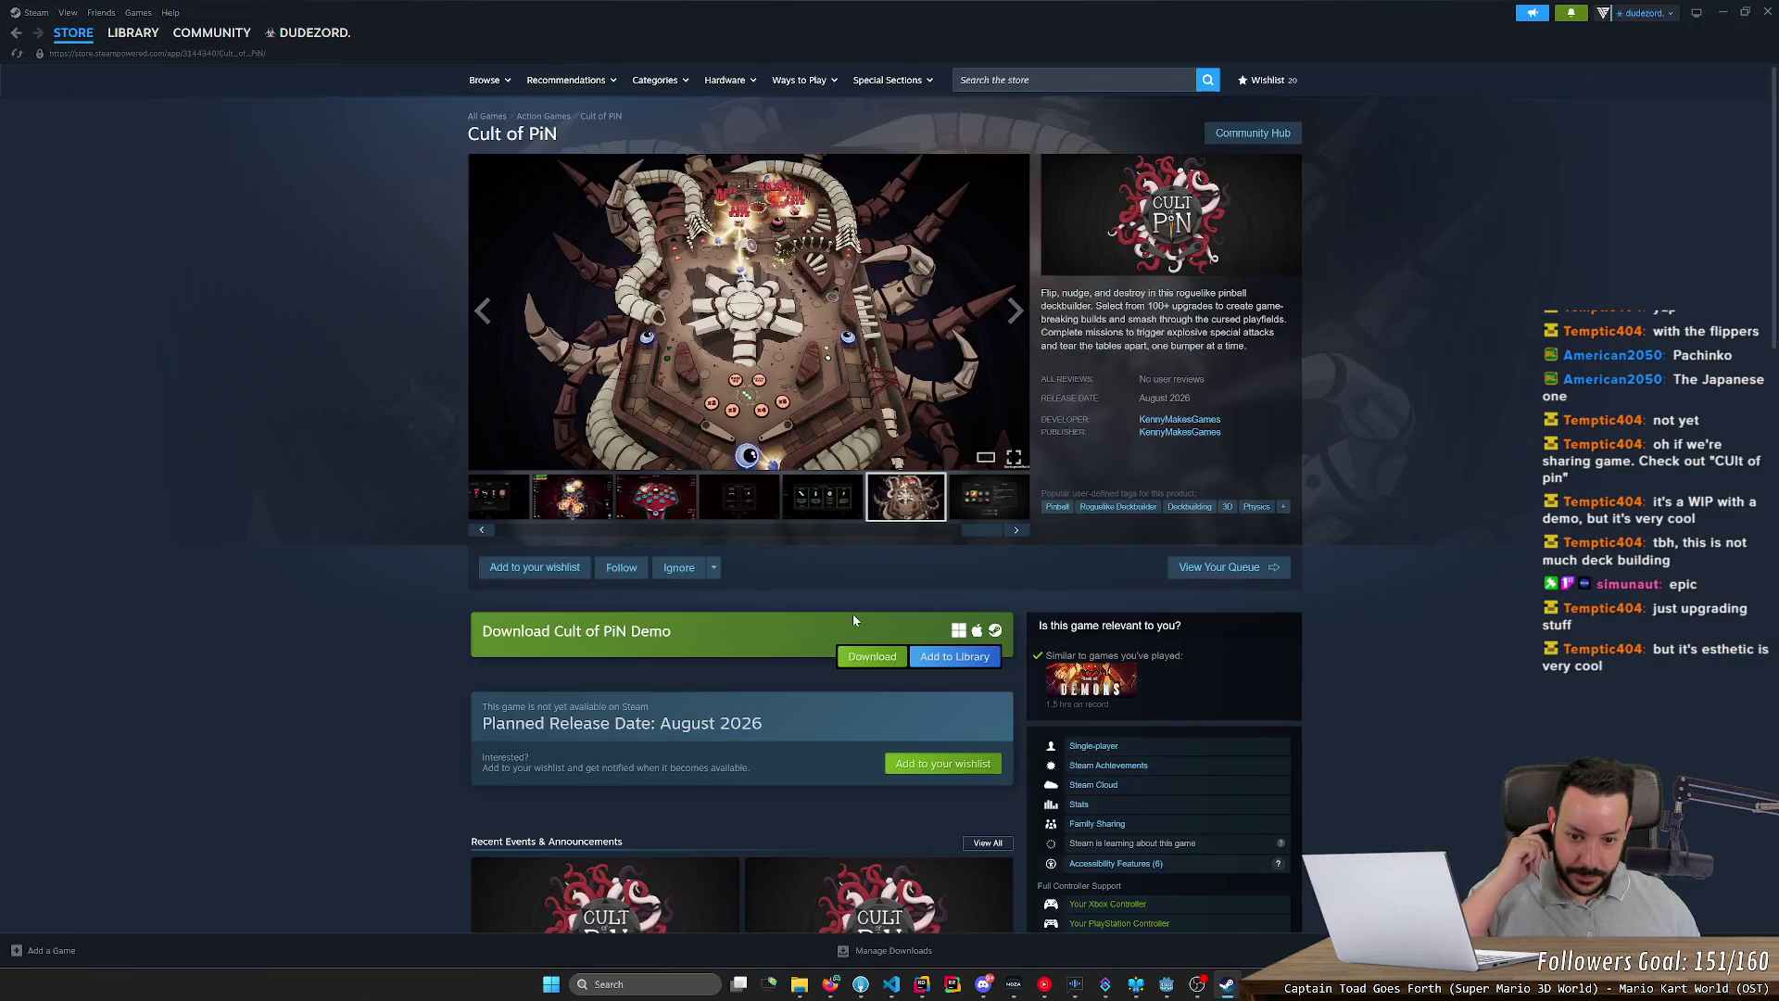
left_click(603, 502)
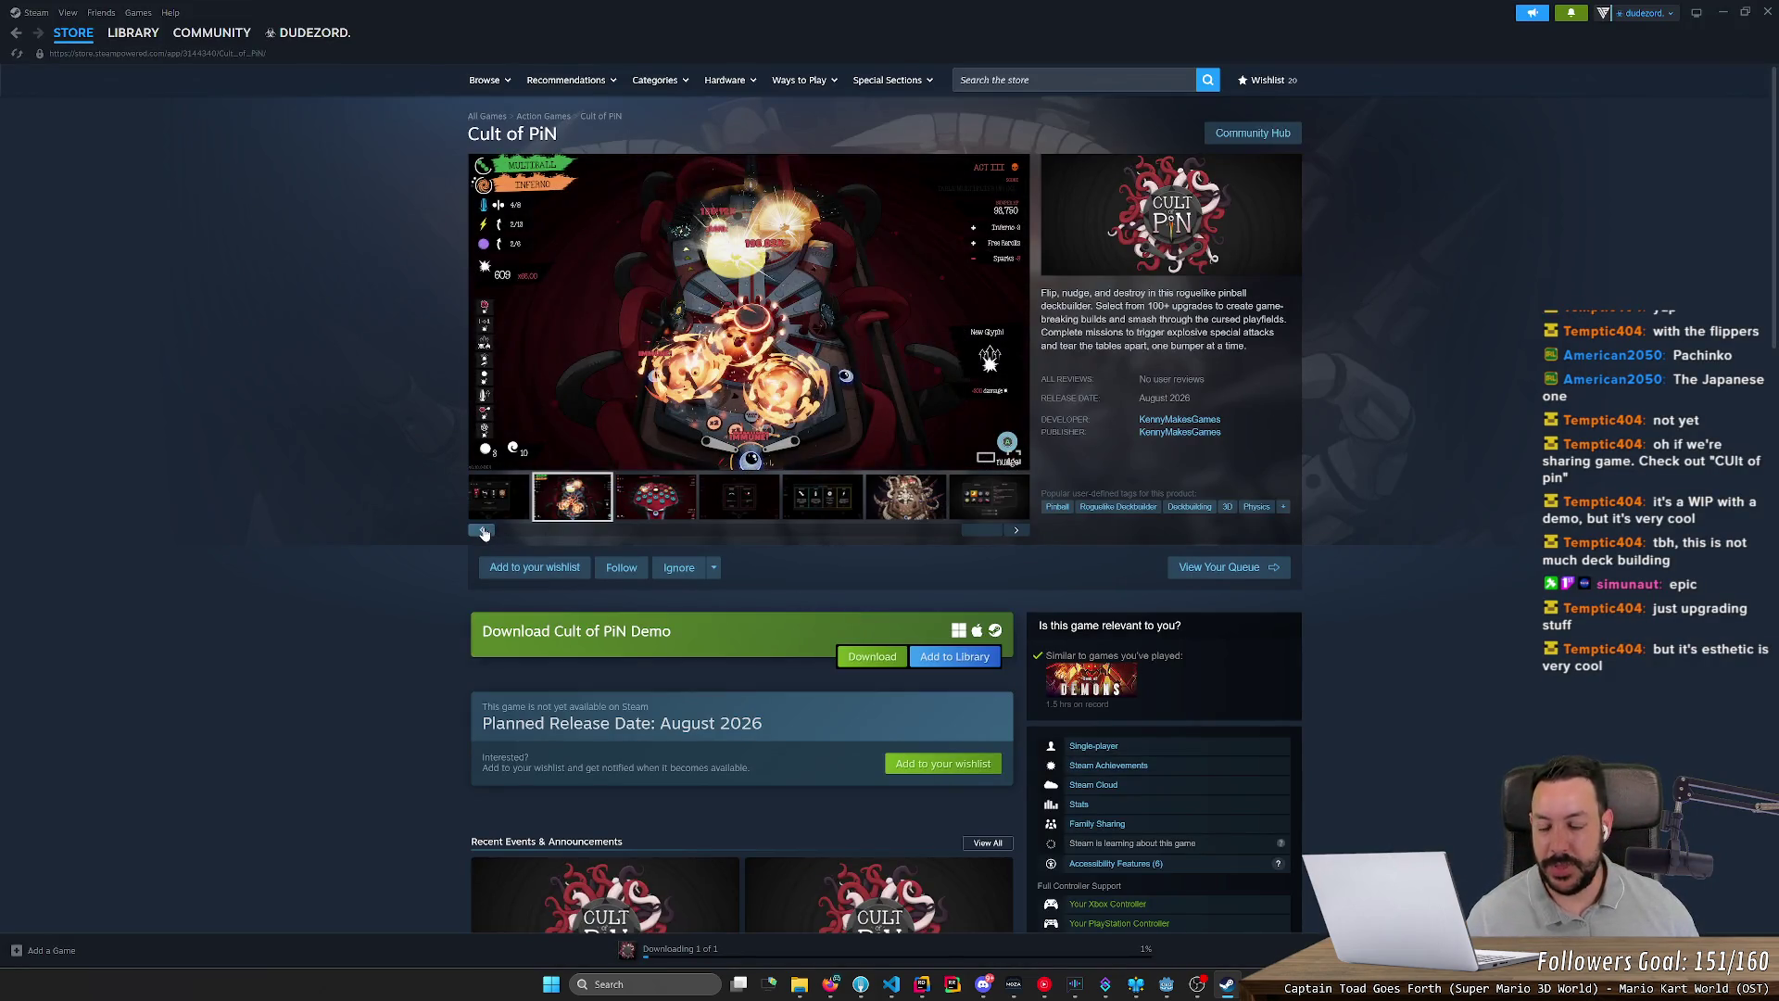
left_click(481, 530)
left_click(481, 529)
left_click(828, 535)
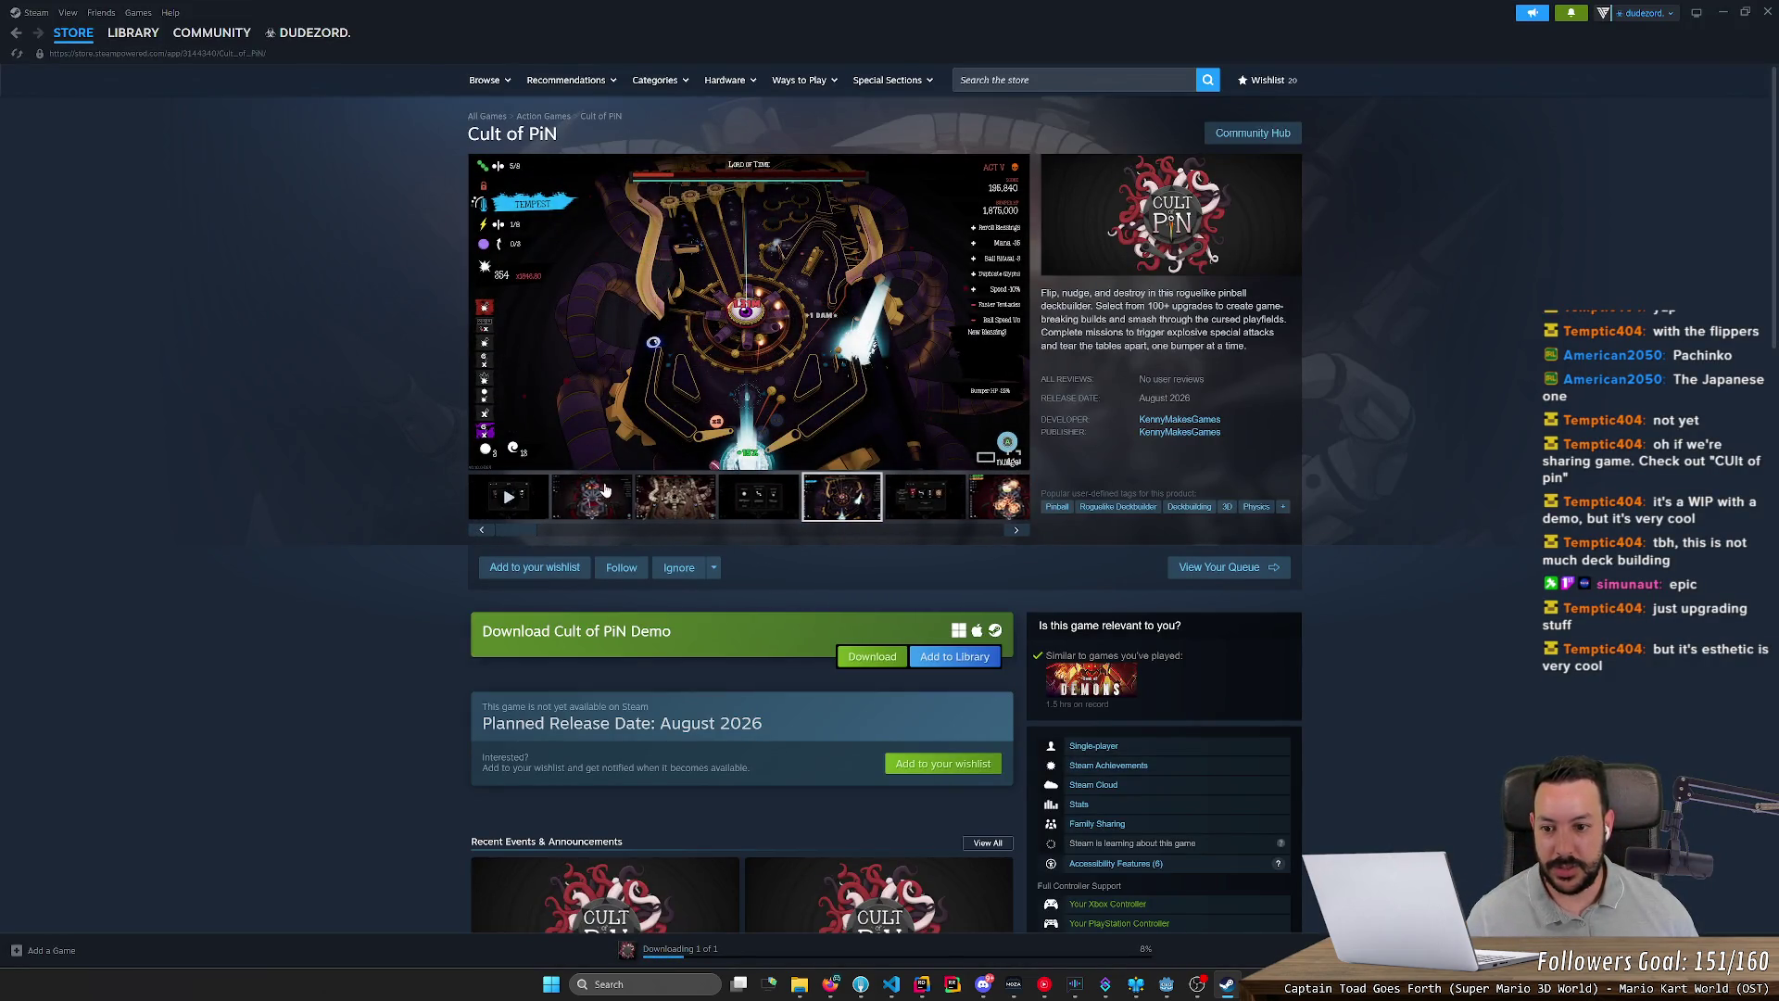
left_click(607, 491)
left_click(1012, 459)
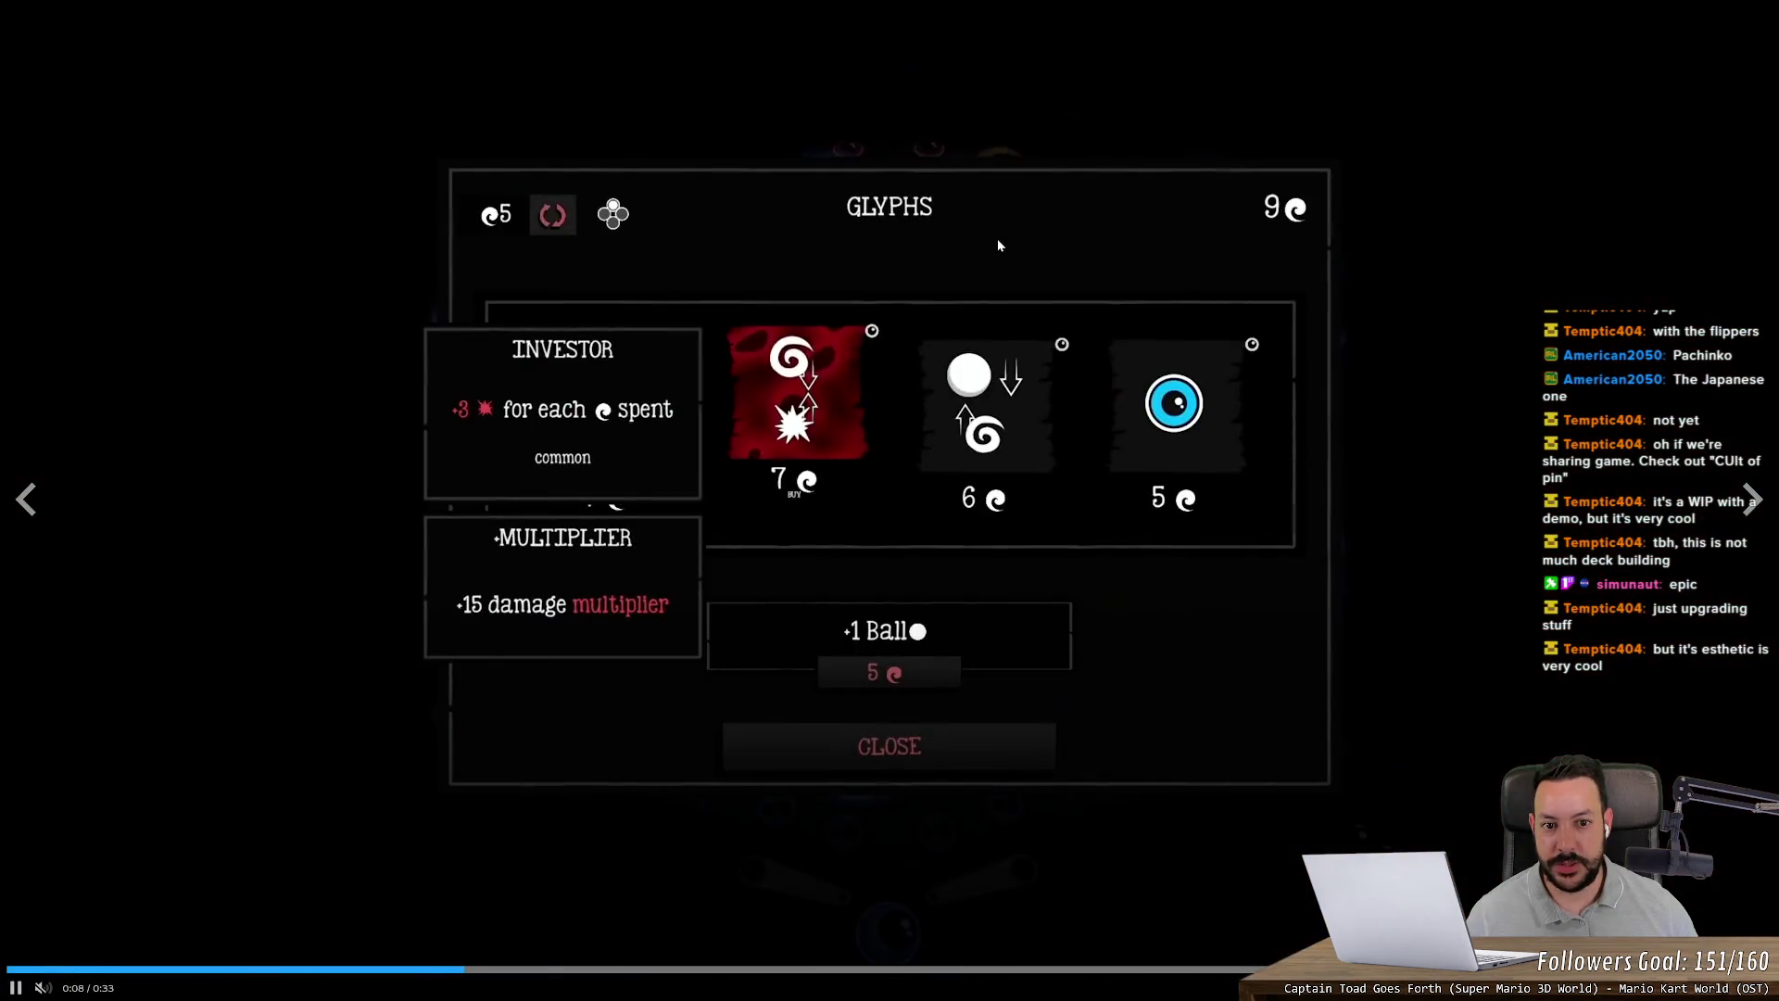
Step: Rewind, pause and resume the Cult of PiN trailer, seek back to the red table, then exit fullscreen
left_click(55, 969)
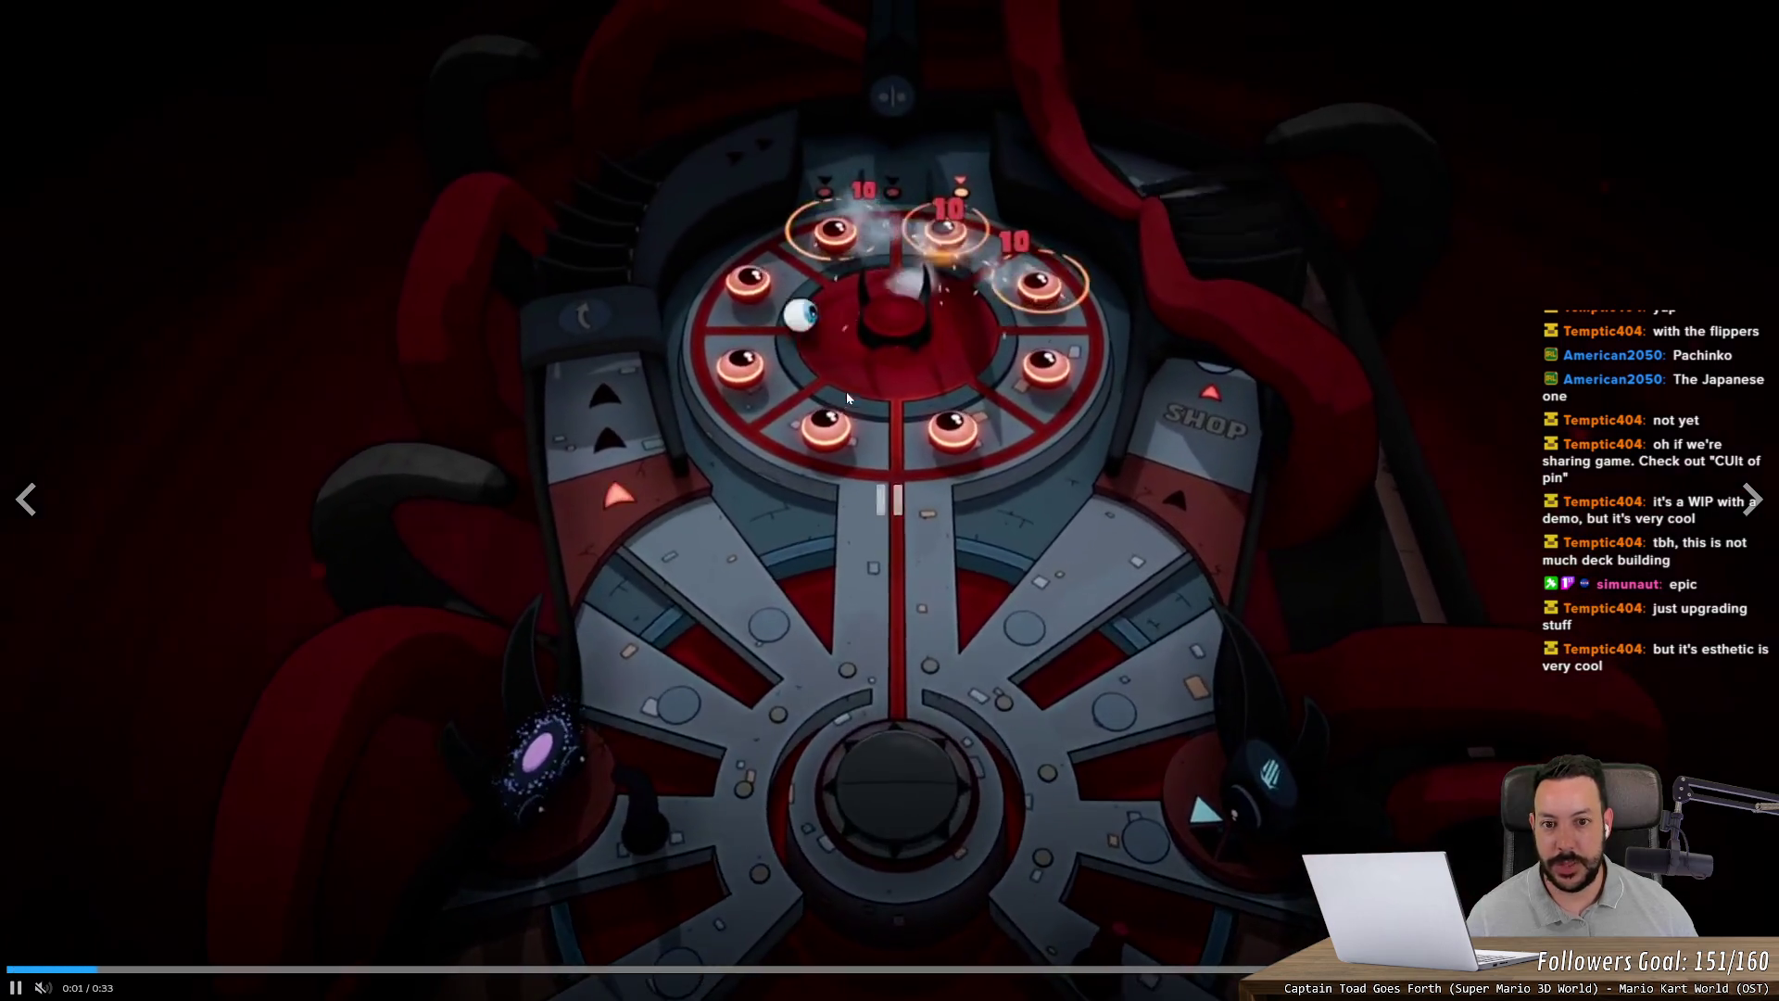
left_click(924, 247)
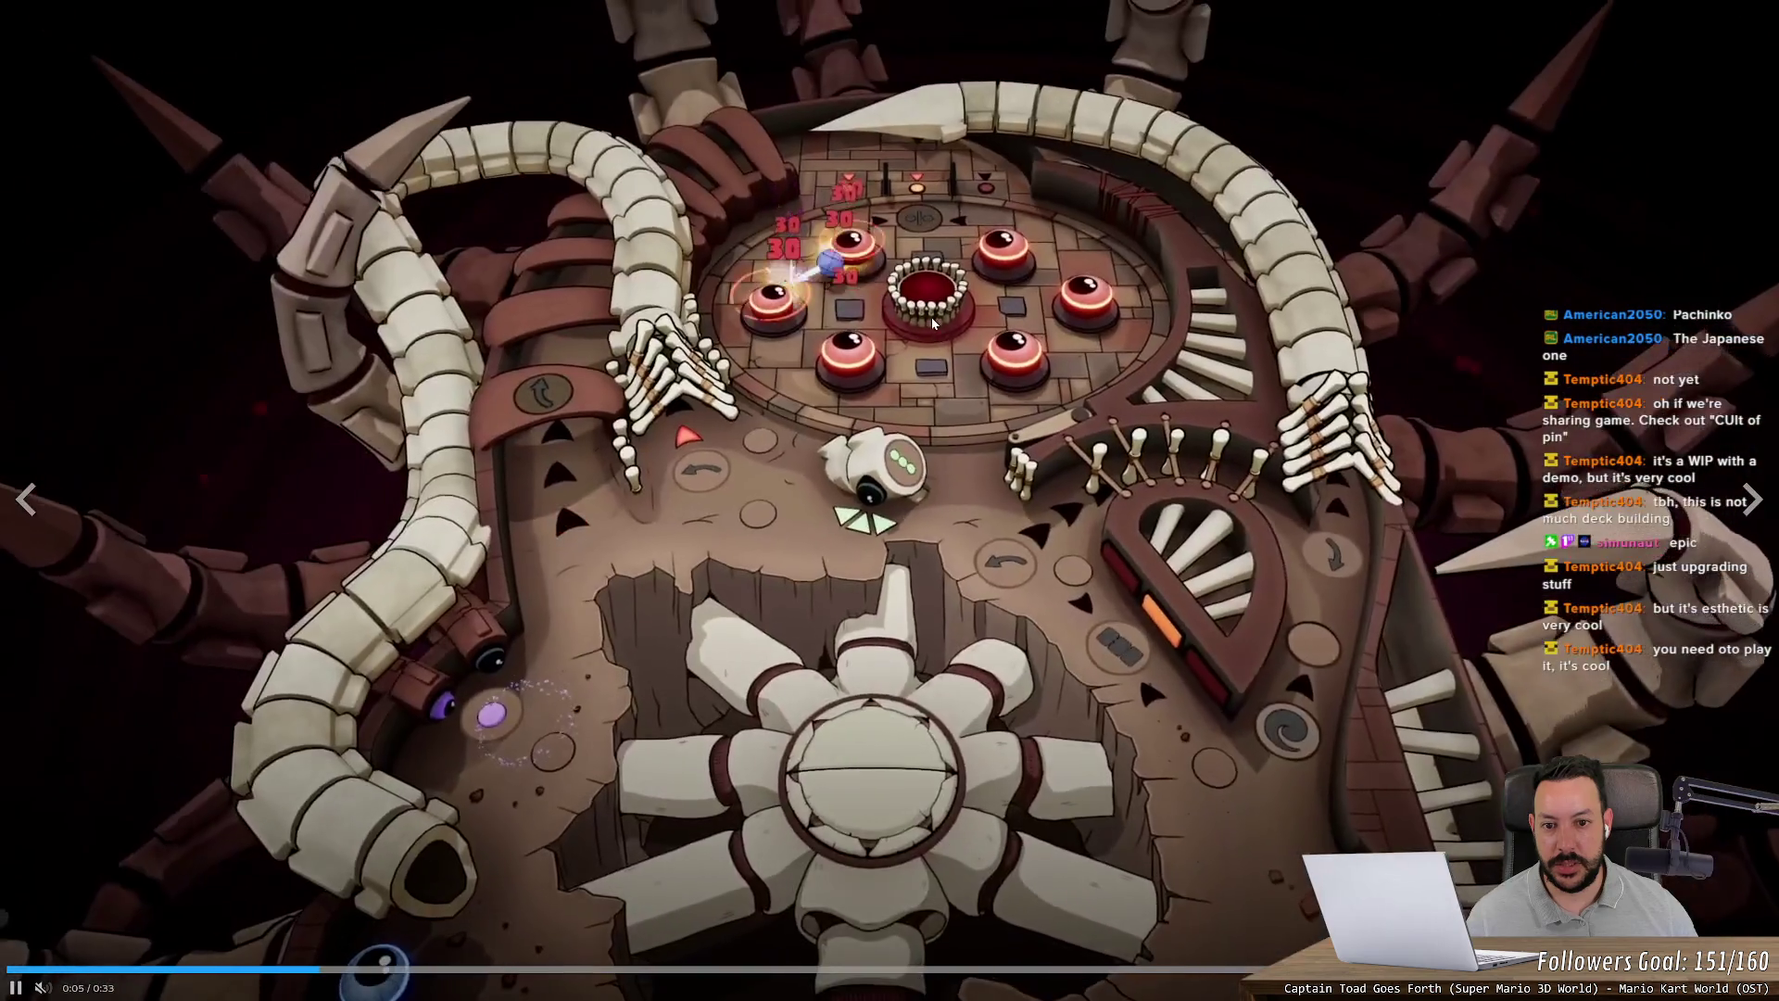
left_click(842, 305)
left_click(839, 228)
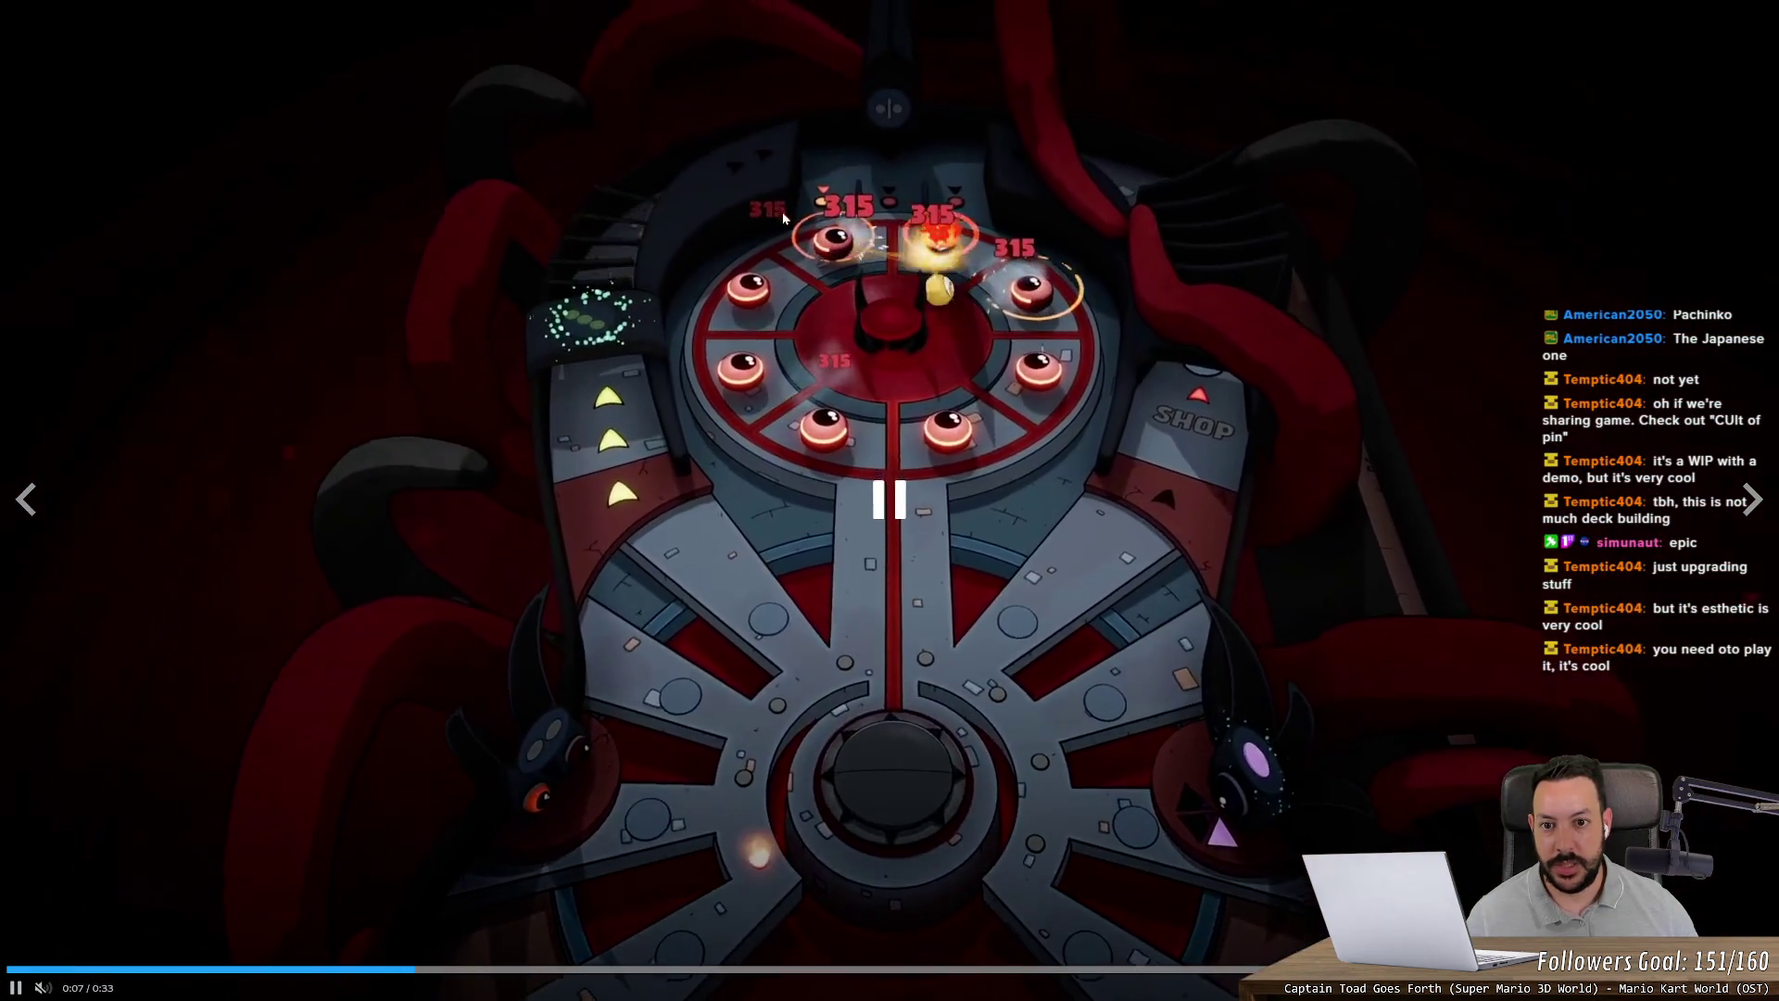
left_click(784, 218)
left_click(975, 325)
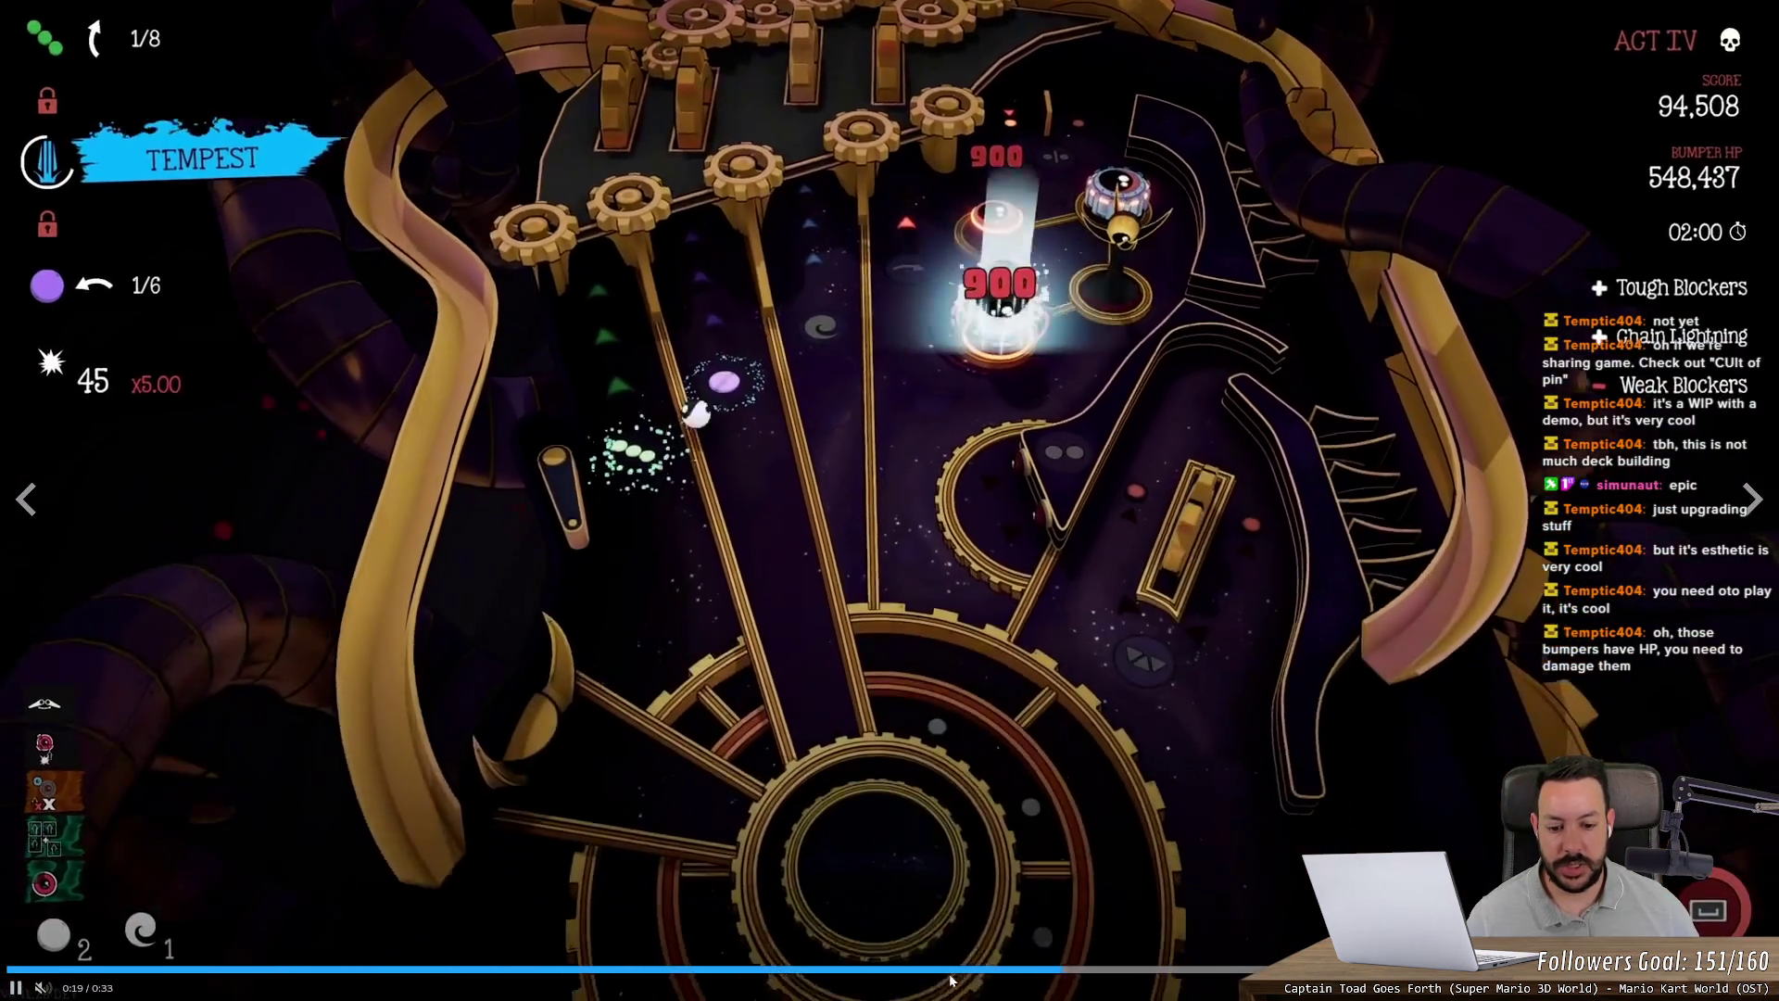
left_click(950, 975)
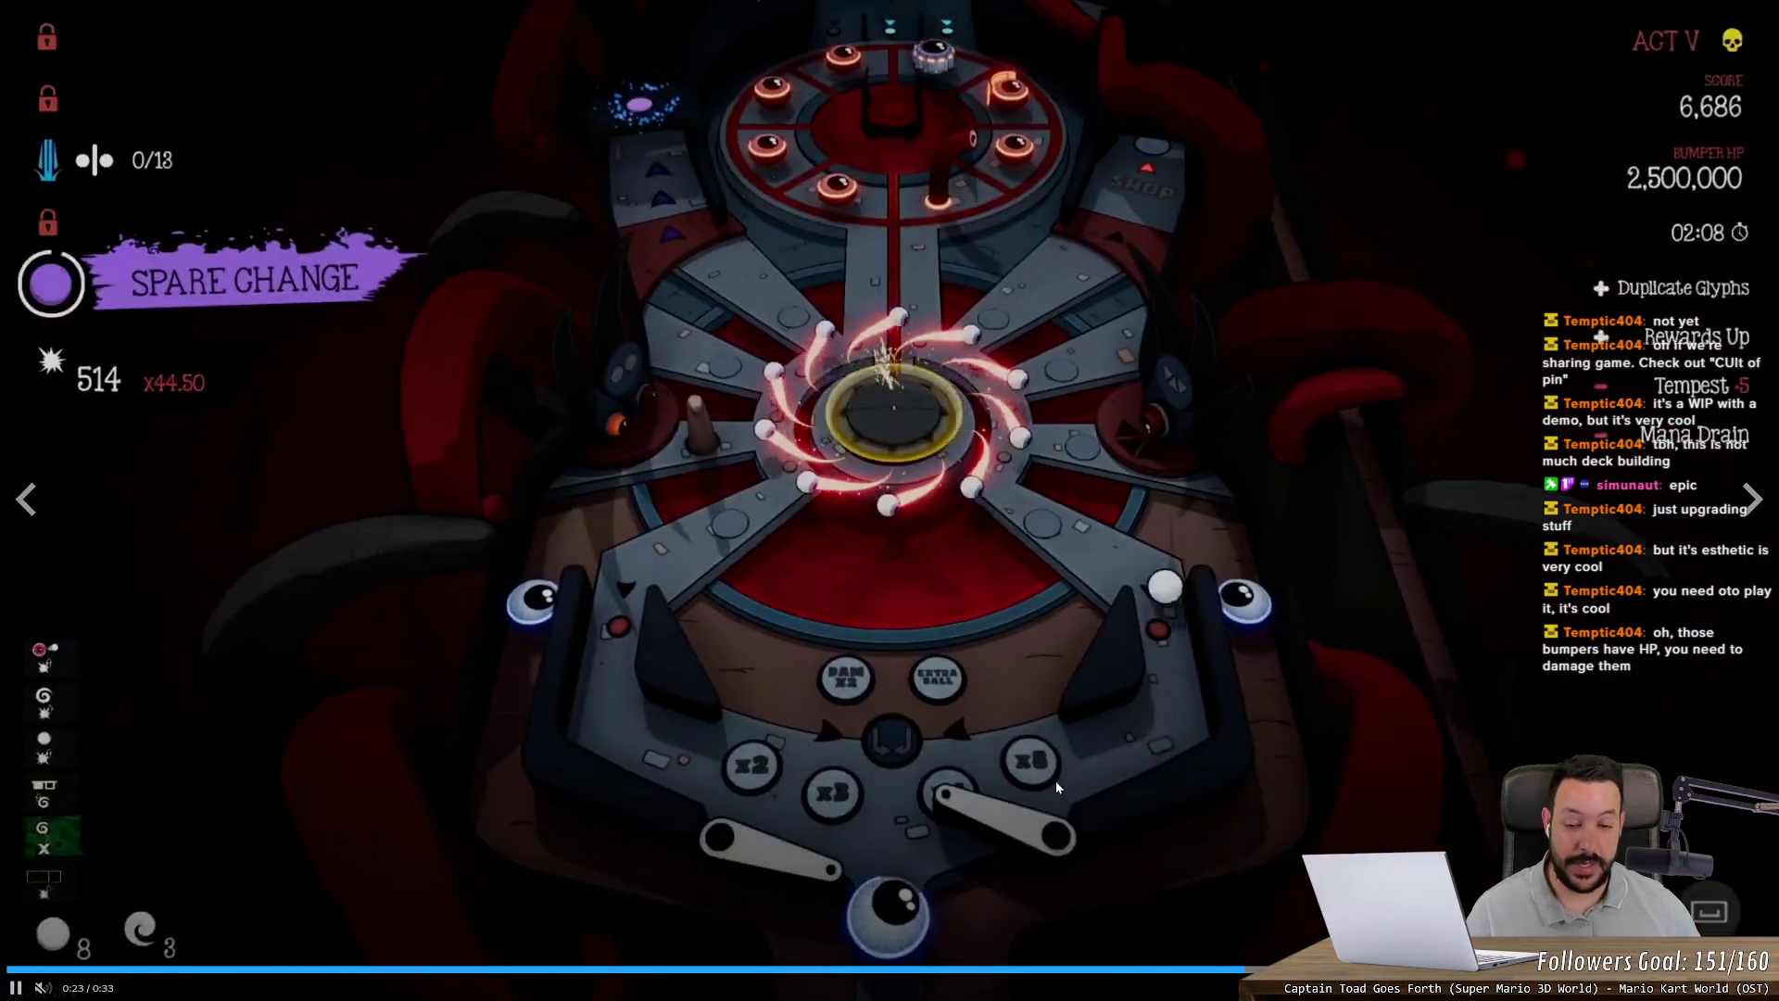
key("Escape")
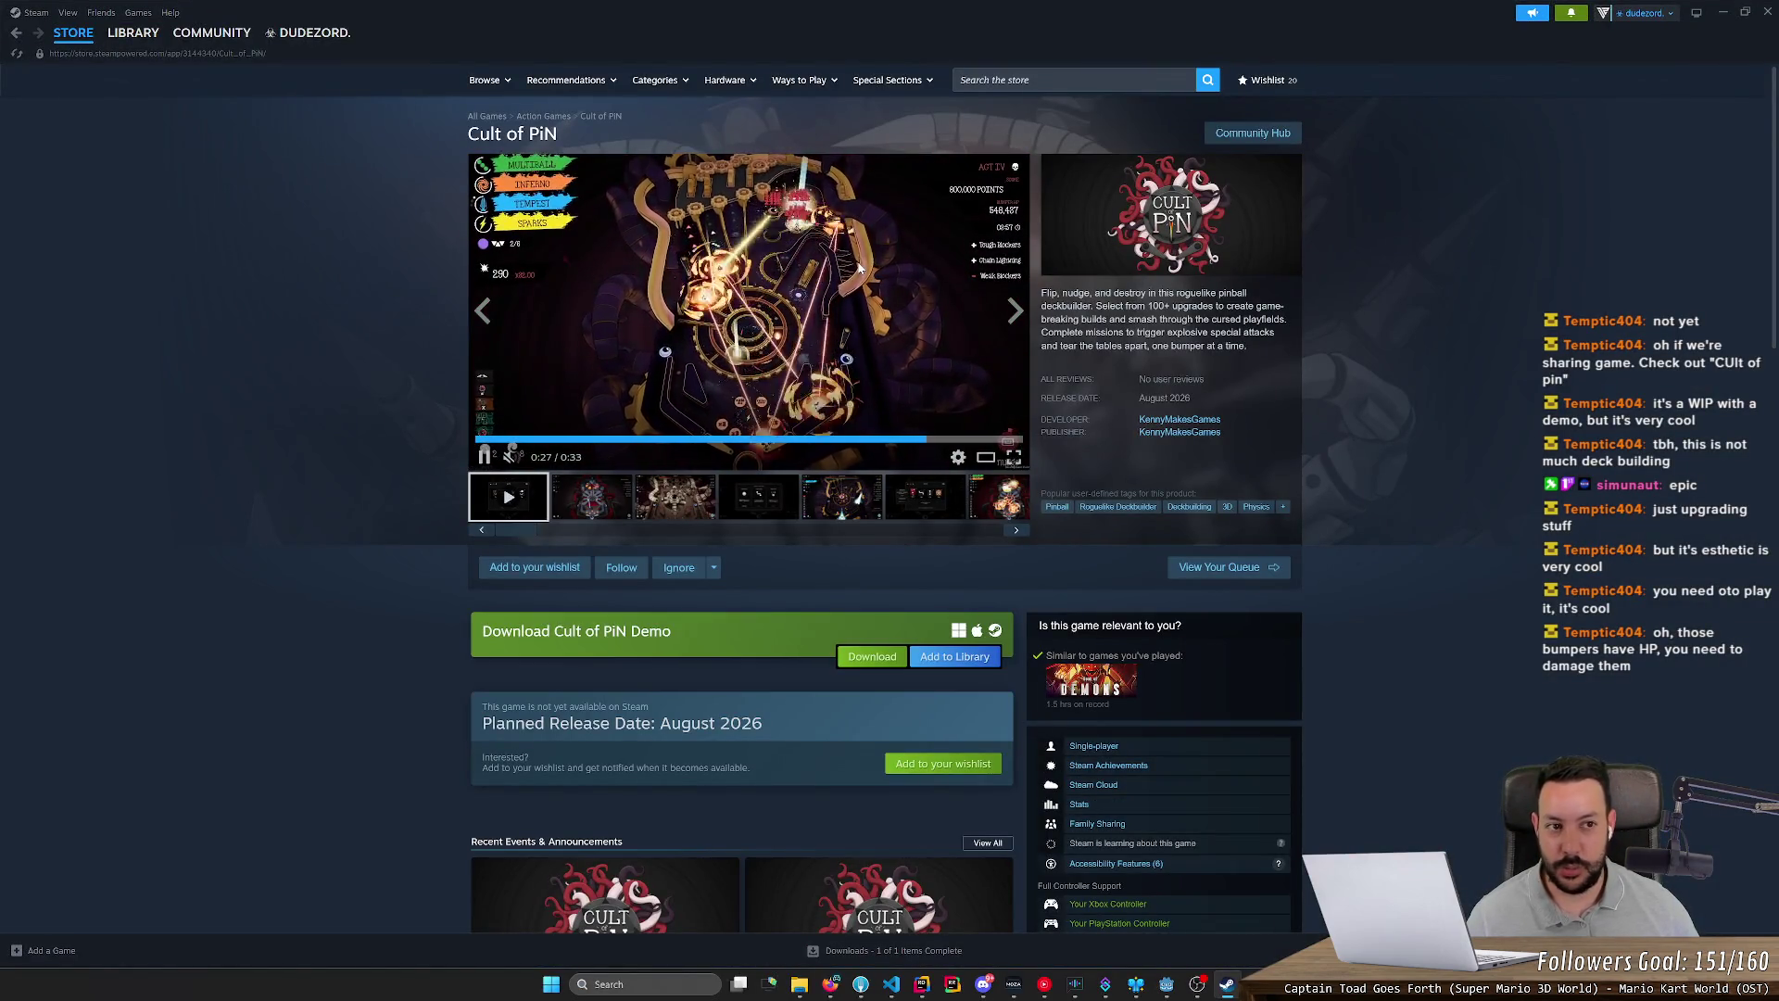
scroll(1152, 273, "down", 2)
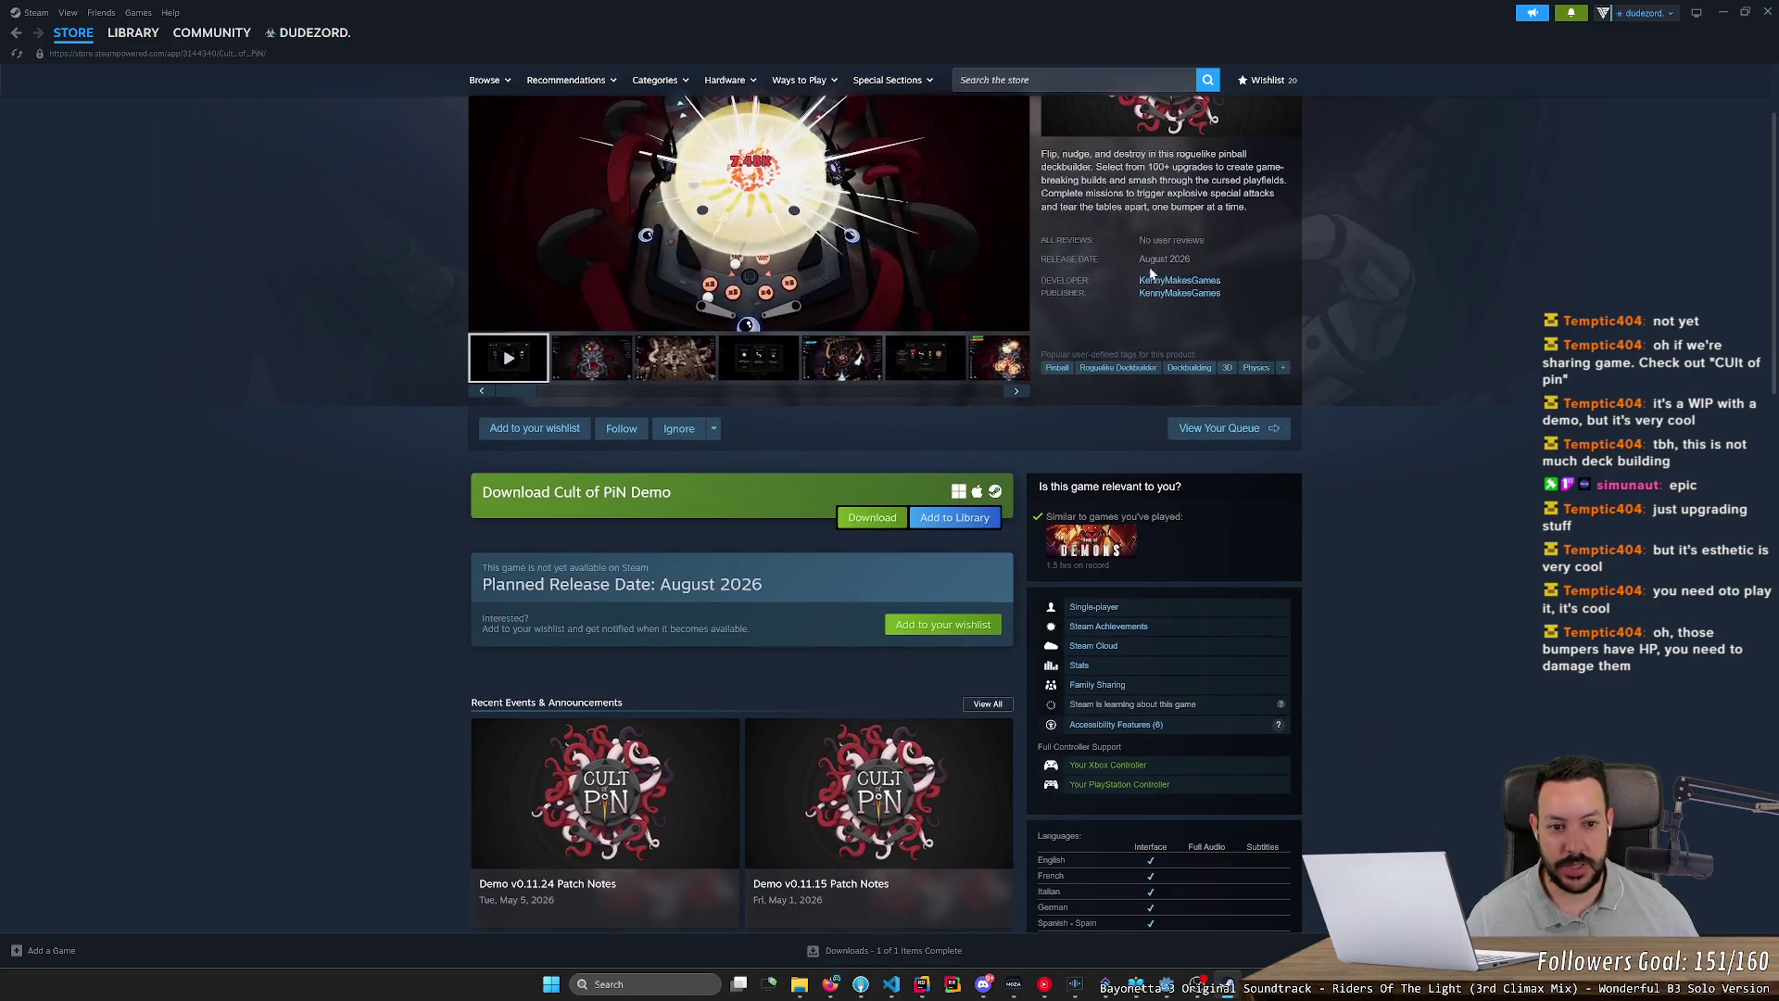
left_click(1724, 16)
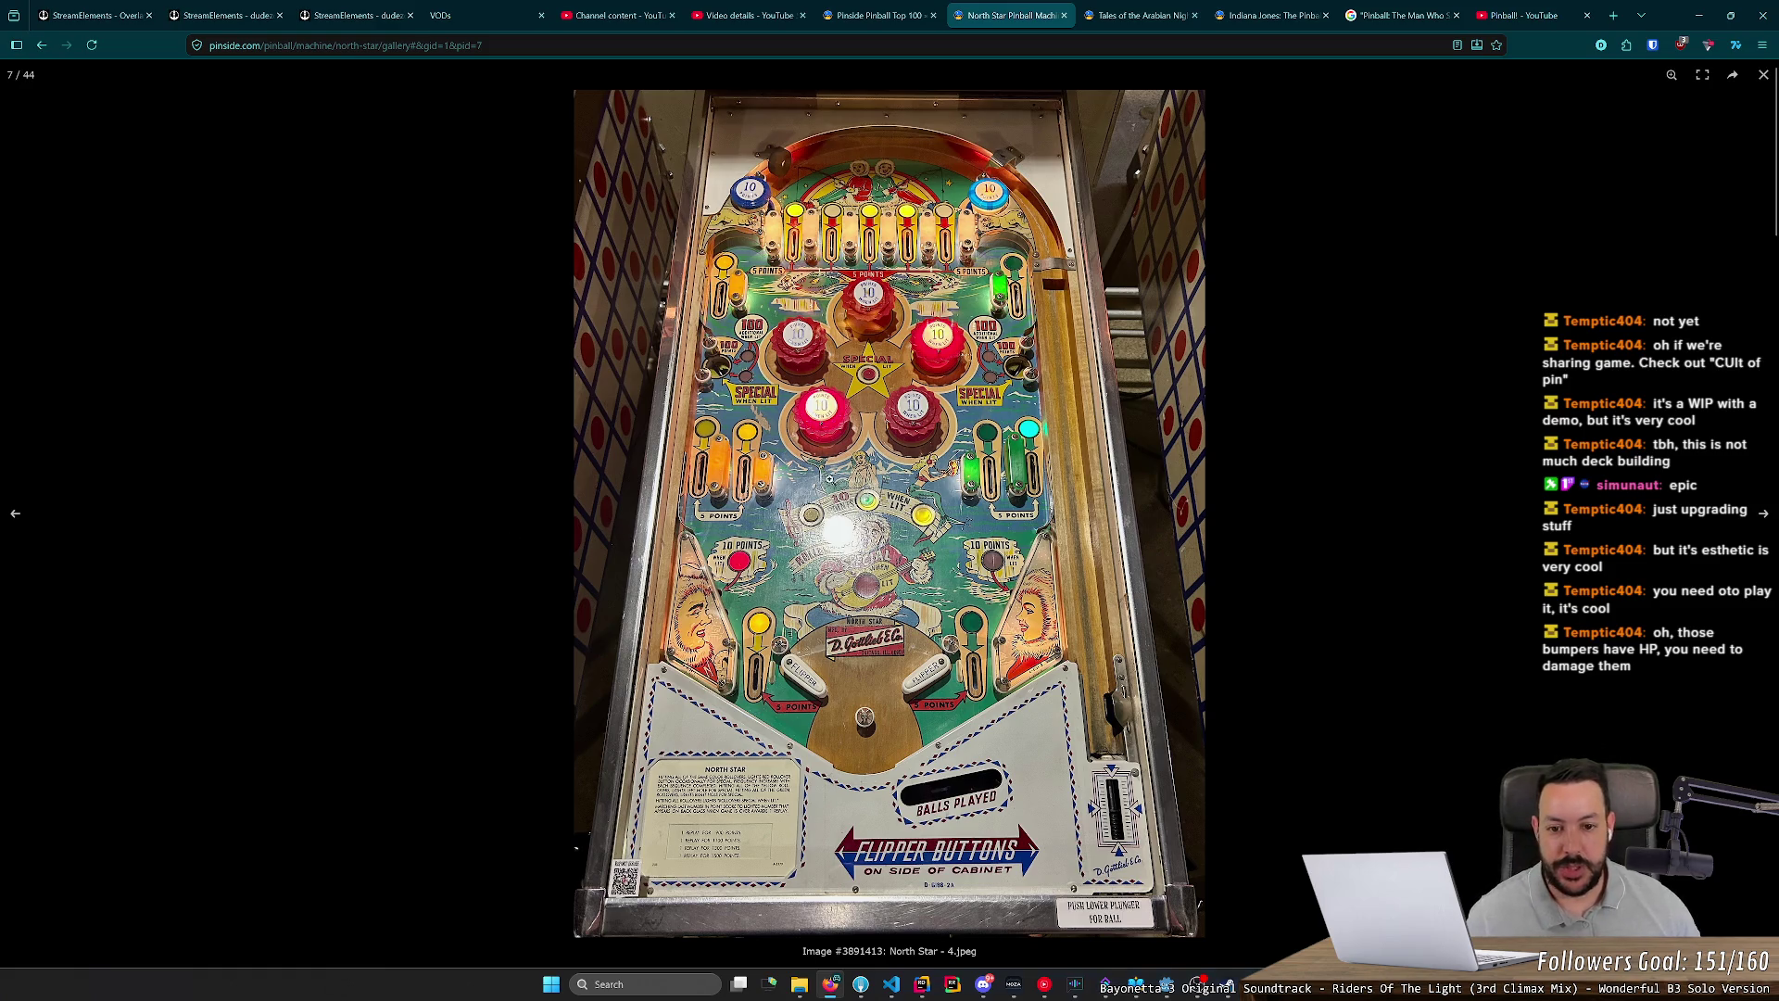
key("alt+Tab")
scroll(693, 392, "up", 2)
left_click(990, 463)
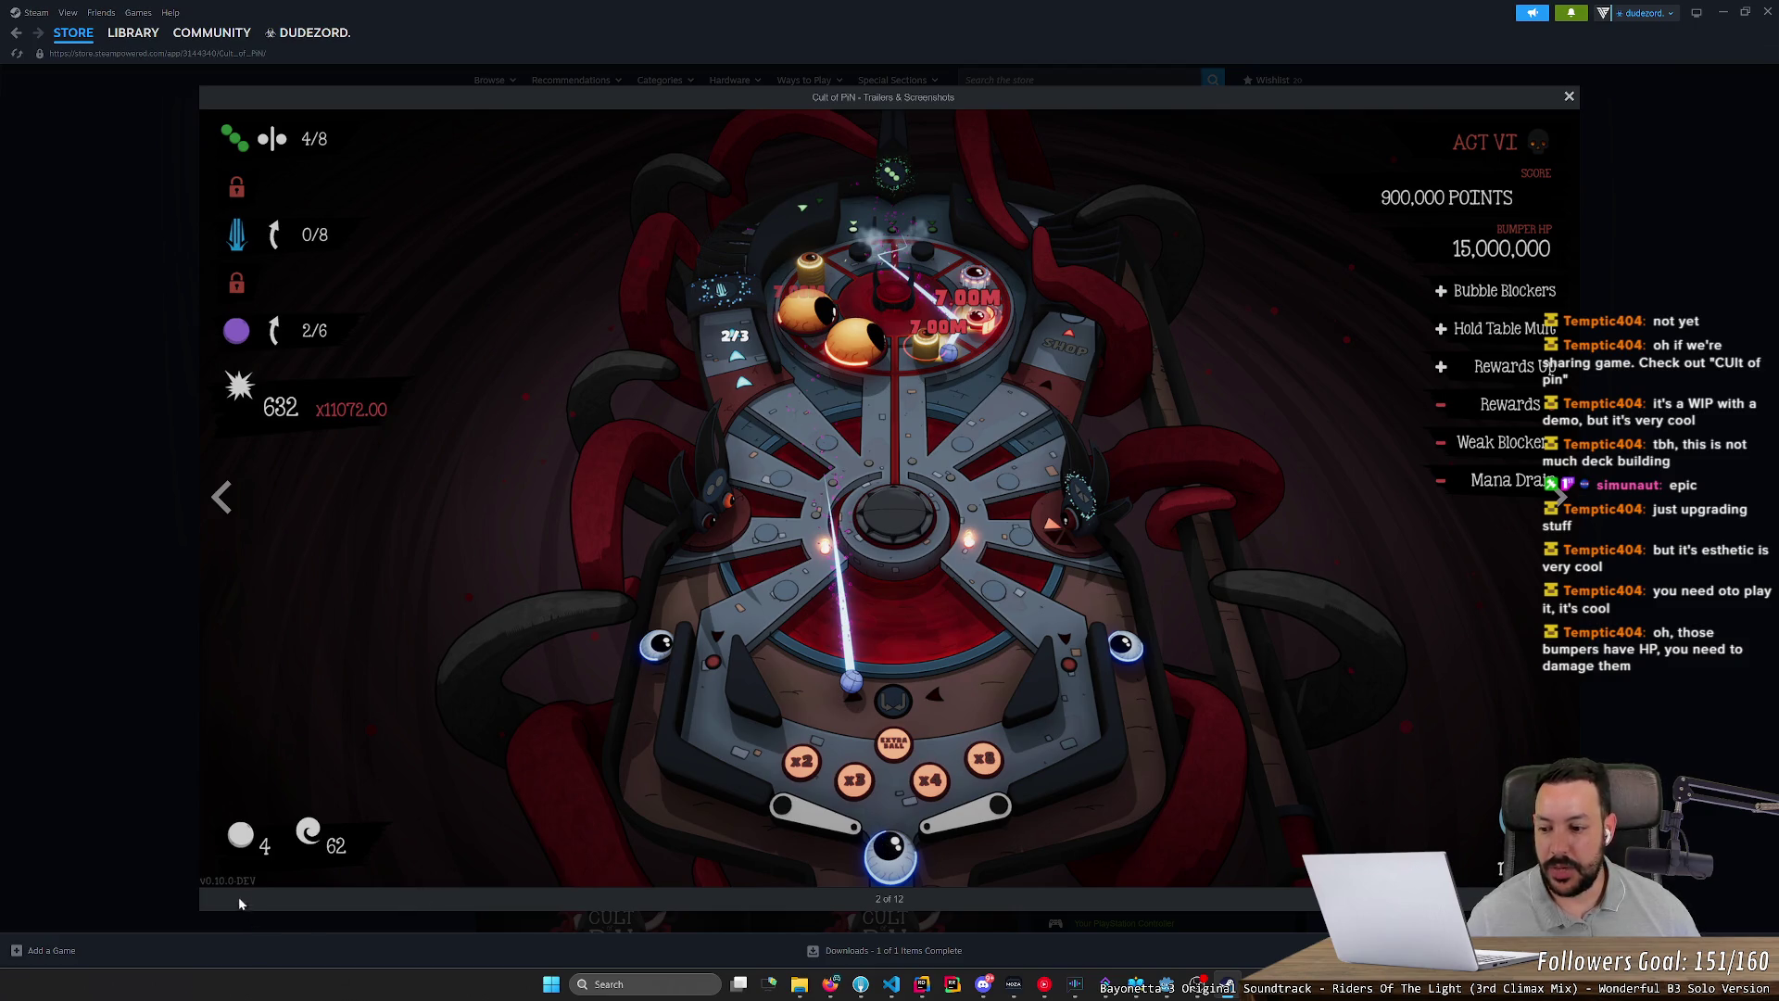
left_click(221, 497)
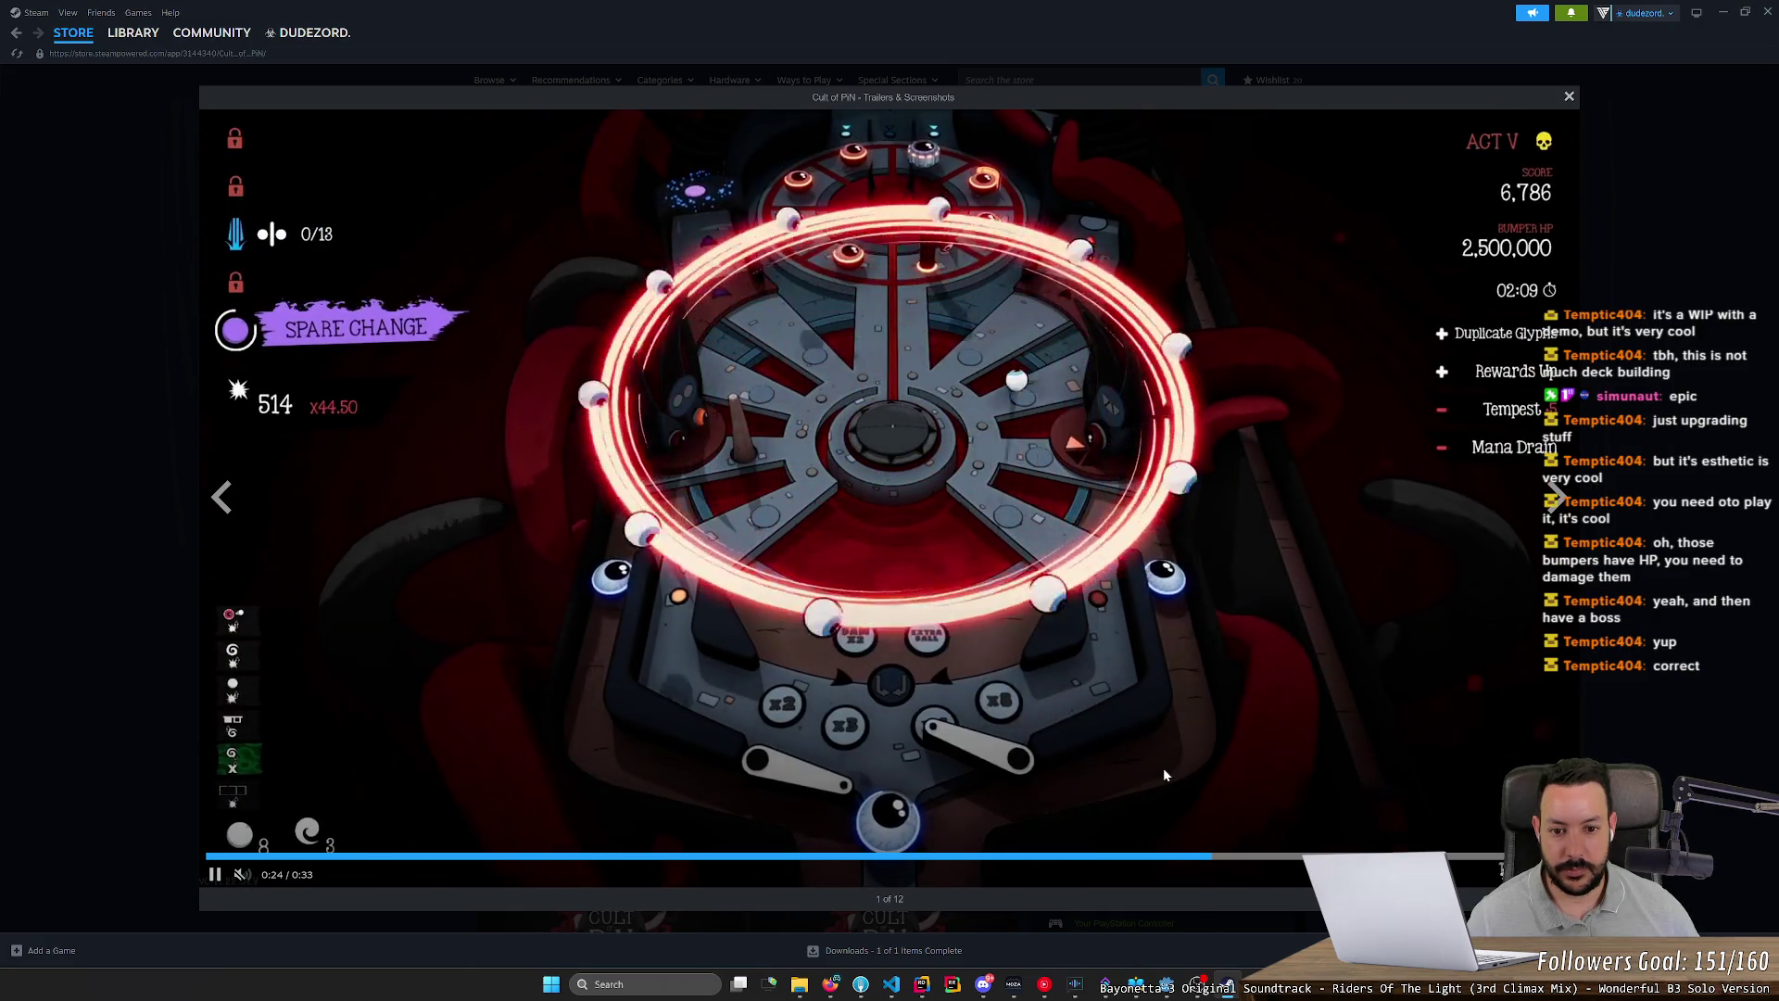
key("Escape")
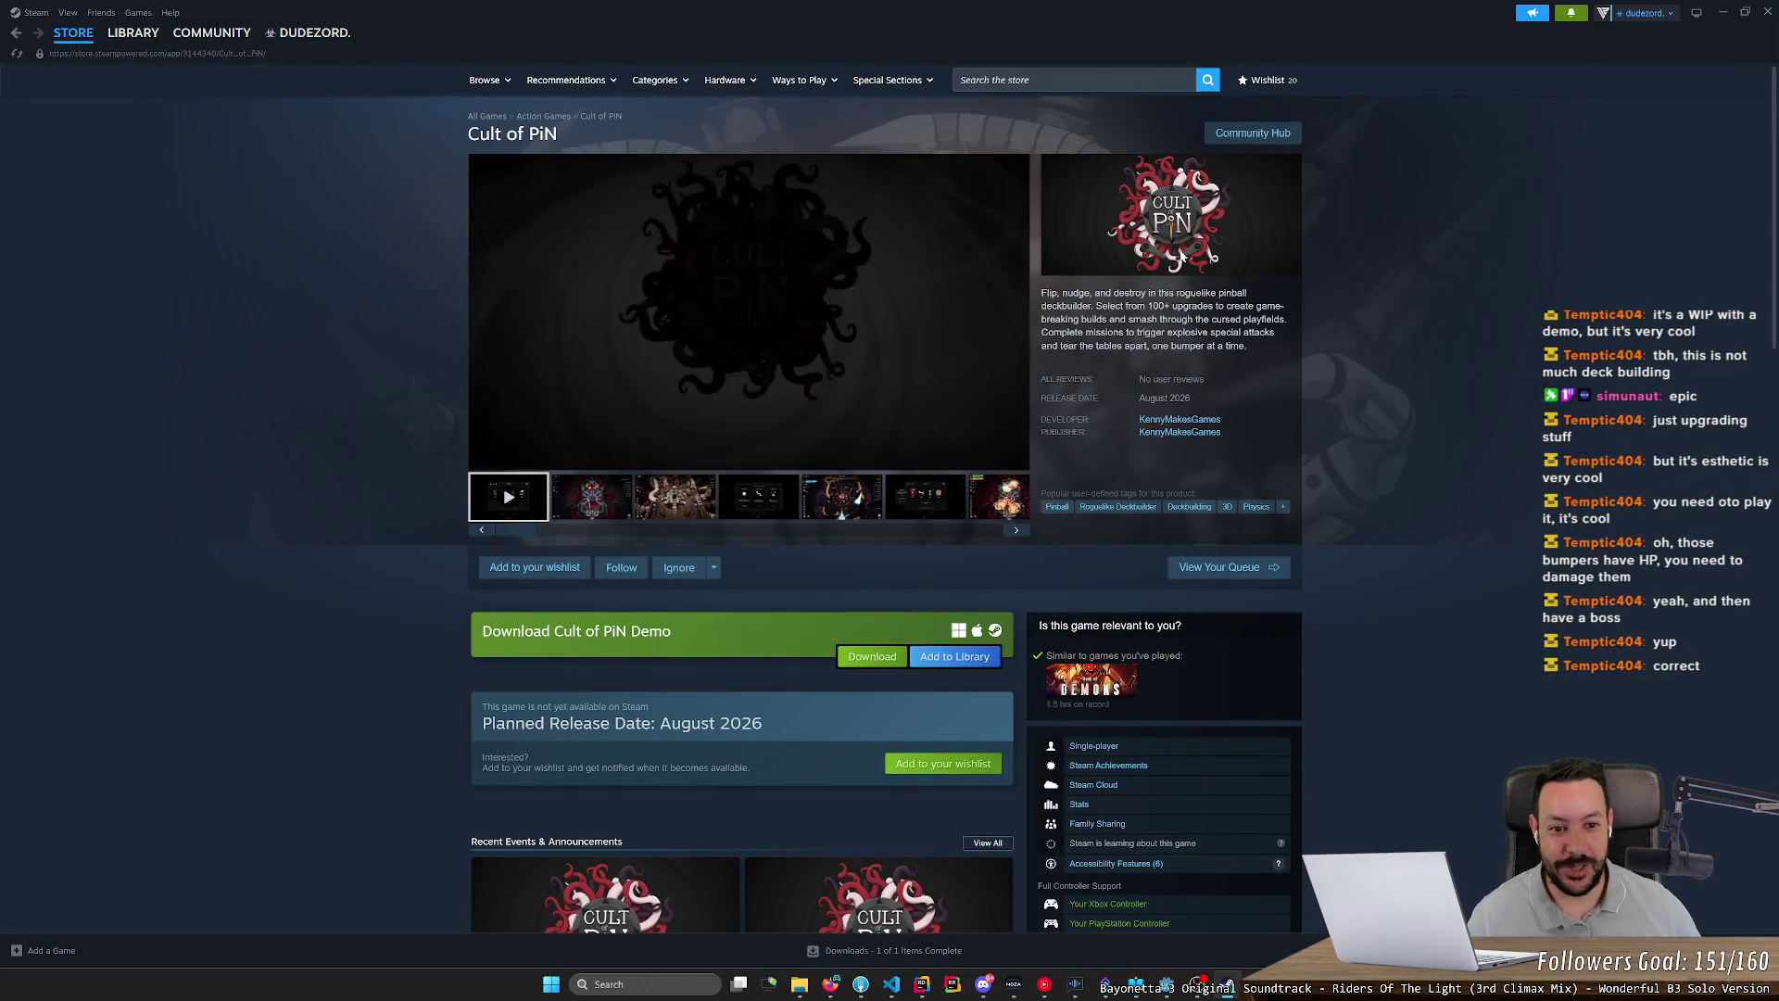
scroll(1140, 305, "down", 1)
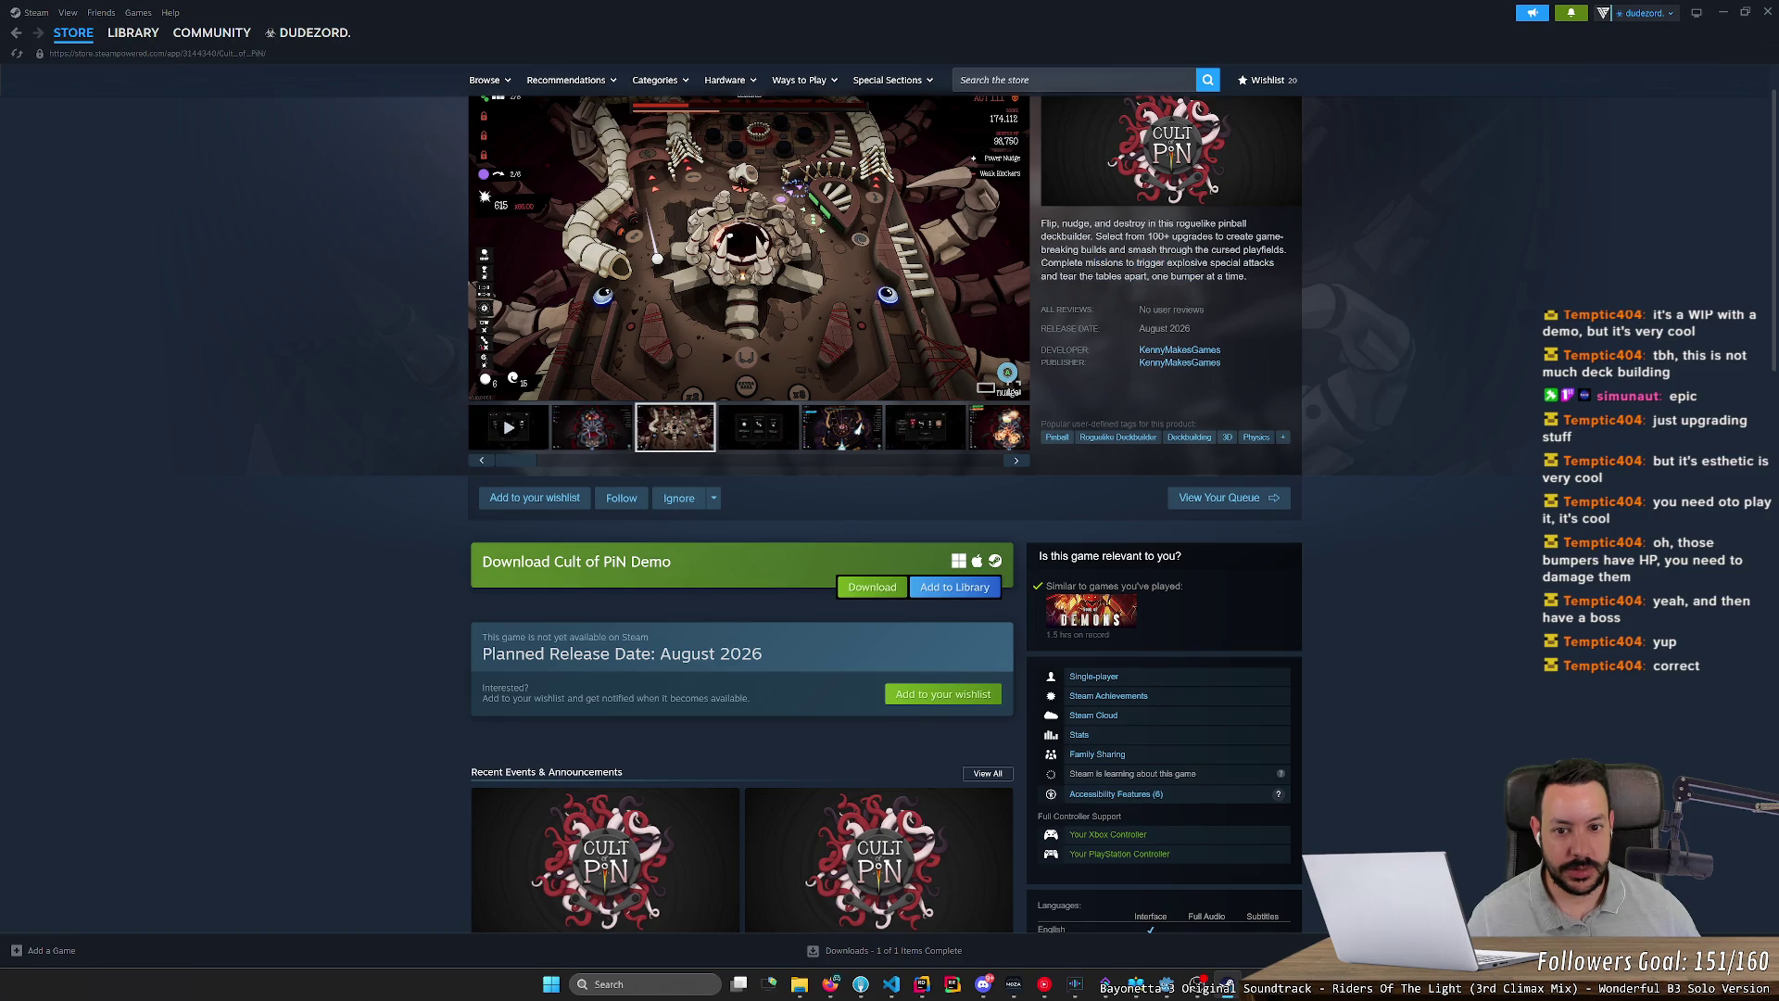
scroll(965, 286, "down", 1)
scroll(834, 468, "up", 2)
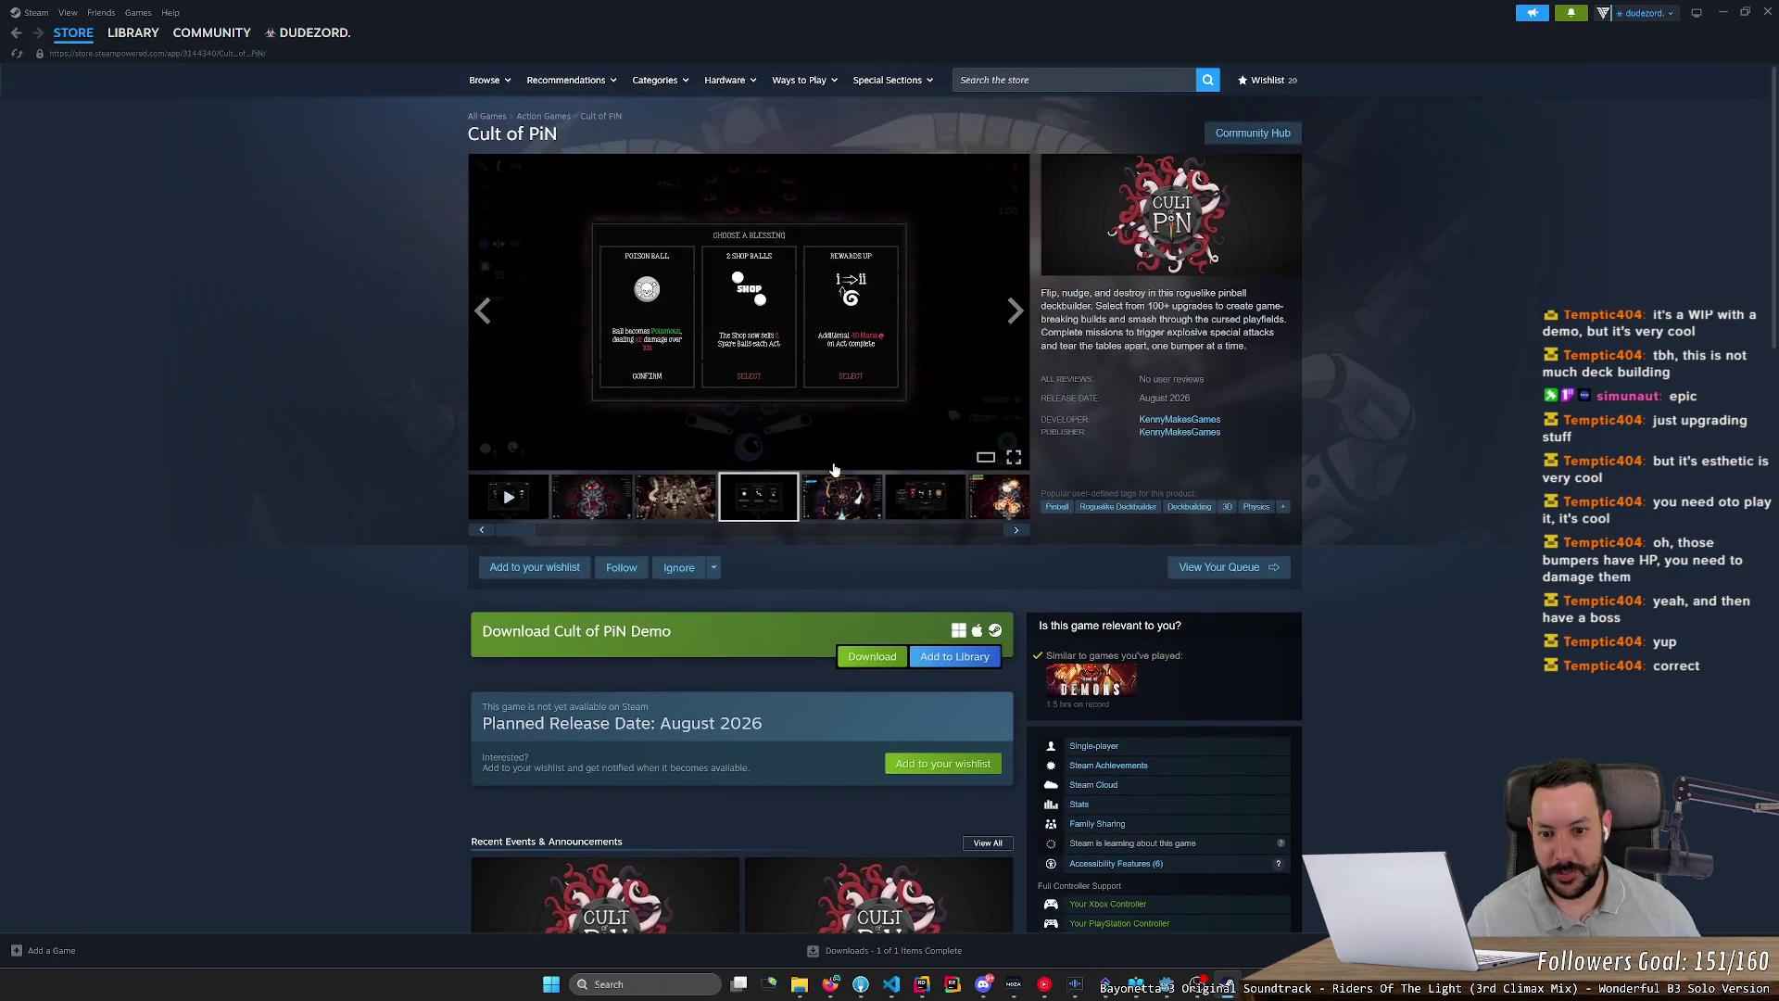
left_click(838, 510)
left_click(1019, 460)
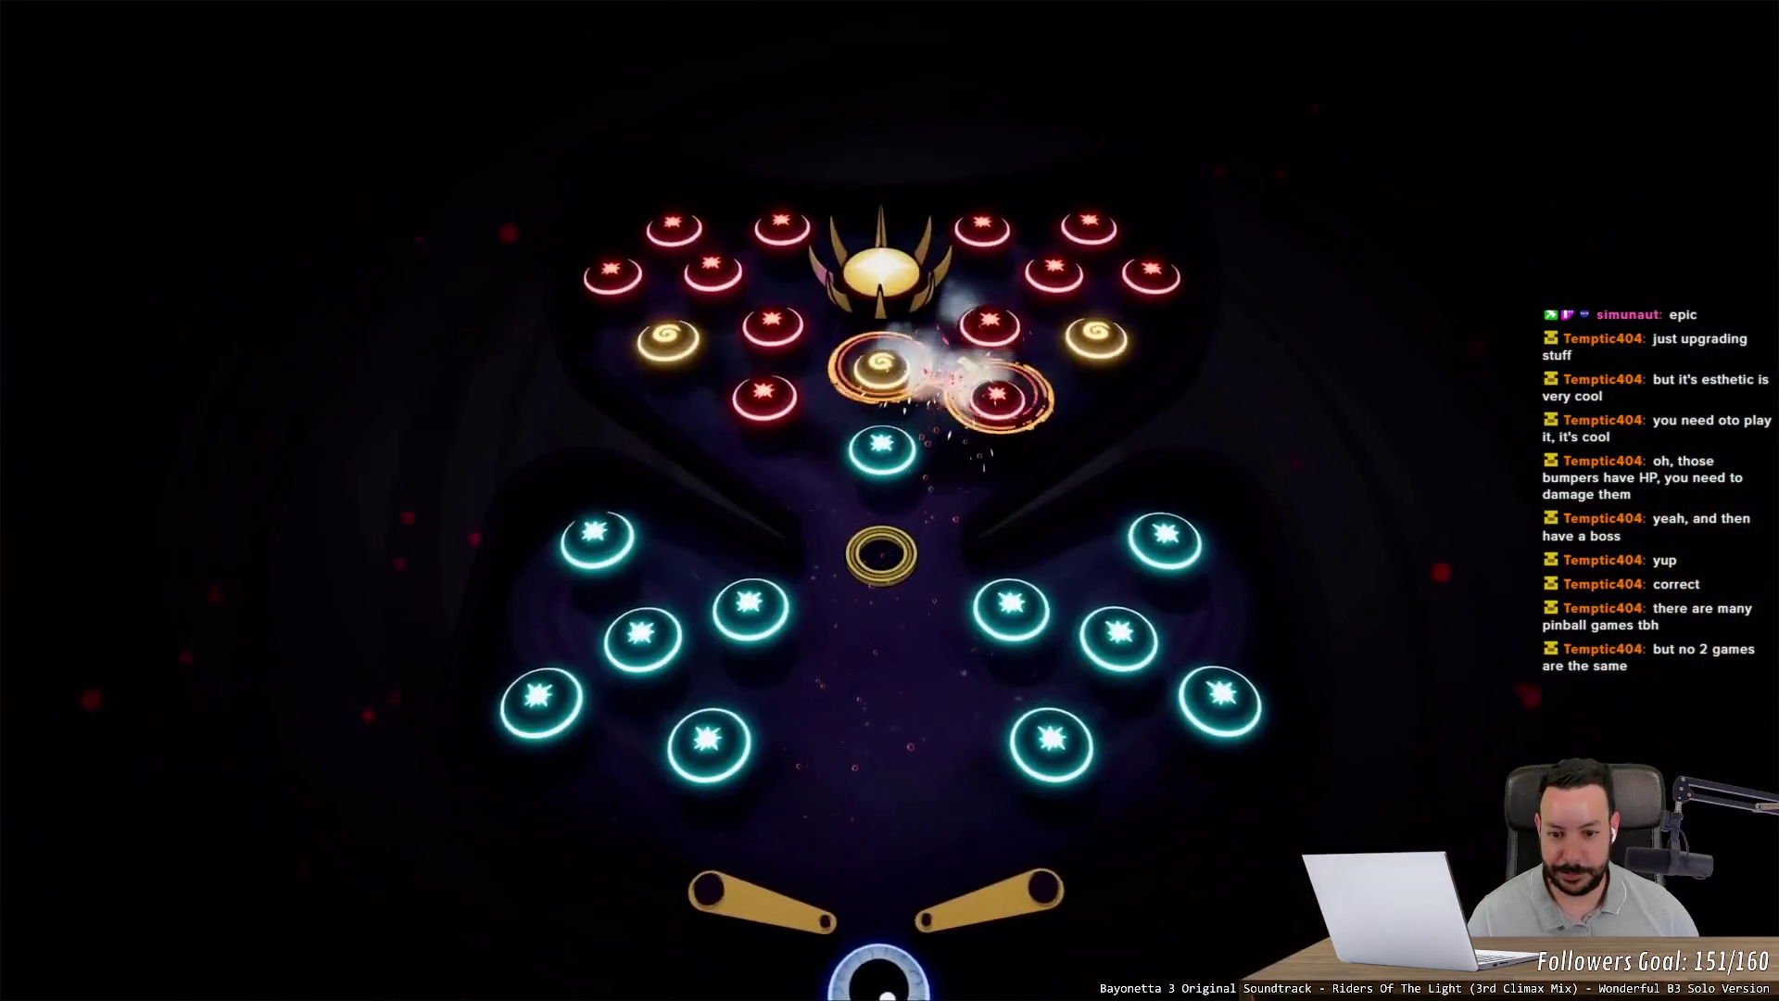
mouse_move(1033, 867)
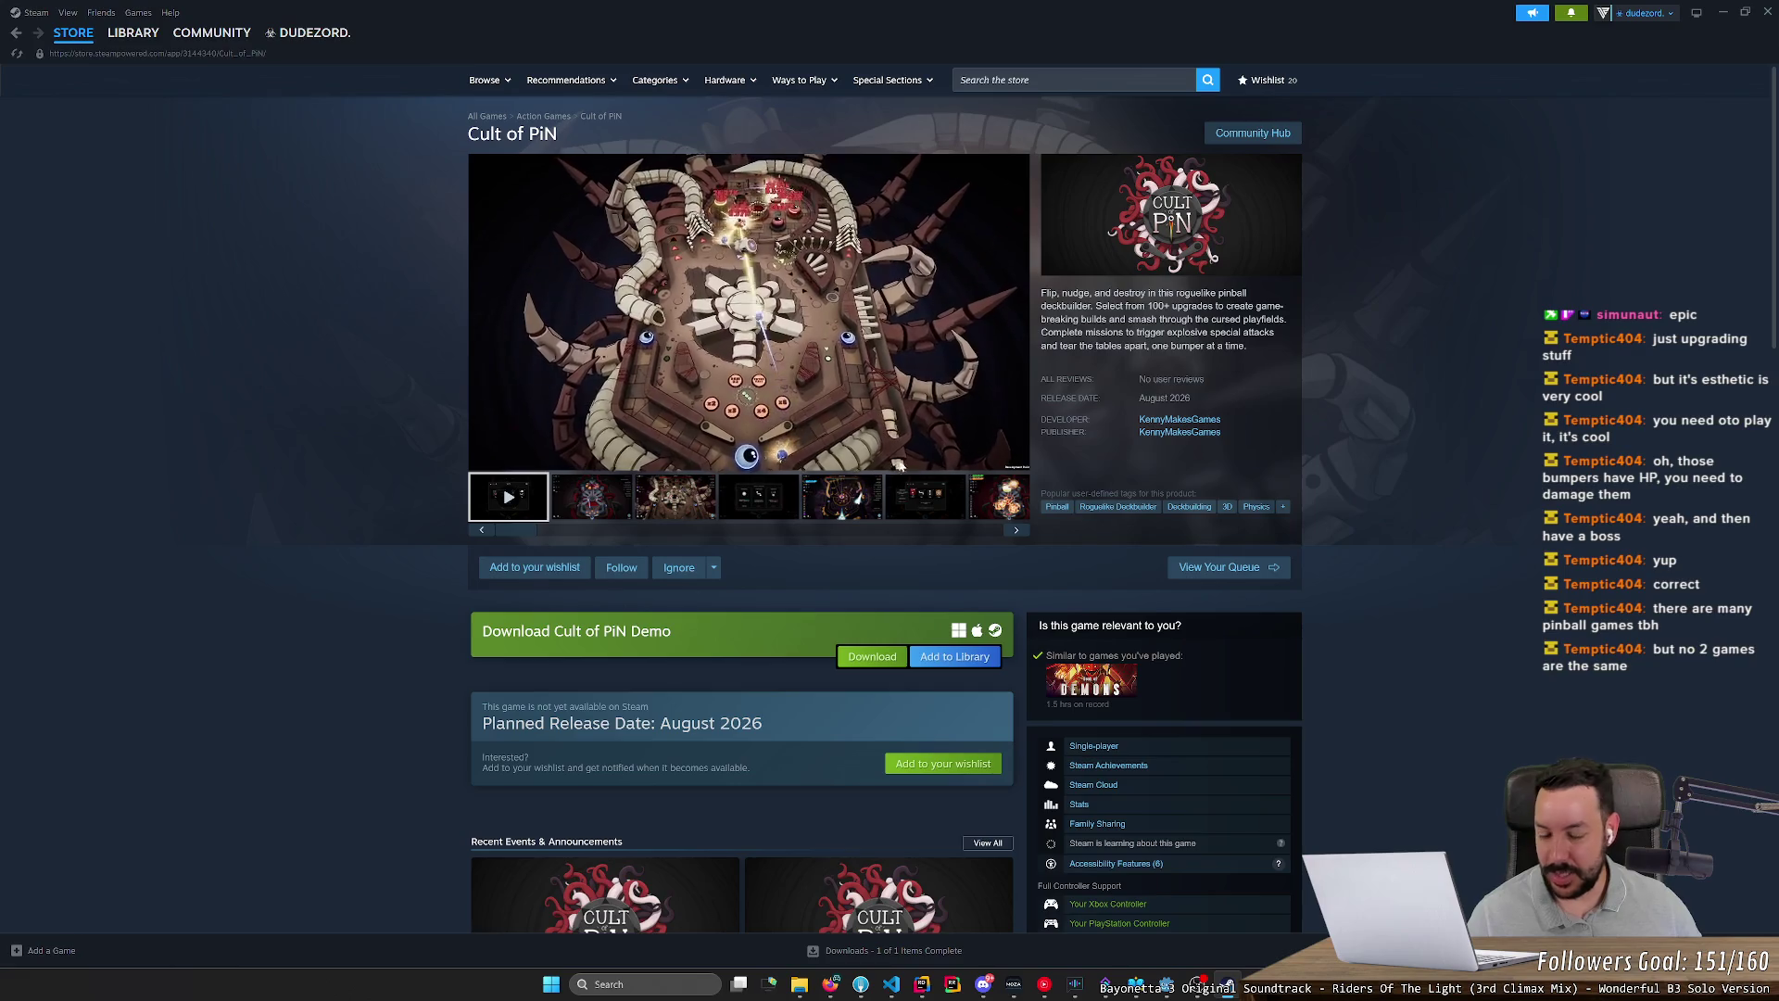
Step: Scroll down the Cult of PiN store page through the gameplay description
scroll(931, 448, "down", 2)
scroll(743, 419, "down", 2)
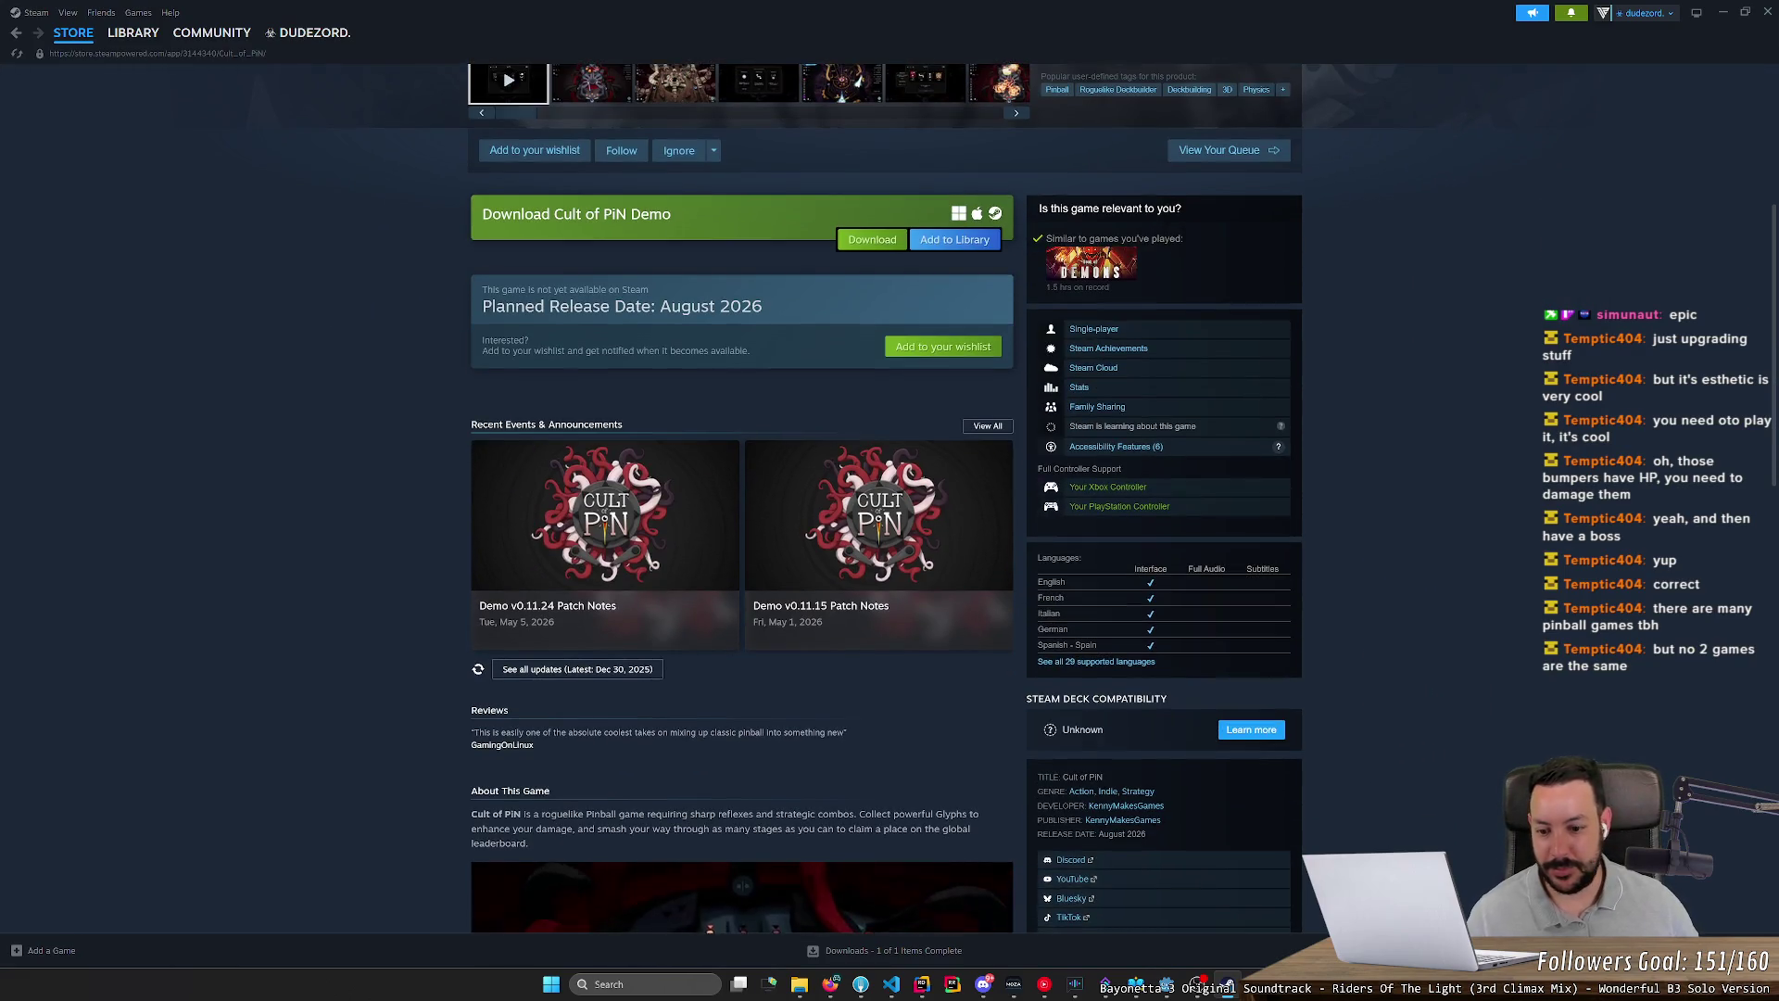
scroll(673, 545, "down", 6)
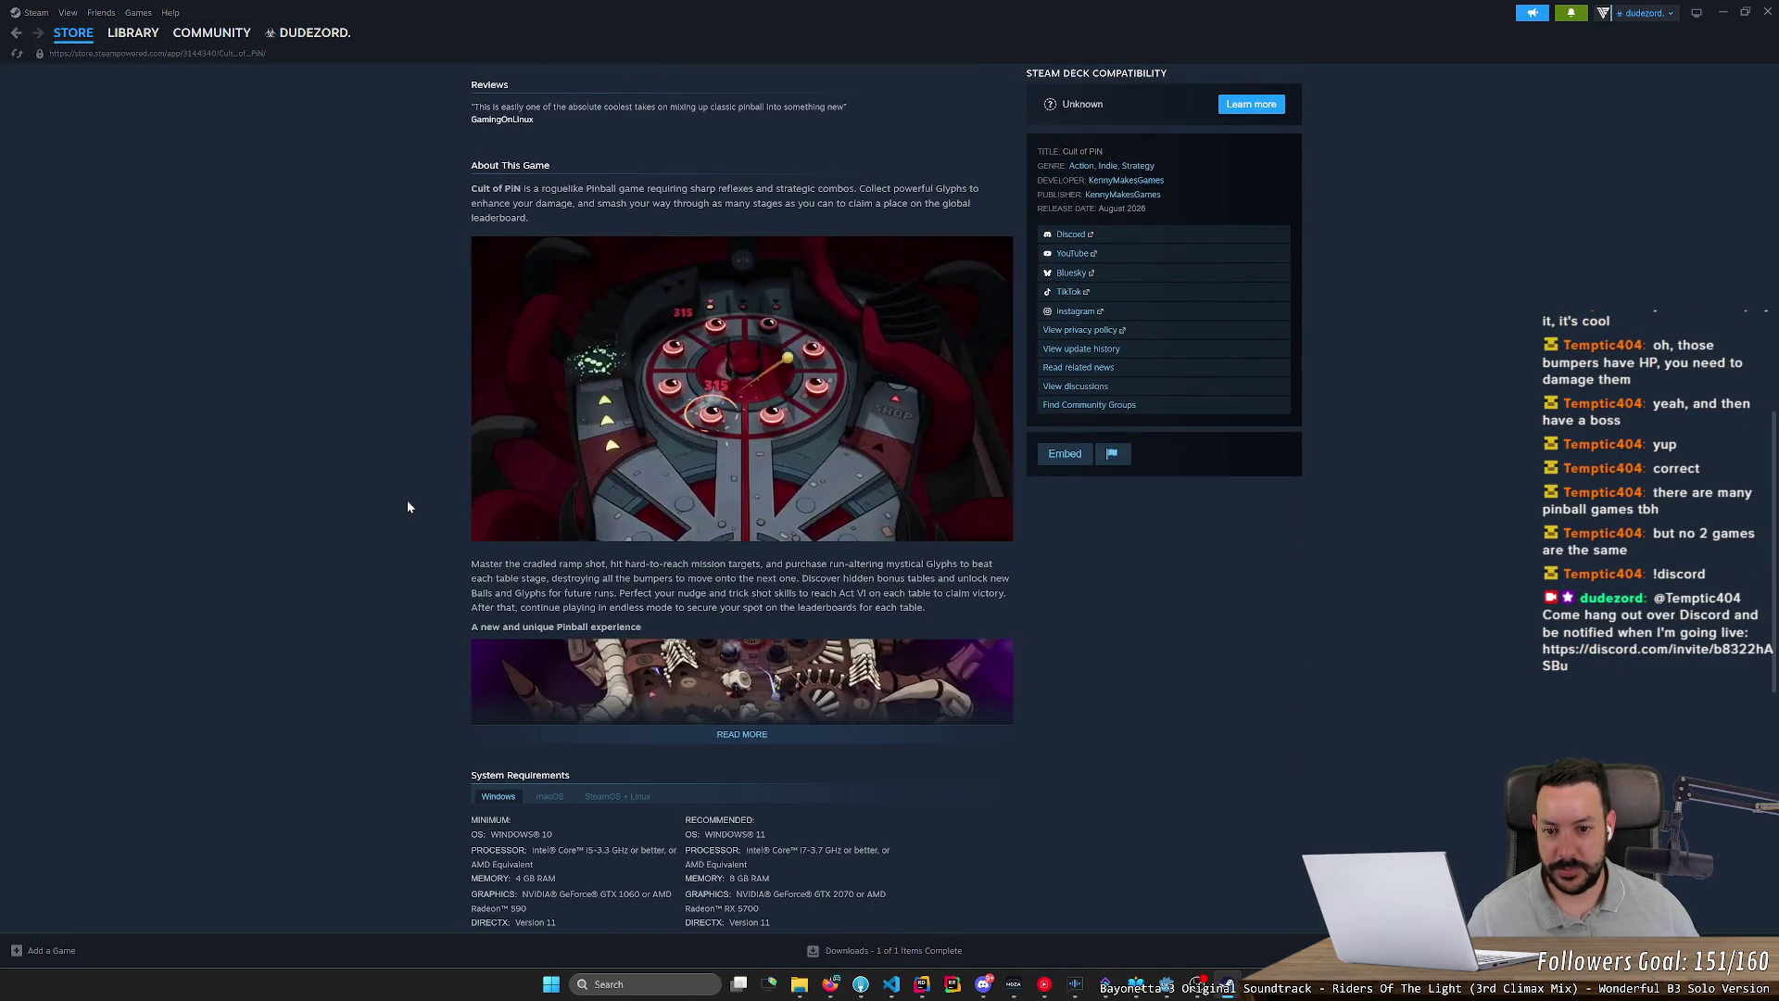
scroll(451, 535, "down", 3)
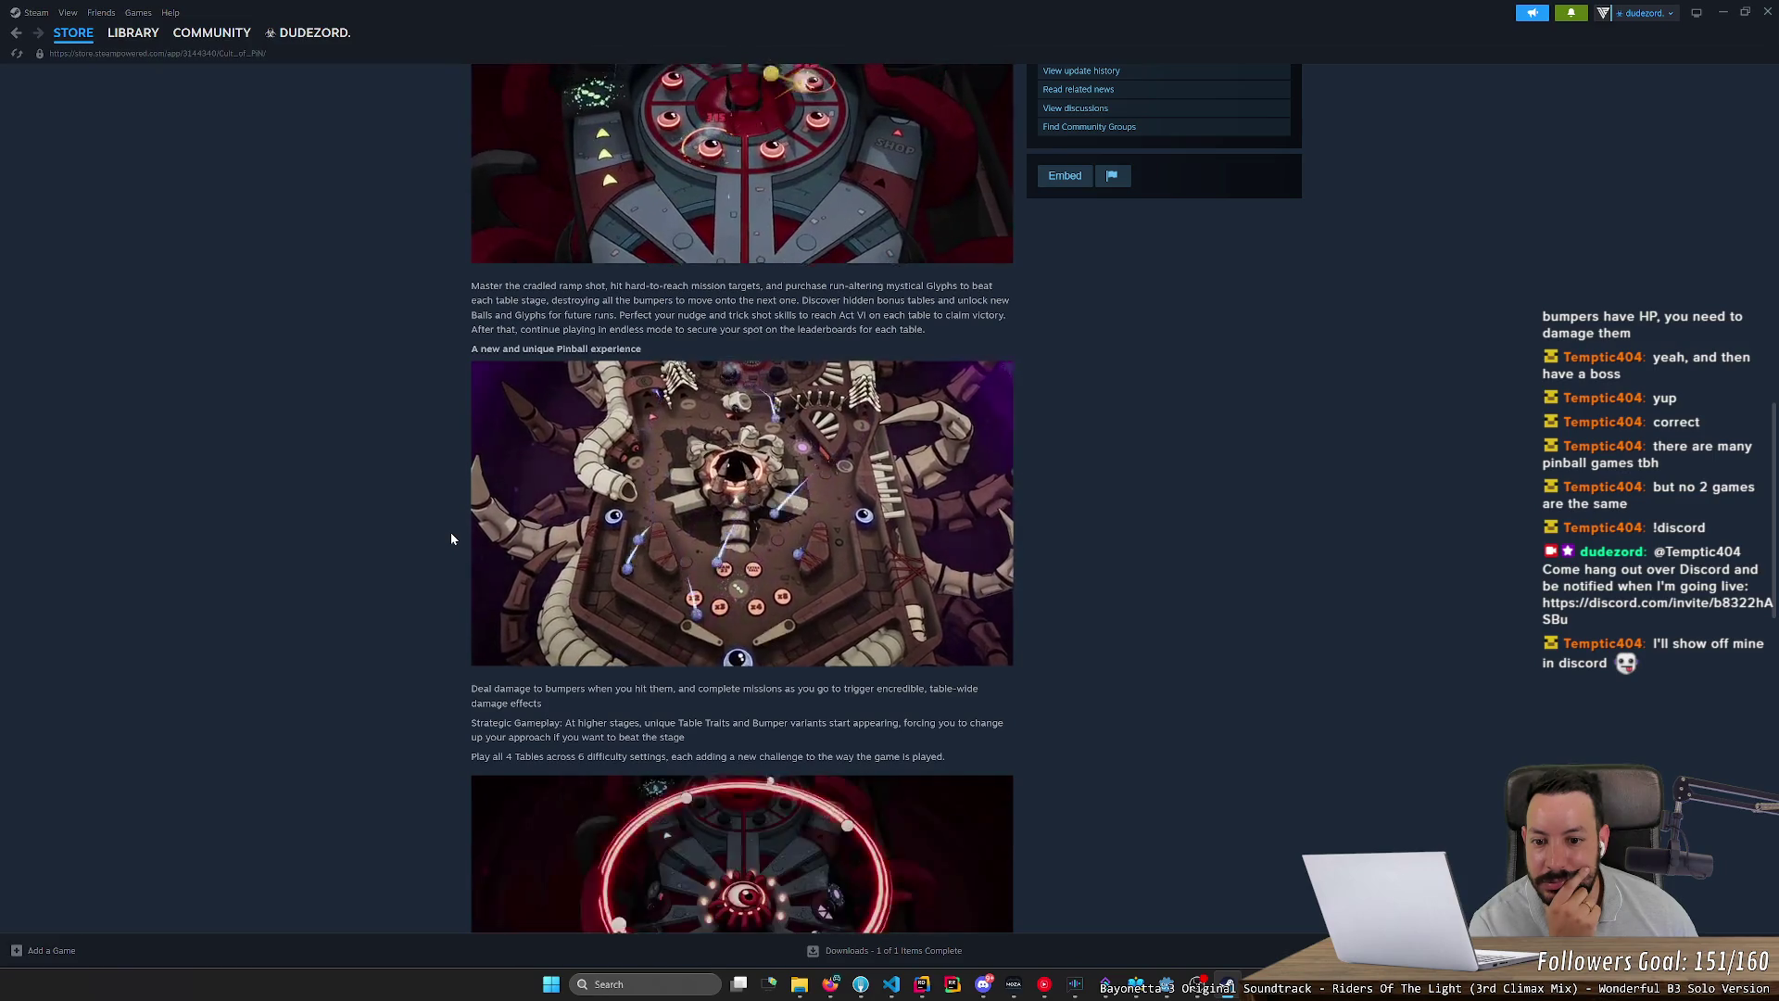
mouse_move(712, 566)
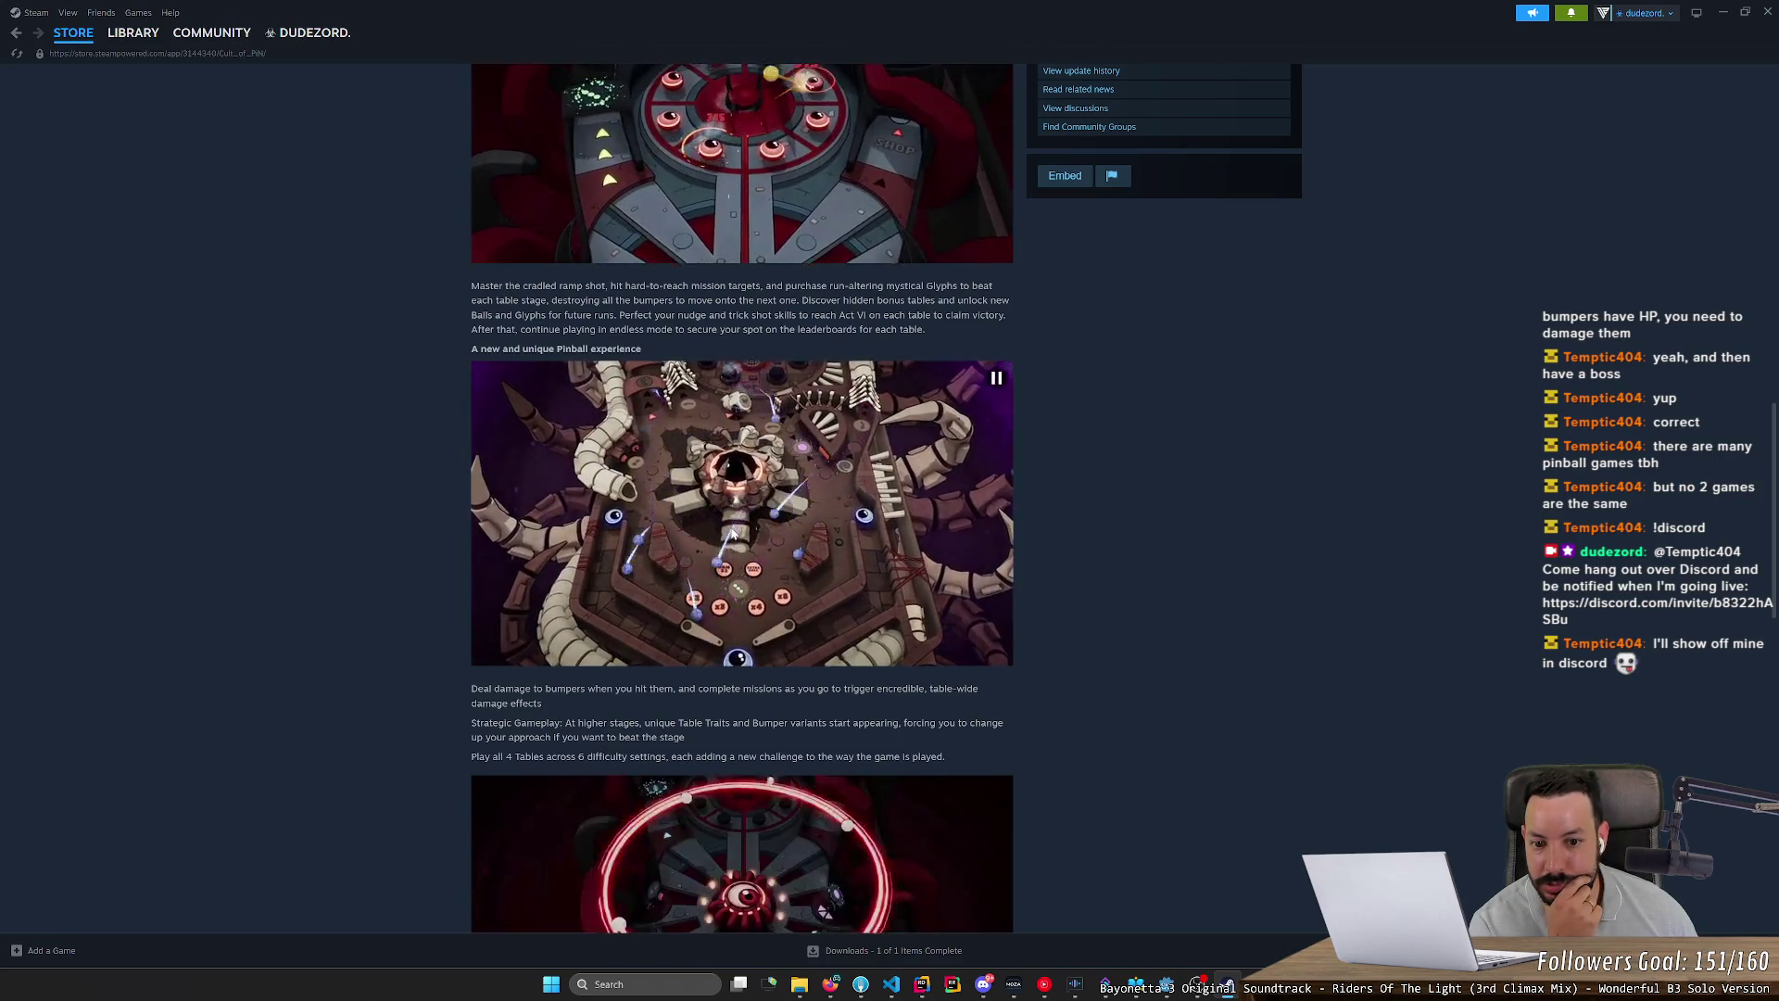
scroll(732, 532, "down", 3)
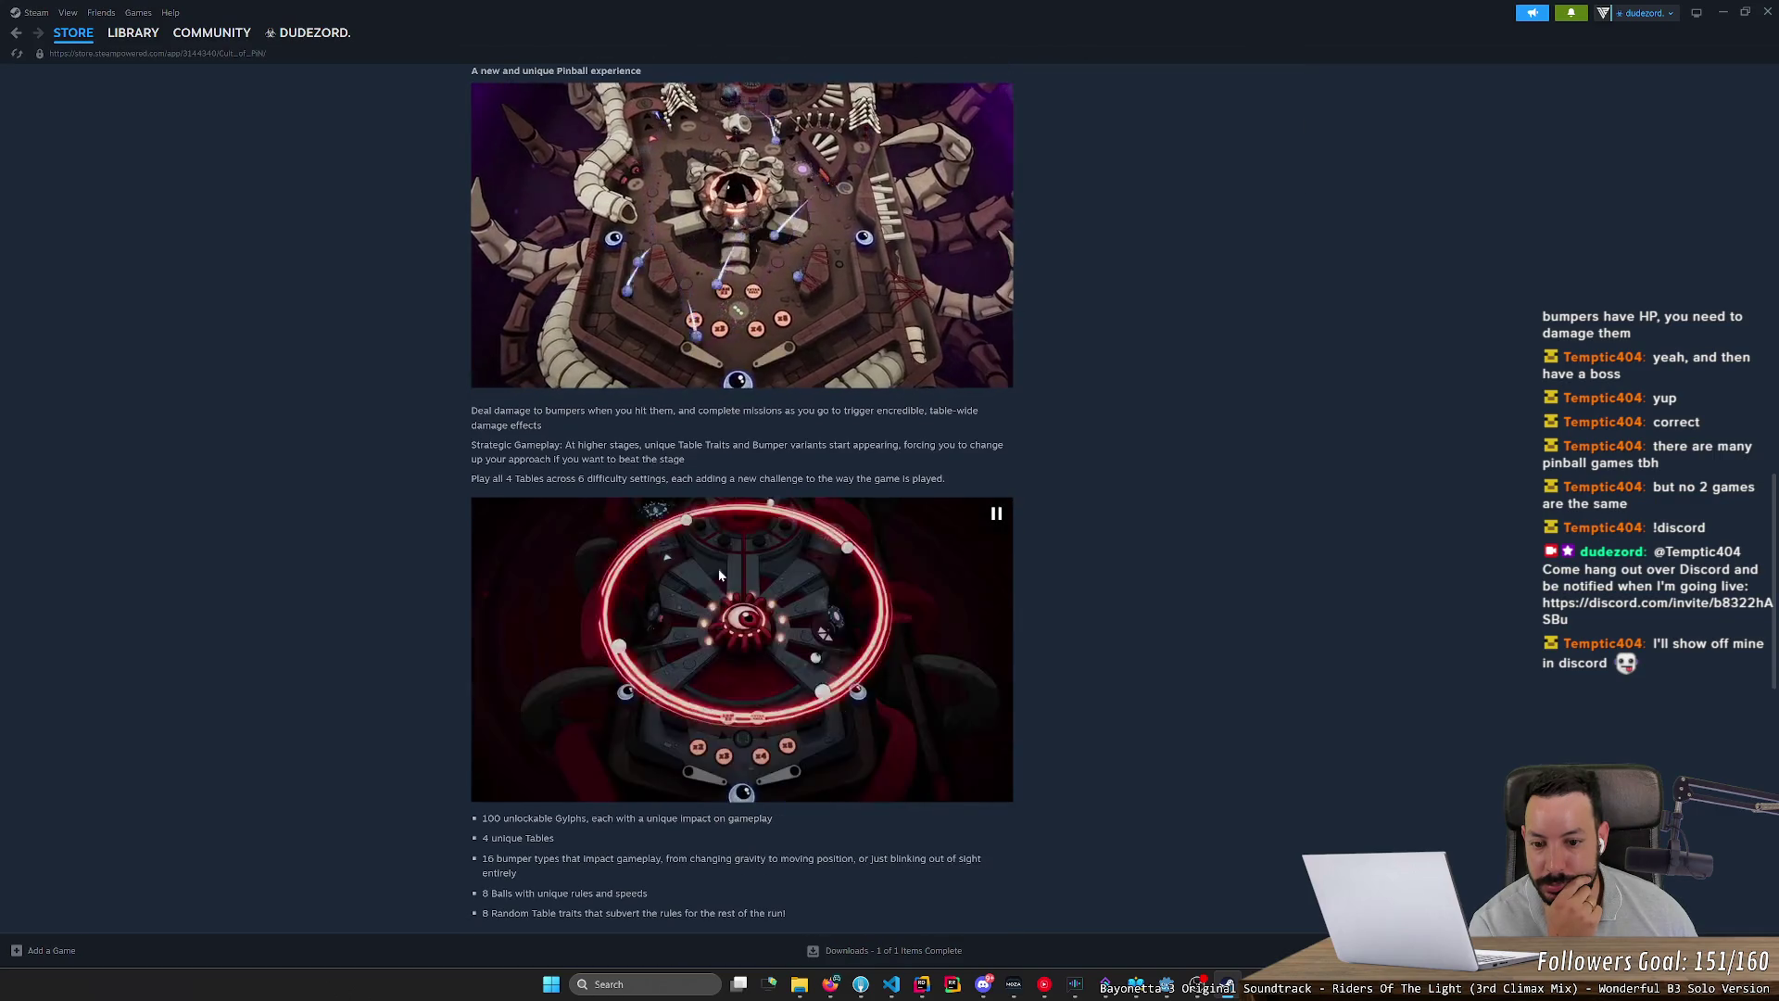
scroll(726, 629, "down", 4)
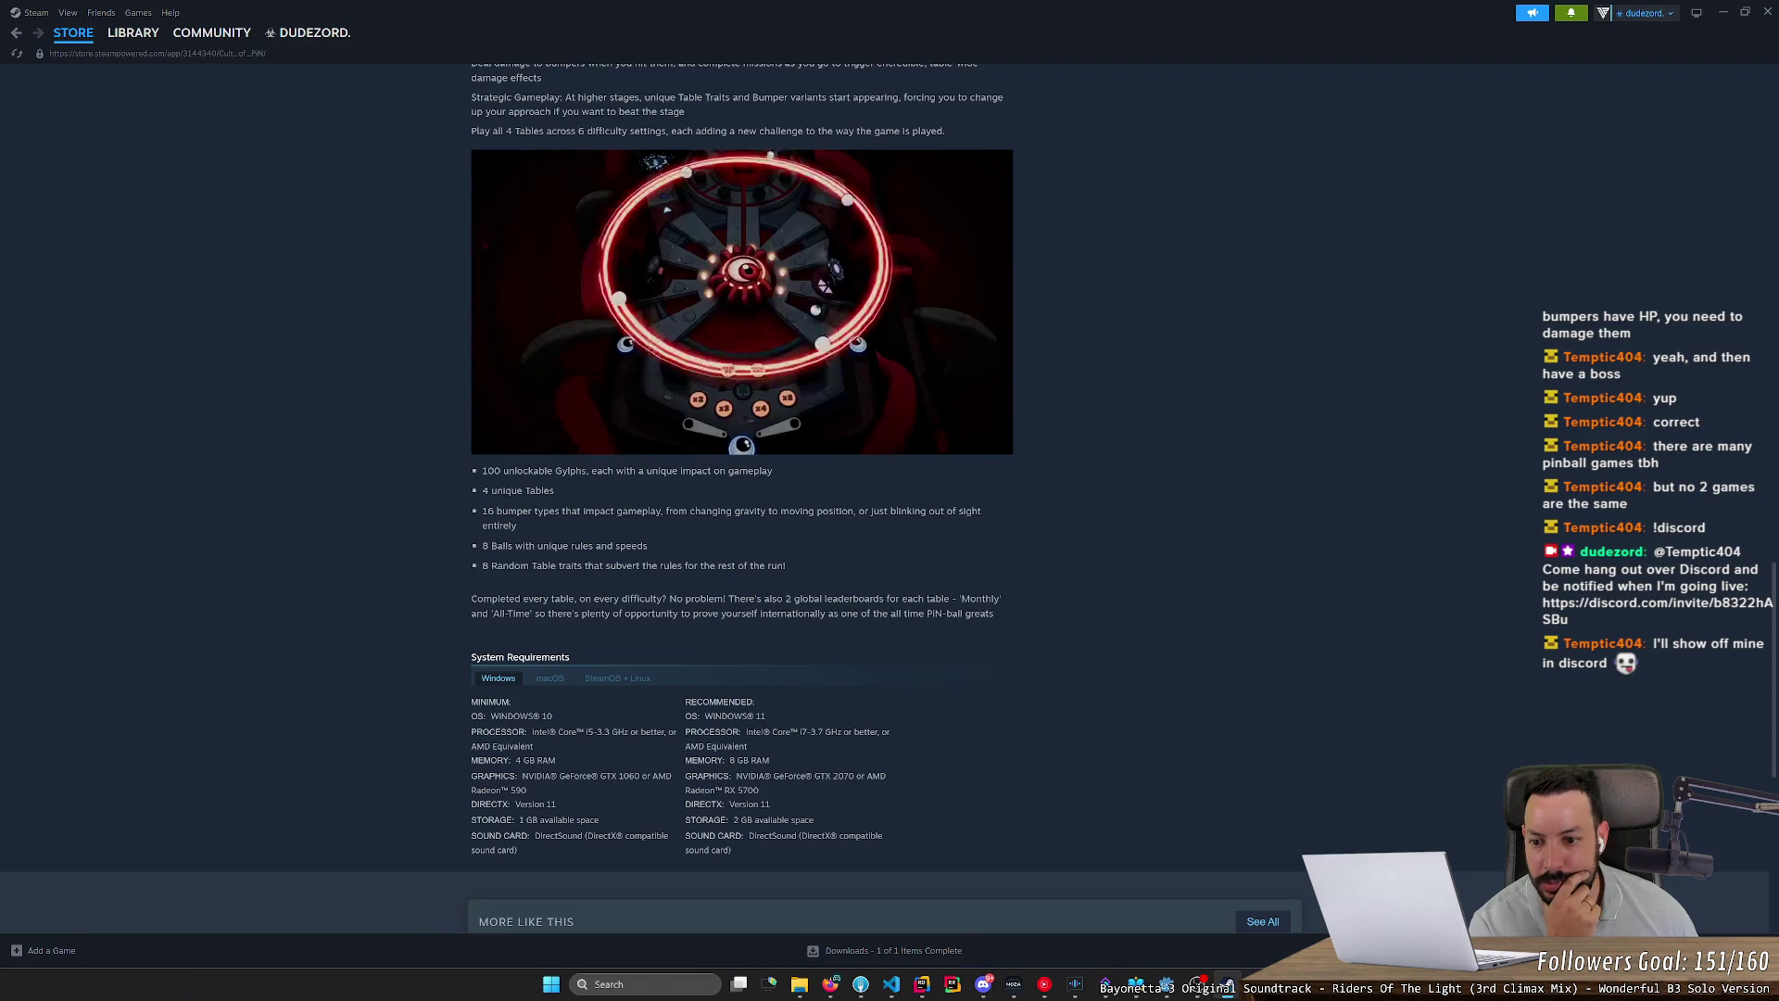
Step: Select the bumper types and table completion text, then clear the selection
mouse_move(495, 510)
left_mouse_down()
mouse_move(932, 513)
mouse_move(816, 521)
mouse_move(777, 548)
left_mouse_up()
left_click_drag(482, 599, 976, 620)
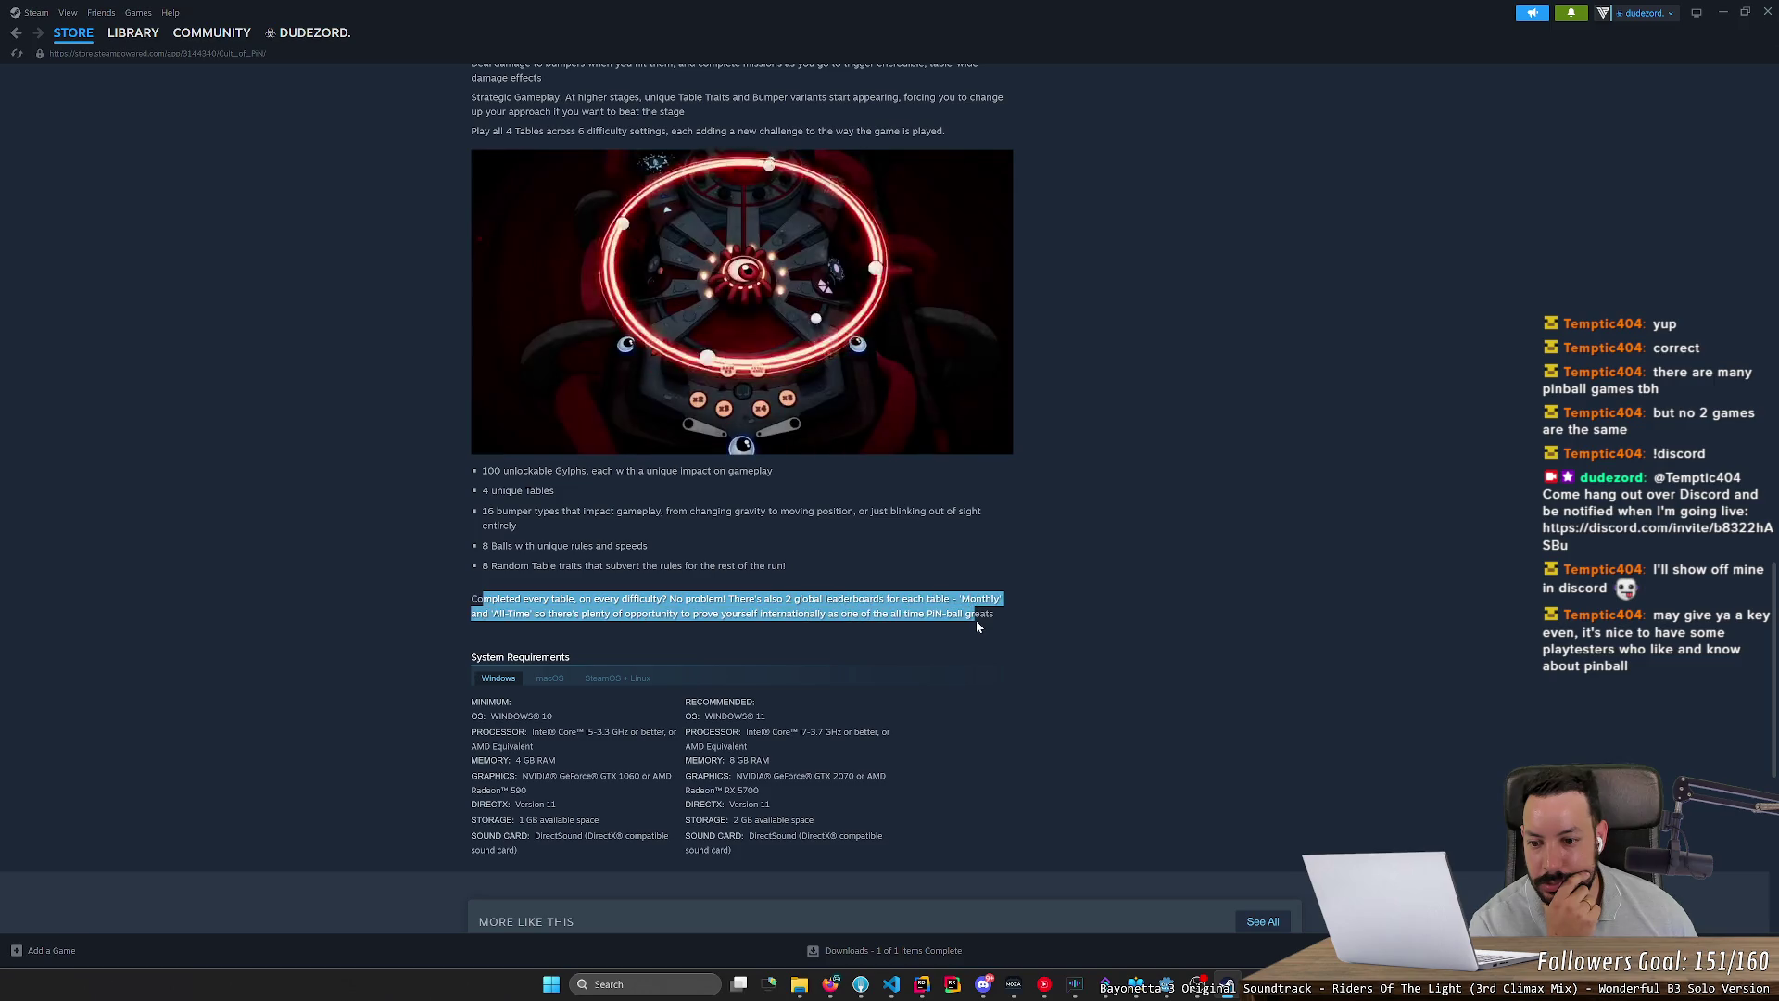
left_click(976, 620)
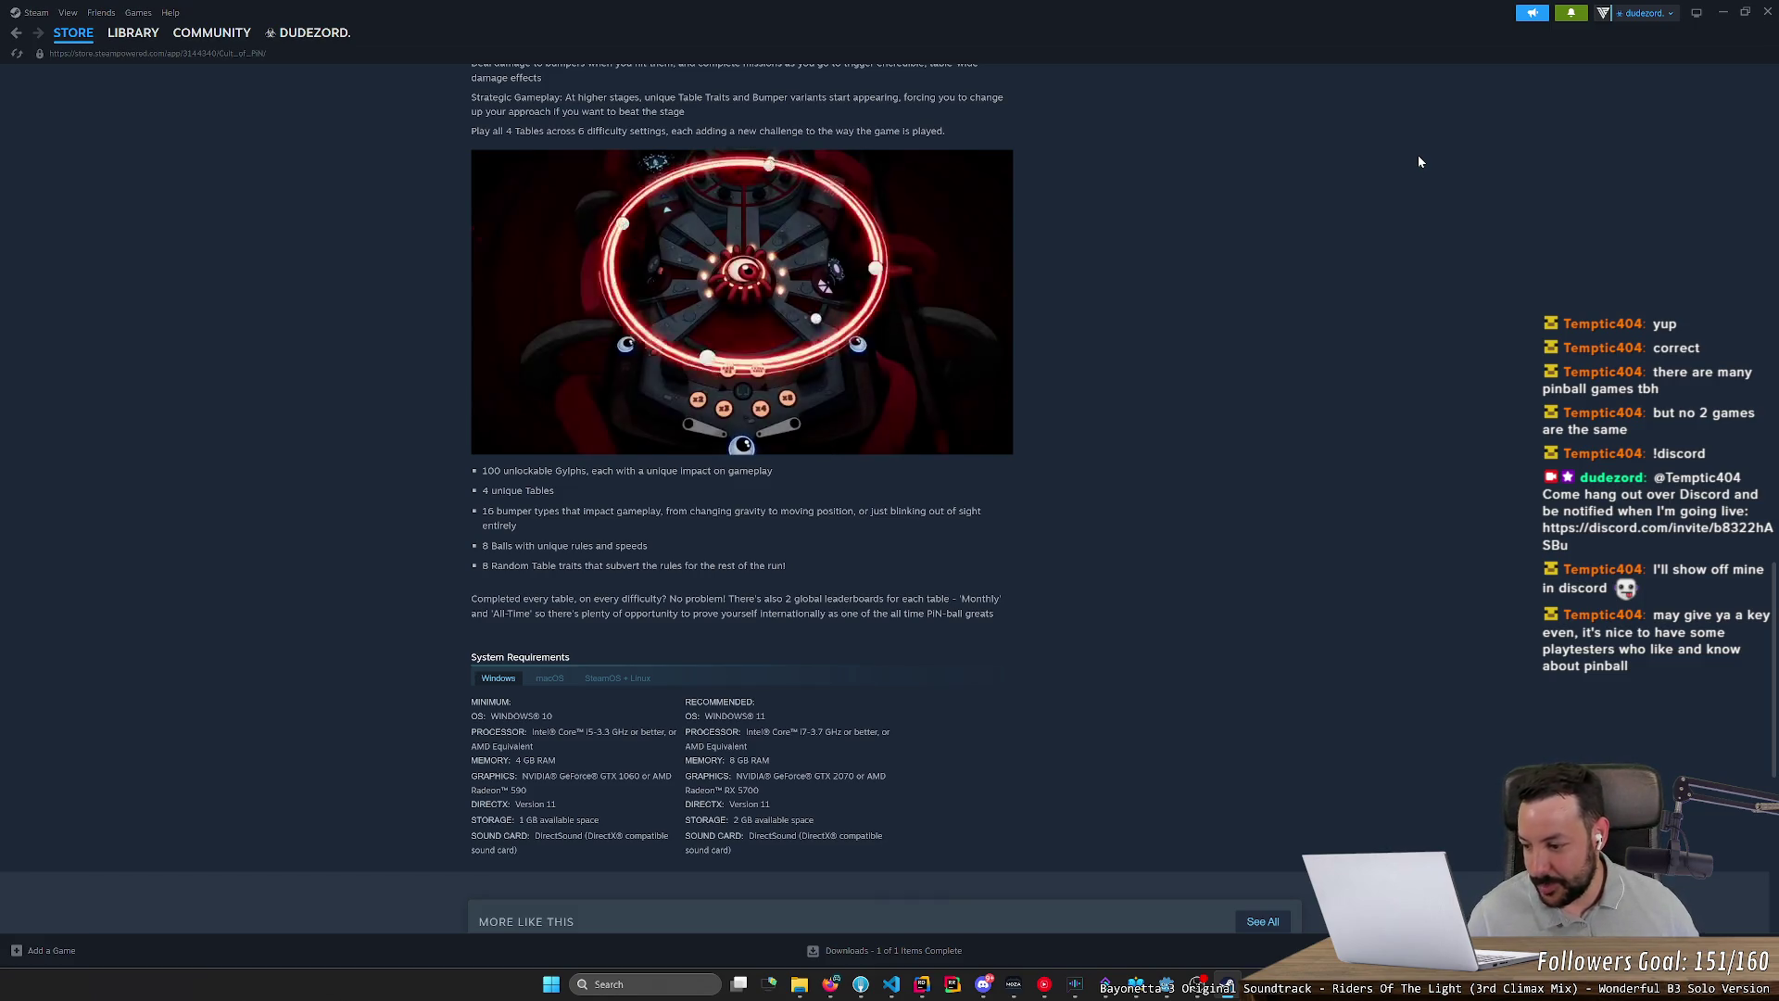
mouse_move(136, 39)
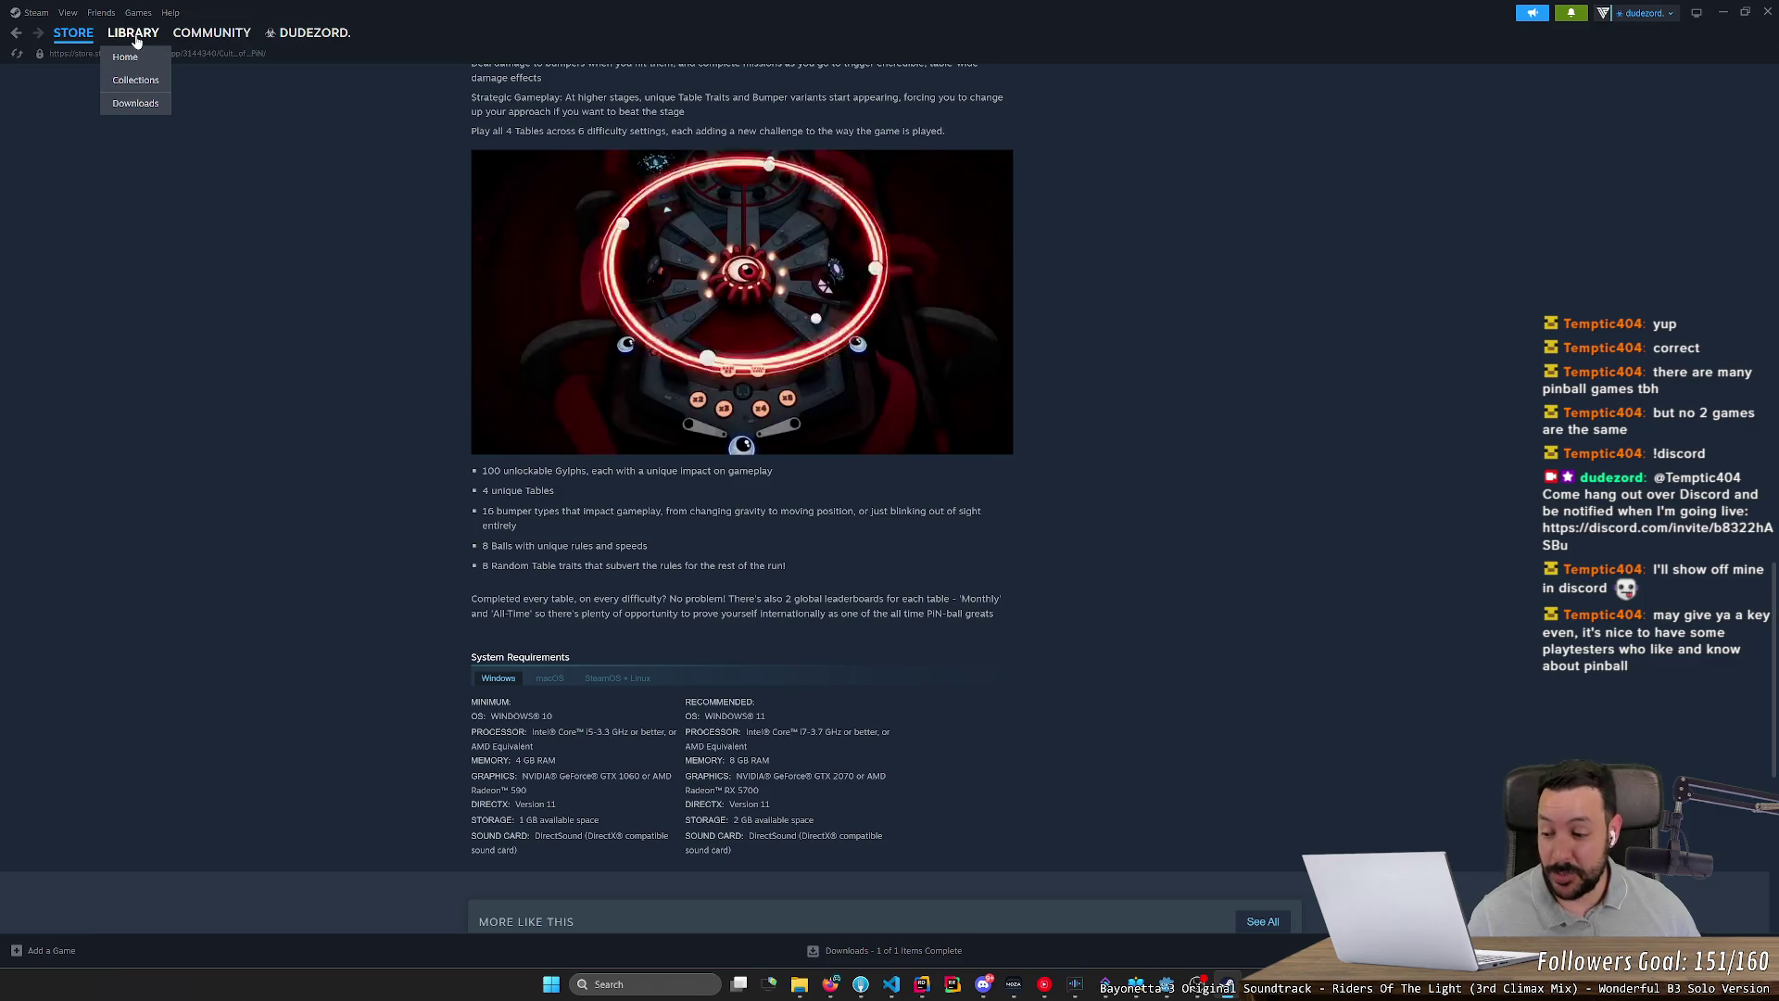
Step: Glance at the Steam library, go back to the Cult of PiN store page, then start a new Firefox tab
left_click(136, 35)
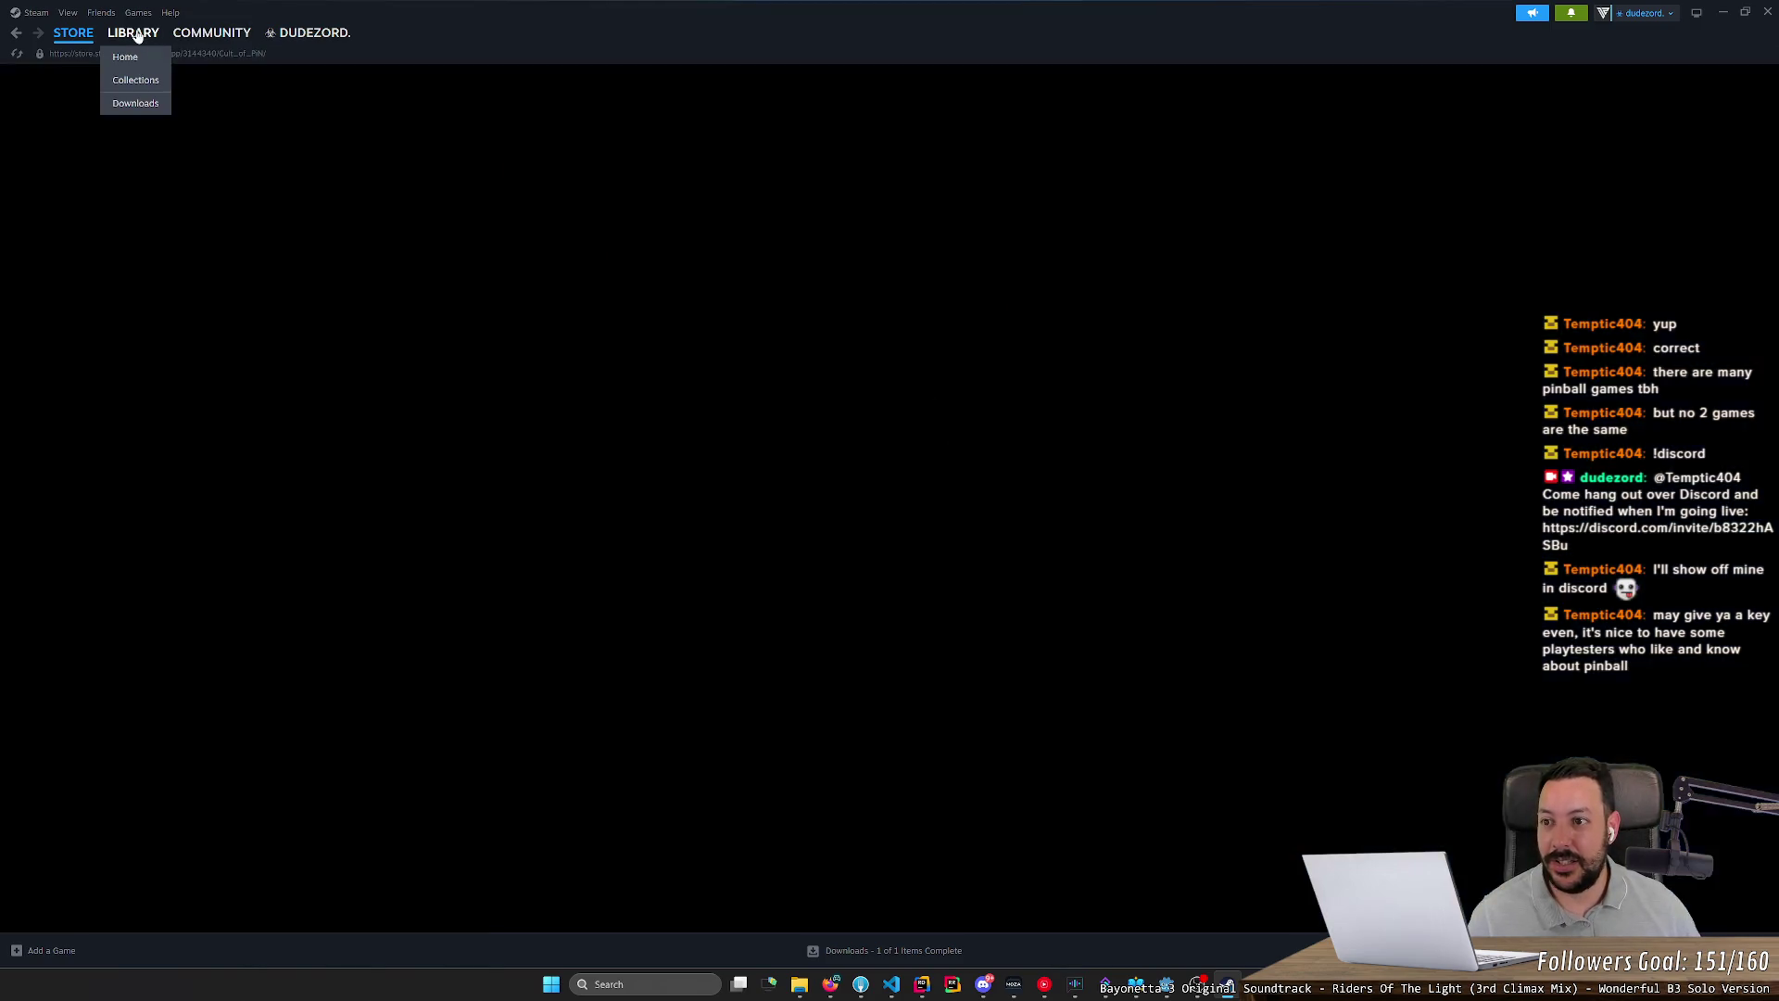
left_click(73, 34)
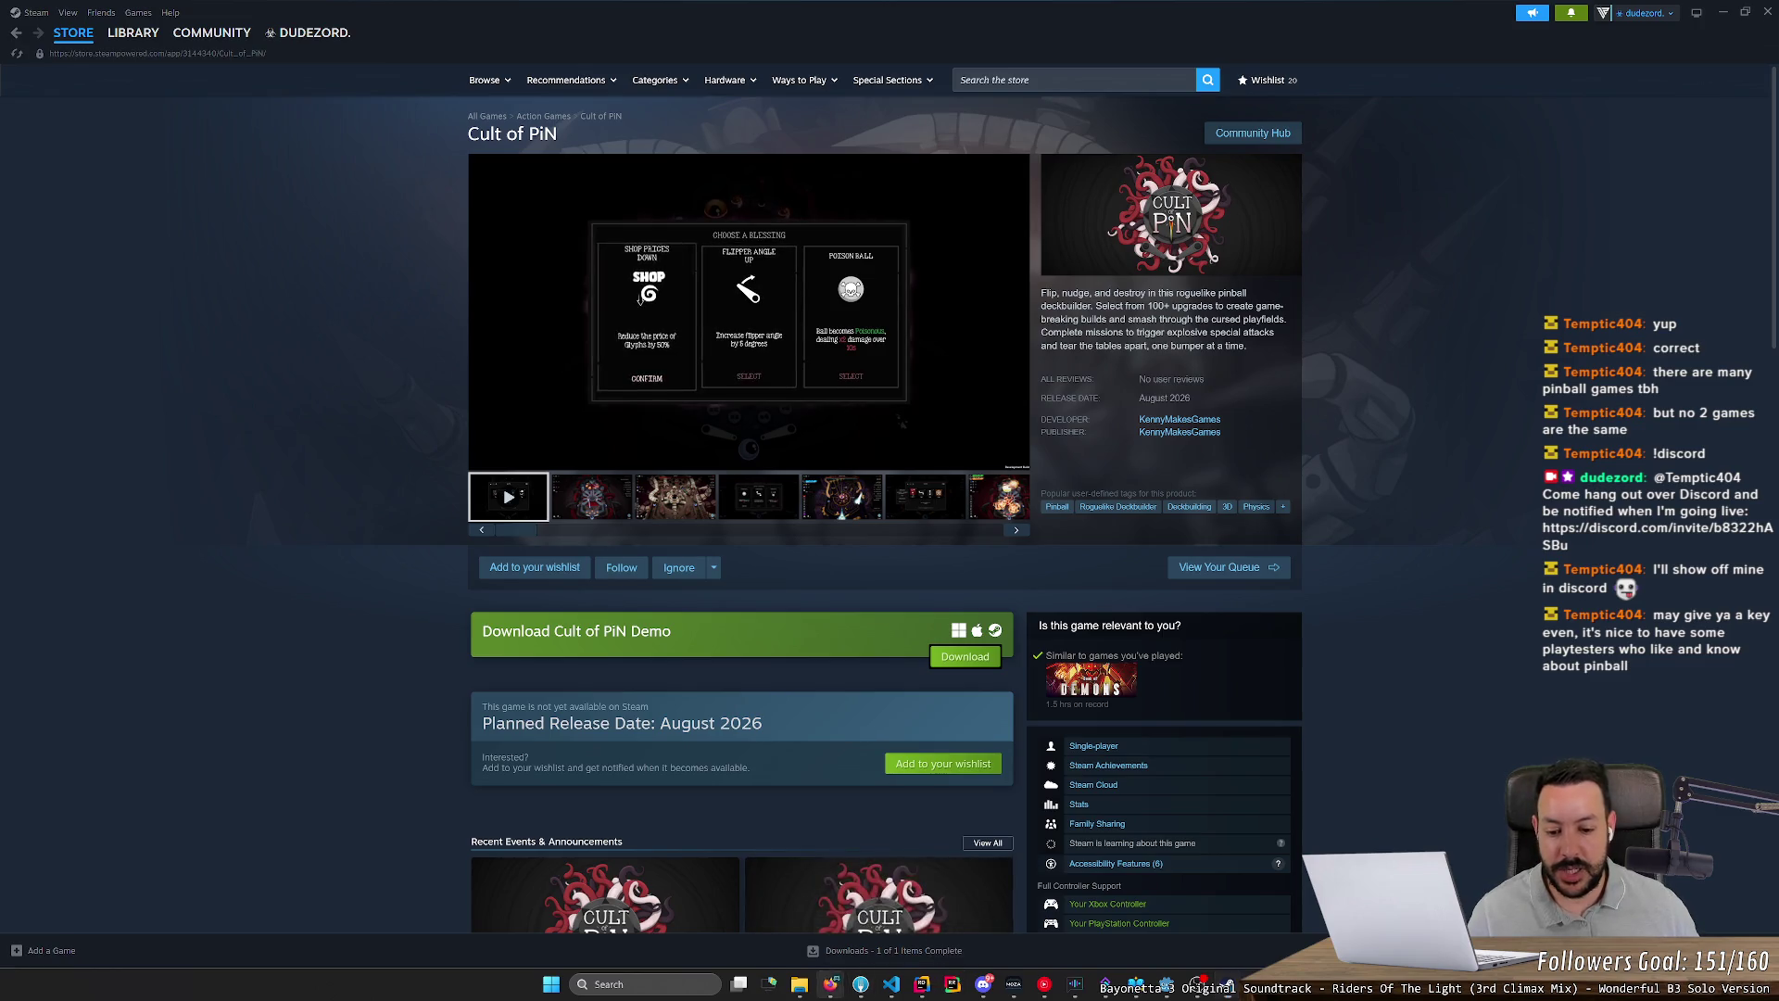
left_click(831, 984)
left_click(1610, 14)
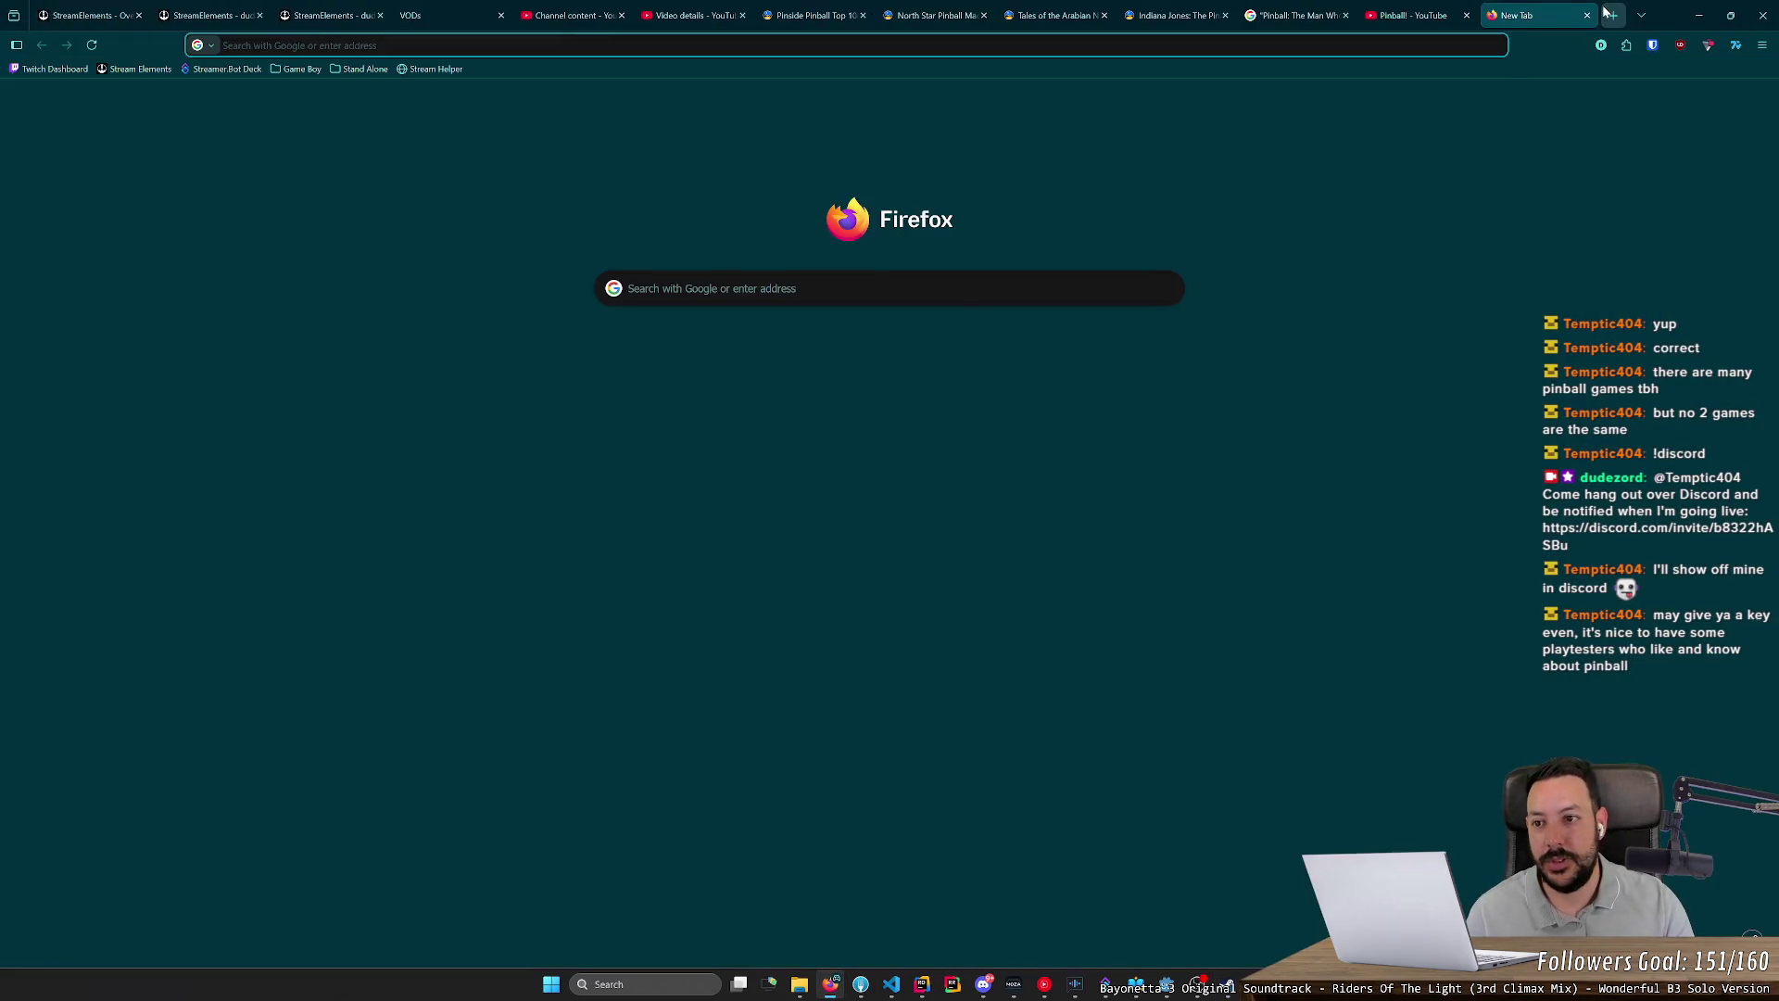
Step: Search Google Images for 'kirby pinball gameboy' and preview the Longplay video result
type("kirby pi")
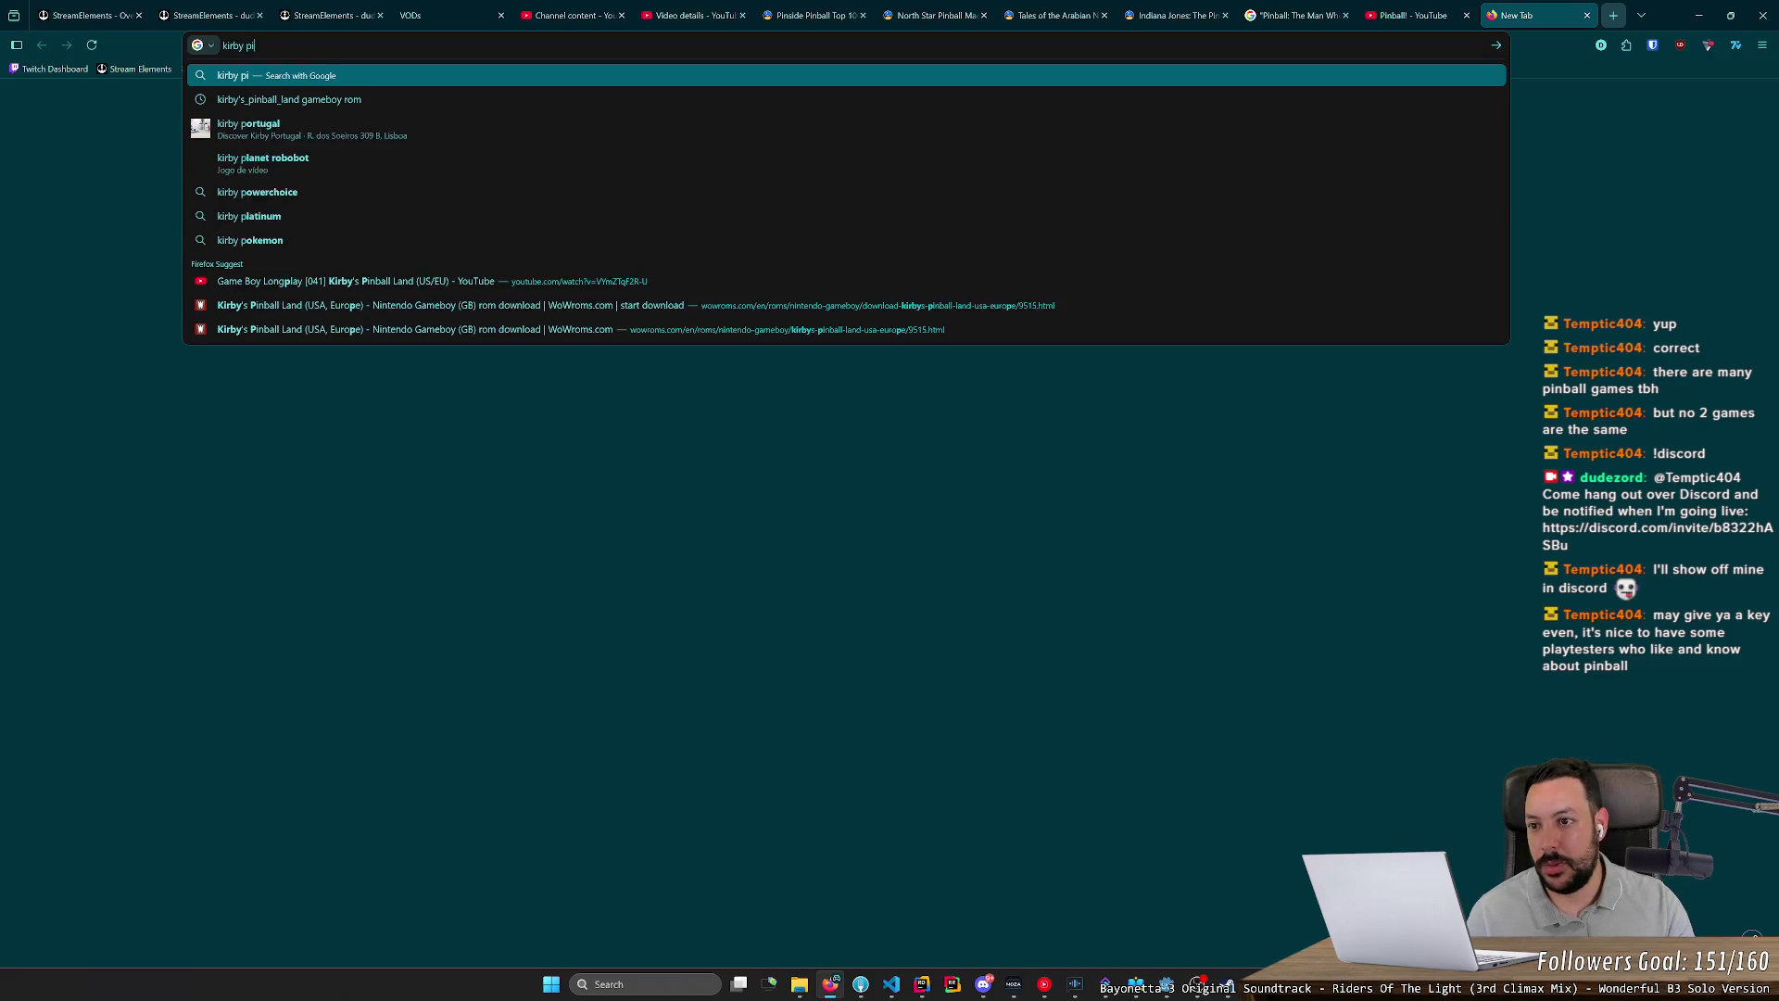
type("nball gameoby")
key("Return")
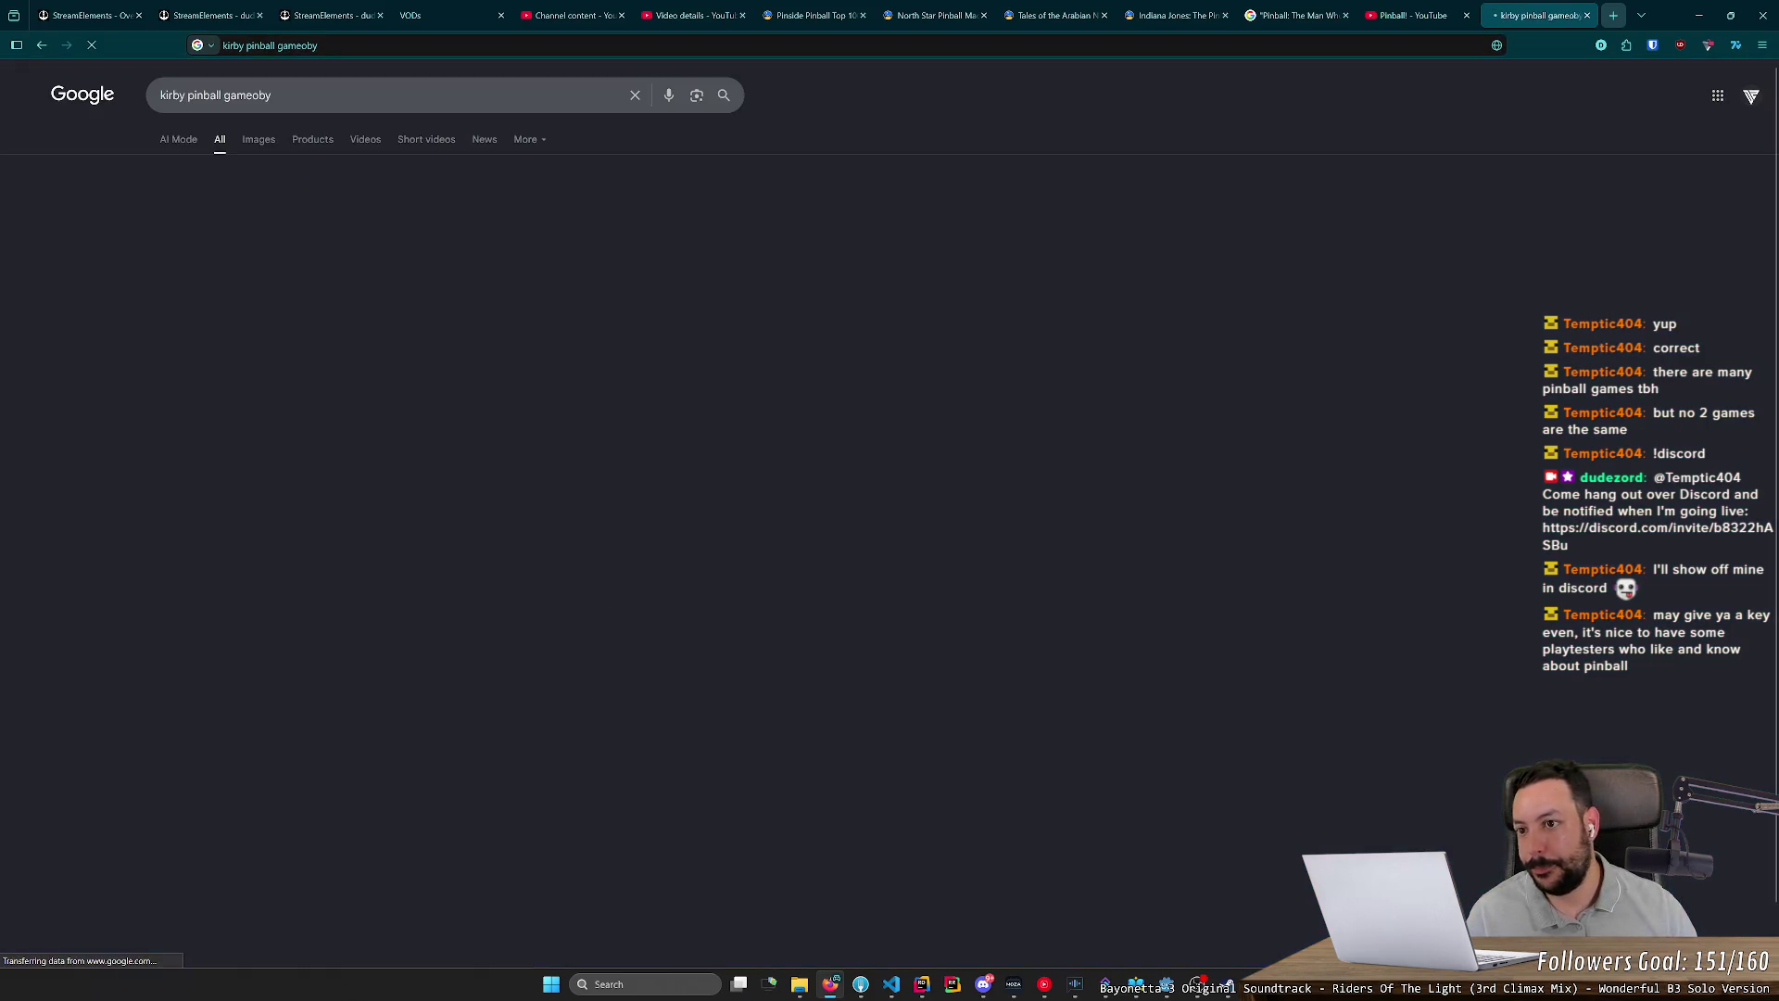
left_click(259, 139)
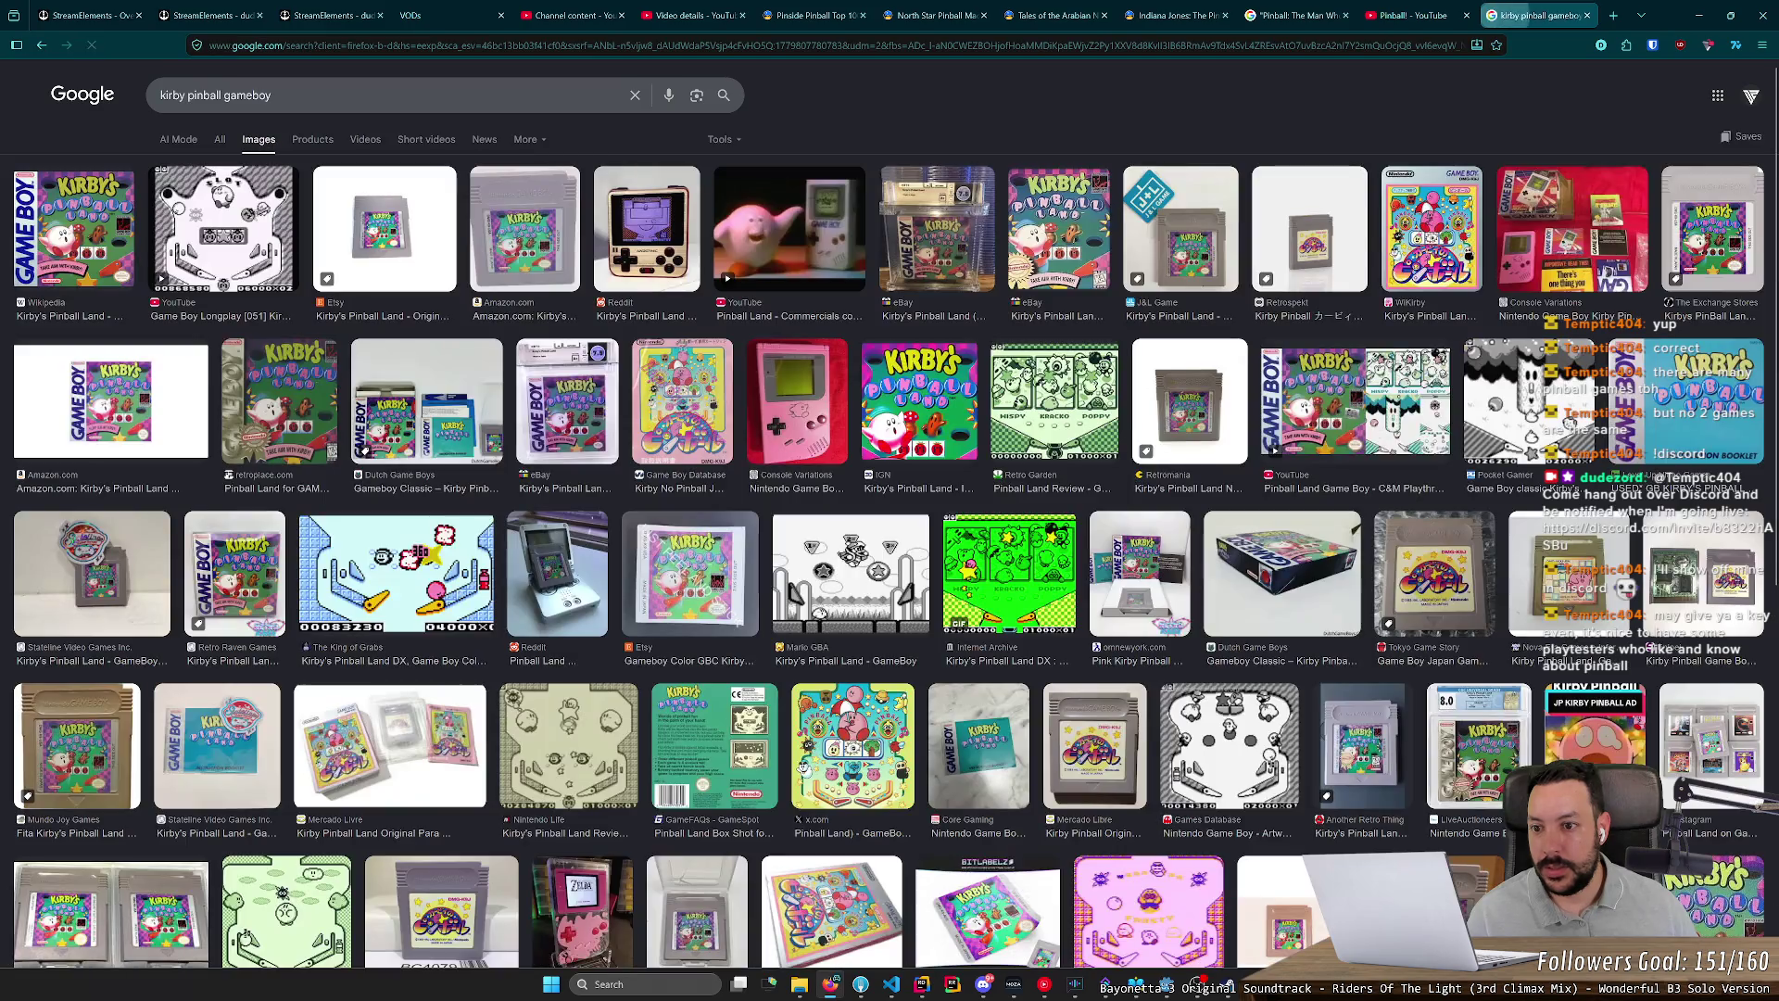
left_click(274, 213)
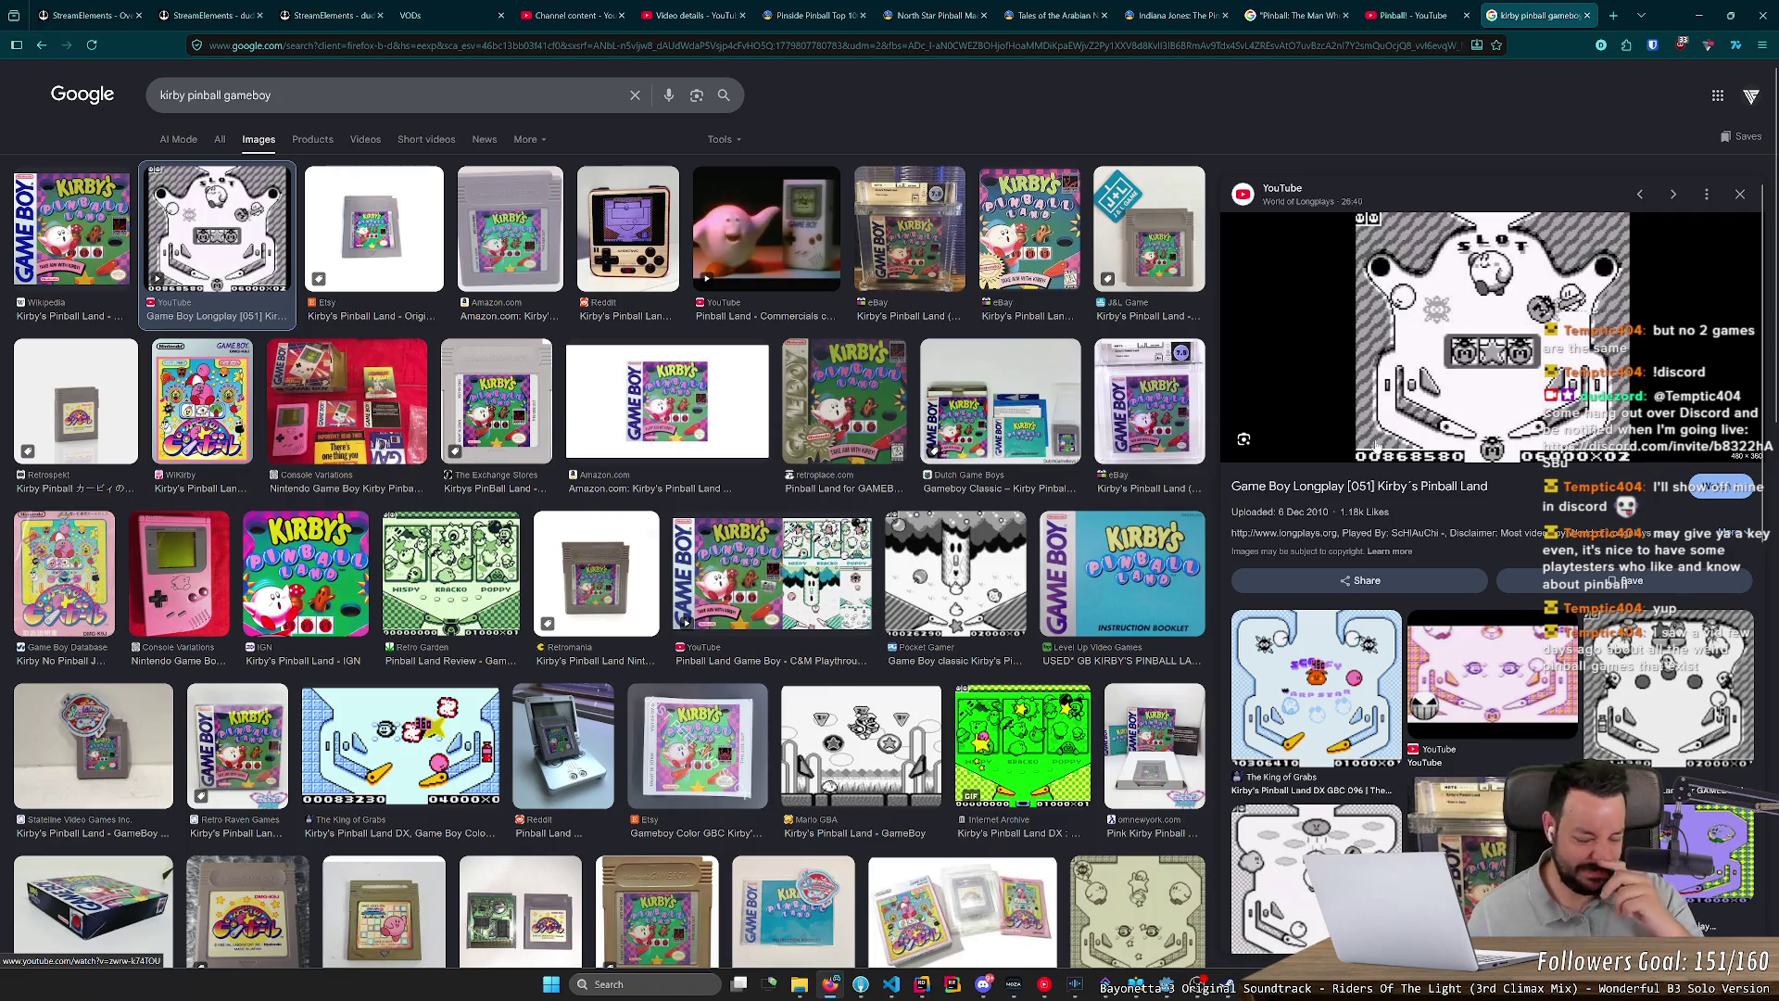
Step: Launch 3D Pinball Space Cadet from Windows search
key("super")
type("pinball")
key("Return")
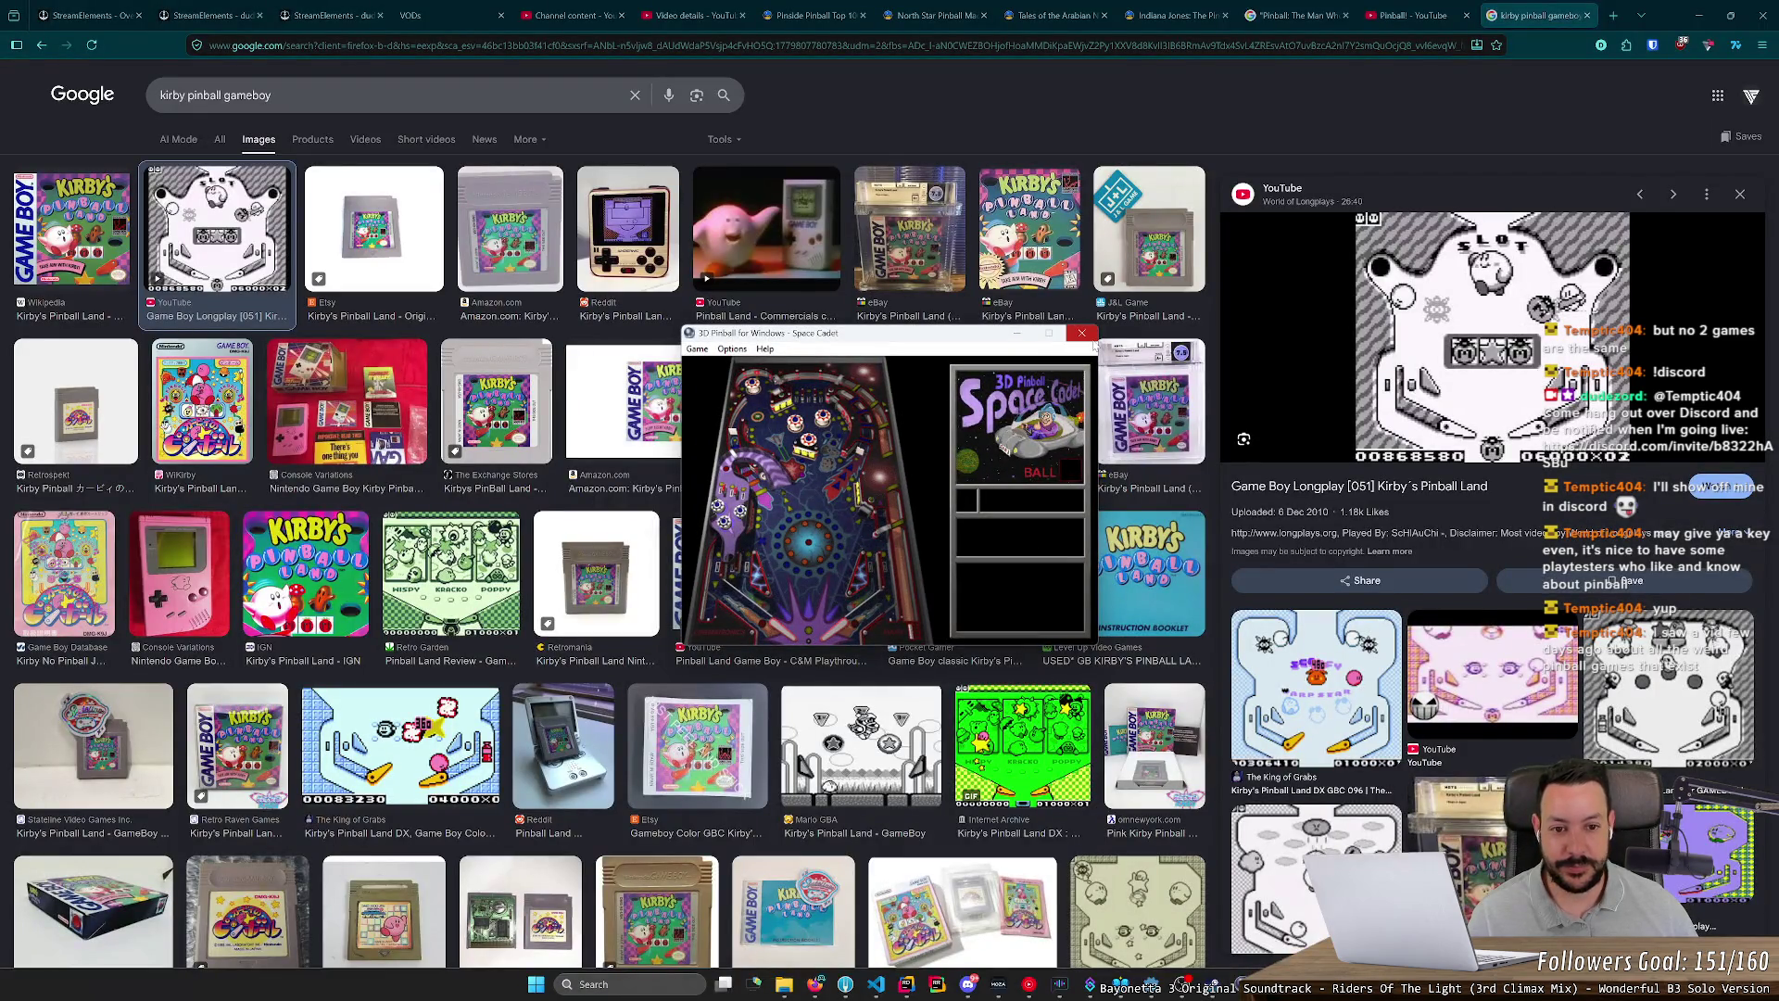
Step: Close the 3D Pinball Space Cadet window to reveal the Kirby longplay preview
left_click(1084, 336)
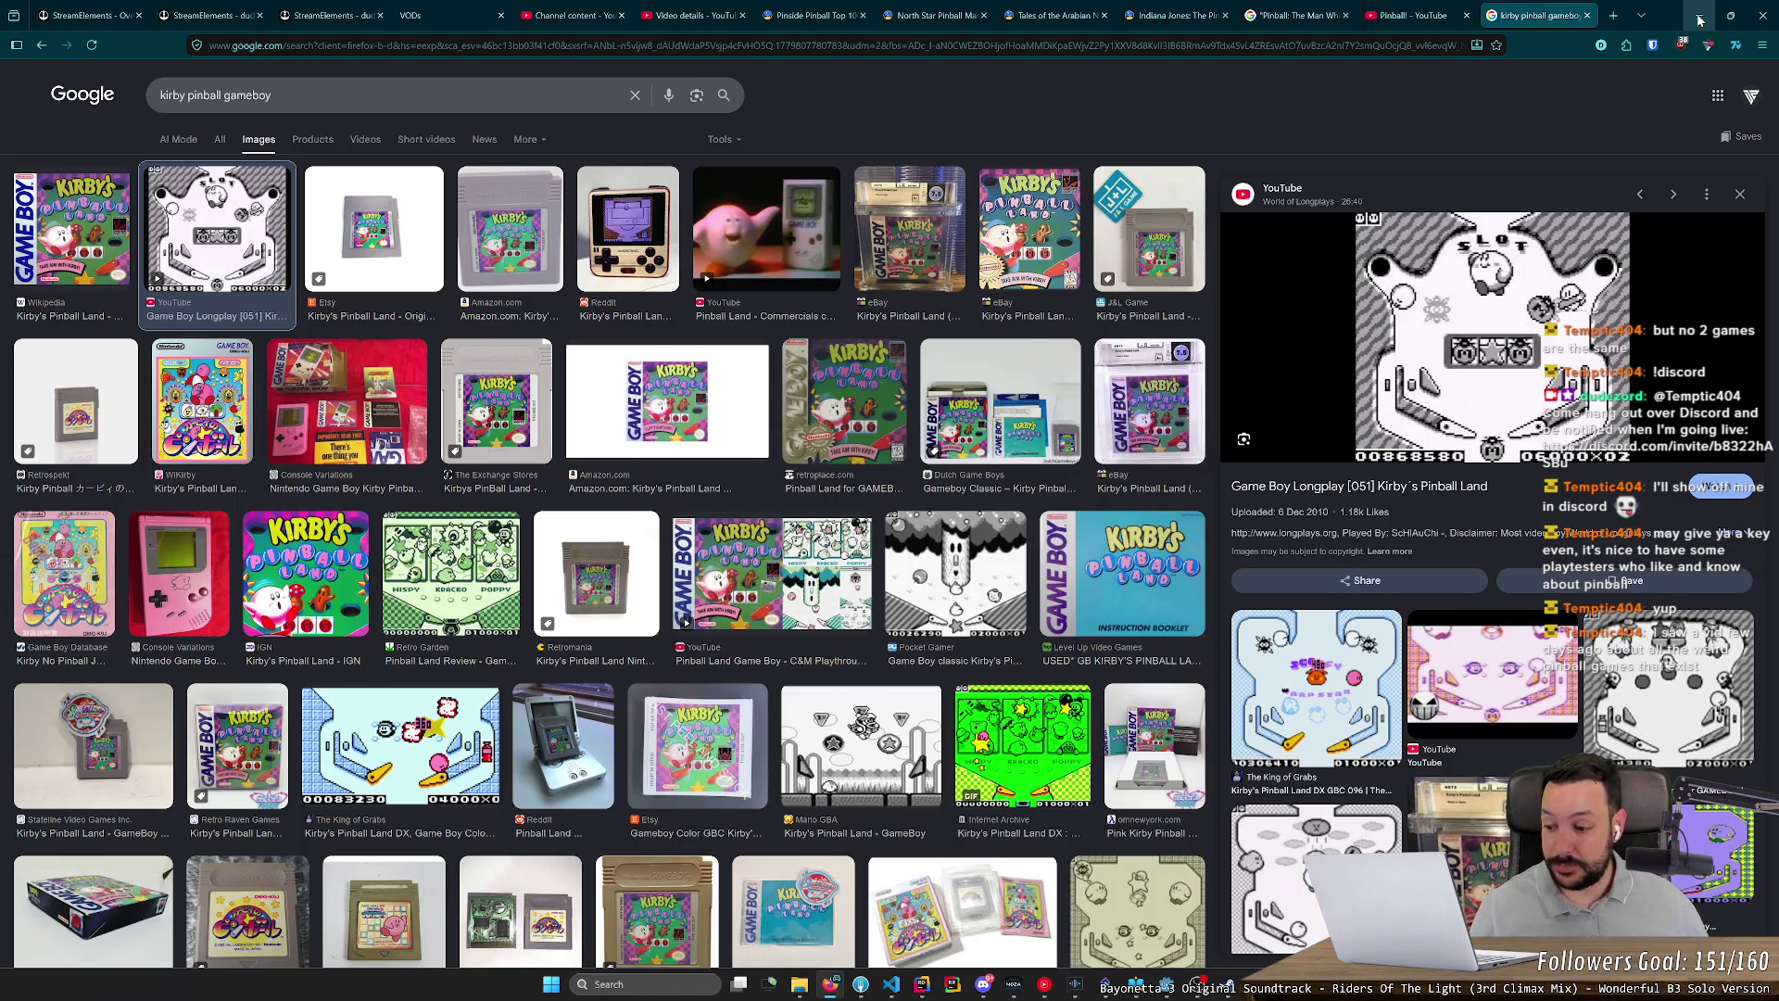
scroll(1492, 556, "down", 4)
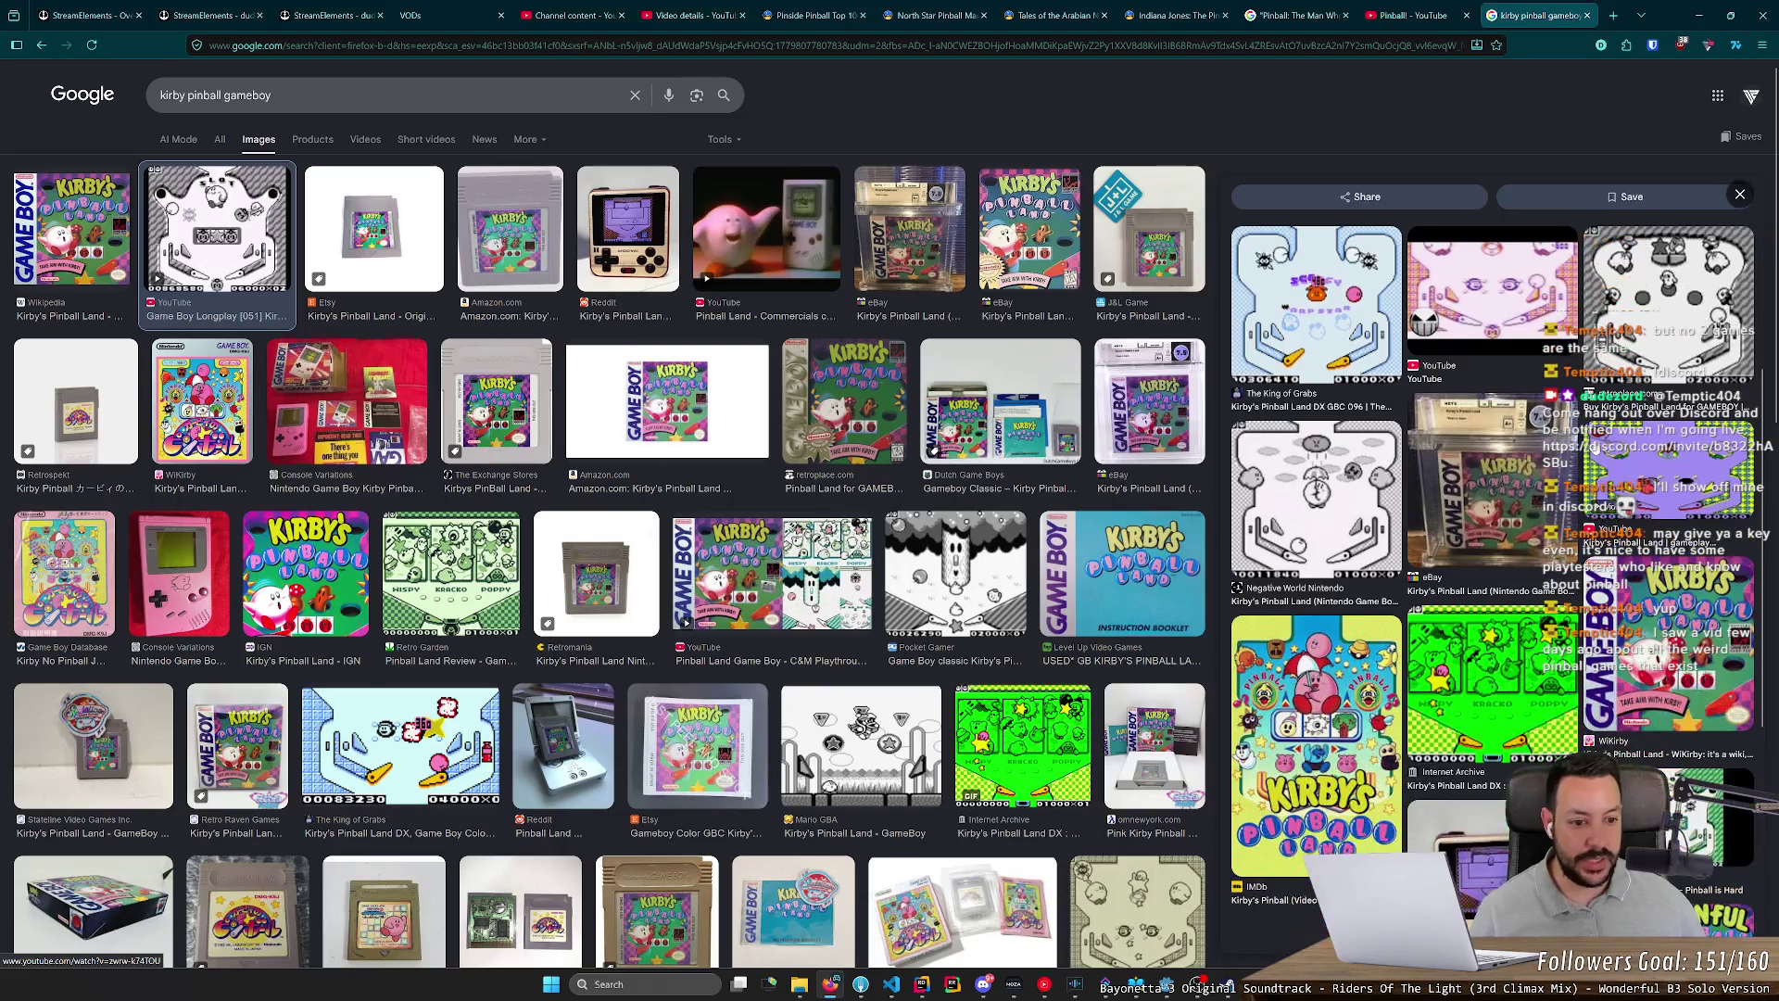
left_click(1698, 14)
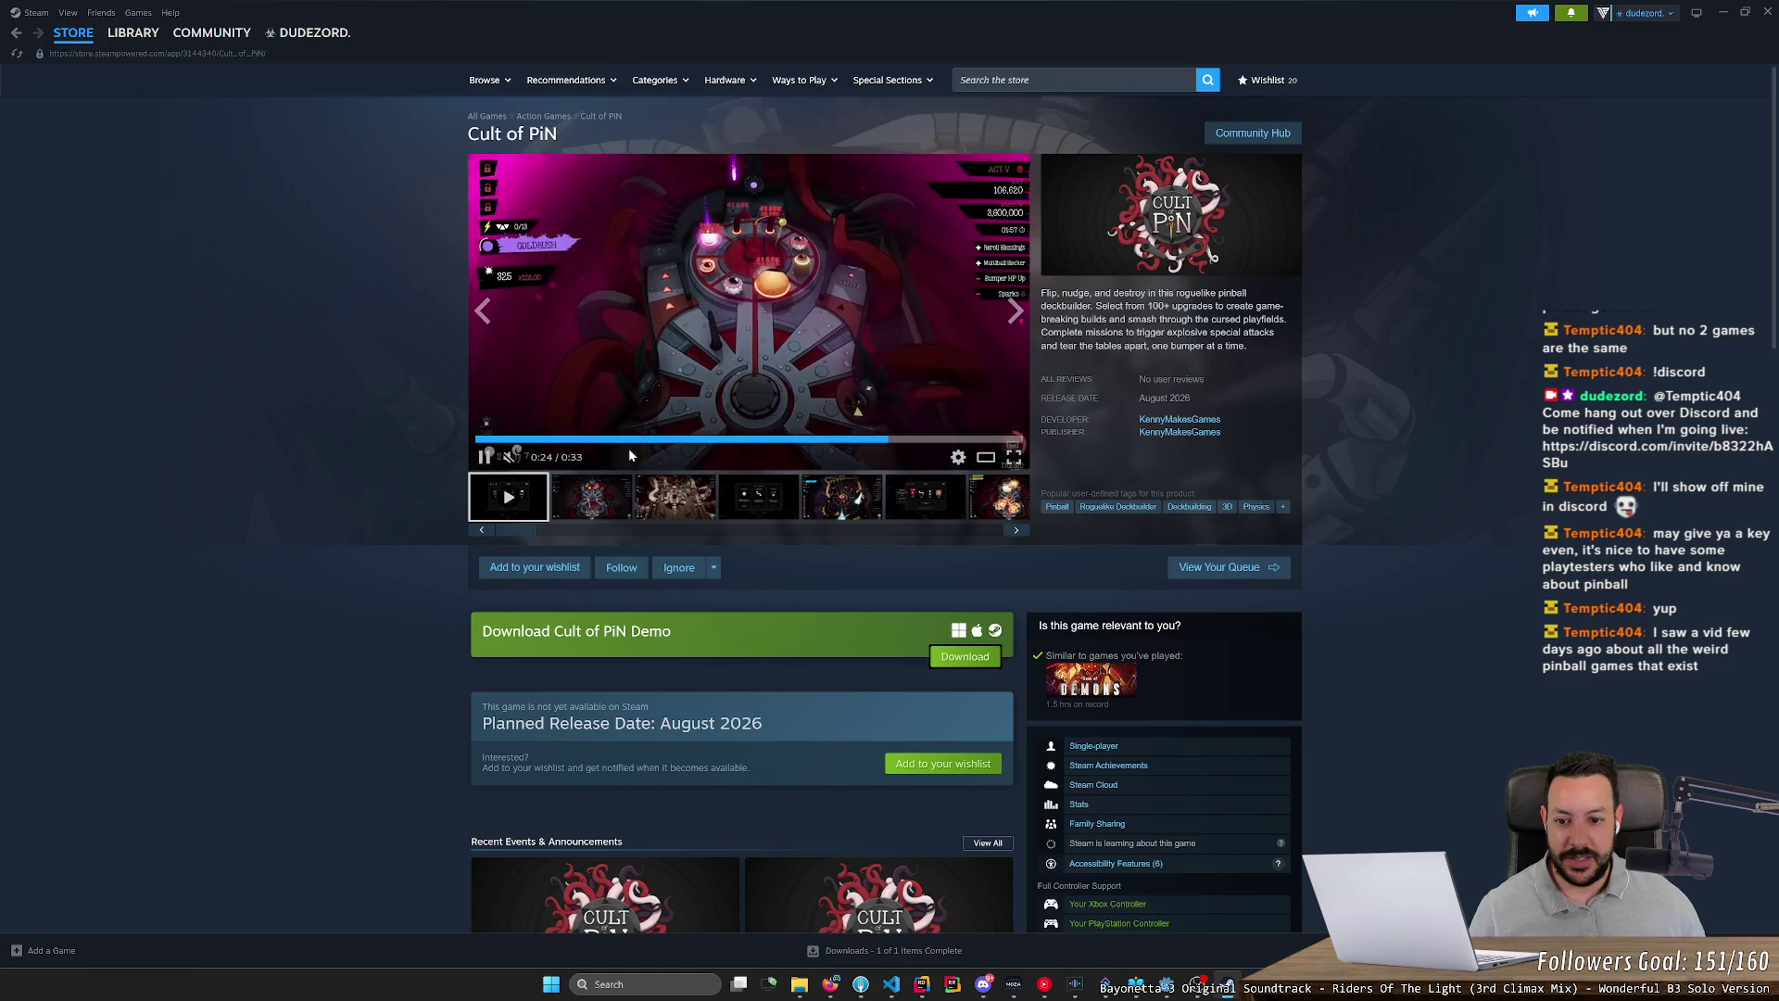
Step: Rewind the Cult of PiN trailer, then minimize Steam to reveal the Godot editor
left_click(635, 441)
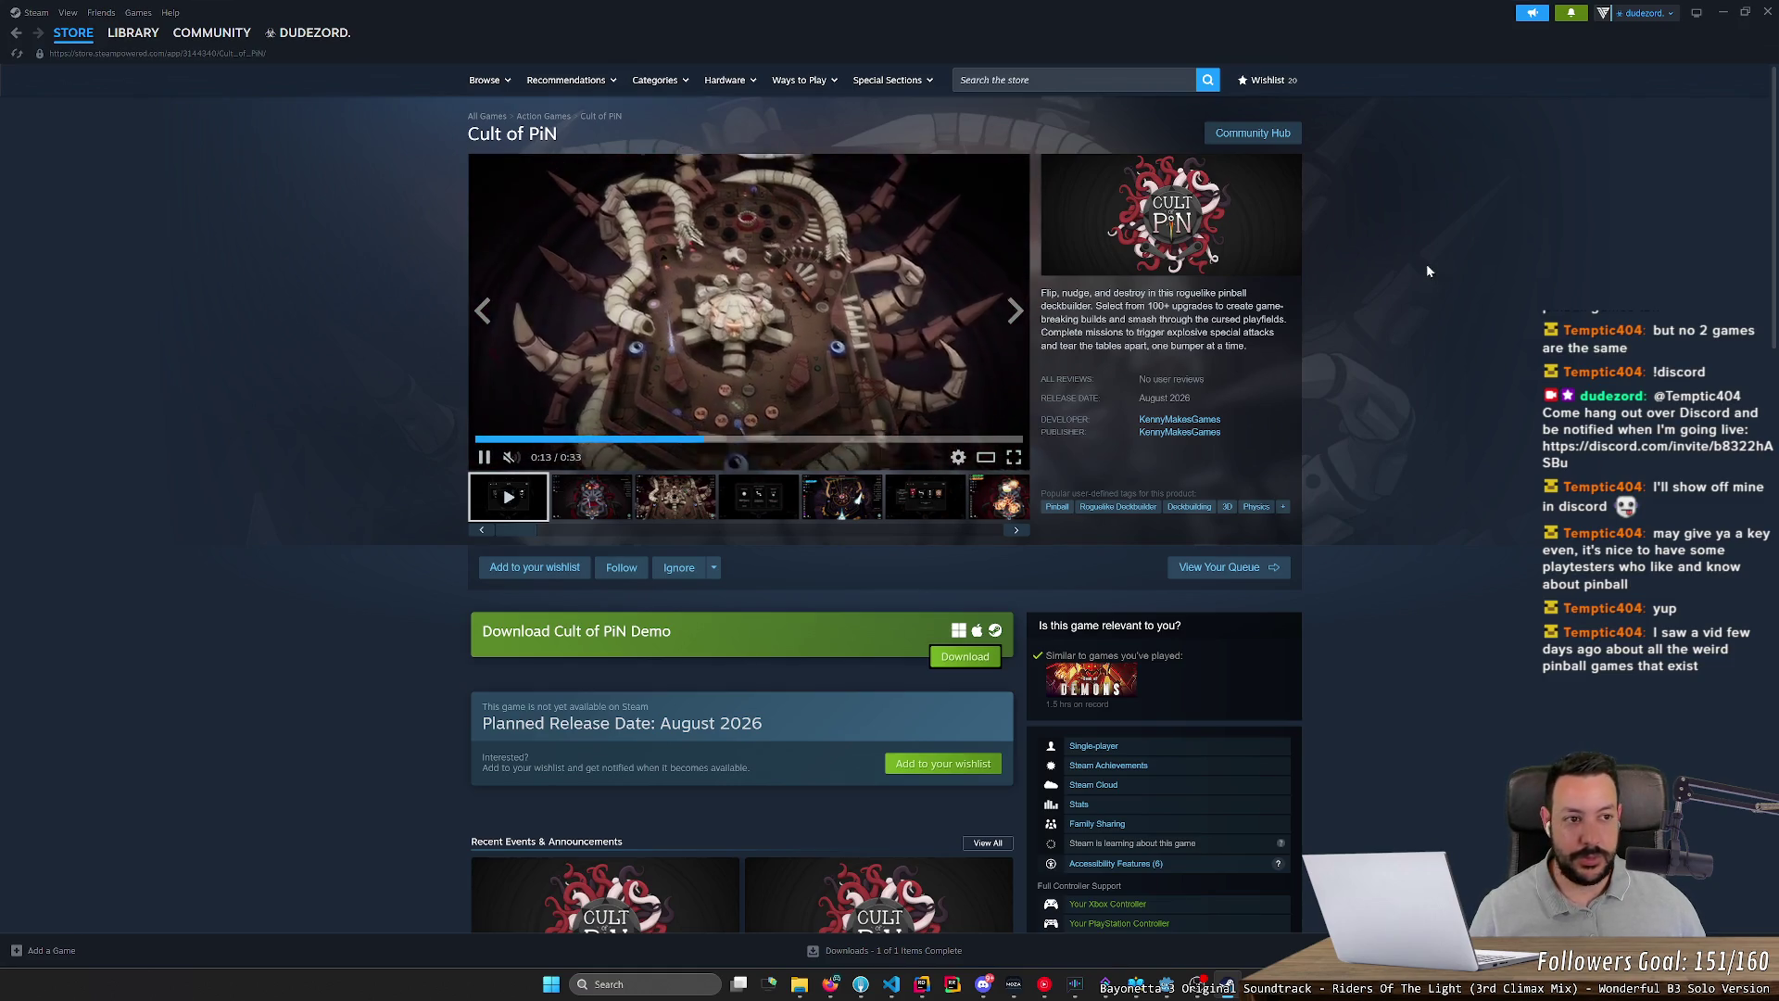
left_click(1723, 12)
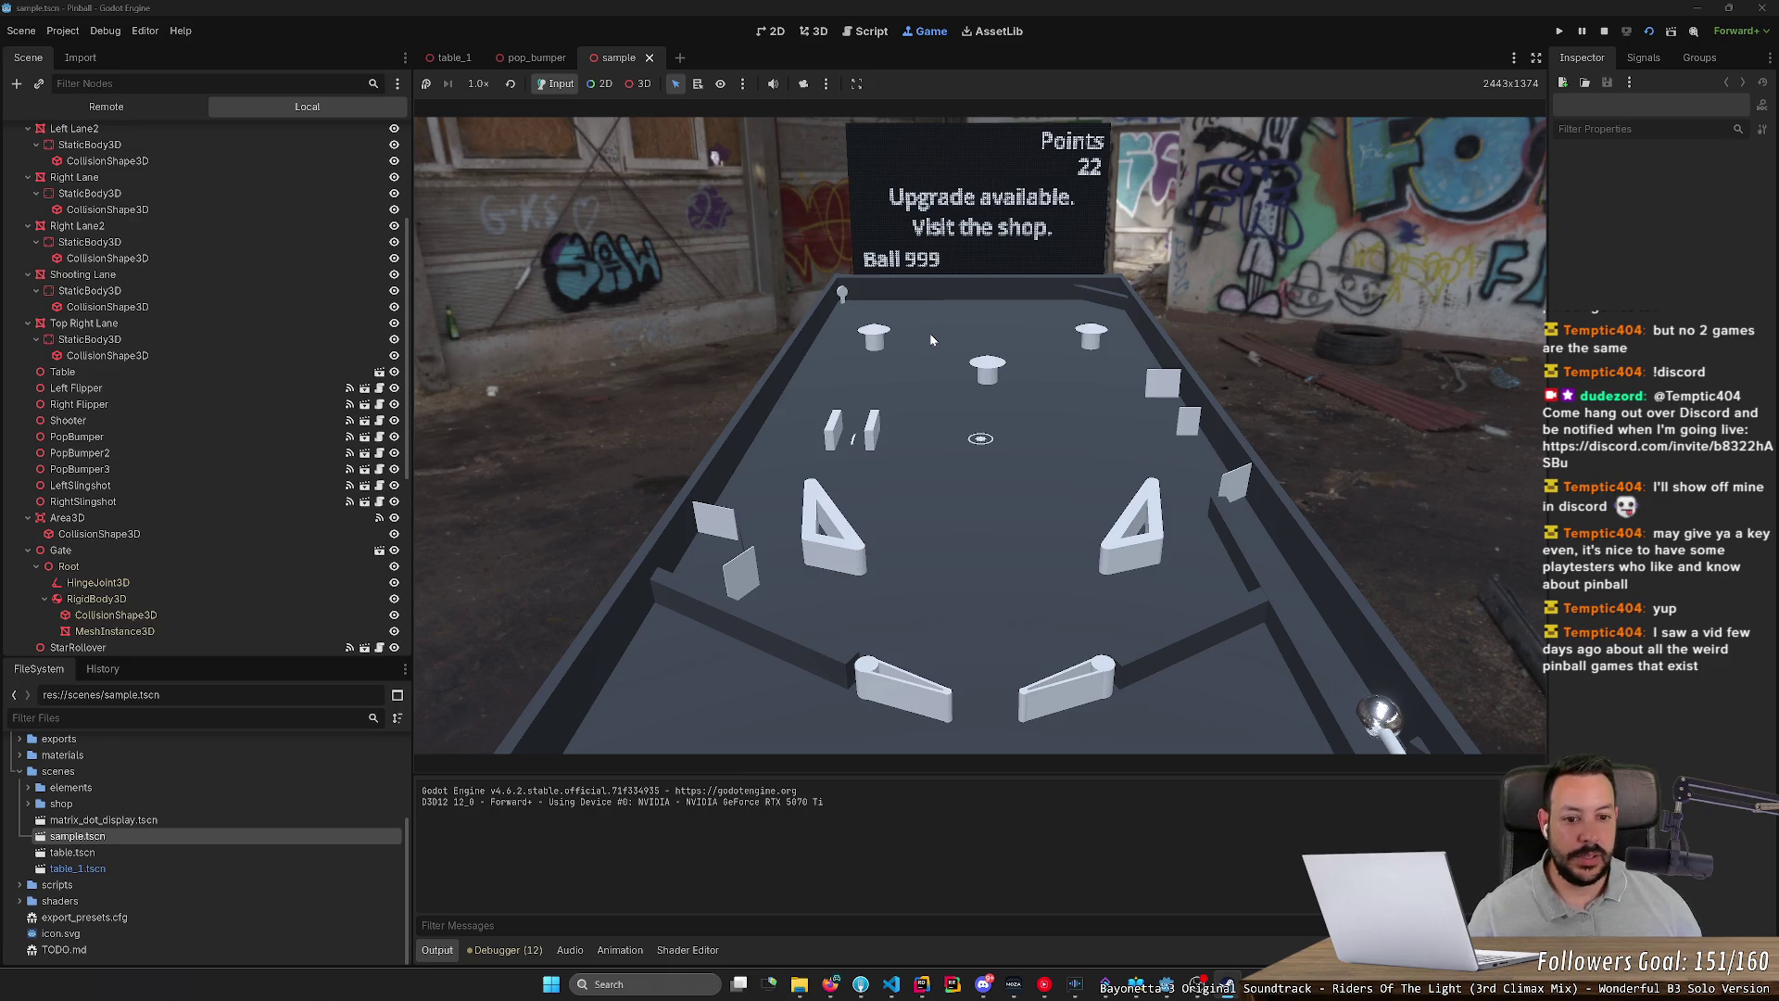
Step: Flip the ball up the Godot pinball table, briefly checking the Cult of PiN page
key("Left")
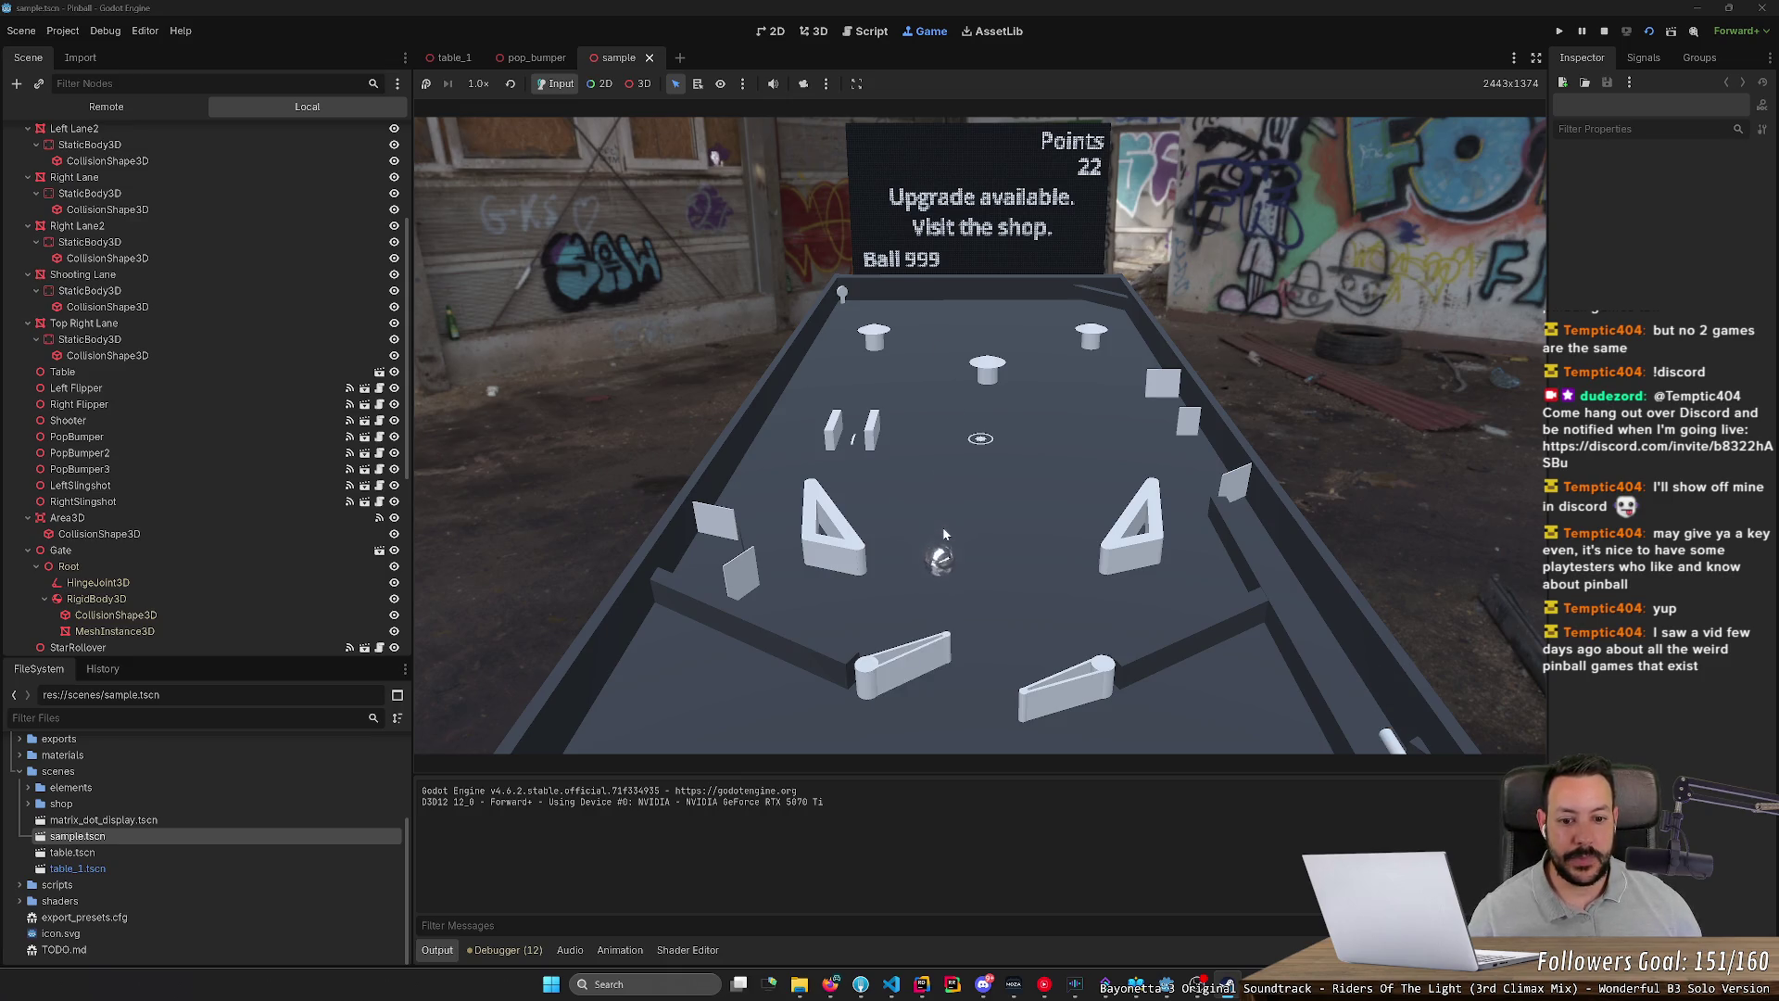
key("Left")
key("Left")
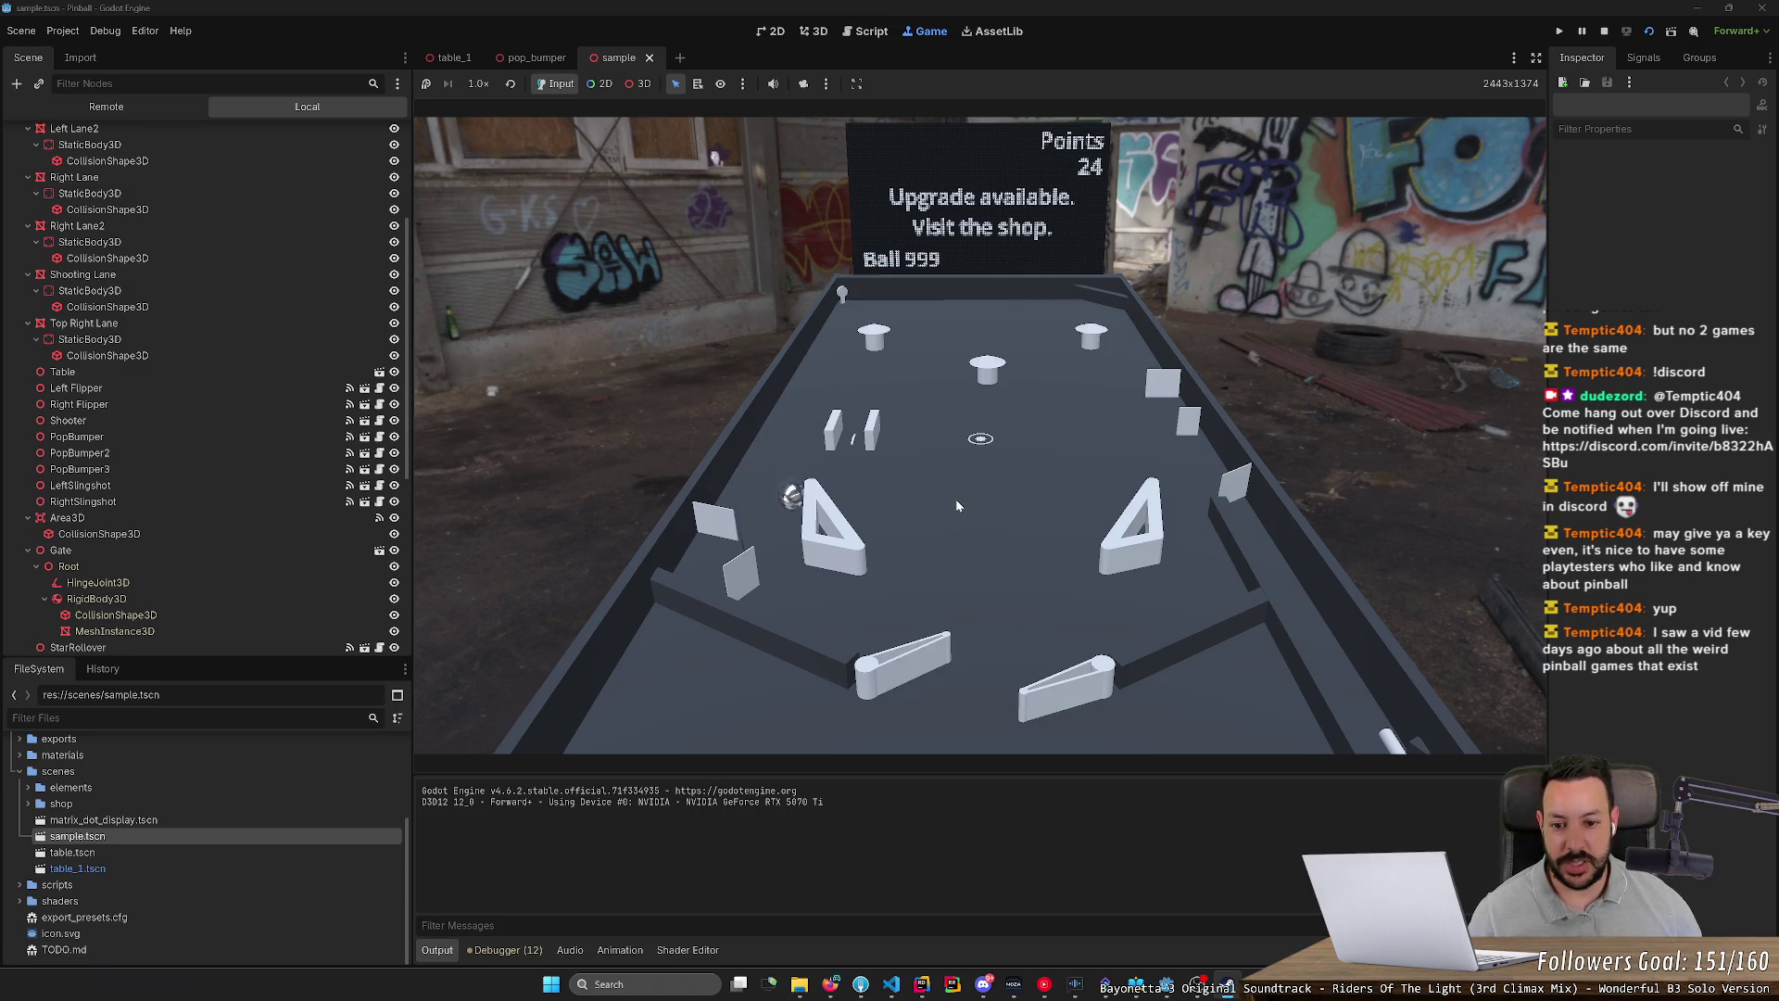
key("Left")
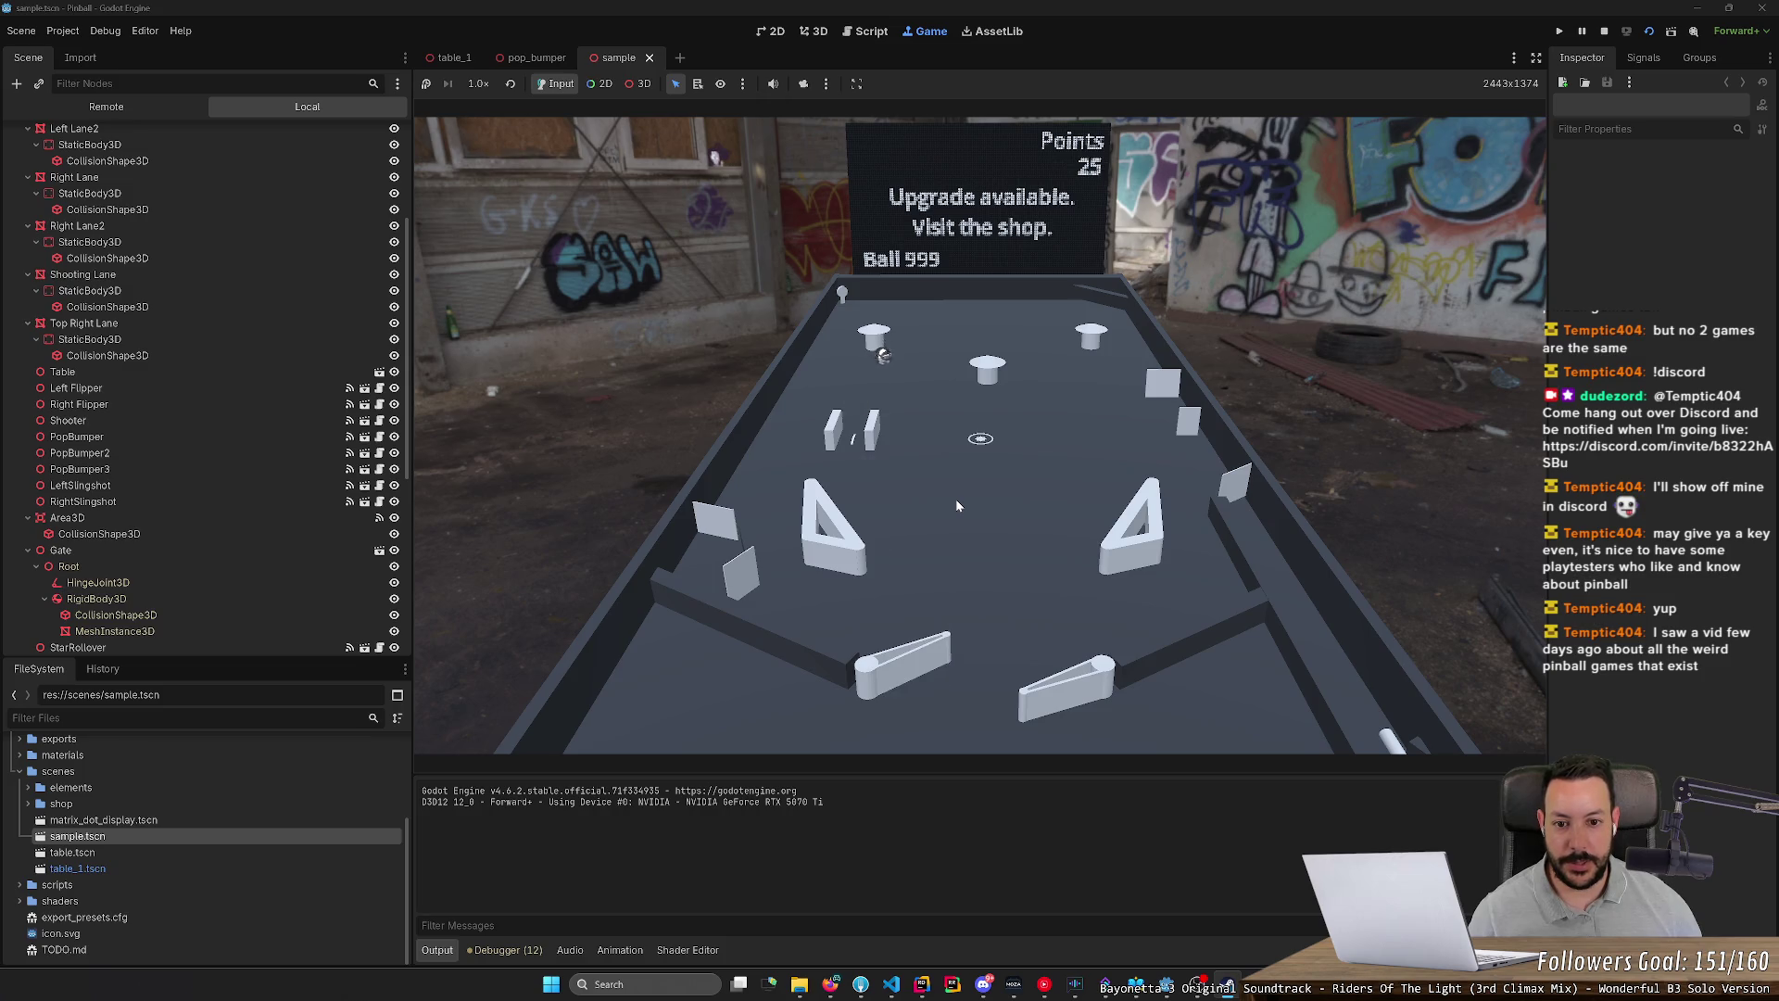
key("alt+Tab")
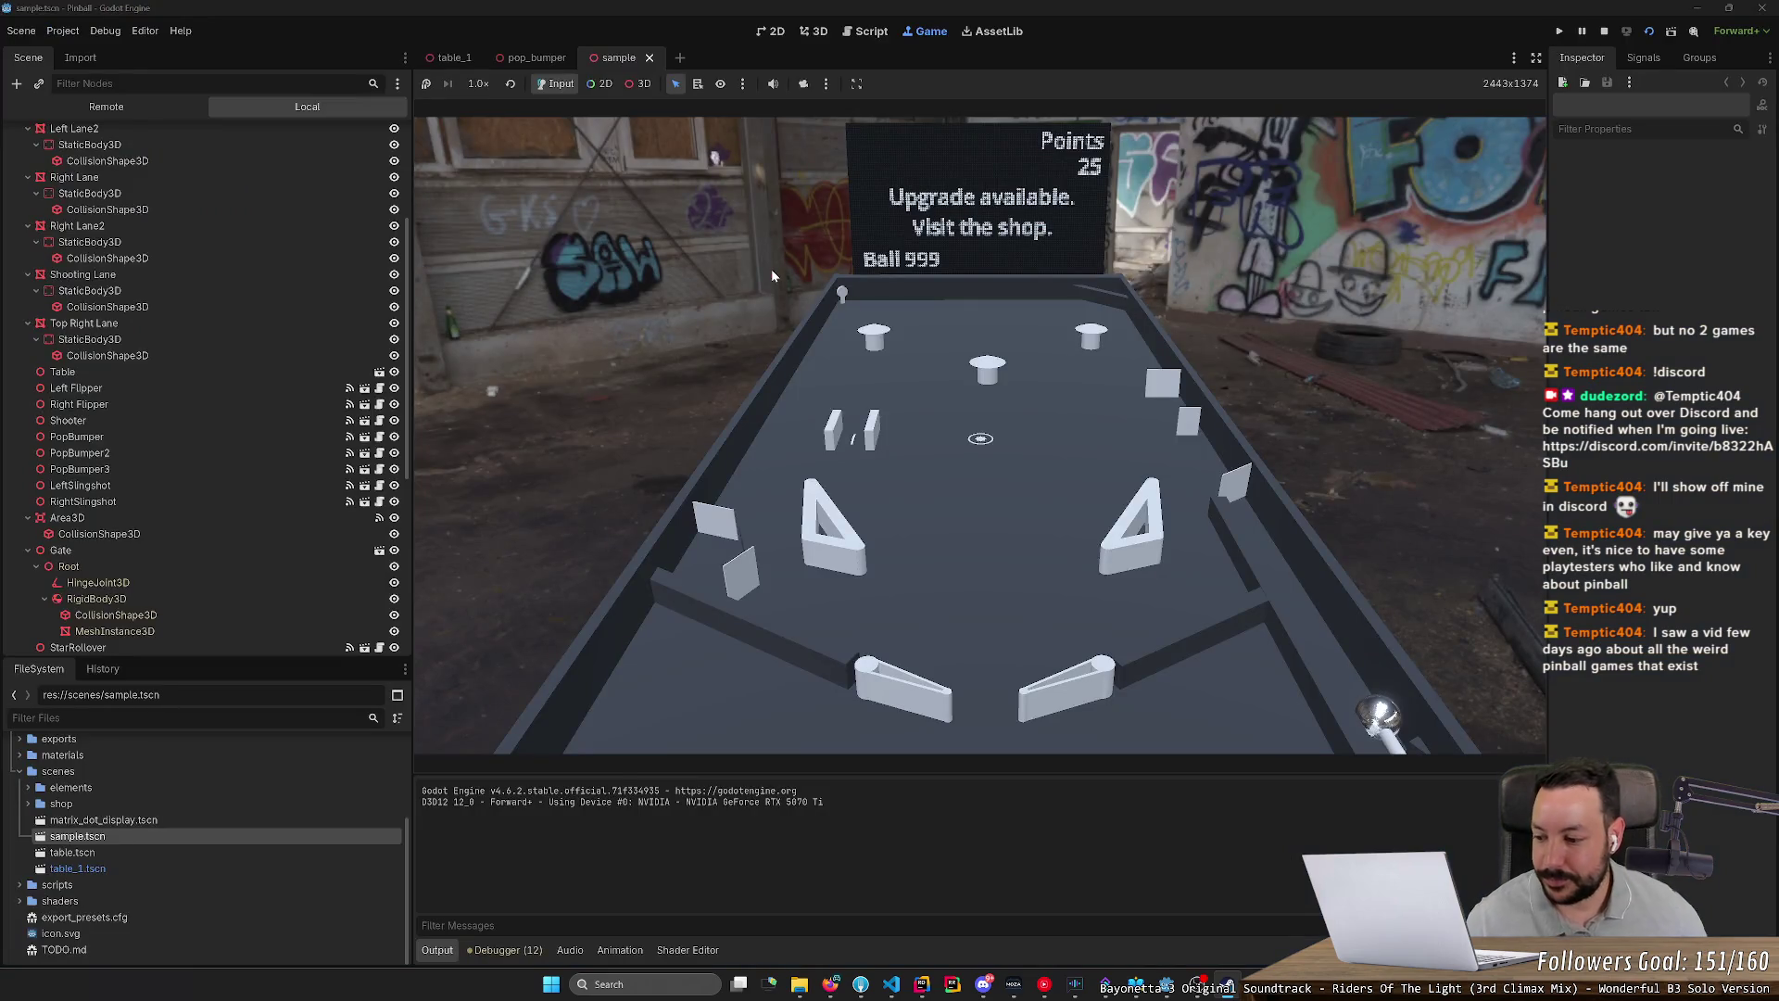
key("Right")
key("Left")
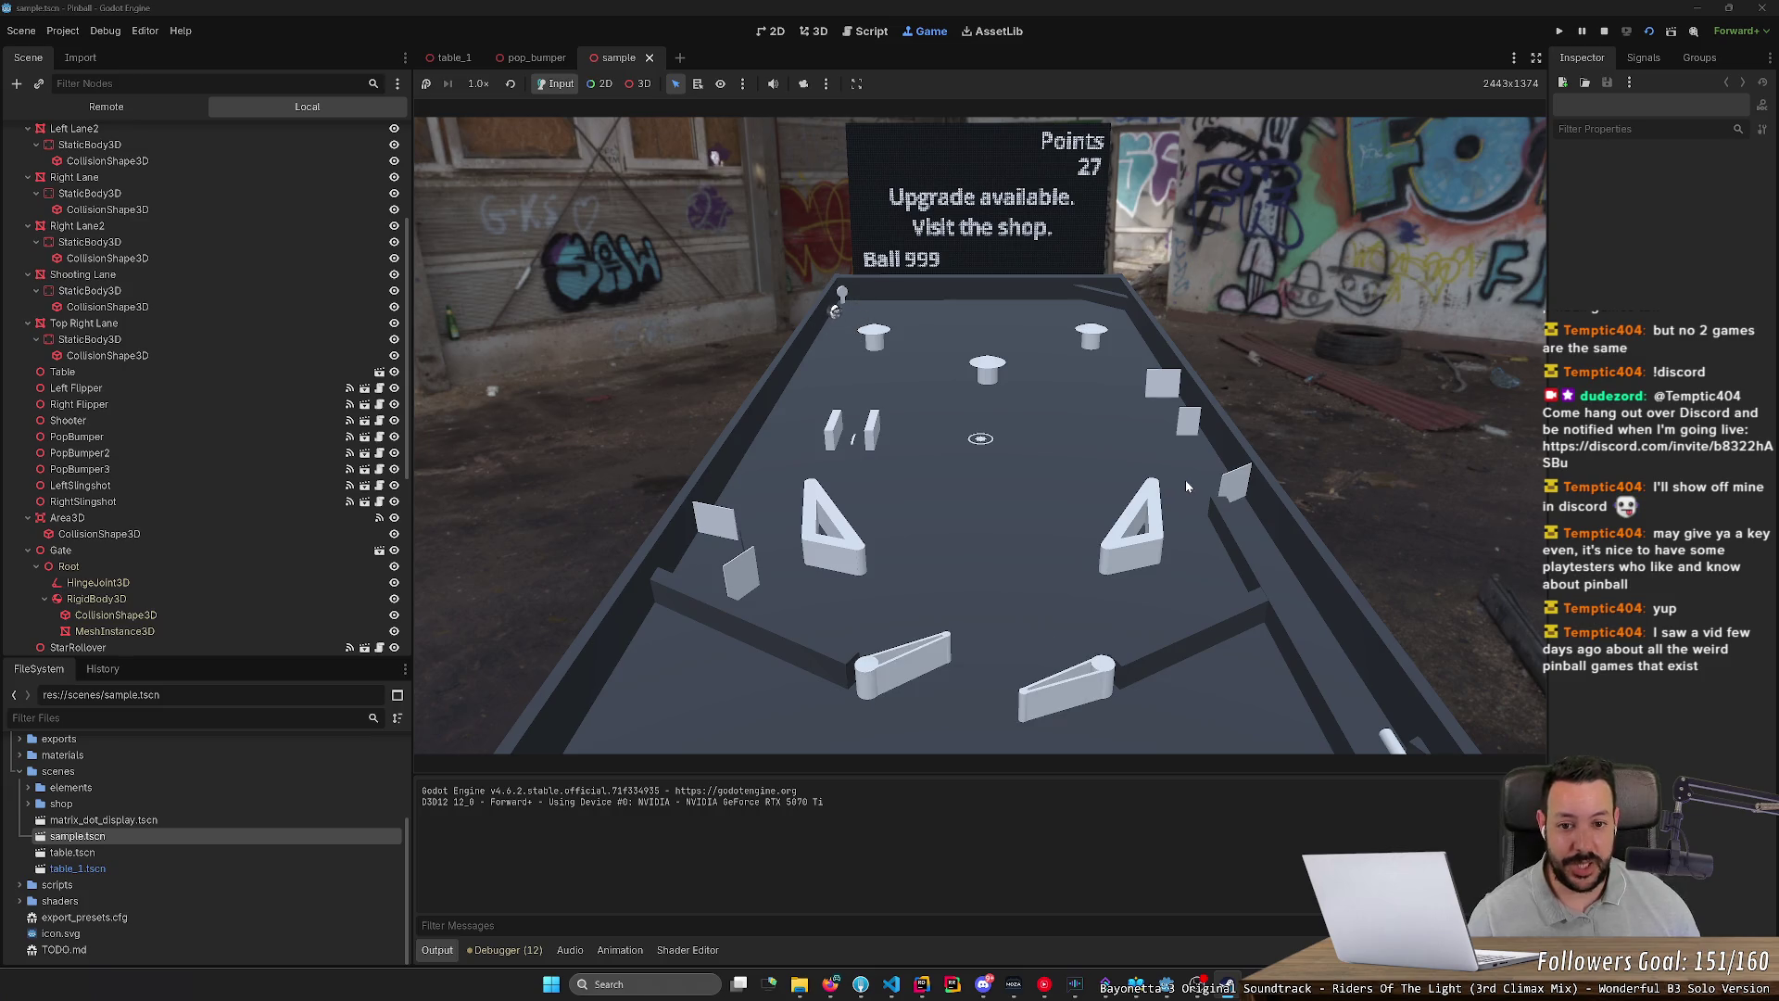
key("Left")
key("Right")
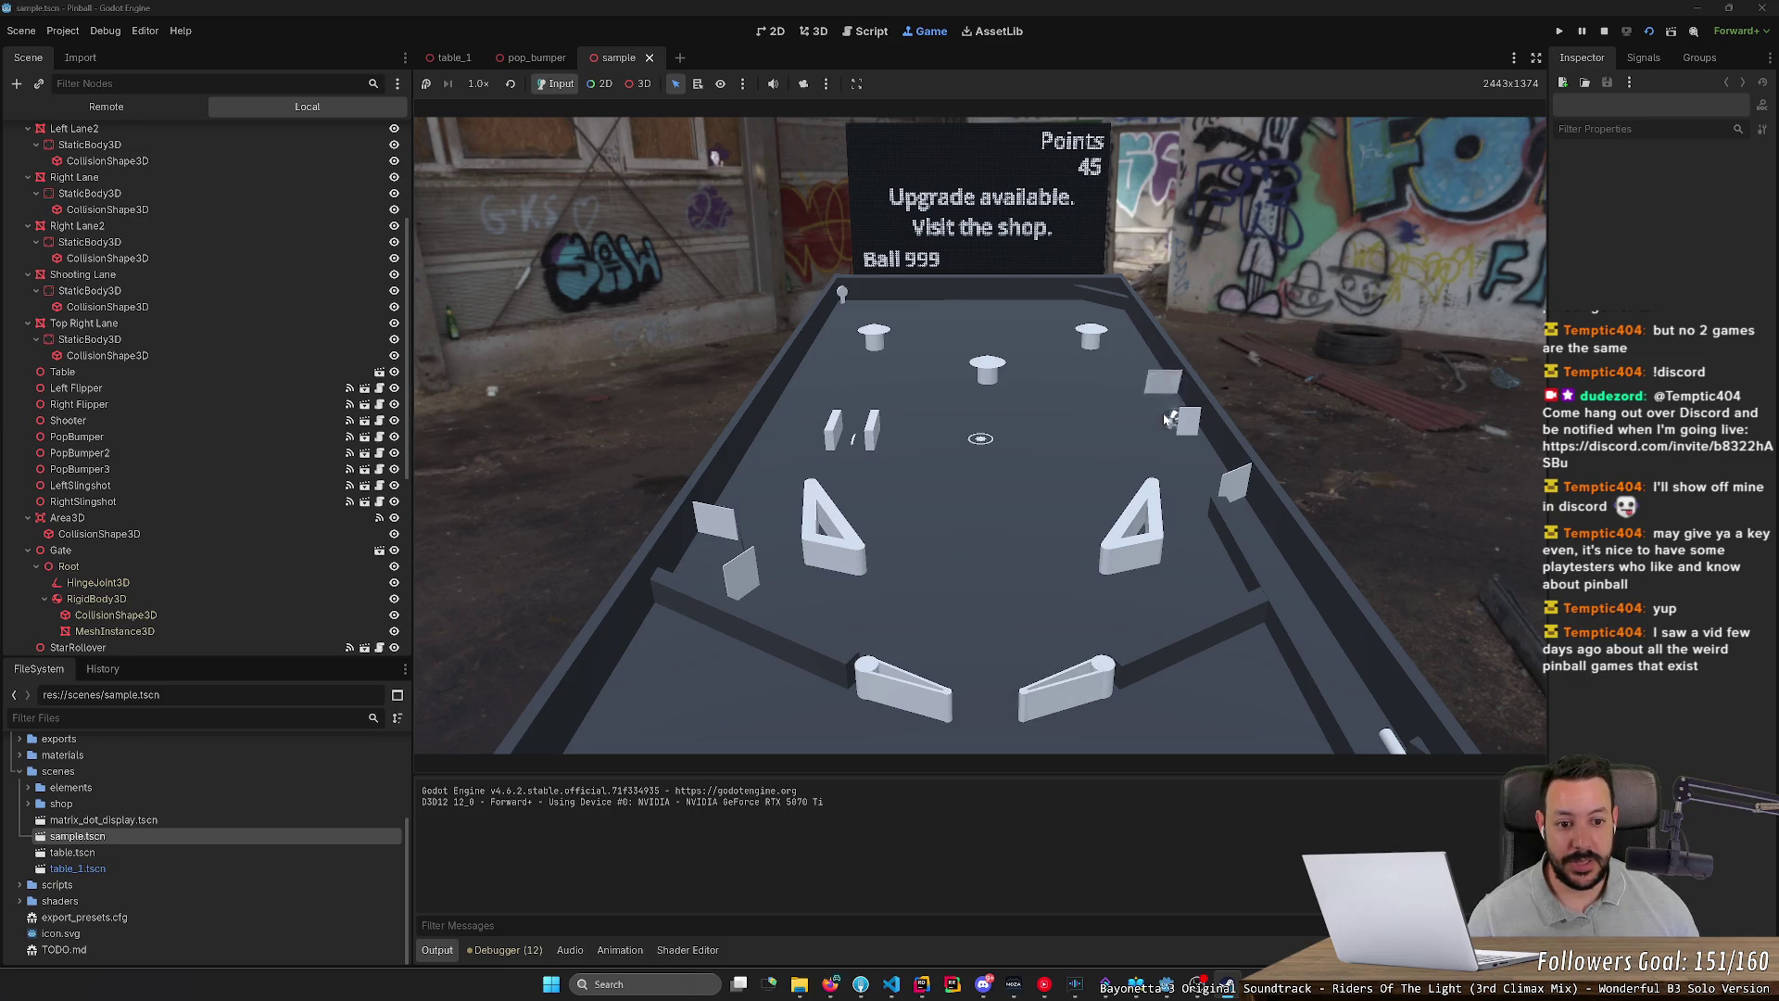
key("Right")
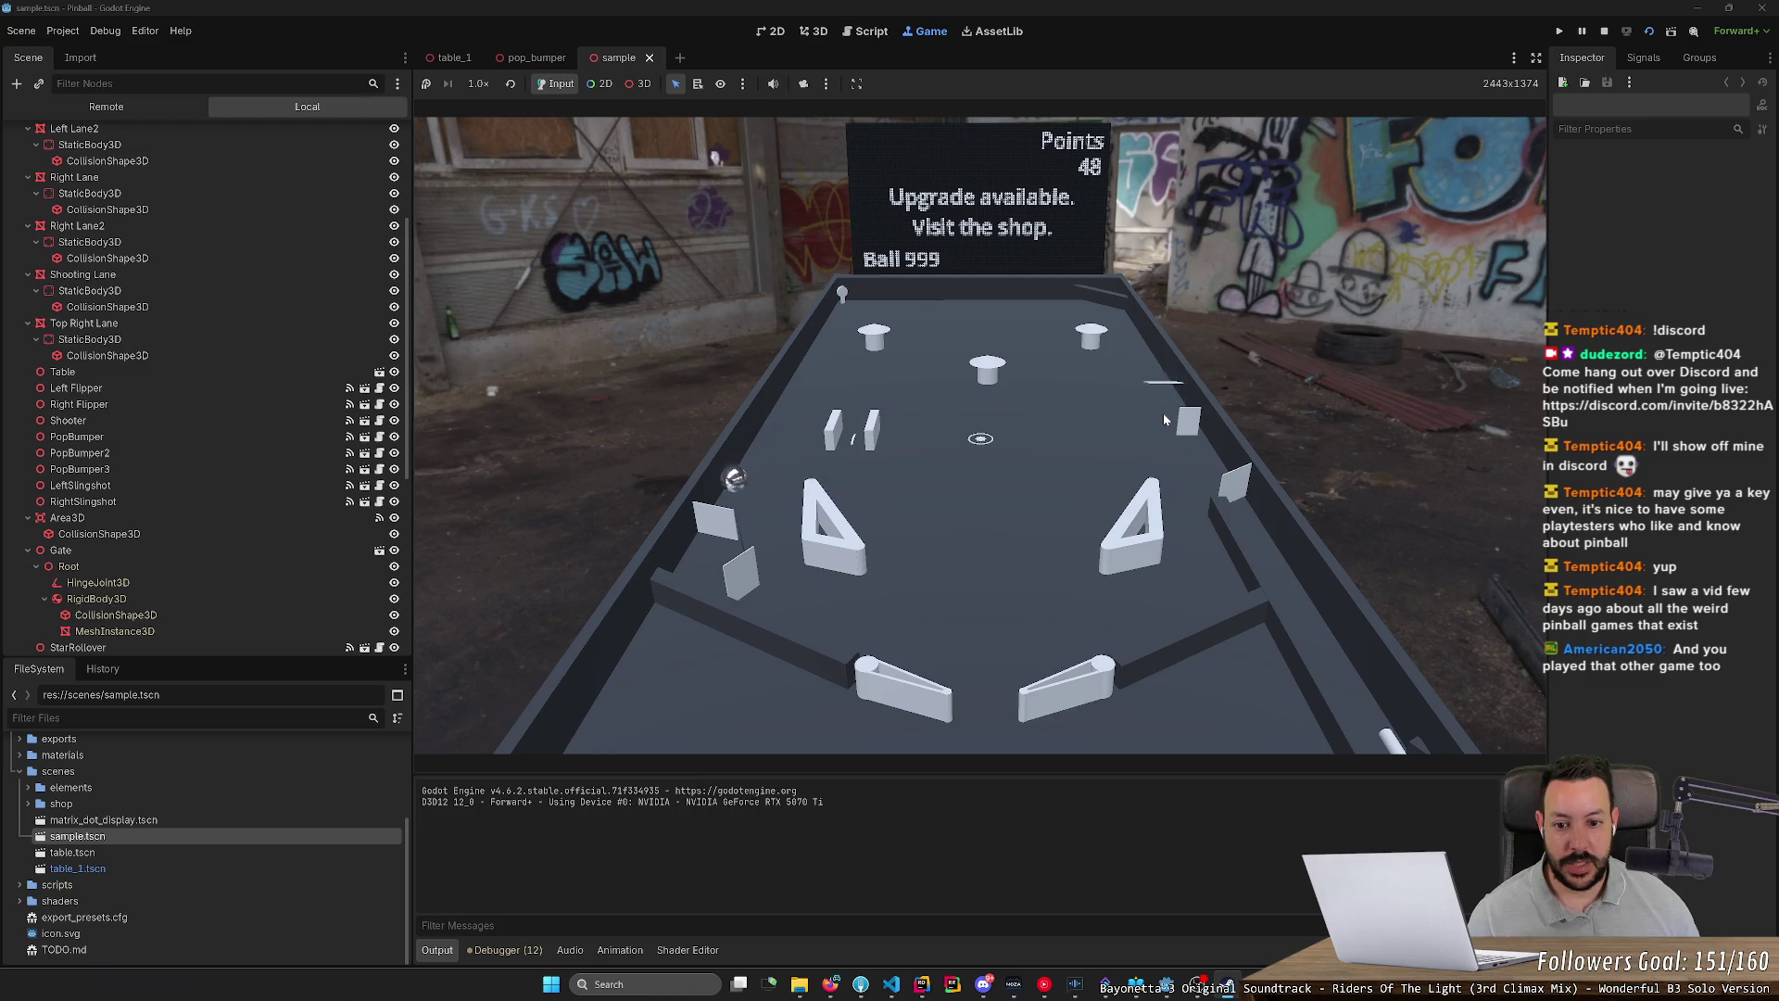
Step: Launch Visual Pinball from Windows search, dismiss its table dialog and close it
key("super")
type("visual")
key("Return")
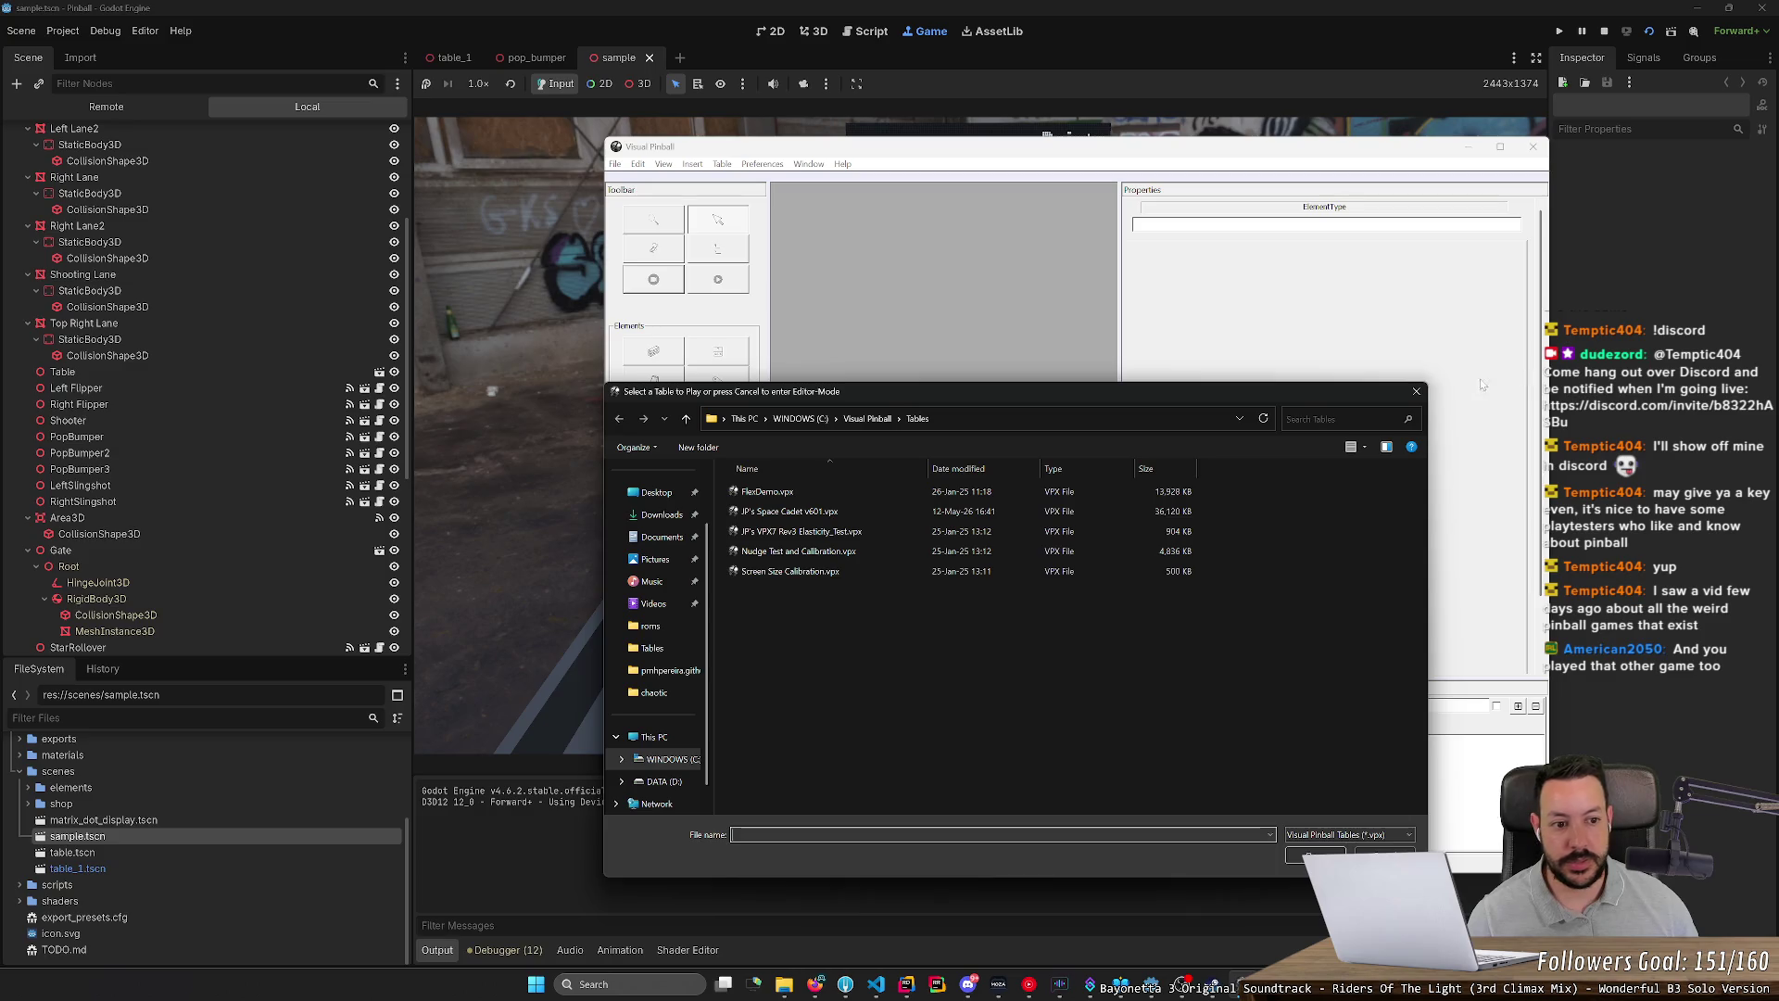
left_click(1416, 391)
left_click(1535, 150)
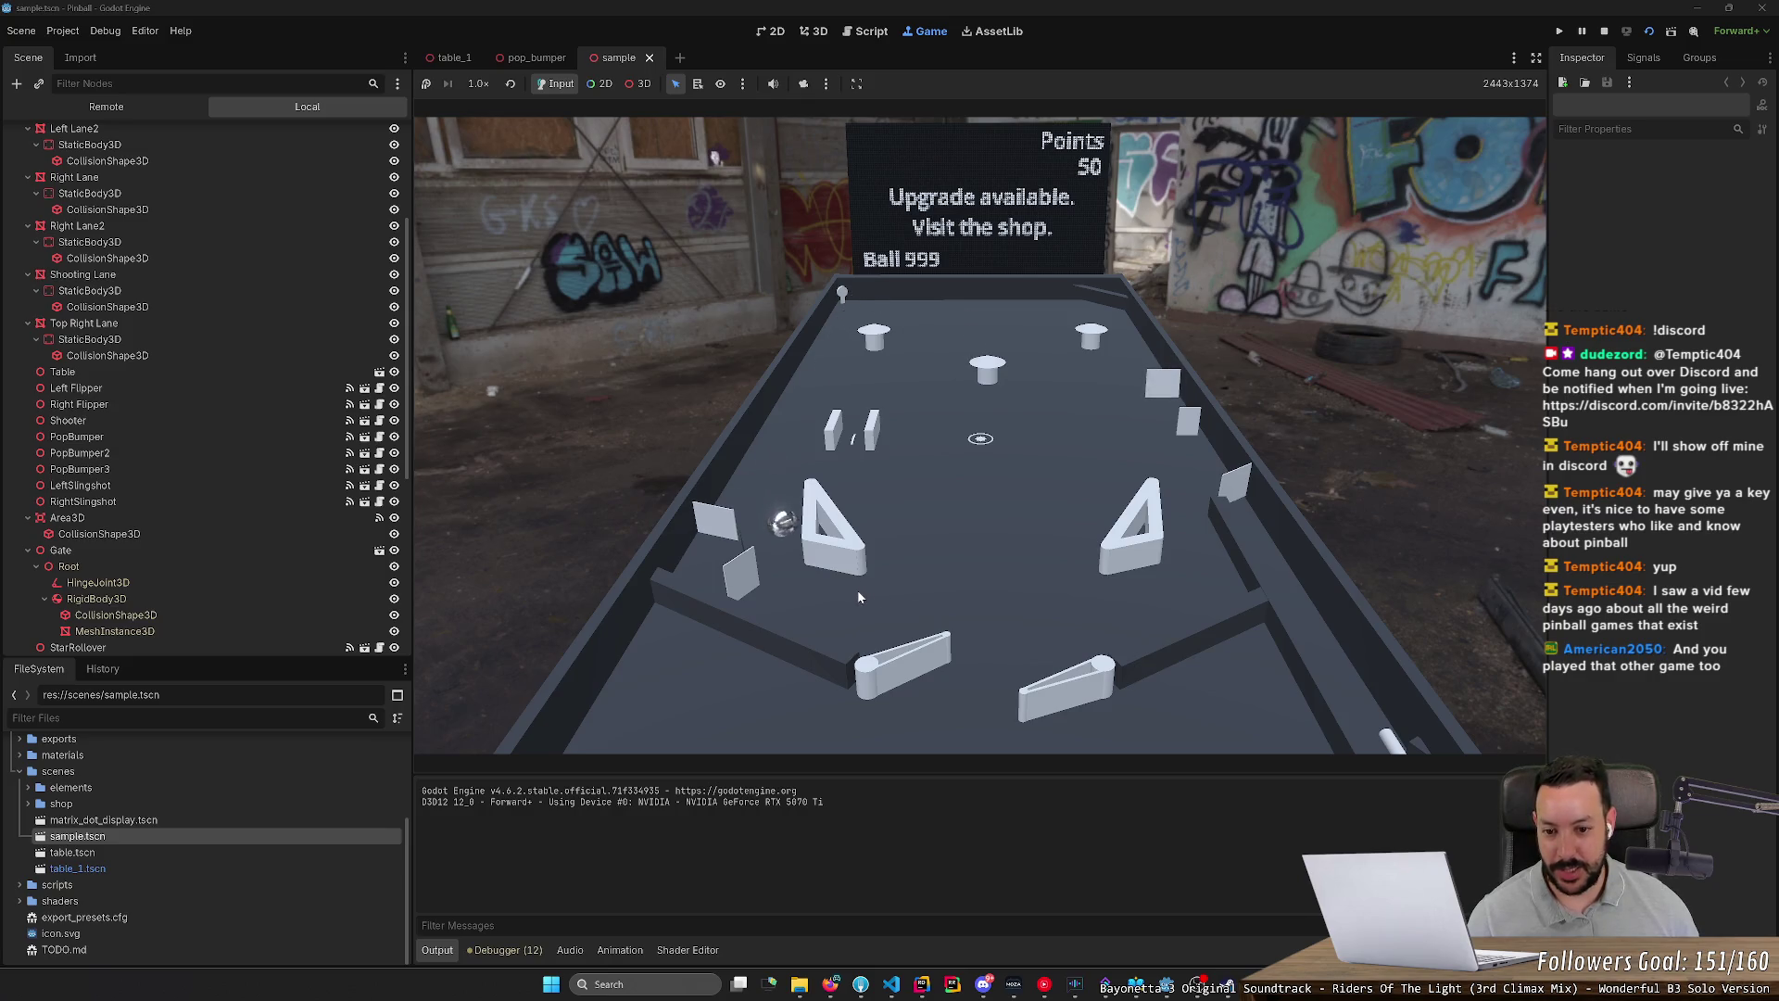
Step: Keep flicking both flippers until the score reaches 54, then bring Steam forward
key("Left")
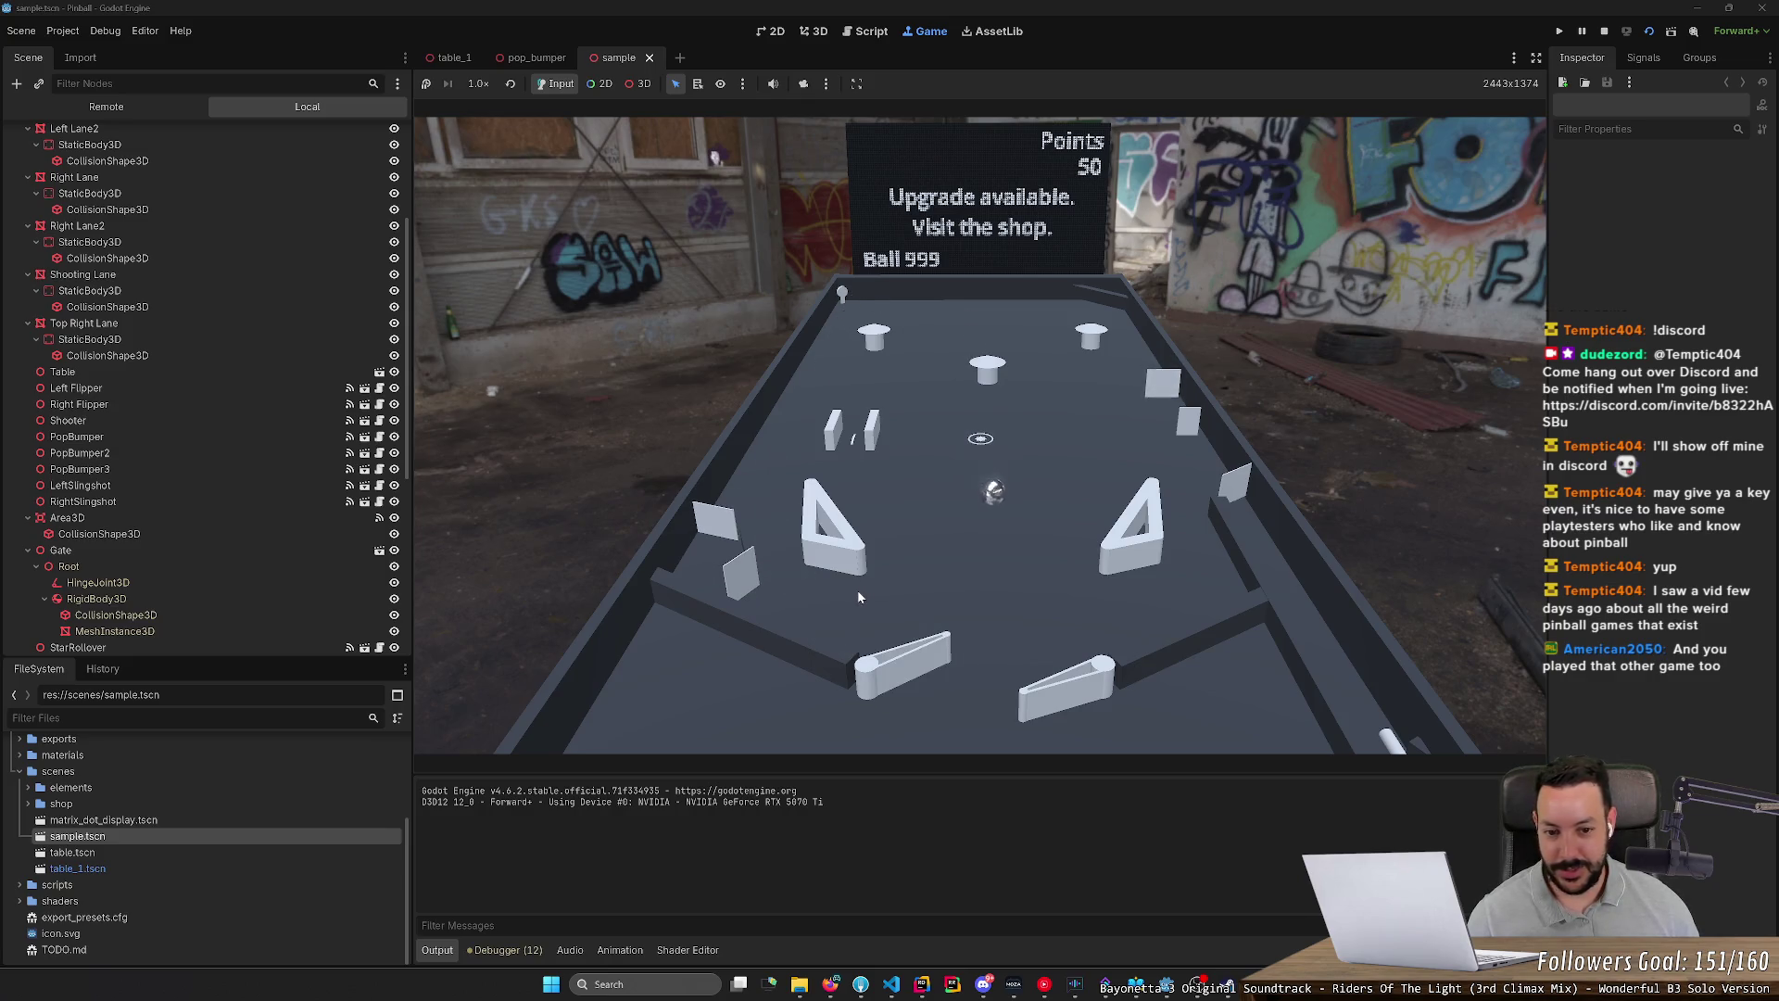
key("Left")
key("Right")
key("Left")
key("Right")
key("Left")
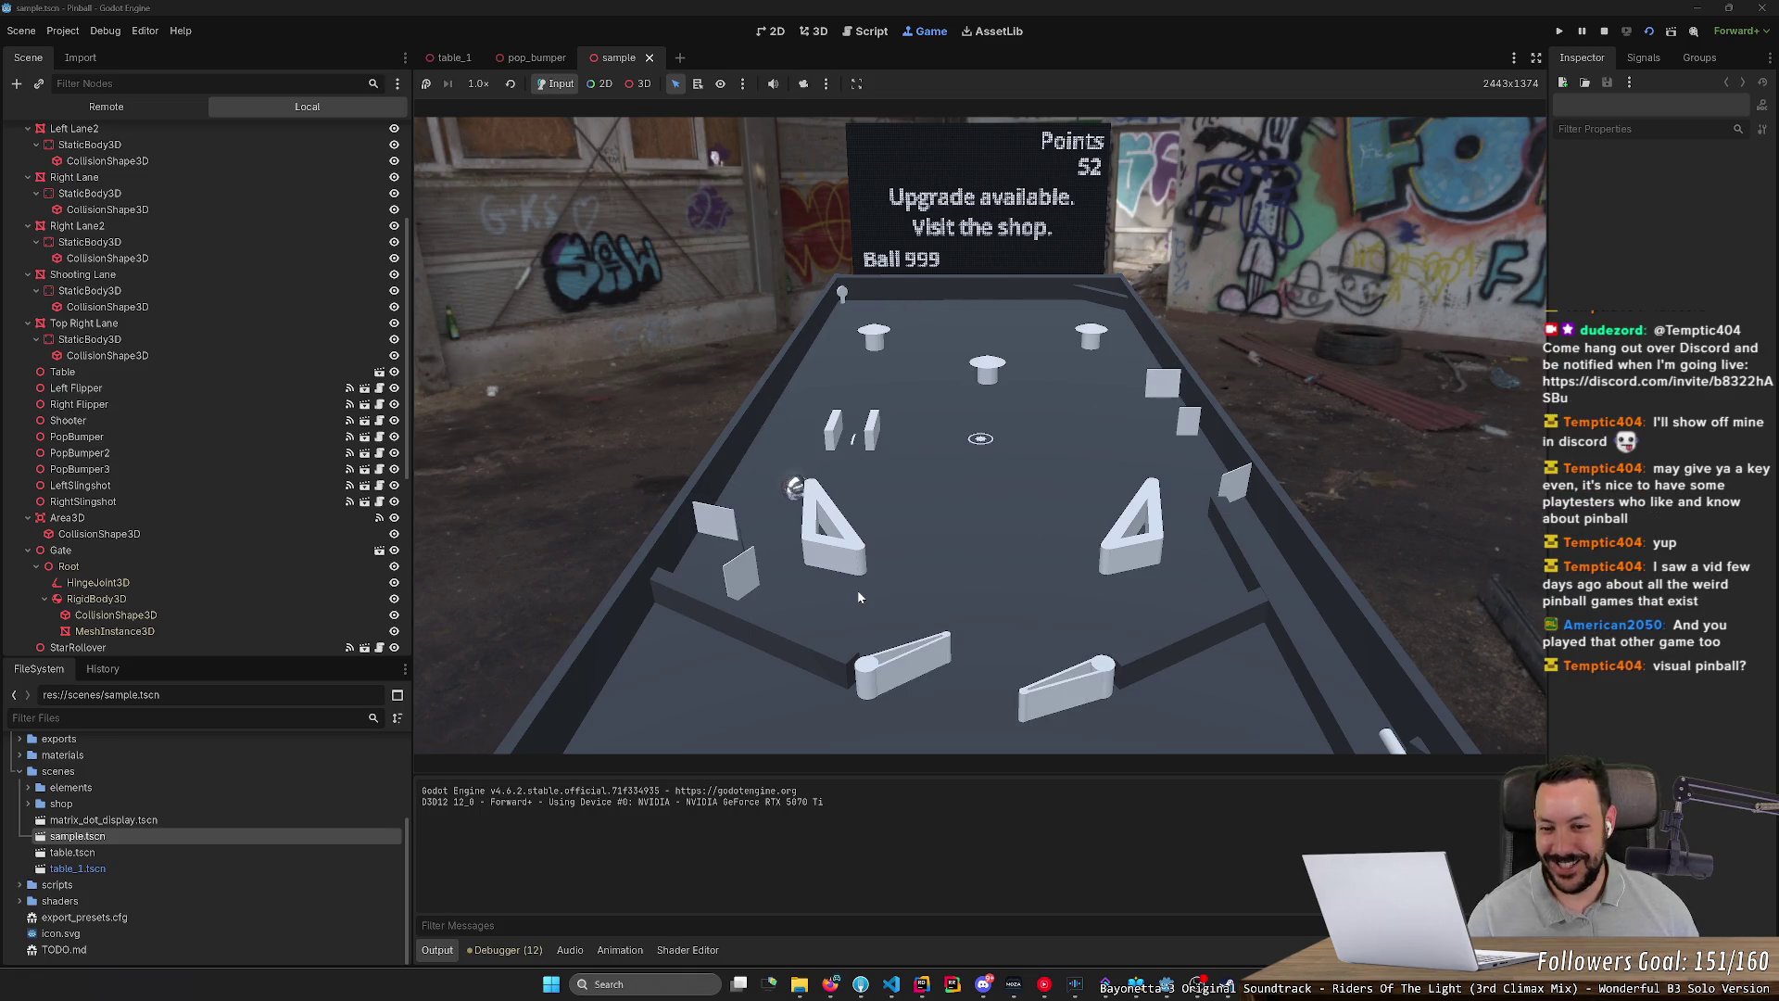
key("Left")
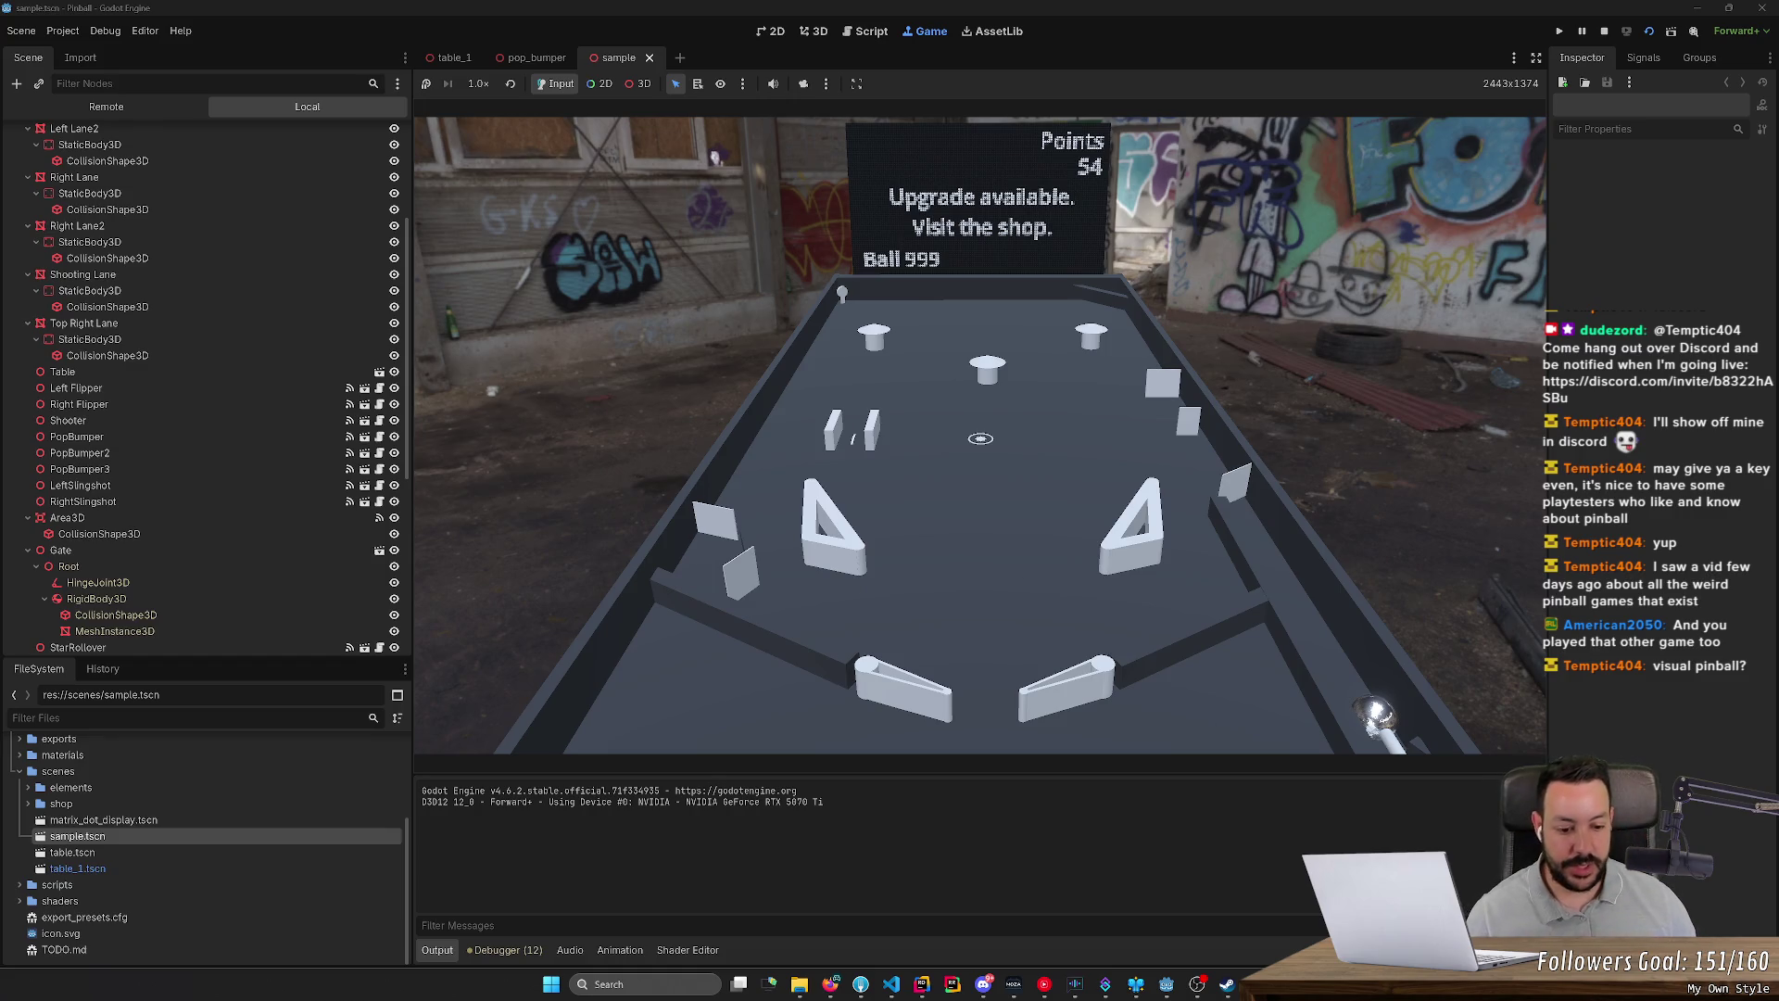
left_click(1228, 984)
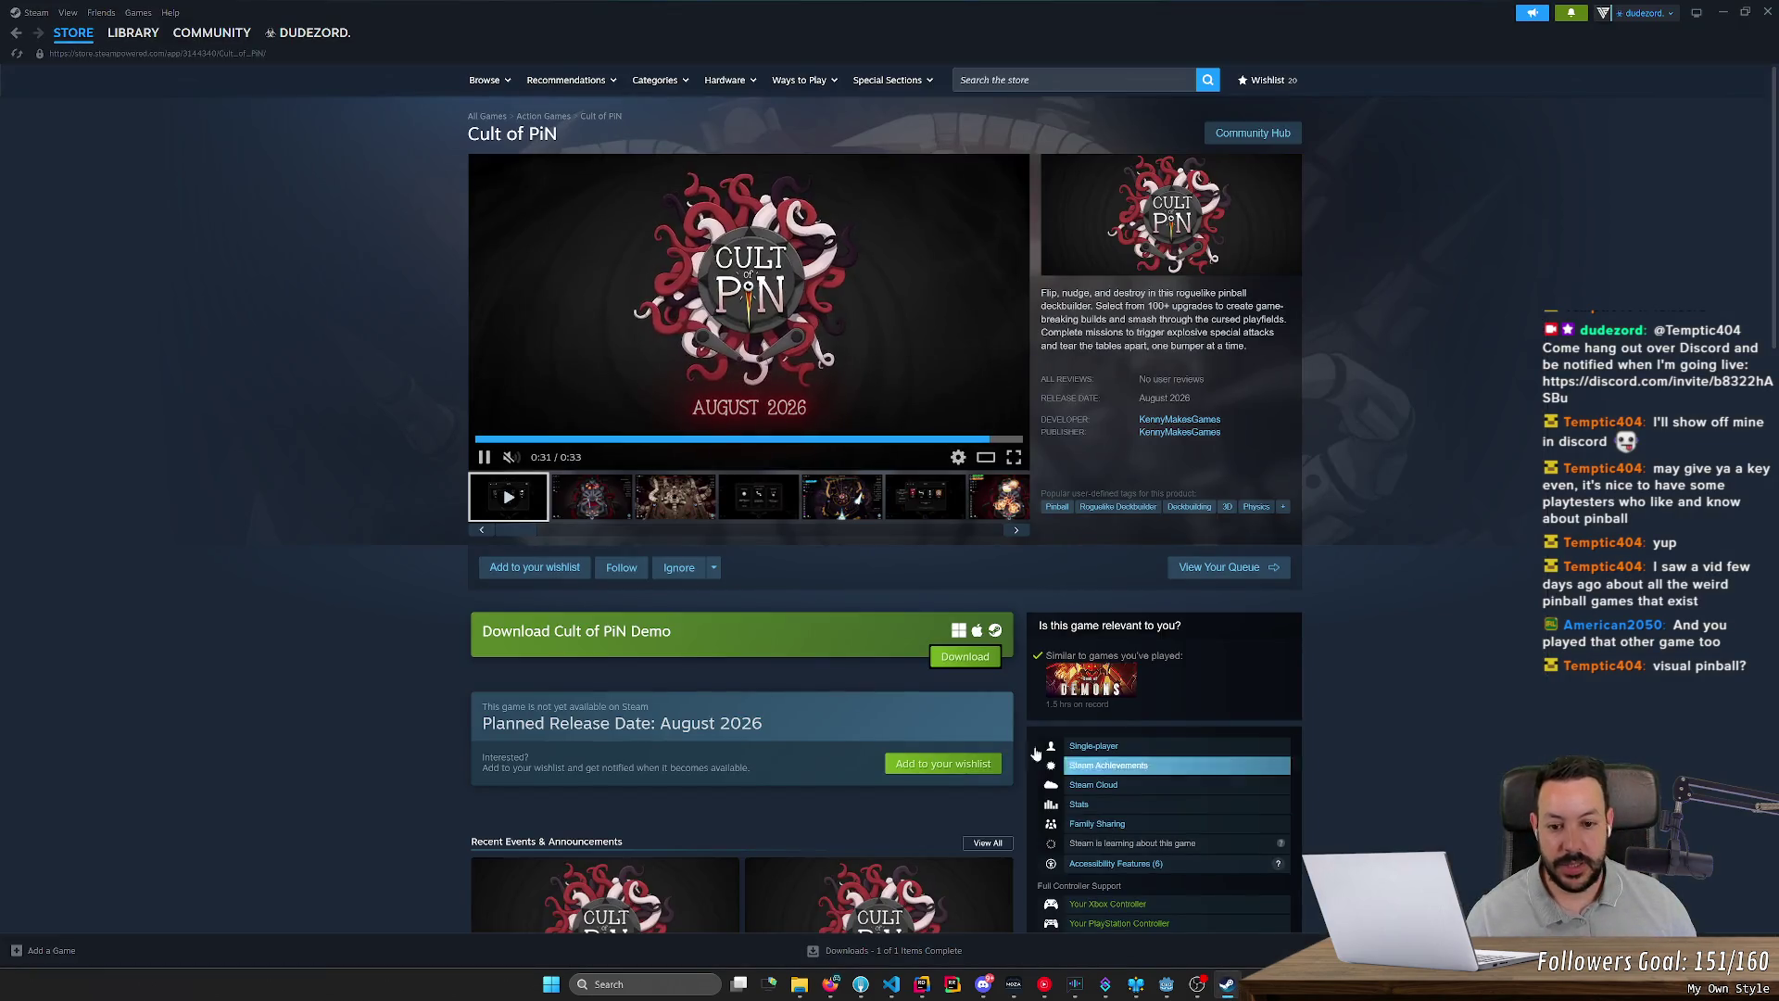
Step: View All Hail the Orb in the Steam library, then load JP's Space Cadet v601.vpx in Visual Pinball
left_click(120, 34)
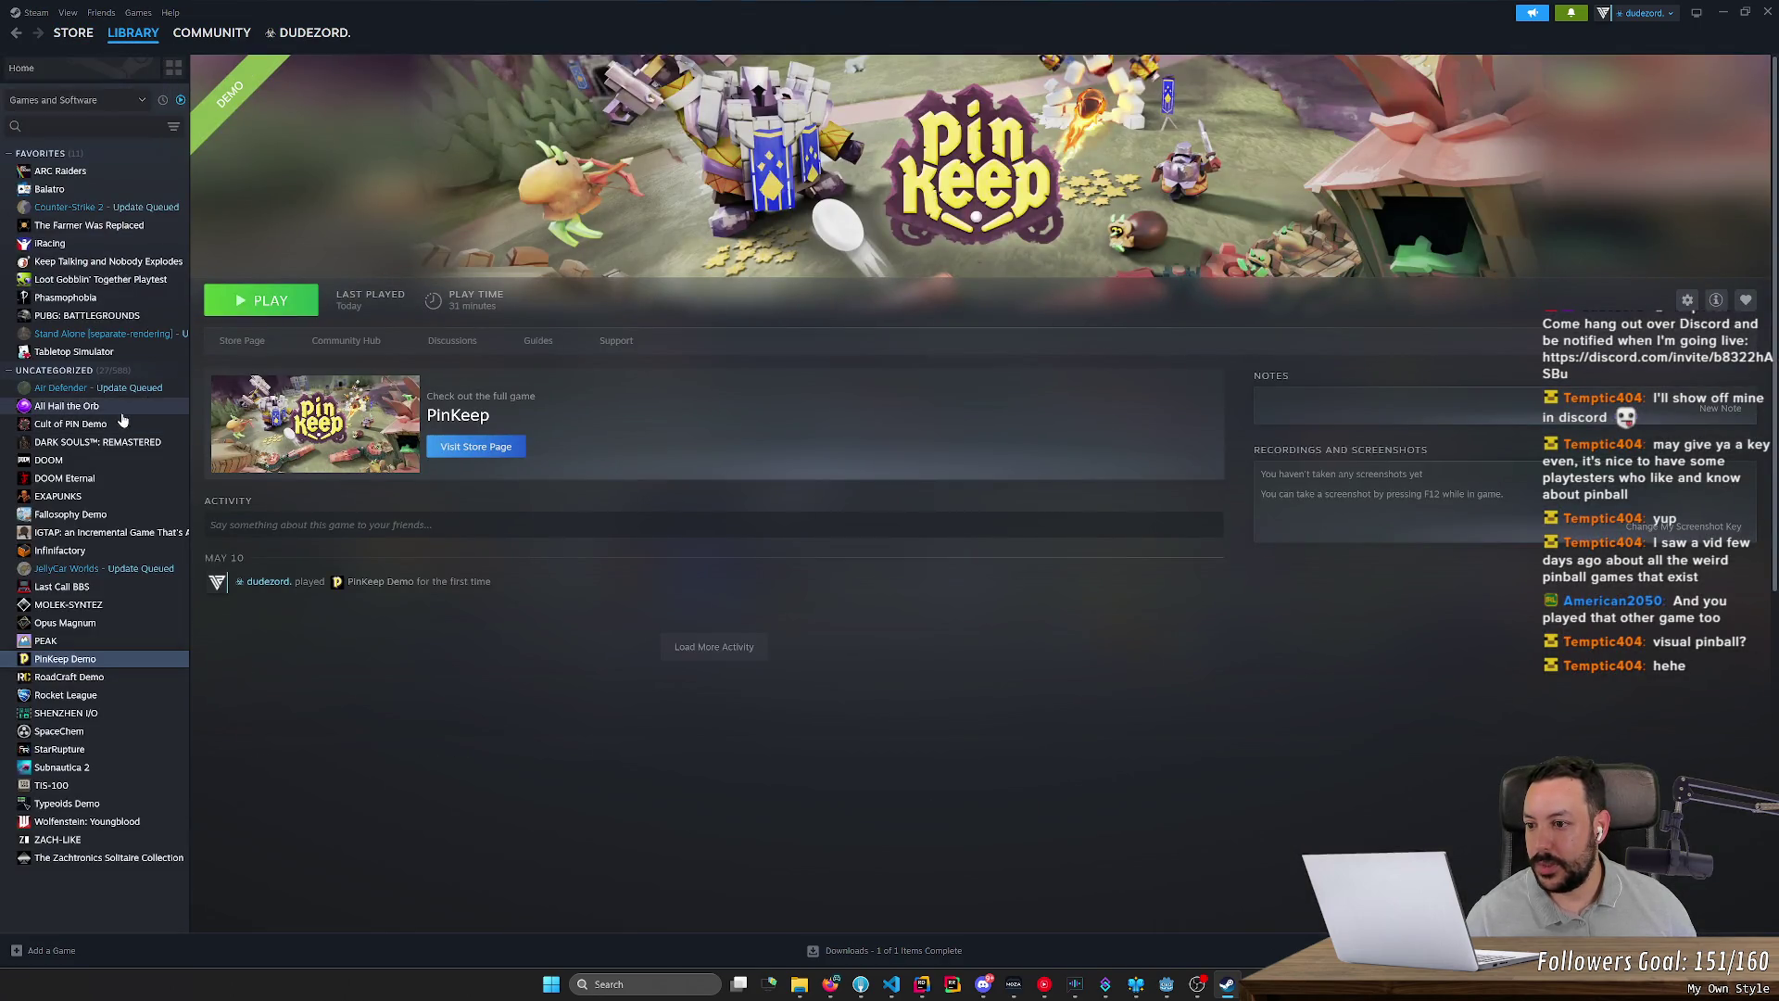
left_click(120, 407)
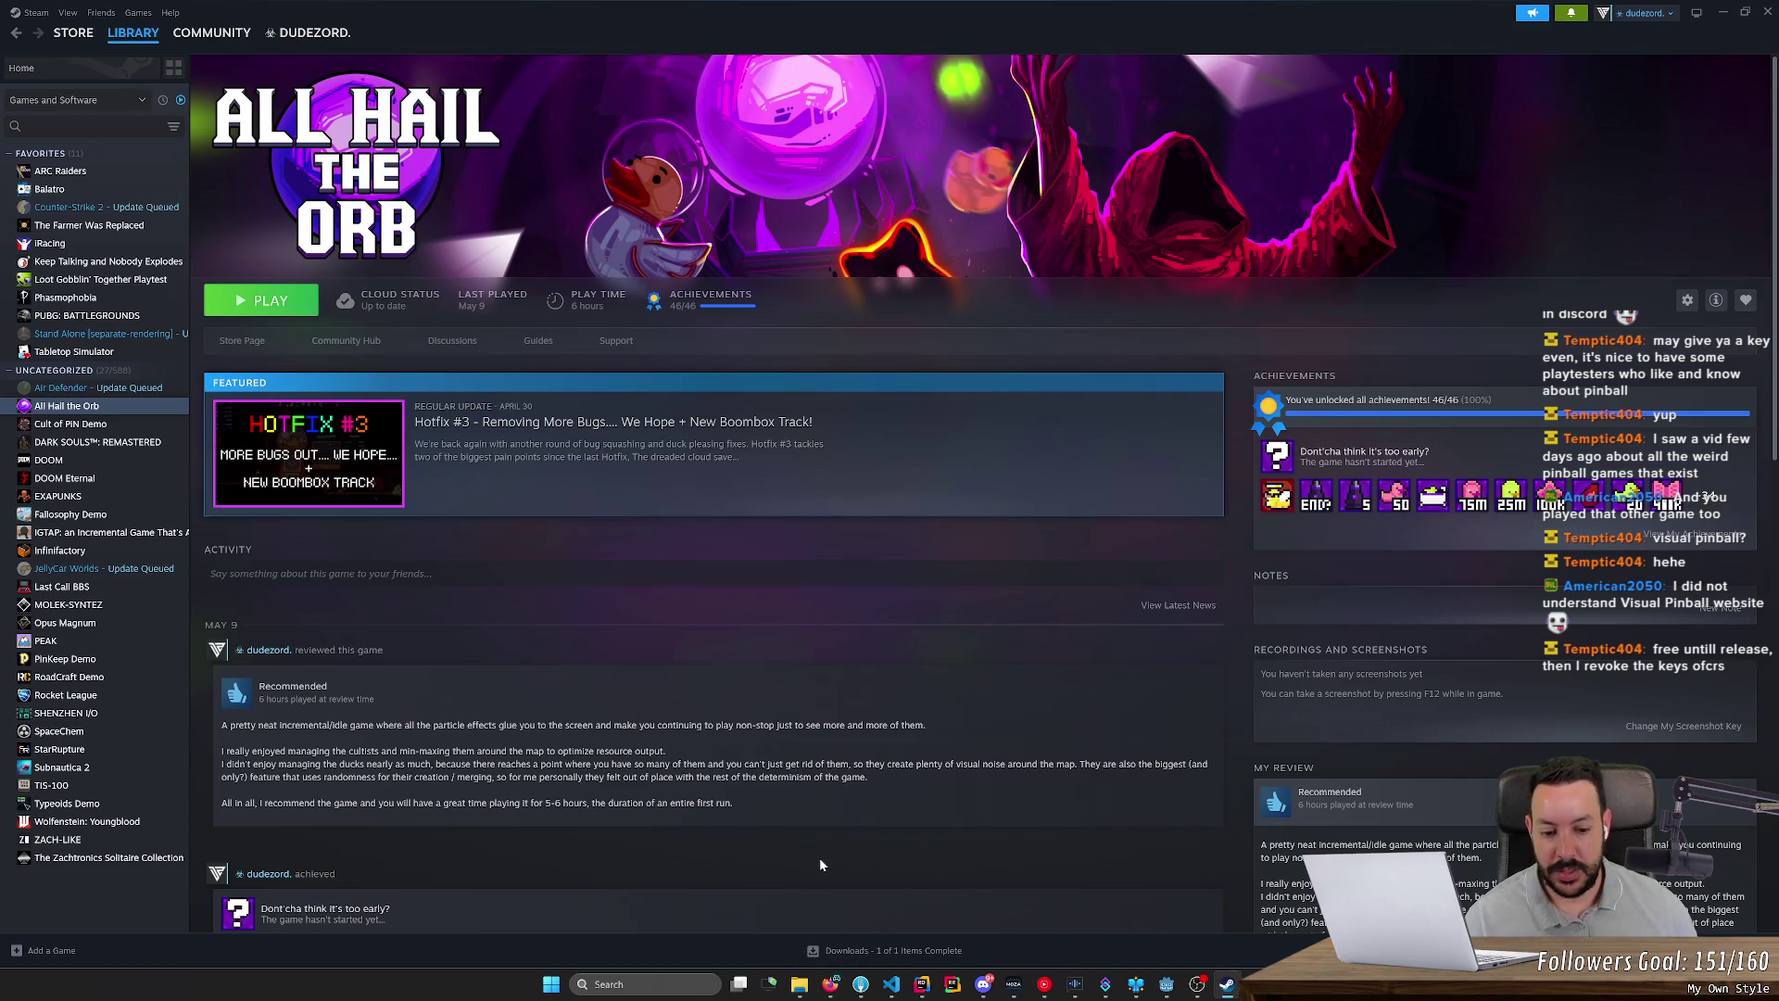
key("super")
type("vis")
key("Return")
key("ctrl+o")
double_click(815, 505)
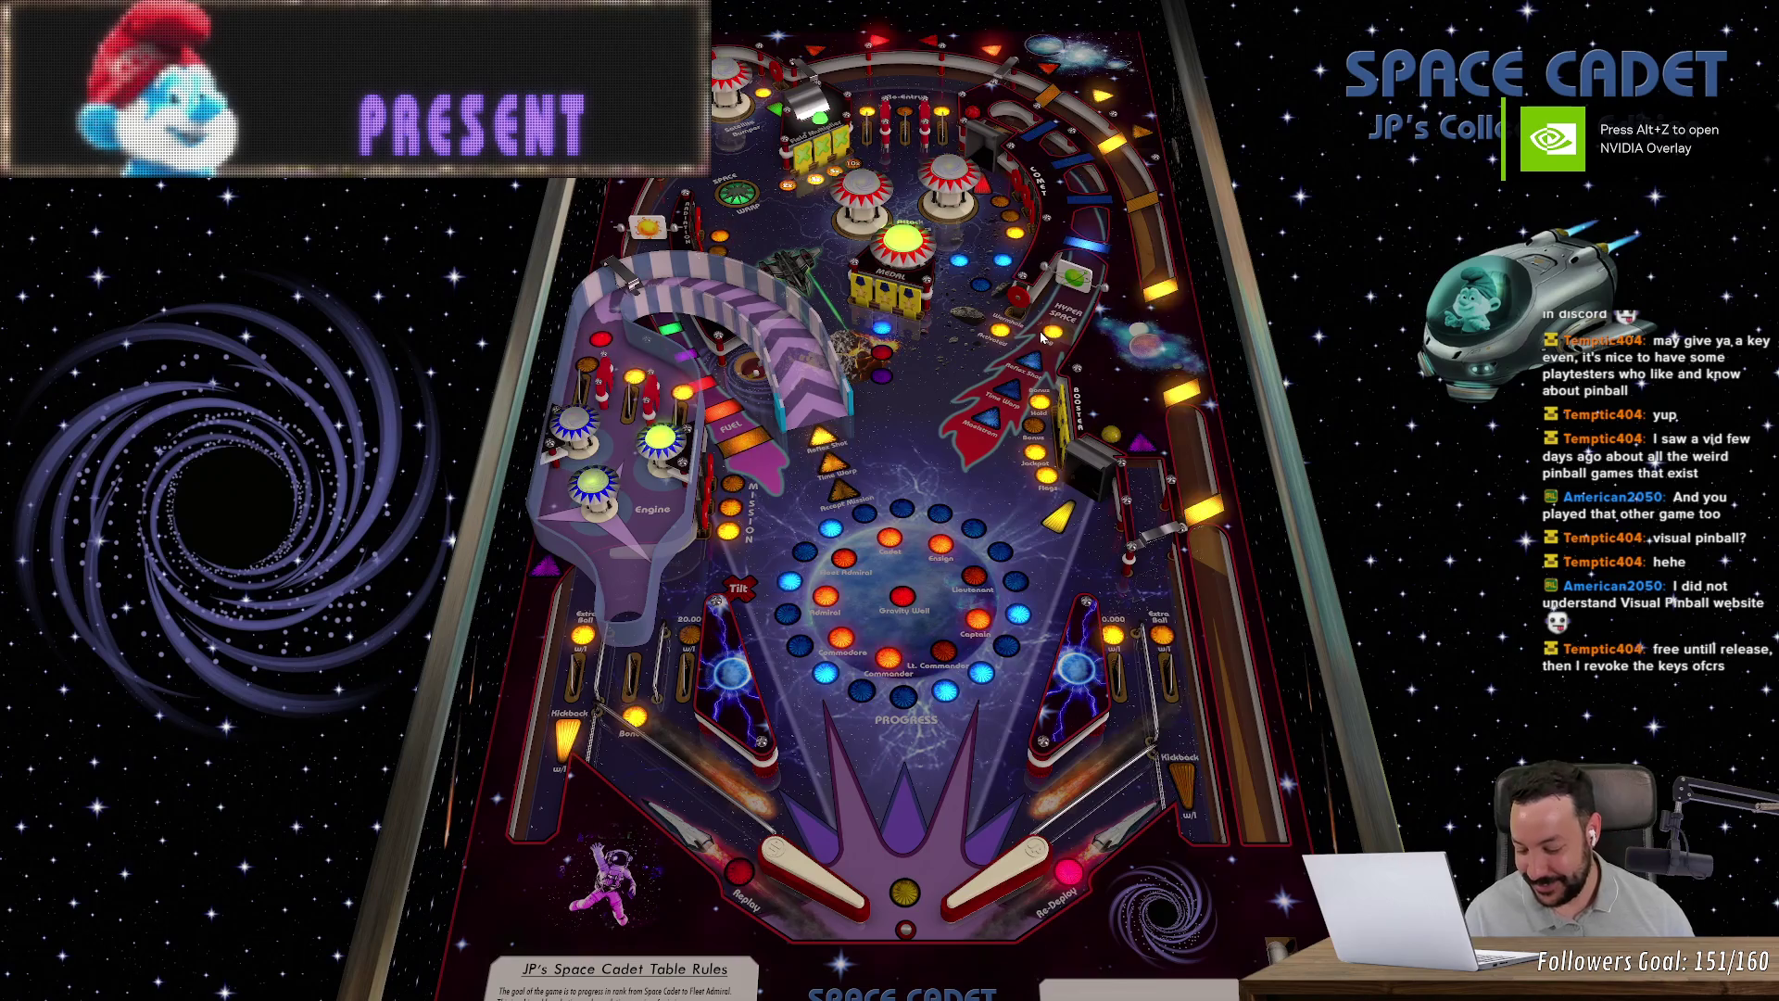
Step: Insert a credit with 5, start a game with 1, and plunge the ball with Space
key("5")
key("1")
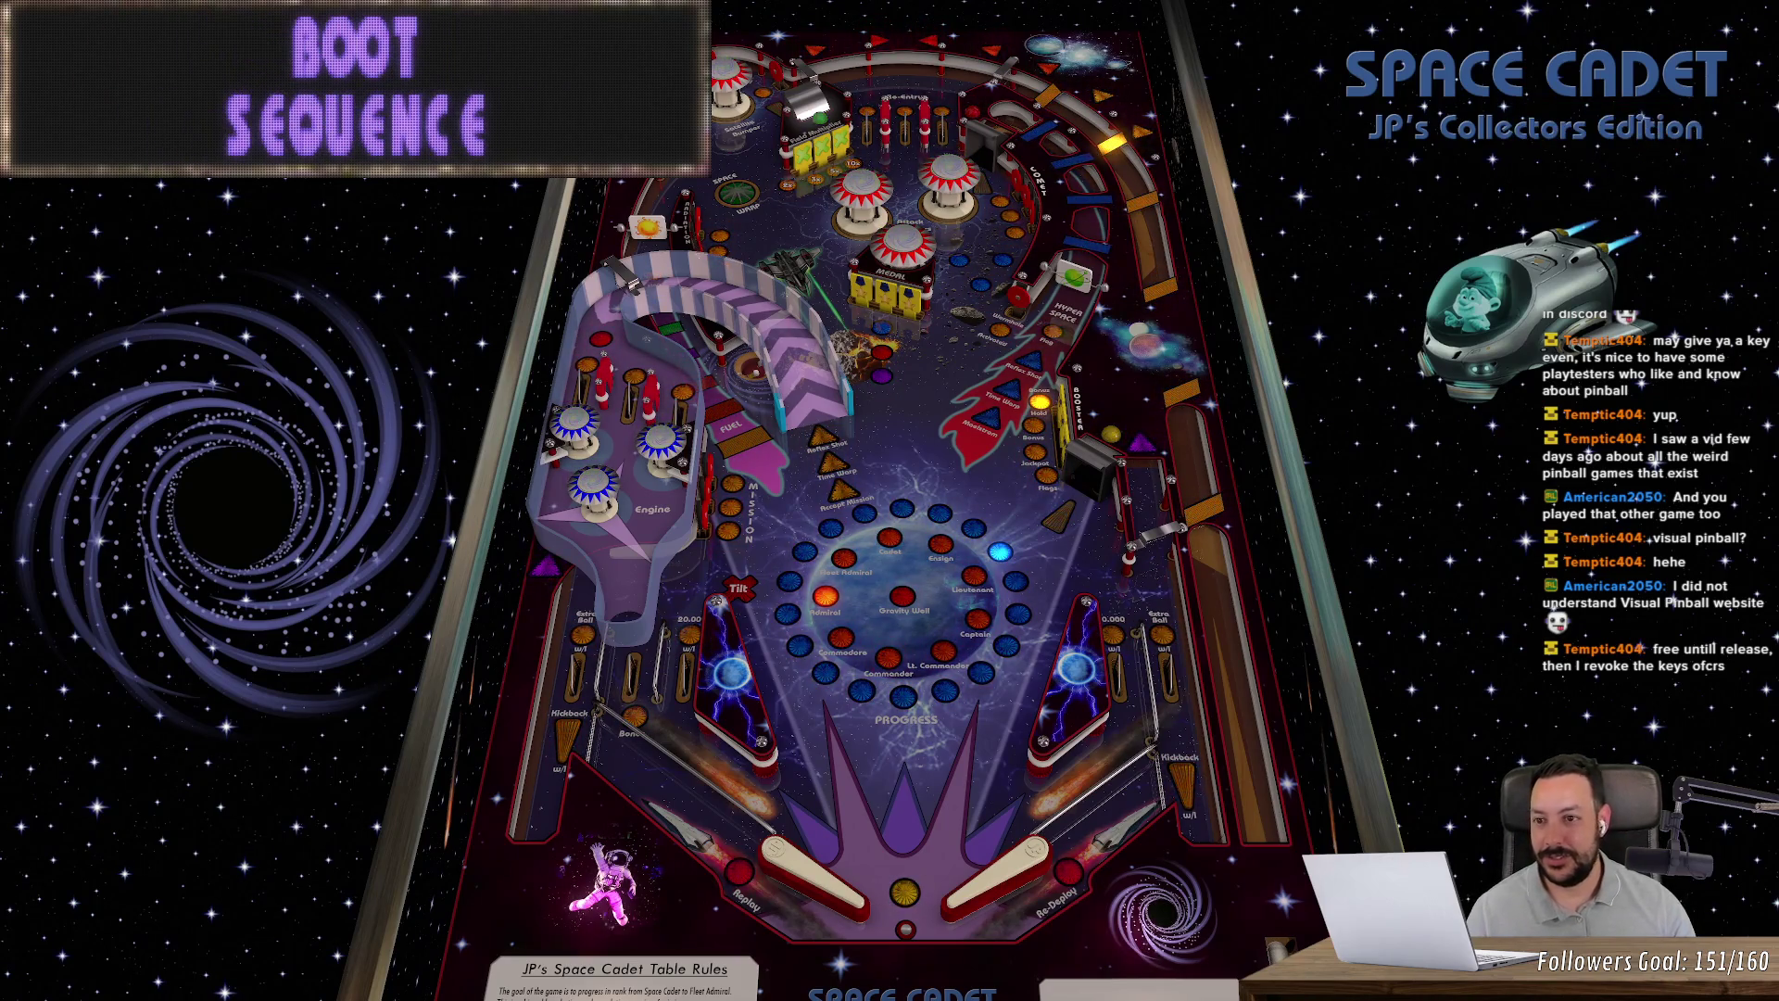
key("z")
key("slash")
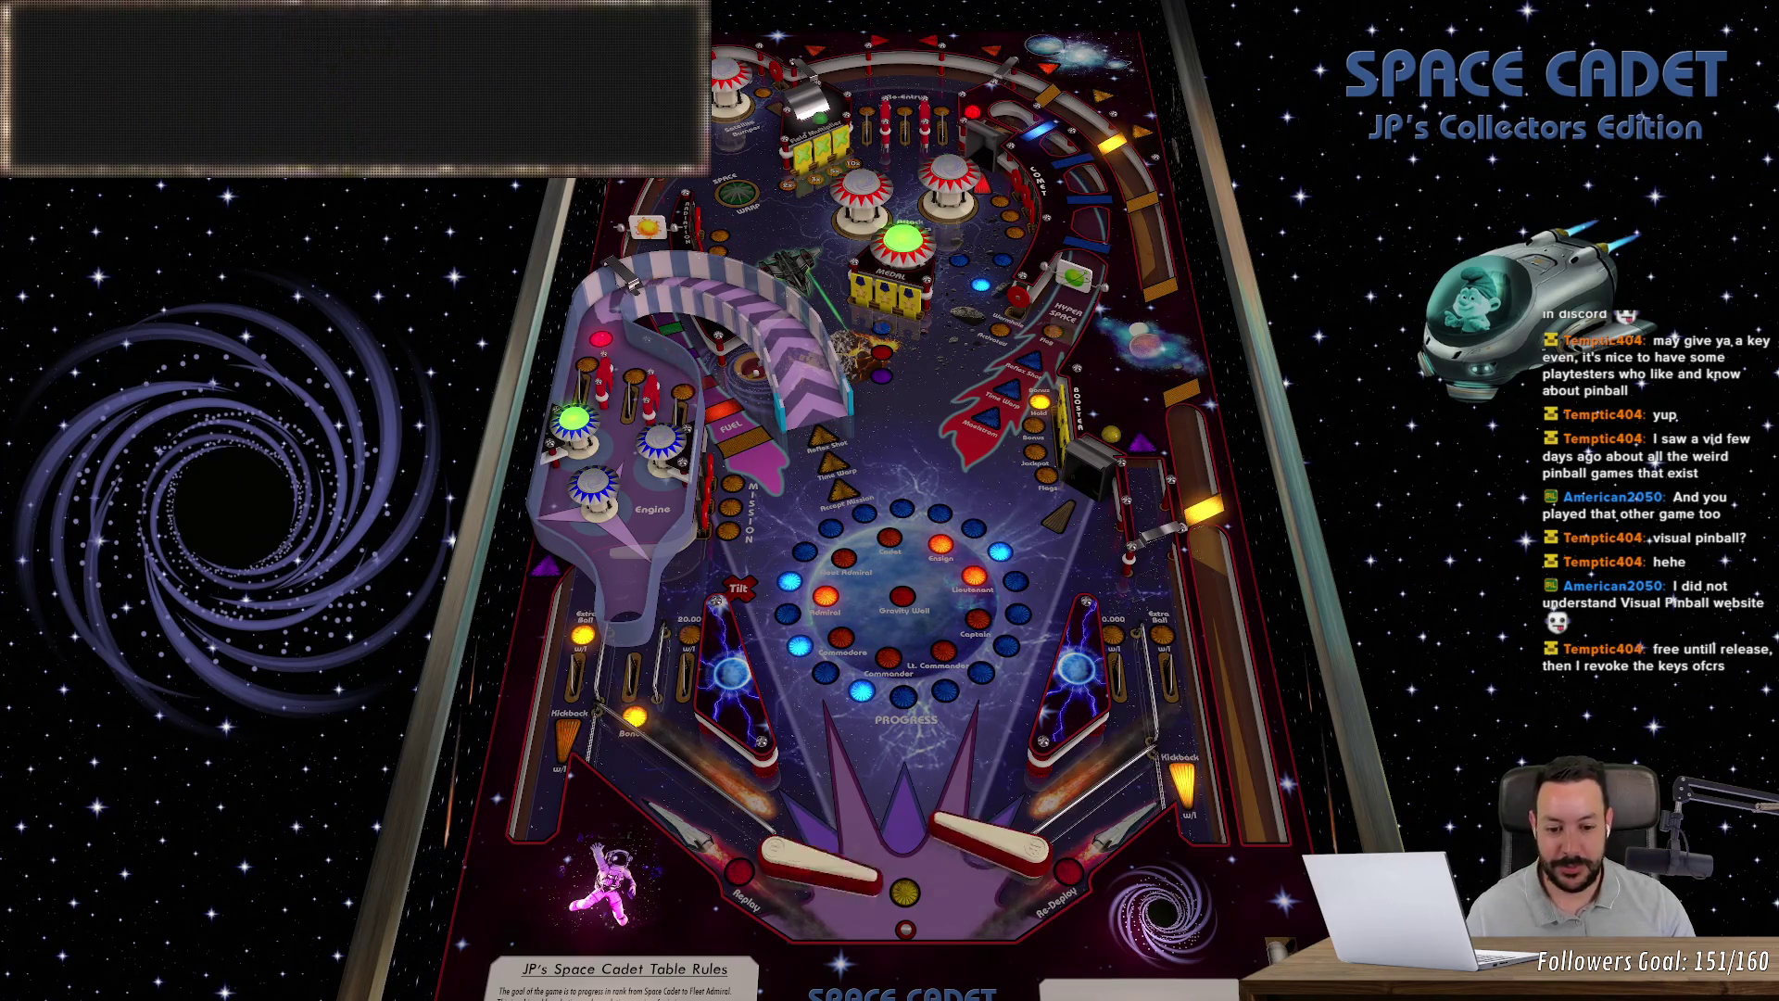
key("z")
key("slash")
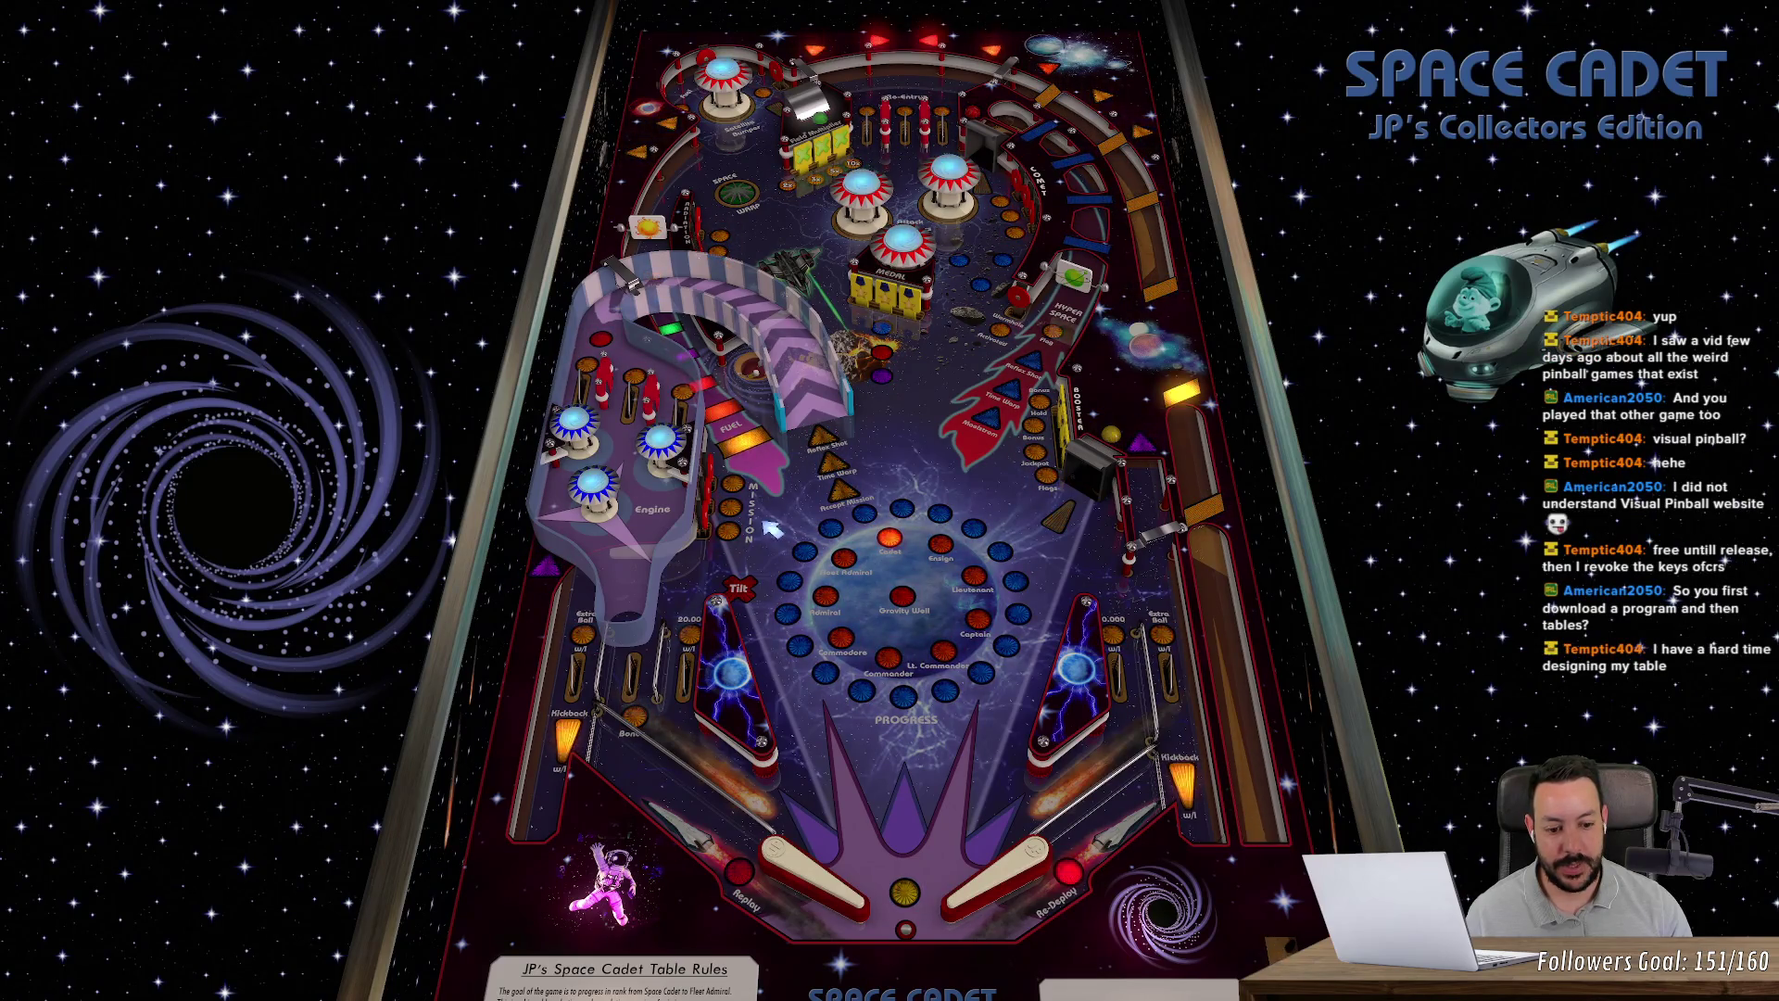
key("space")
Step: Play the ball with the z and slash flippers, then quit to the desktop with Alt+F4
key("z")
key("slash")
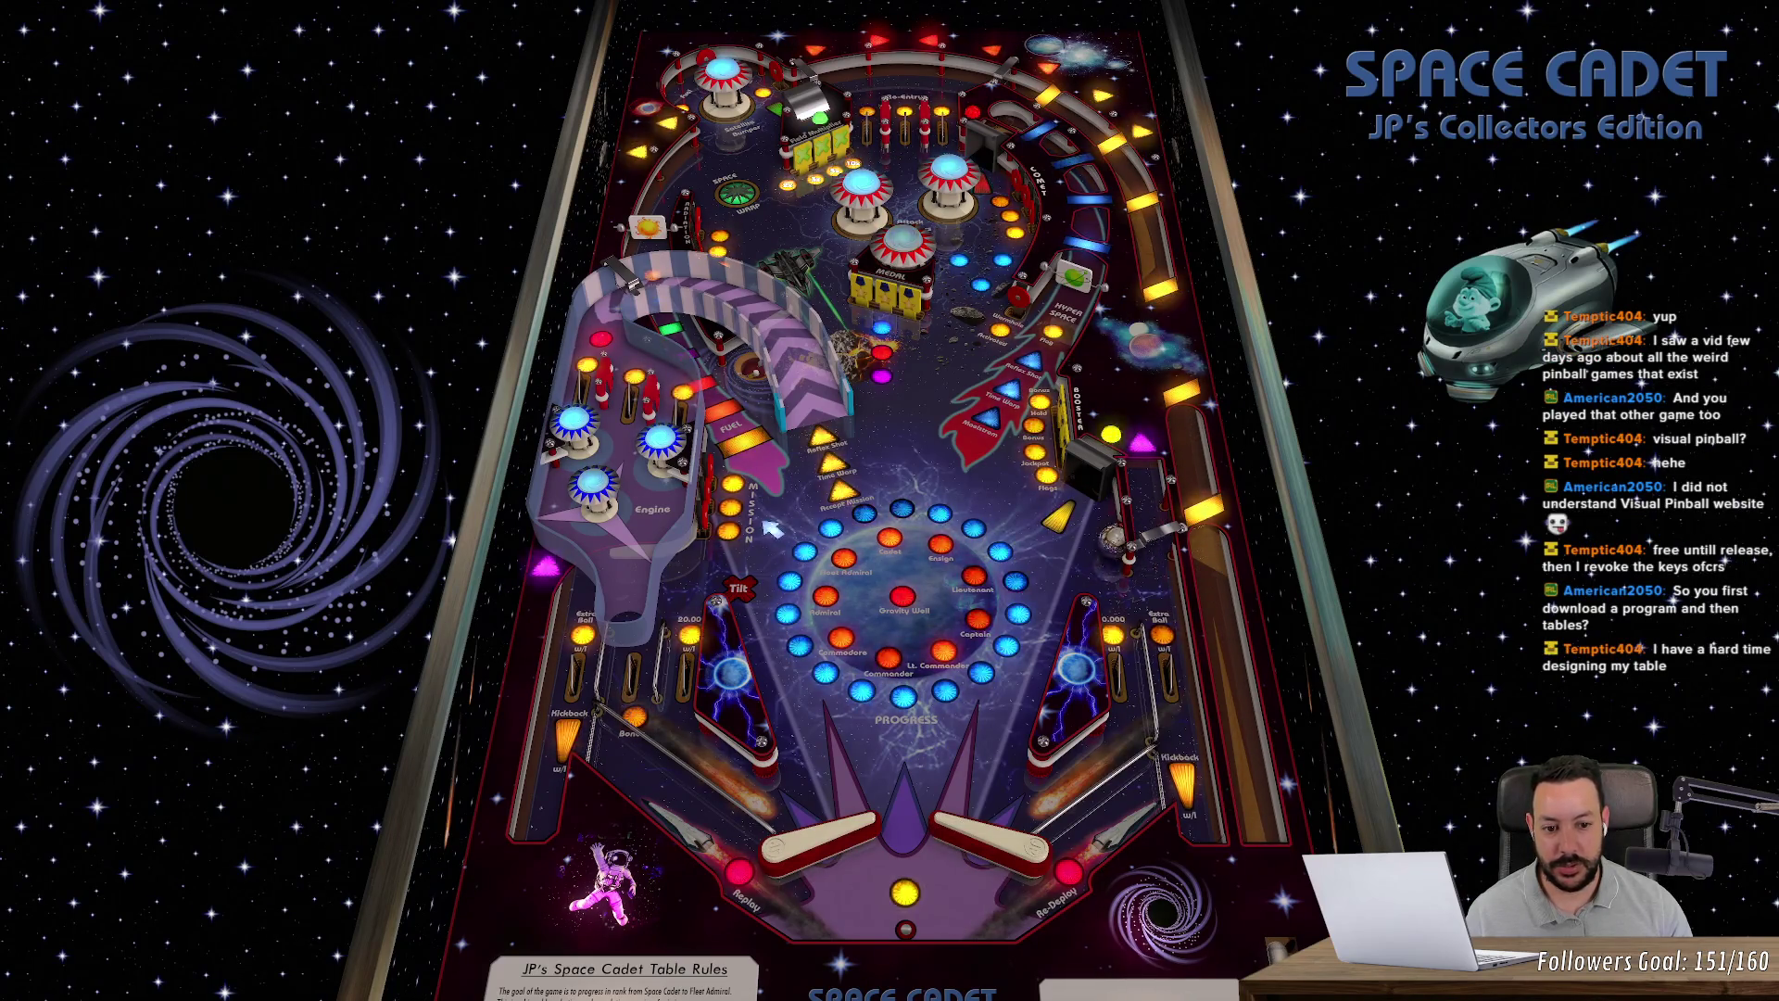
key("z")
key("slash")
key("slash")
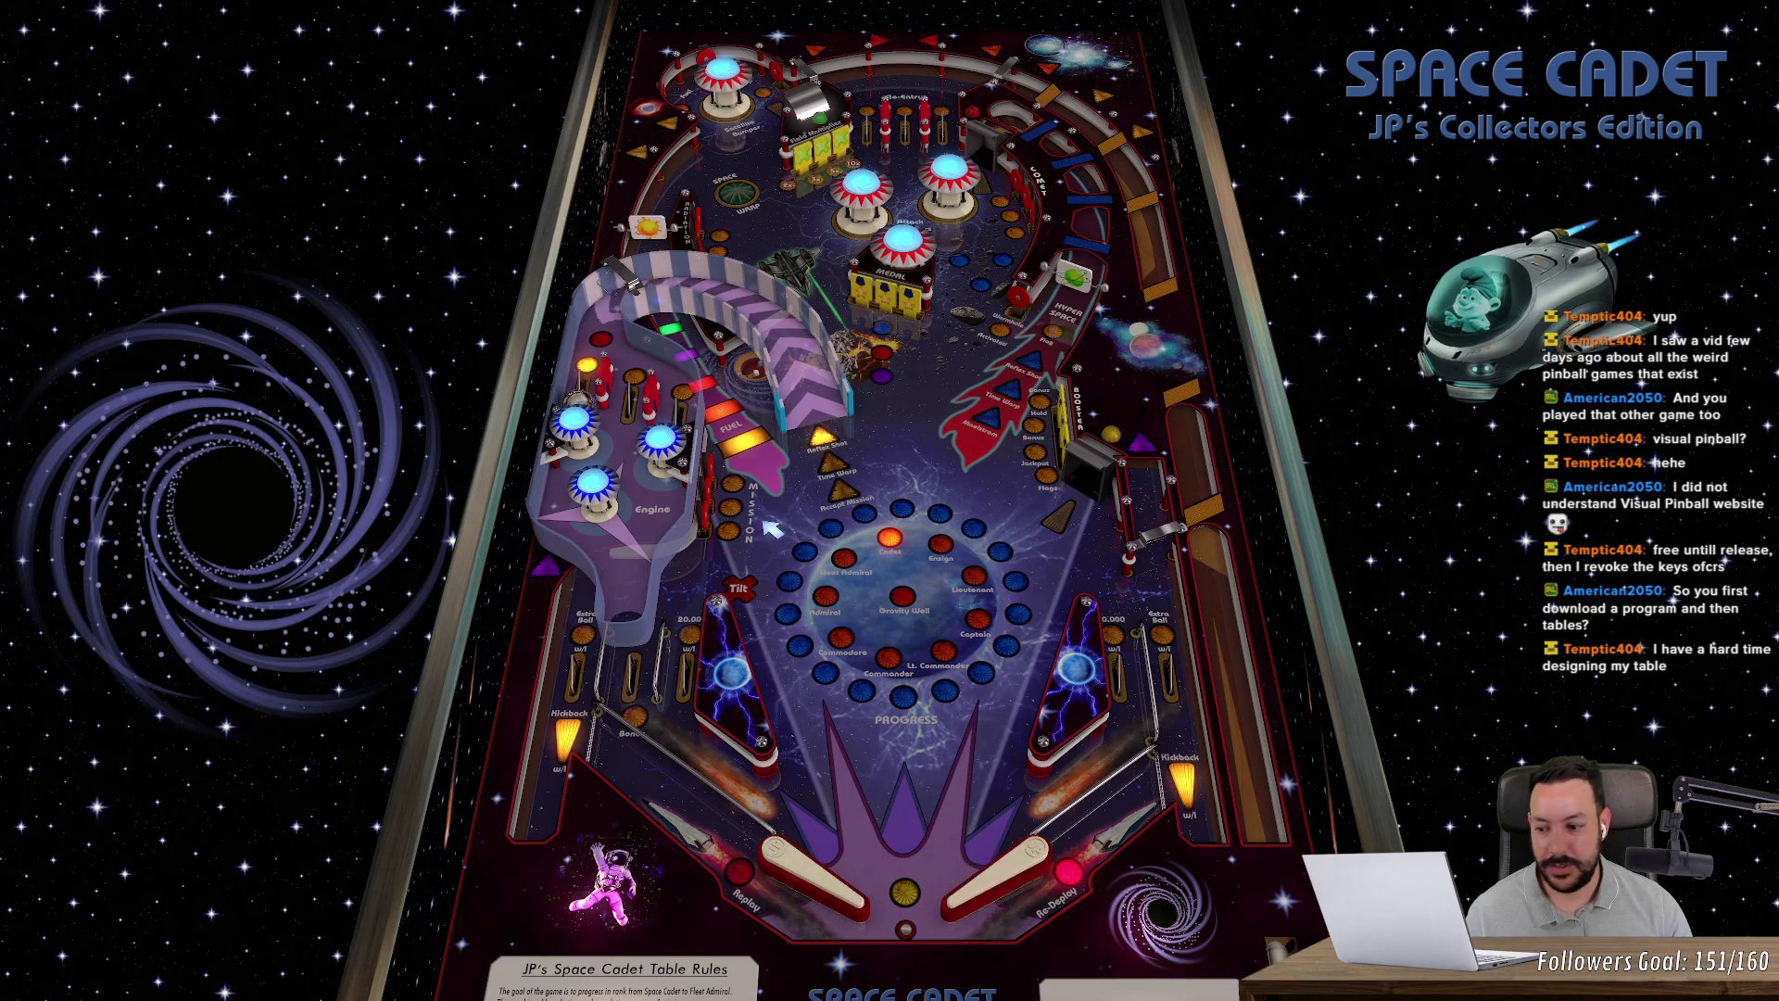
key("z")
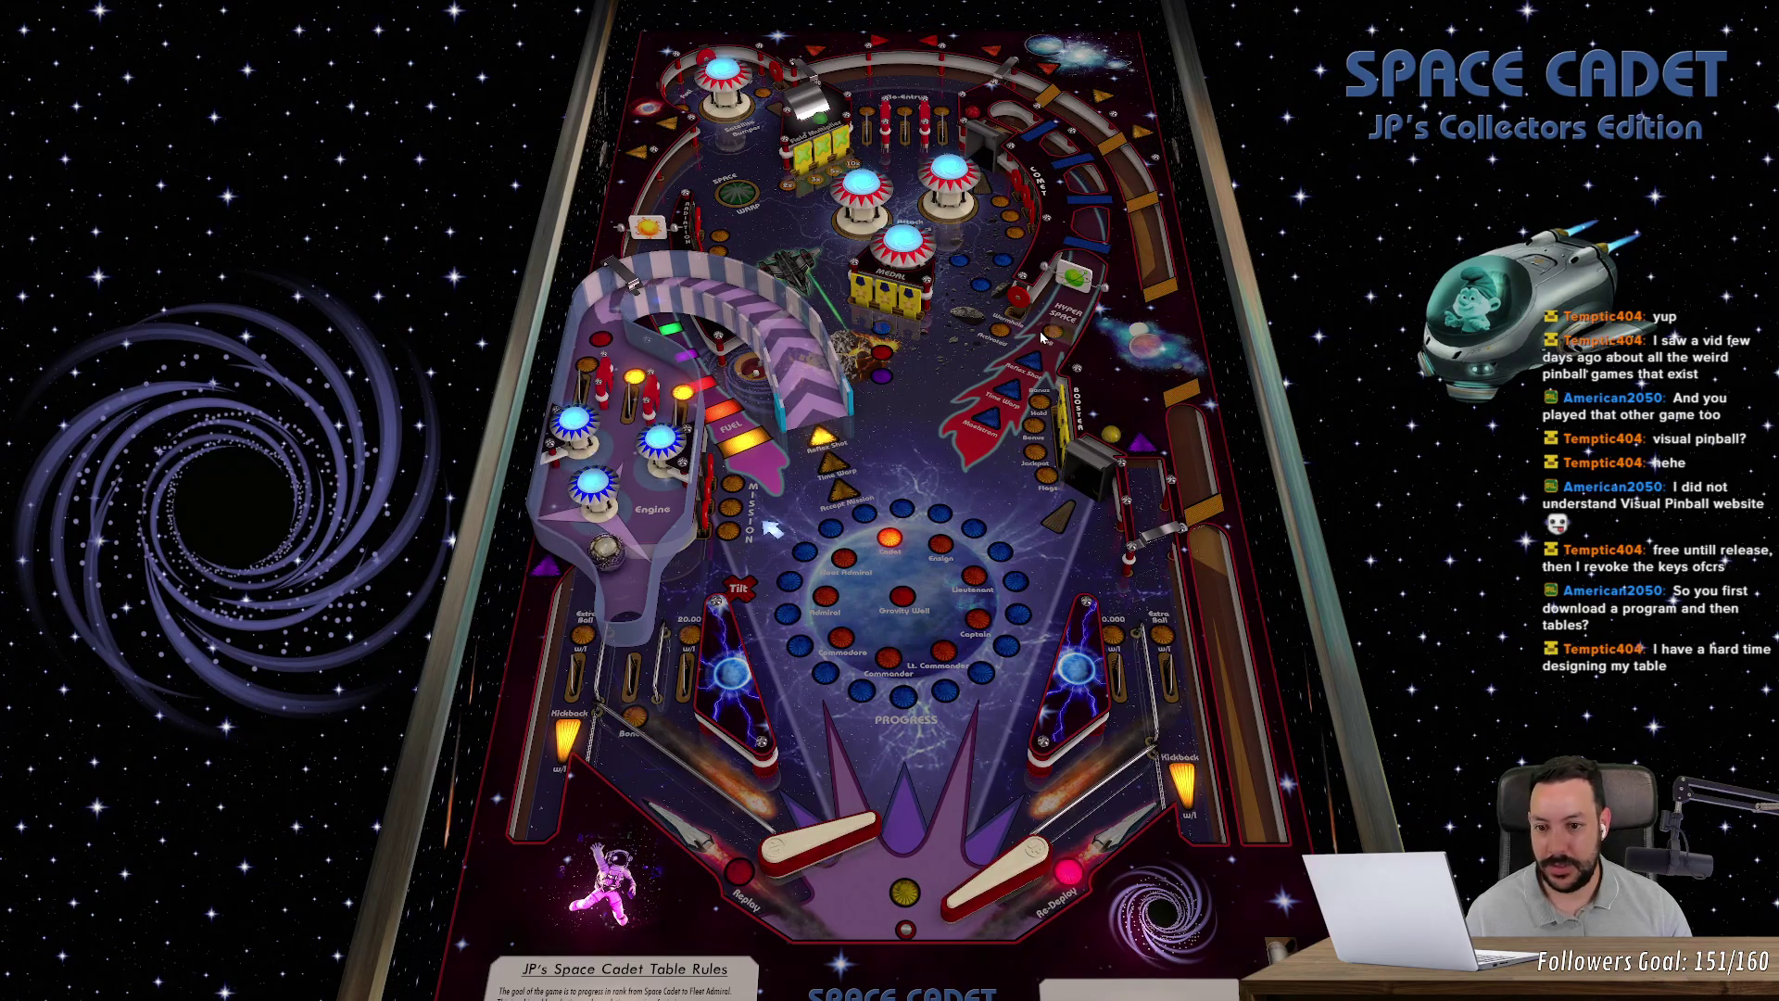
key("slash")
key("z")
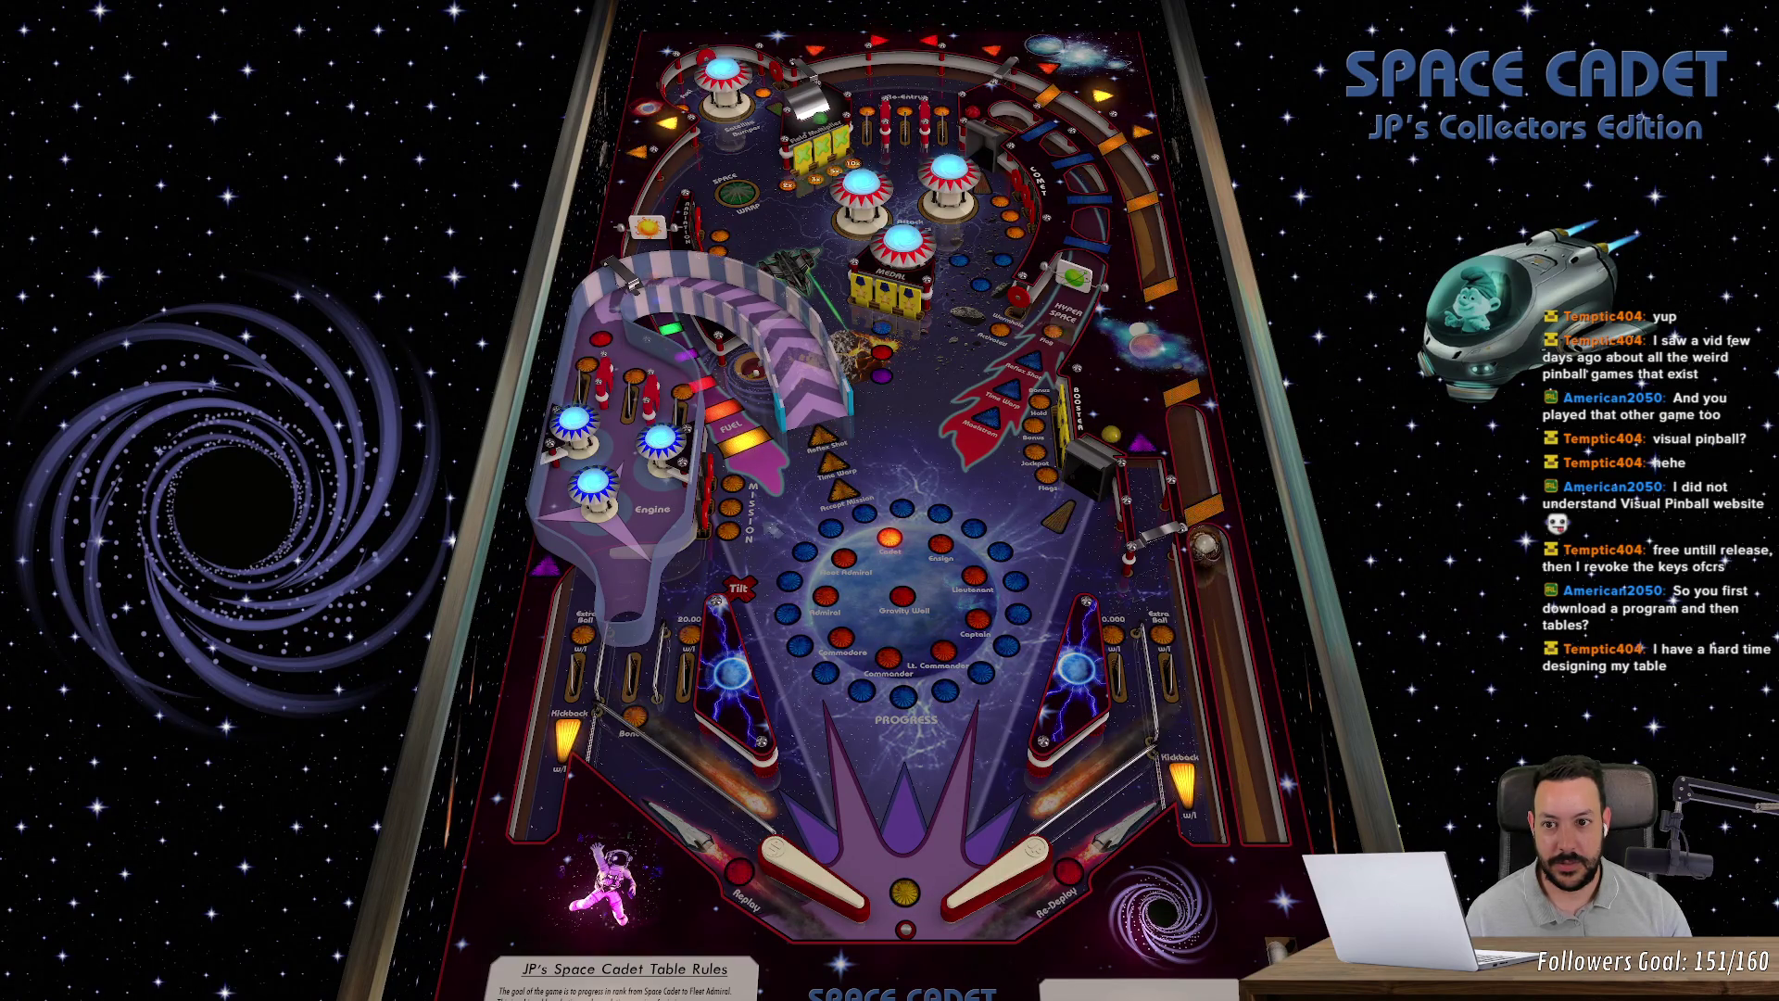
key("slash")
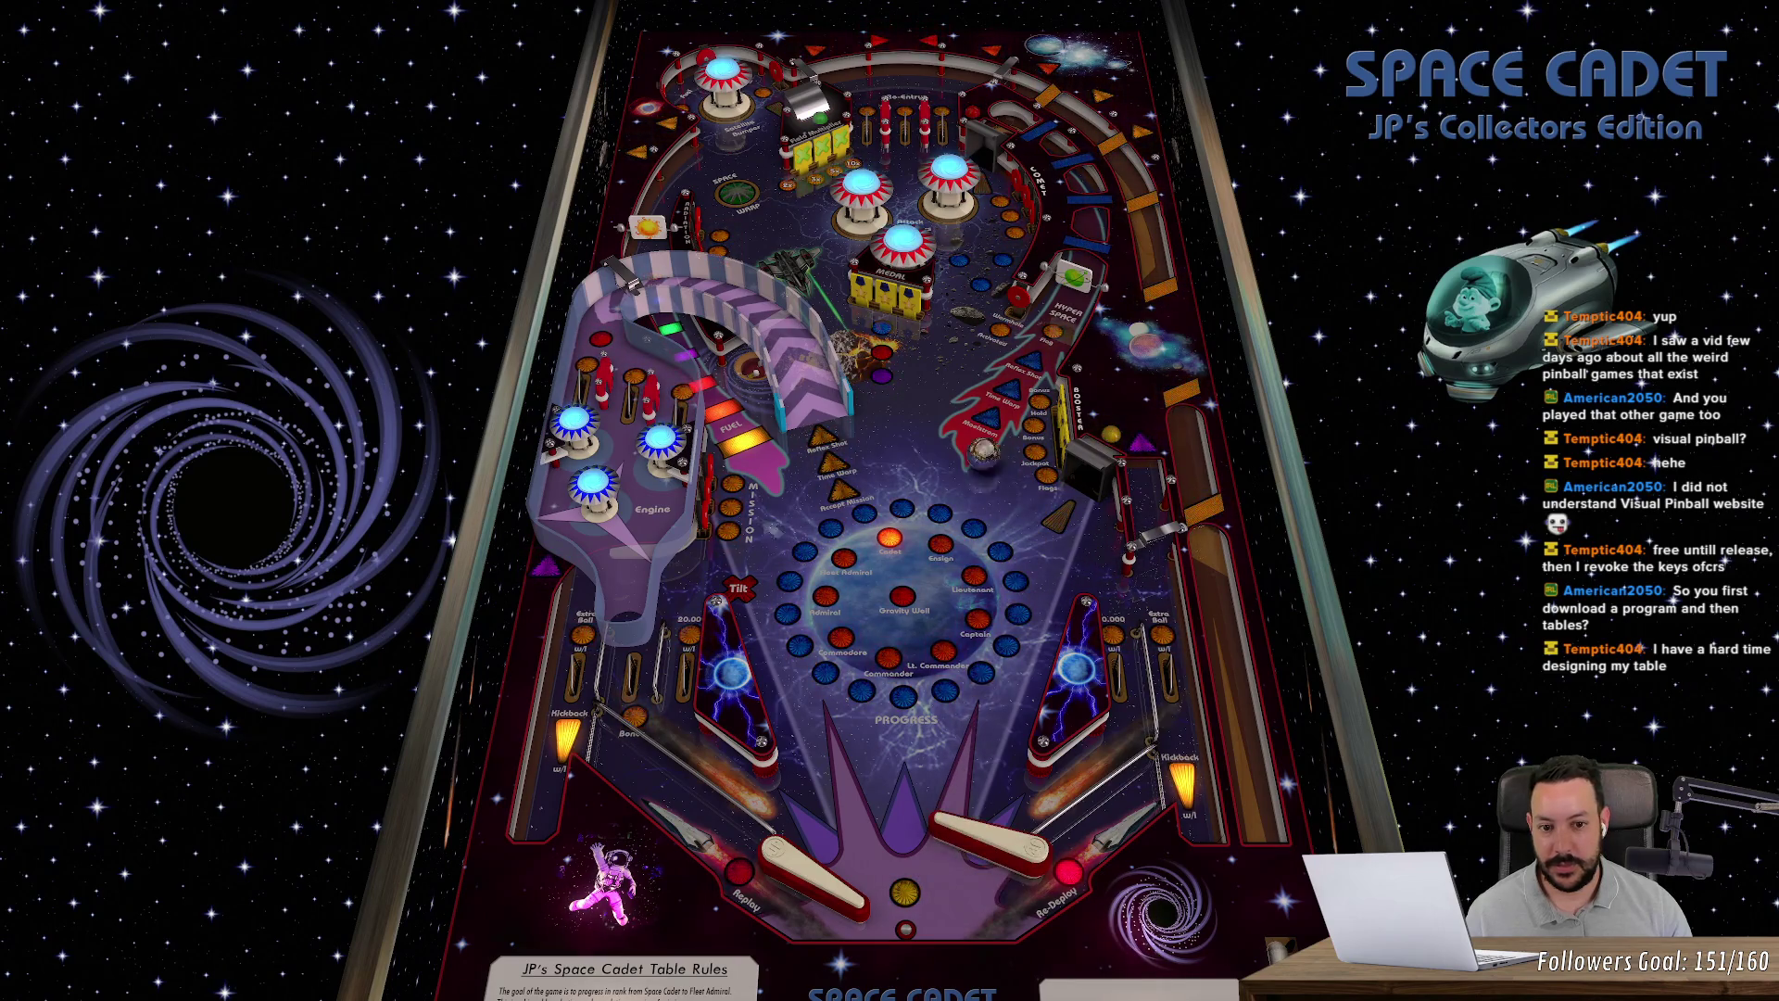
key("z")
key("z")
key("z")
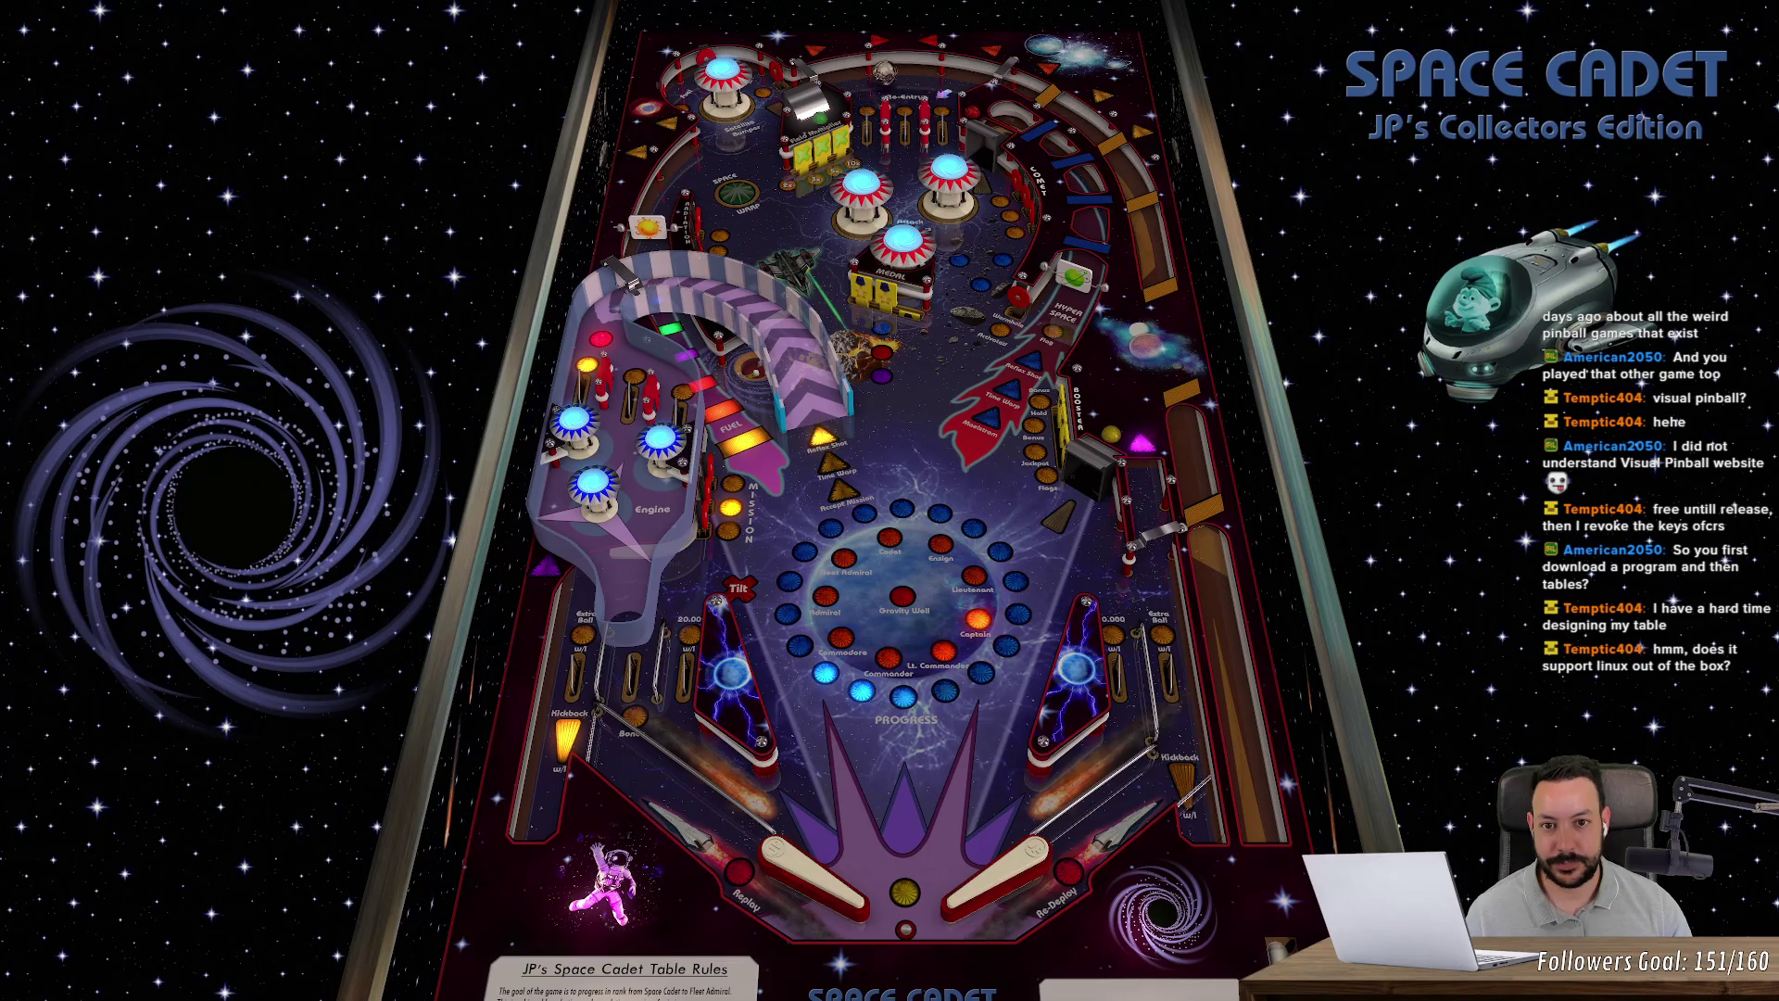
key("z")
key("slash")
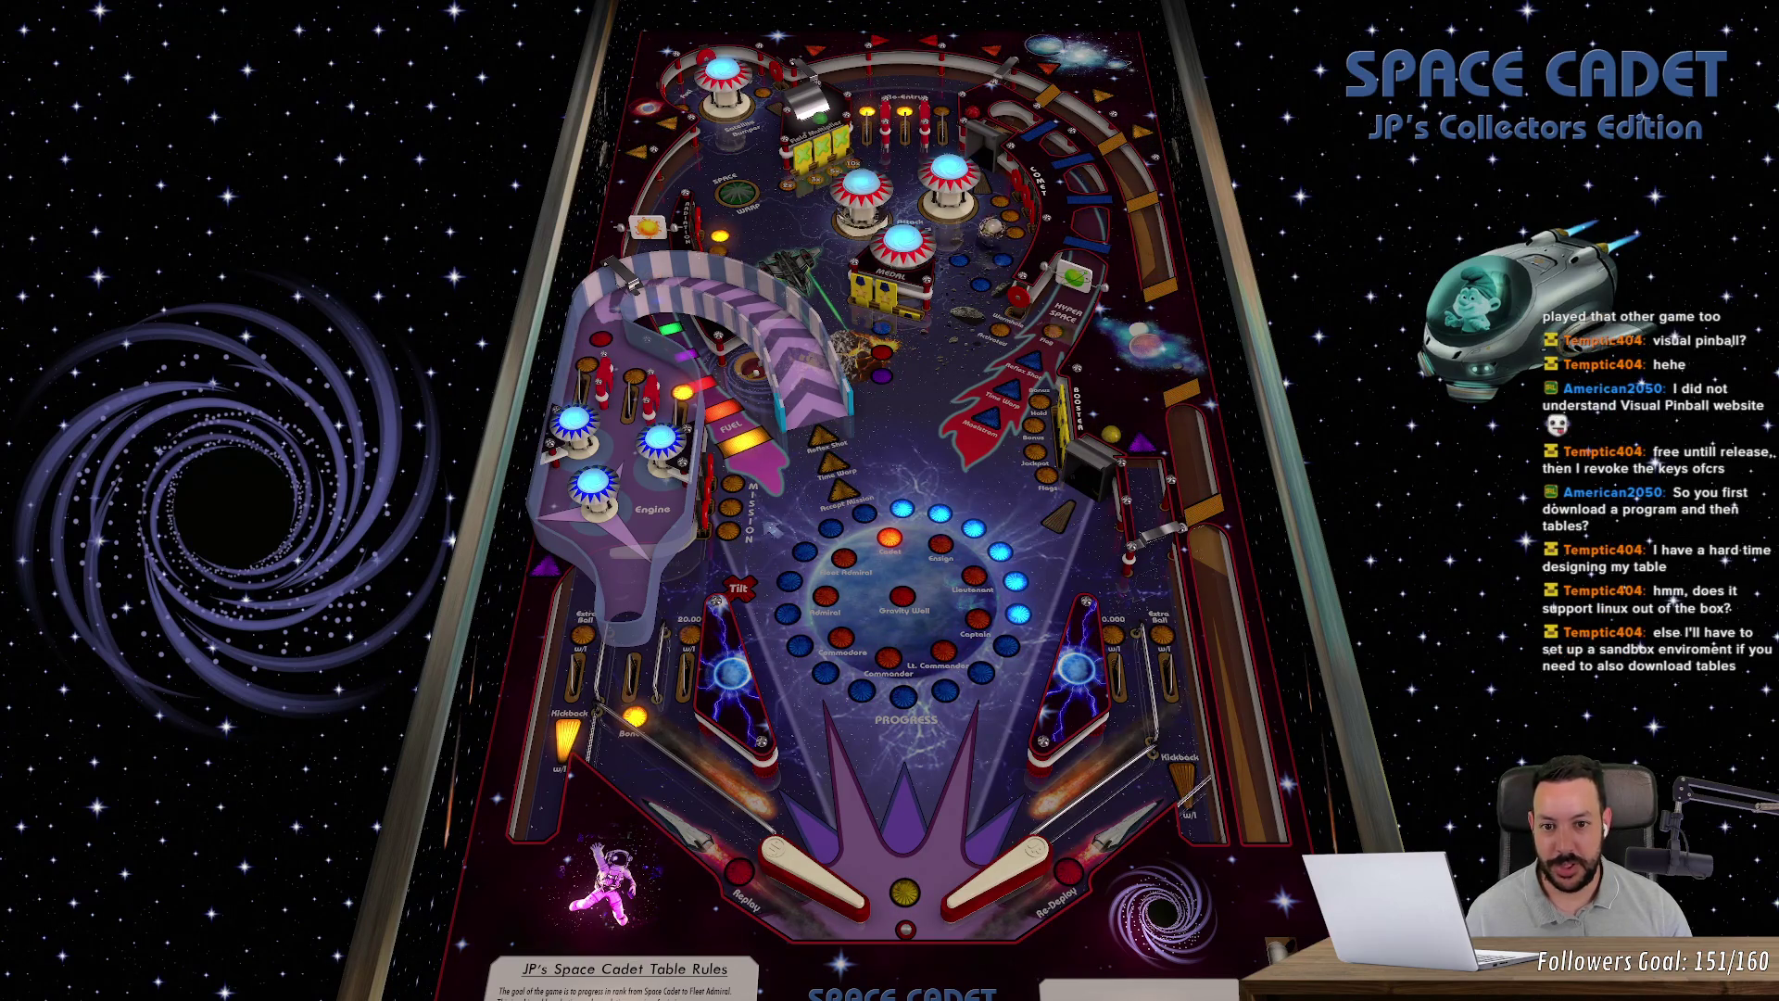
key("z")
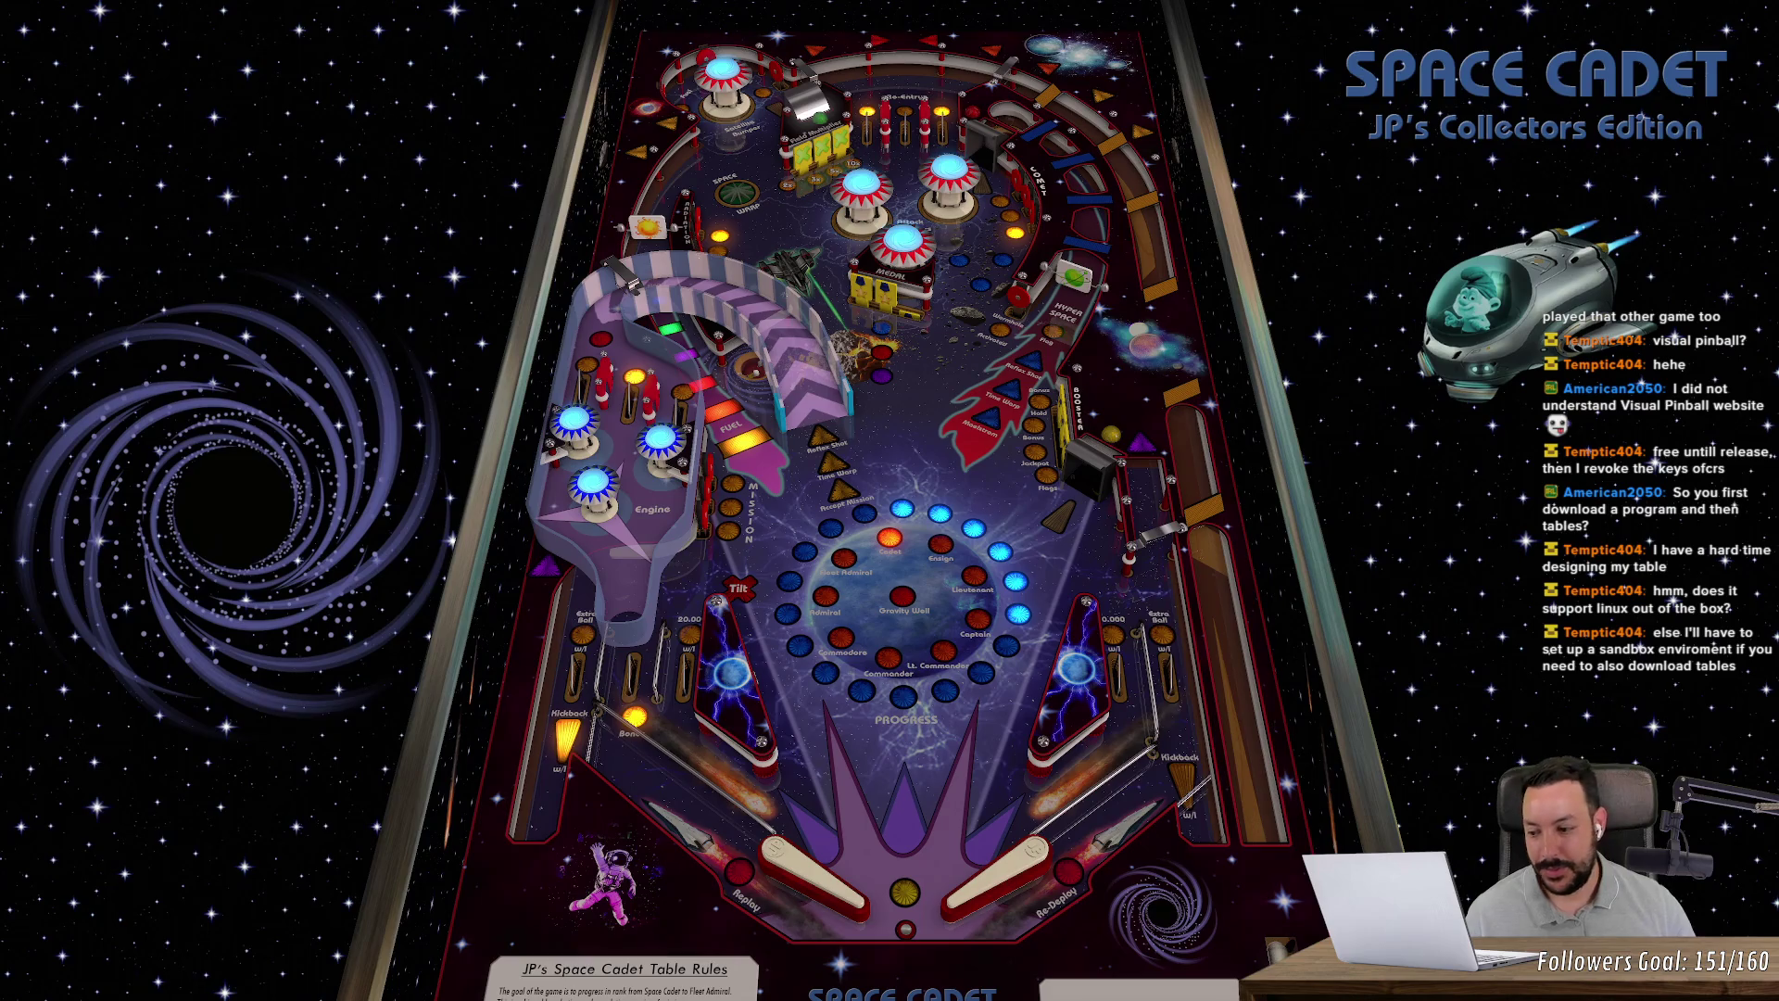
key("alt+F4")
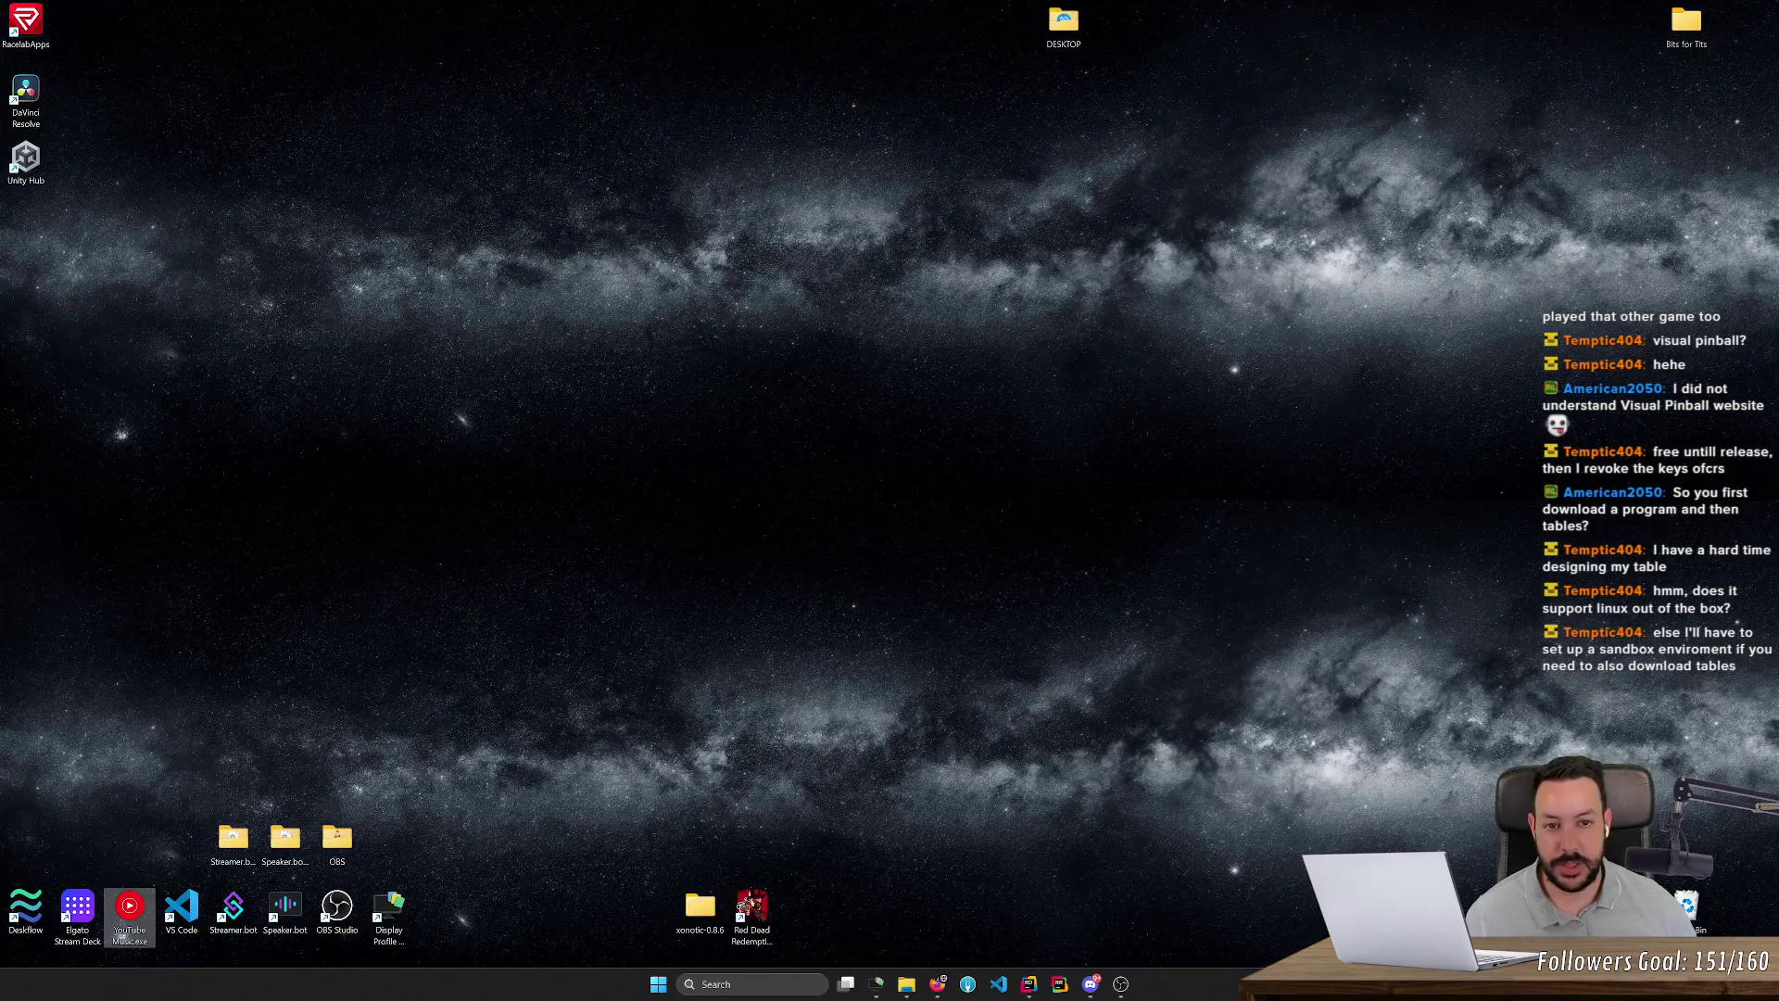
Step: Search the web for 'vpx' and open the Visual Pinball X 10.8.0 release notes on GitHub
key("alt+Tab")
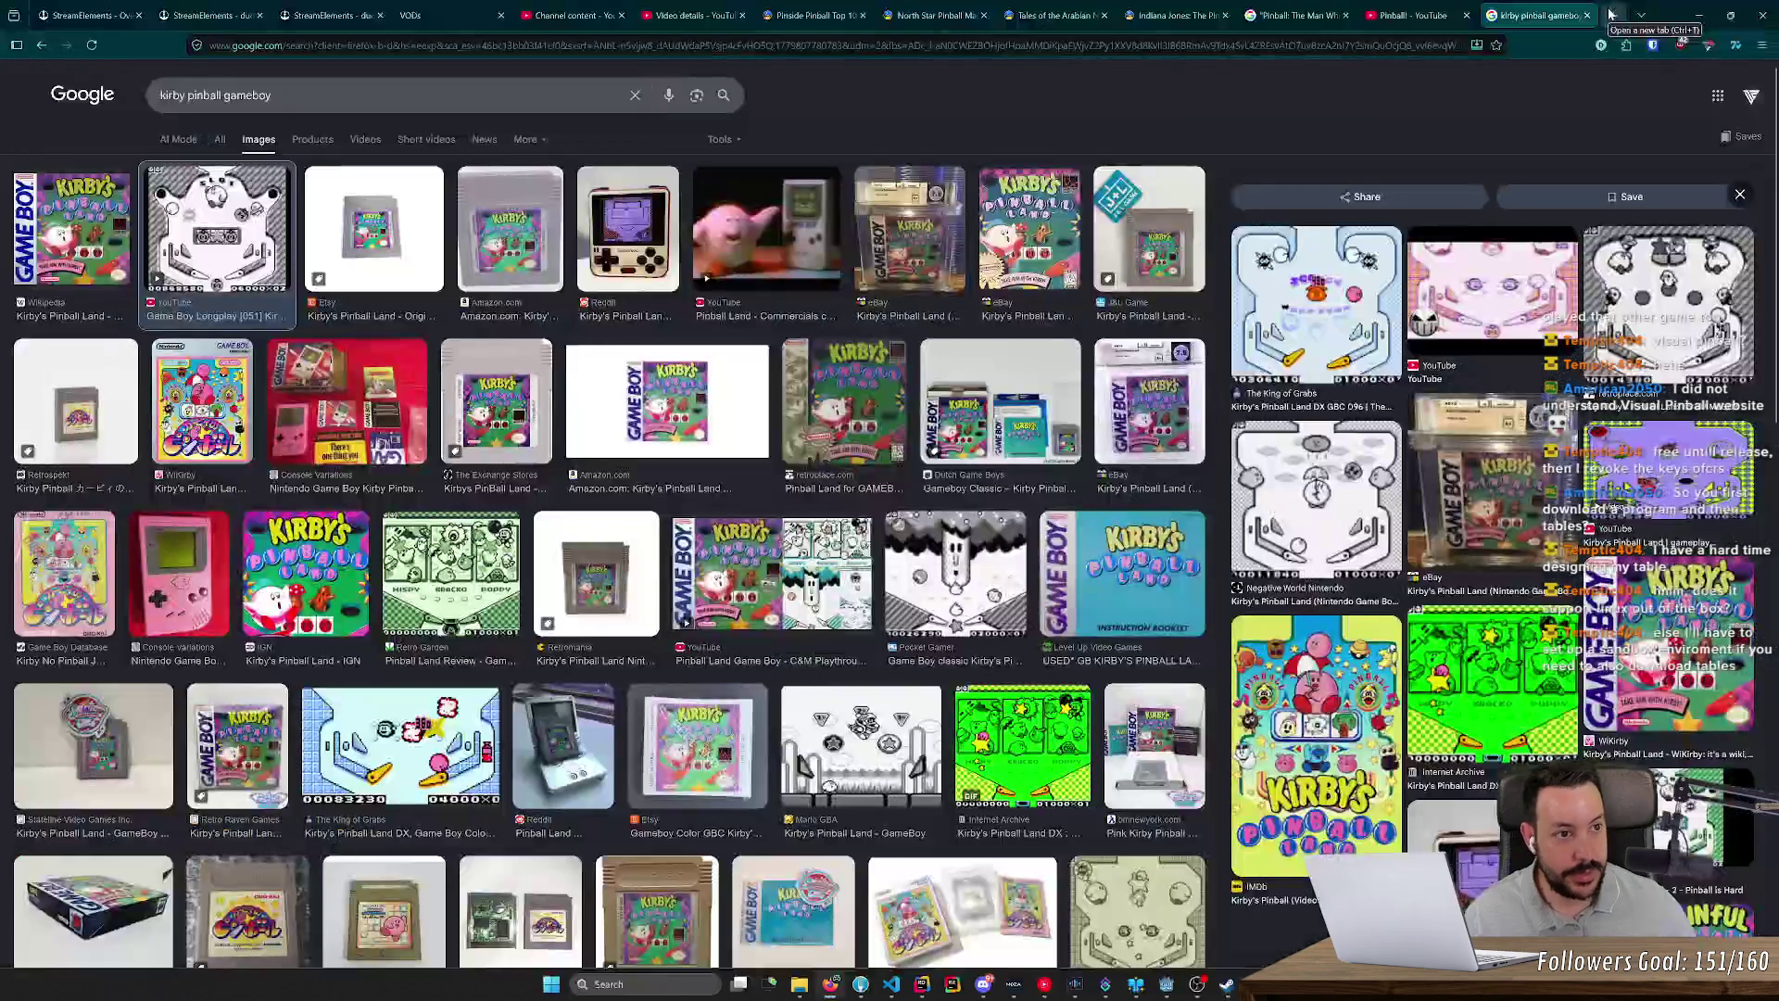
key("ctrl+t")
type("vpx")
key("Return")
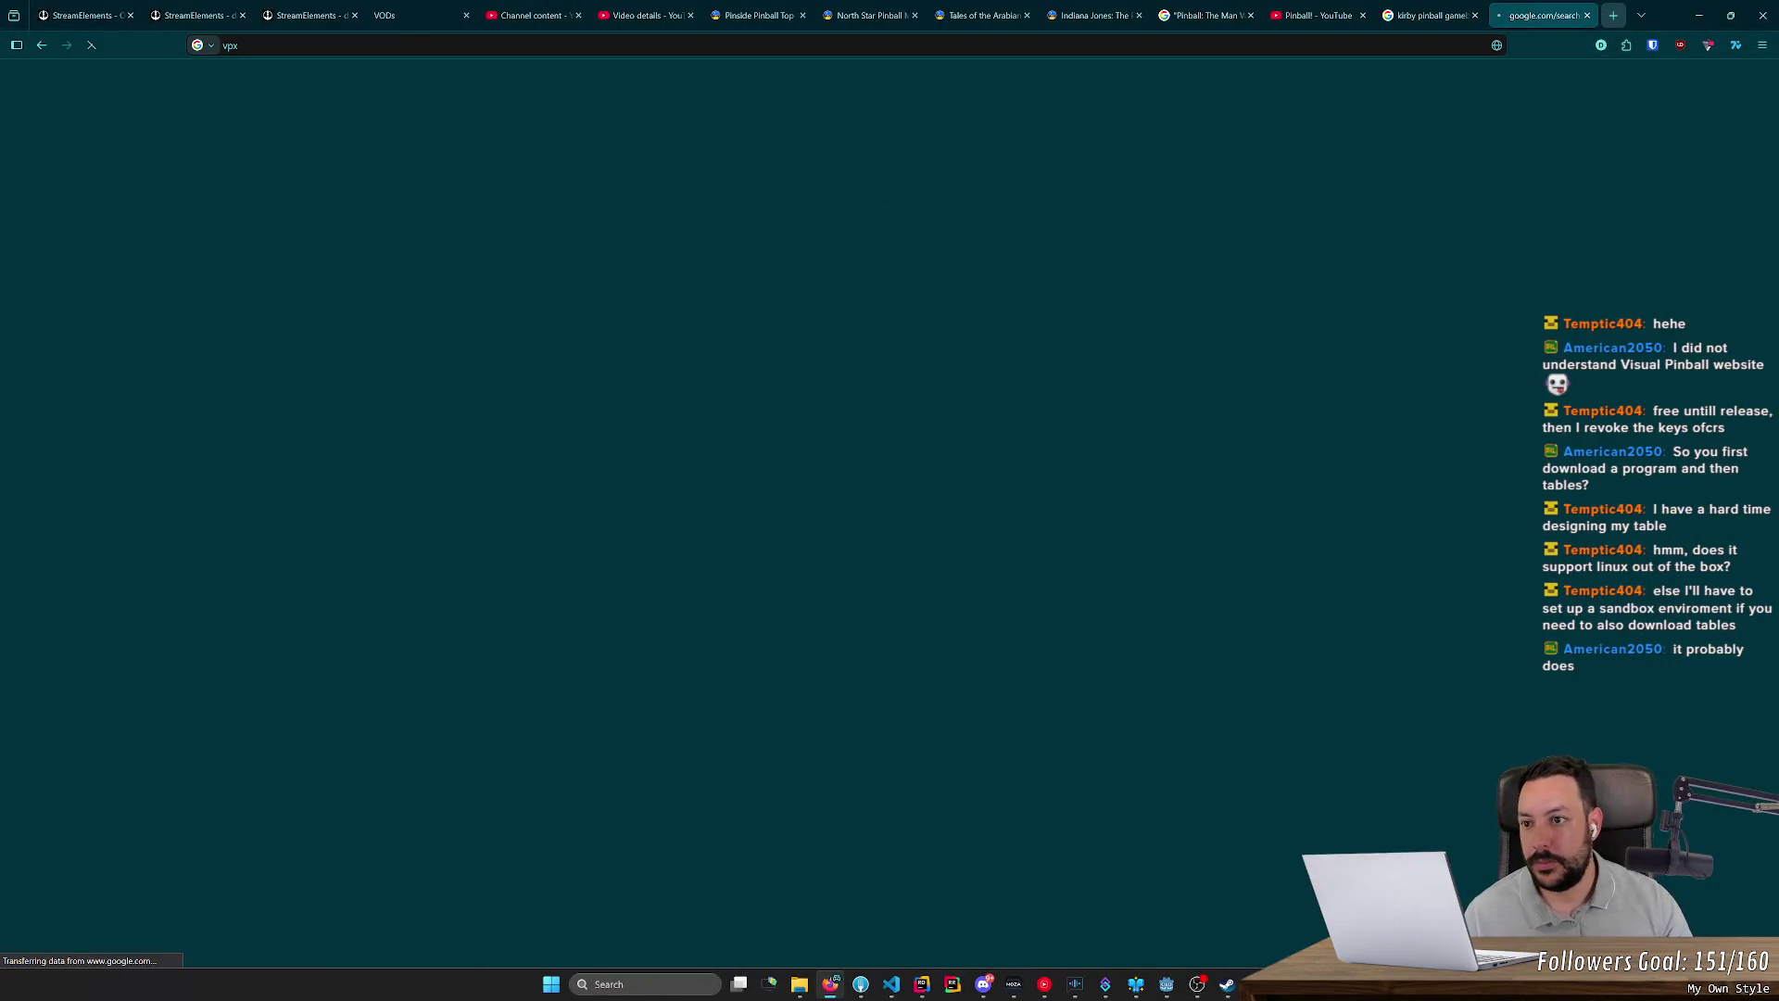
left_click(216, 508)
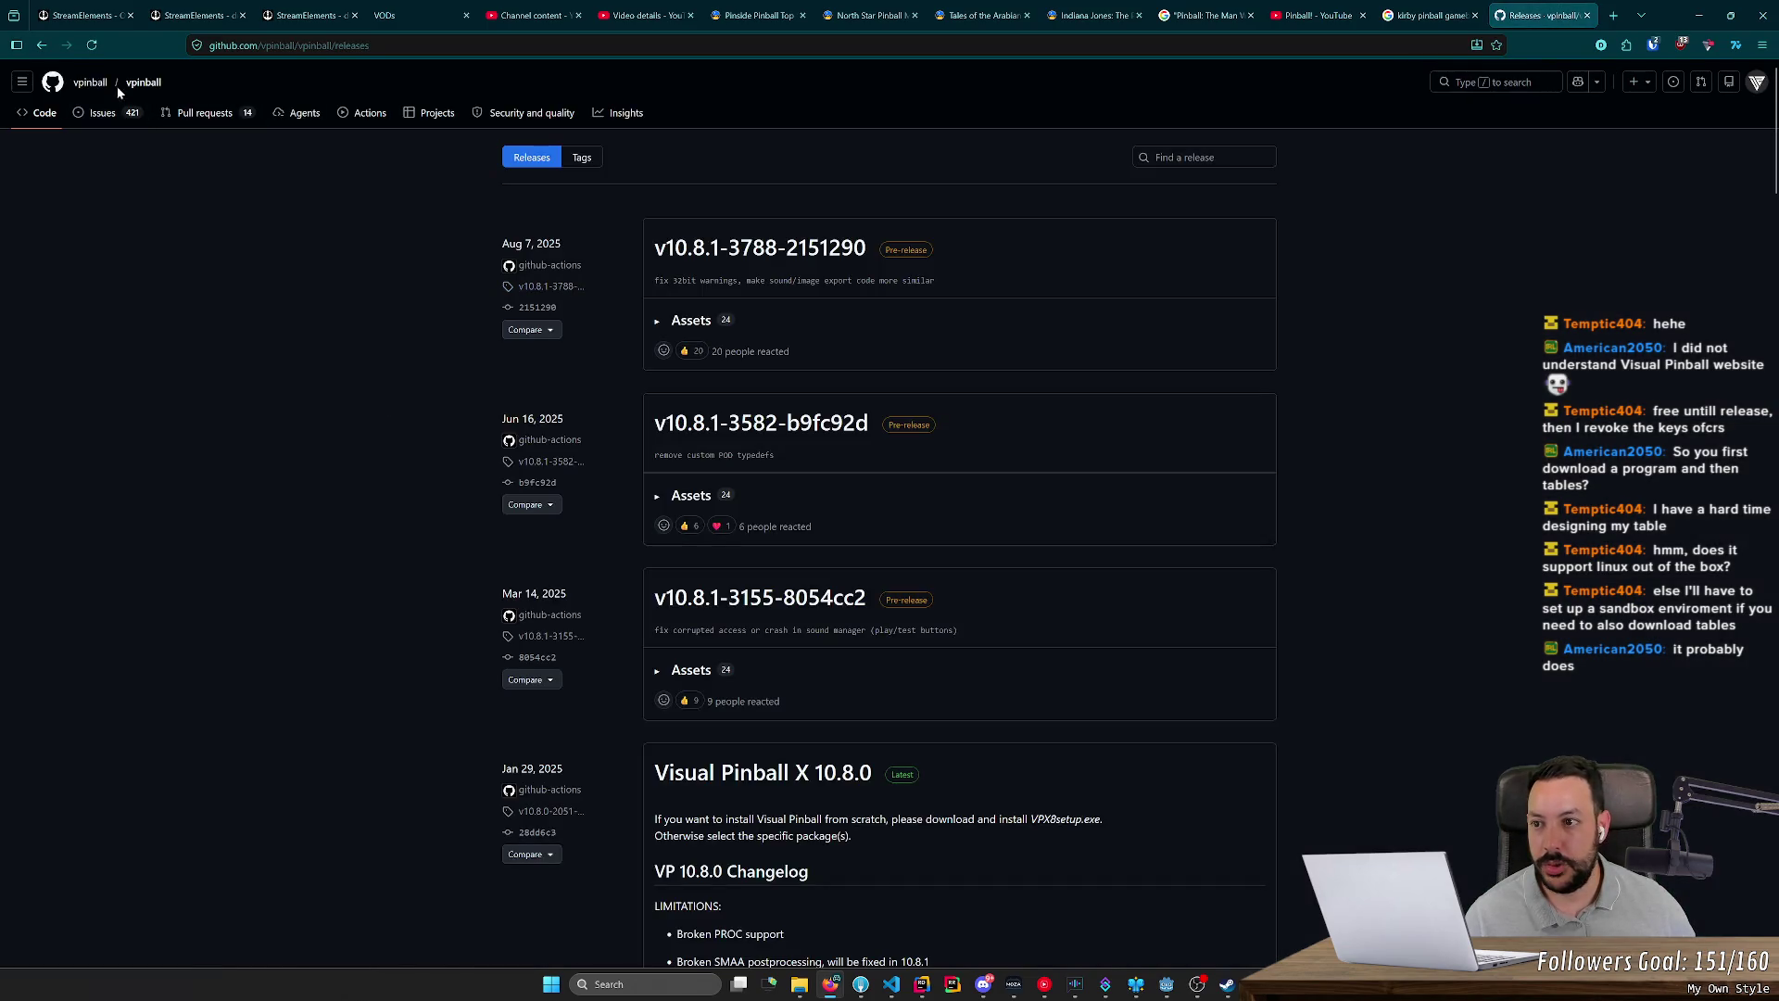
left_click(141, 83)
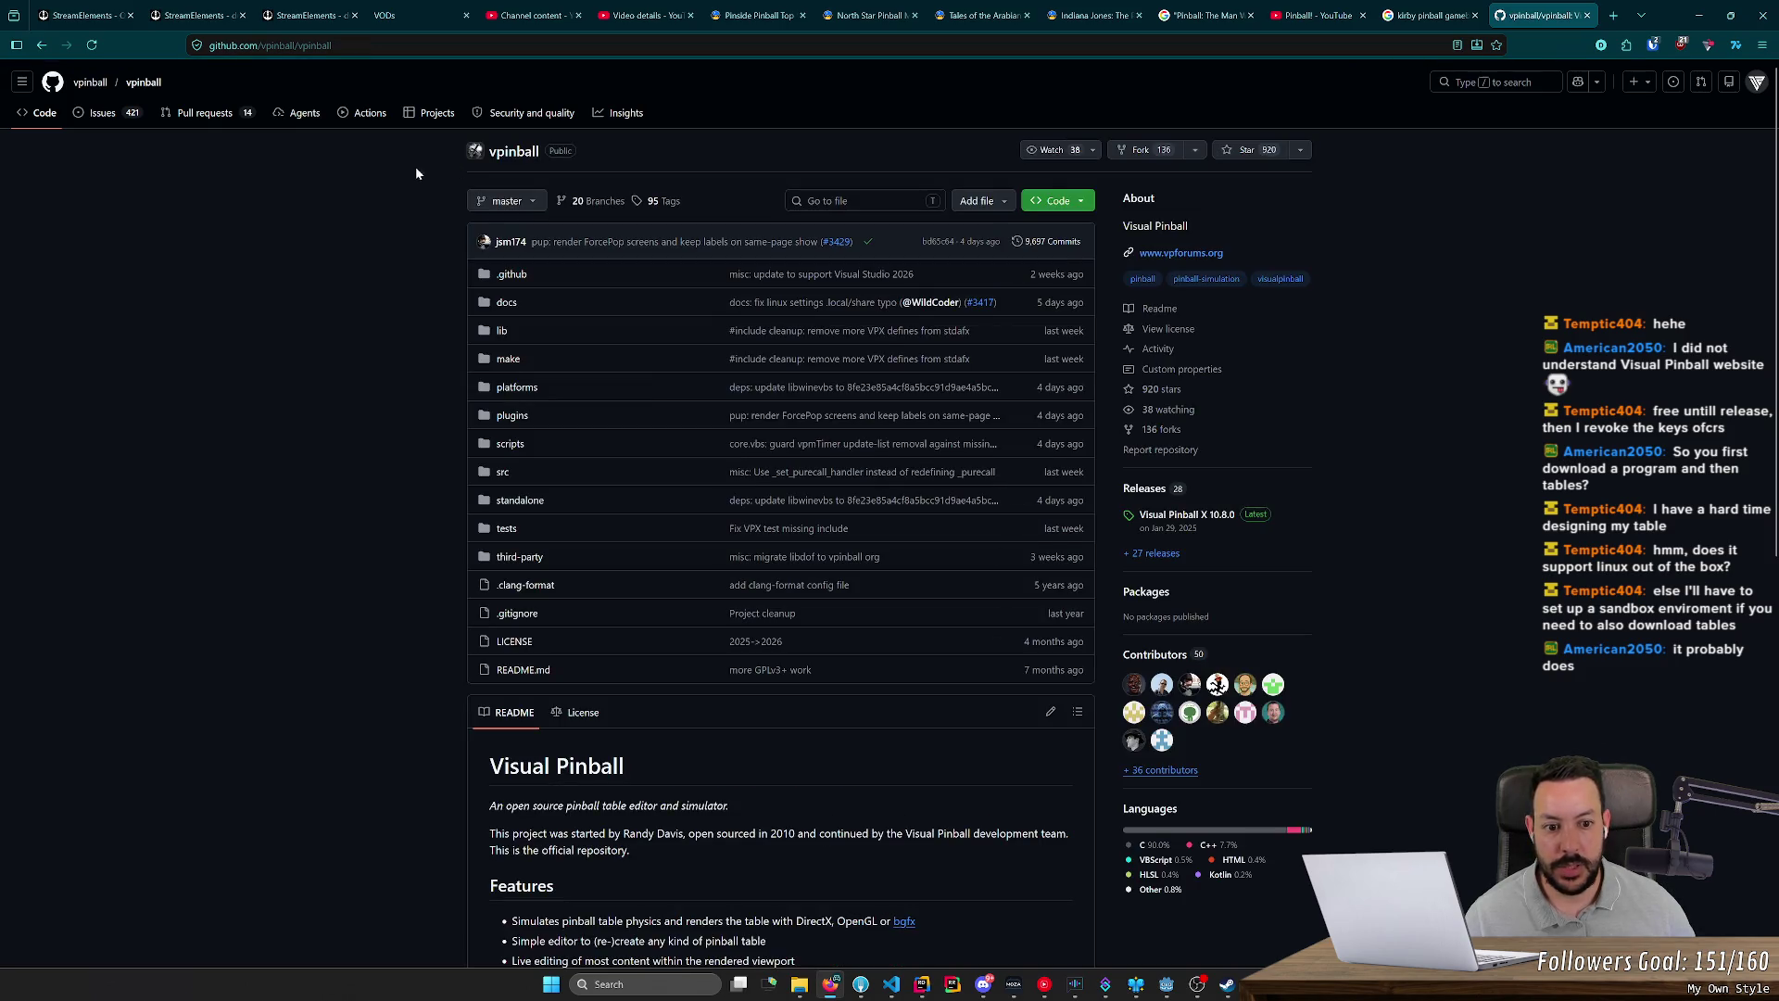
left_click(1175, 521)
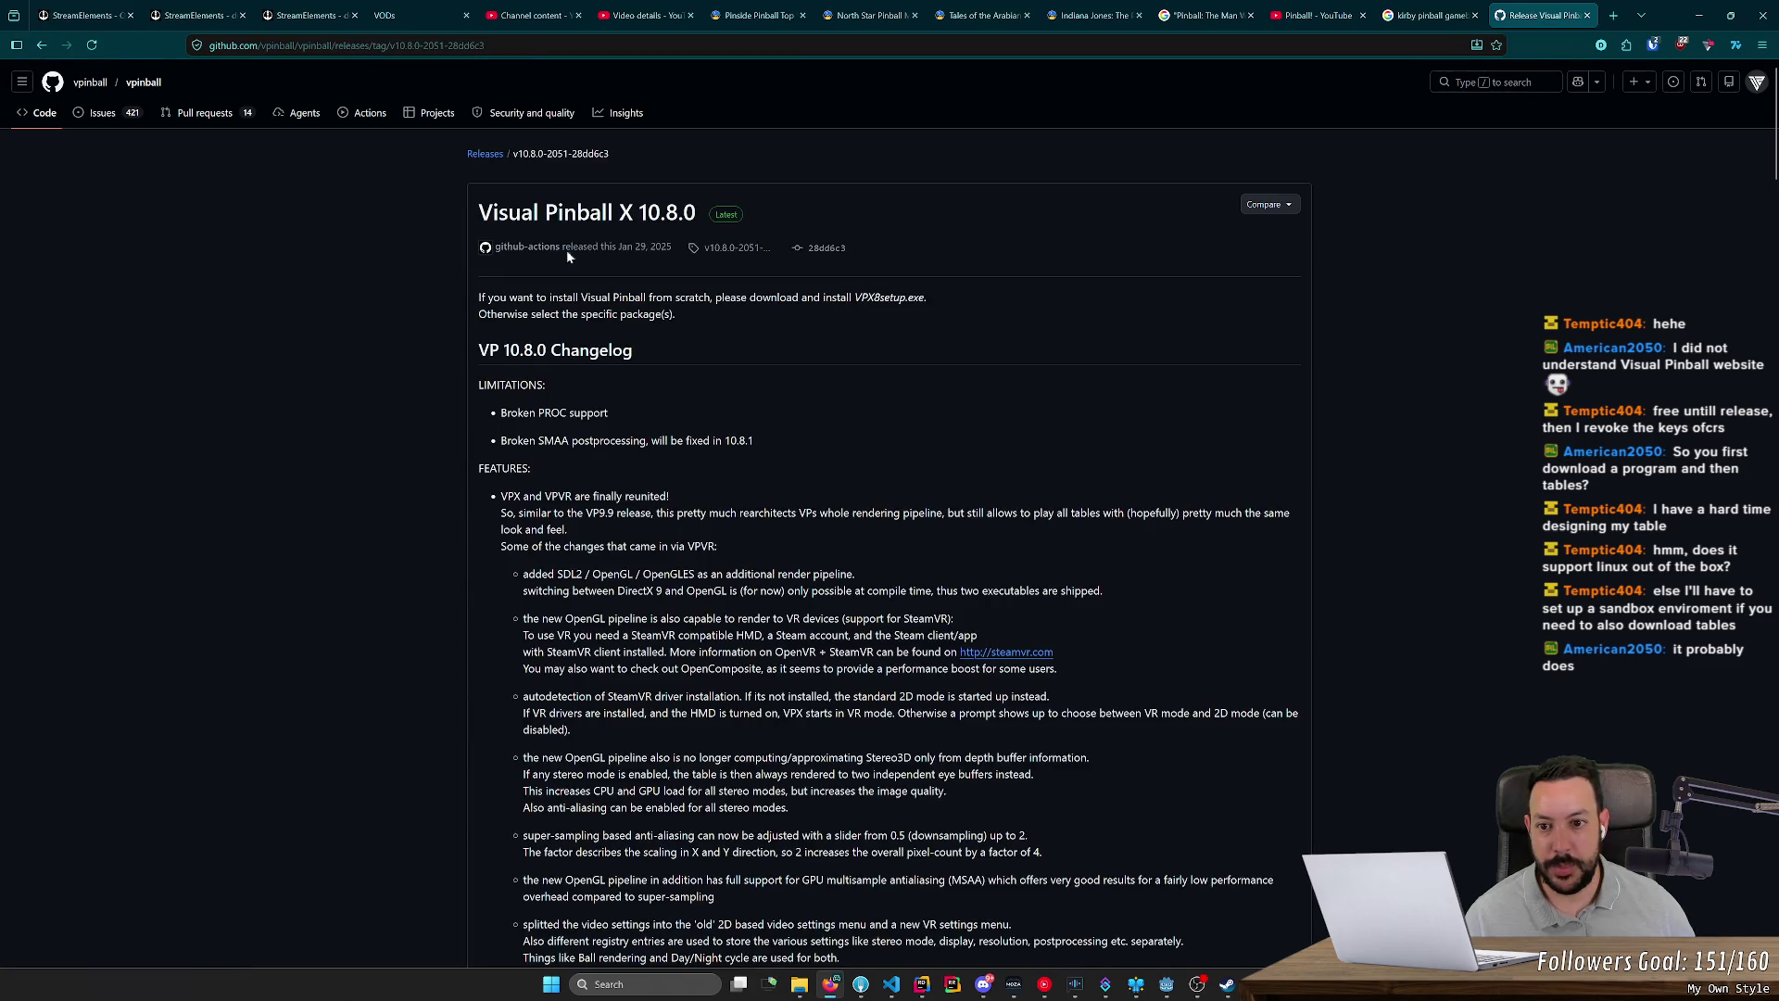
Step: Scroll to Assets and highlight the VPX8setup.exe installer with its 120 MB, Feb 14, 2025 details
left_click_drag(398, 203, 779, 227)
scroll(778, 227, "down", 20)
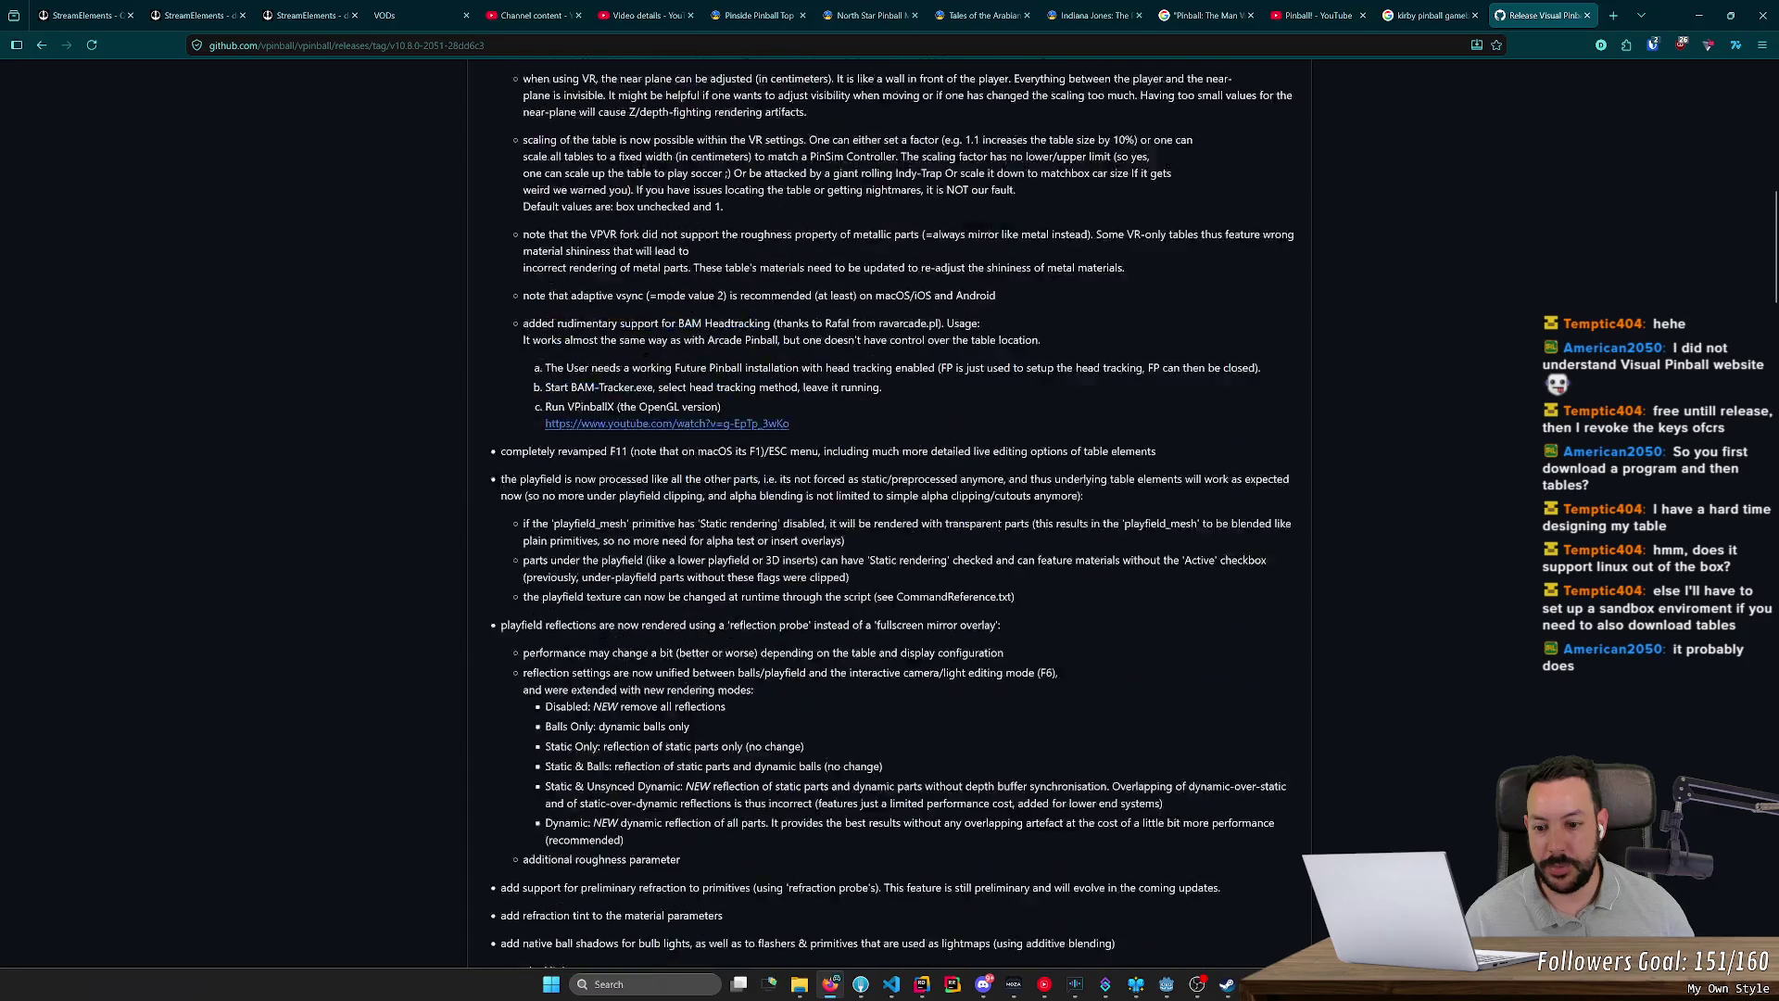
scroll(896, 523, "down", 20)
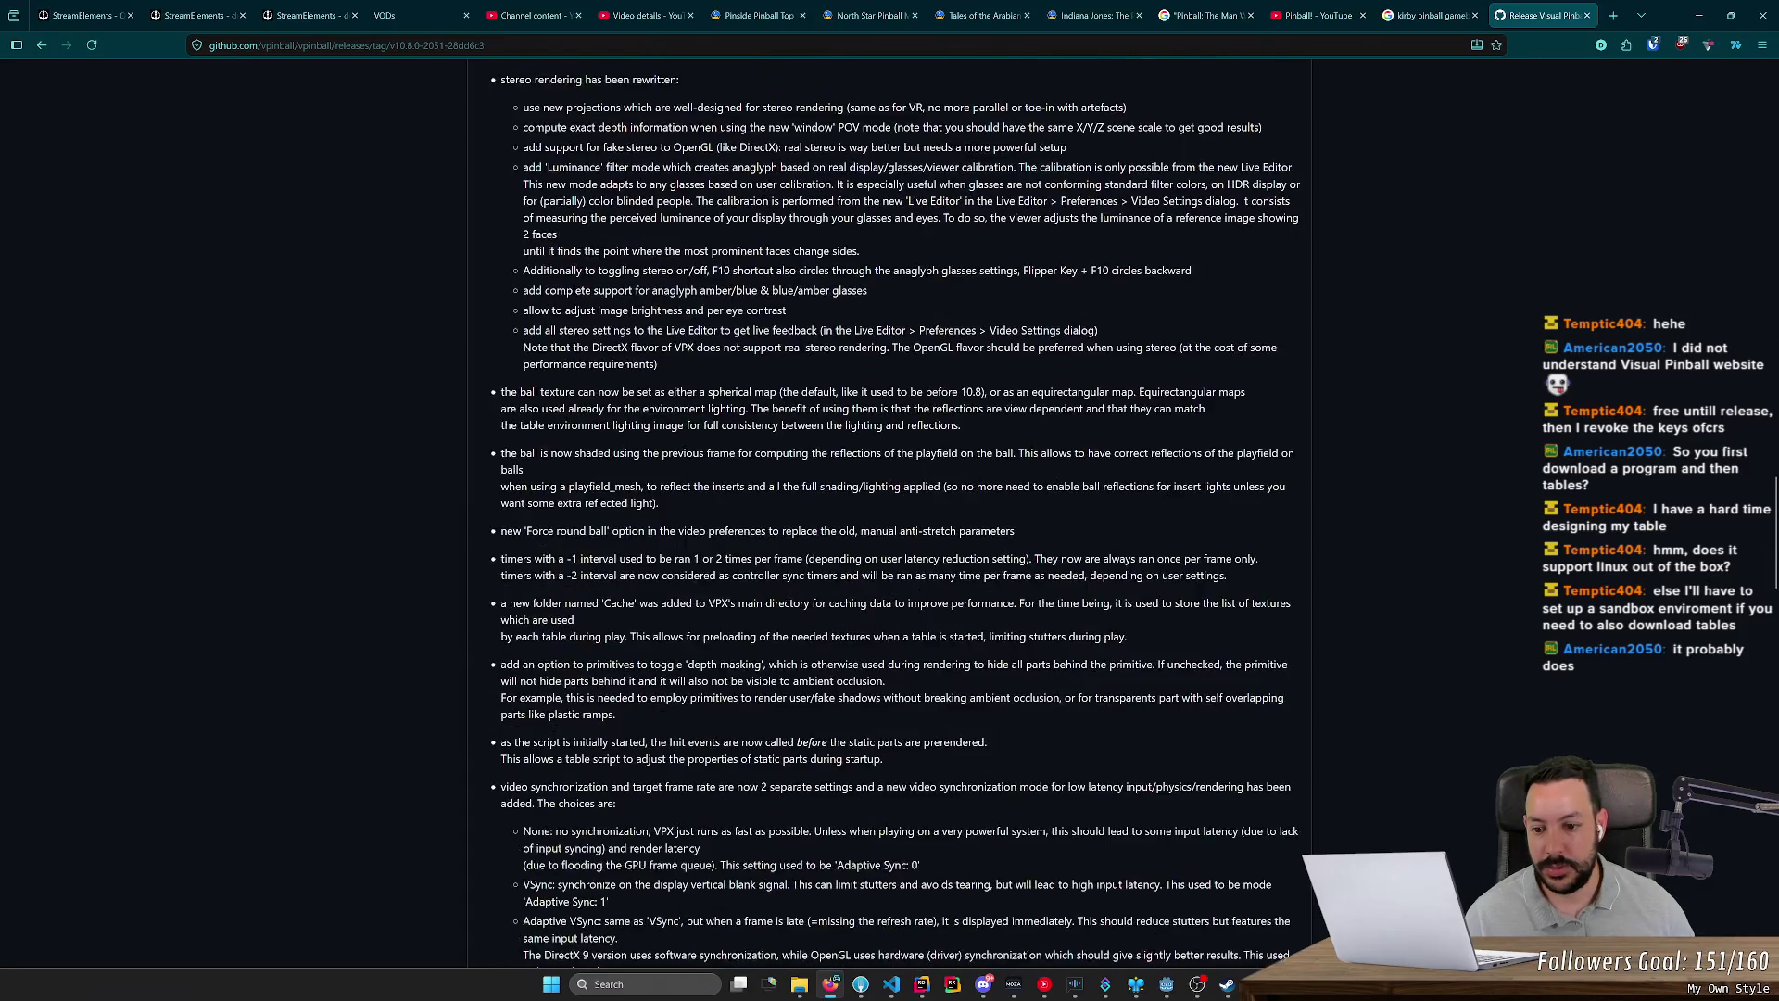
scroll(890, 519, "down", 20)
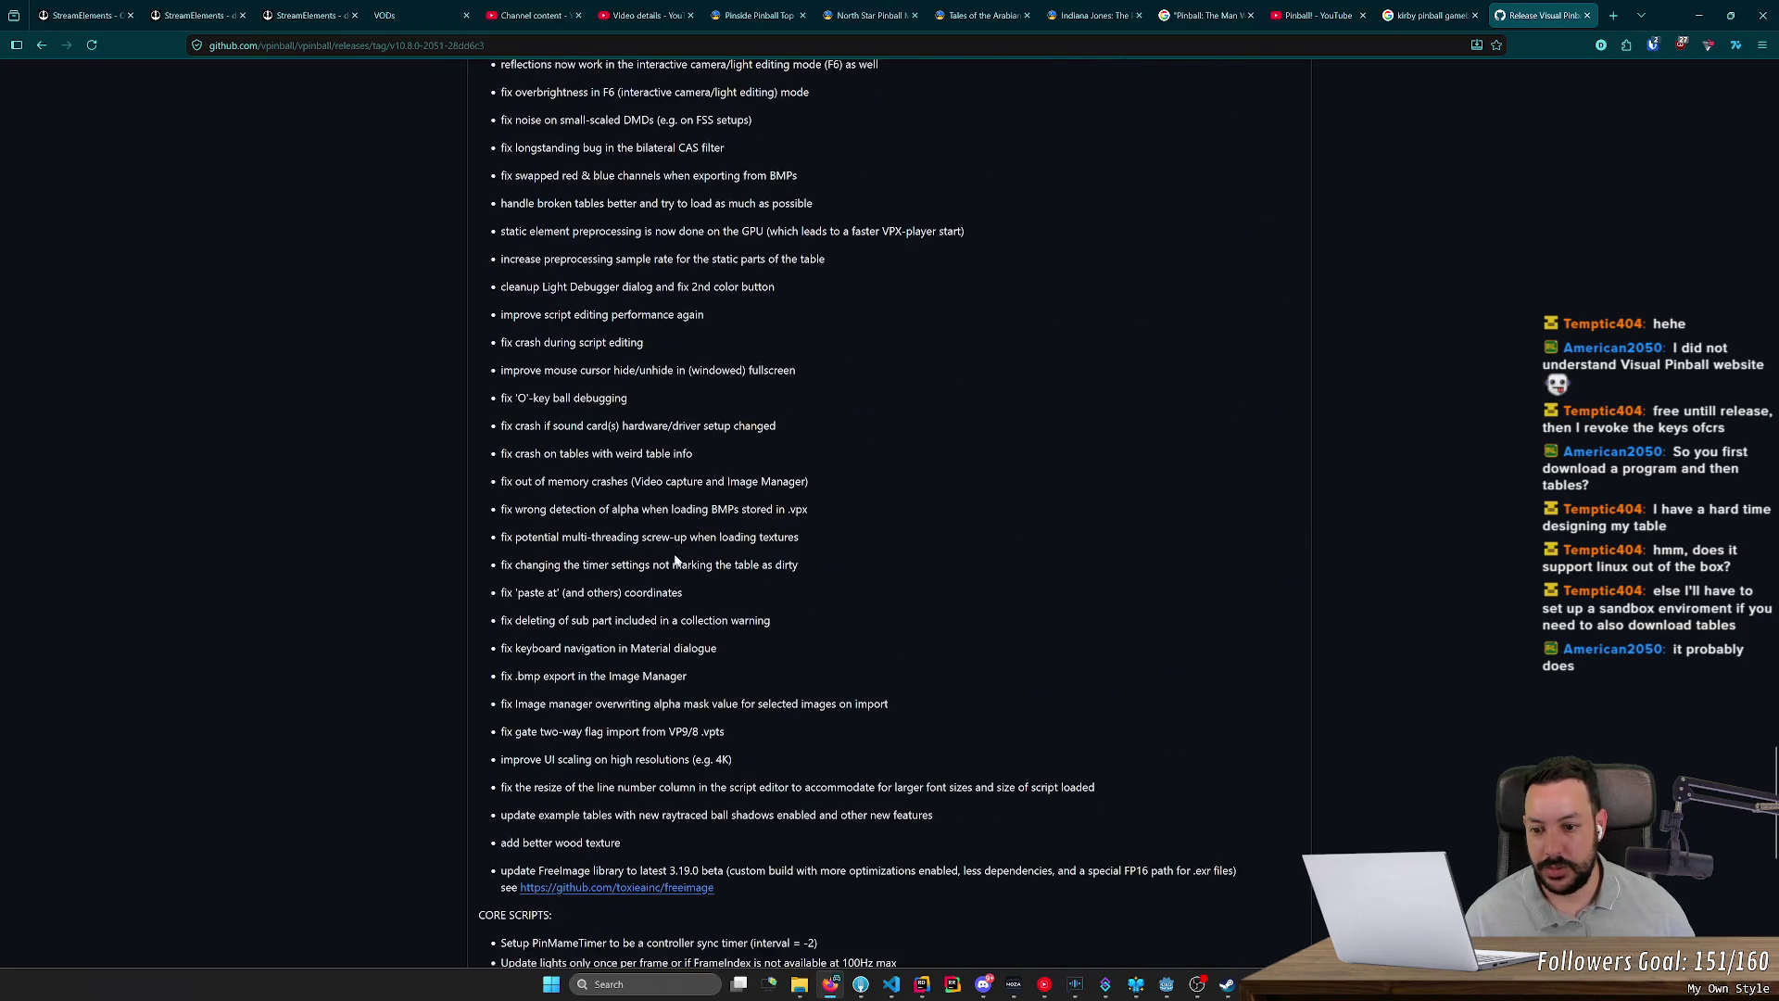
scroll(602, 551, "down", 10)
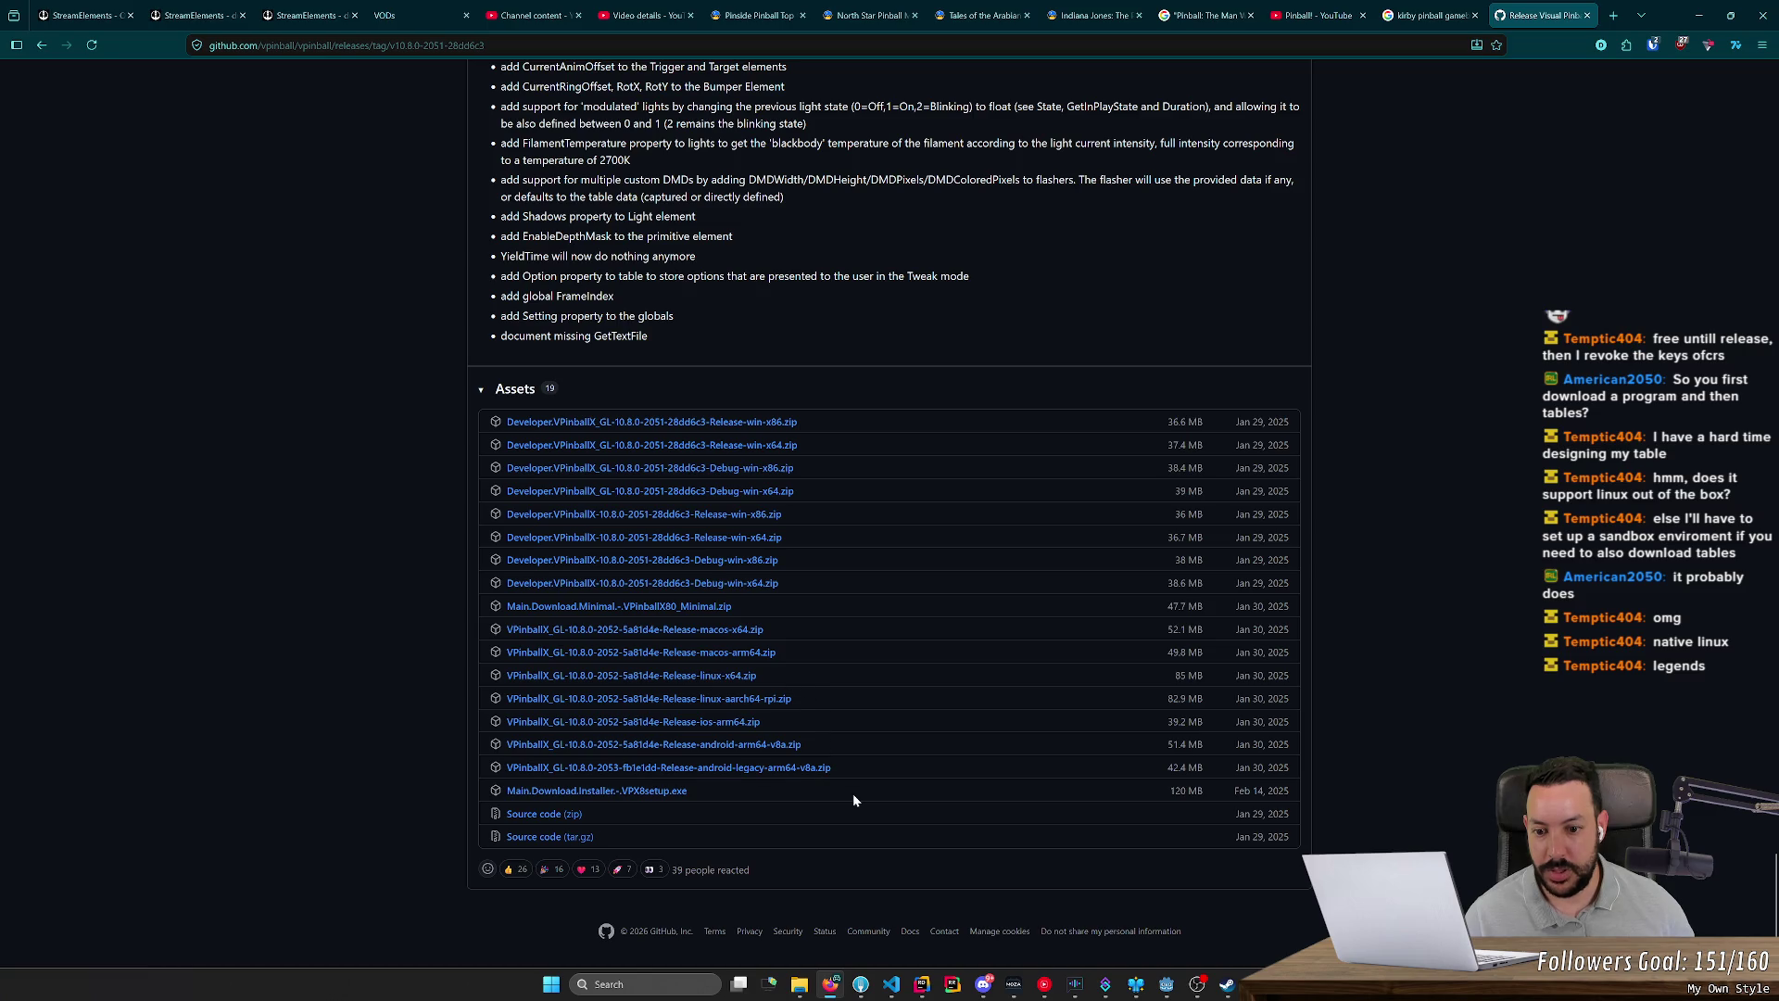
left_click_drag(708, 793, 458, 790)
left_click_drag(1149, 789, 1303, 797)
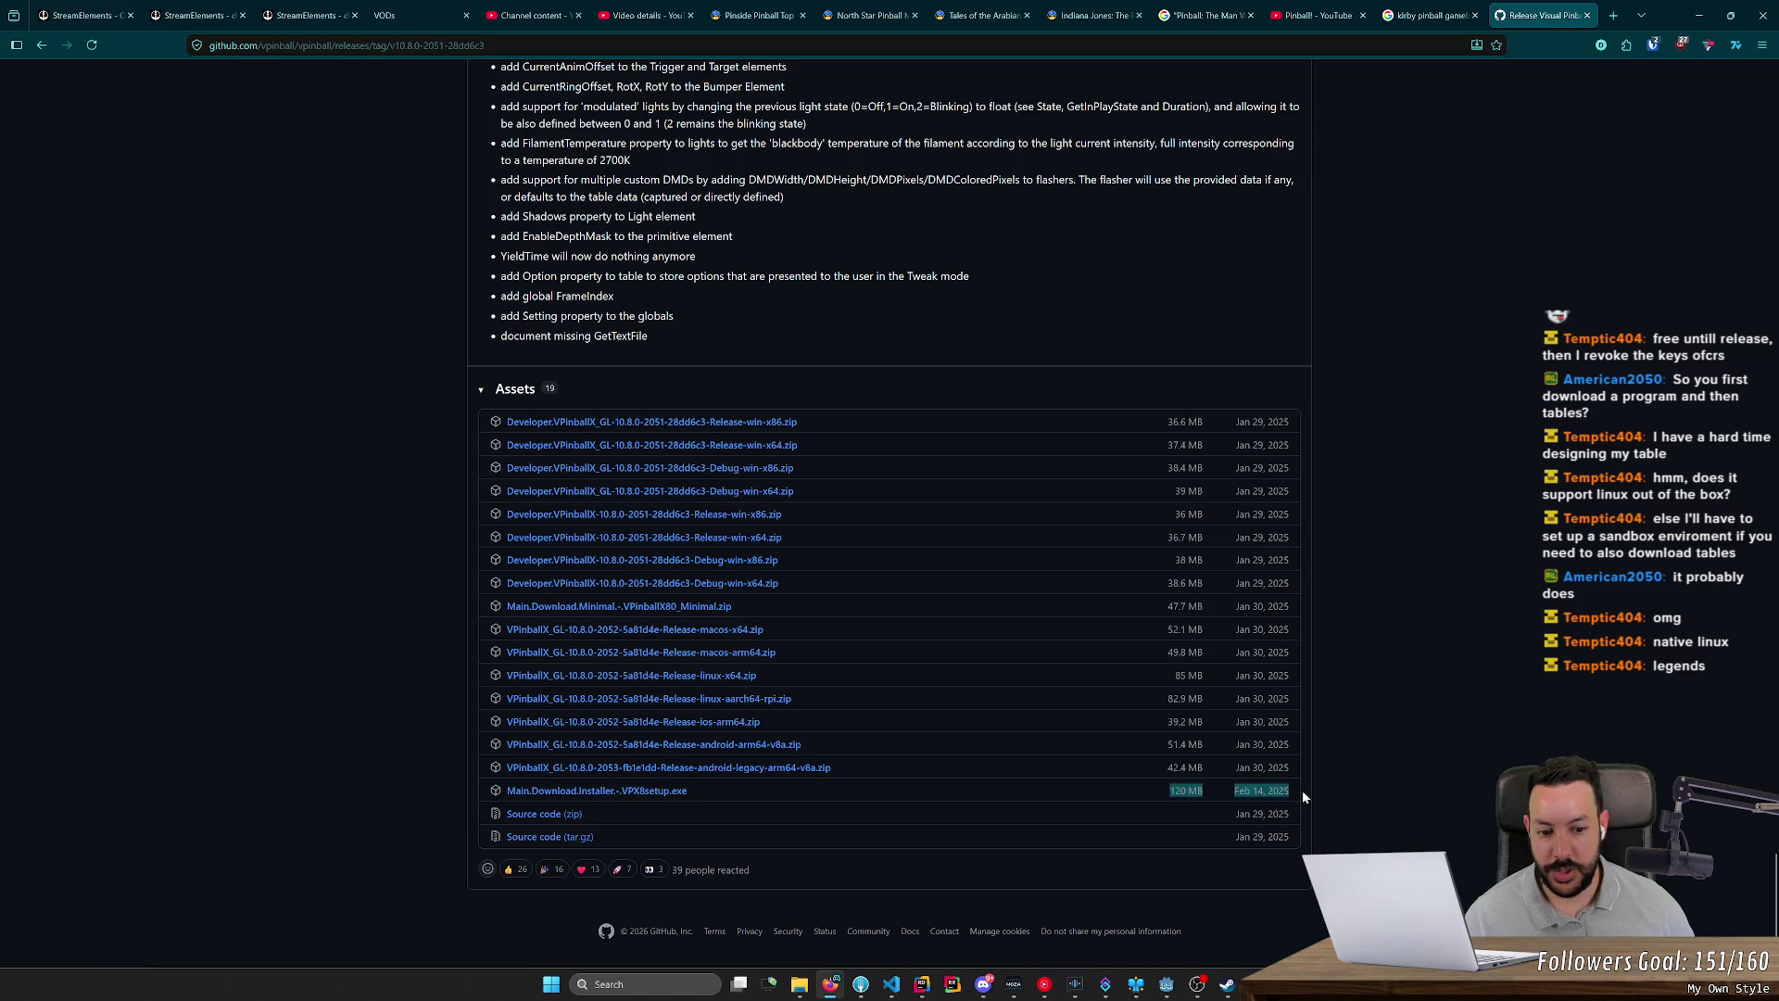
Step: Search 'virtual pinball forums', list VPForums' VPX All tables by Most Popular, then return to GitHub
left_click(1611, 15)
type("v")
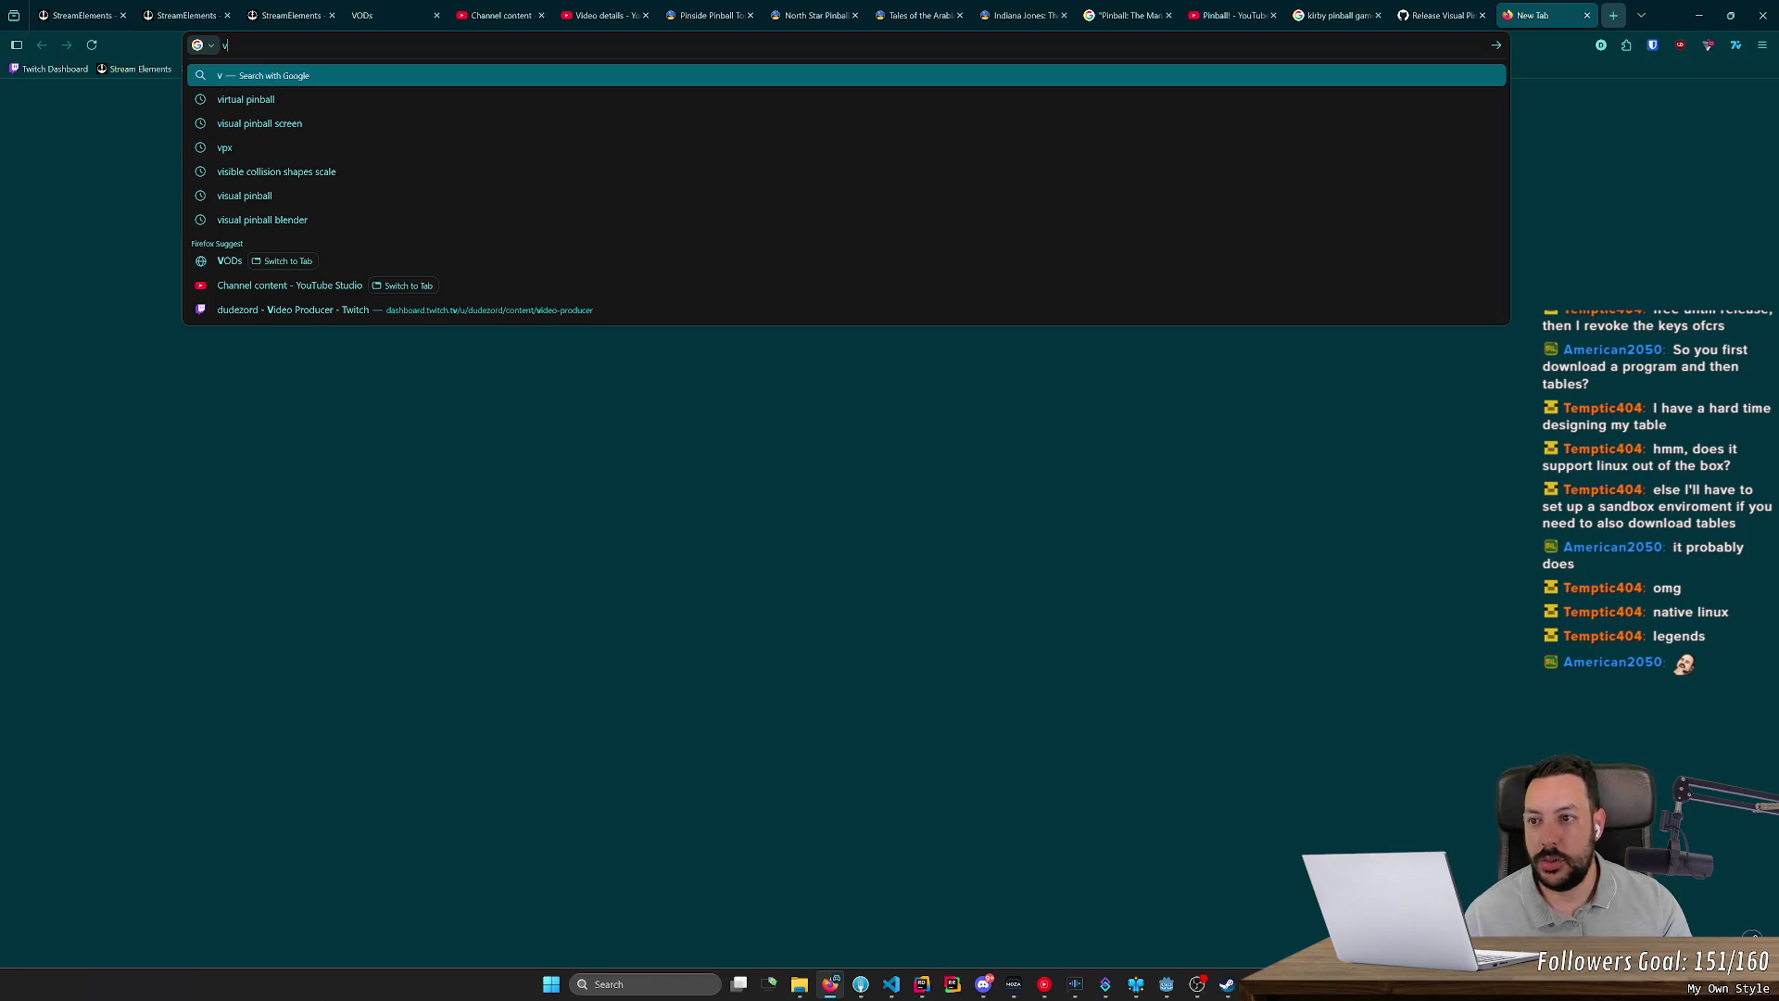
type("irtual pinbal")
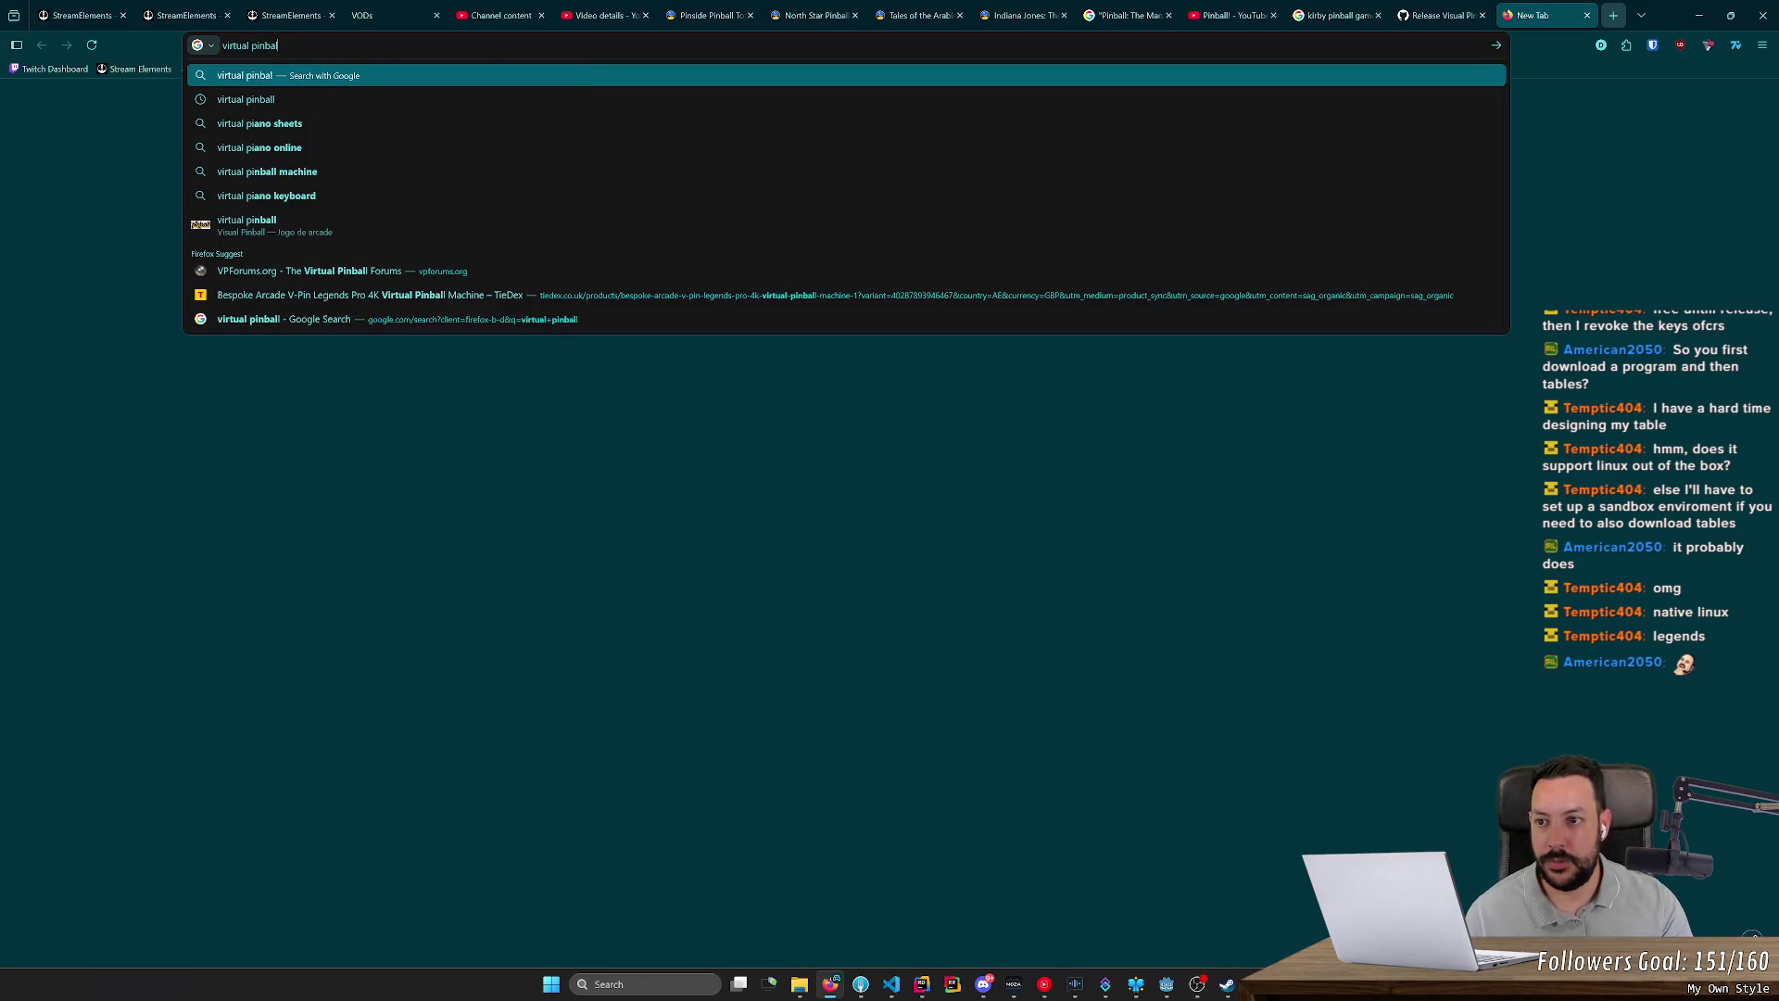
type("l forums")
key("Return")
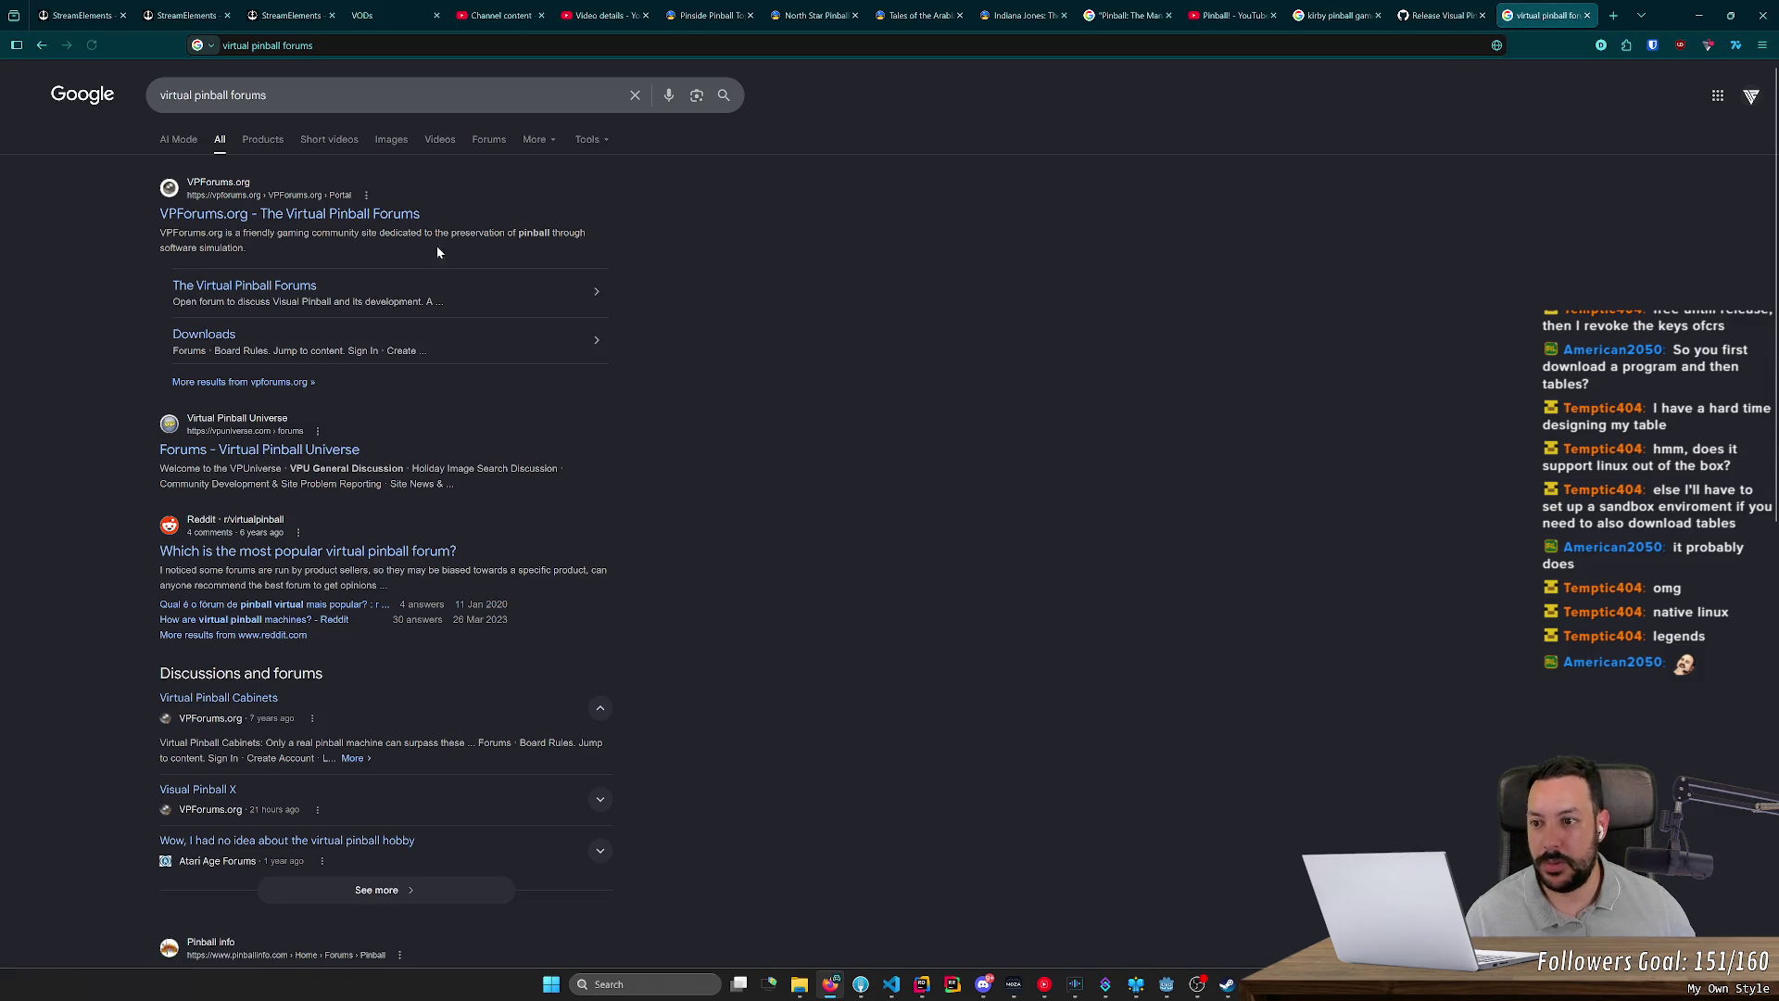
left_click(275, 214)
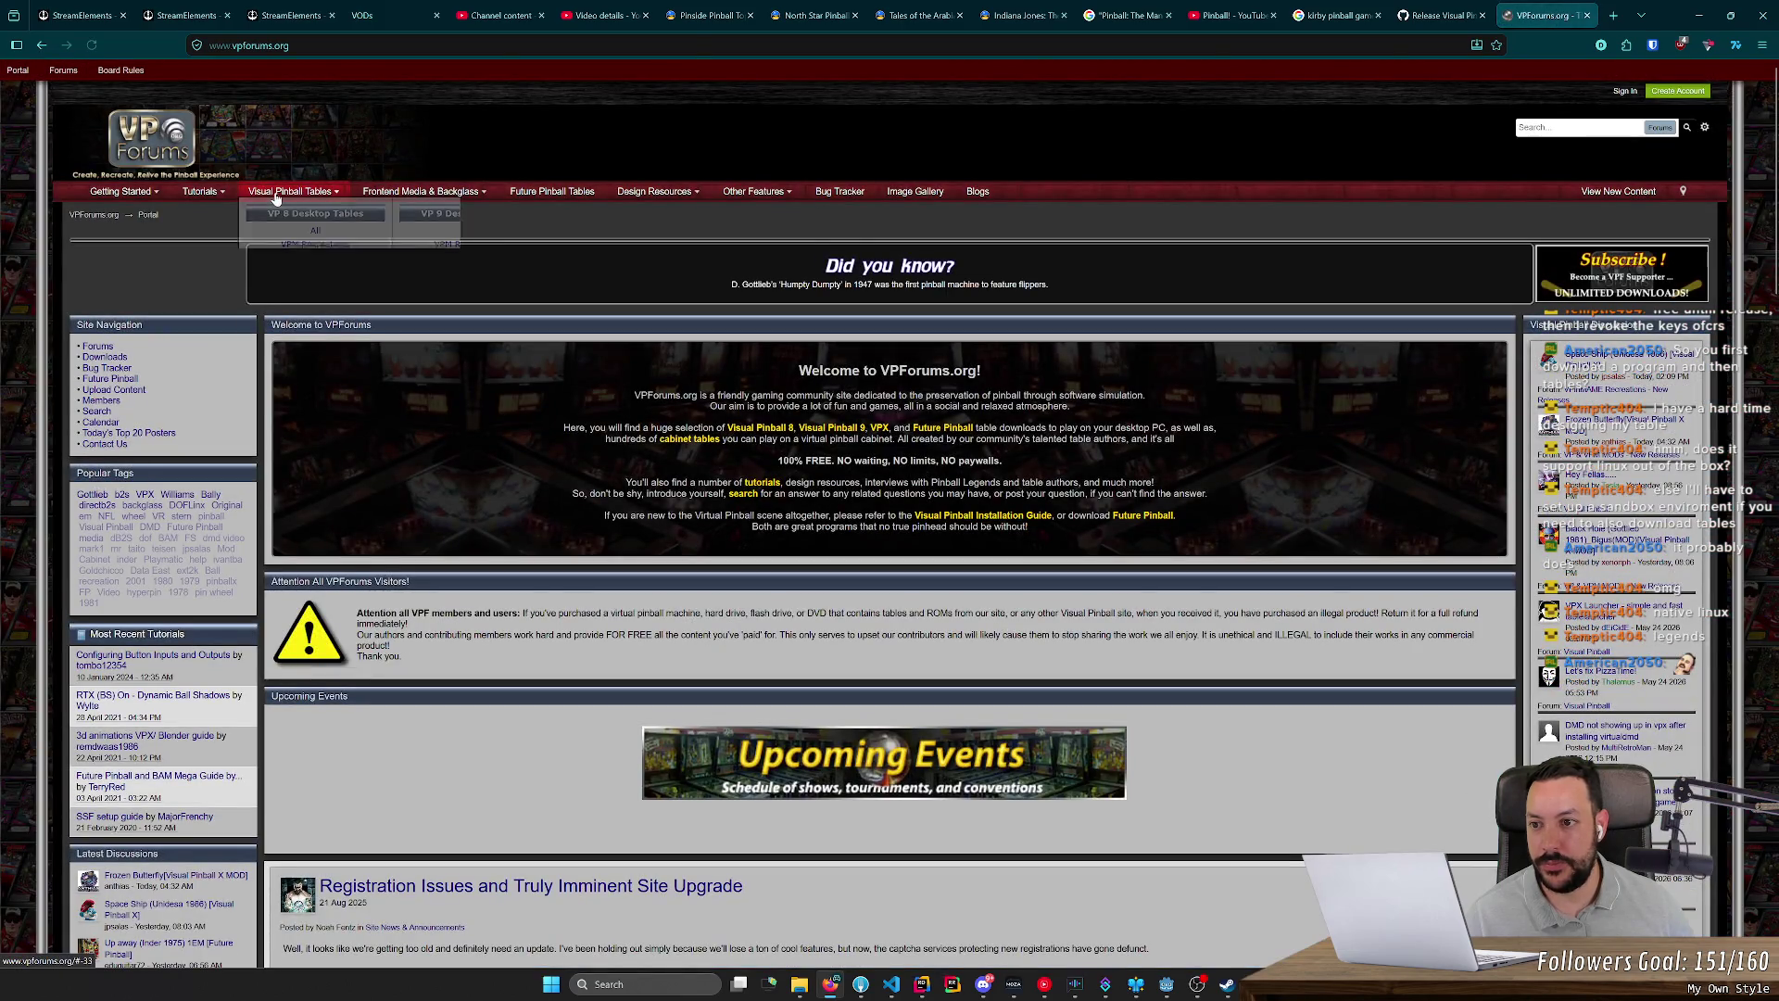
mouse_move(289, 192)
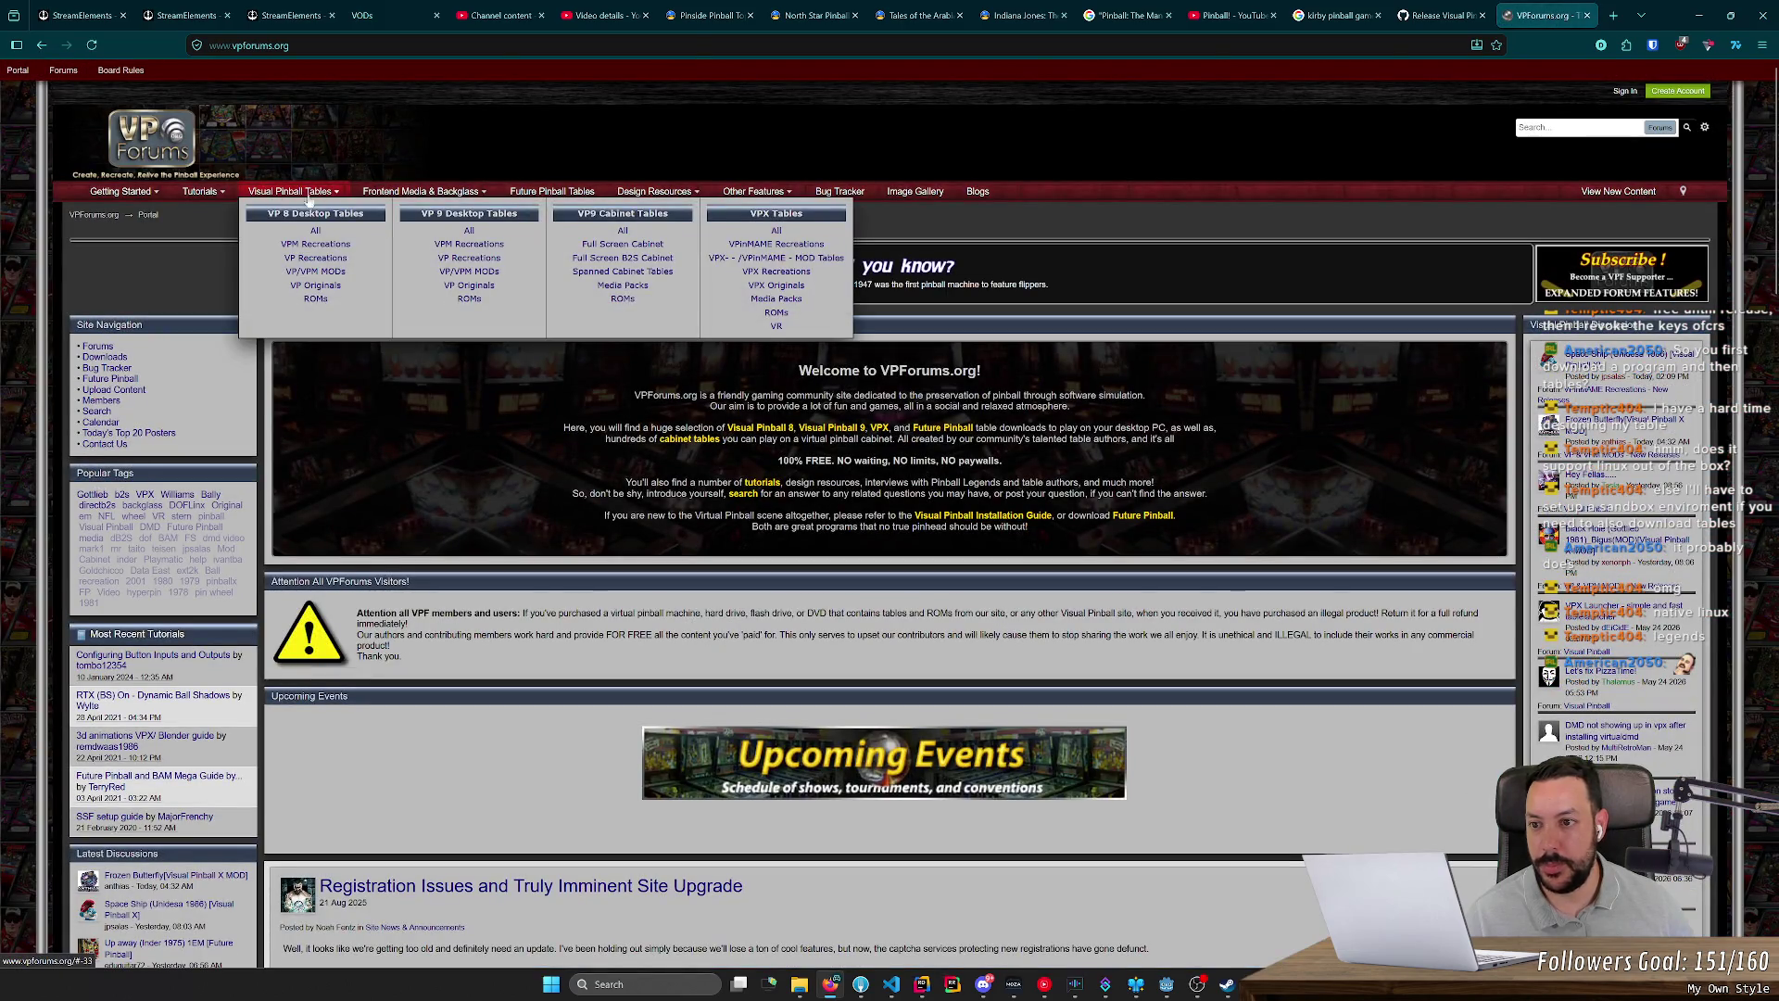
left_click(789, 232)
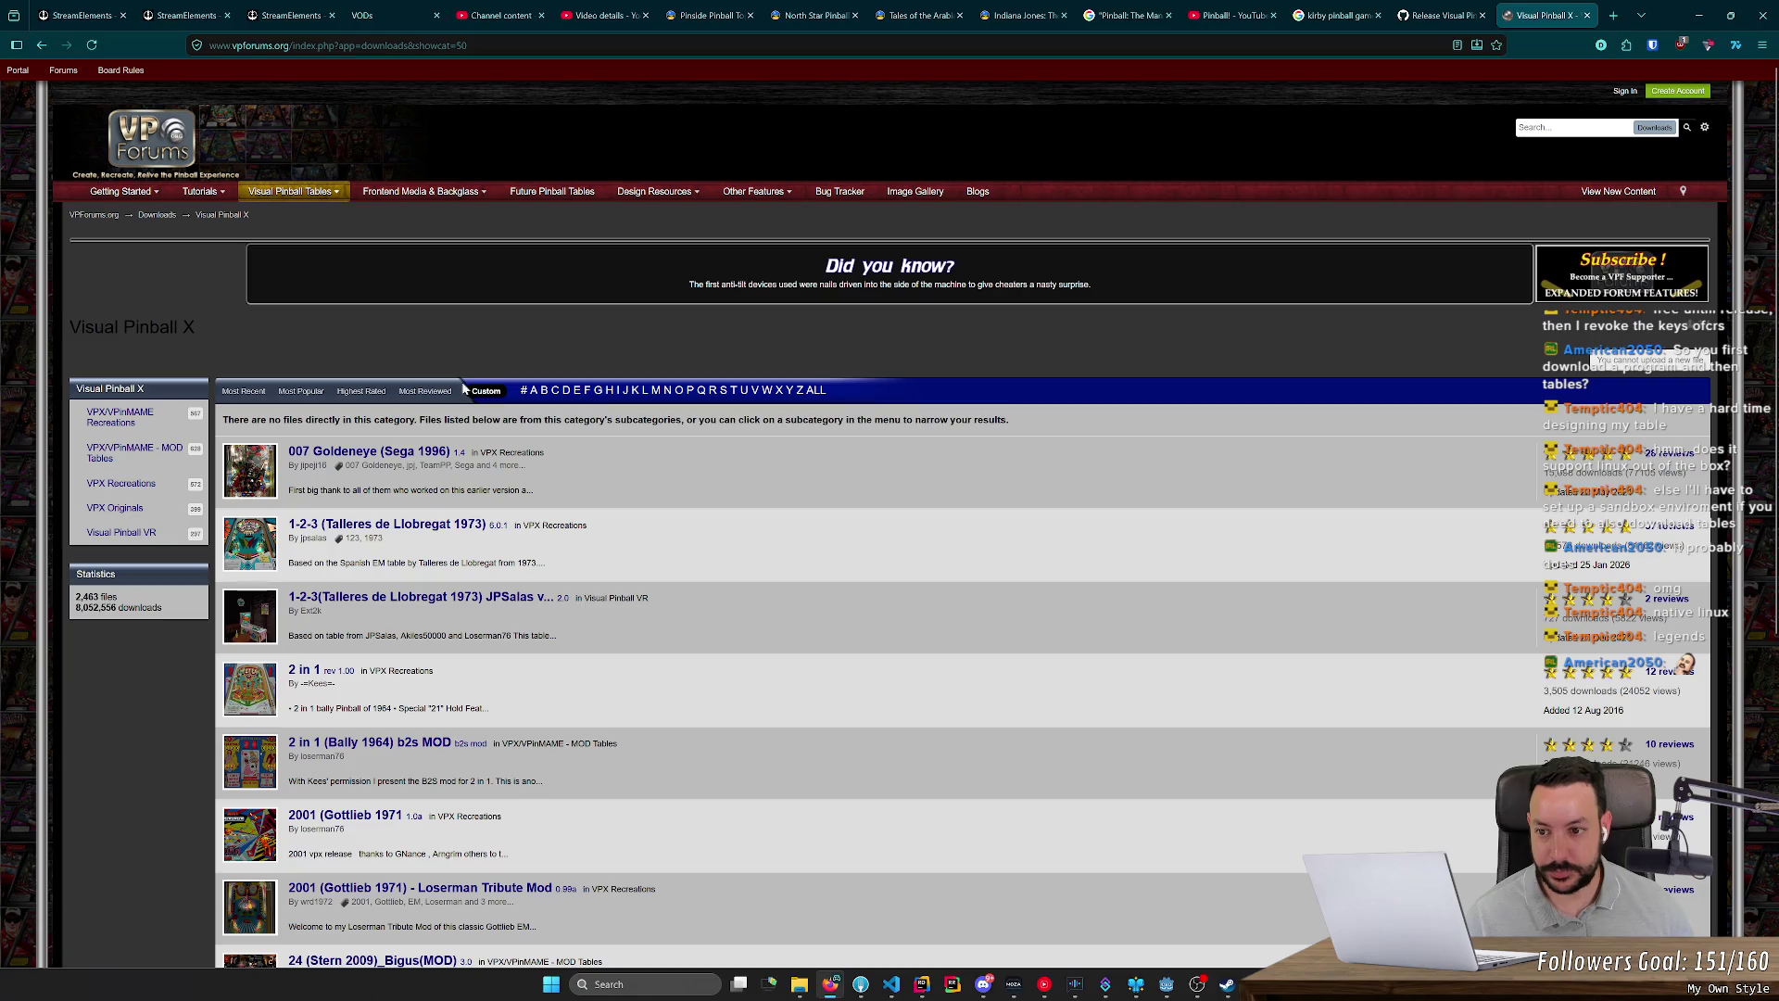
left_click(302, 391)
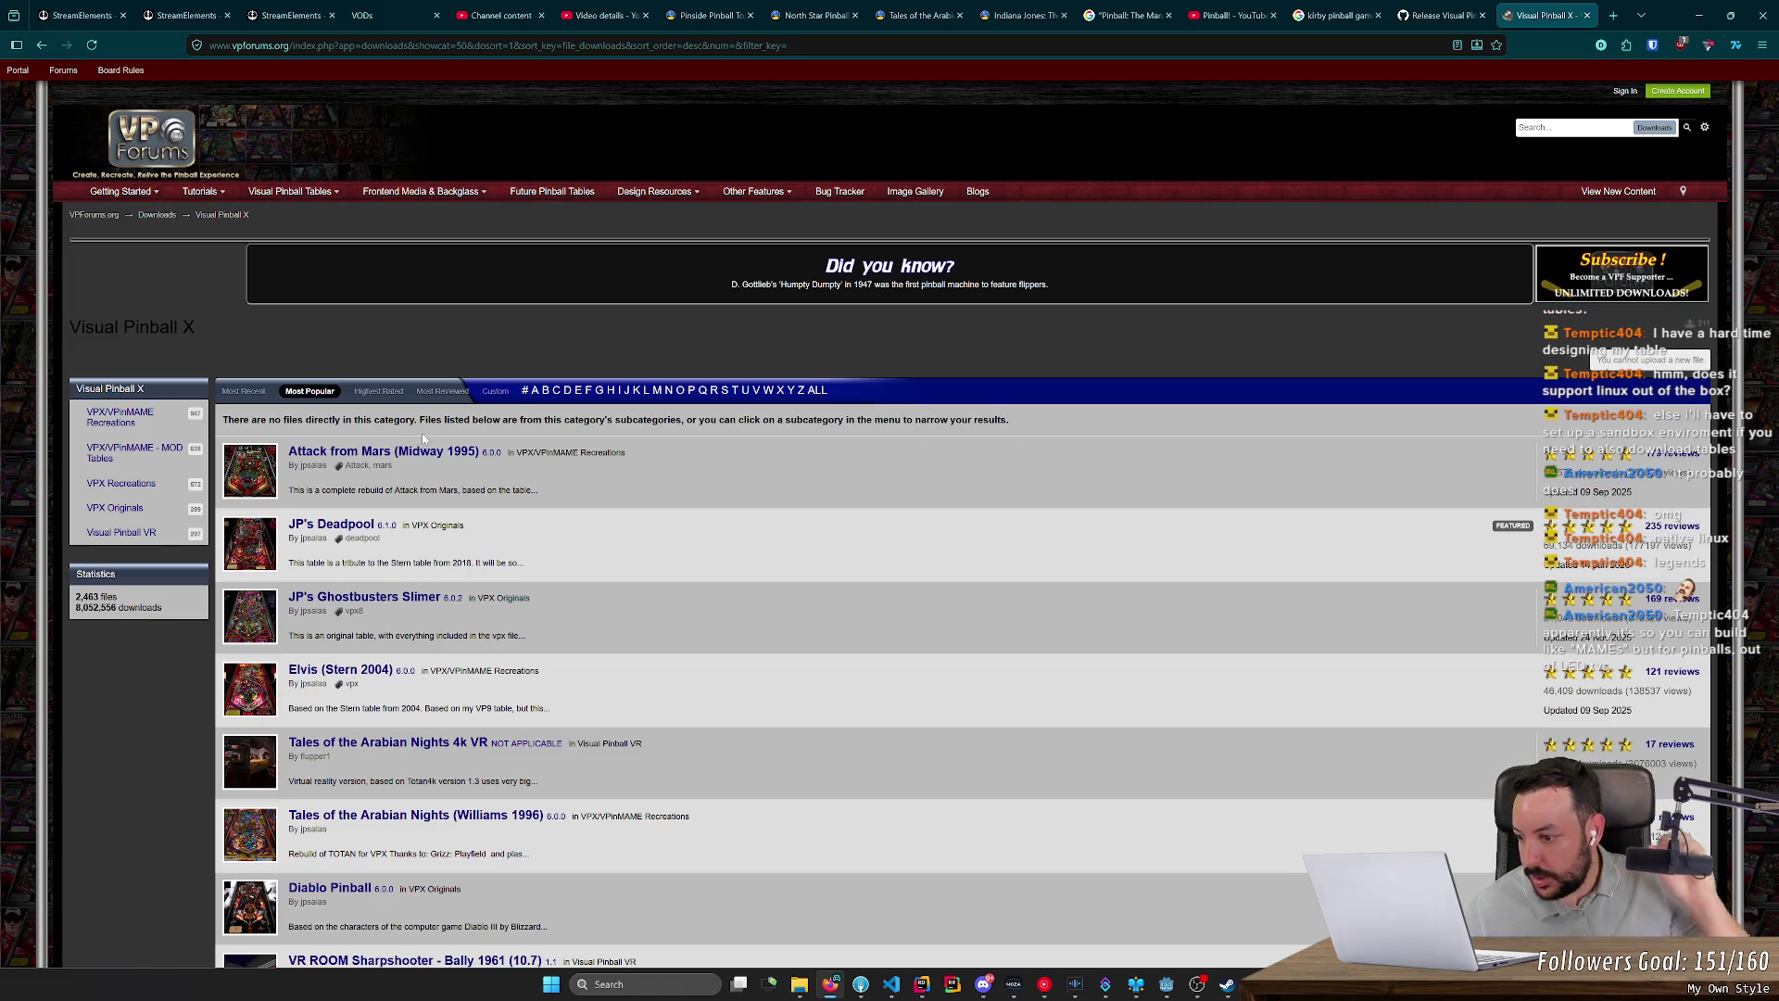
left_click(1427, 15)
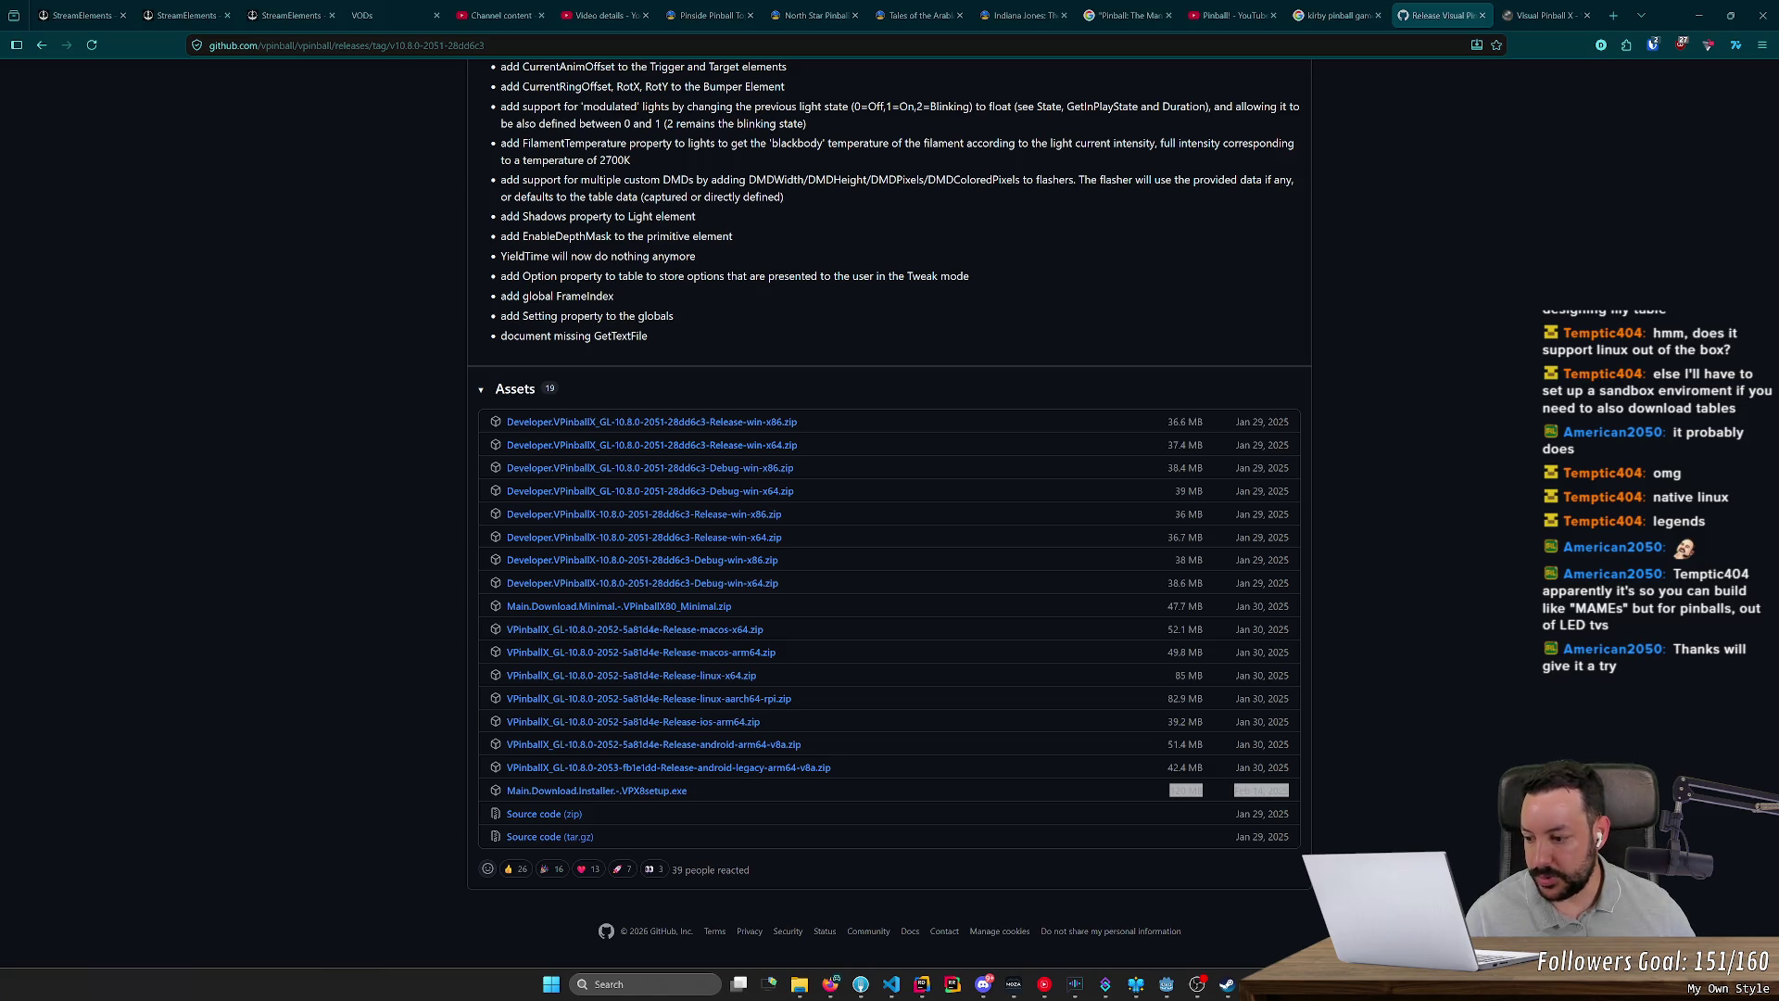
Step: Run a Google Images search for 'virtual pinball table'
left_click(1616, 15)
type("virtual piba")
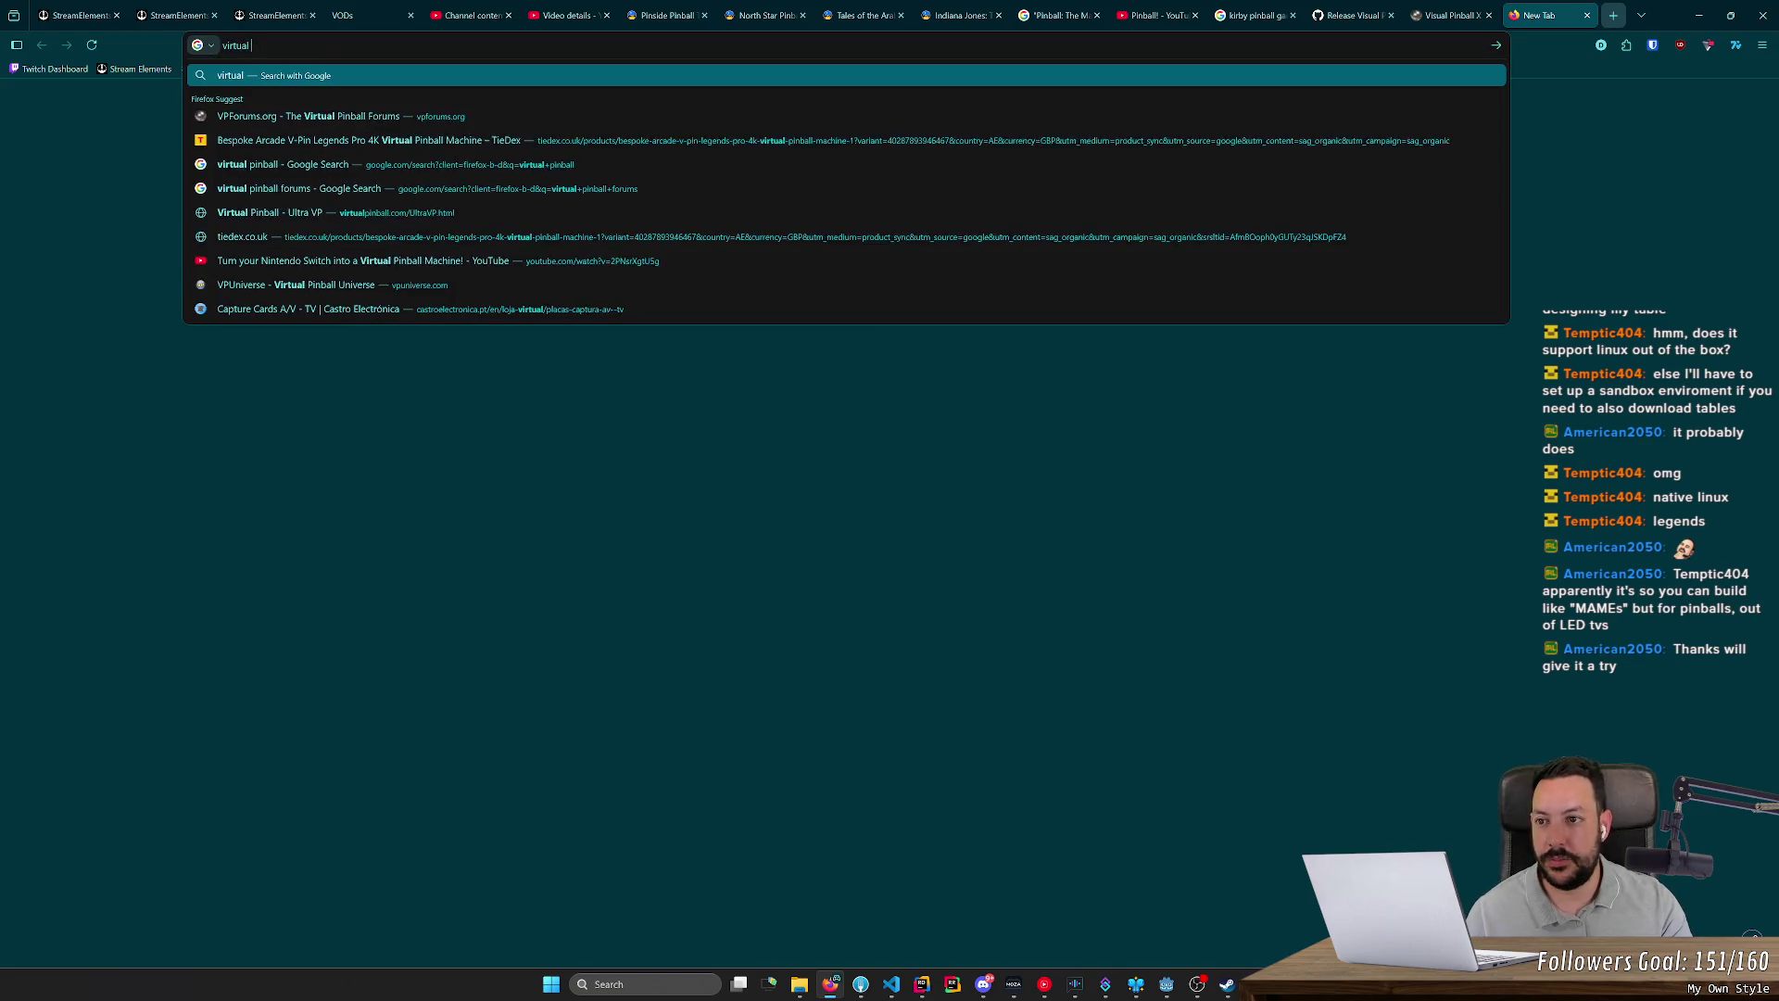
key("BackSpace")
key("BackSpace")
type("nball table")
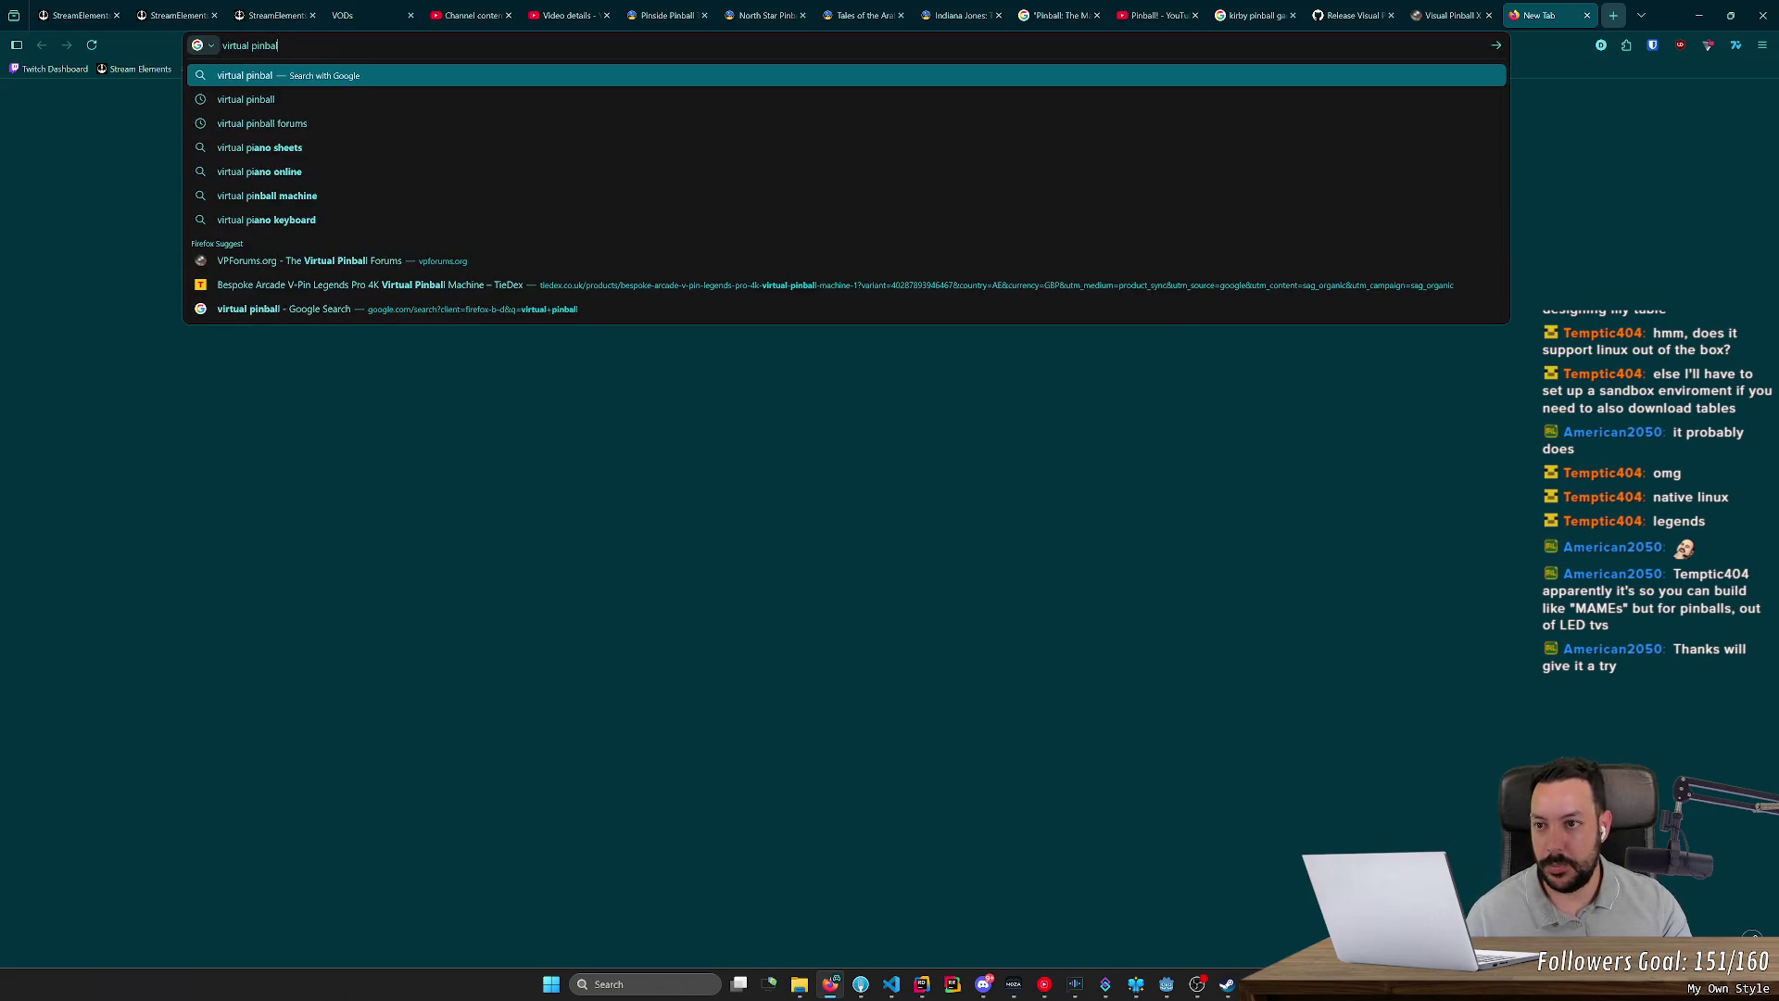
key("Return")
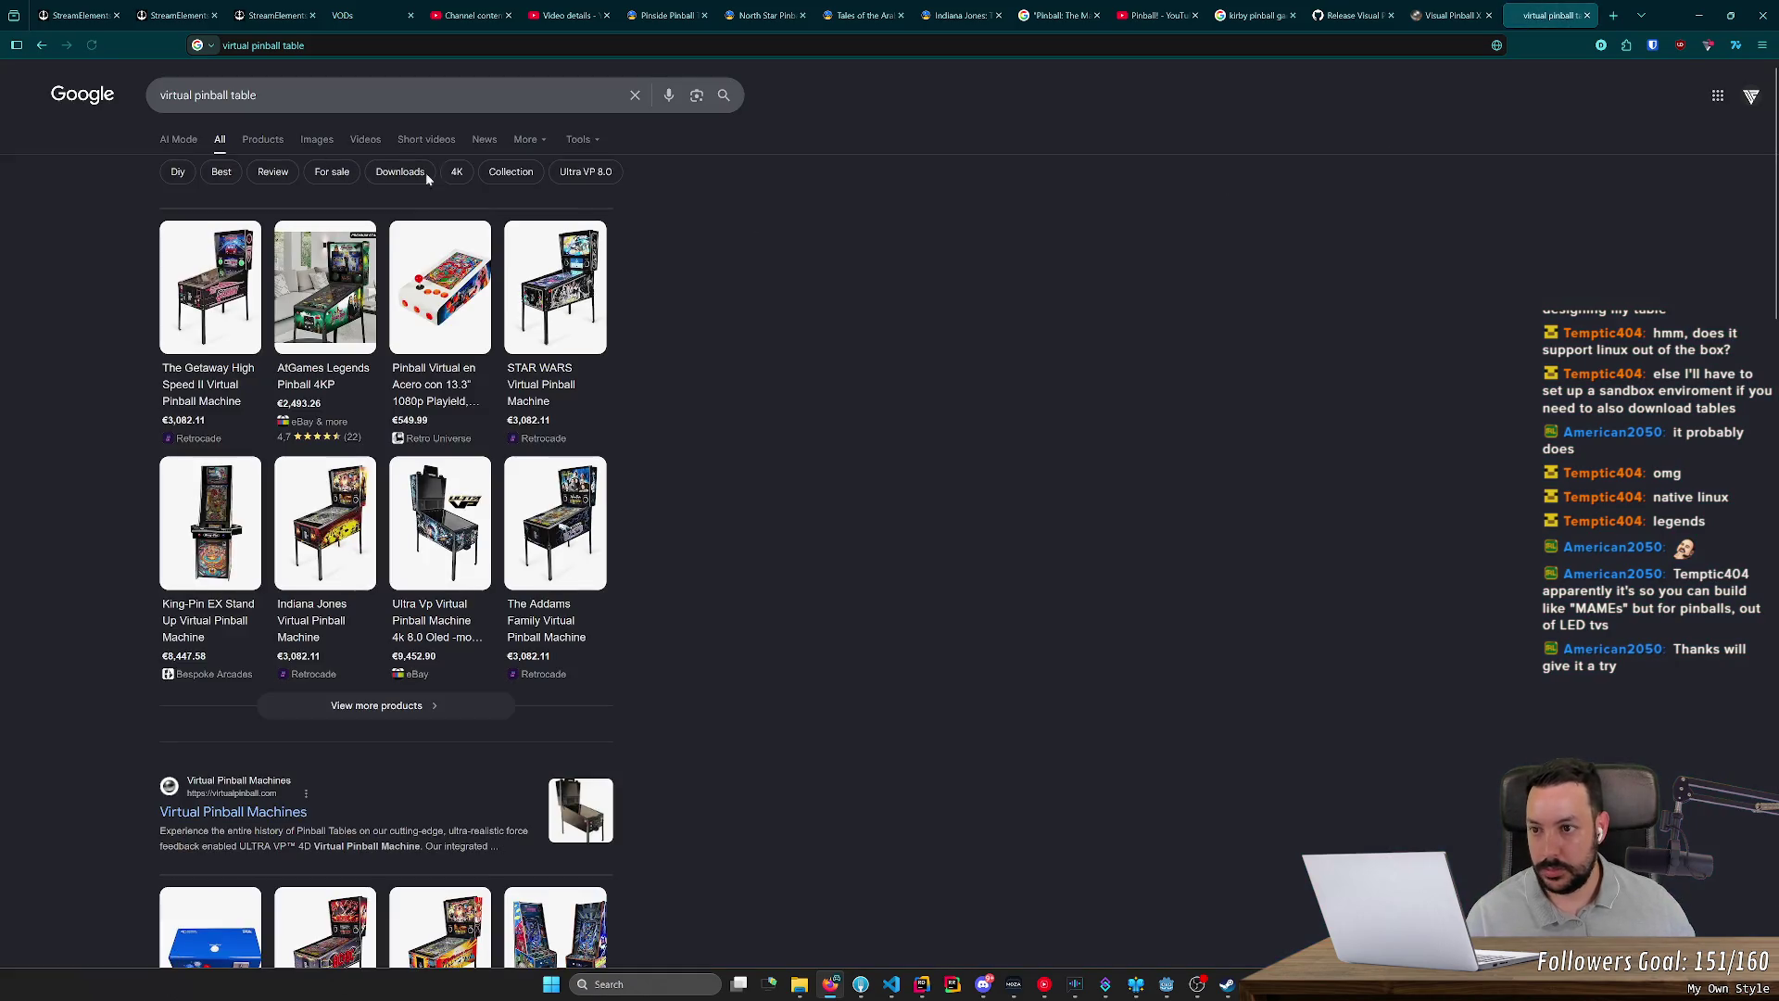
left_click(309, 145)
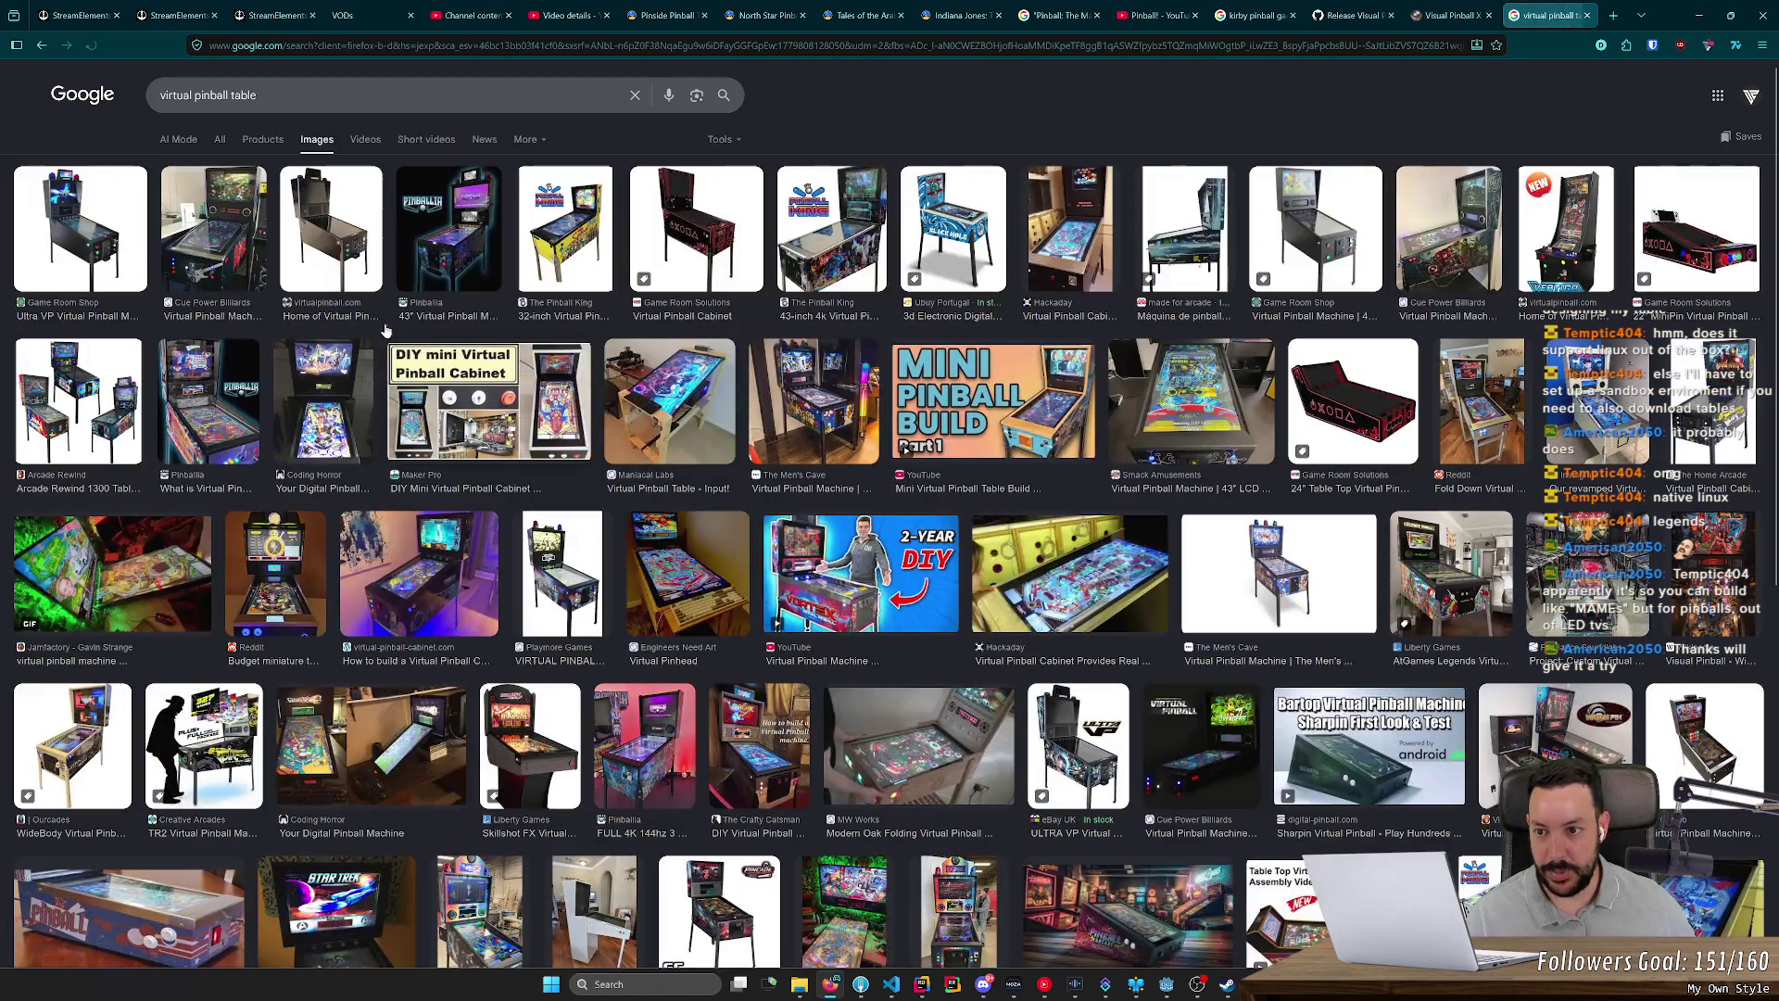
Step: Preview Cue Power Billiards, Playmore Games, Hackaday DIY and Pinball King cabinets, then close the Images and VPForums tabs
left_click(210, 276)
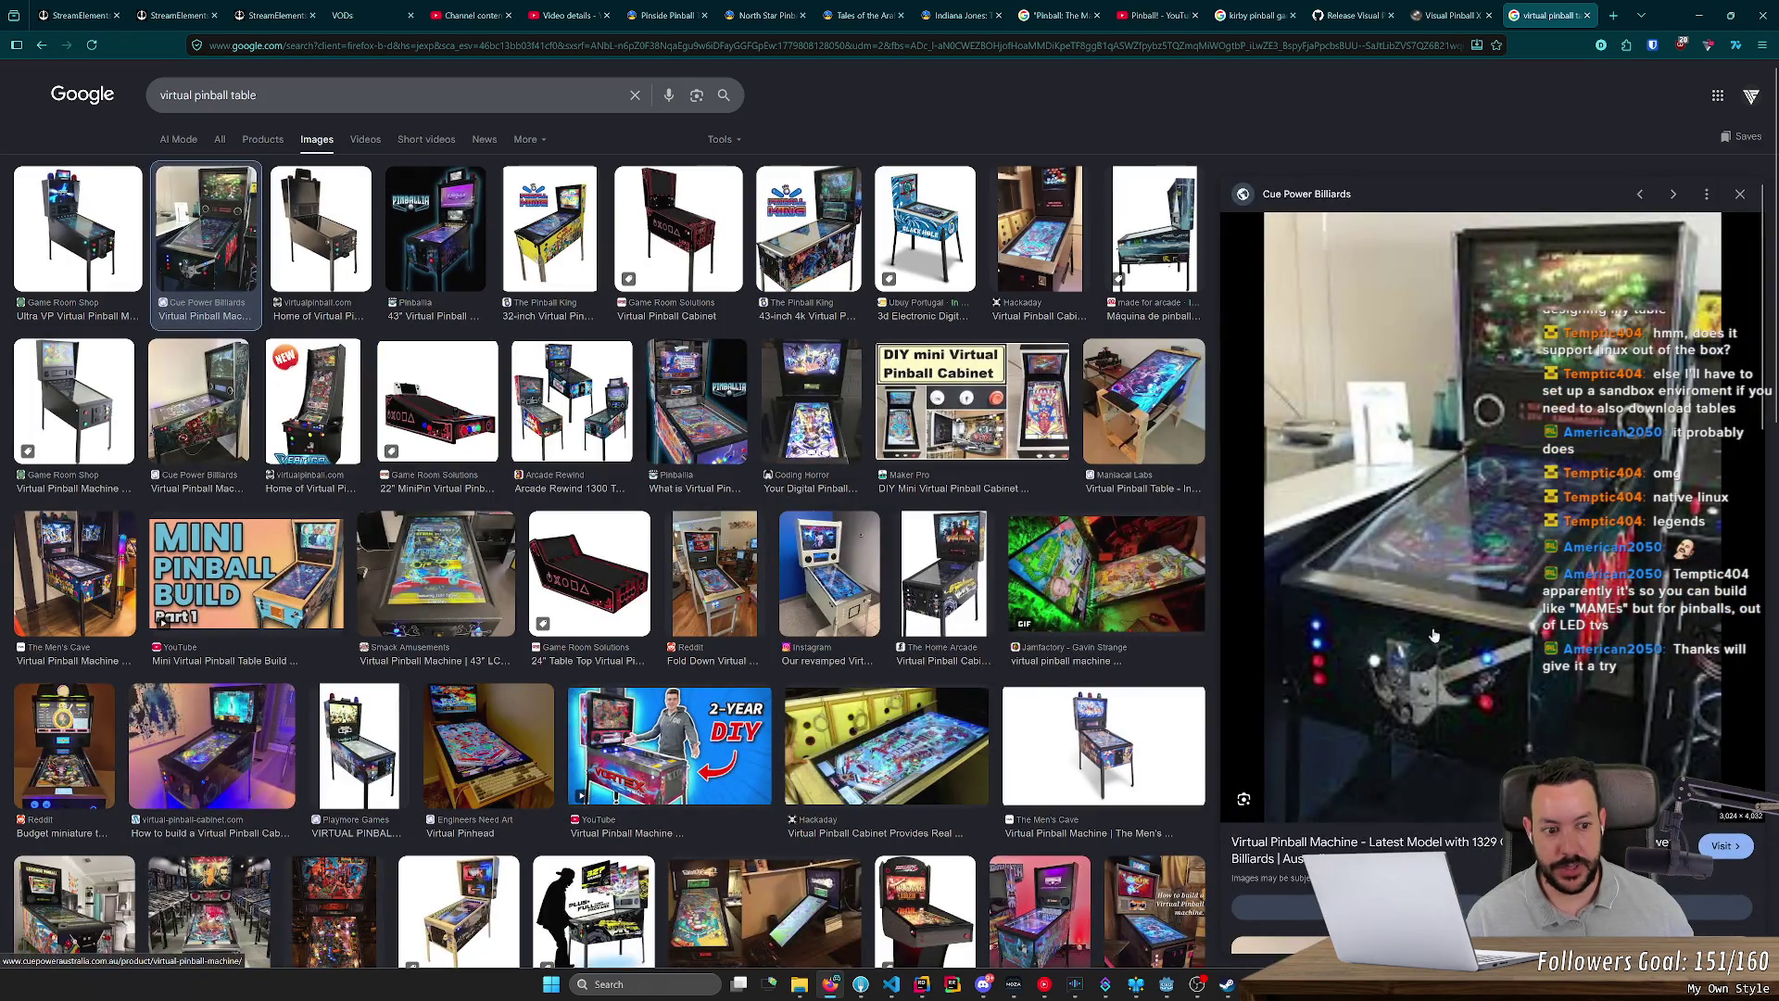
left_click(1446, 16)
left_click(1544, 16)
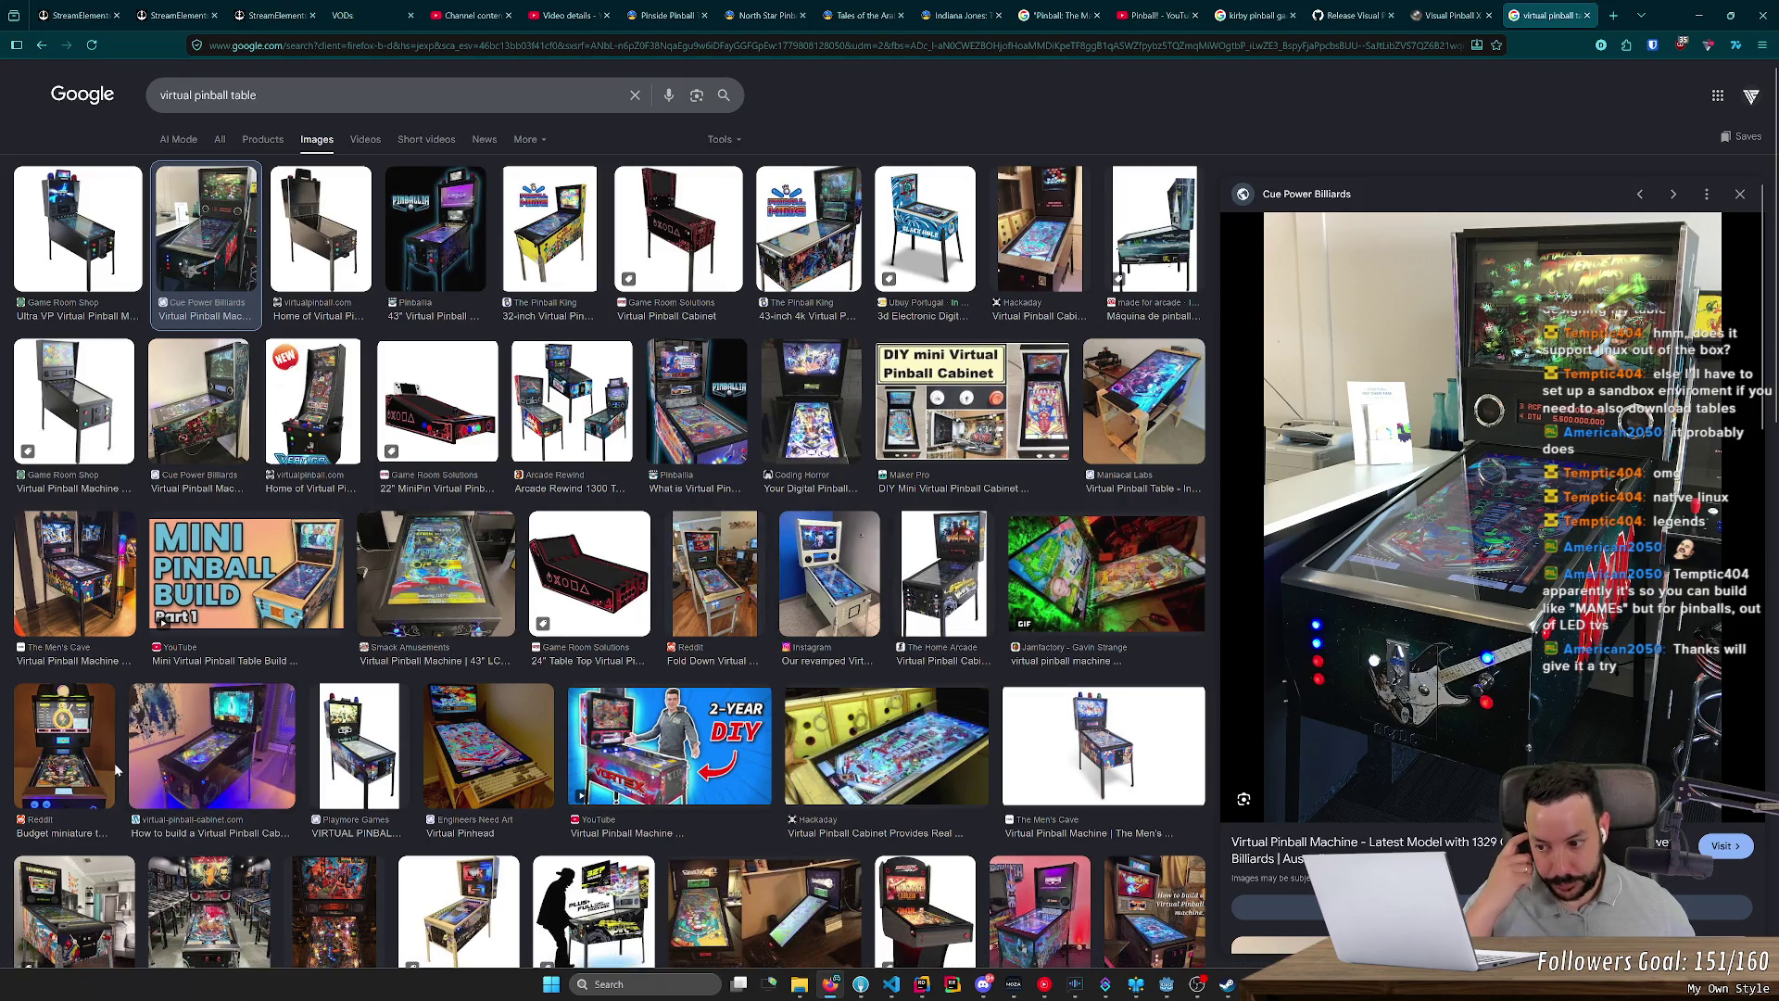
left_click(352, 756)
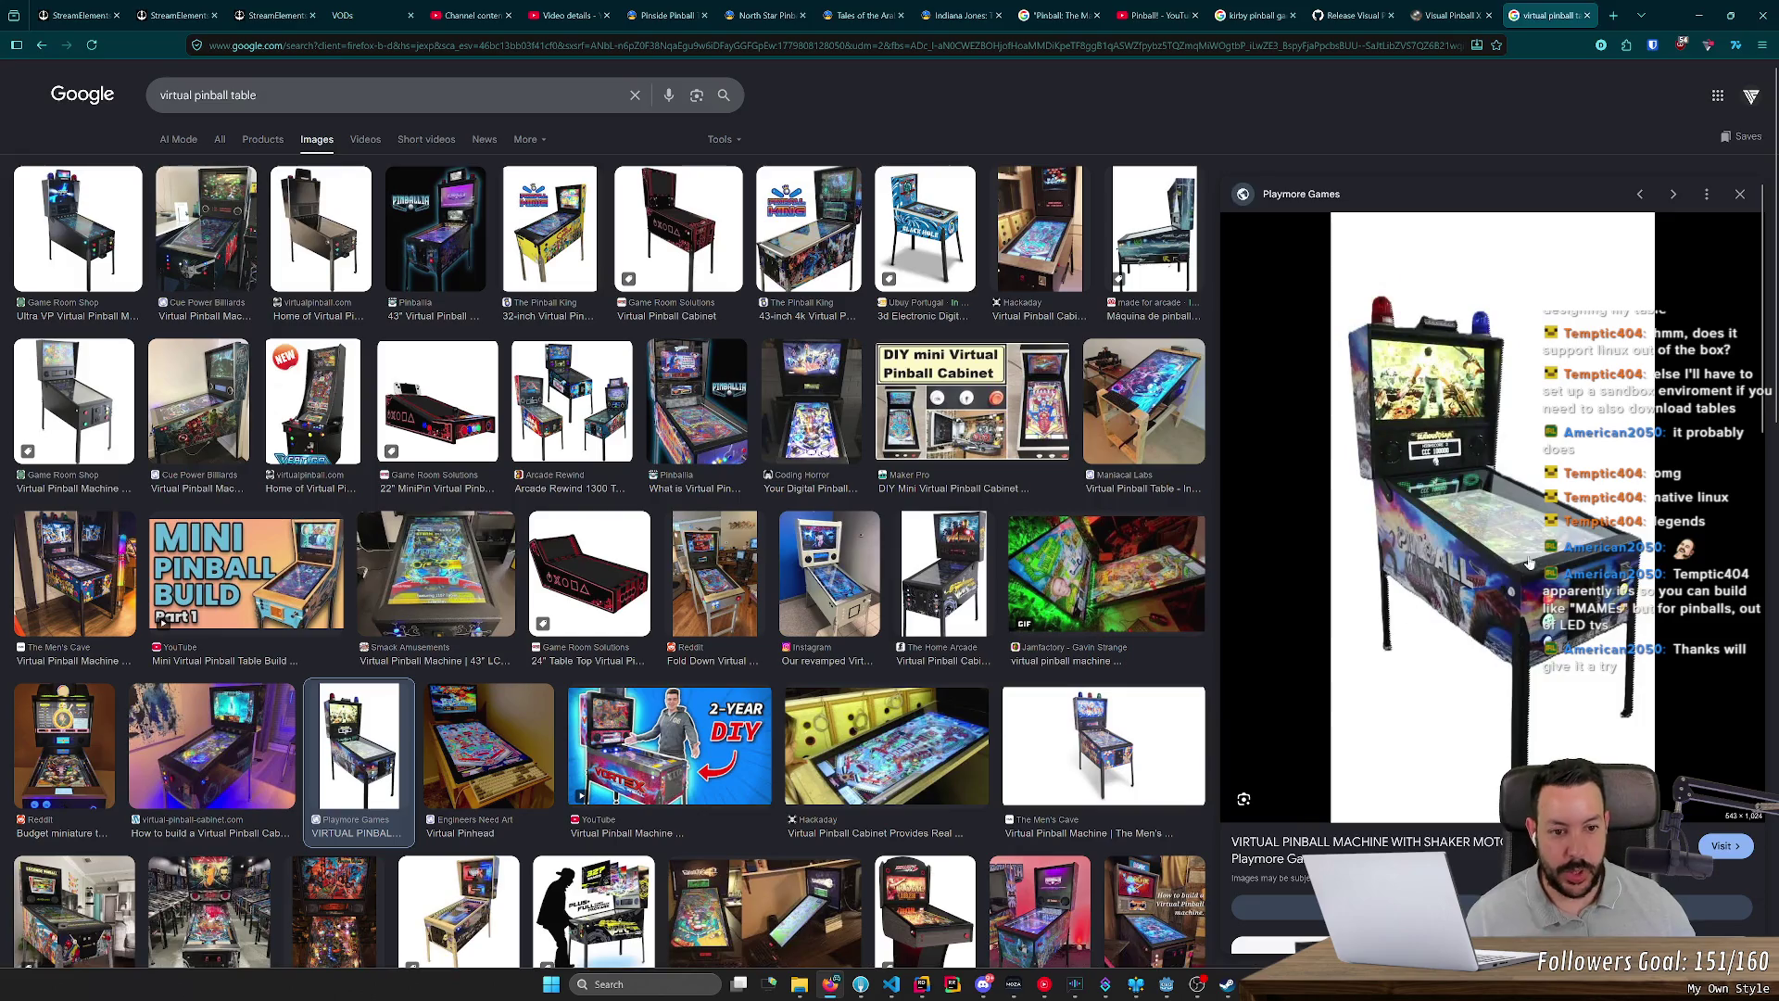
left_click(1048, 260)
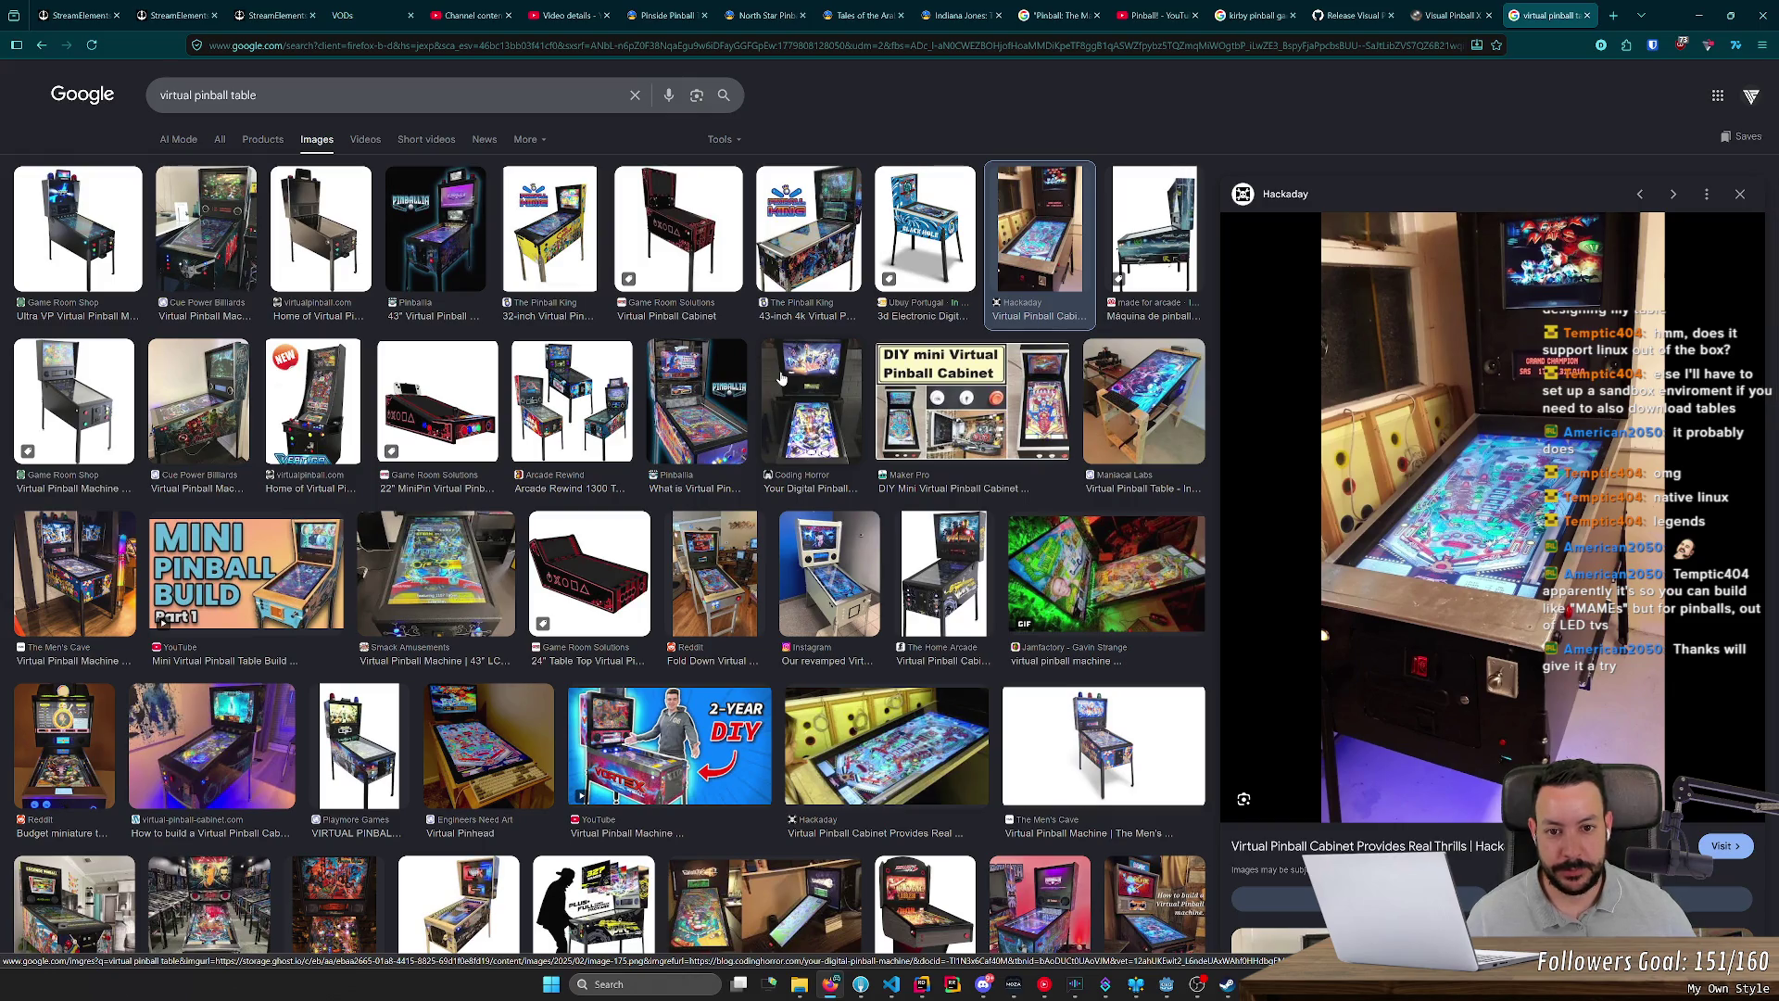
left_click(814, 258)
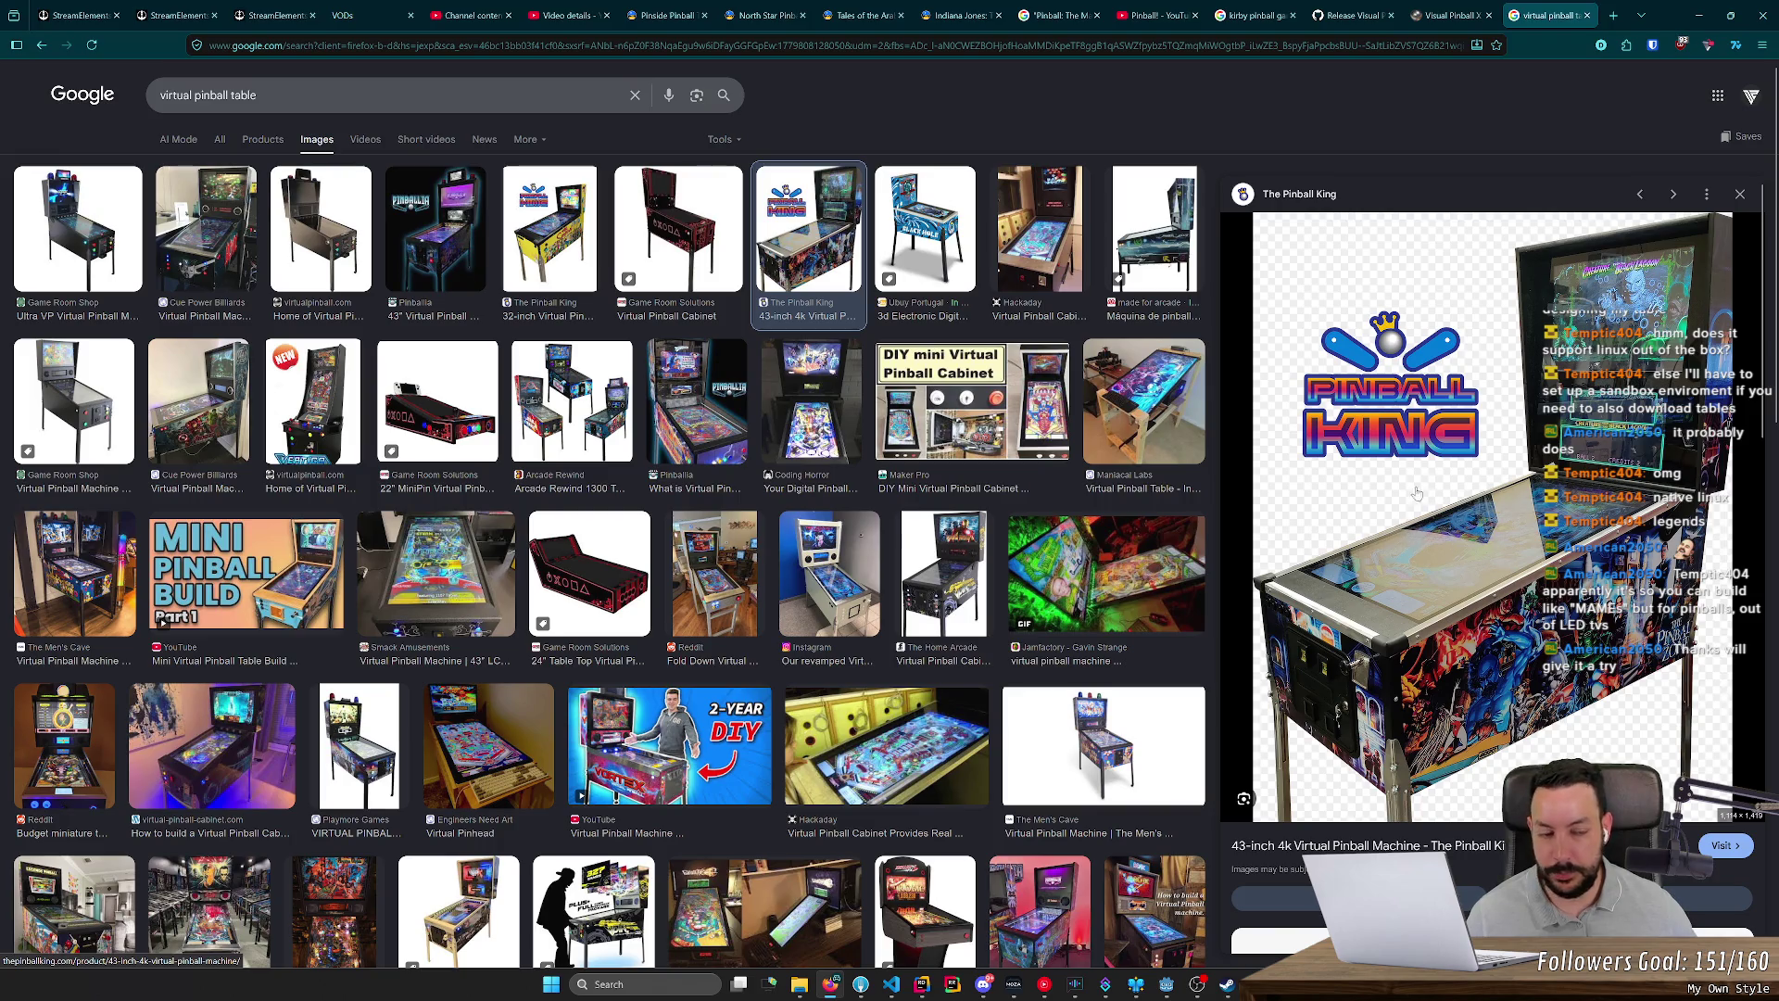
scroll(1499, 333, "down", 3)
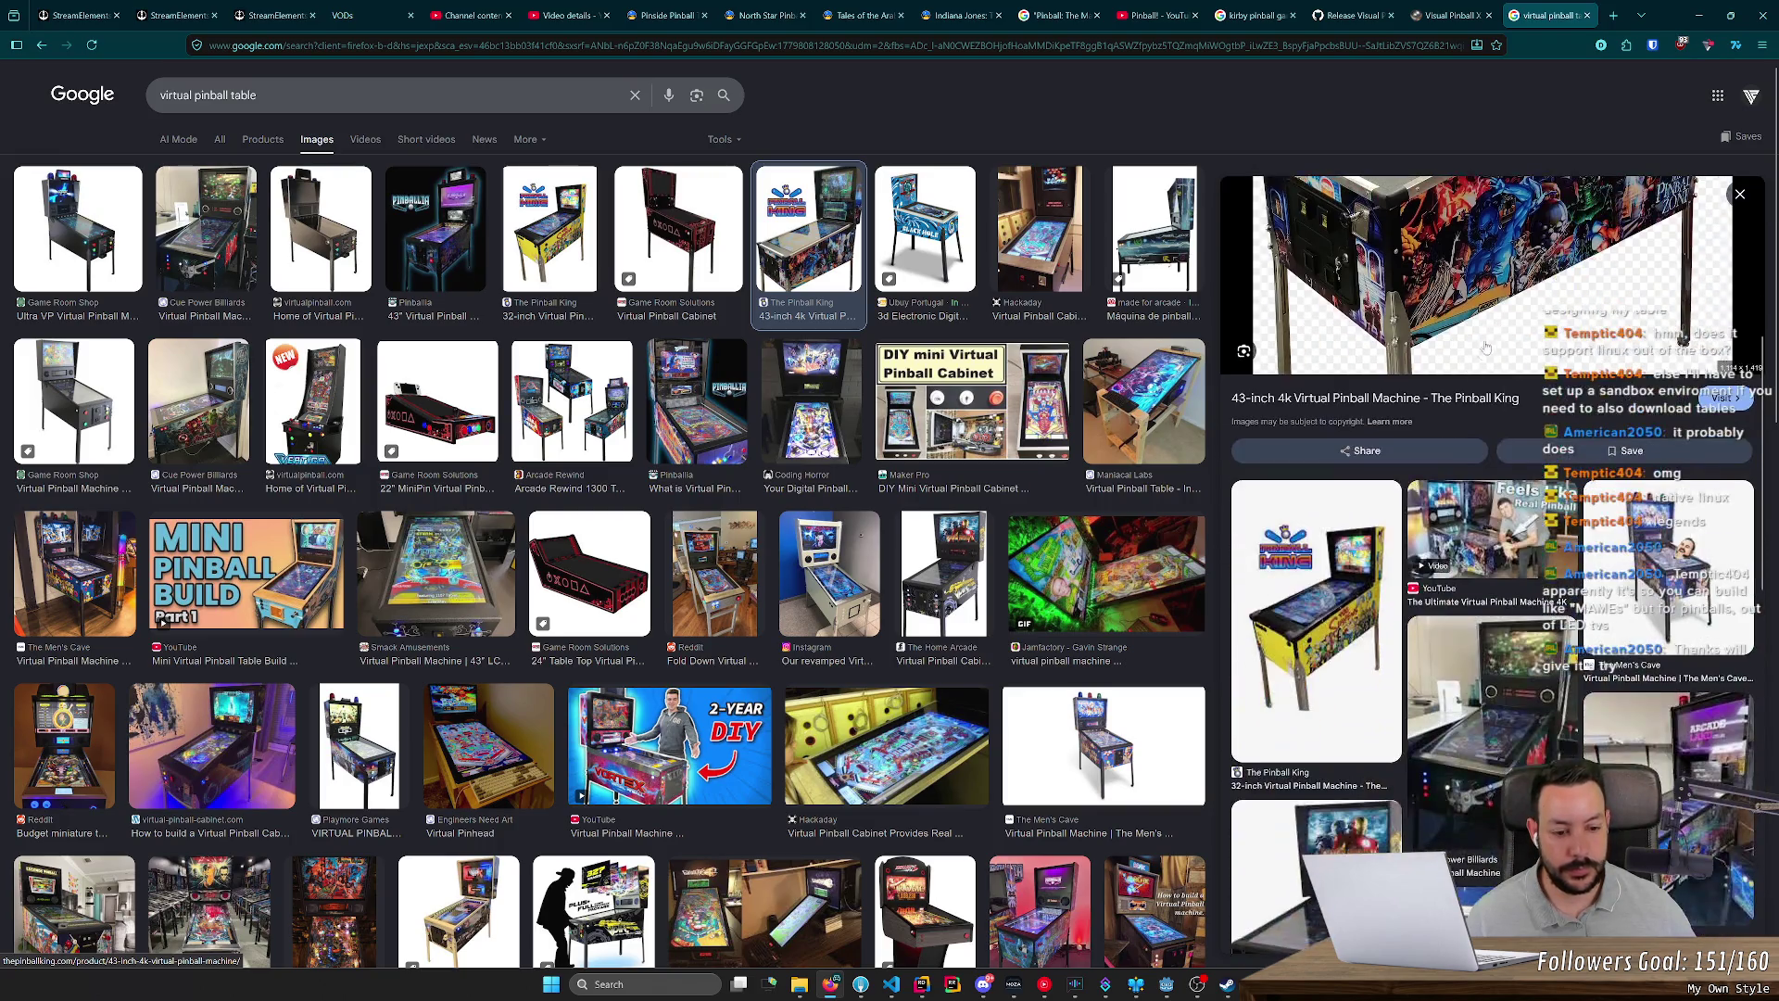
scroll(1483, 454, "down", 5)
left_click(1481, 459)
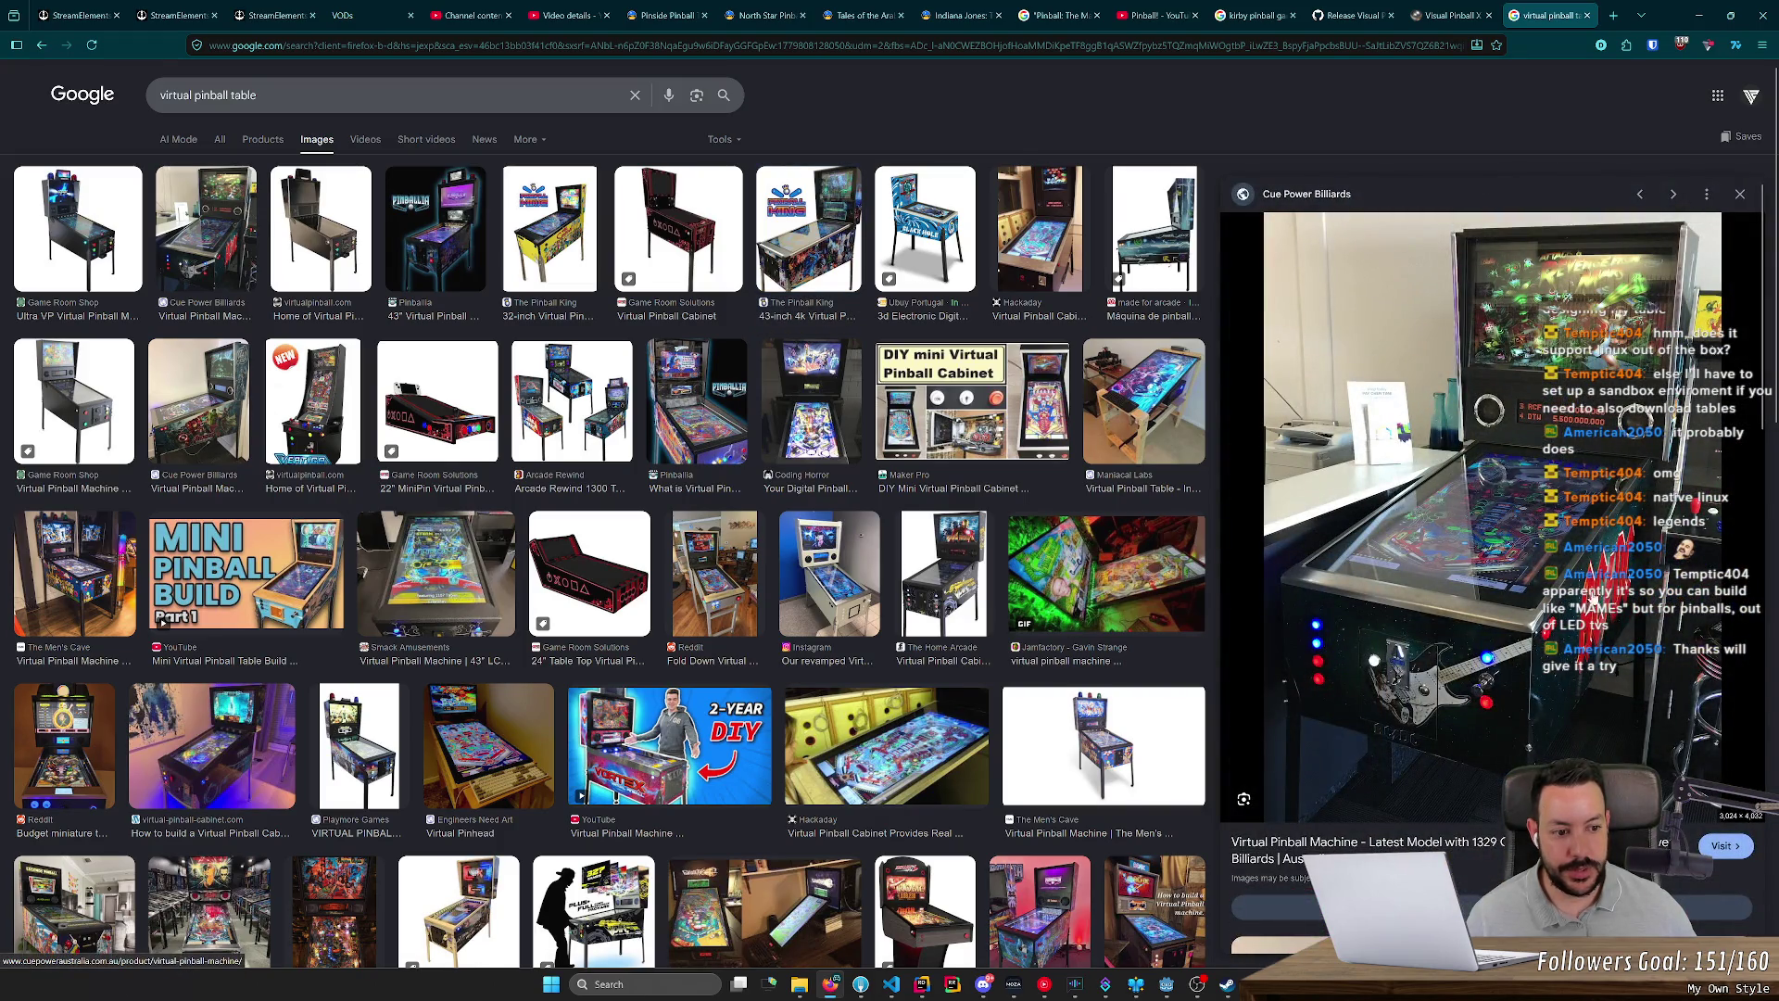
middle_click(1569, 6)
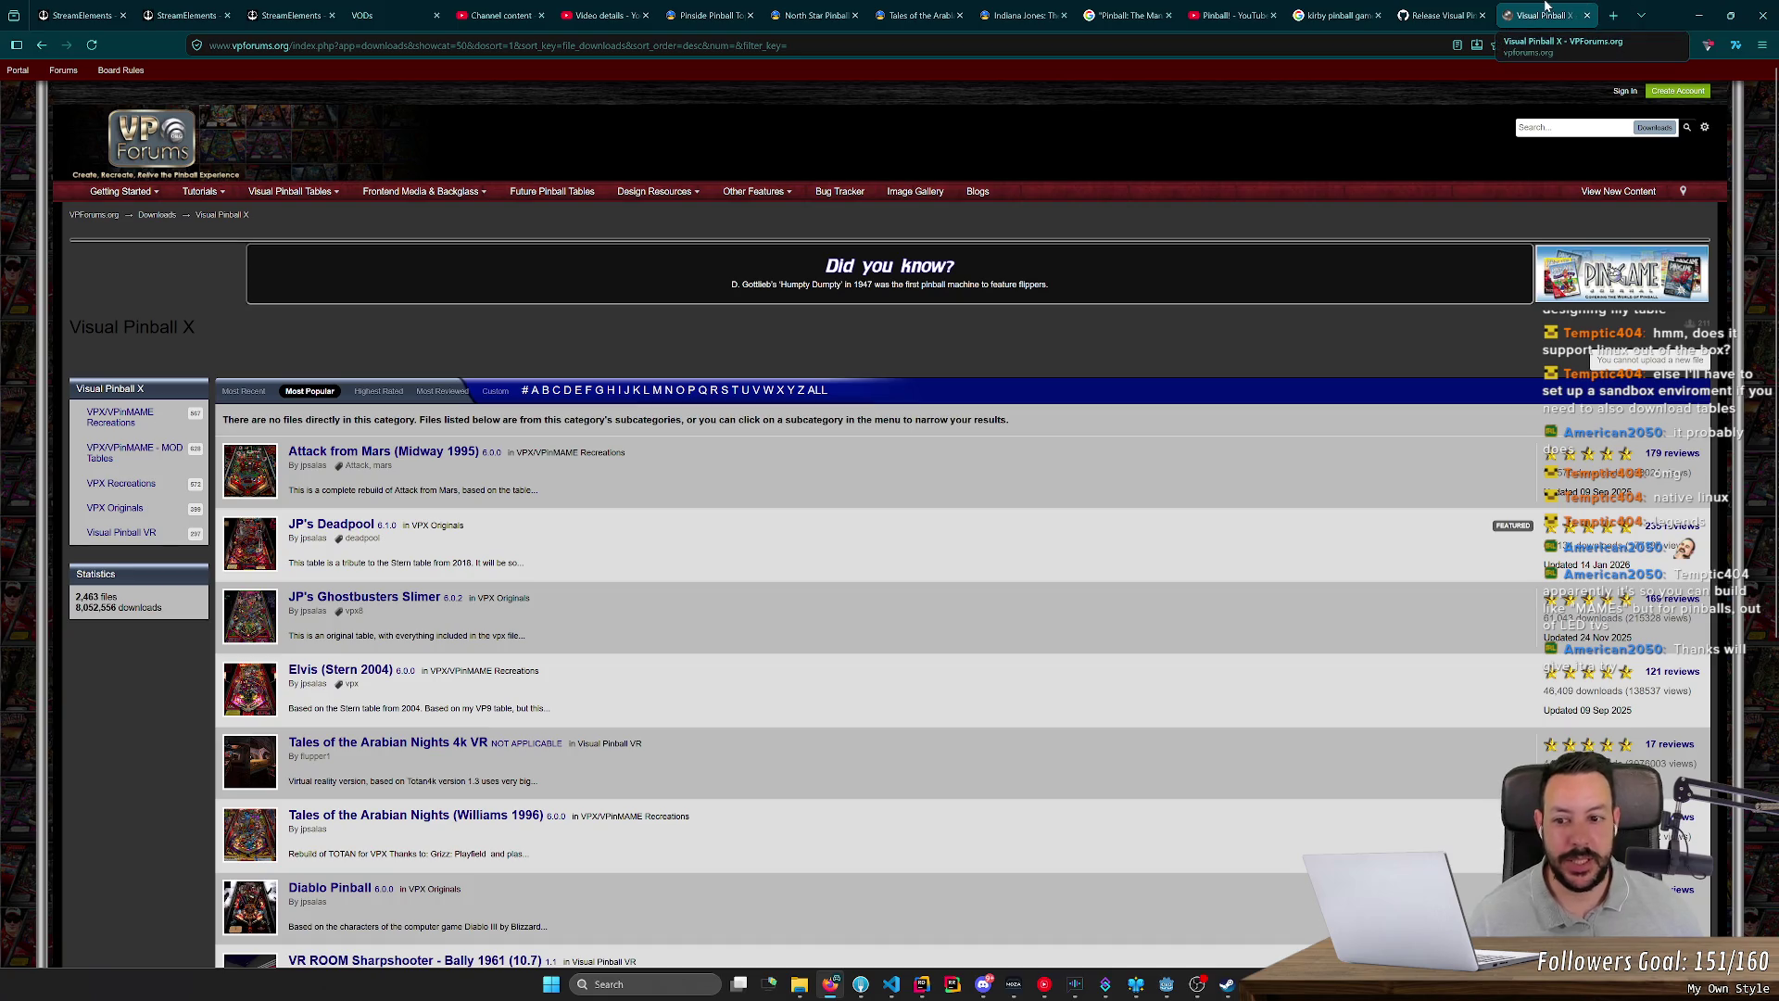
middle_click(1545, 8)
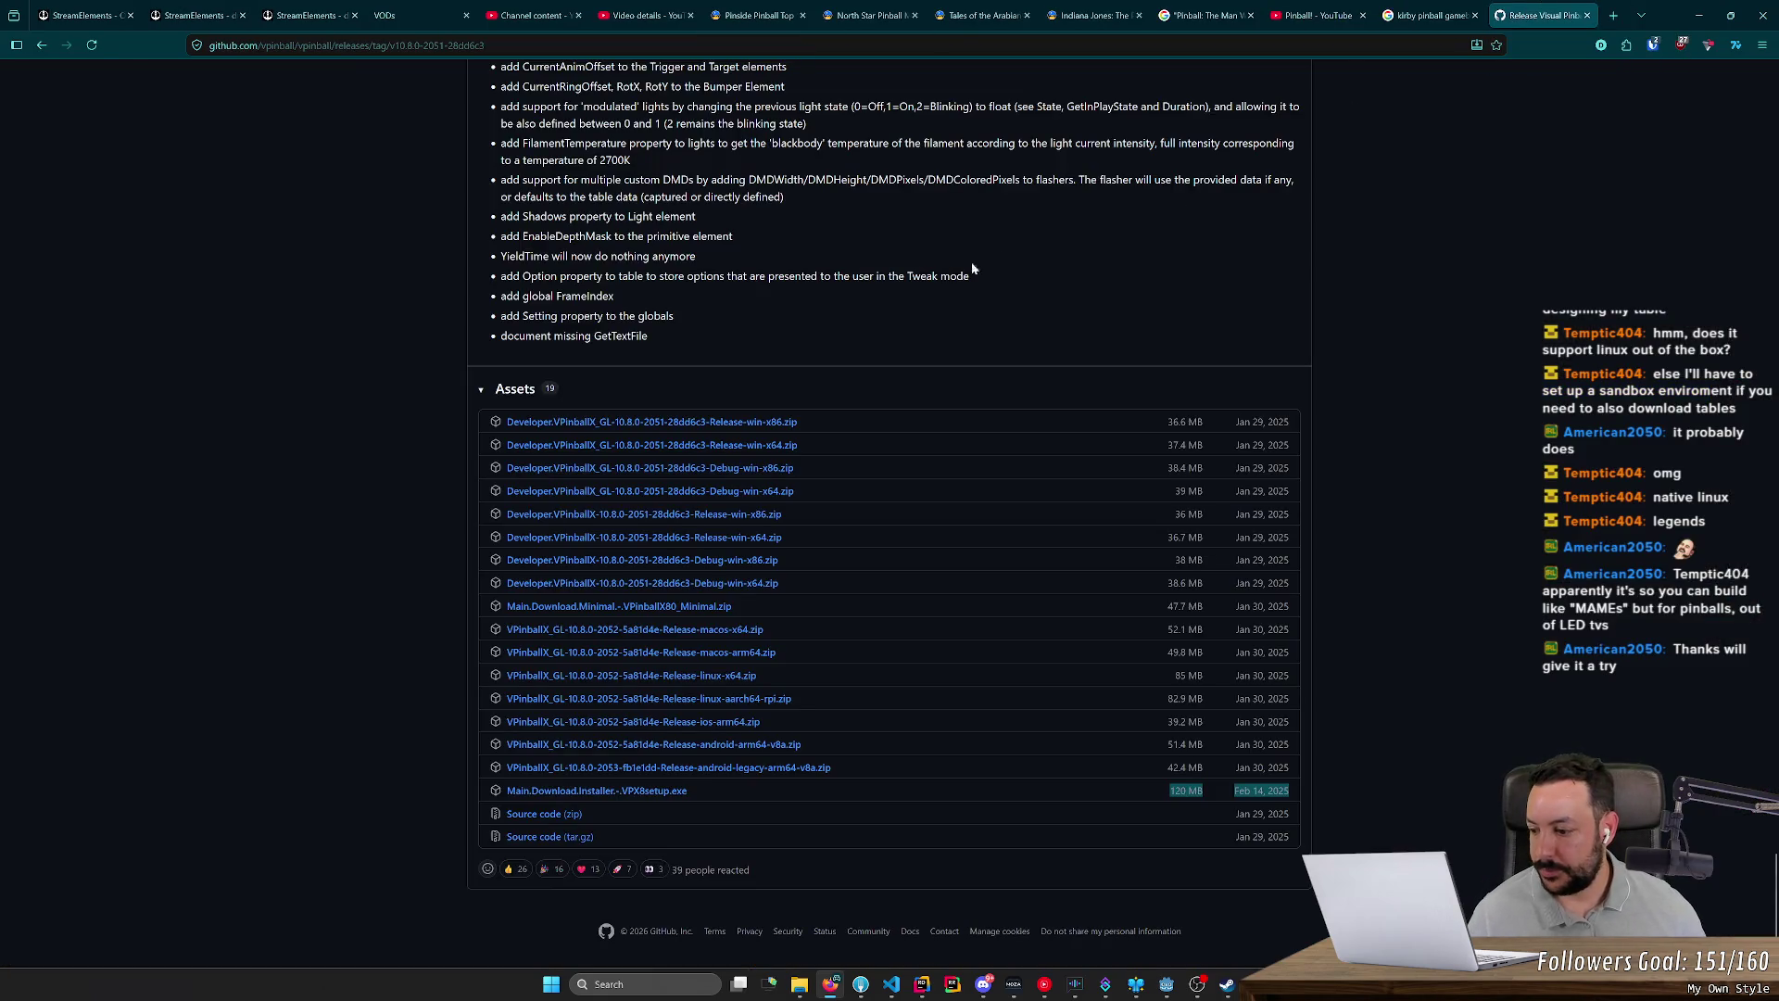
Step: Close the GitHub release tab and look over the YouTube, Pinside and Google pinball tabs
key("ctrl+w")
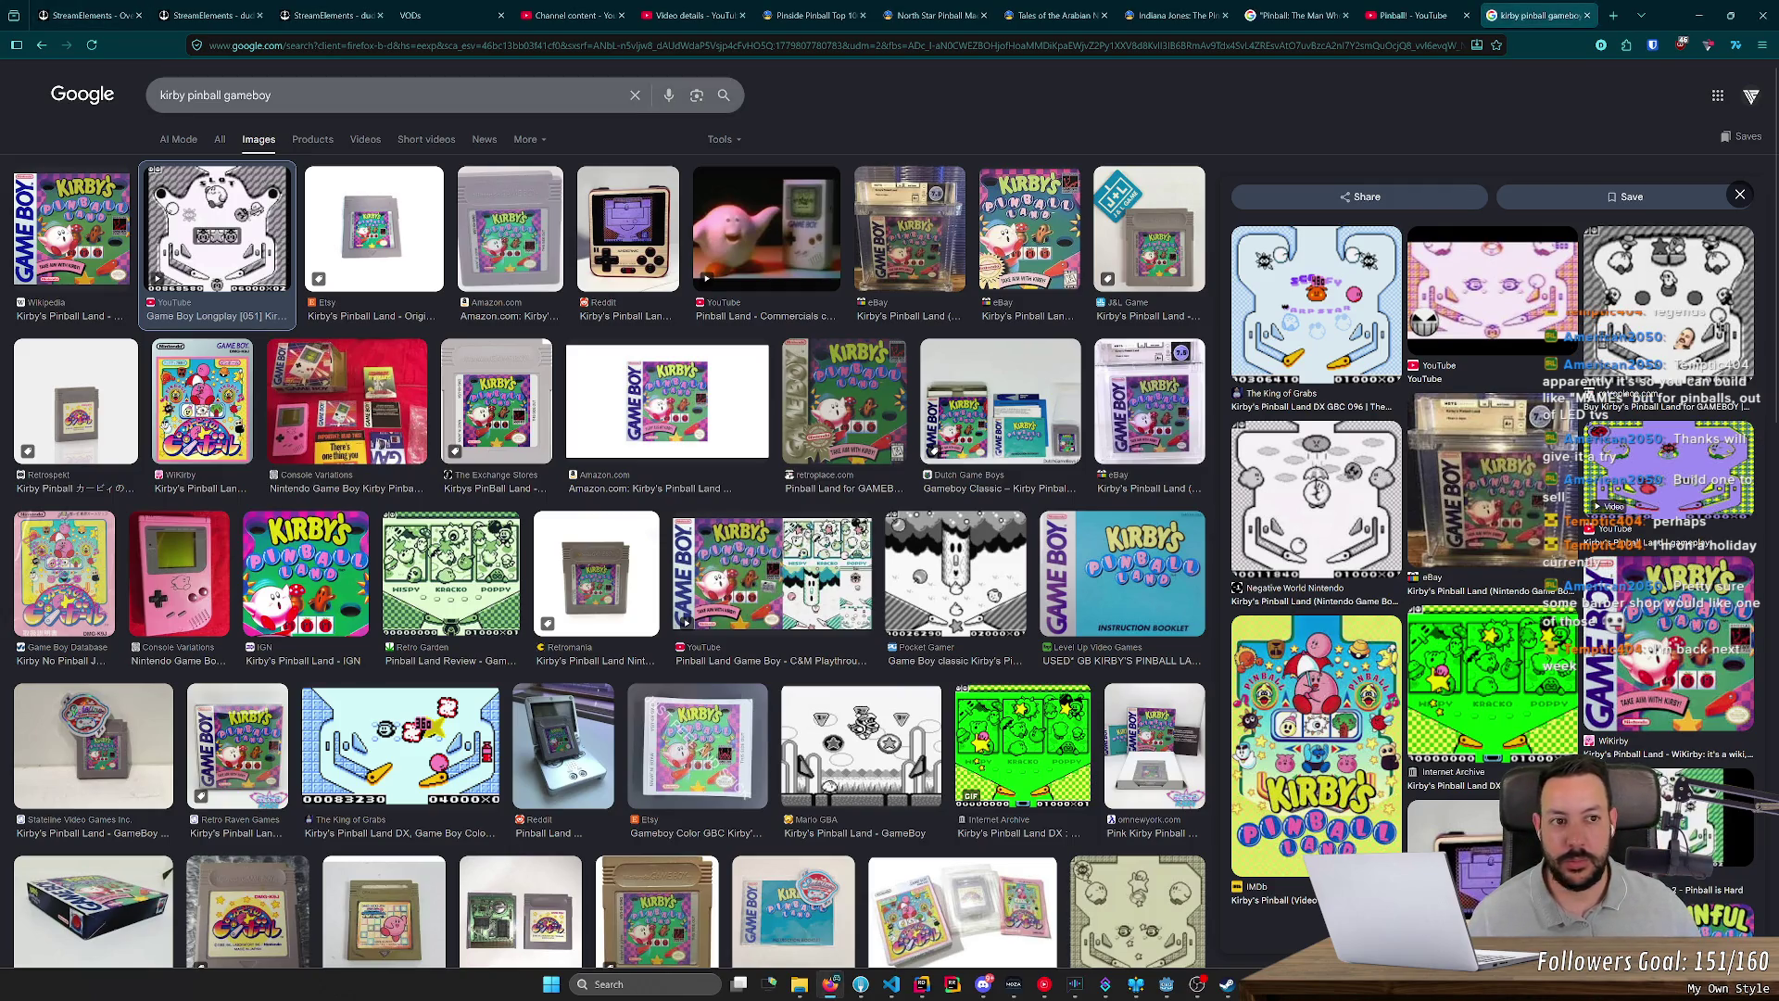
left_click(1516, 15)
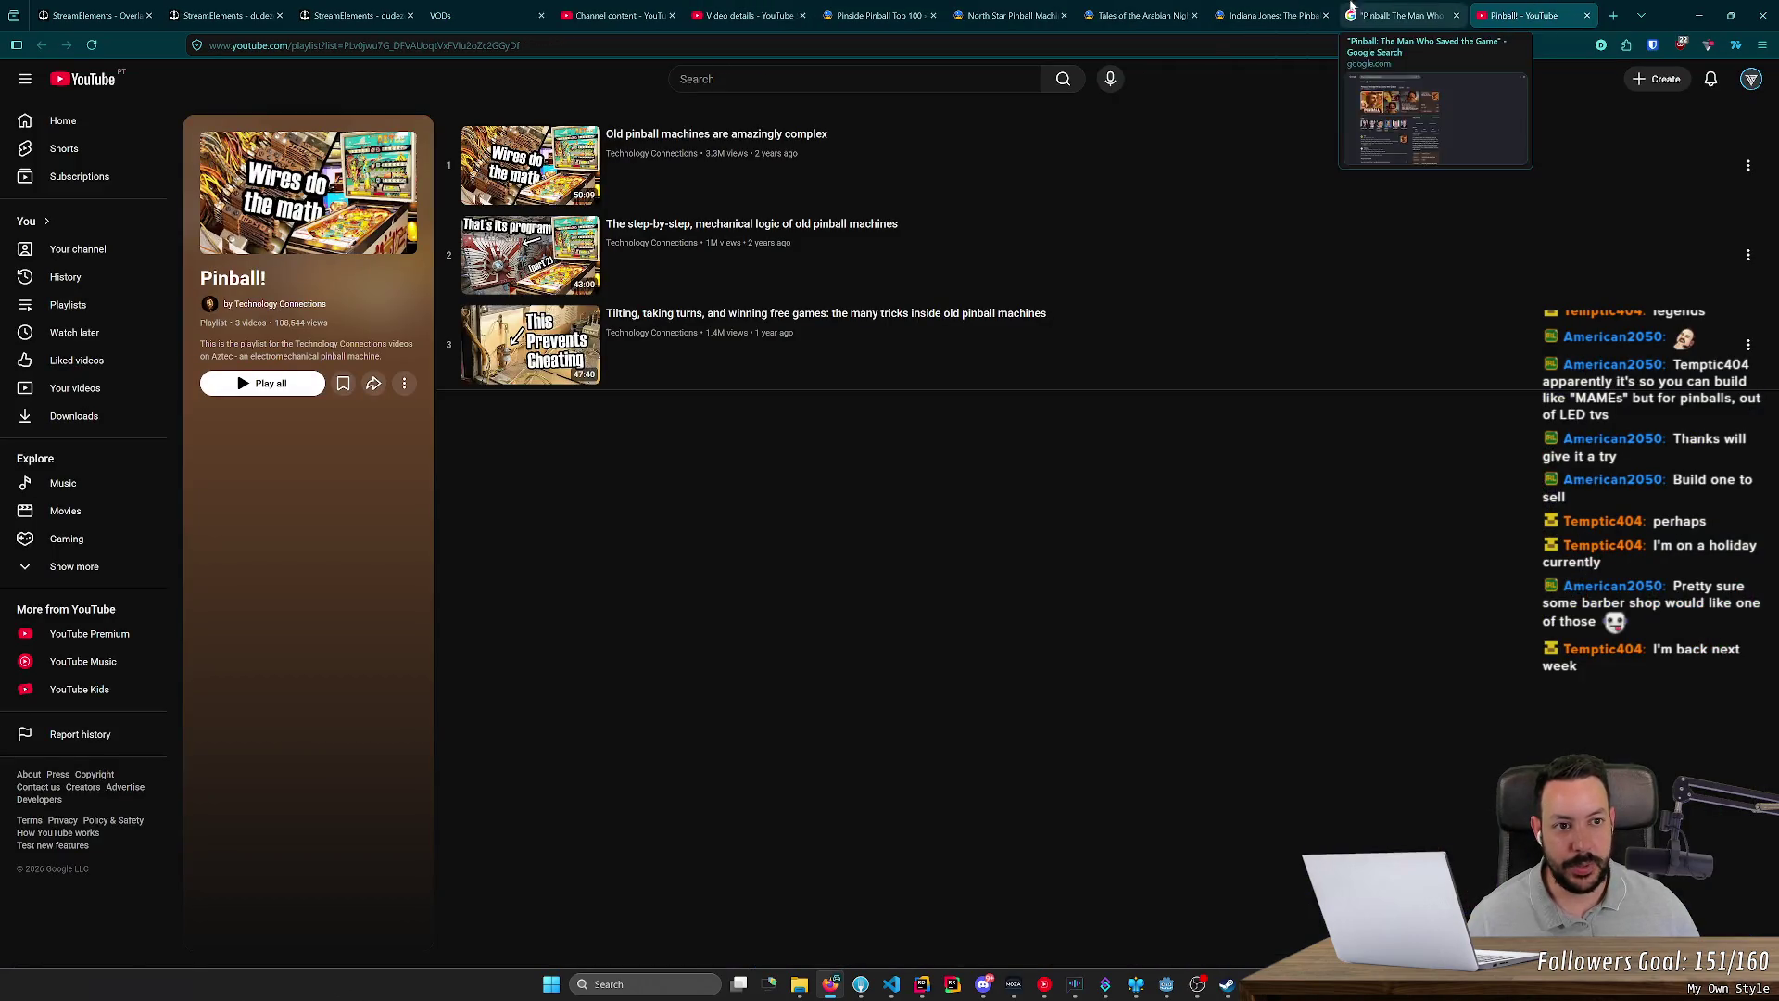
left_click(1272, 15)
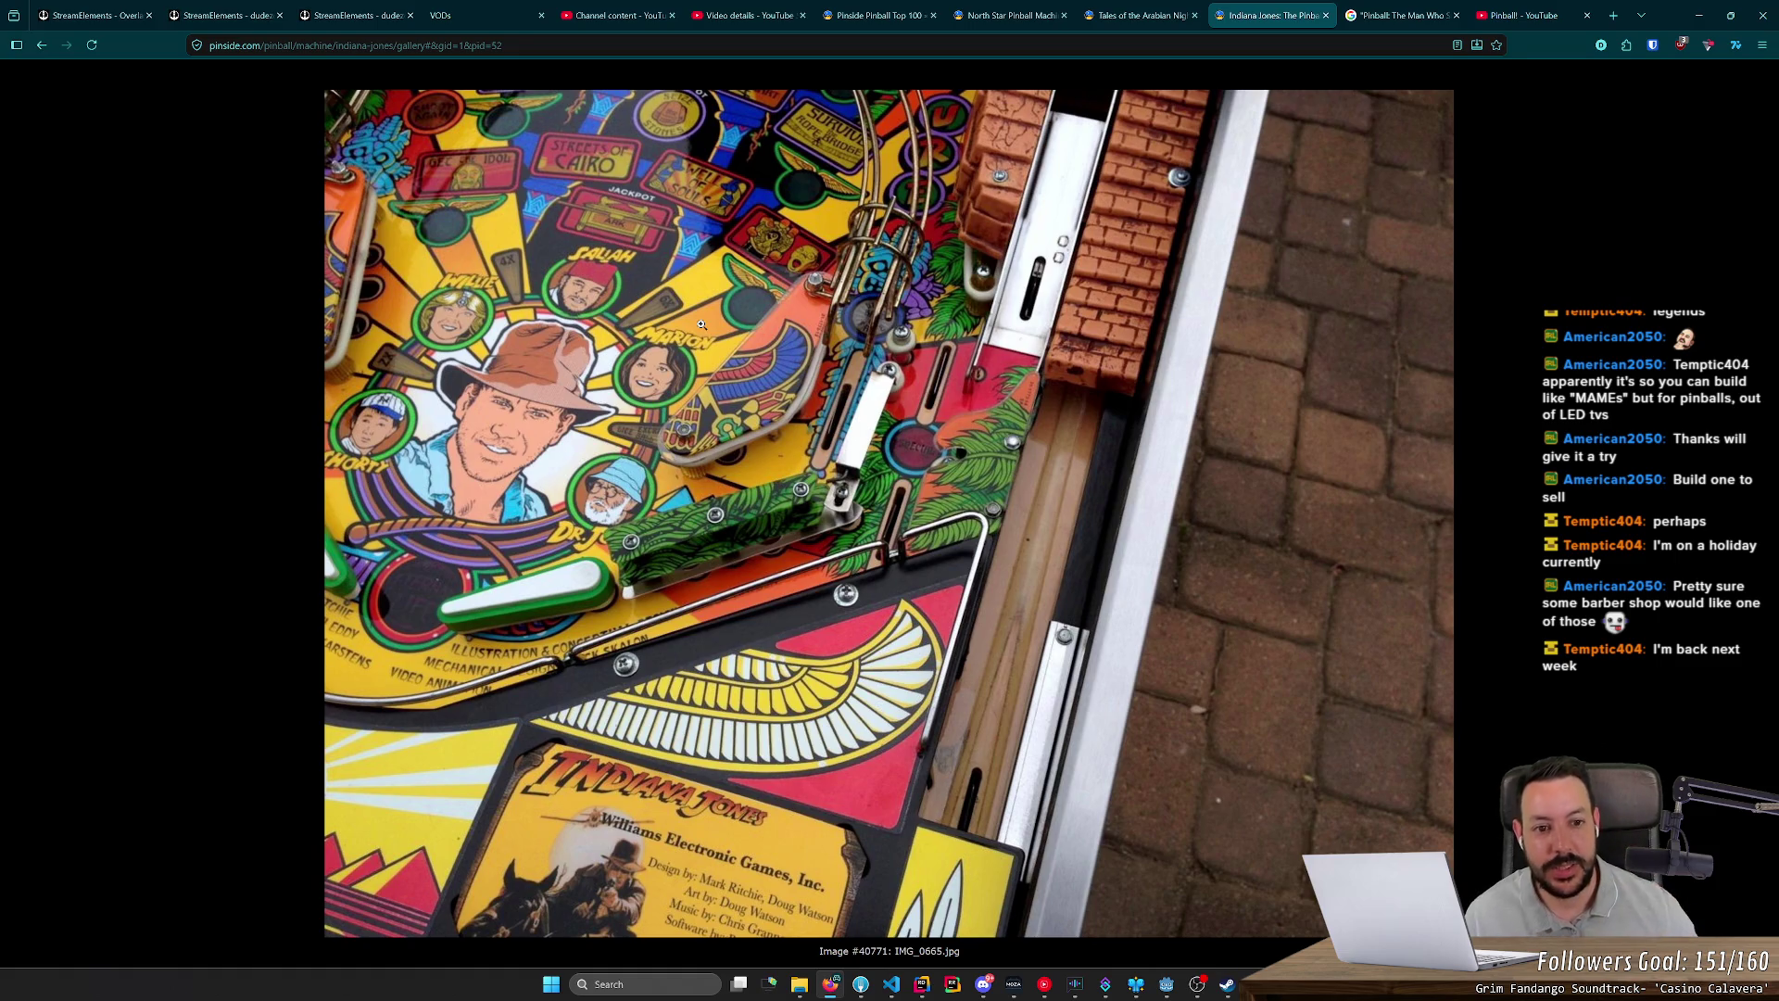
left_click(1406, 25)
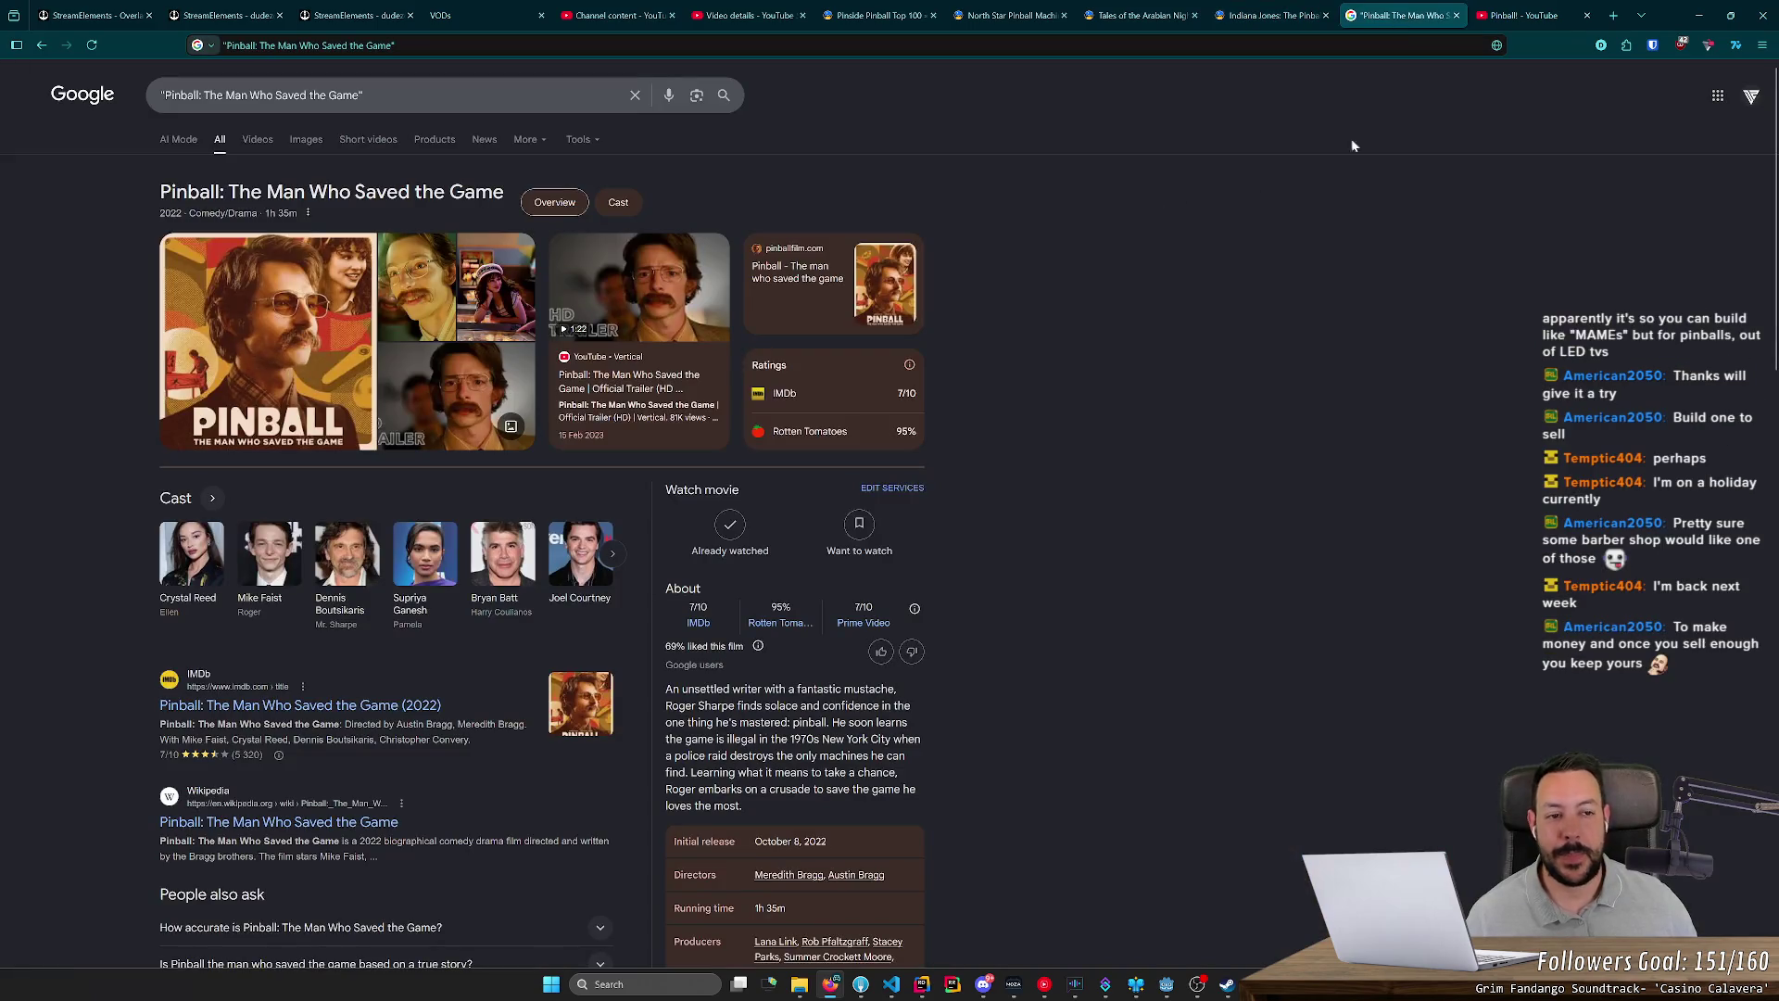
left_click(1537, 17)
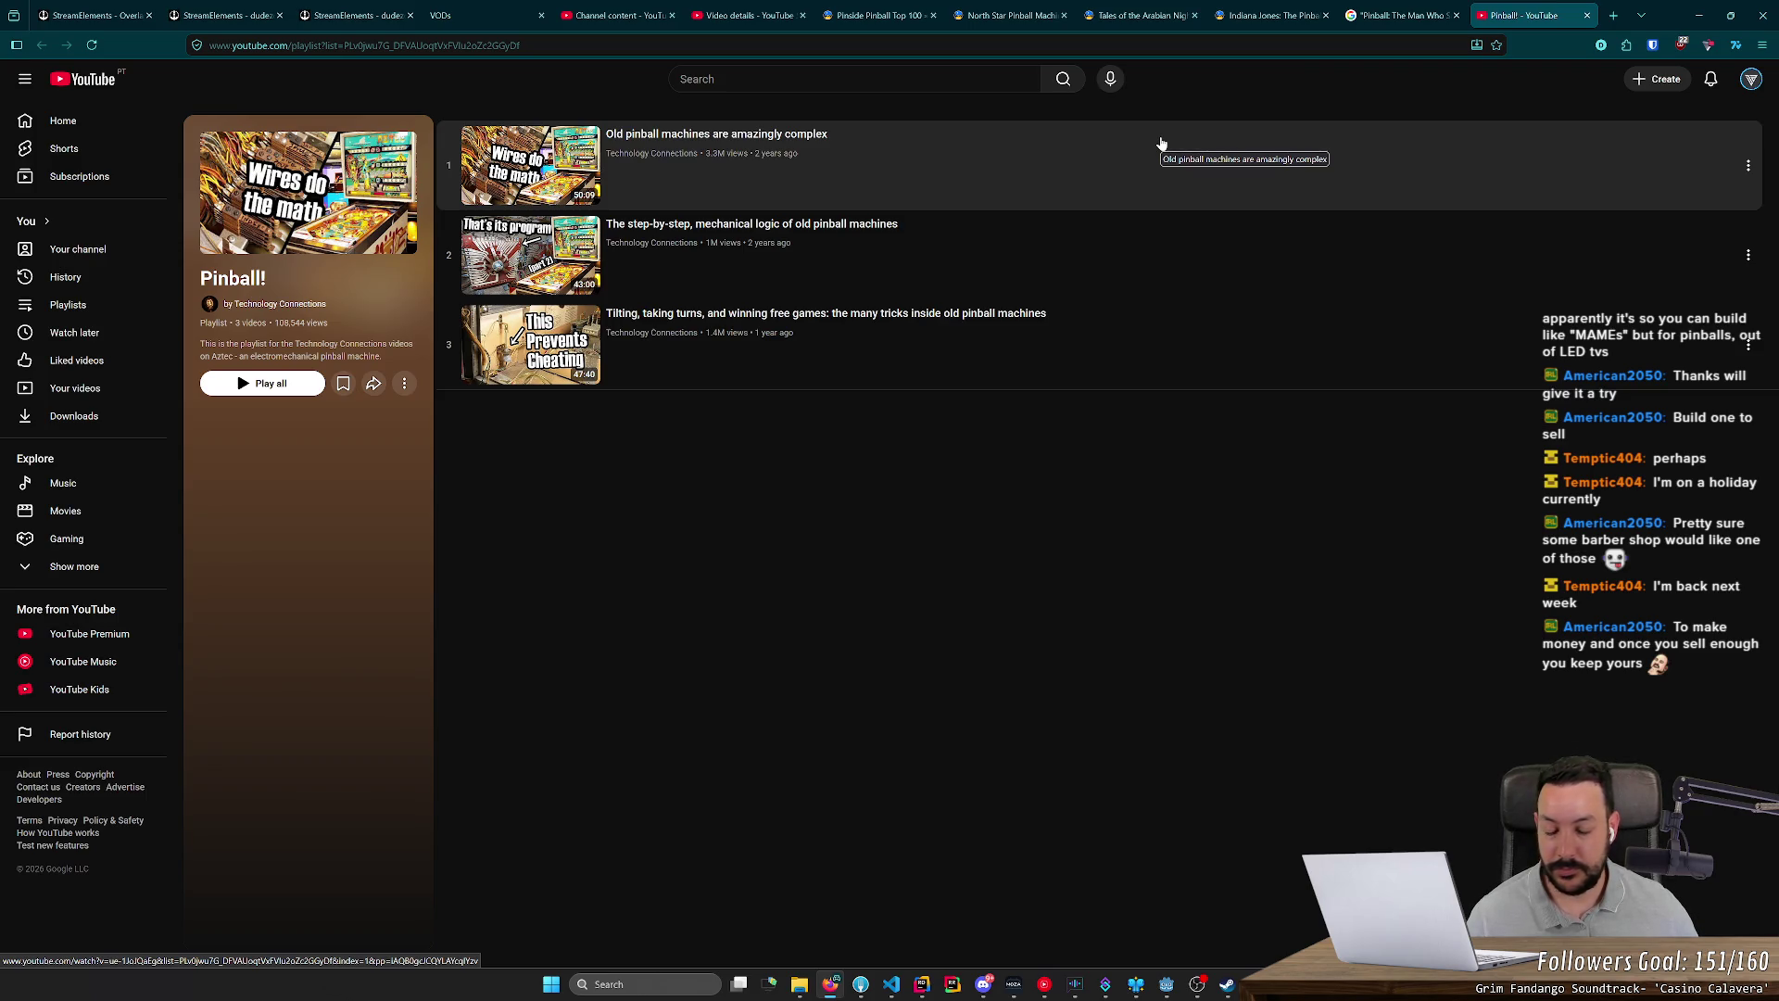
Step: Open and discard an empty new tab, then minimize Firefox to reveal Steam
left_click(1614, 16)
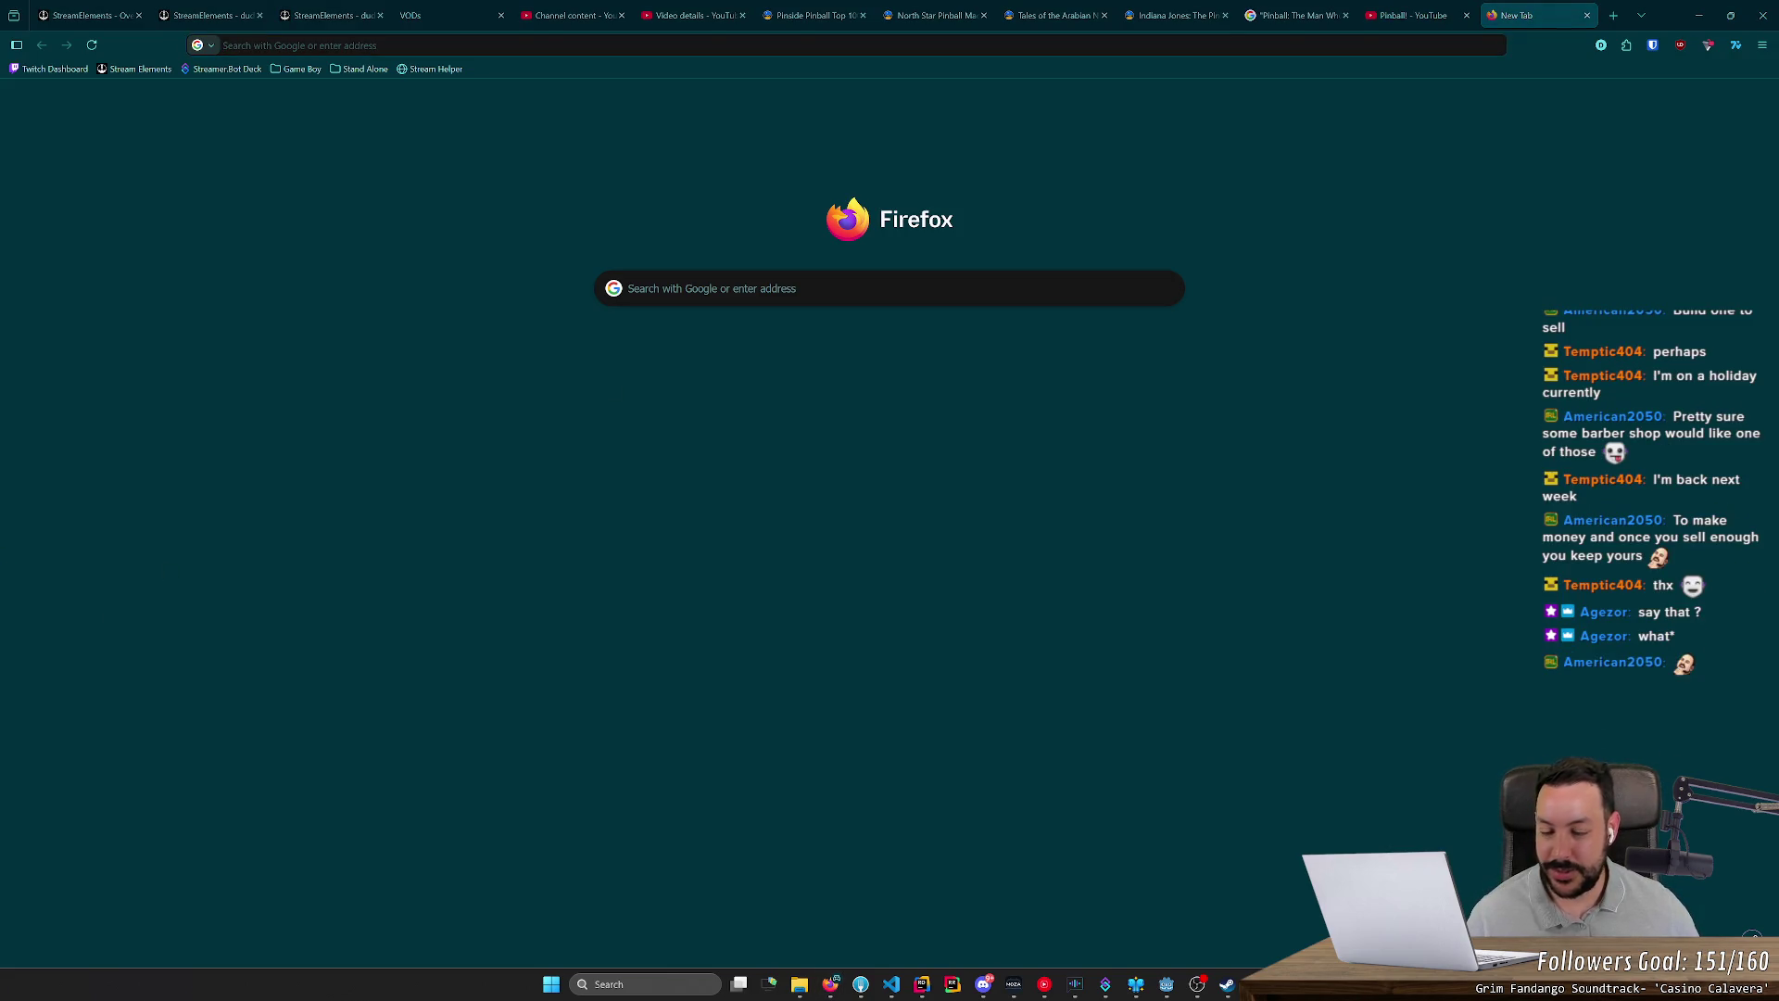
key("ctrl+w")
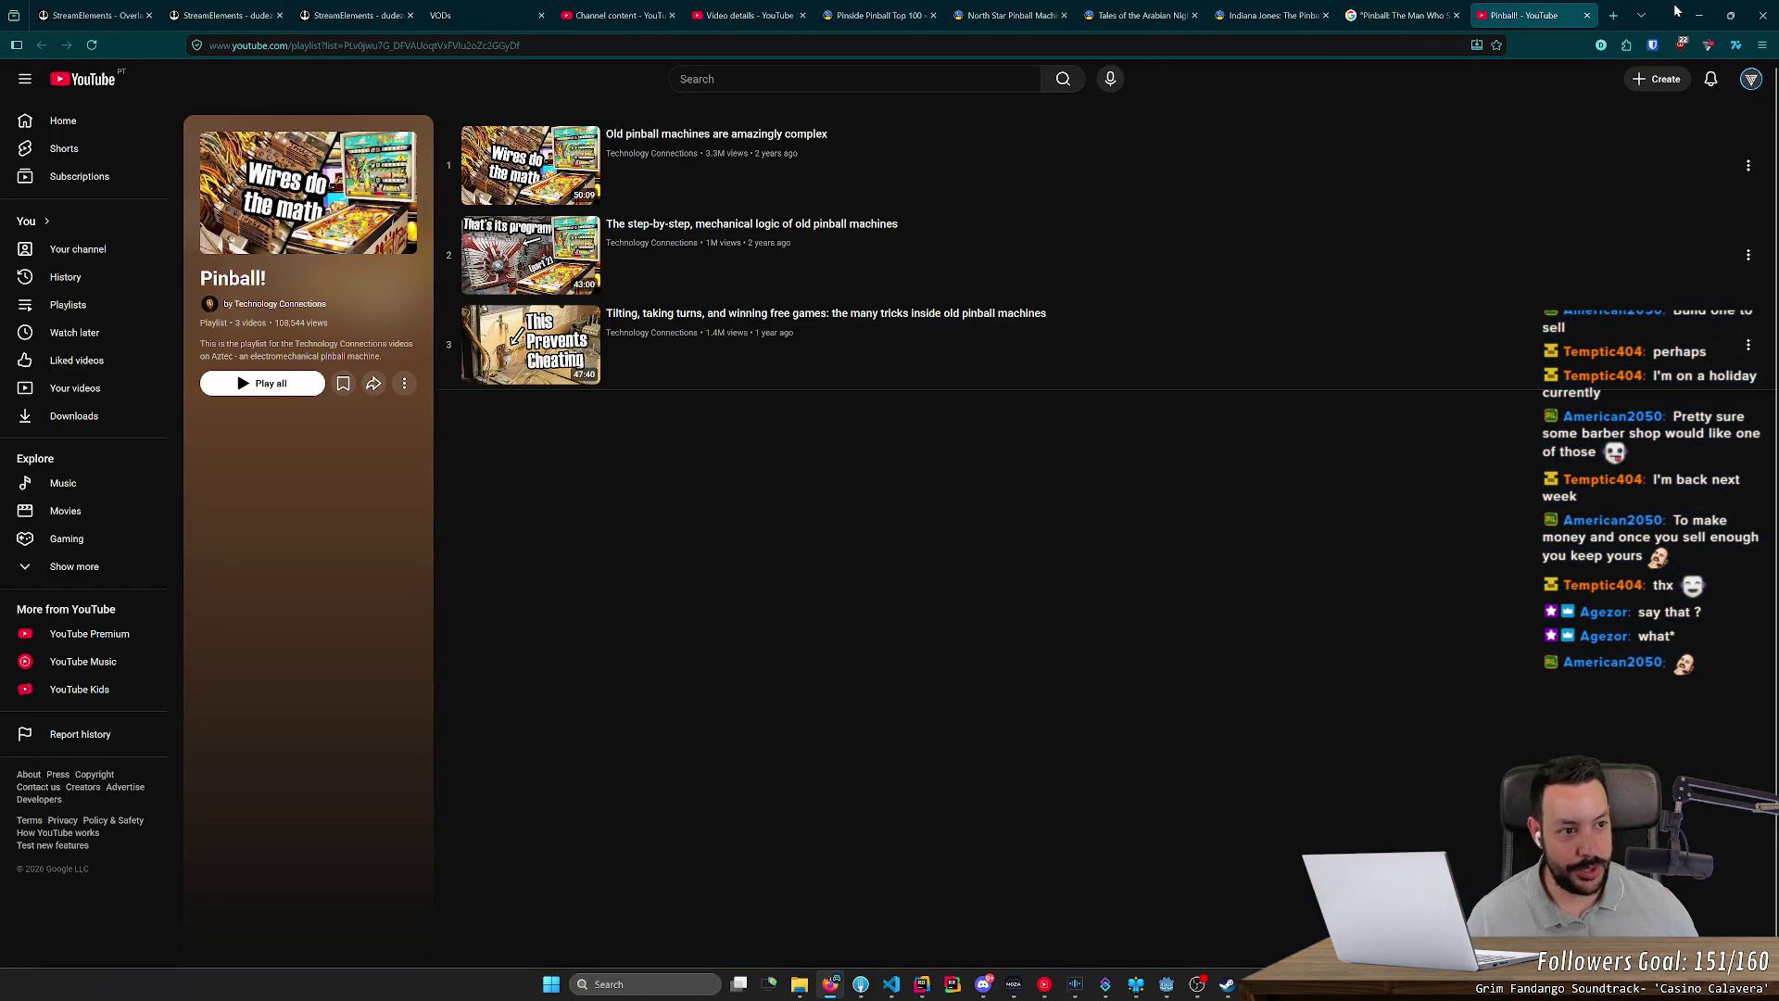
left_click(1700, 14)
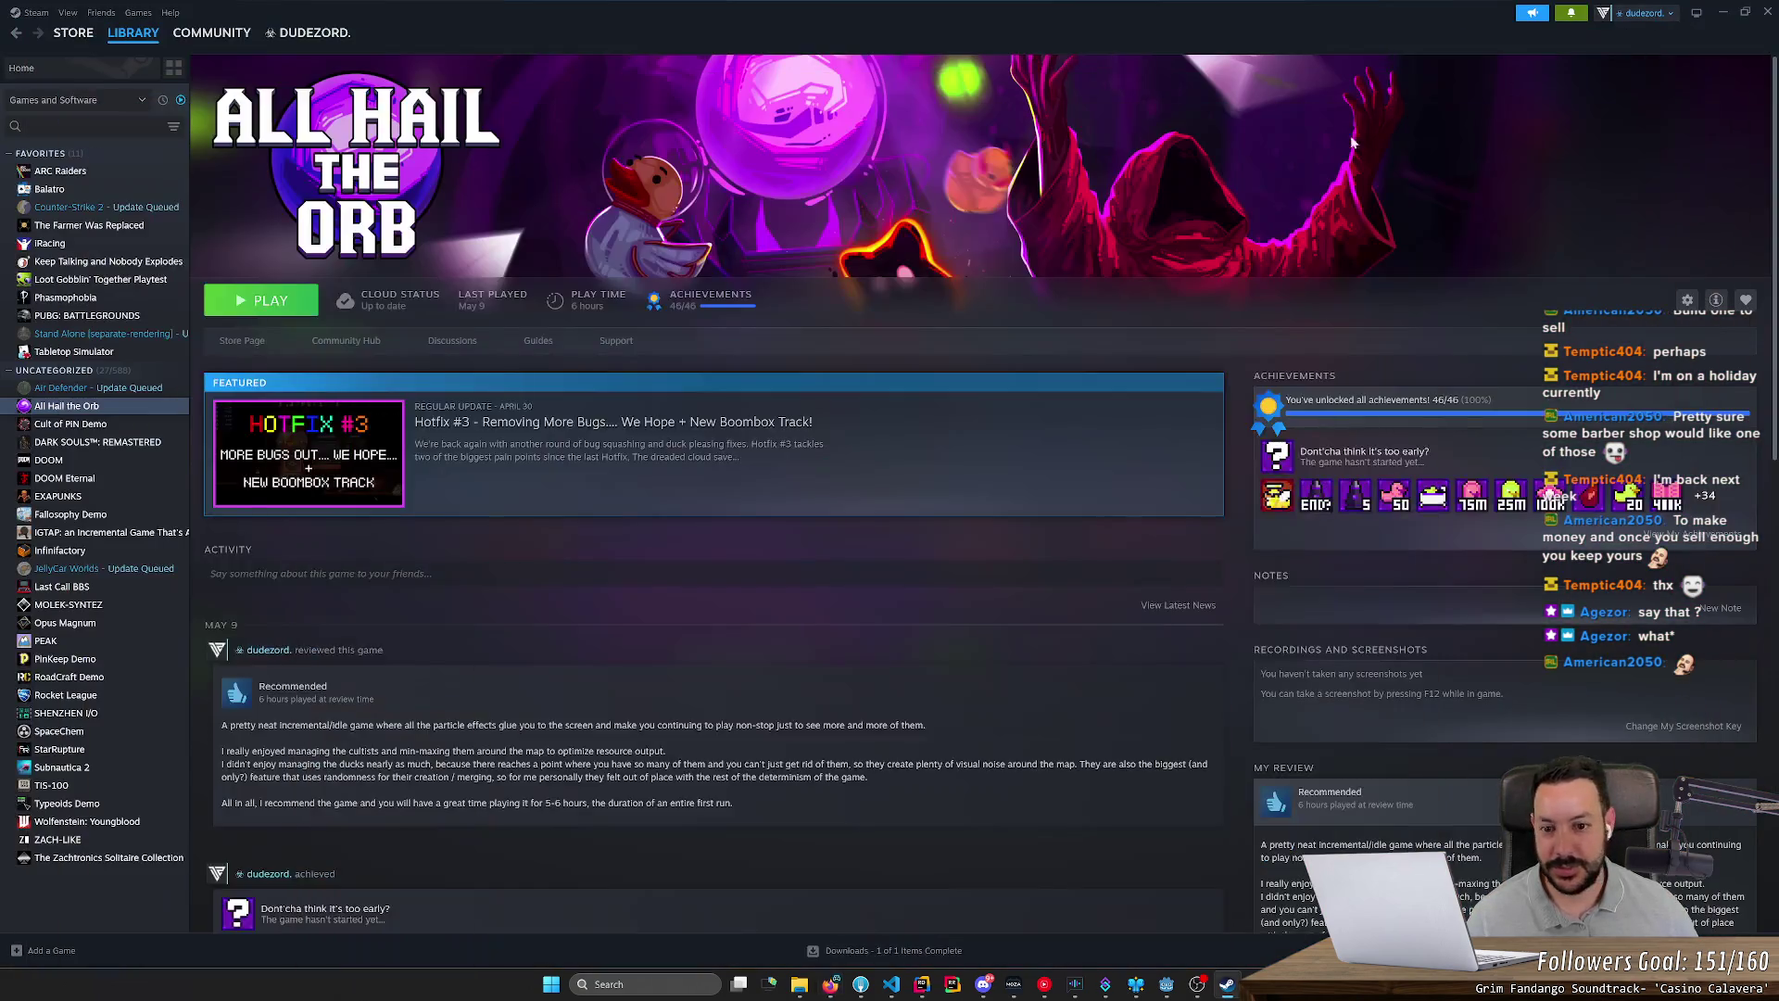
Step: Hide Steam, close the kirby pinball results tab, and minimize Firefox from the Pinball! playlist
left_click(1722, 13)
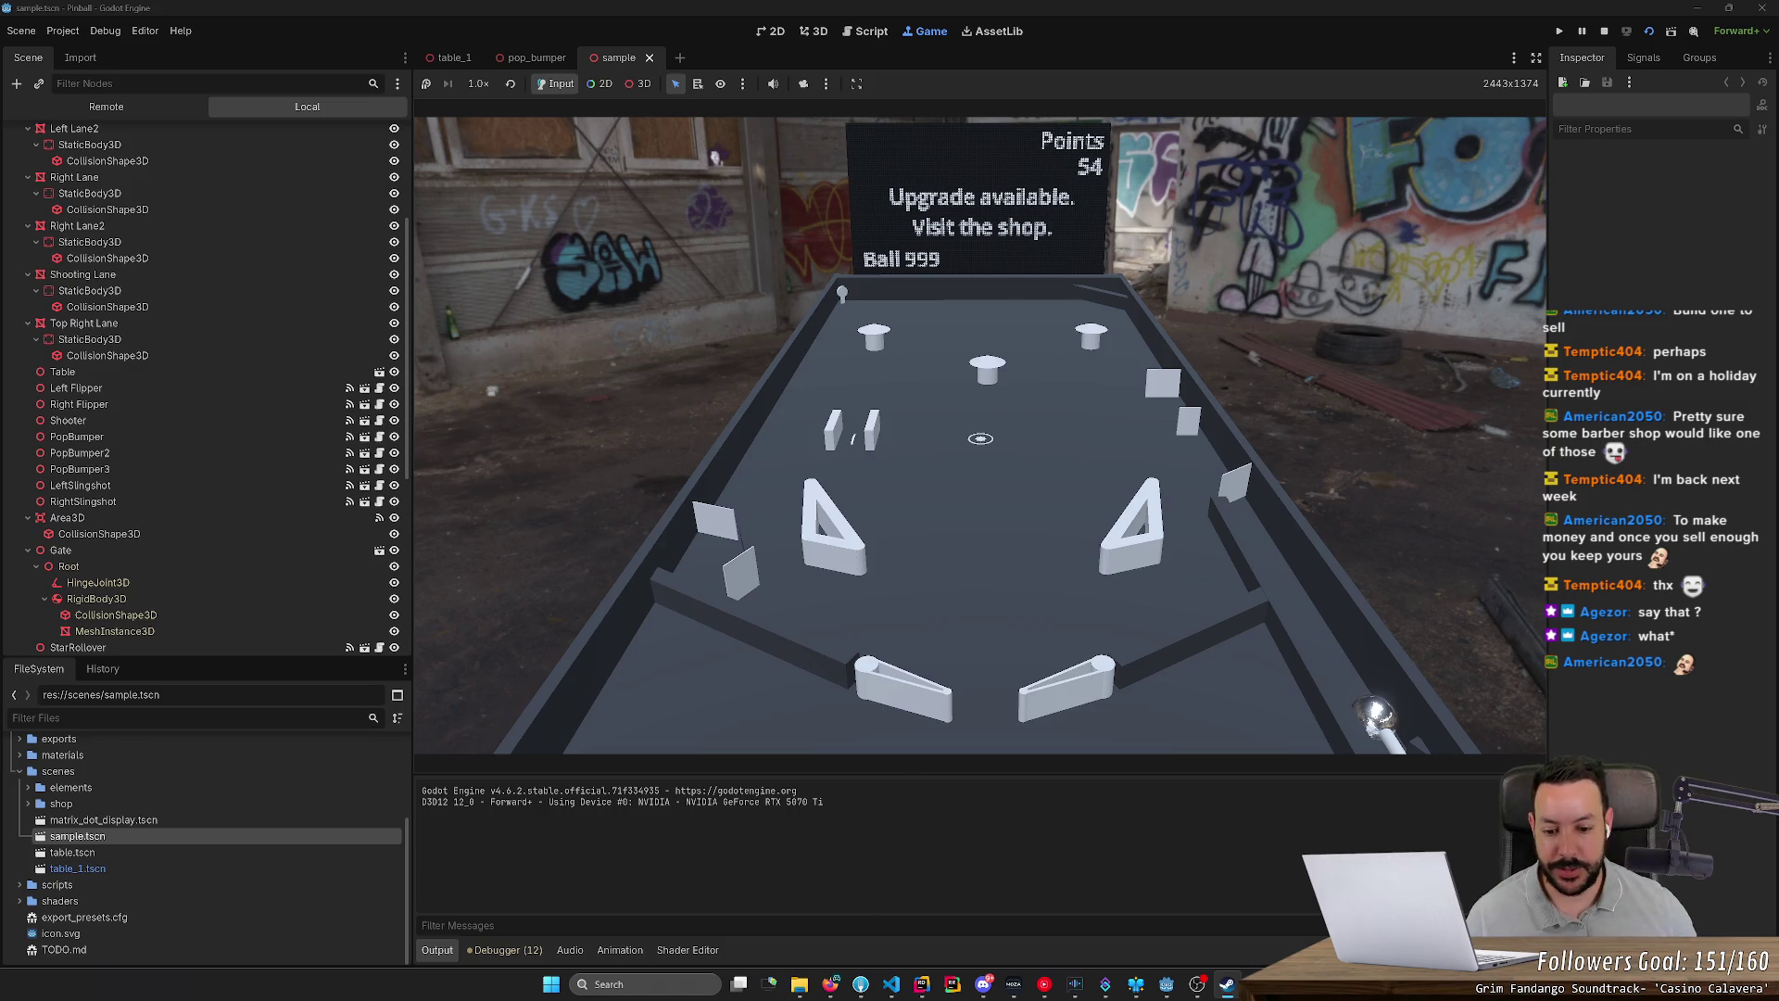
left_click(831, 985)
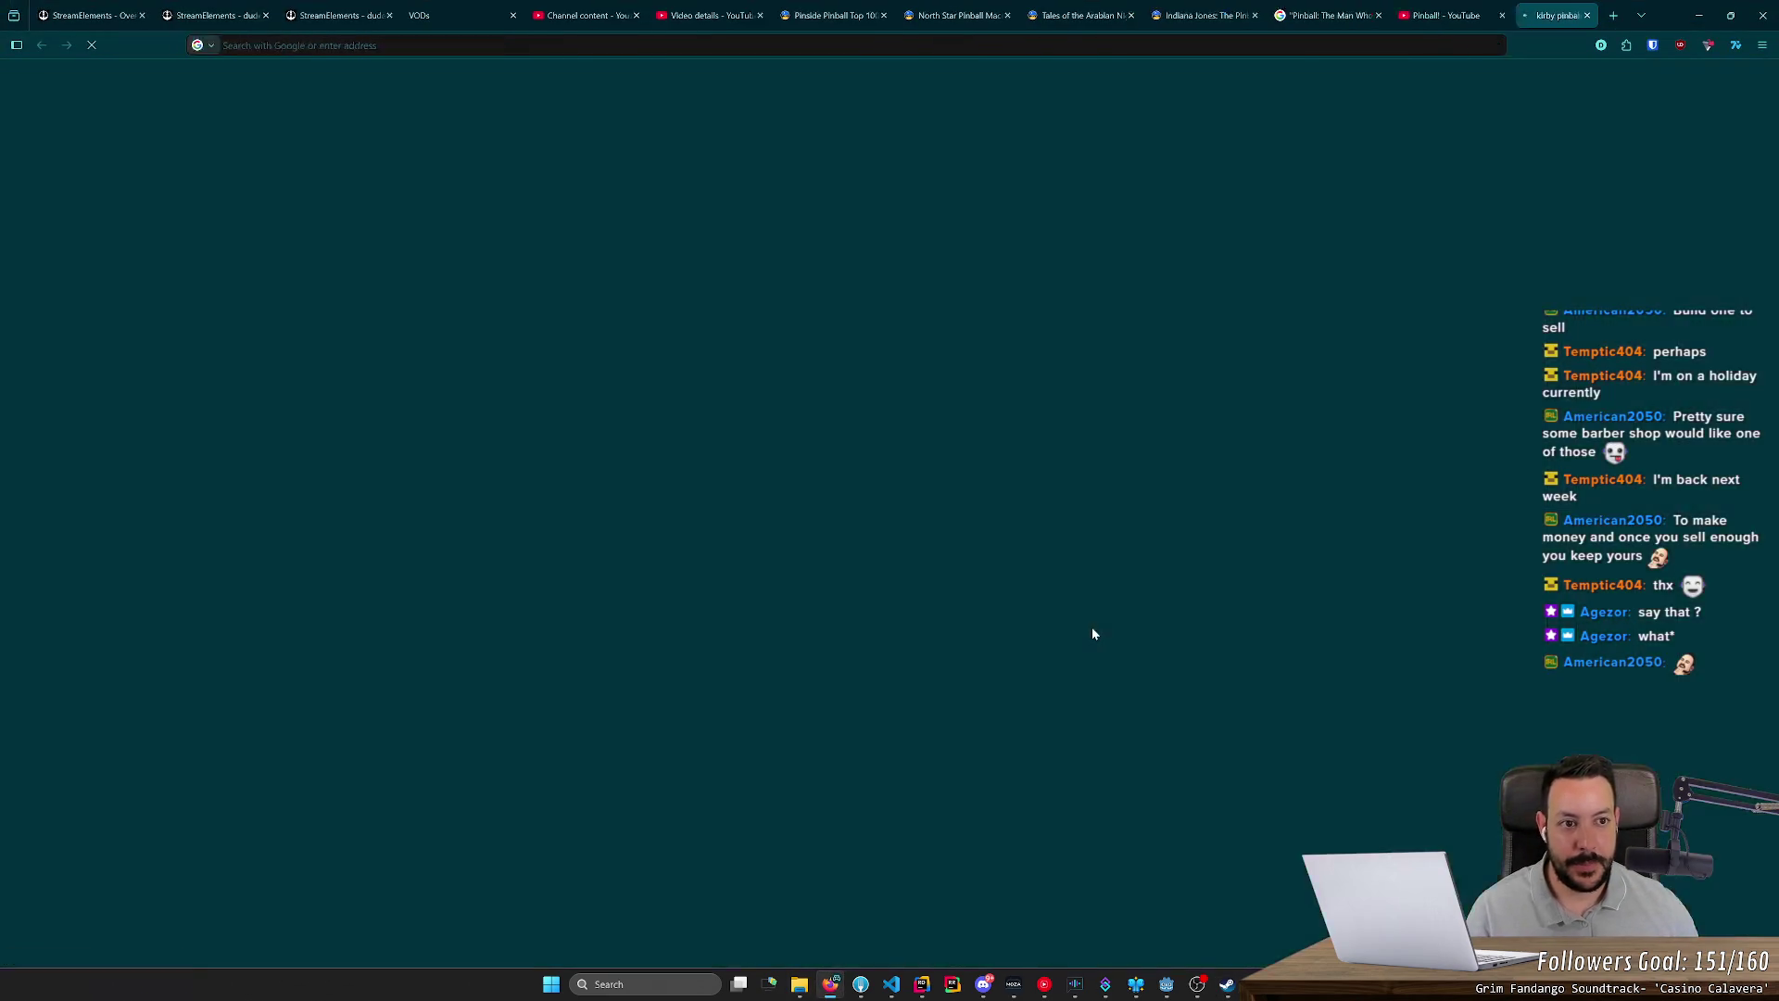
left_click(228, 232)
left_click(1586, 15)
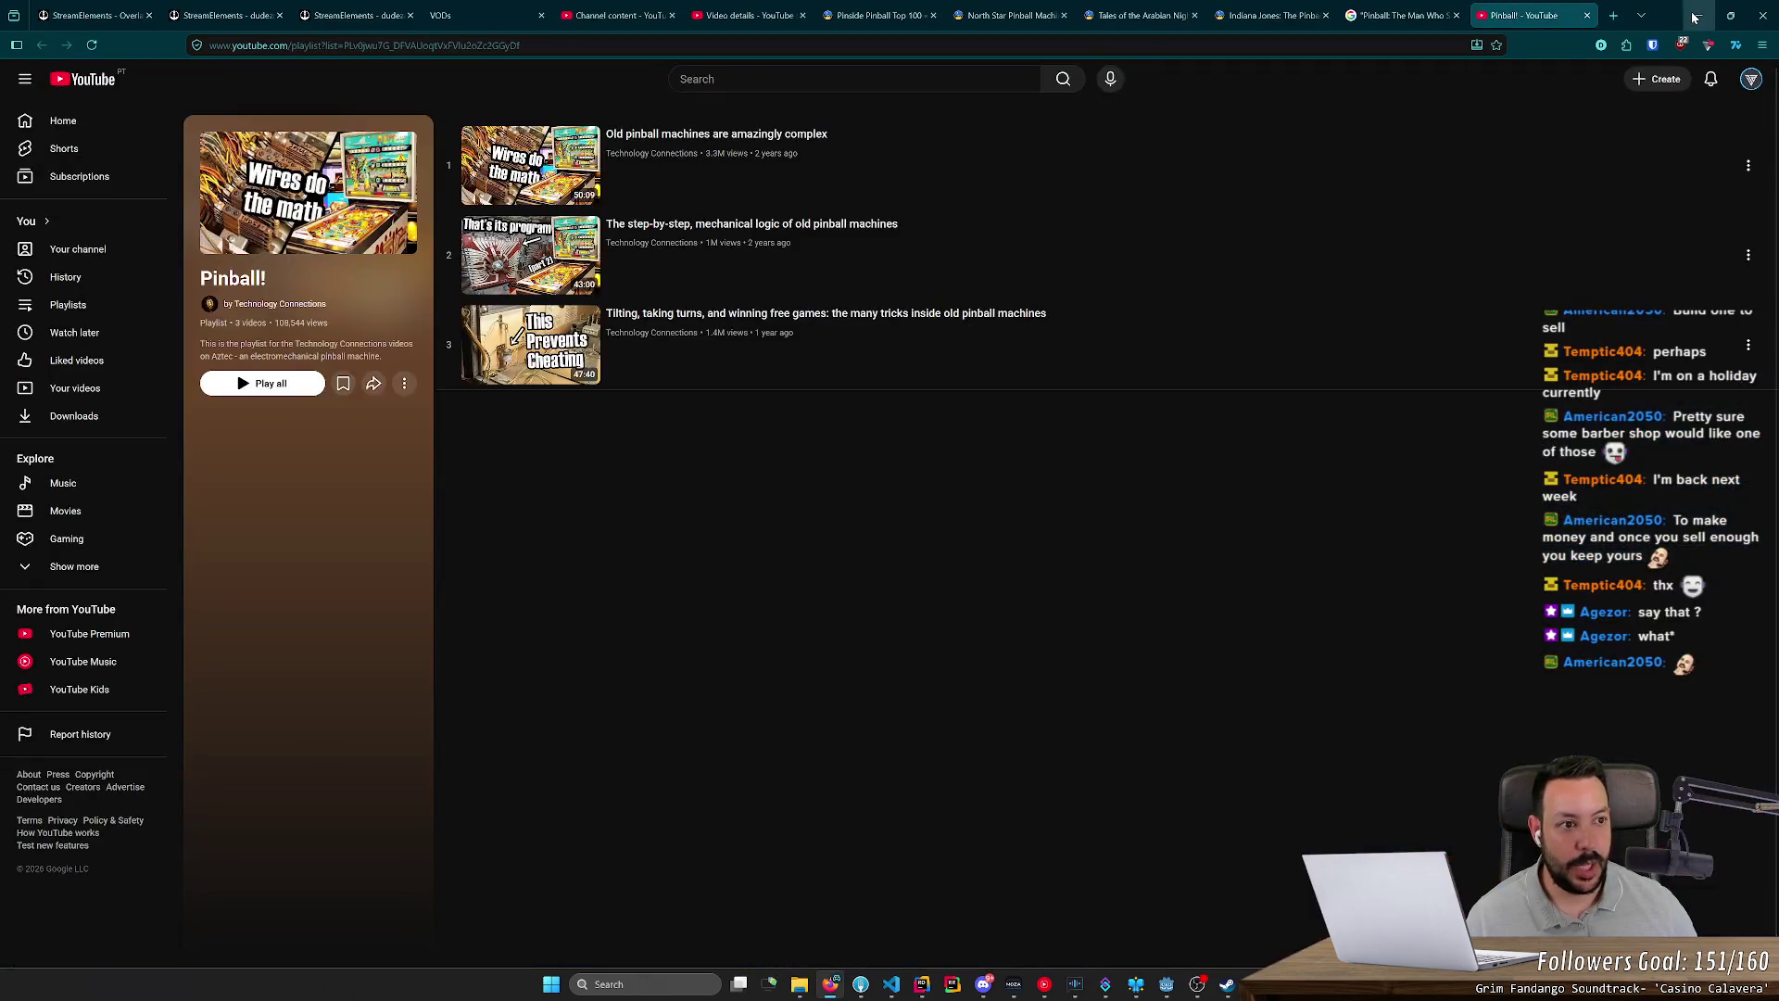
left_click(1693, 16)
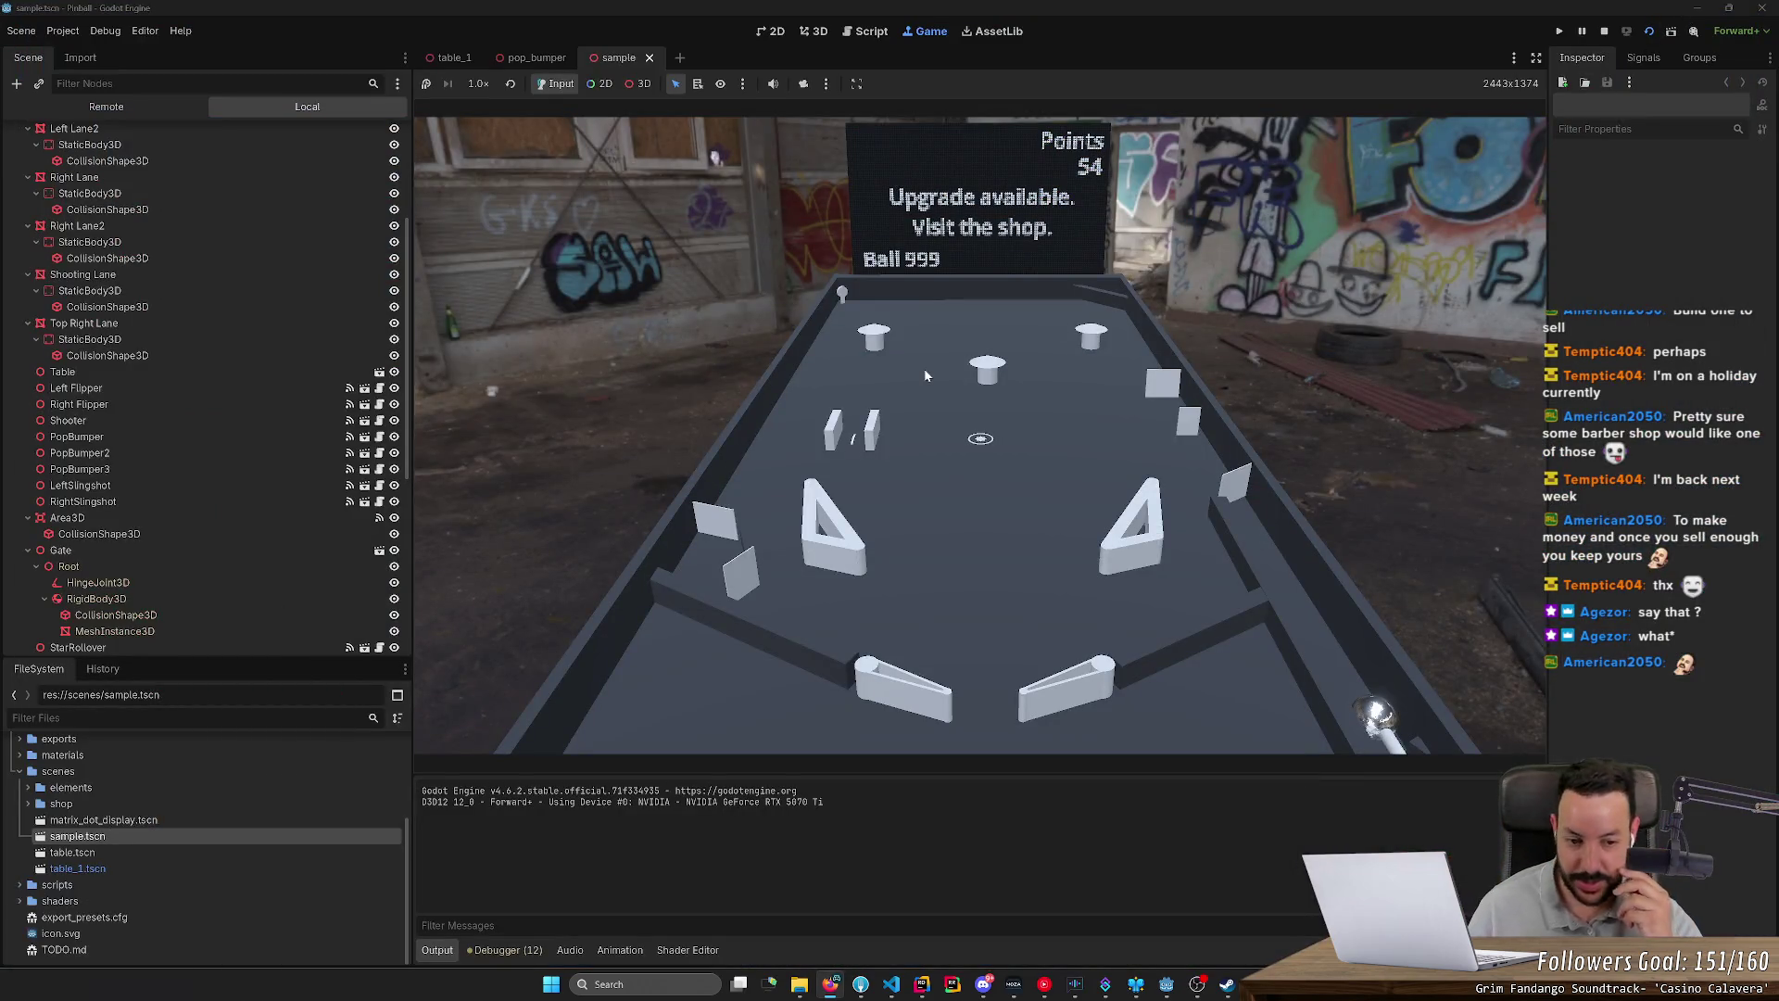
Step: Play-test the pinball table with the left and right flippers, then stop the game
key("Left")
key("Right")
key("Right")
key("Left")
key("Left")
key("Left")
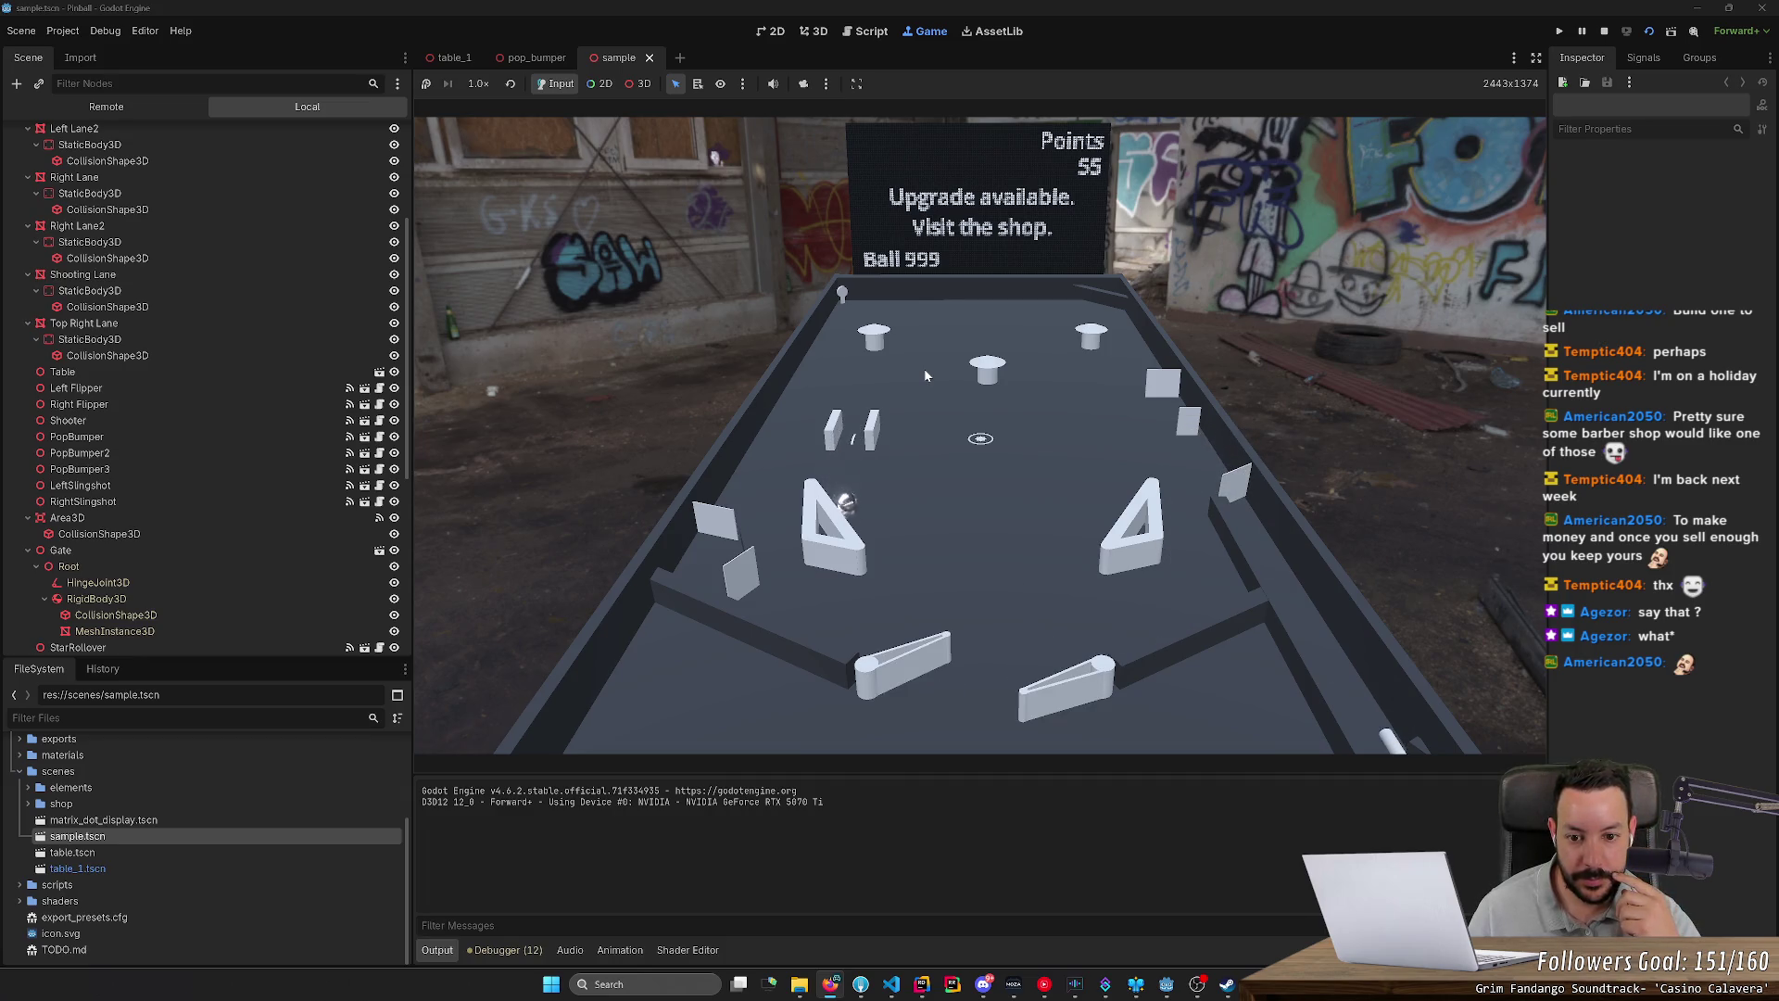
key("Right")
key("Left")
key("Left")
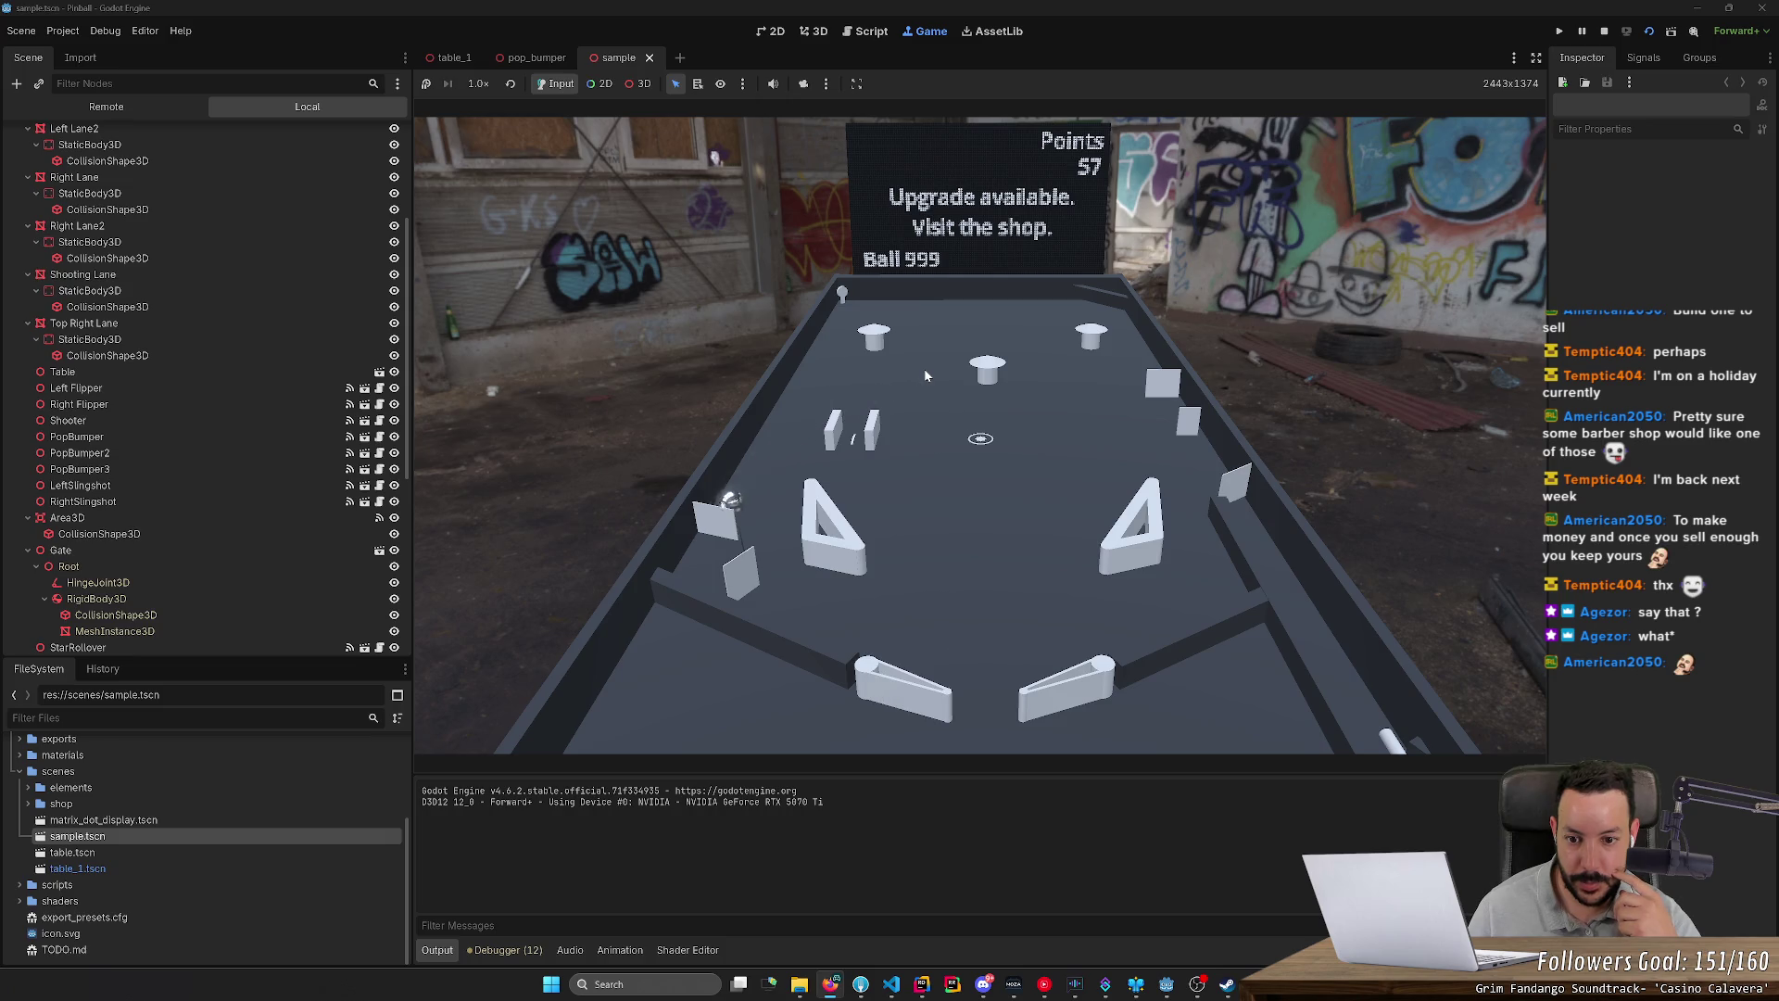
key("Left")
key("Right")
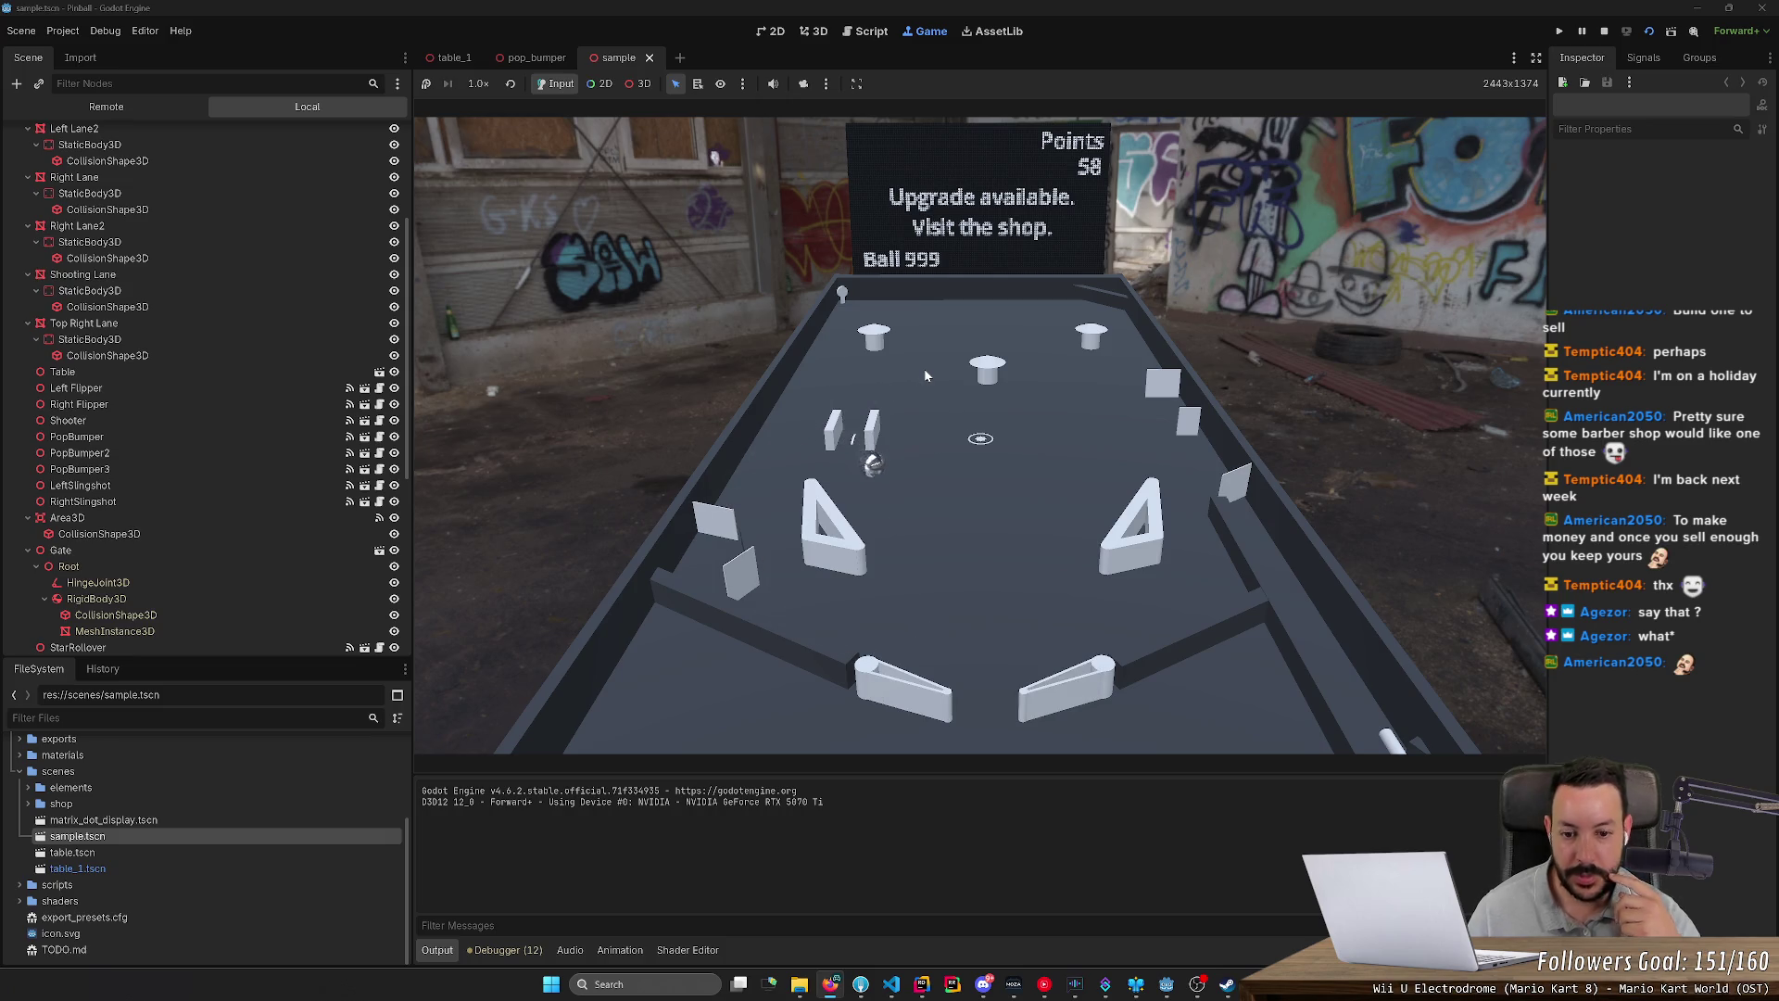
key("Left")
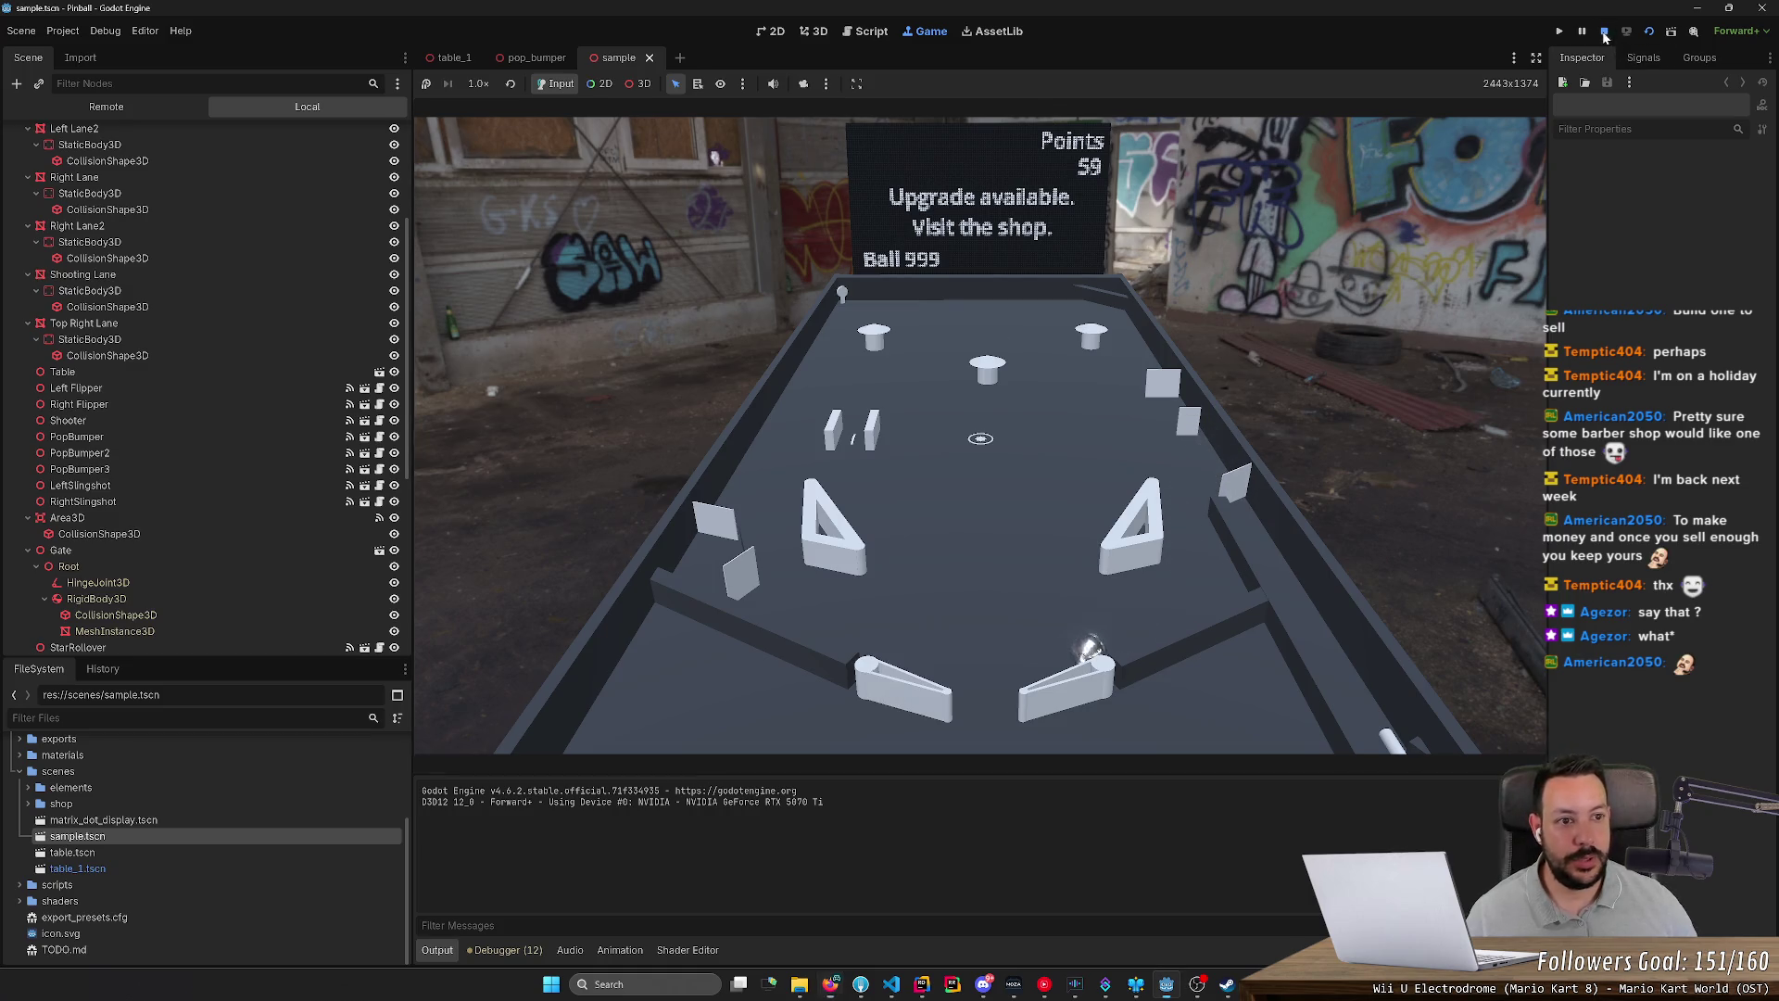
key("F8")
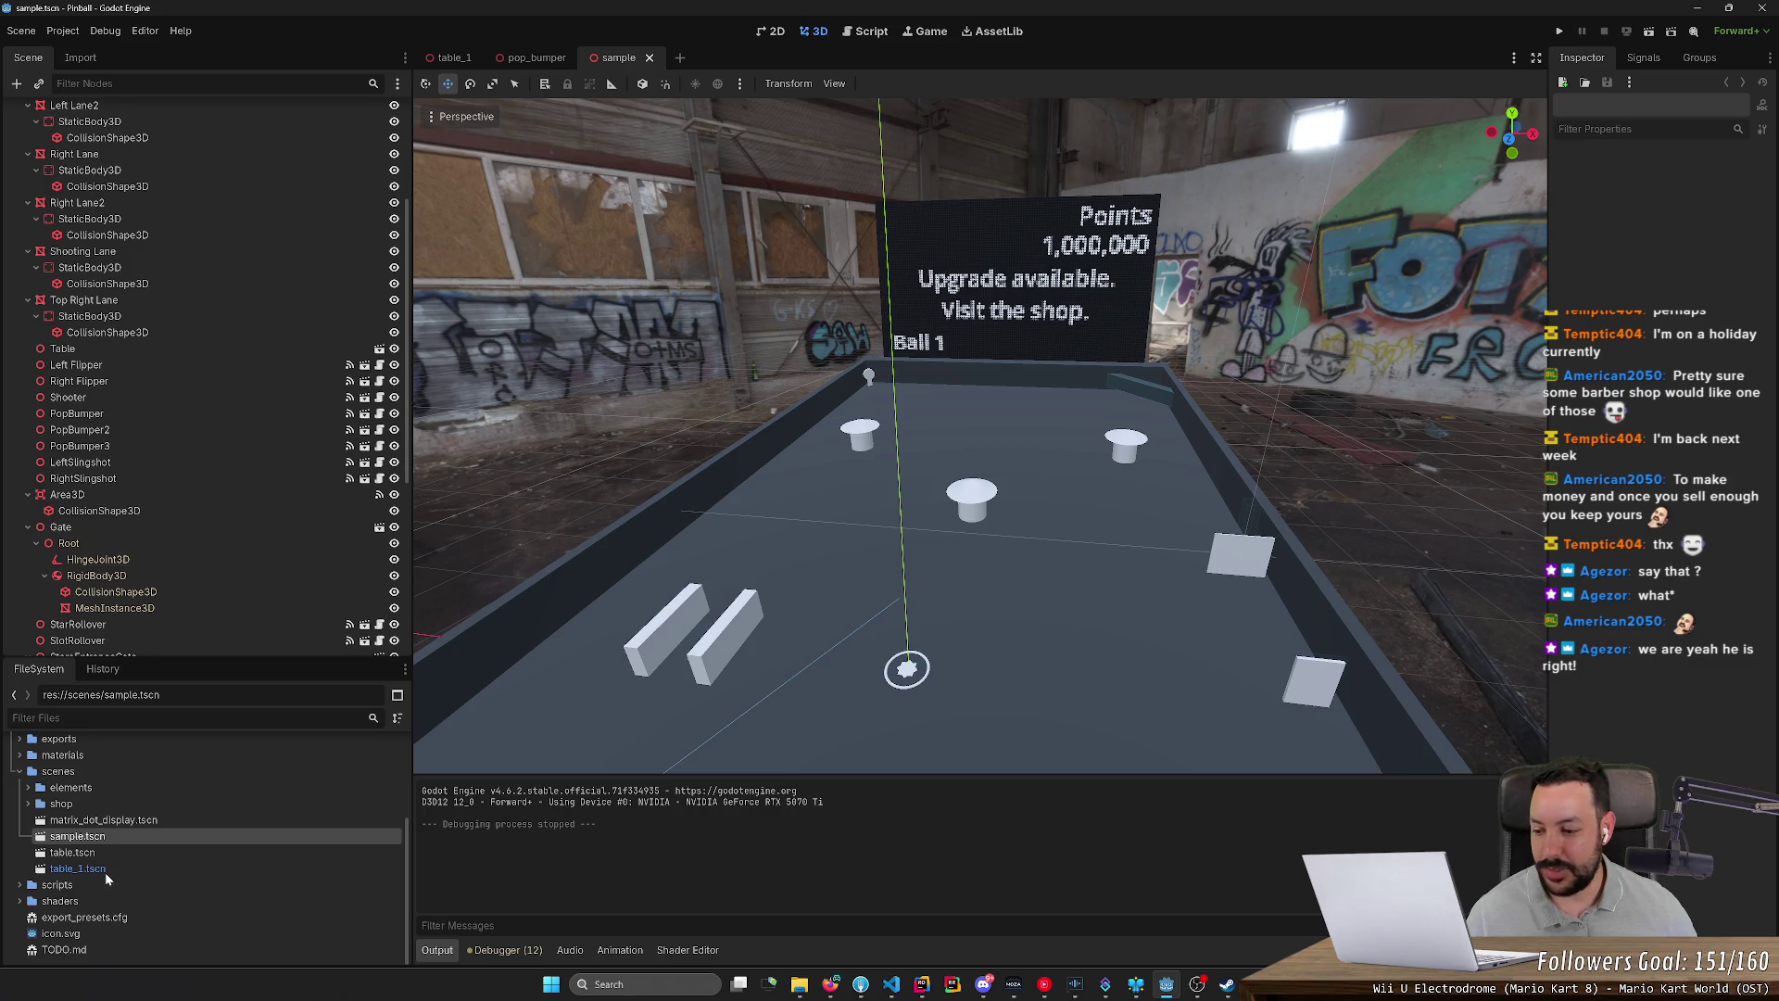
Step: Open the table_1.tscn scene, then switch to Firefox and start a new tab
double_click(106, 868)
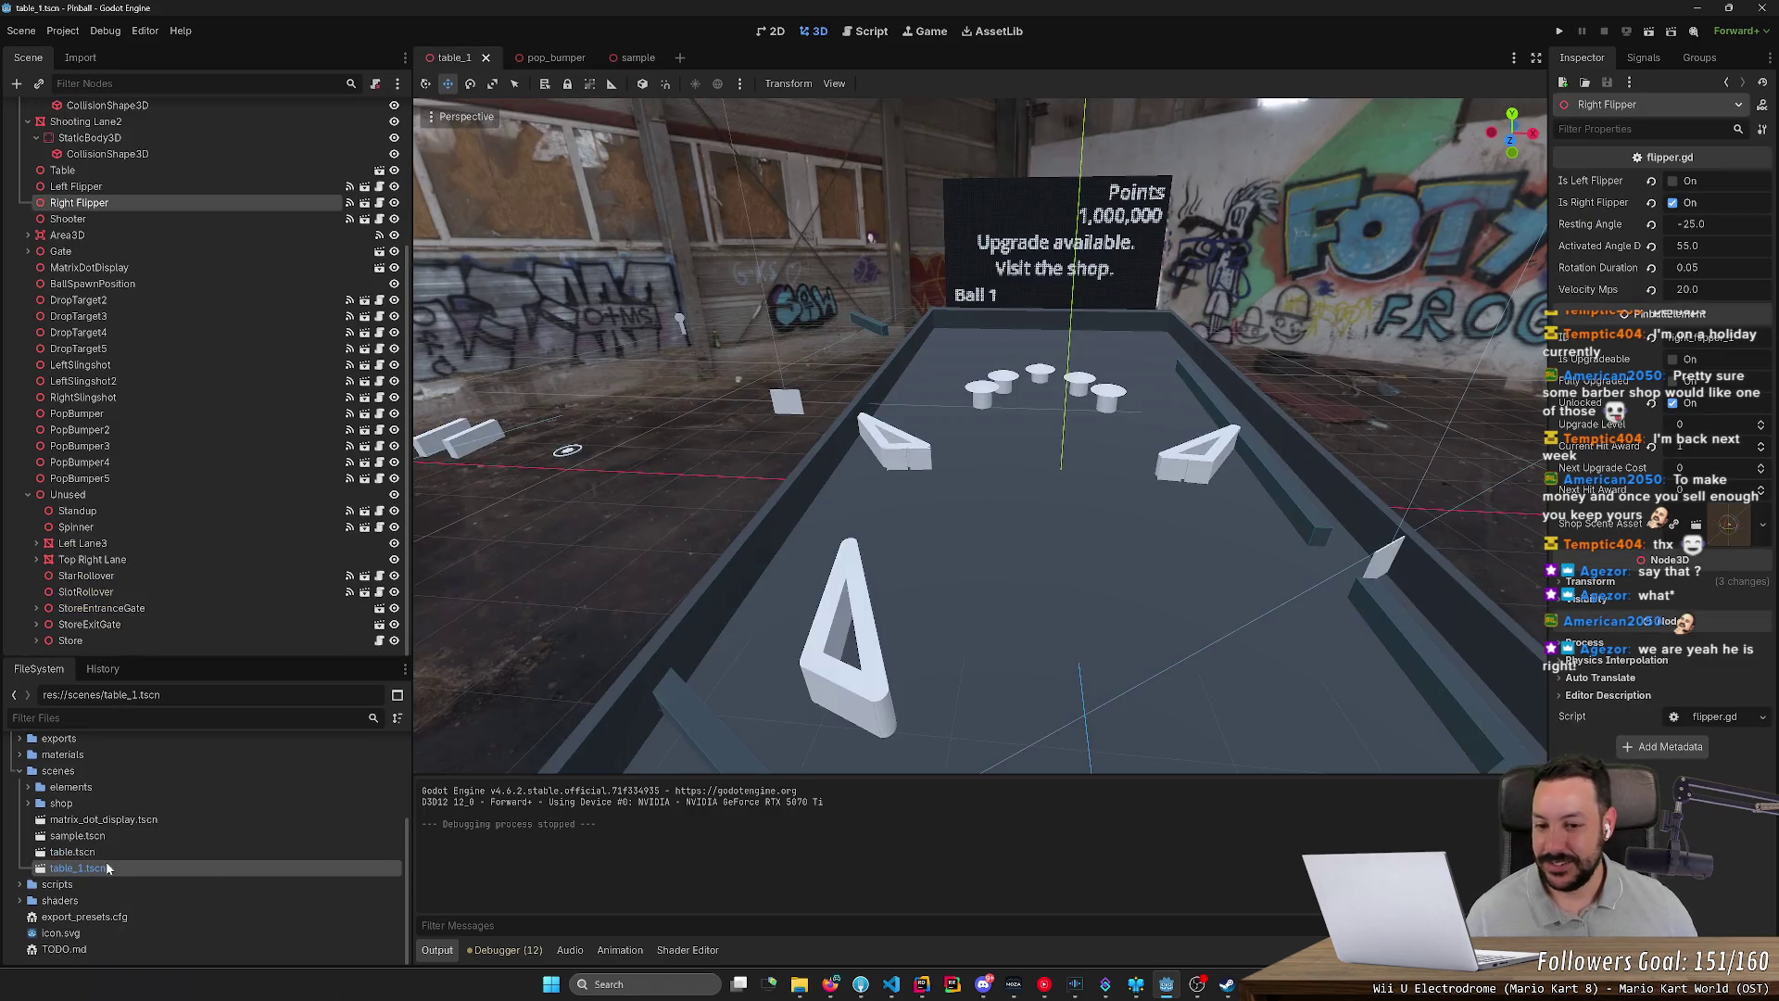
scroll(894, 571, "up", 5)
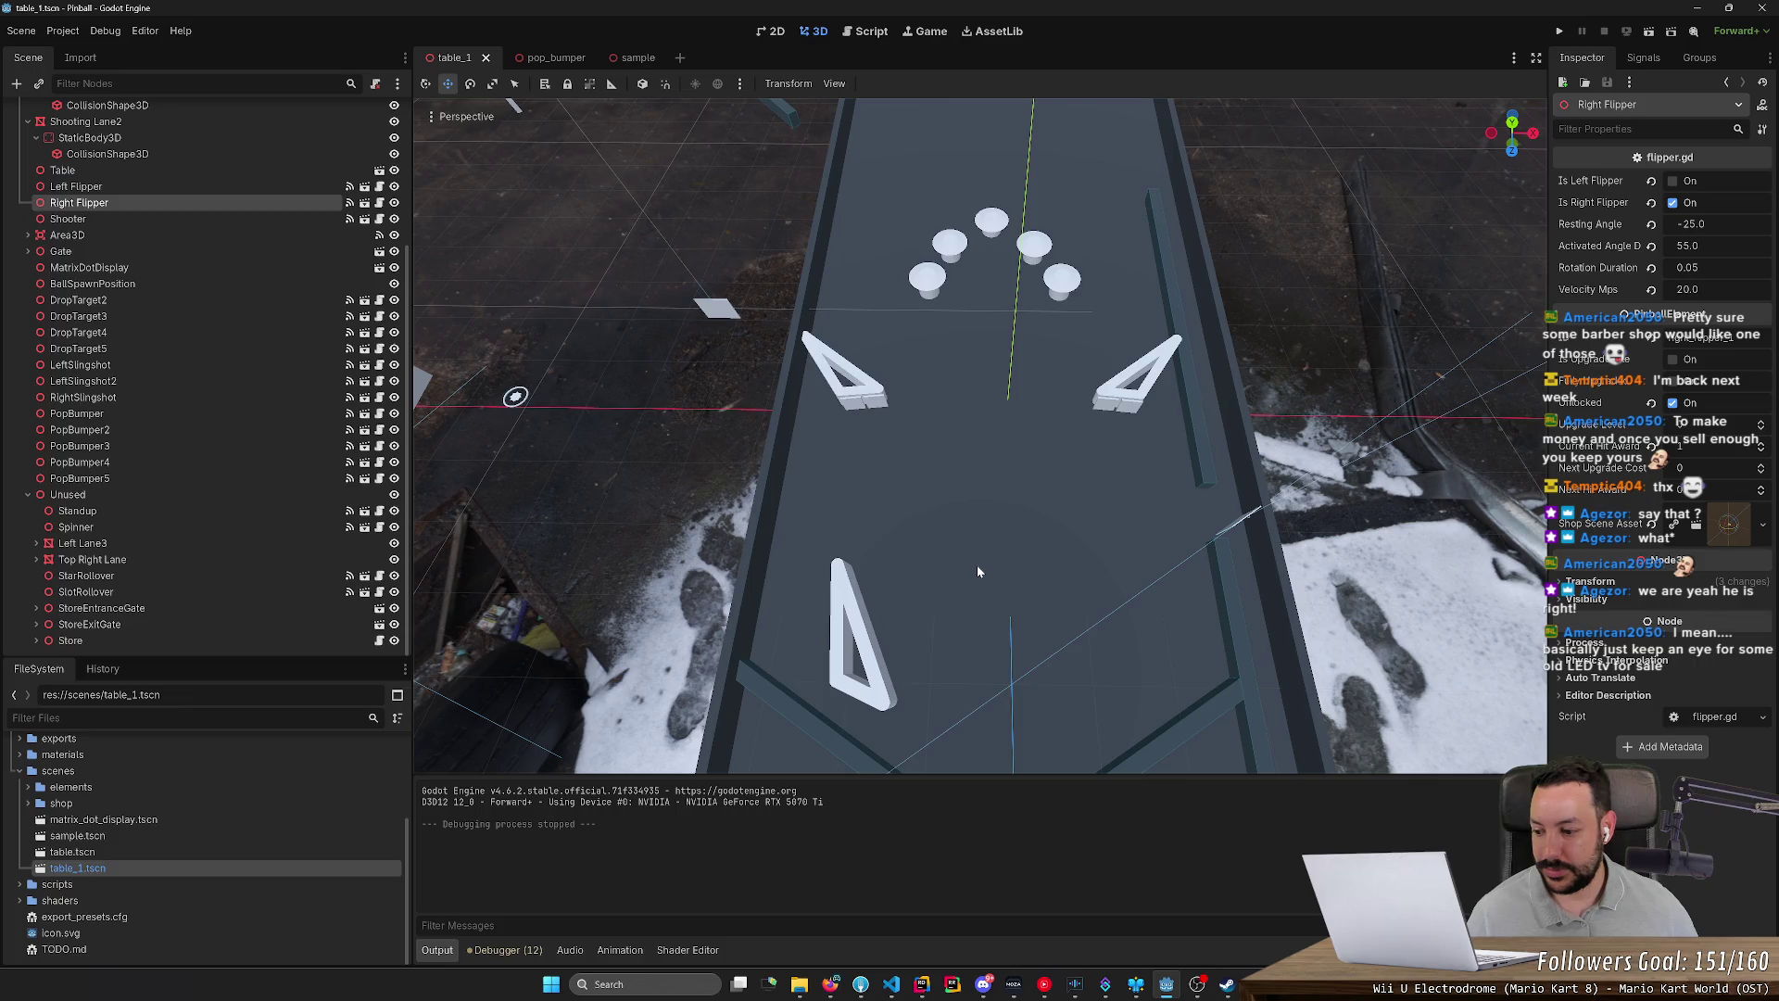
key("alt+Tab")
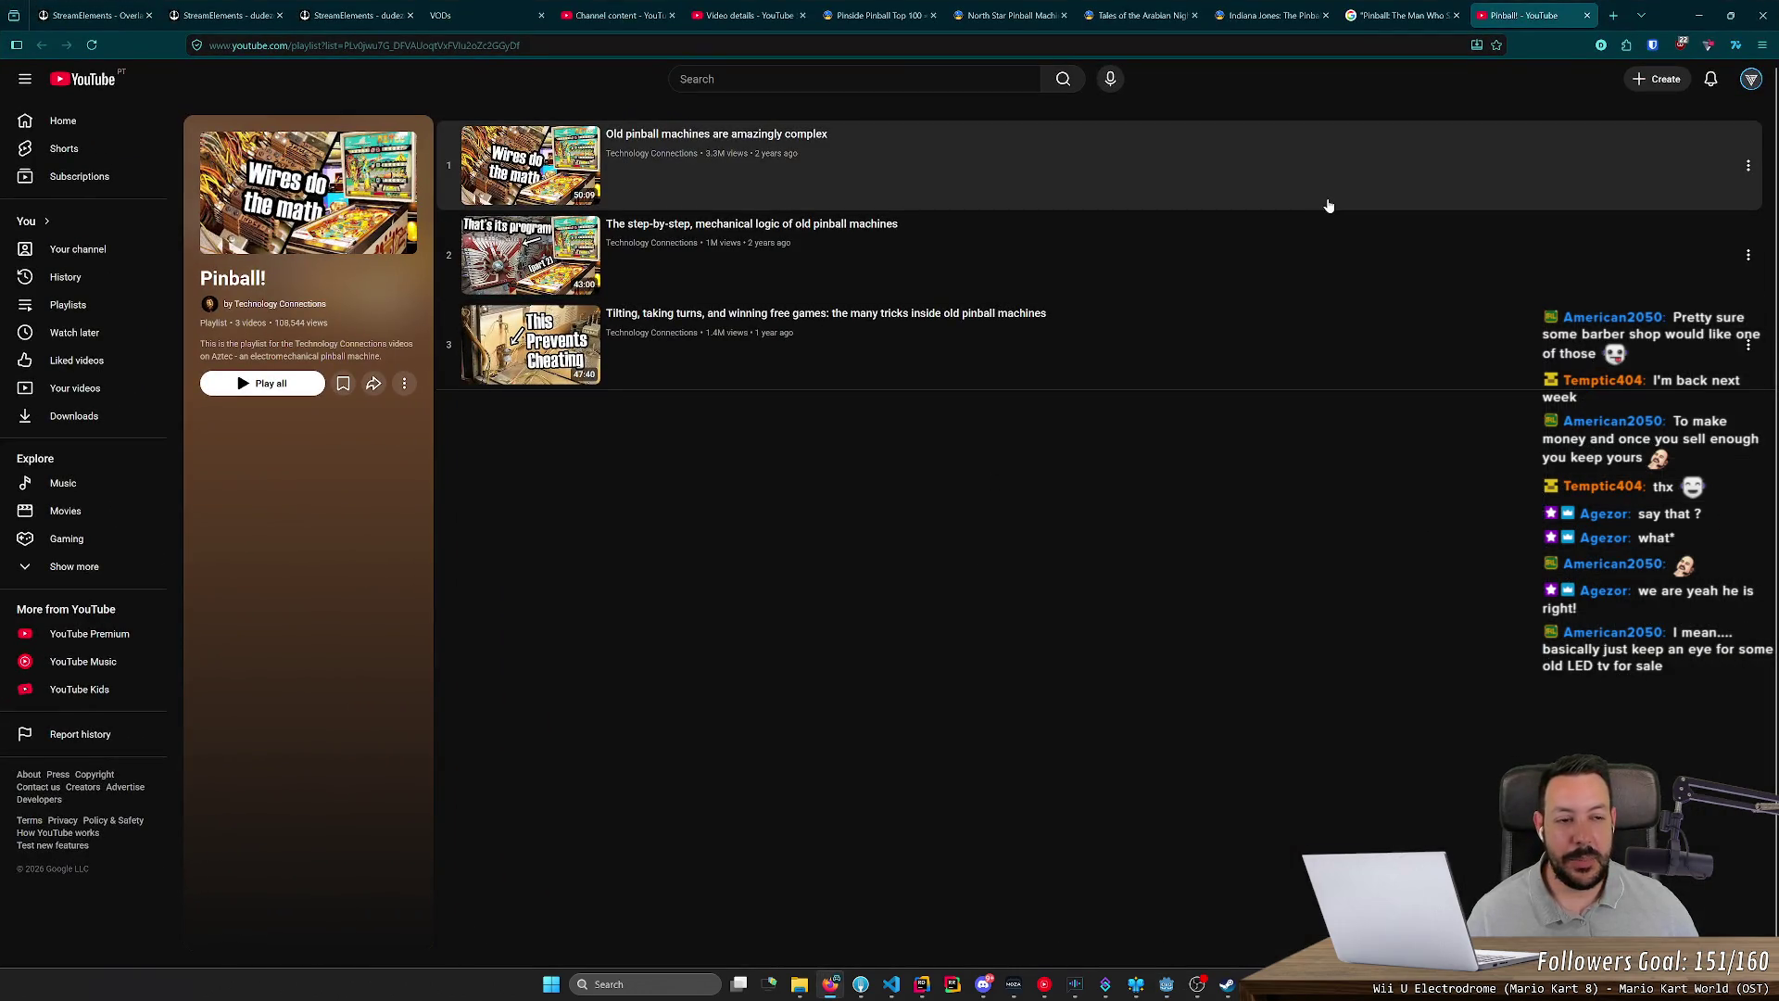
left_click(1613, 14)
Step: Search Google for 'virtual pinball' and show the image results
type("vir")
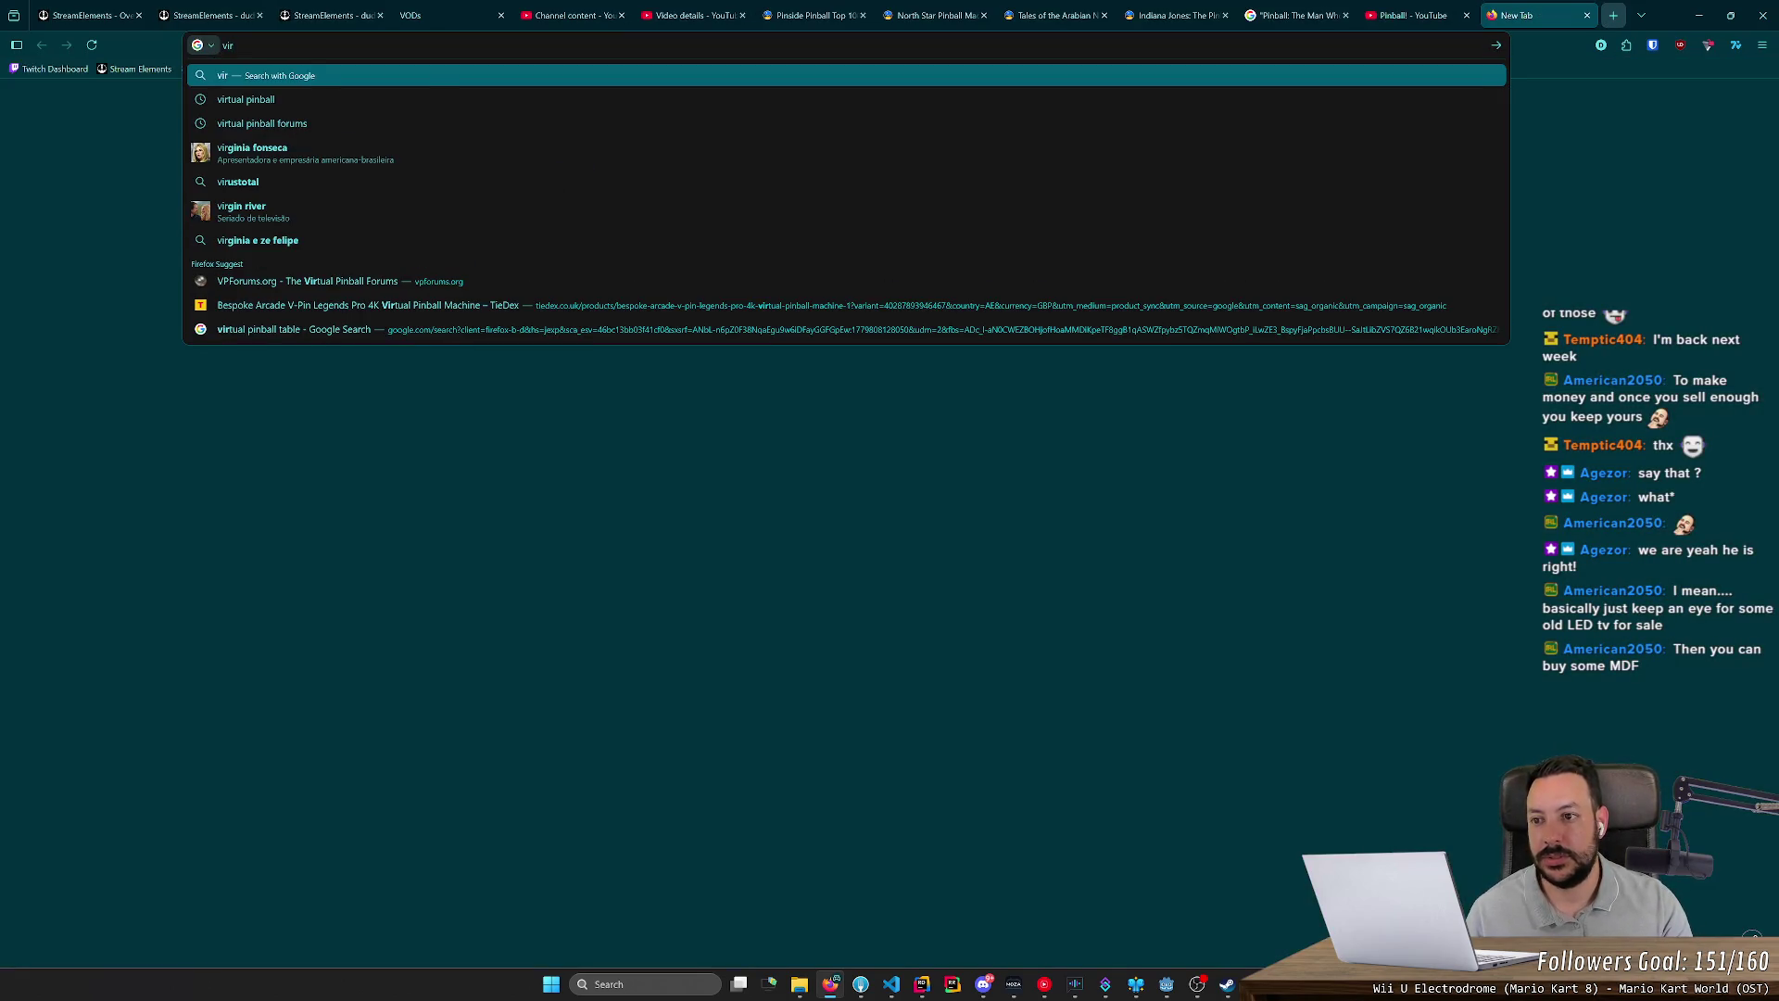
type("tya")
key("BackSpace")
key("BackSpace")
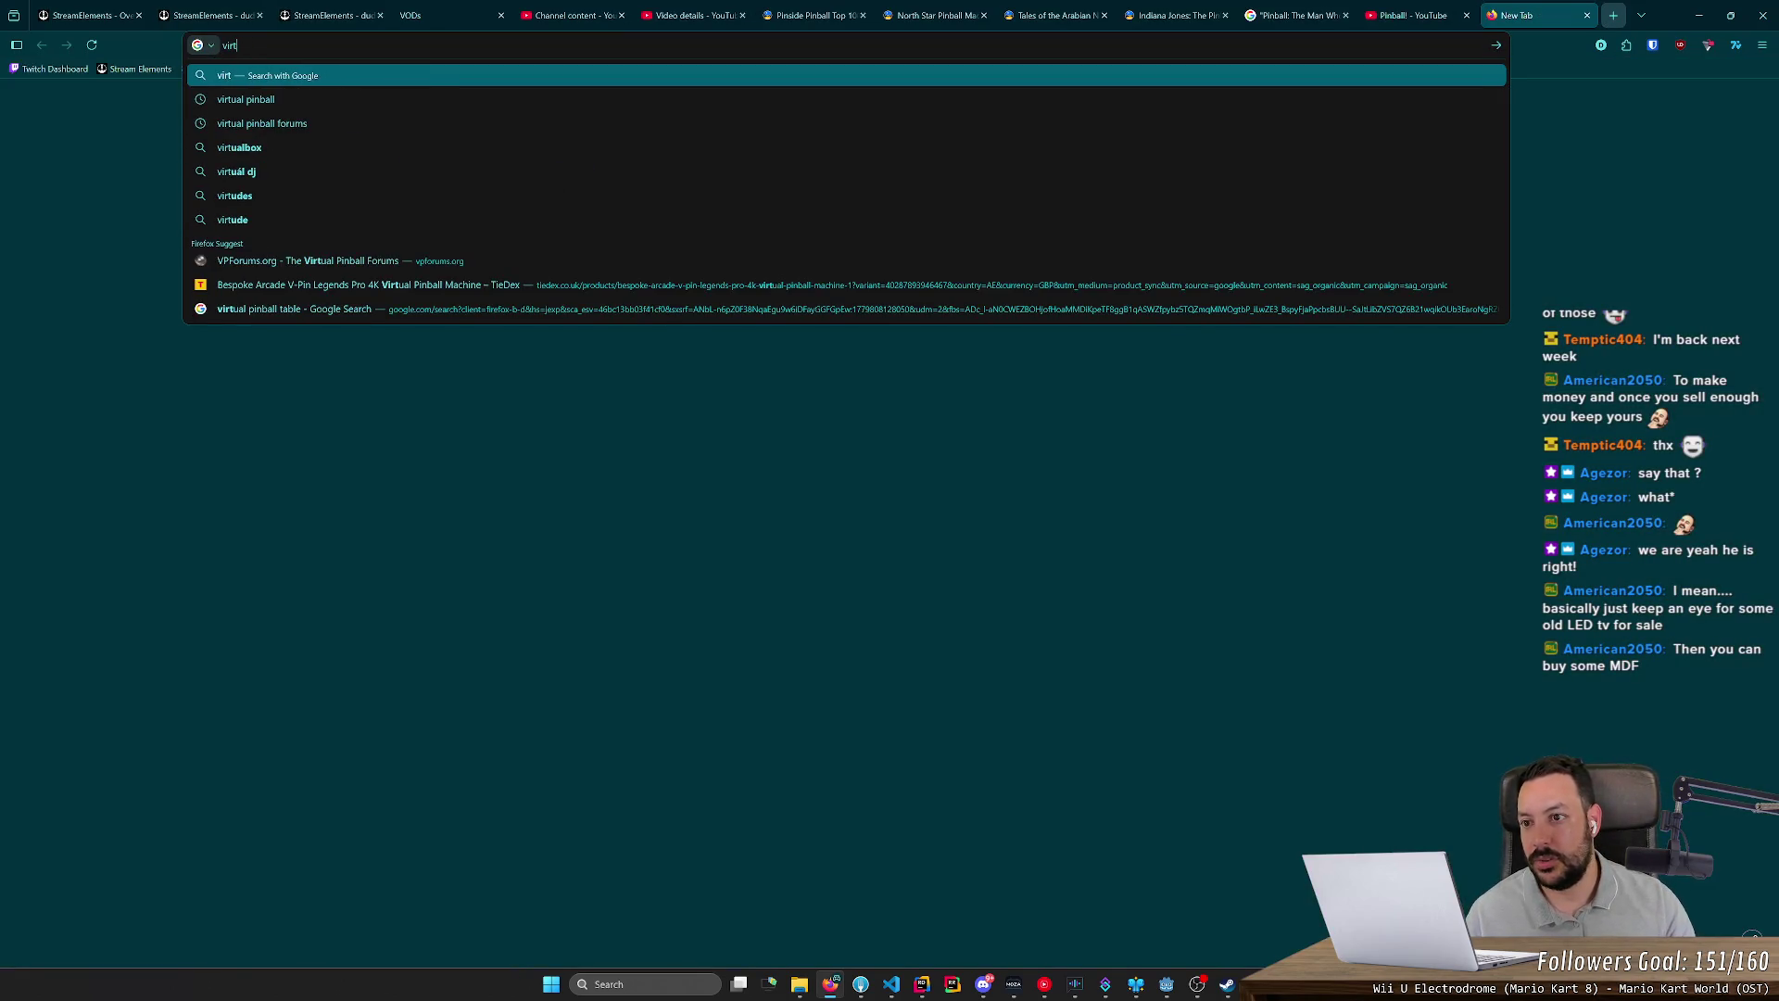
key("Down")
key("Return")
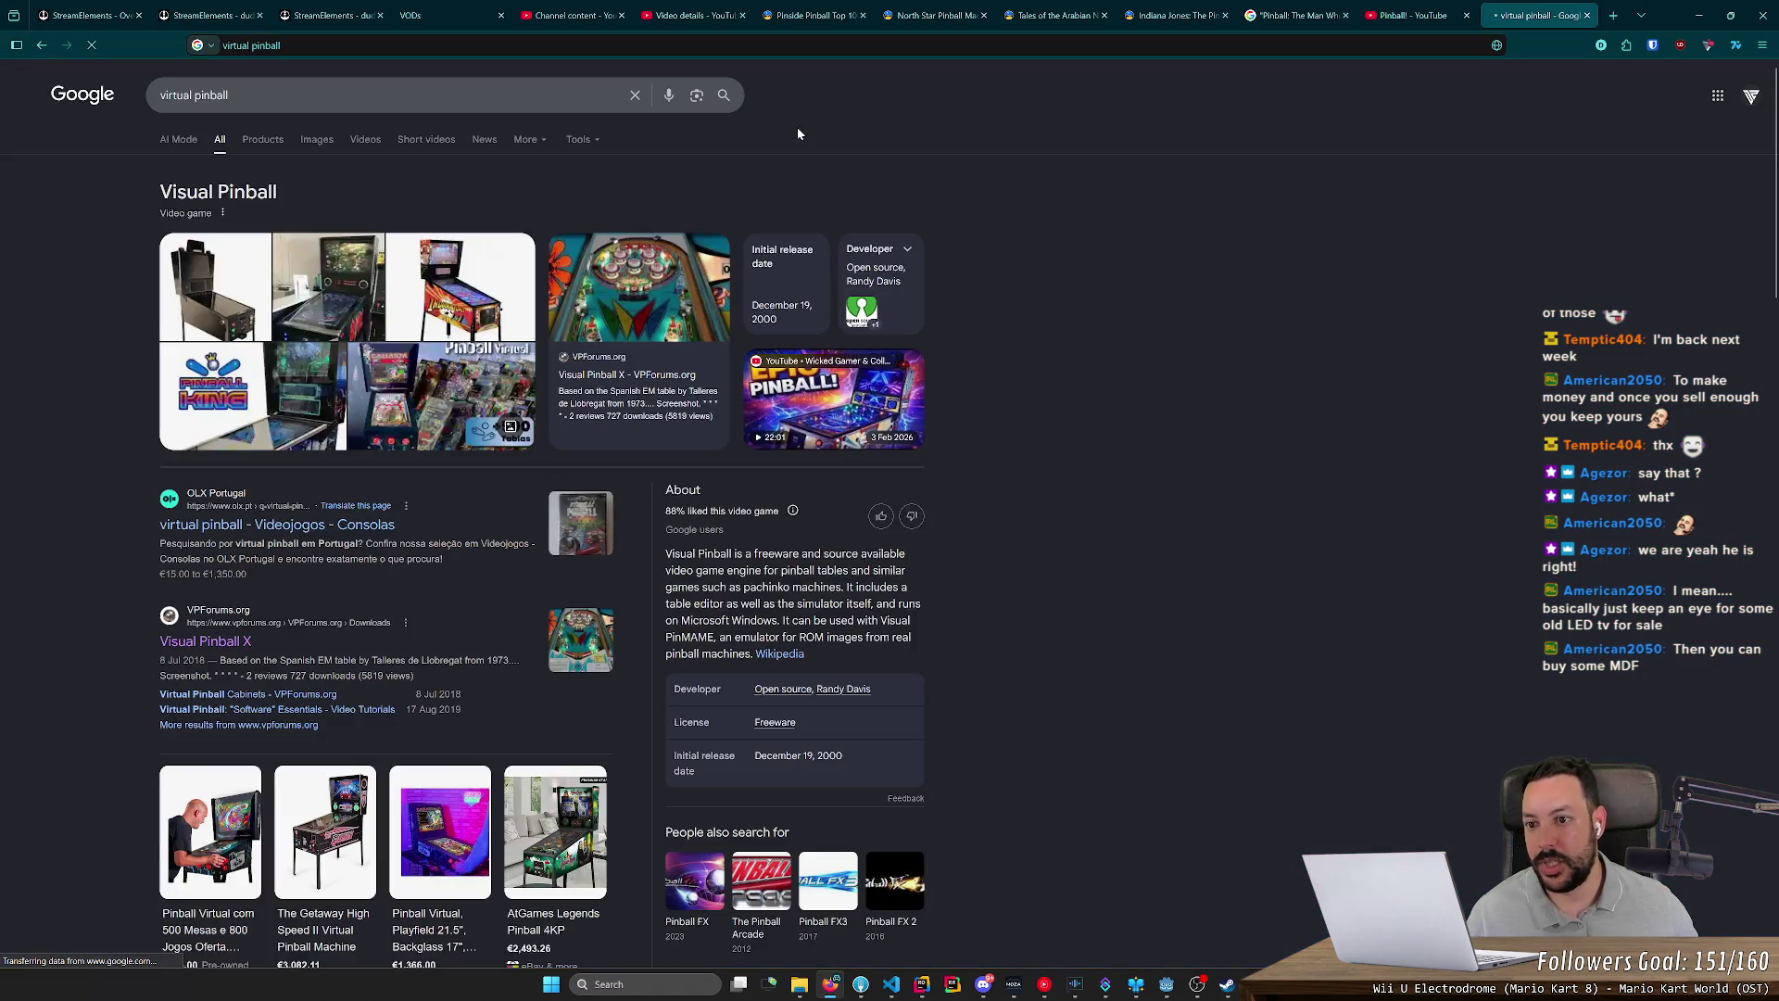
left_click(317, 140)
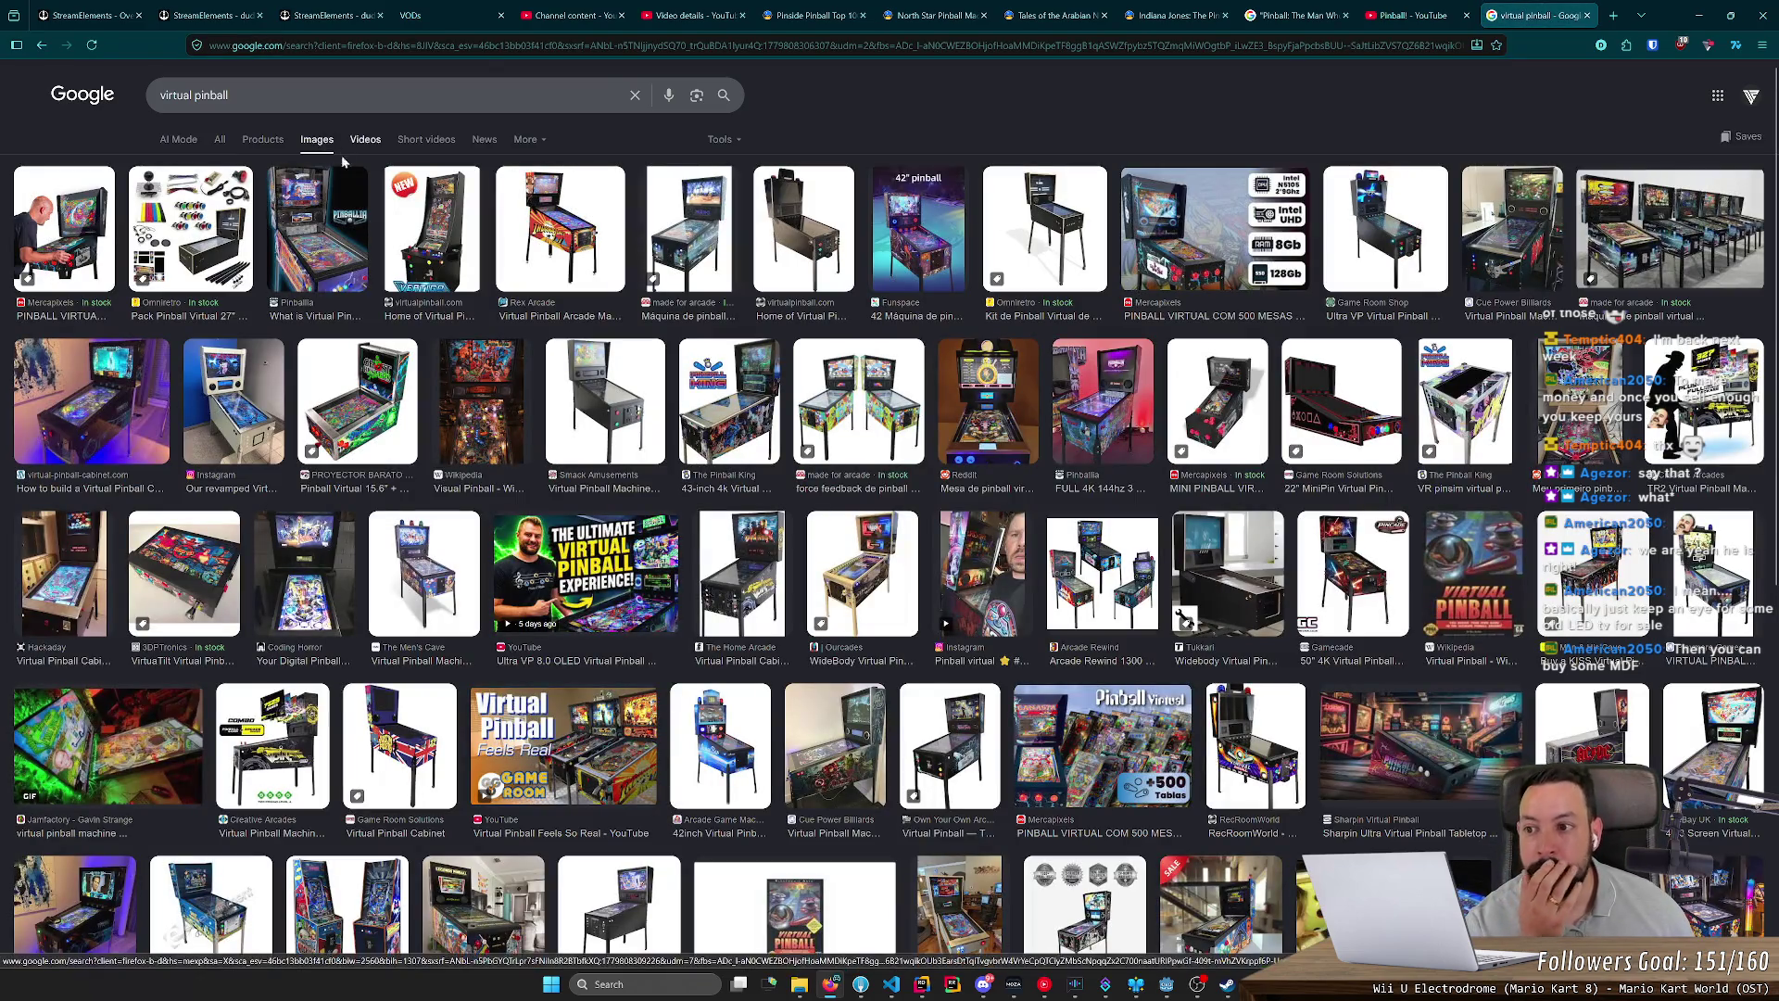
Step: Preview the Rex Arcade and Omniretro cabinets, opening the Omniretro Kit de Pinball Virtual de 27 in a background tab
left_click(600, 232)
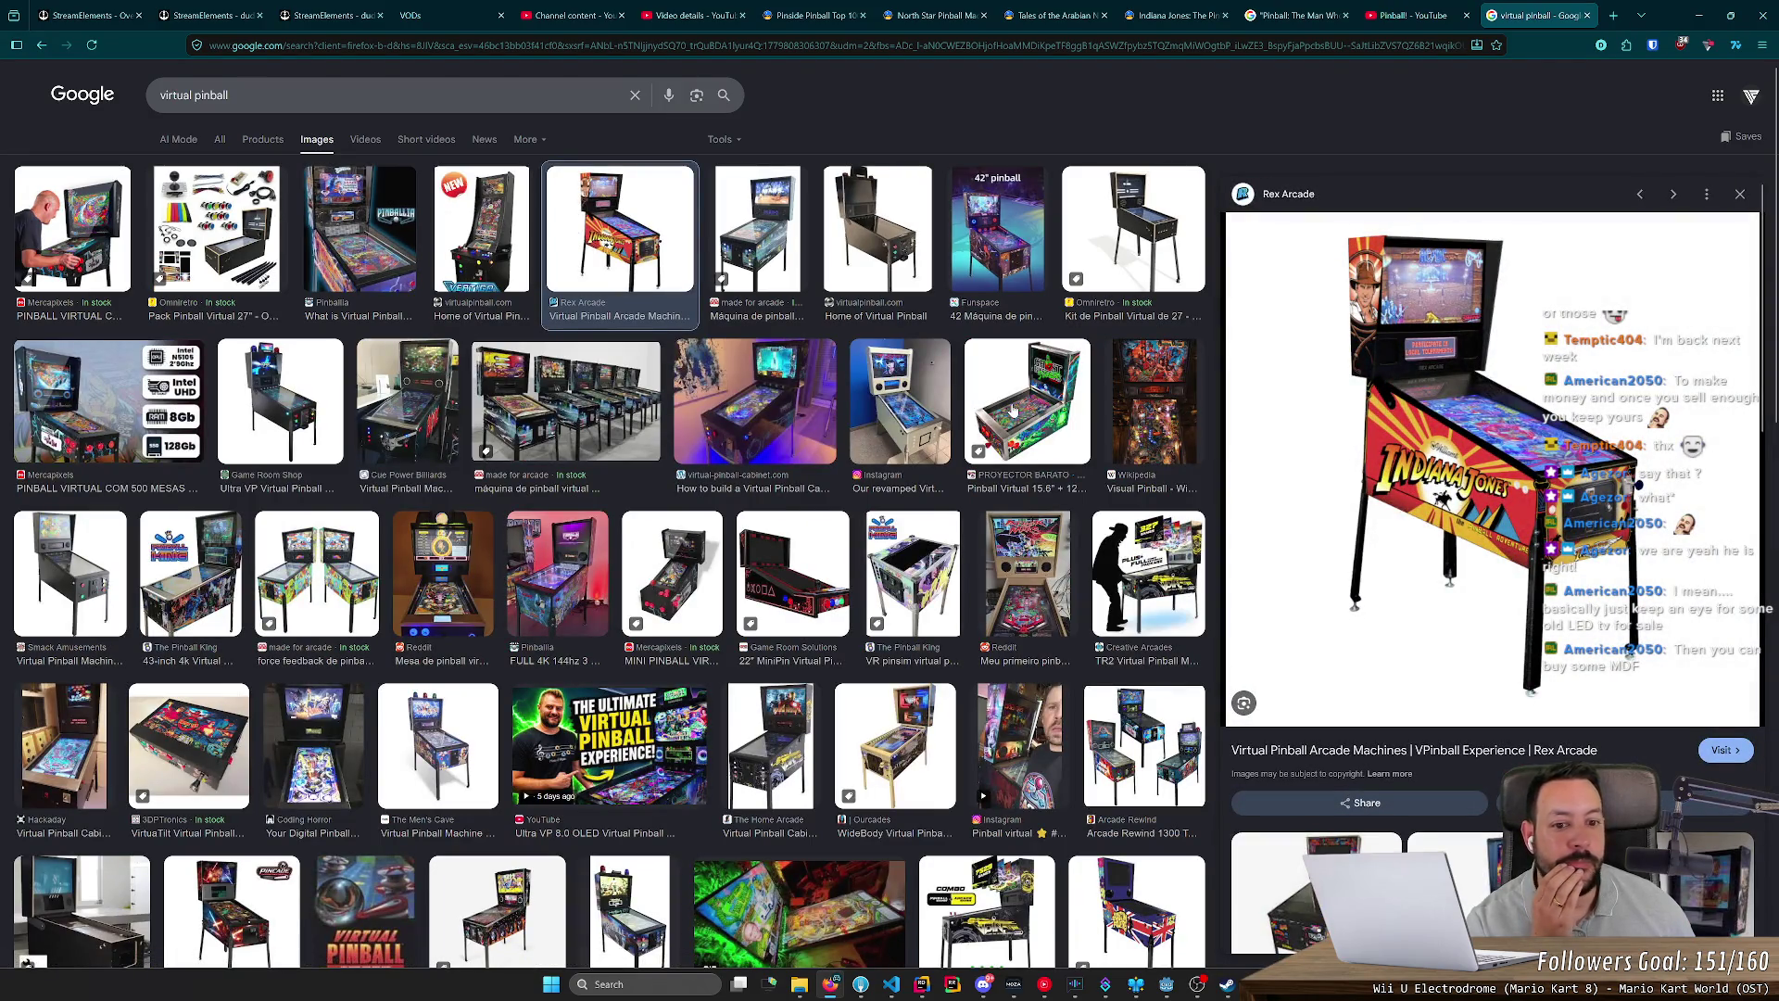
left_click(1133, 236)
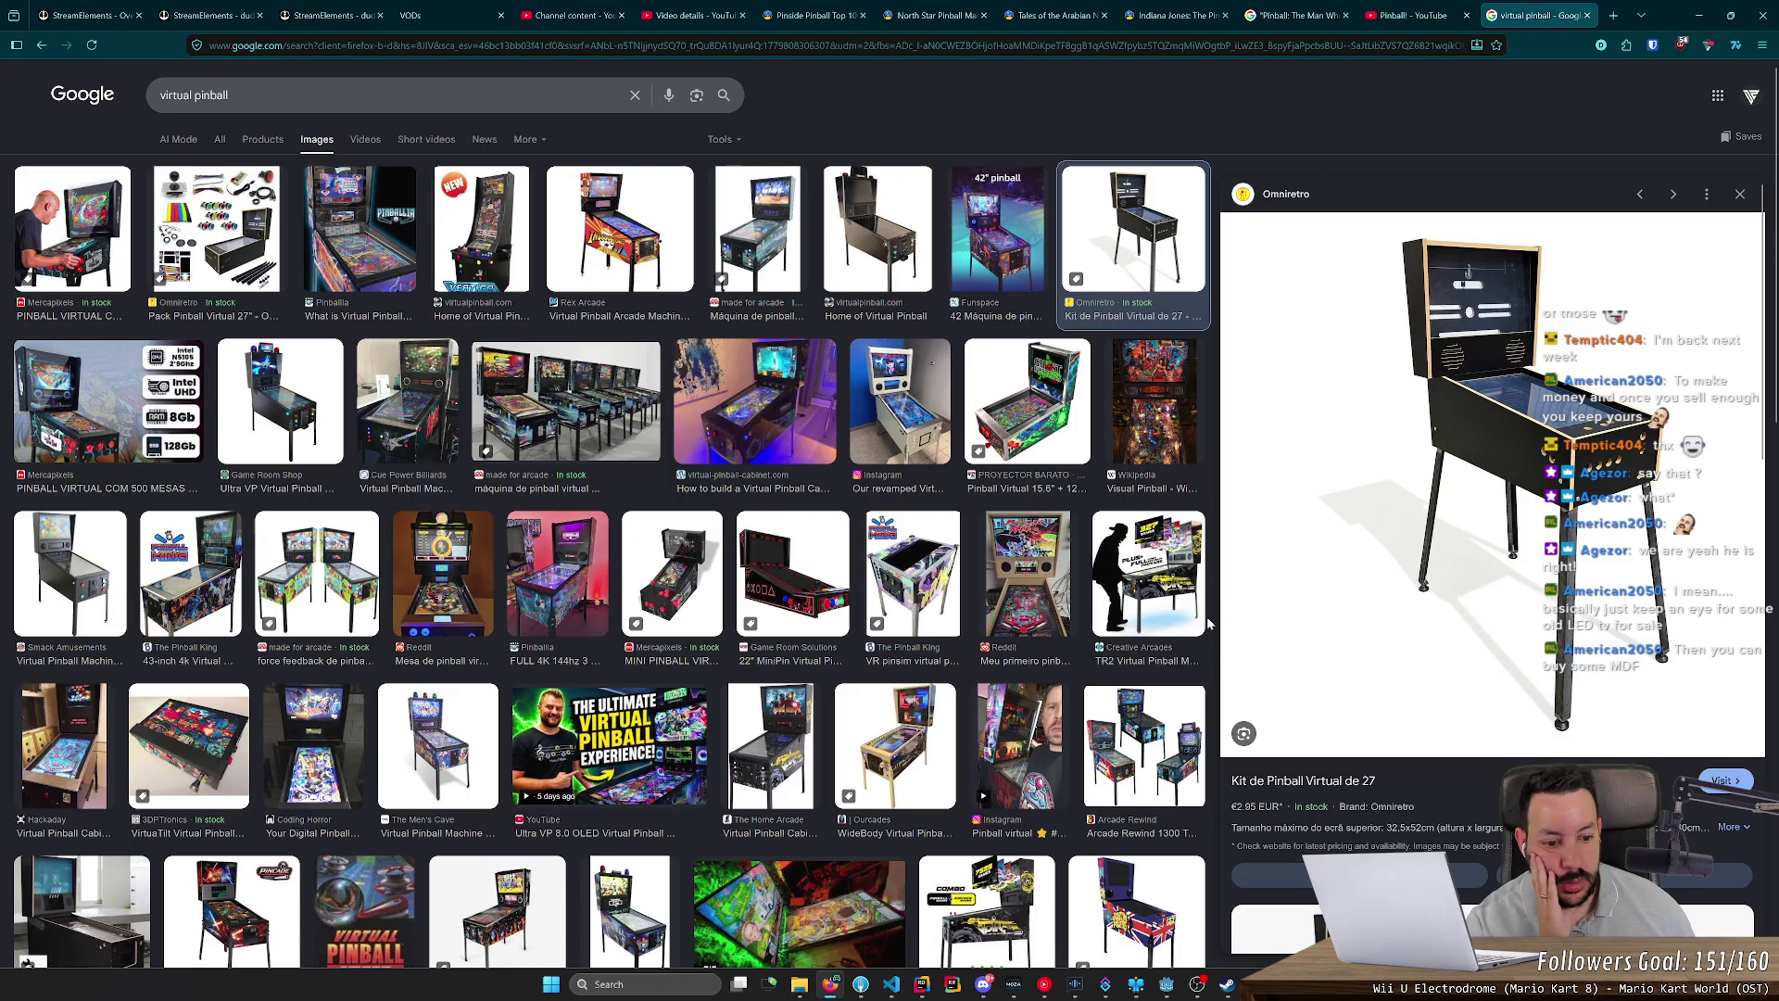
middle_click(1284, 773)
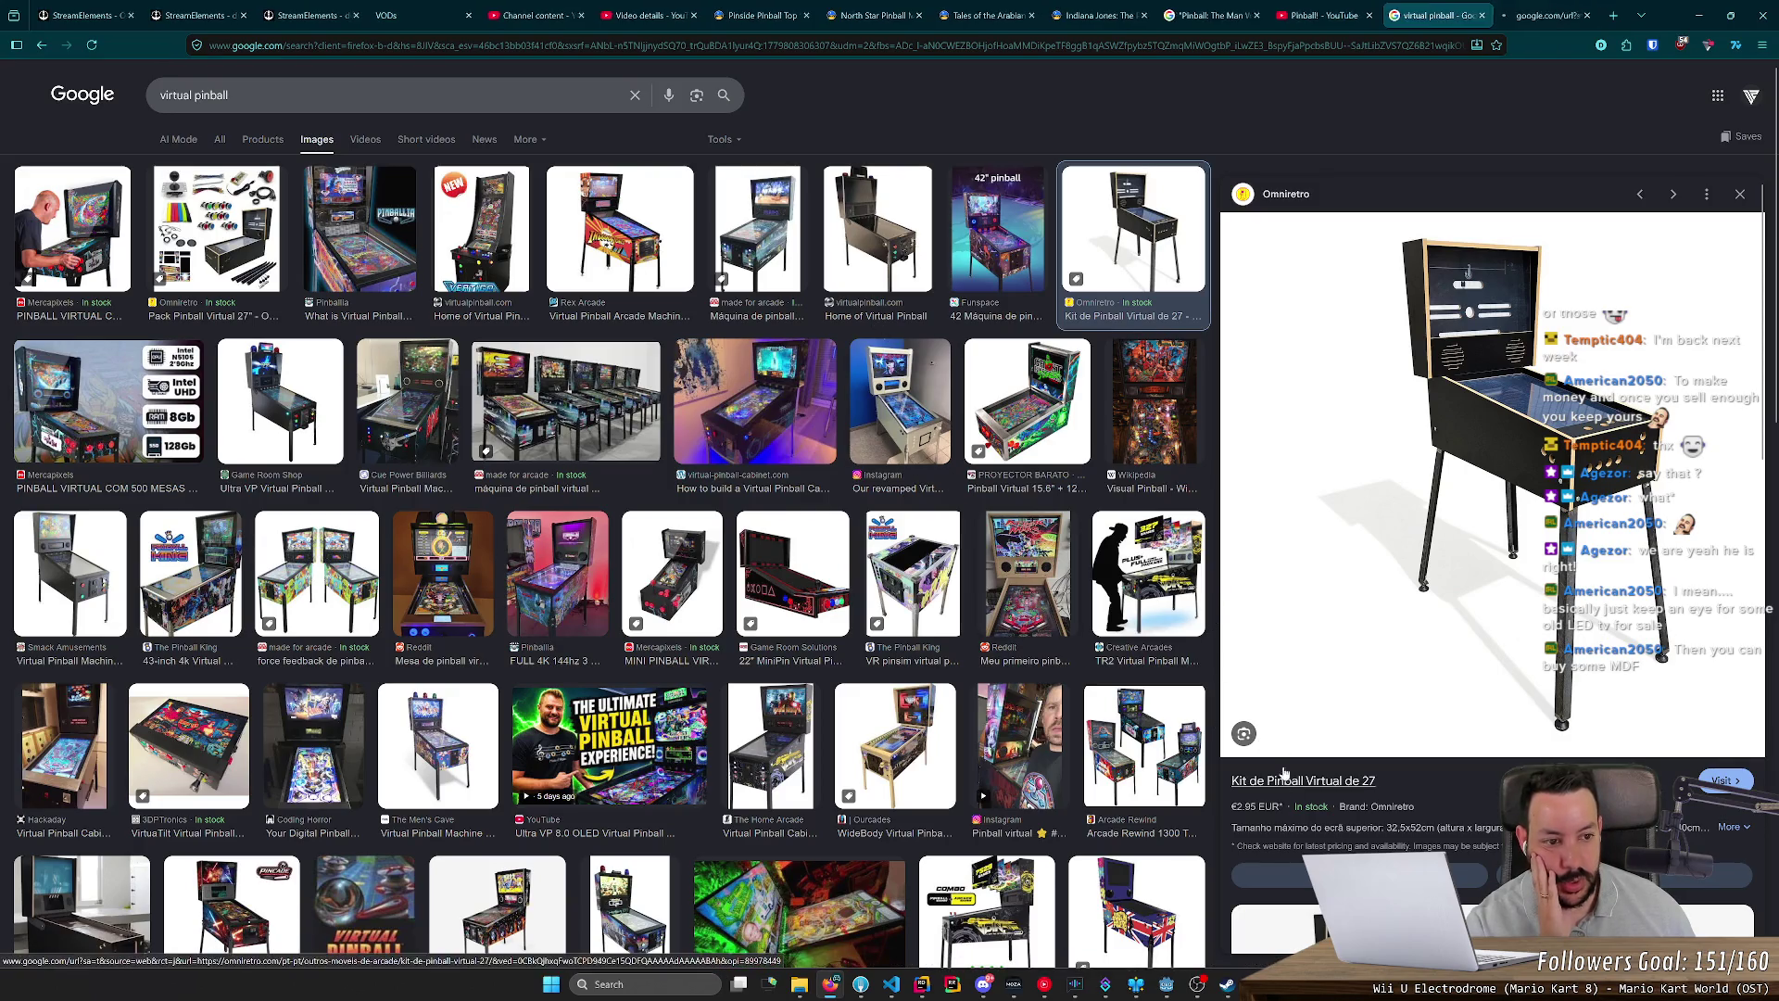
Step: View the Omniretro kit page, highlight its title and 280,51€ price, then close it for the Funspace preview
left_click(1531, 7)
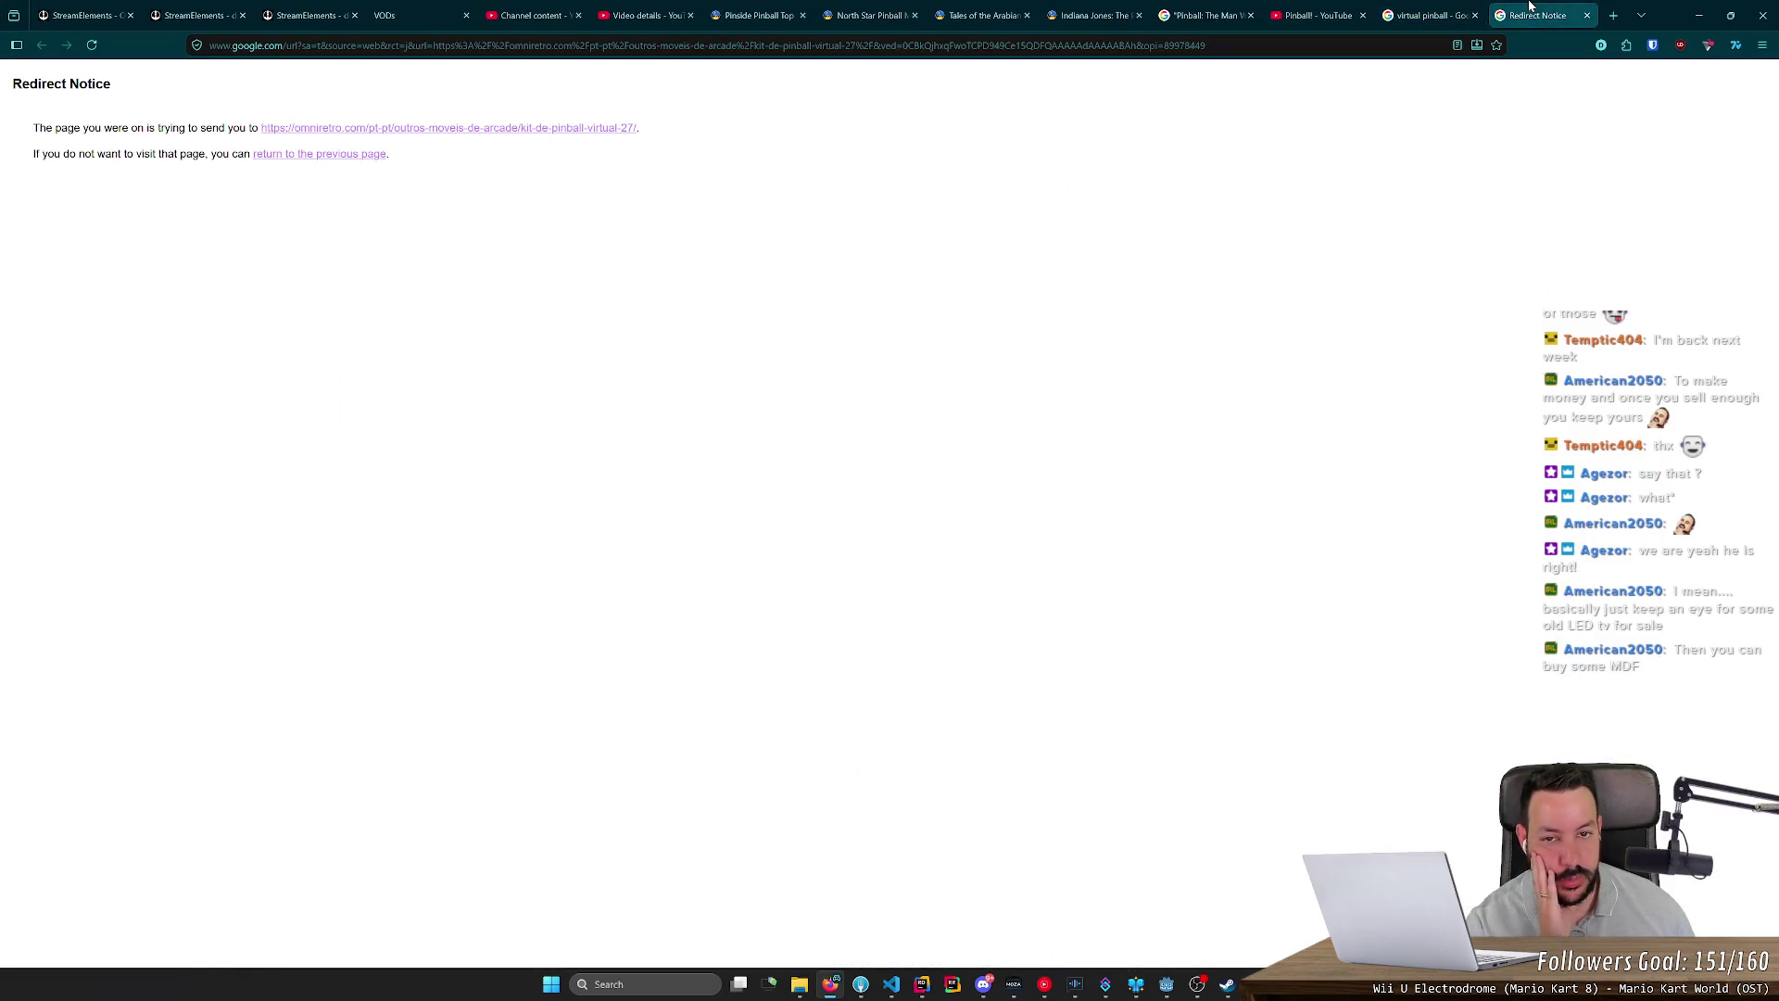
left_click(474, 130)
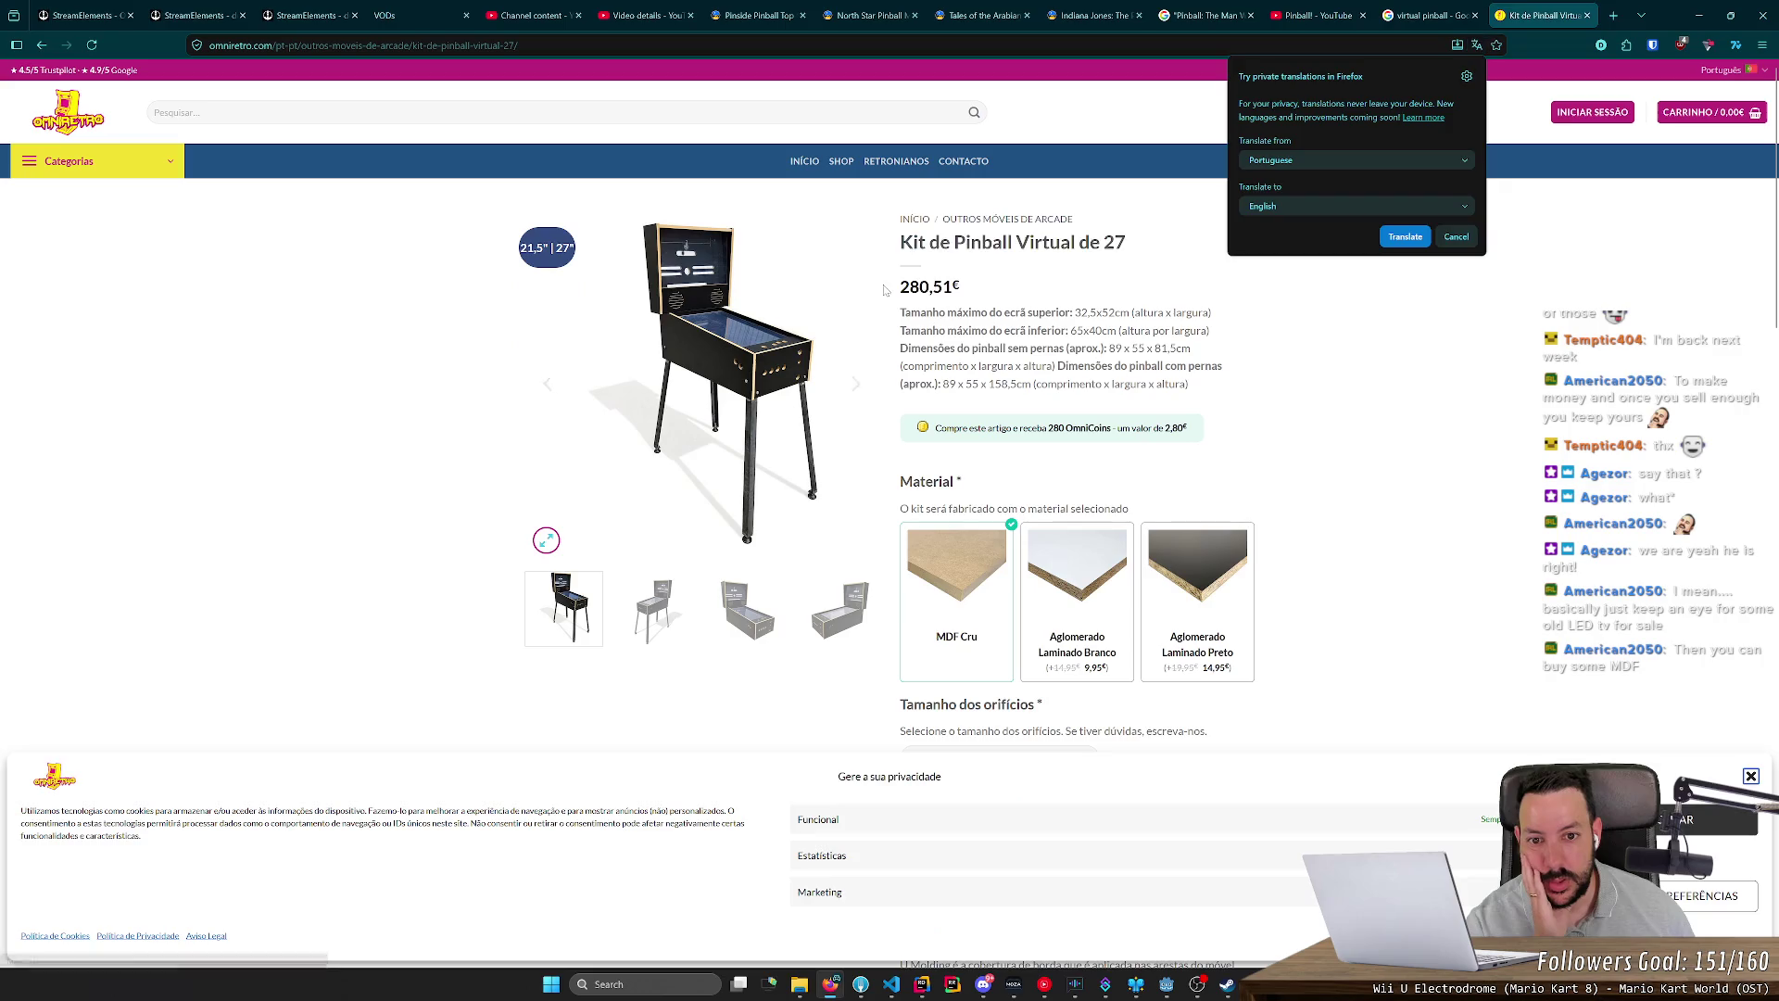
left_click_drag(897, 215, 969, 294)
left_click(1587, 15)
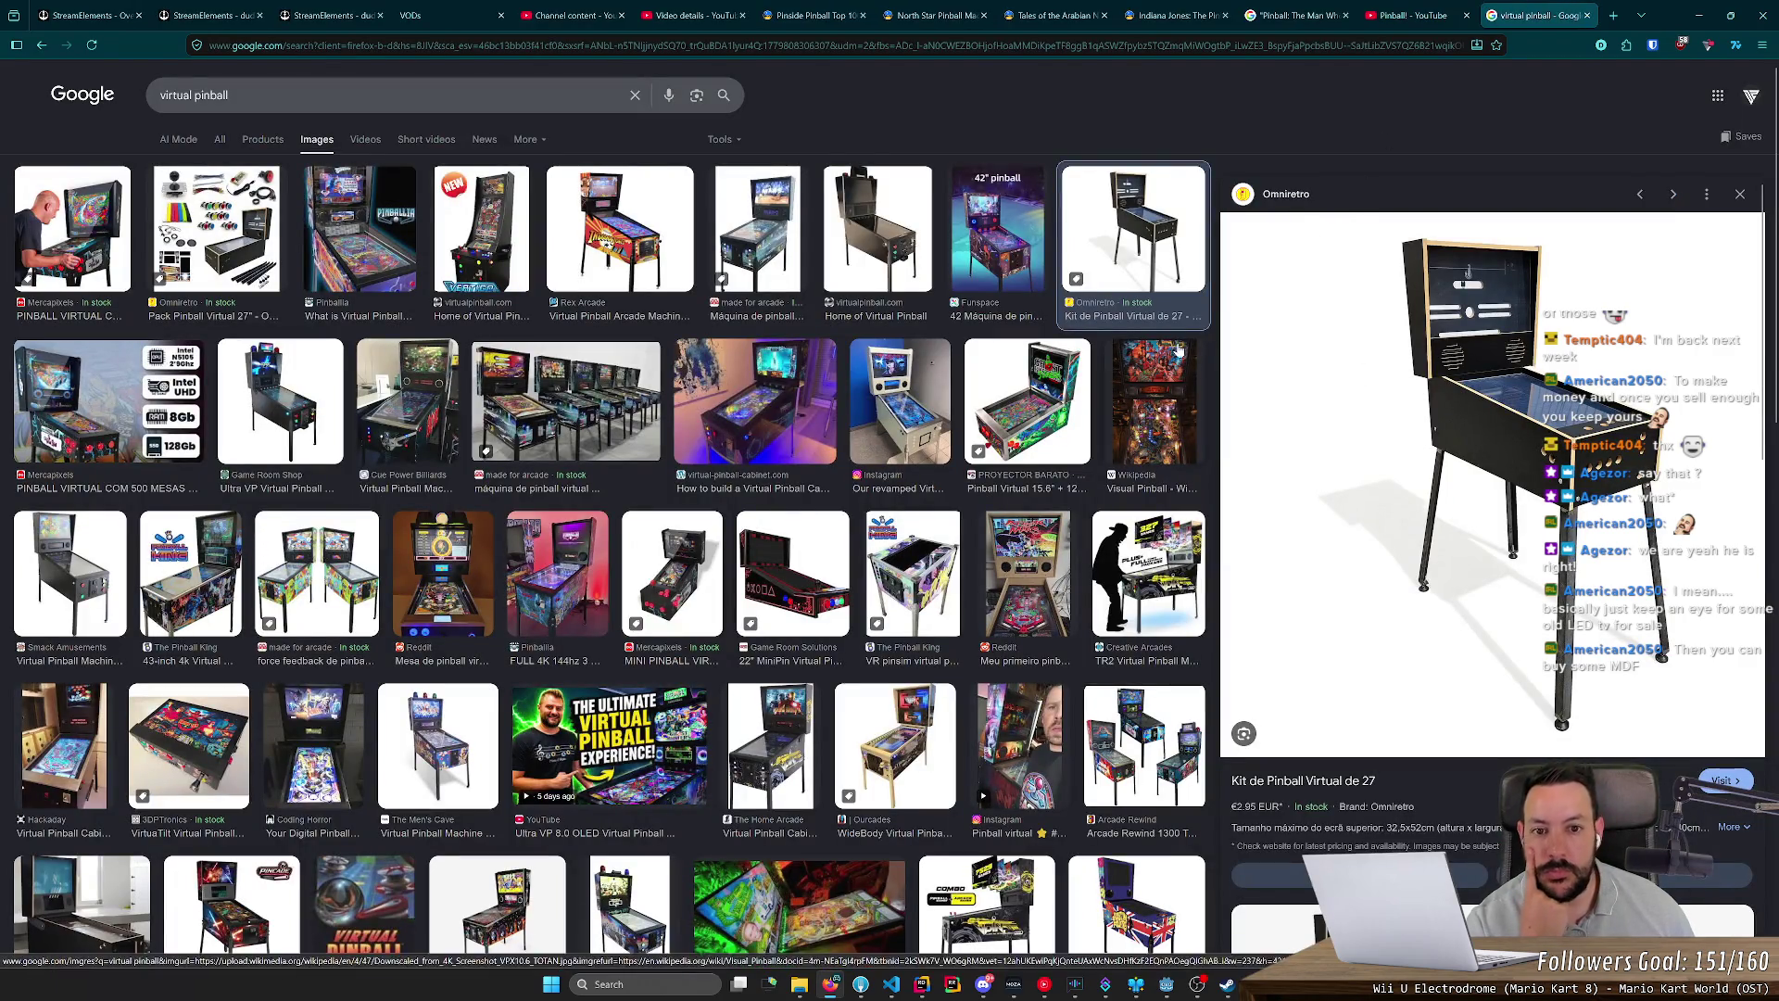
key("Left")
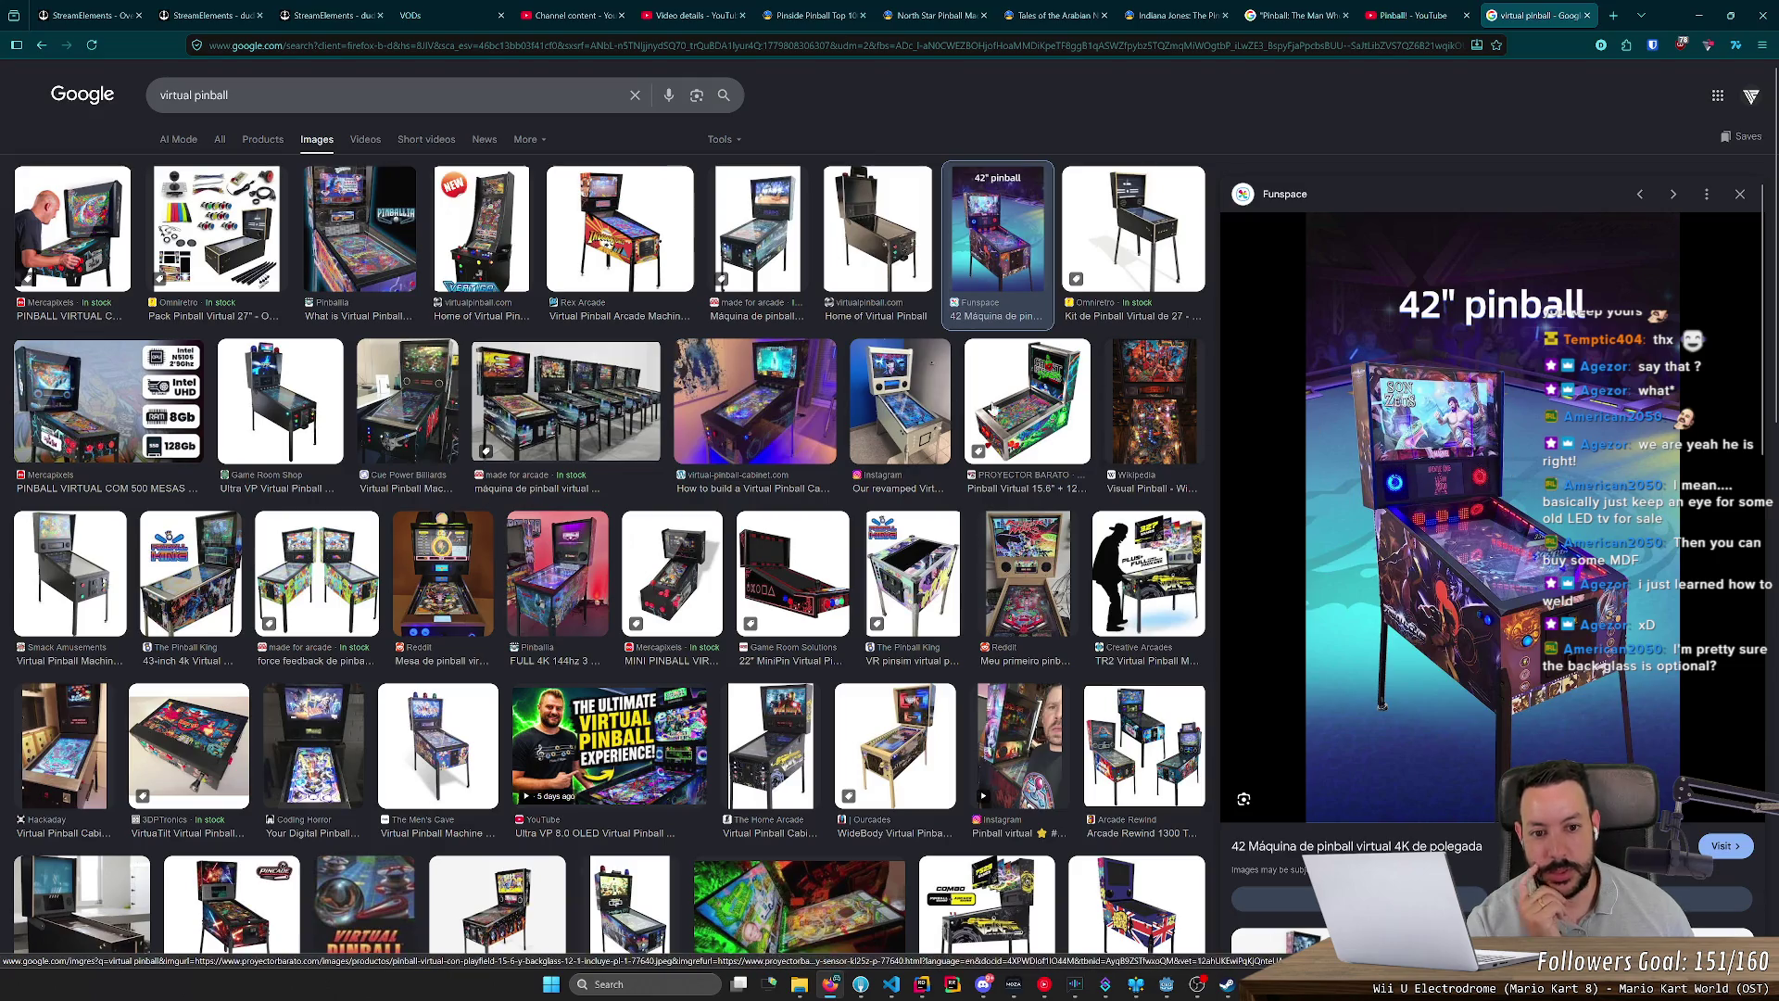
Step: Preview the Mercapixels €995.00 pinball cabinet and select the word 'virtual' in the query
left_click(72, 228)
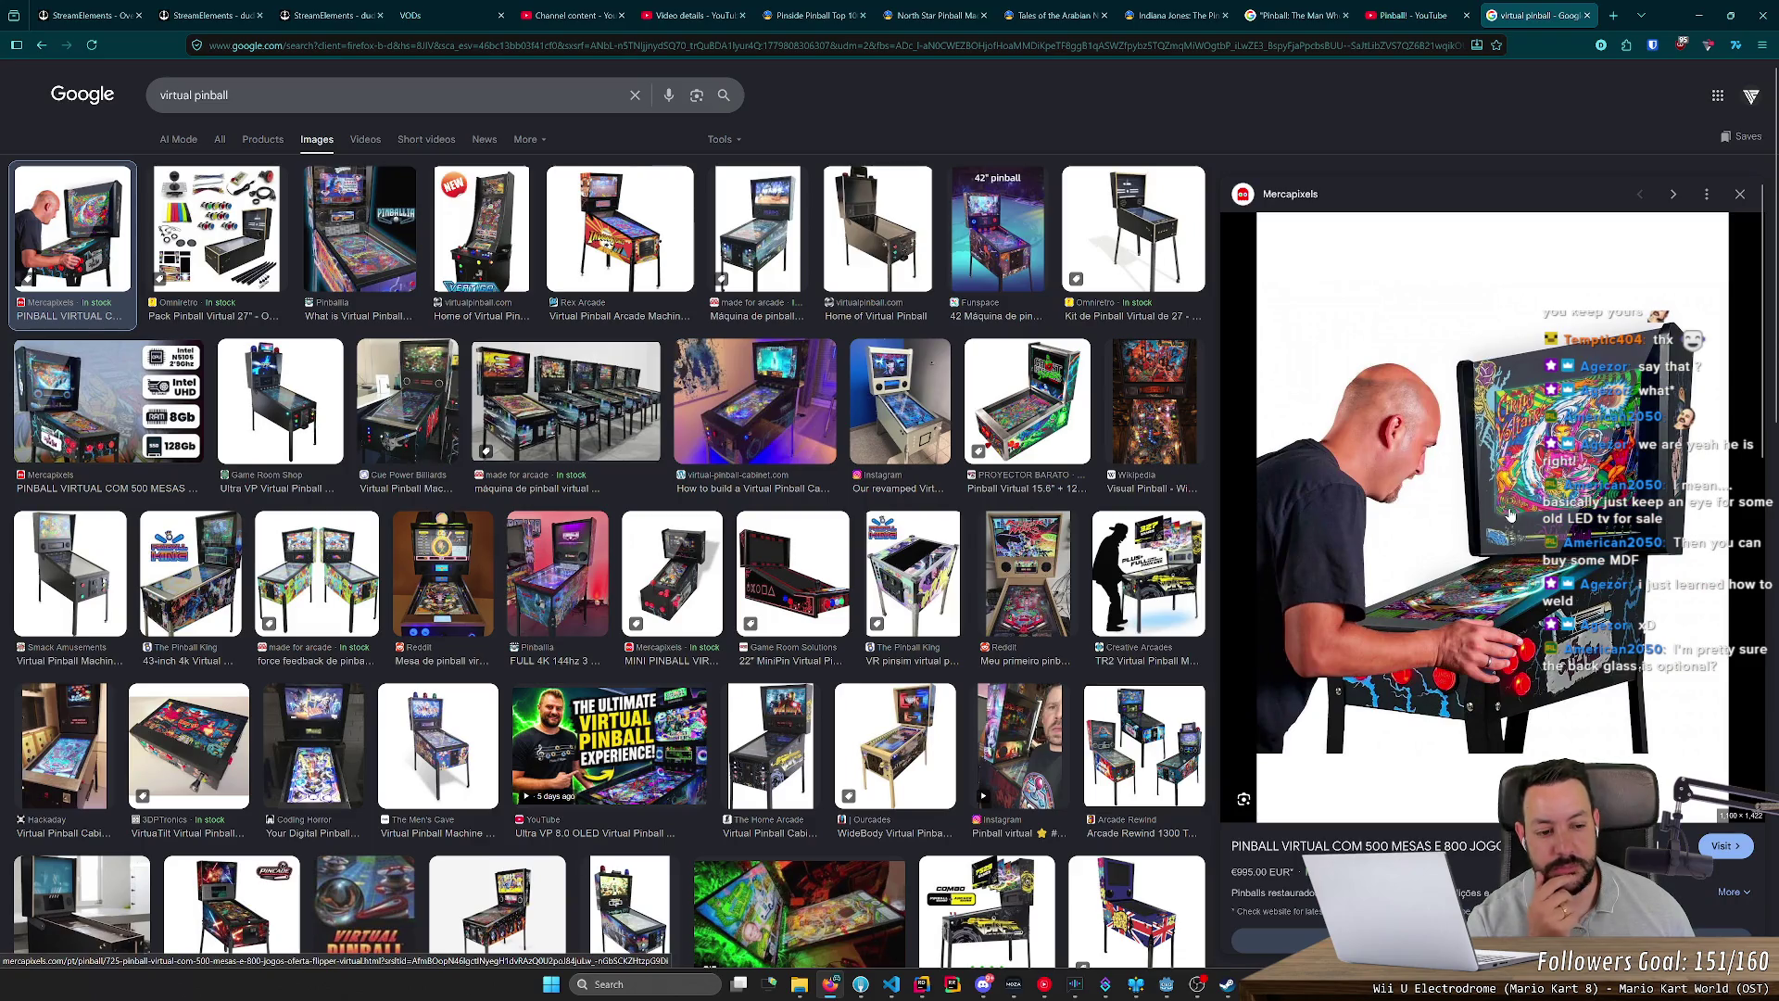
double_click(177, 94)
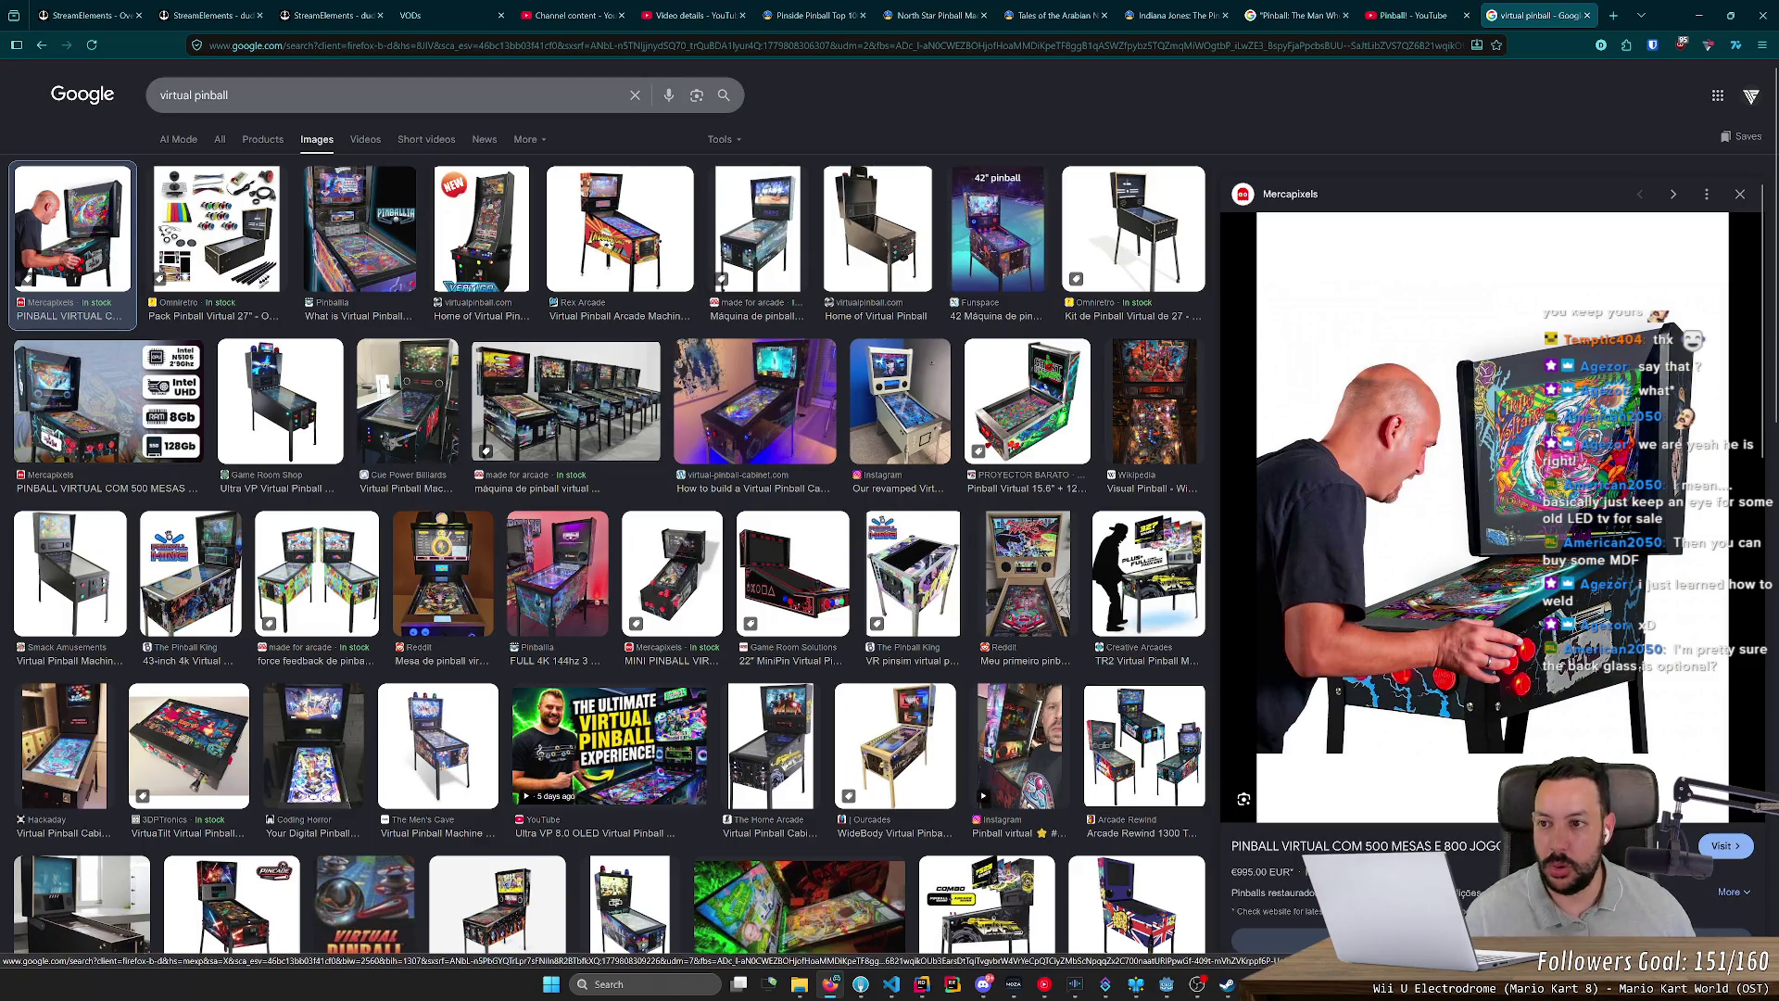
type("tables")
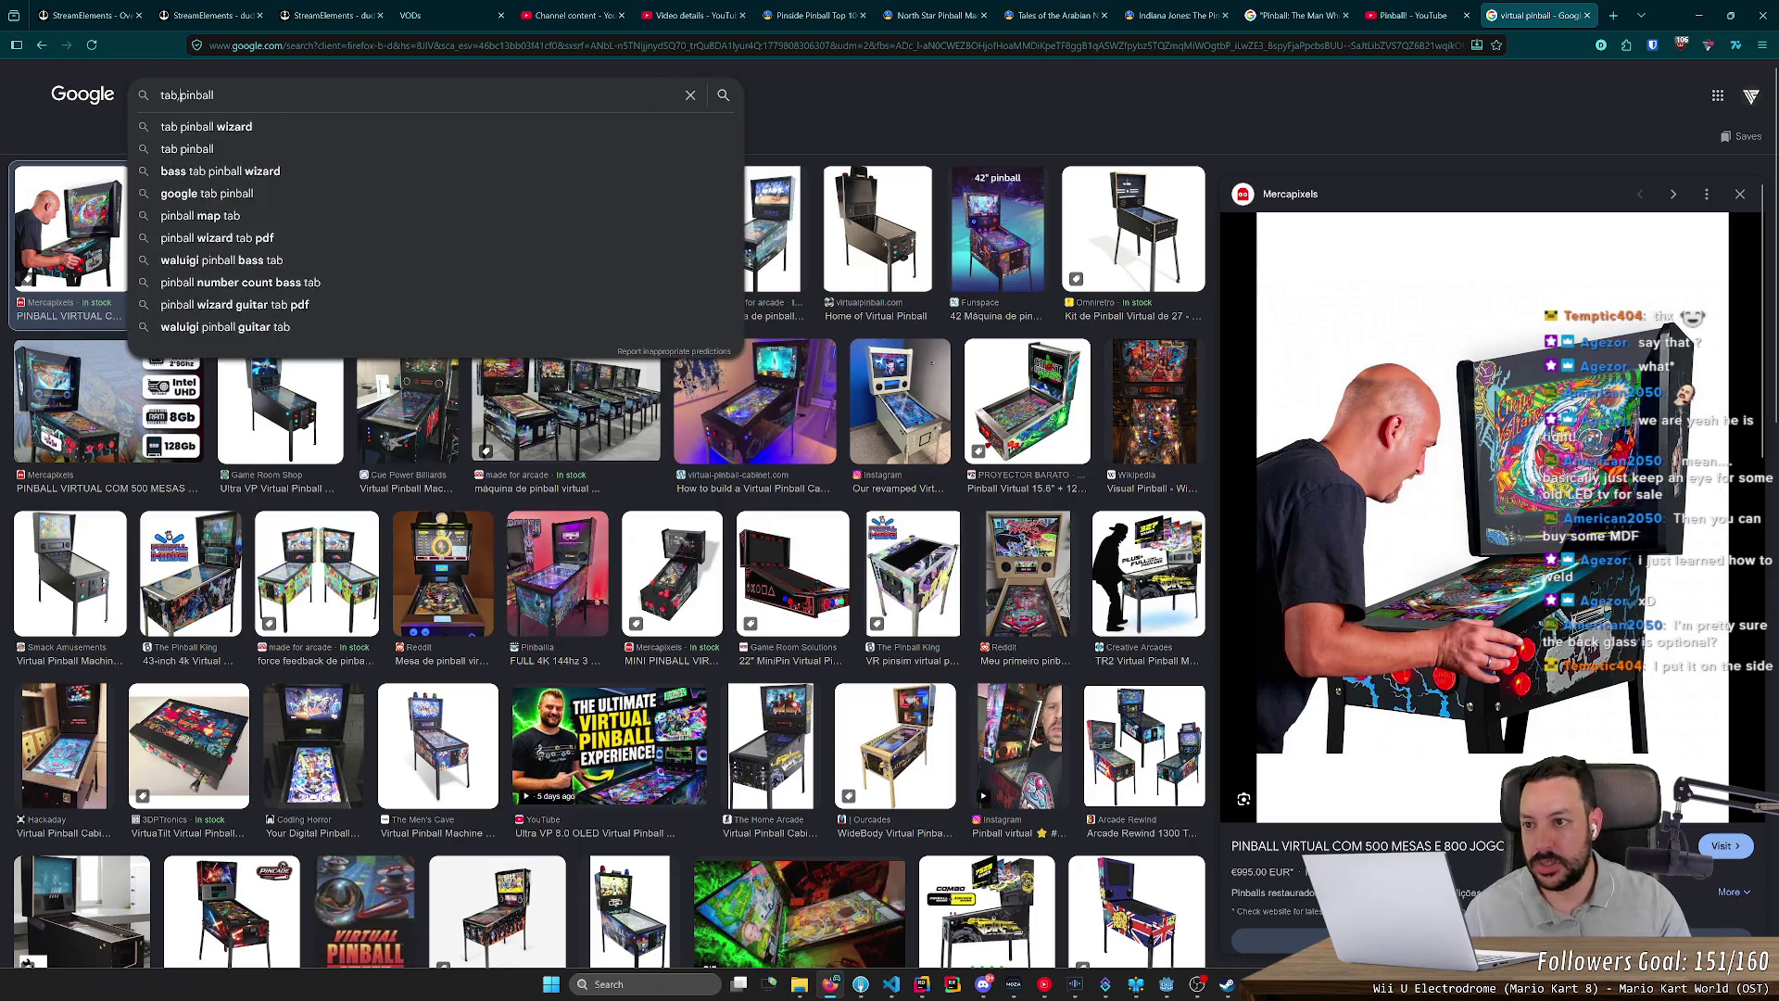
key("Return")
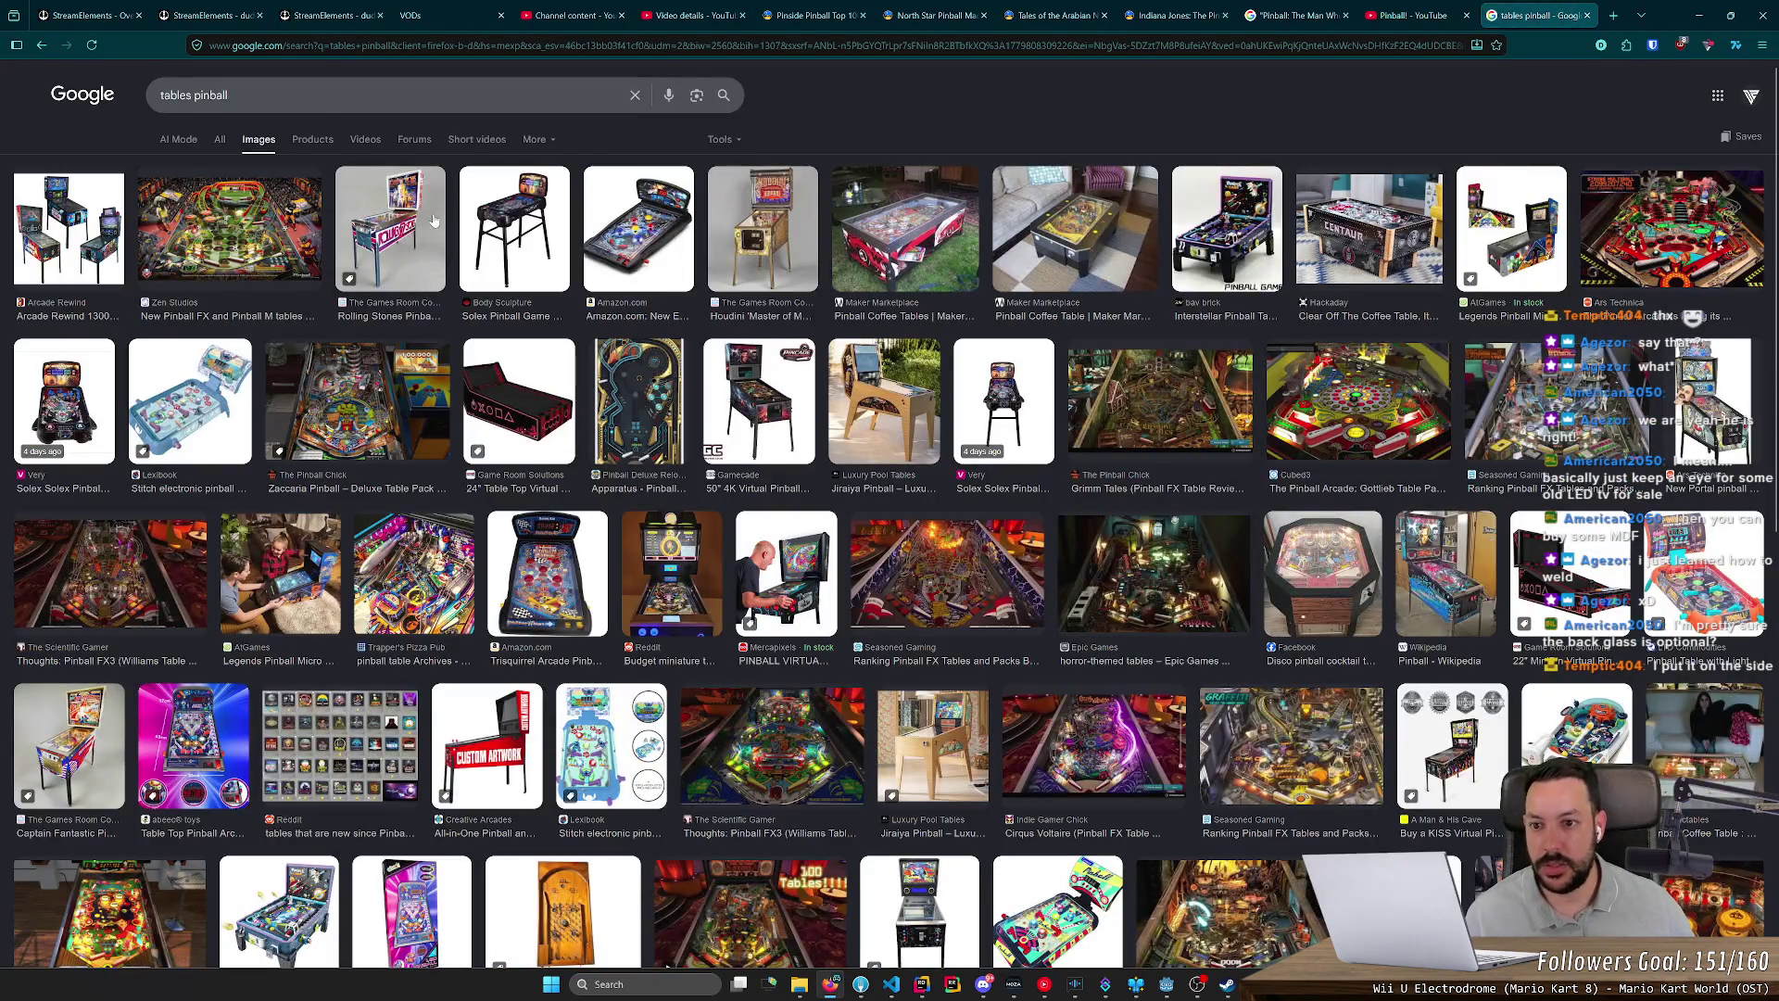
left_click(421, 222)
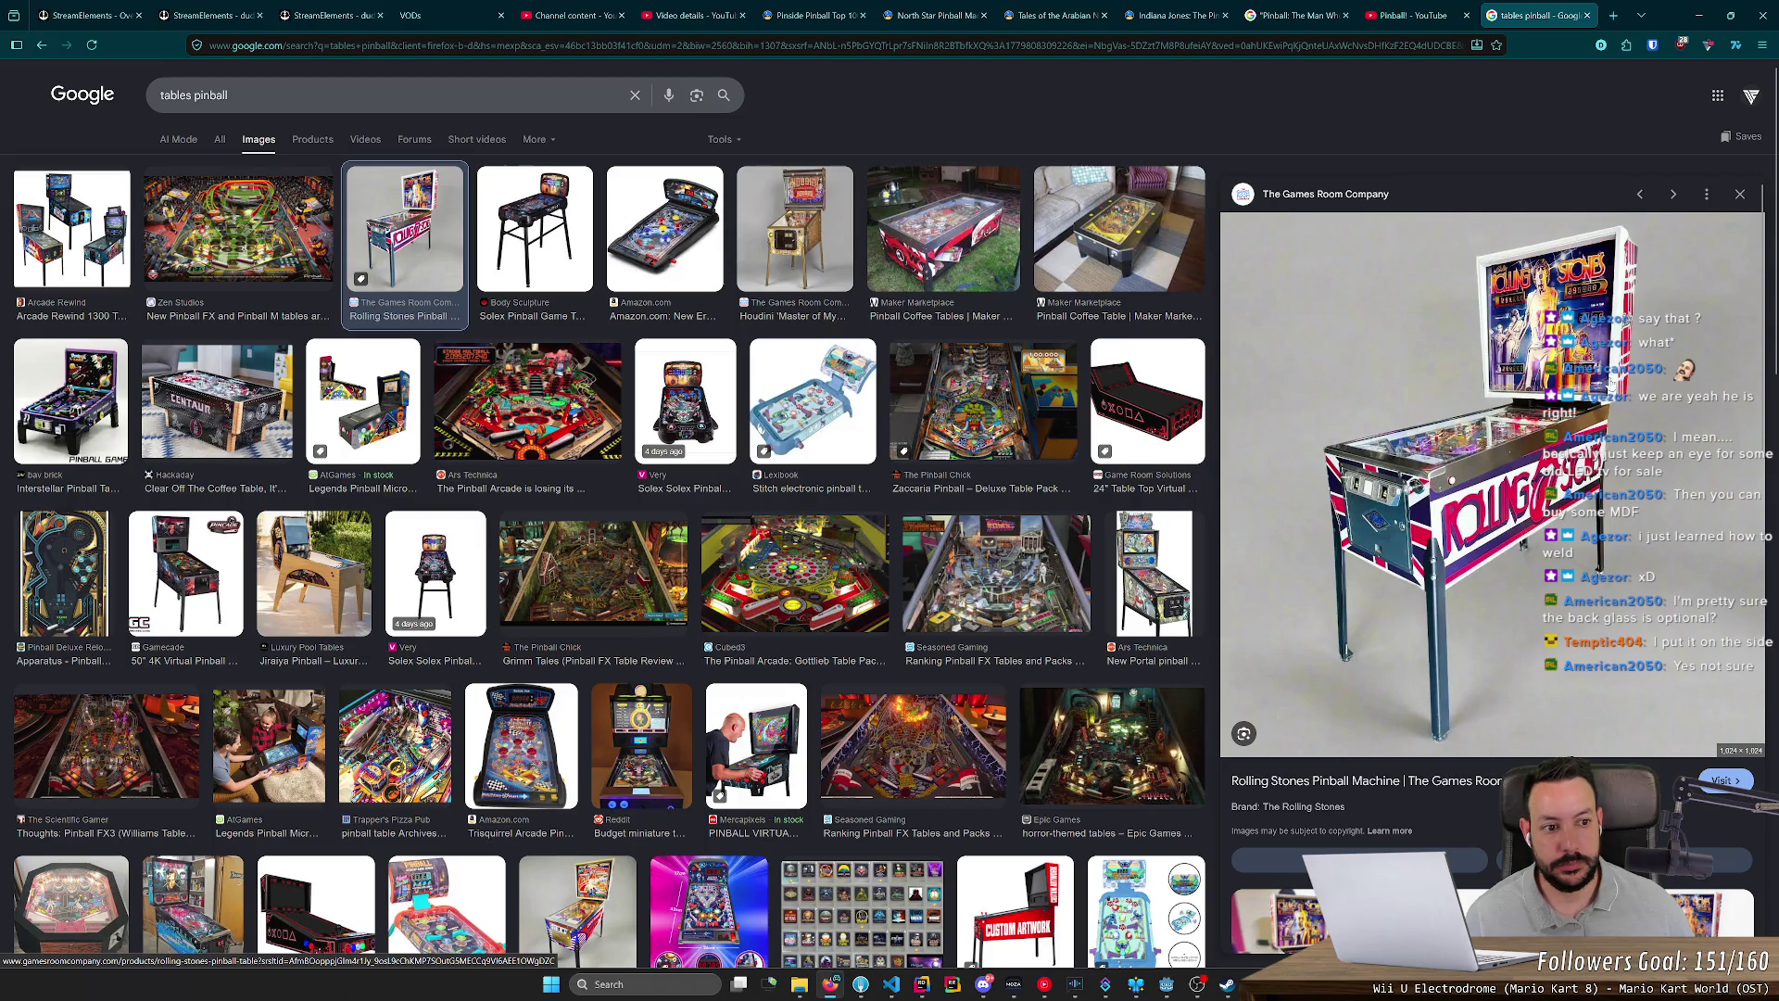
key("Escape")
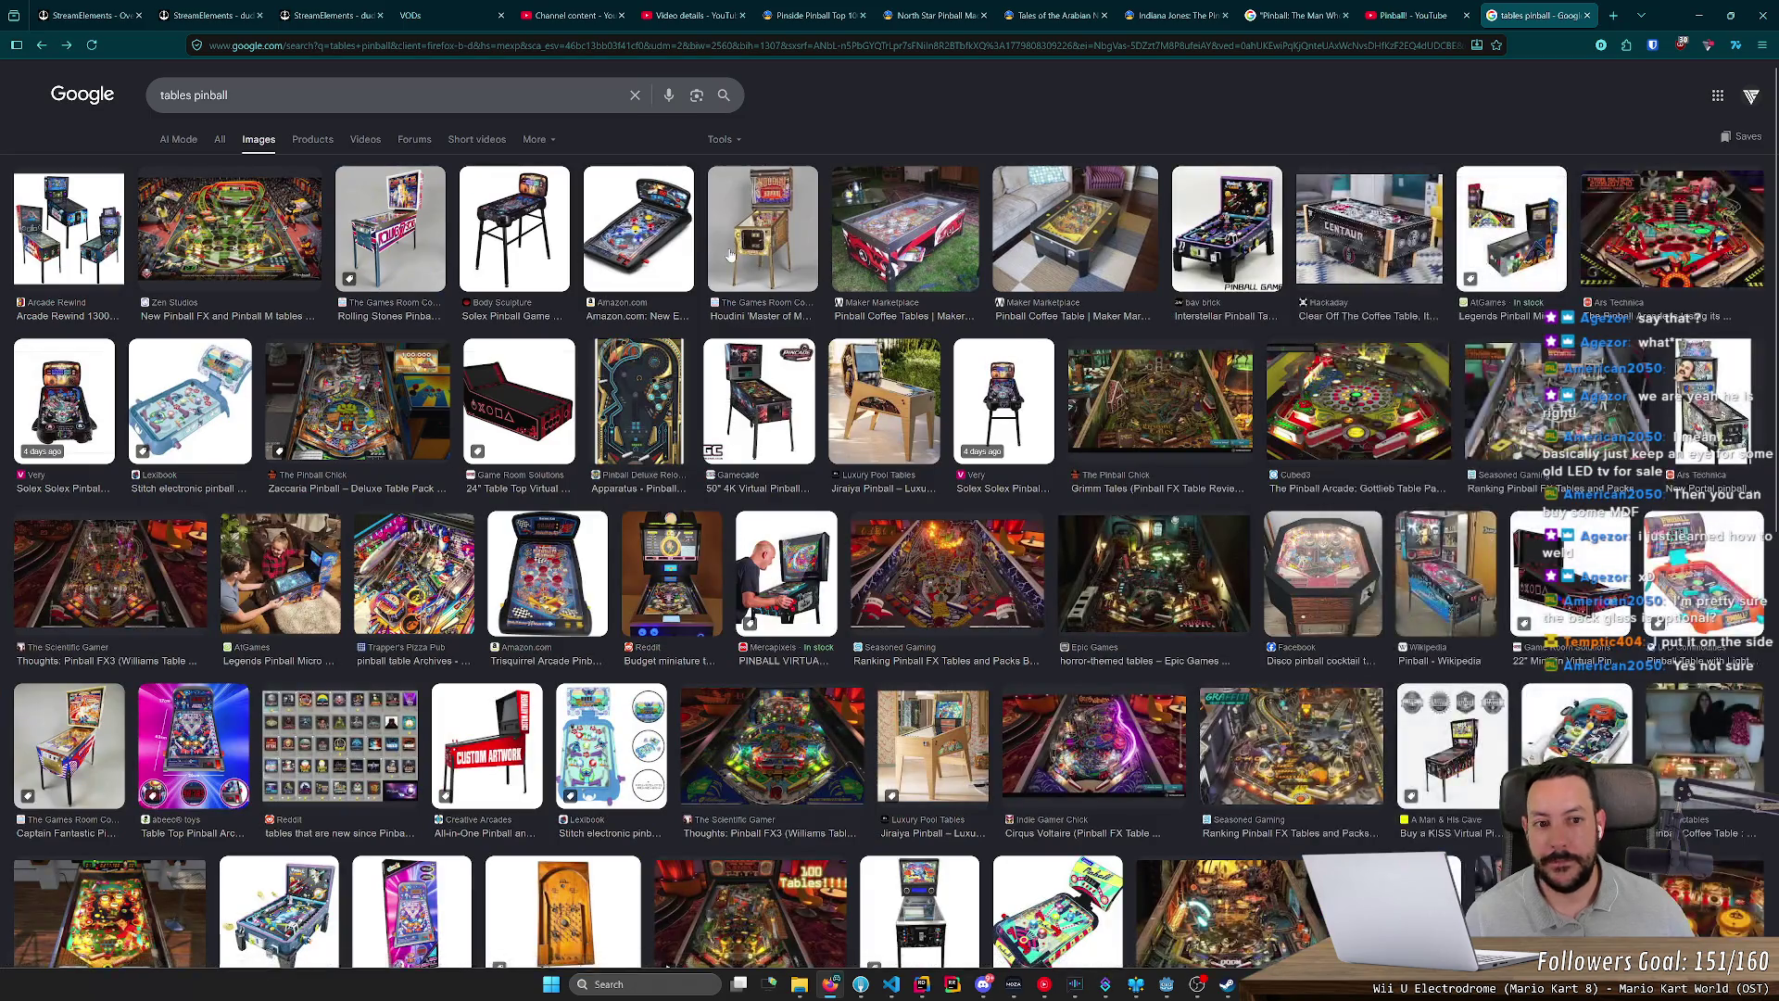
key("alt+Left")
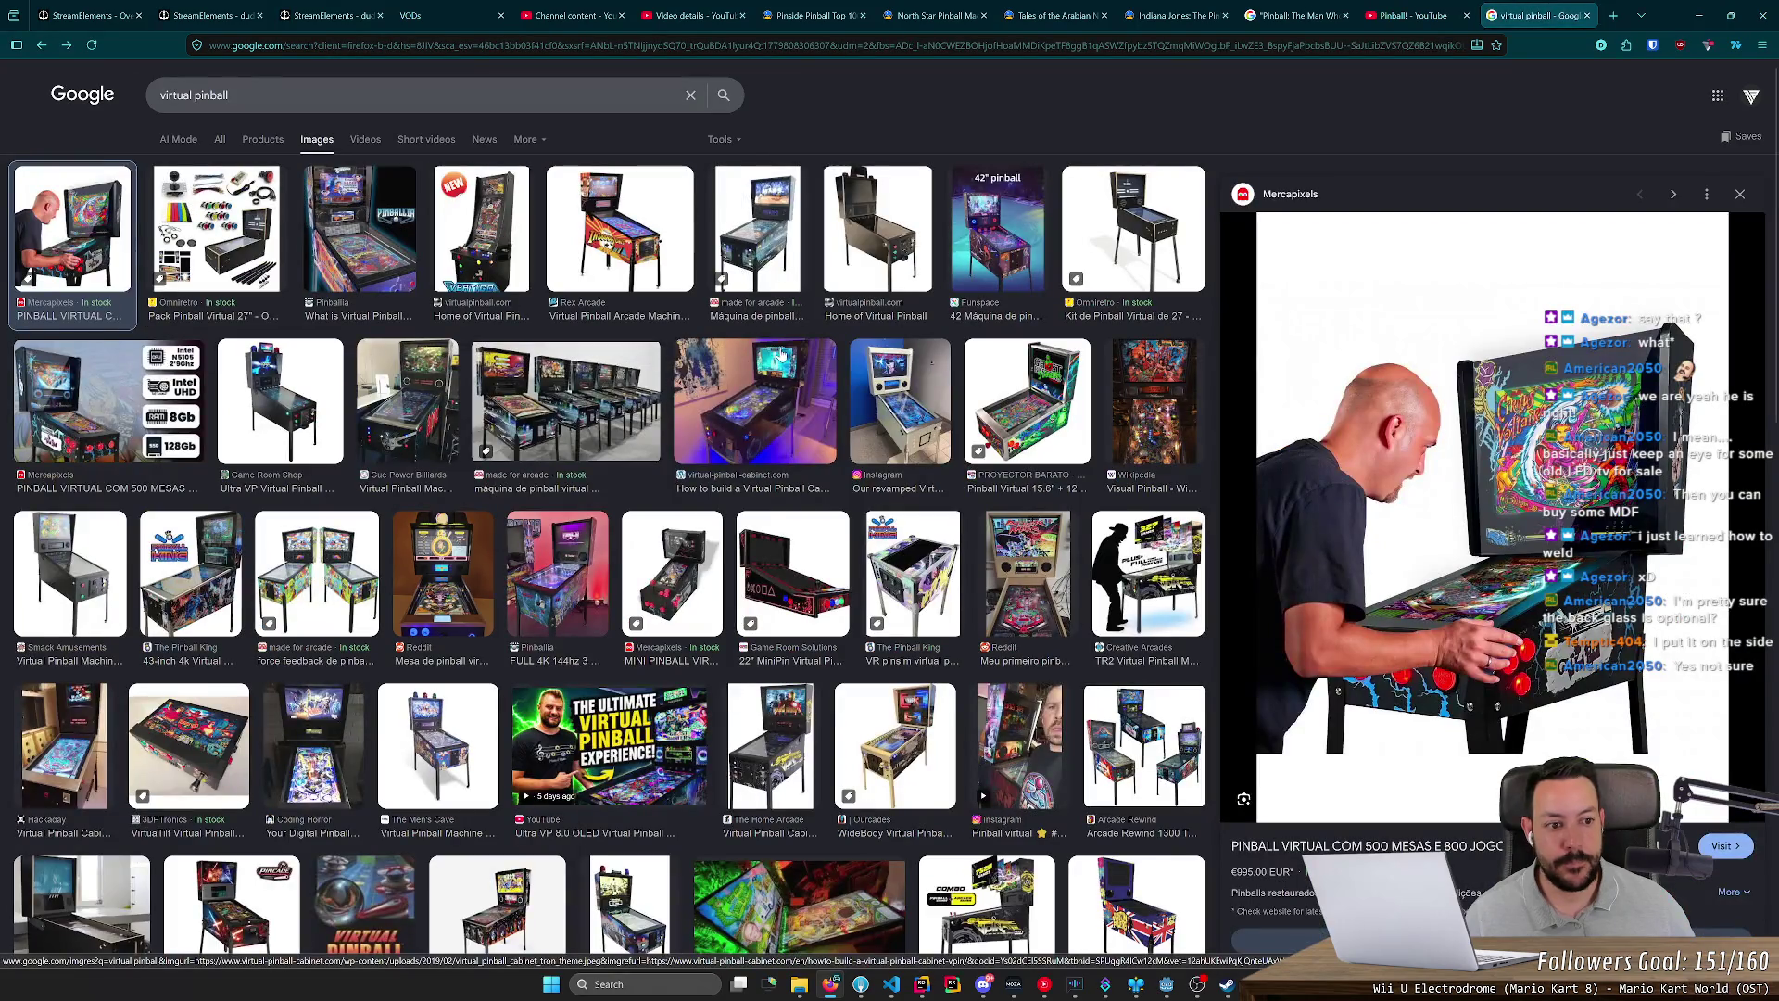
Step: Return to virtual pinball images and preview the Rex Arcade, virtual-pinball-cabinet.com and Pinballia cabinets
key("alt+Left")
key("alt+Left")
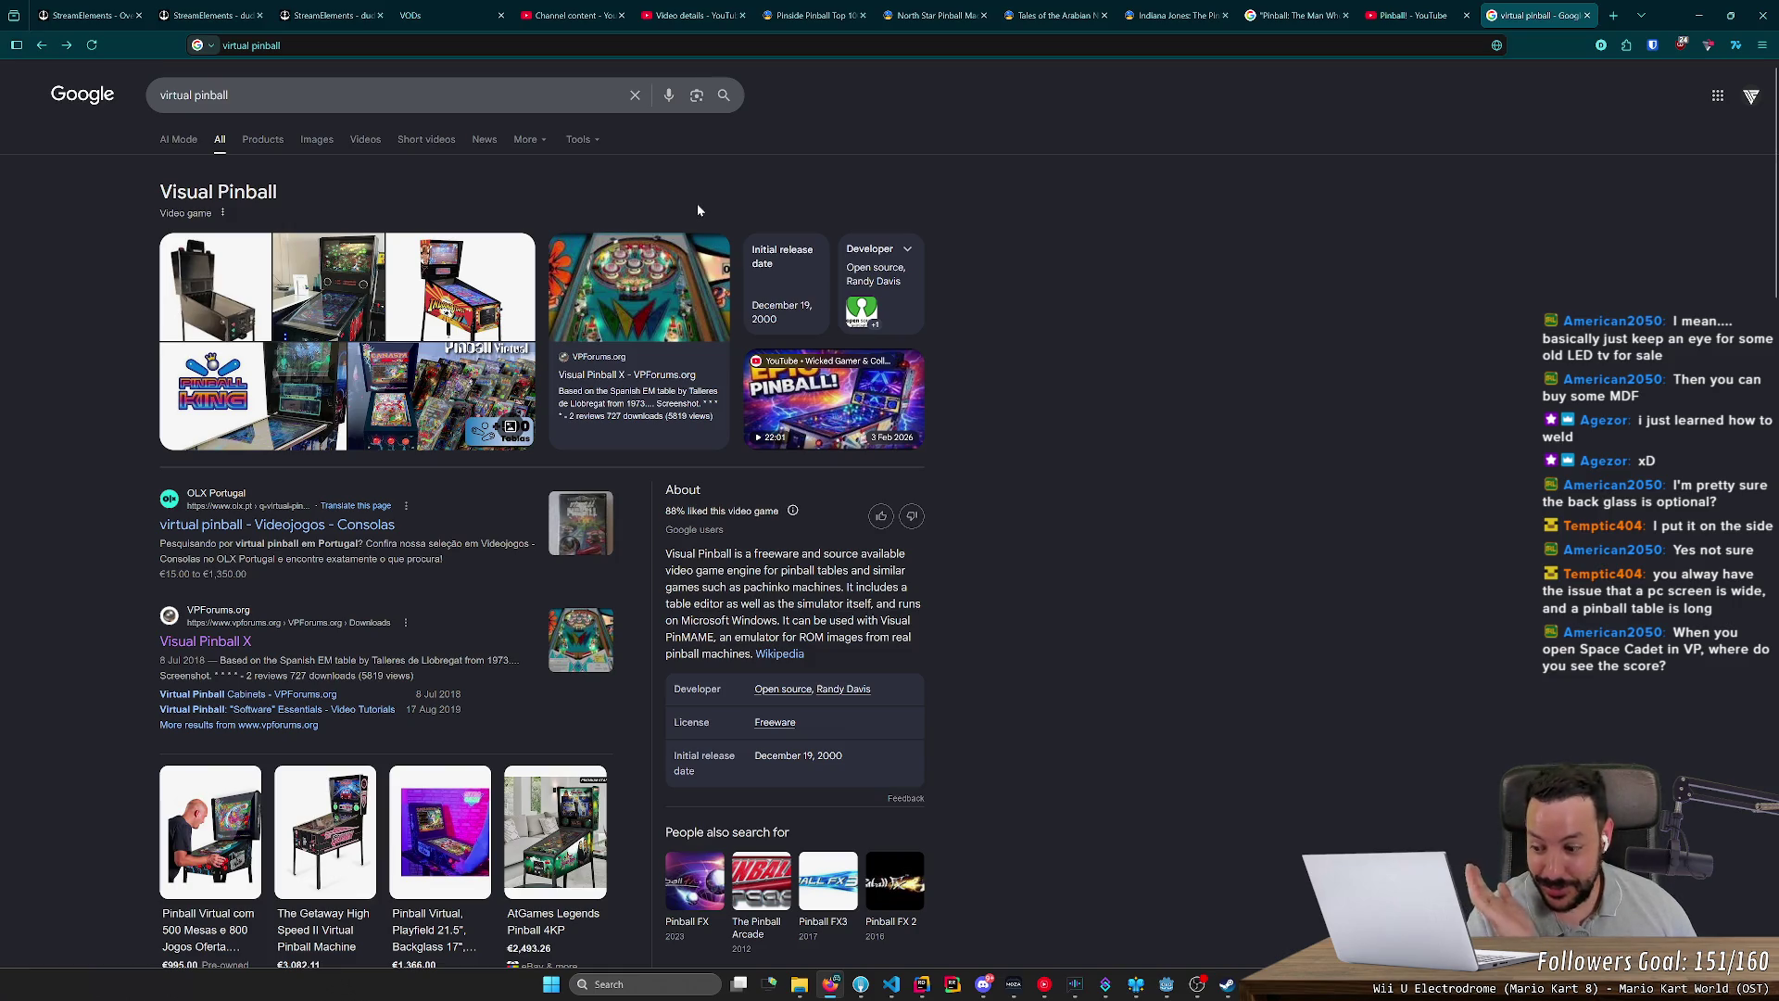
left_click(267, 141)
left_click(320, 144)
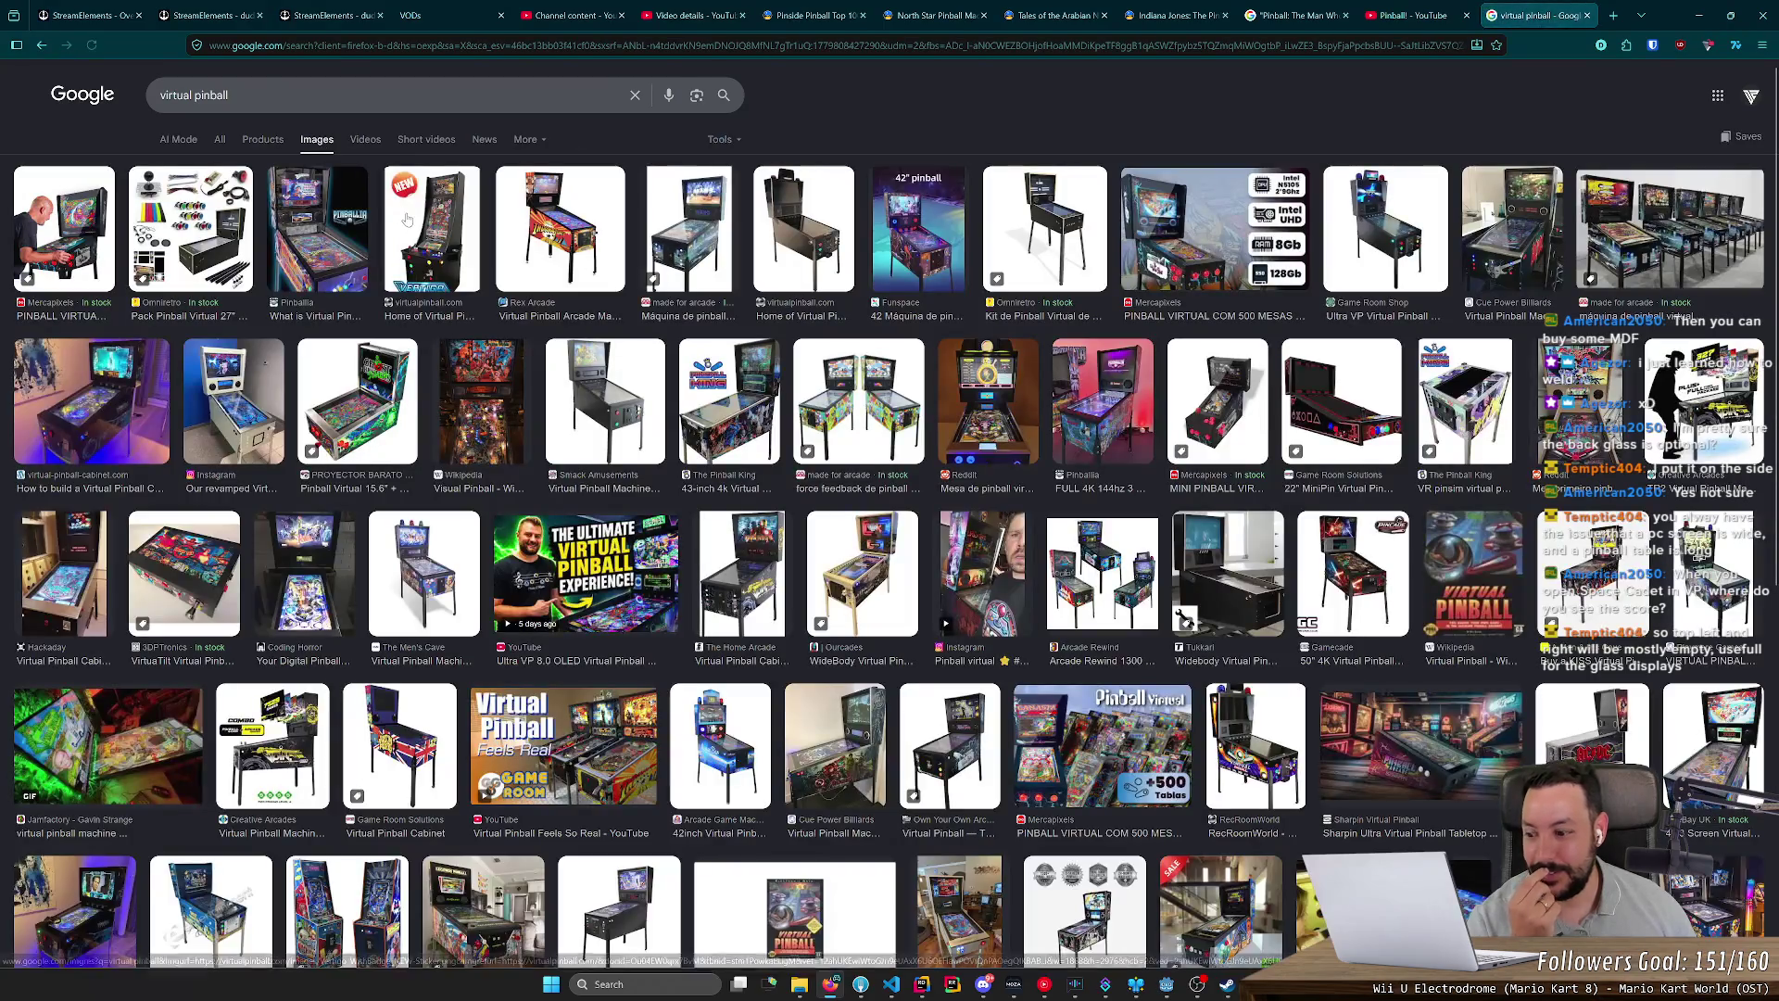
left_click(613, 237)
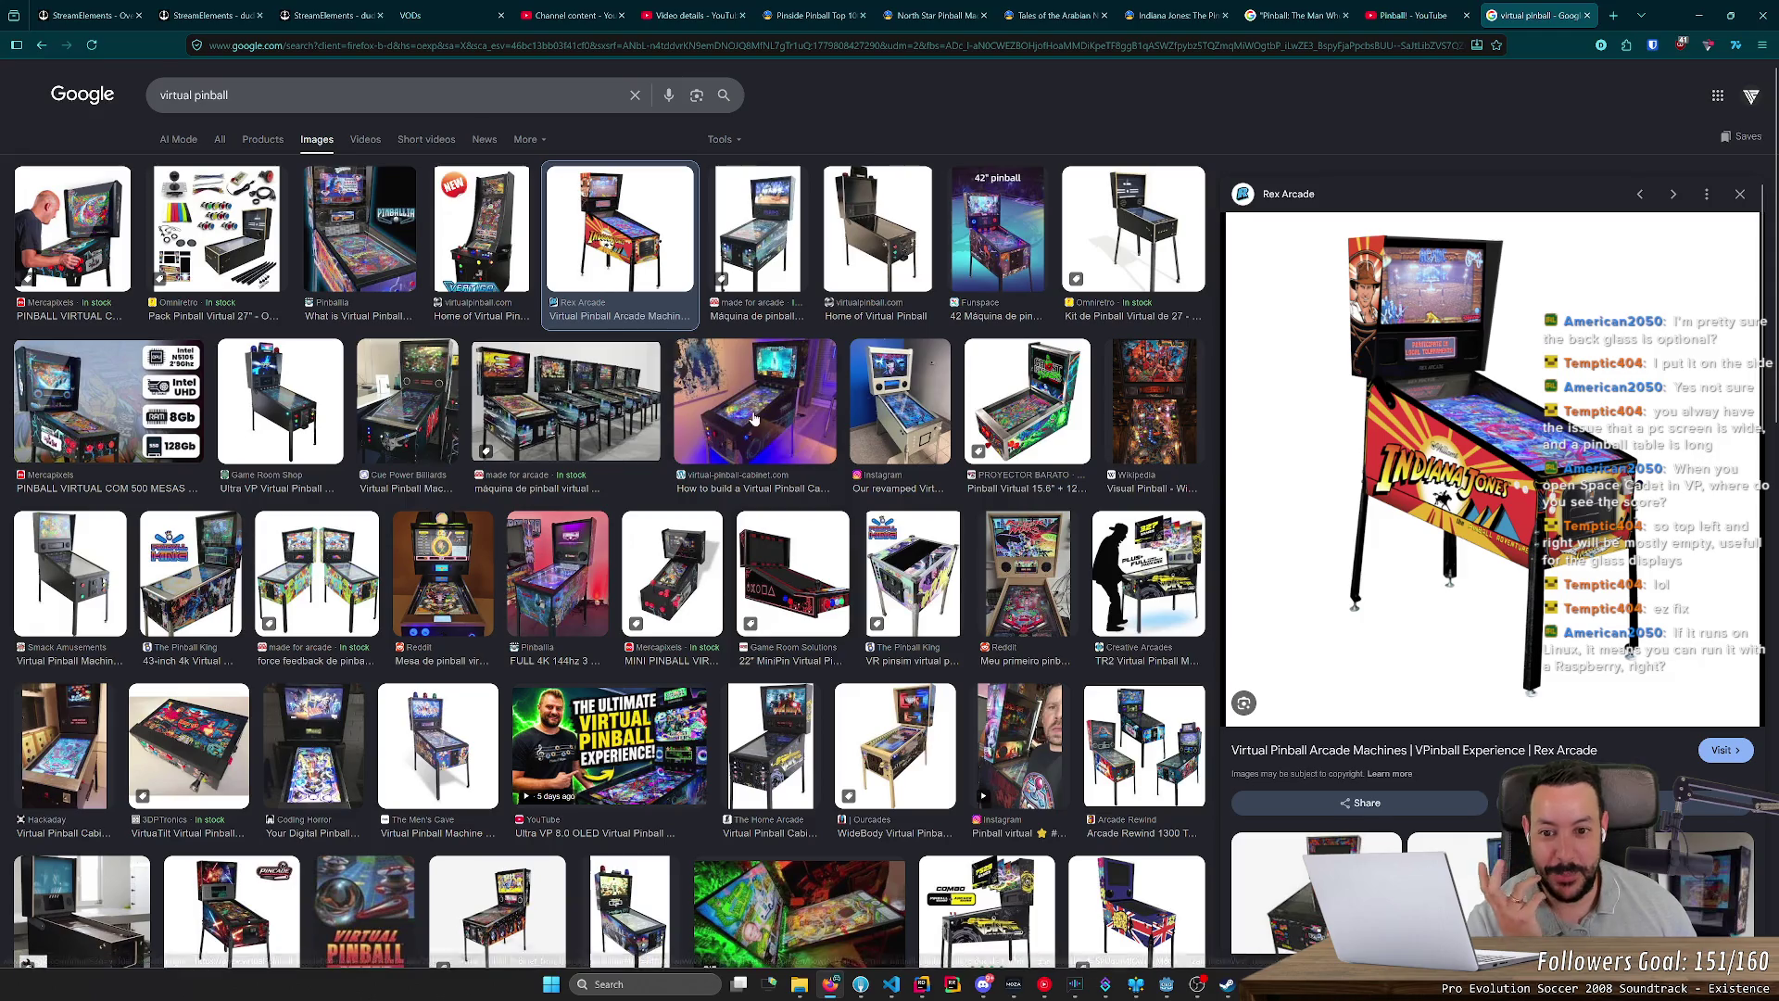
left_click(783, 454)
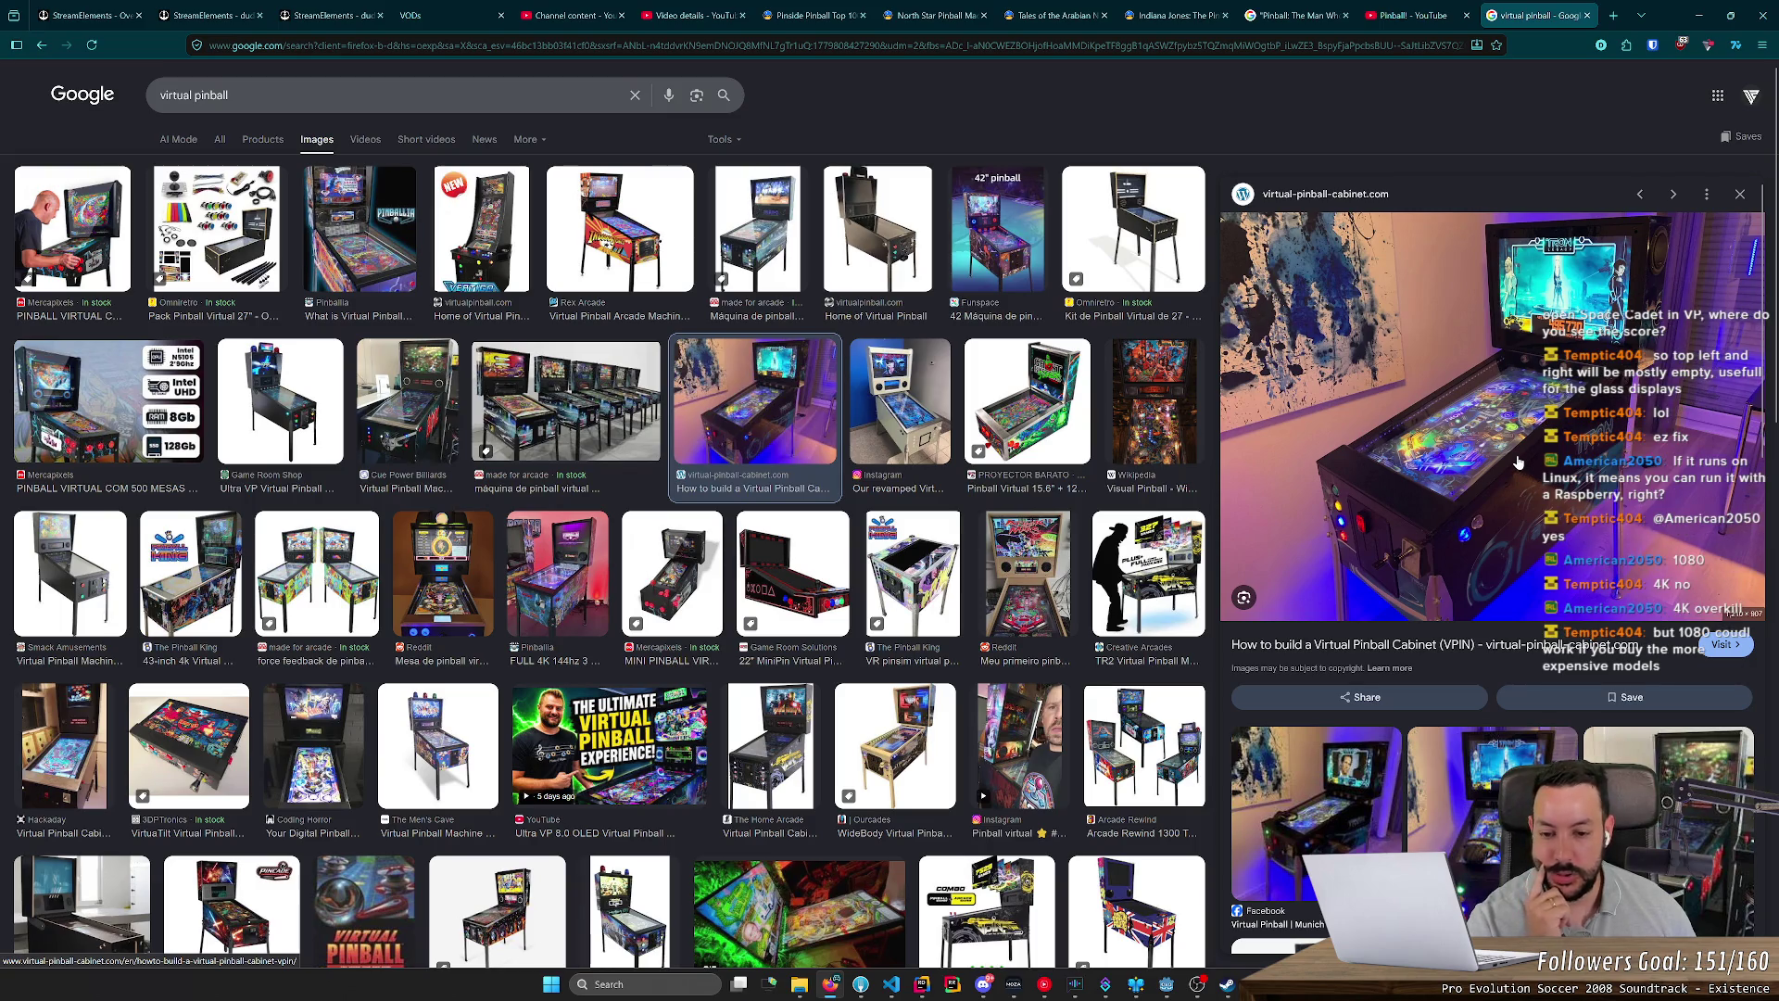
key("Up")
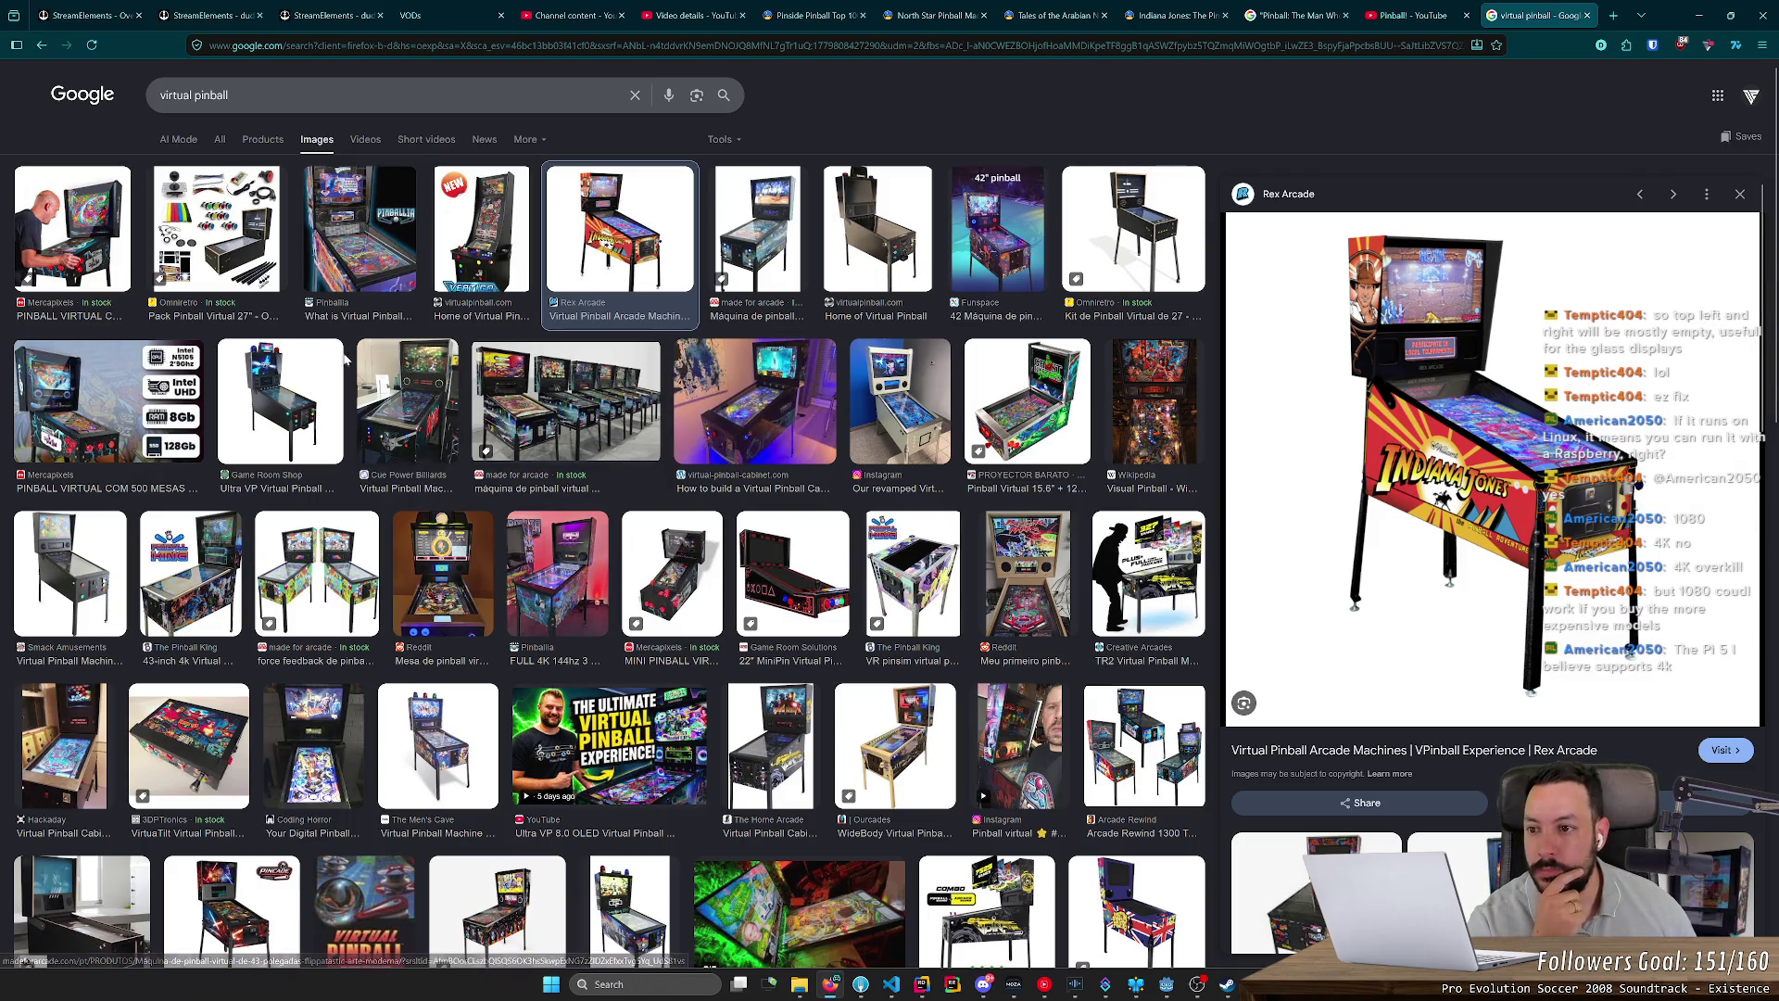
left_click(345, 262)
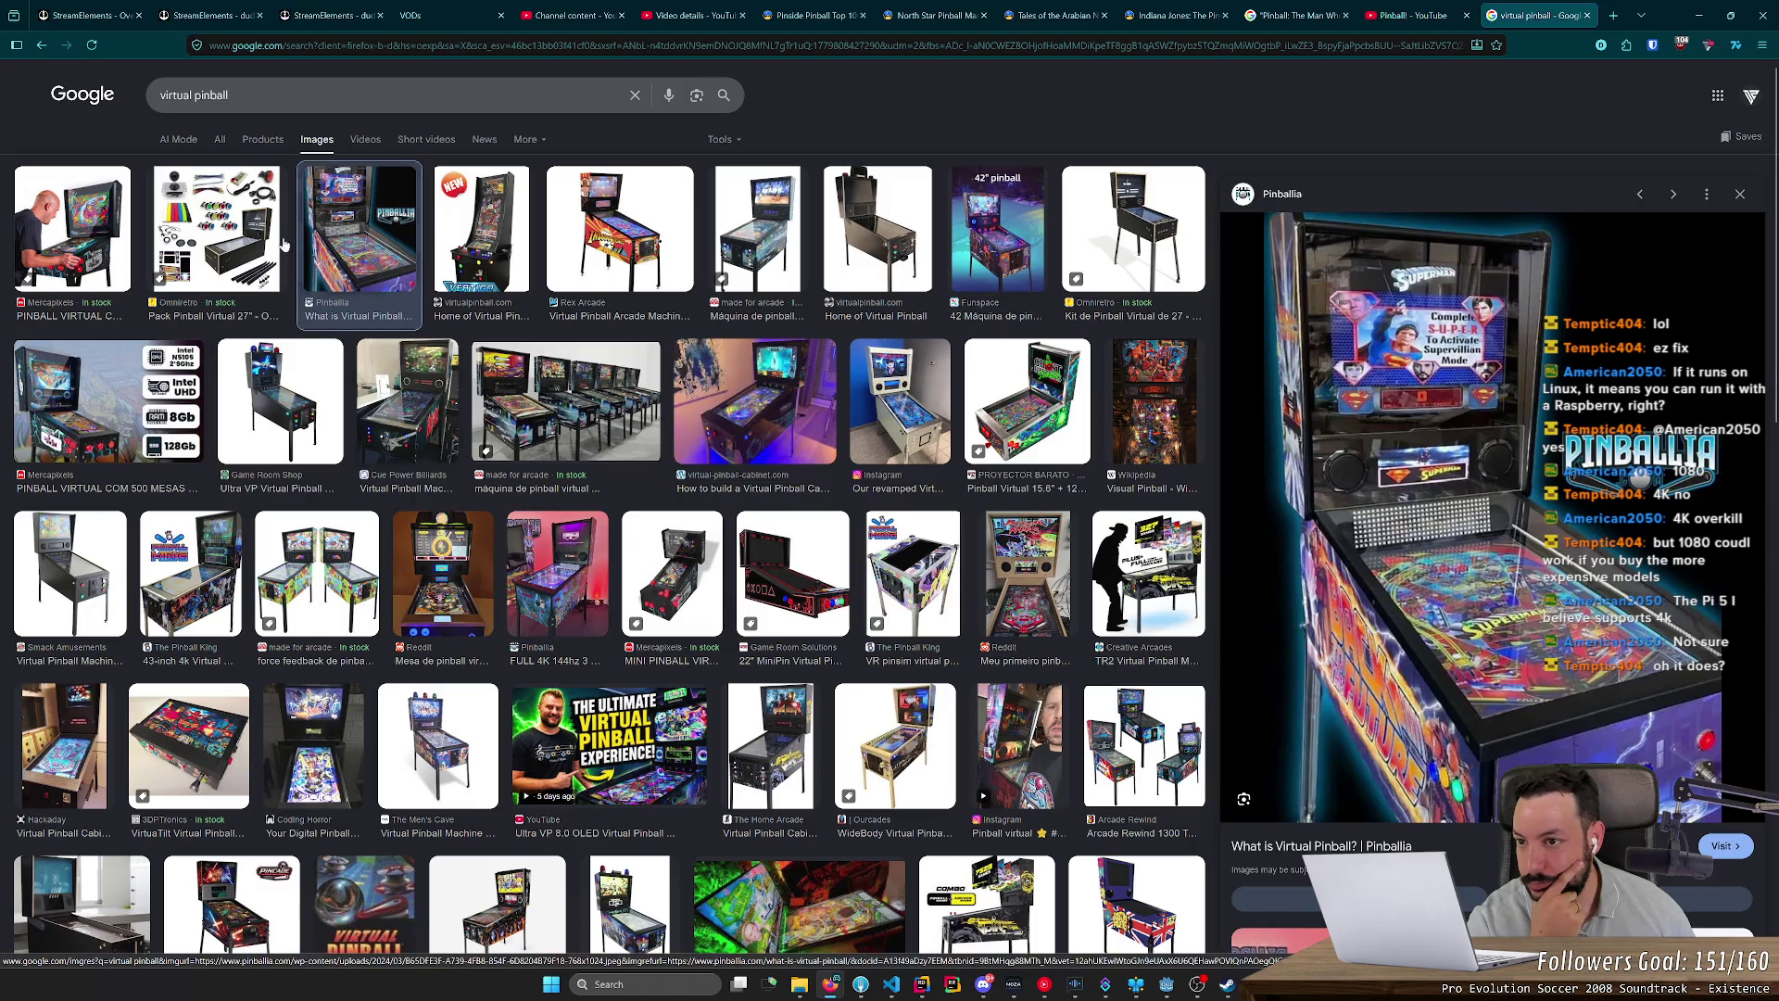
Step: Search for 'pi5 4k' and open the 'Can the Raspberry Pi 5 handle 4K?' article
left_click(219, 139)
left_click(222, 95)
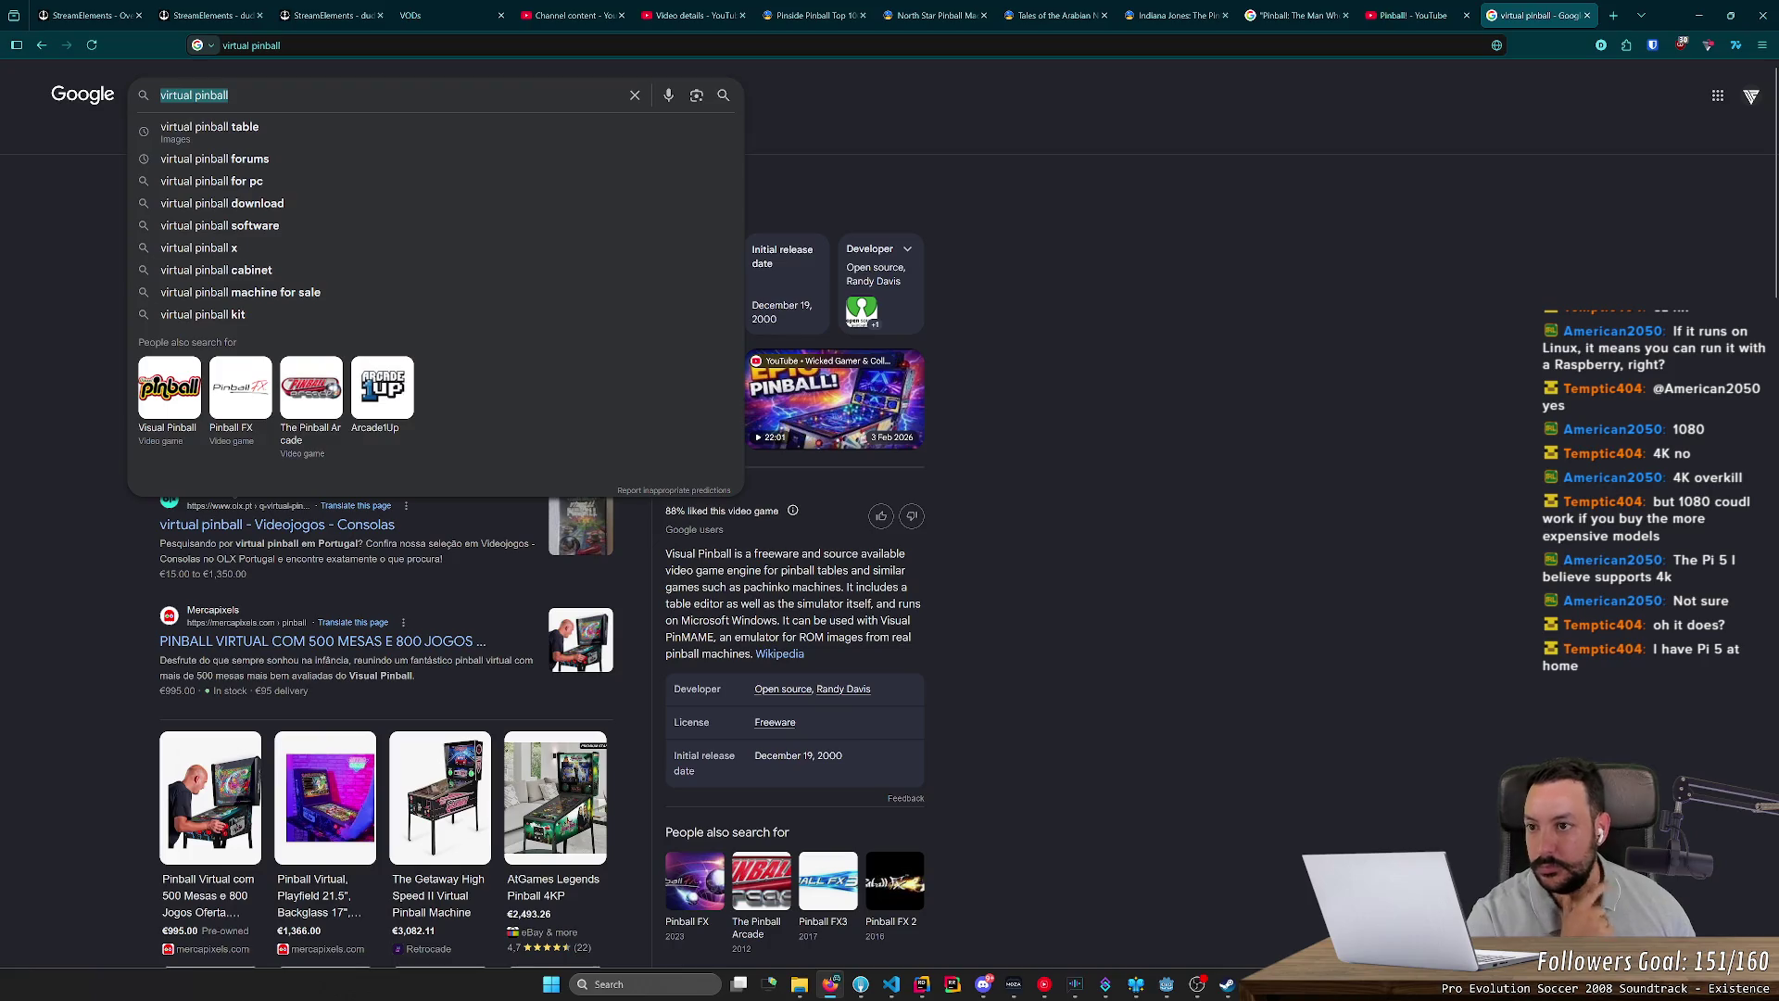
type("pi 5")
key("BackSpace")
key("BackSpace")
type("5 4k")
key("Return")
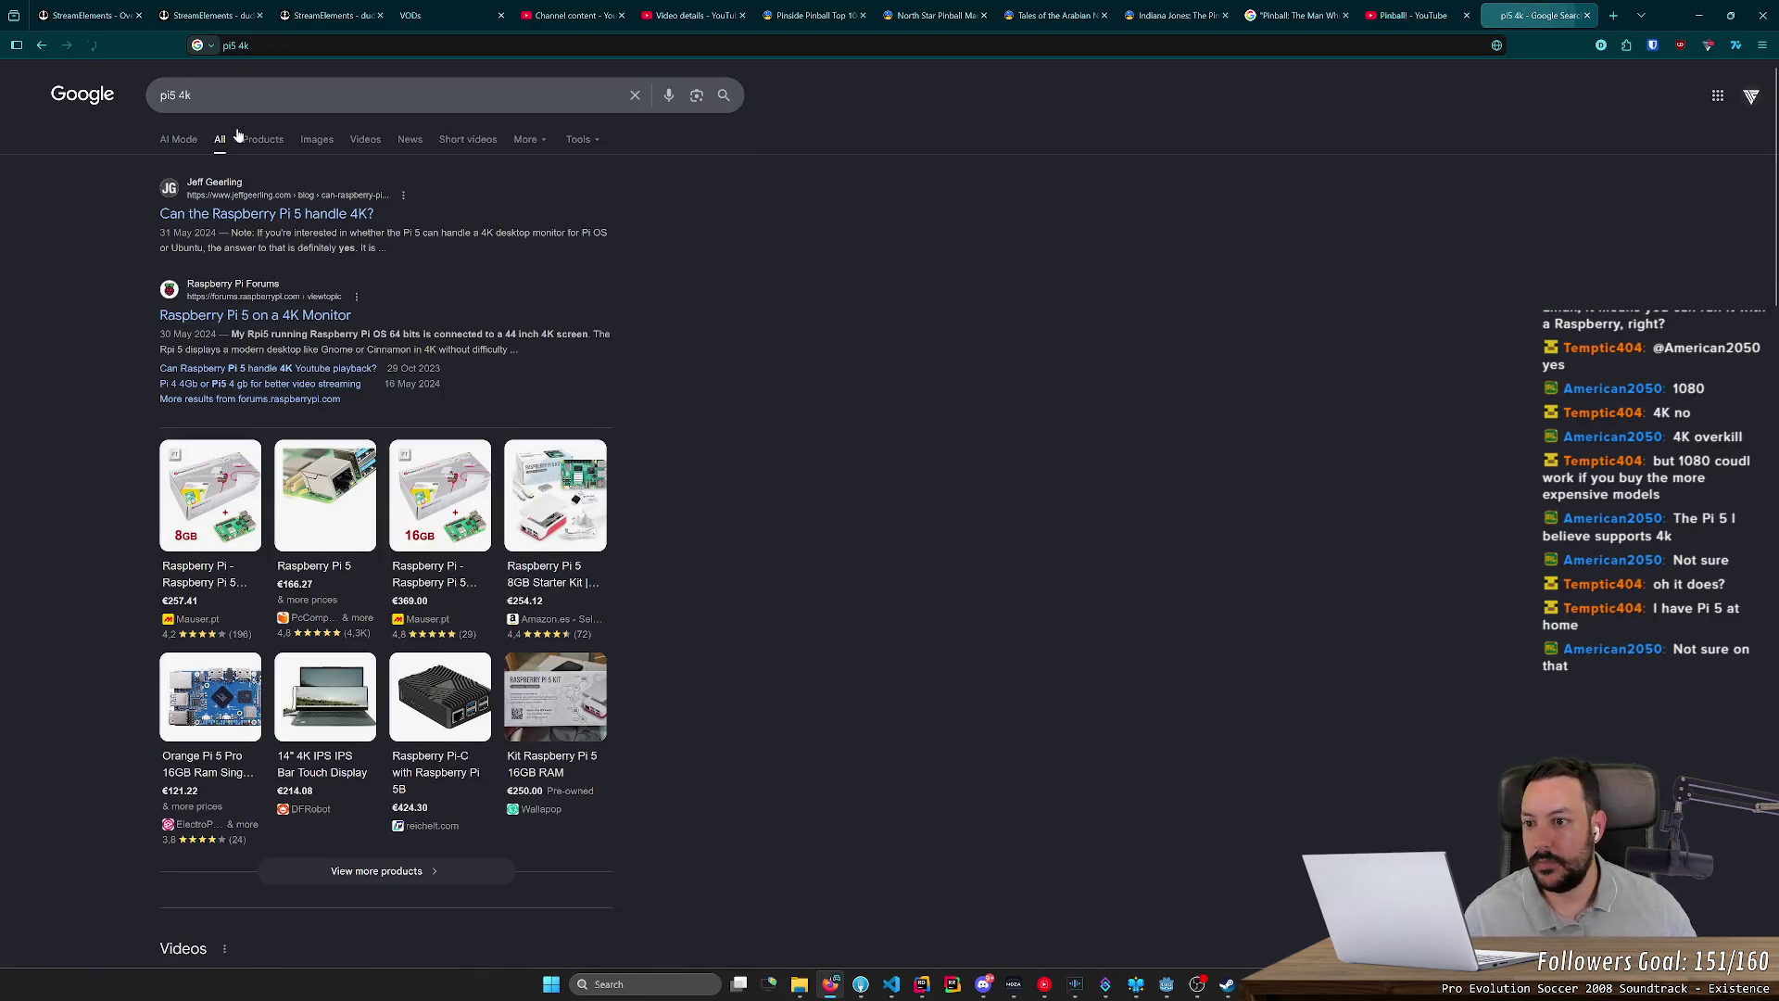
left_click(203, 211)
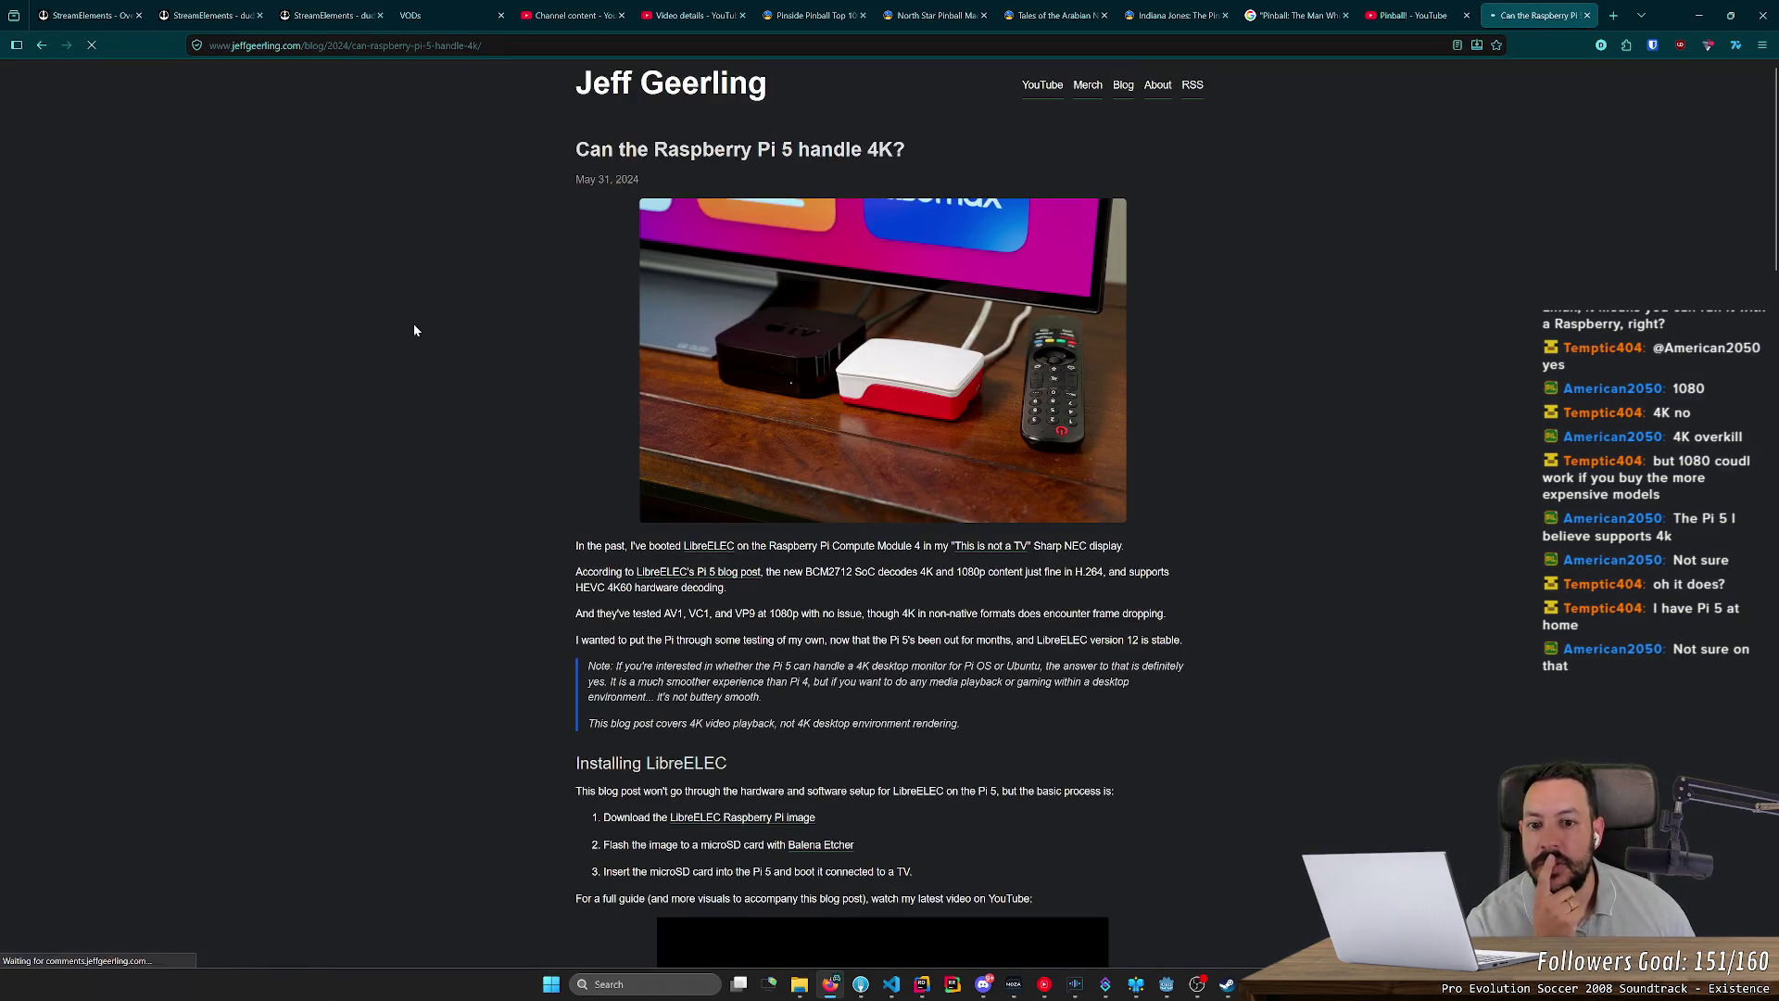
Step: Scroll through the Pi 5 4K article's HEVC and AV1 playback tables, then go back to the results
scroll(412, 329, "down", 3)
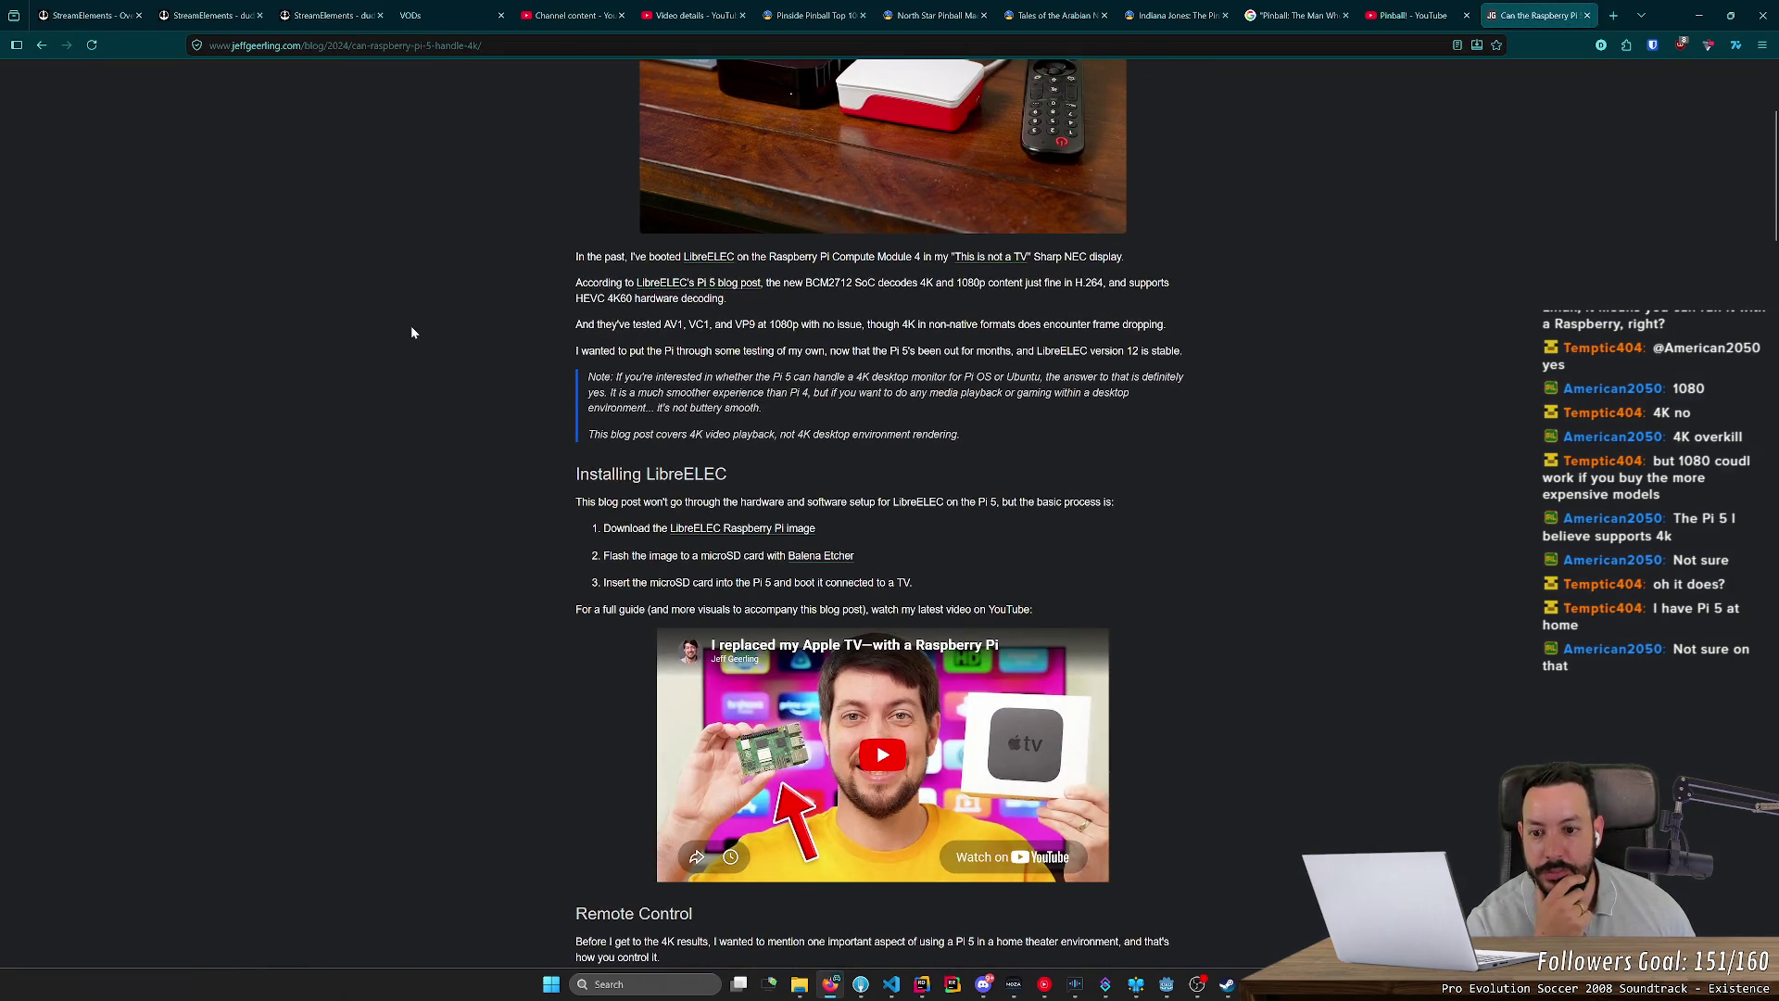
scroll(413, 332, "down", 5)
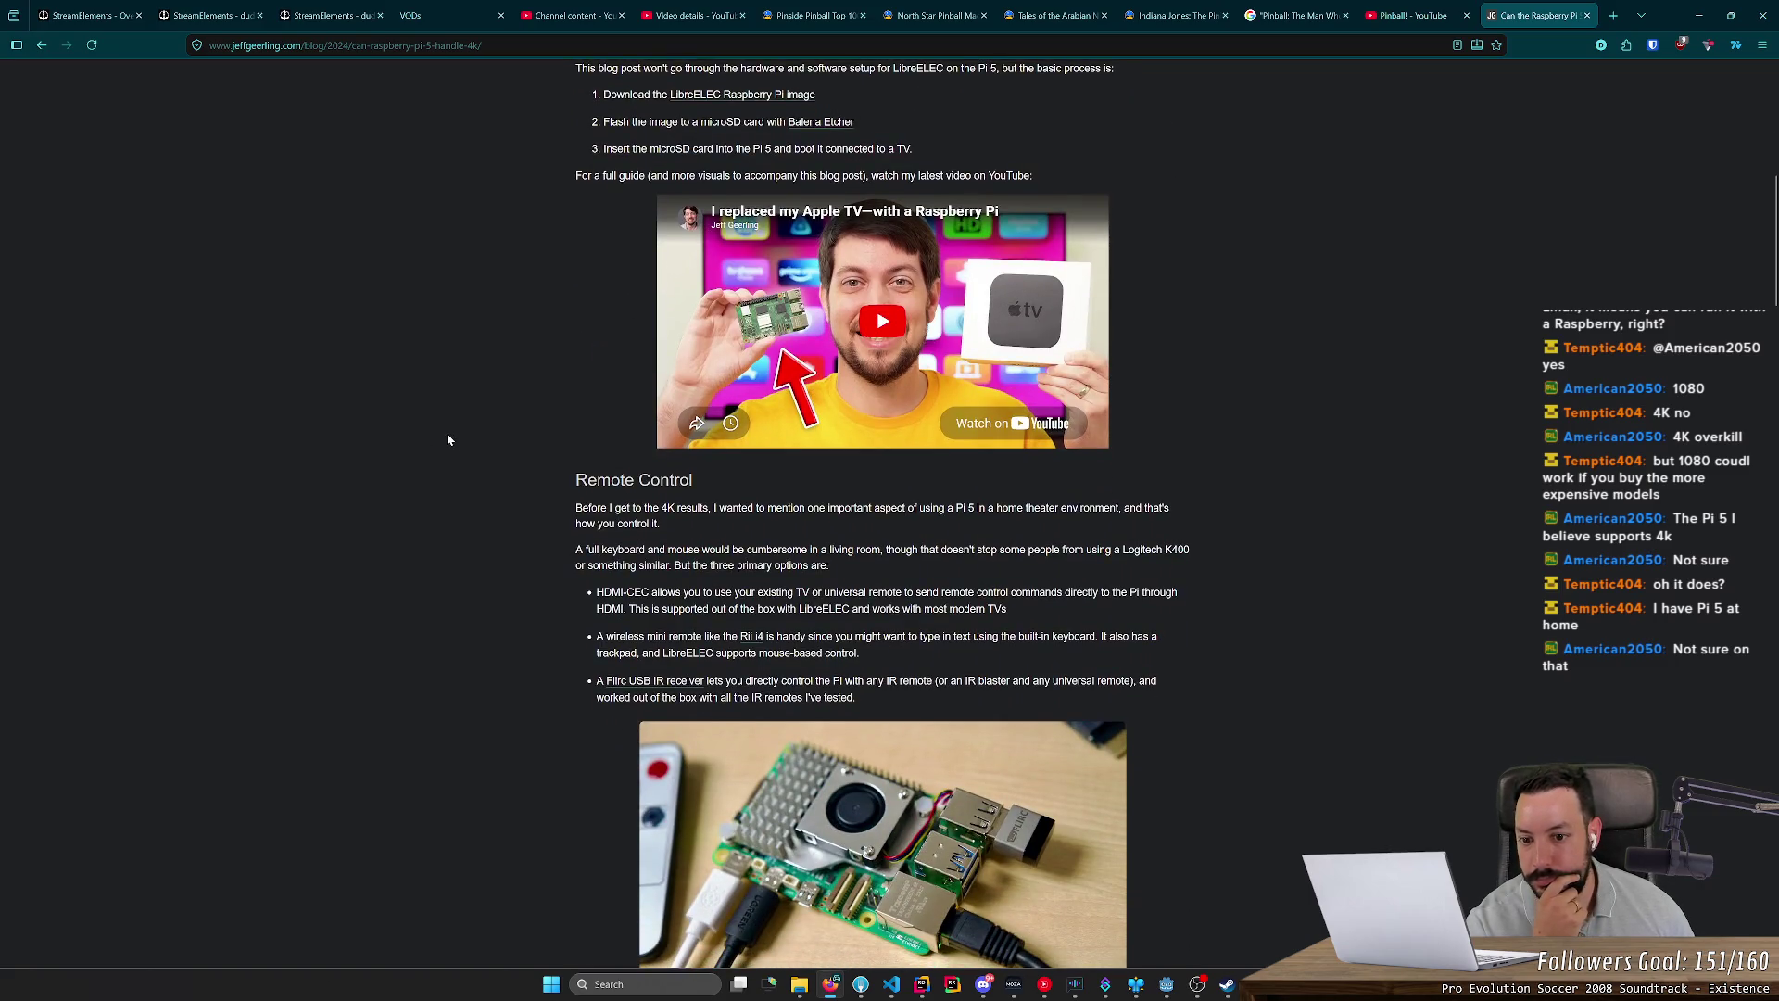
scroll(459, 415, "down", 8)
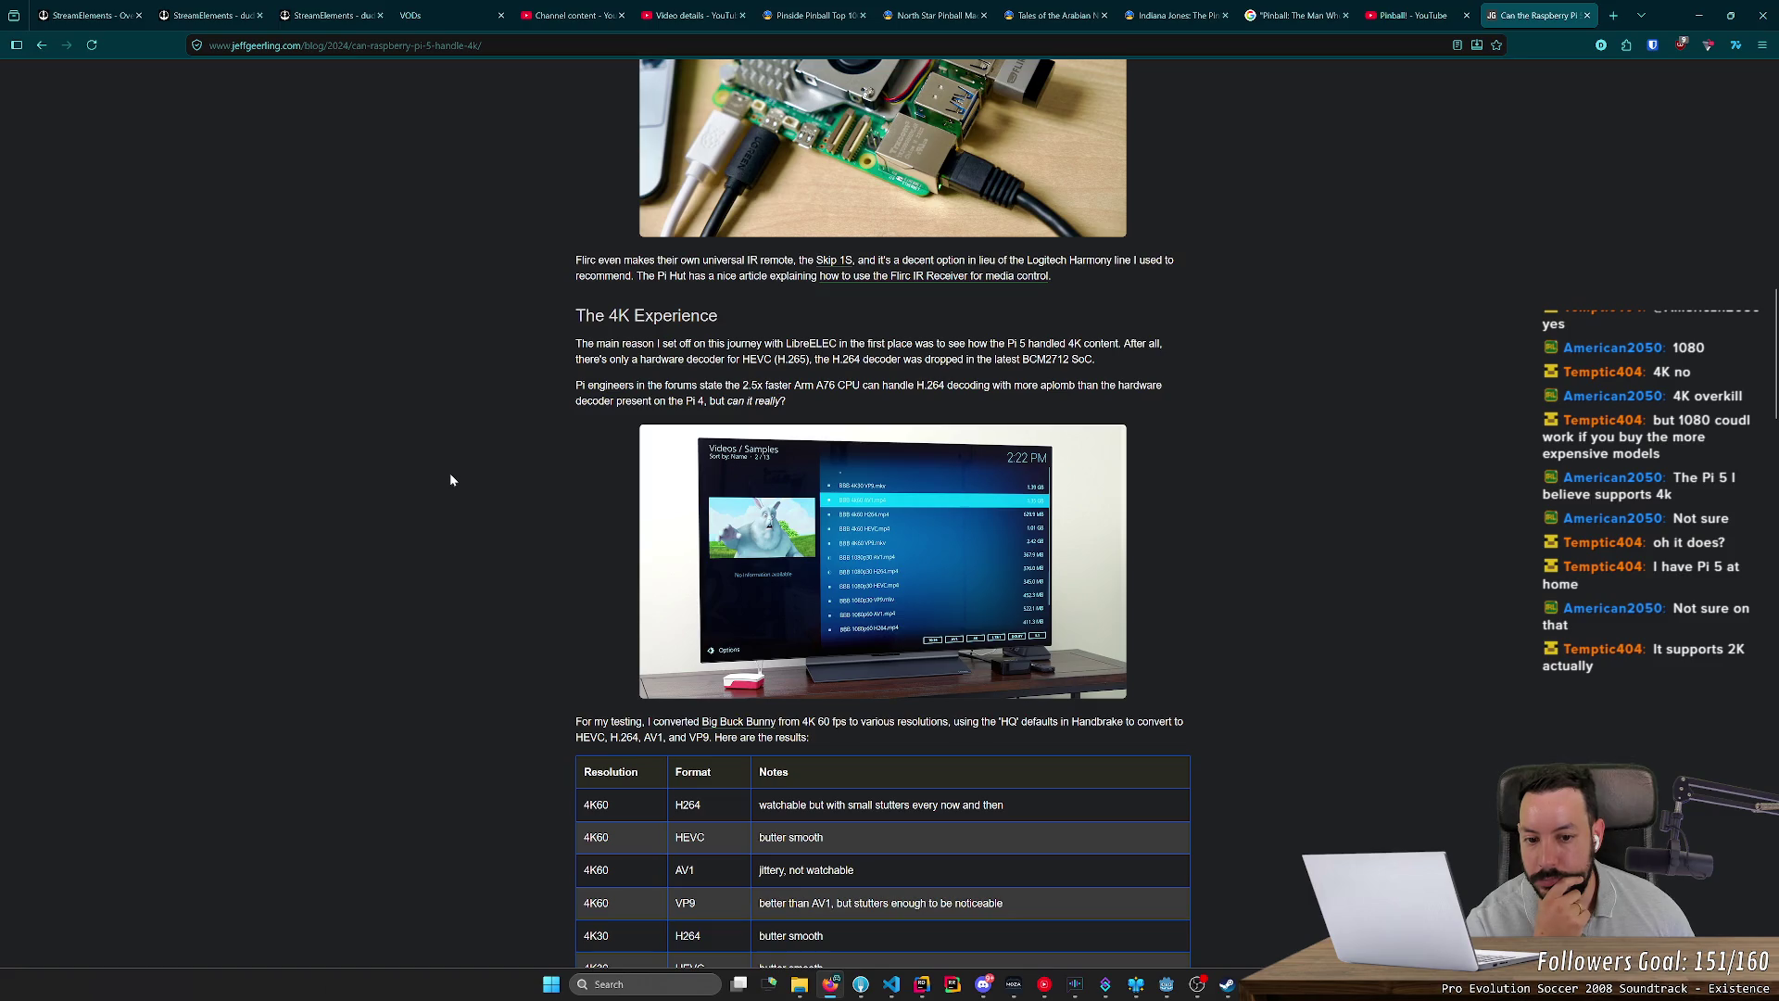
scroll(451, 479, "down", 4)
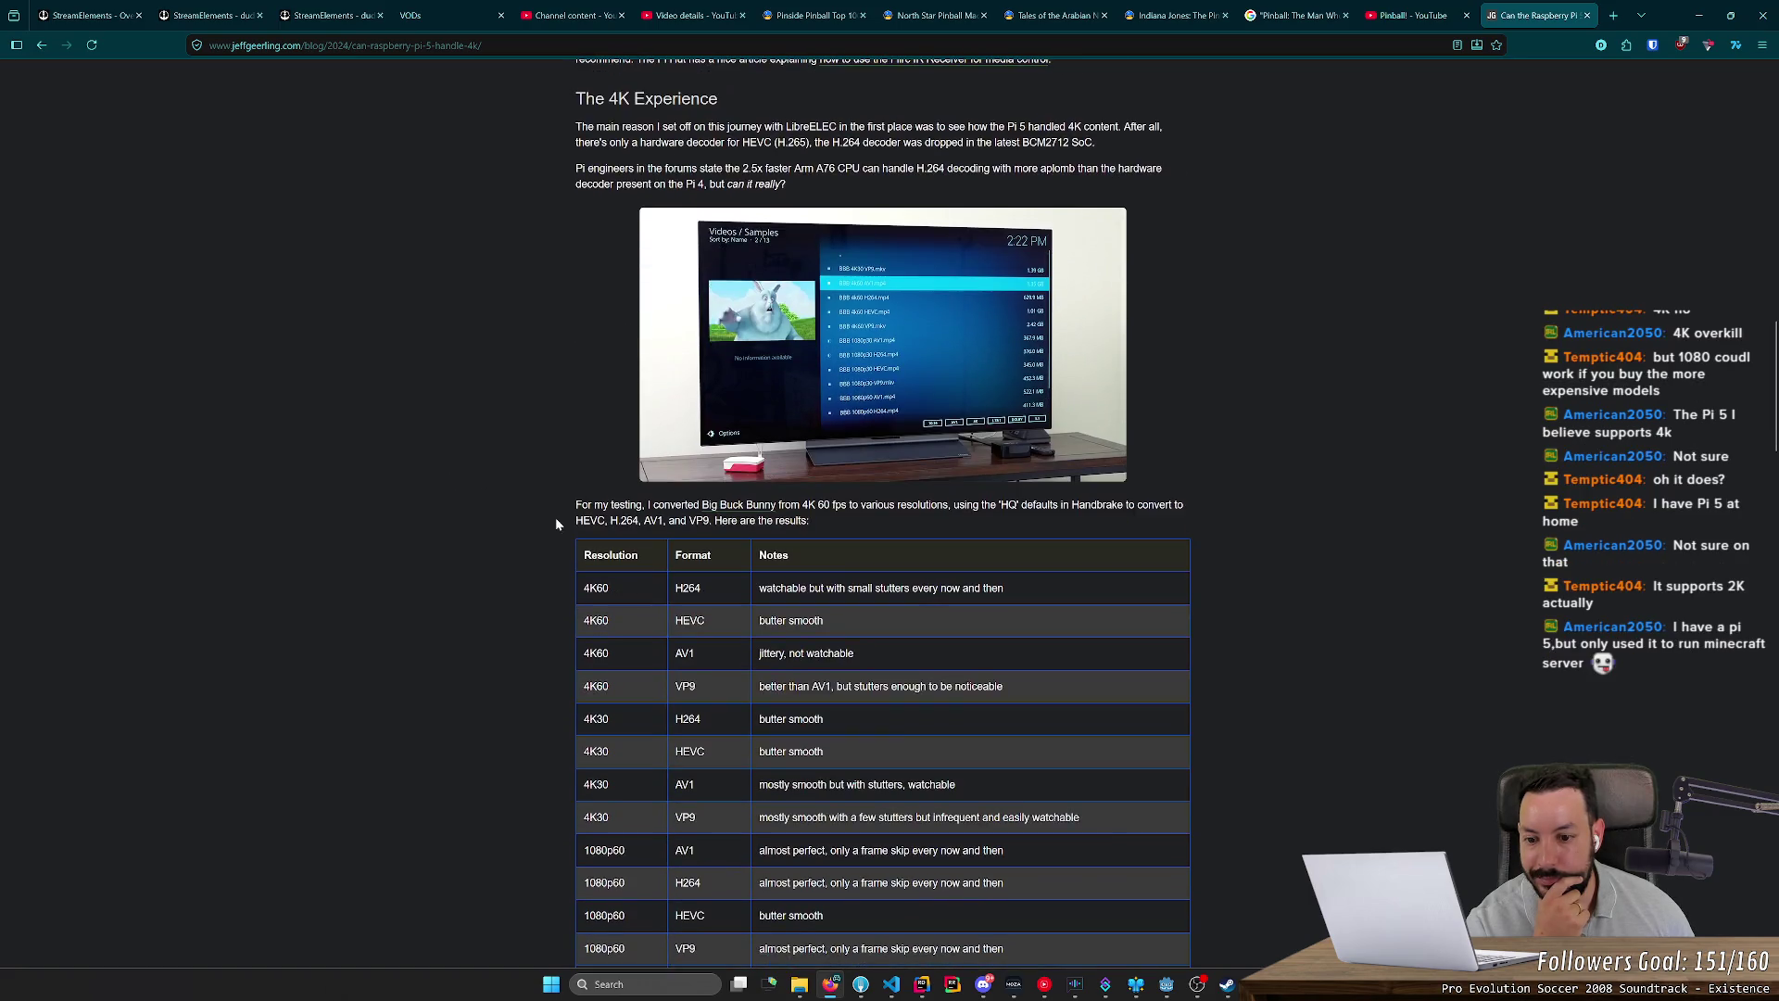
left_click_drag(571, 474, 847, 487)
left_click(847, 487)
scroll(631, 535, "down", 1)
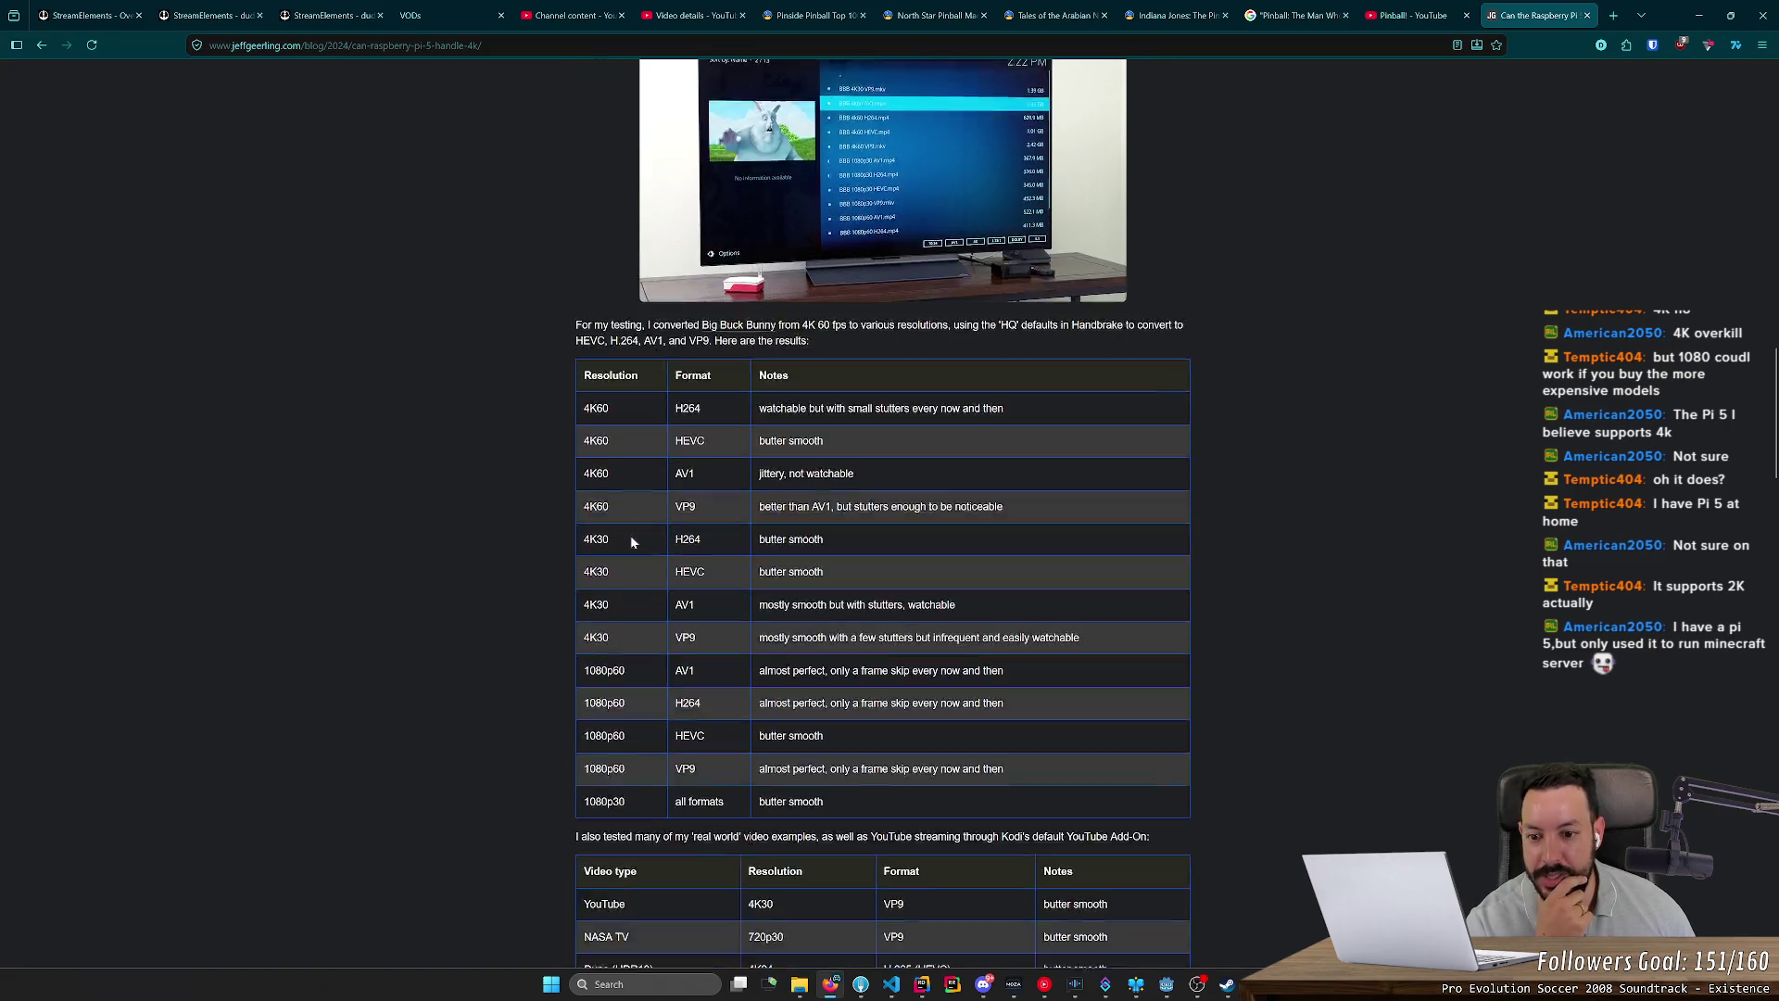
scroll(556, 519, "down", 4)
scroll(504, 556, "down", 8)
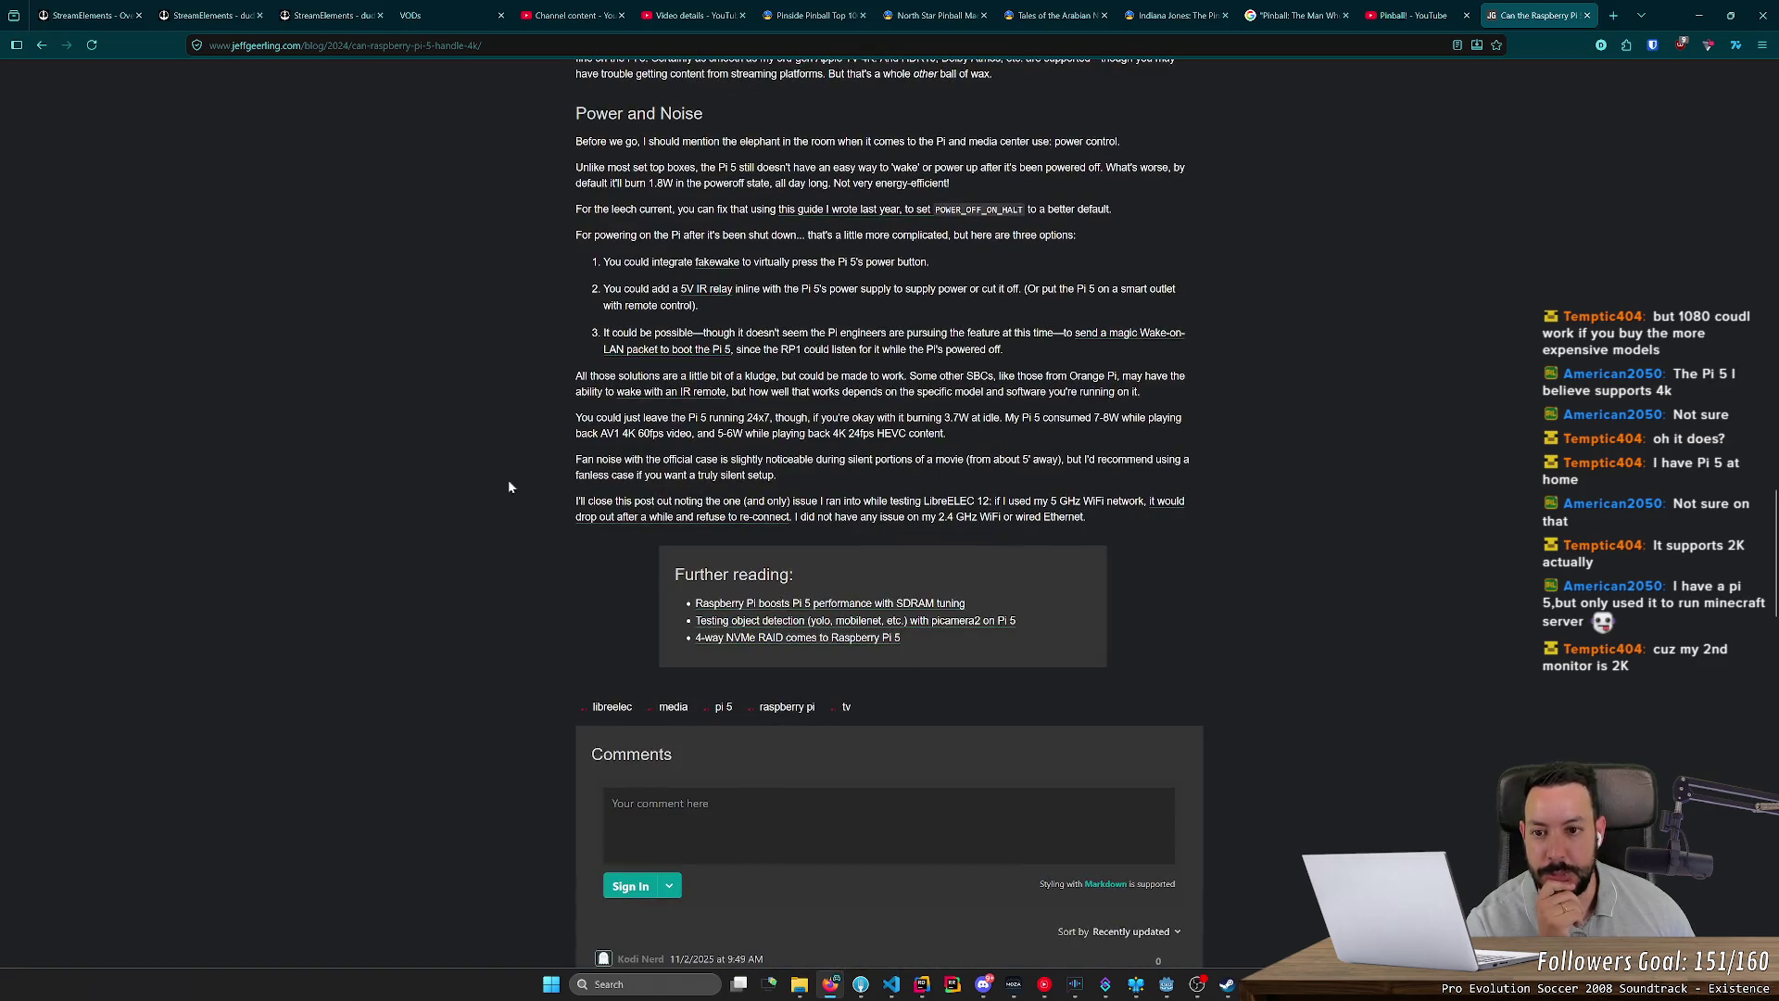
scroll(510, 477, "up", 5)
scroll(514, 466, "up", 2)
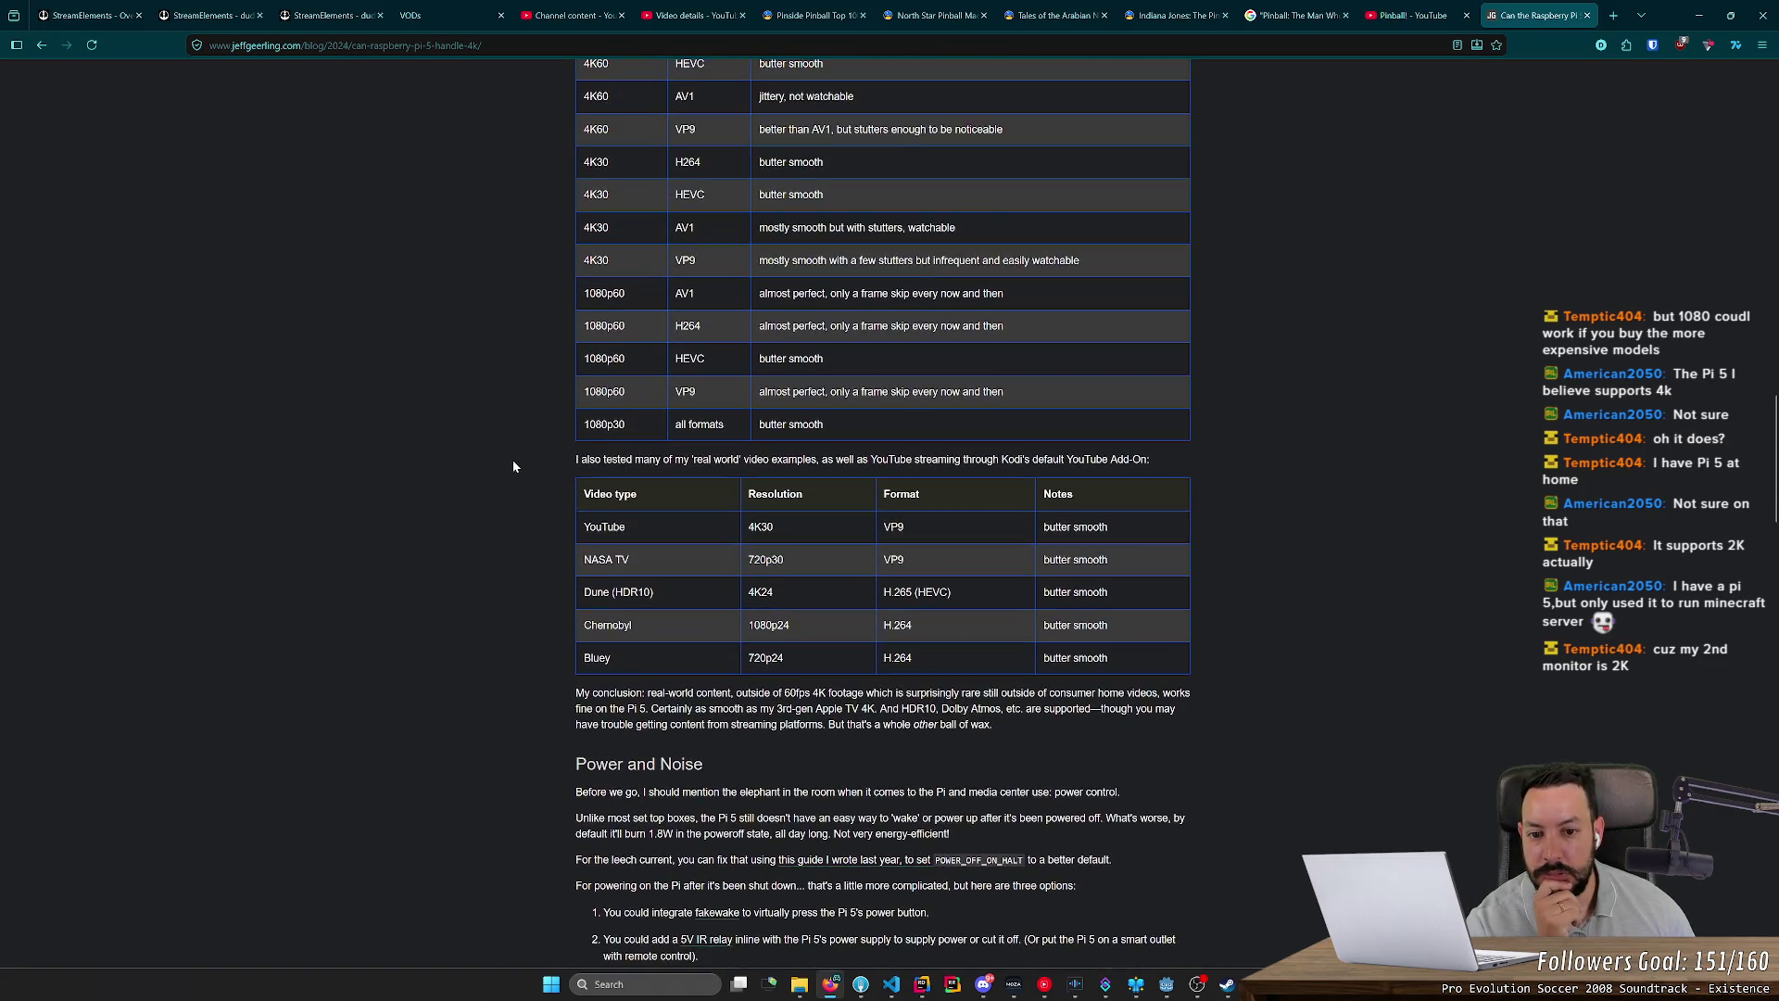
scroll(514, 466, "up", 2)
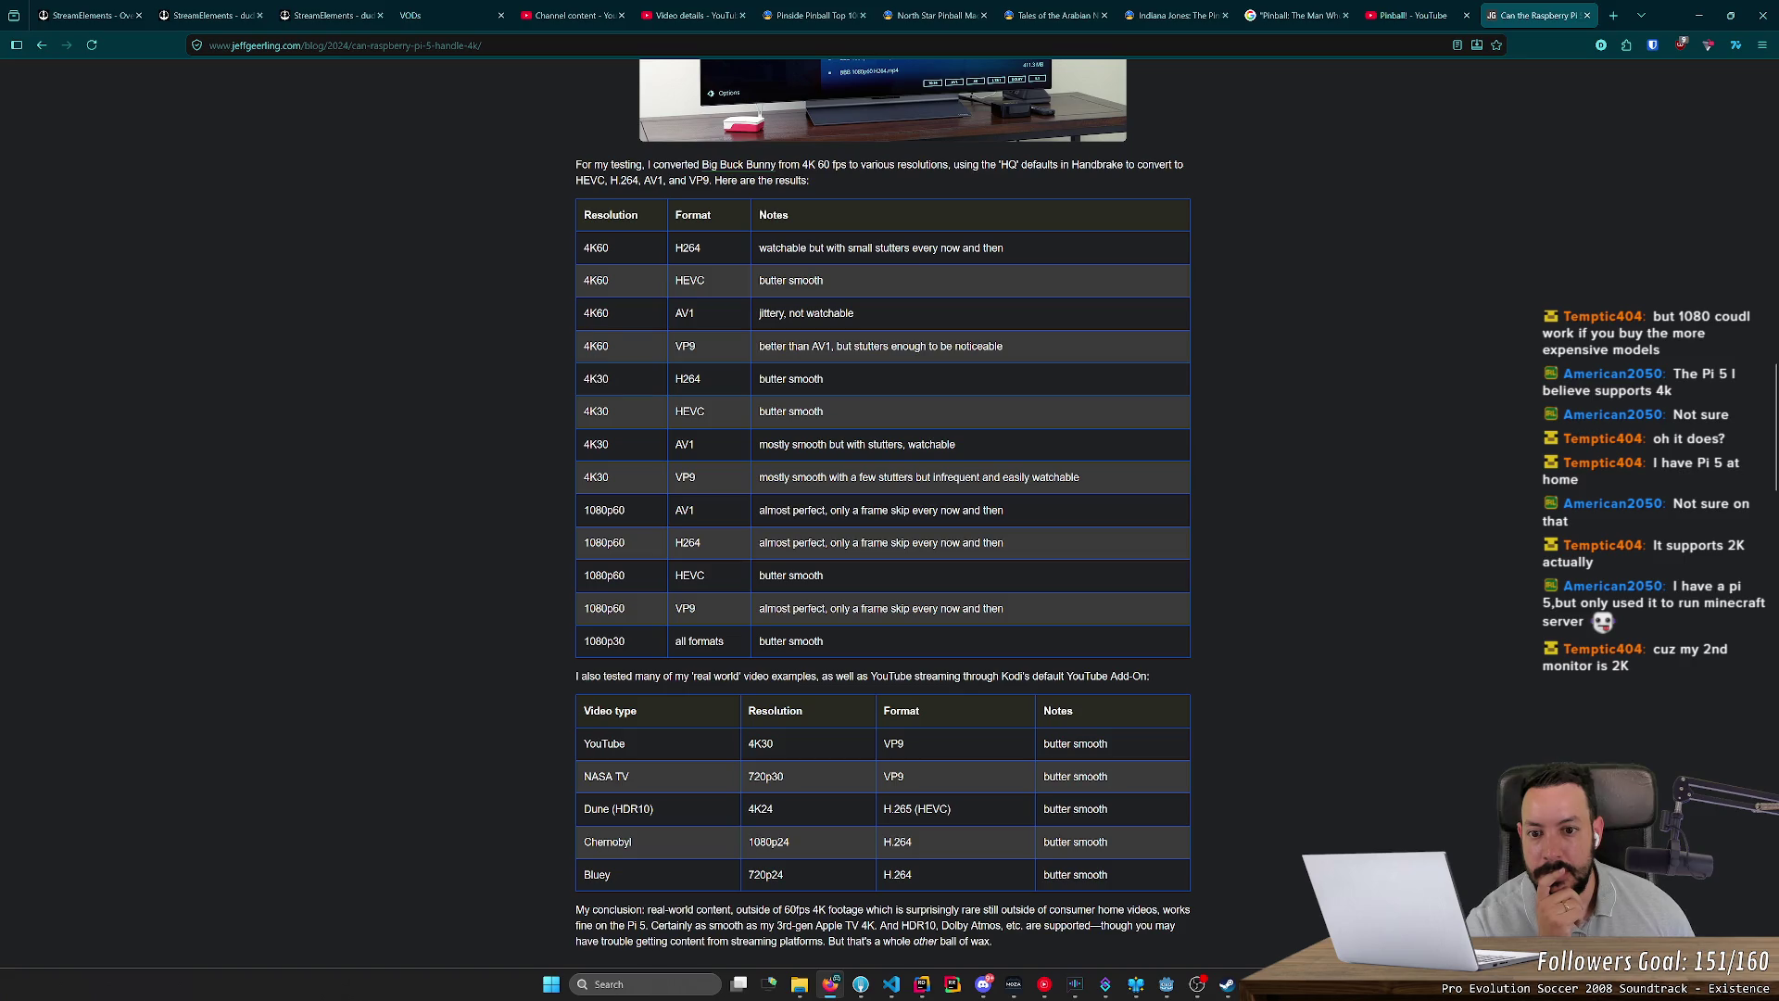
scroll(504, 545, "down", 10)
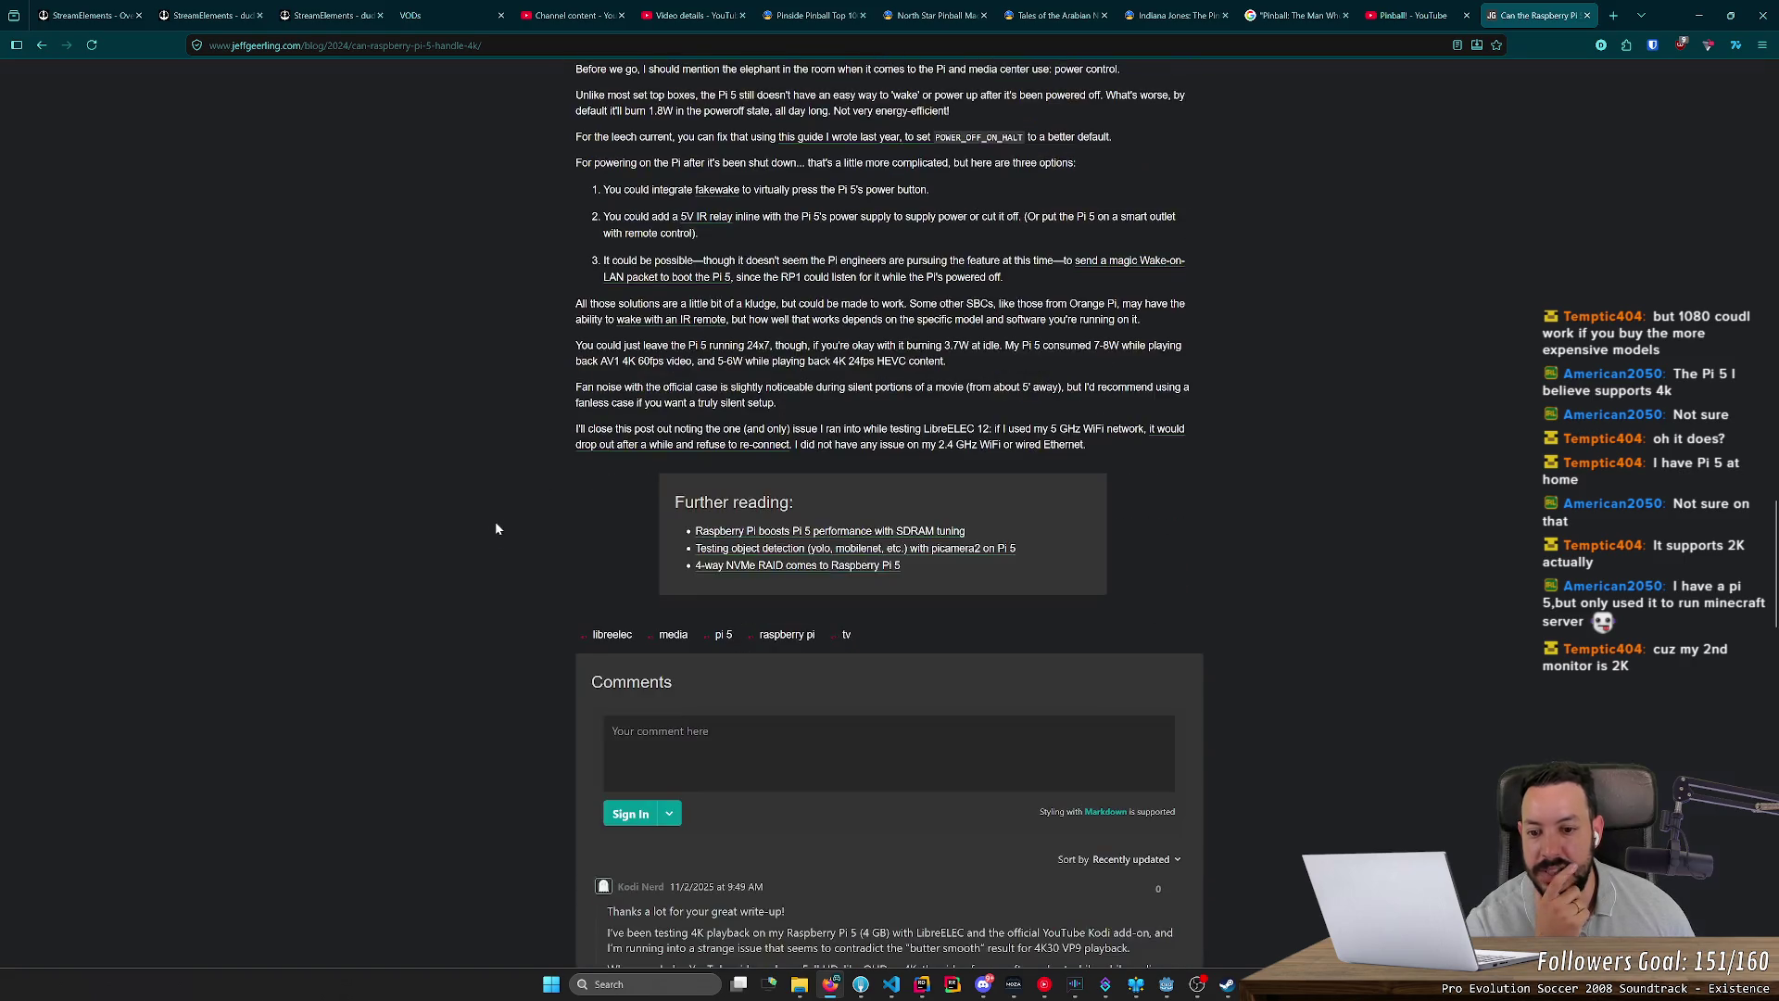
key("alt+Left")
Step: Scroll the pi5 4k results, then close that tab to reveal the Pinball! playlist
scroll(659, 556, "down", 5)
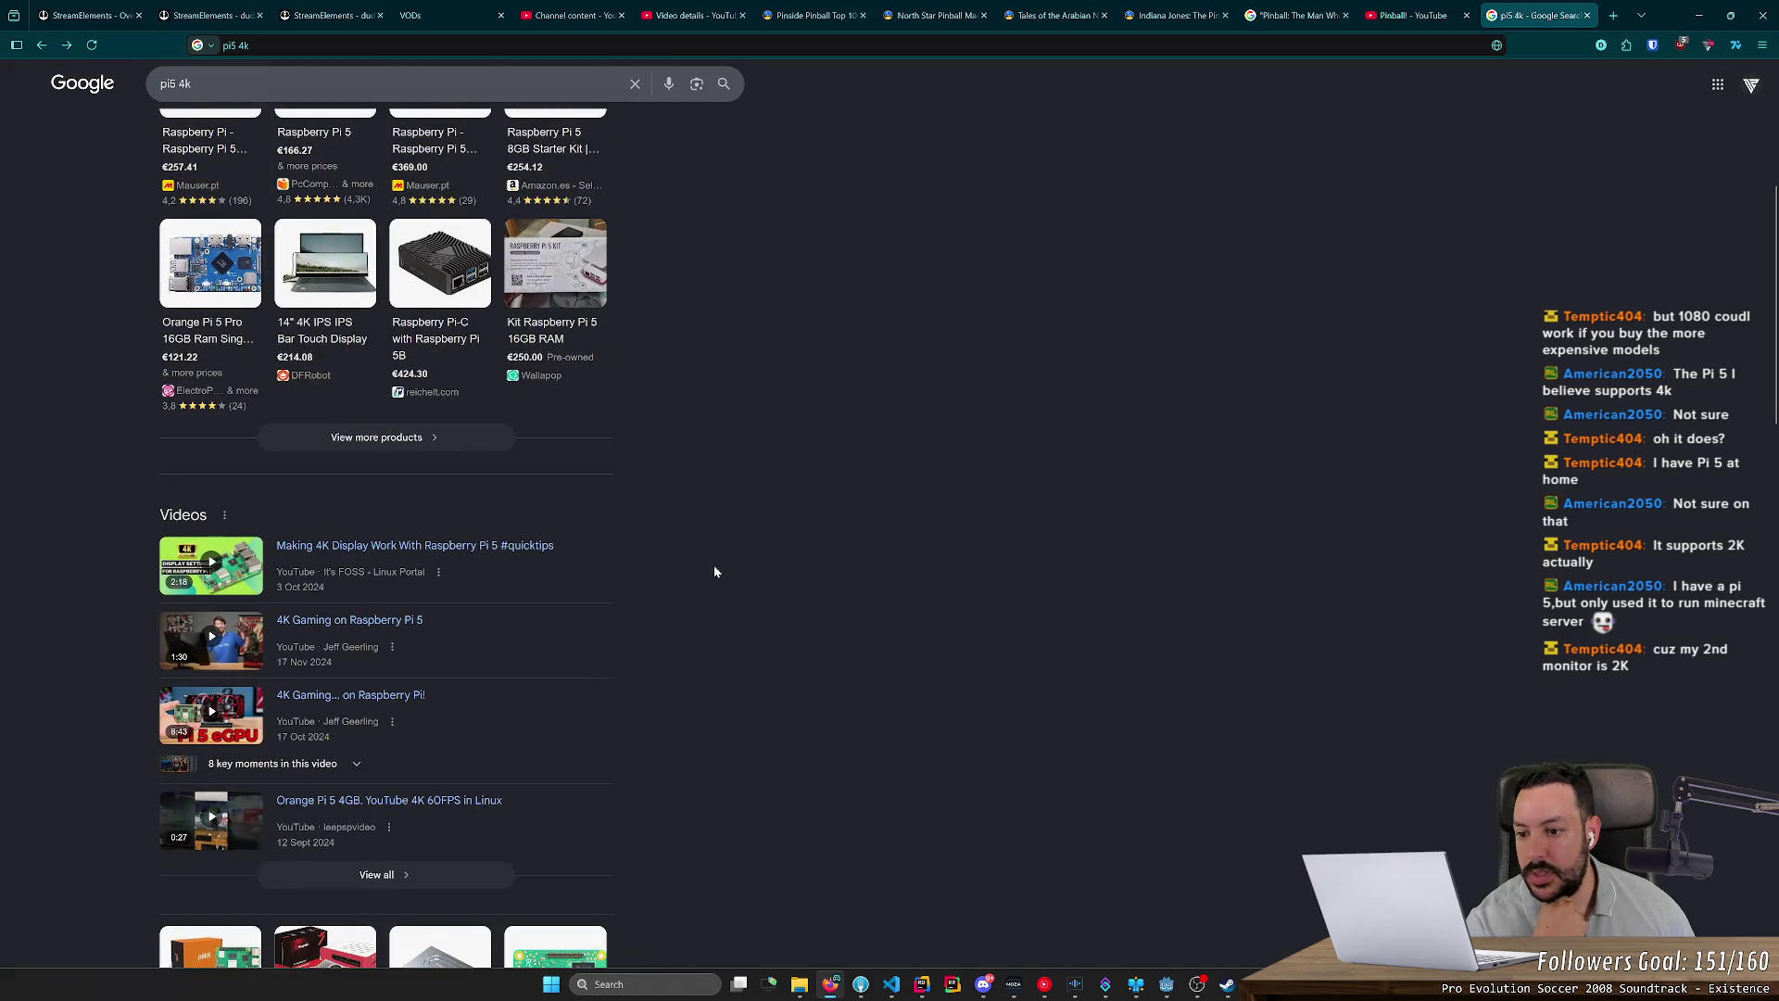
scroll(751, 500, "up", 5)
scroll(782, 408, "down", 4)
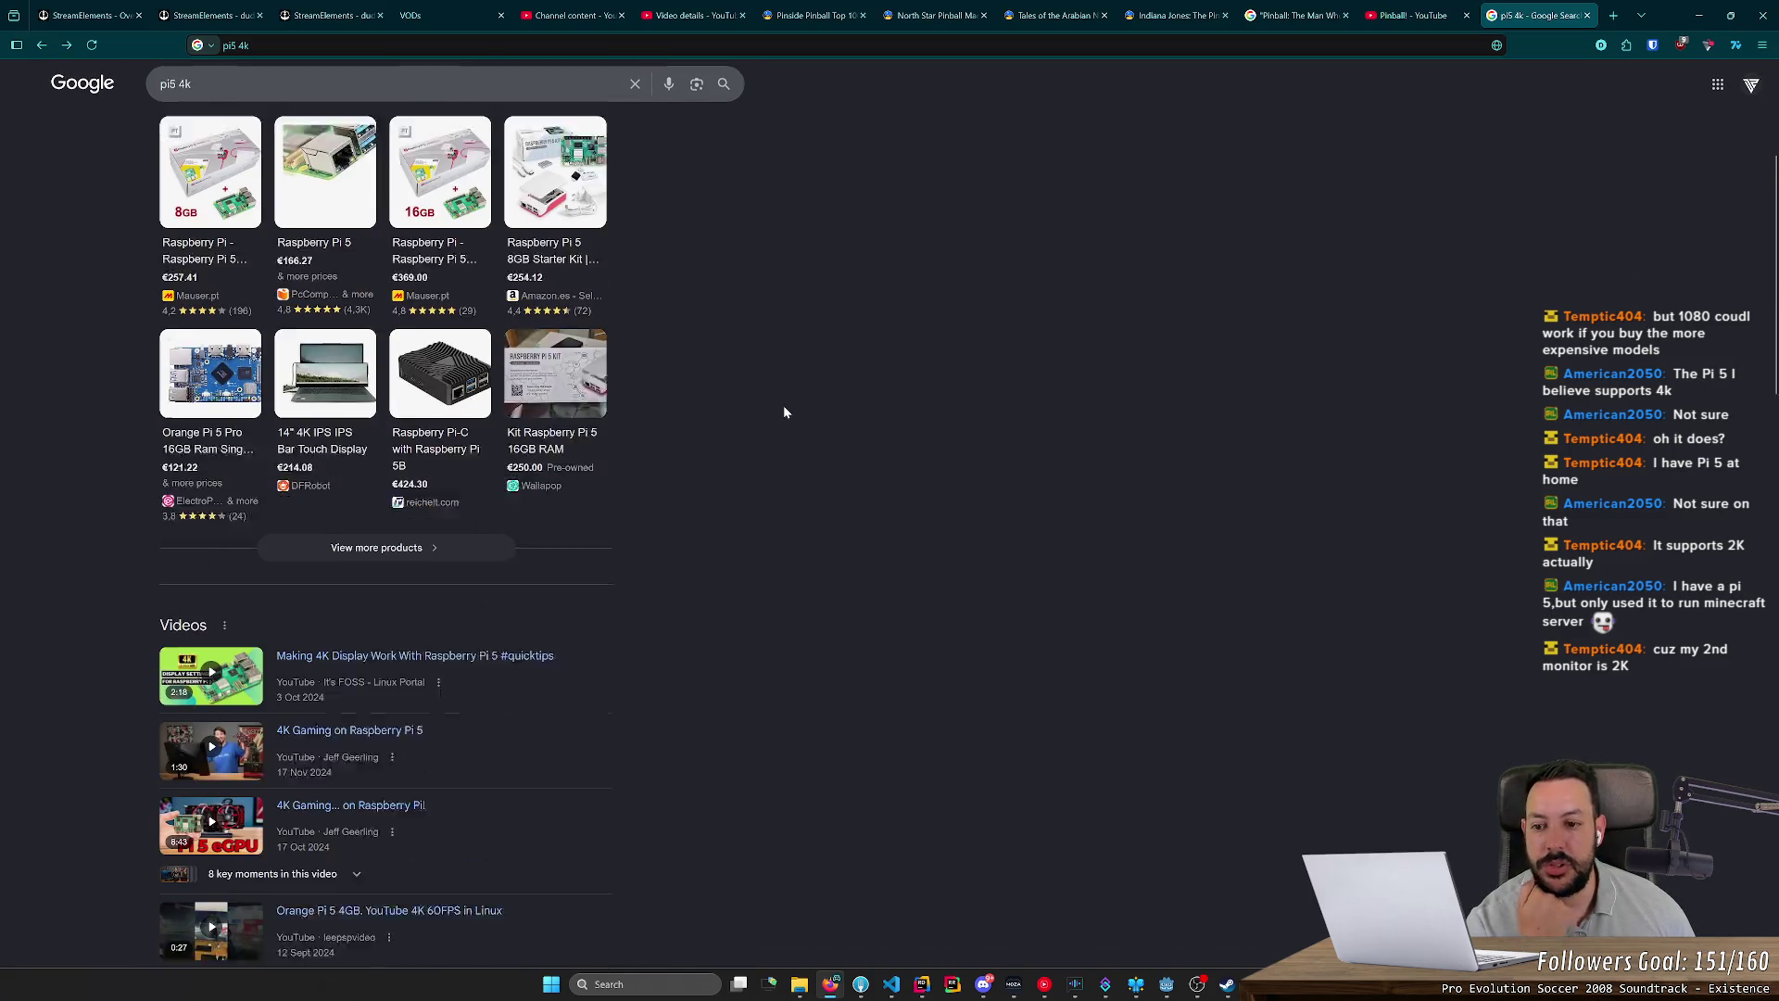
scroll(784, 412, "down", 1)
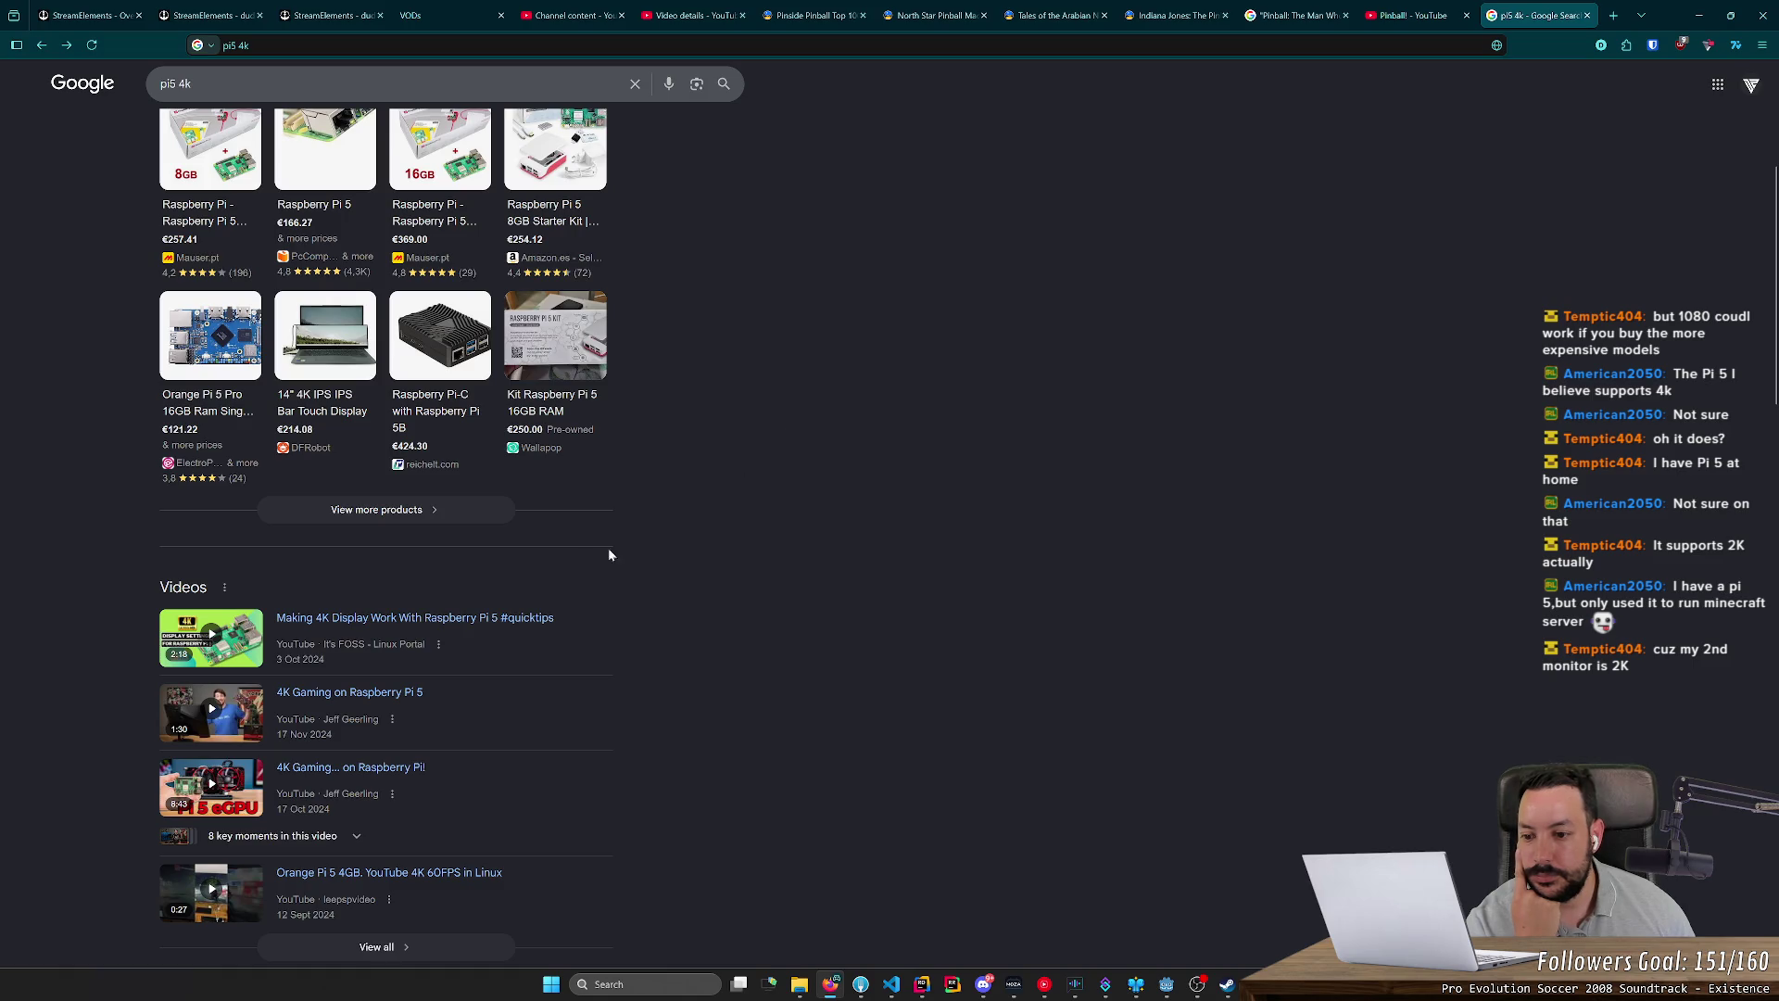
scroll(1150, 295, "up", 2)
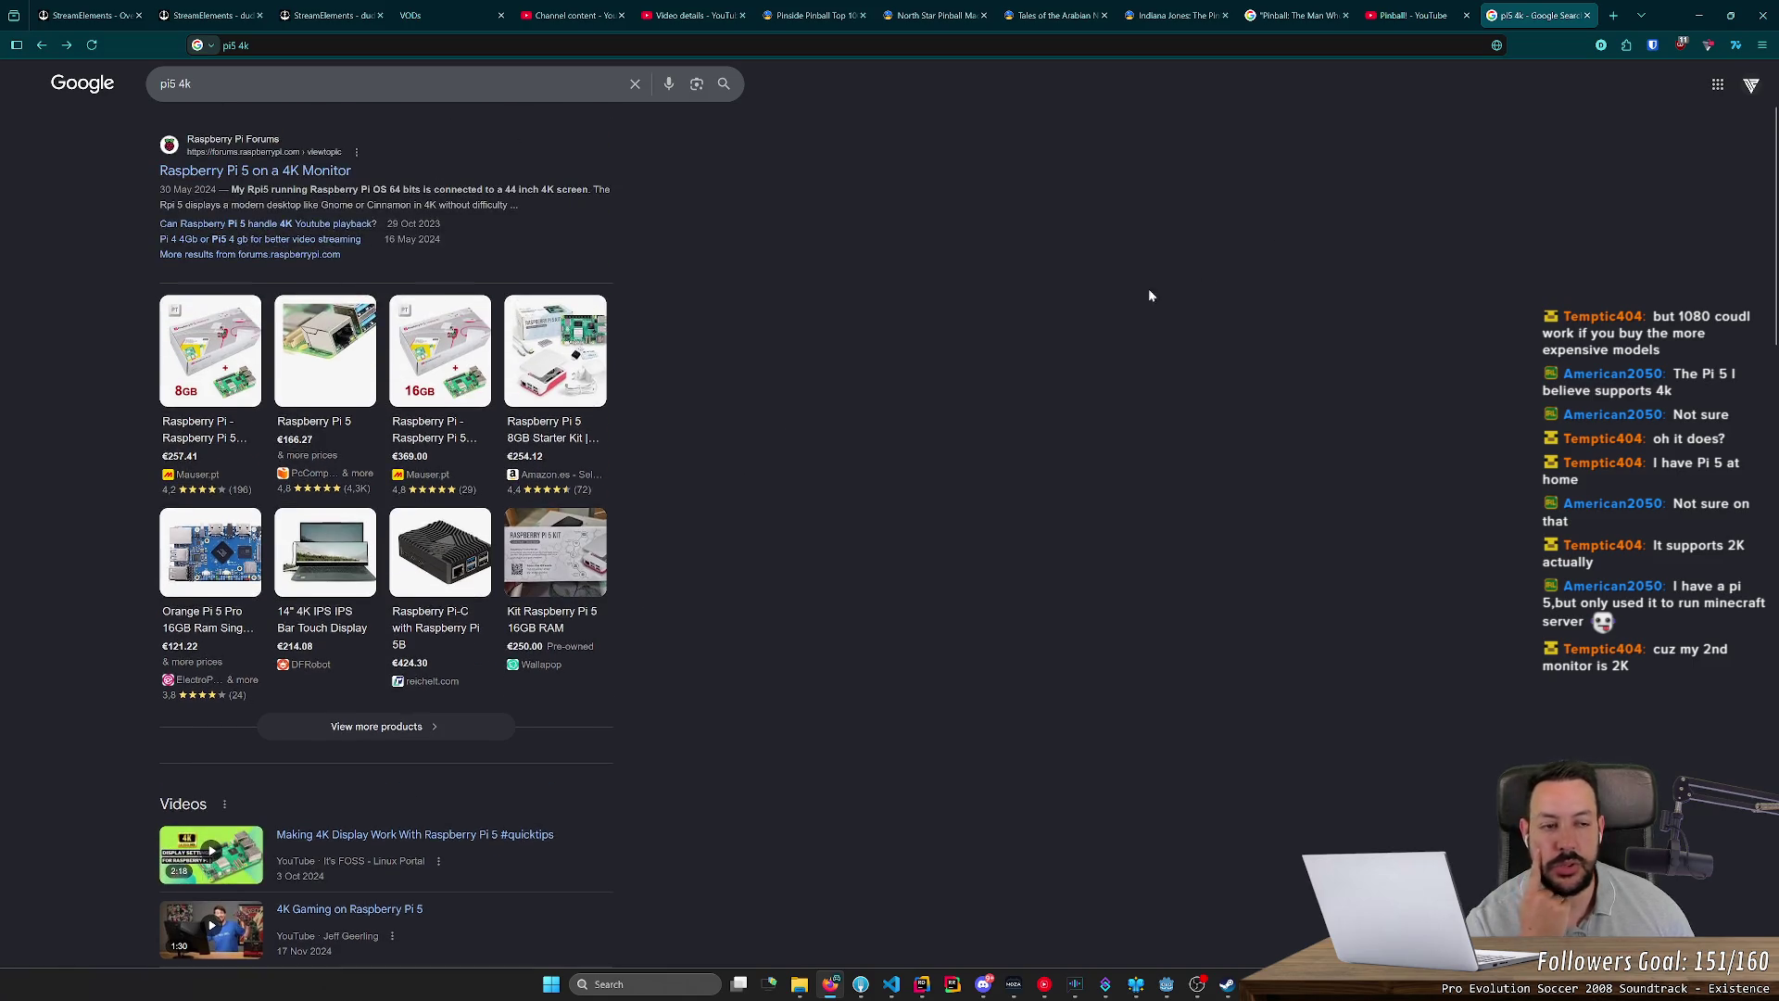
middle_click(1534, 16)
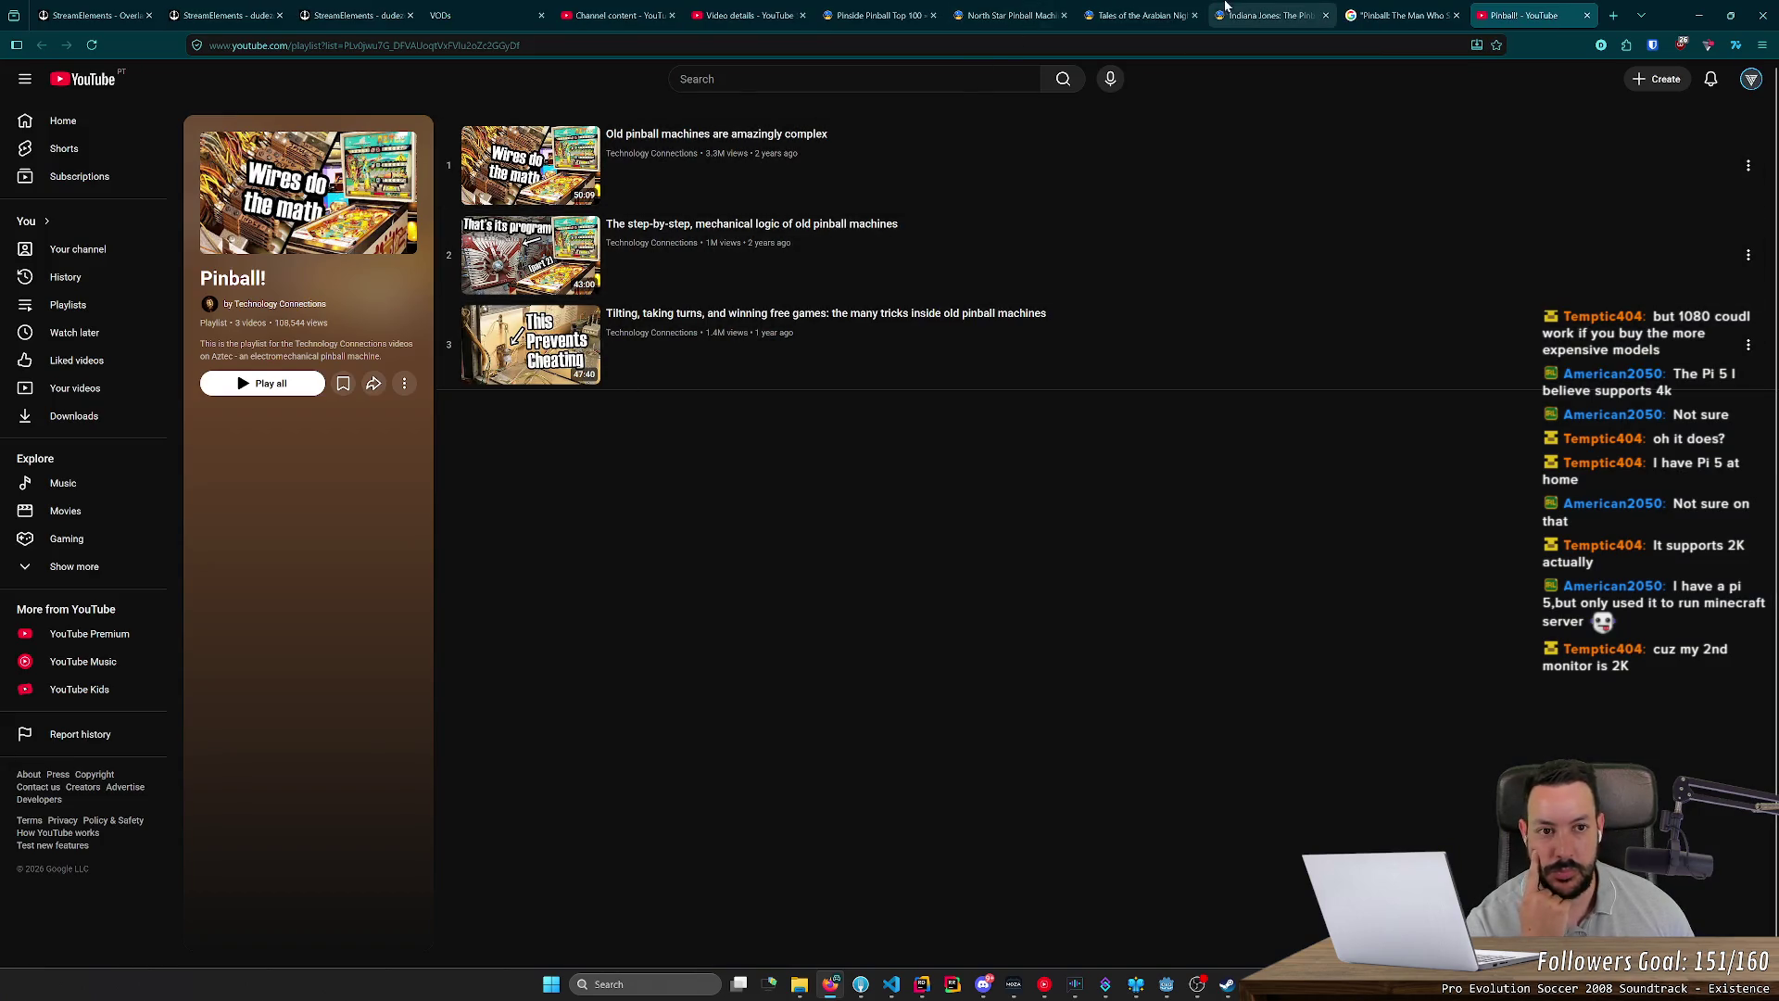
Step: Switch to the Indiana Jones Pinside gallery, then open a new blank tab
left_click(1261, 15)
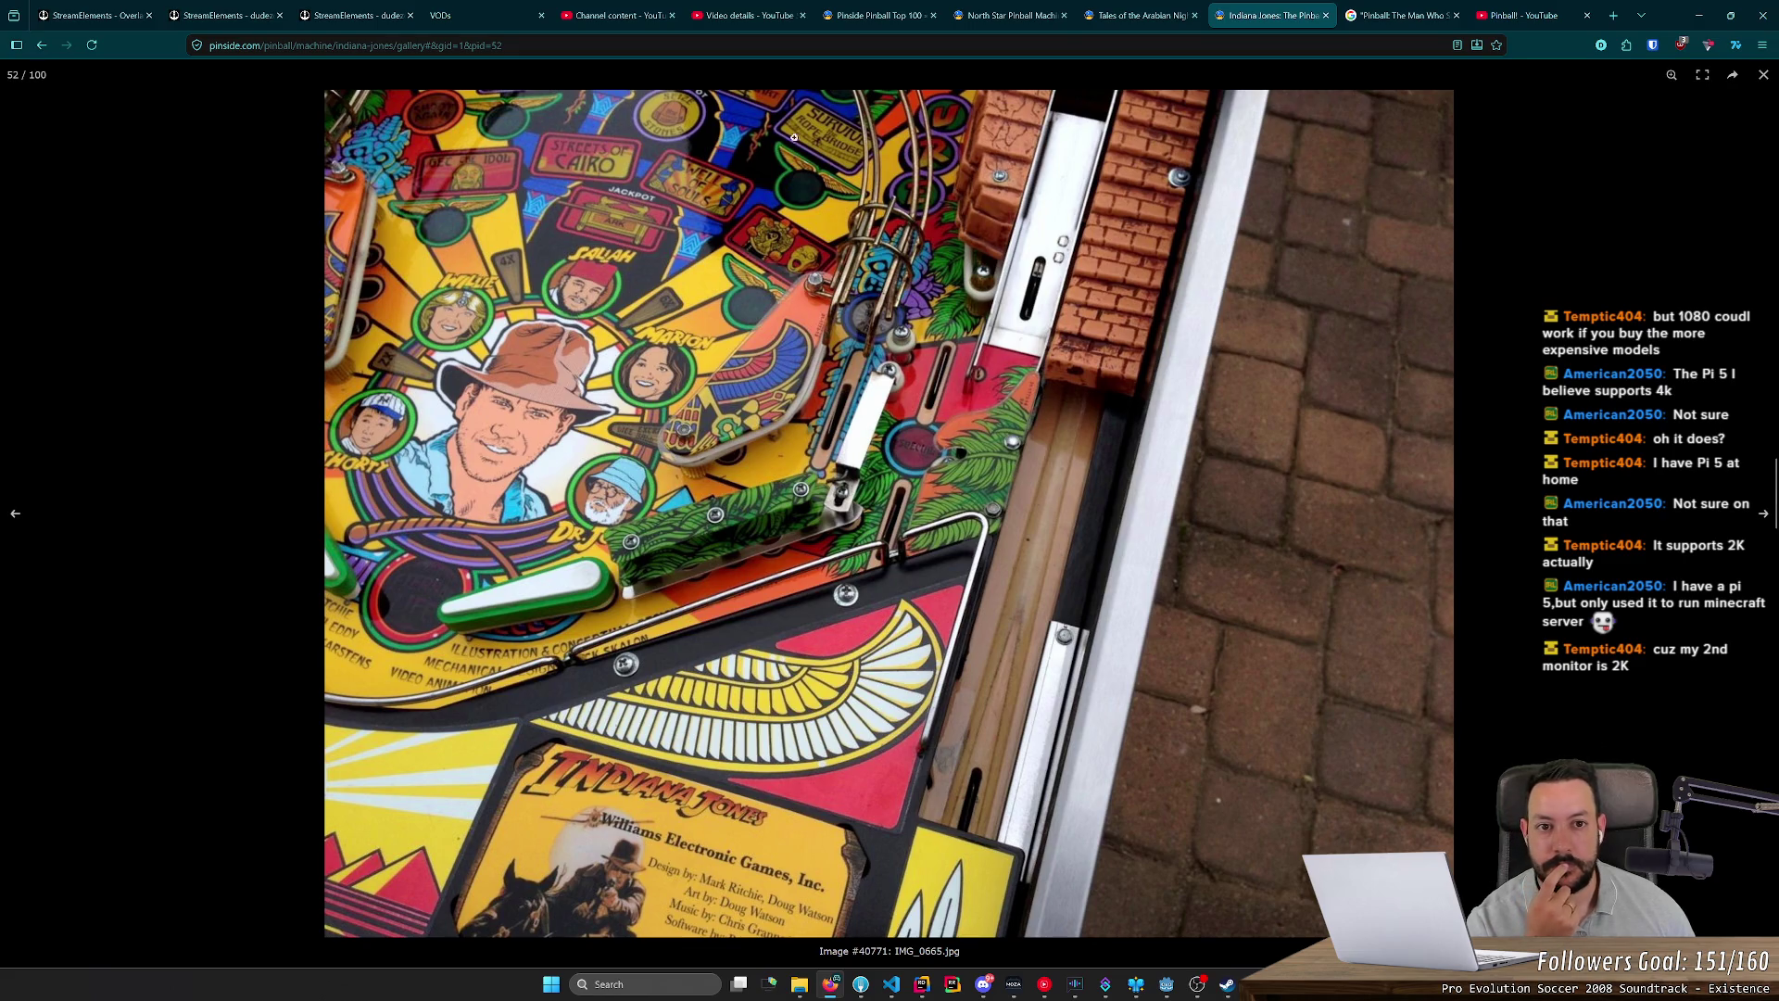
left_click(1613, 16)
Step: Search Google Images for 'virtual pinball table'
type("irtual pinball tab")
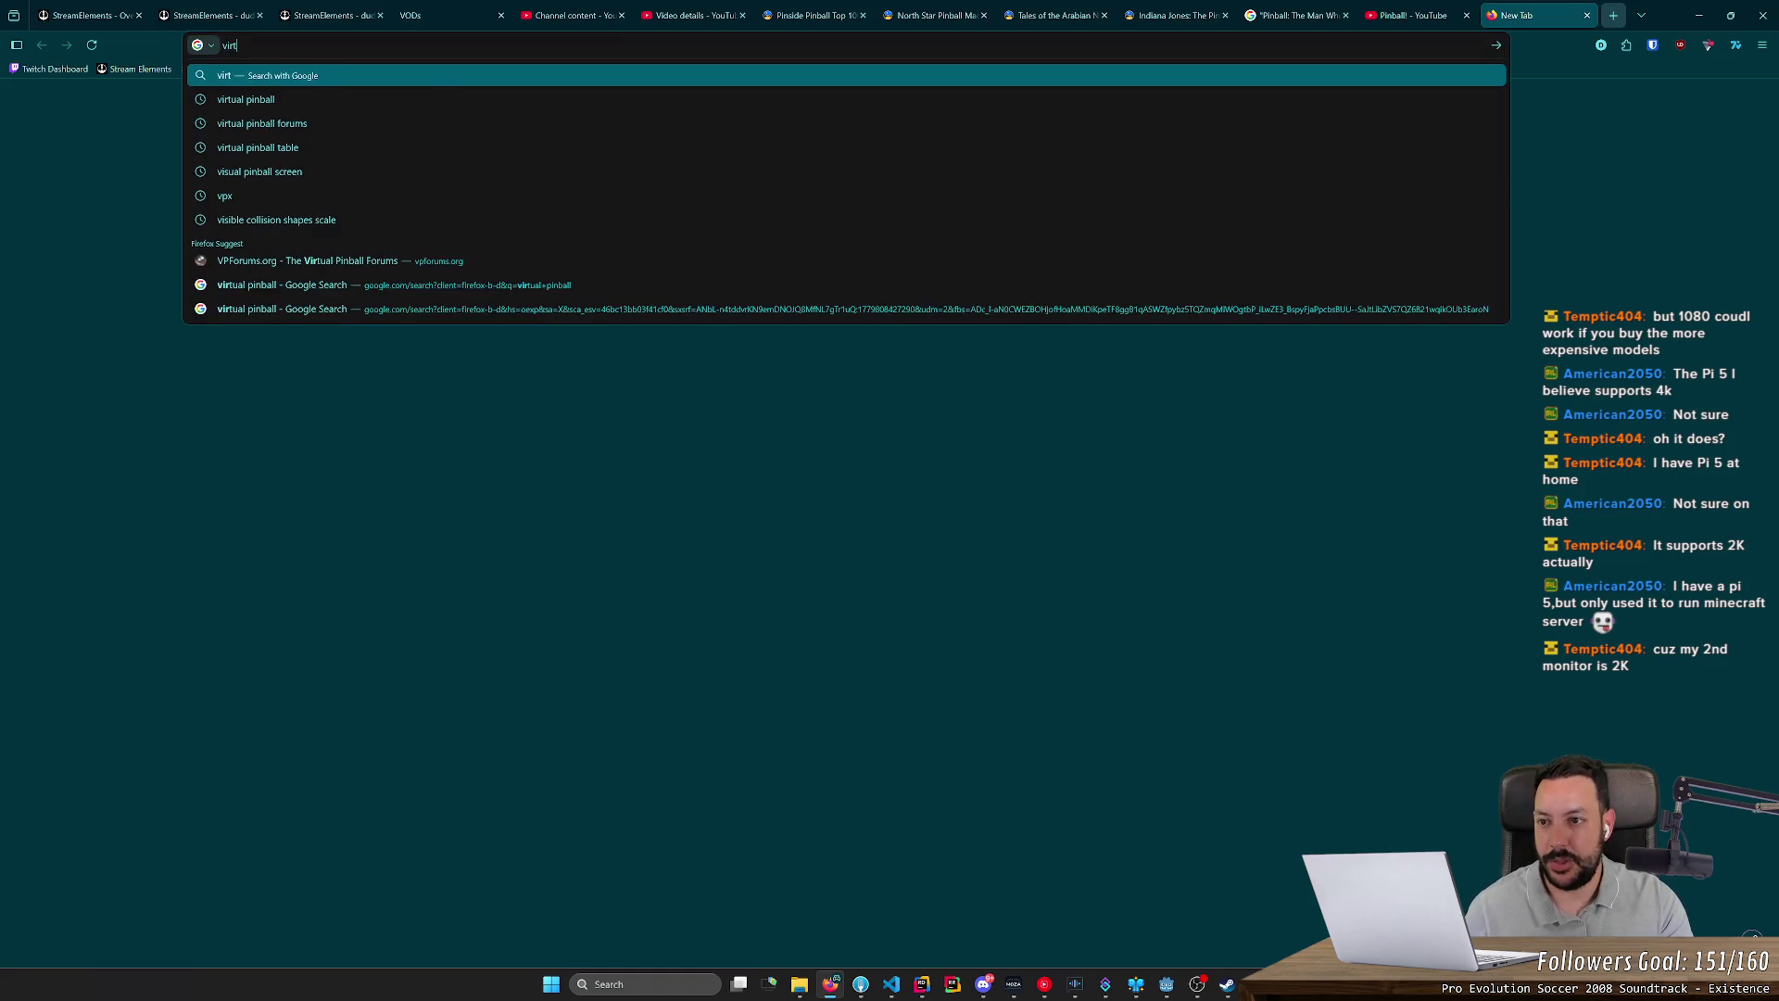
type("le")
key("Return")
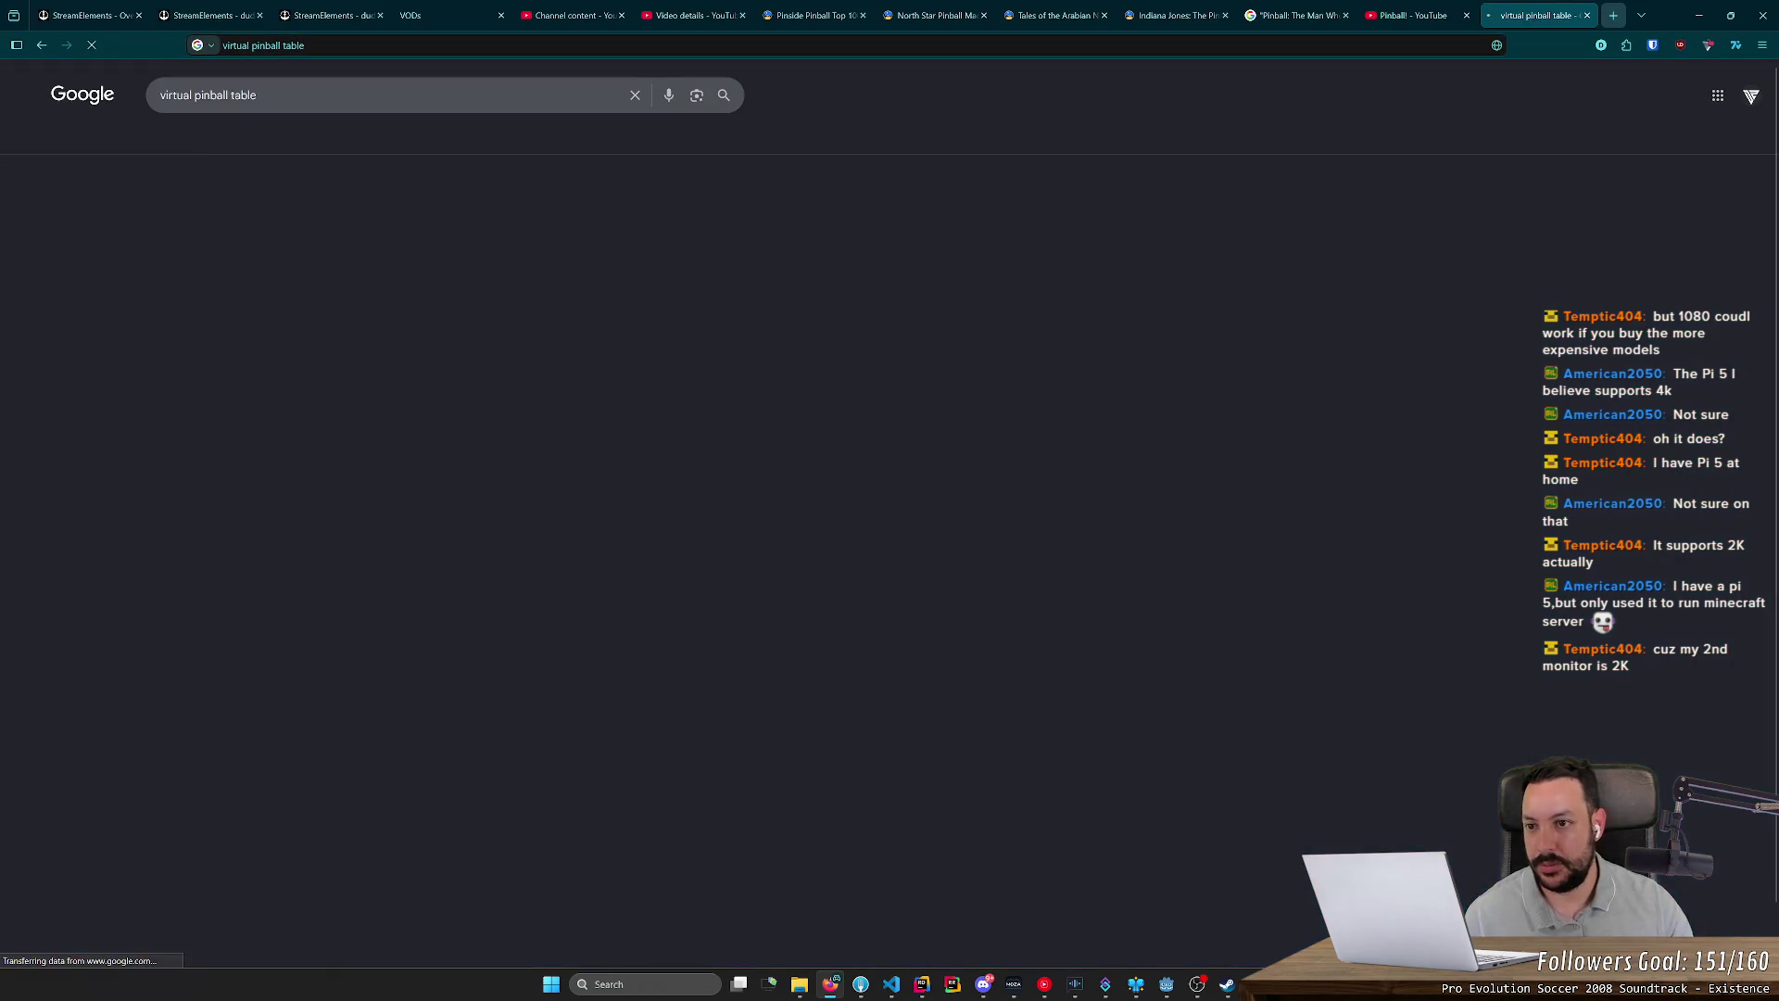
left_click(318, 141)
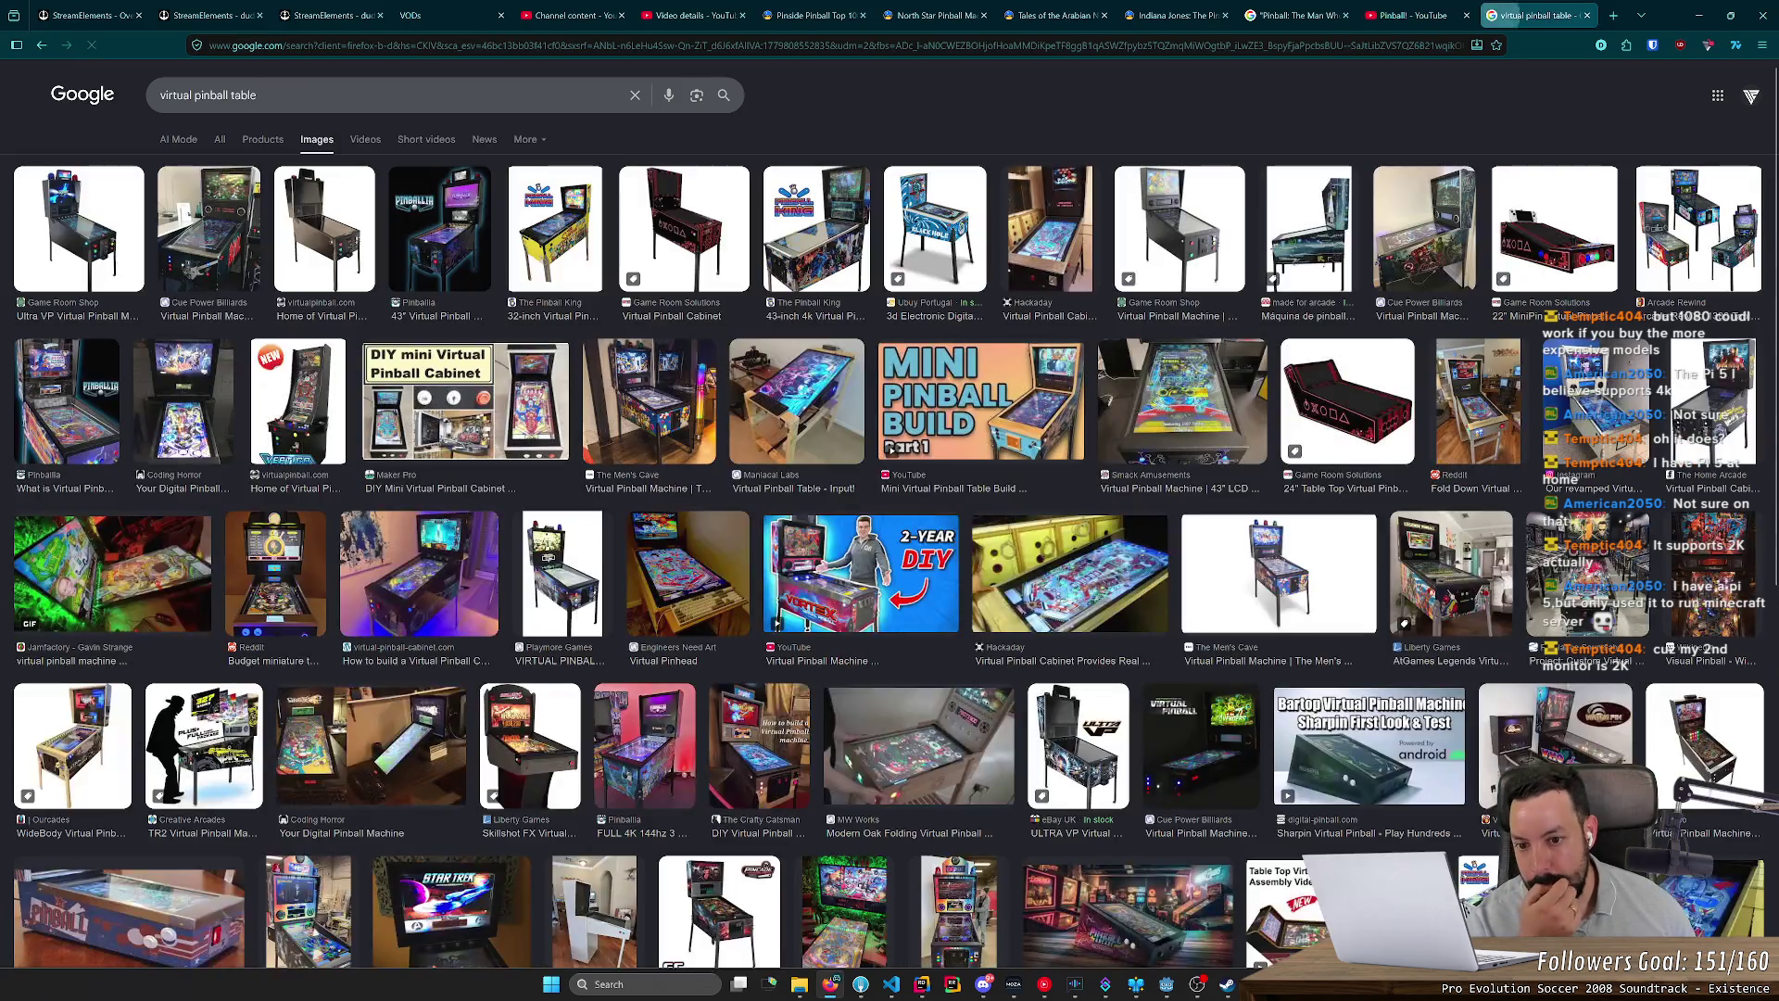
Step: Preview Game Room Solutions and The Men's Cave cabinets, then open the 'ULTIMATE Virtual Pinball Machine' build video
left_click(690, 258)
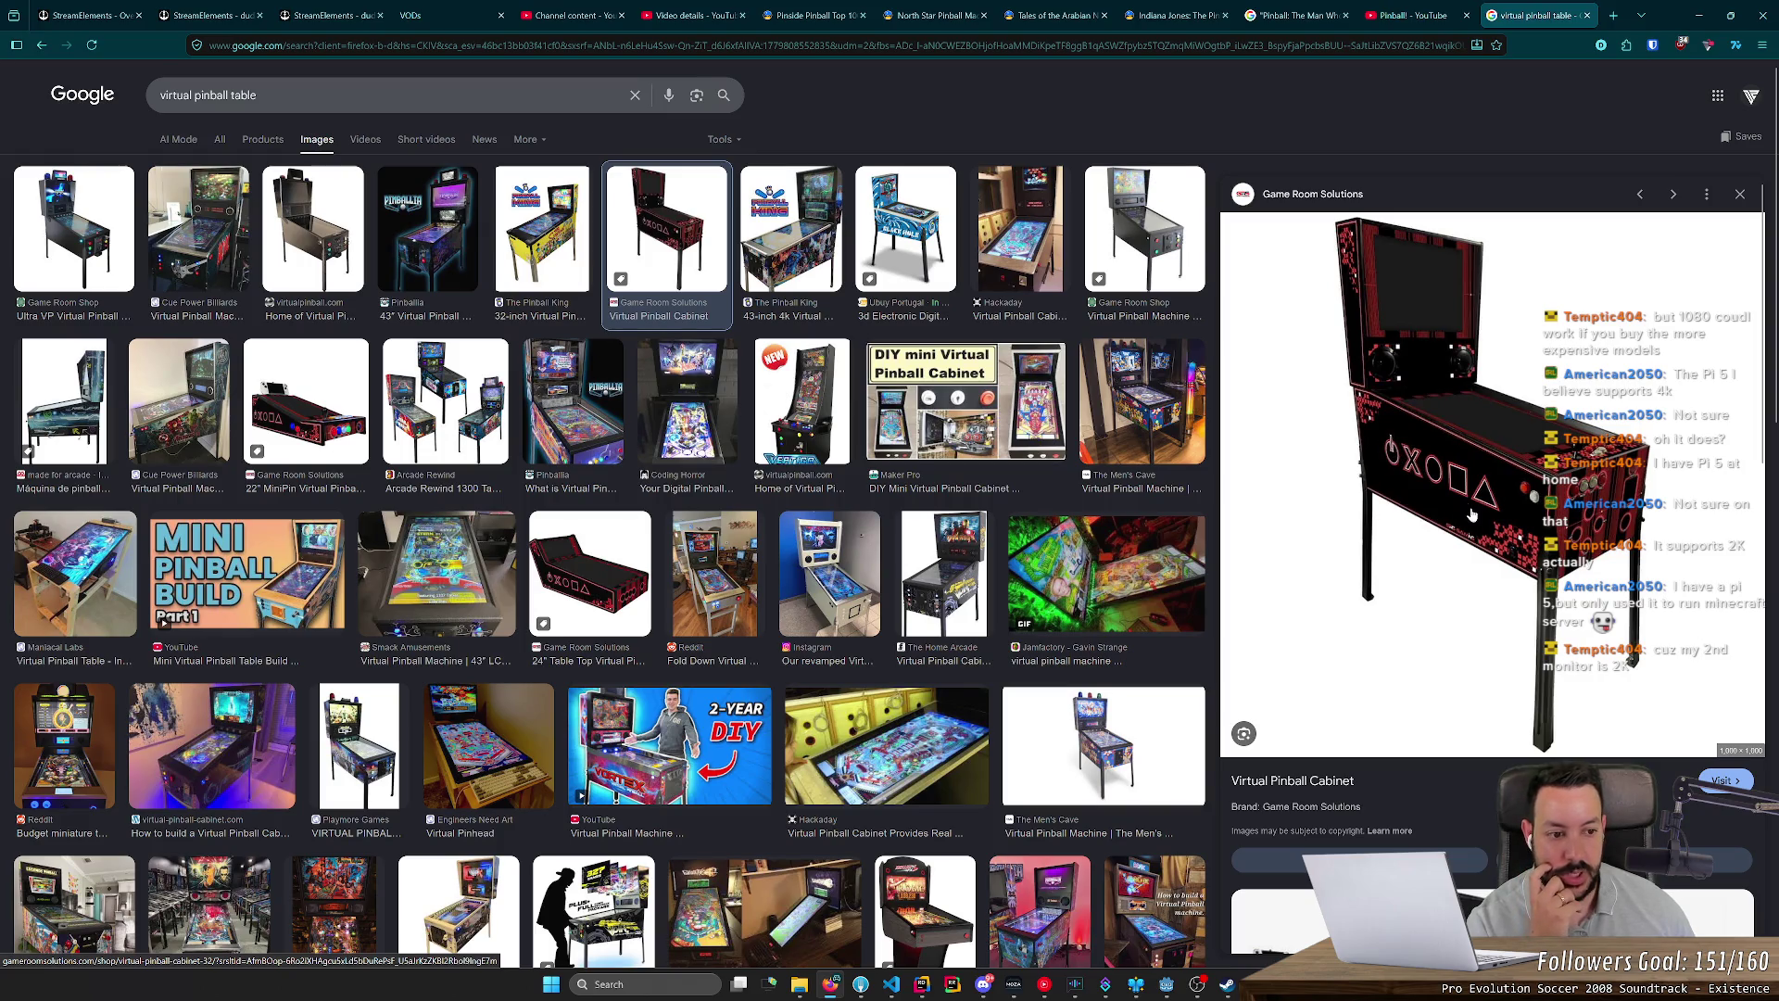
left_click(1163, 417)
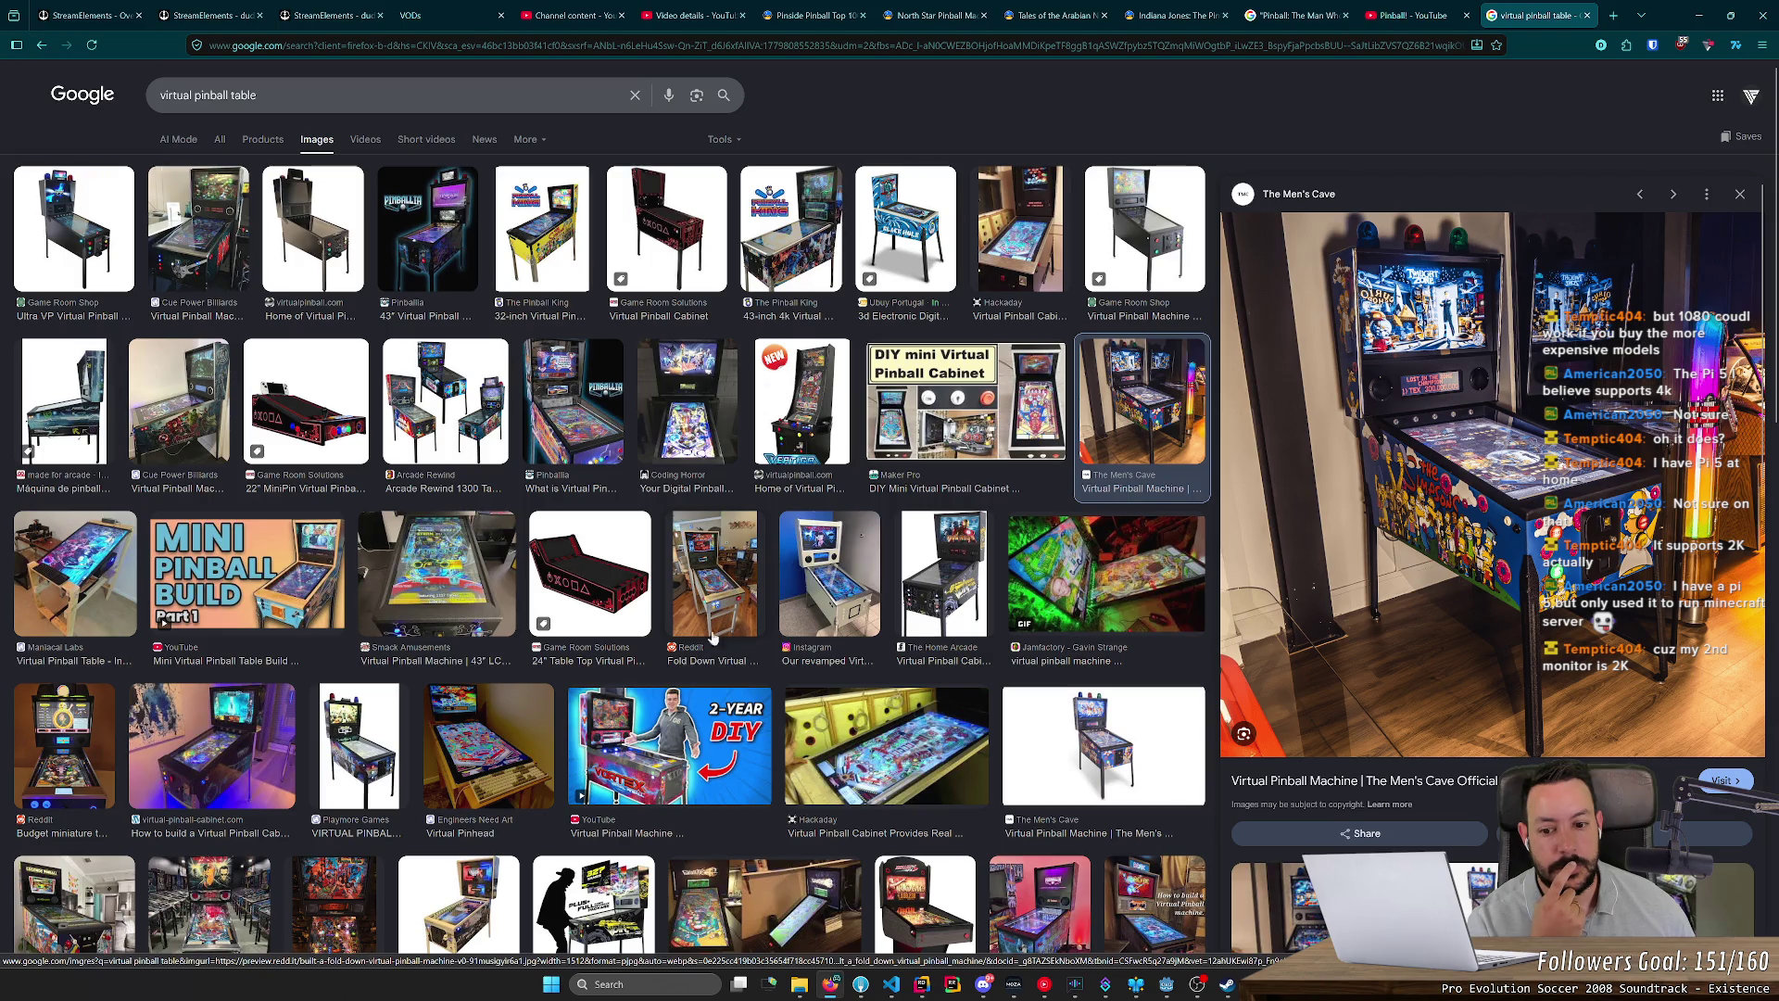
left_click(669, 746)
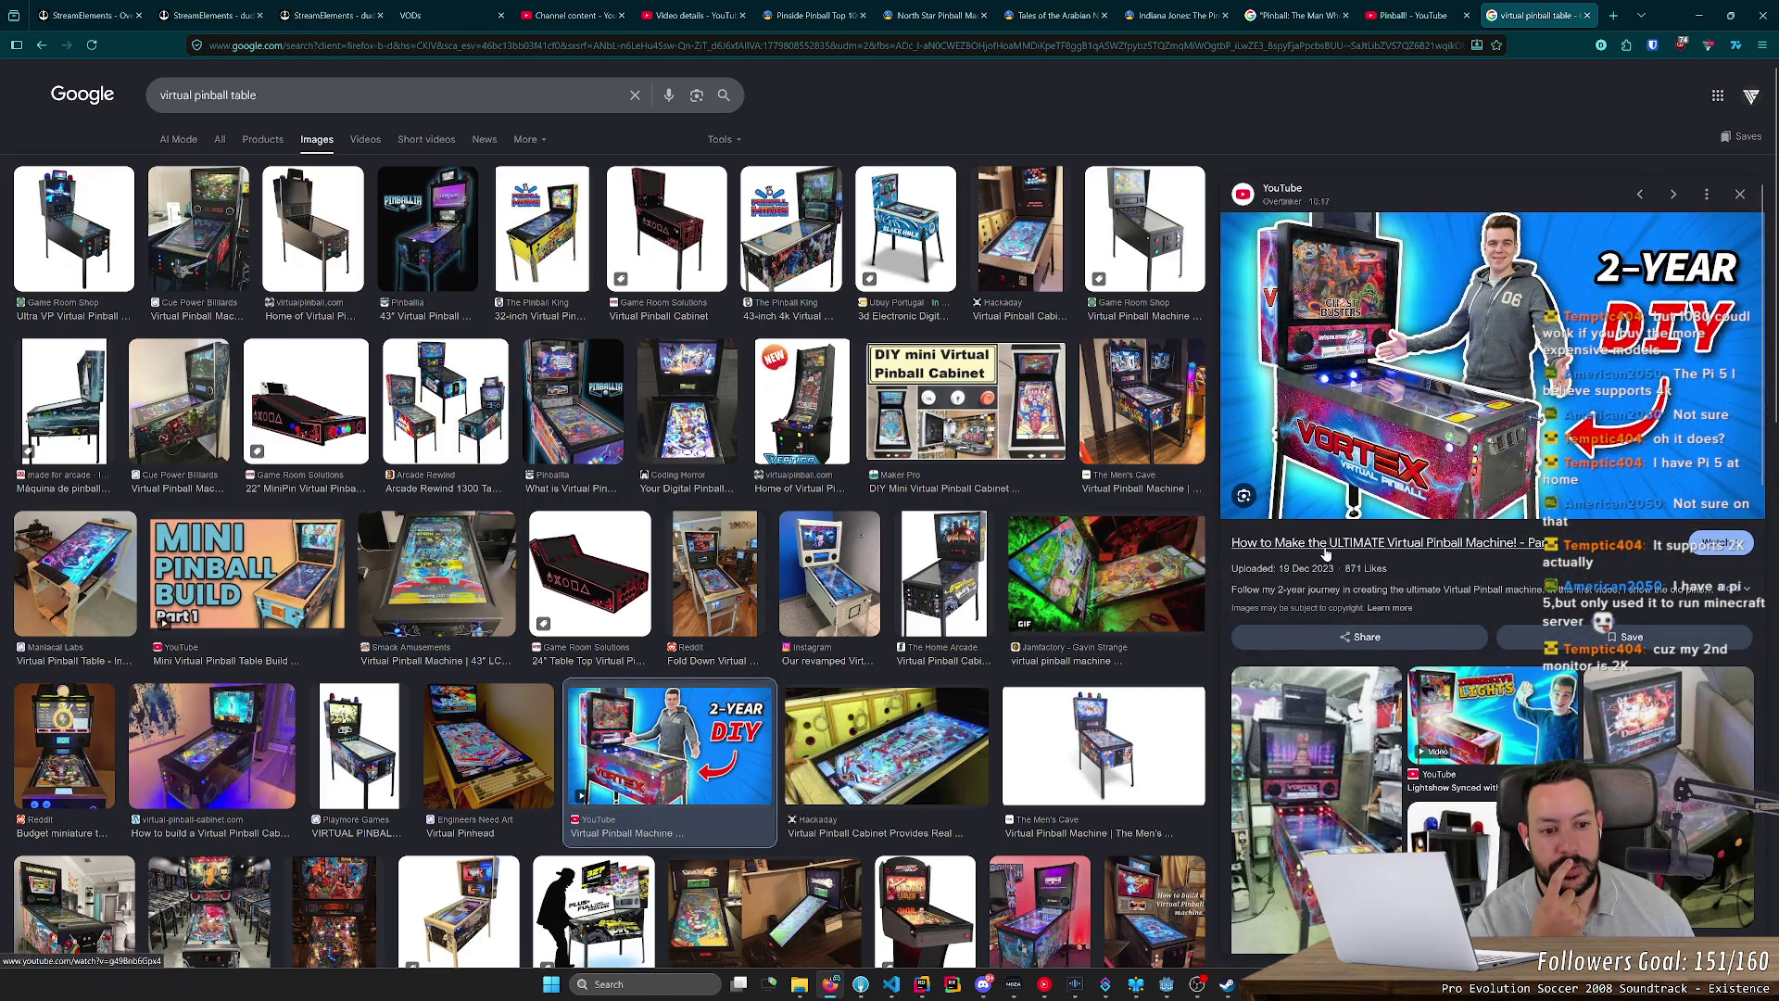
left_click(1326, 545)
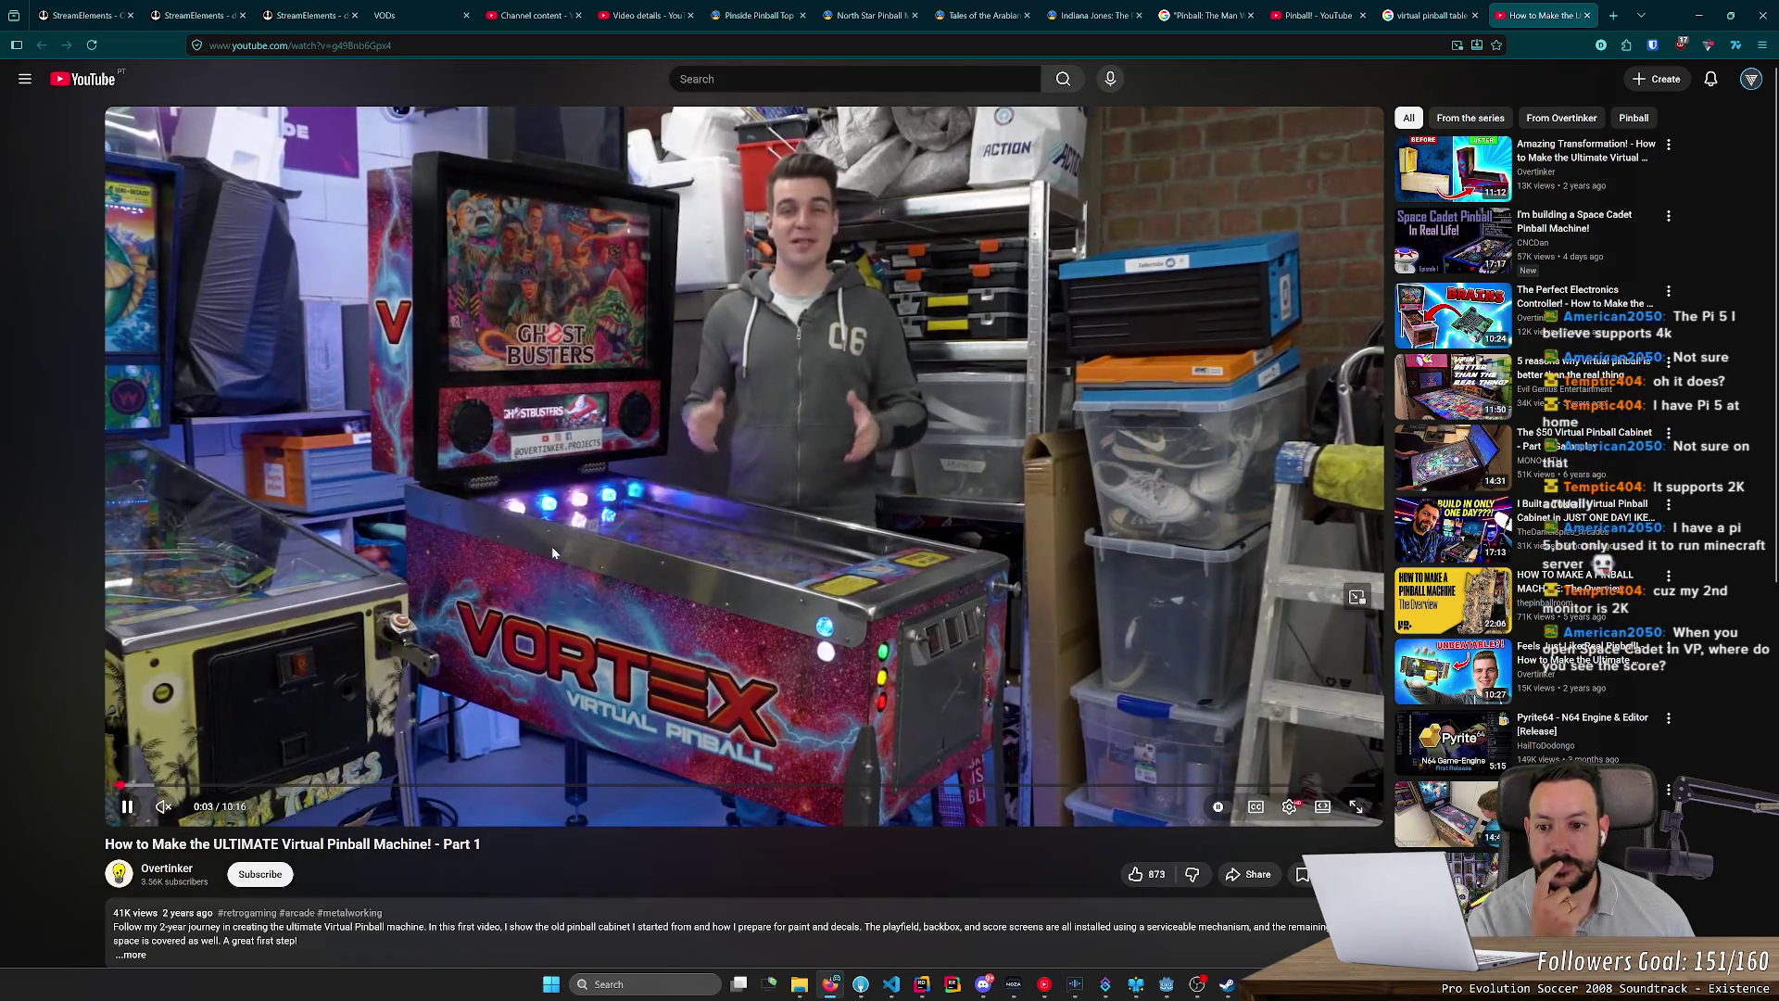
Step: Skim the pinball build video forward from 0:27 to about 5:48
left_click(171, 784)
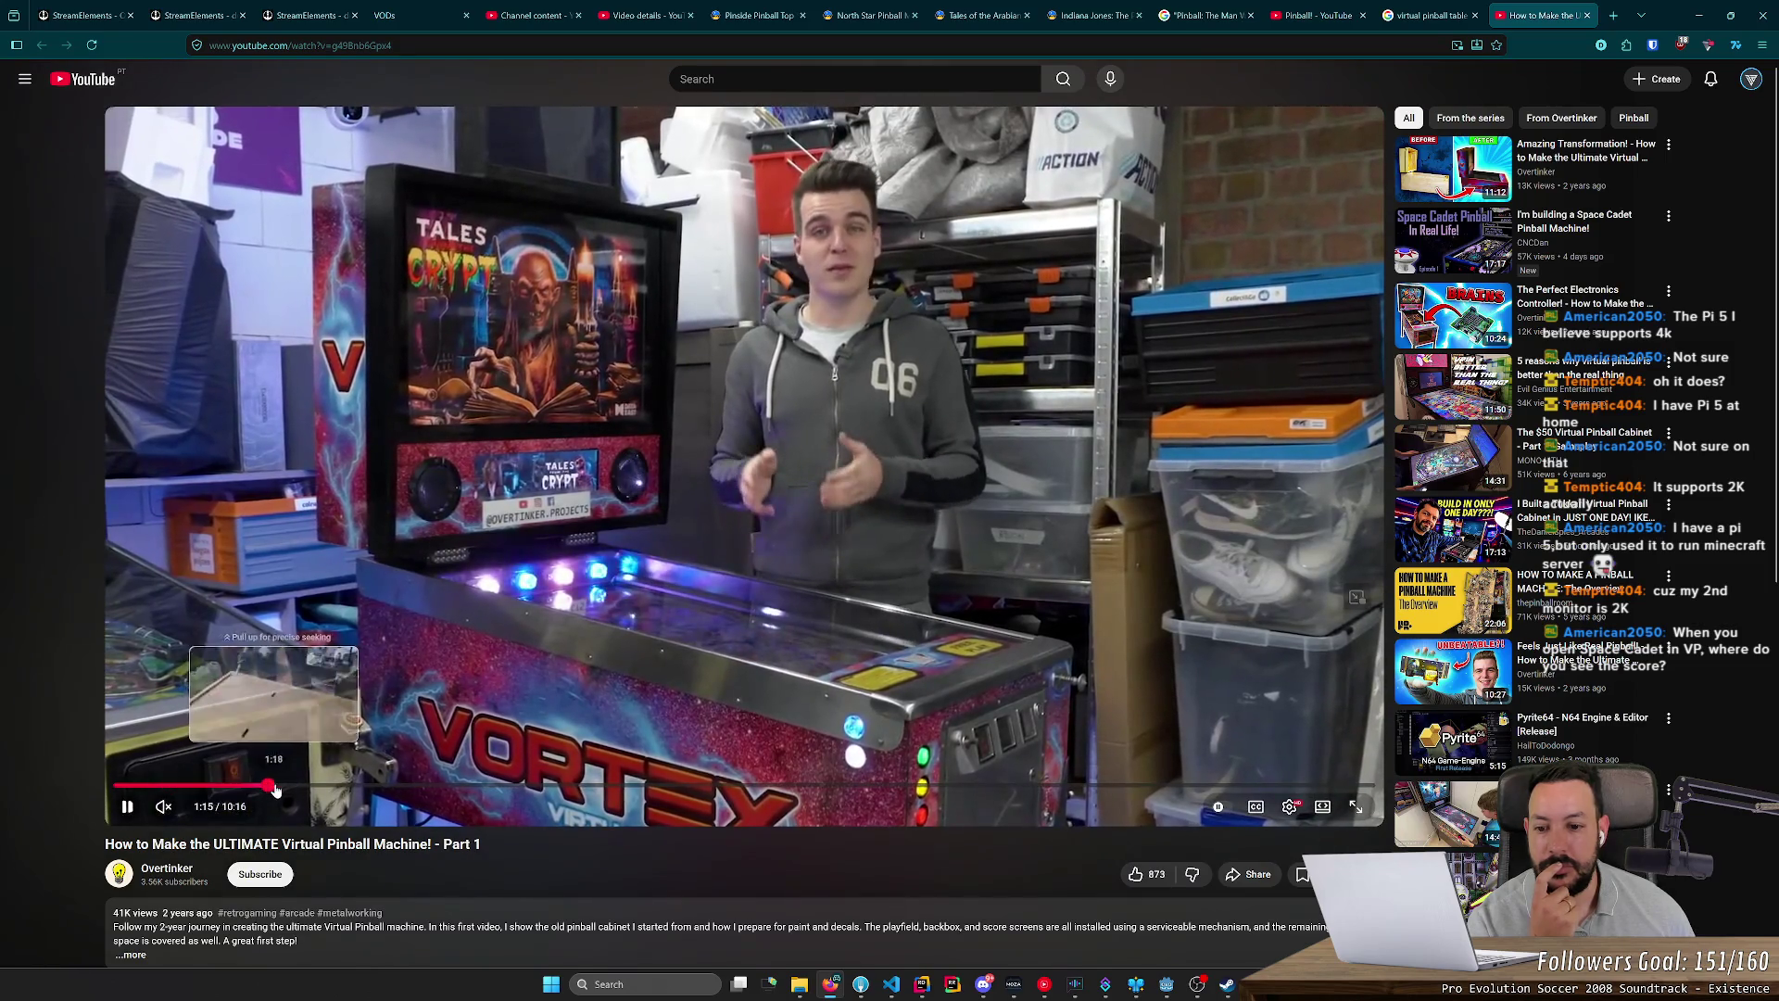
left_click(269, 784)
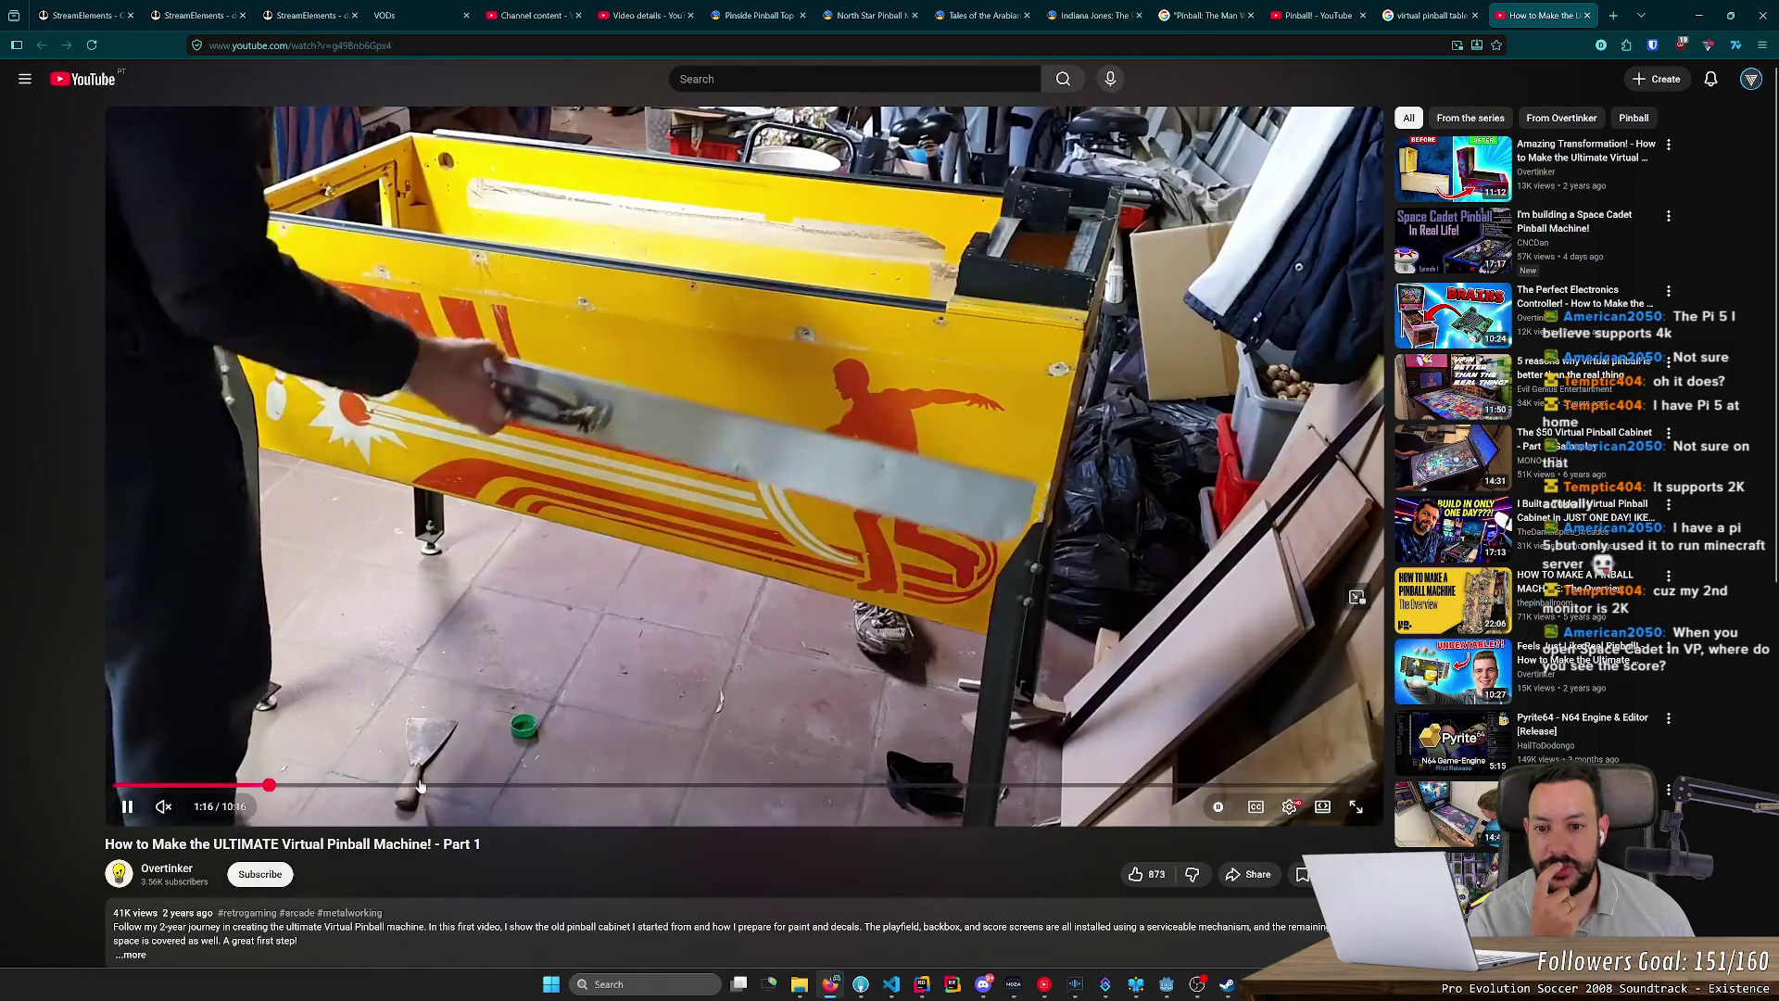
left_click(417, 785)
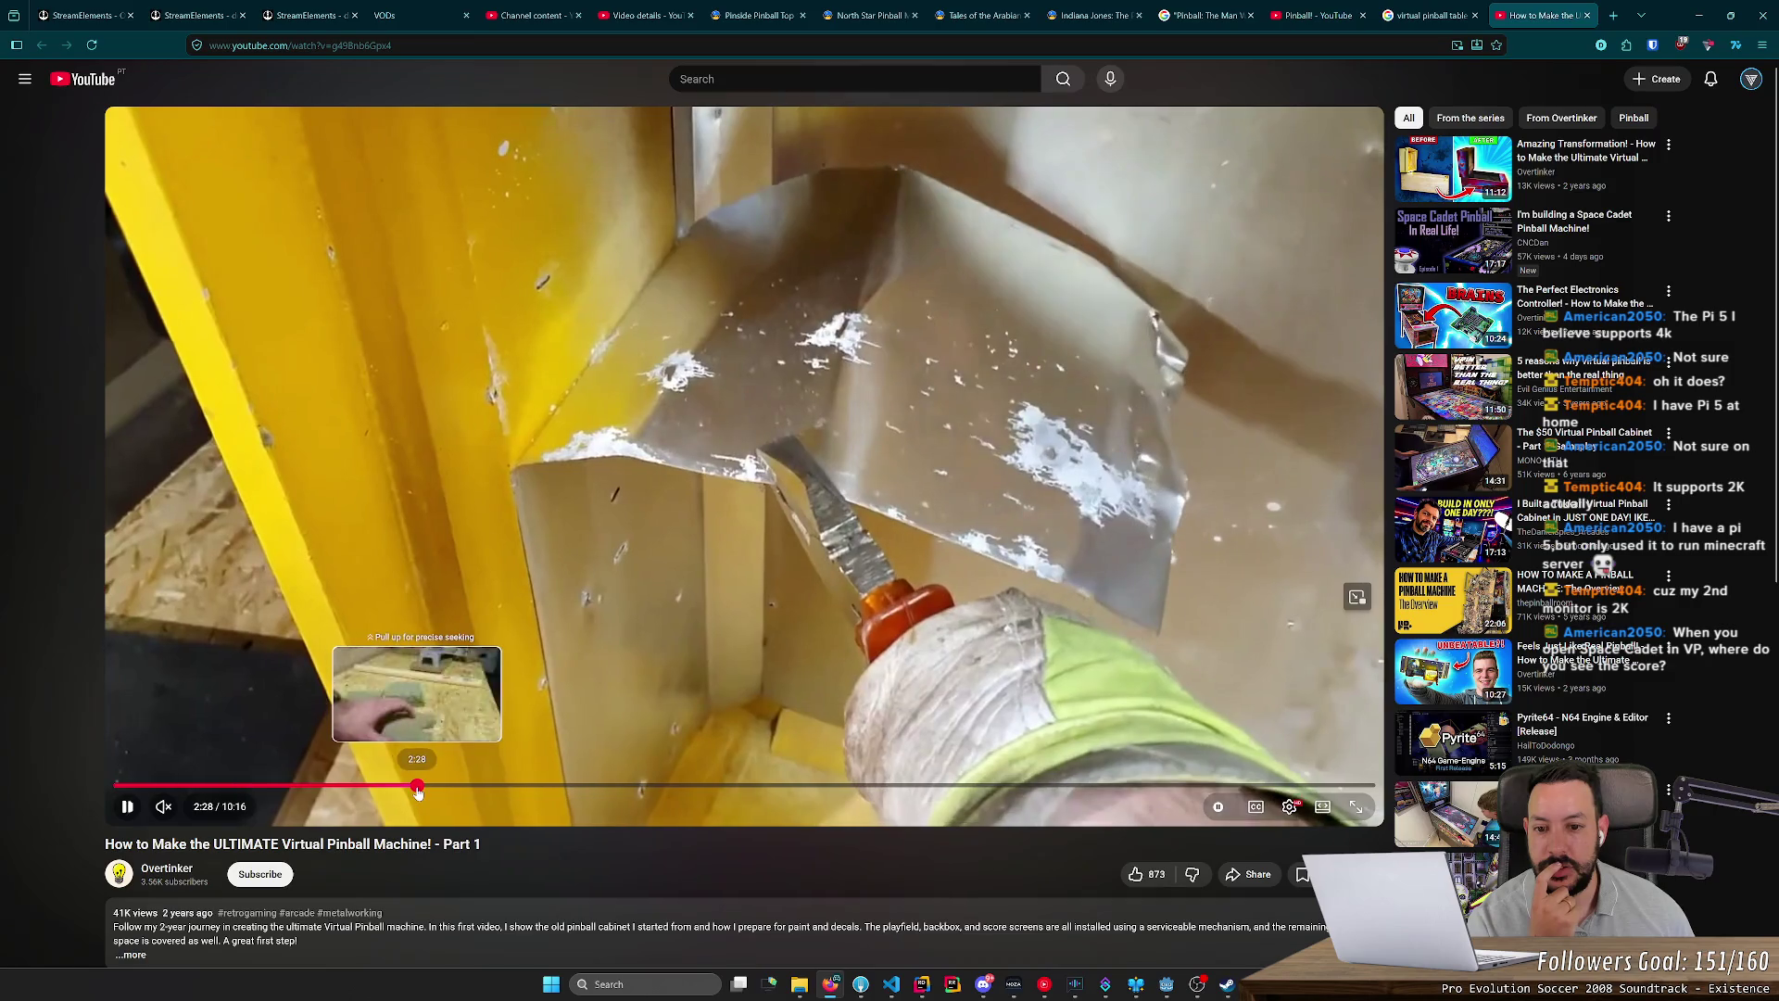
left_click(469, 785)
left_click(622, 785)
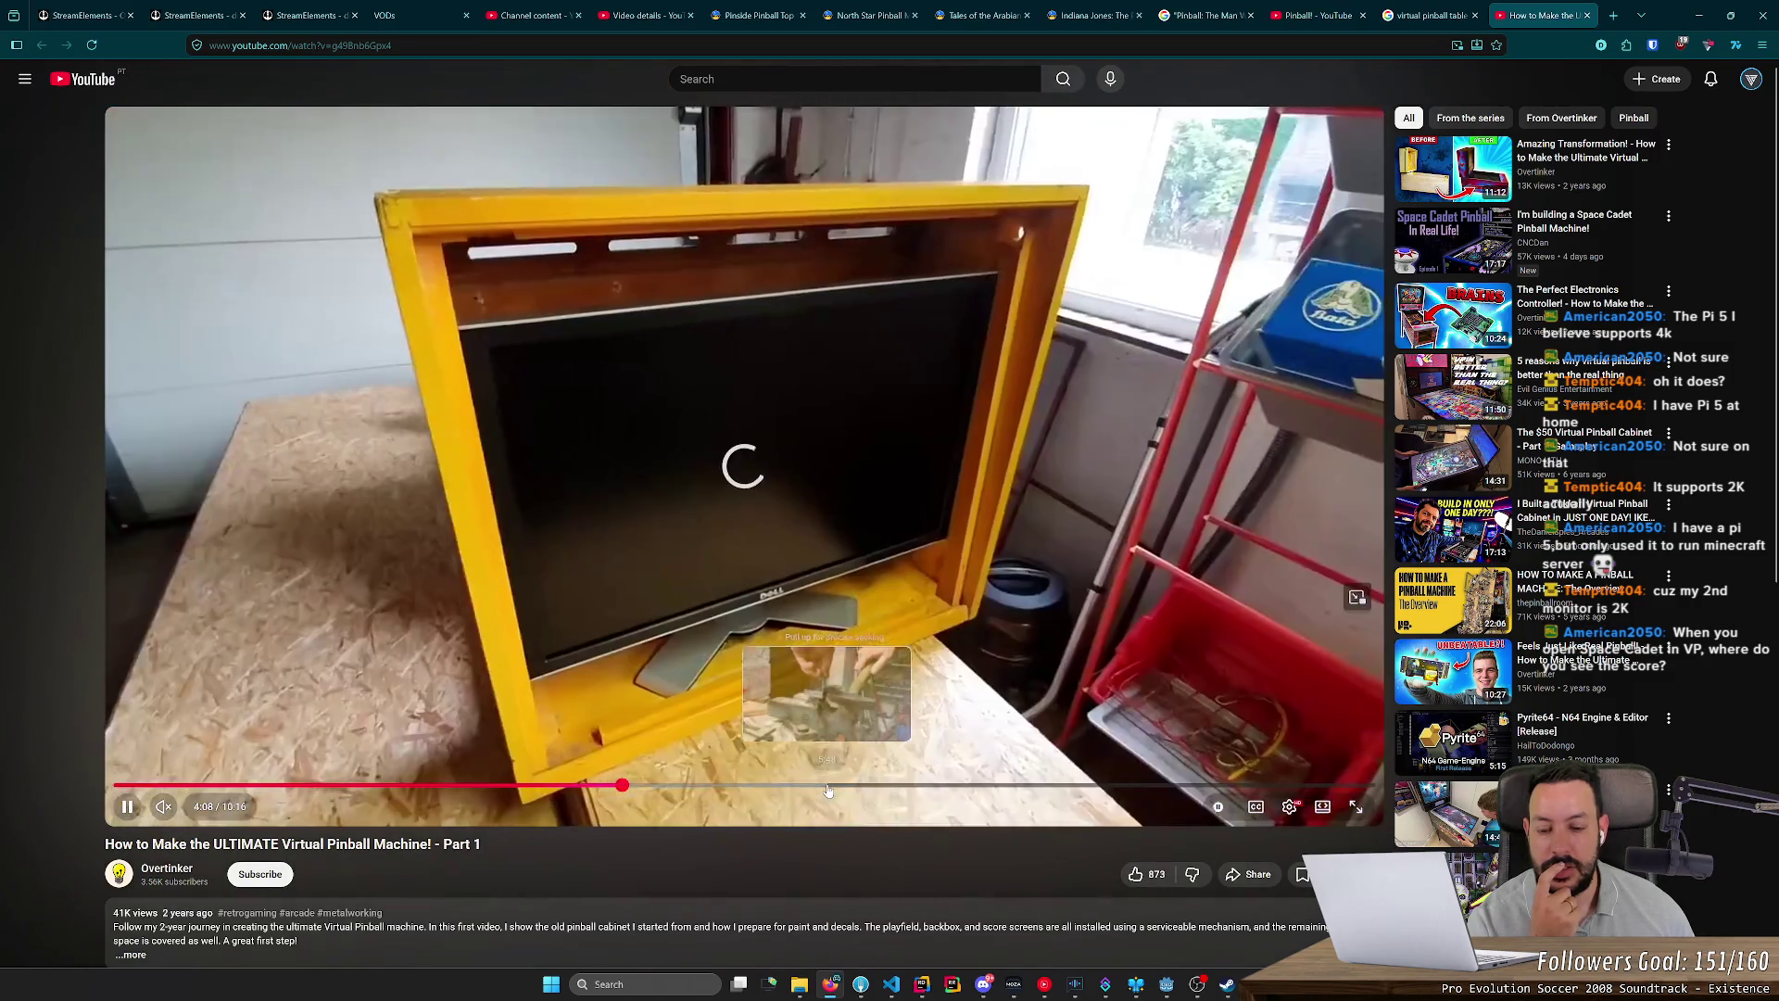
left_click(828, 786)
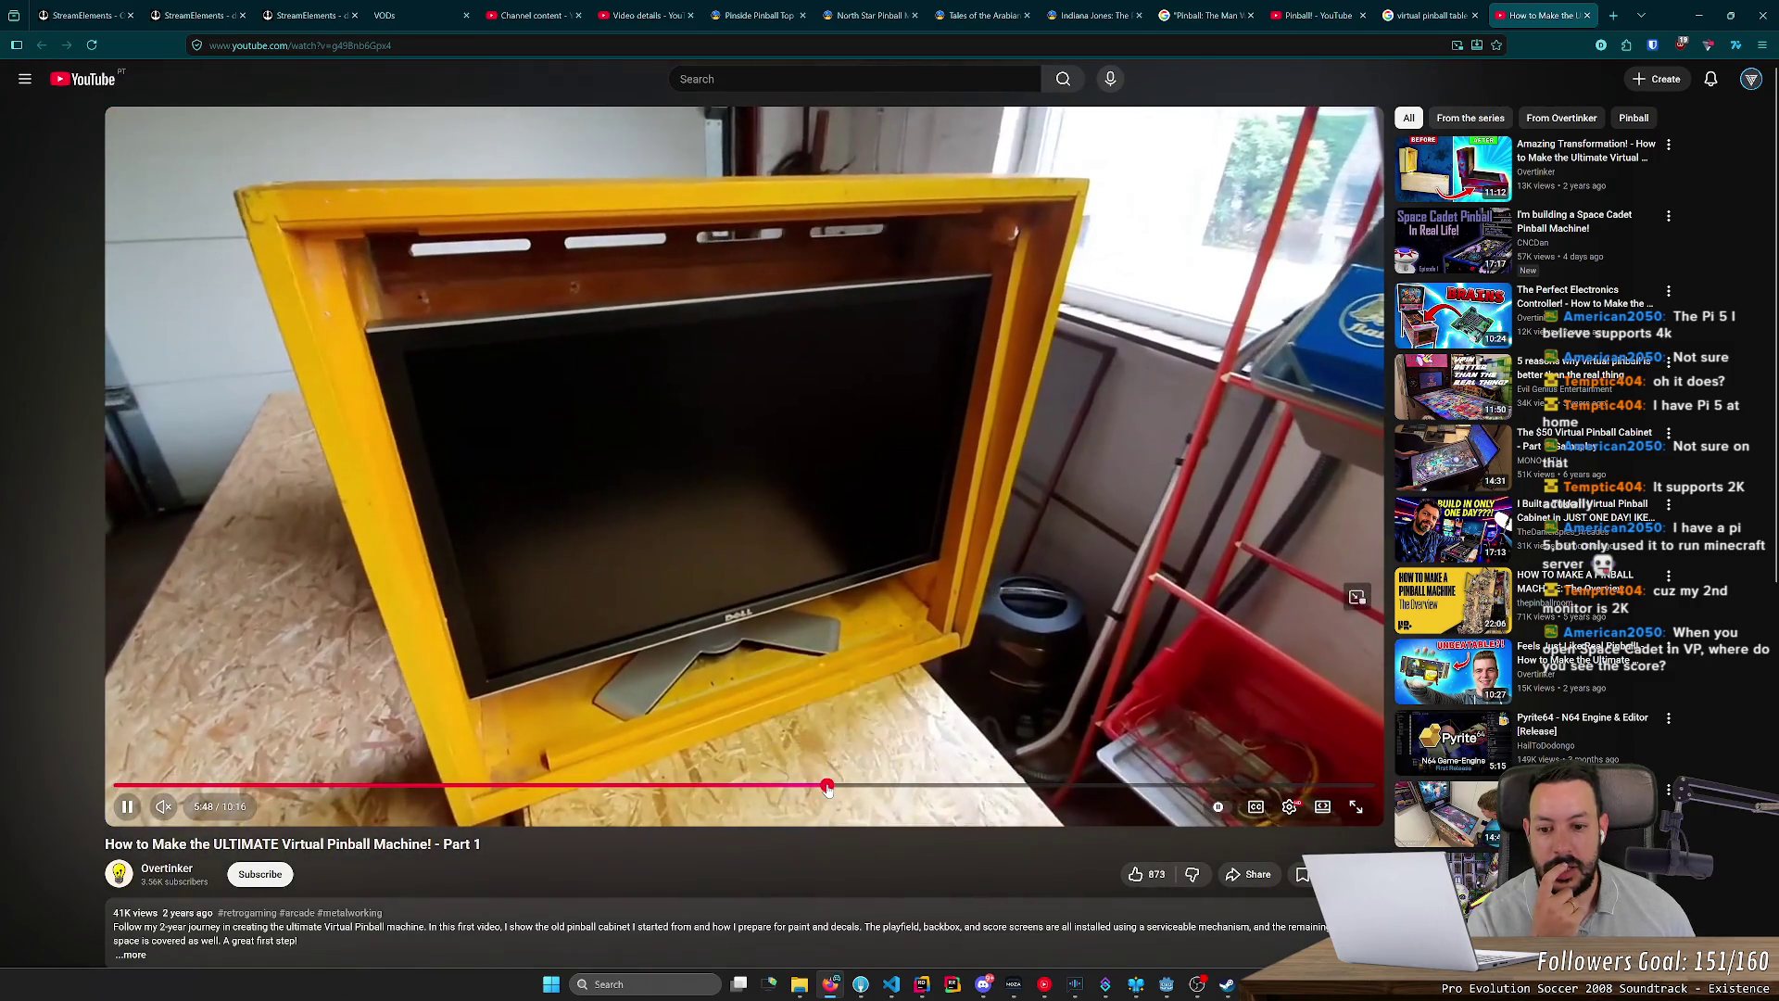
Step: Rewind through the cabinet build scenes from about 5:30 back to 4:20
left_click(790, 786)
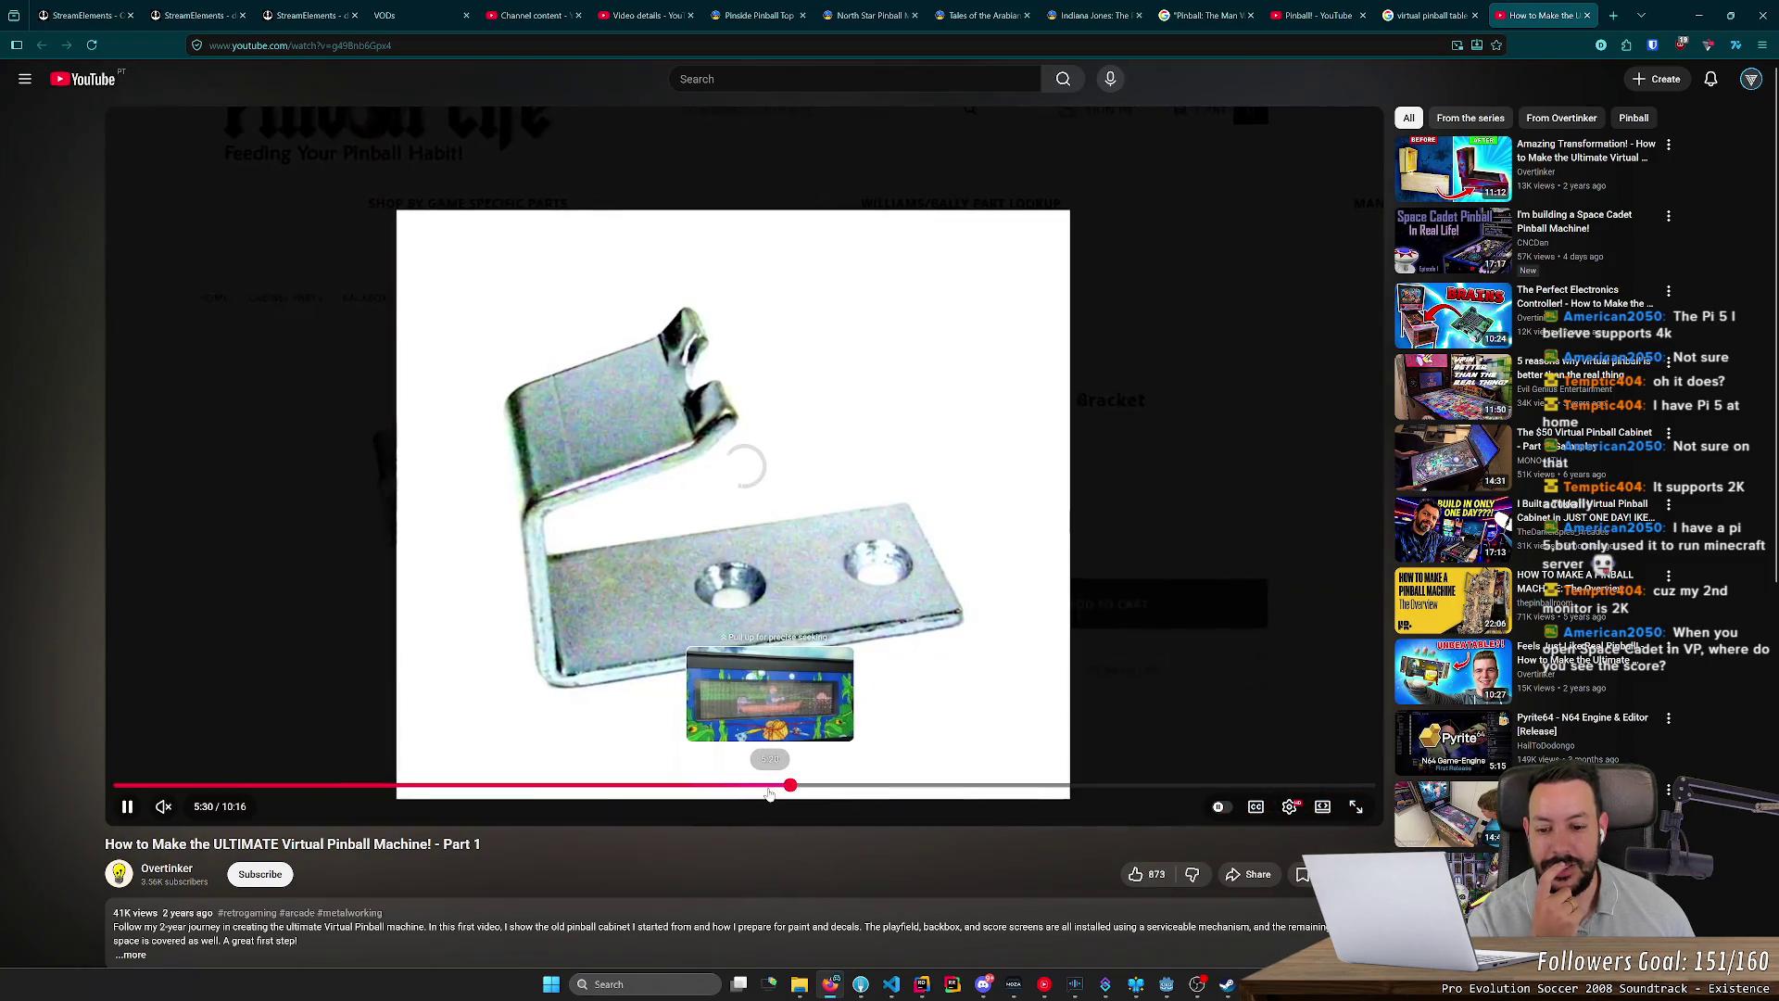
left_click(769, 790)
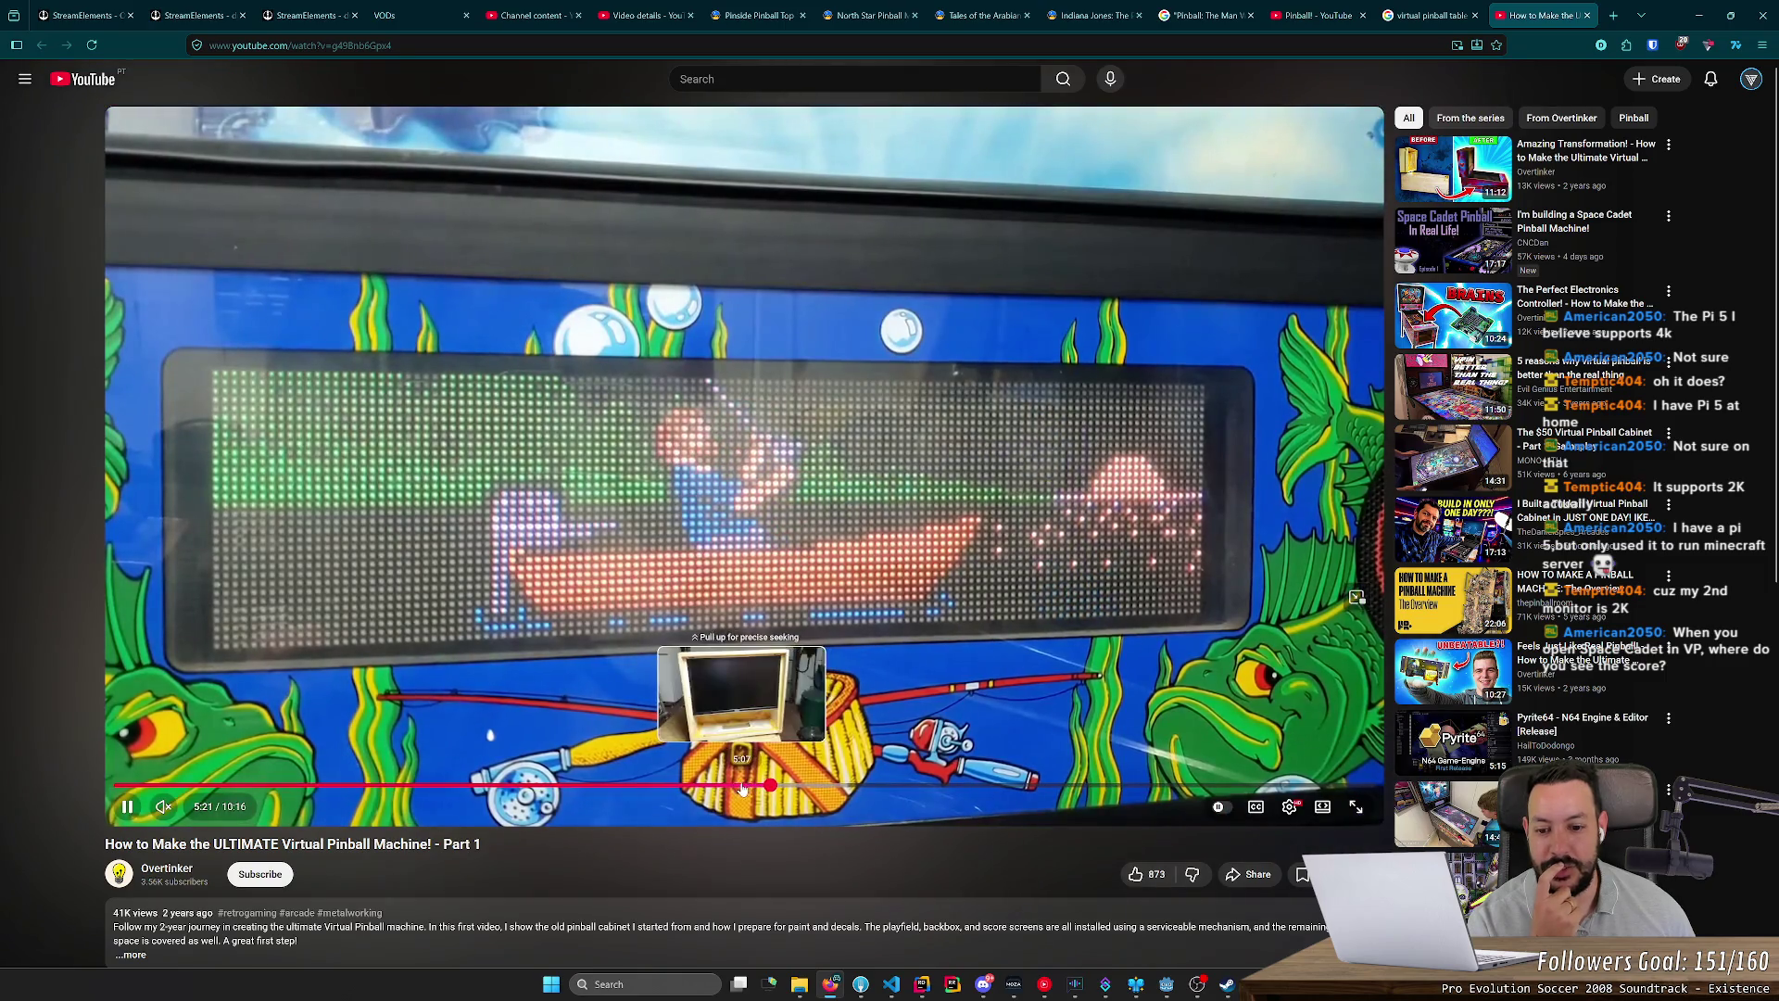
left_click(730, 787)
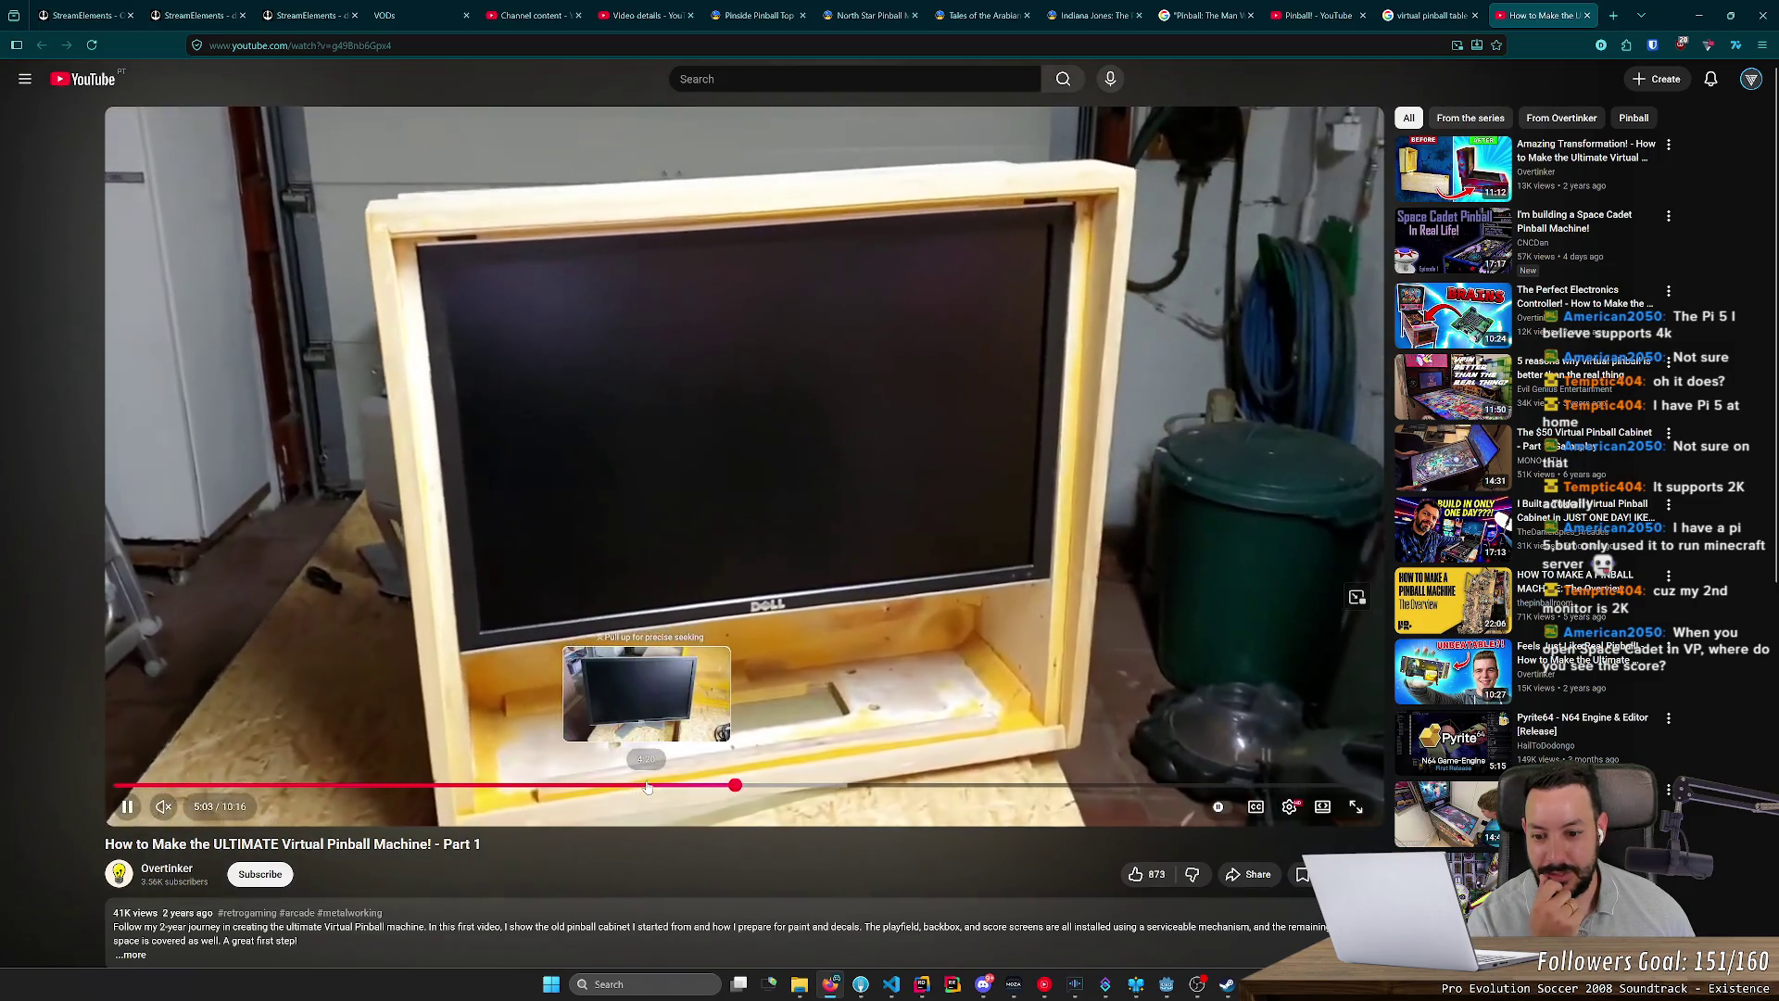
left_click(647, 785)
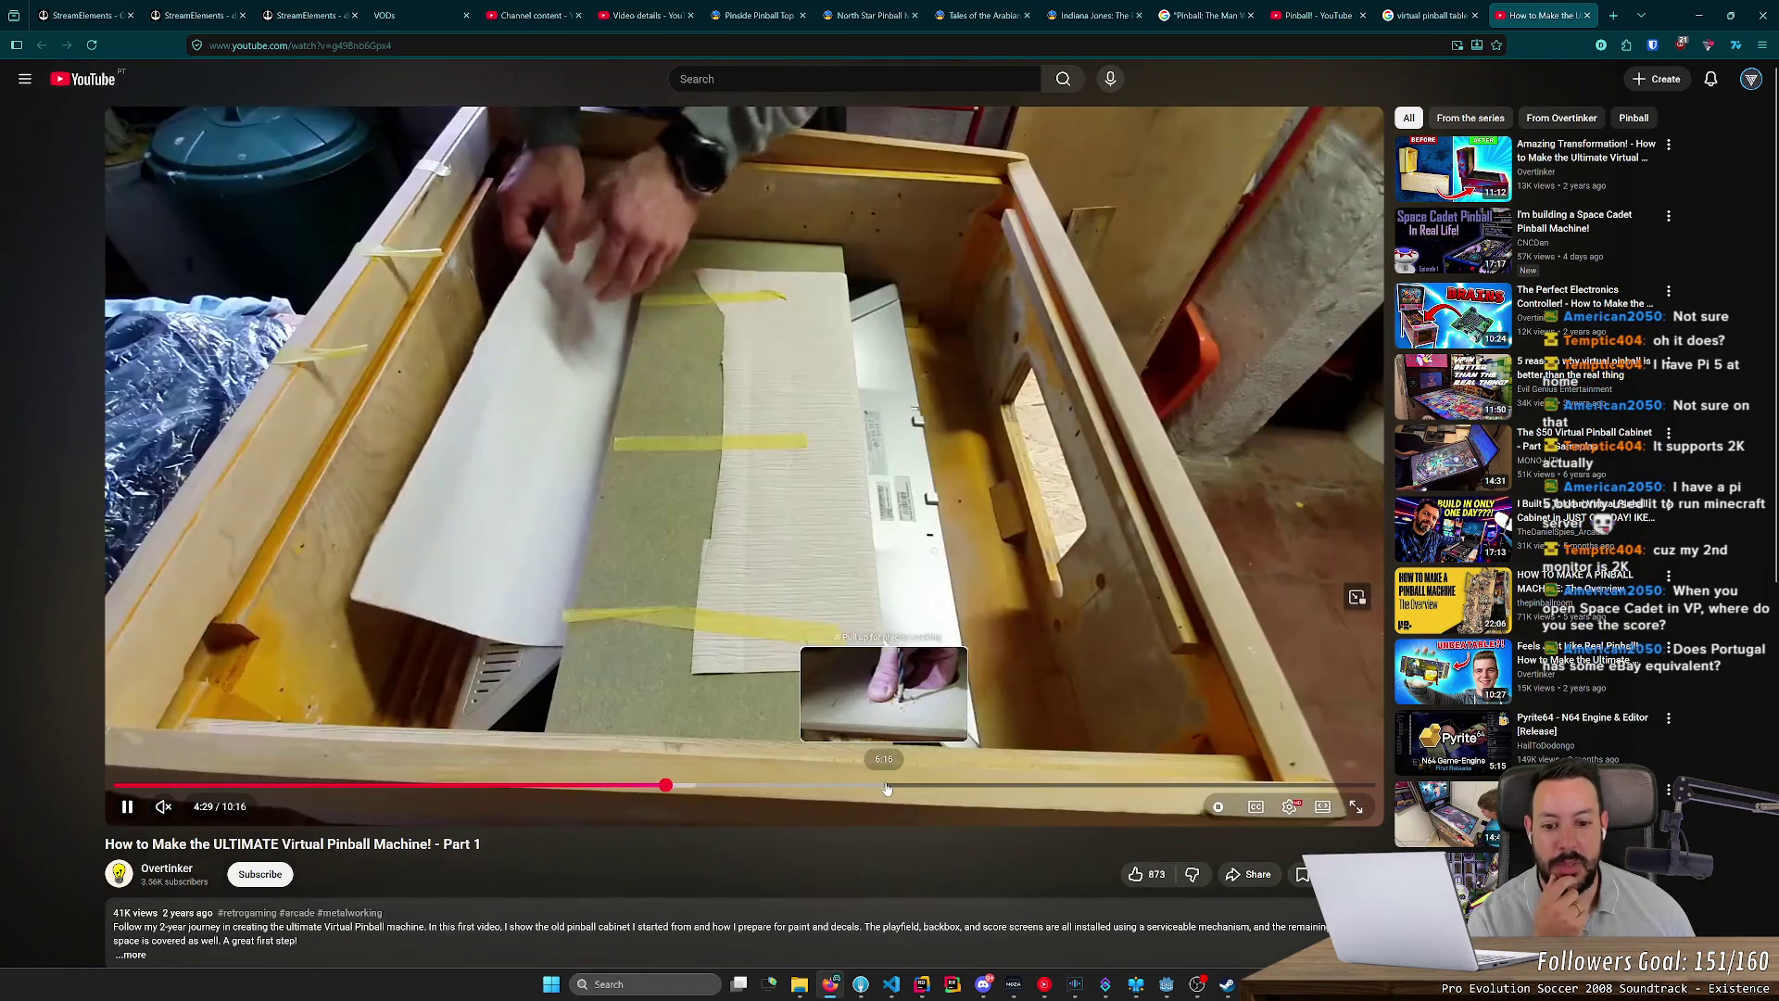
Step: Skip ahead through 6:26, 7:04 and 7:57, then open a blank new tab
left_click(903, 787)
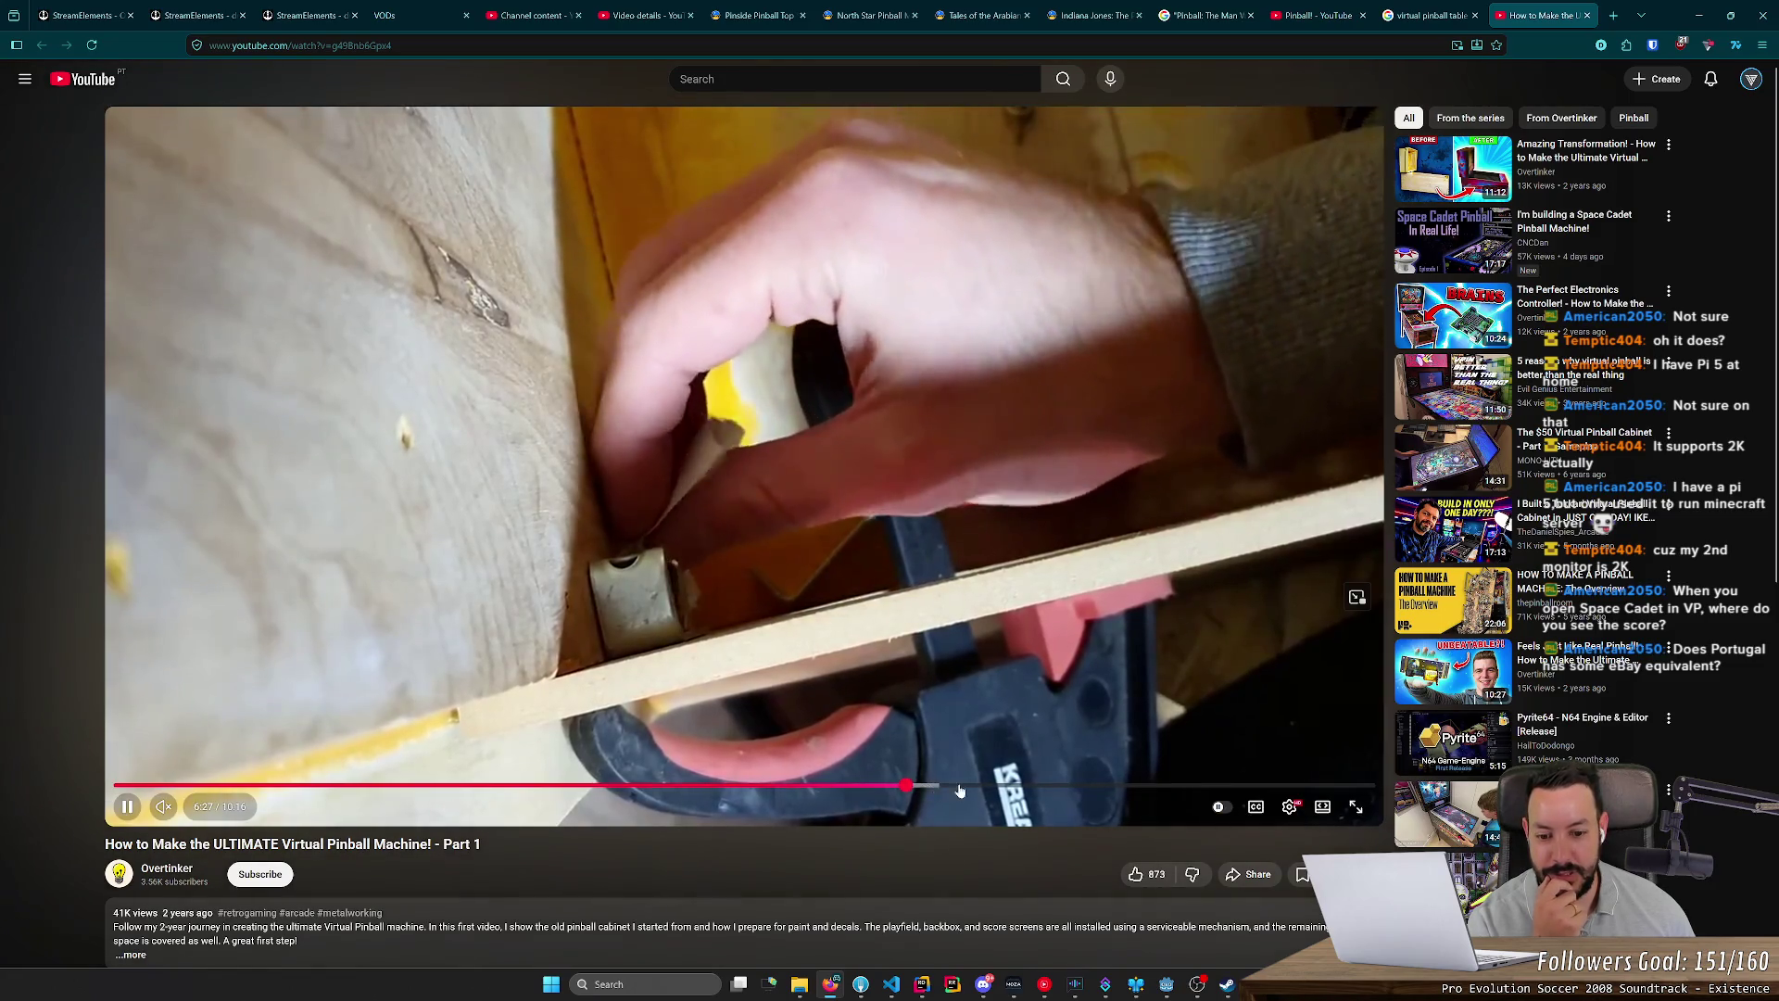
left_click(981, 787)
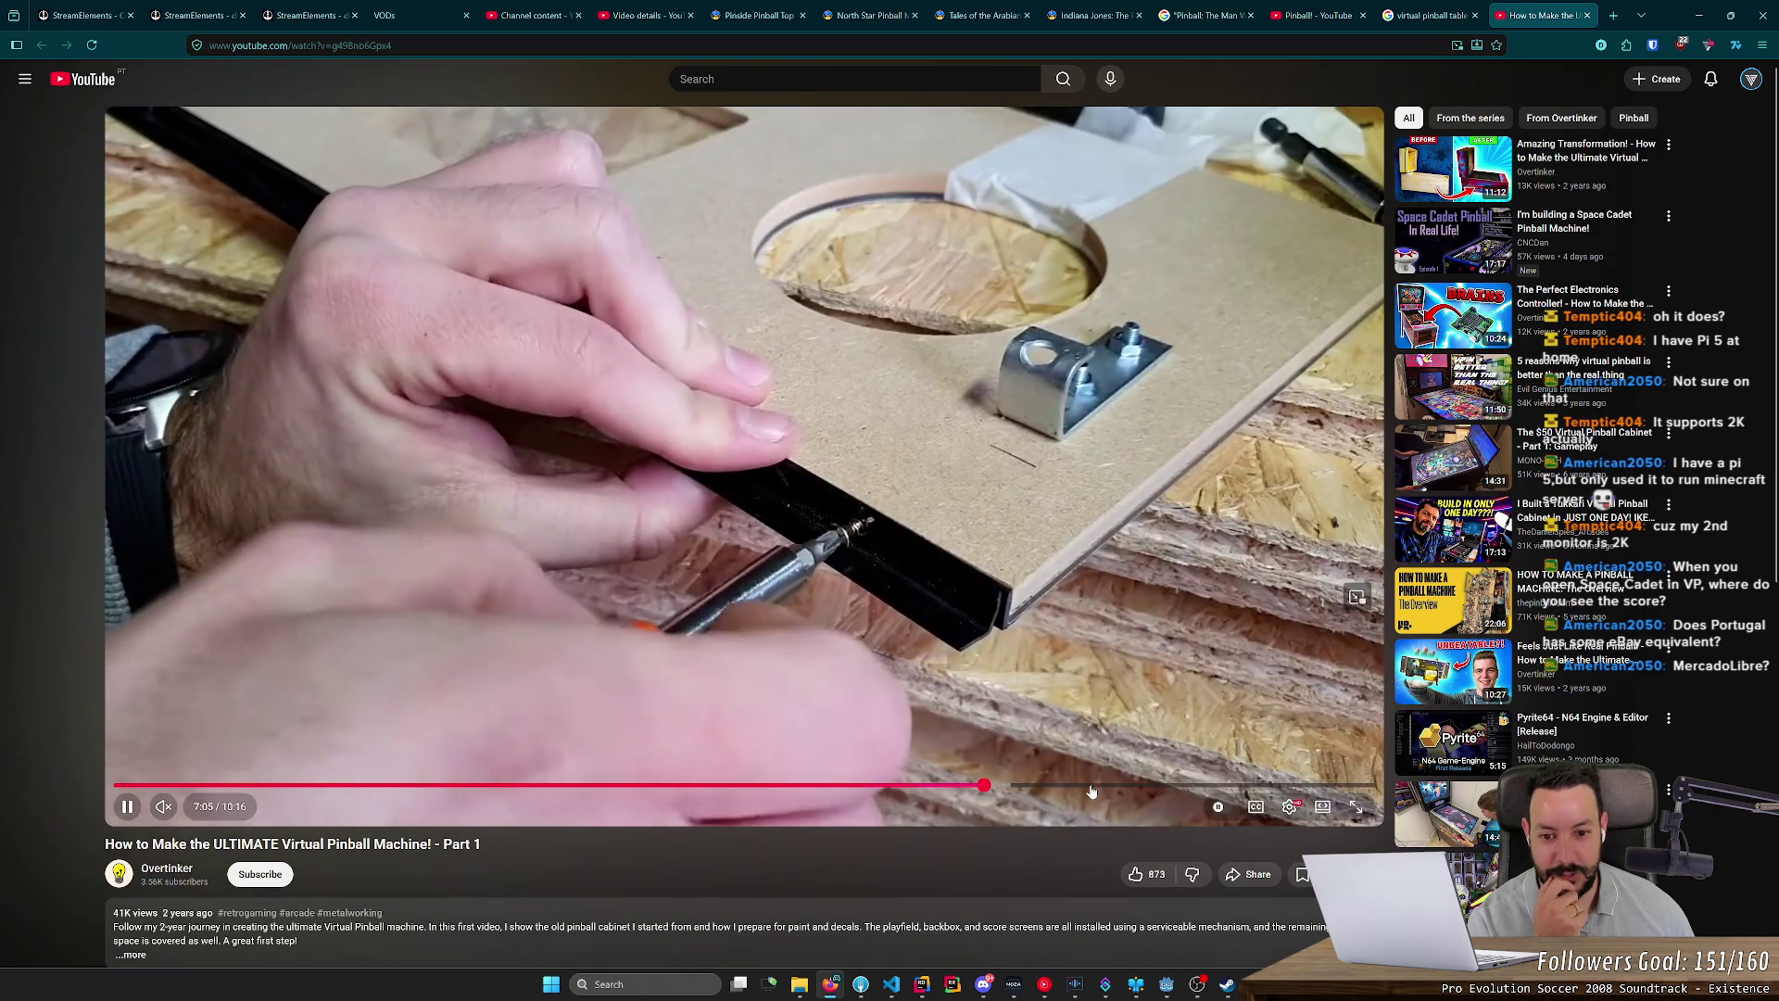
left_click(1090, 787)
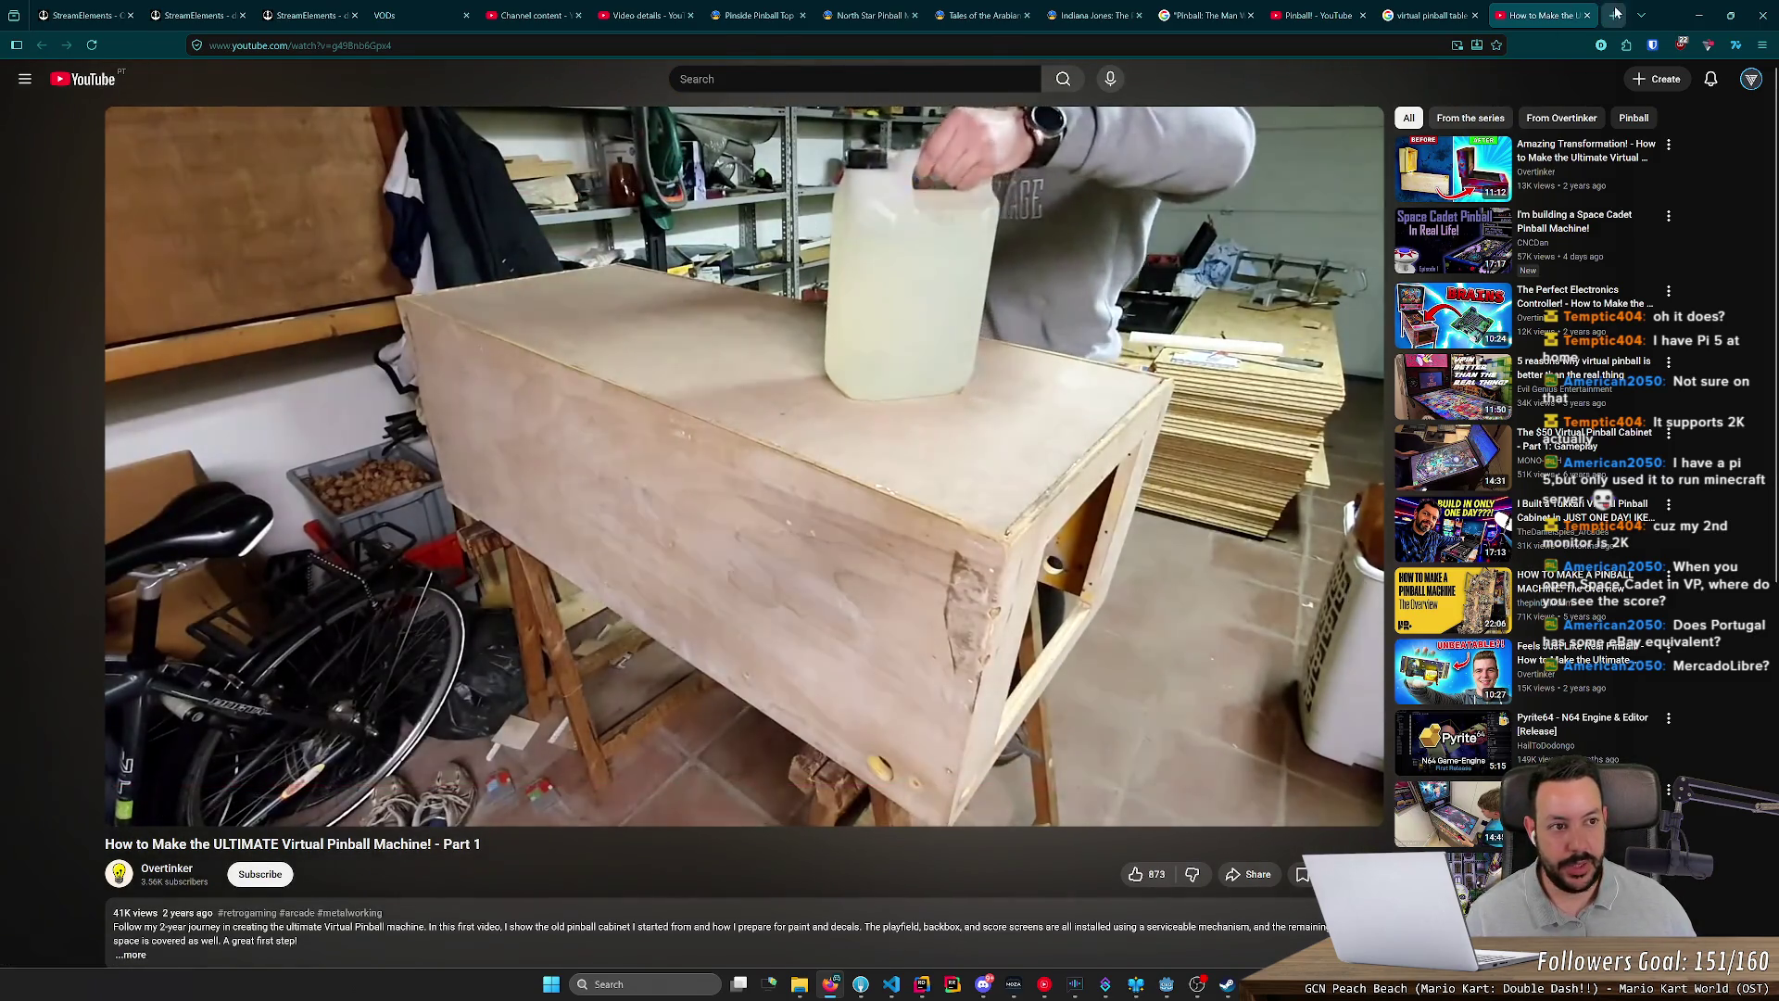
left_click(1614, 15)
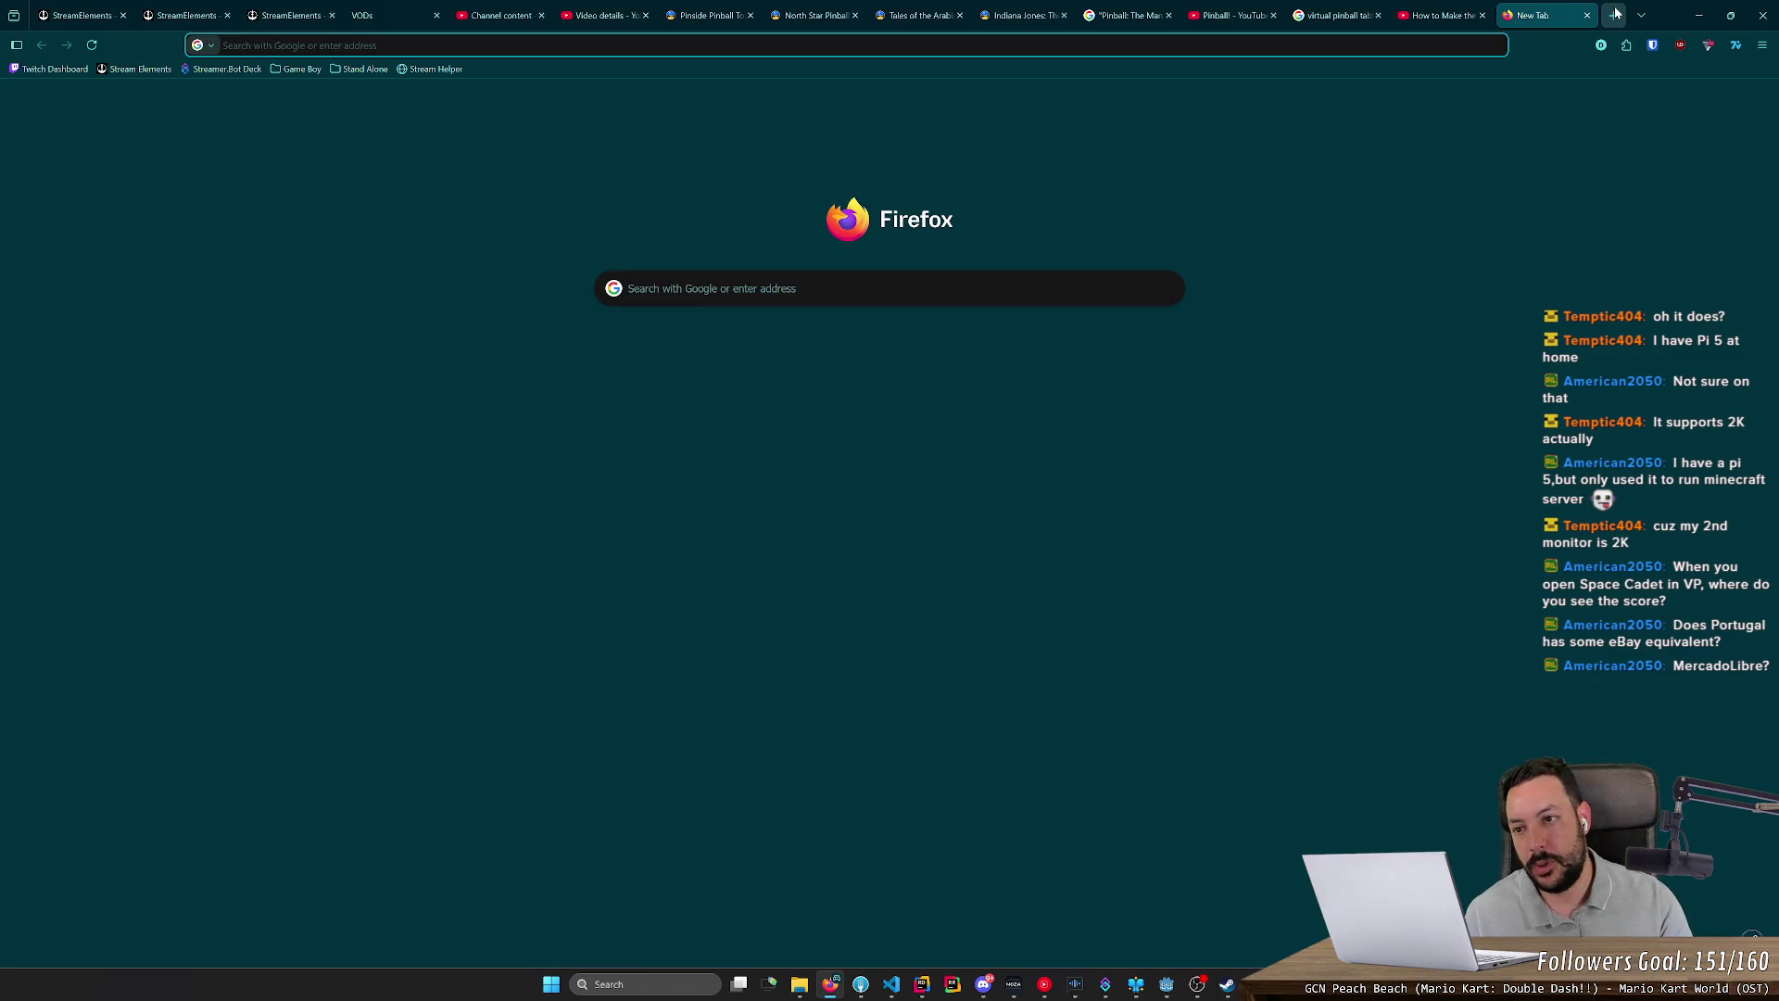
Step: Load olx.pt, dismiss the translation offer, then close the OLX tab
type("olx.pt")
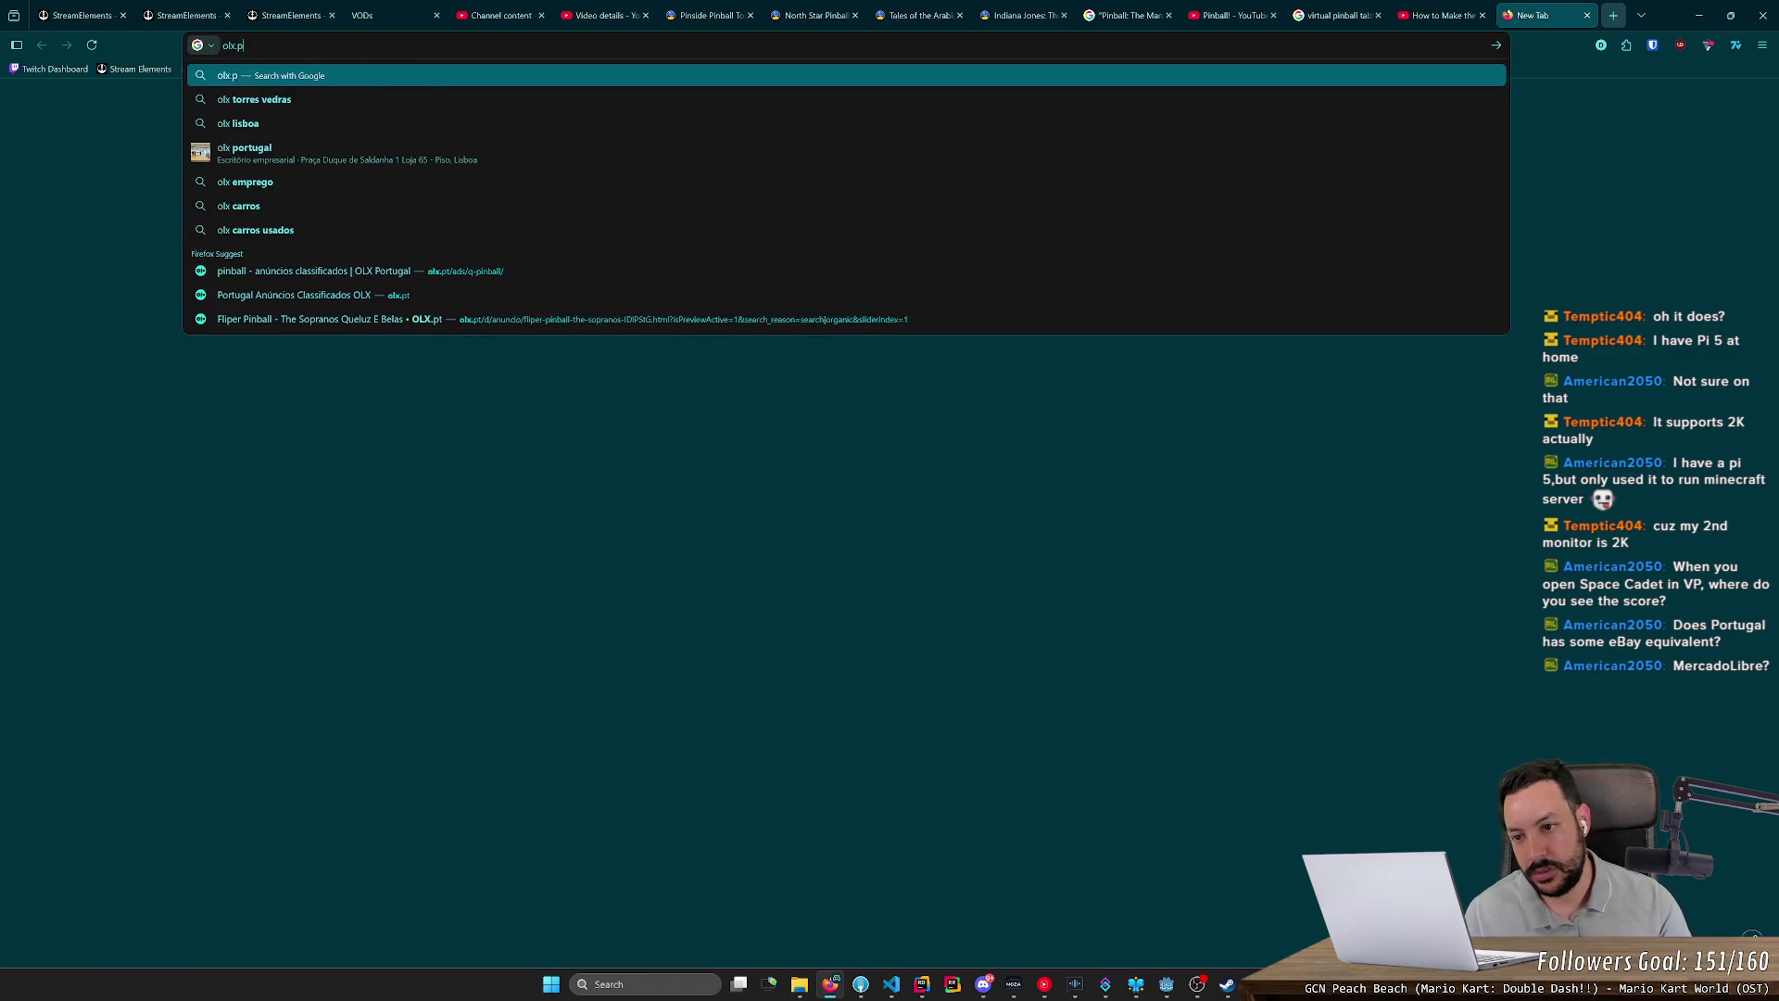
key("Return")
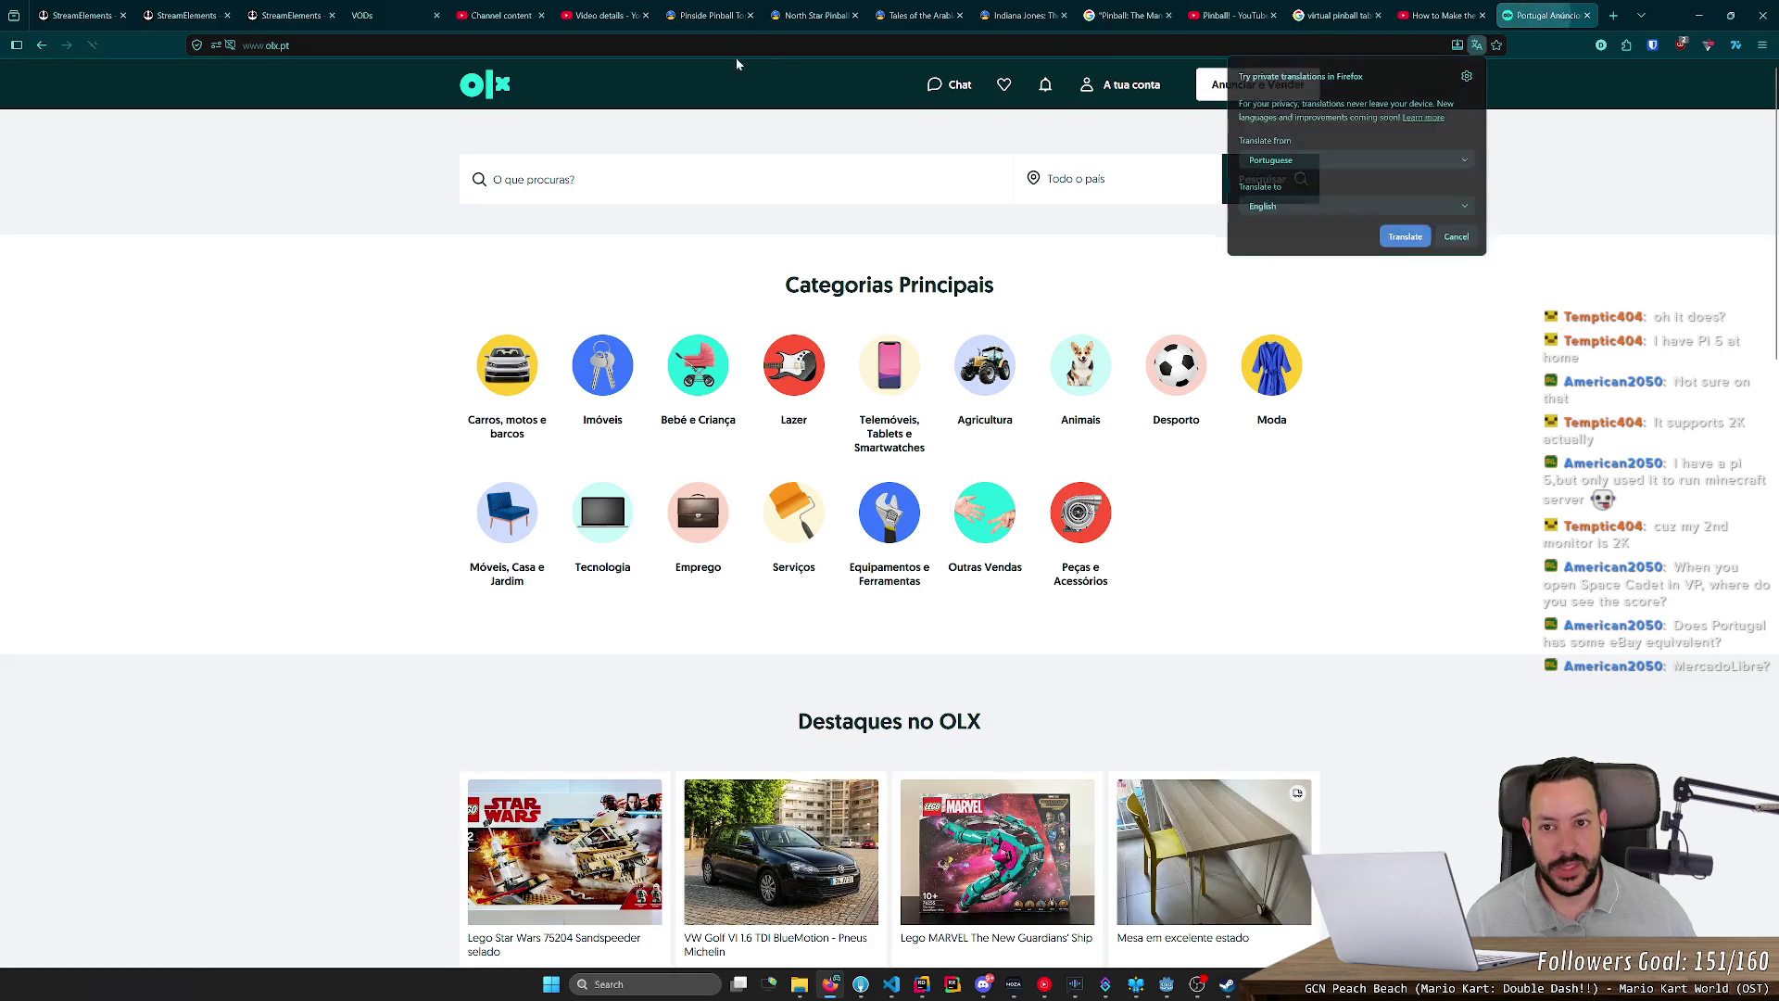
key("ctrl+l")
left_click(327, 399)
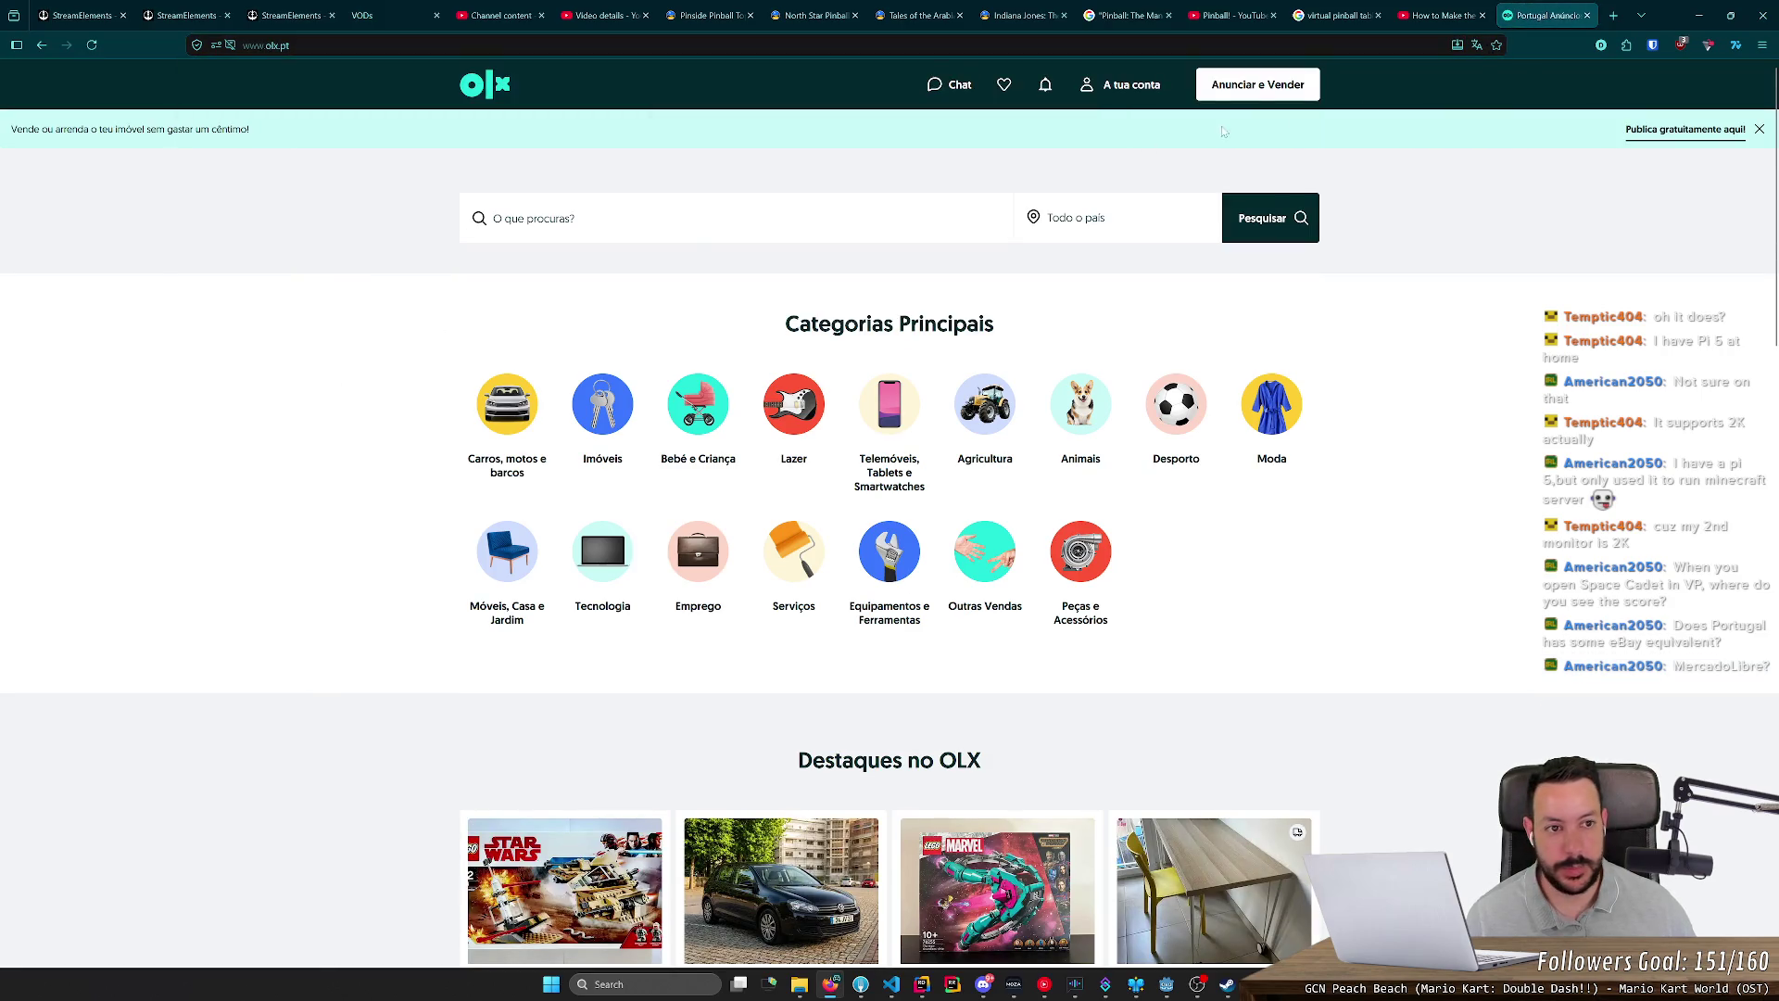
middle_click(1557, 25)
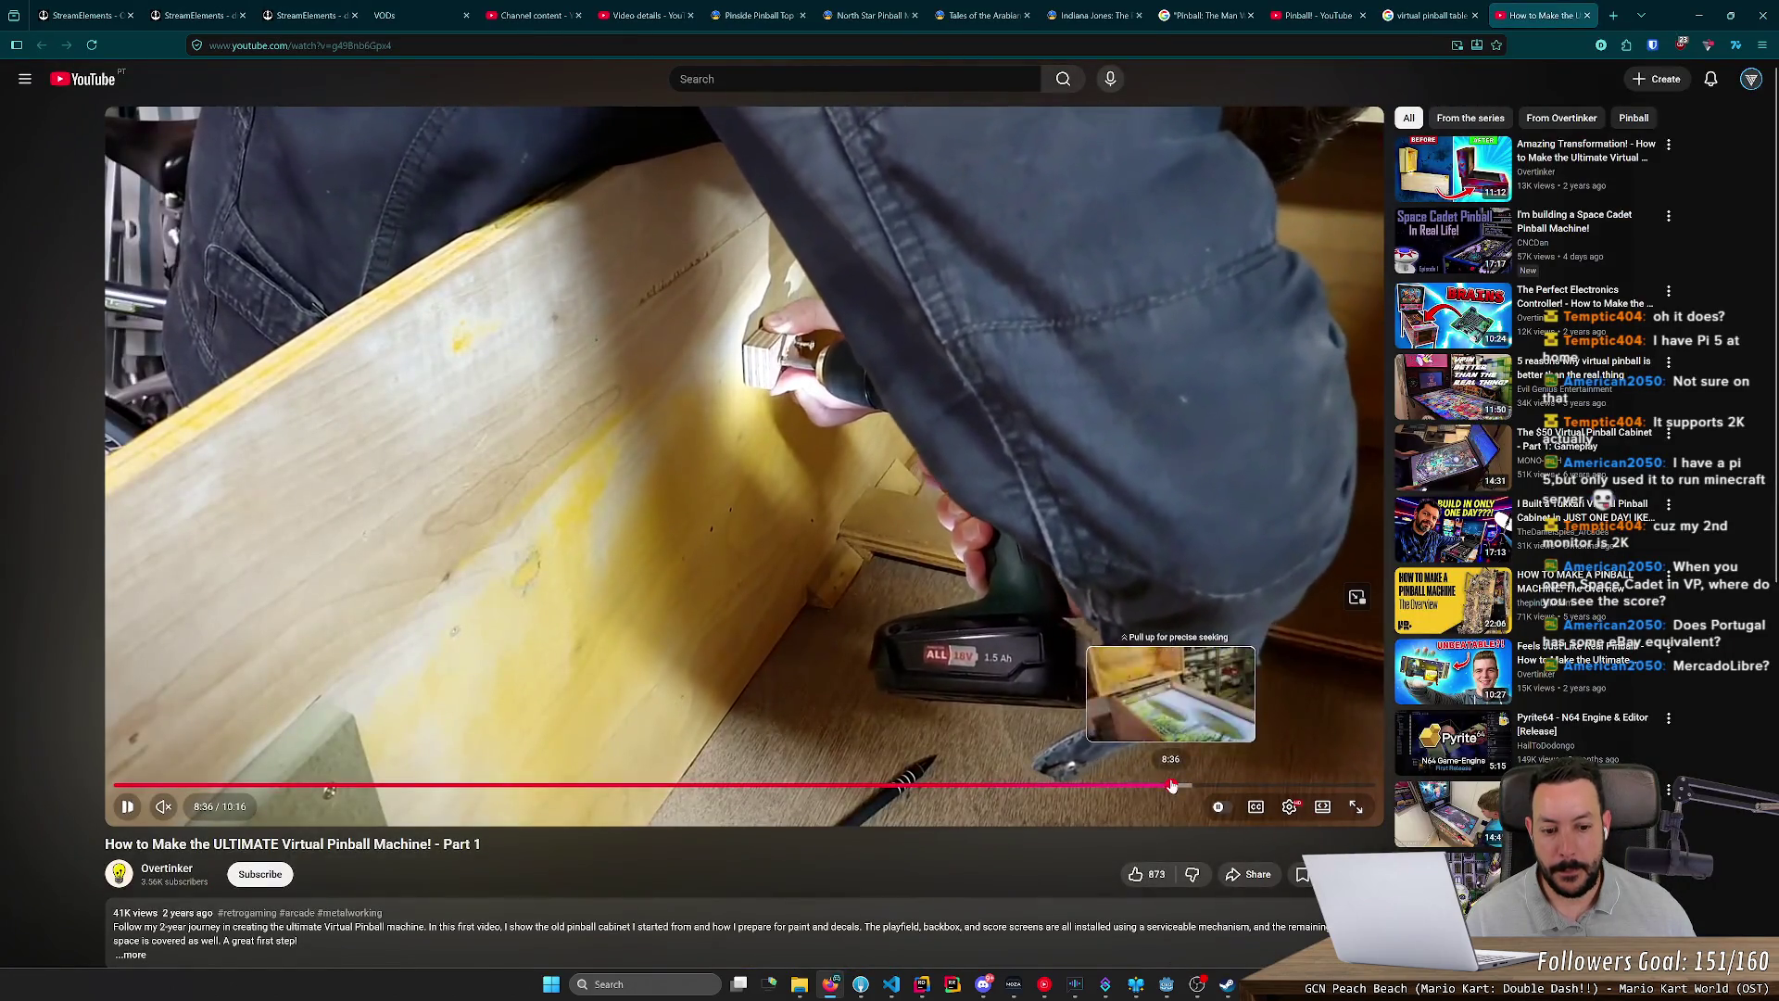
Step: Skim the video from 8:38 to 9:48, rewind to about 7:59, then close the YouTube tab
left_click(1171, 786)
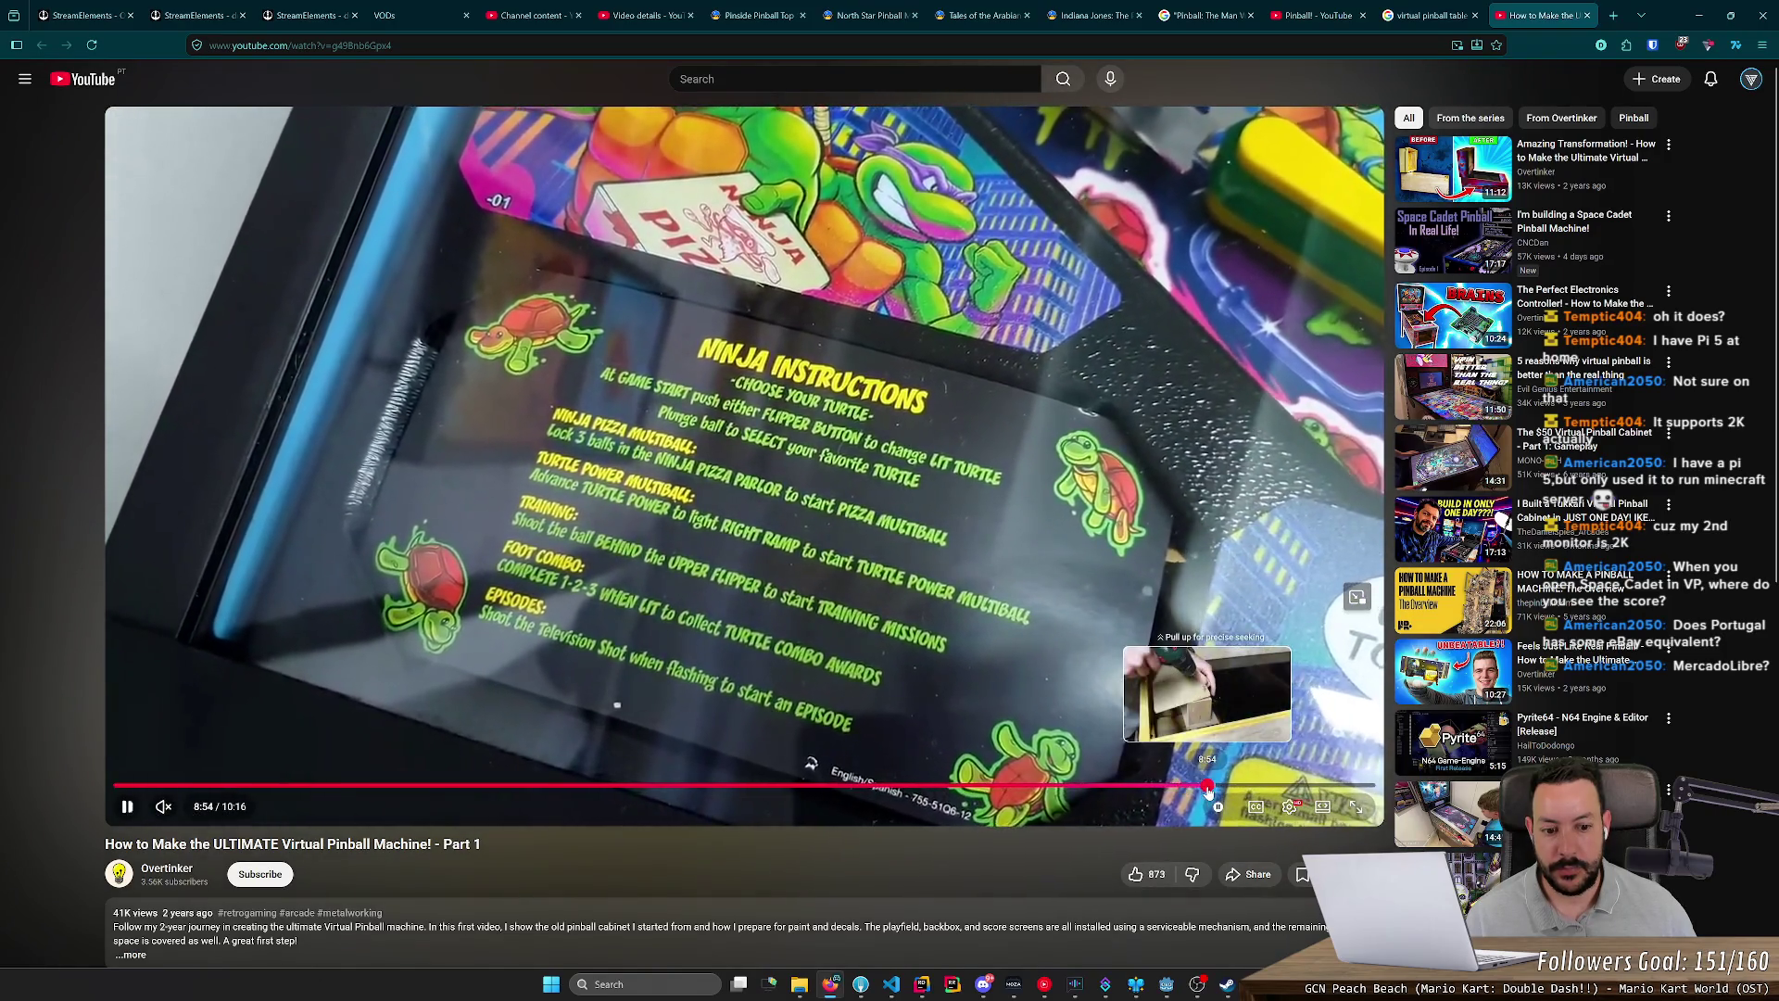
left_click(1210, 786)
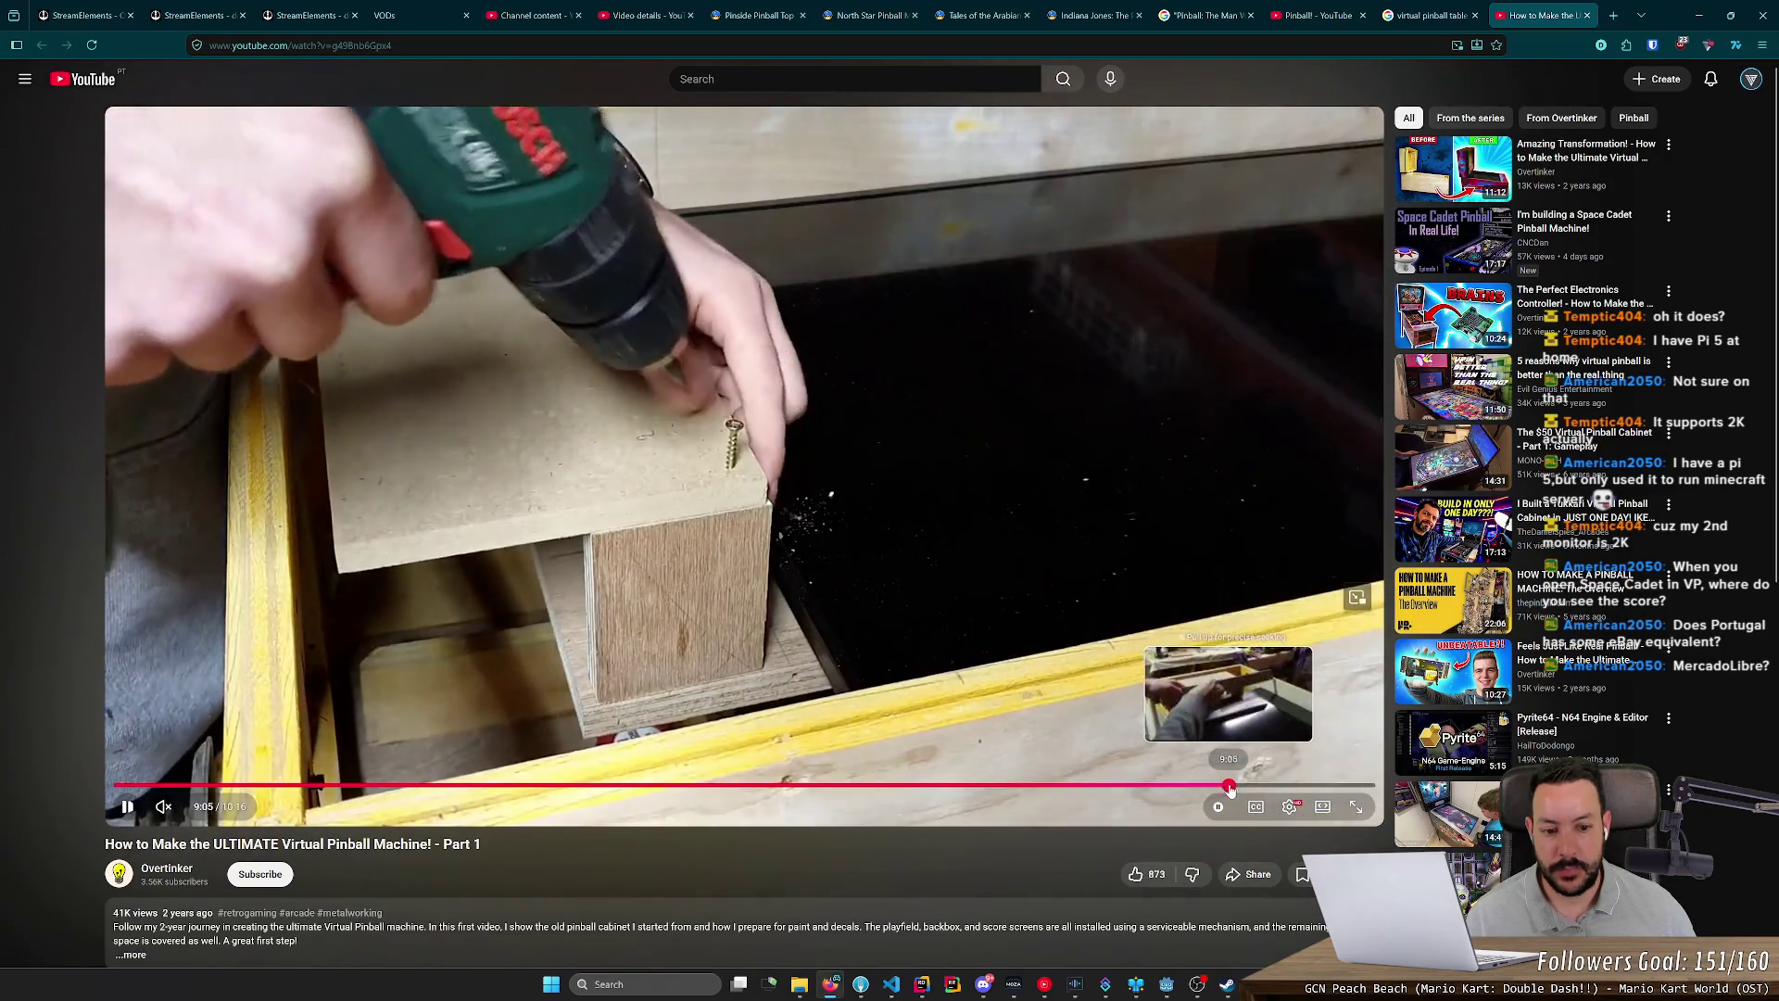
left_click(1246, 786)
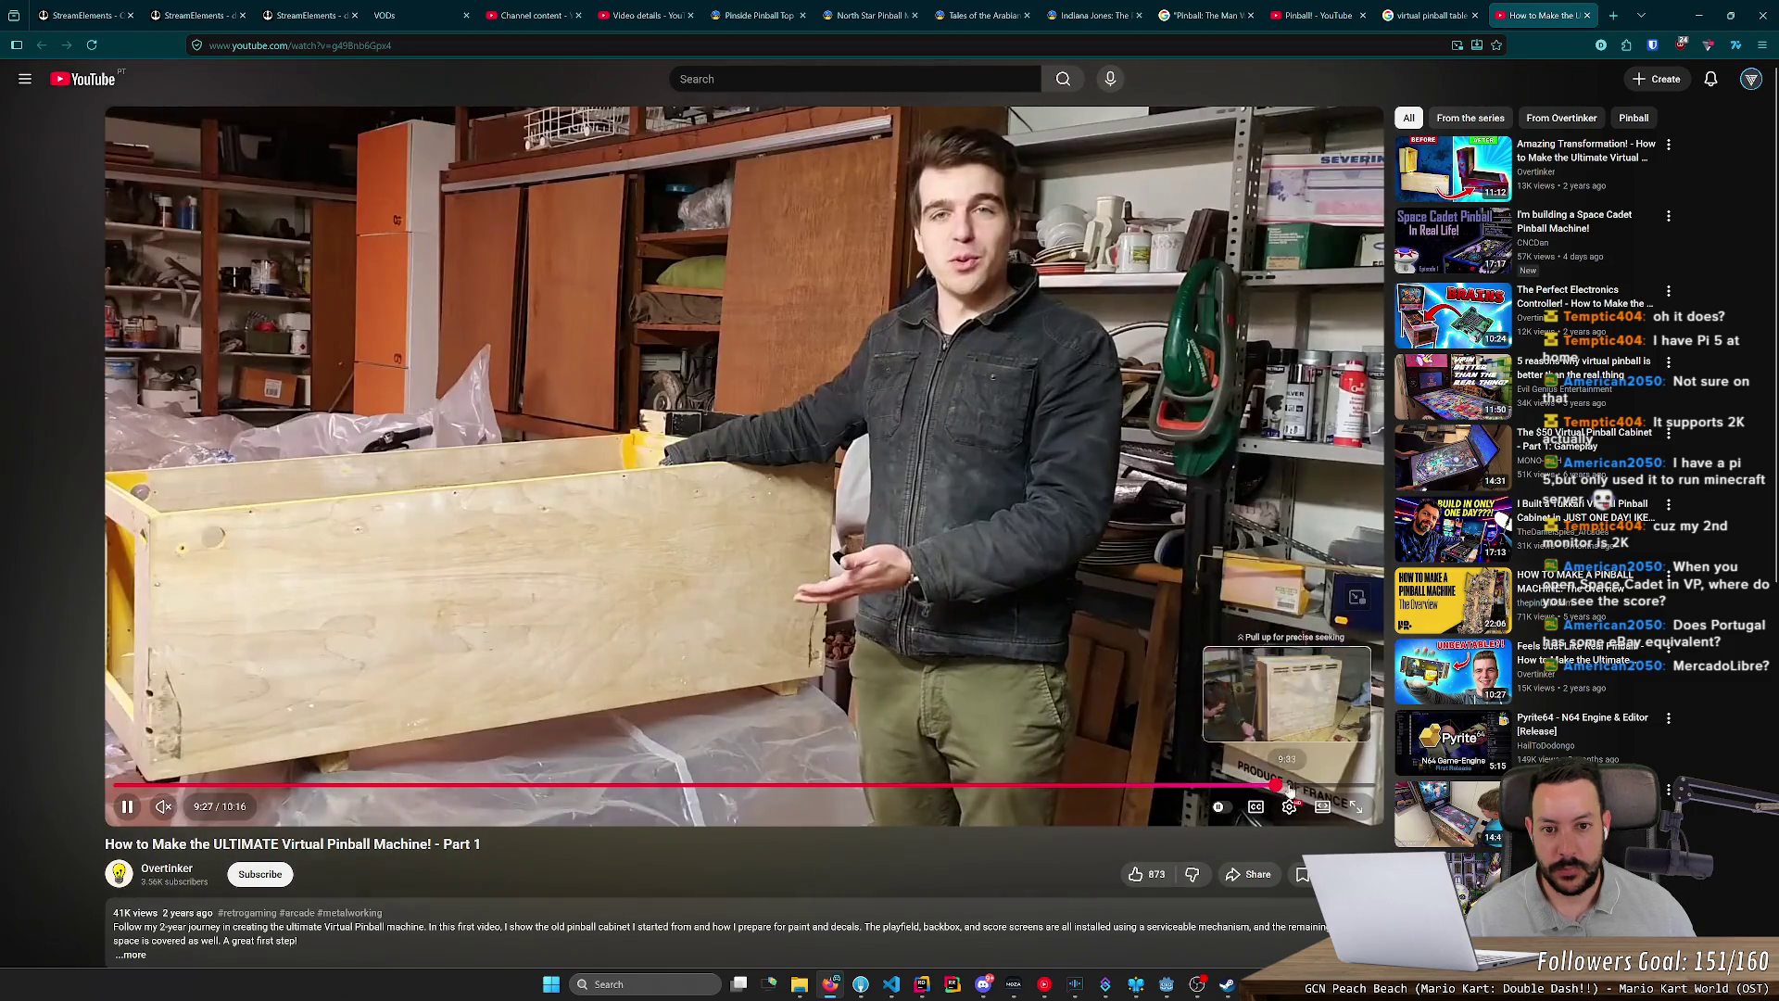
left_click(1318, 786)
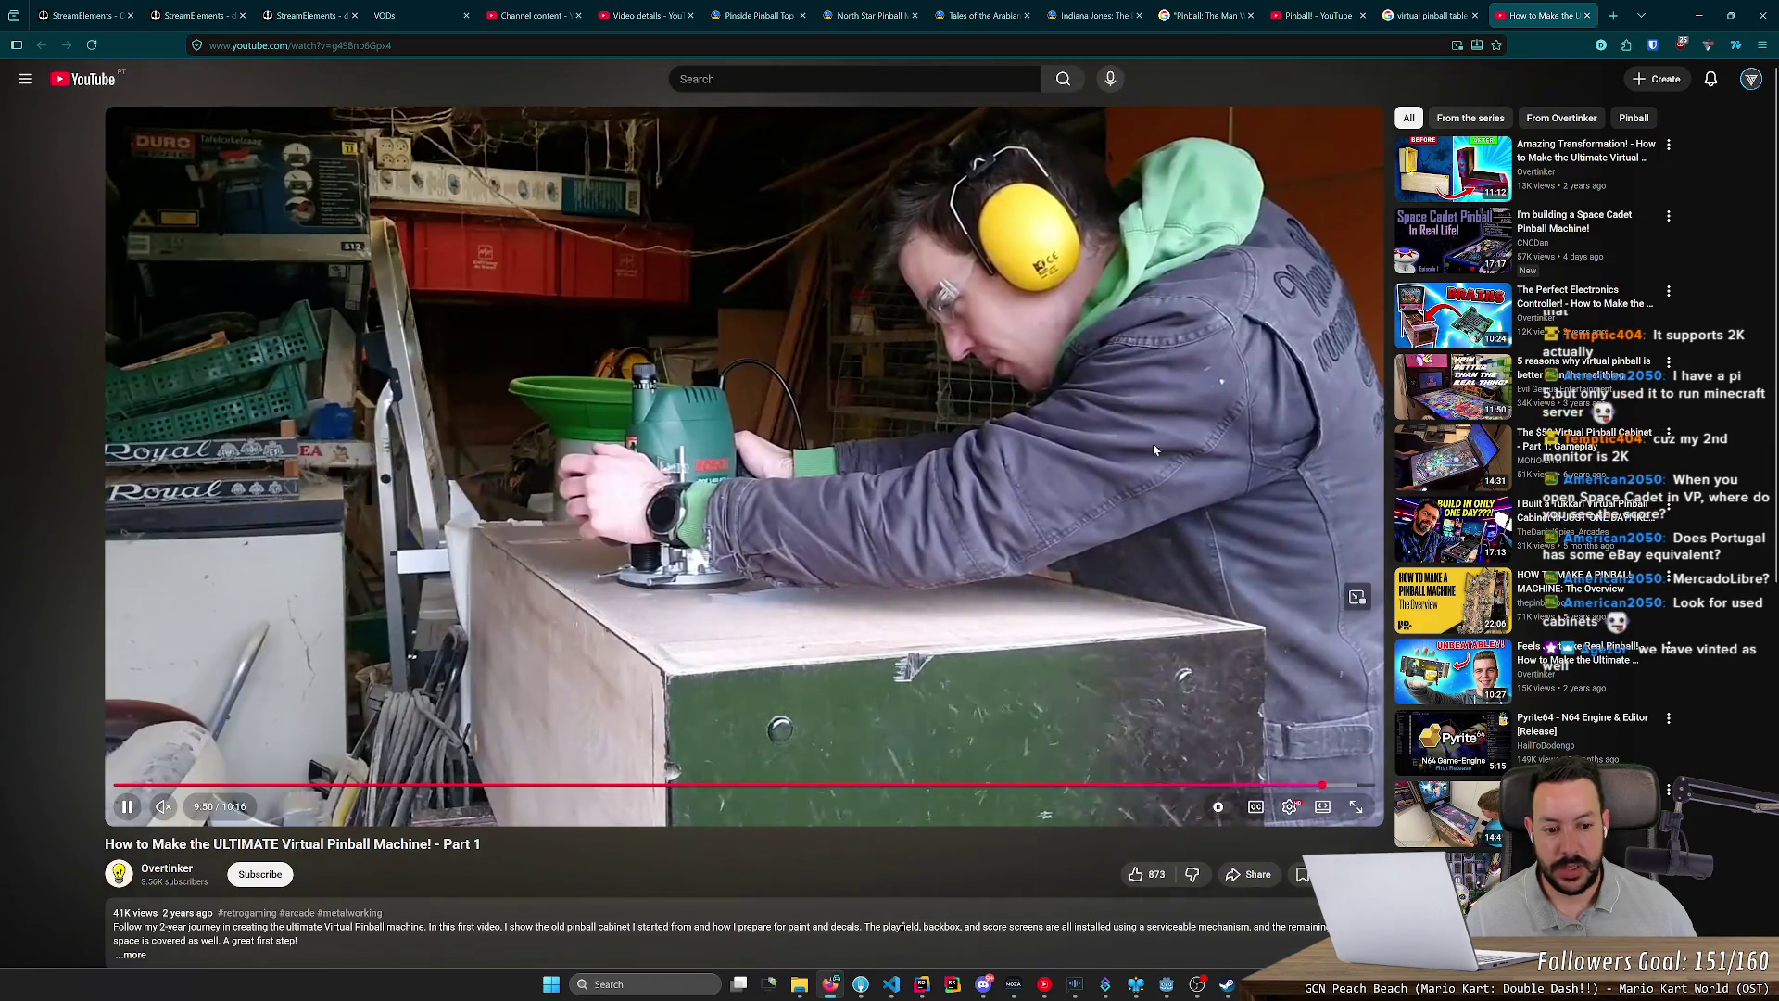
left_click(1297, 786)
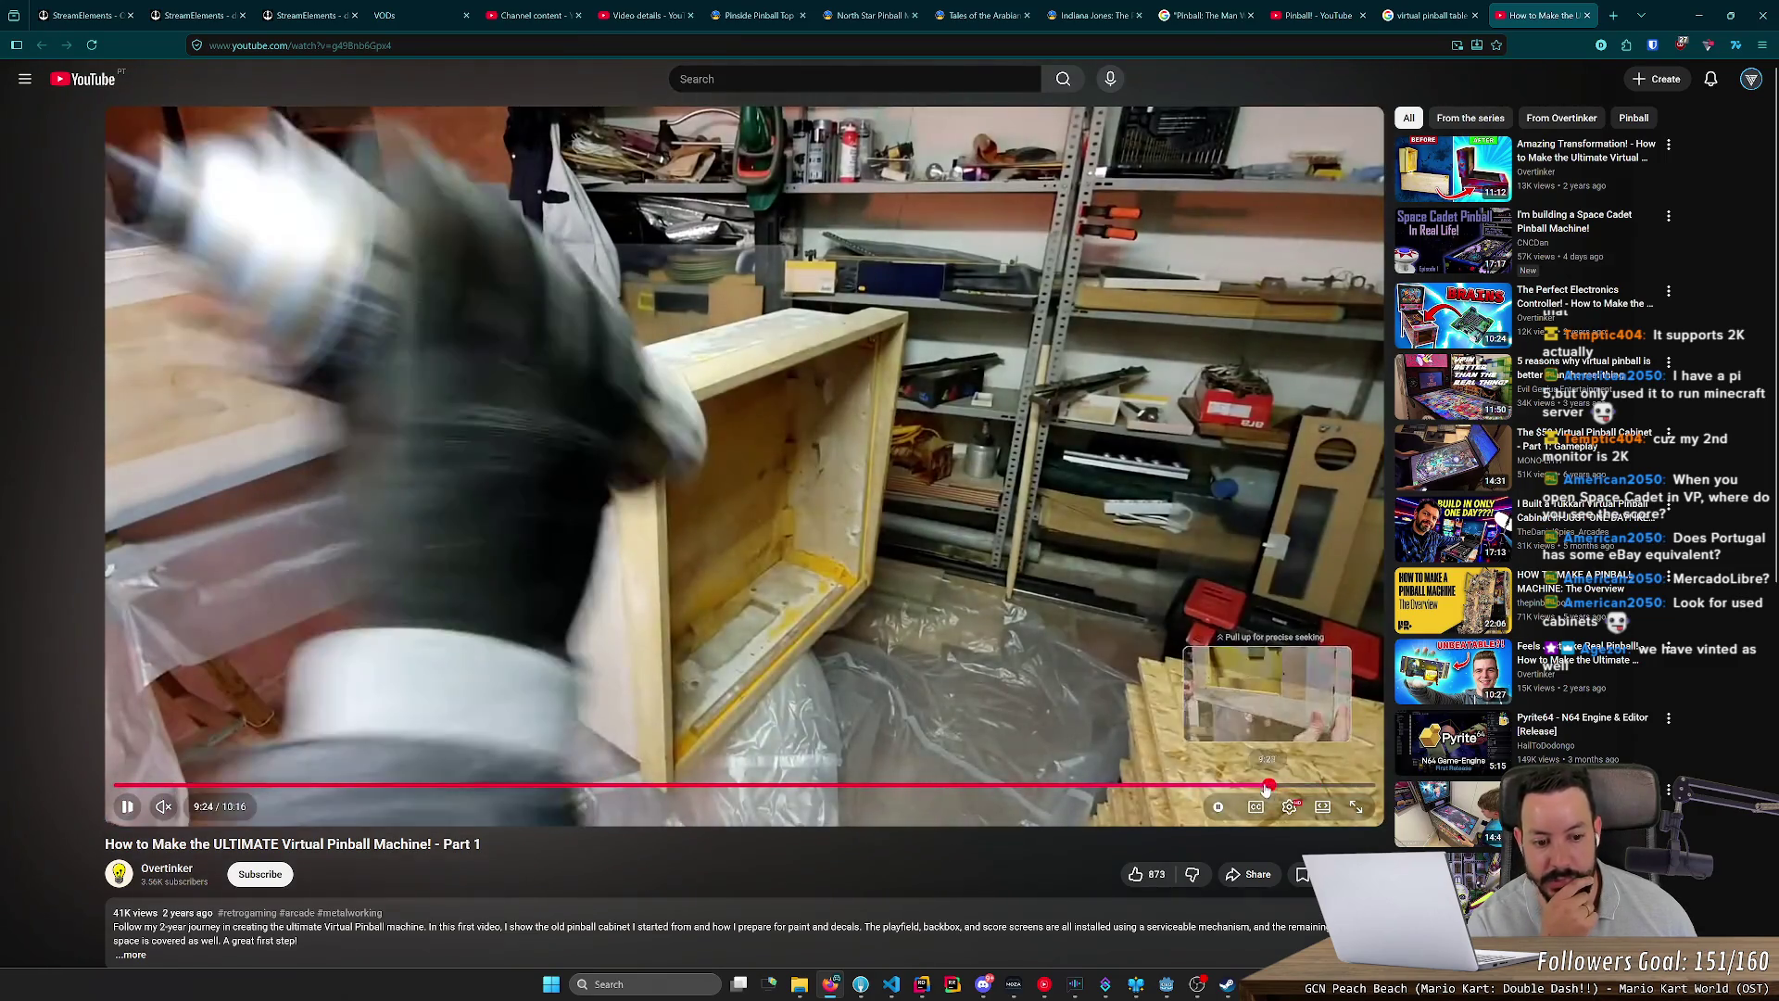
left_click(1191, 786)
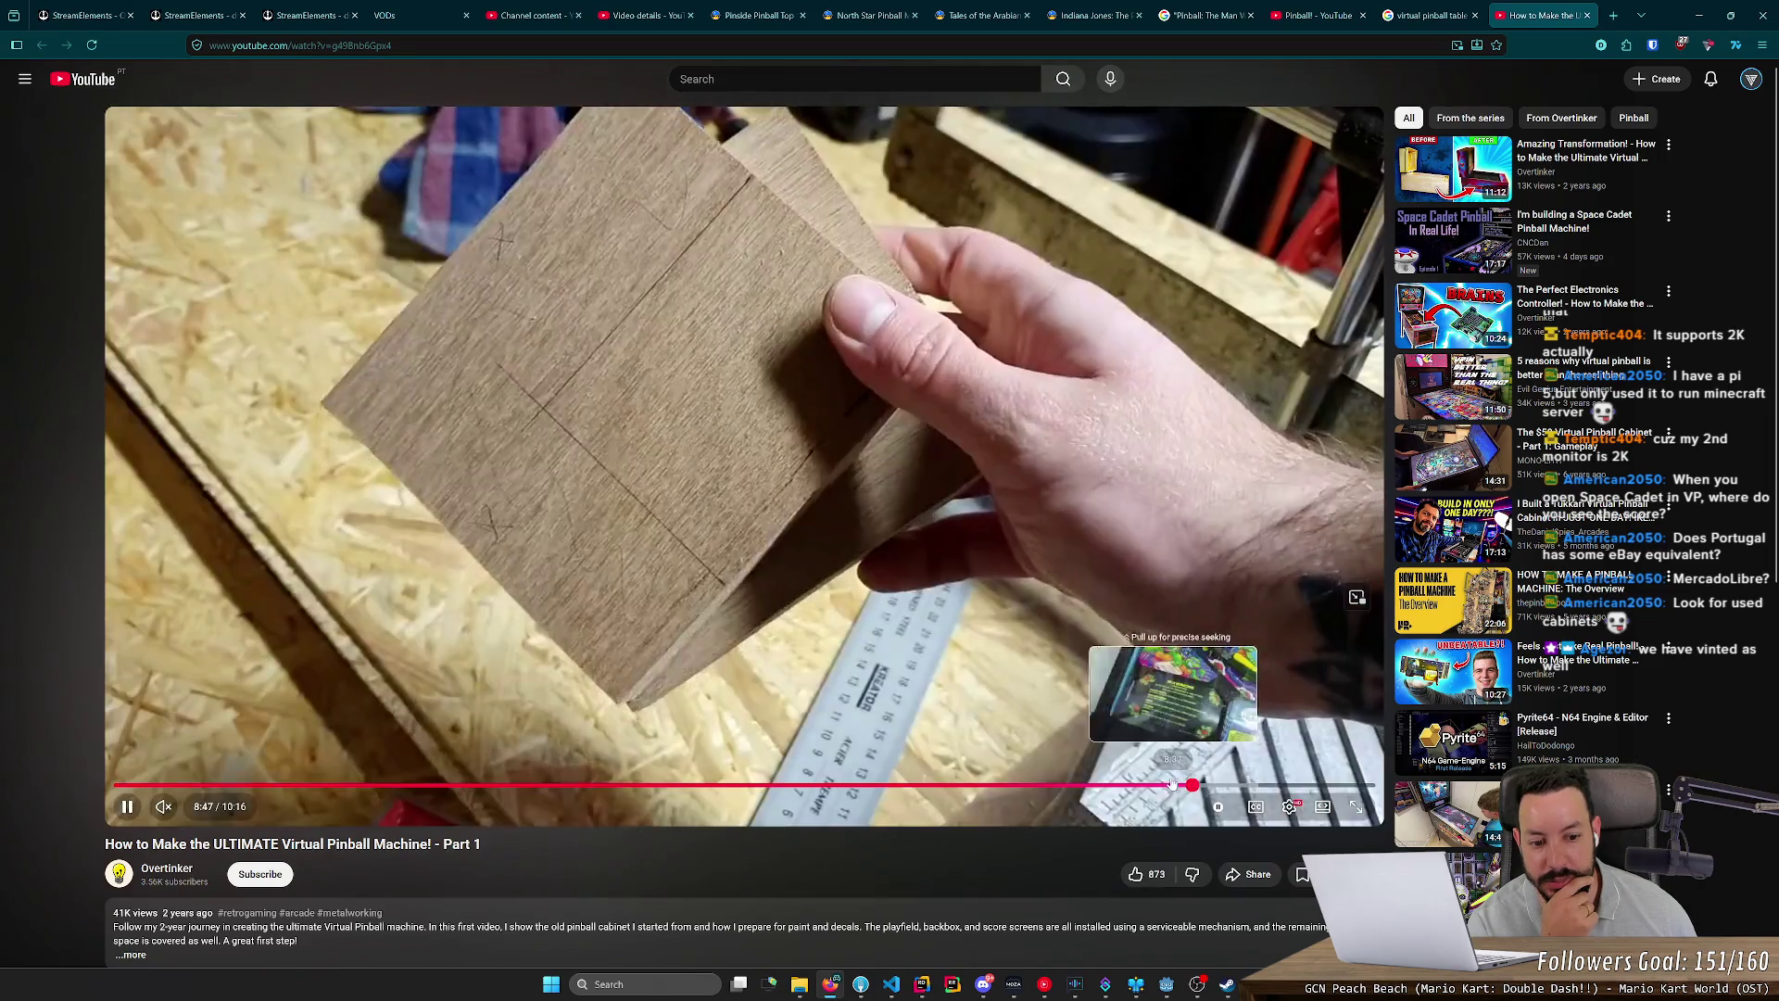
left_click(1143, 785)
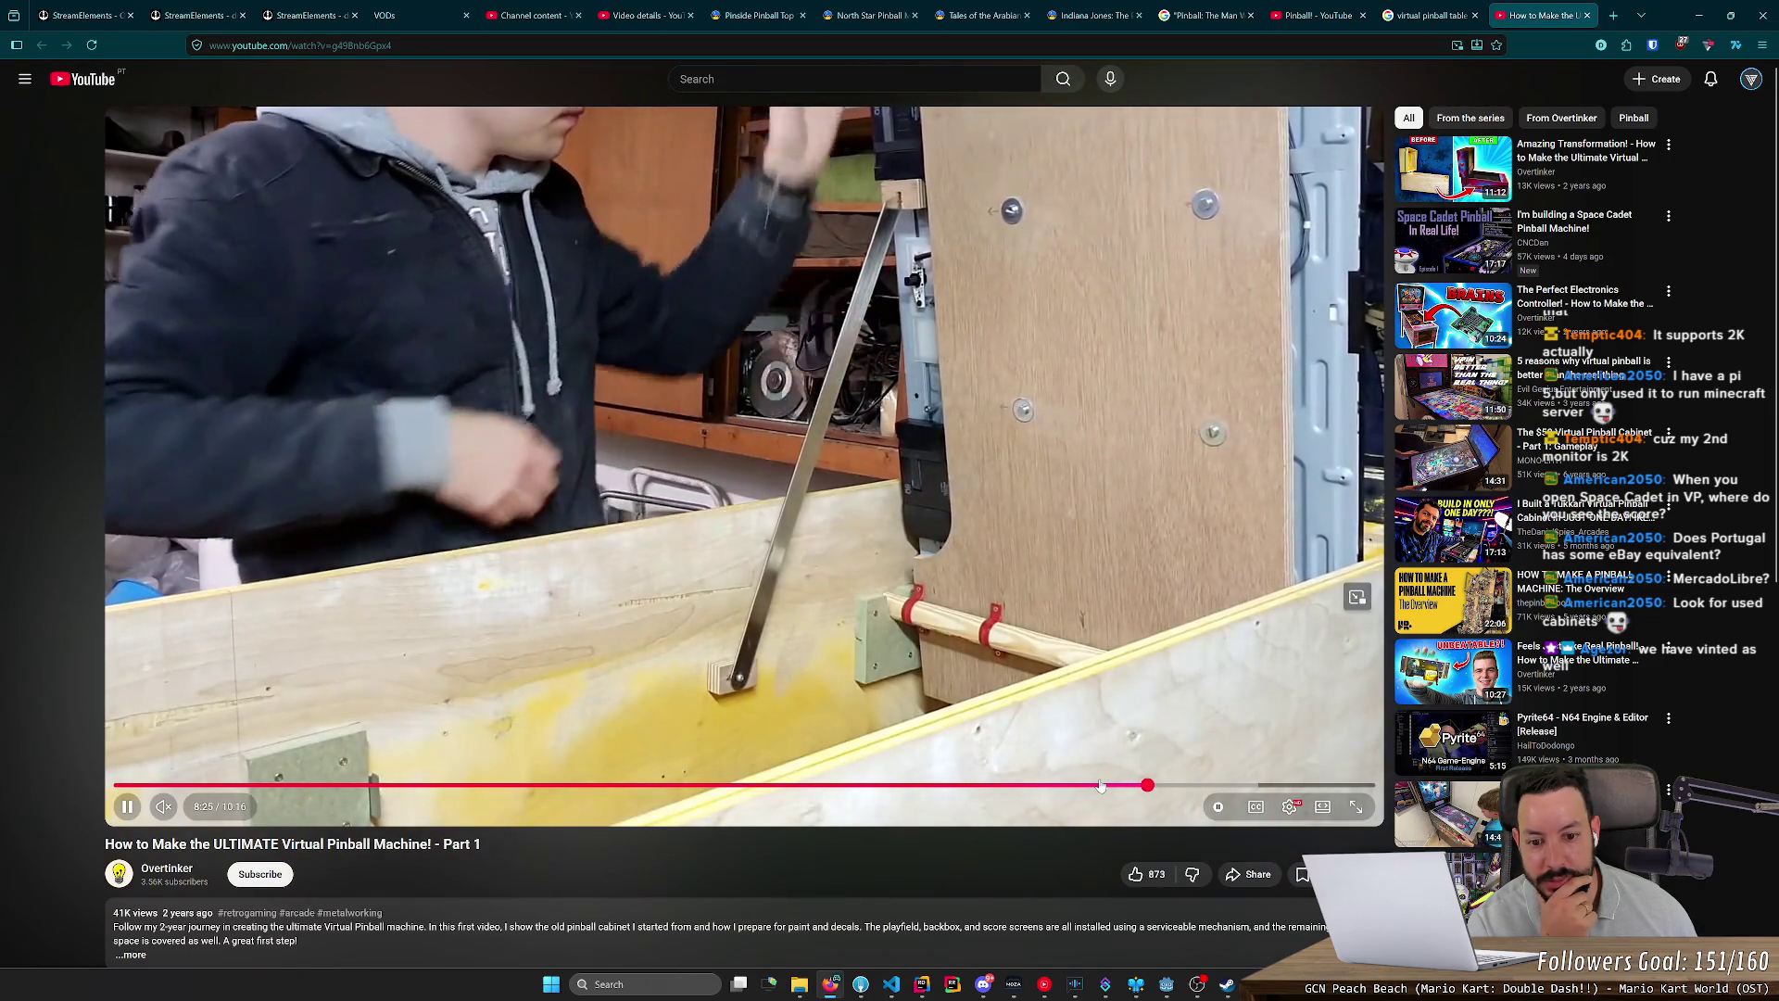
left_click(1093, 786)
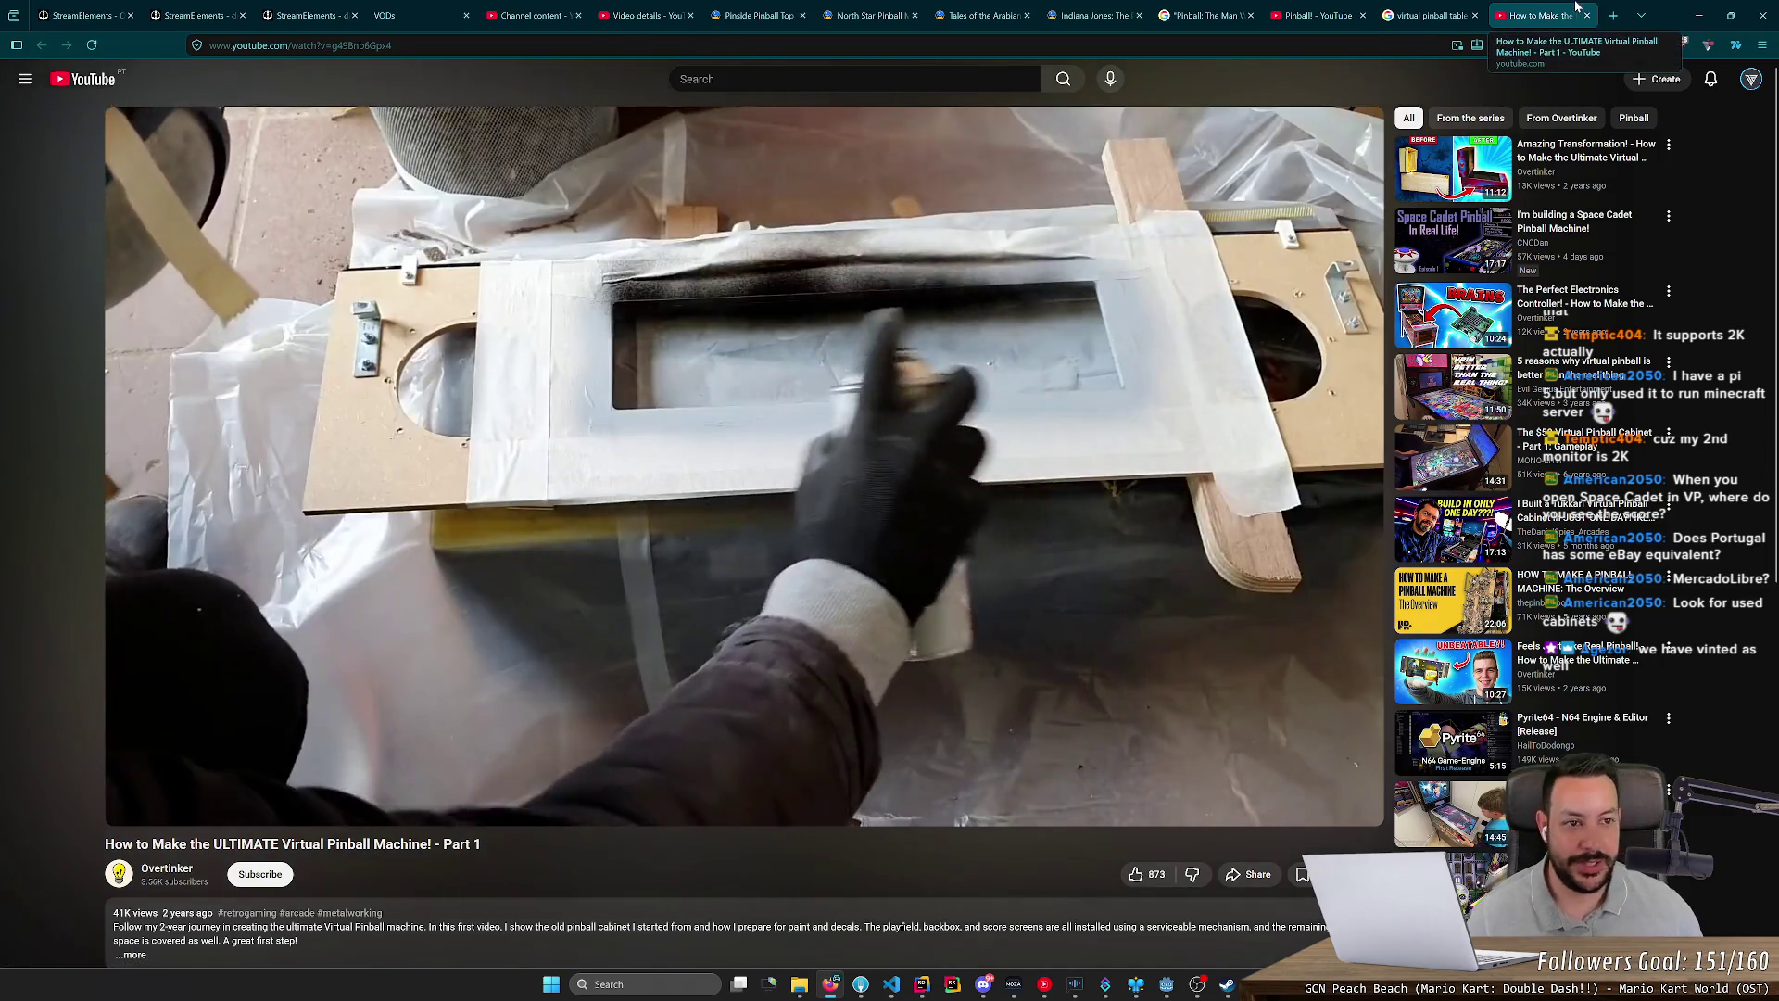
middle_click(1577, 5)
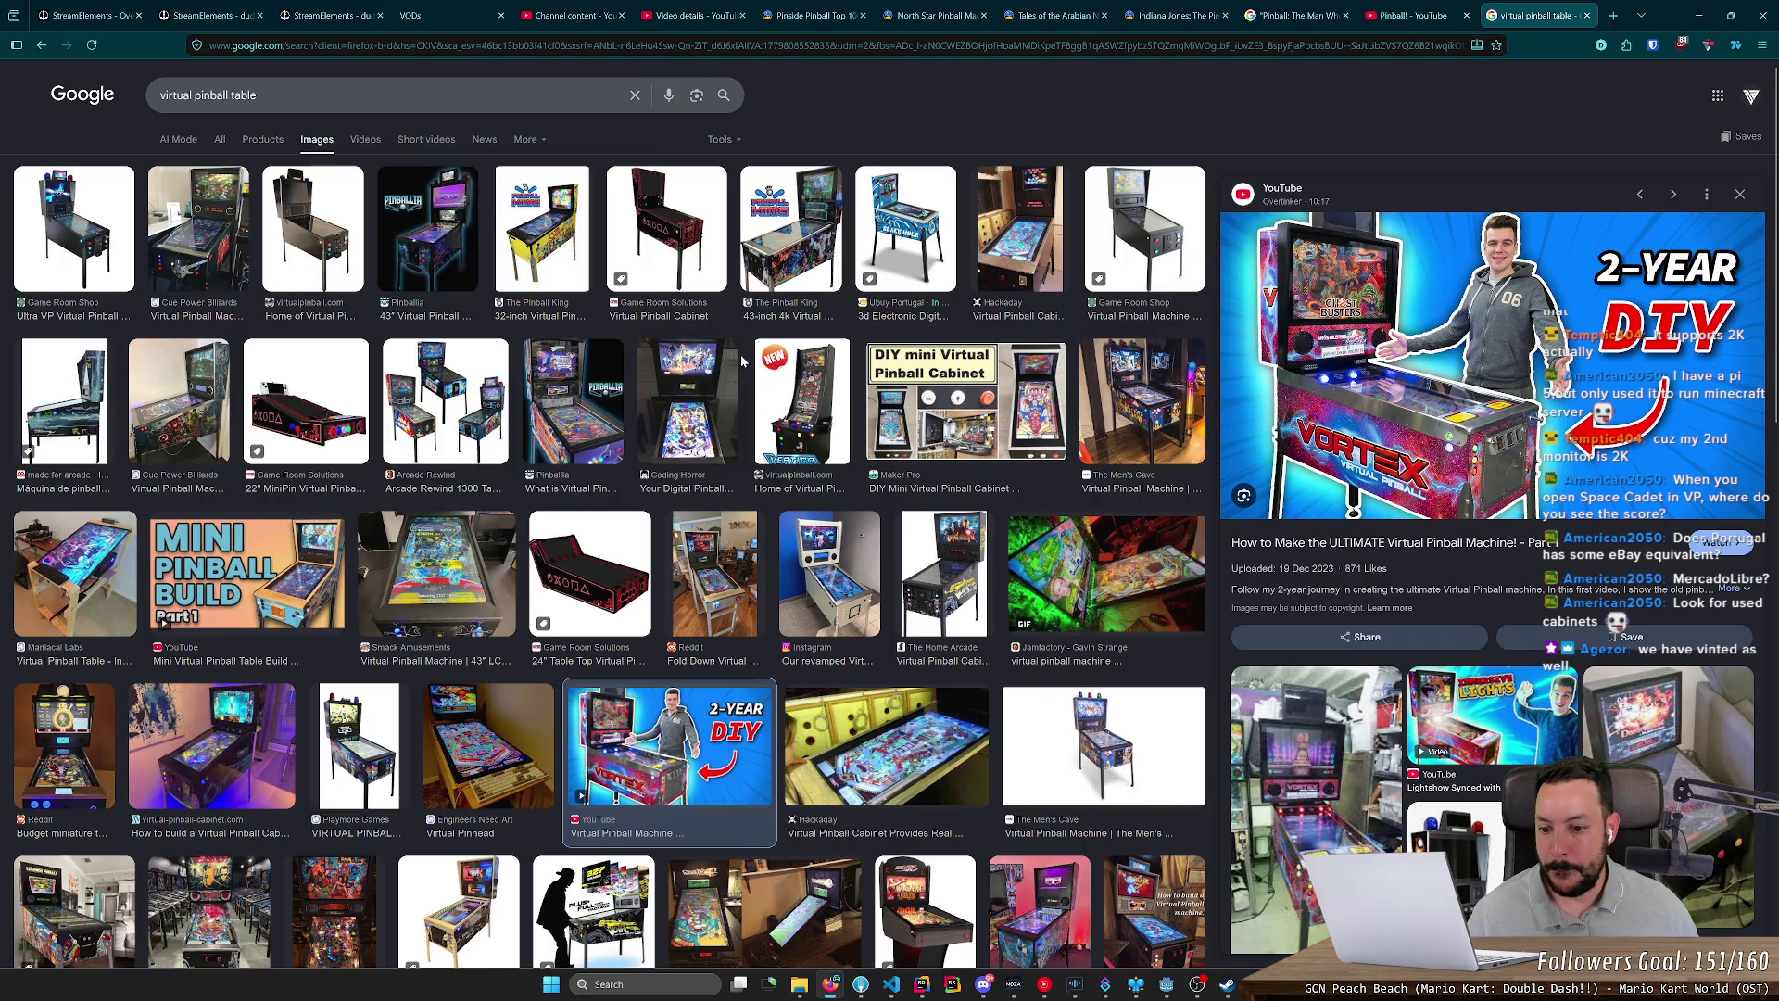
Step: Visit the previewed Vortex build video's page, then return to the image results
scroll(742, 354, "down", 5)
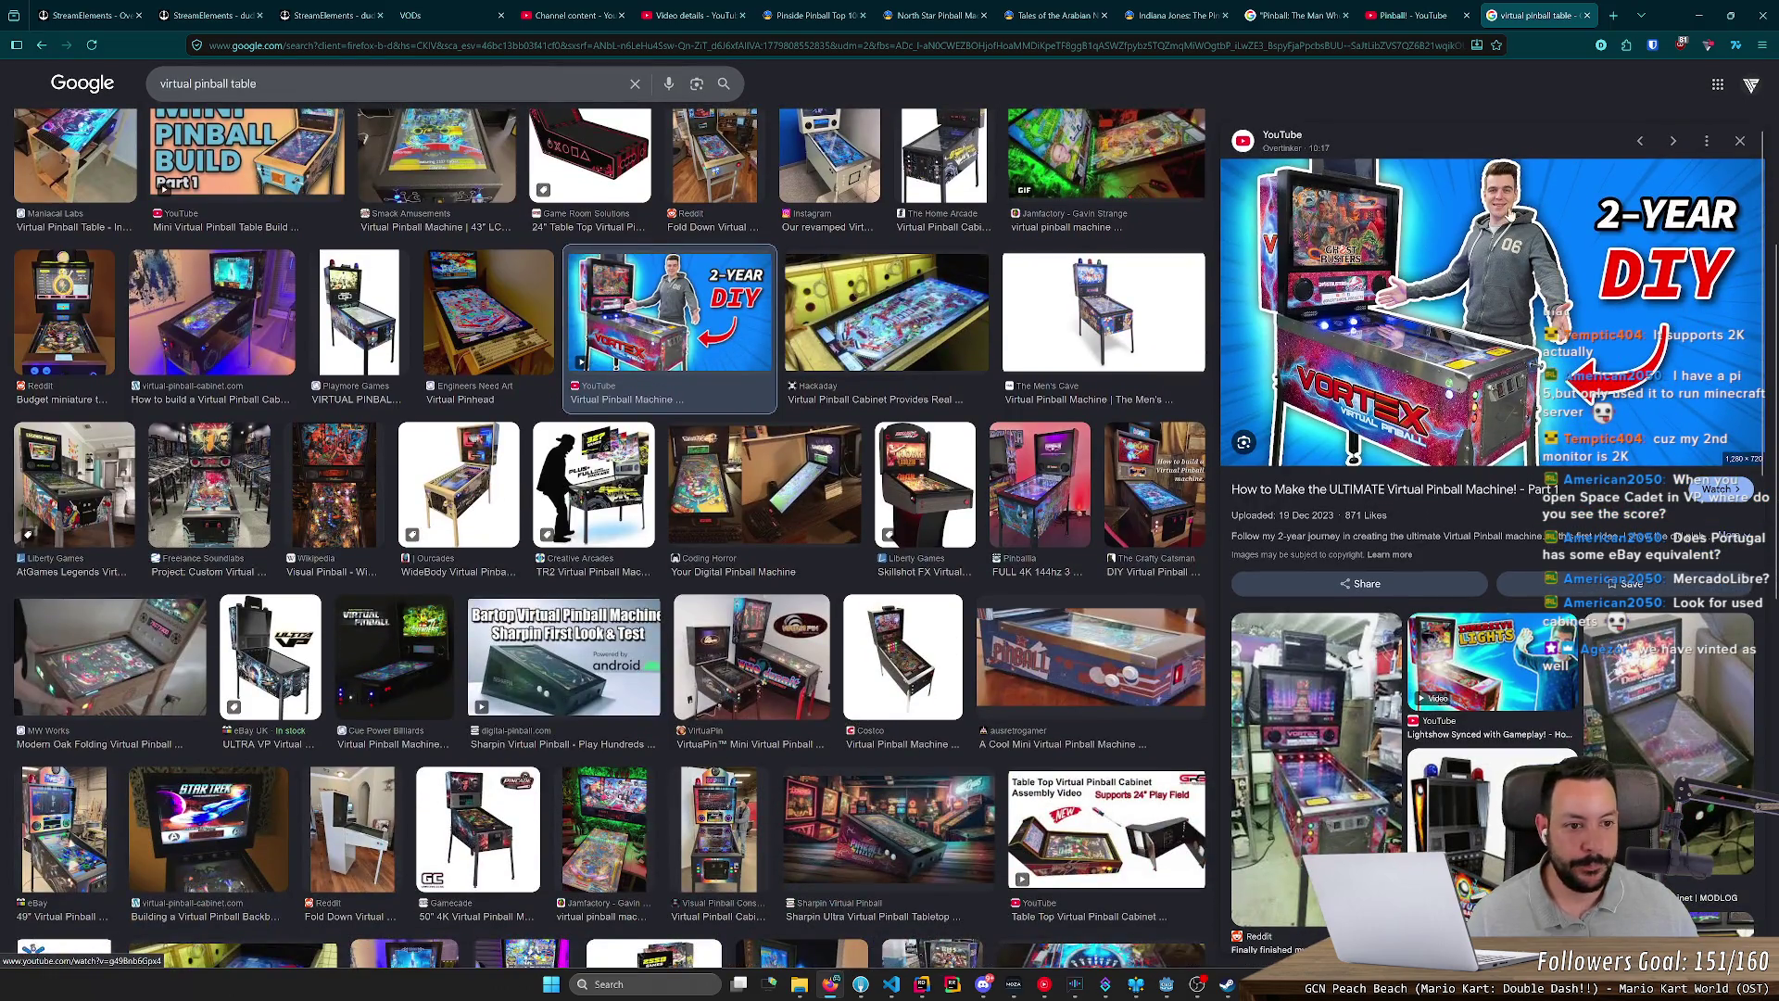
left_click(1415, 247)
key("alt+Left")
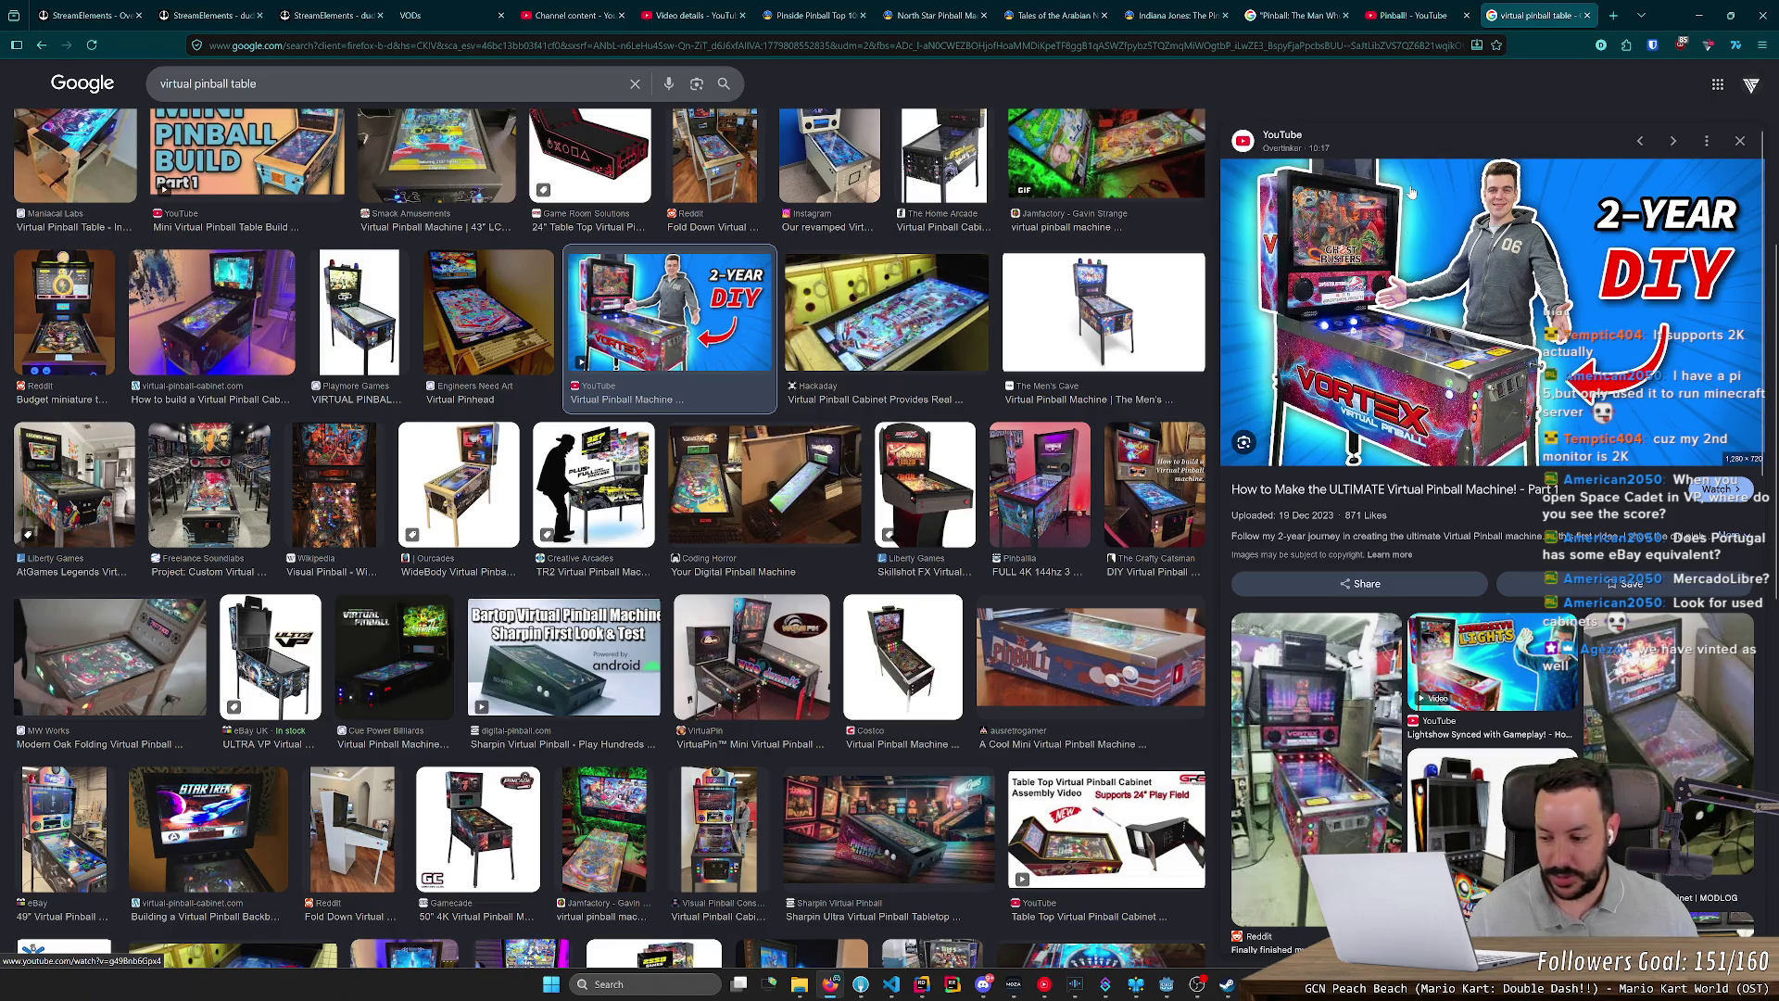
Step: Preview the Reddit build image, then the larger ausretrogamer mini virtual pinball machine image
scroll(1410, 192, "down", 1)
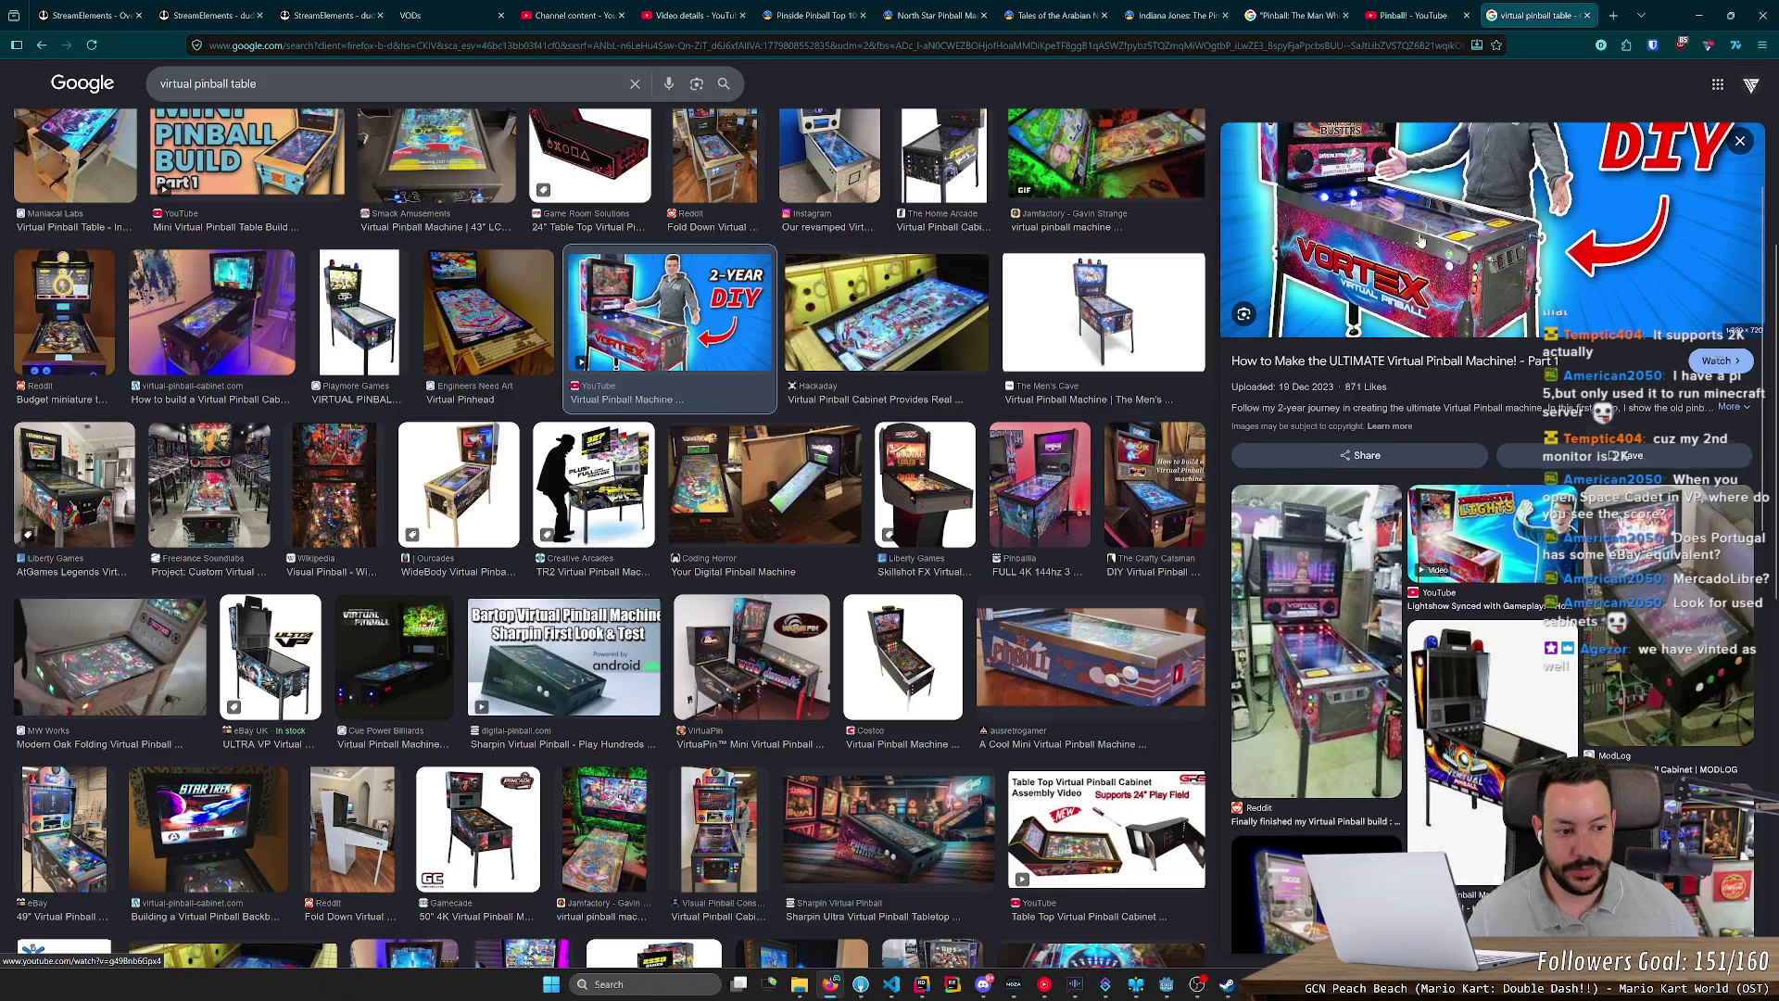
scroll(1337, 405, "down", 1)
left_click(1338, 461)
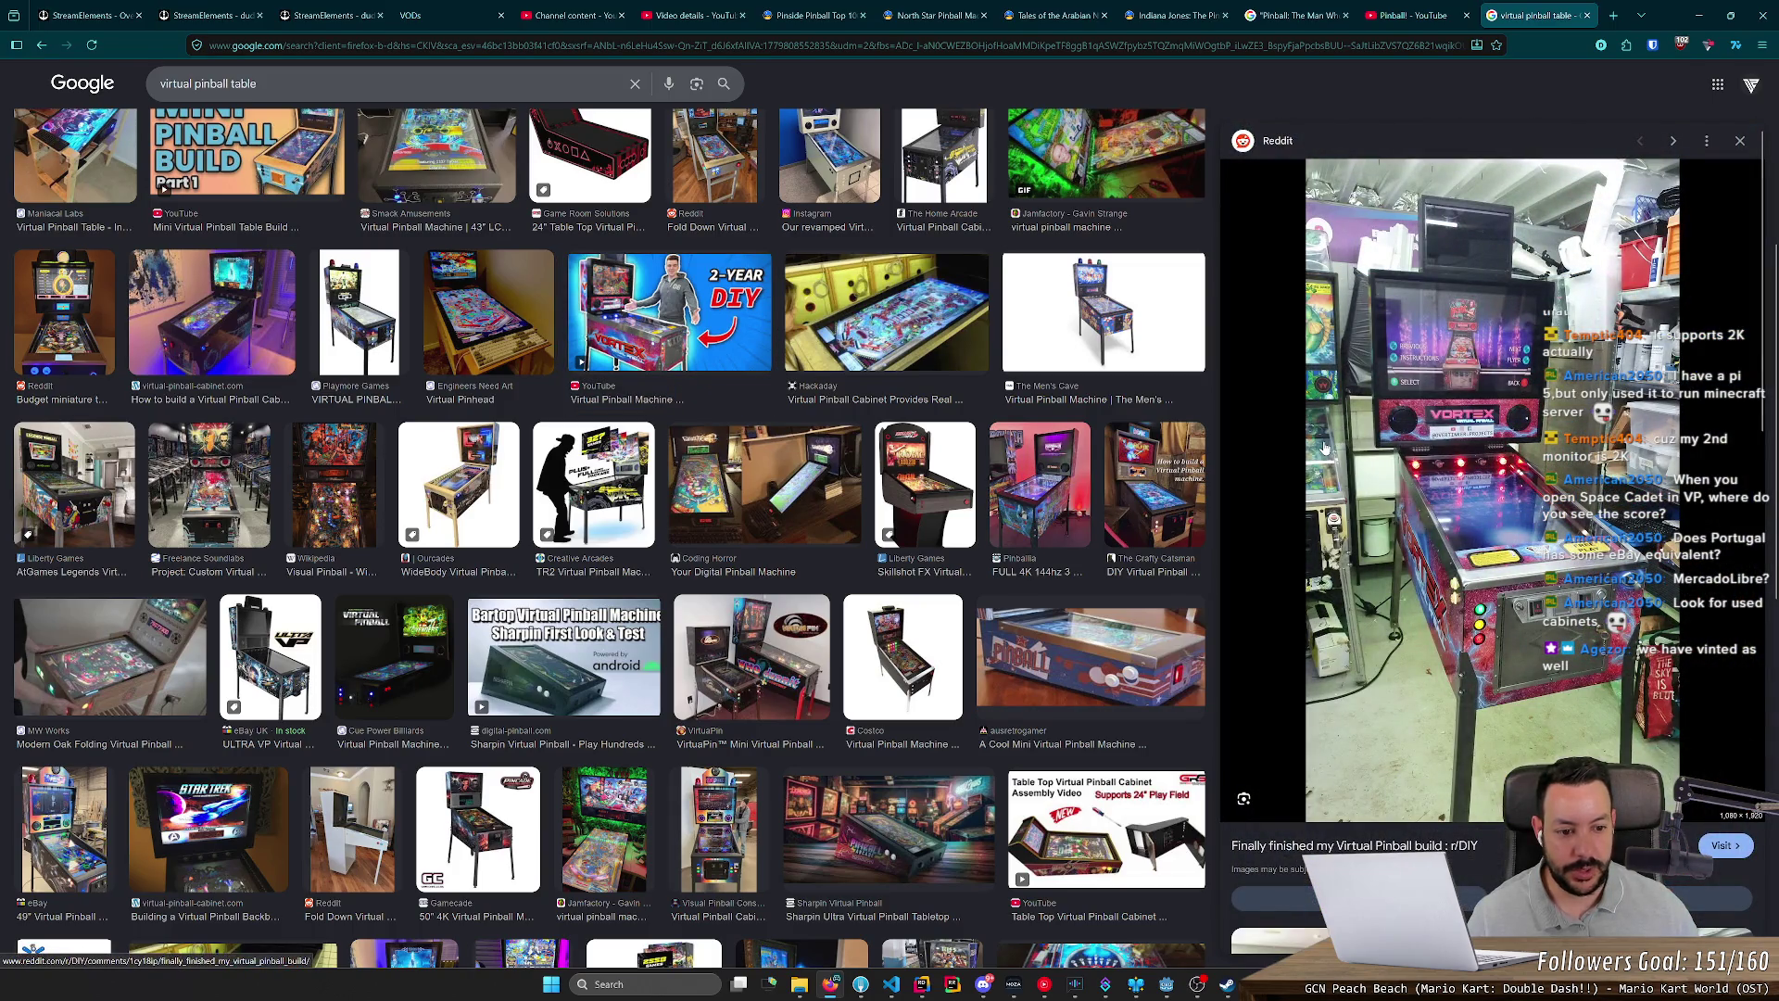
scroll(1325, 449, "down", 2)
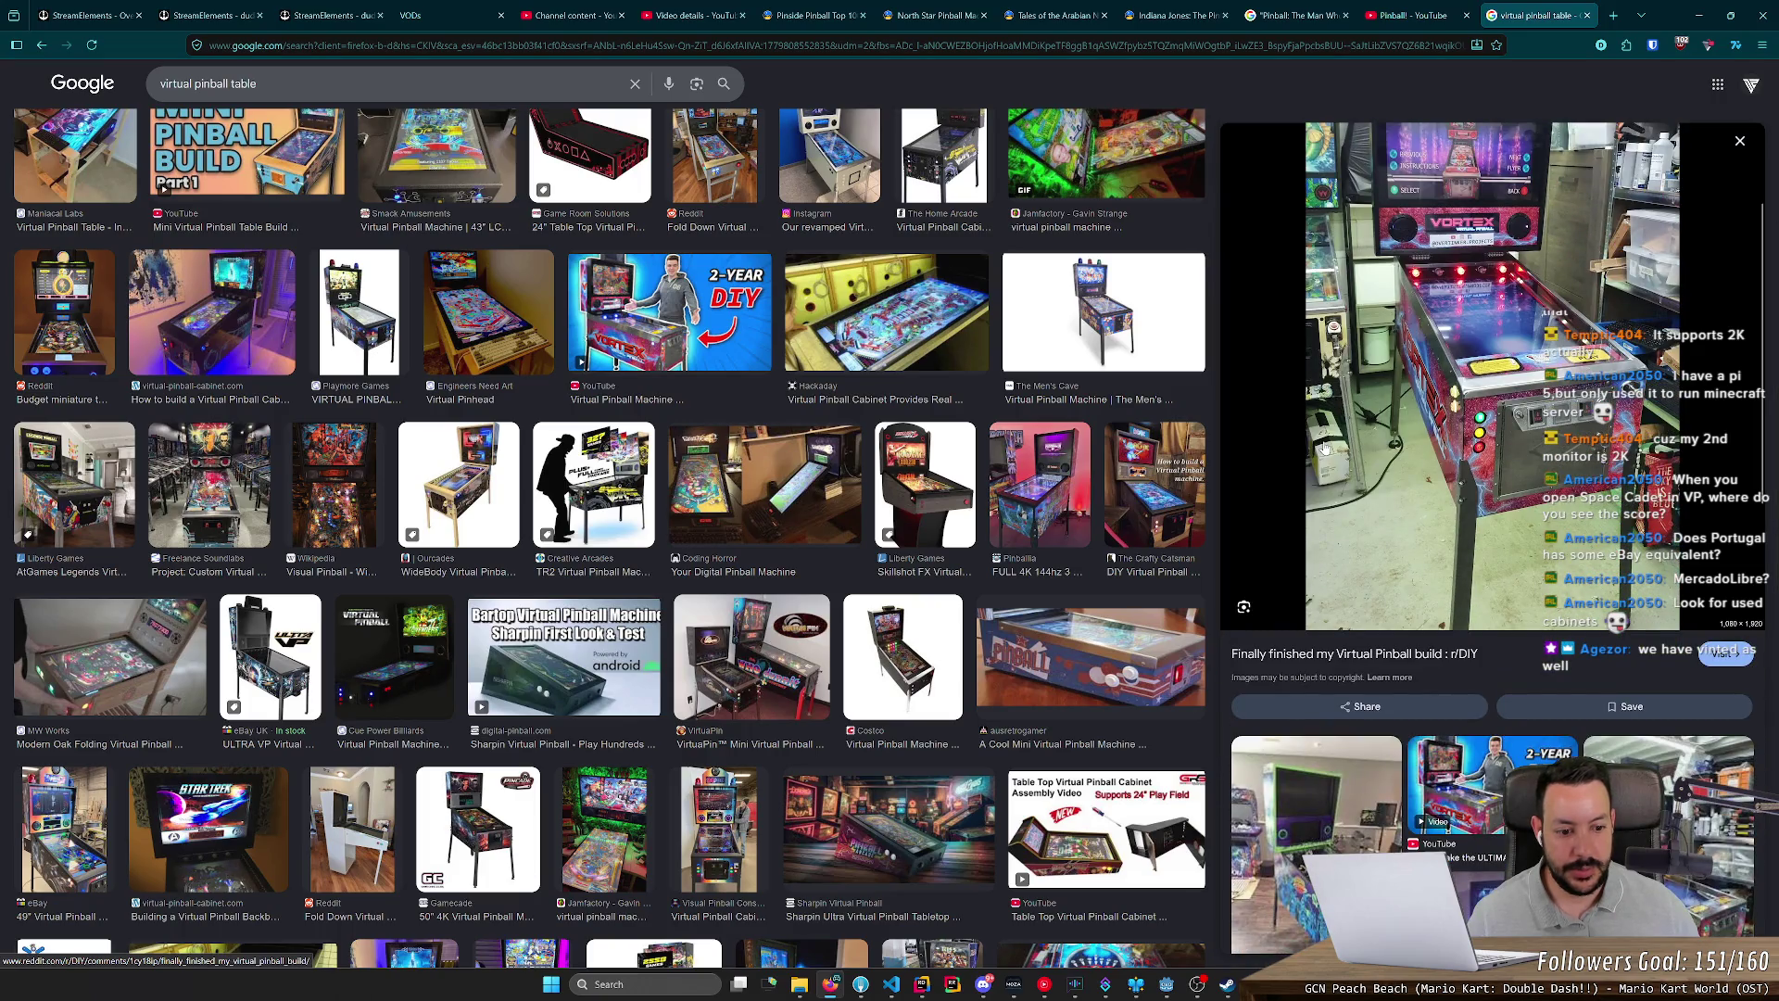
left_click(1092, 658)
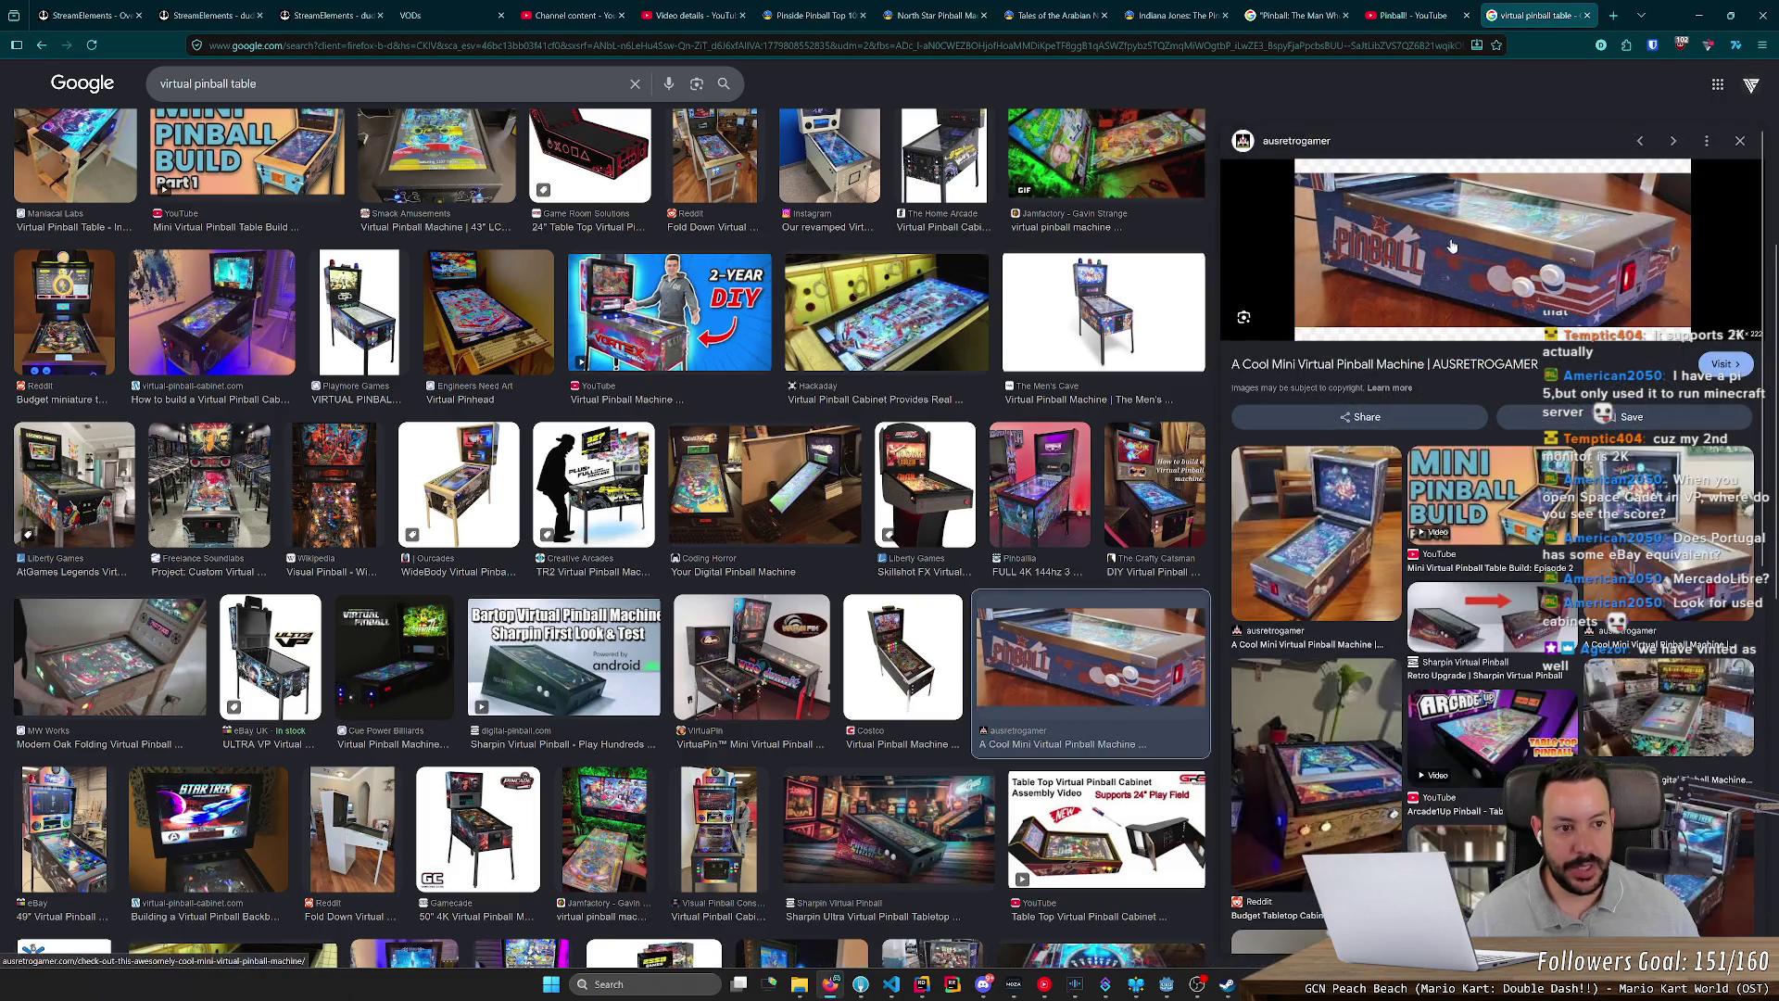
left_click(1335, 482)
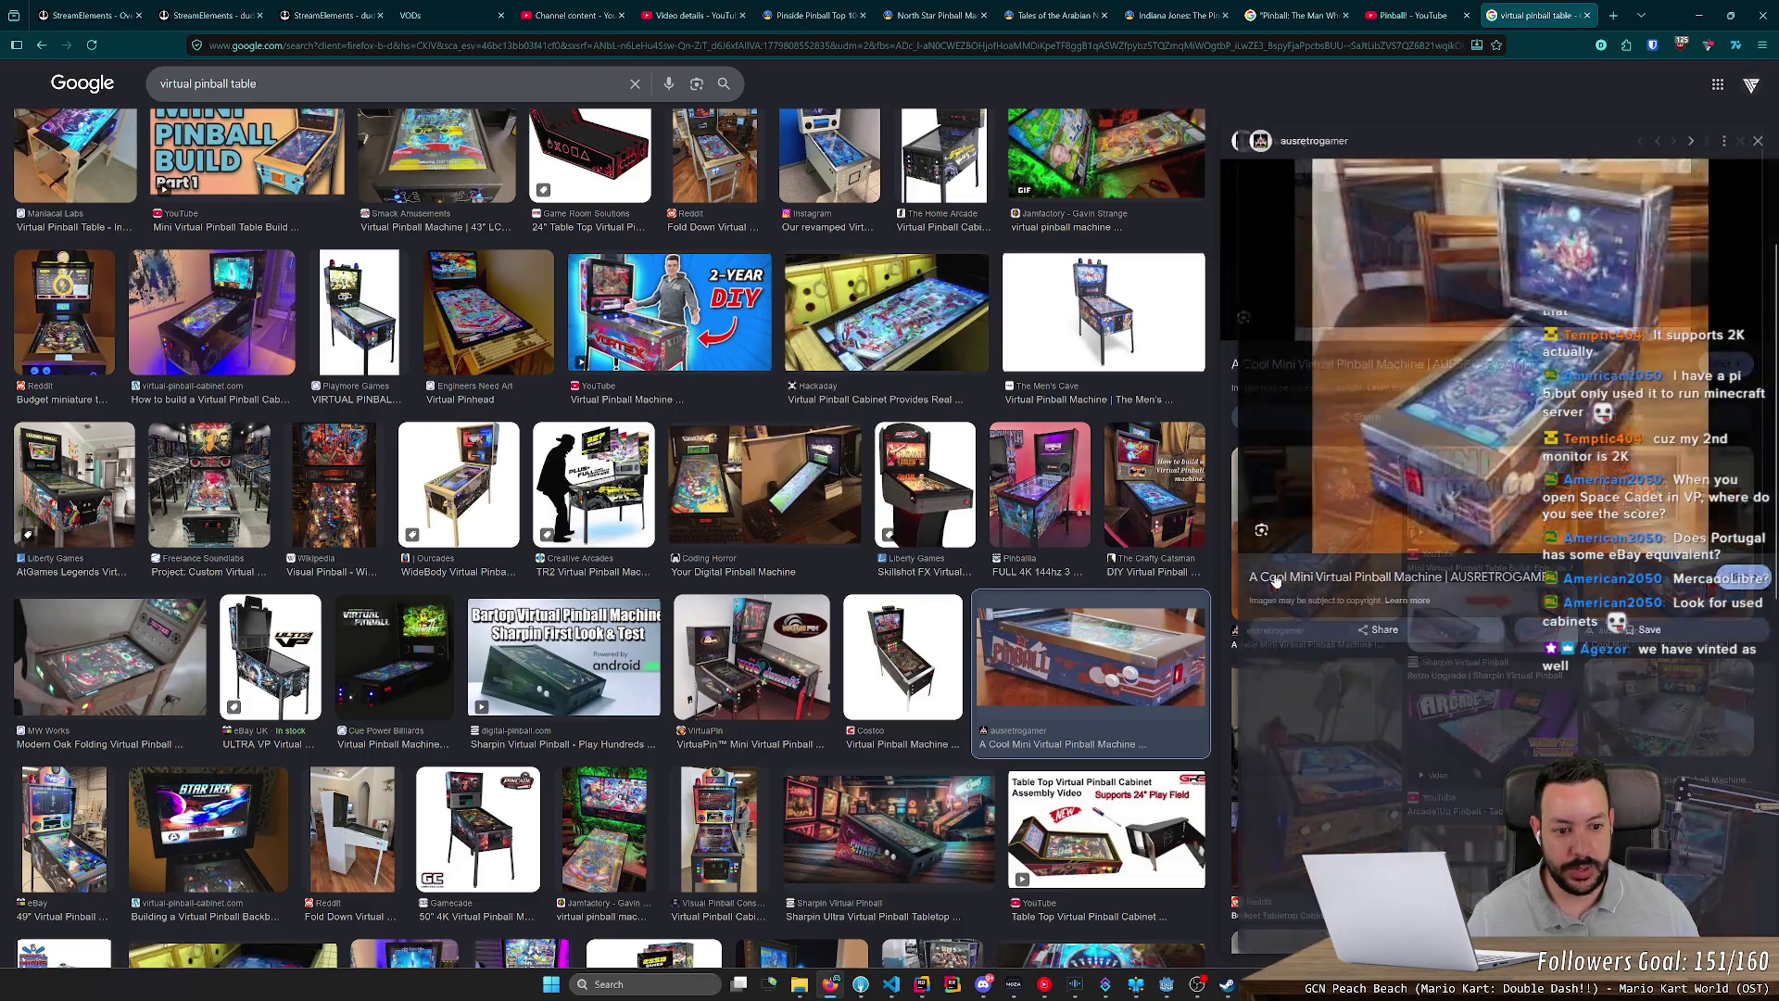
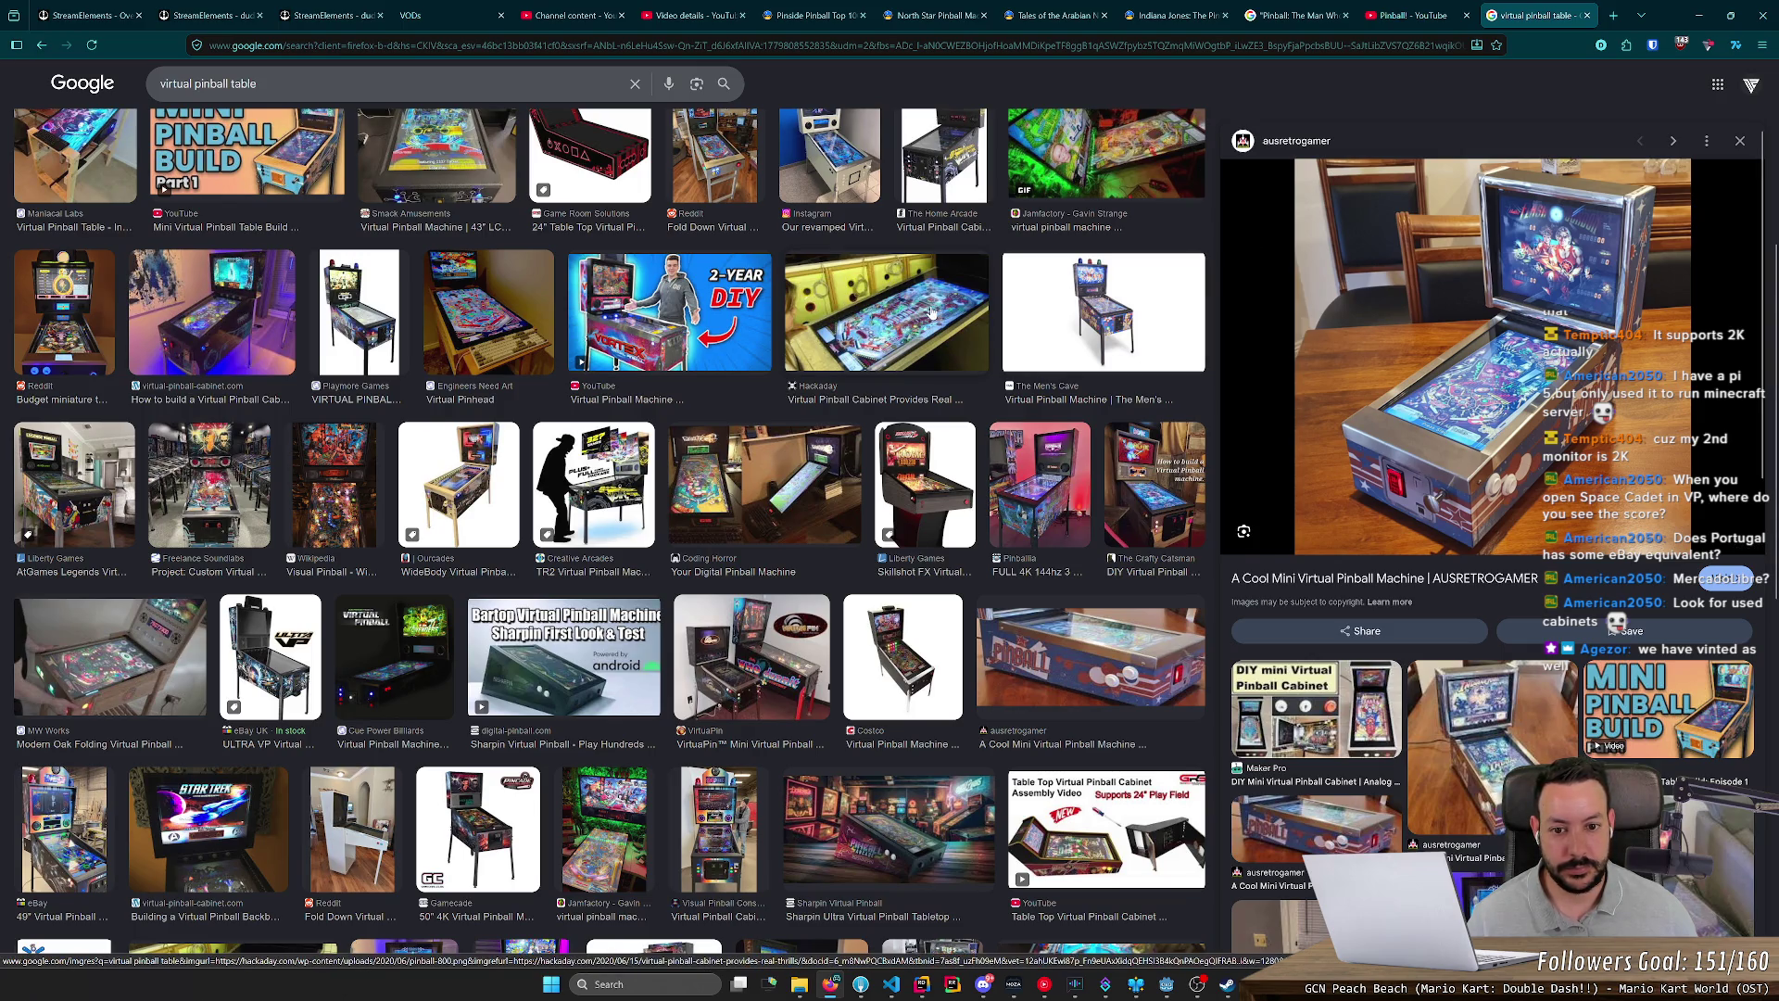
Step: Preview a Hackaday pinball cabinet image, close the Google Images tab and minimise Firefox
left_click(932, 312)
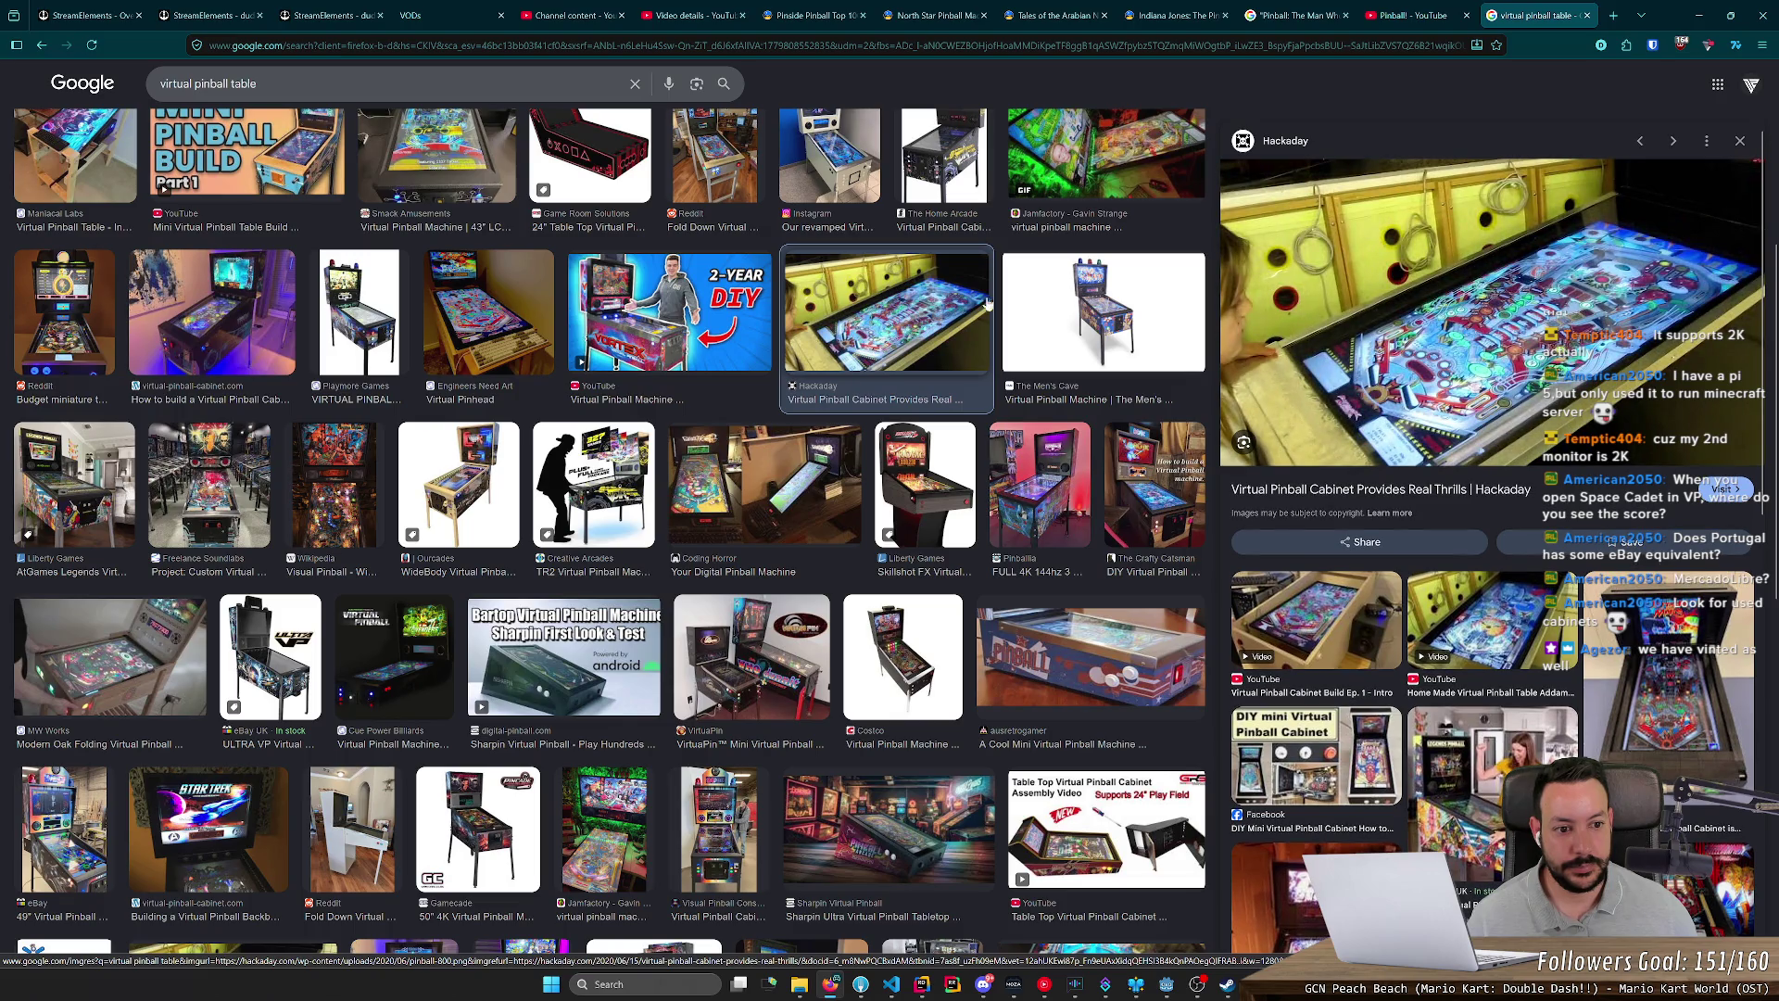
left_click(1587, 15)
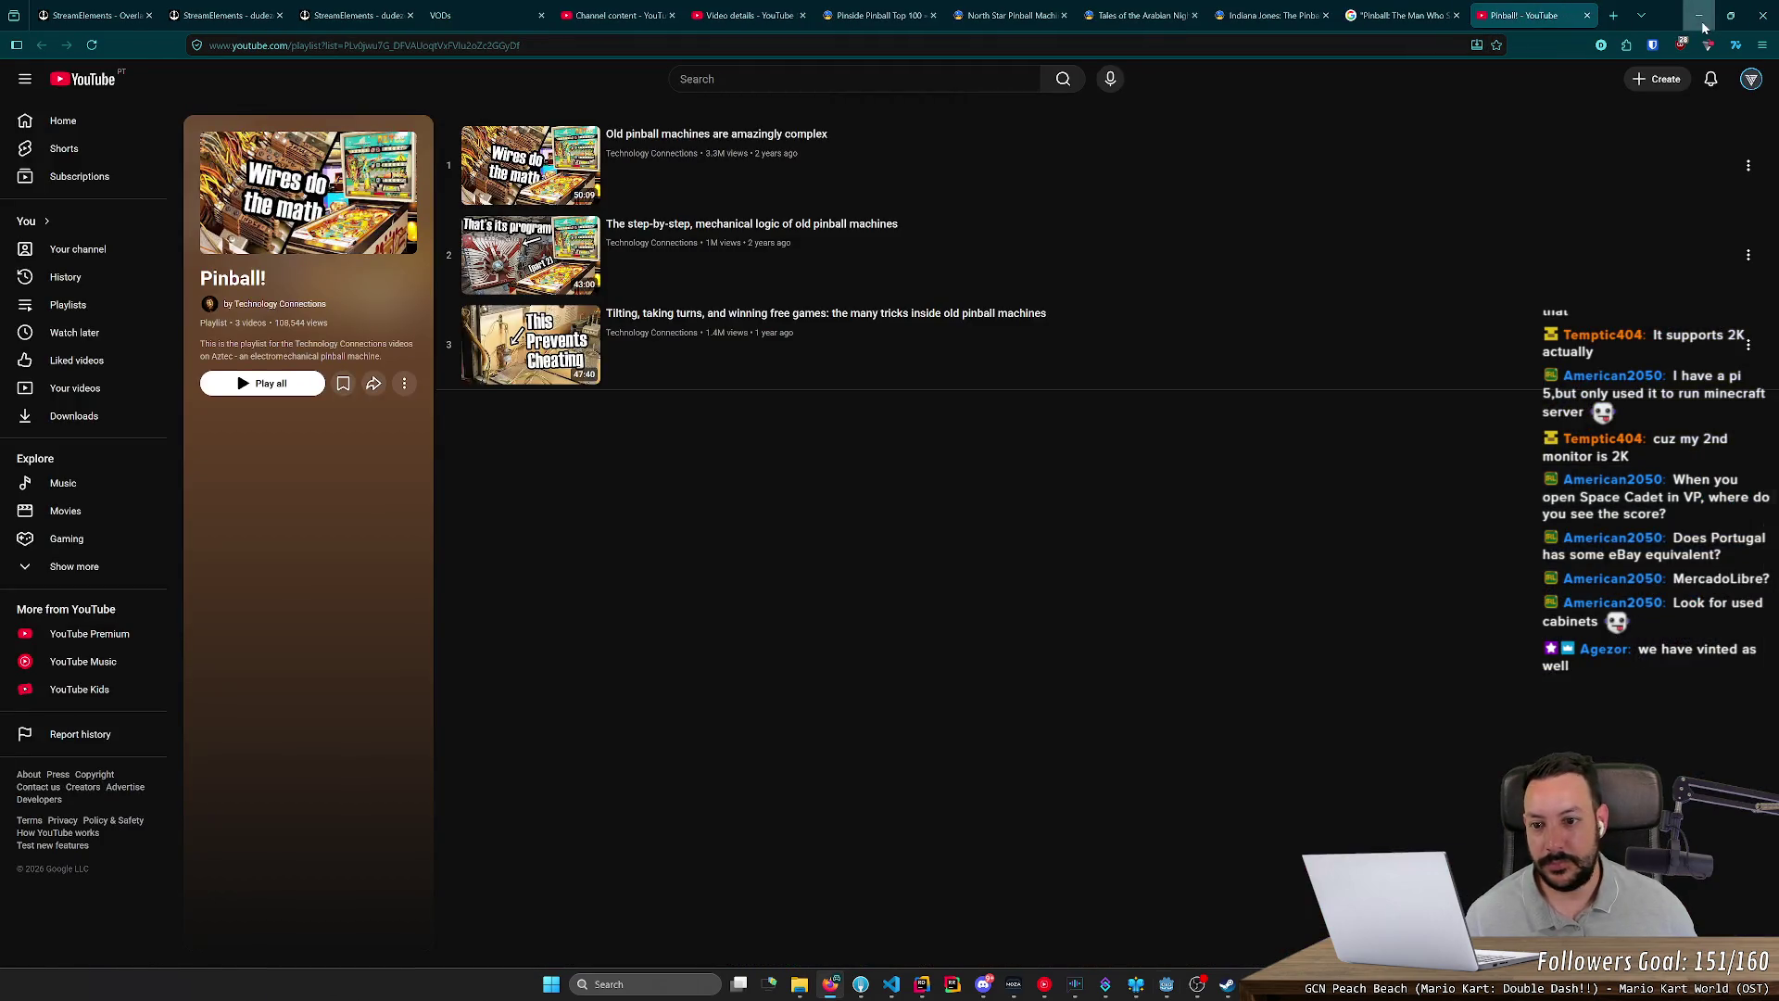
left_click(1702, 26)
scroll(1370, 192, "down", 5)
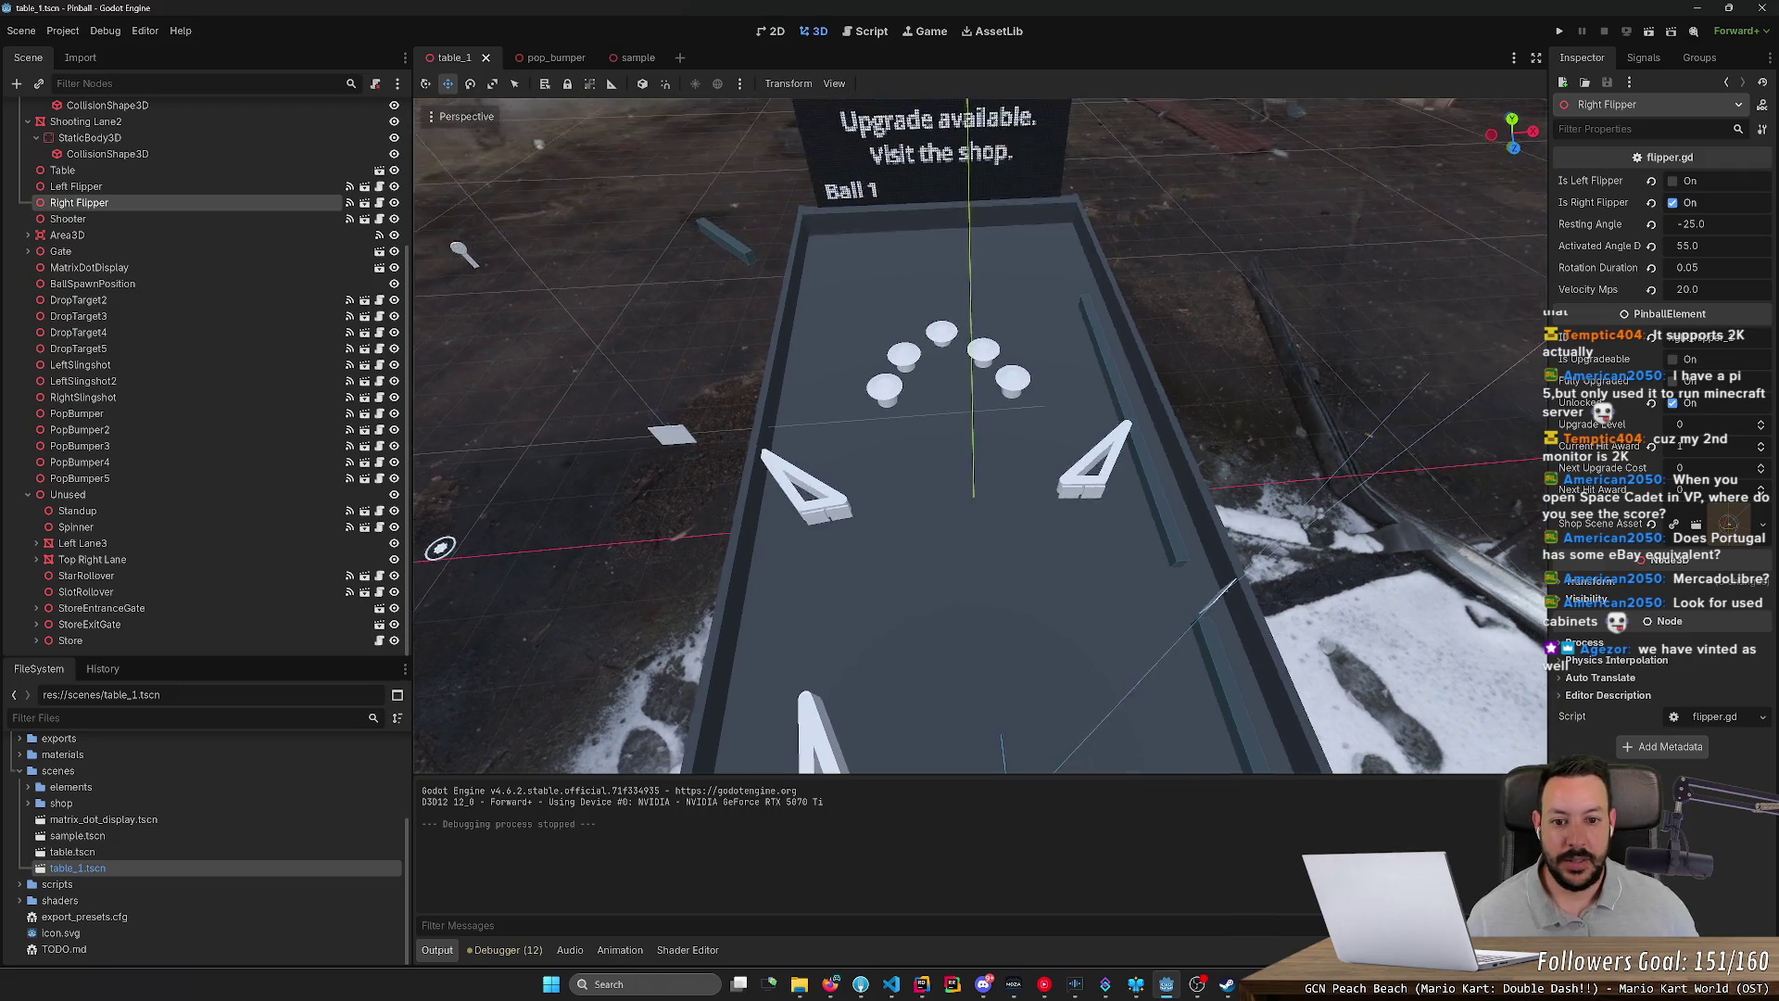
Step: Duplicate the left slingshot and try moving the copy right, then undo the move
left_click_drag(958, 433, 958, 434)
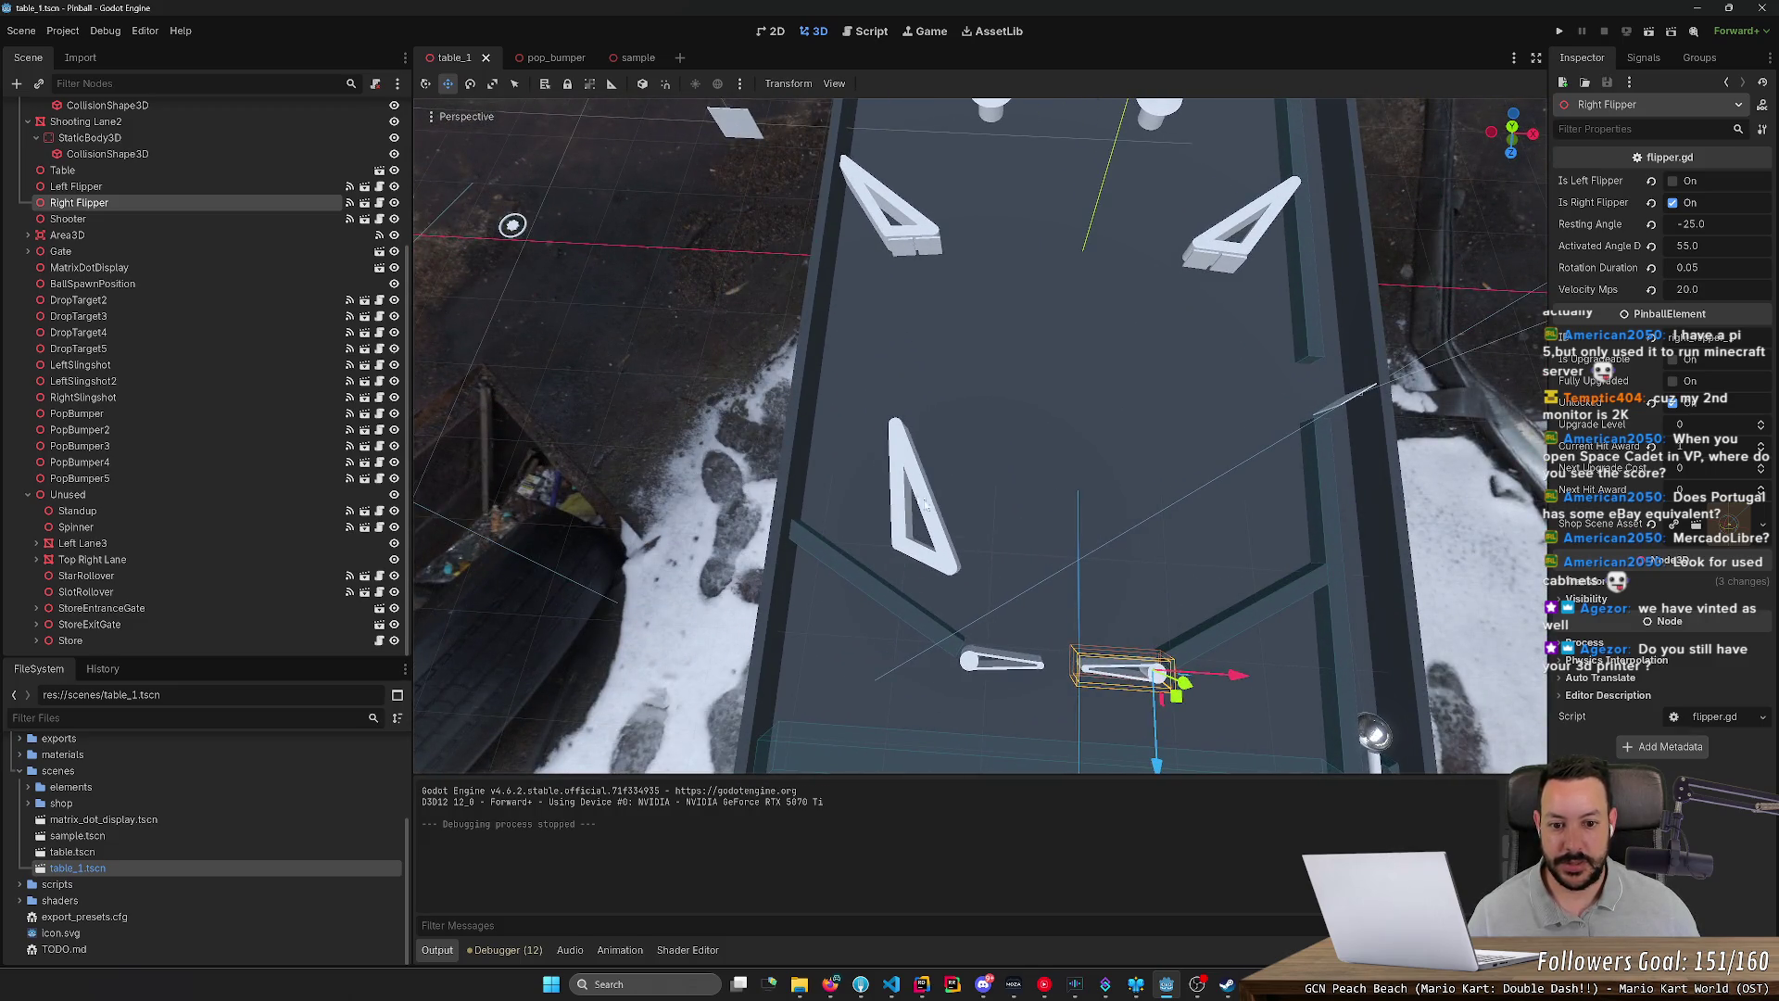
left_click(925, 503)
left_click_drag(1249, 532, 1249, 532)
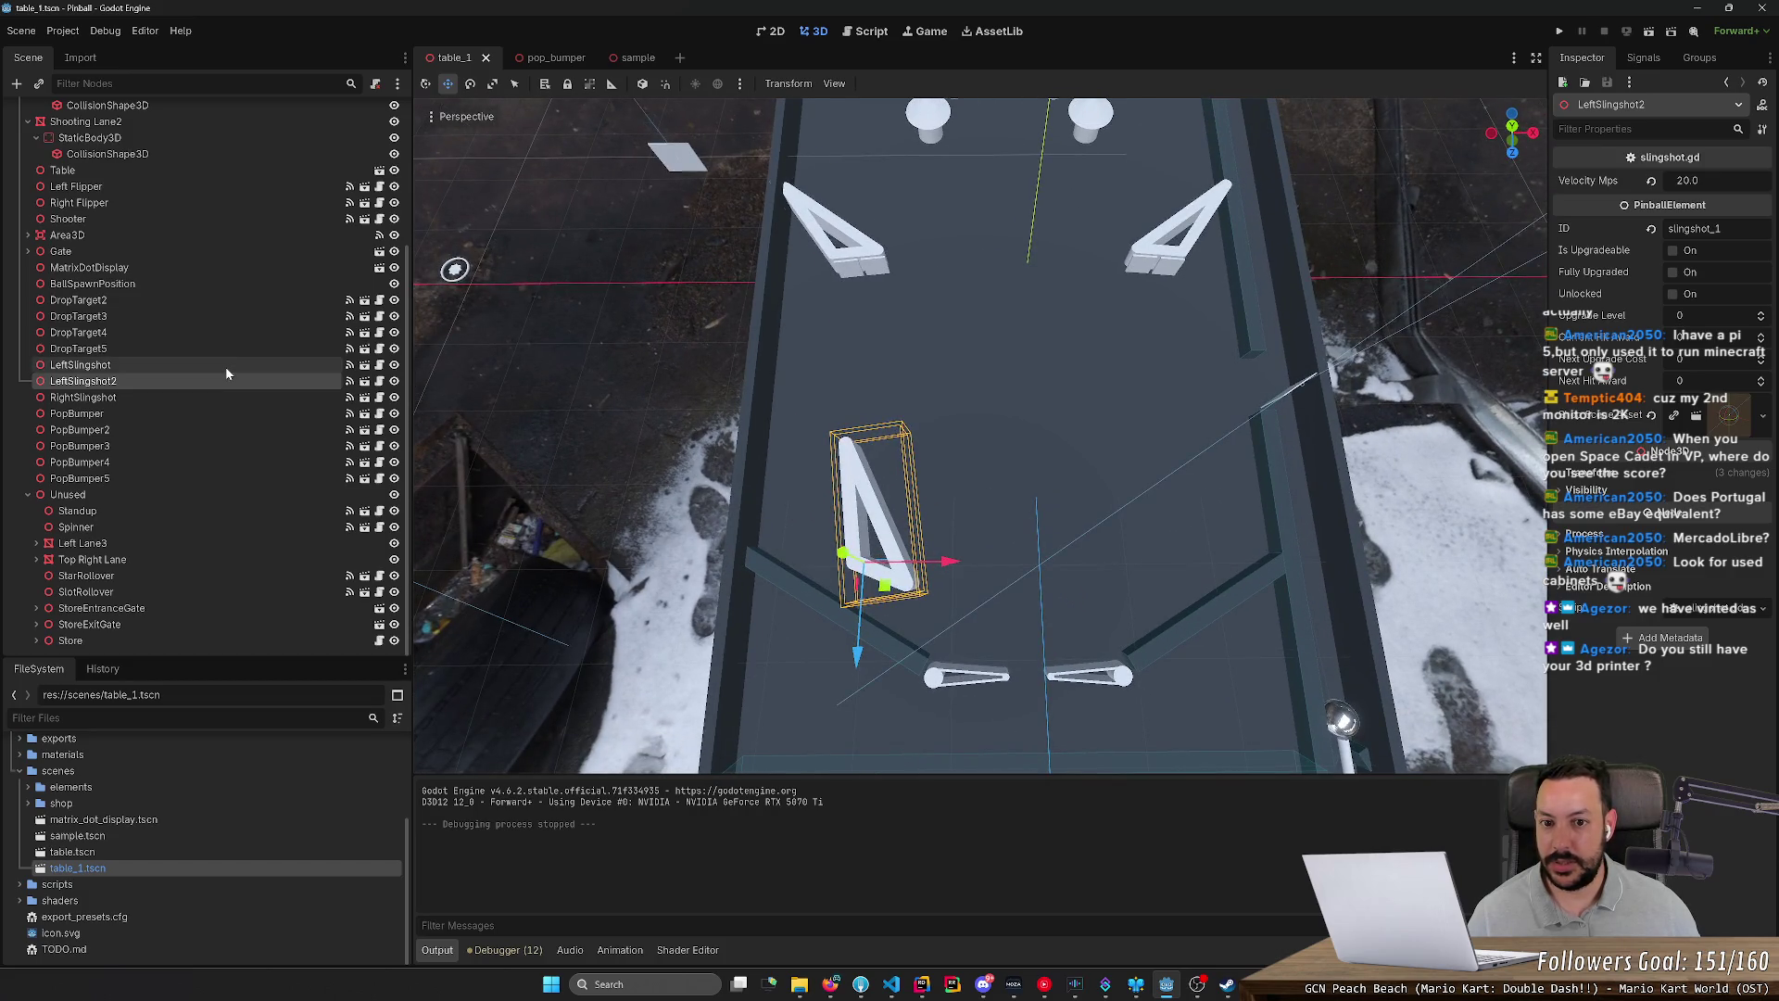
key("ctrl+d")
left_click_drag(950, 561, 1178, 560)
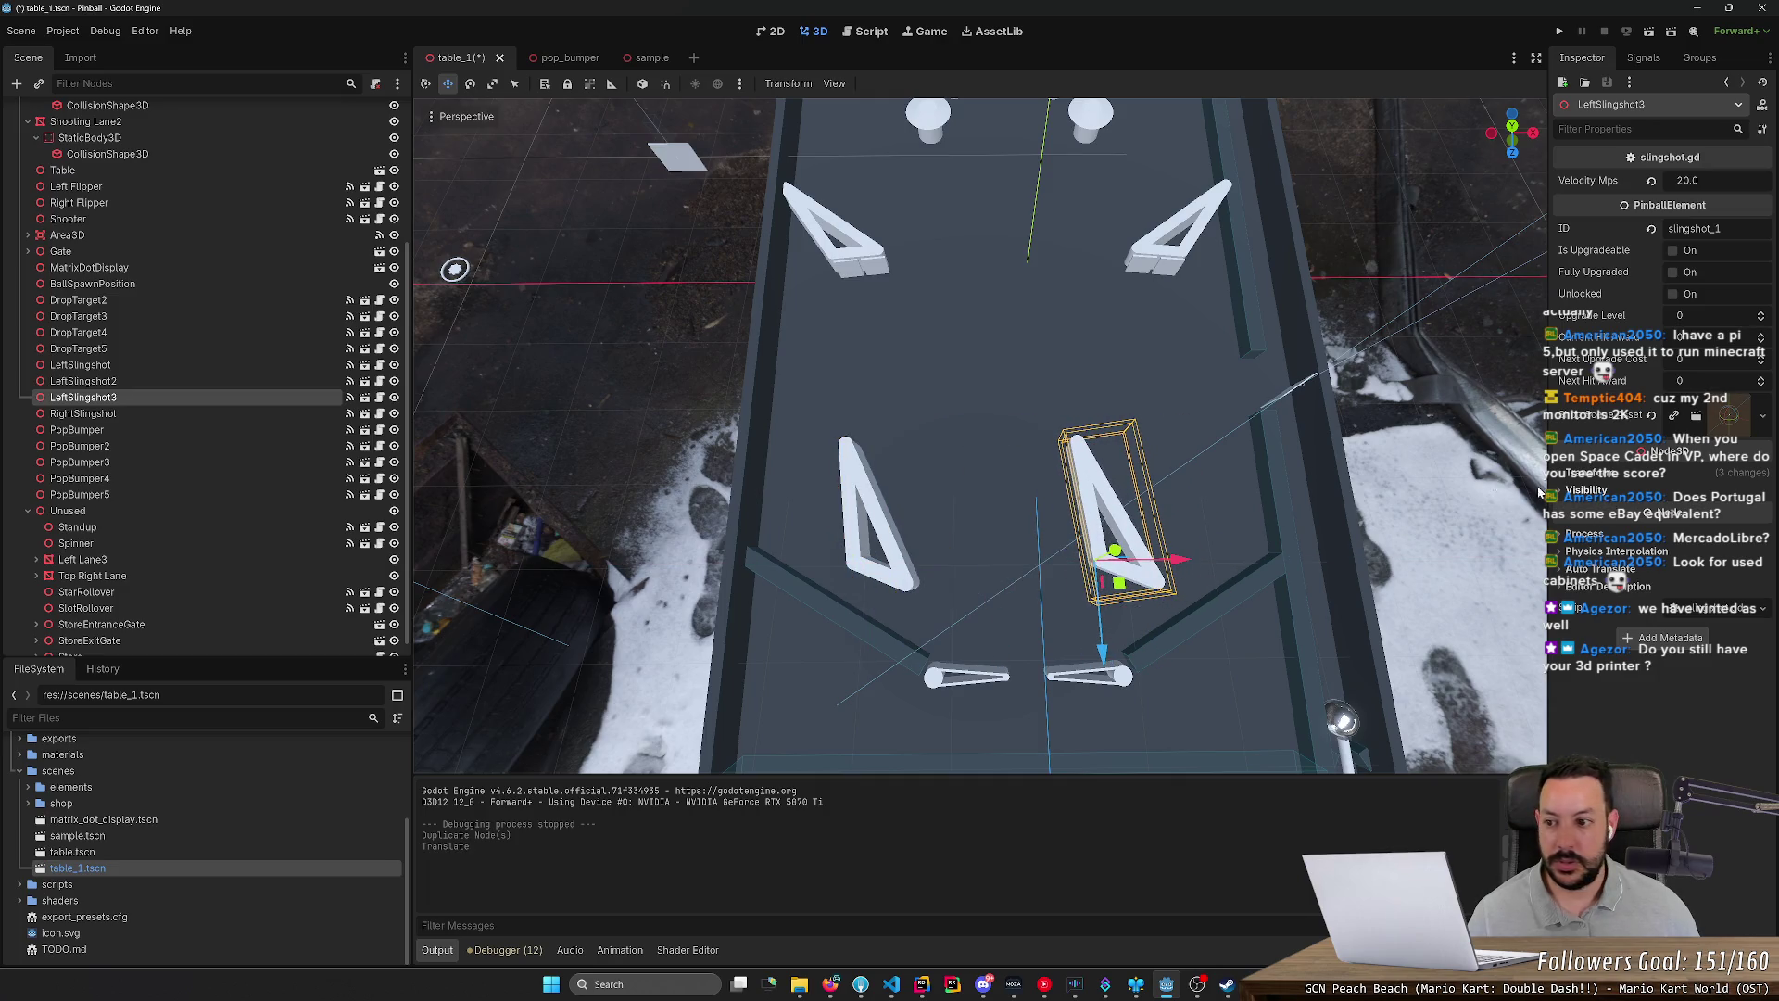
key("ctrl+z")
Step: Duplicate the upper right slingshot and move the copy down into the lower-right spot
scroll(149, 477, "down", 1)
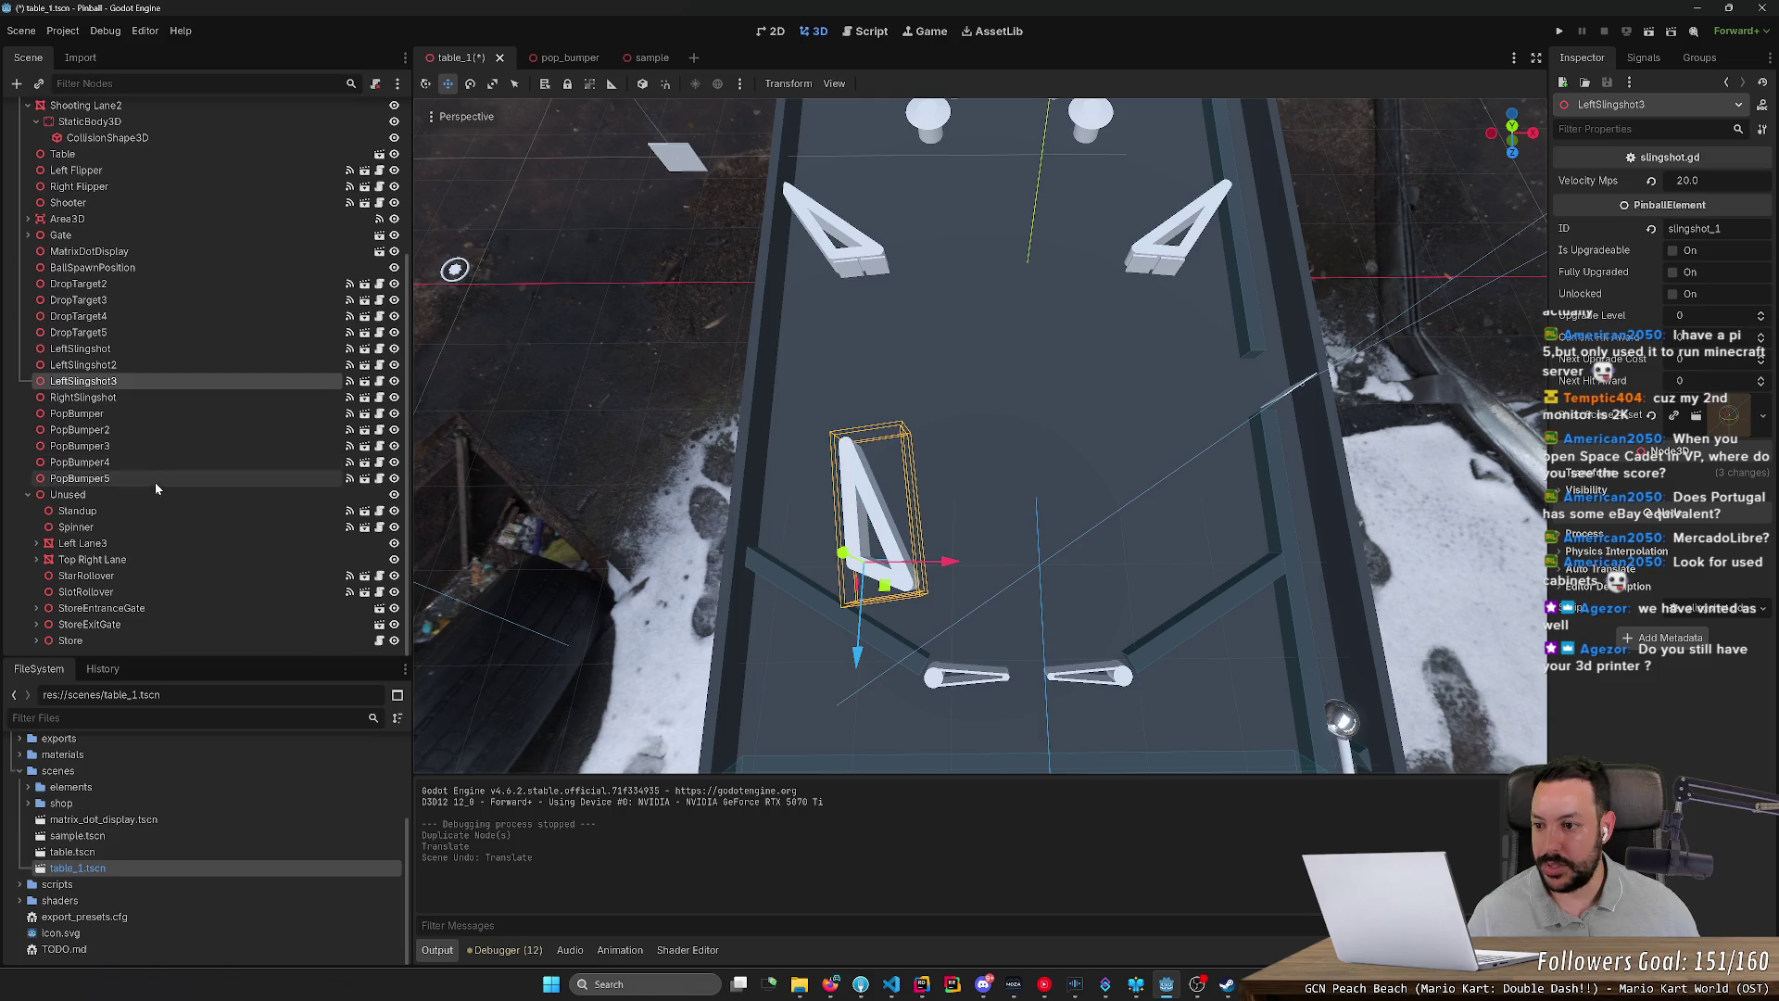
left_click(1156, 258)
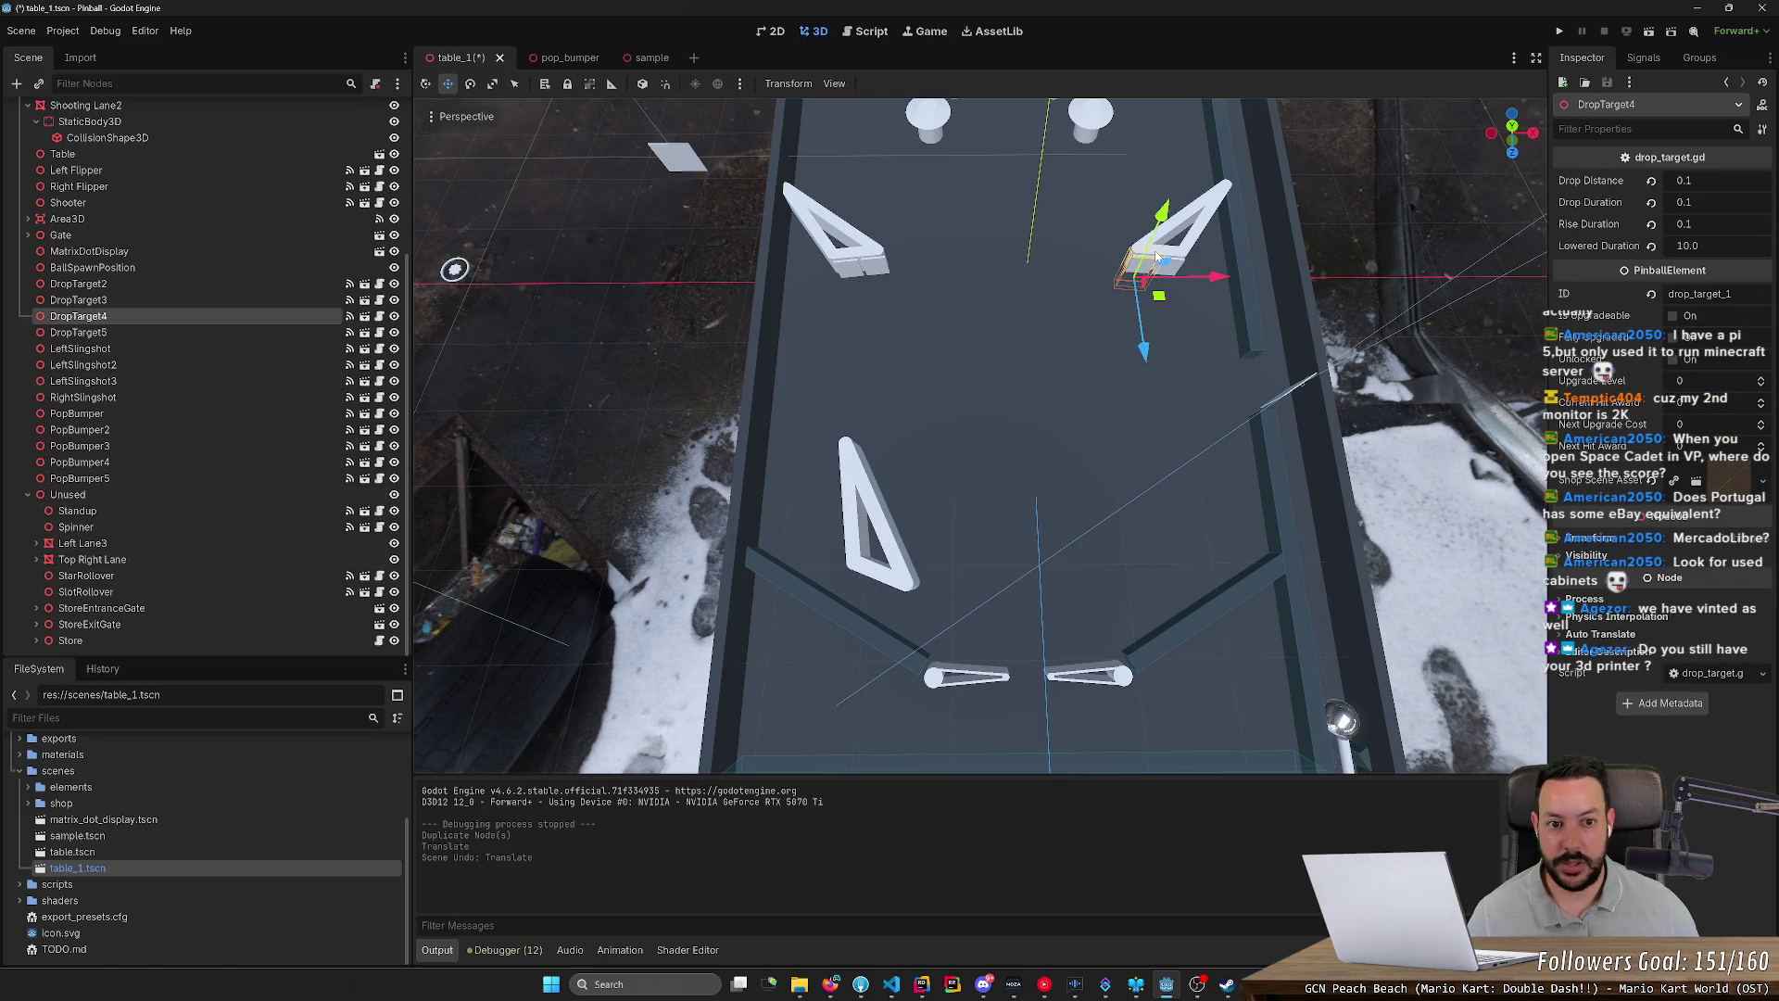
left_click(1170, 250)
key("ctrl+d")
left_click_drag(1163, 345, 1166, 656)
left_click_drag(1288, 543, 1210, 543)
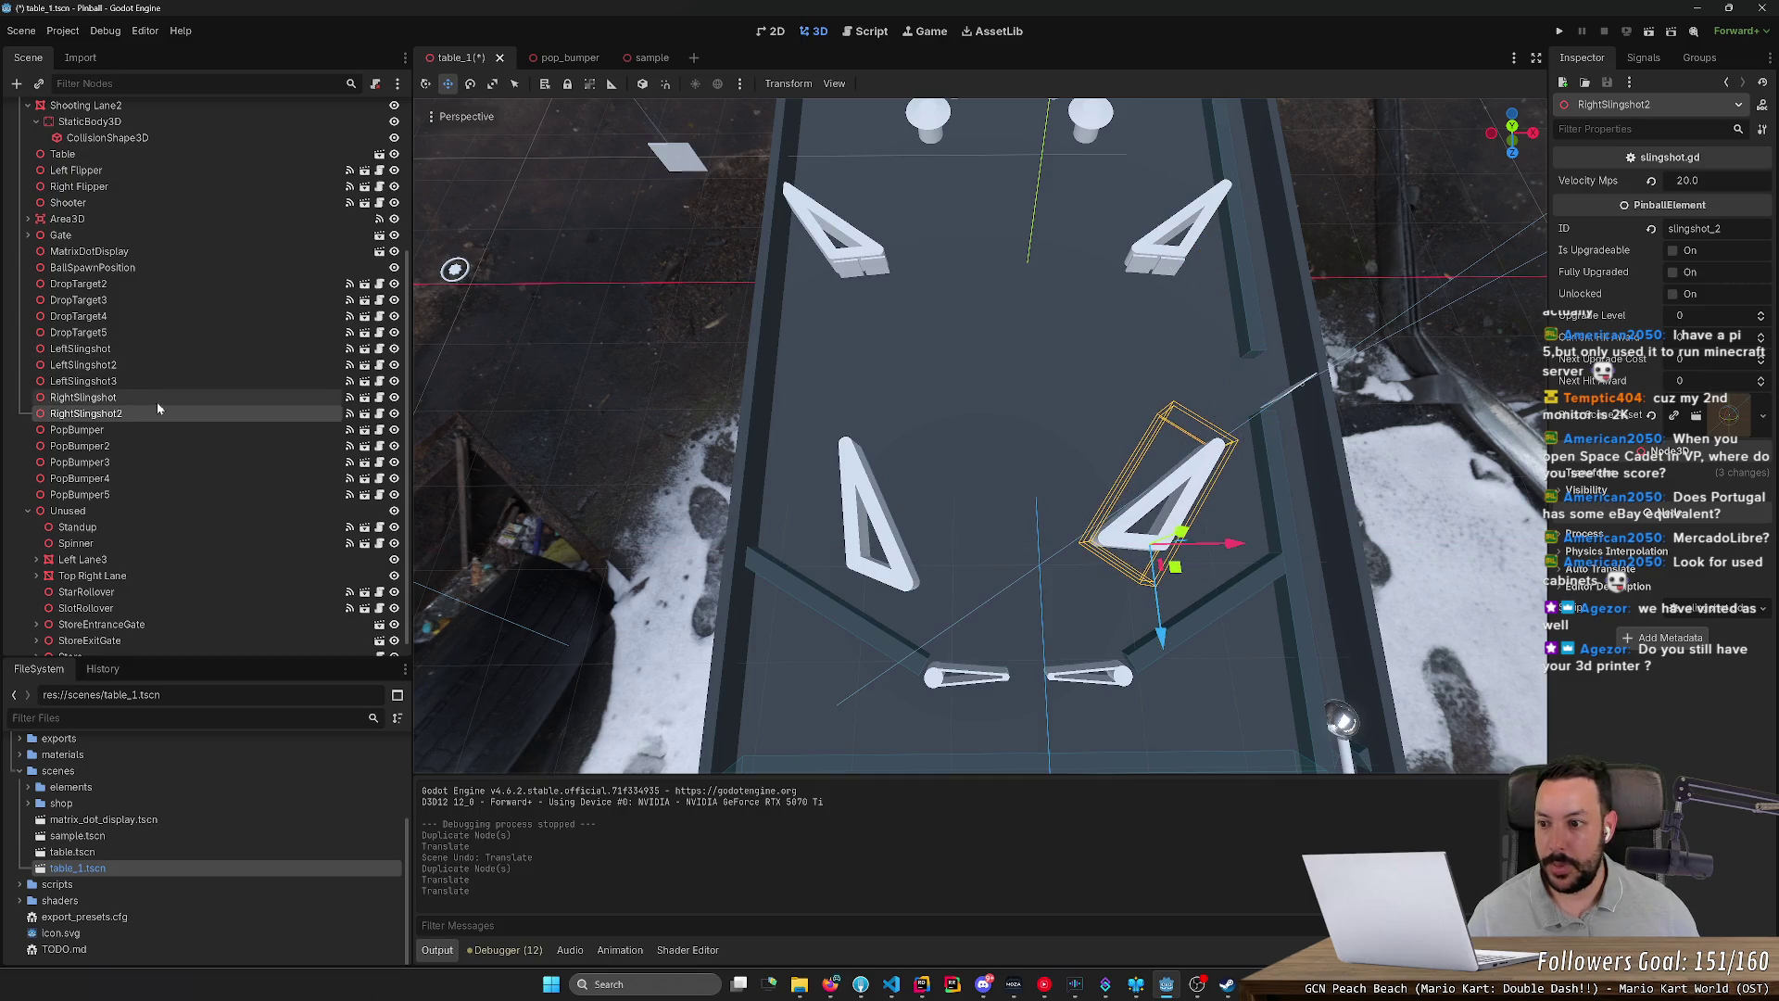
Step: Delete the leftover LeftSlingshot3 copy and confirm the deletion
left_click(159, 403)
left_click(167, 381)
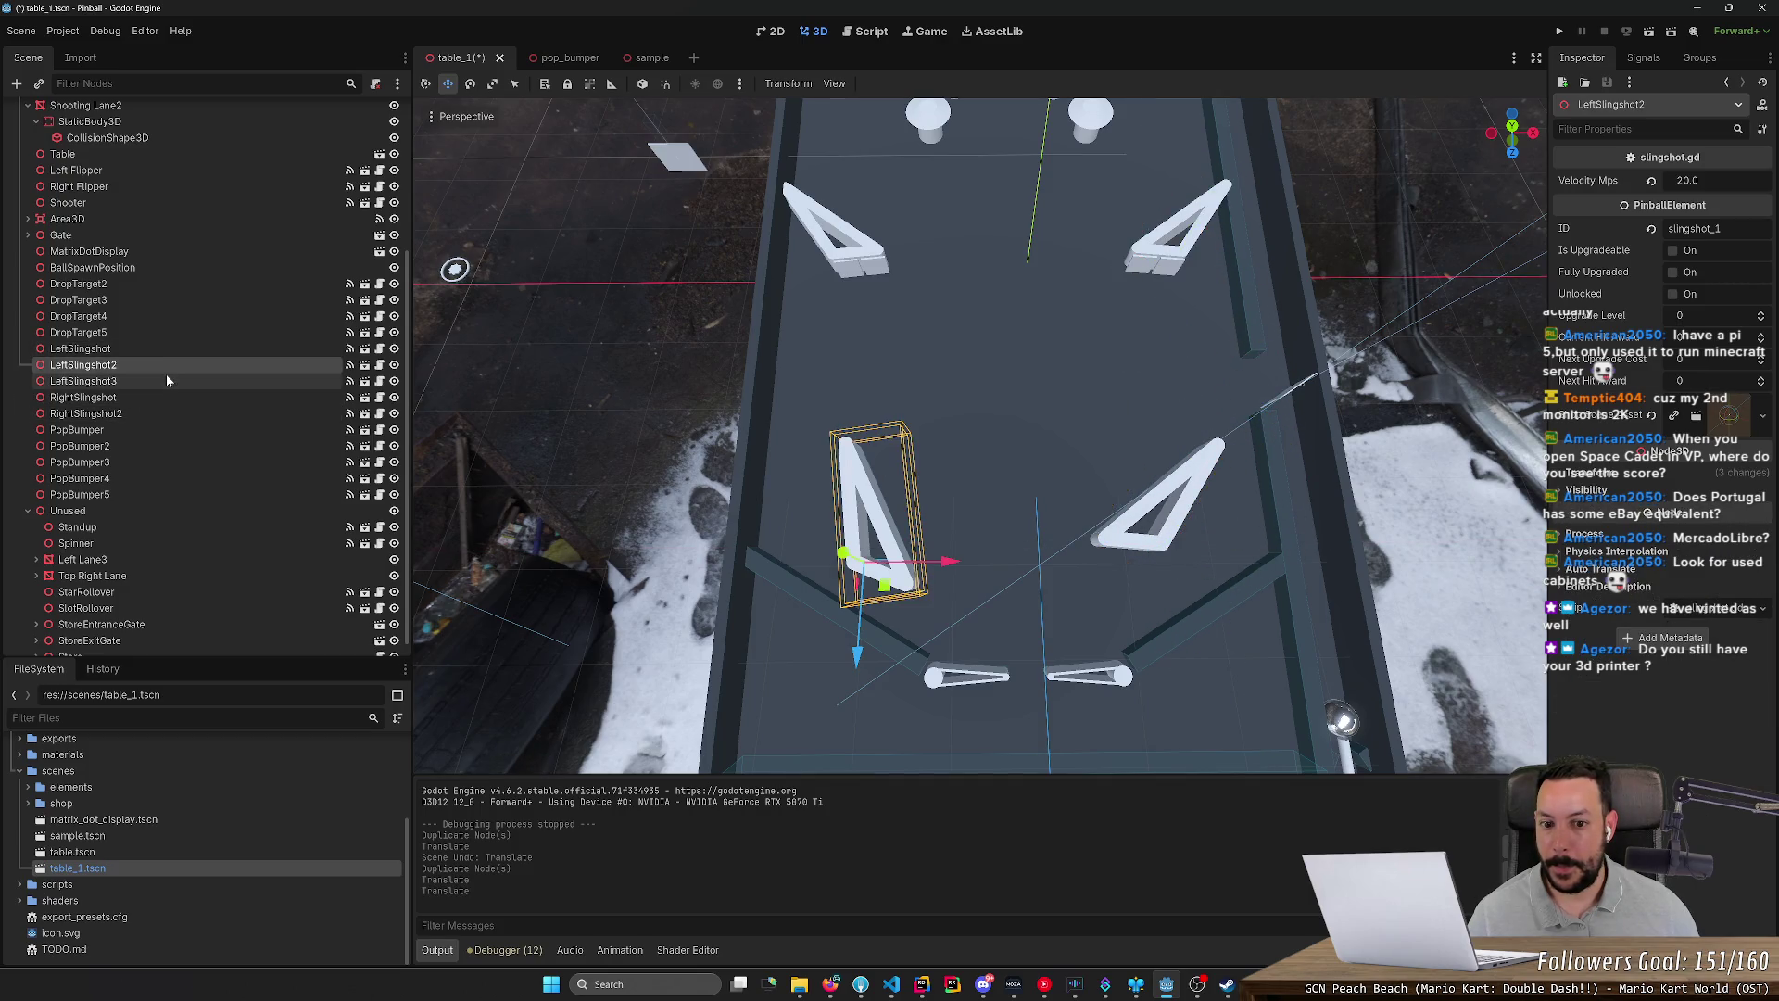
key("Delete")
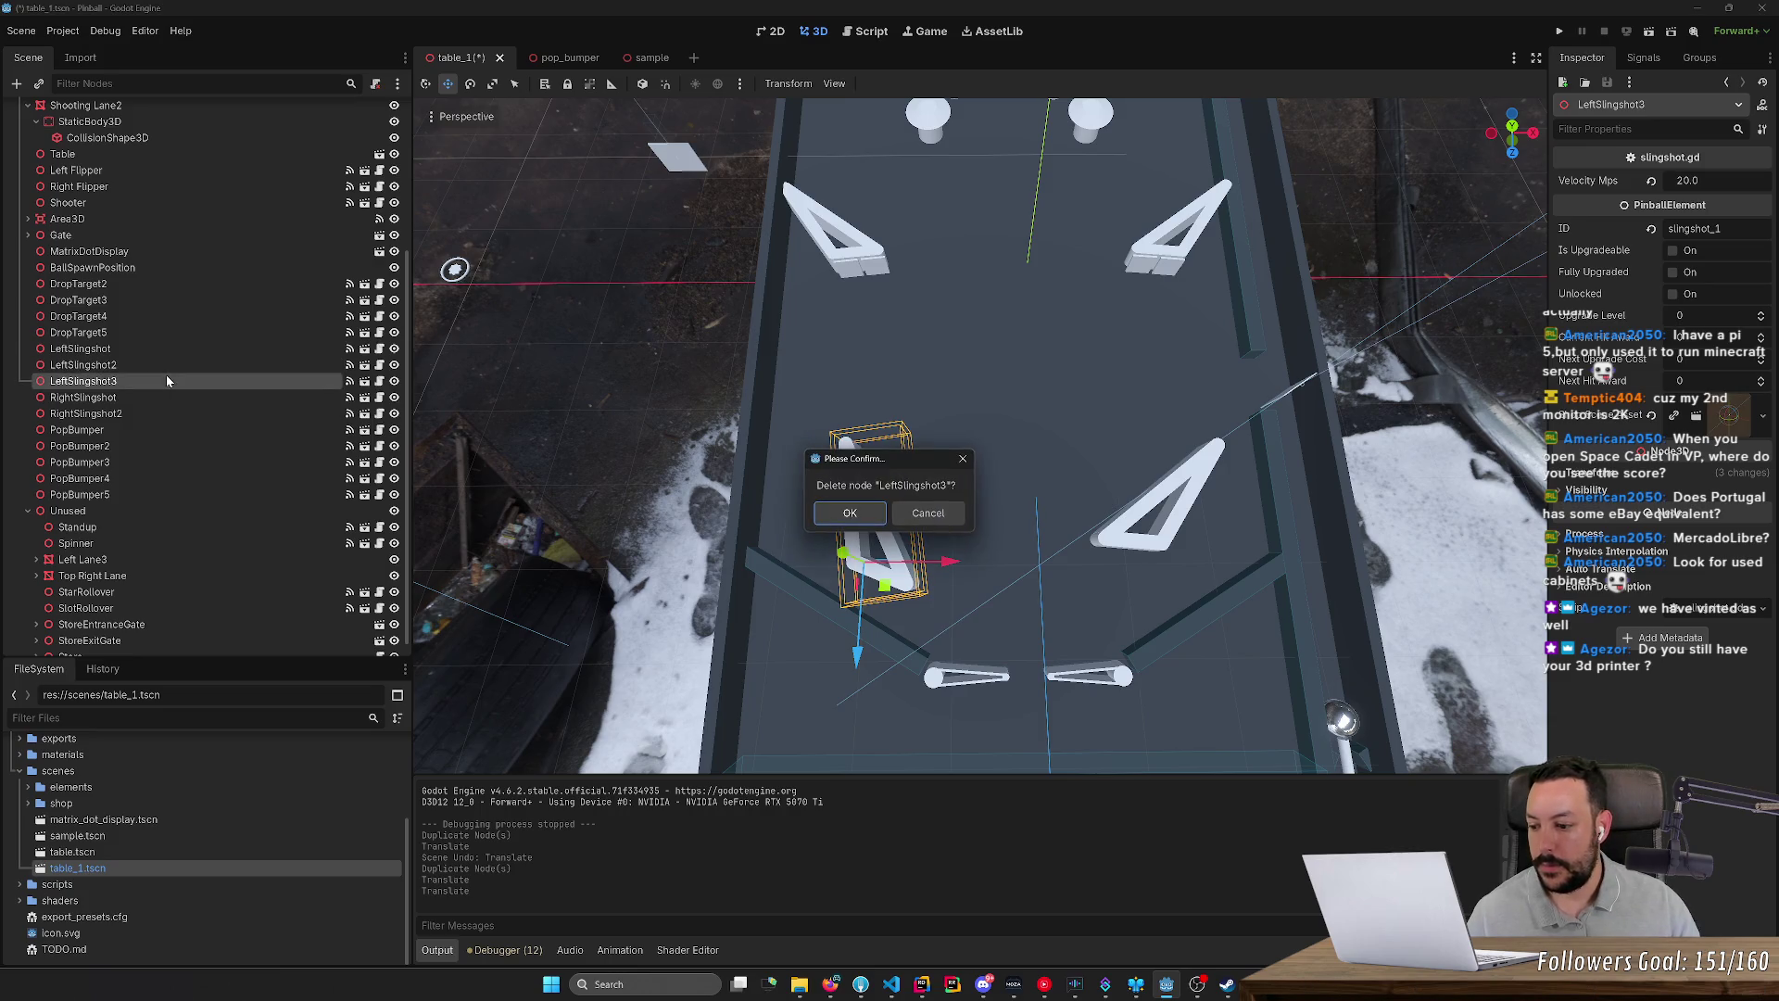
left_click(850, 514)
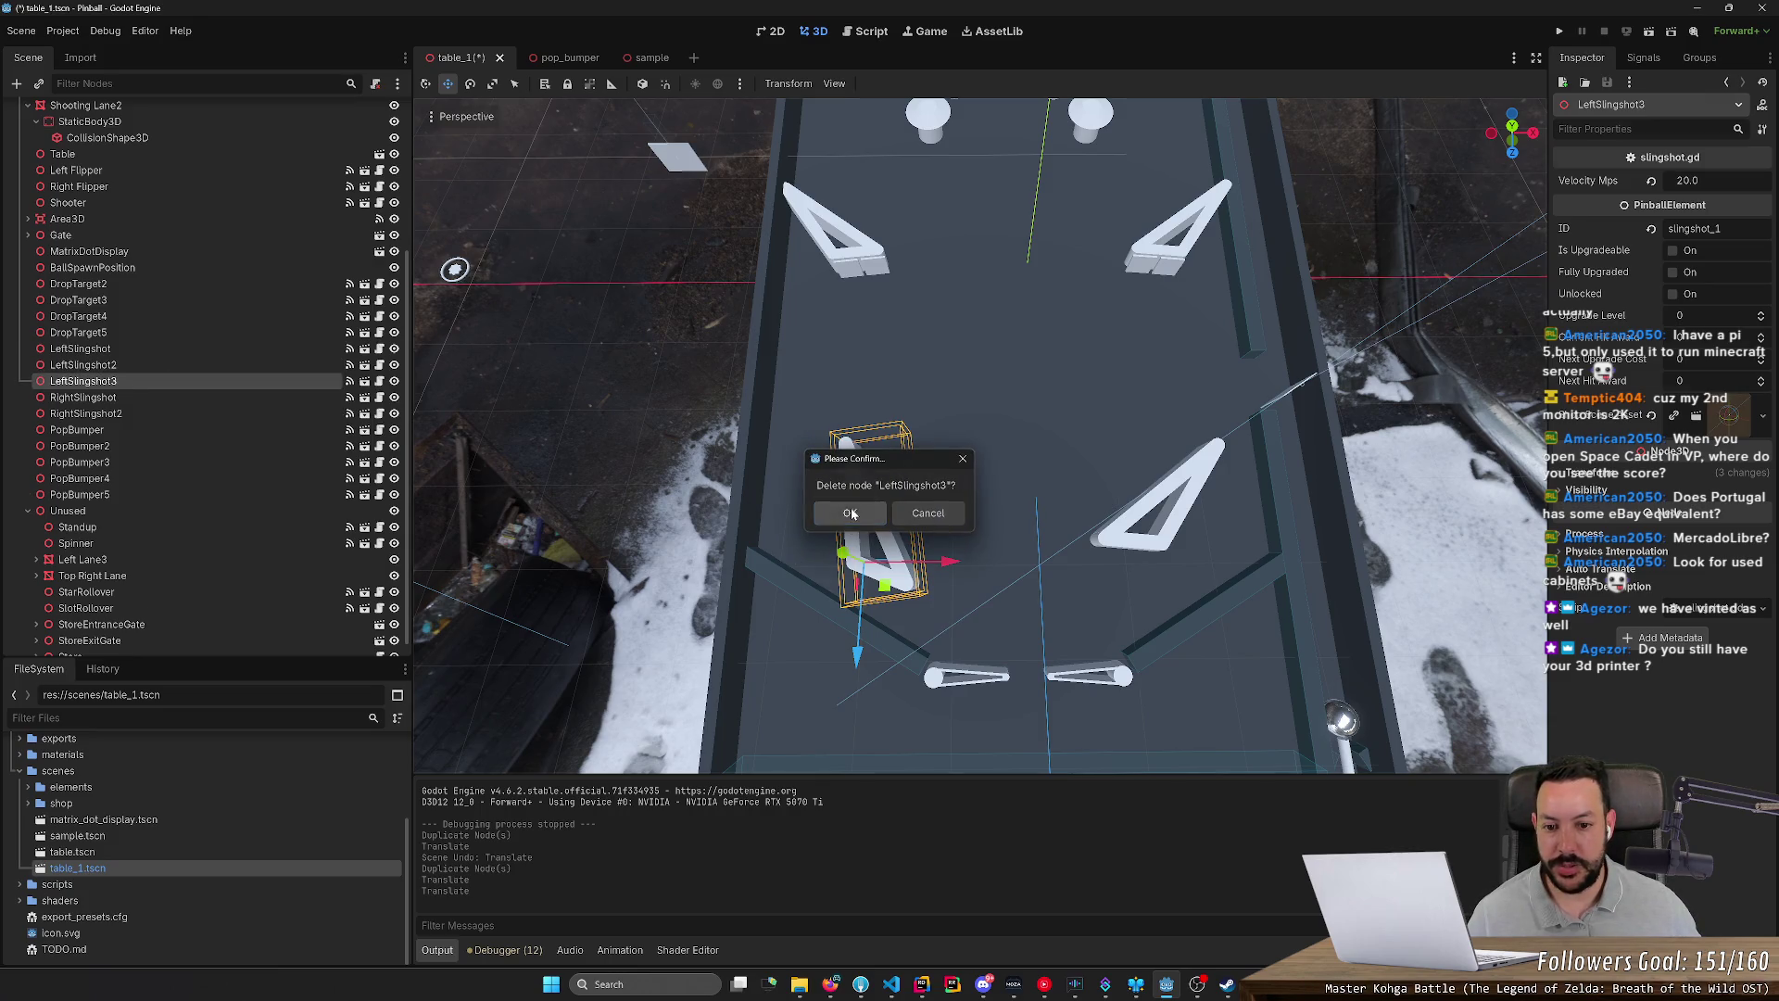
left_click(830, 984)
Step: Search 'sla printer' in a new tab, view the Prusa SL1S, then close it and return to Godot
left_click(1614, 15)
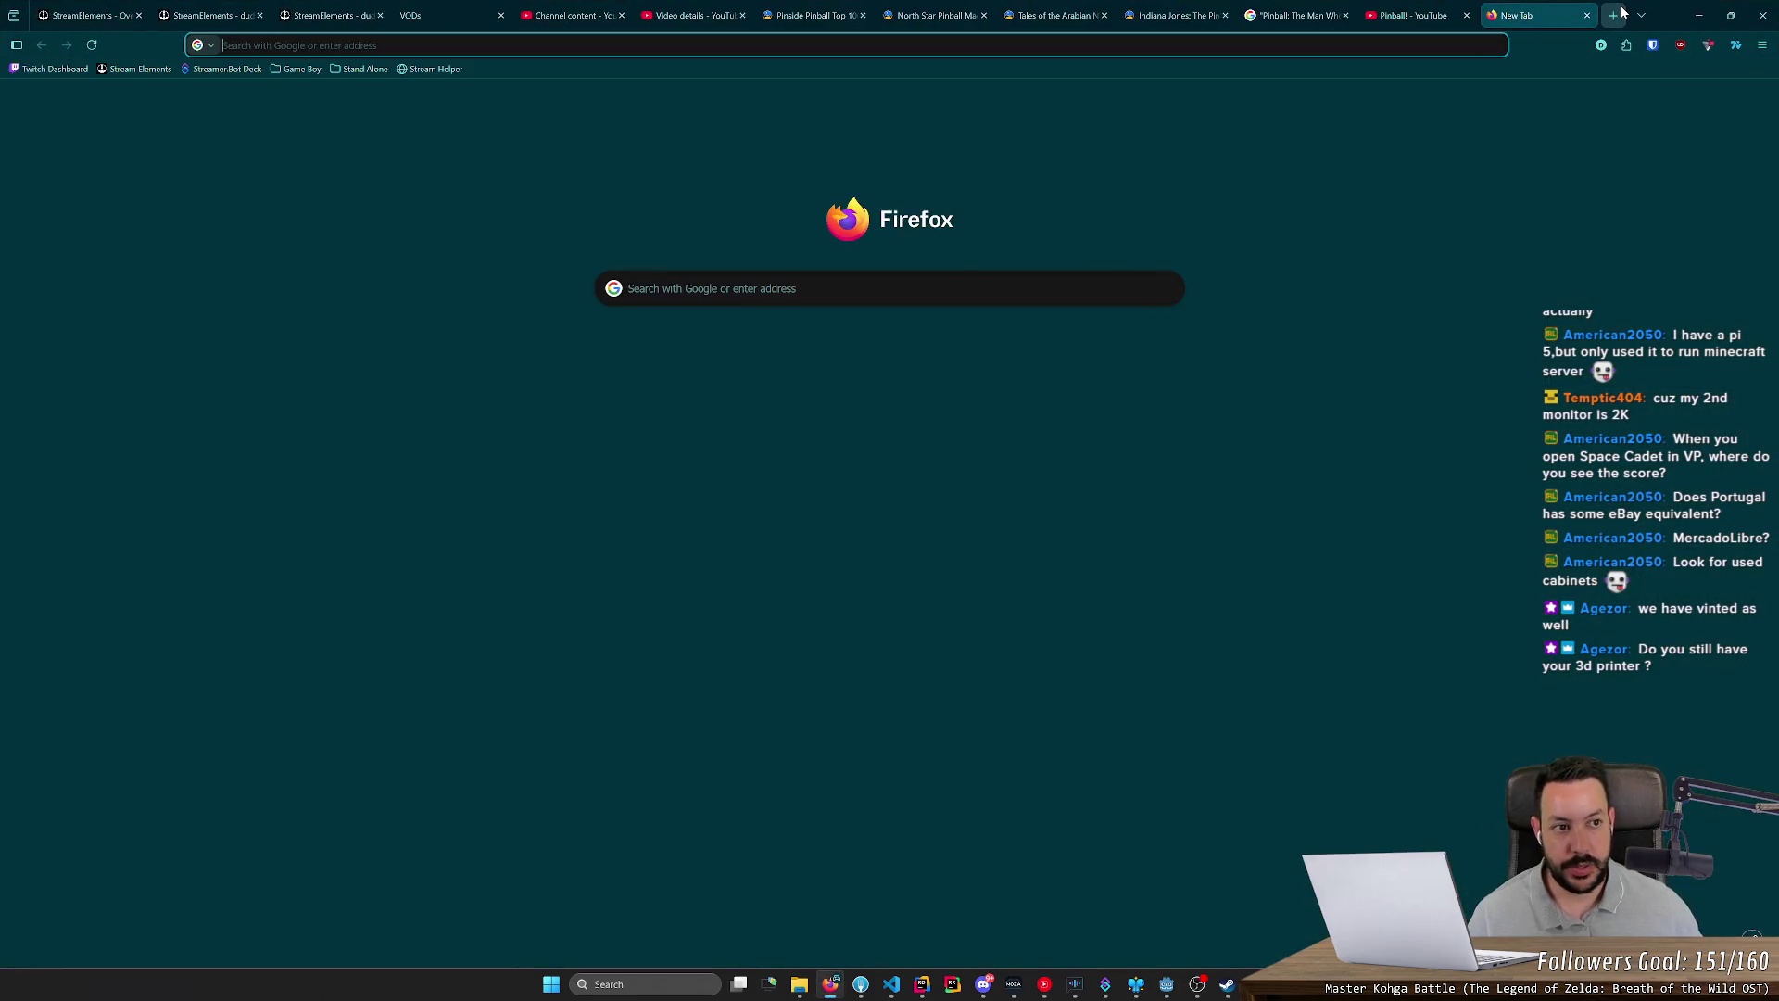
type("sla printer")
key("Return")
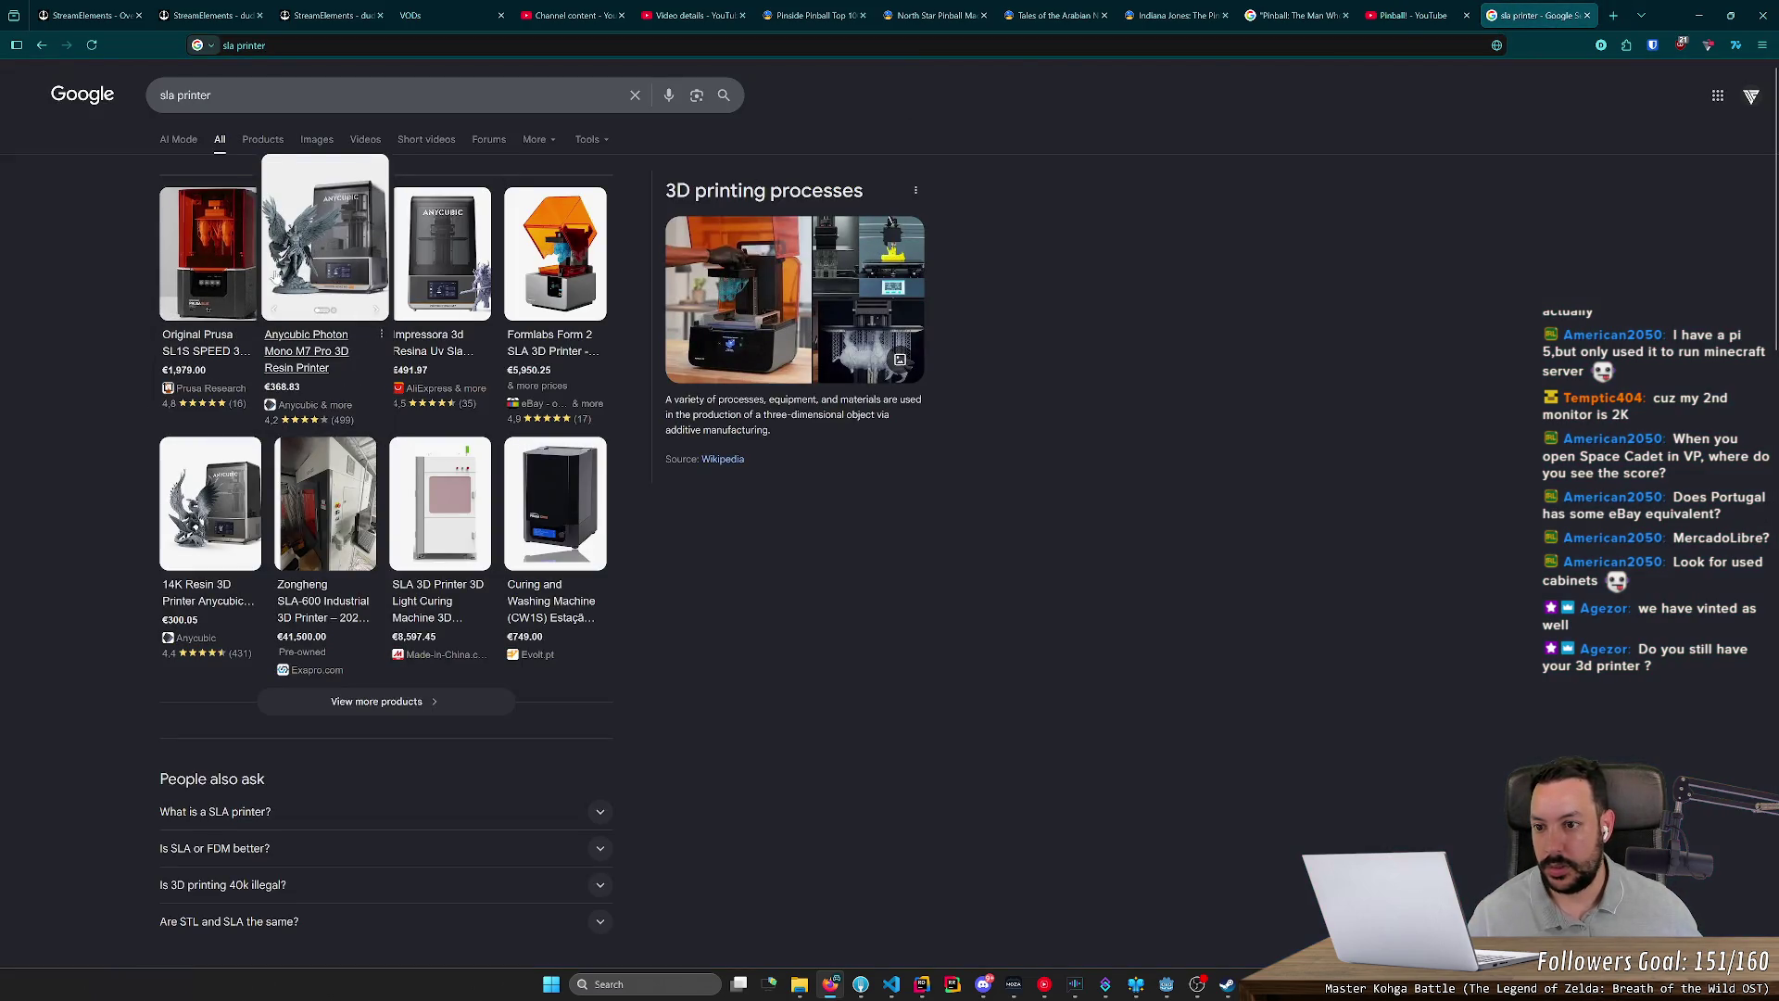
left_click(230, 276)
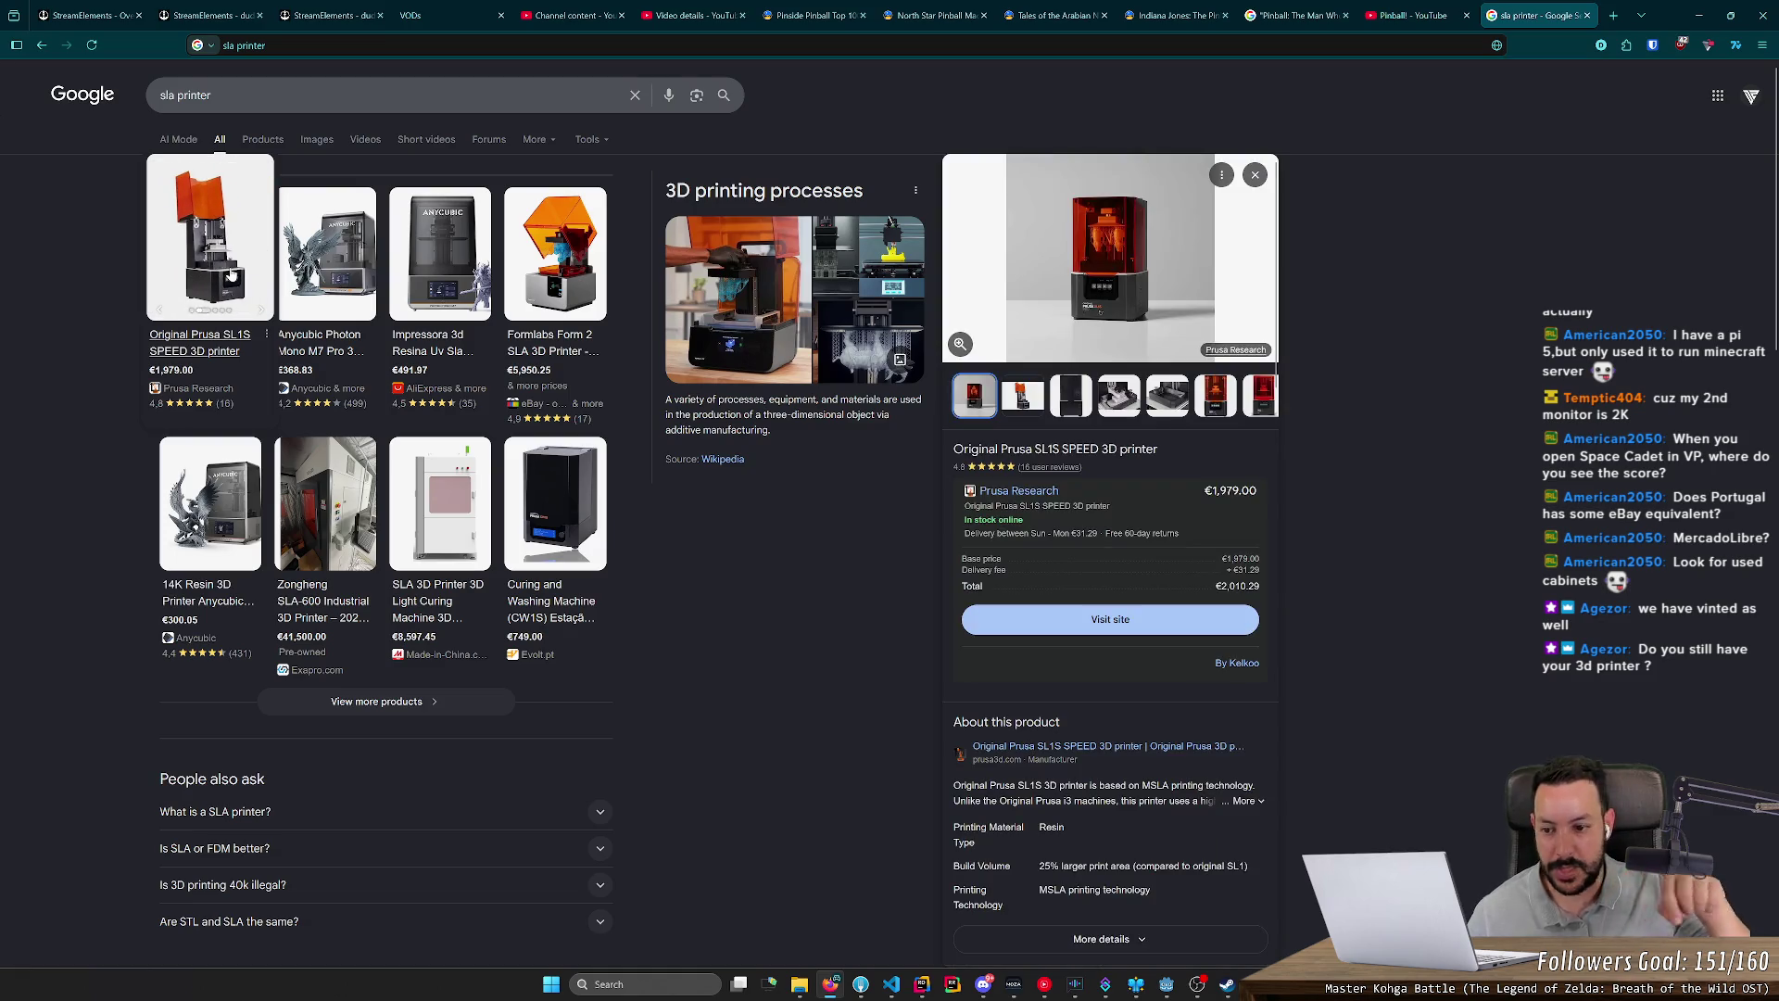
middle_click(1520, 11)
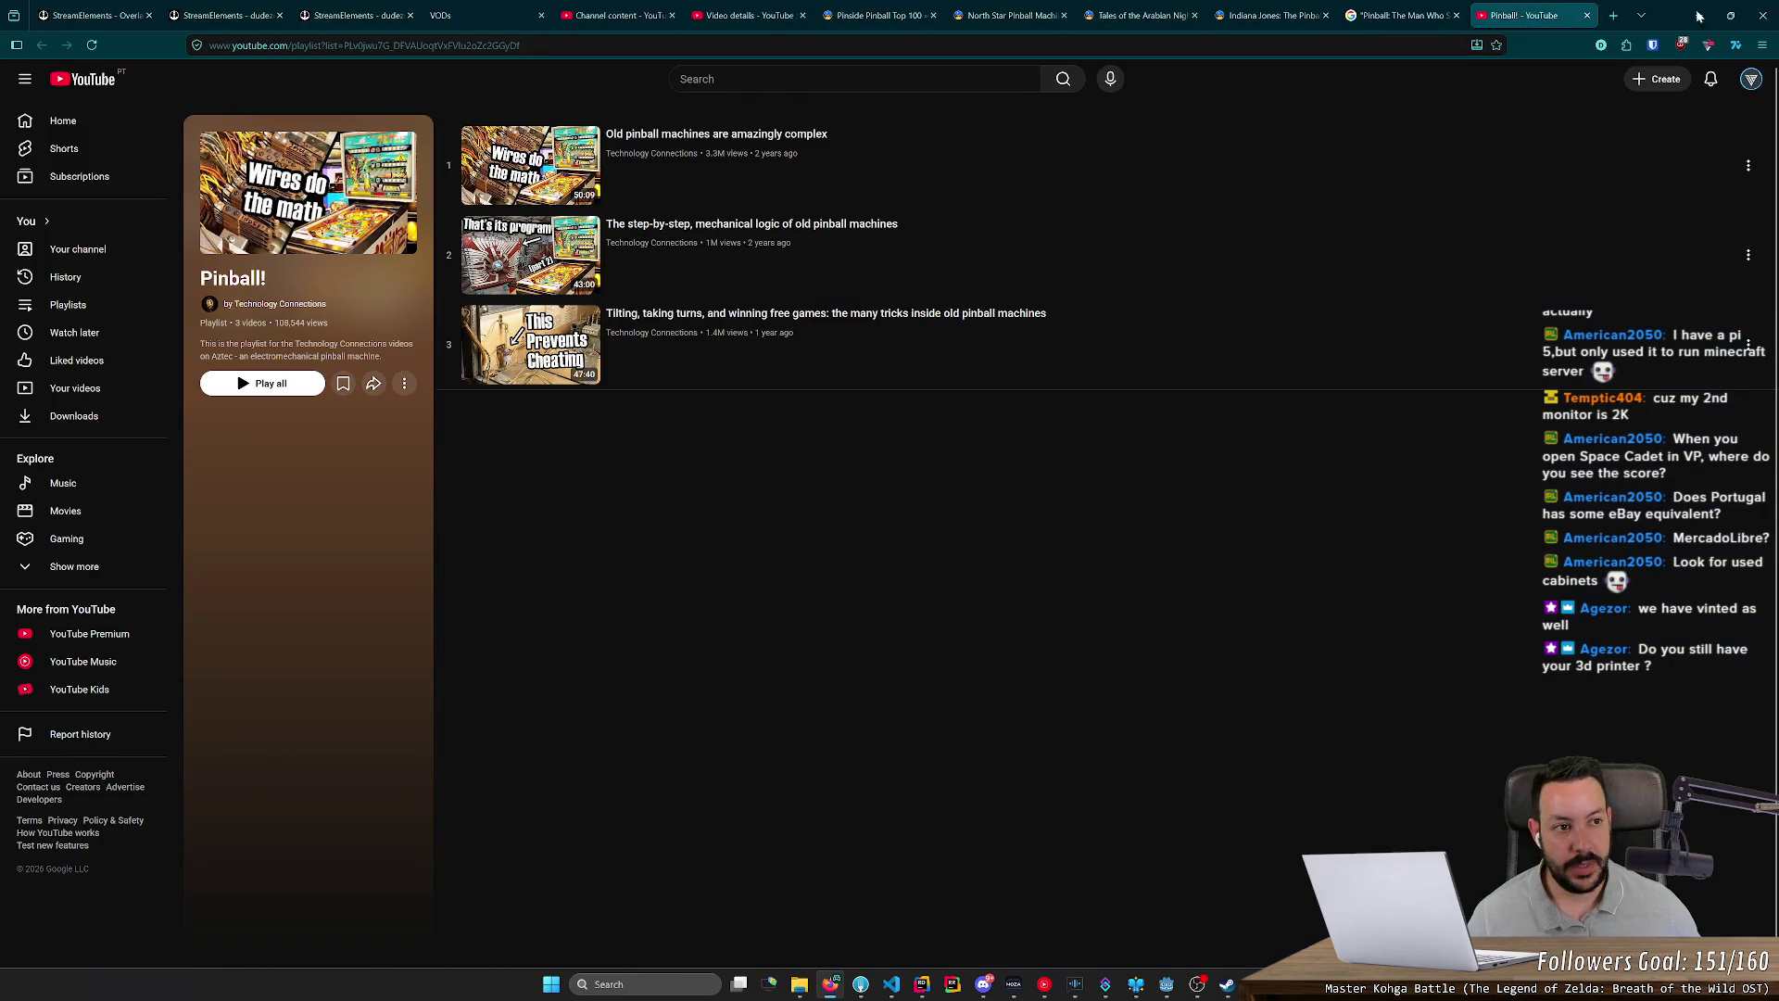
key("alt+Tab")
left_click(1108, 545)
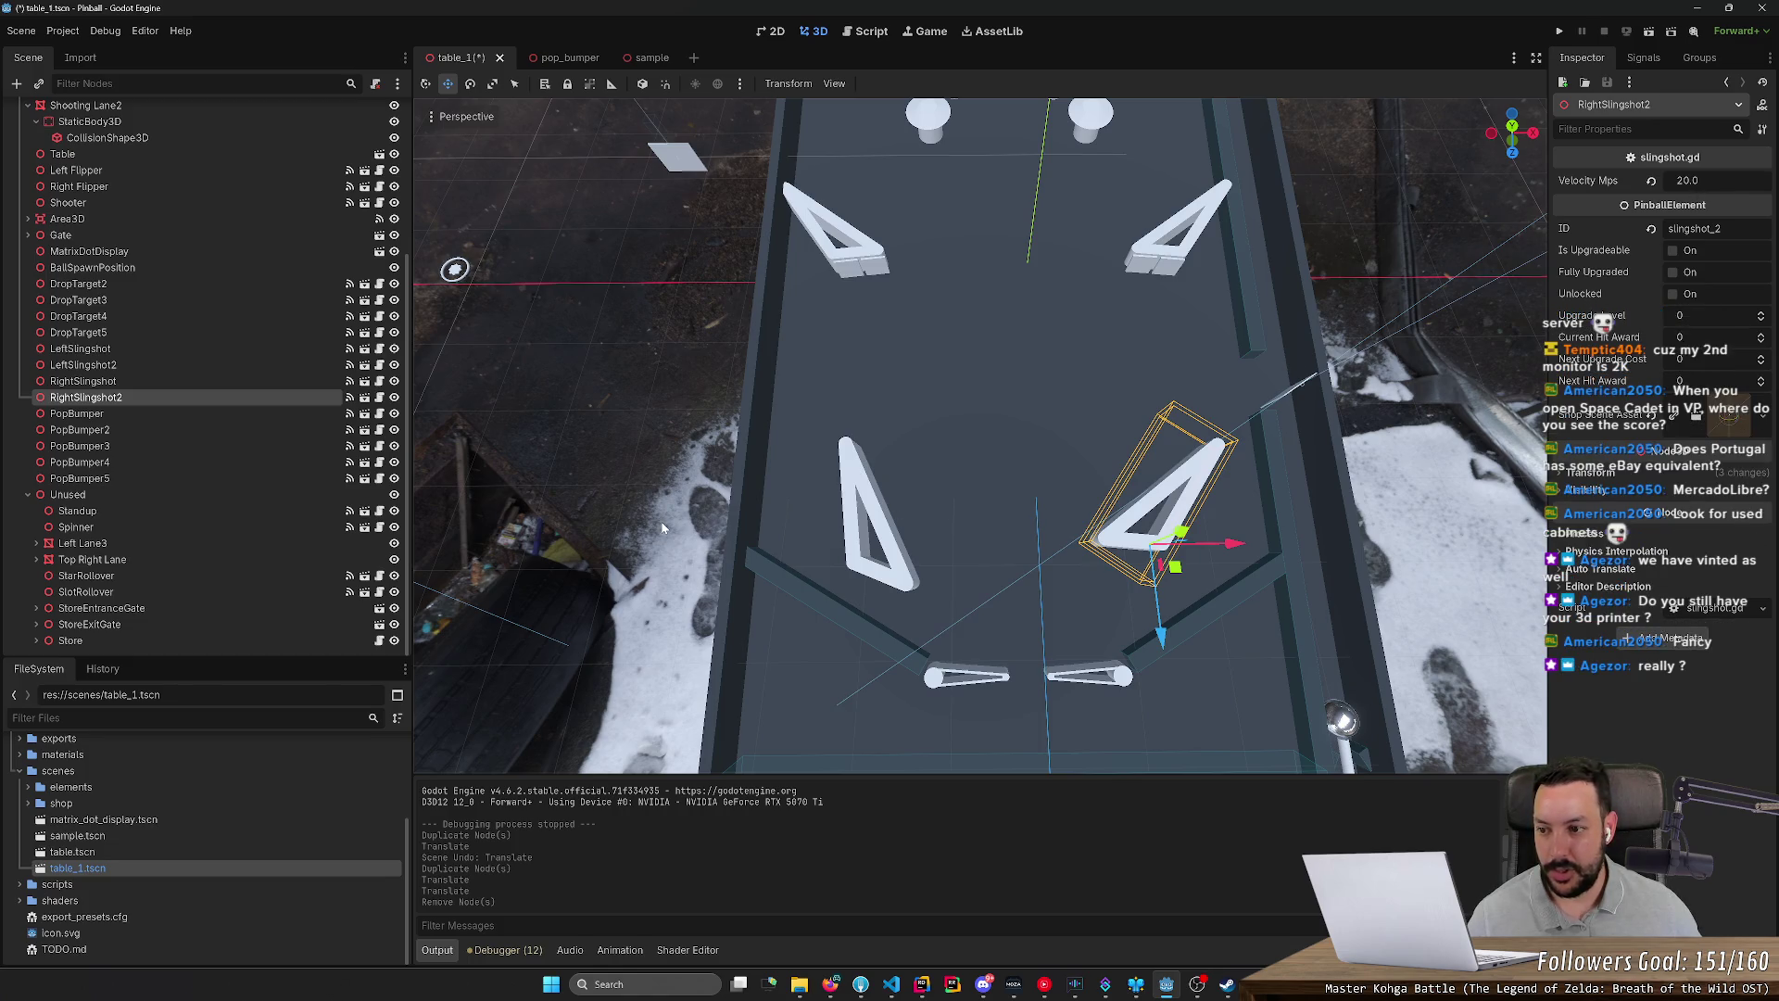
Step: Check the lower left slingshot's transform, then reset the Incliner's X rotation from 6.5 to 0
left_click(912, 582)
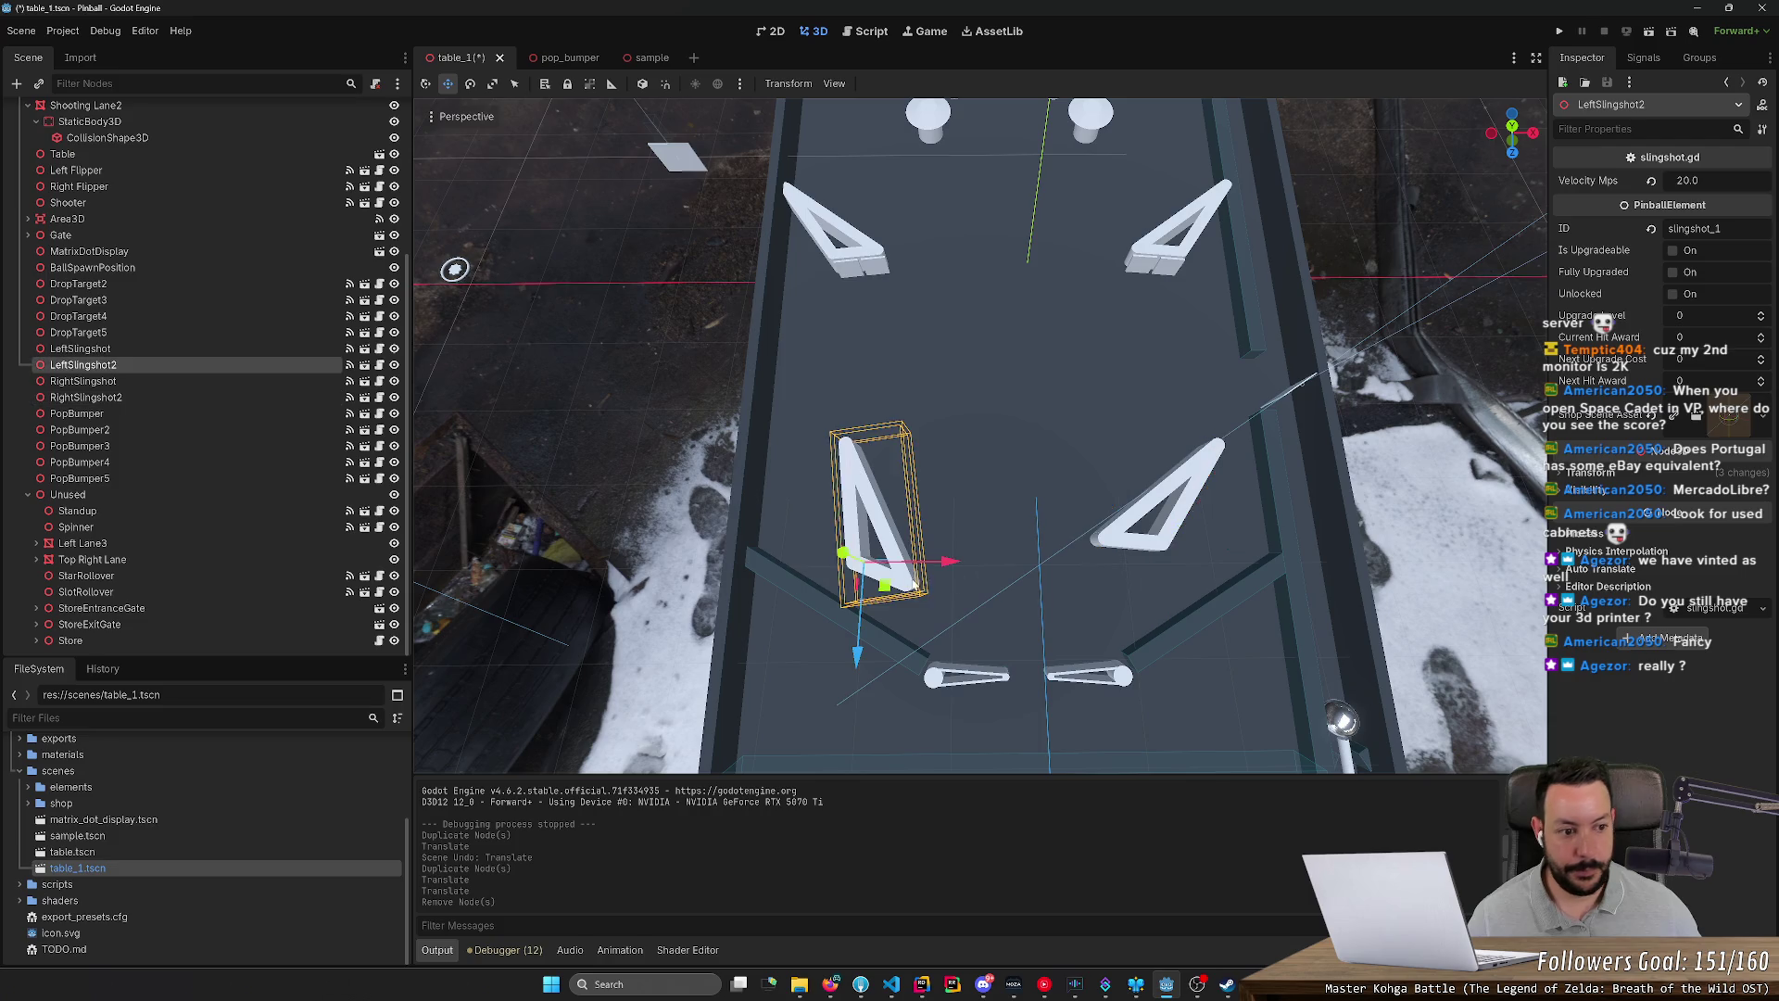
left_click(1592, 474)
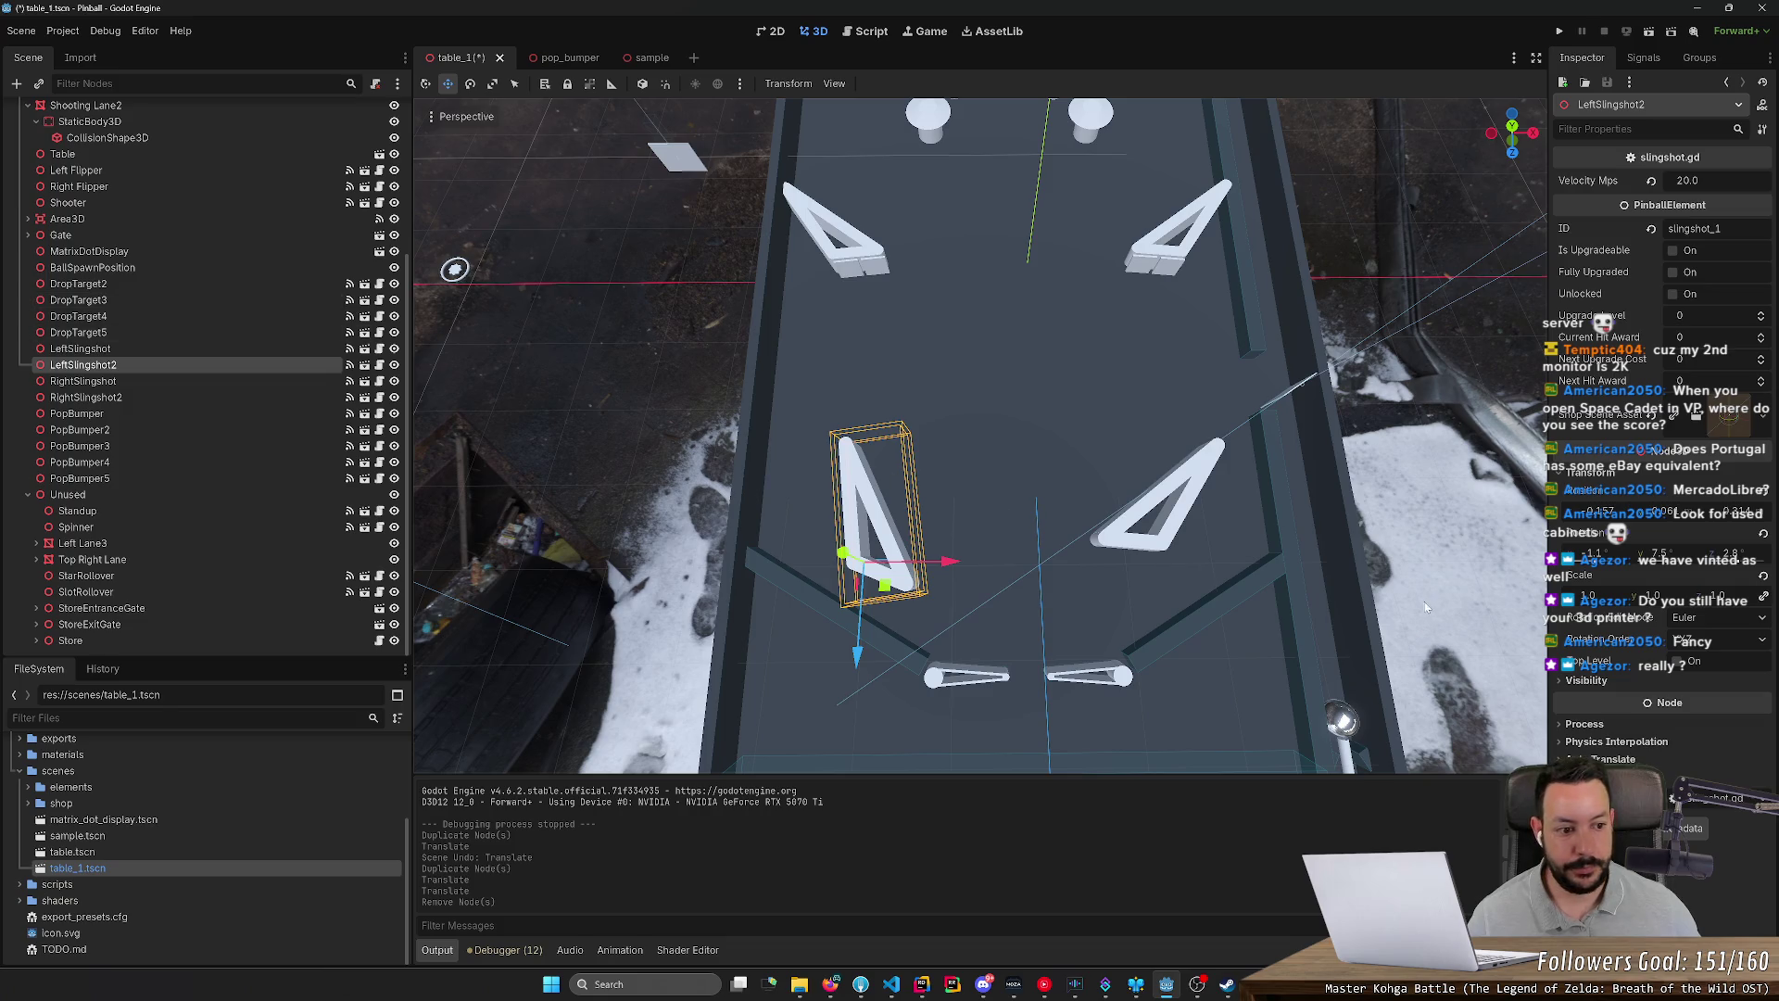
key("shift+f")
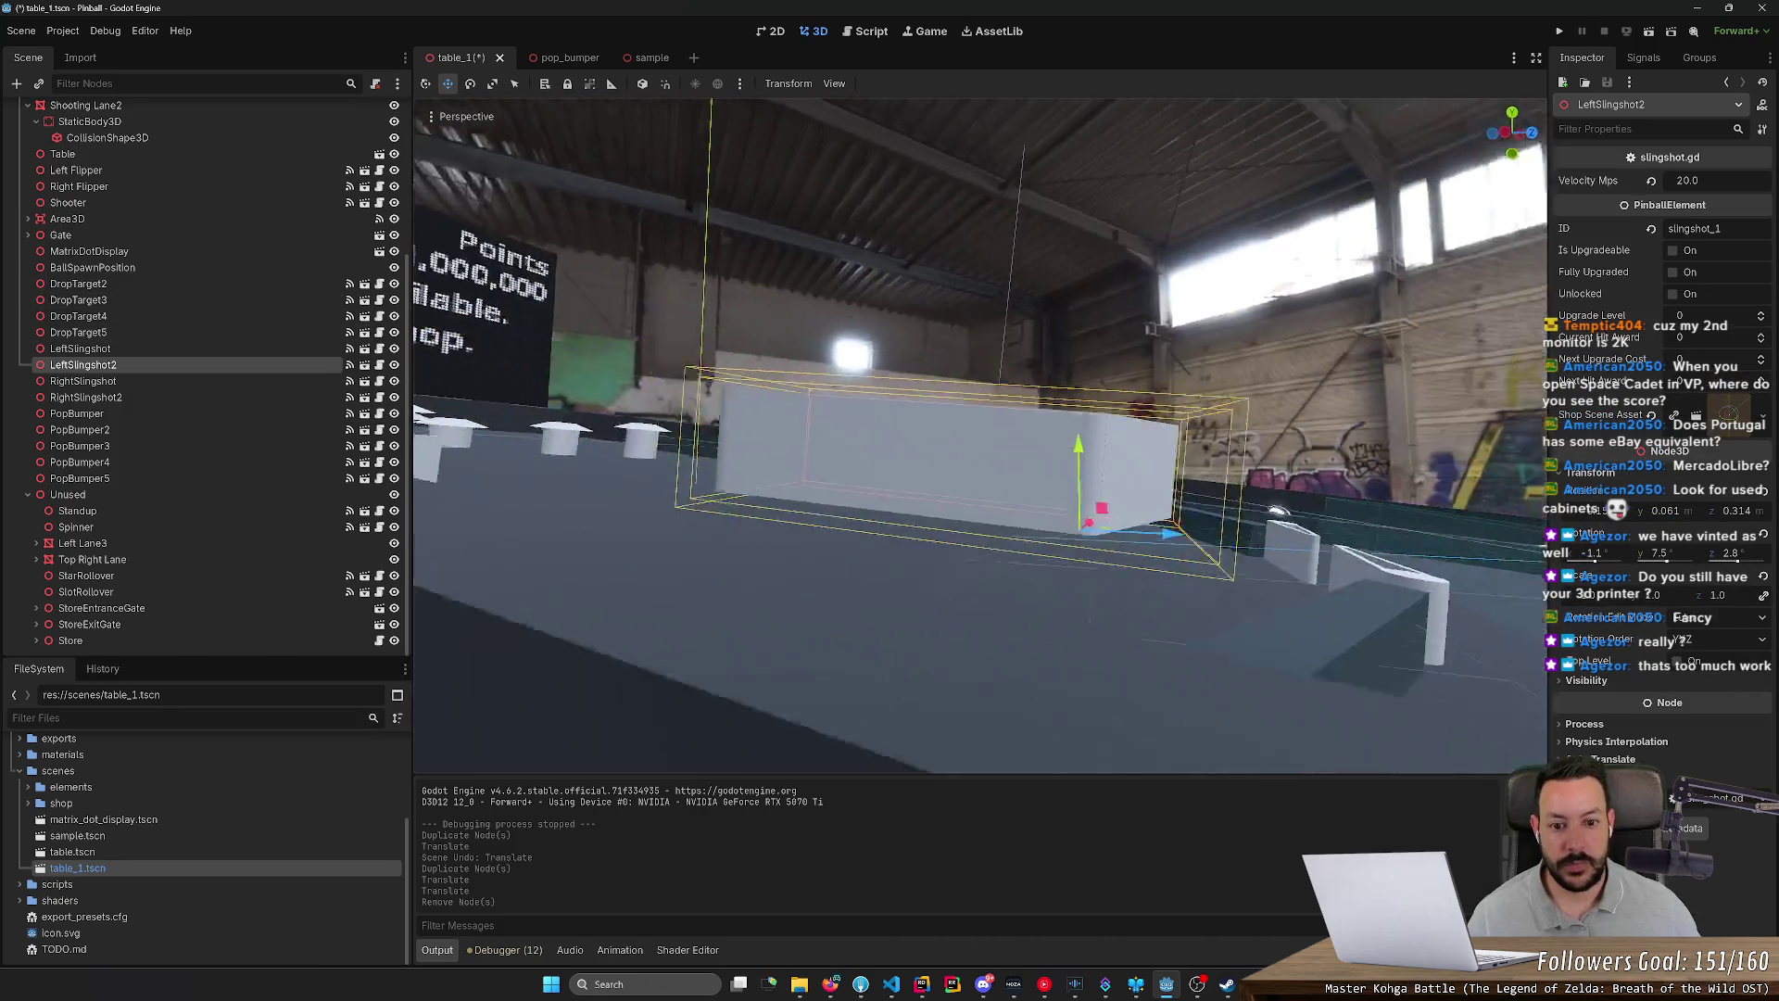
key("s")
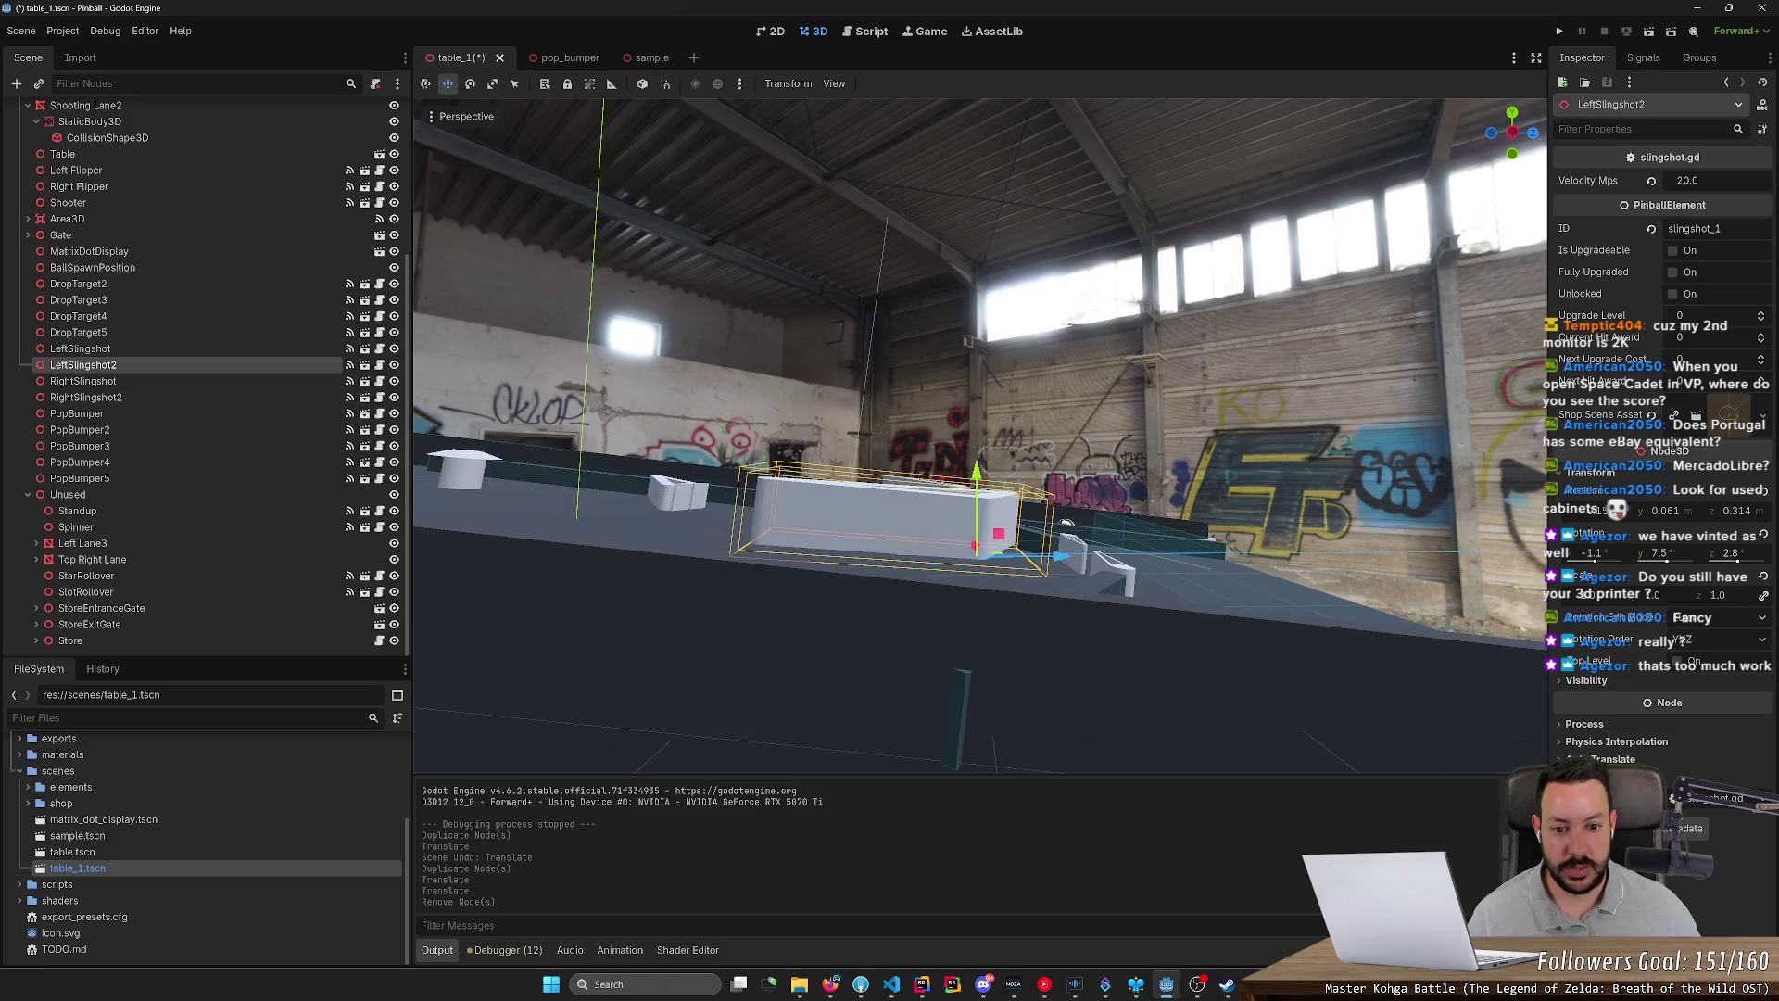
key("s")
scroll(261, 196, "up", 5)
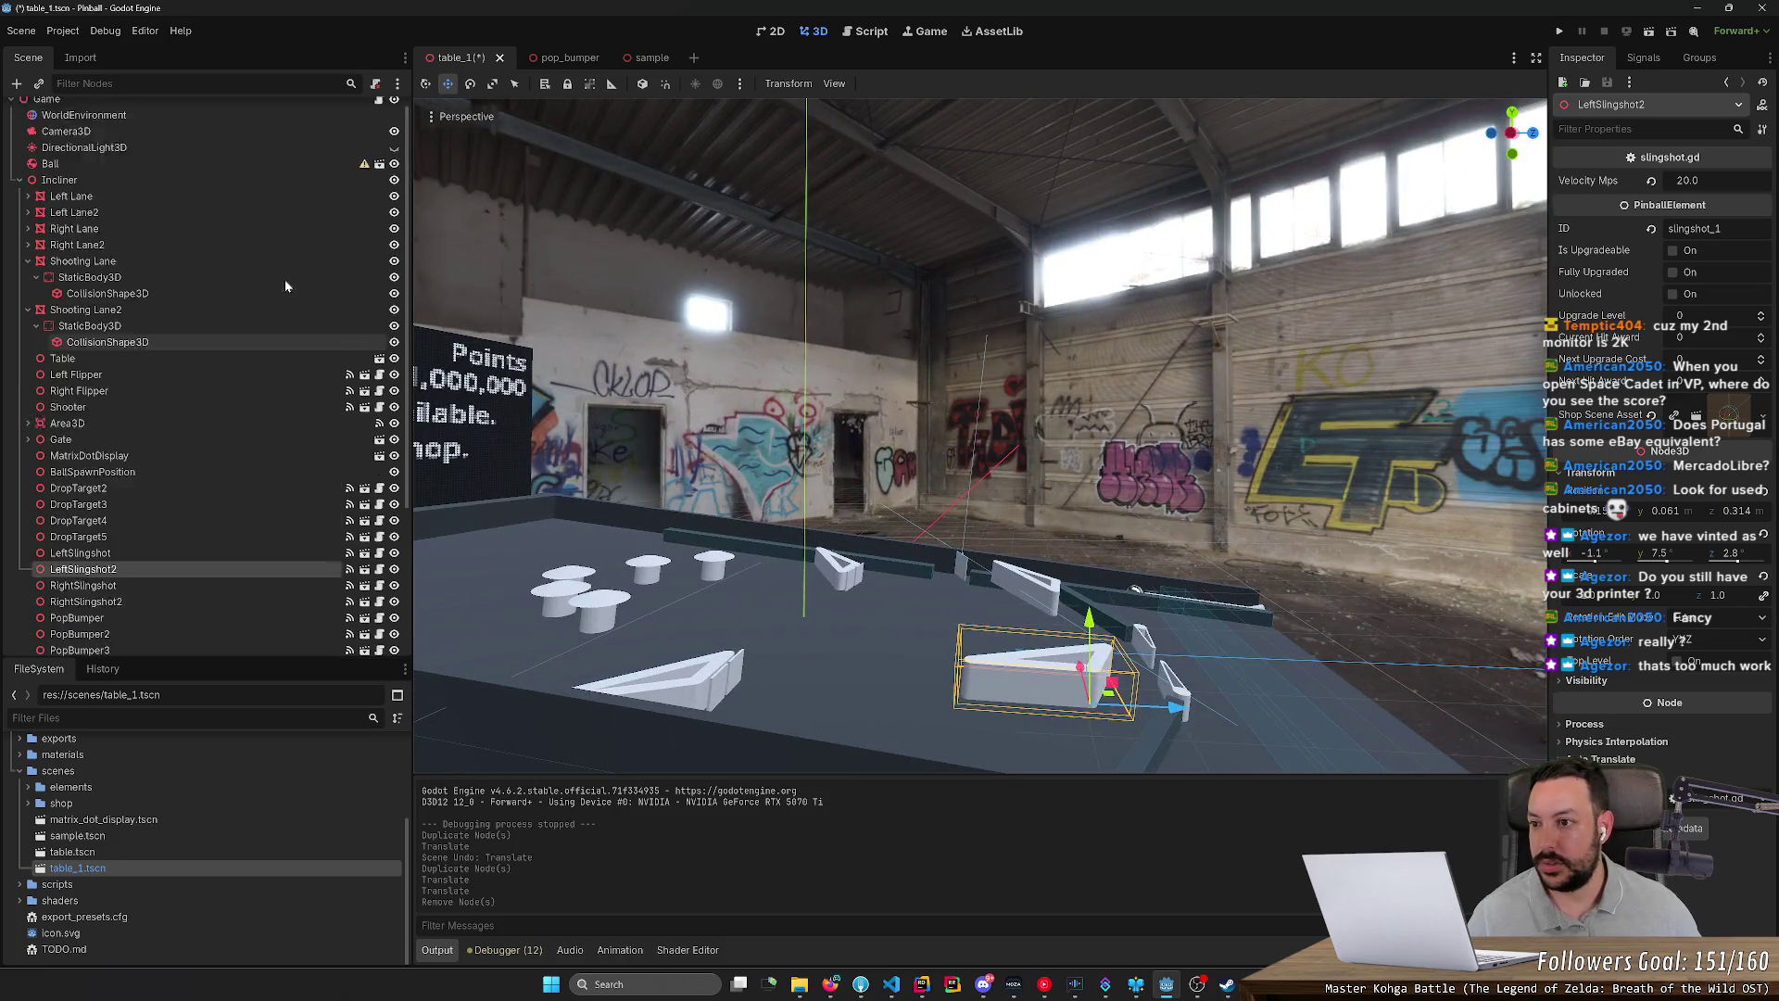
left_click(262, 194)
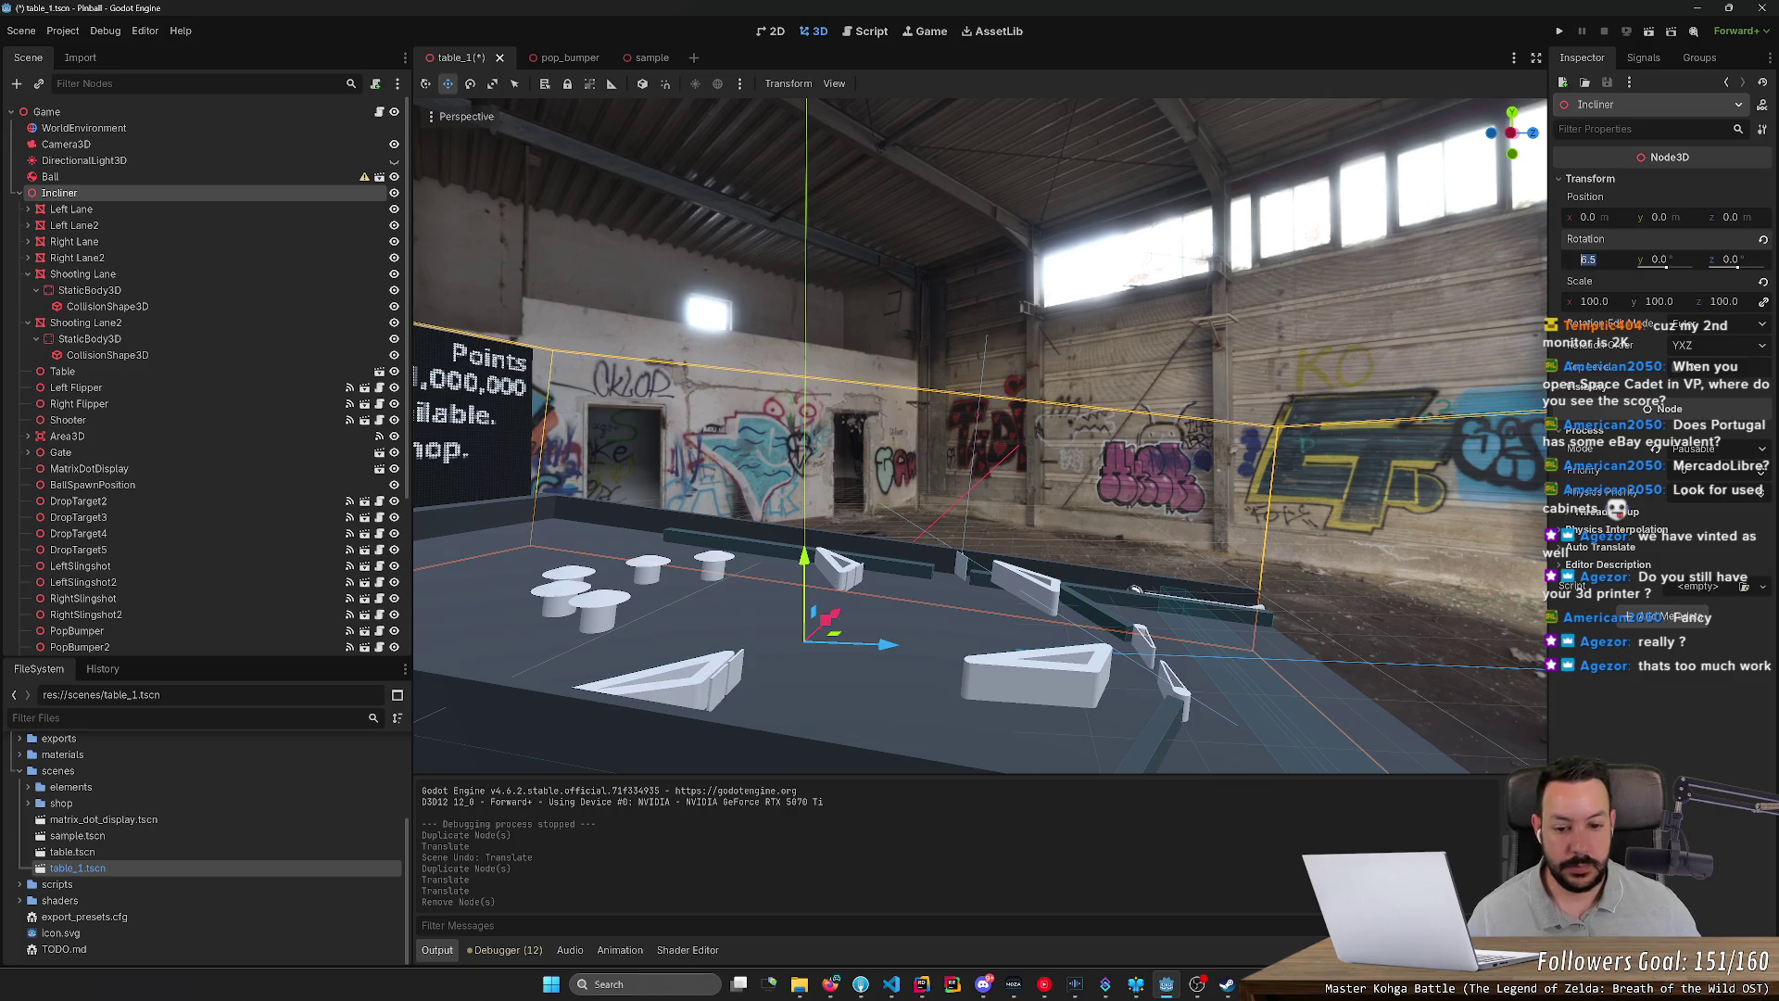
left_click(1764, 239)
Step: Inspect the transforms of each pop bumper and the table from a closer view
key("w")
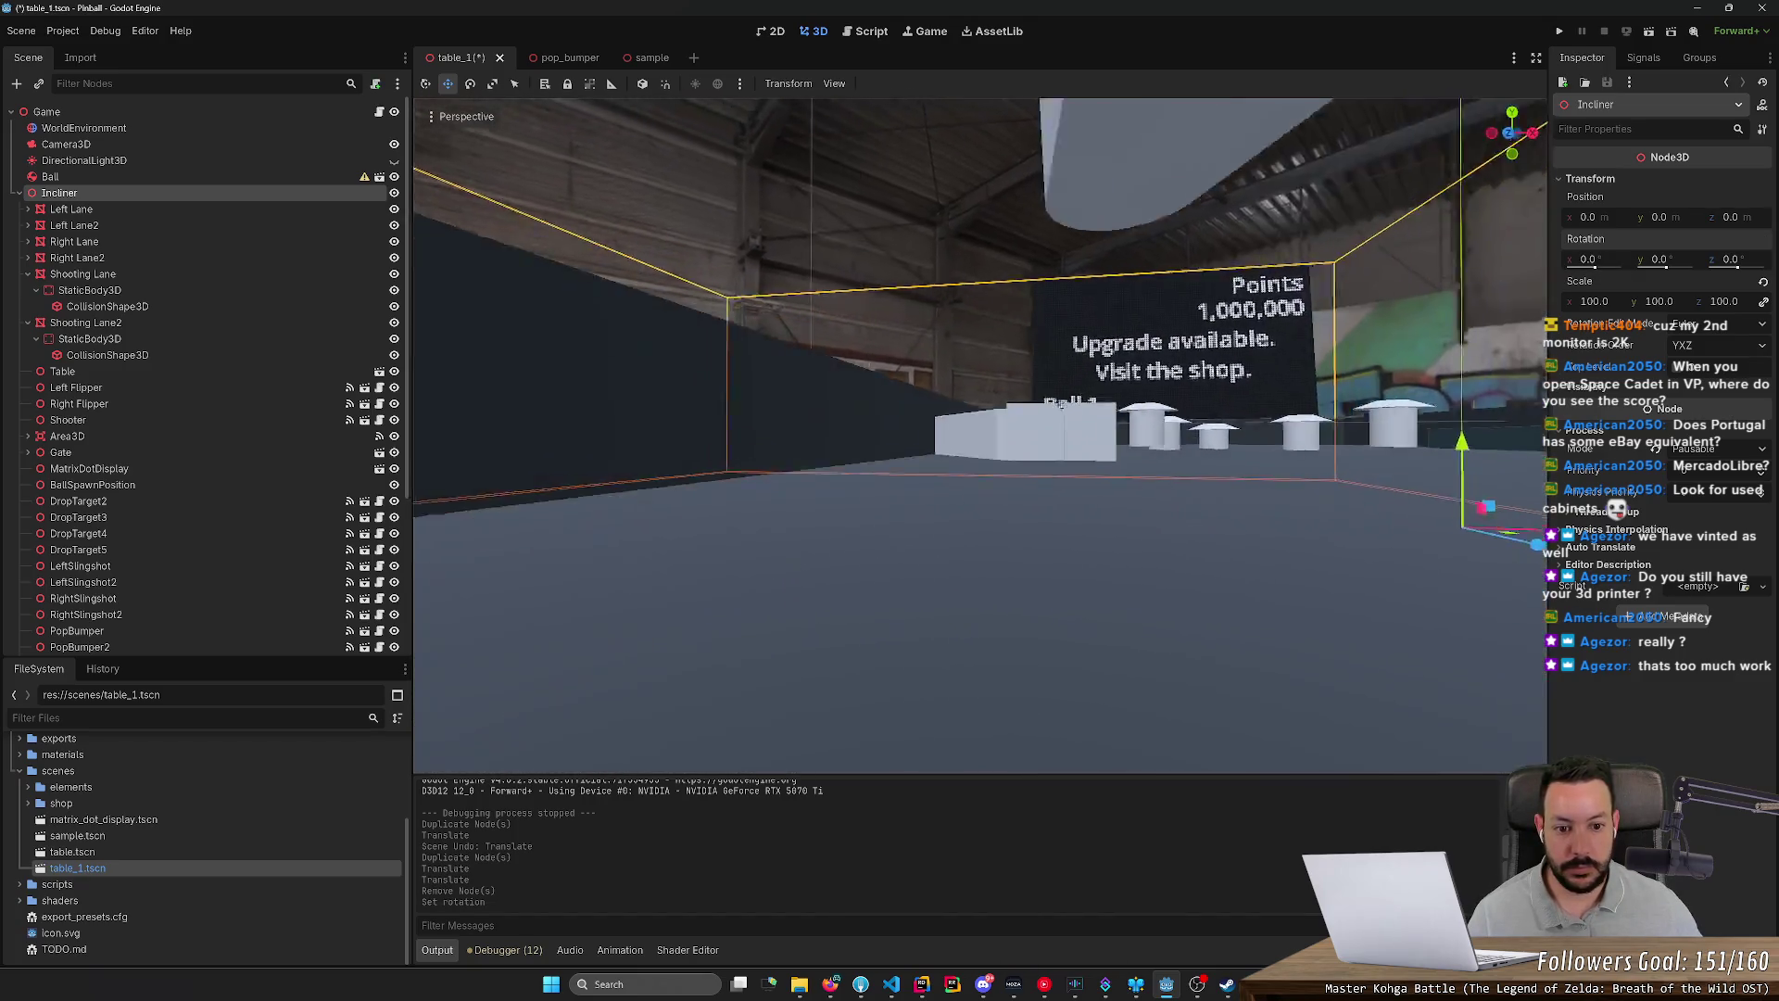
key("w")
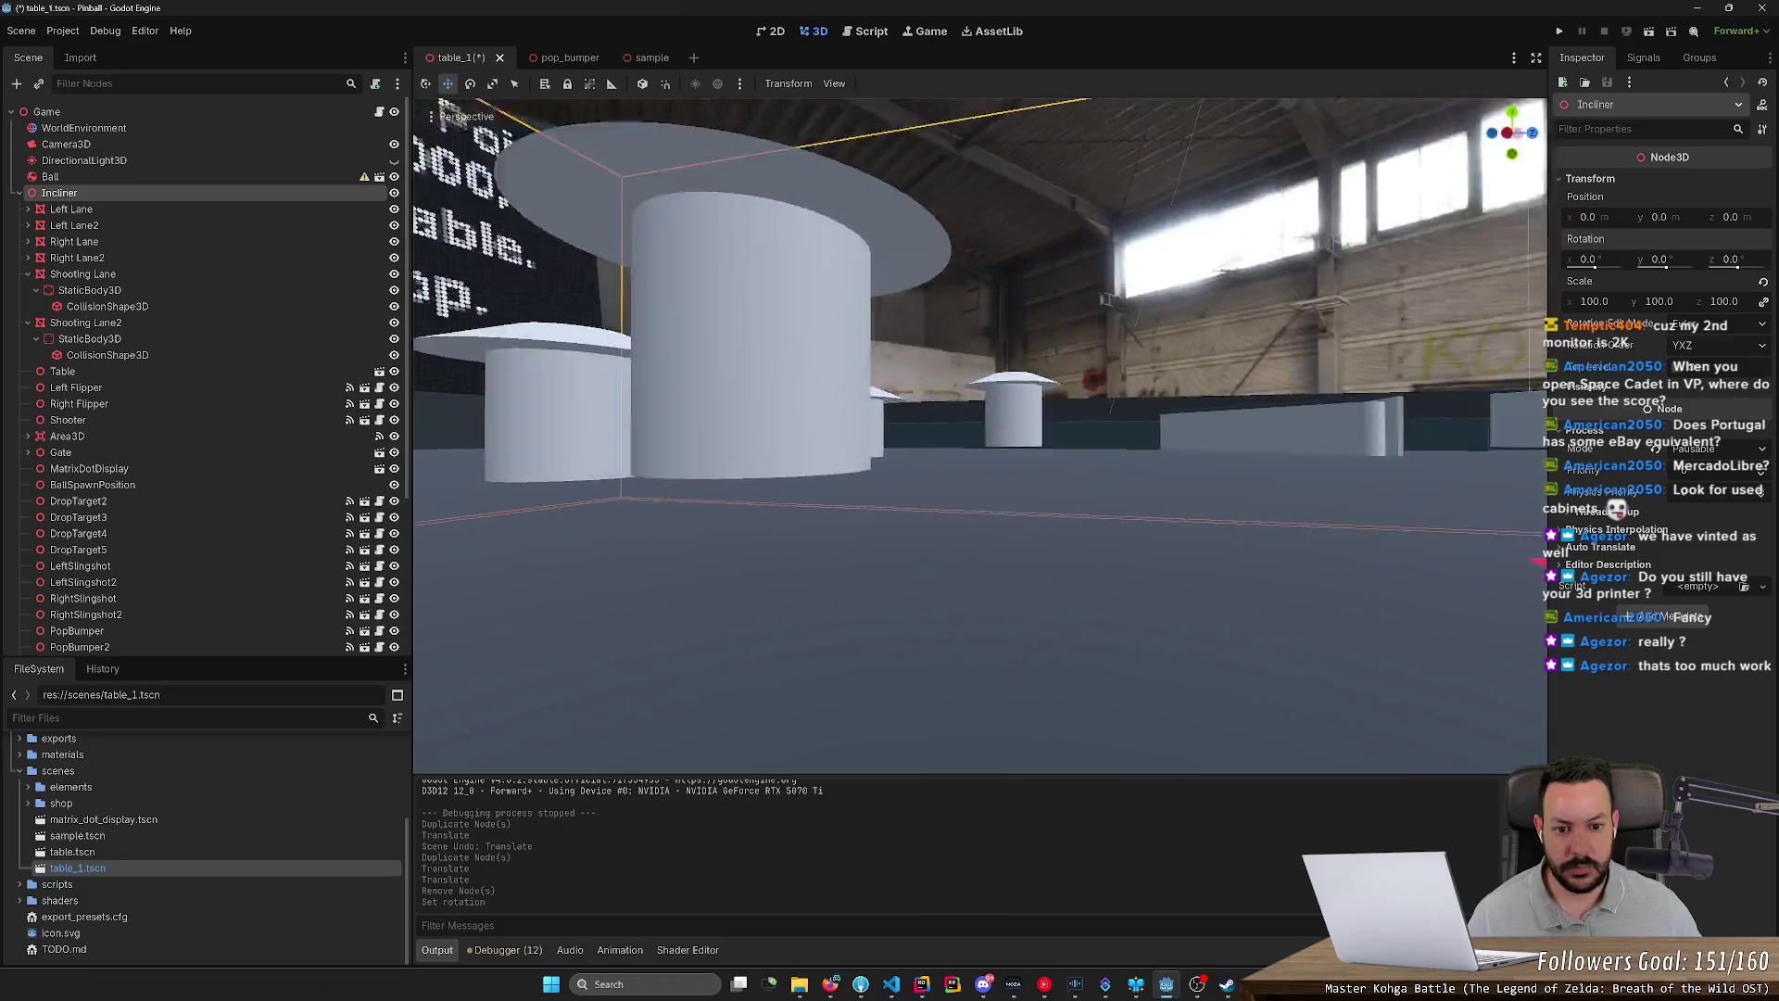
key("s")
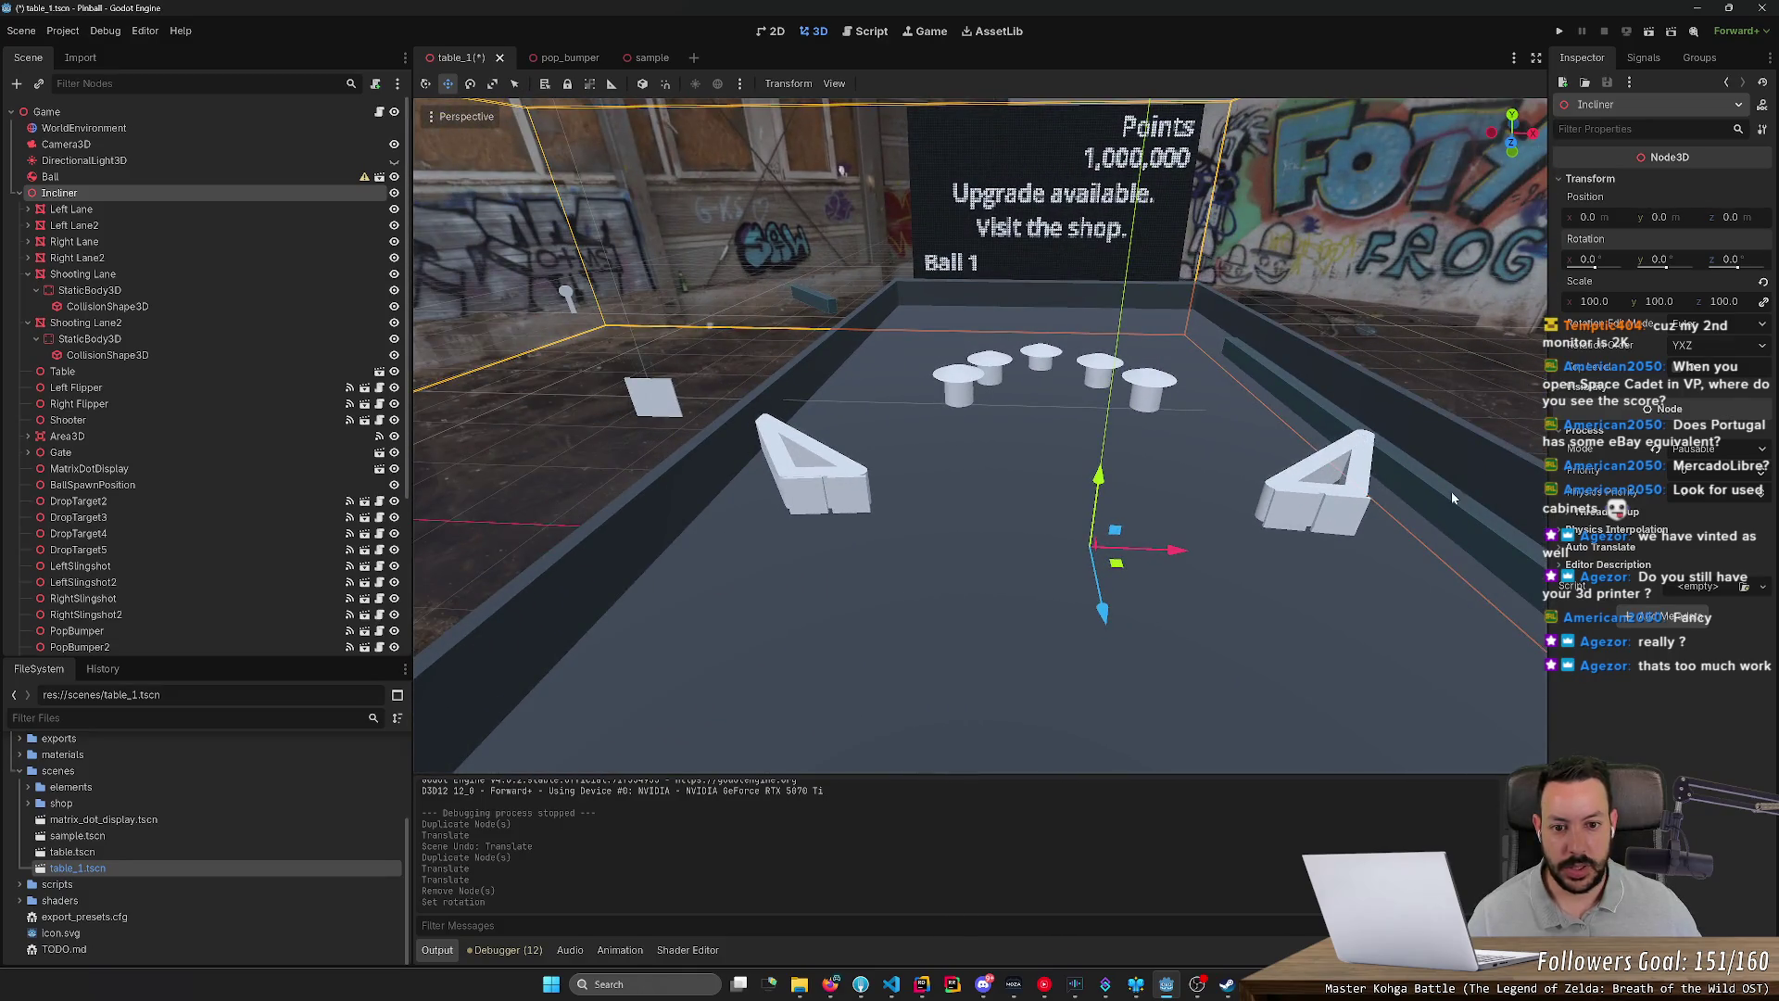
left_click(965, 392)
left_click(1579, 475)
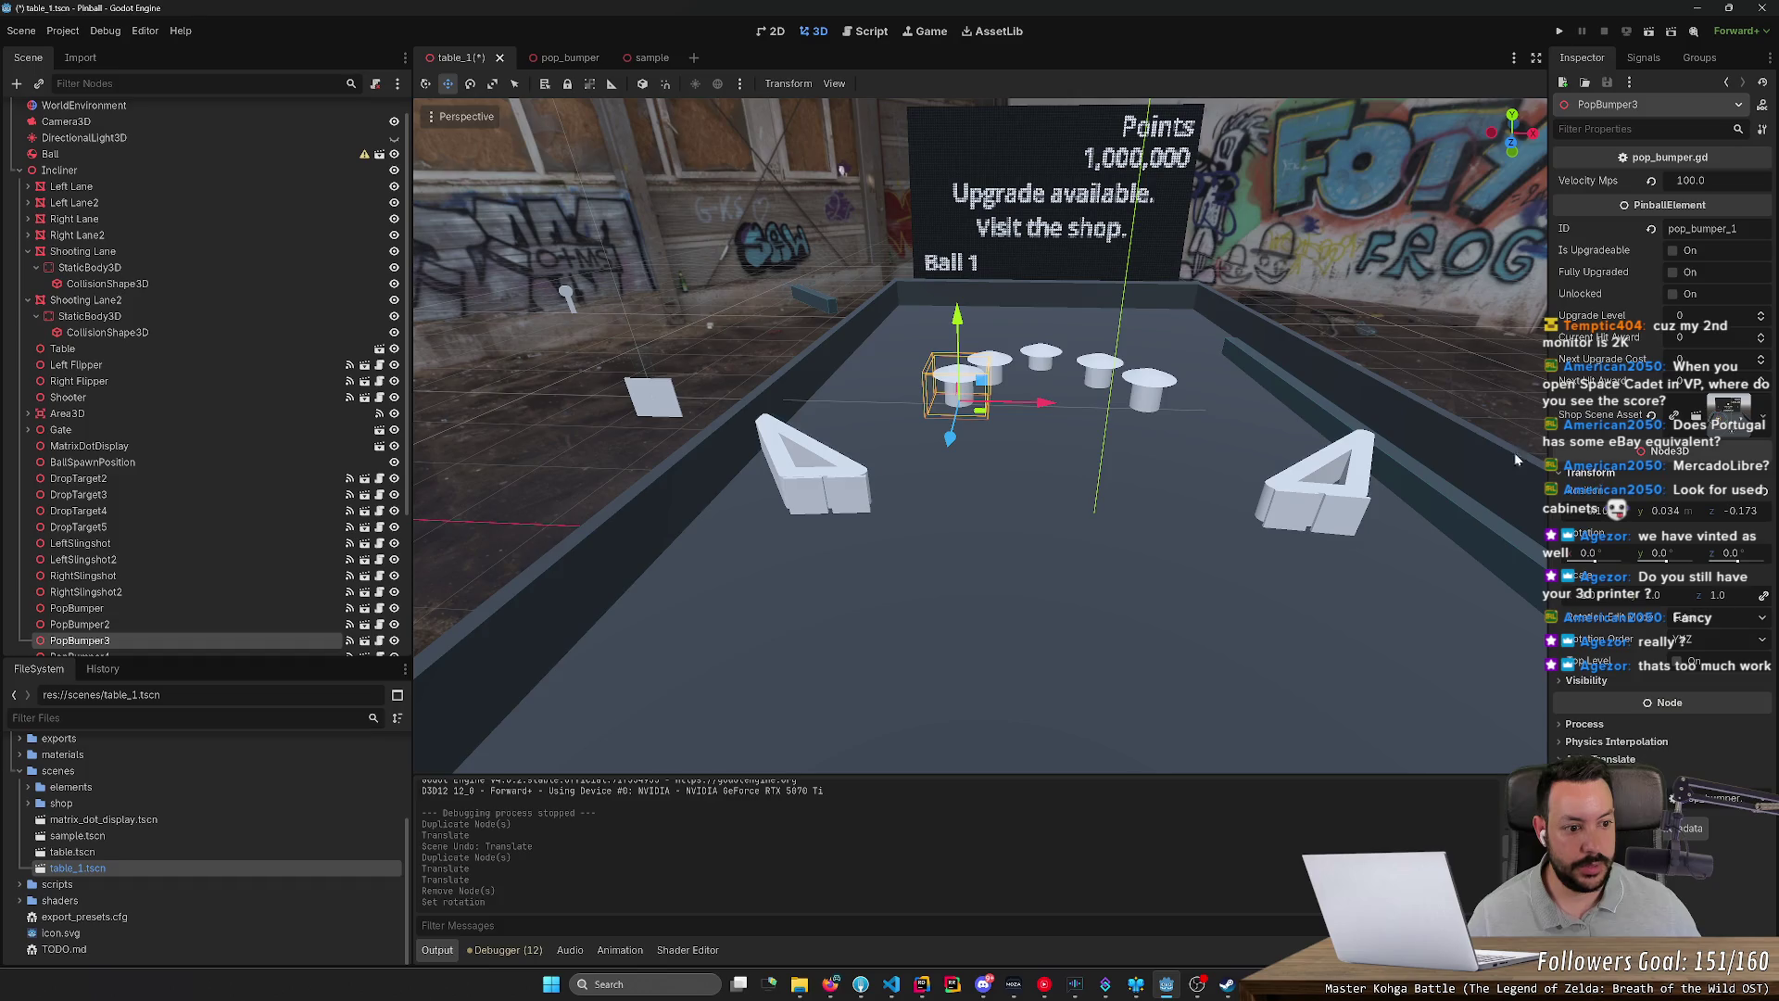
left_click(992, 358)
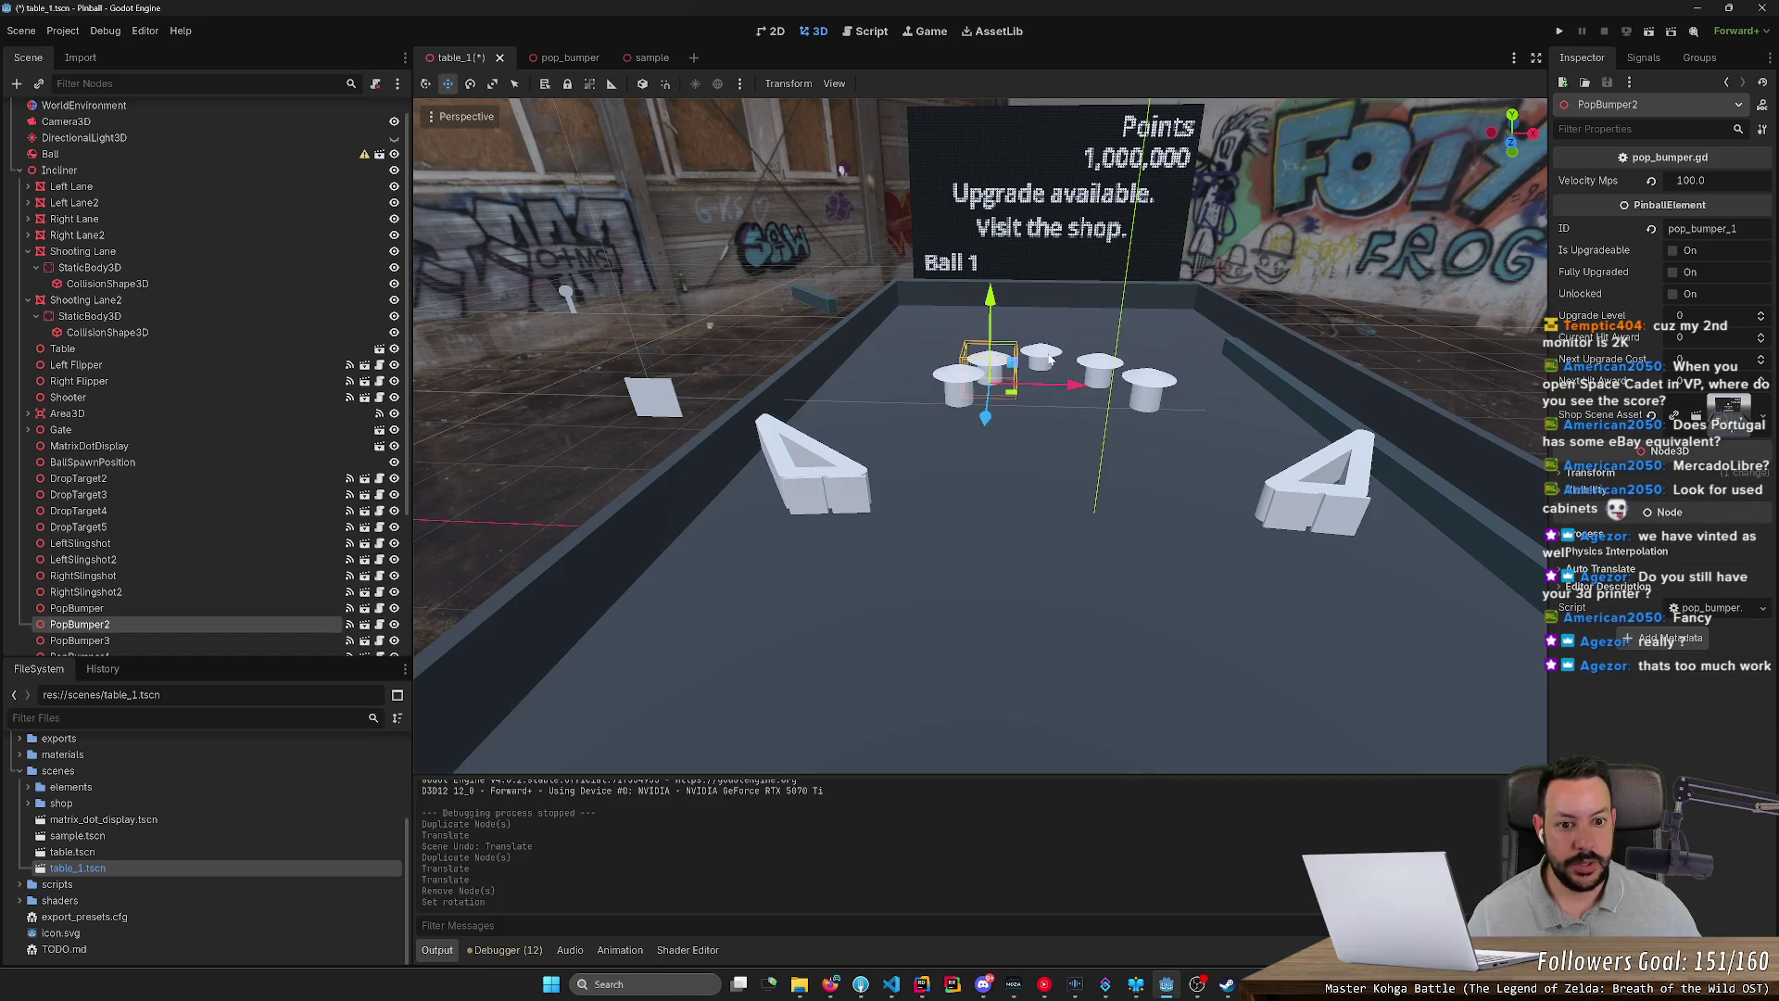
left_click(1110, 375)
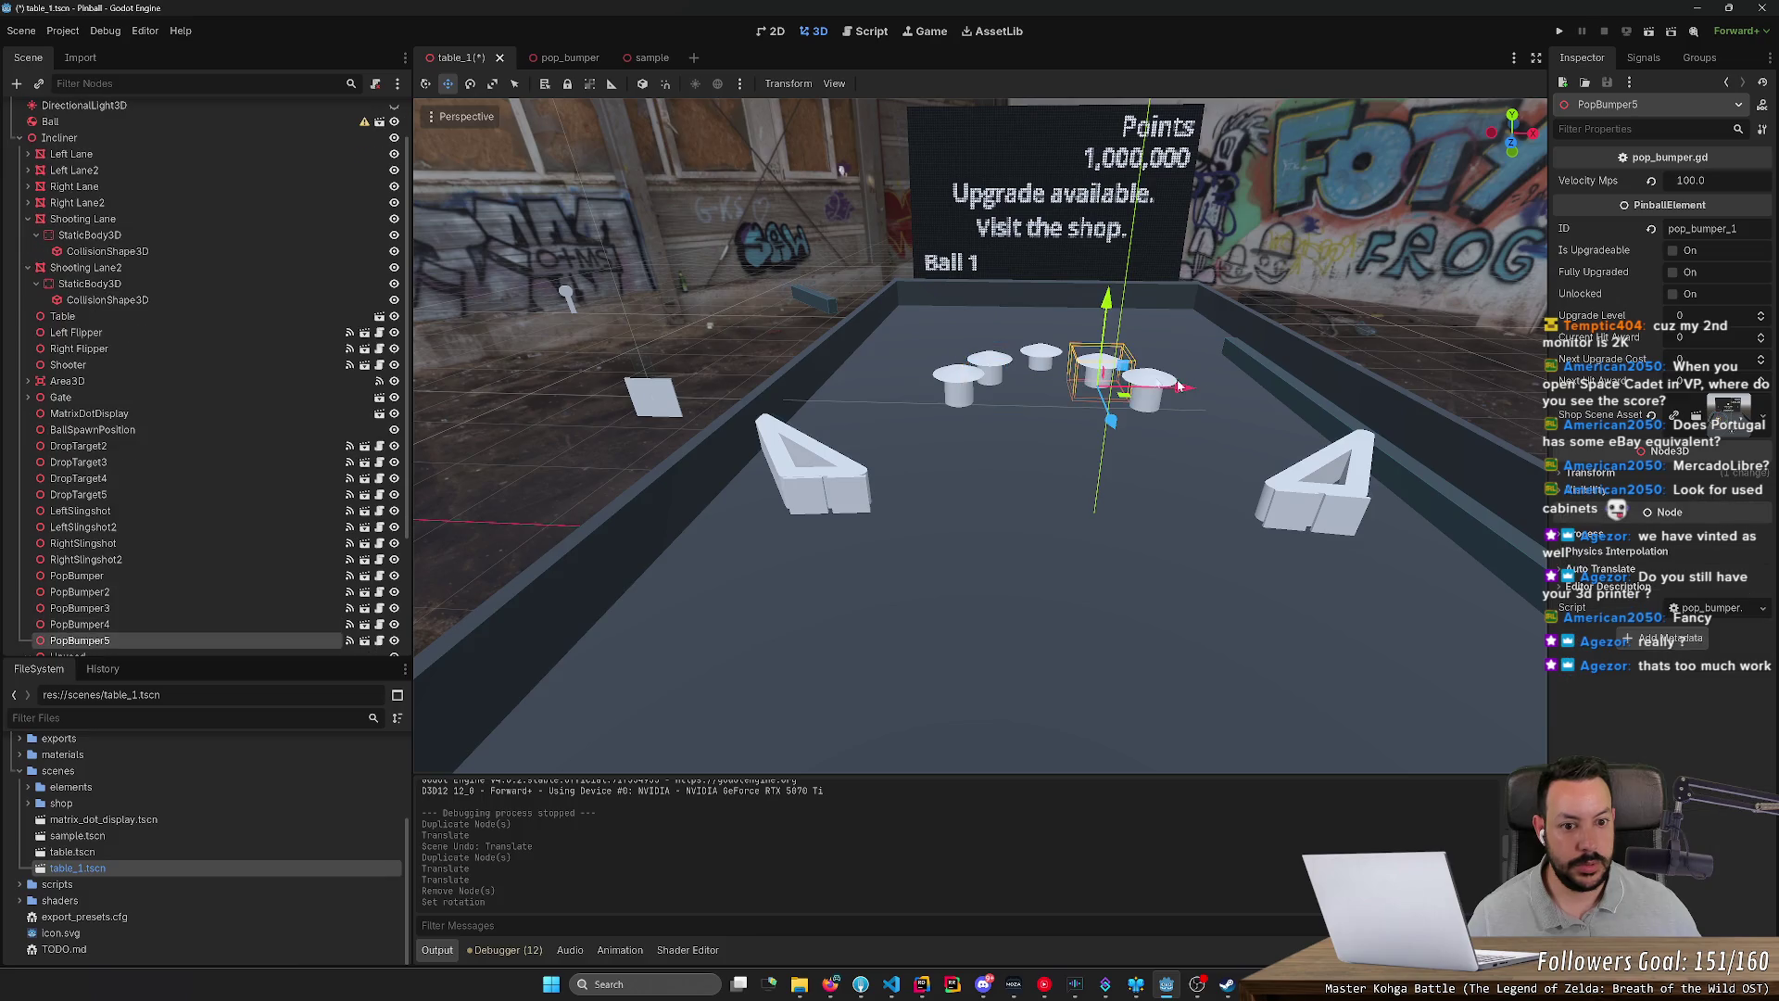
left_click(1045, 352)
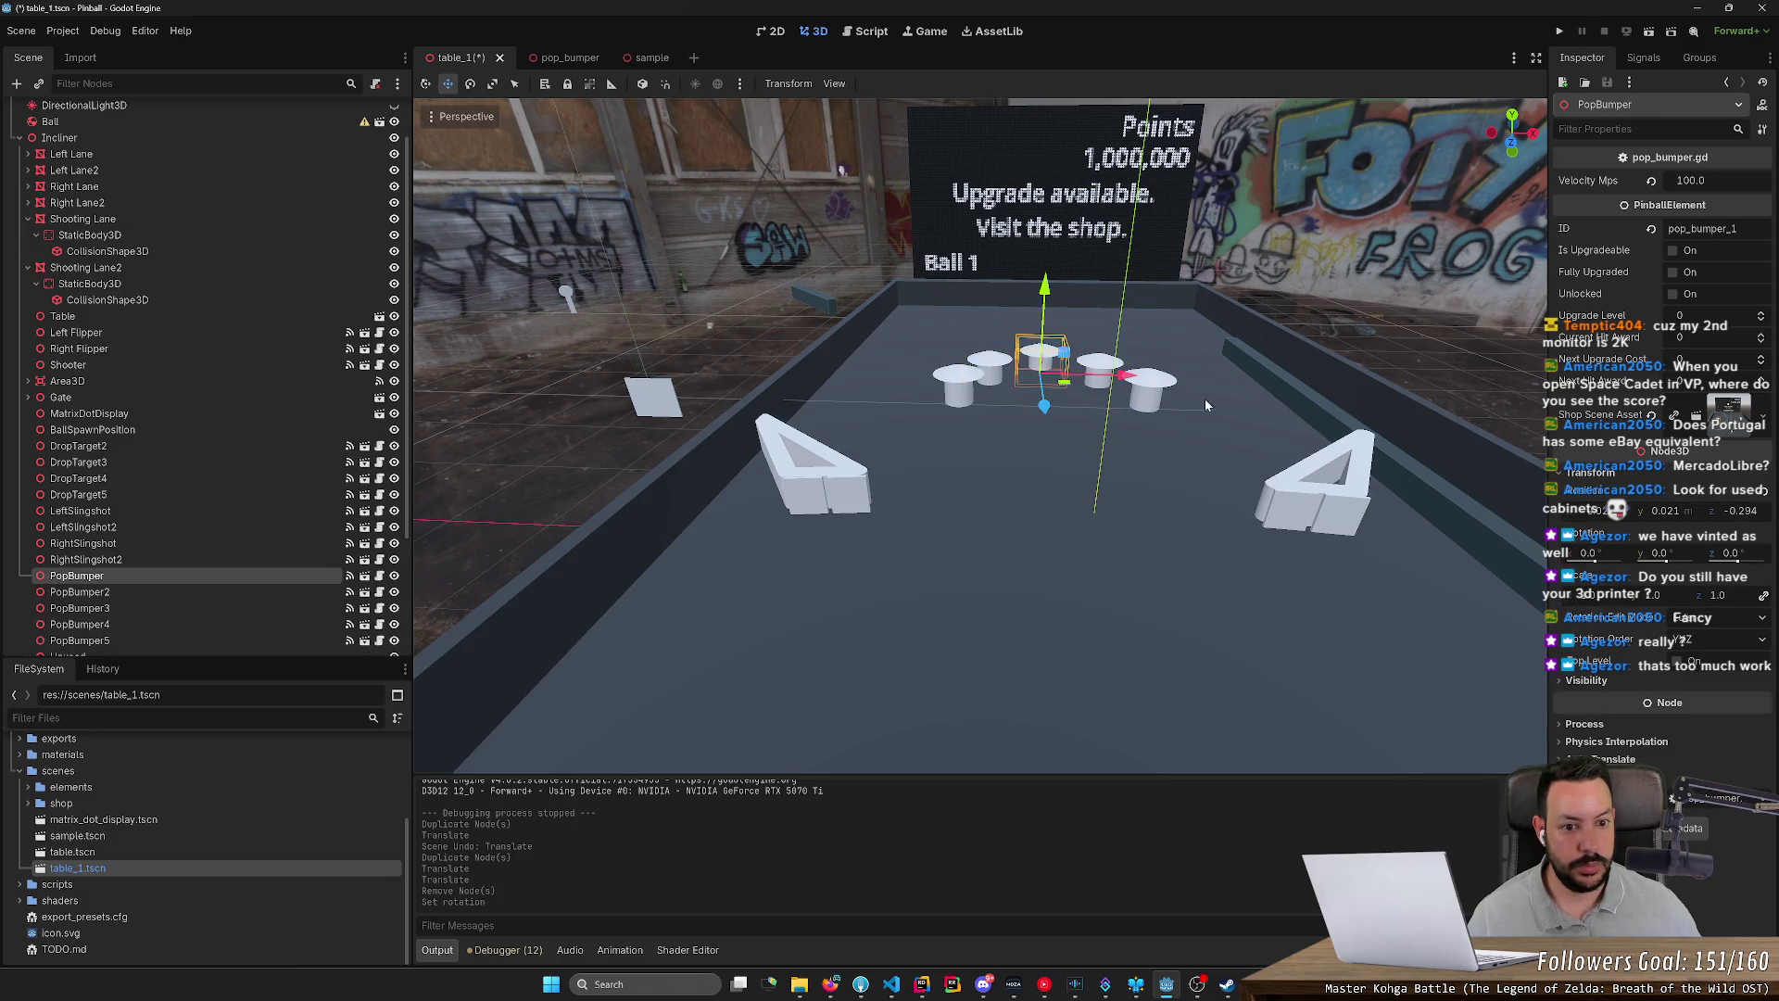
left_click(1159, 396)
left_click_drag(1244, 408, 1204, 417)
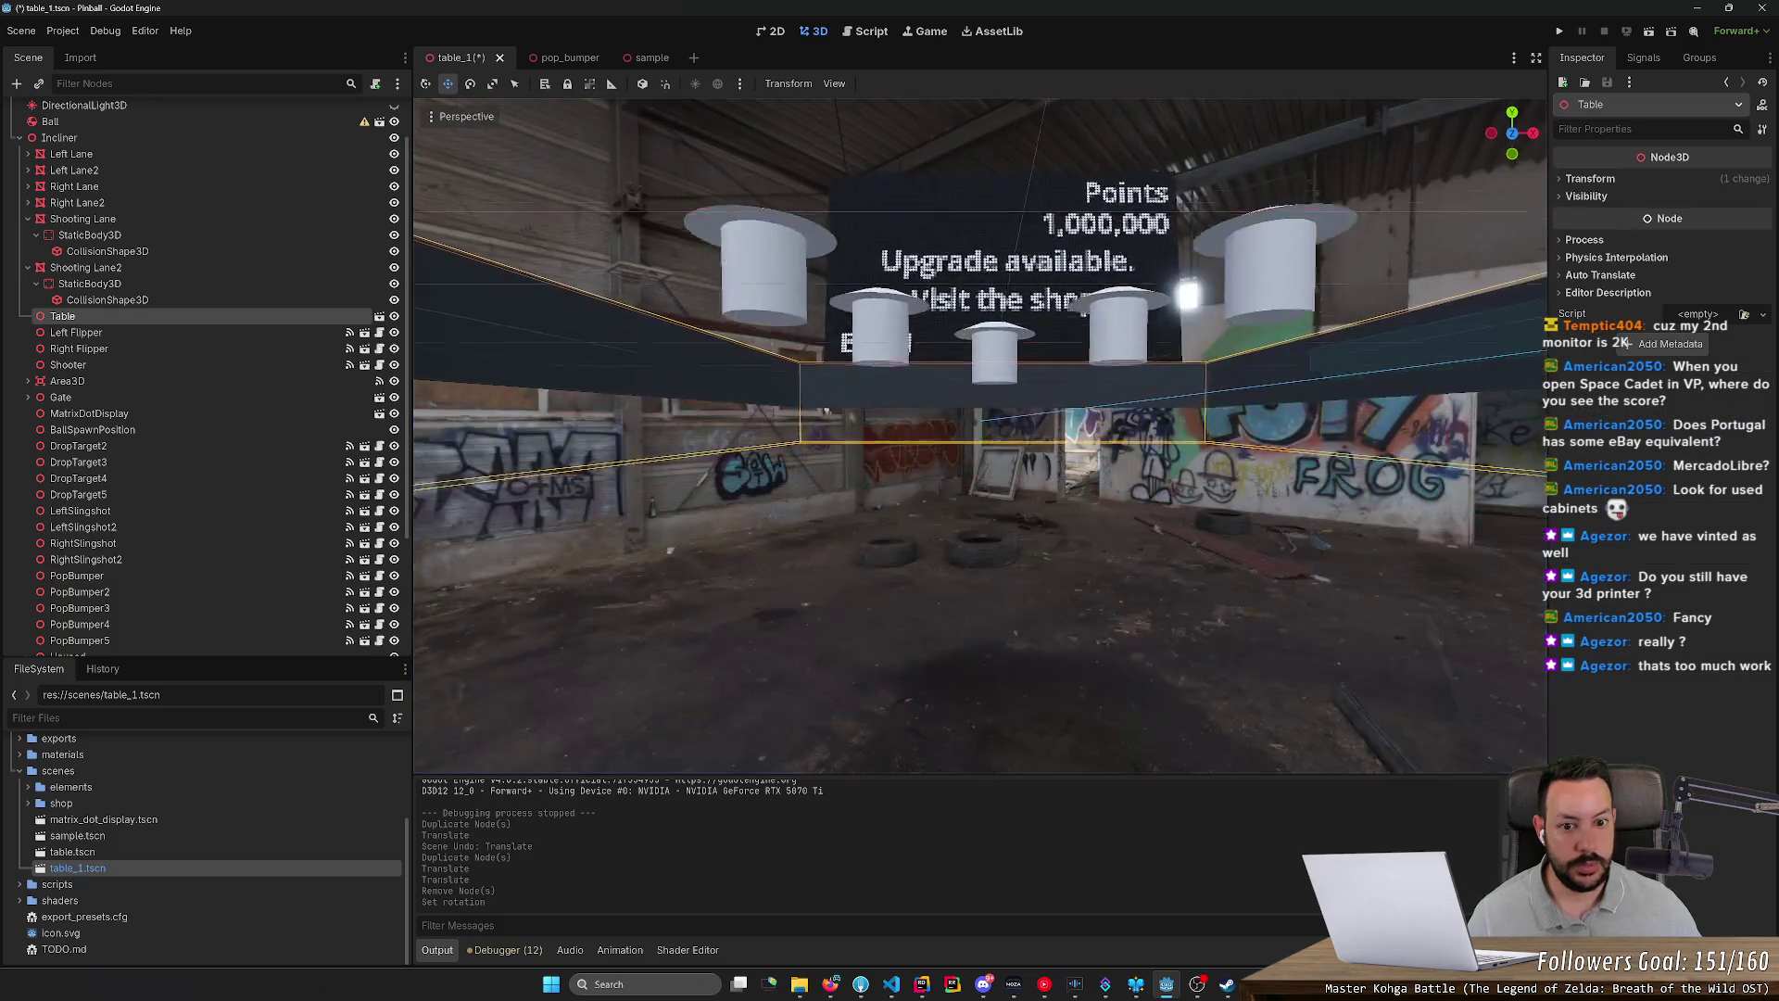
key("w")
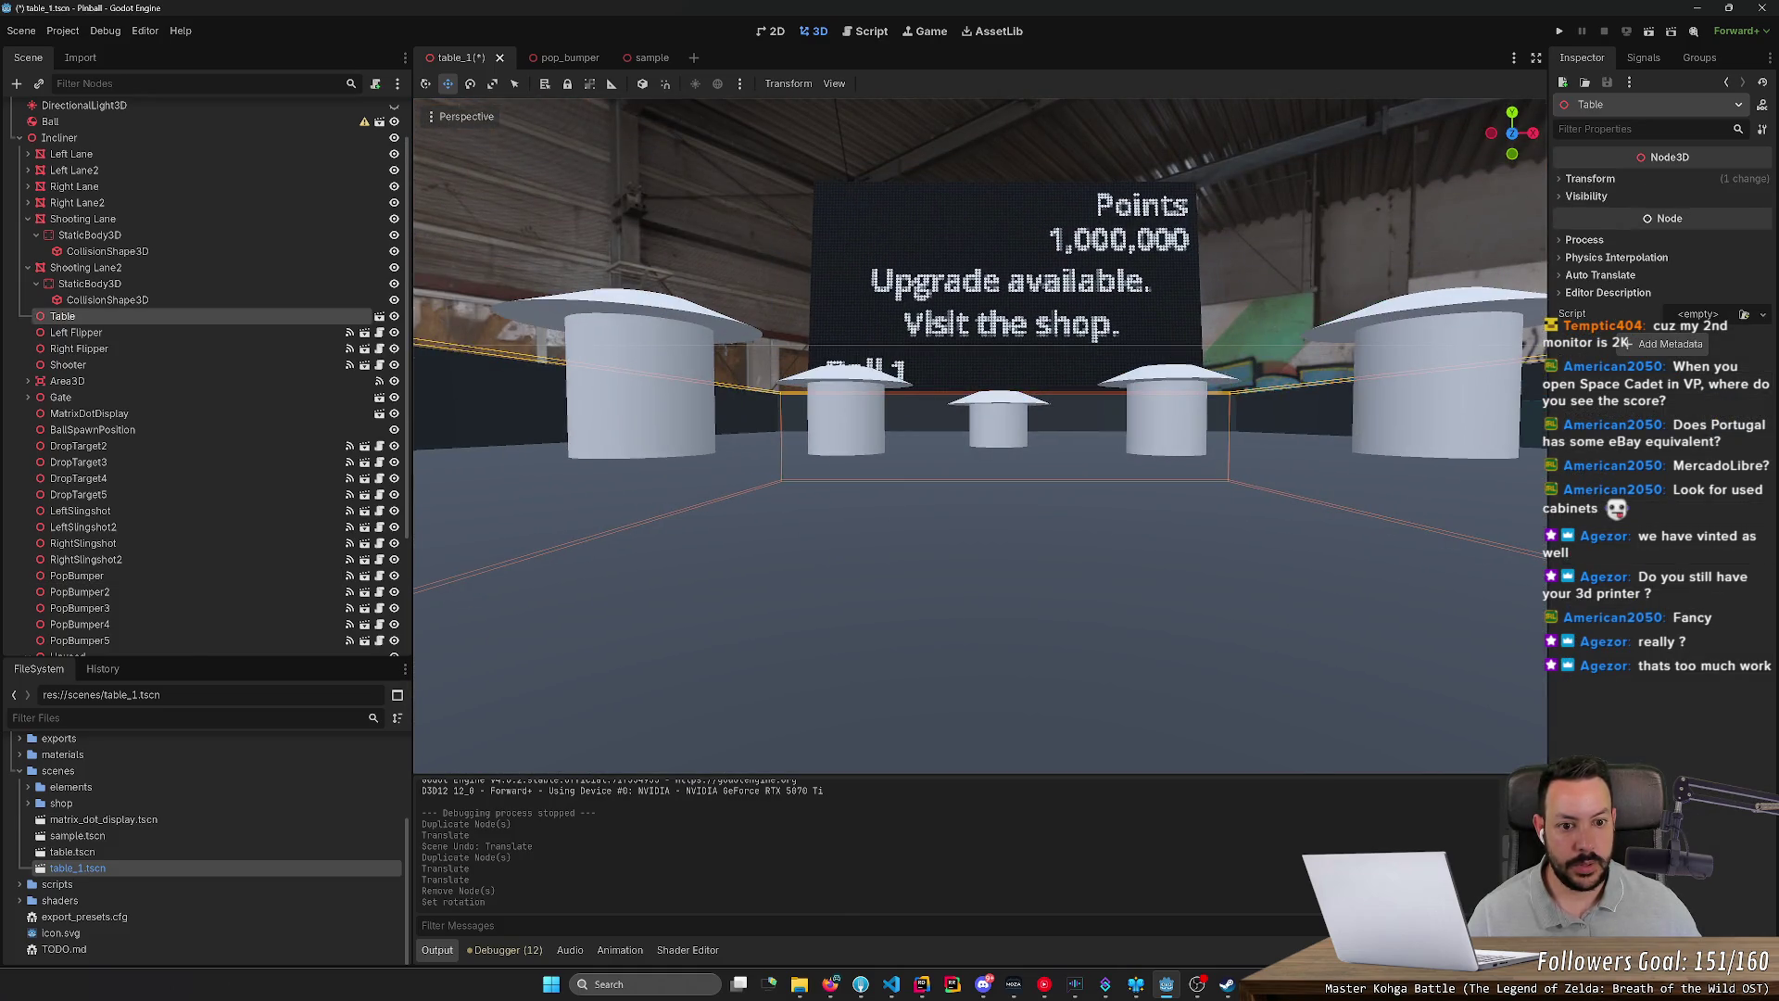
scroll(991, 428, "down", 5)
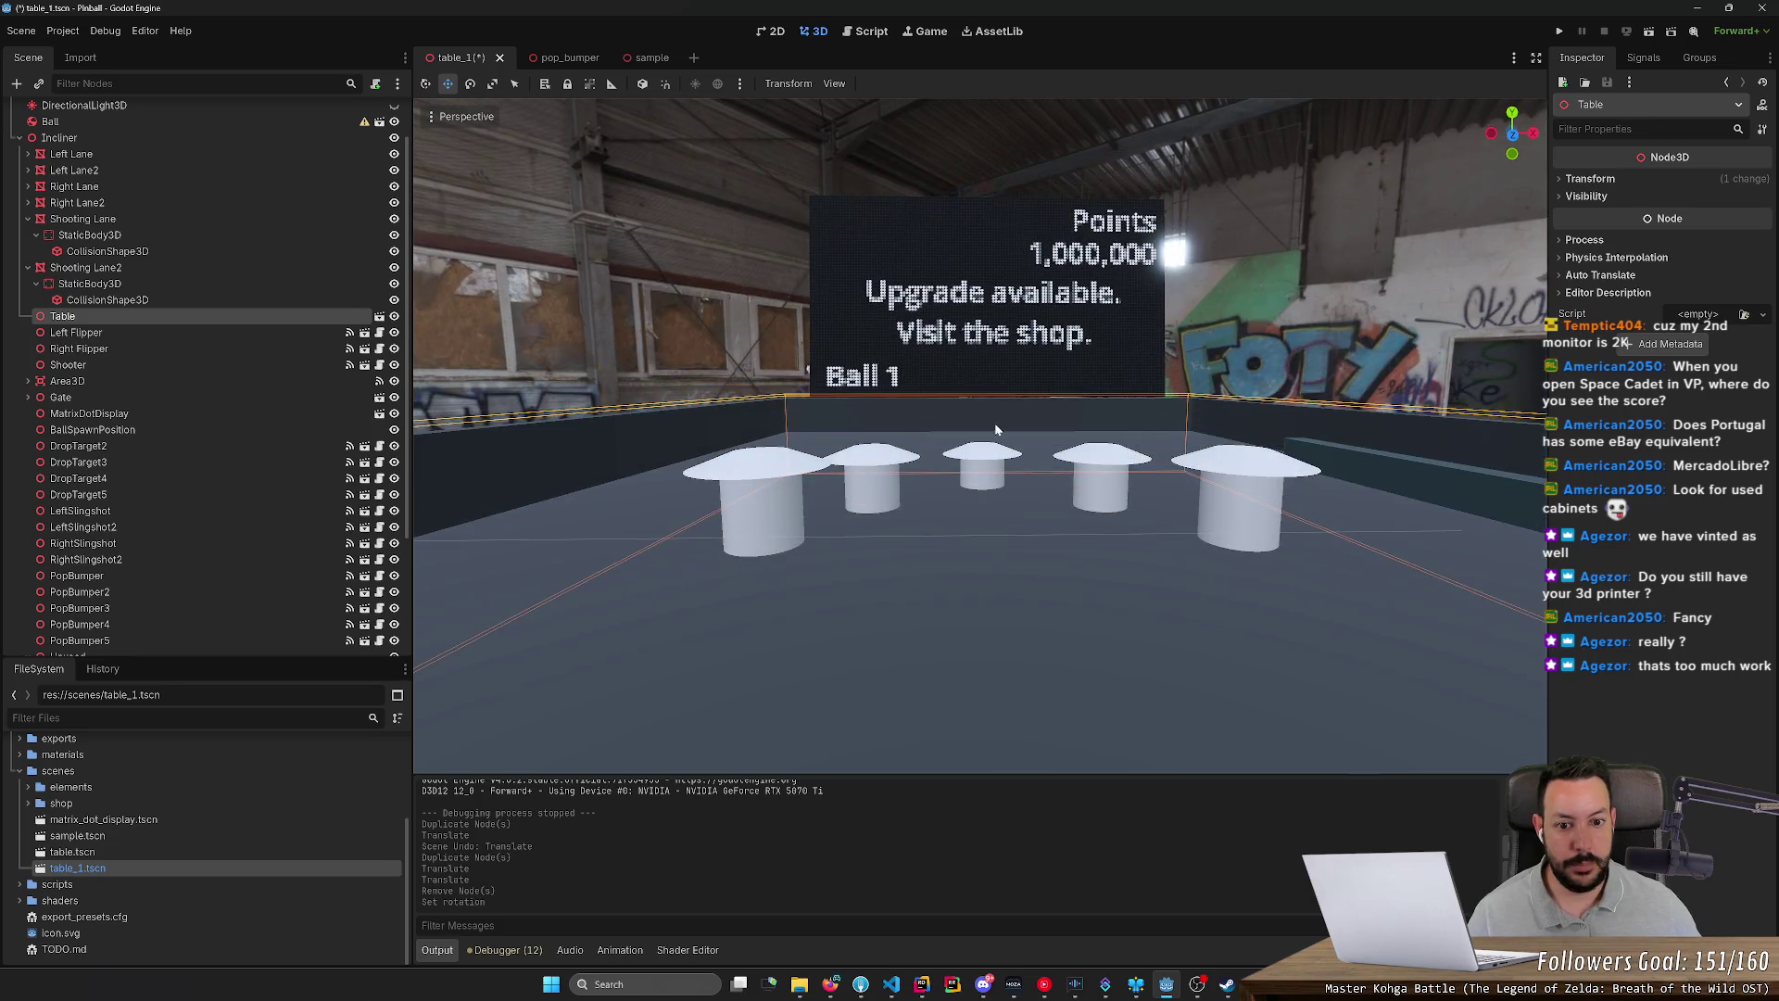
Step: Set PopBumper2's Y position to 0 and the back-centre bumper's Y to 0.03
left_click(987, 435)
left_click_drag(983, 414, 984, 400)
left_click(883, 478)
left_click_drag(871, 428, 879, 423)
left_click(1661, 511)
type("0")
key("Return")
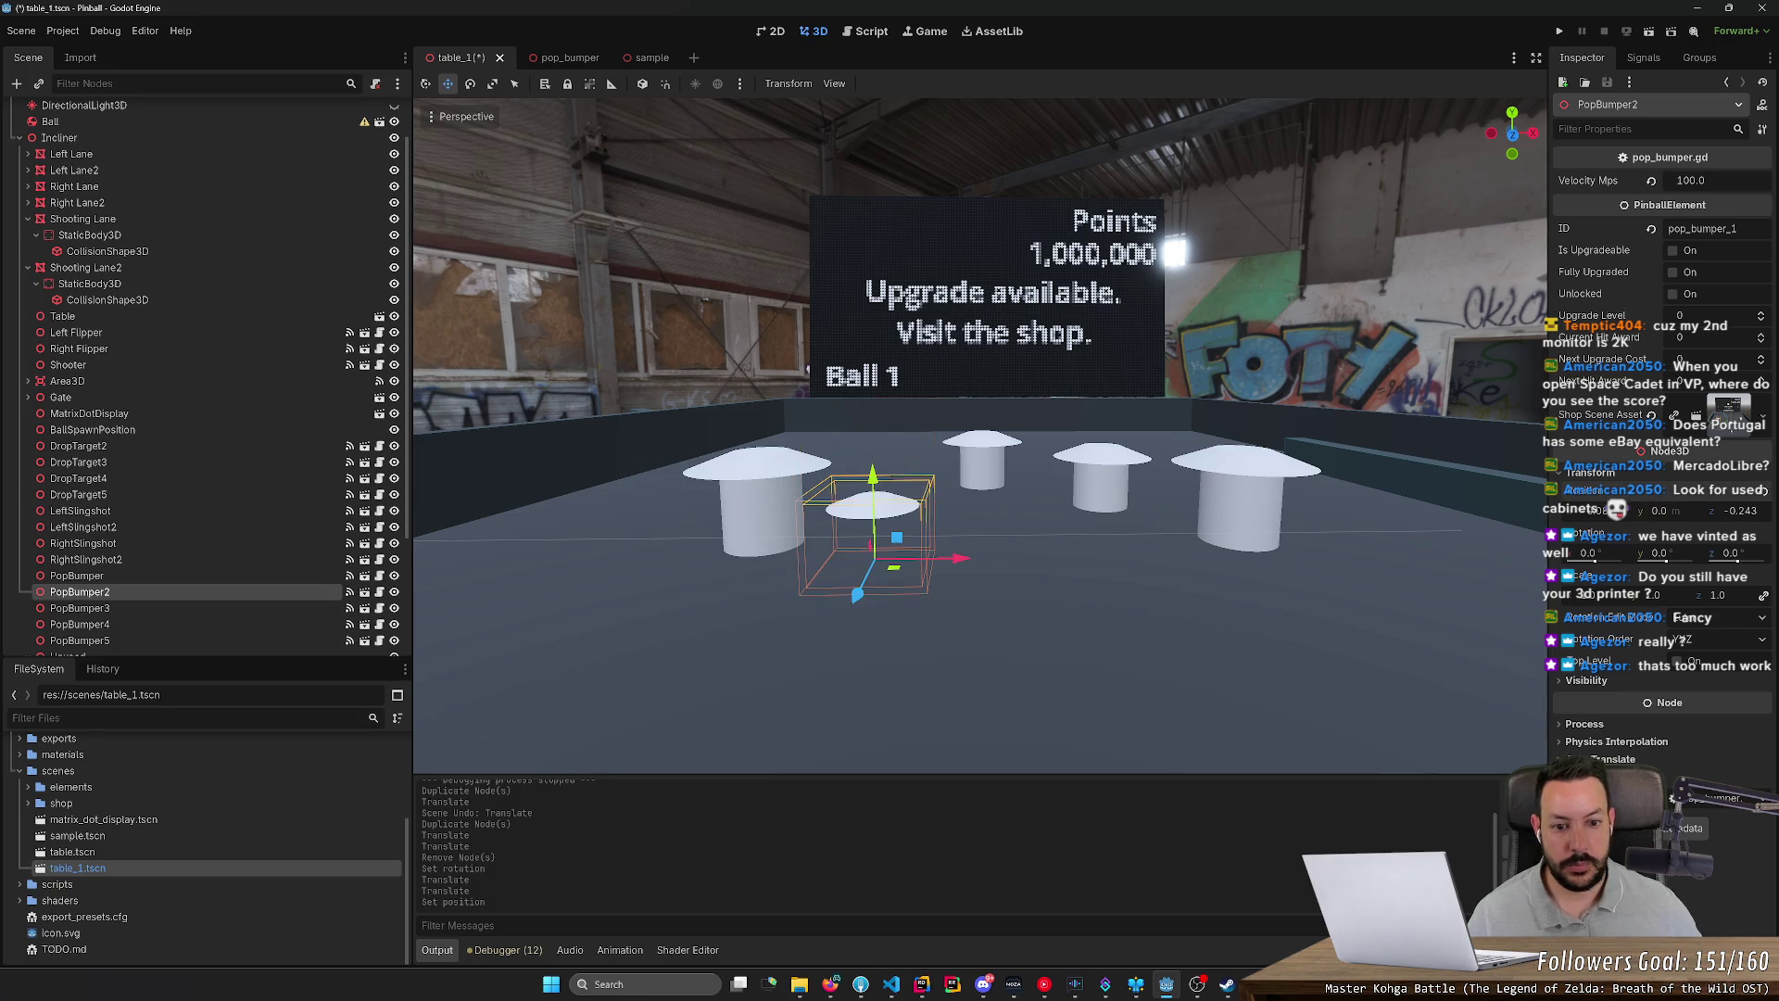
left_click(987, 468)
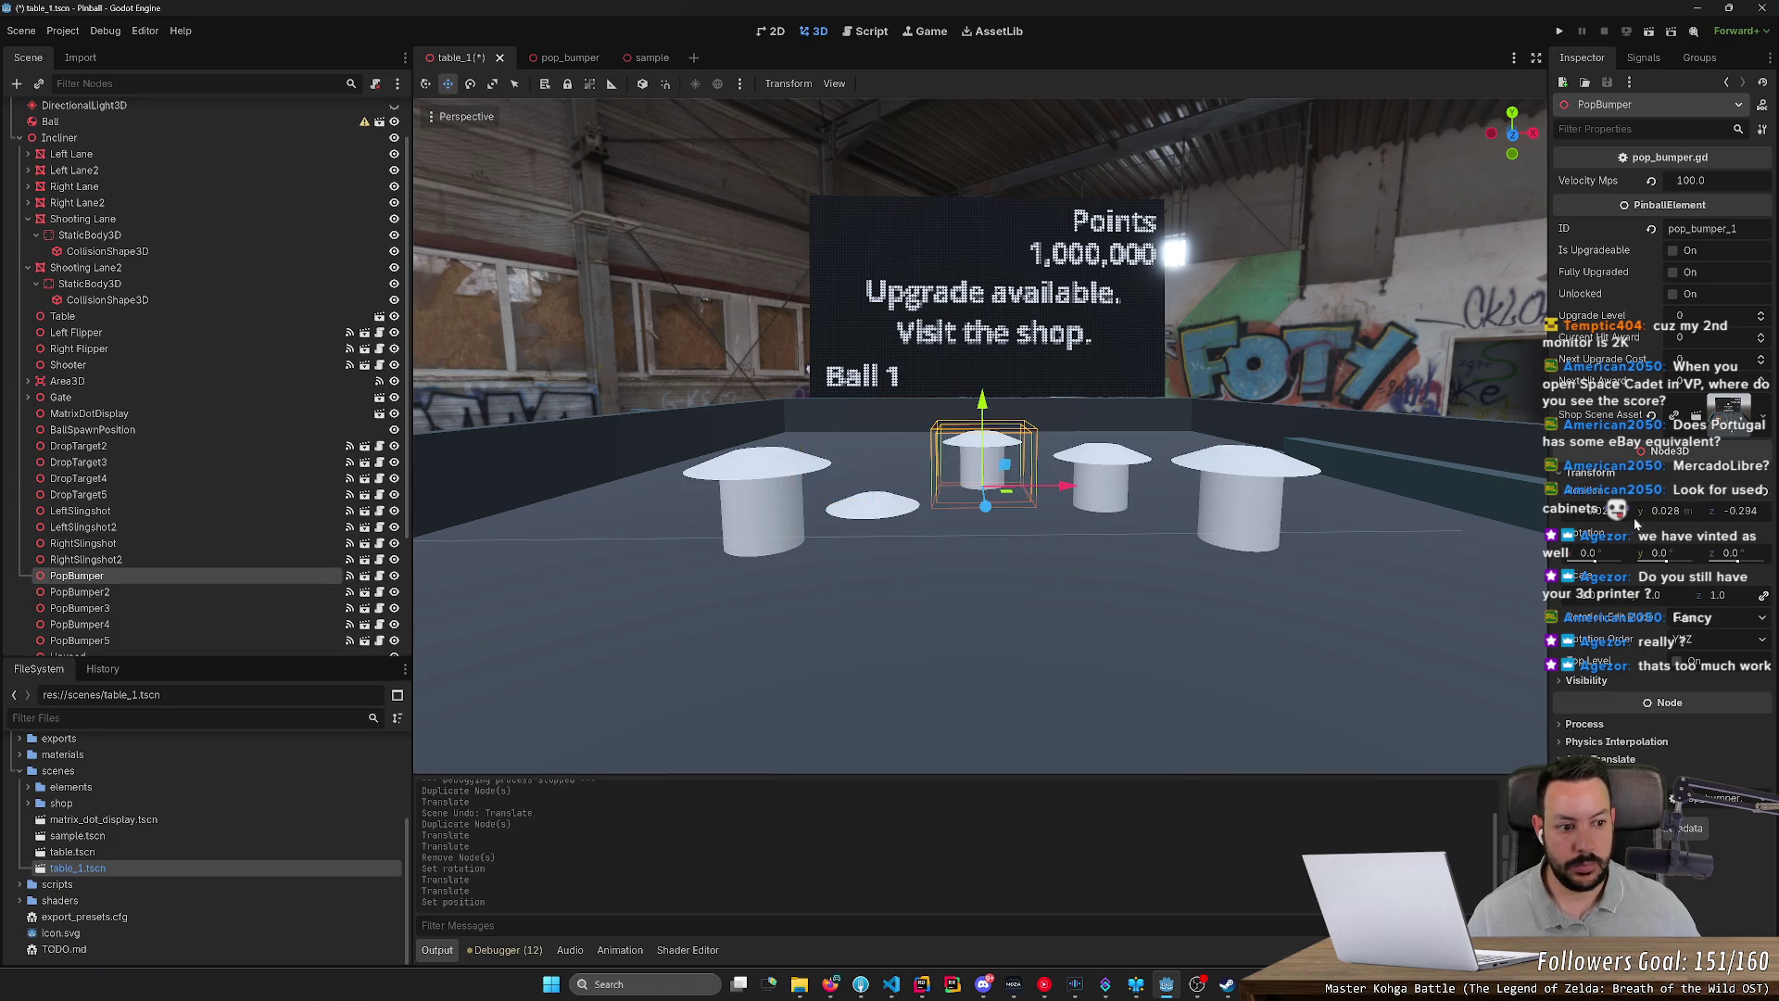
left_click(1662, 512)
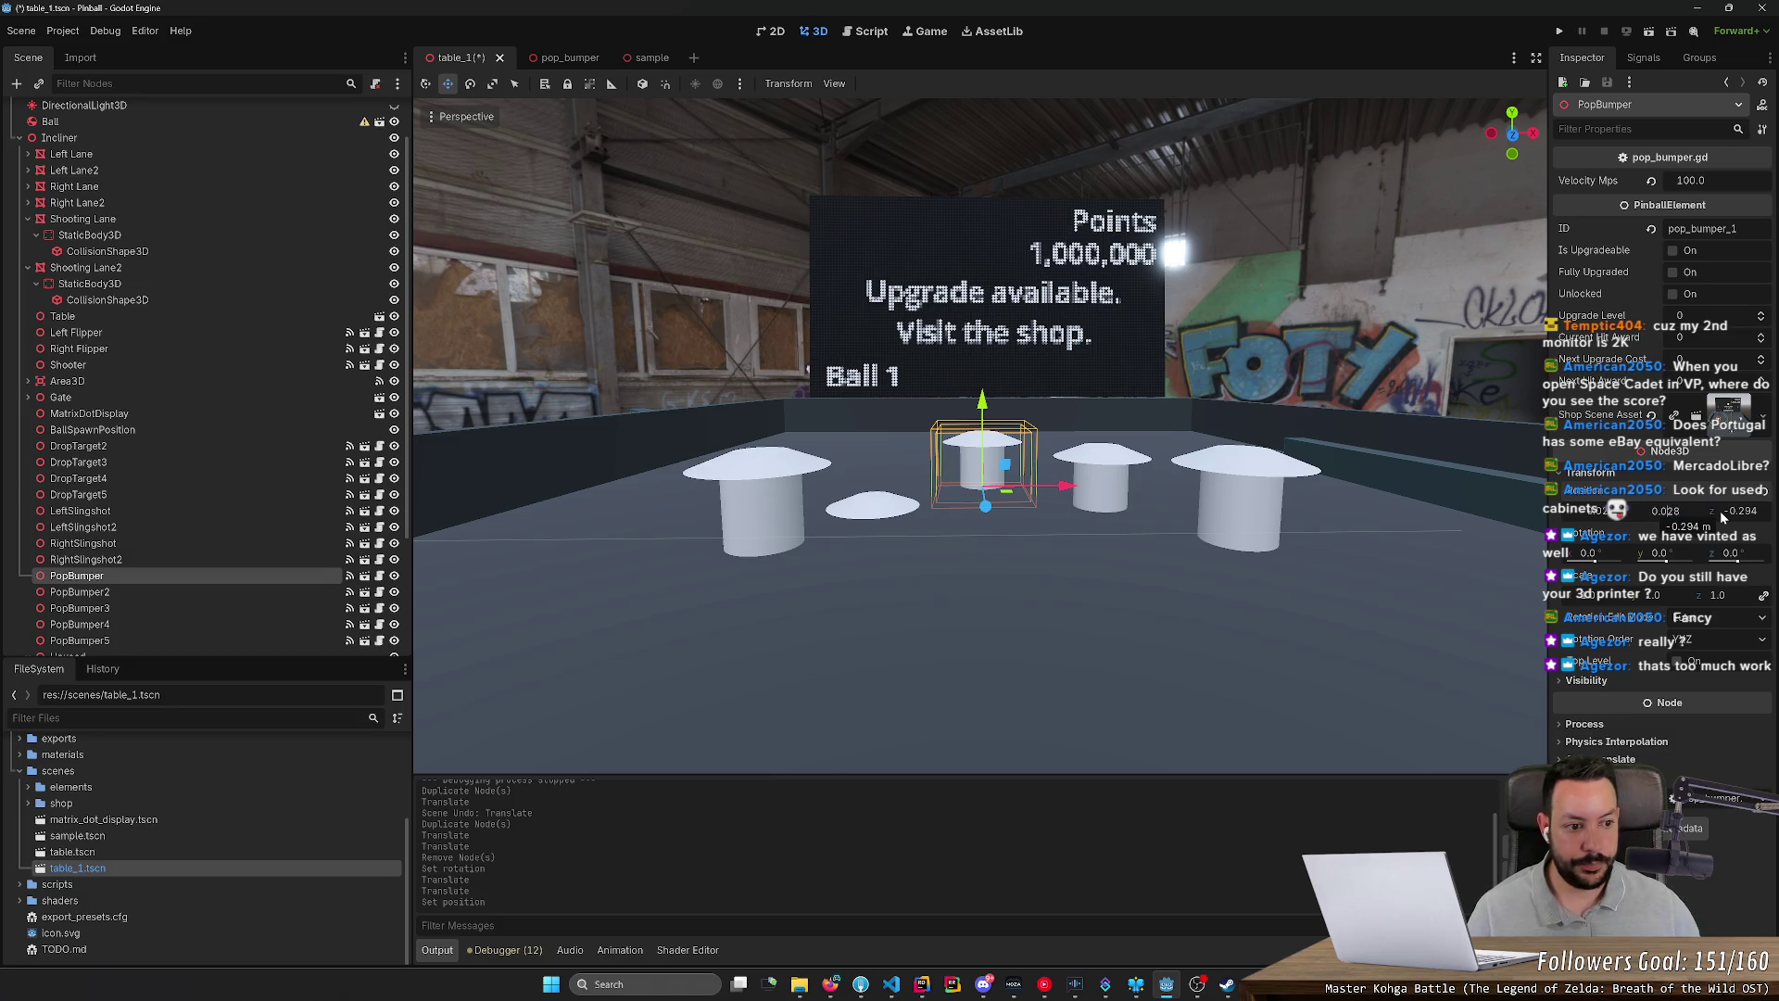
type("0.03")
key("Return")
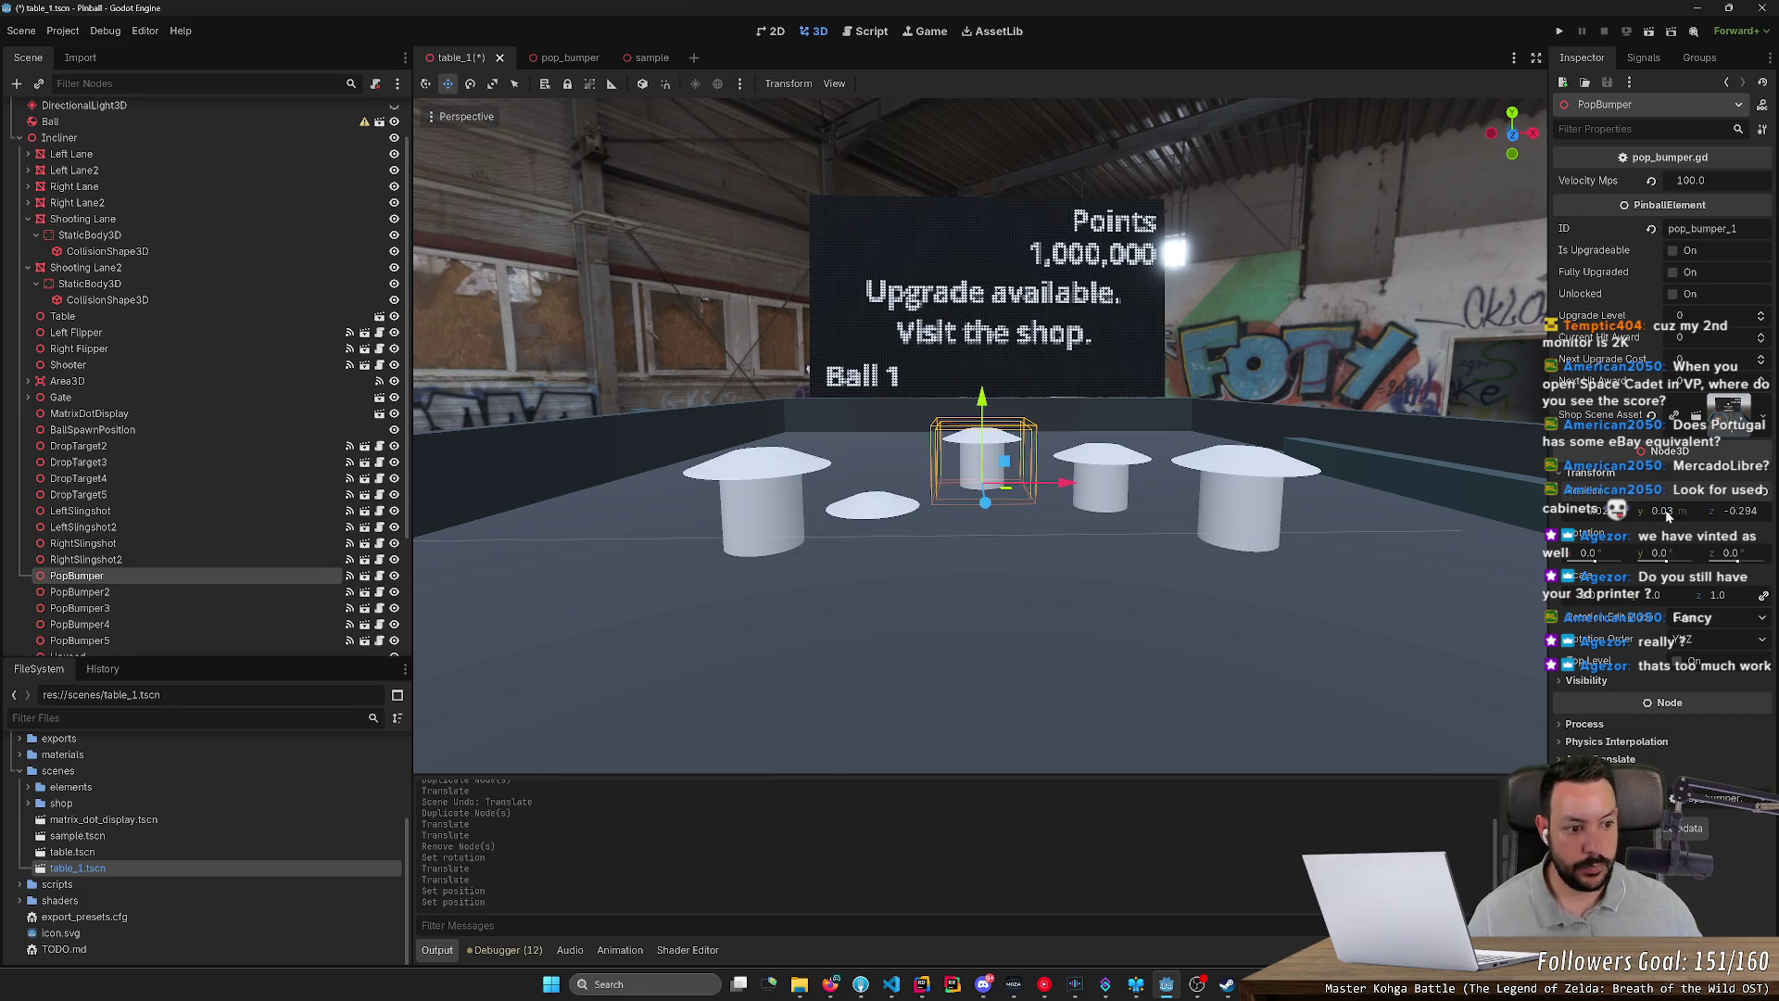
Step: Give all five pop bumpers the same Y position and save the scene
left_click(825, 519)
mouse_move(795, 516)
left_mouse_down()
mouse_move(631, 342)
mouse_move(828, 438)
mouse_move(1176, 686)
left_mouse_up()
left_click(1591, 471)
left_click_drag(1659, 511, 1664, 510)
left_click_drag(1065, 417, 1103, 562)
key("ctrl+s")
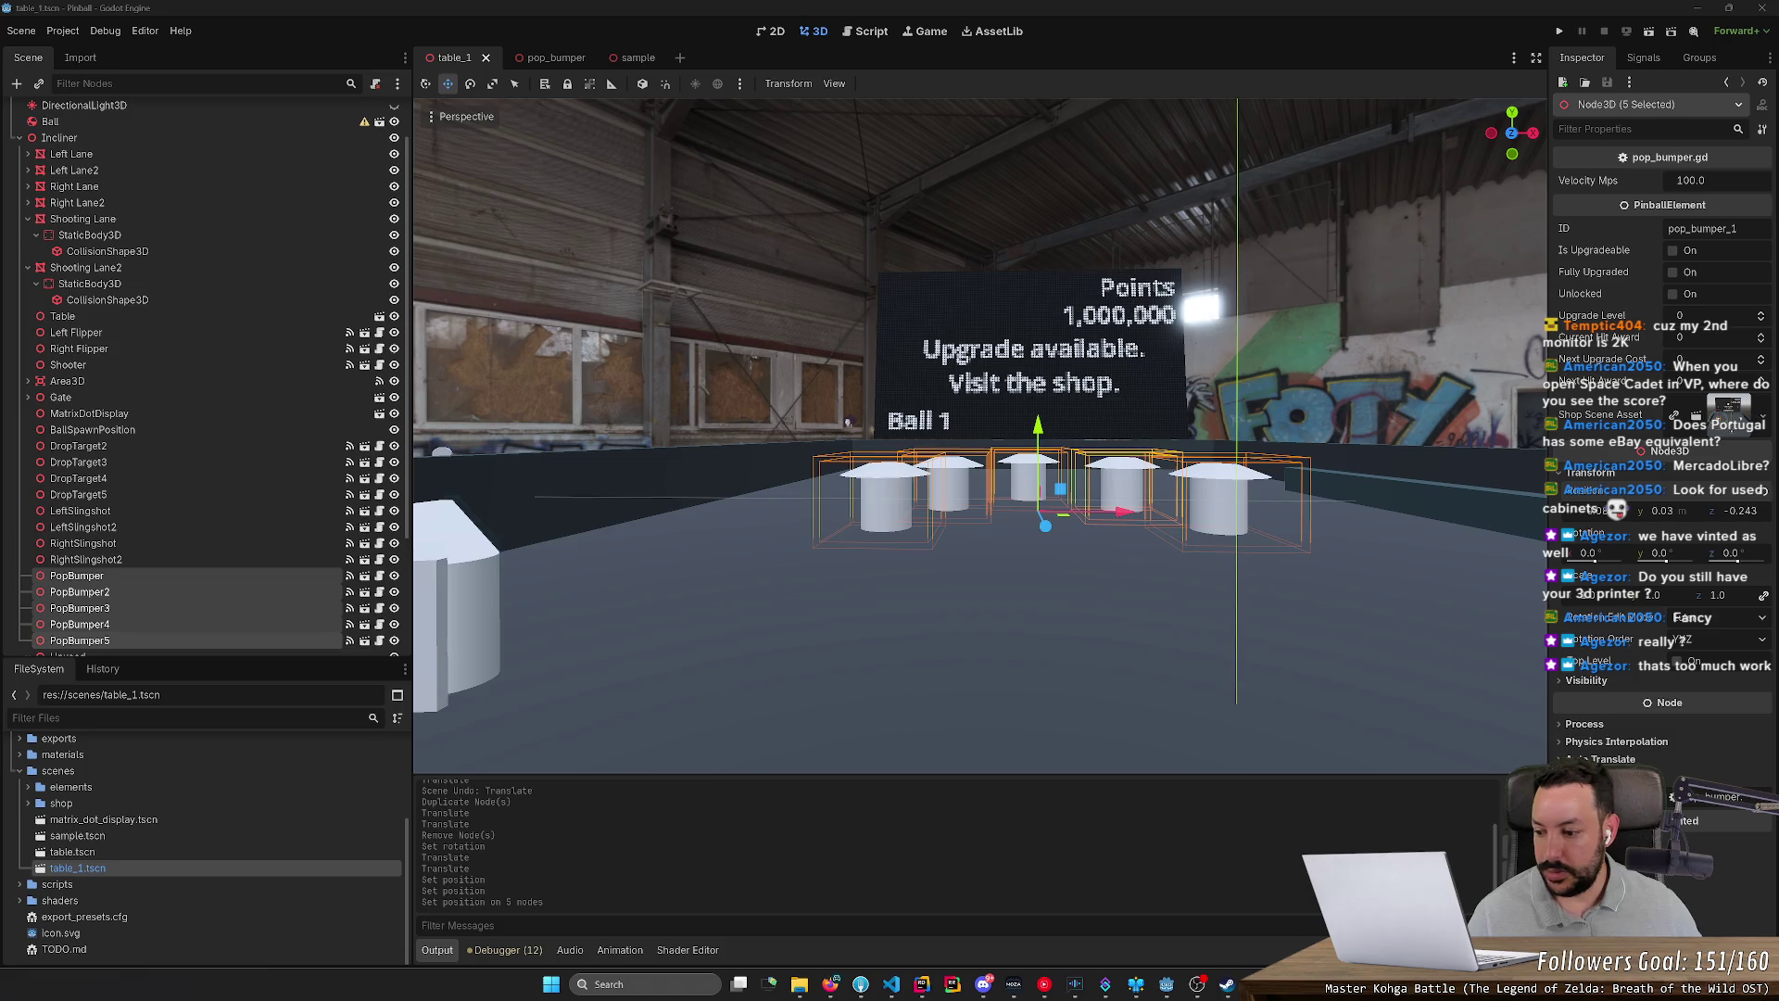
Step: Zoom and fly the view across the table to check the bumpers and slingshots
scroll(747, 711, "down", 5)
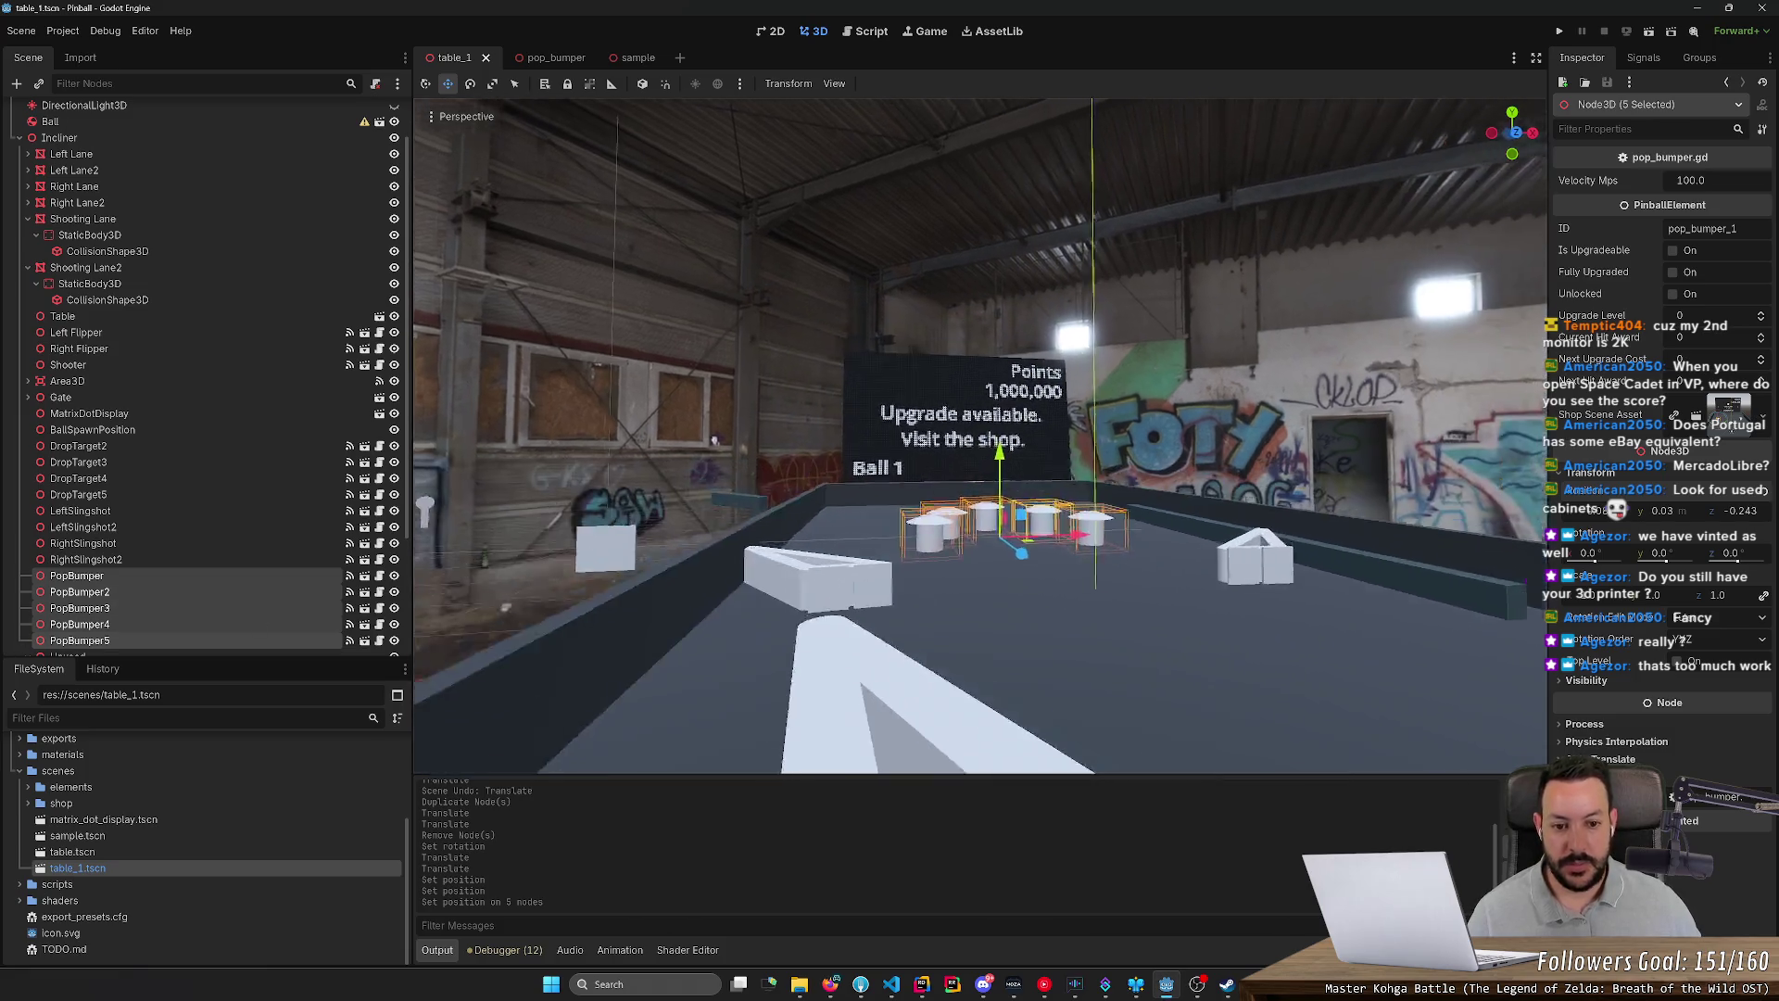
scroll(980, 435, "up", 5)
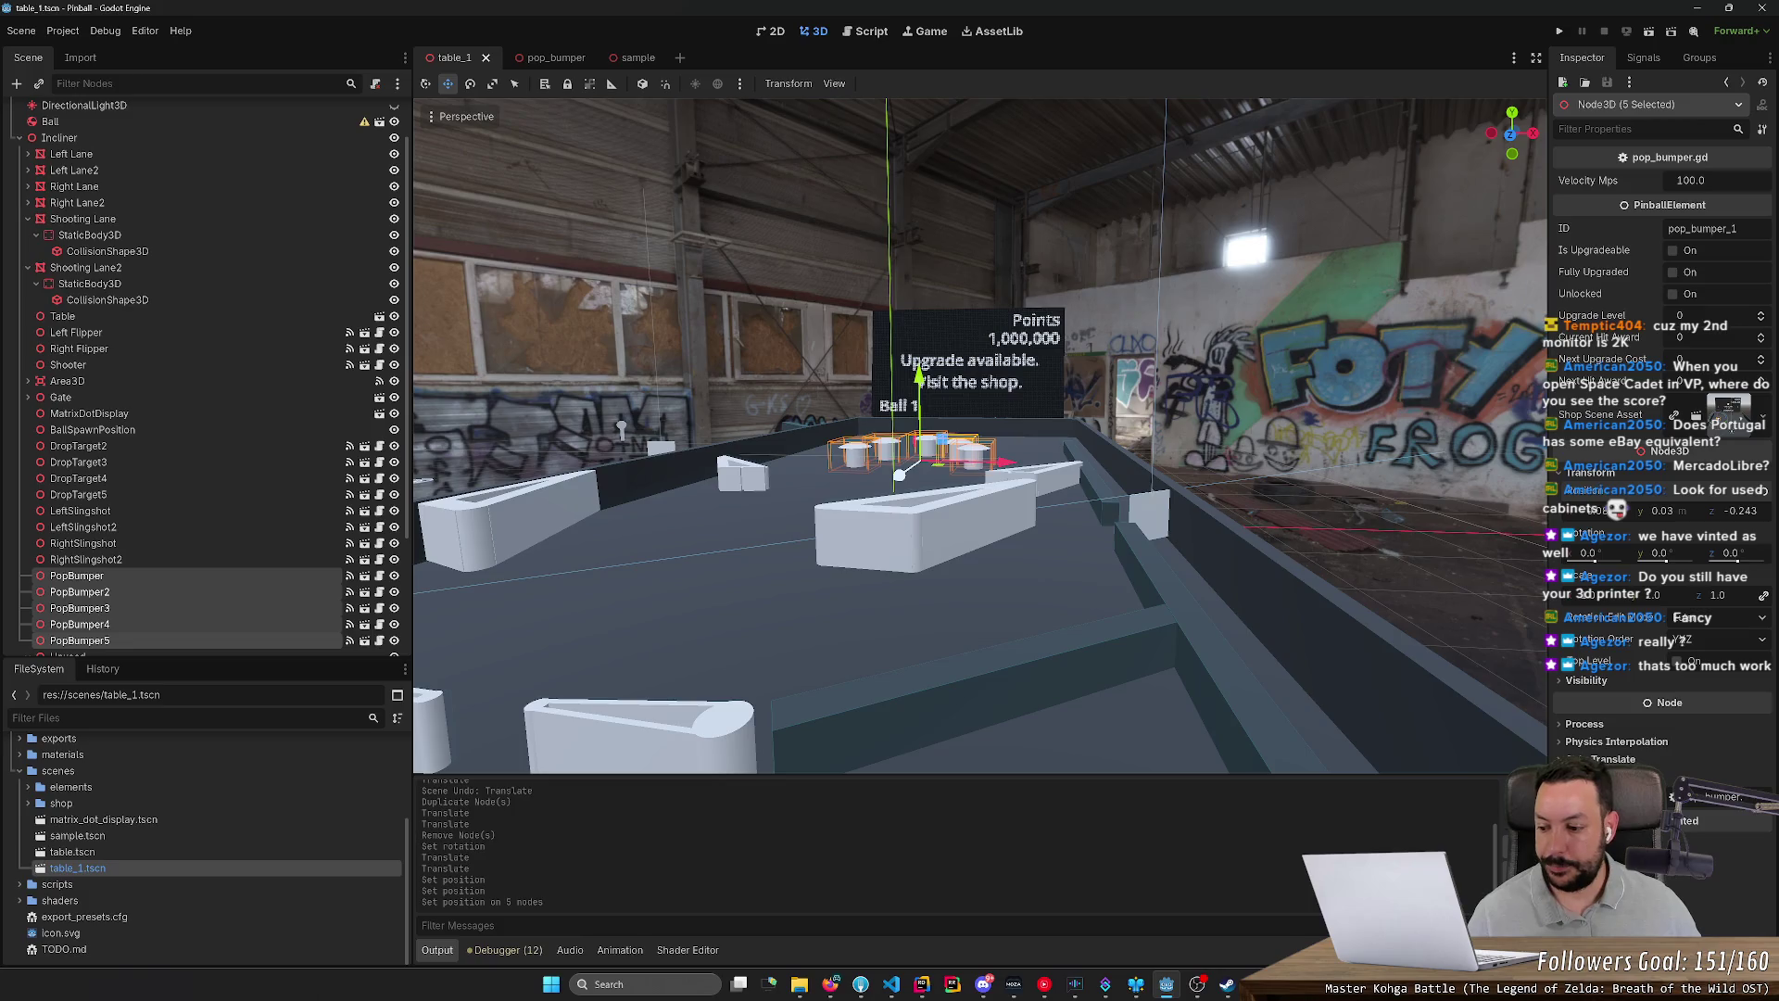
scroll(979, 436, "down", 3)
scroll(980, 436, "up", 4)
scroll(980, 435, "down", 4)
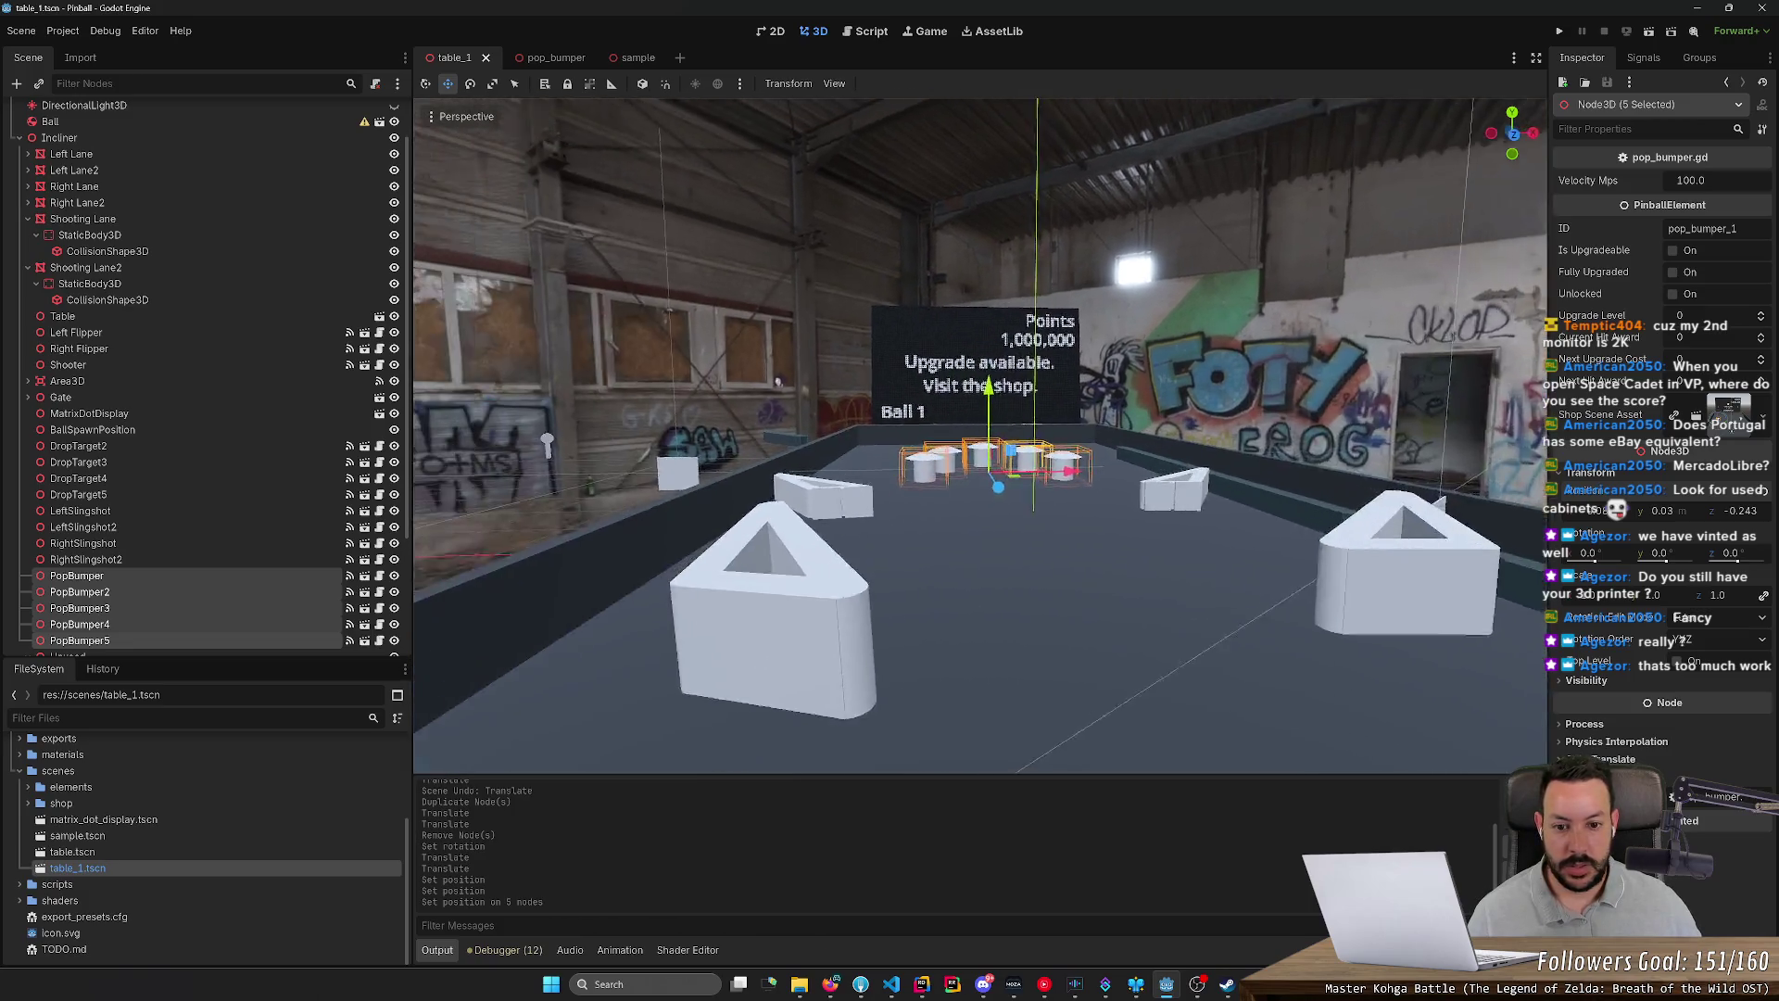
scroll(778, 381, "up", 5)
scroll(979, 435, "up", 3)
scroll(1183, 636, "down", 3)
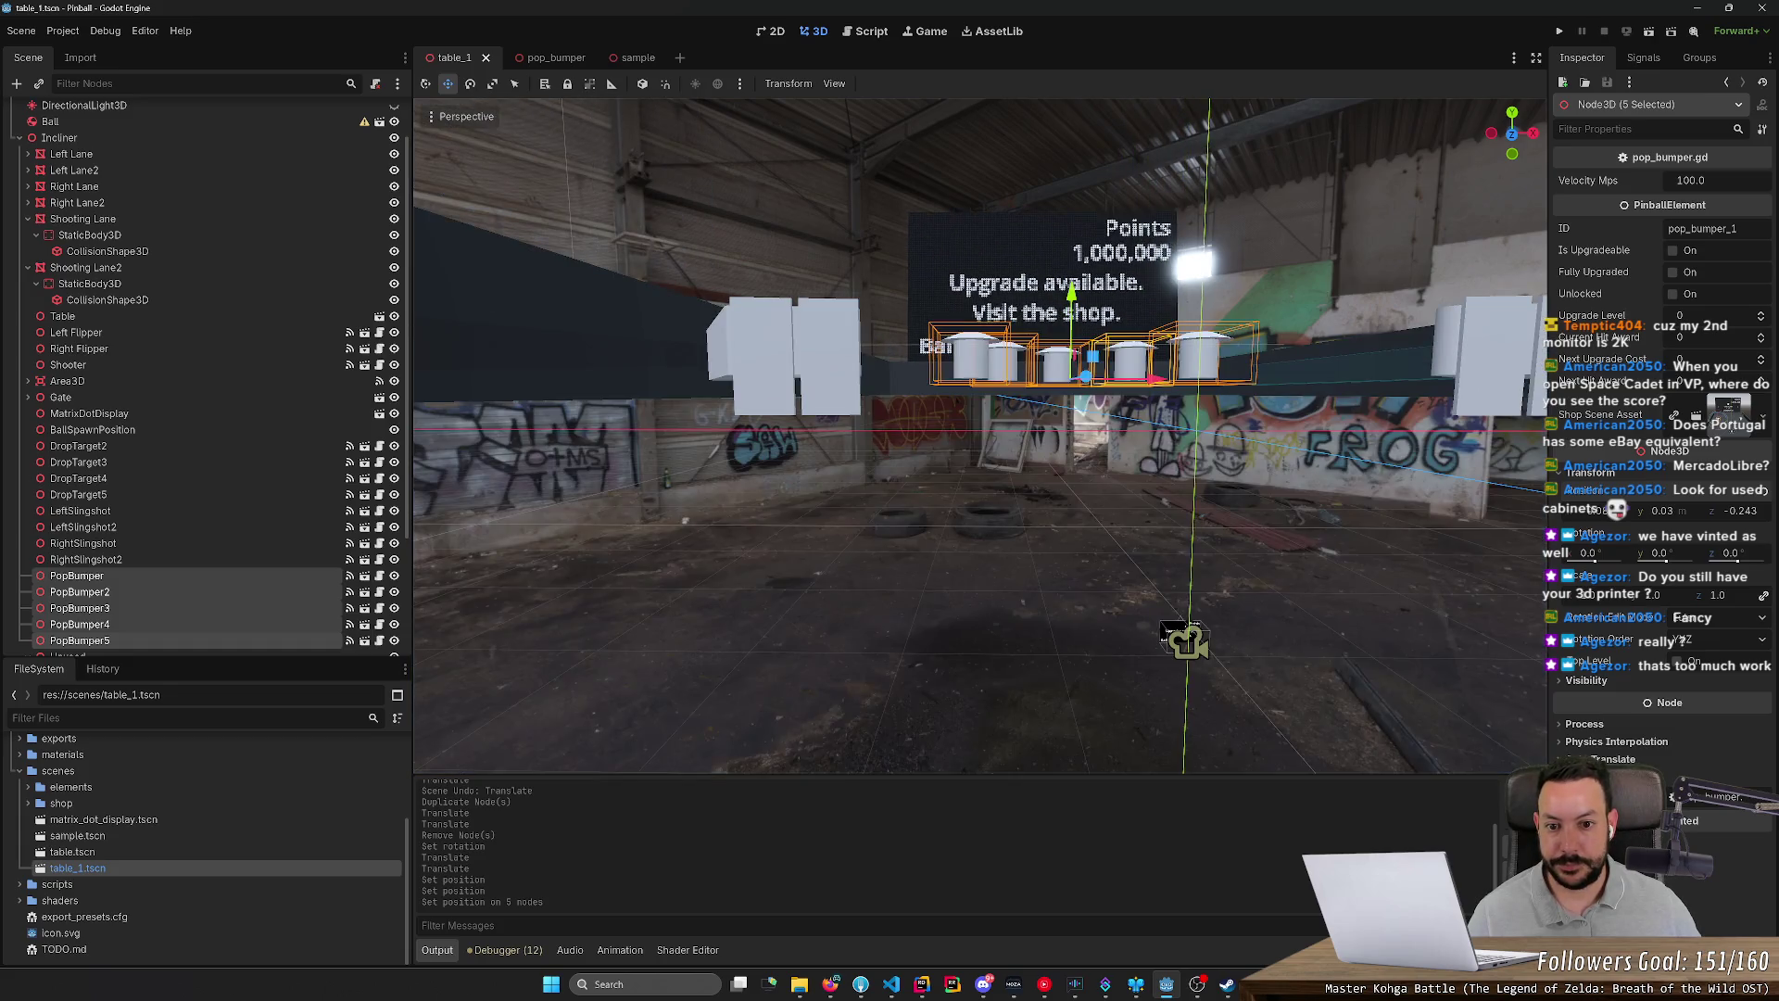
key("w")
key("w")
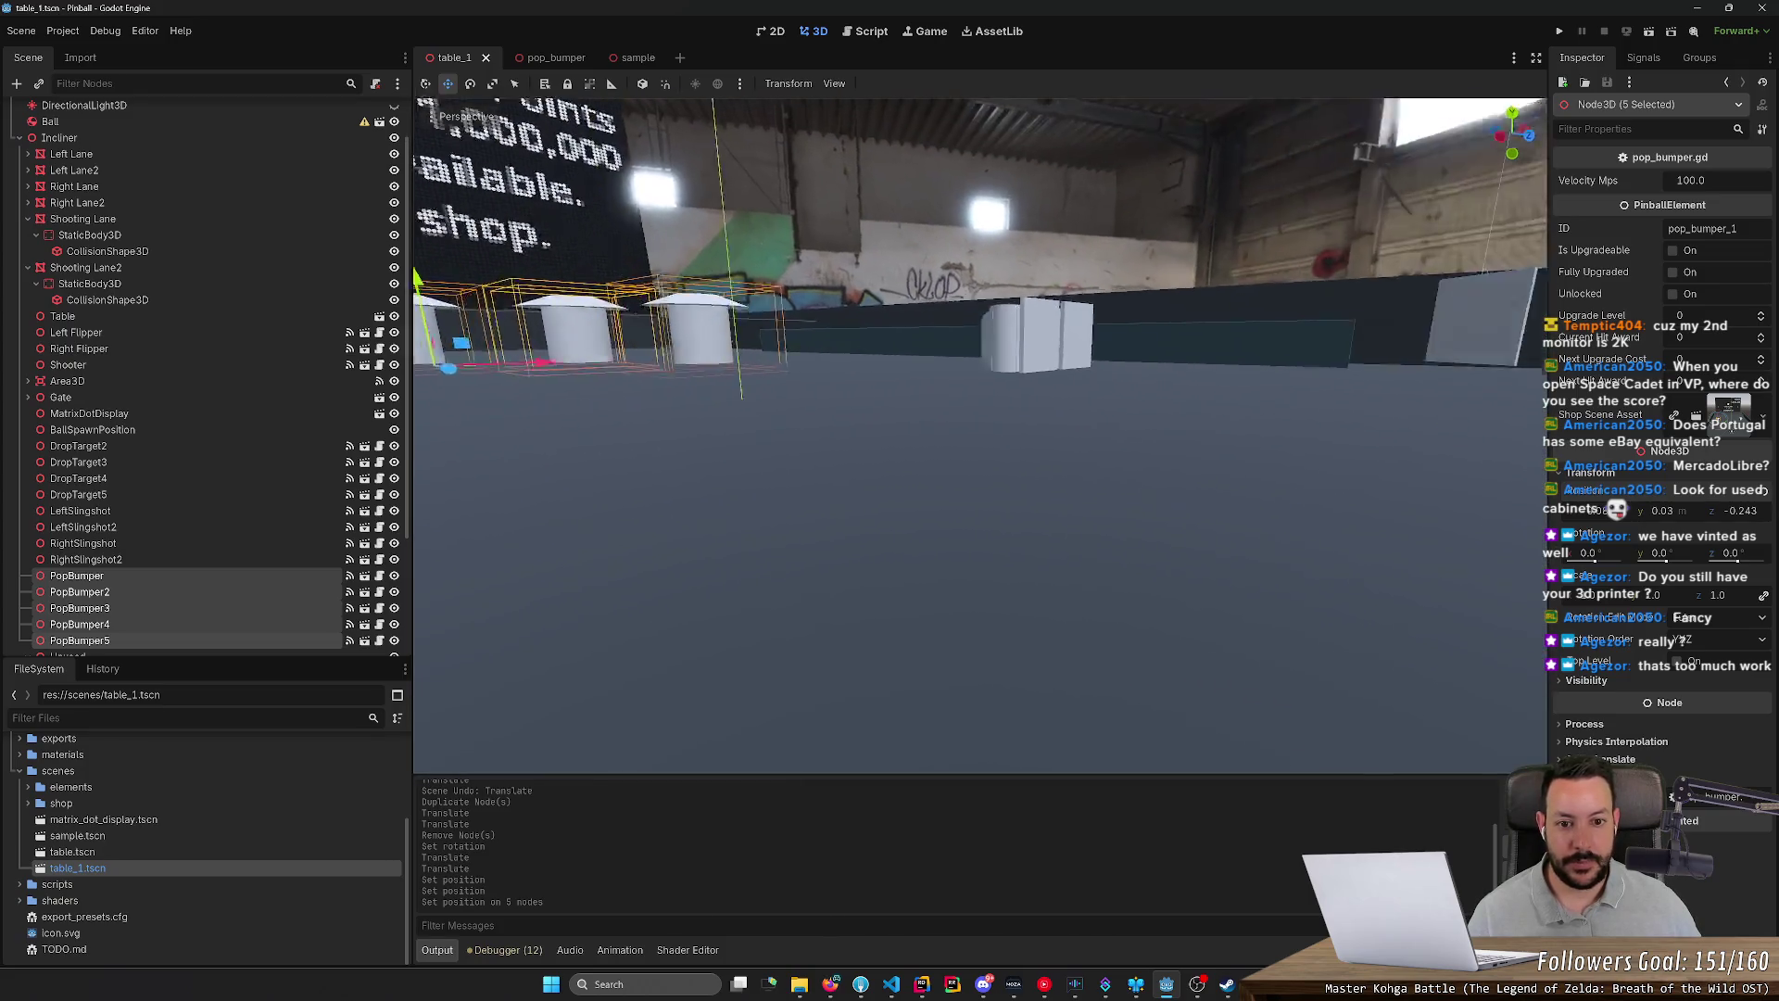
key("w")
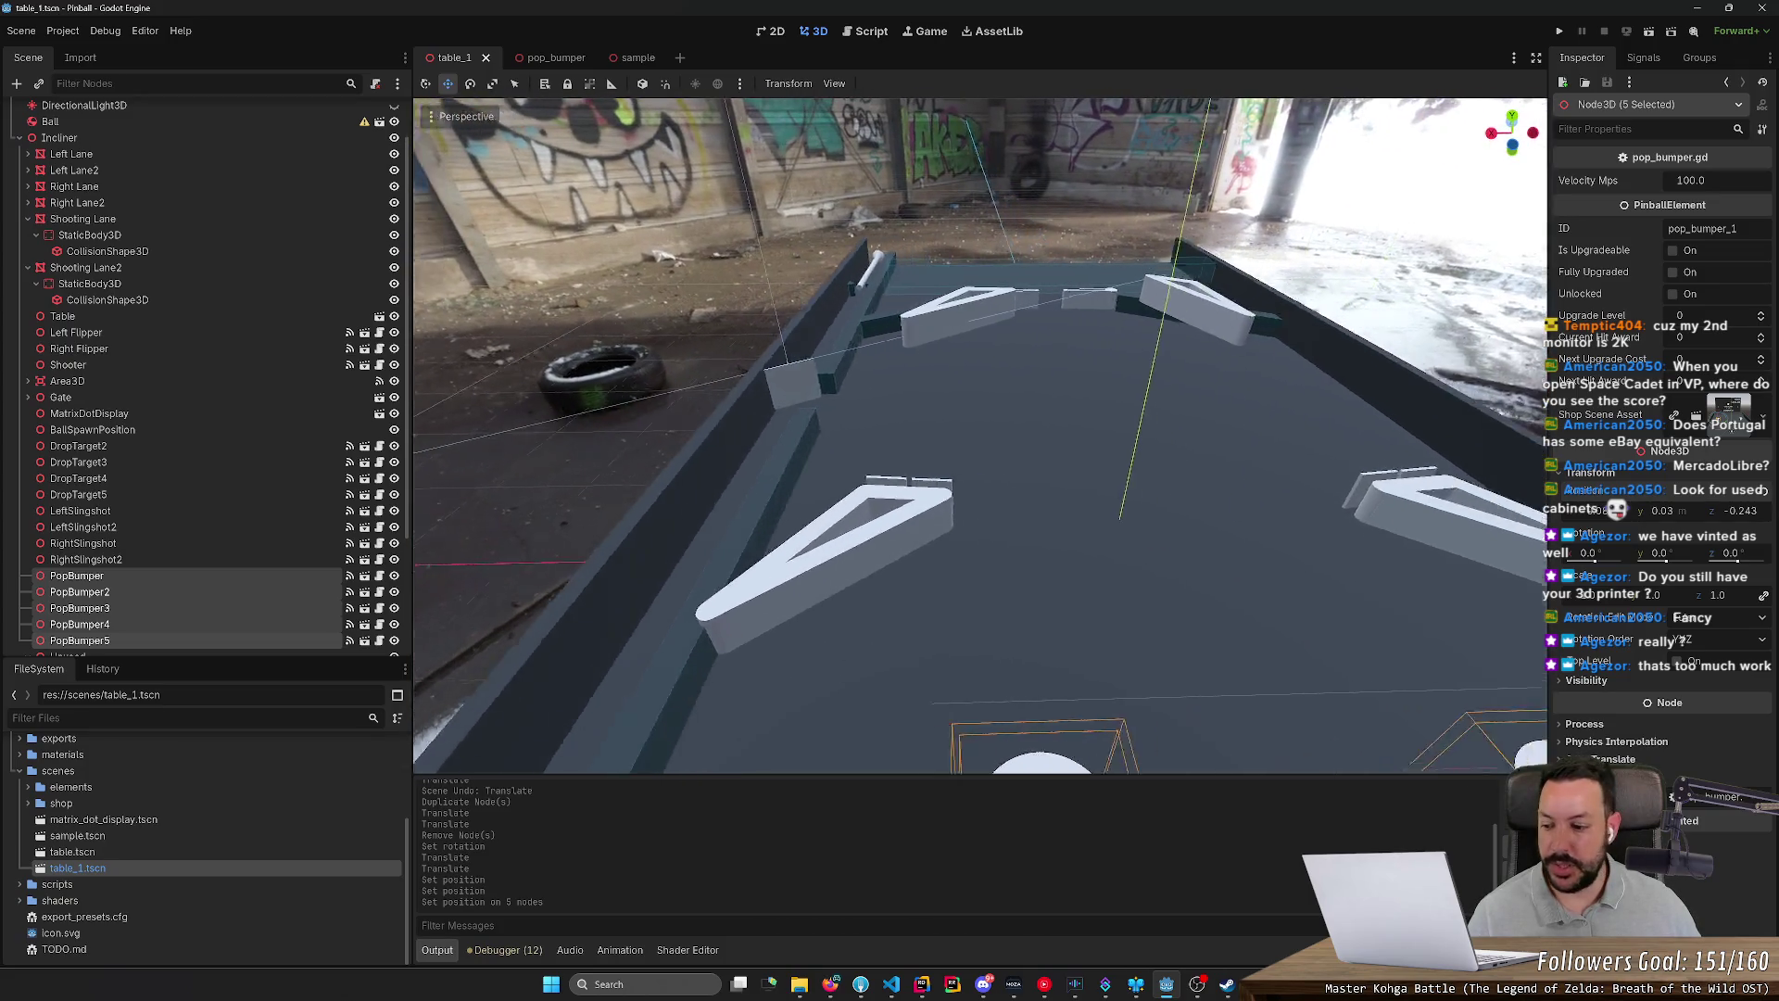
key("w")
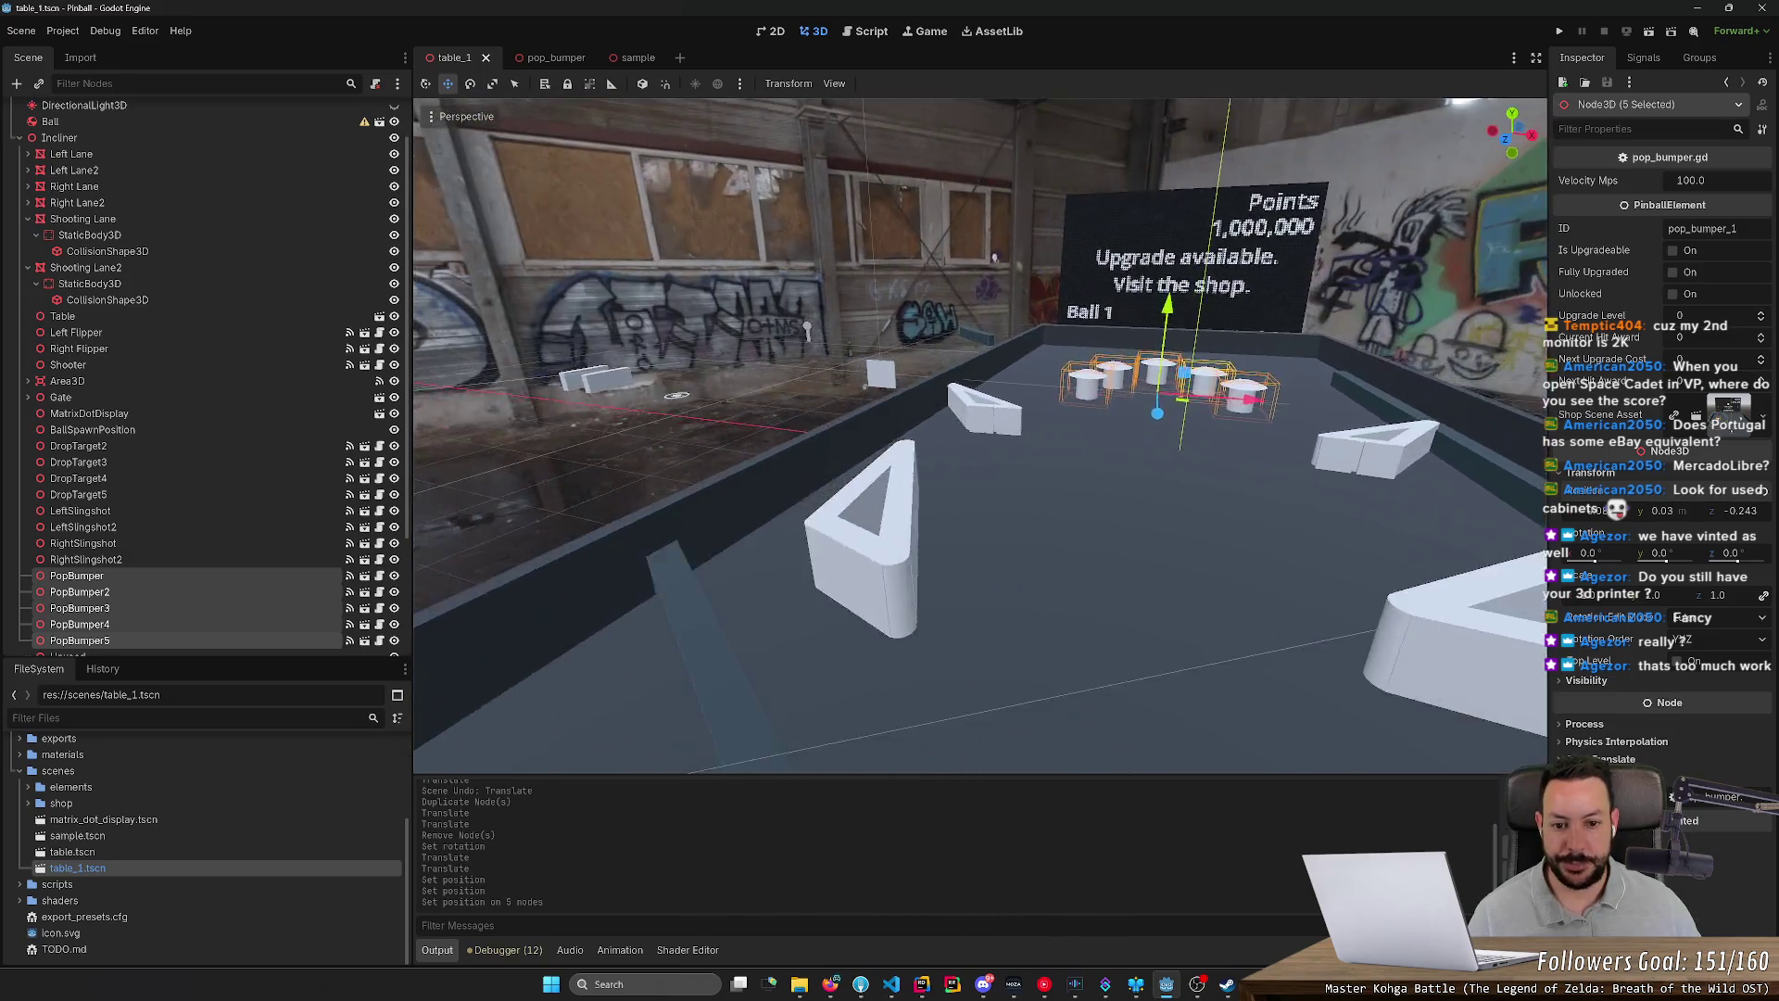
left_click(973, 580)
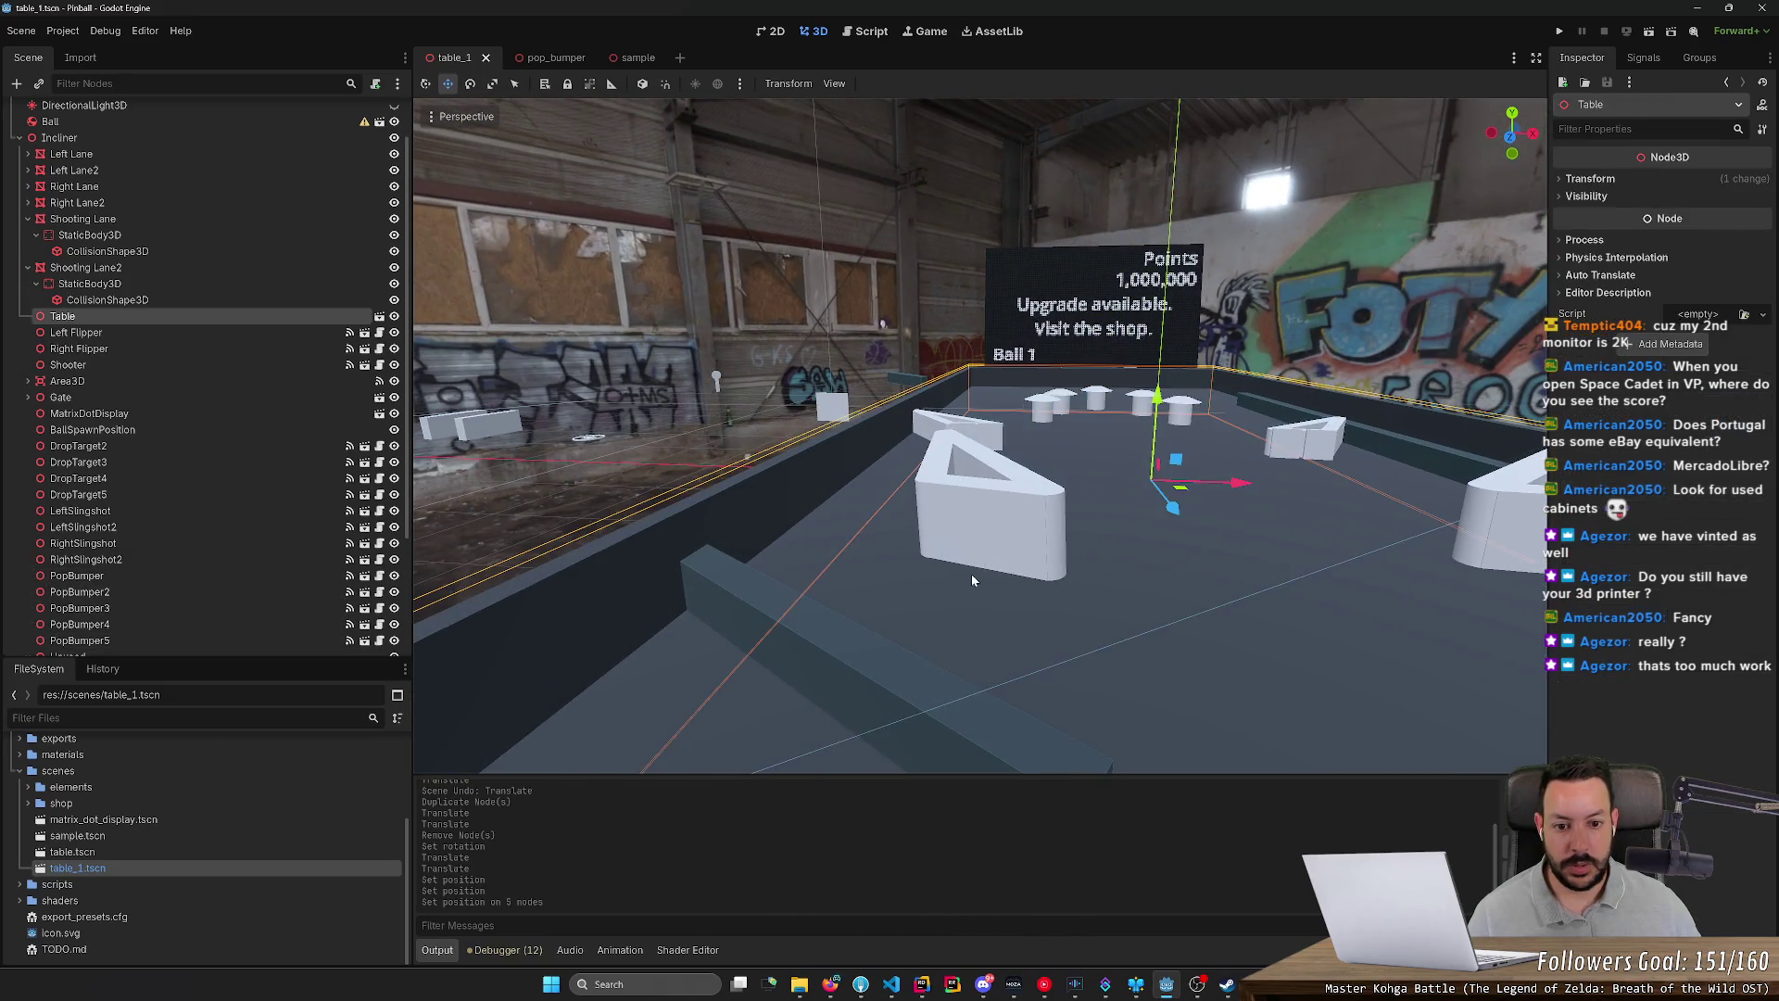
Step: Straighten LeftSlingshot2 by setting its X rotation to 0
left_click(994, 437)
key("f")
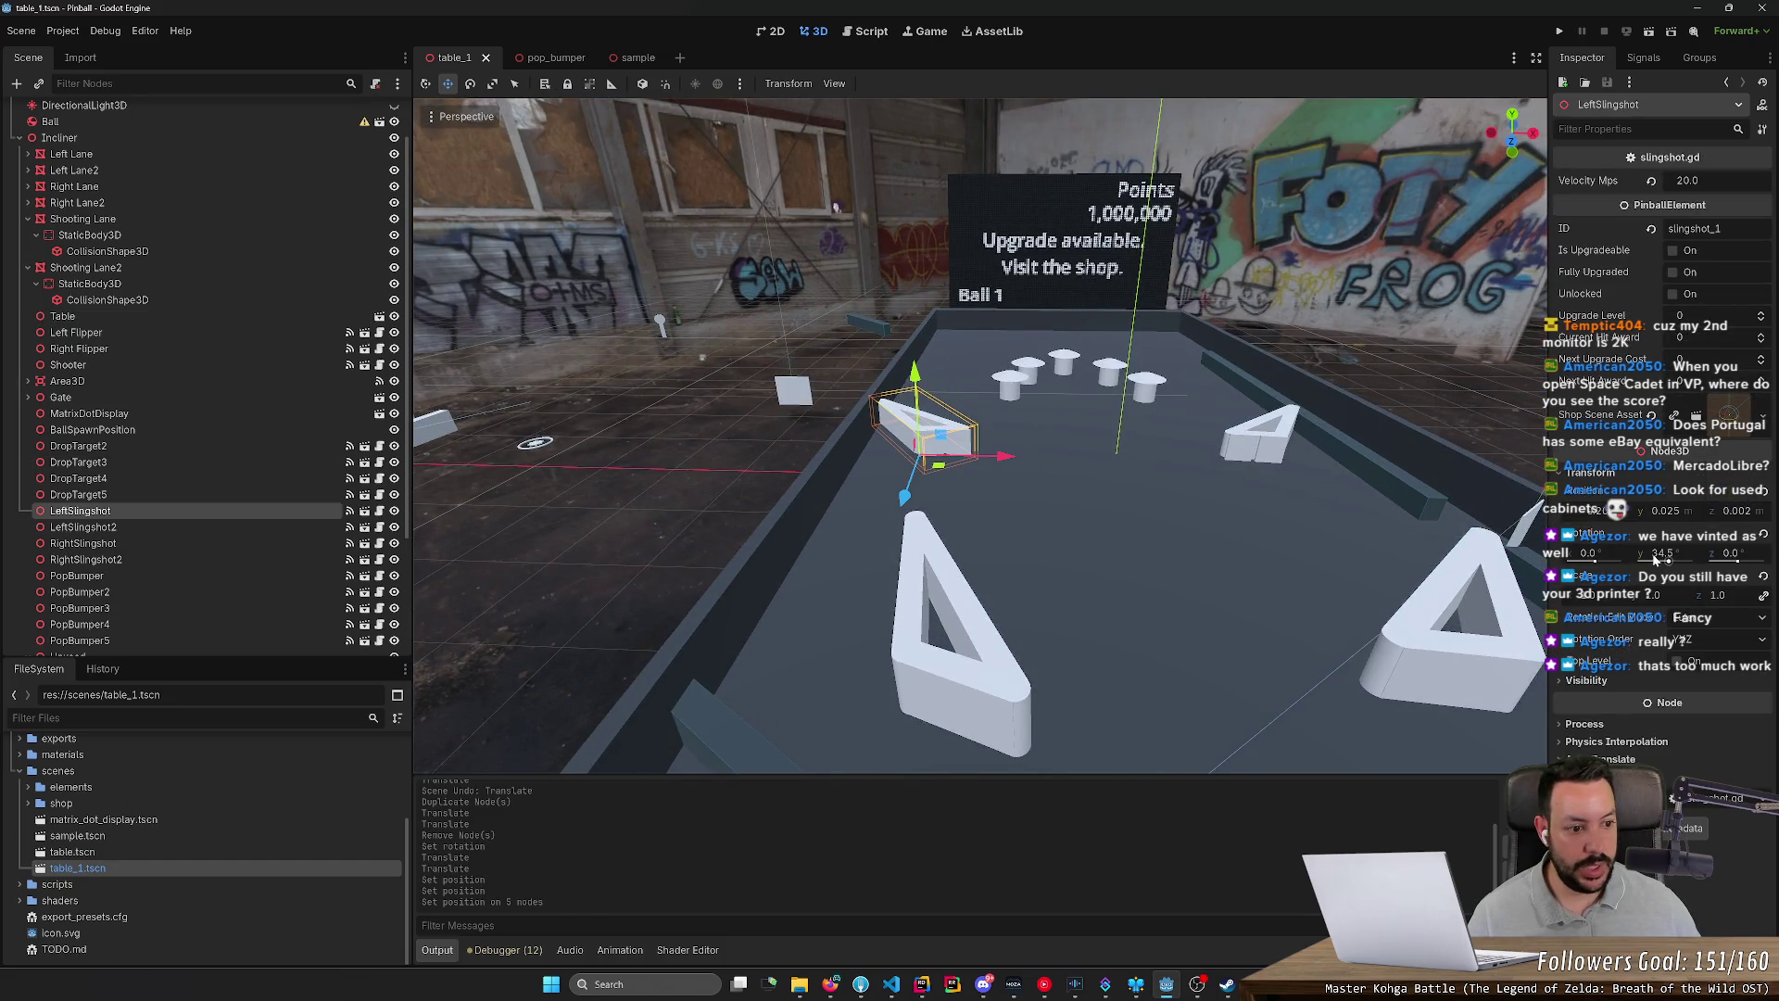
left_click(1024, 665)
left_click(1610, 556)
type("0")
type("0")
key("Return")
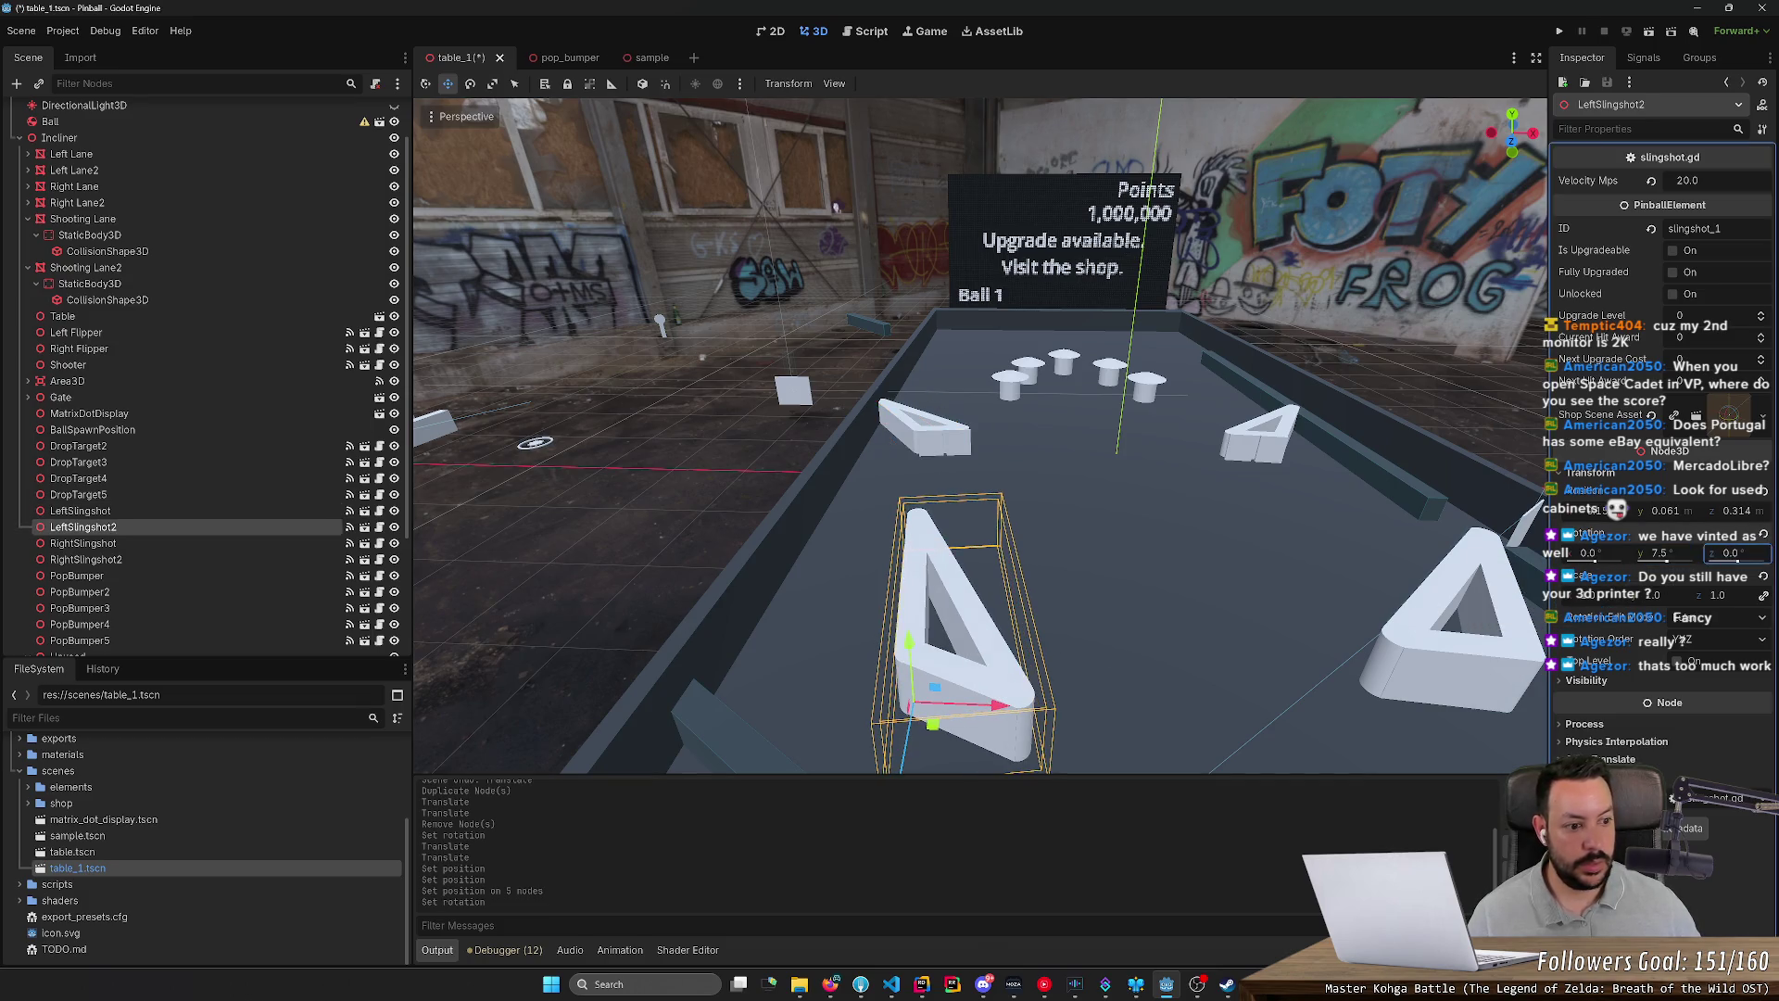
Step: Try zeroing the lower right slingshot's Z rotation, then undo it
left_click(1259, 676)
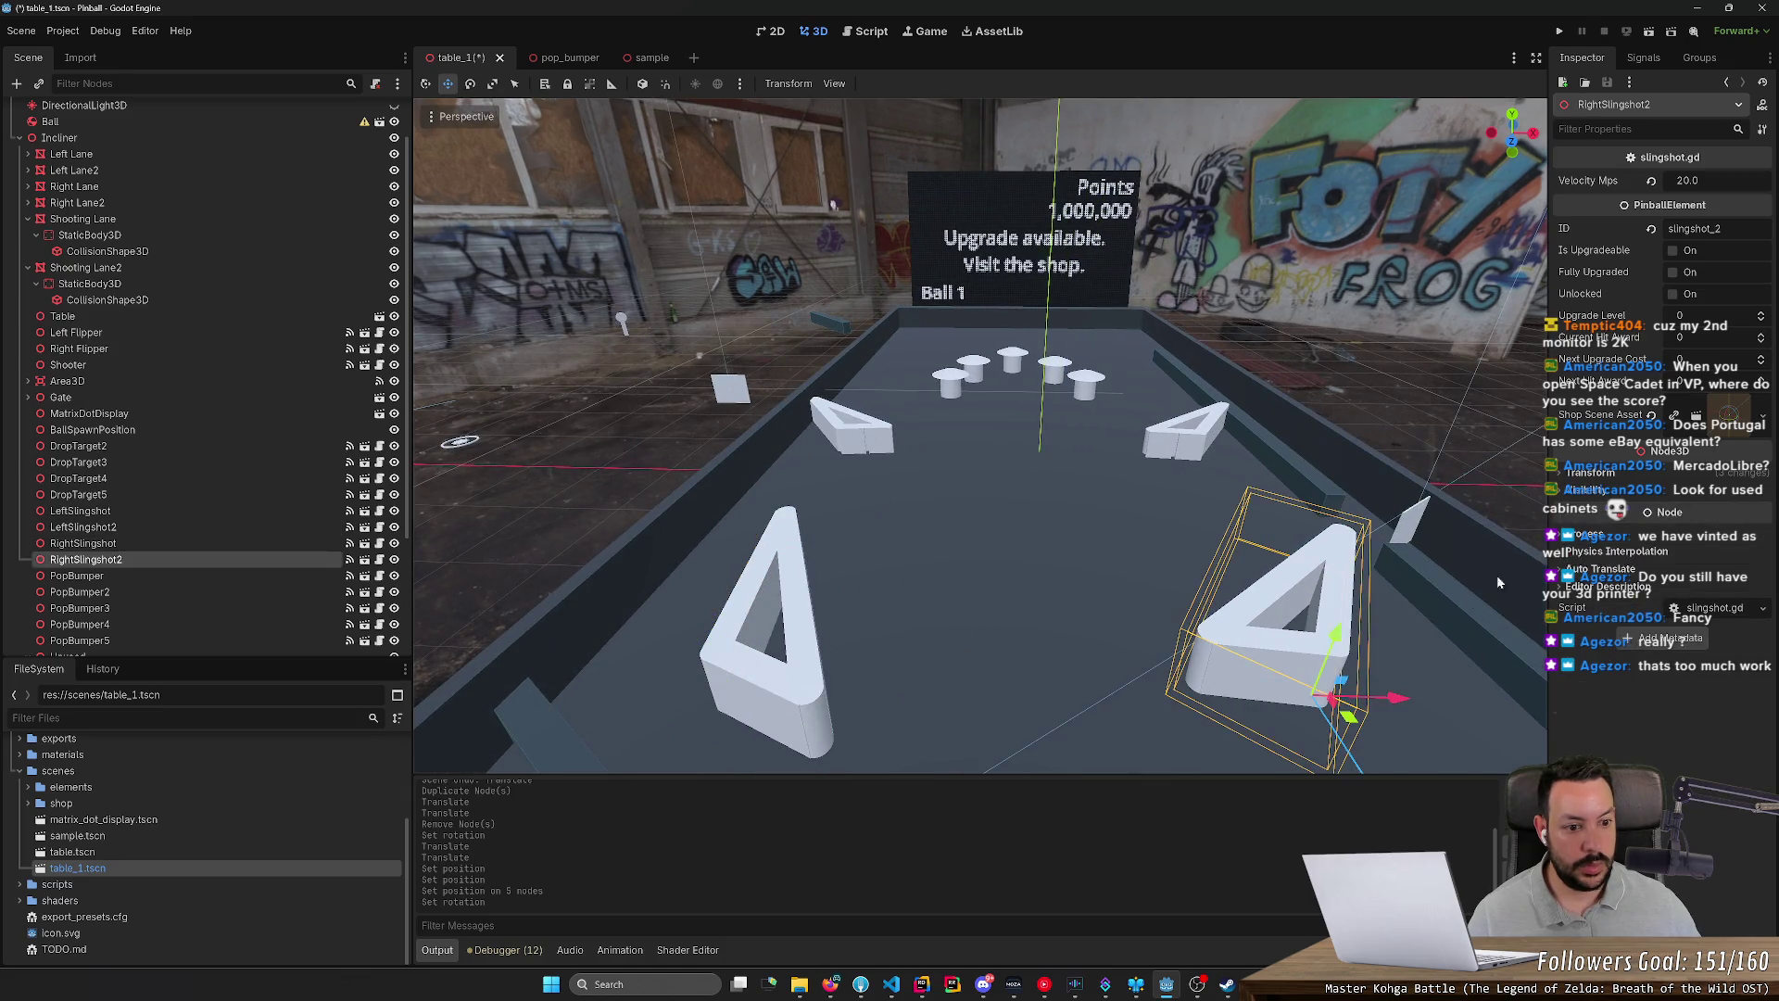
left_click(1733, 552)
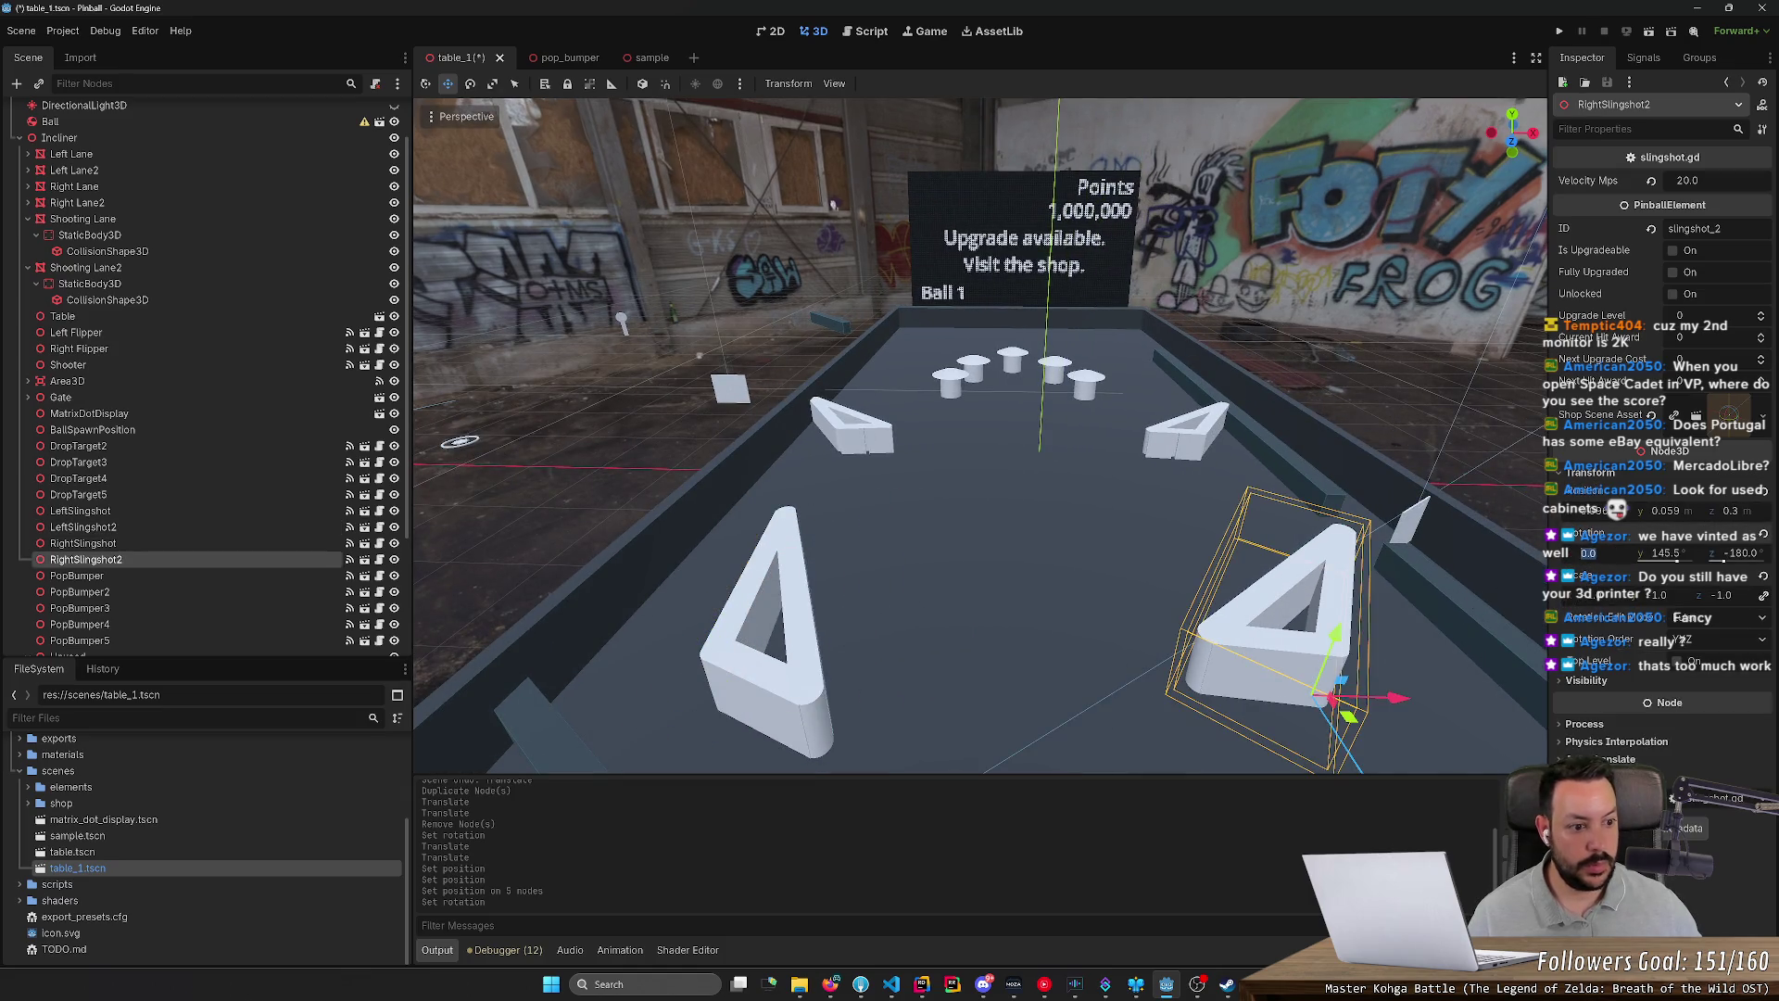
type("0")
key("Return")
left_click(1665, 553)
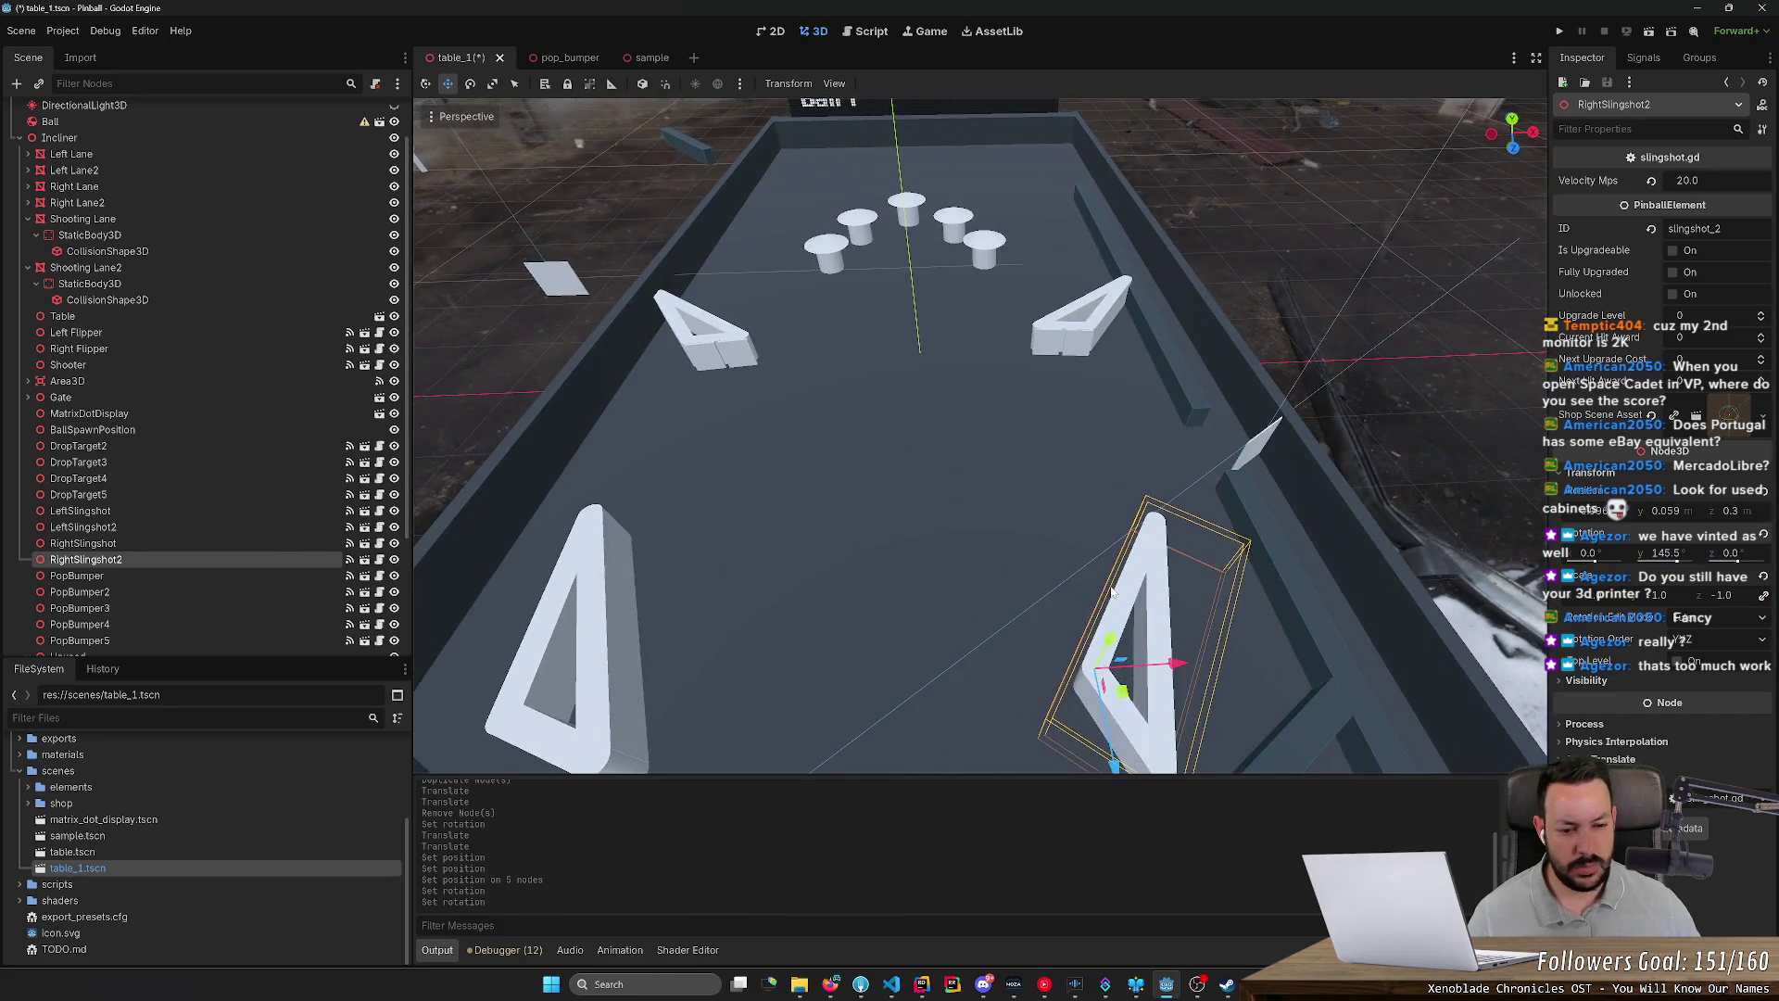
key("ctrl+z")
scroll(1113, 594, "down", 3)
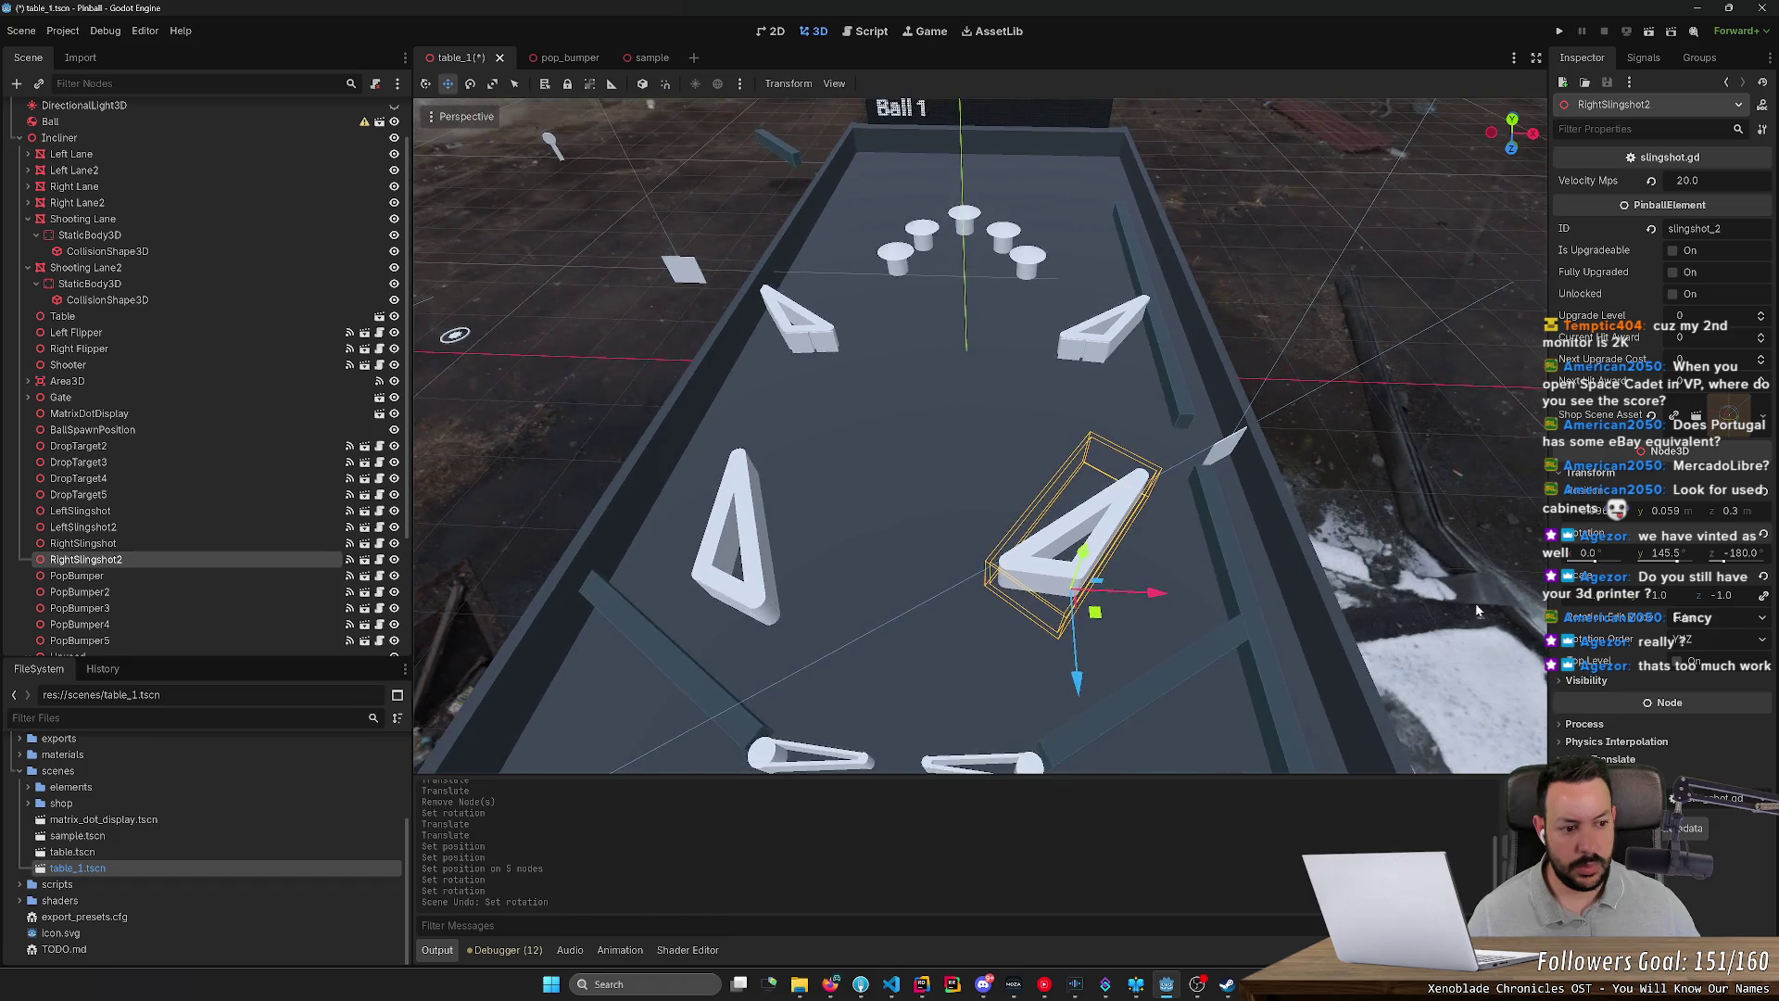
Step: Set the lower right slingshot's Y rotation to 172.5 and save the scene
left_click(1665, 553)
type("7")
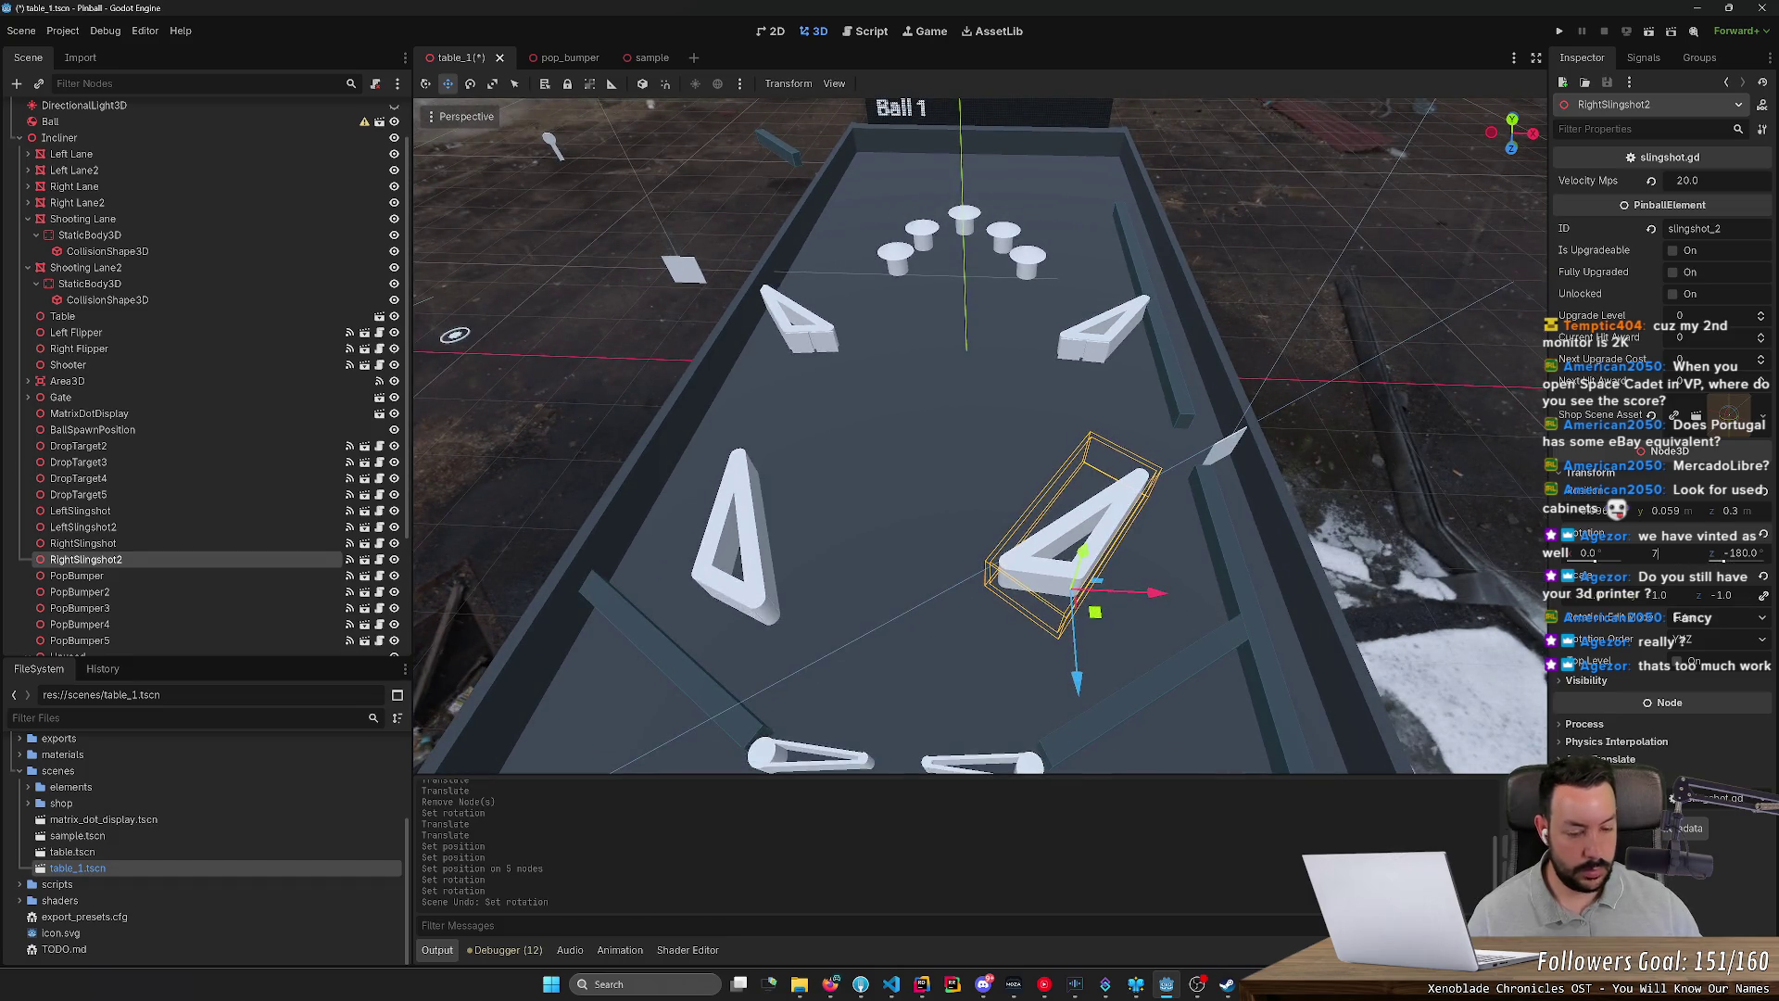
key("Return")
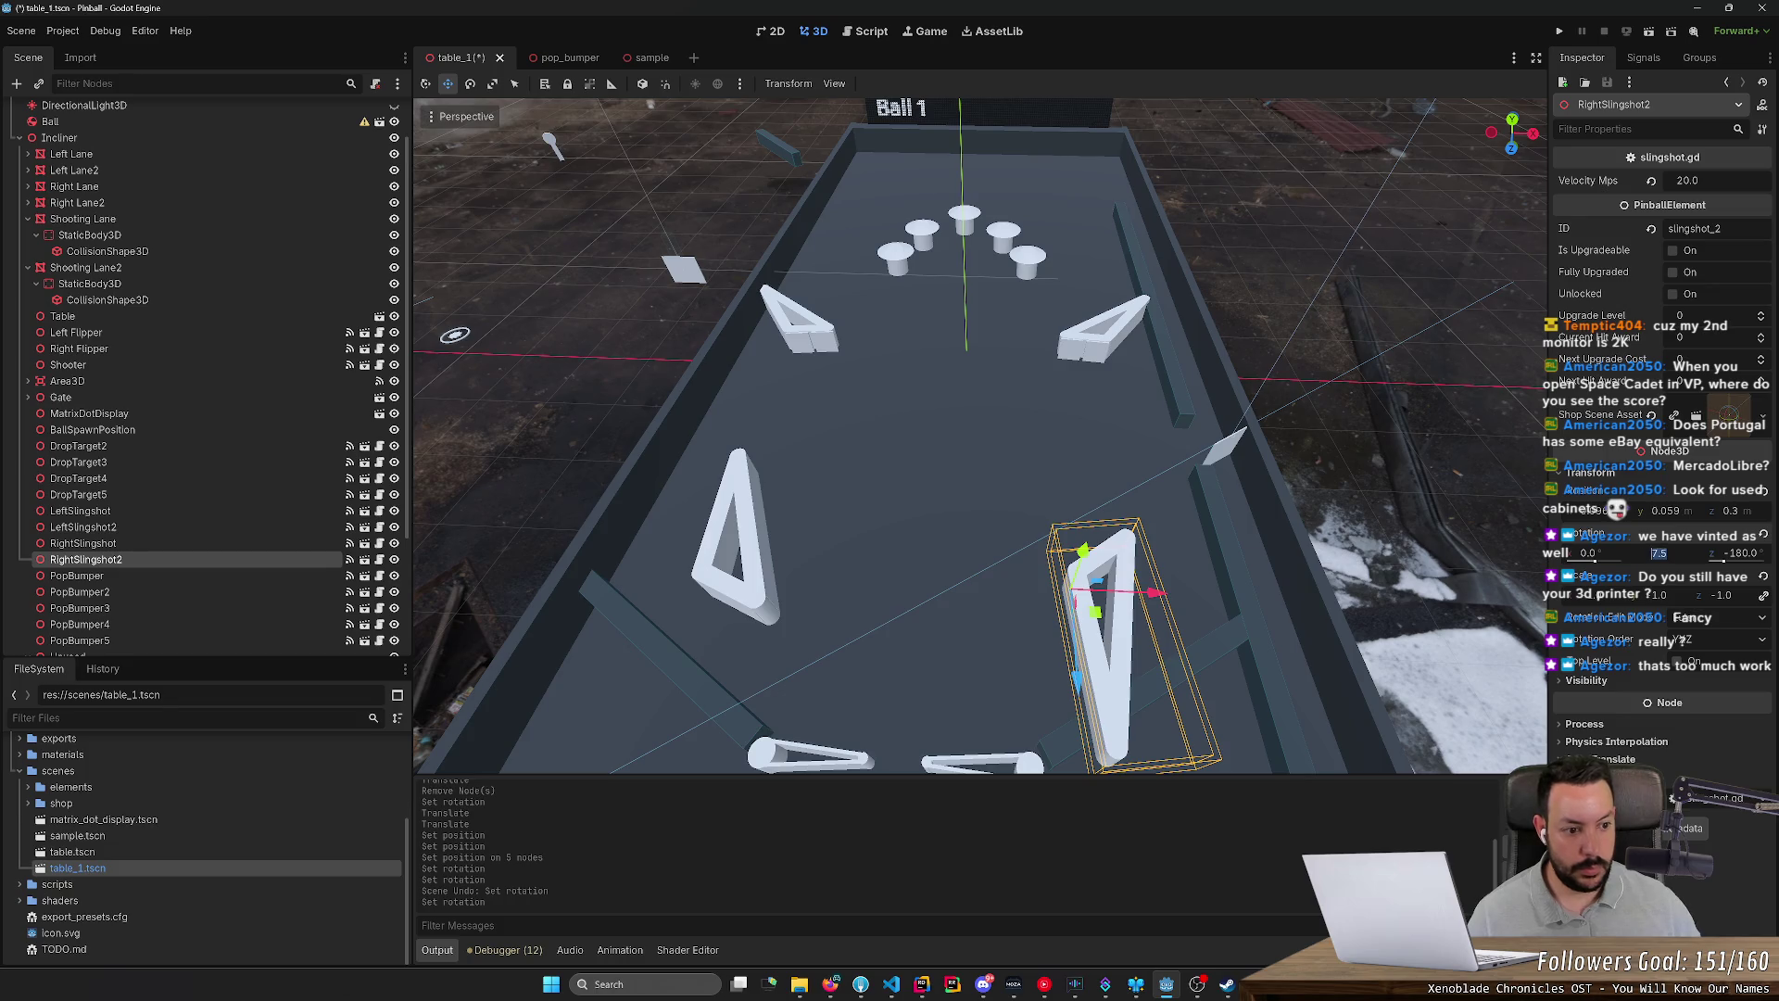
type("-")
key("Return")
left_click(1663, 554)
left_click(1673, 553)
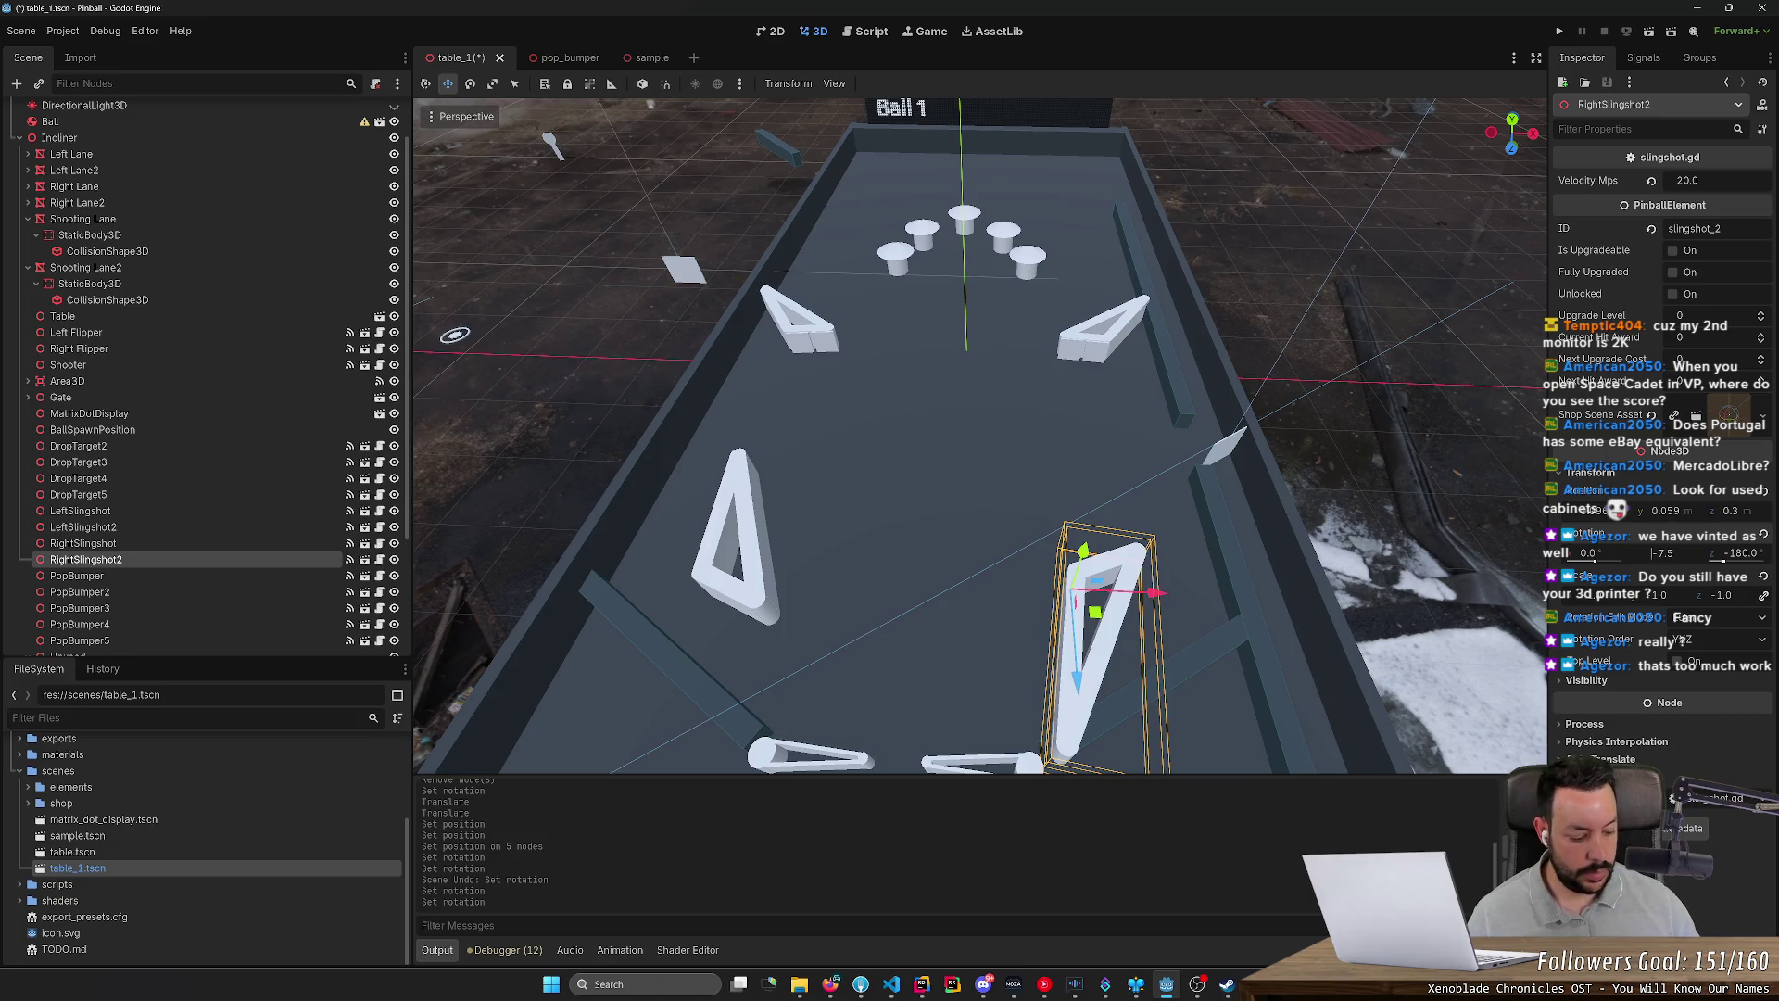
key("Return")
left_click(1665, 553)
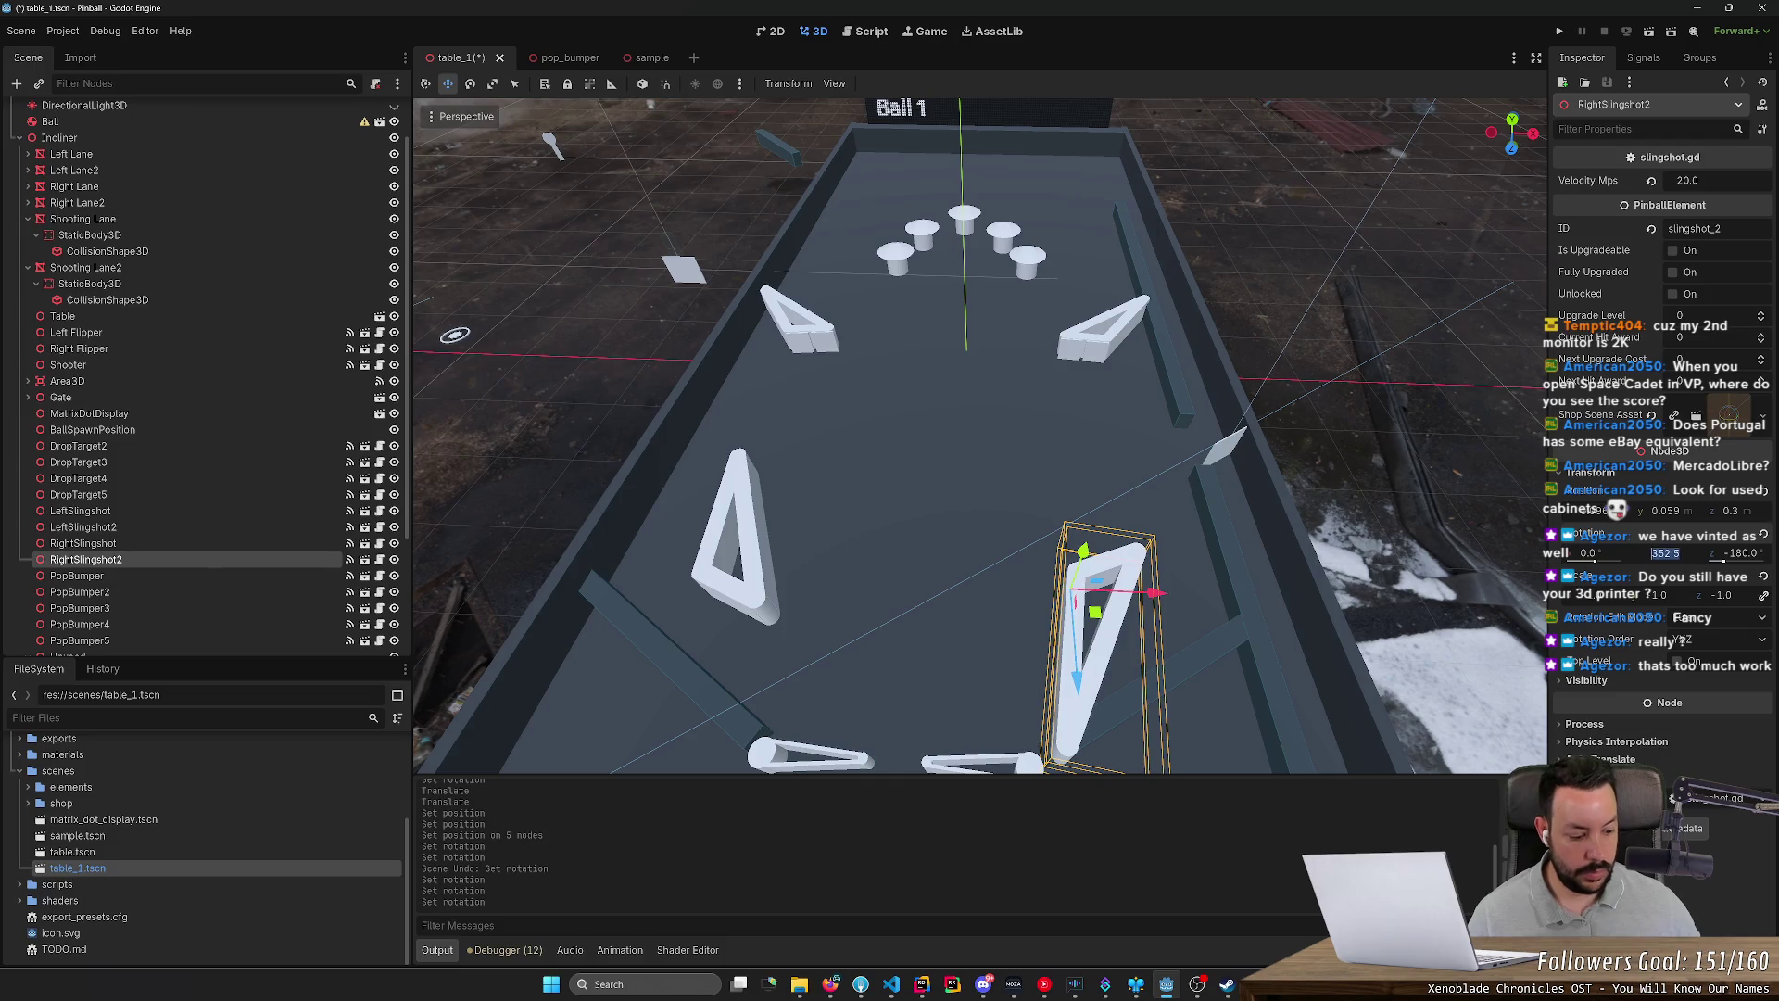
type("180")
type(".5")
key("Return")
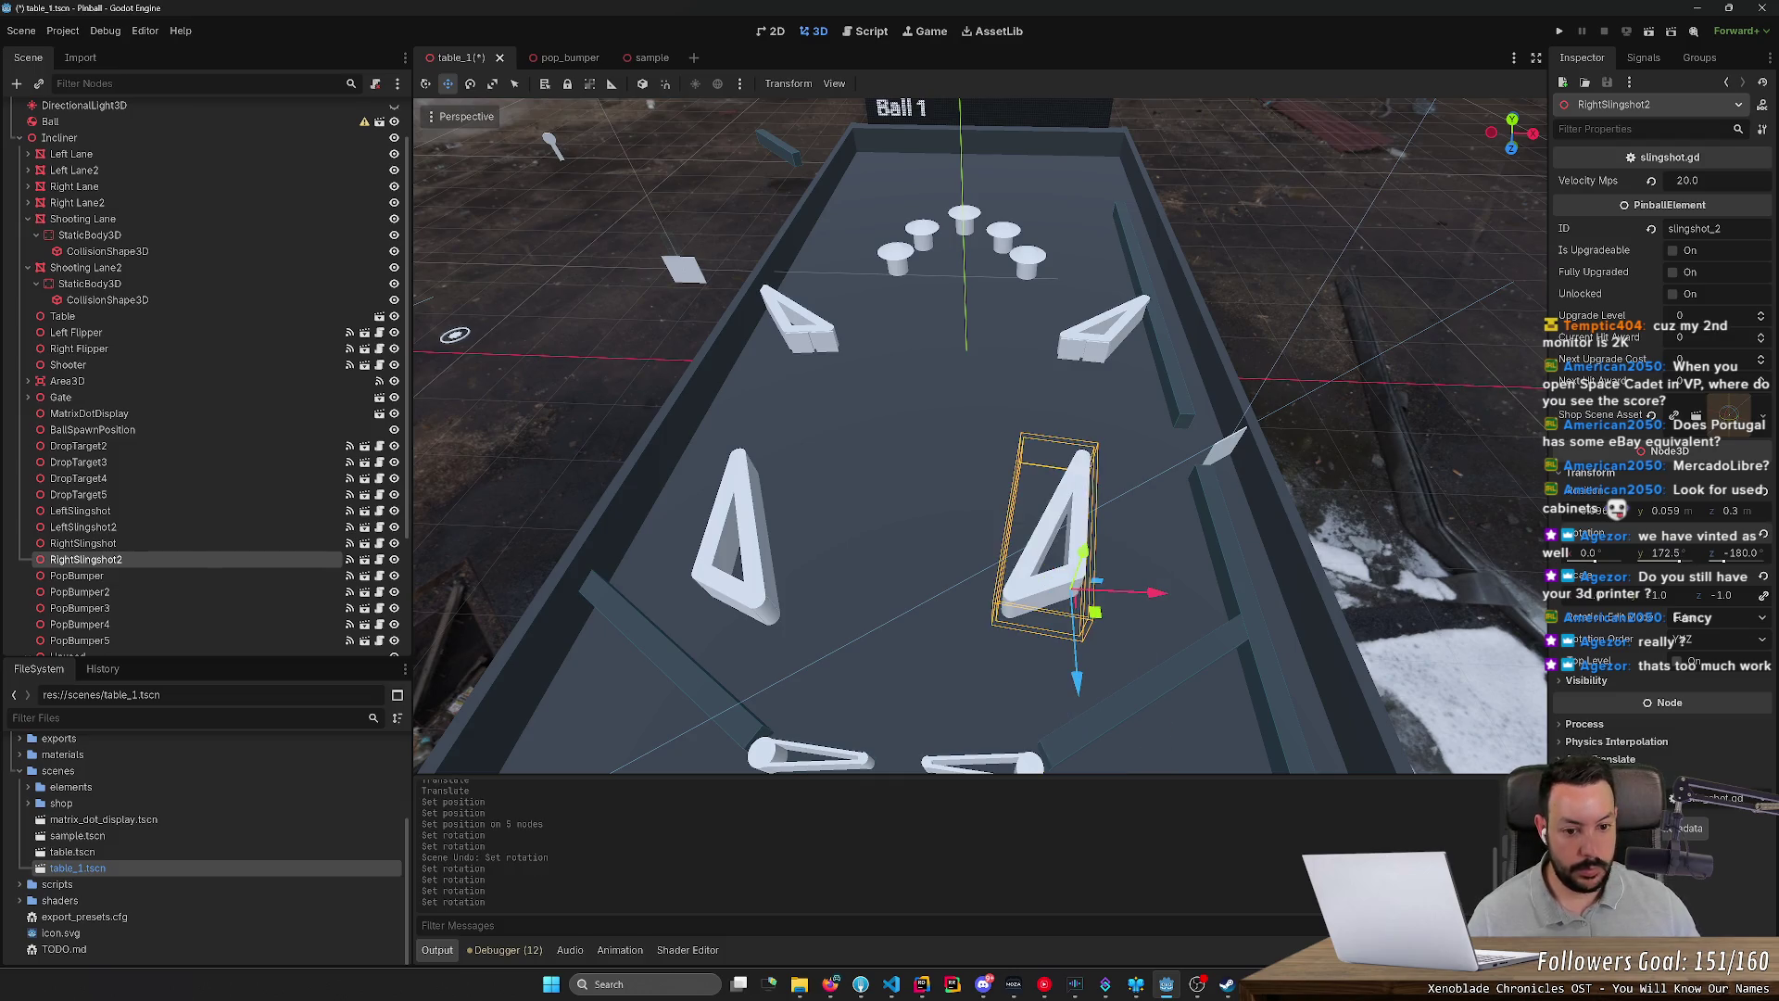
key("ctrl+s")
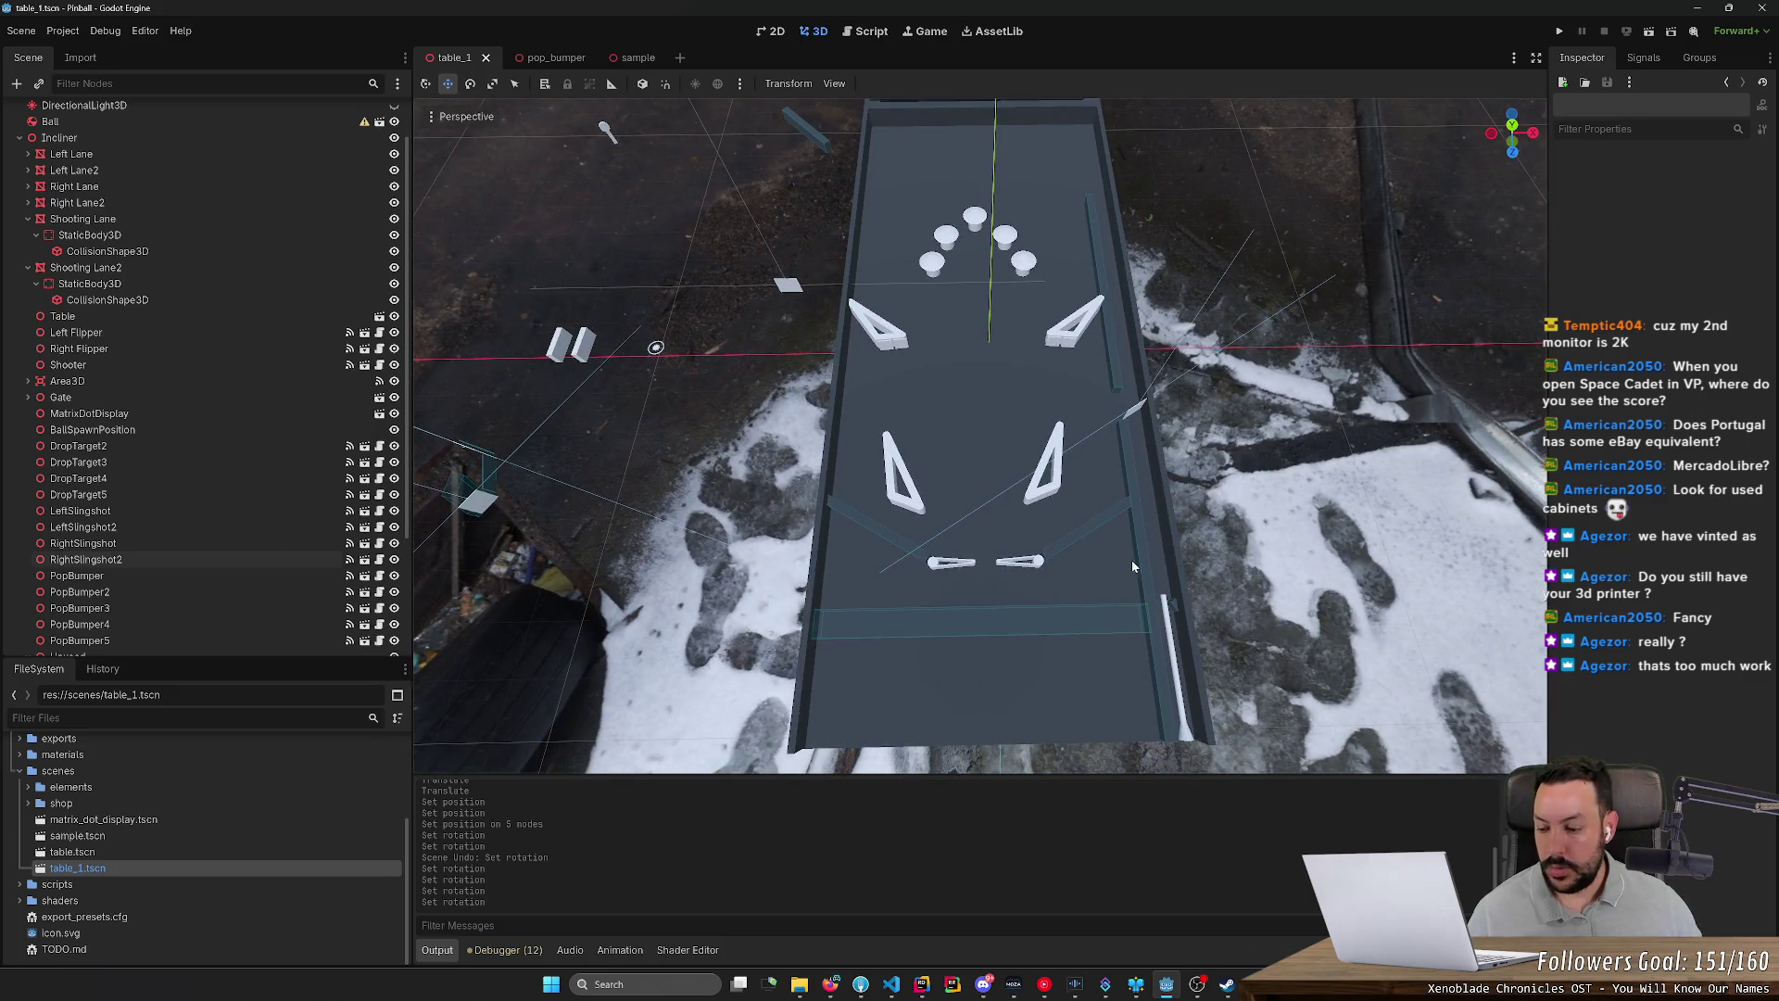
Step: Set the lower left slingshot's Z position to 0.3 and save
left_click(1066, 498)
scroll(1113, 515, "up", 3)
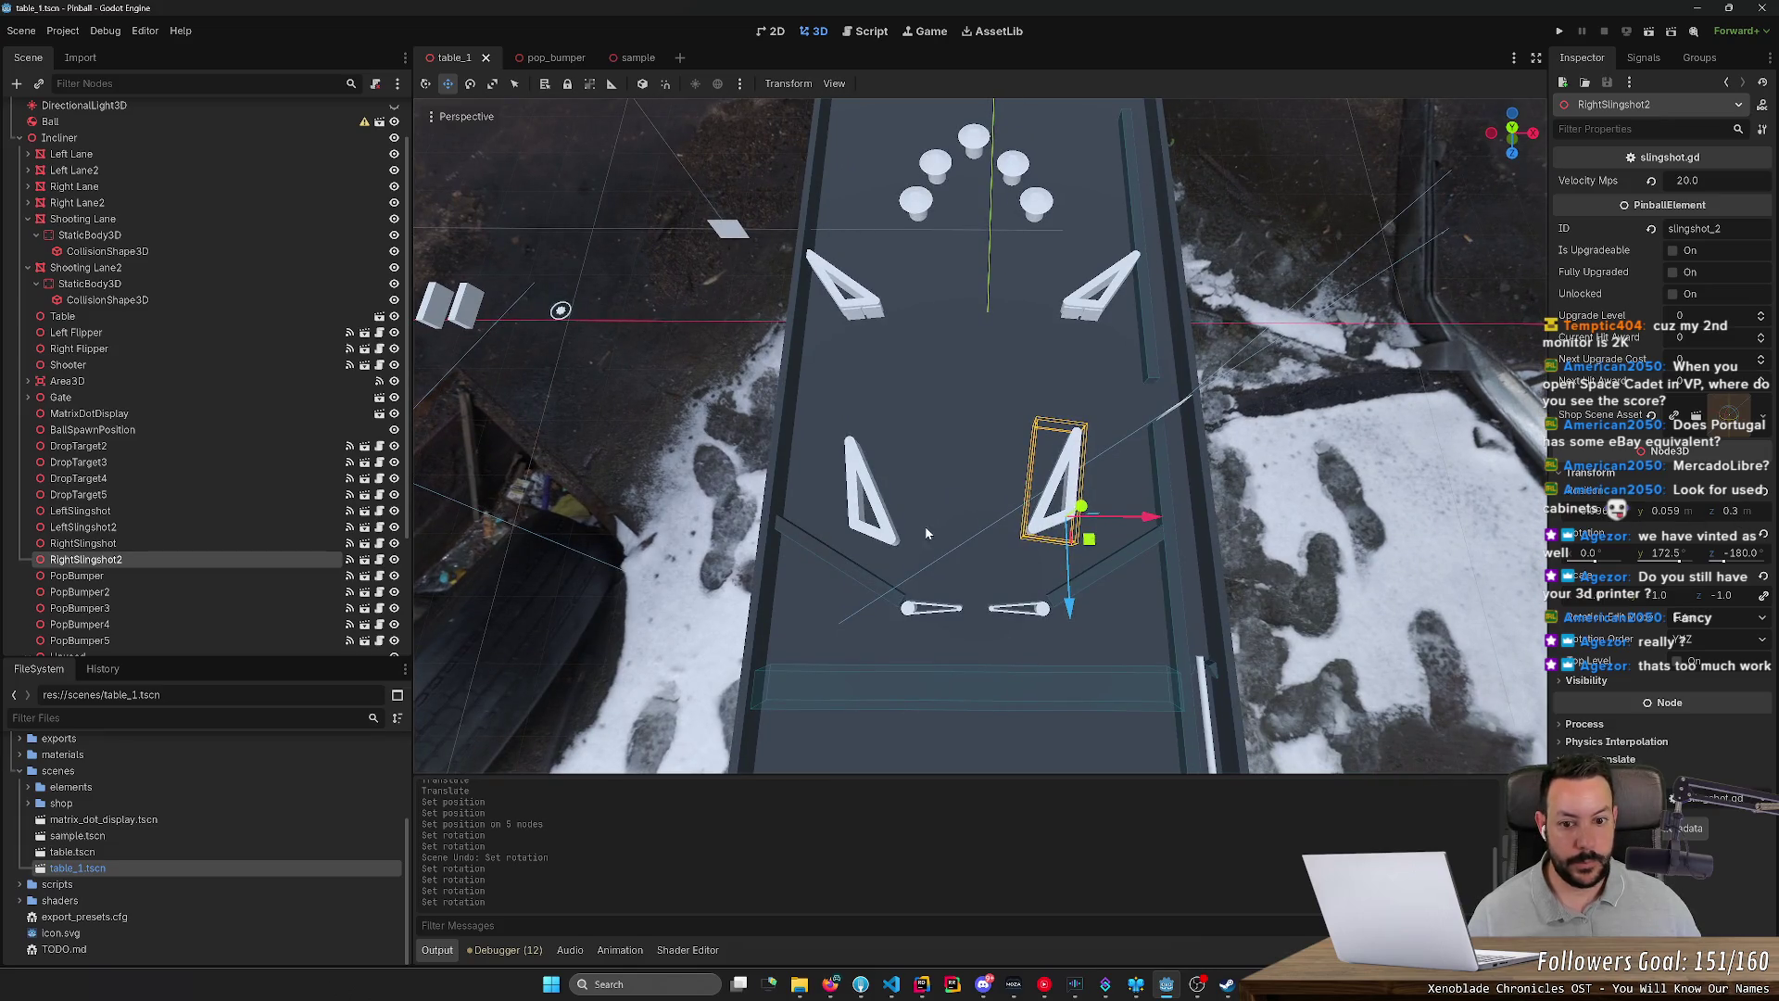
left_click(897, 539)
left_click(1731, 511)
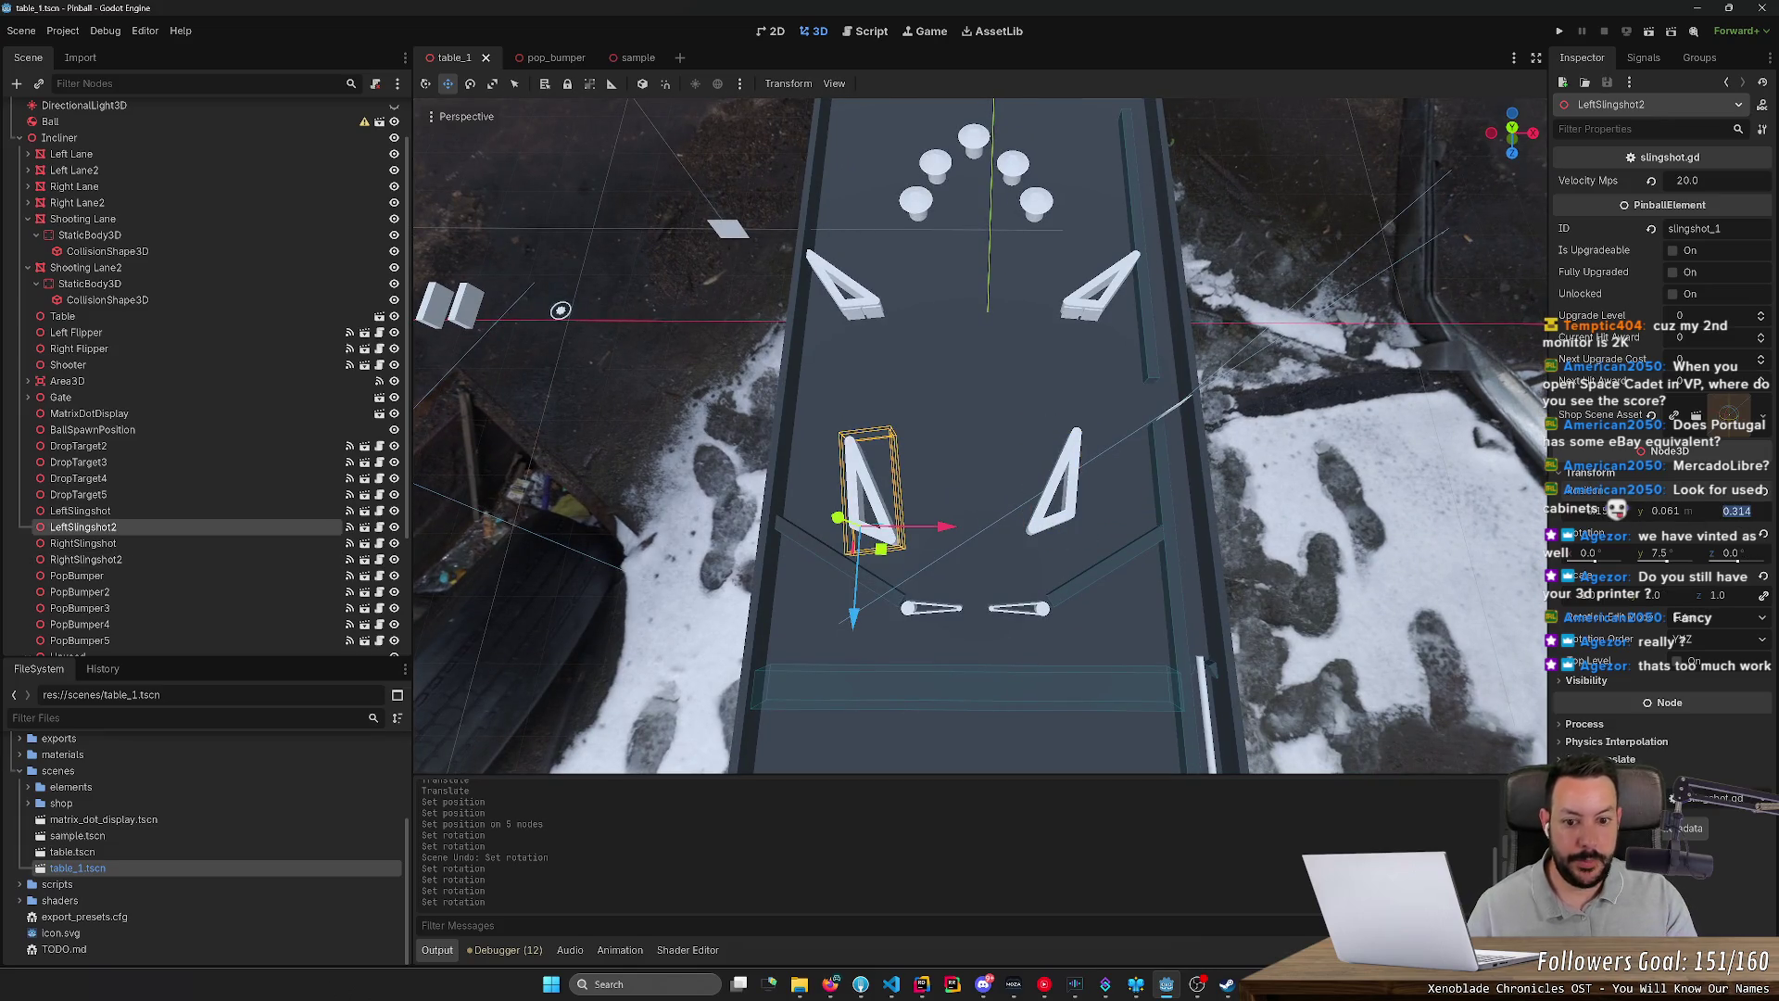
type("0.3")
key("Return")
key("ctrl+s")
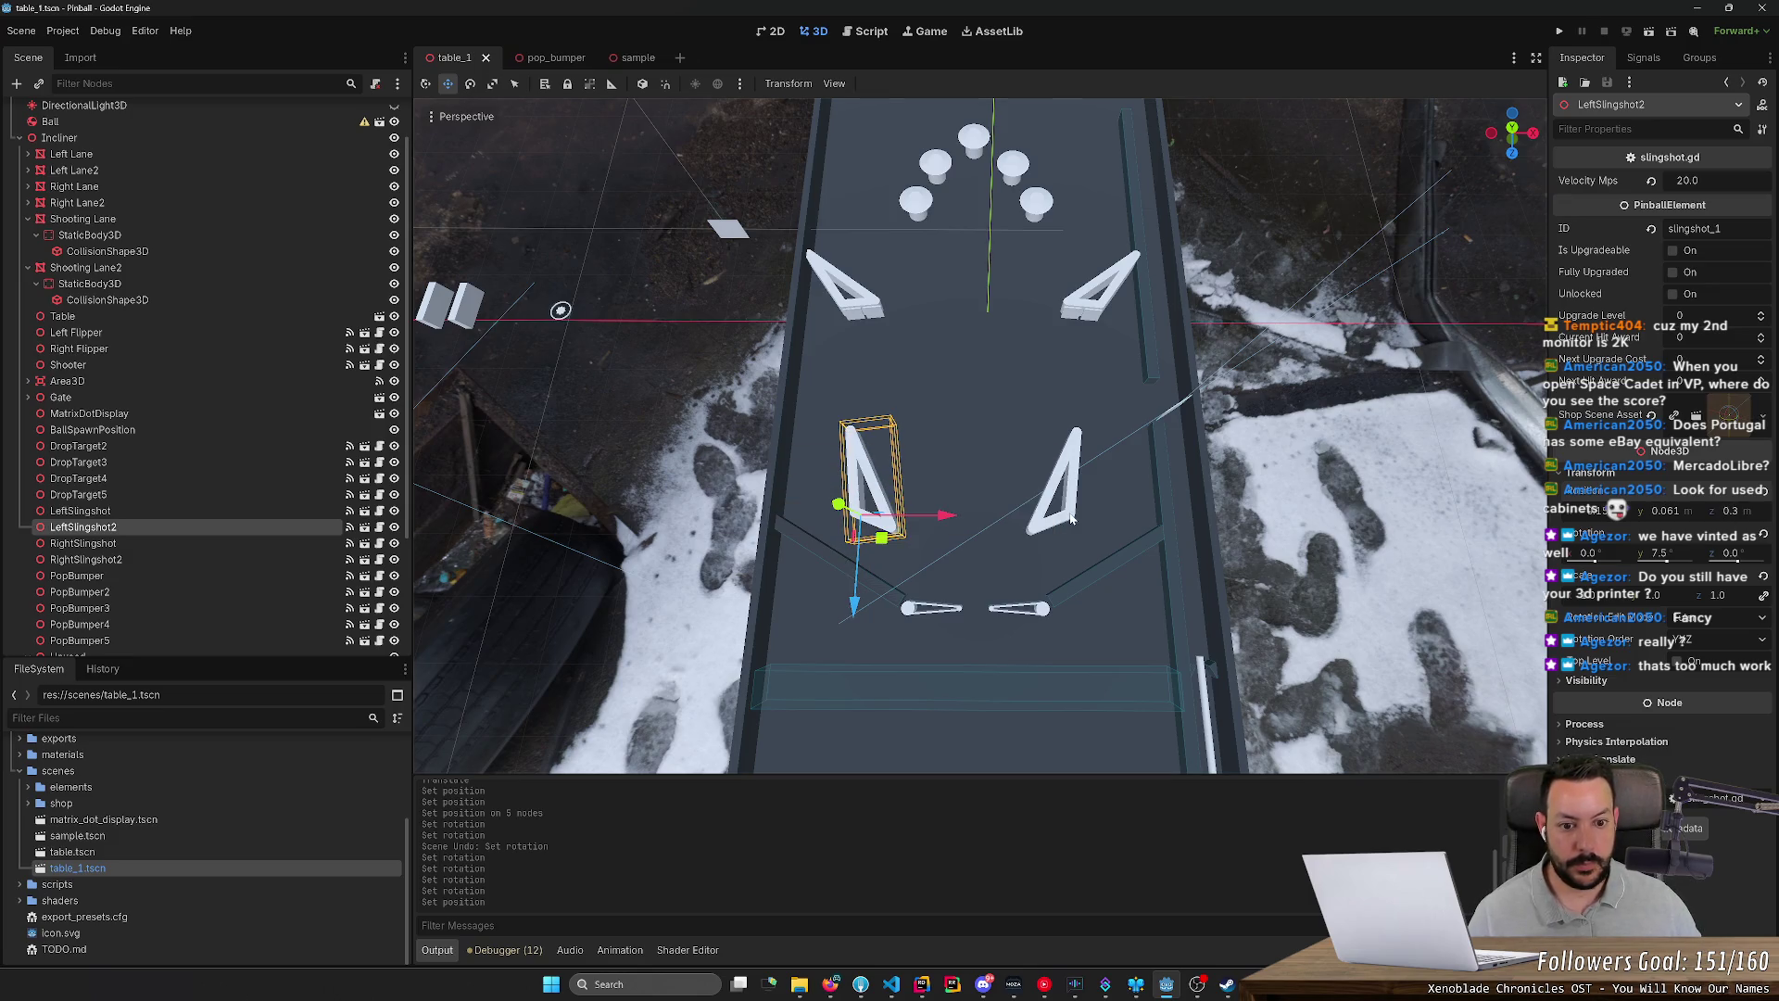
Step: Set the Y position of LeftSlingshot2 and RightSlingshot2 to 0.06
left_click(1073, 519)
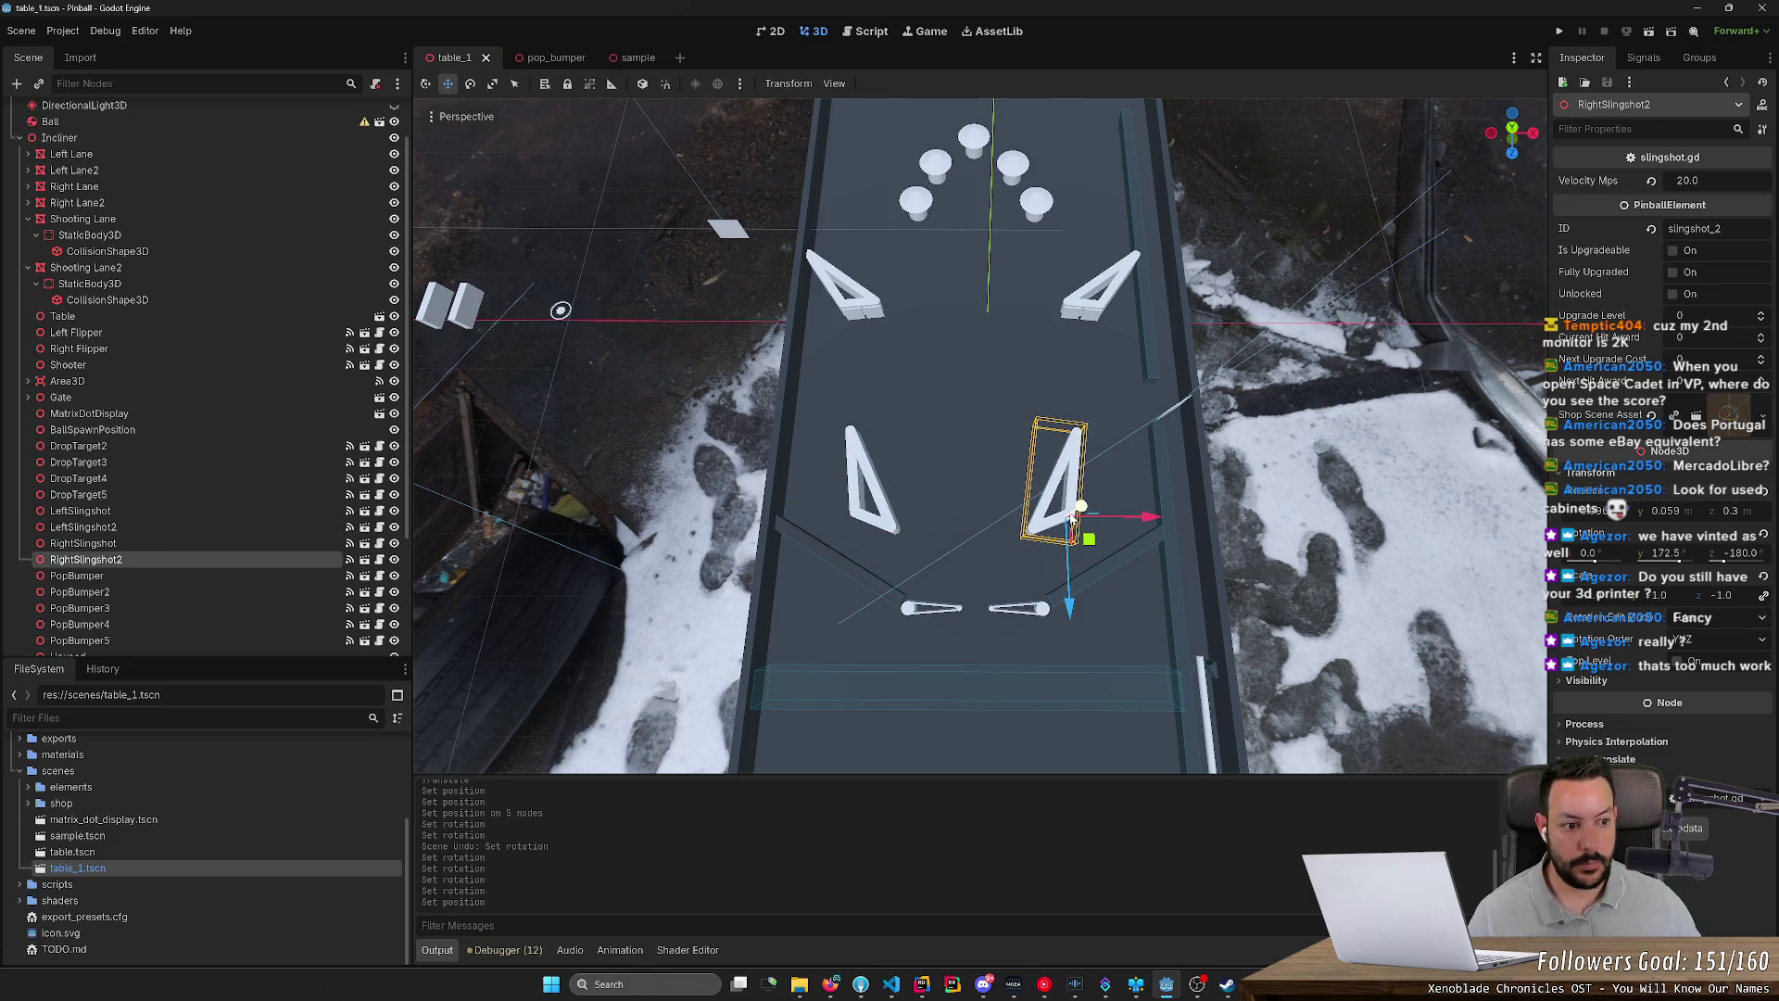
left_click(890, 519)
left_click(1648, 509)
type(".0")
key("Return")
left_click(1662, 511)
left_click(1097, 516)
left_click(1684, 522)
type(".06")
key("Return")
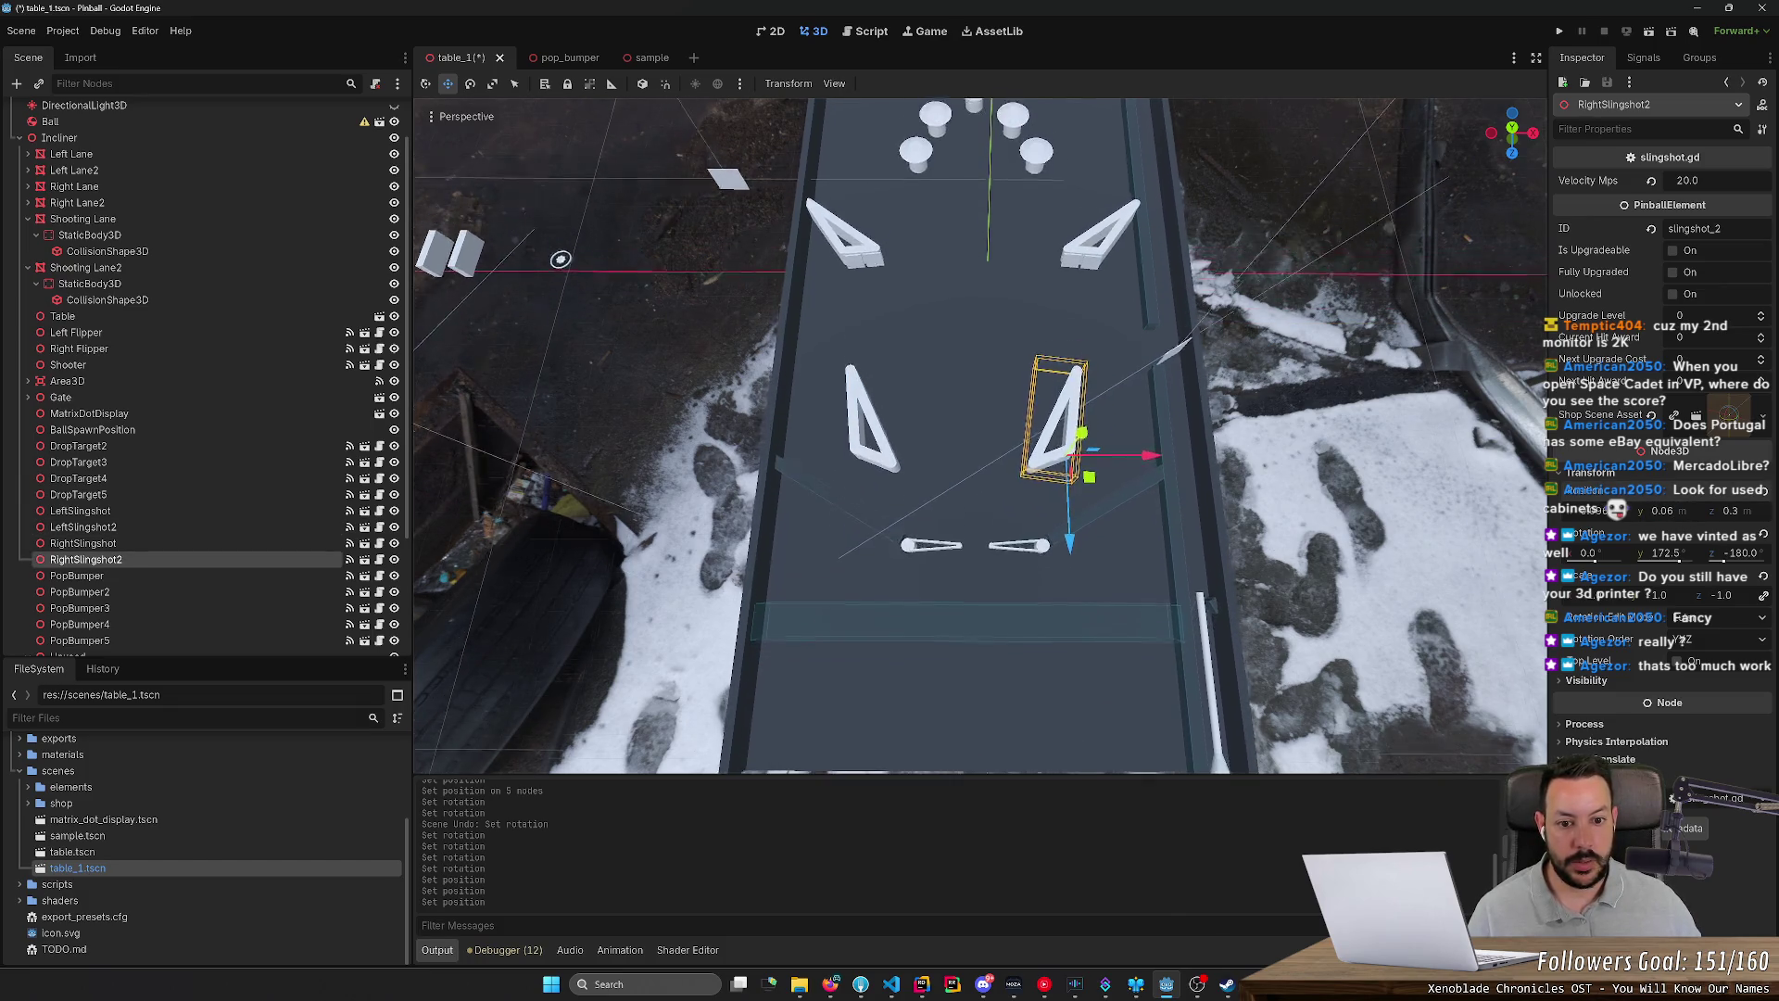
Step: Drag RightSlingshot2 sideways along the X axis to mirror the left slingshot
left_click_drag(1177, 521, 1203, 538)
scroll(1203, 538, "down", 3)
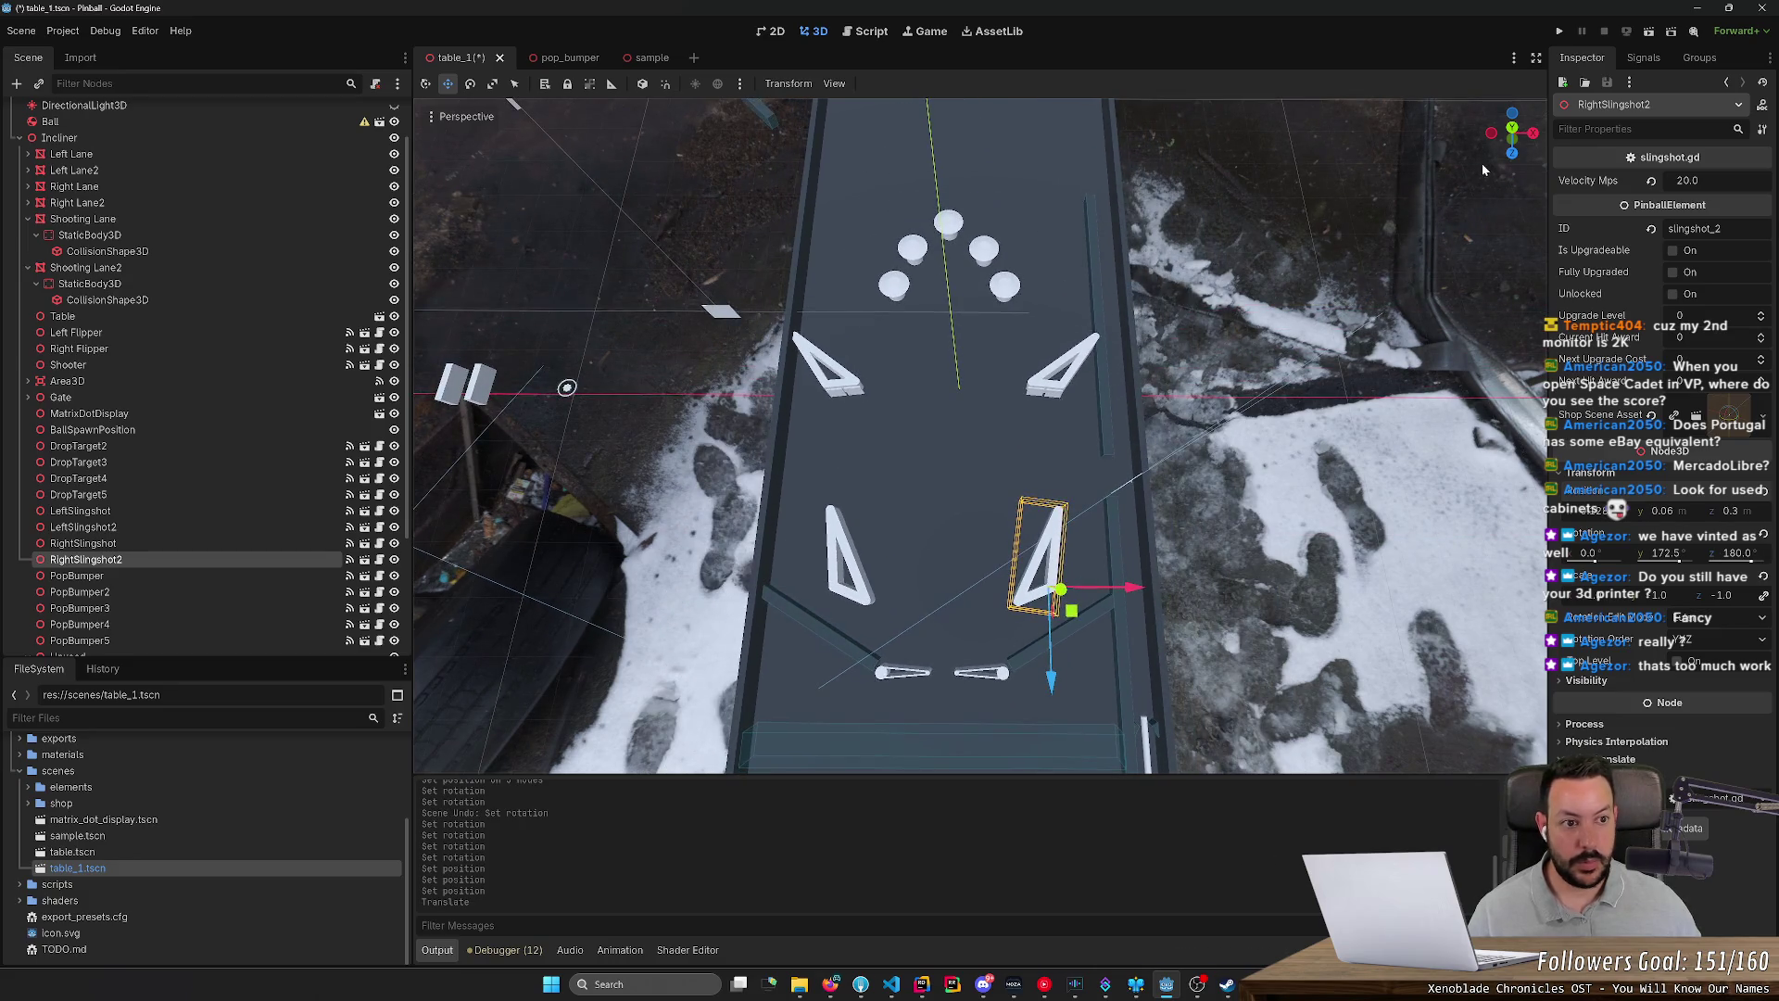
left_click(1517, 135)
Step: Save table_1.tscn, run the project briefly, then stop it to return to the 3D editor
left_click(1389, 308)
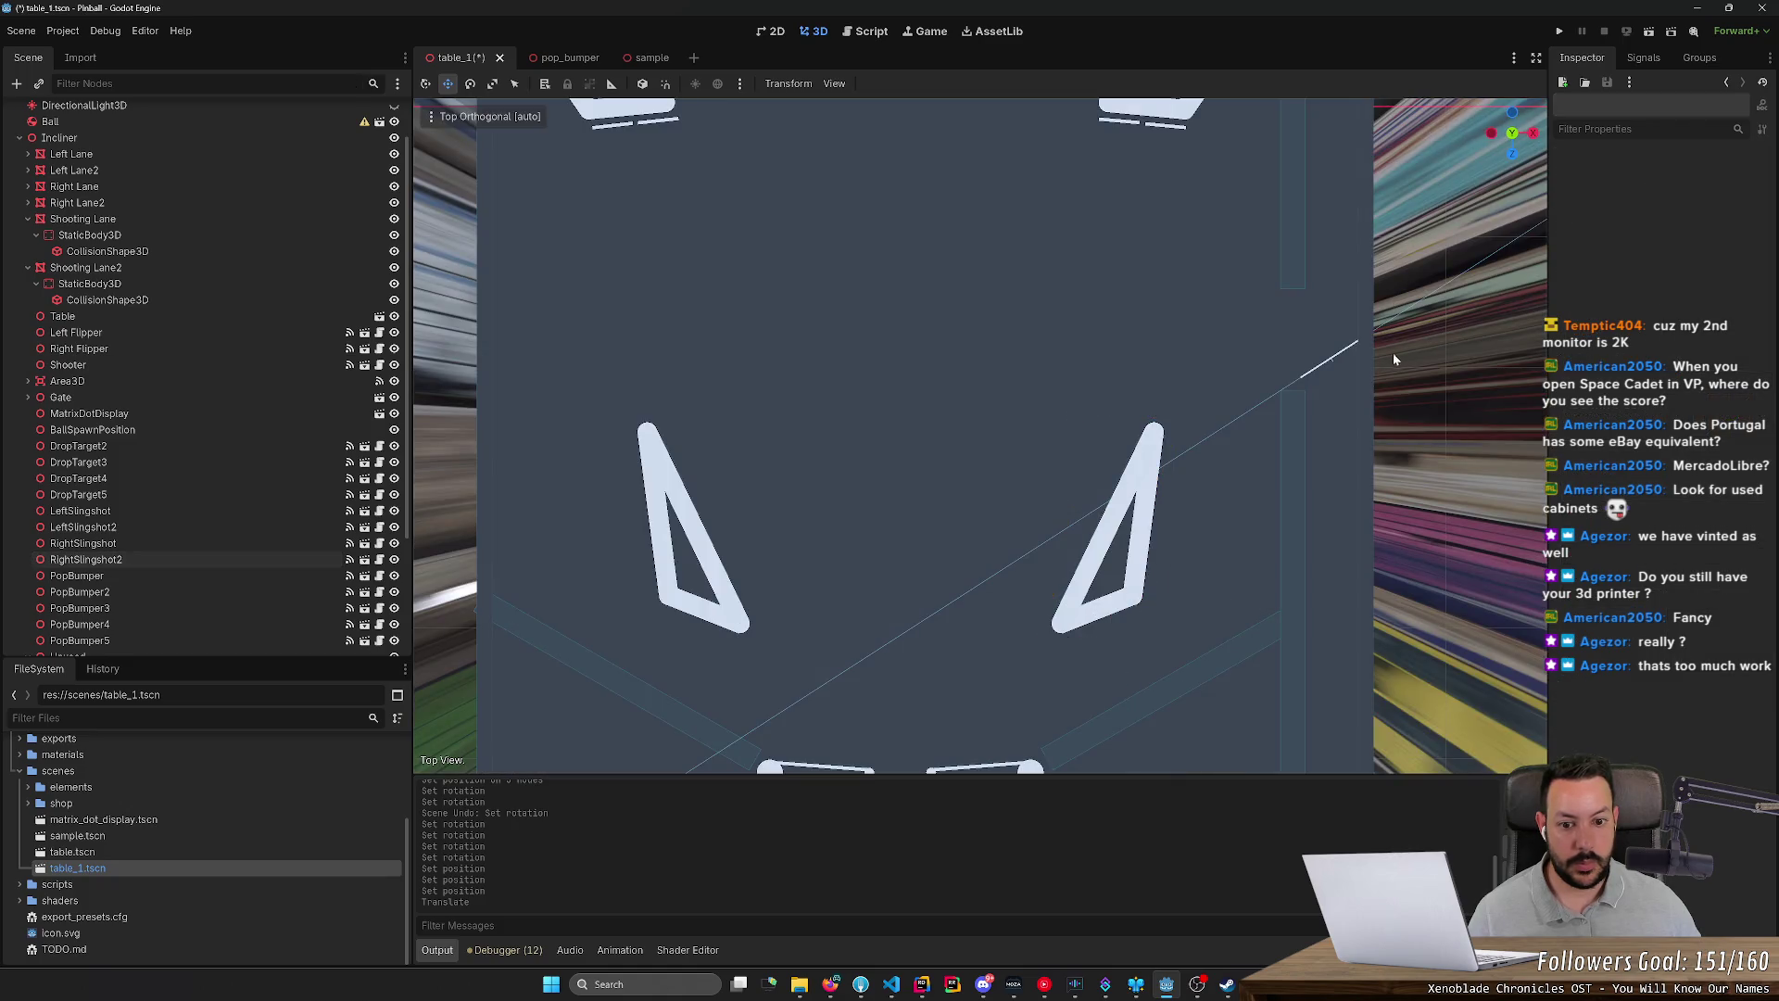
scroll(1217, 553, "down", 2)
scroll(1219, 552, "down", 2)
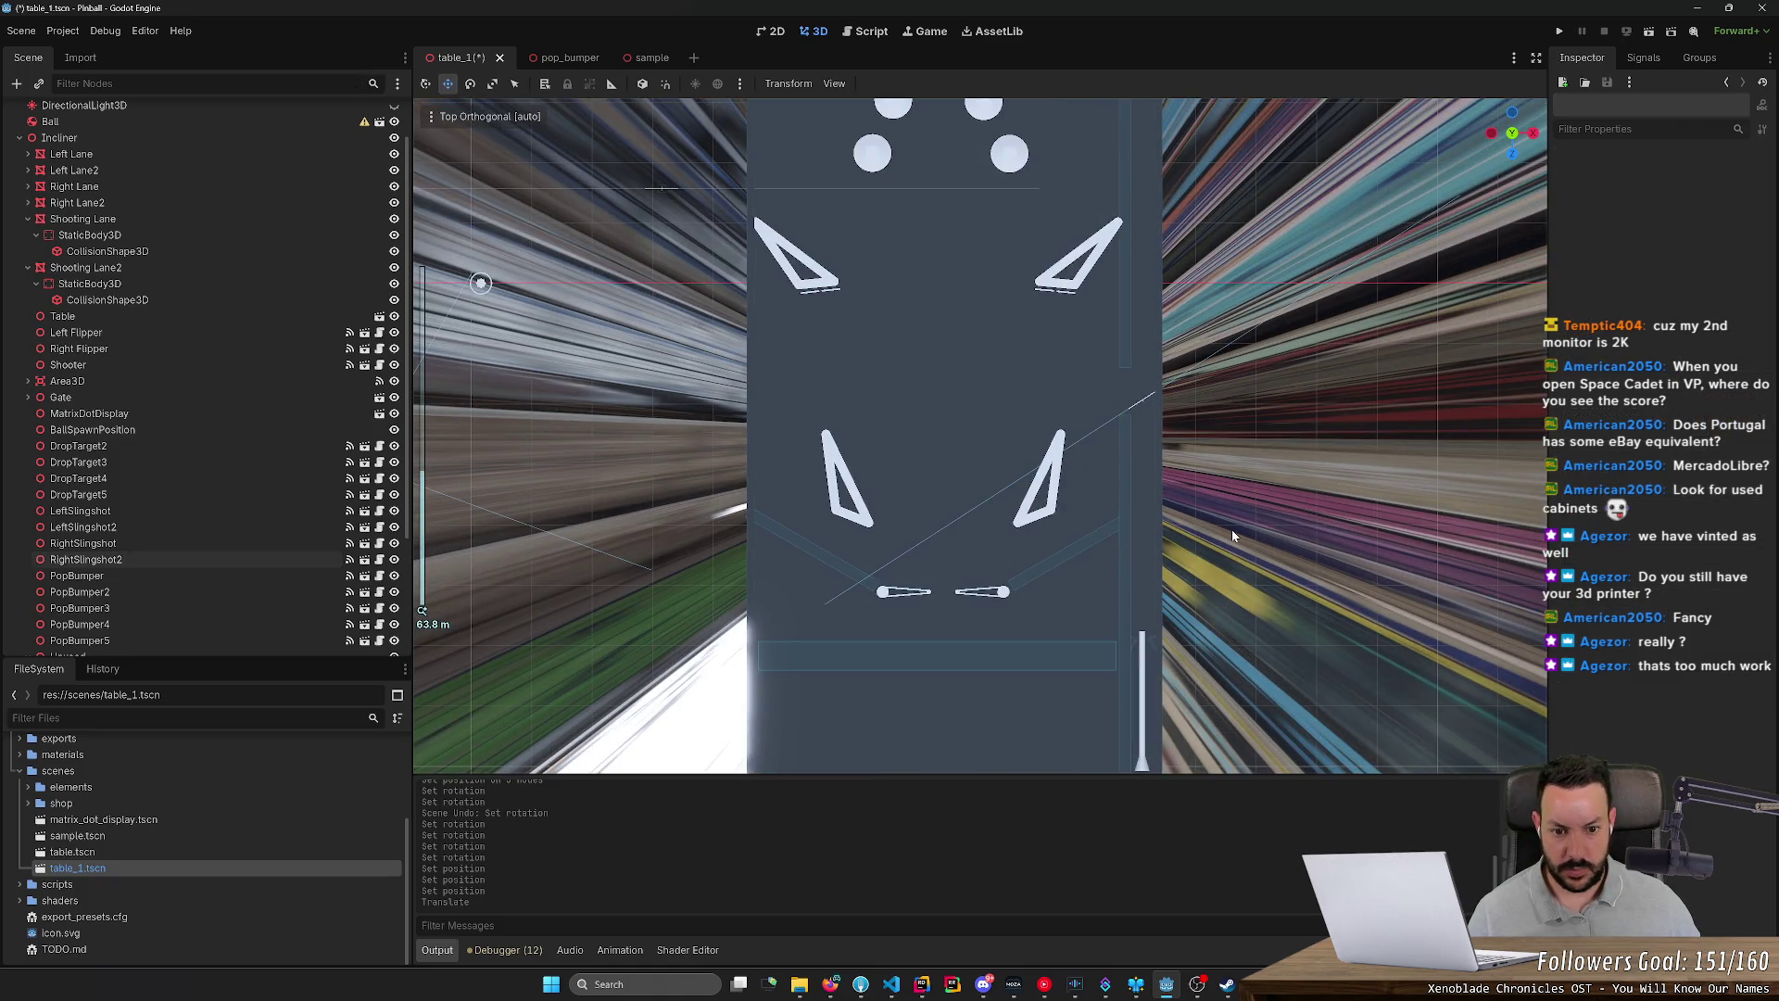
key("ctrl+s")
scroll(1232, 531, "down", 3)
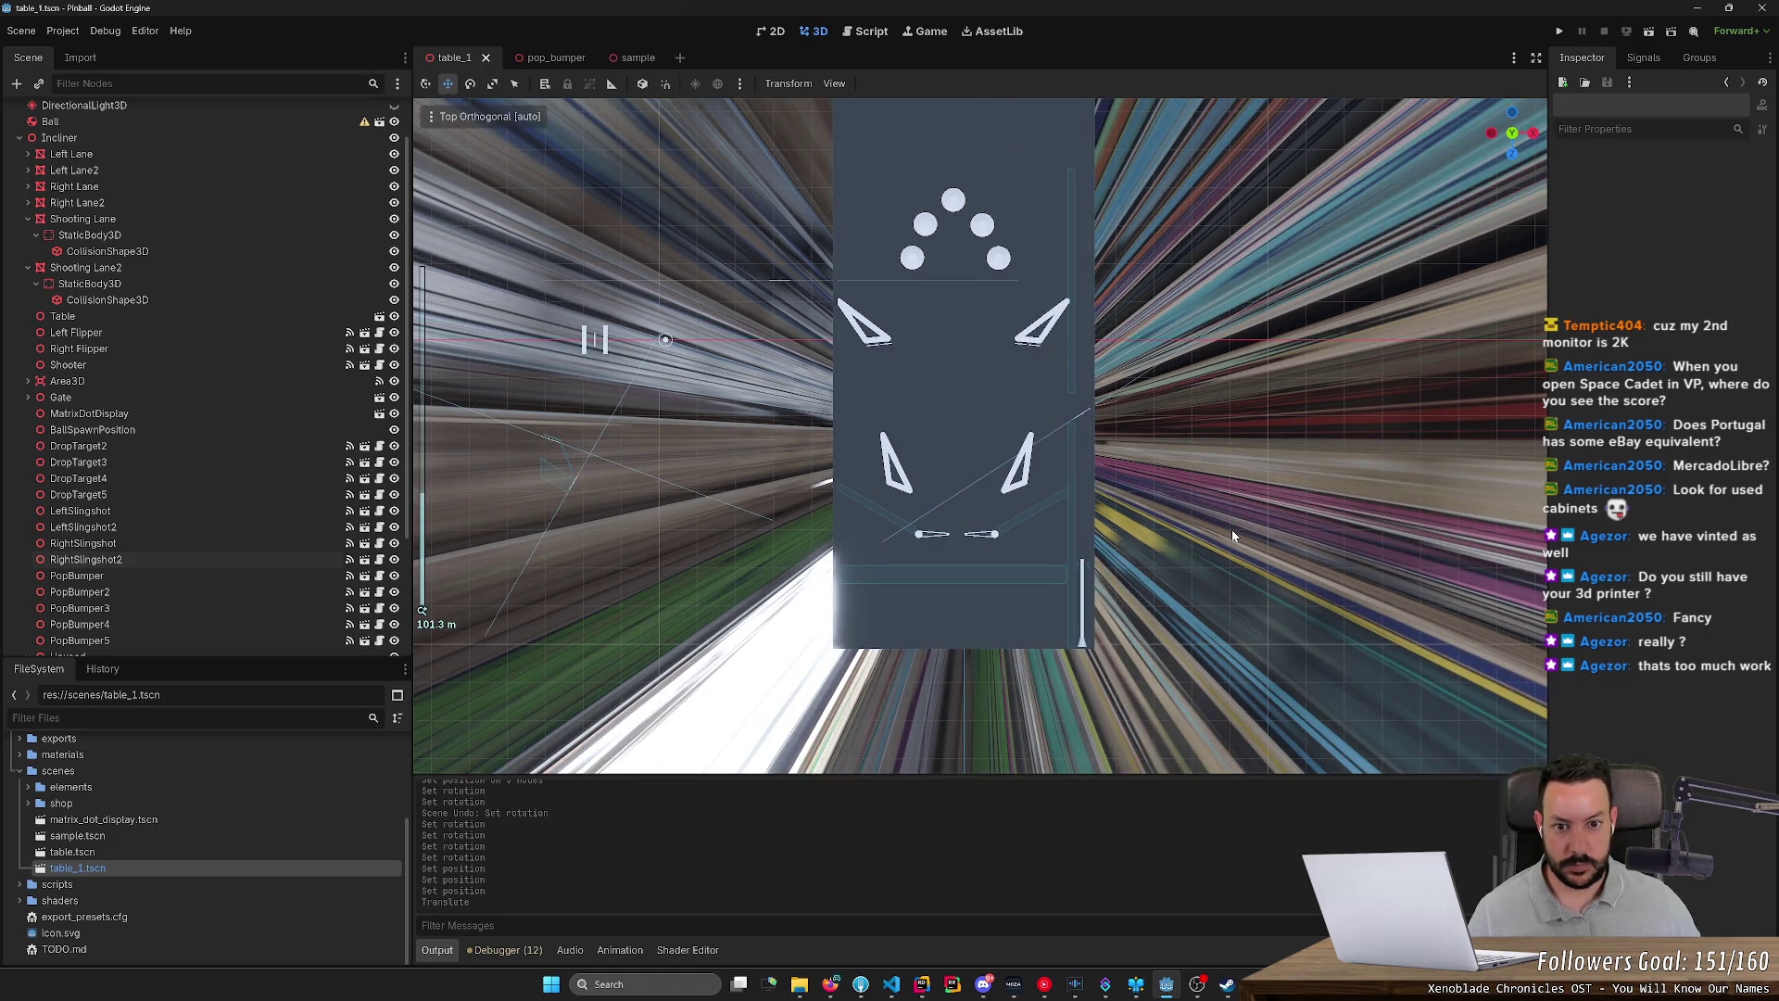
scroll(1232, 530, "down", 4)
left_click(1559, 31)
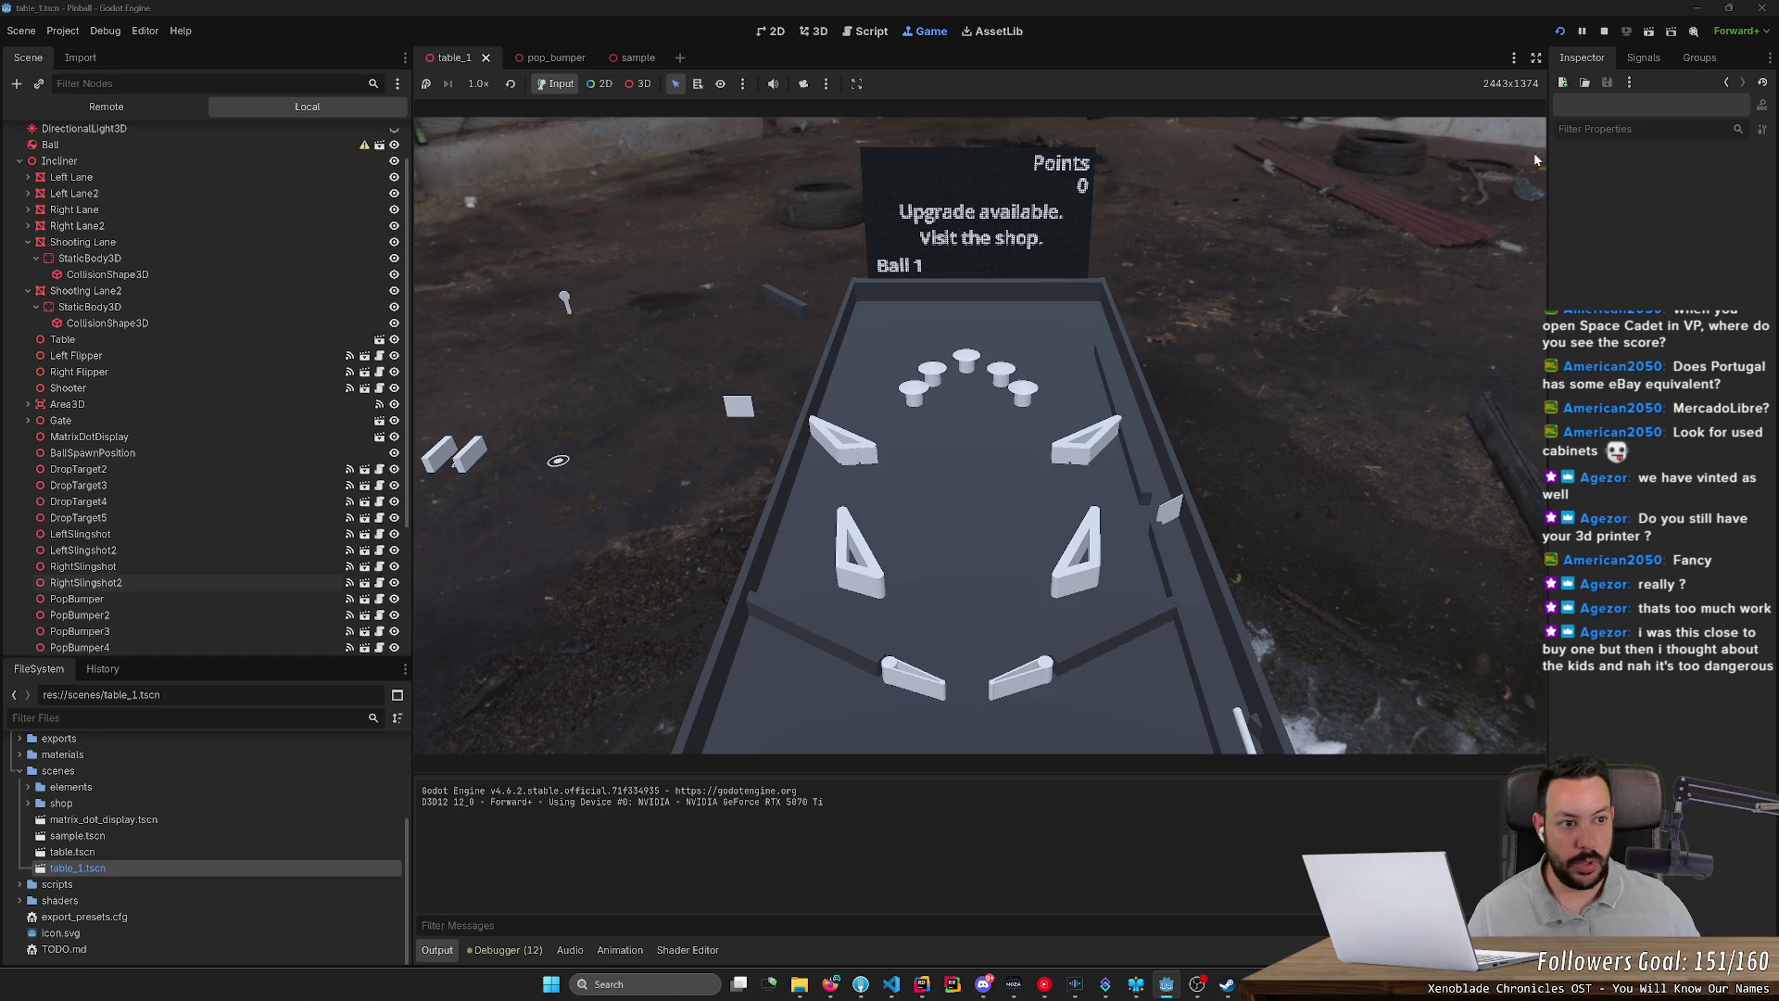
left_click(1606, 33)
scroll(1125, 548, "up", 5)
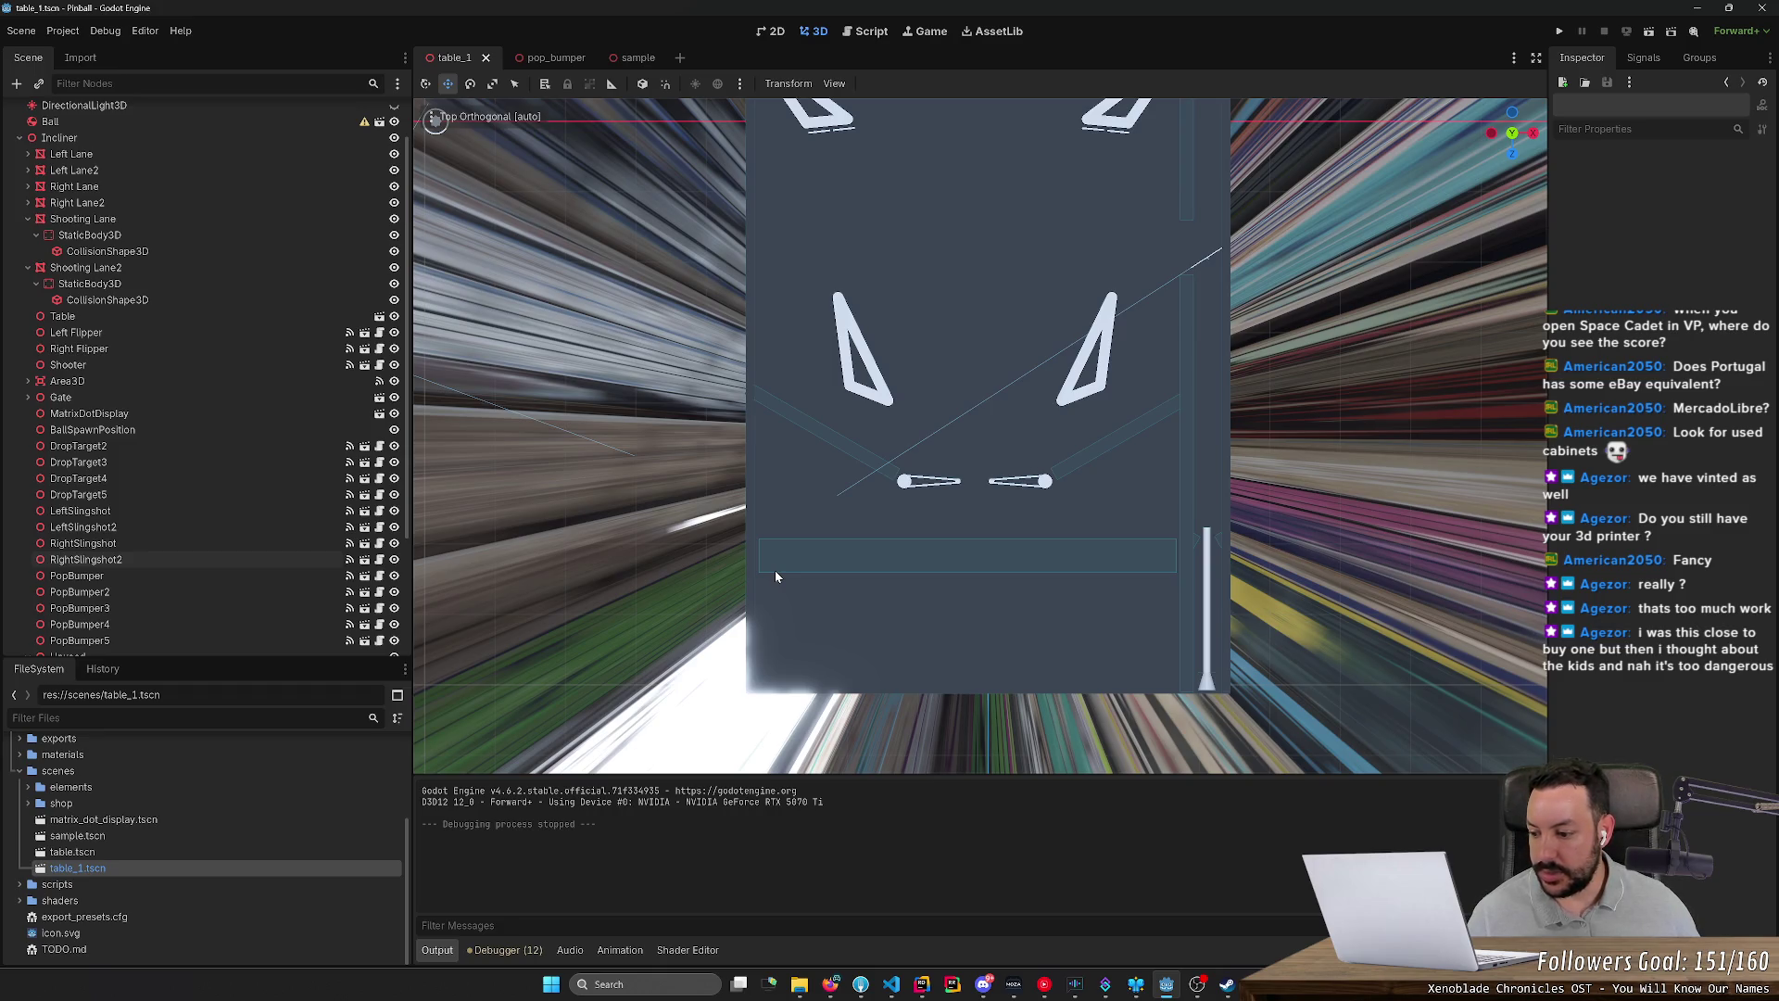
mouse_move(775, 570)
left_mouse_down()
mouse_move(808, 471)
mouse_move(864, 602)
left_mouse_up()
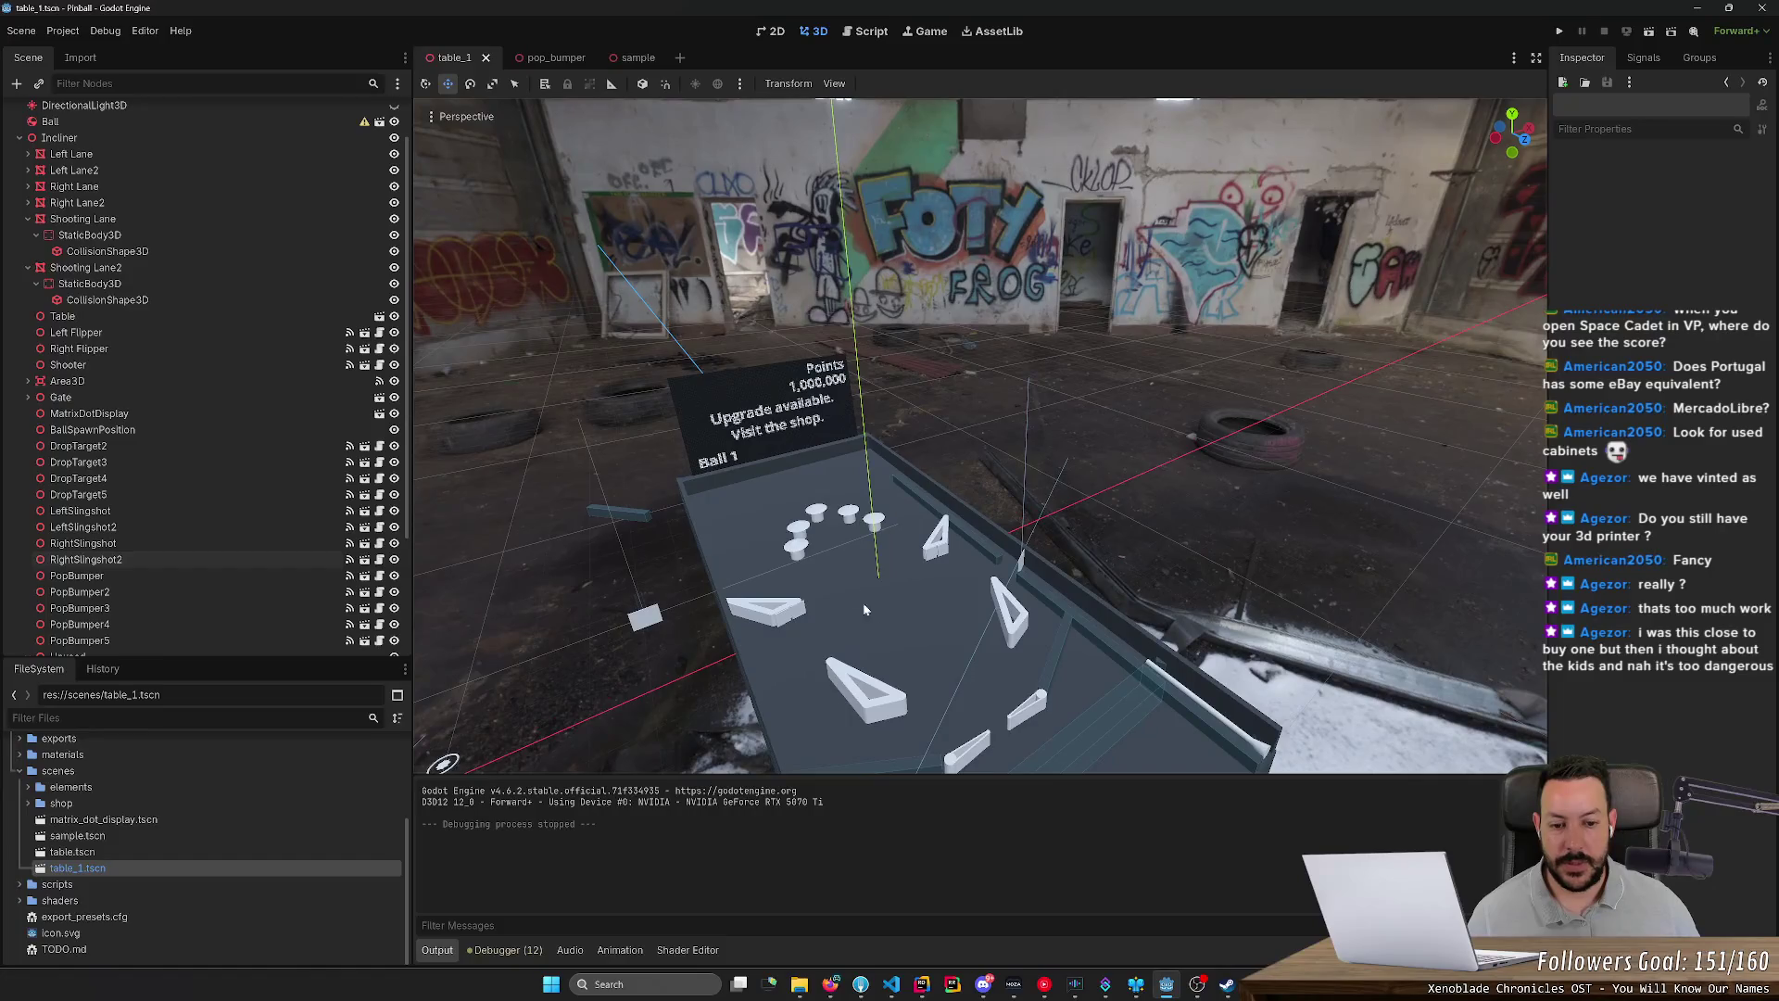
scroll(864, 608, "up", 5)
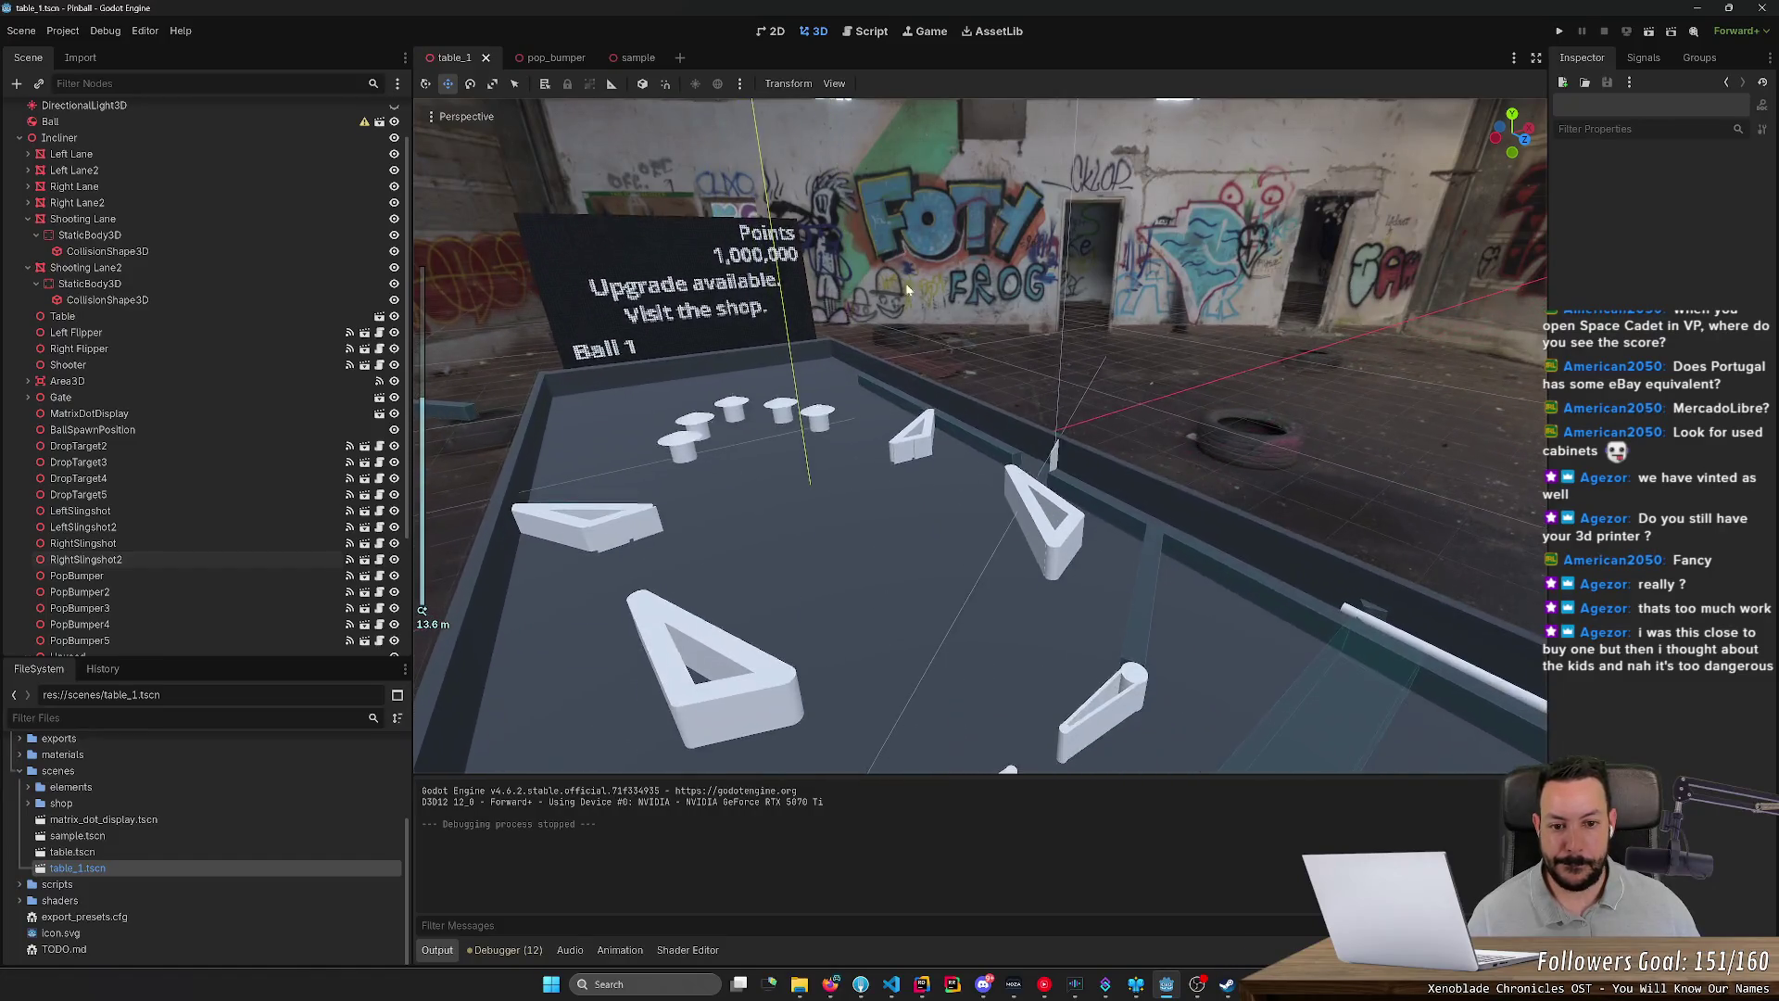
mouse_move(1049, 599)
left_mouse_down()
mouse_move(1088, 699)
mouse_move(1000, 453)
mouse_move(949, 543)
mouse_move(890, 530)
mouse_move(1088, 503)
mouse_move(991, 481)
mouse_move(1021, 508)
mouse_move(909, 462)
left_mouse_up()
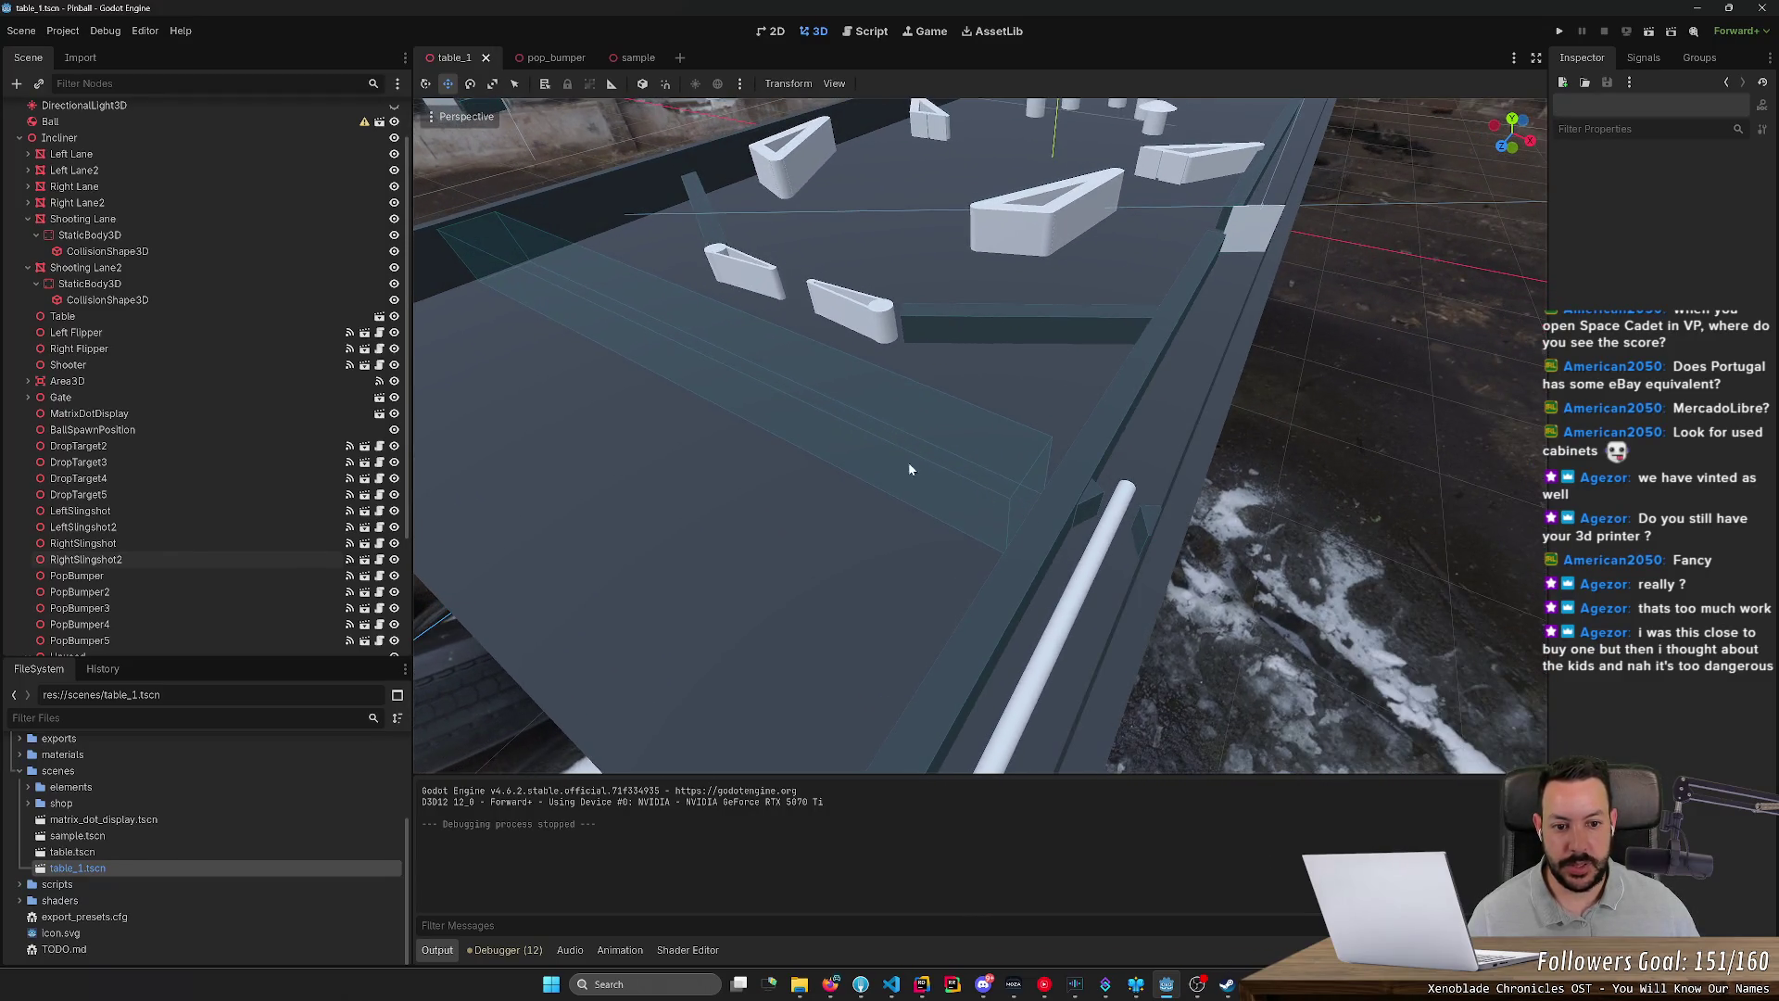
mouse_move(646, 348)
left_mouse_down()
mouse_move(735, 358)
mouse_move(782, 532)
mouse_move(1203, 519)
mouse_move(1152, 509)
left_mouse_up()
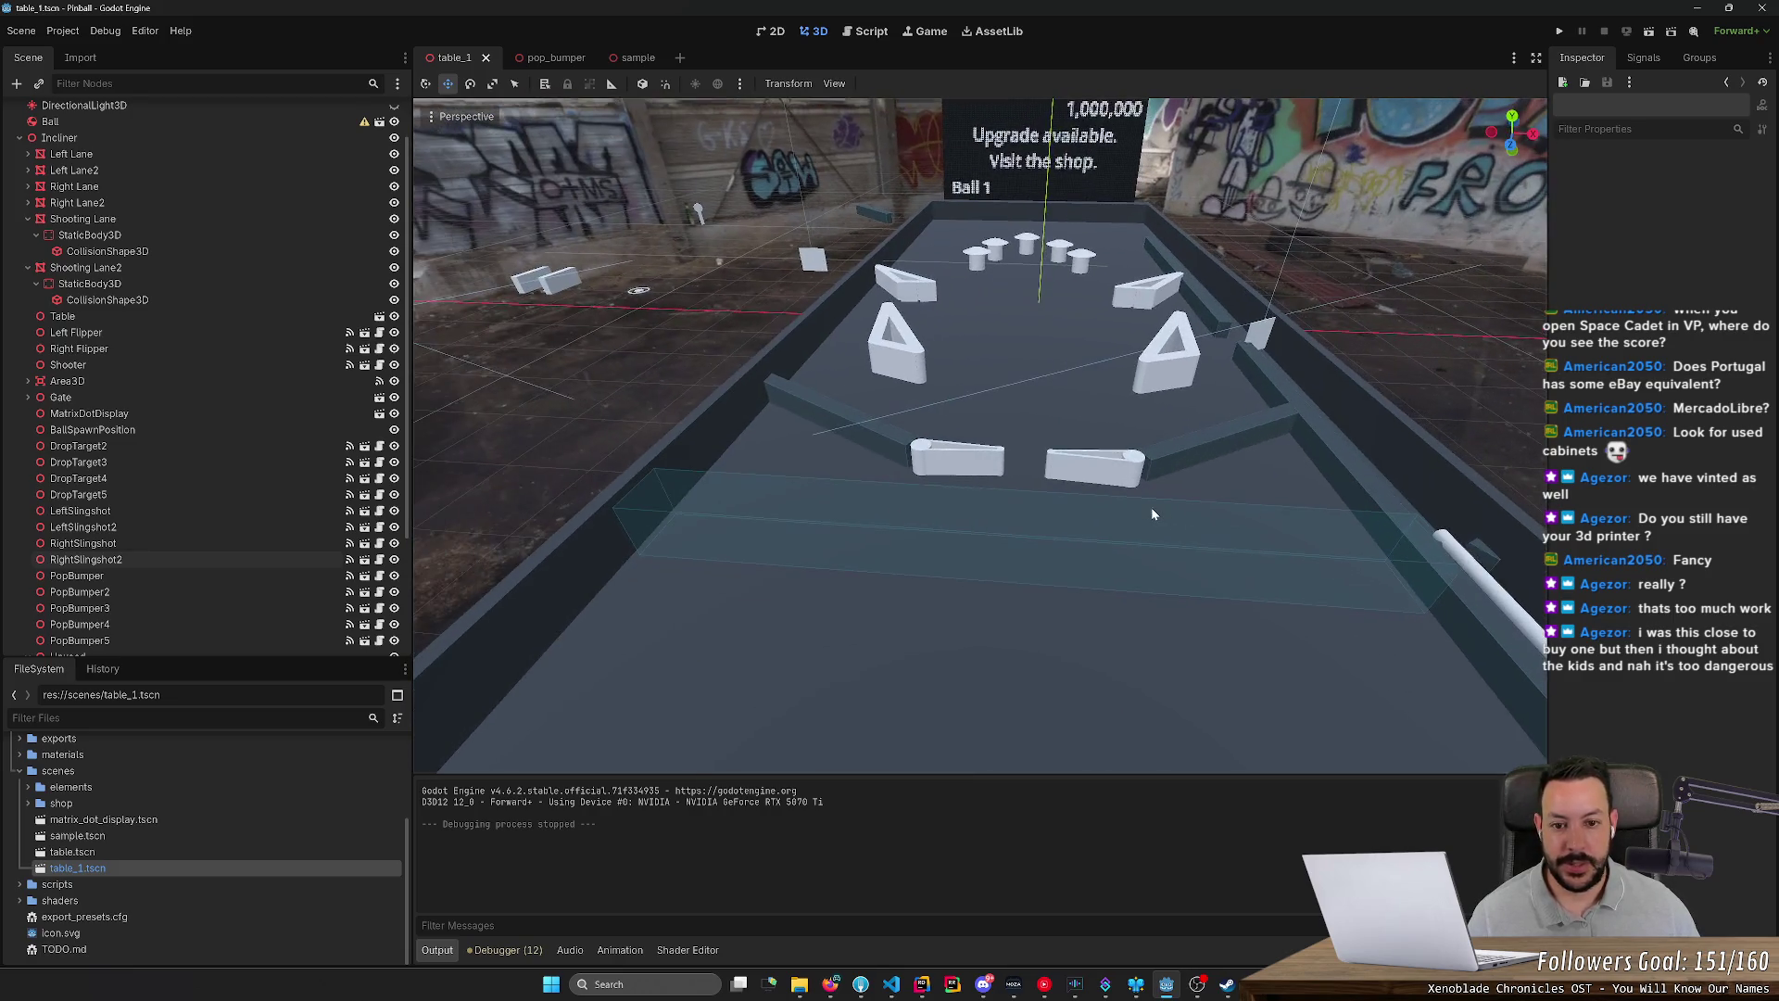
scroll(1154, 495, "up", 2)
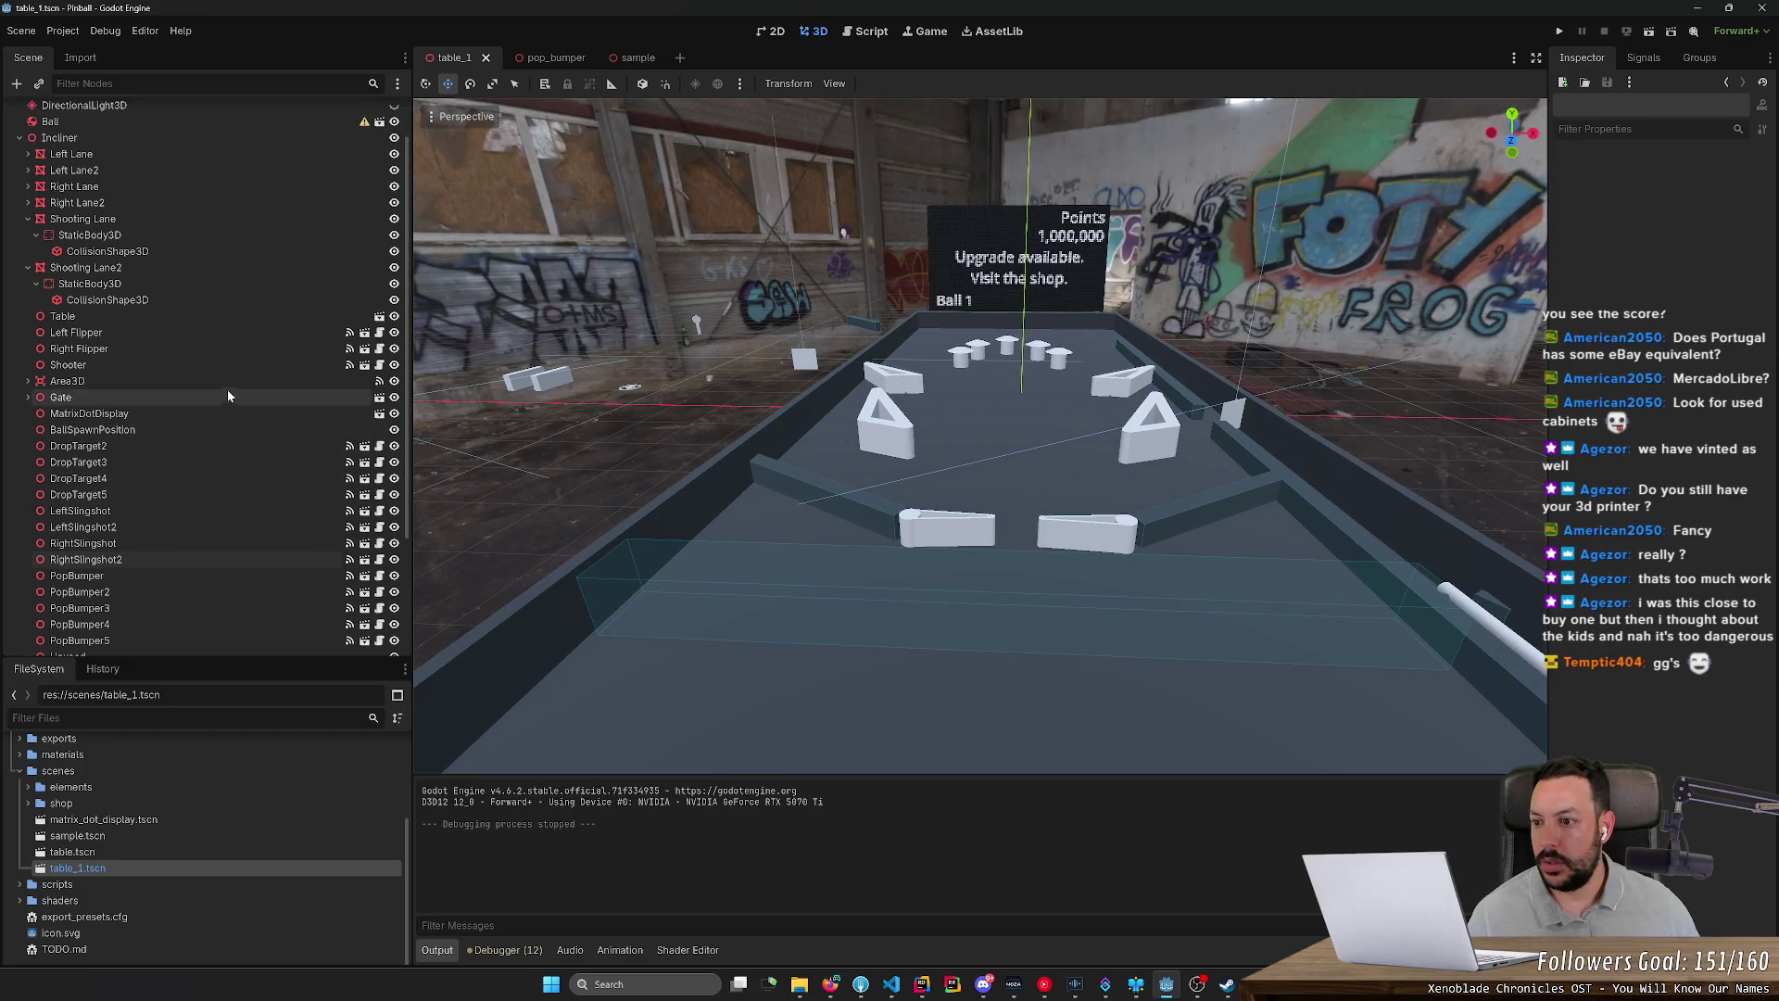
scroll(230, 378, "up", 2)
Step: Collapse both Shooting Lane groups and centre the view close on the Ball
left_click(28, 323)
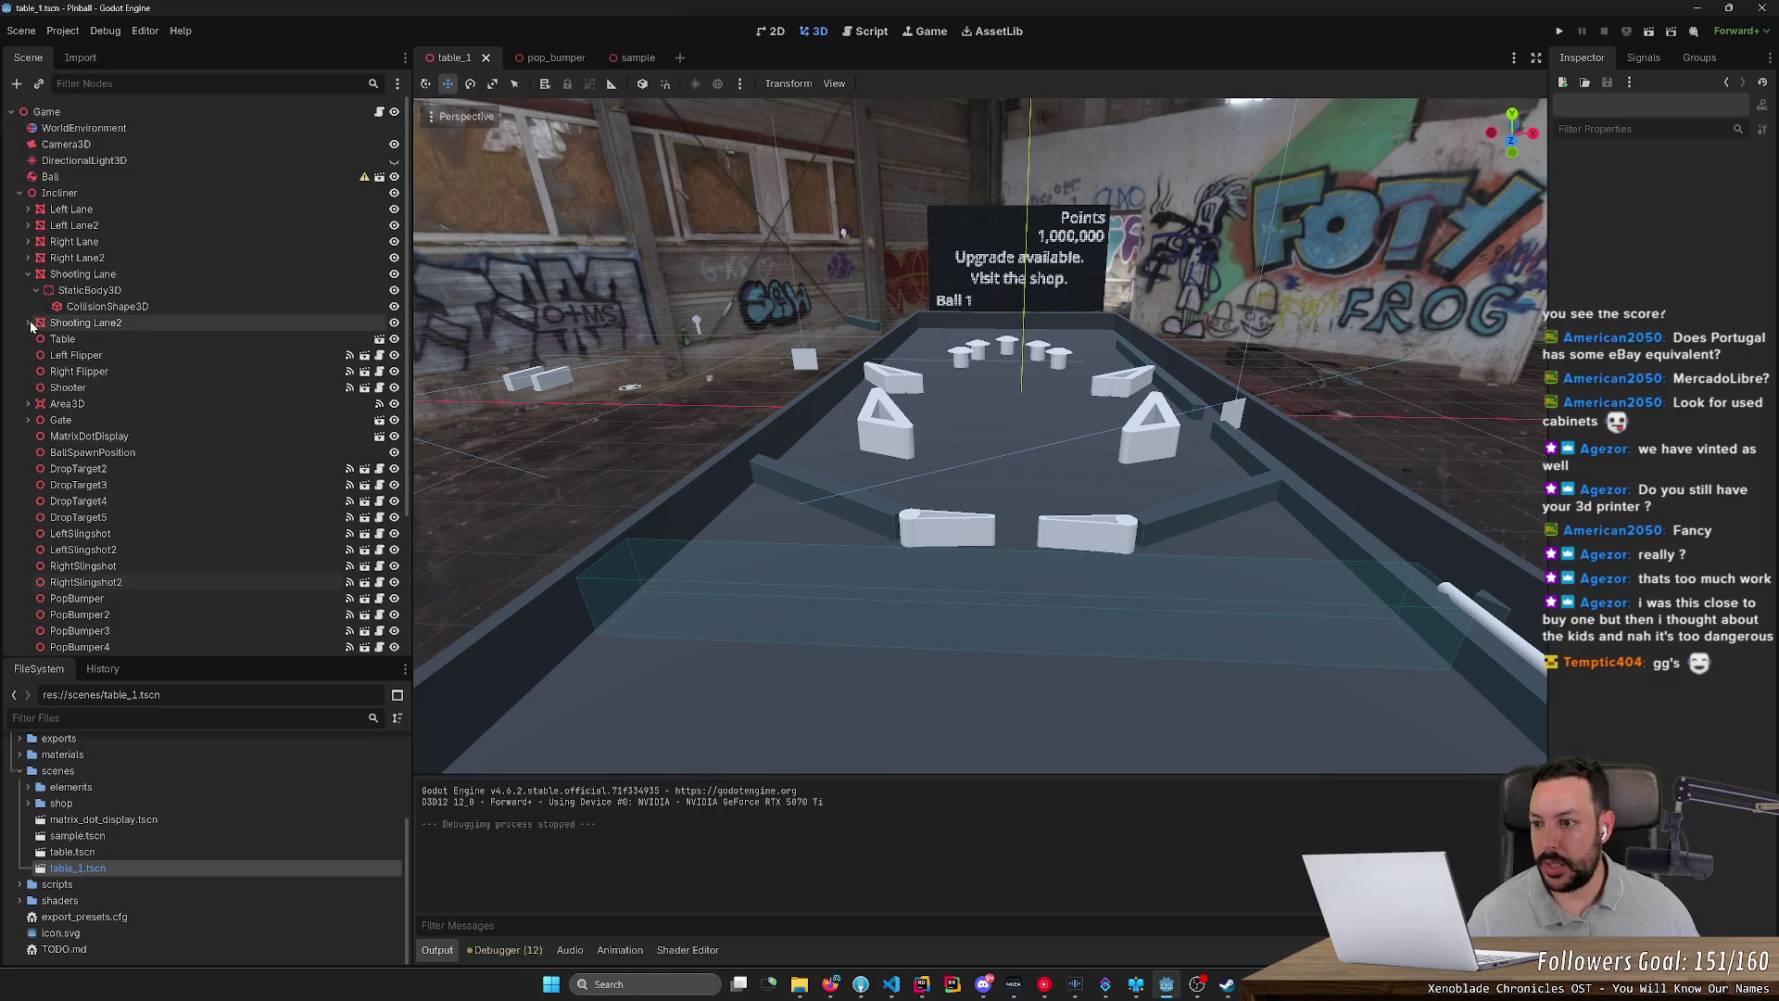
left_click(27, 274)
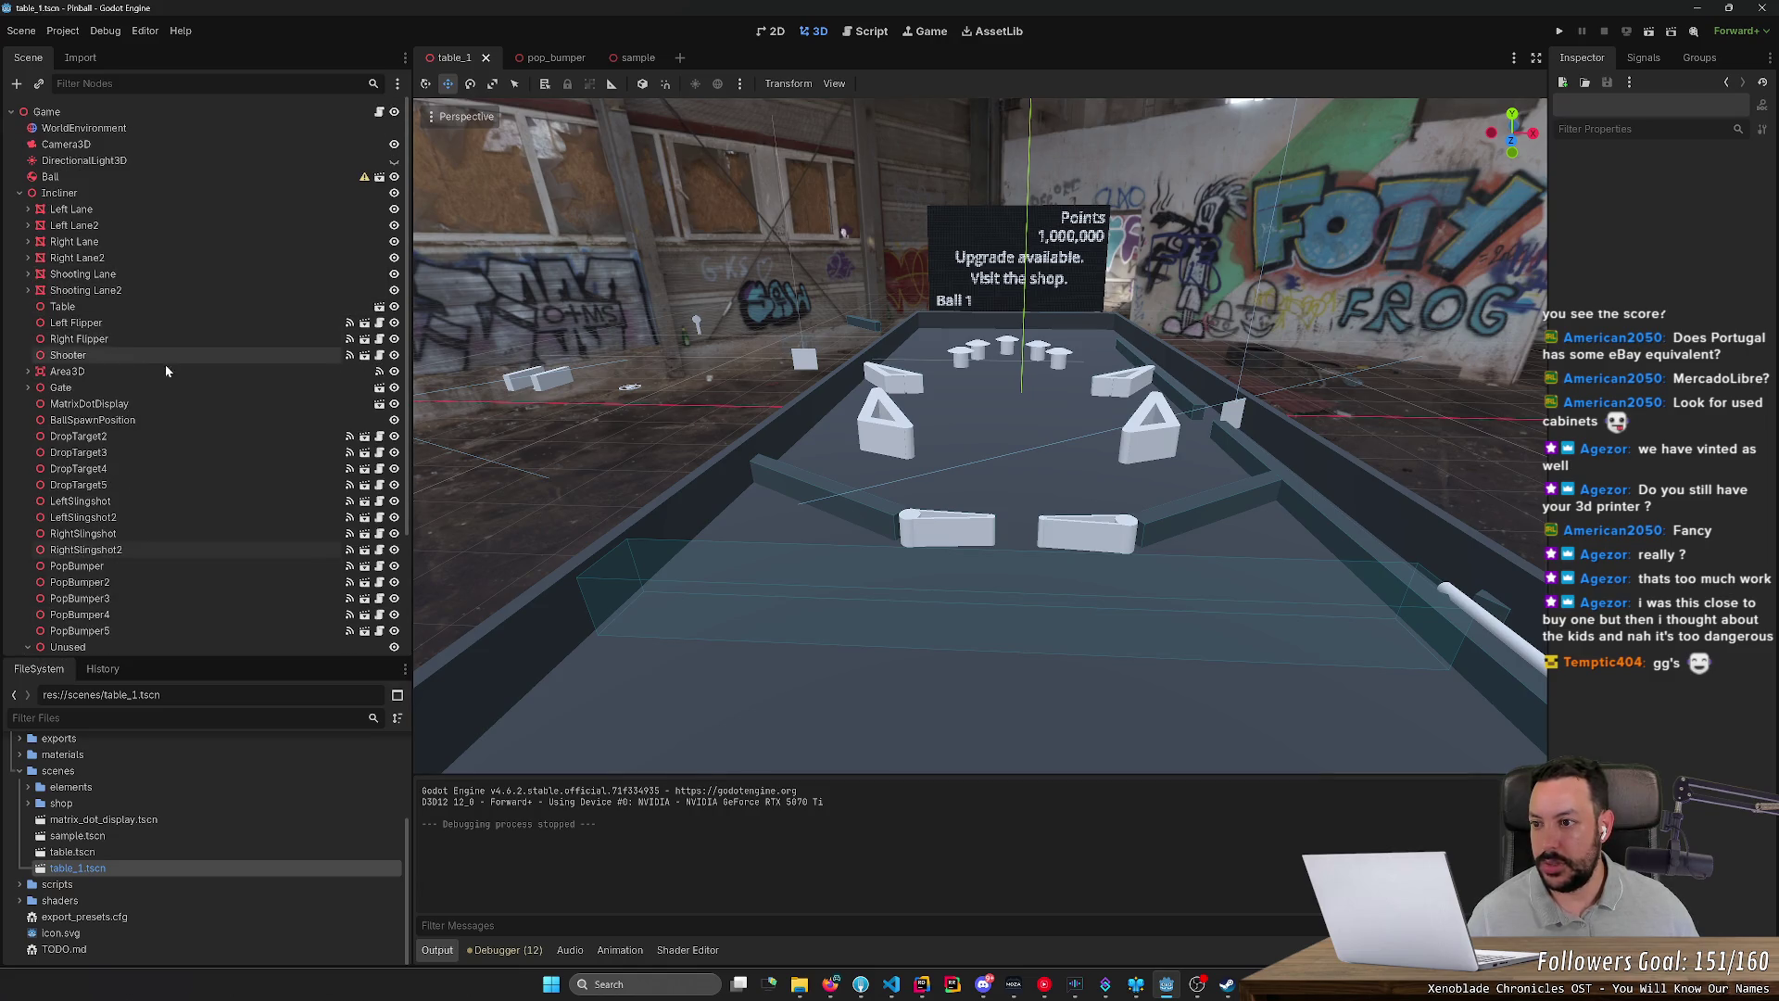
scroll(165, 364, "down", 3)
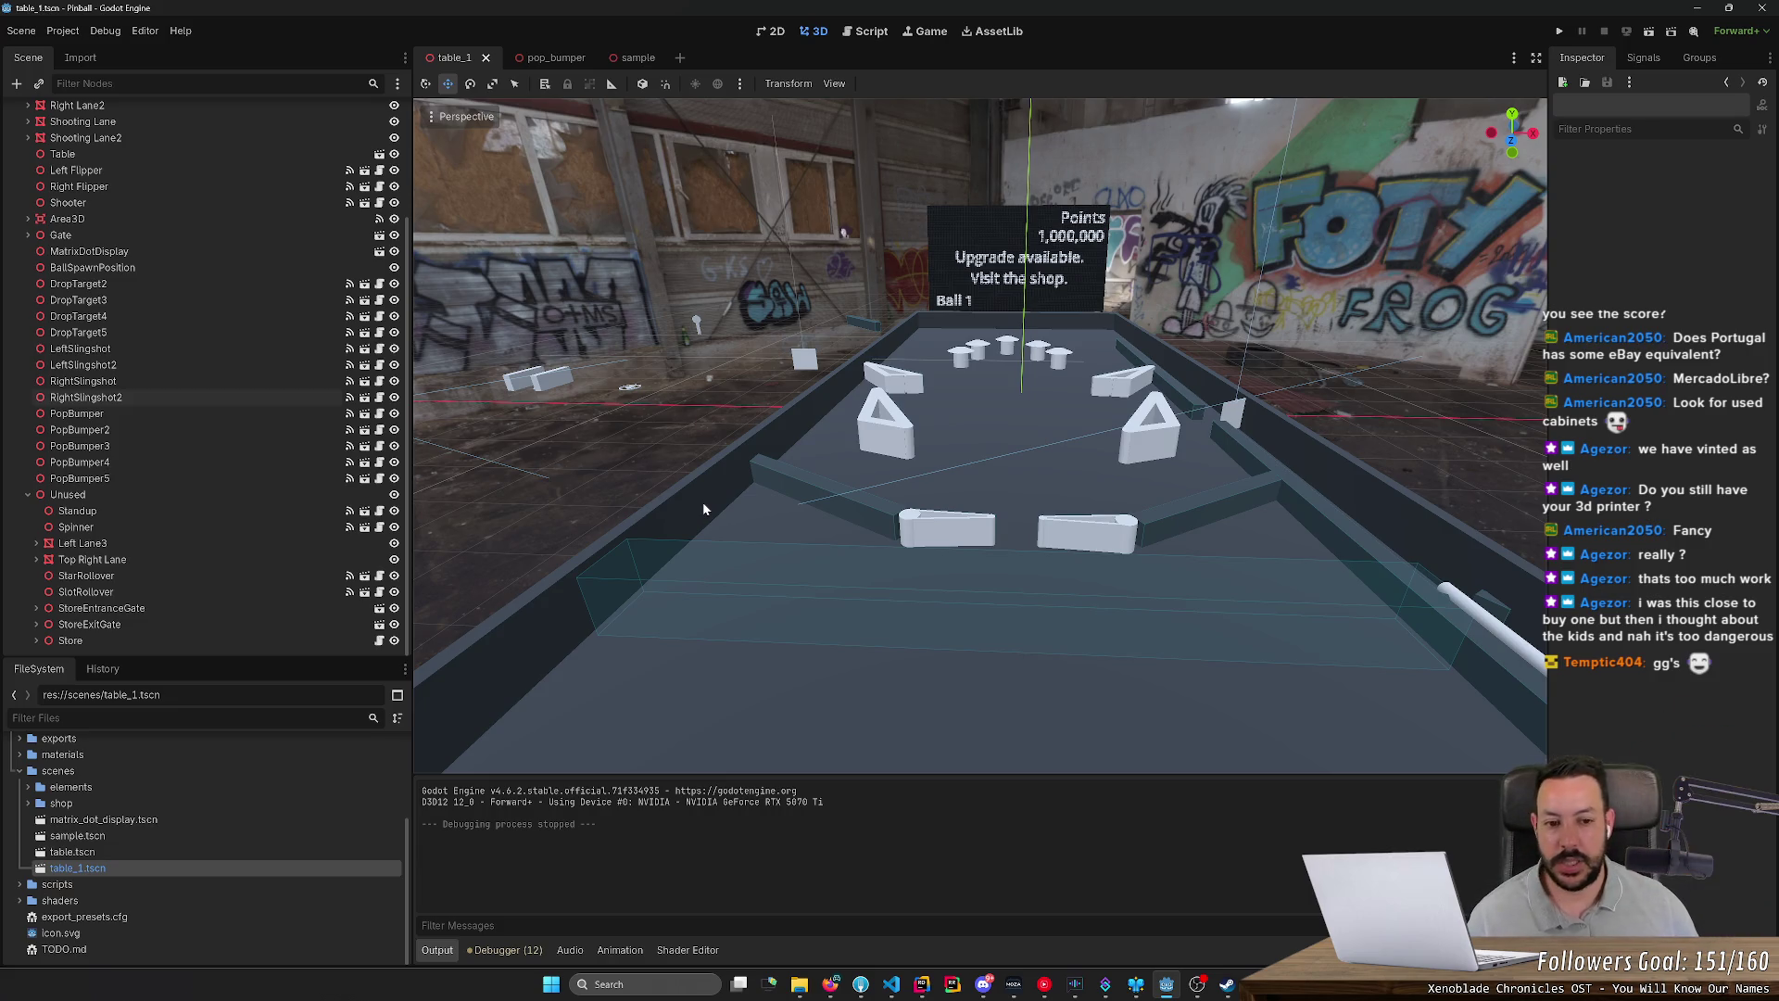
mouse_move(1076, 553)
left_mouse_down()
mouse_move(1147, 558)
mouse_move(1055, 552)
mouse_move(1097, 593)
mouse_move(997, 604)
mouse_move(1048, 97)
mouse_move(971, 204)
left_mouse_up()
scroll(232, 537, "up", 5)
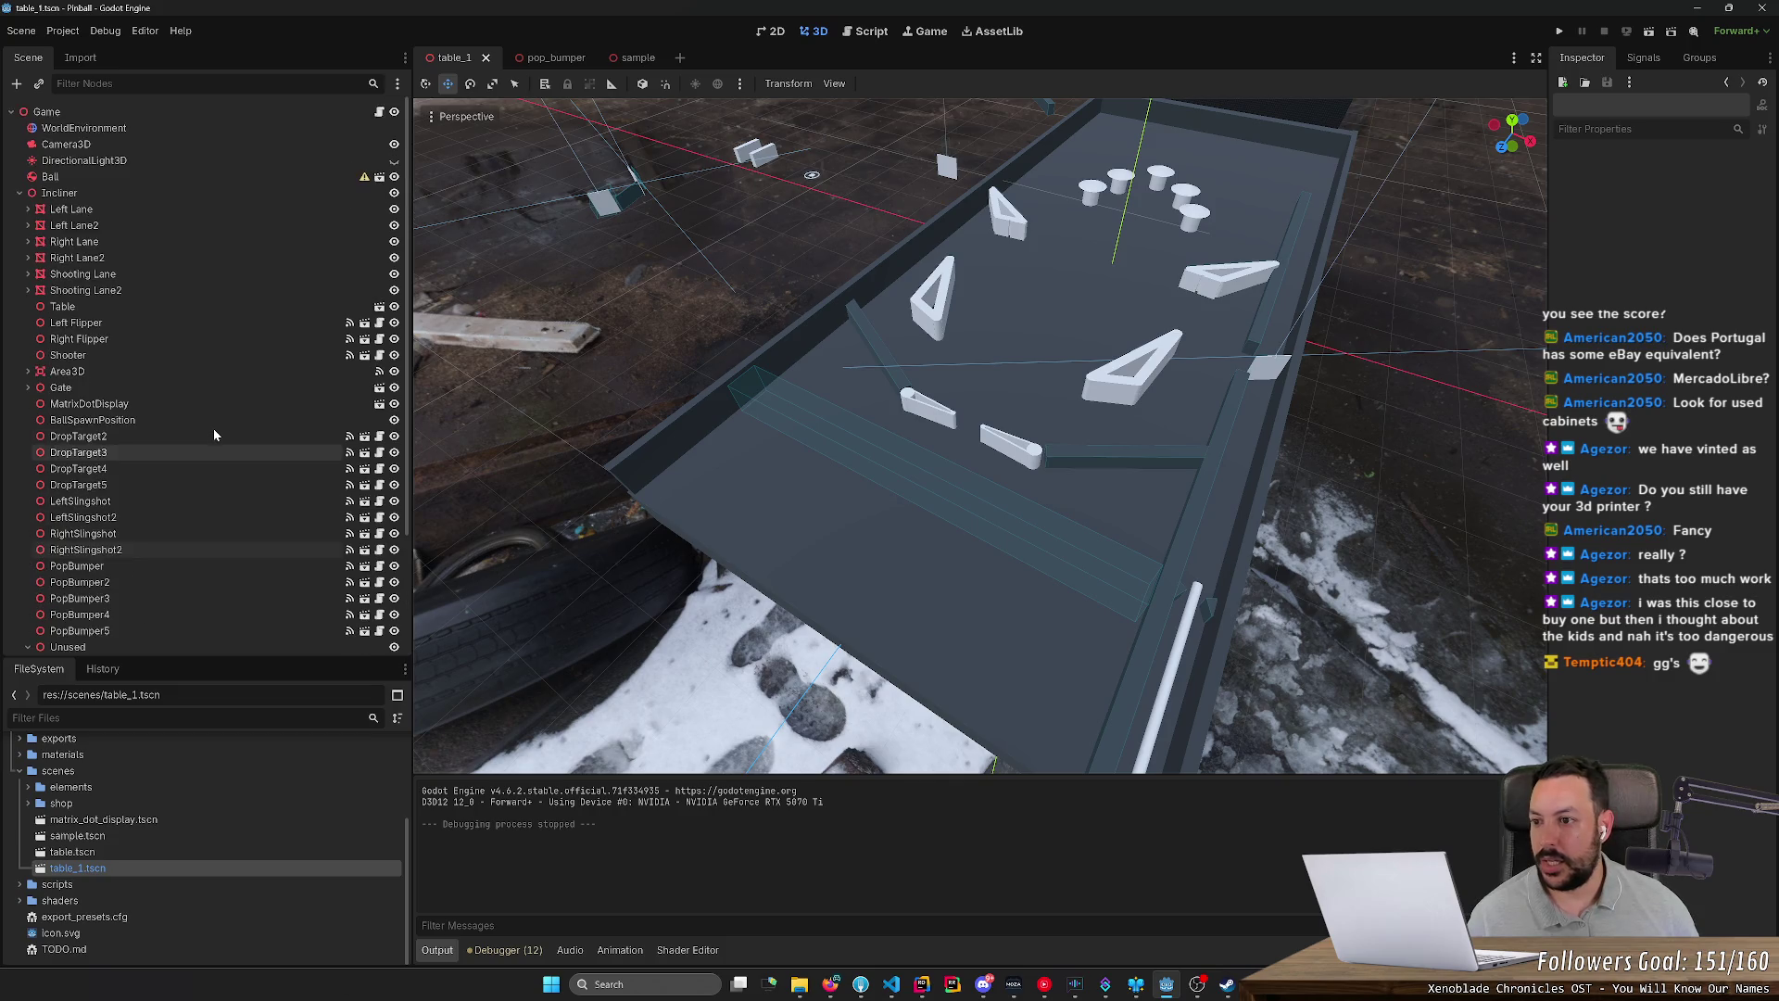
left_click(51, 177)
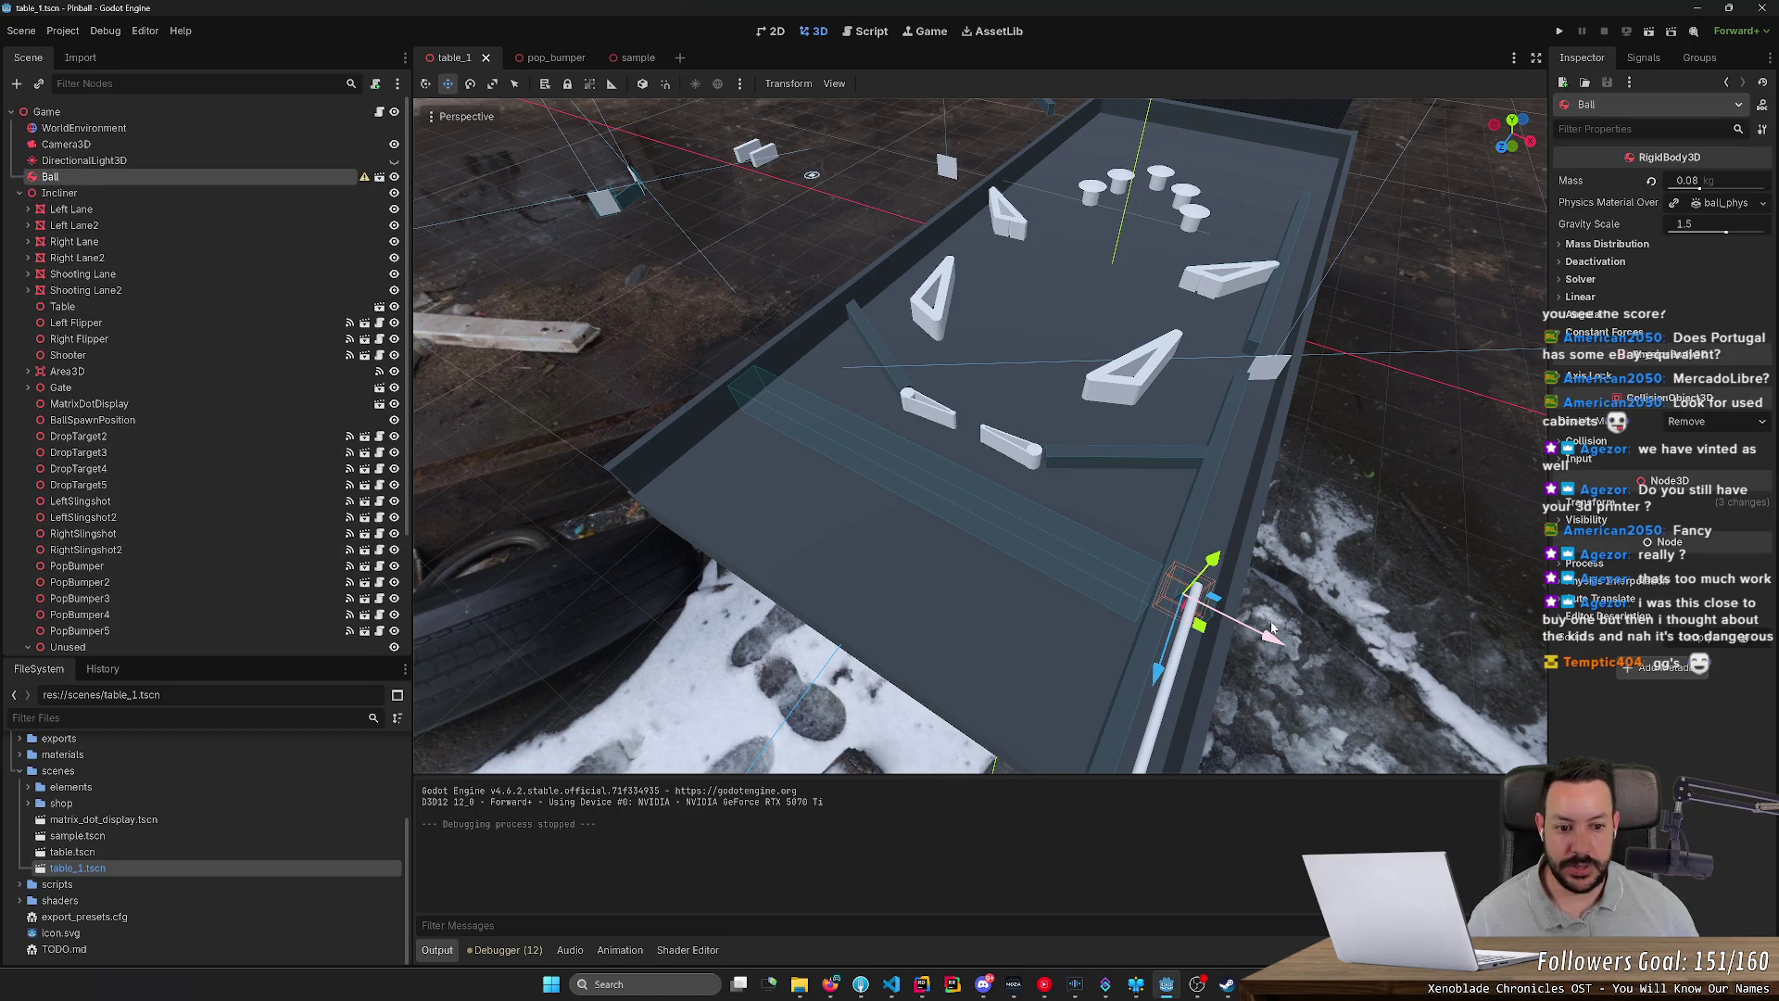
mouse_move(1327, 641)
left_mouse_down()
mouse_move(1236, 617)
mouse_move(910, 89)
left_mouse_up()
key("f")
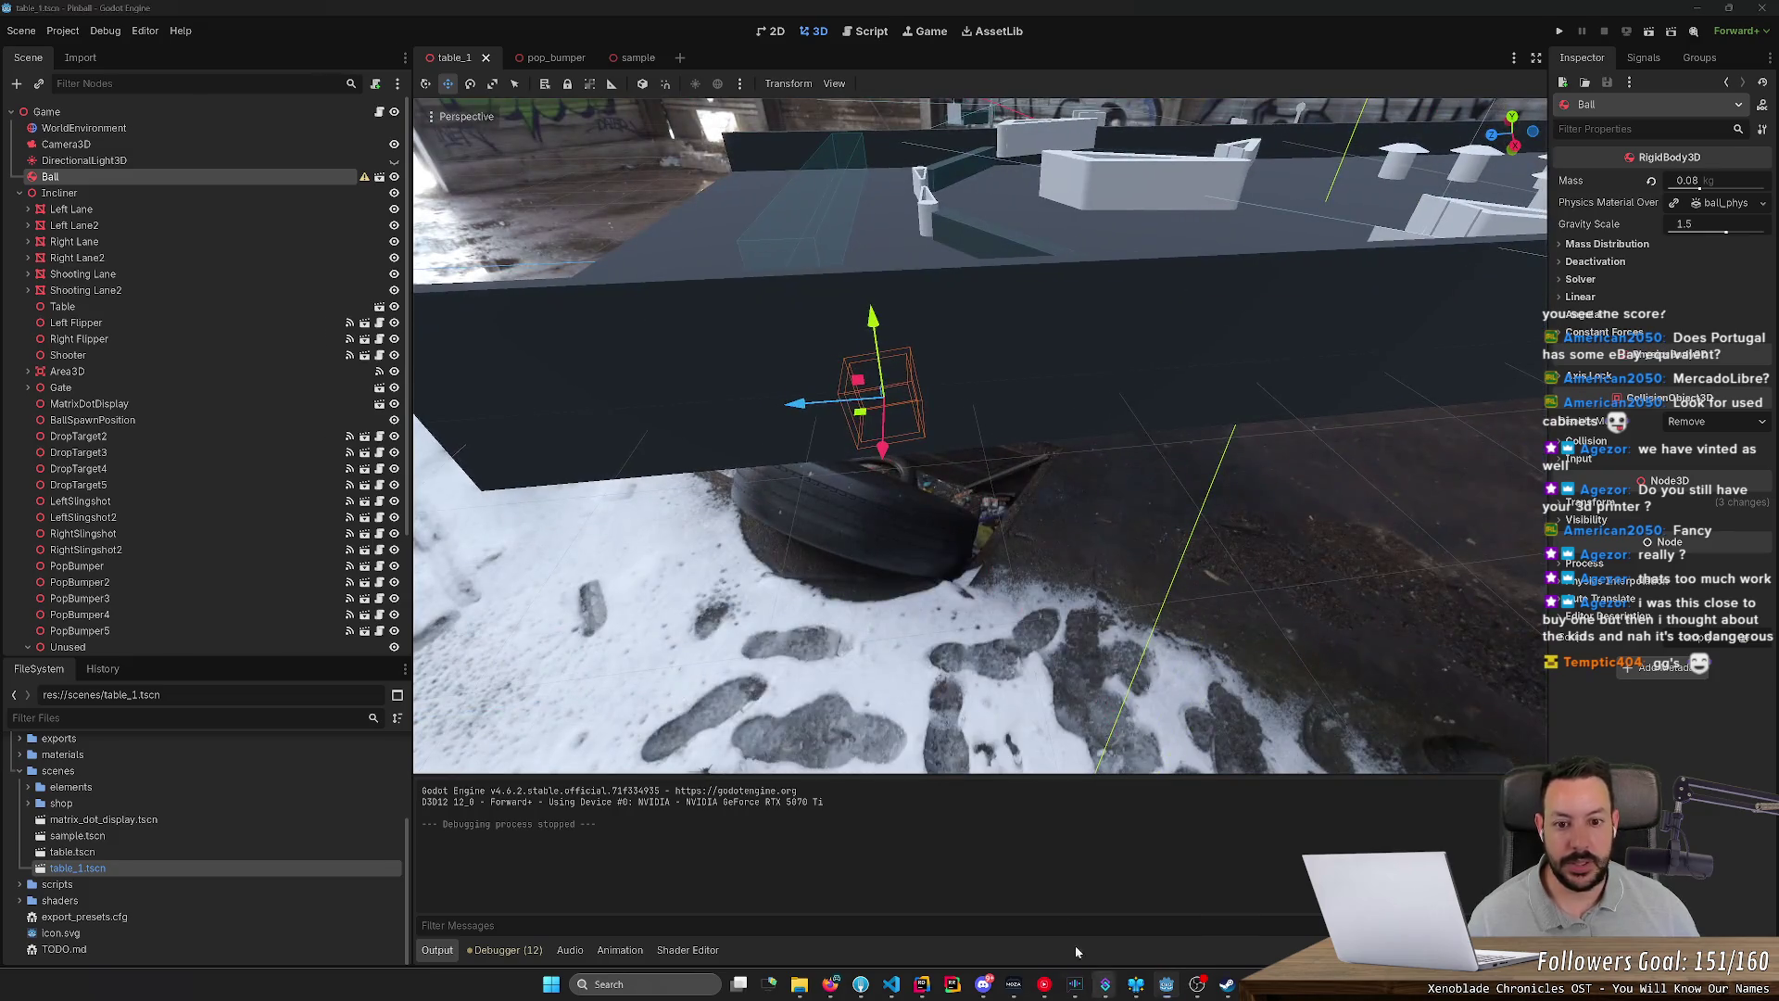
mouse_move(932, 481)
left_mouse_down()
mouse_move(976, 469)
mouse_move(930, 382)
mouse_move(1017, 223)
mouse_move(797, 232)
left_mouse_up()
Step: Set the Incliner node's X rotation to 6.5
left_click(186, 191)
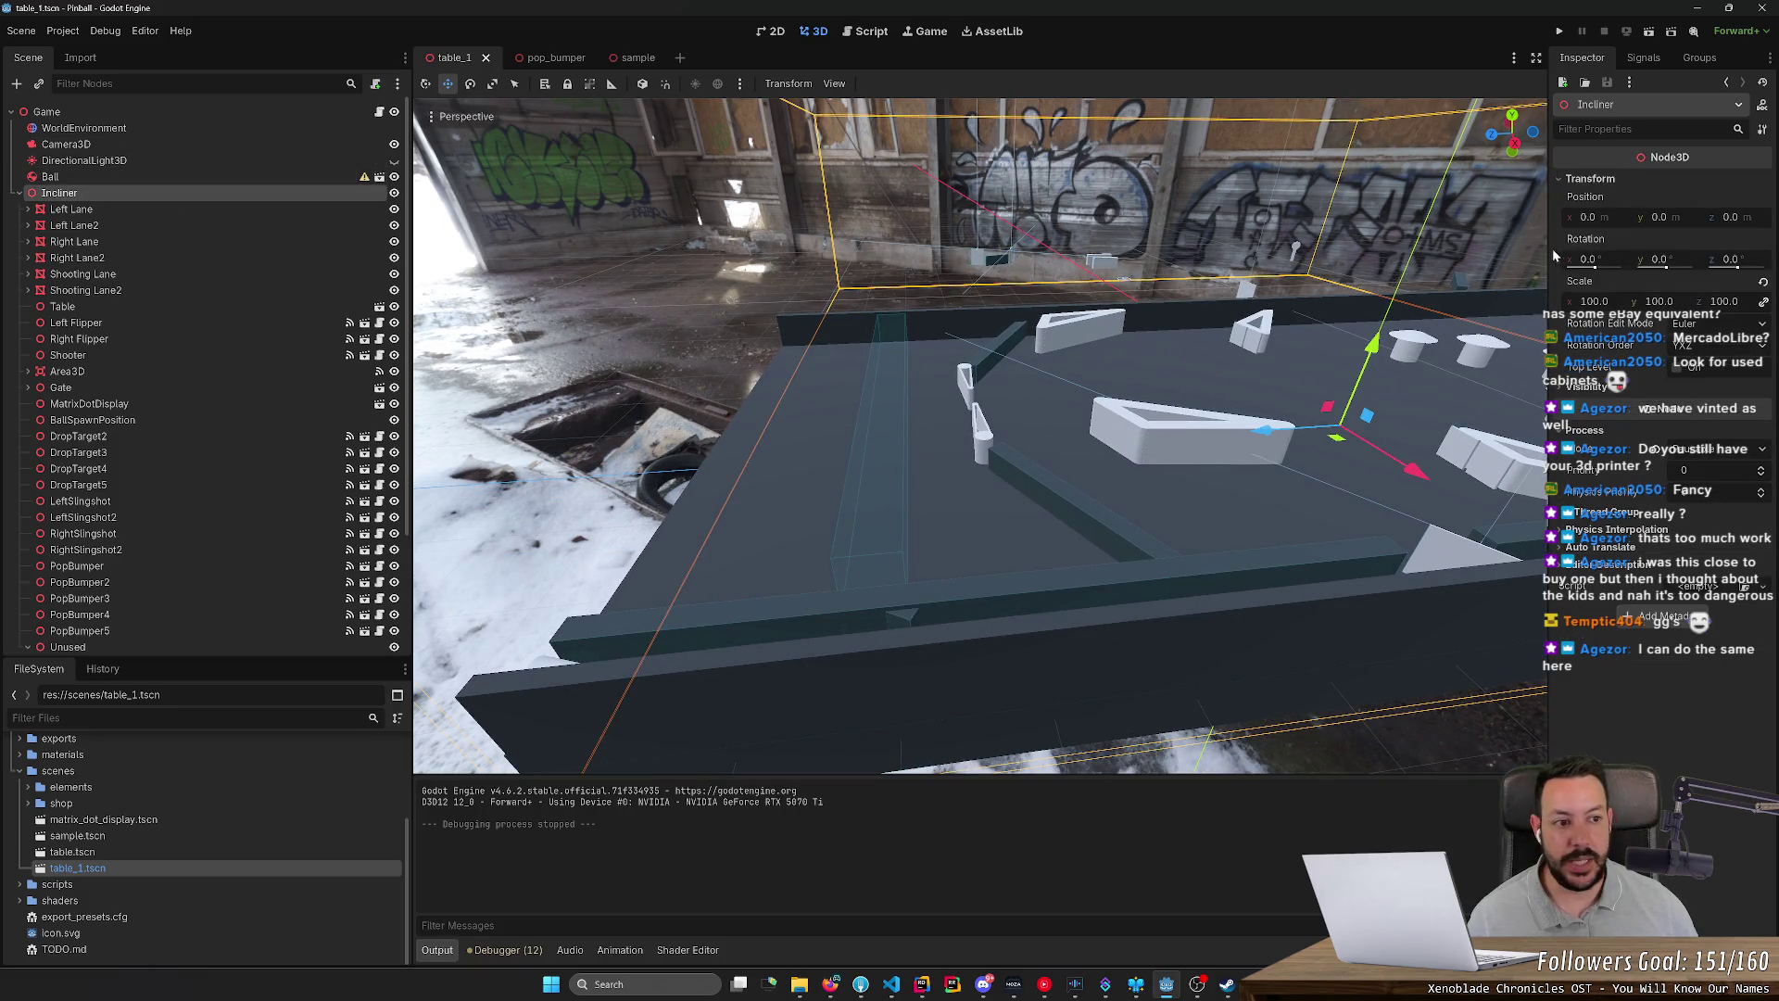
left_click(1589, 260)
type("6.5")
key("Return")
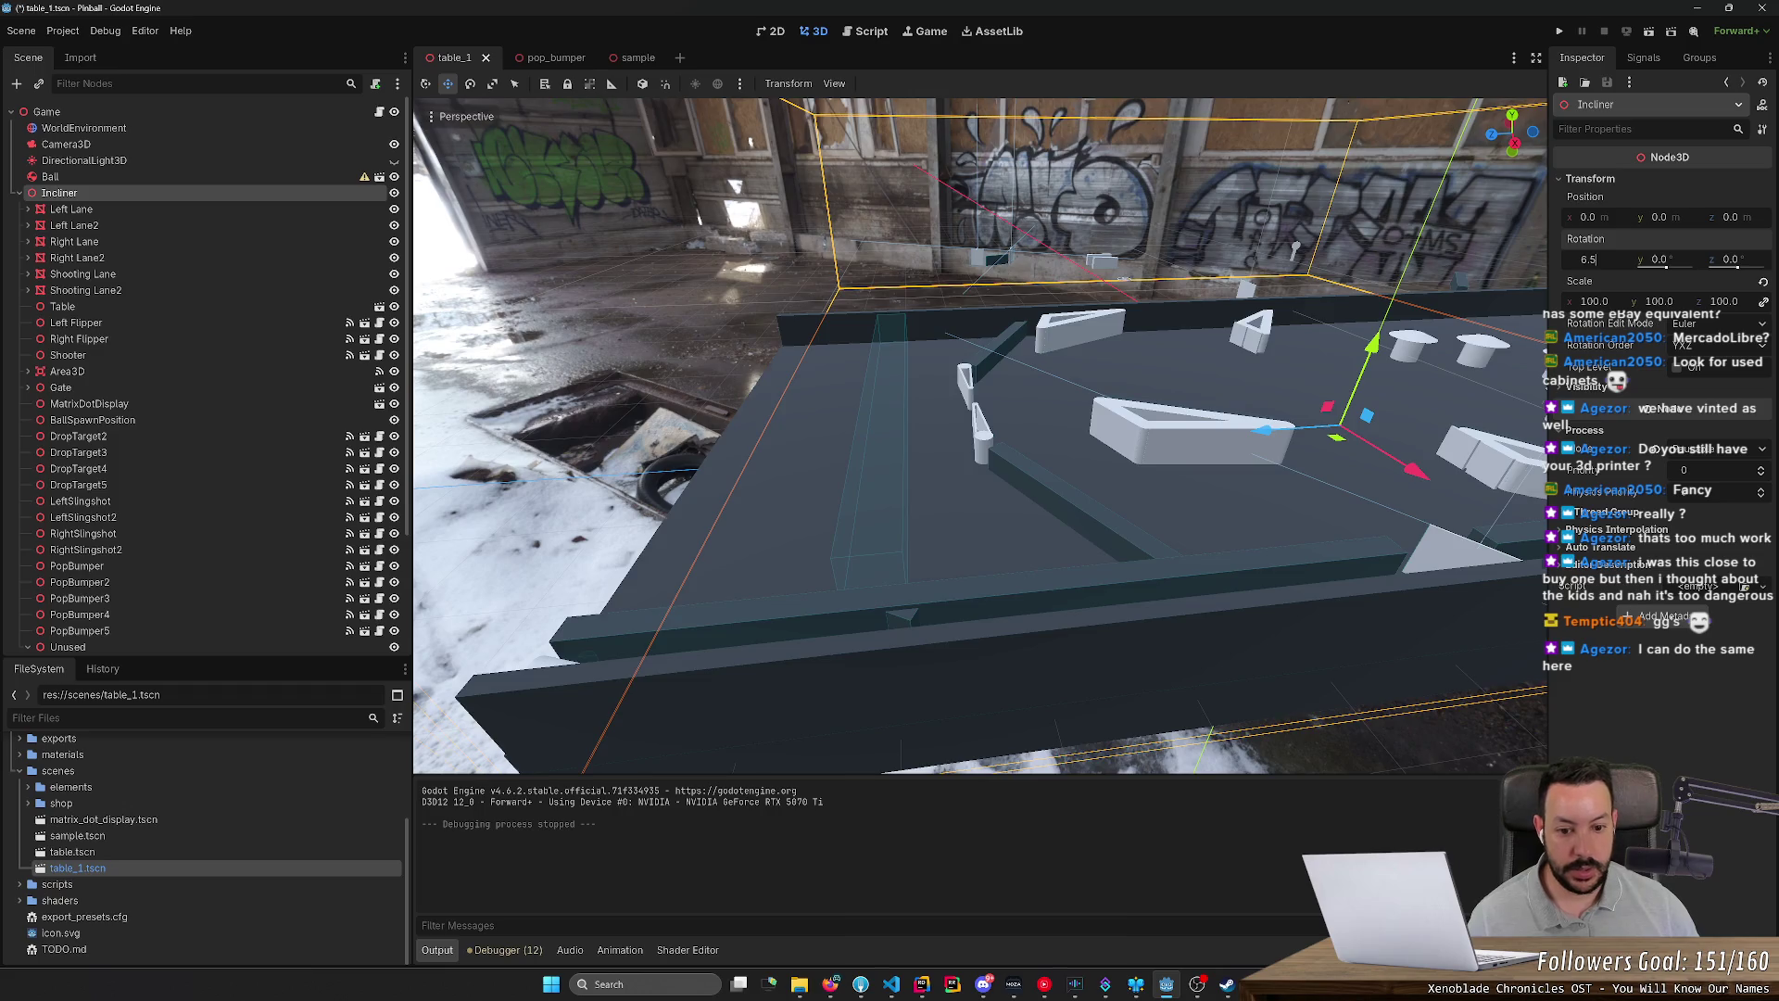
Step: Run the tilted table with F5, shoot the ball up the shooter lane, then stop the game
key("F5")
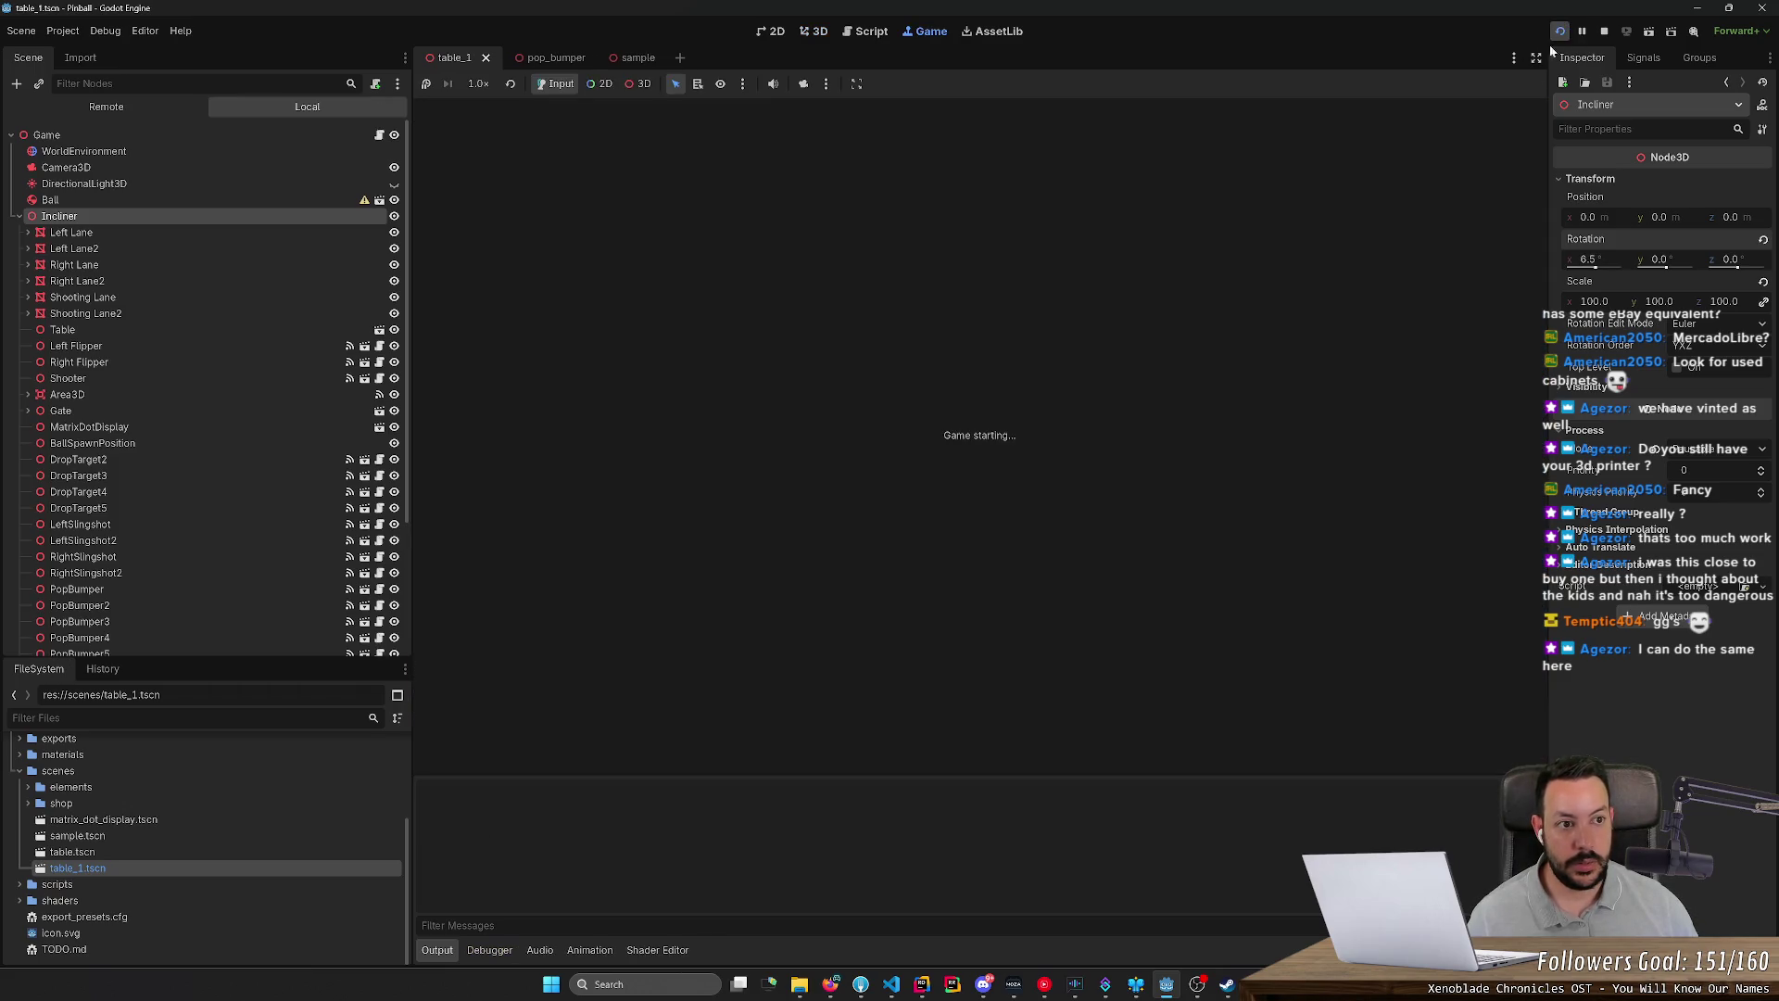
key("space")
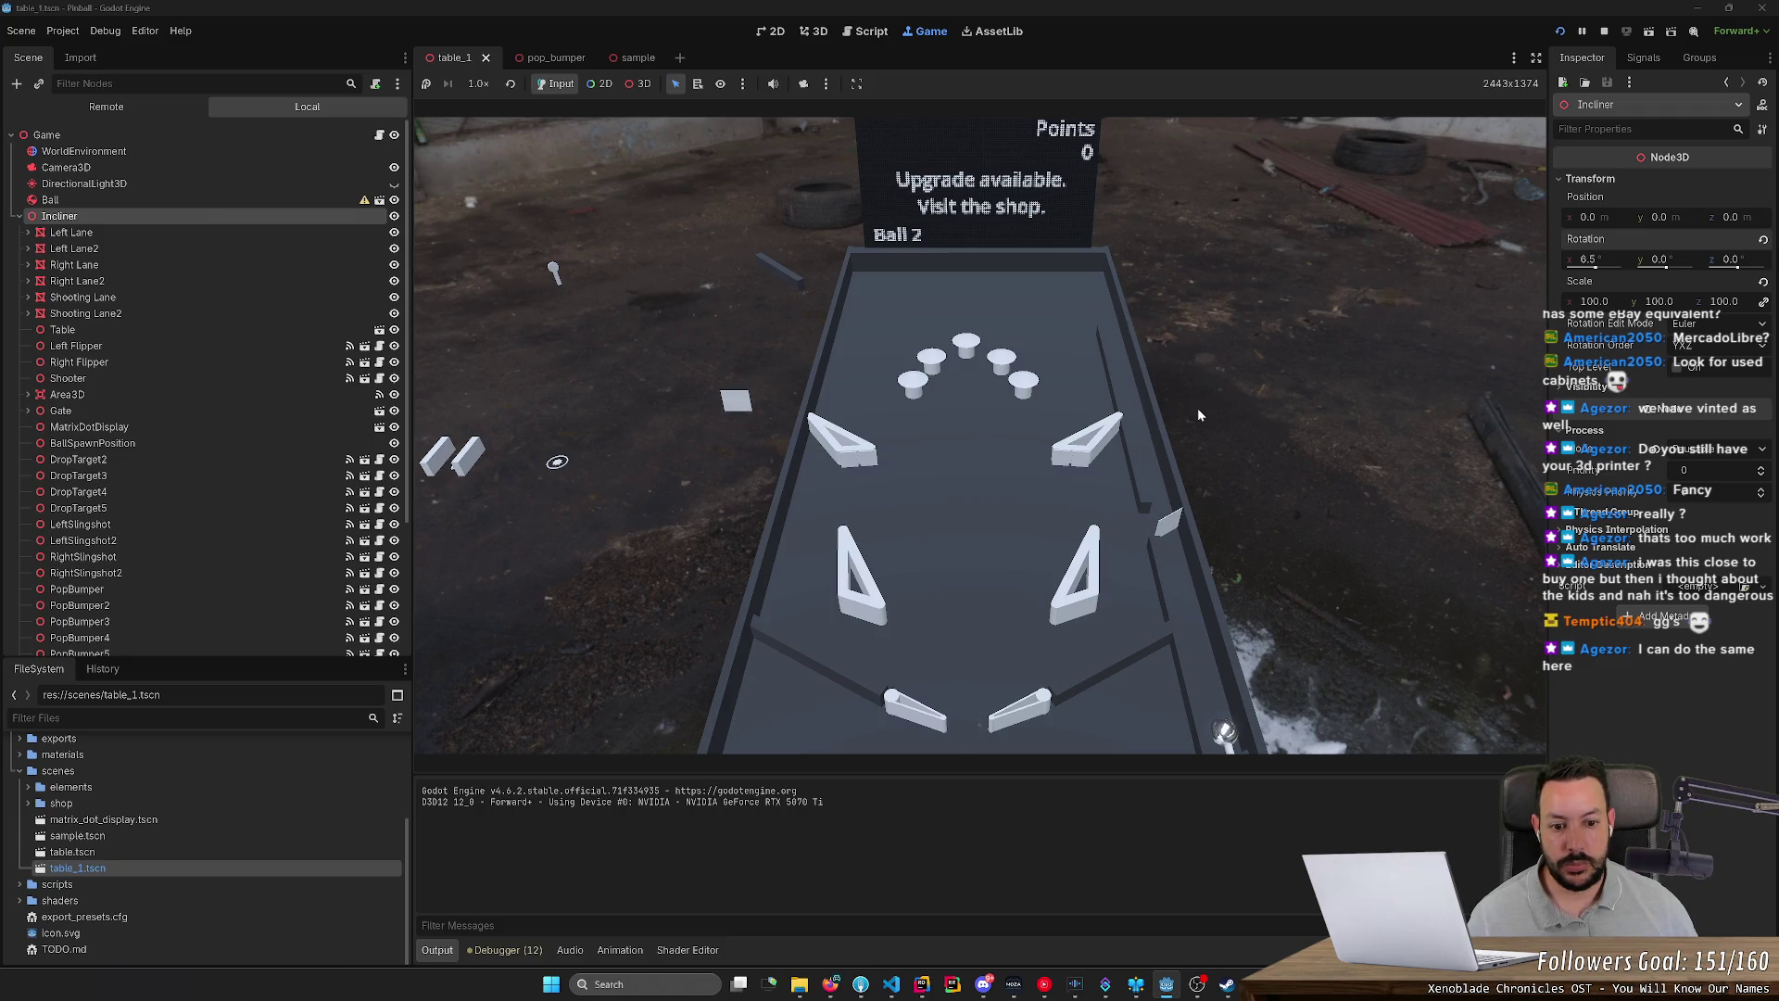
left_click(1604, 31)
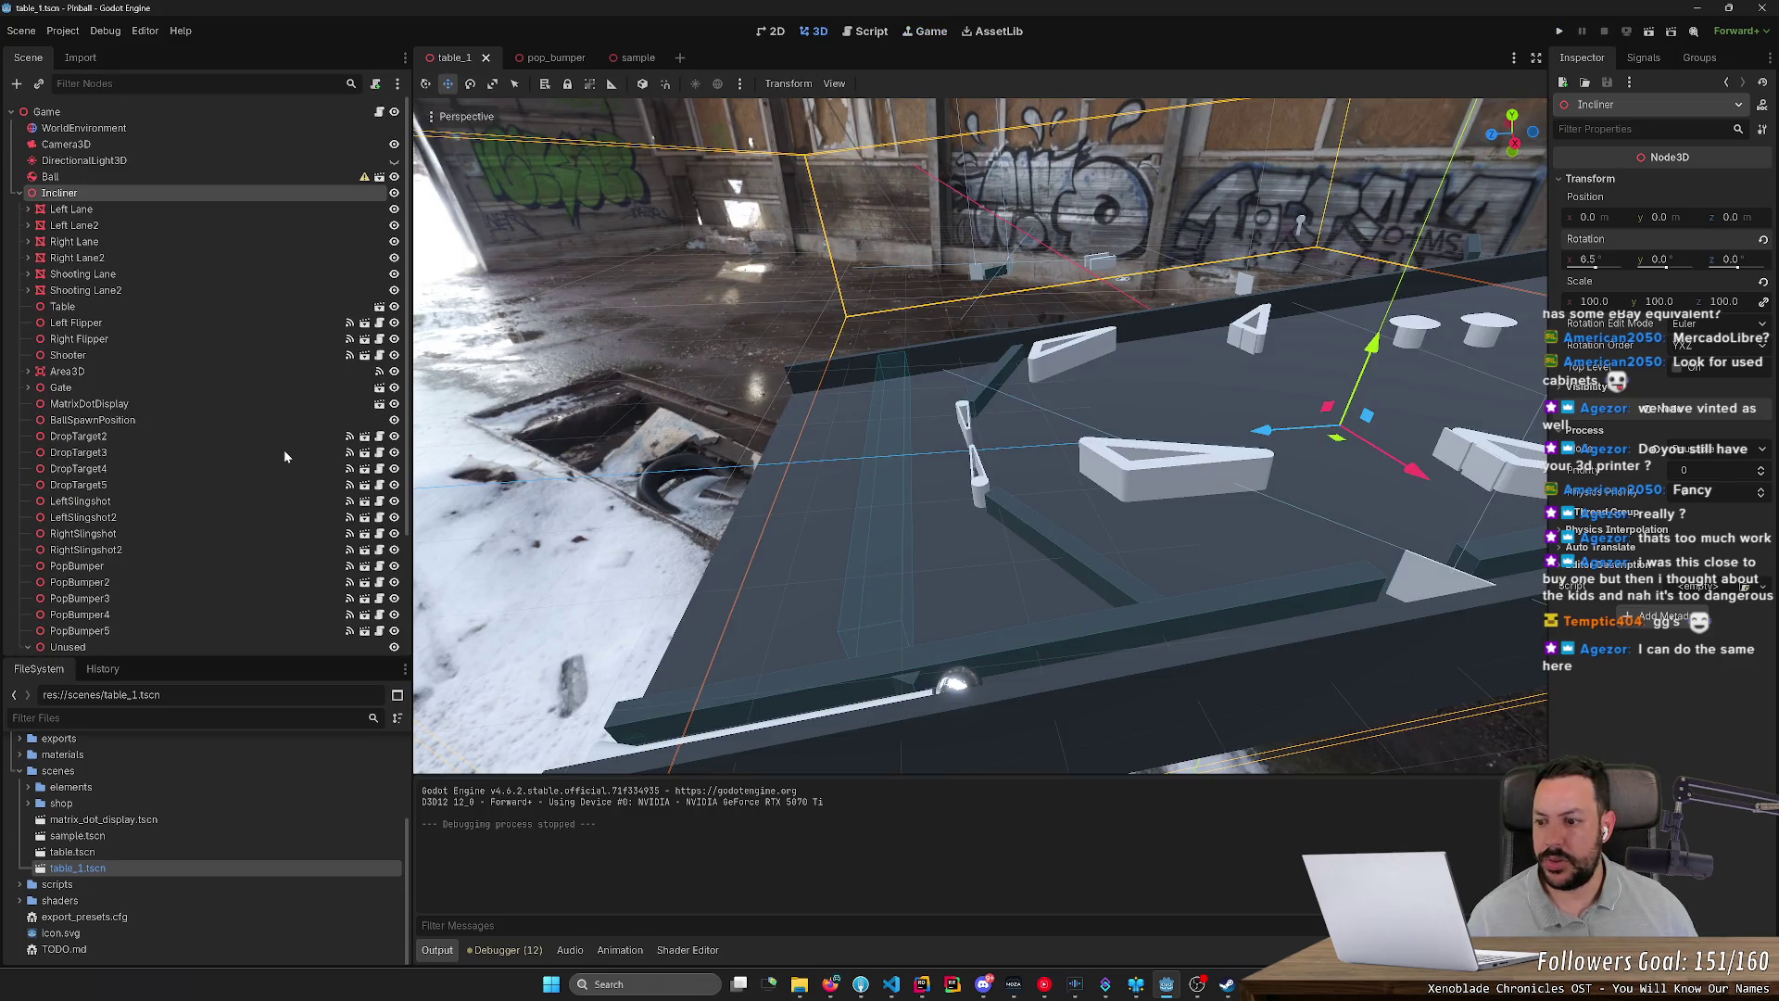
Step: Inspect RightSlingshot2, RightSlingshot and LeftSlingshot2 up close in the viewport
scroll(80, 262, "down", 3)
left_click(185, 397)
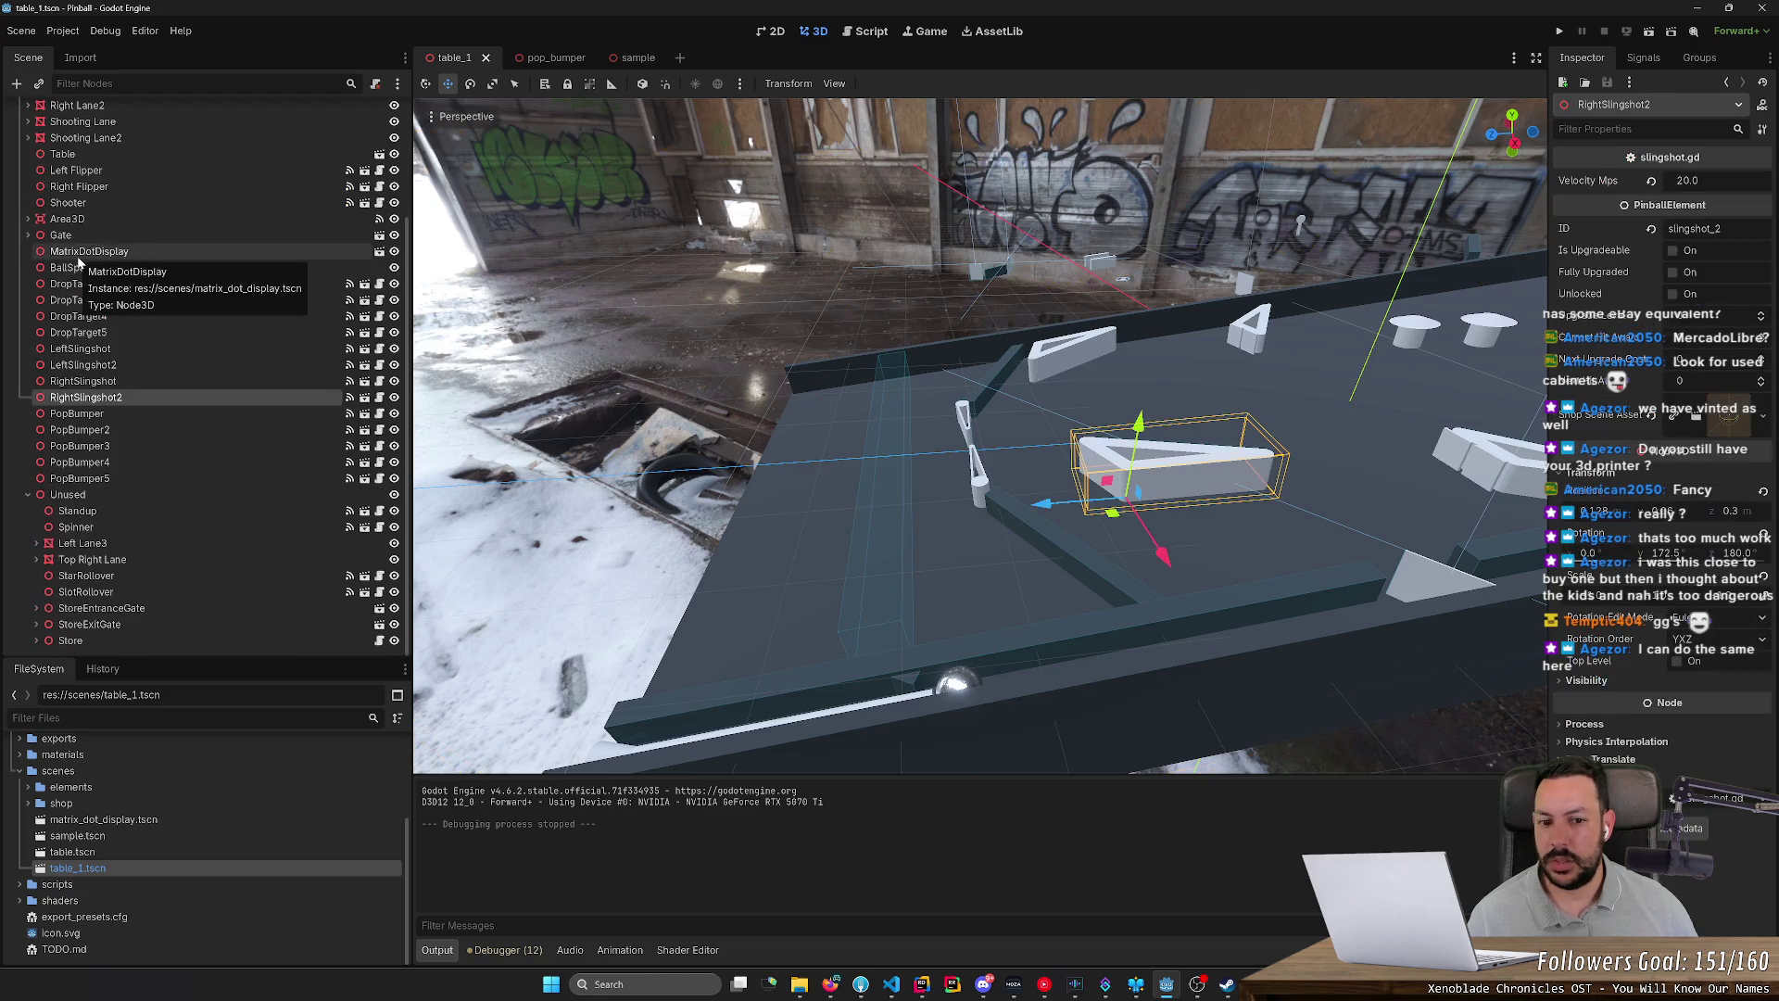
scroll(179, 257, "up", 3)
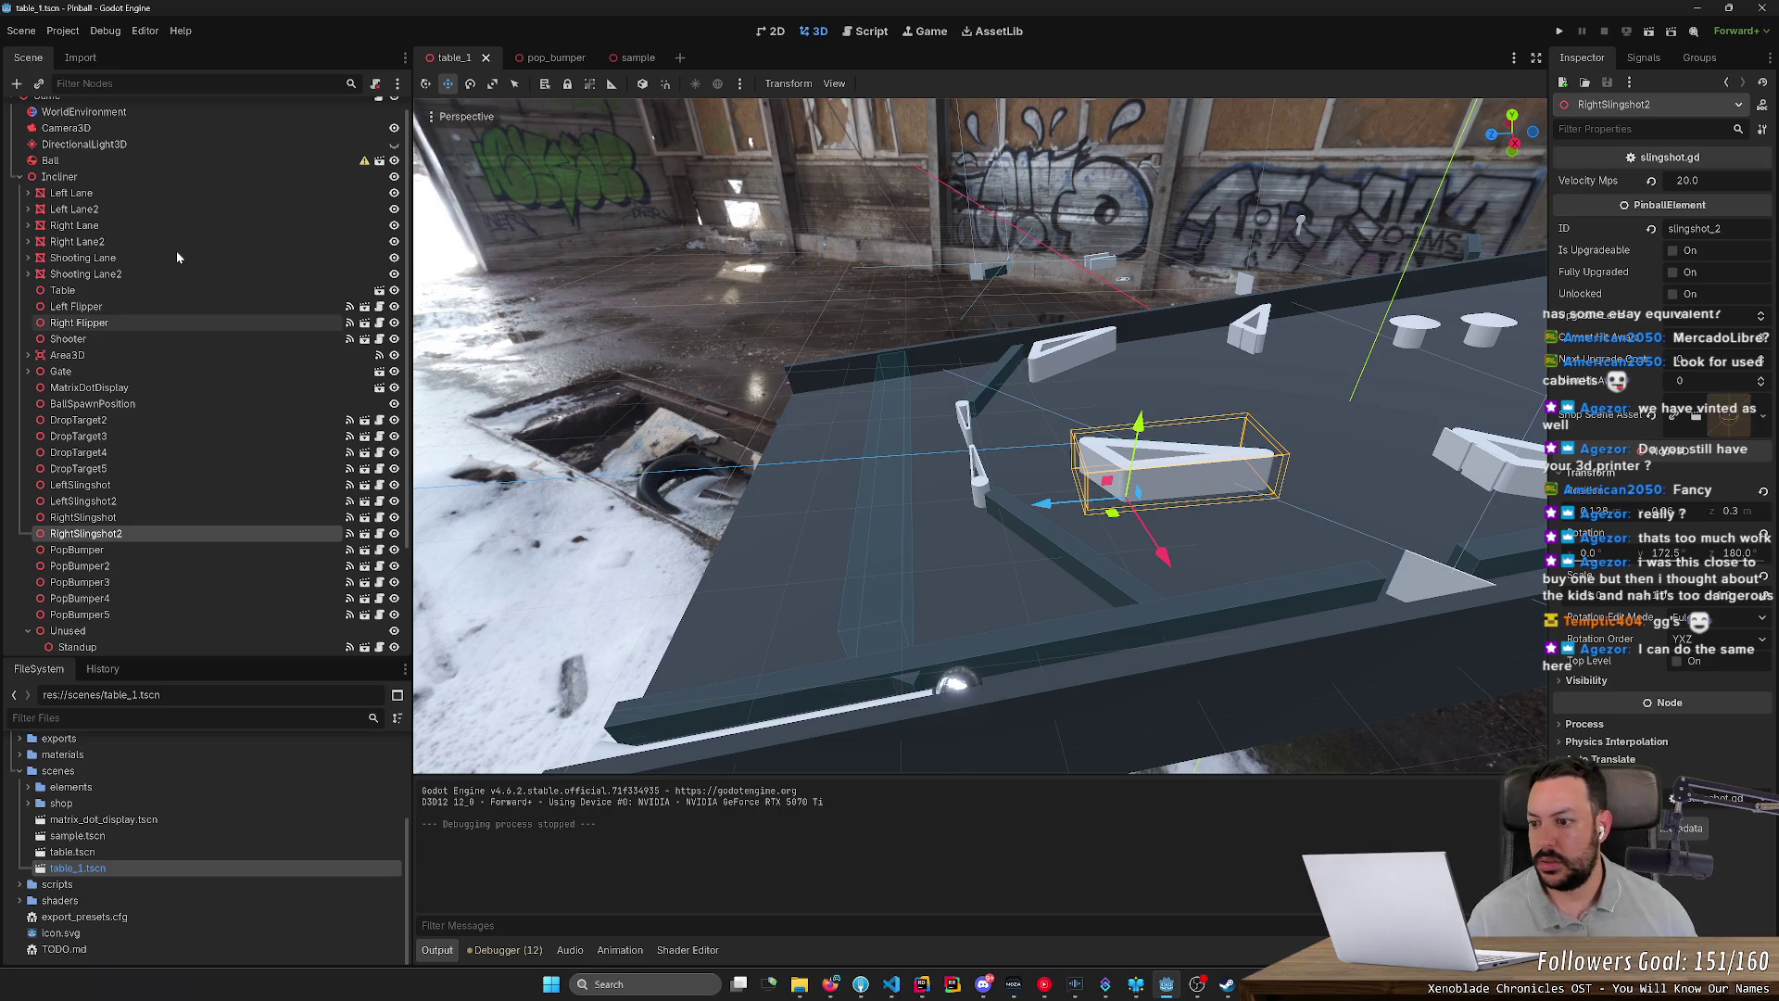
left_click(89, 388)
left_click(104, 534)
left_click(128, 515)
left_click(125, 532)
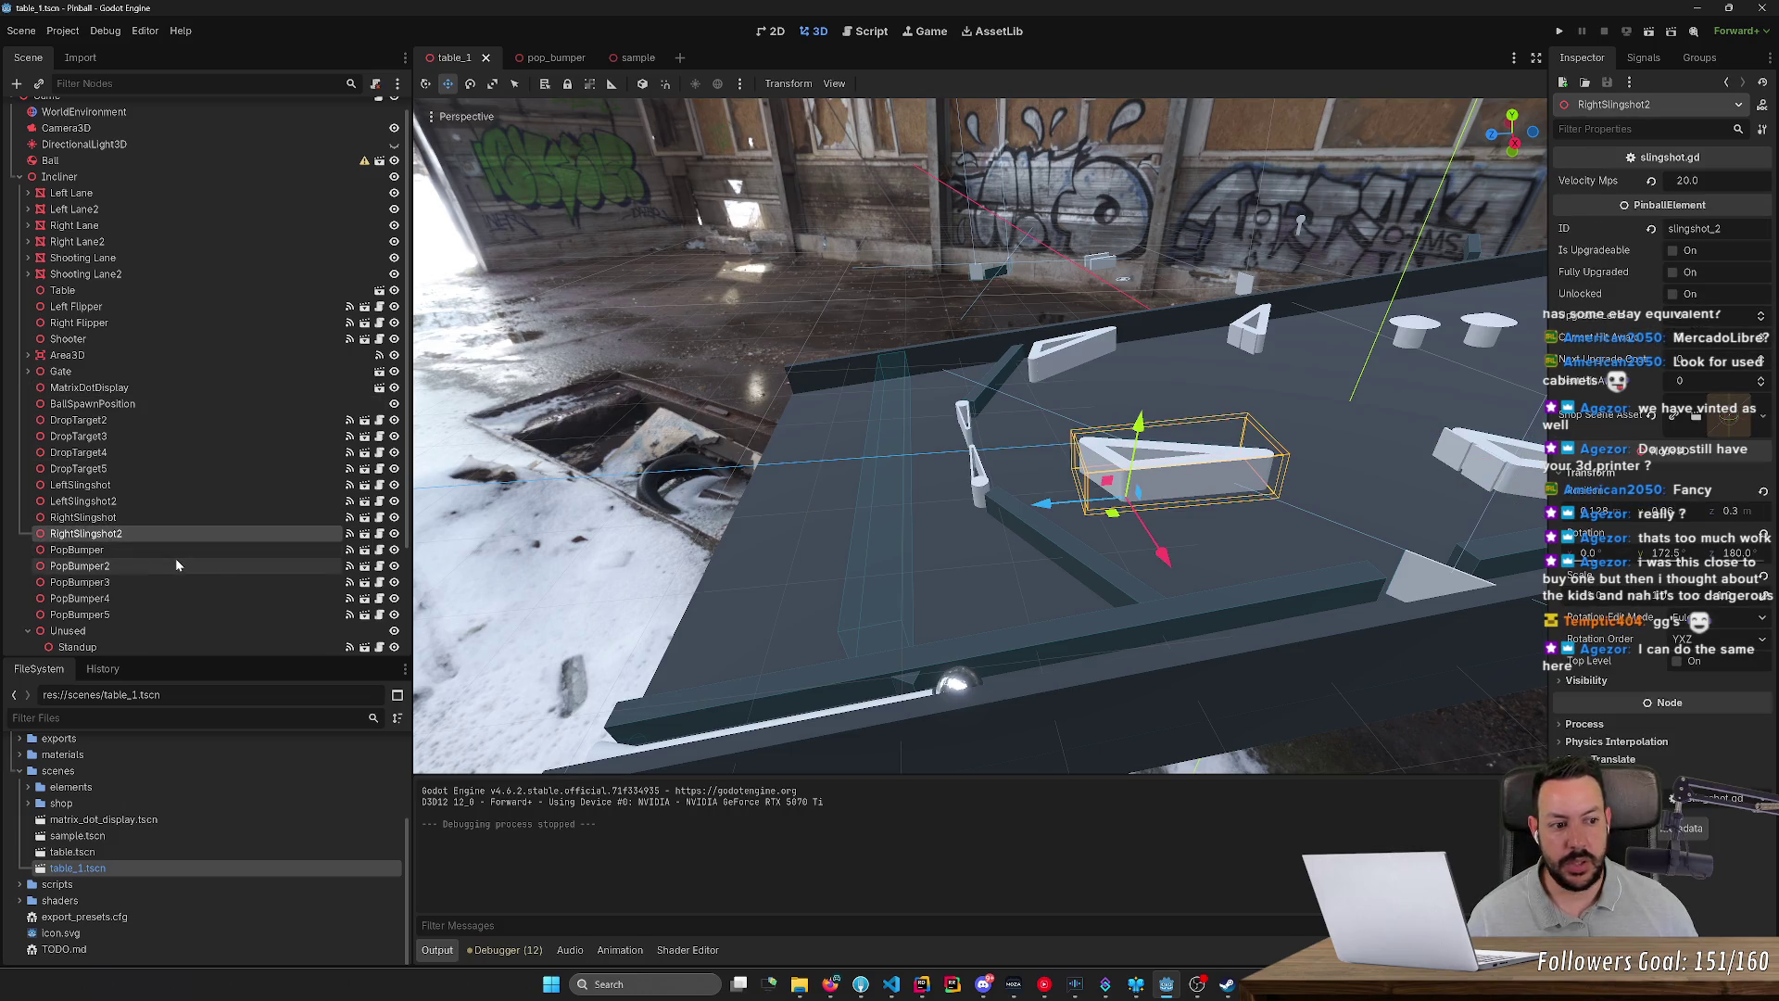
left_click(199, 518)
left_click(194, 535)
mouse_move(858, 570)
left_mouse_down()
mouse_move(807, 542)
mouse_move(927, 472)
left_mouse_up()
left_click(1014, 457)
scroll(1015, 457, "down", 6)
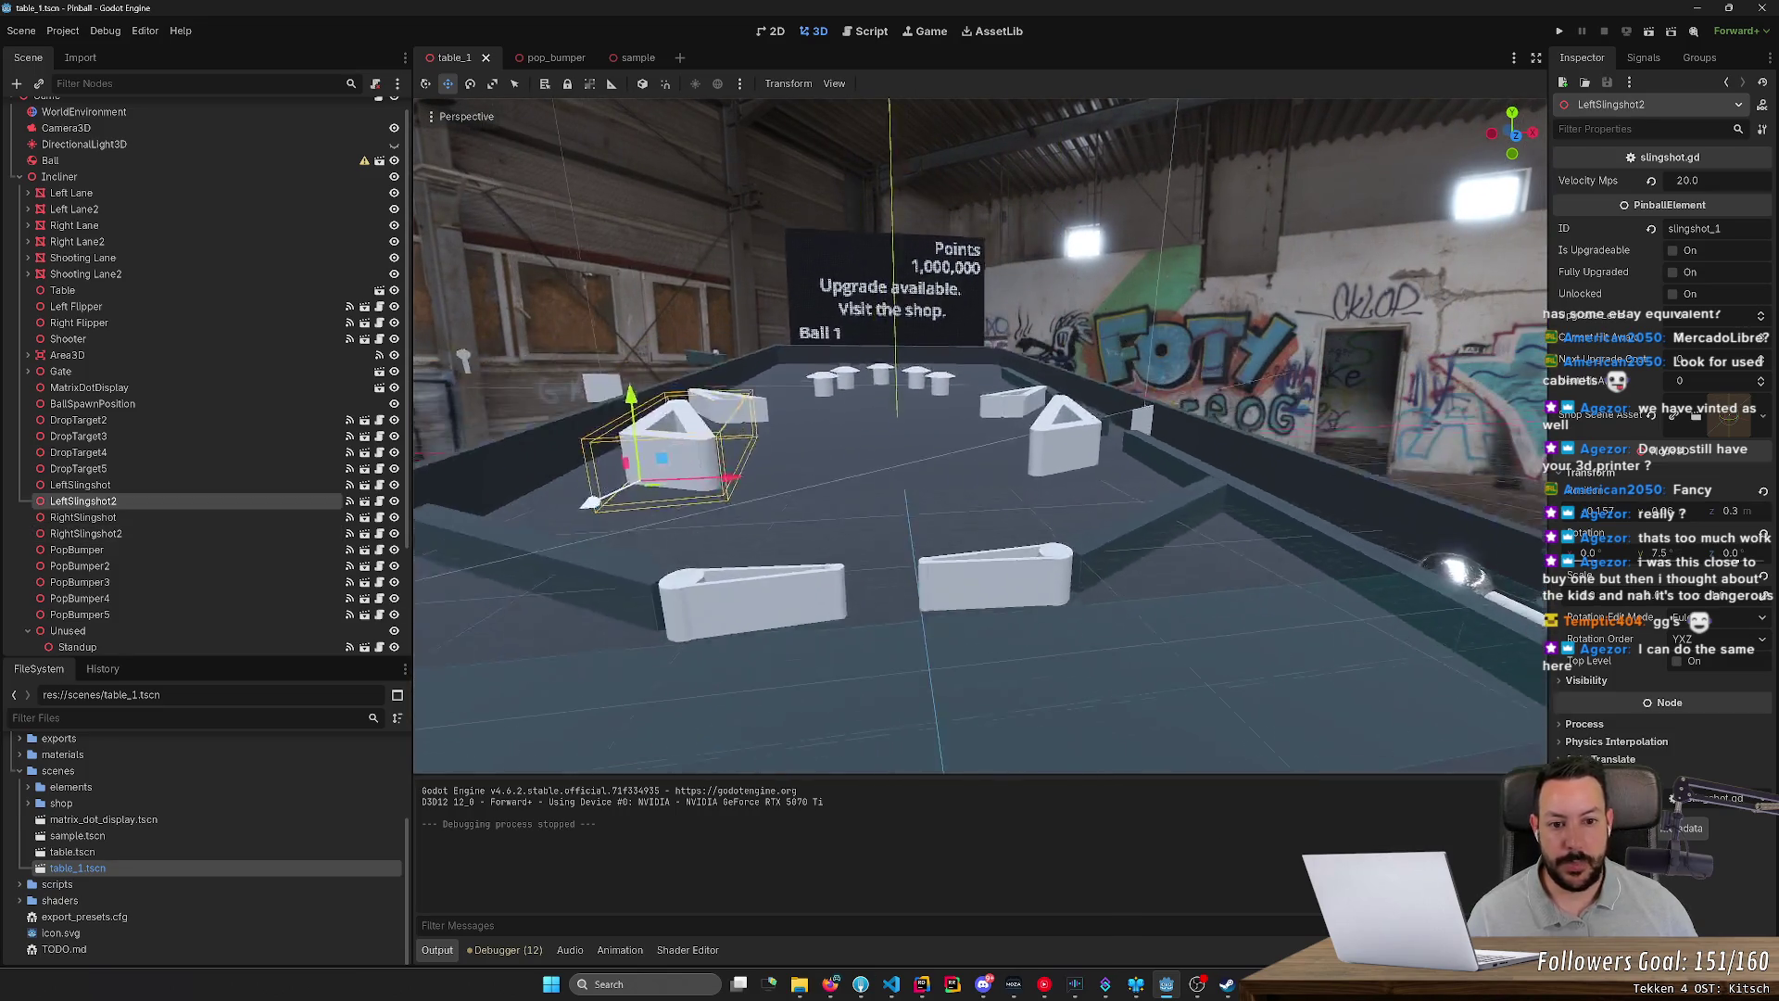
Step: Try a steeper Incliner tilt, undo it back to 6.5, and reopen its X rotation field
left_click(144, 181)
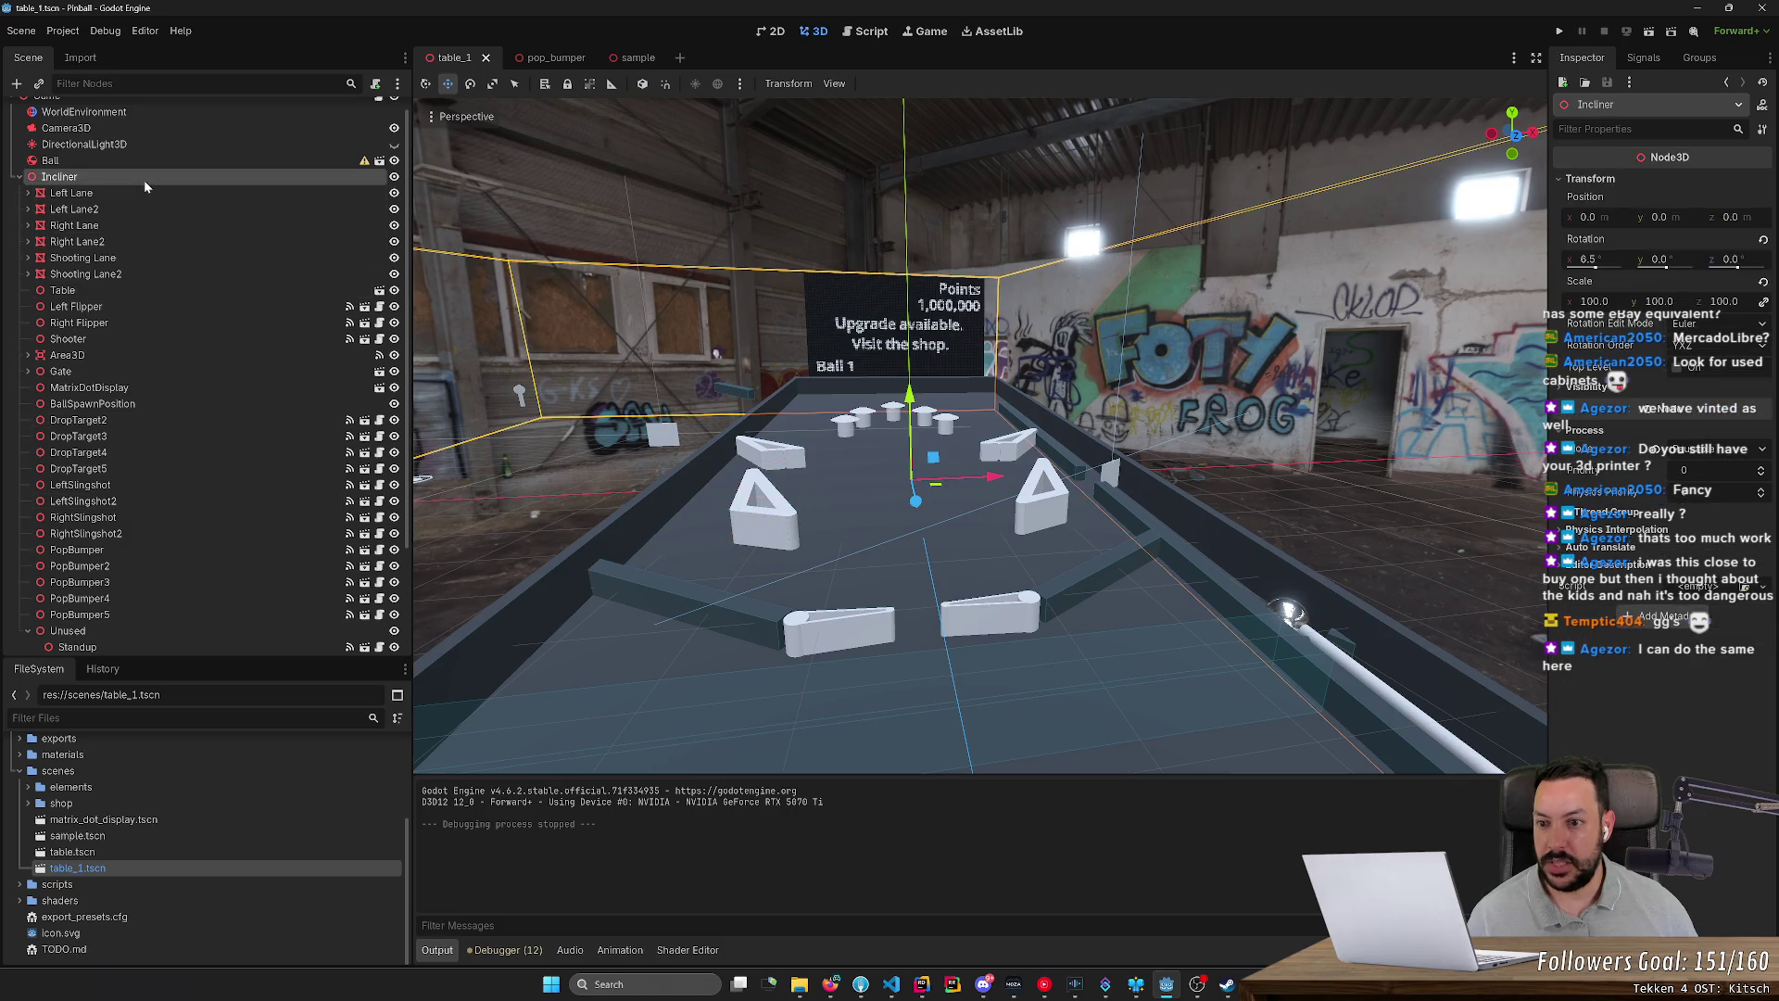
left_click_drag(1596, 268, 1600, 272)
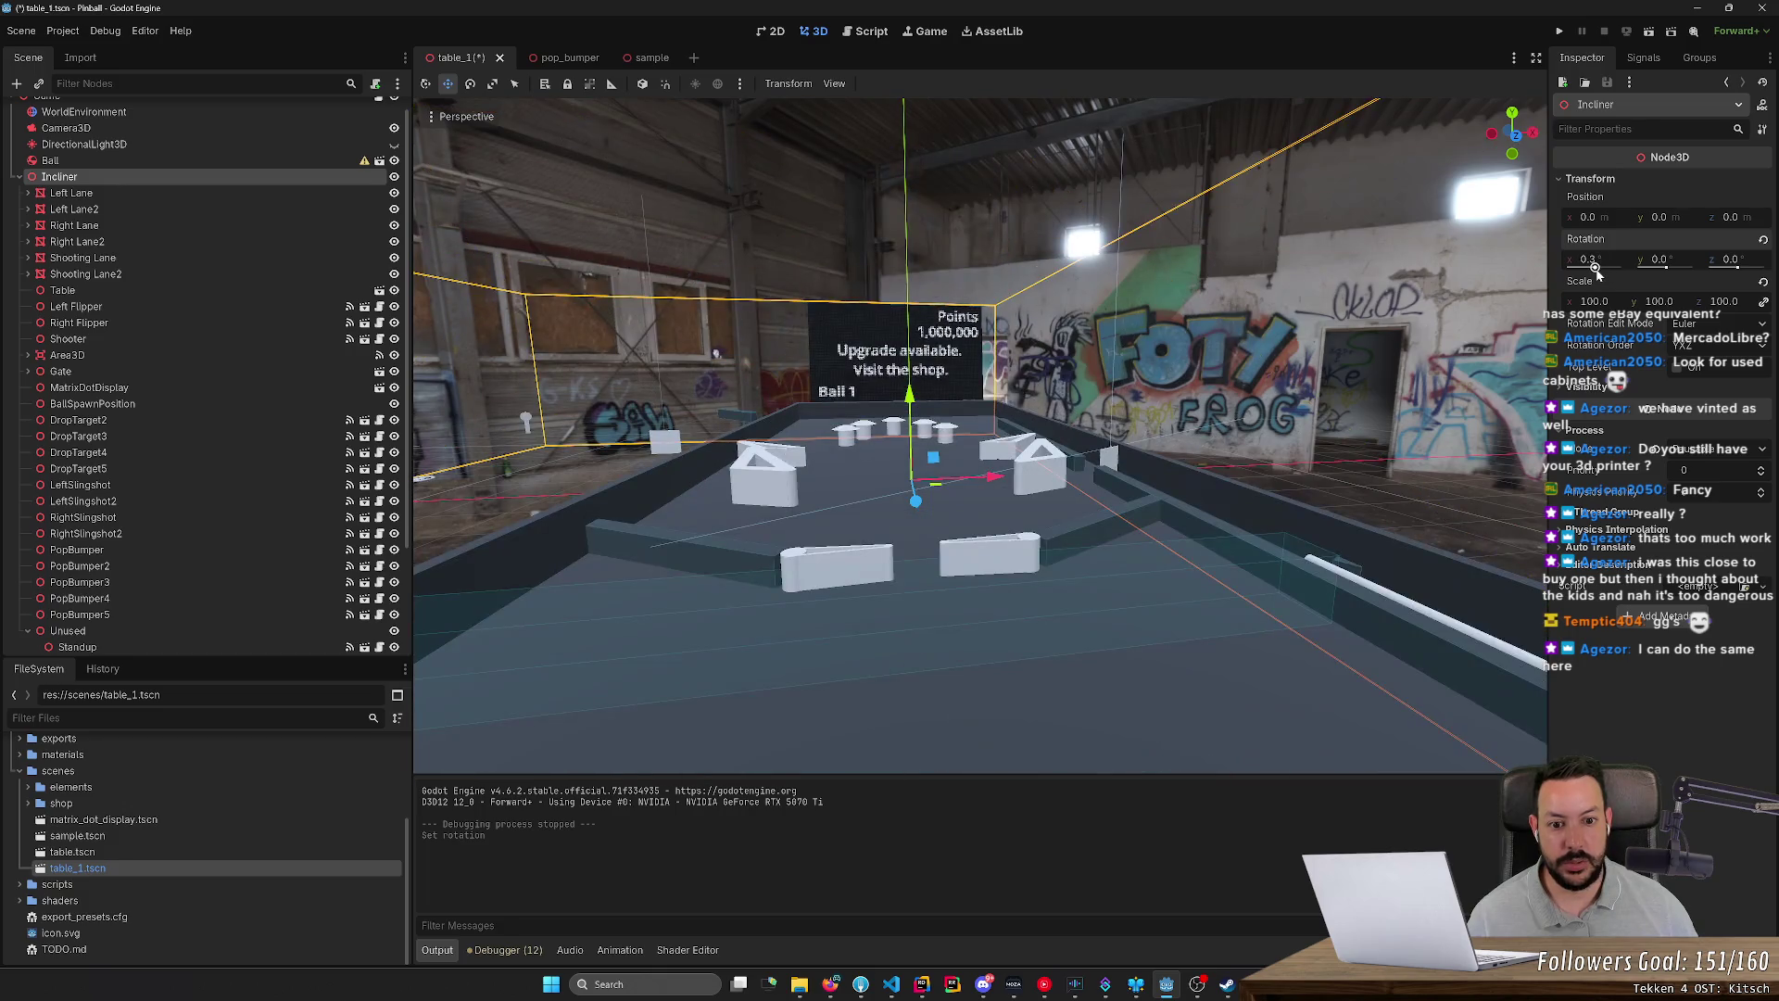
key("ctrl+z")
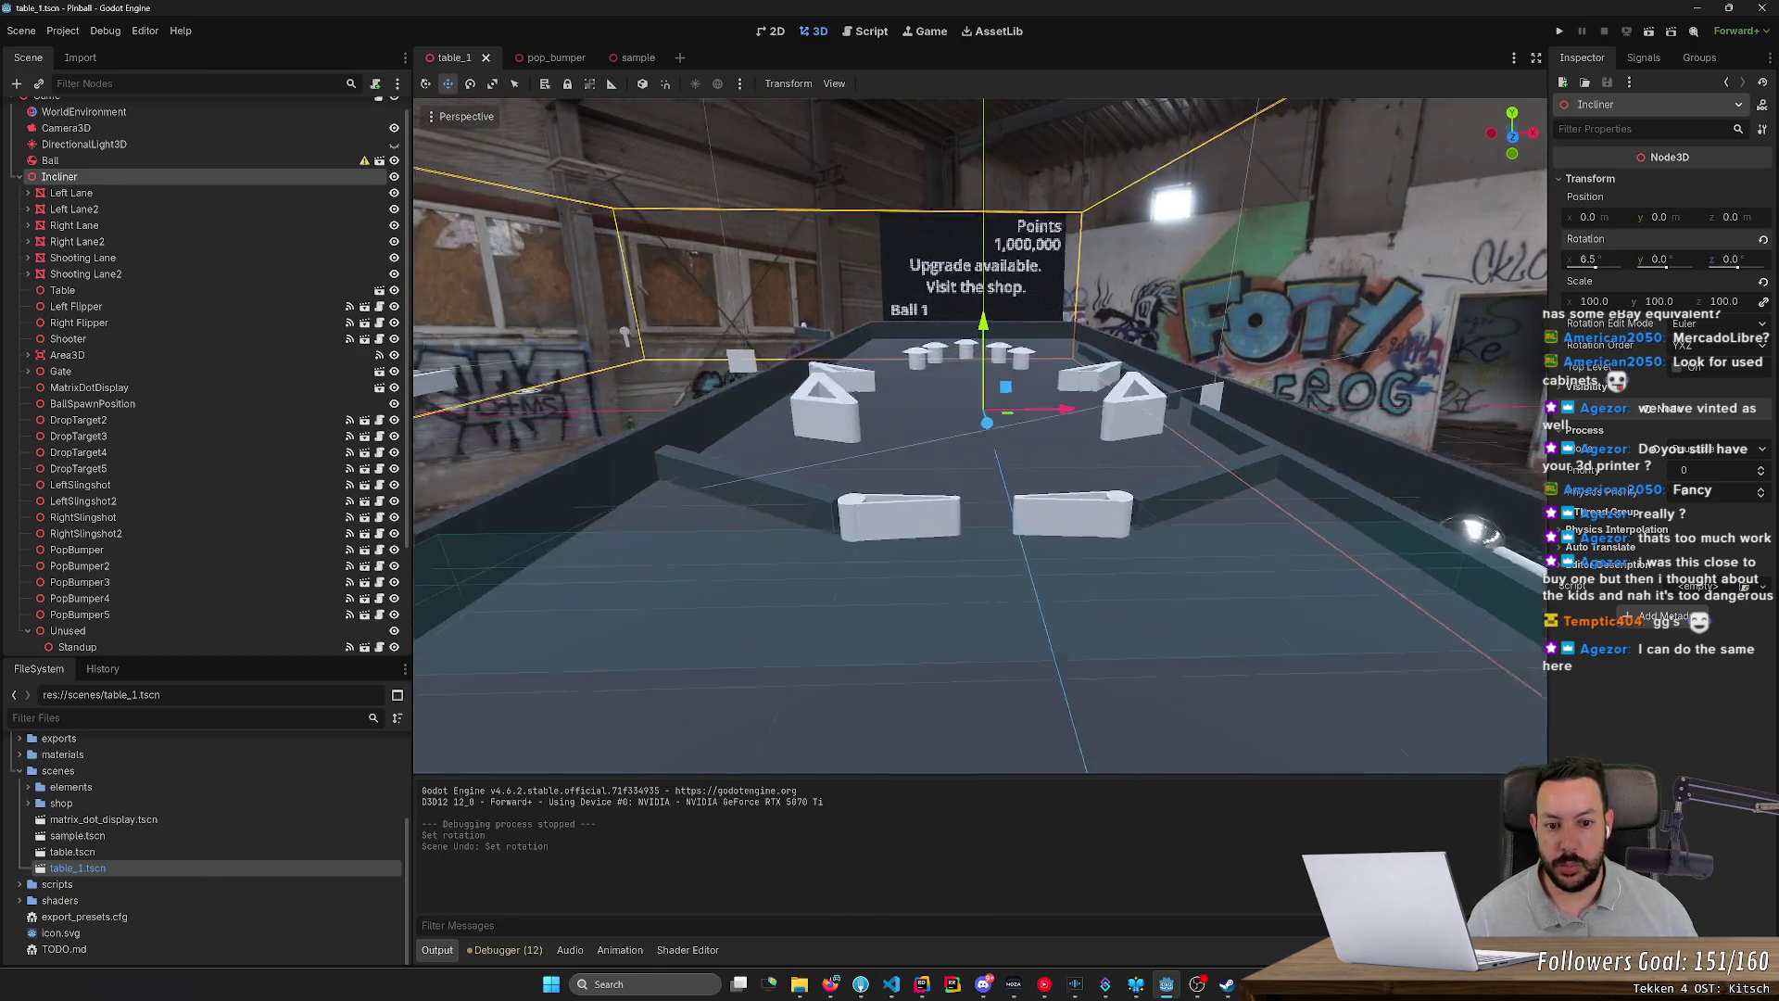
left_click(870, 405)
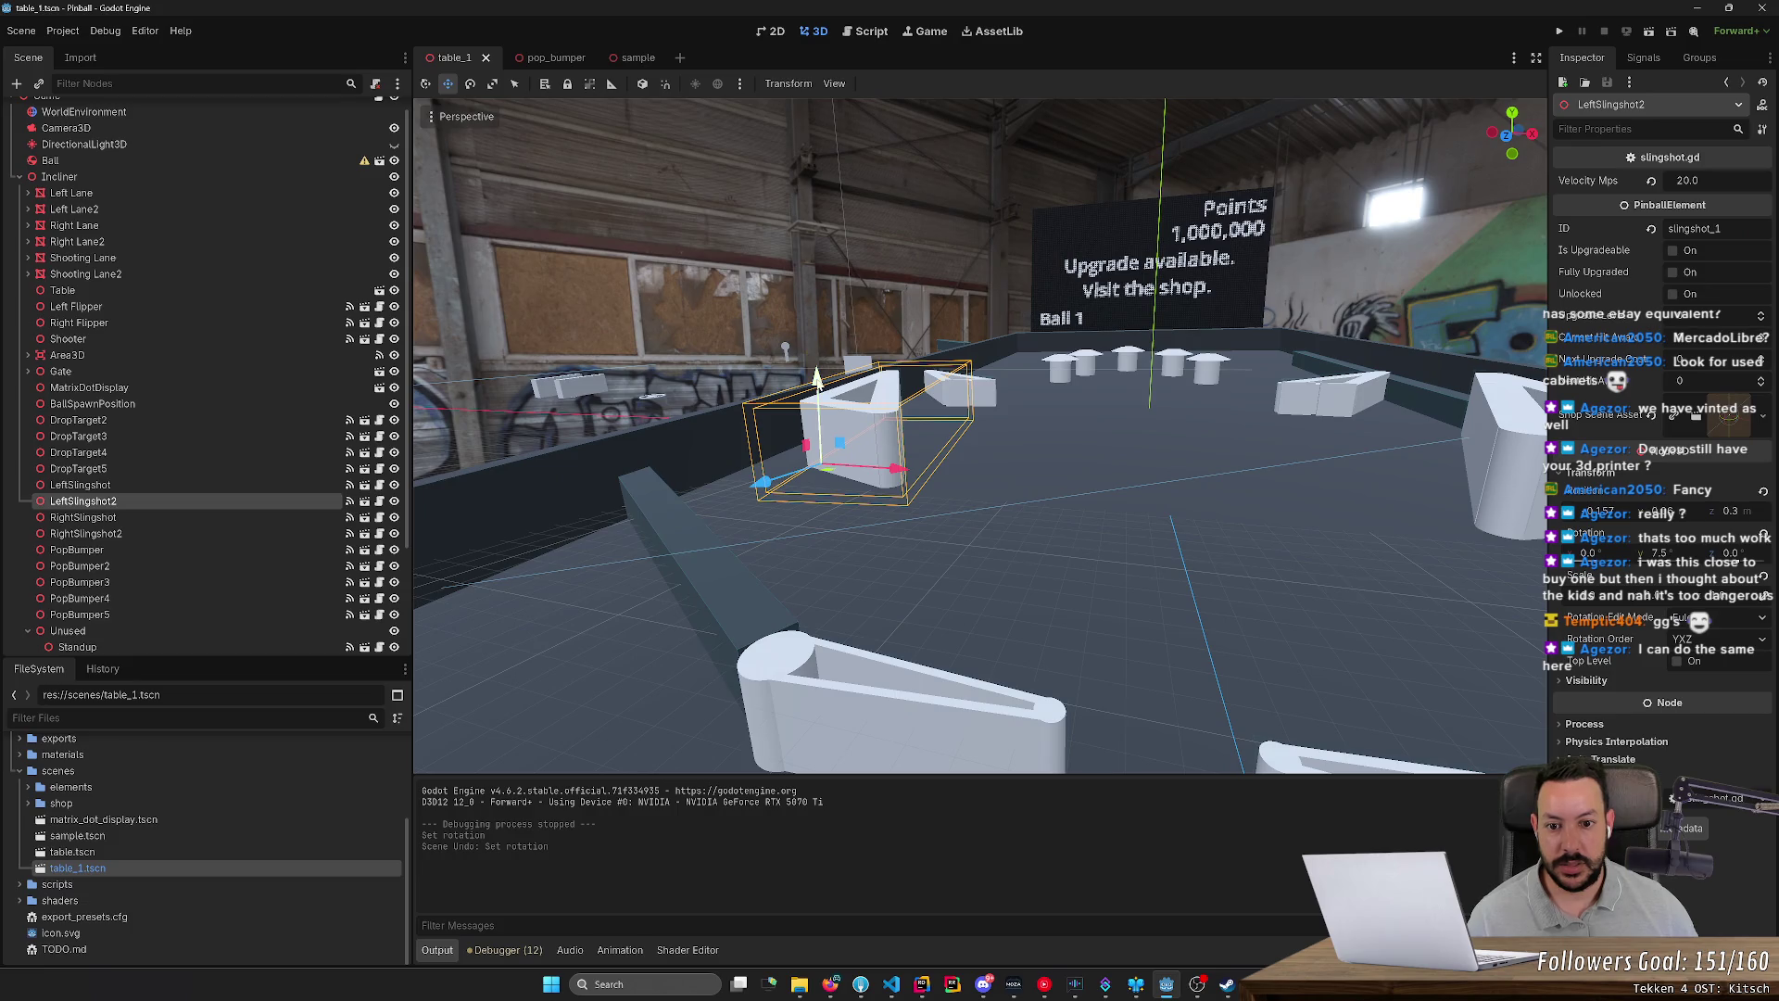
left_click(65, 176)
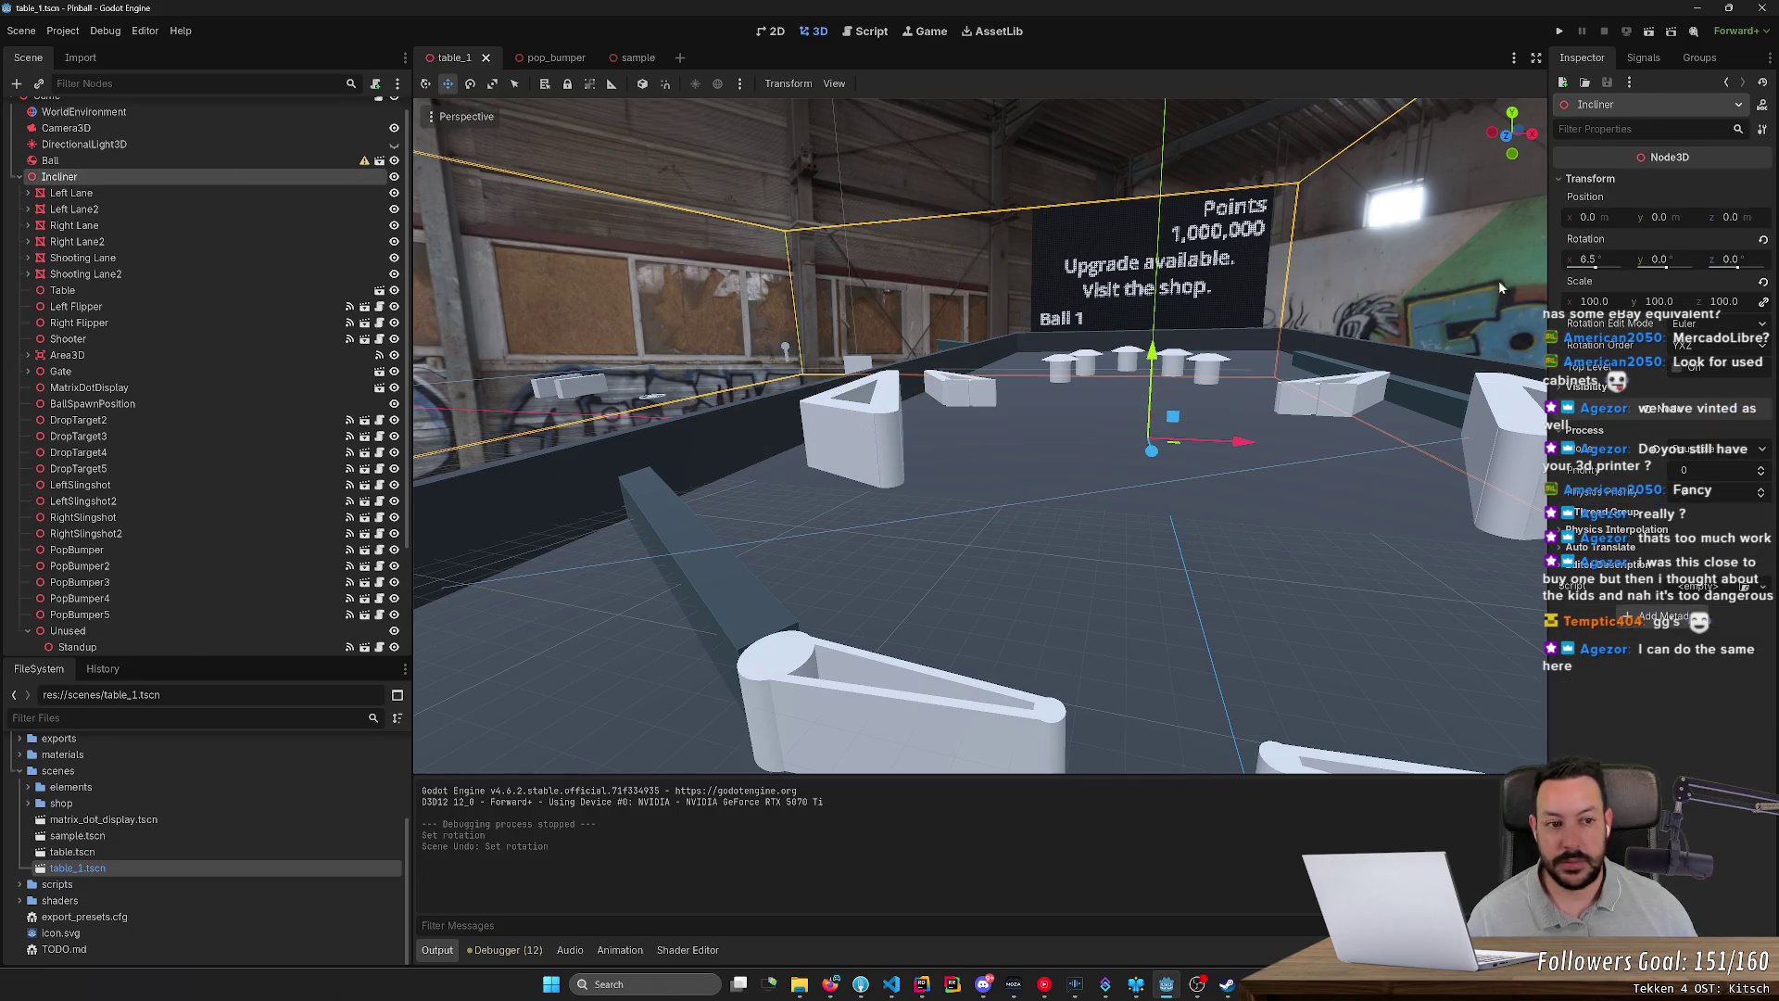
left_click(1594, 262)
Step: Set the Incliner X rotation to 0 and lower LeftSlingshot2 to height 0.3
type("0")
key("Return")
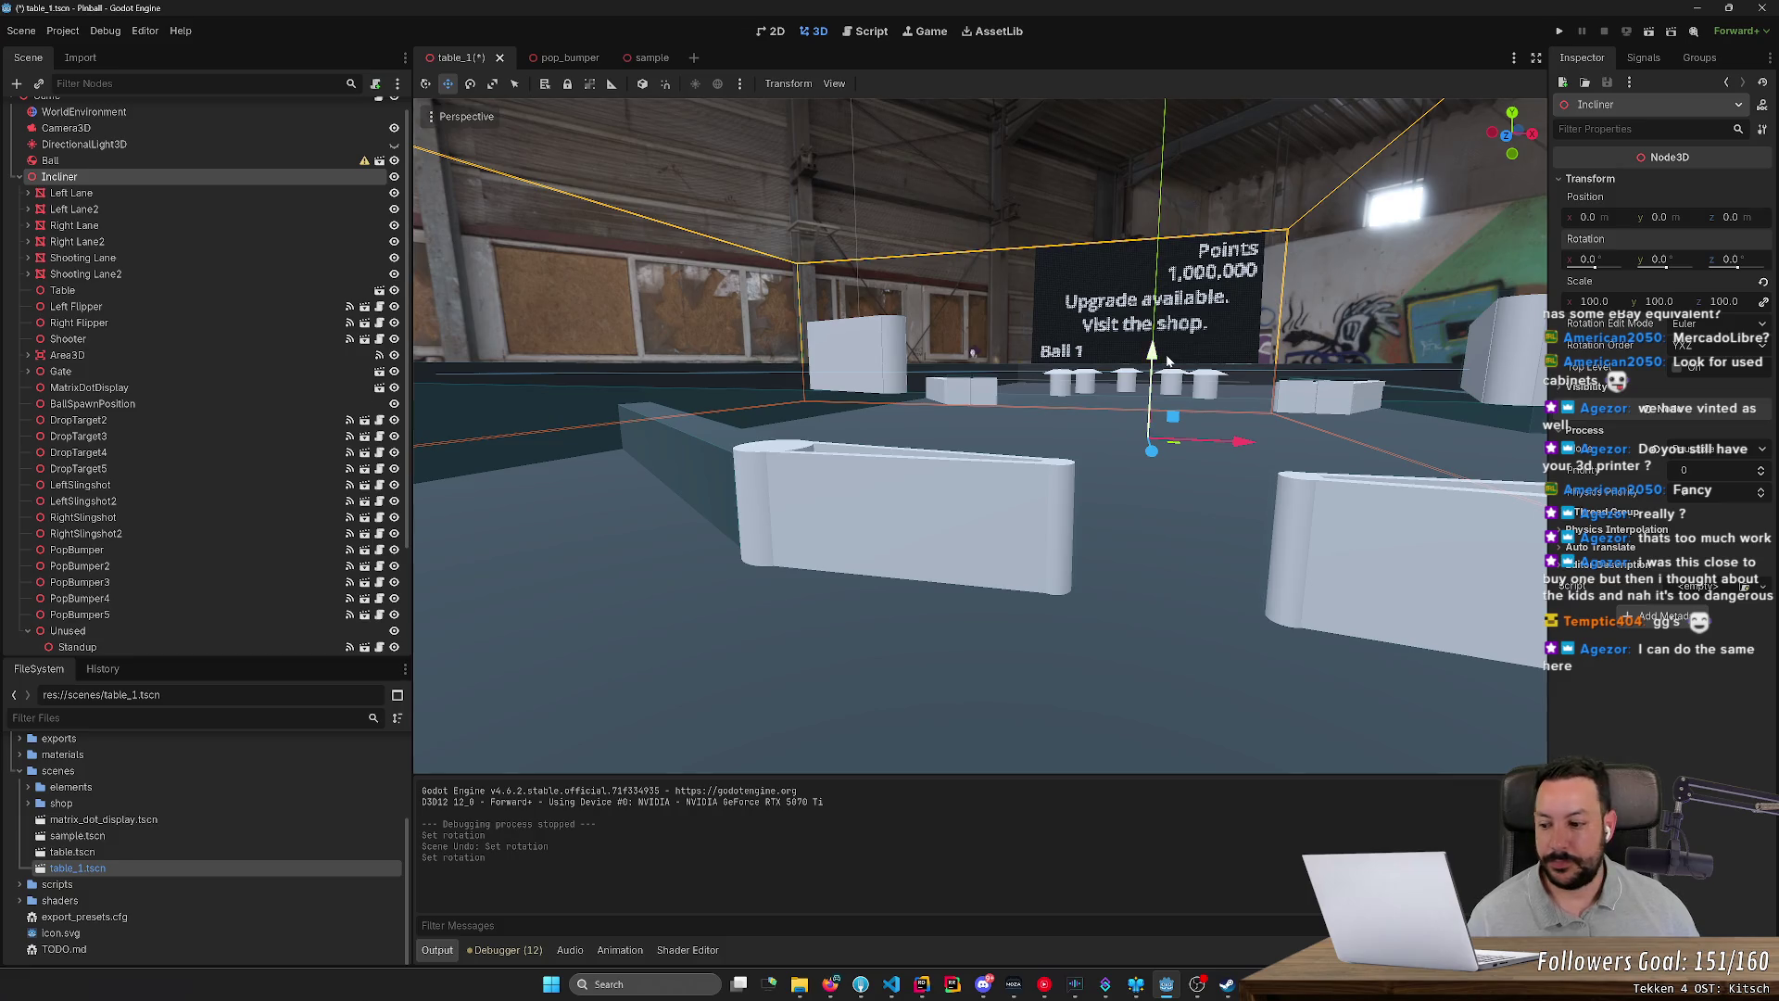
scroll(972, 353, "down", 3)
left_click(835, 496)
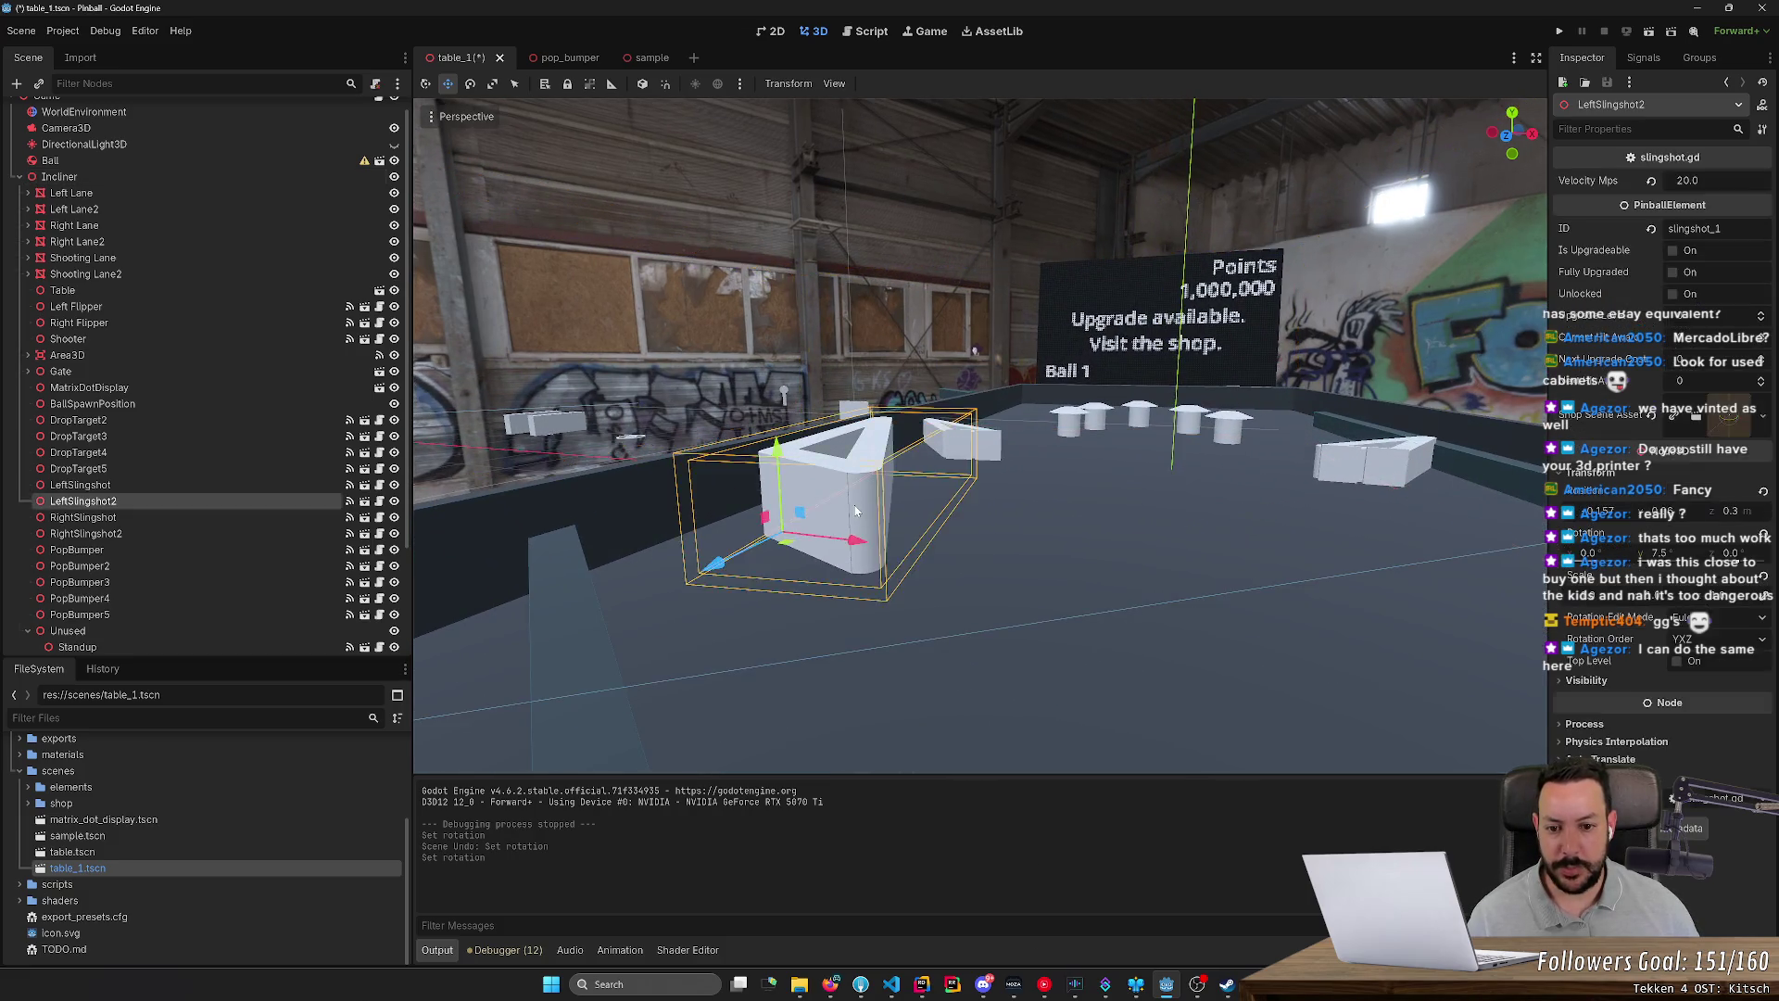
scroll(1147, 365, "up", 3)
key("f")
mouse_move(887, 345)
left_mouse_down()
mouse_move(890, 426)
mouse_move(892, 408)
left_mouse_up()
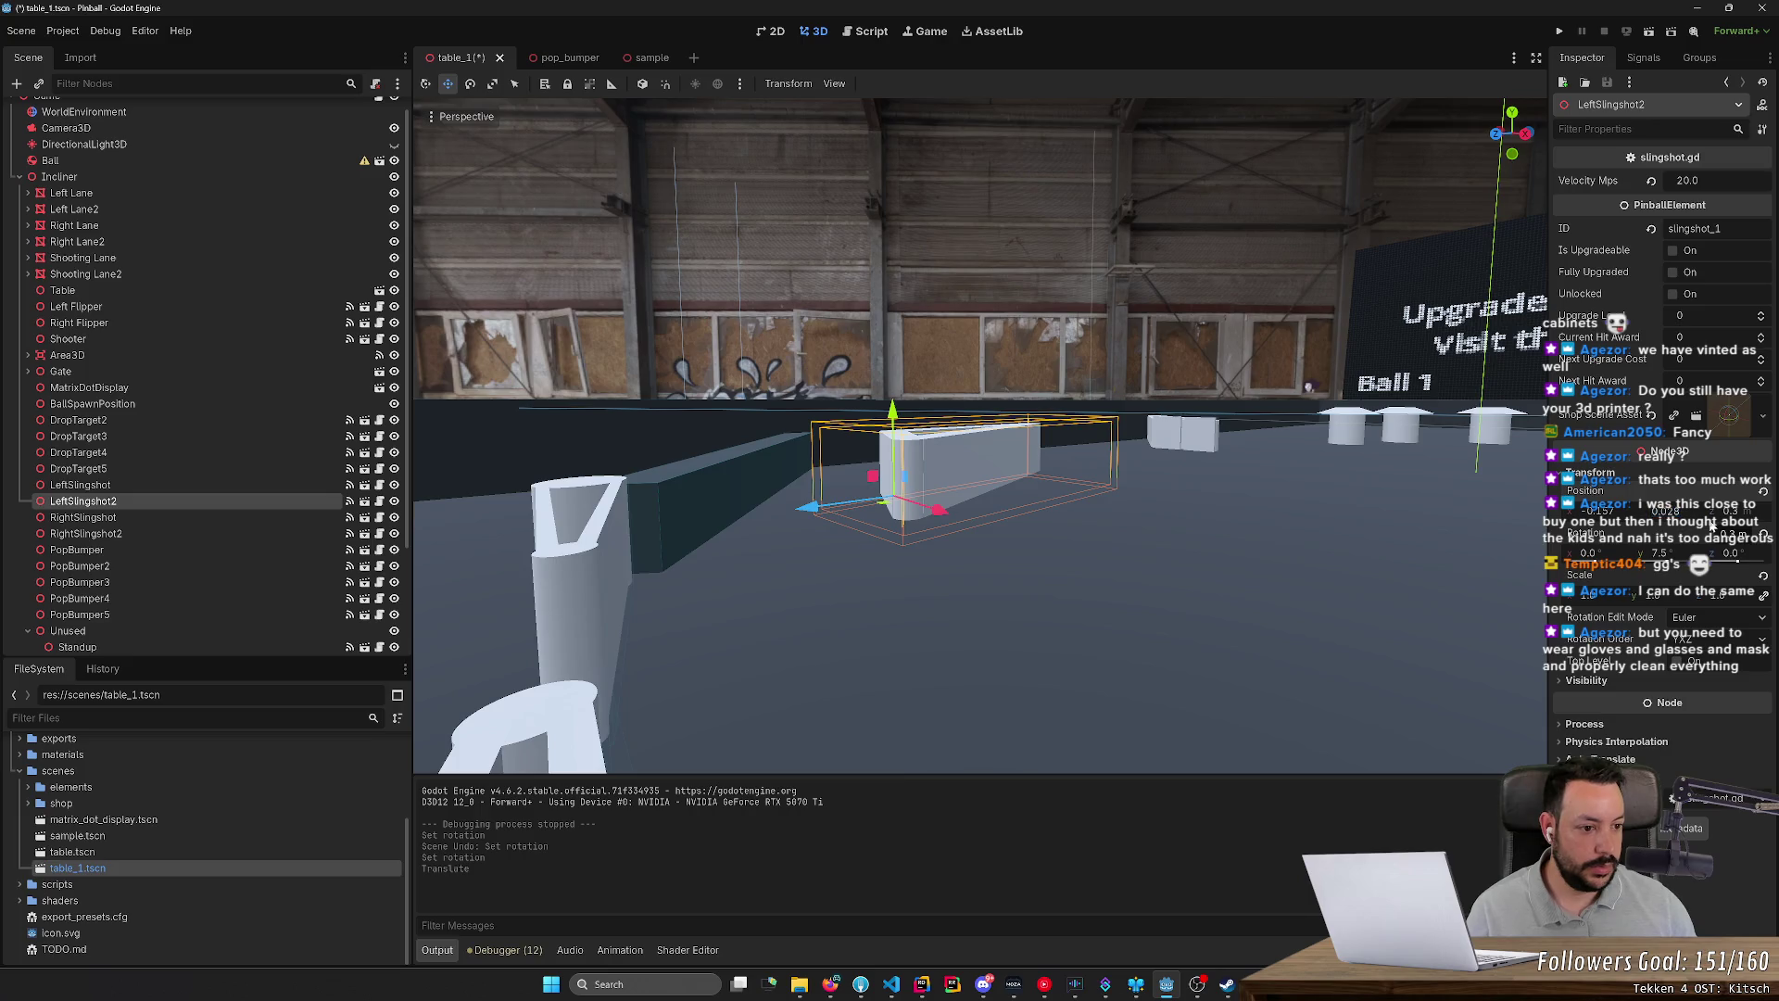
type("0.3")
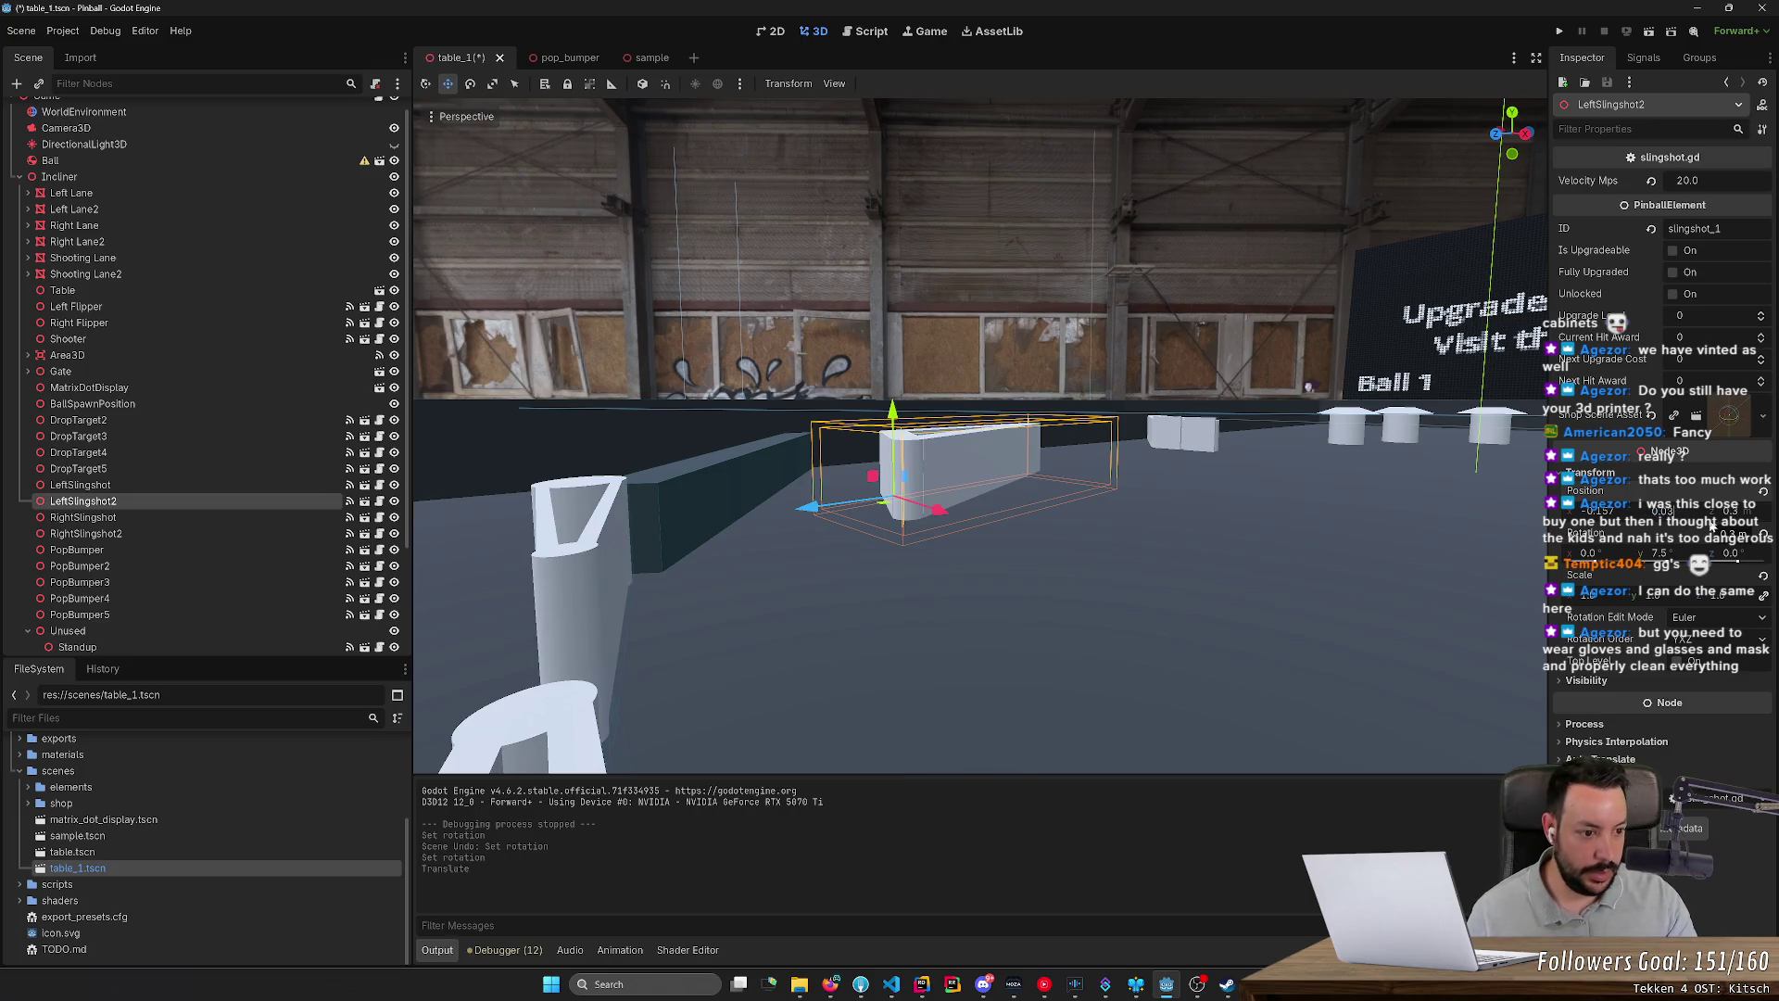
key("Return")
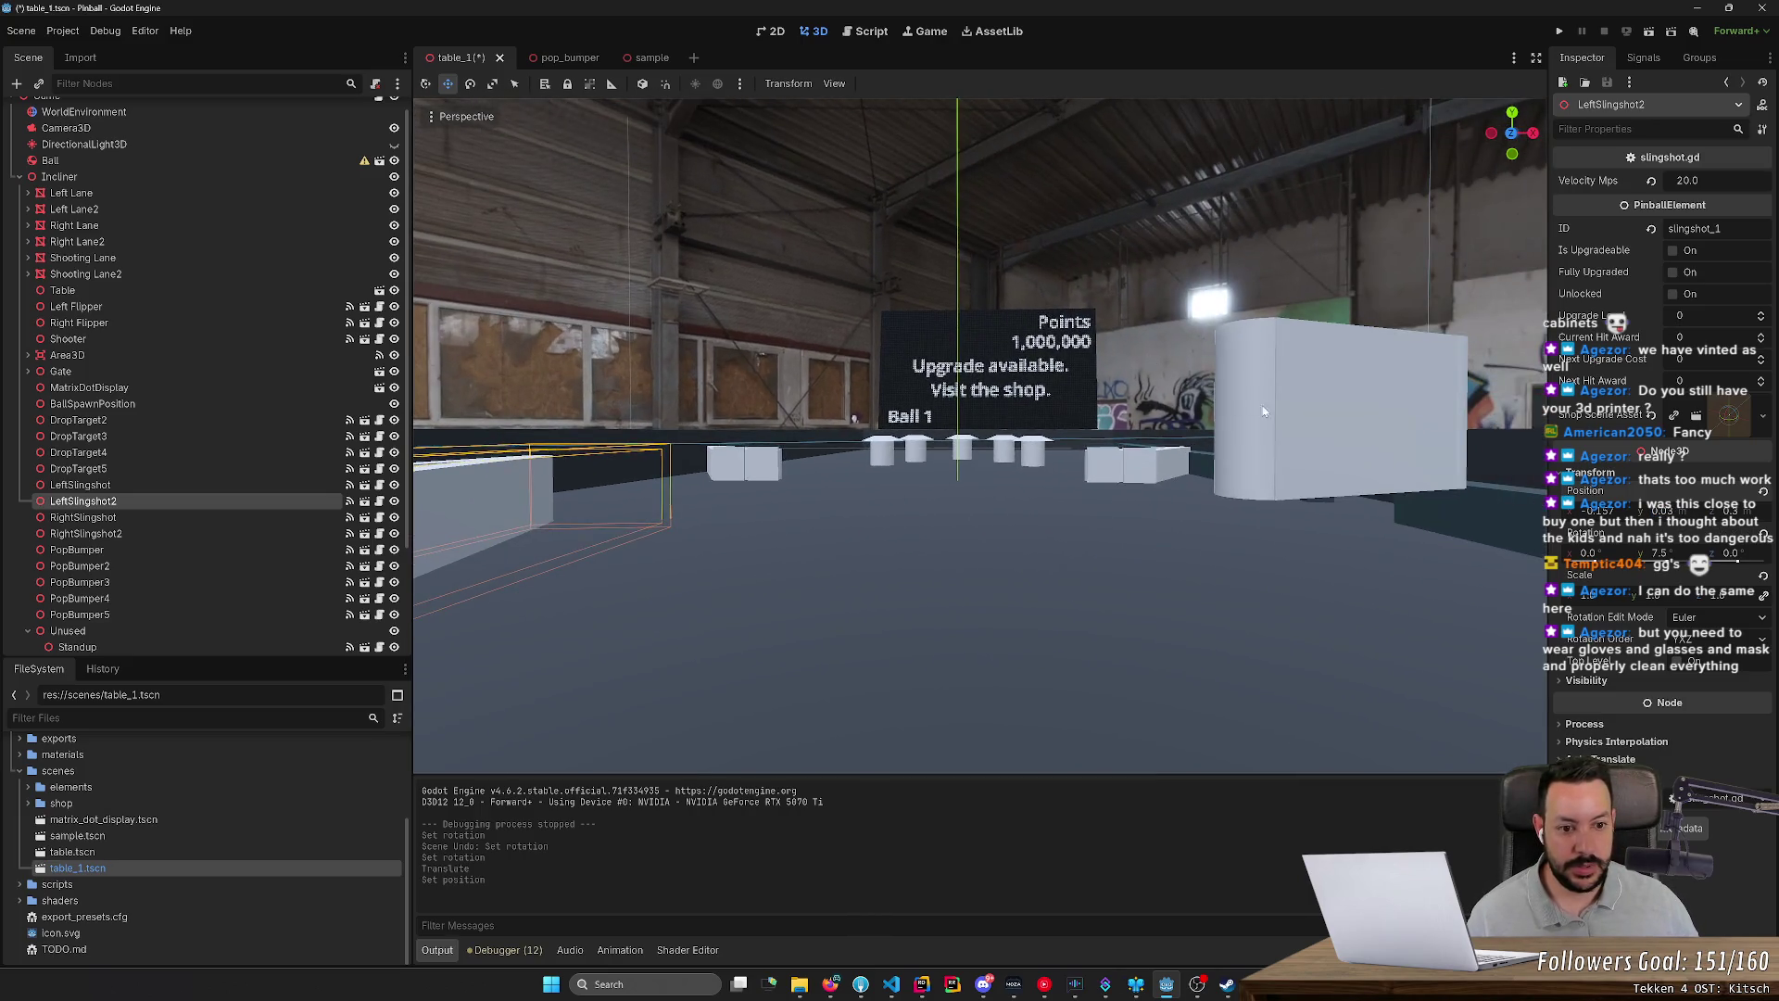
Step: Drag RightSlingshot2 down onto the playfield, save the scene, and look over the flat table
left_click(1264, 411)
left_click_drag(1659, 513, 1638, 526)
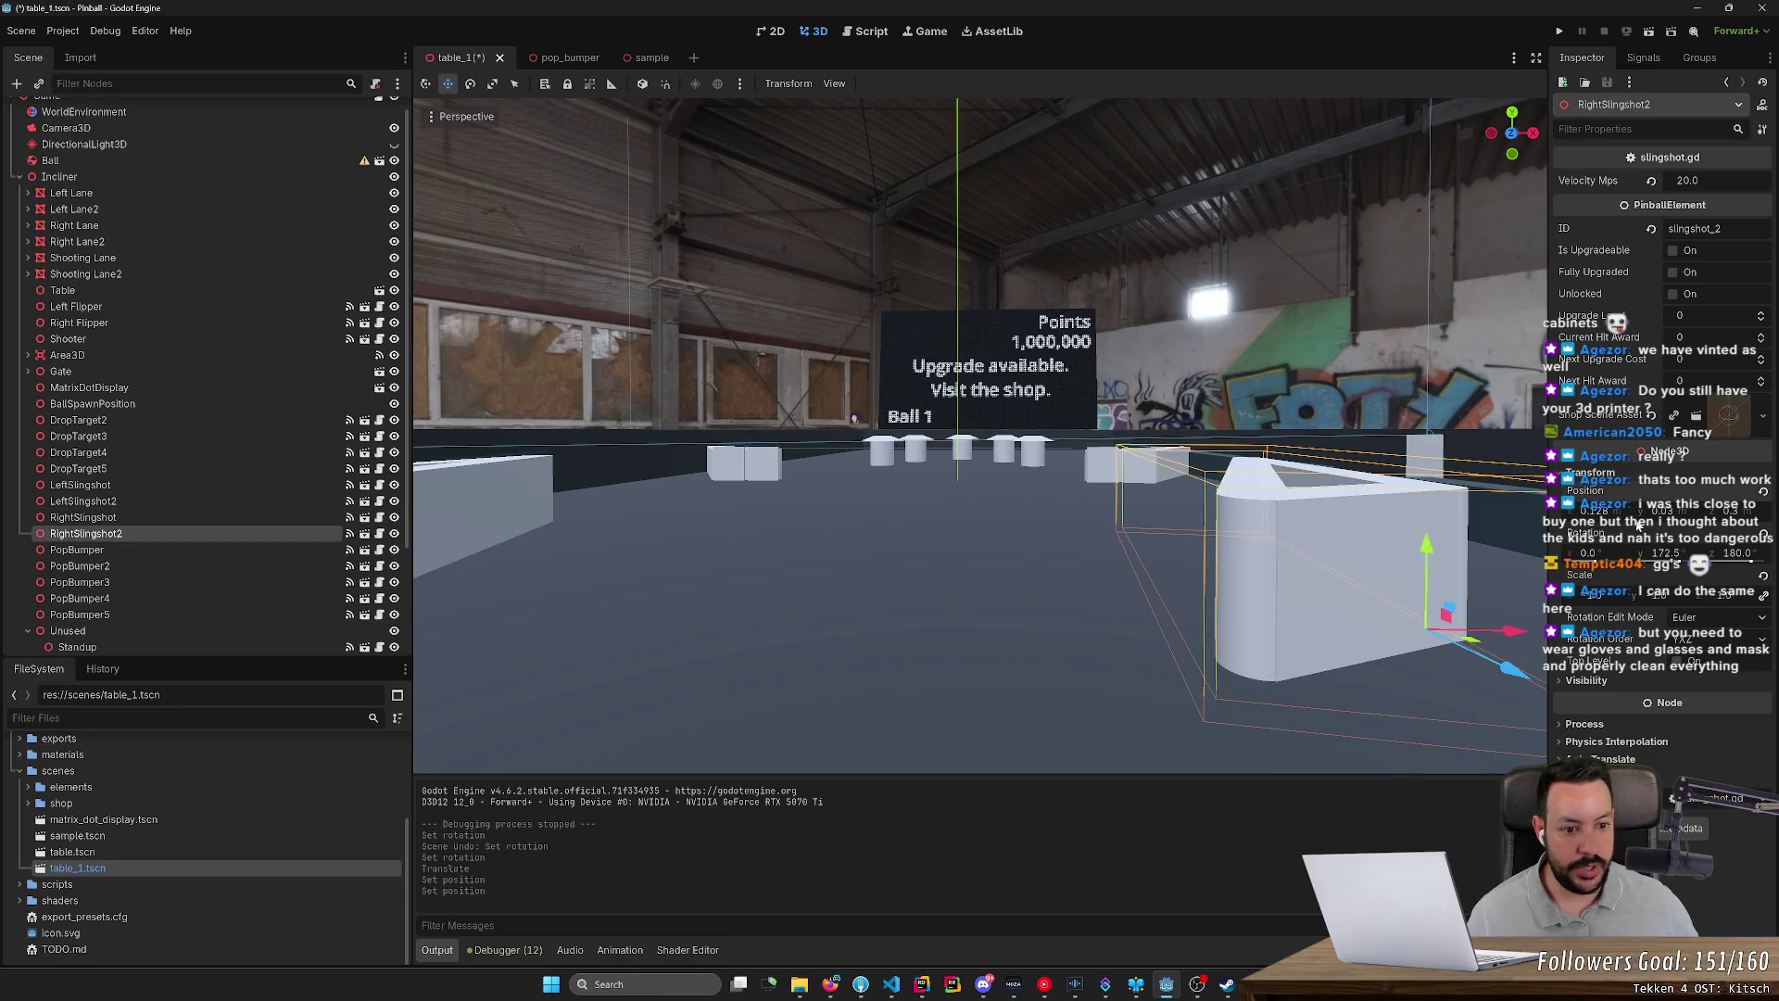
key("ctrl+s")
scroll(1002, 557, "down", 5)
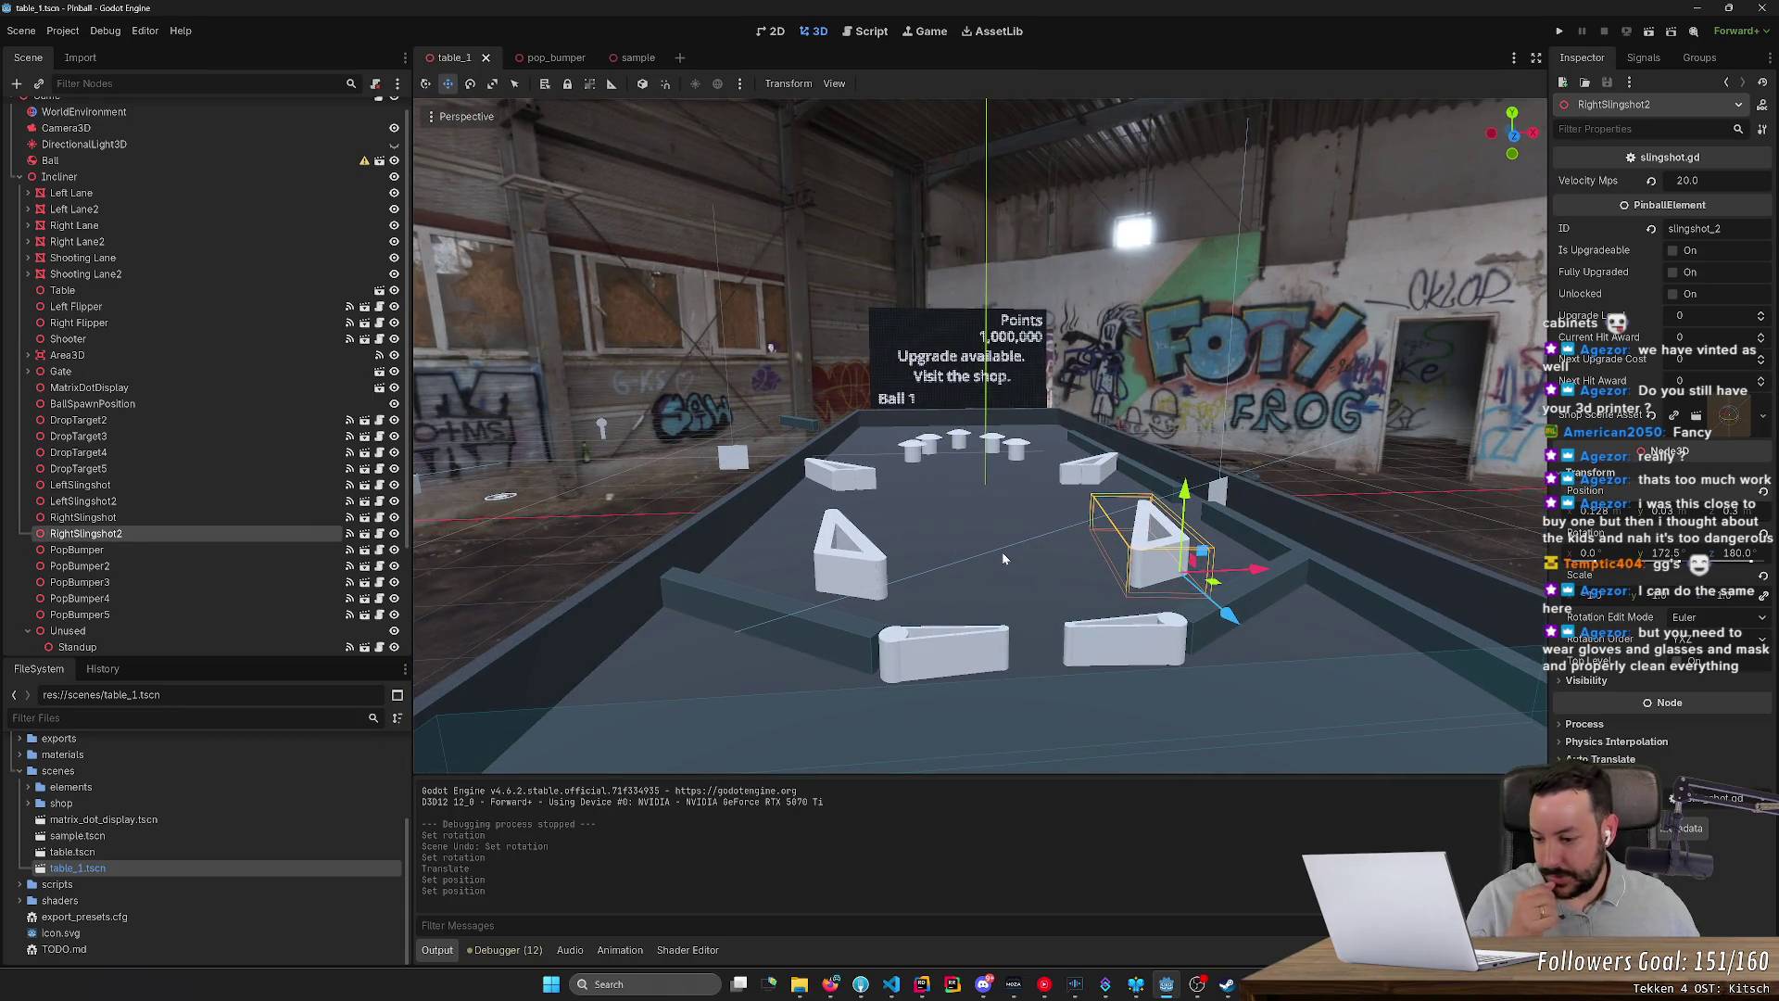
mouse_move(999, 547)
left_mouse_down()
mouse_move(1055, 553)
mouse_move(999, 565)
mouse_move(999, 547)
mouse_move(1036, 553)
left_mouse_up()
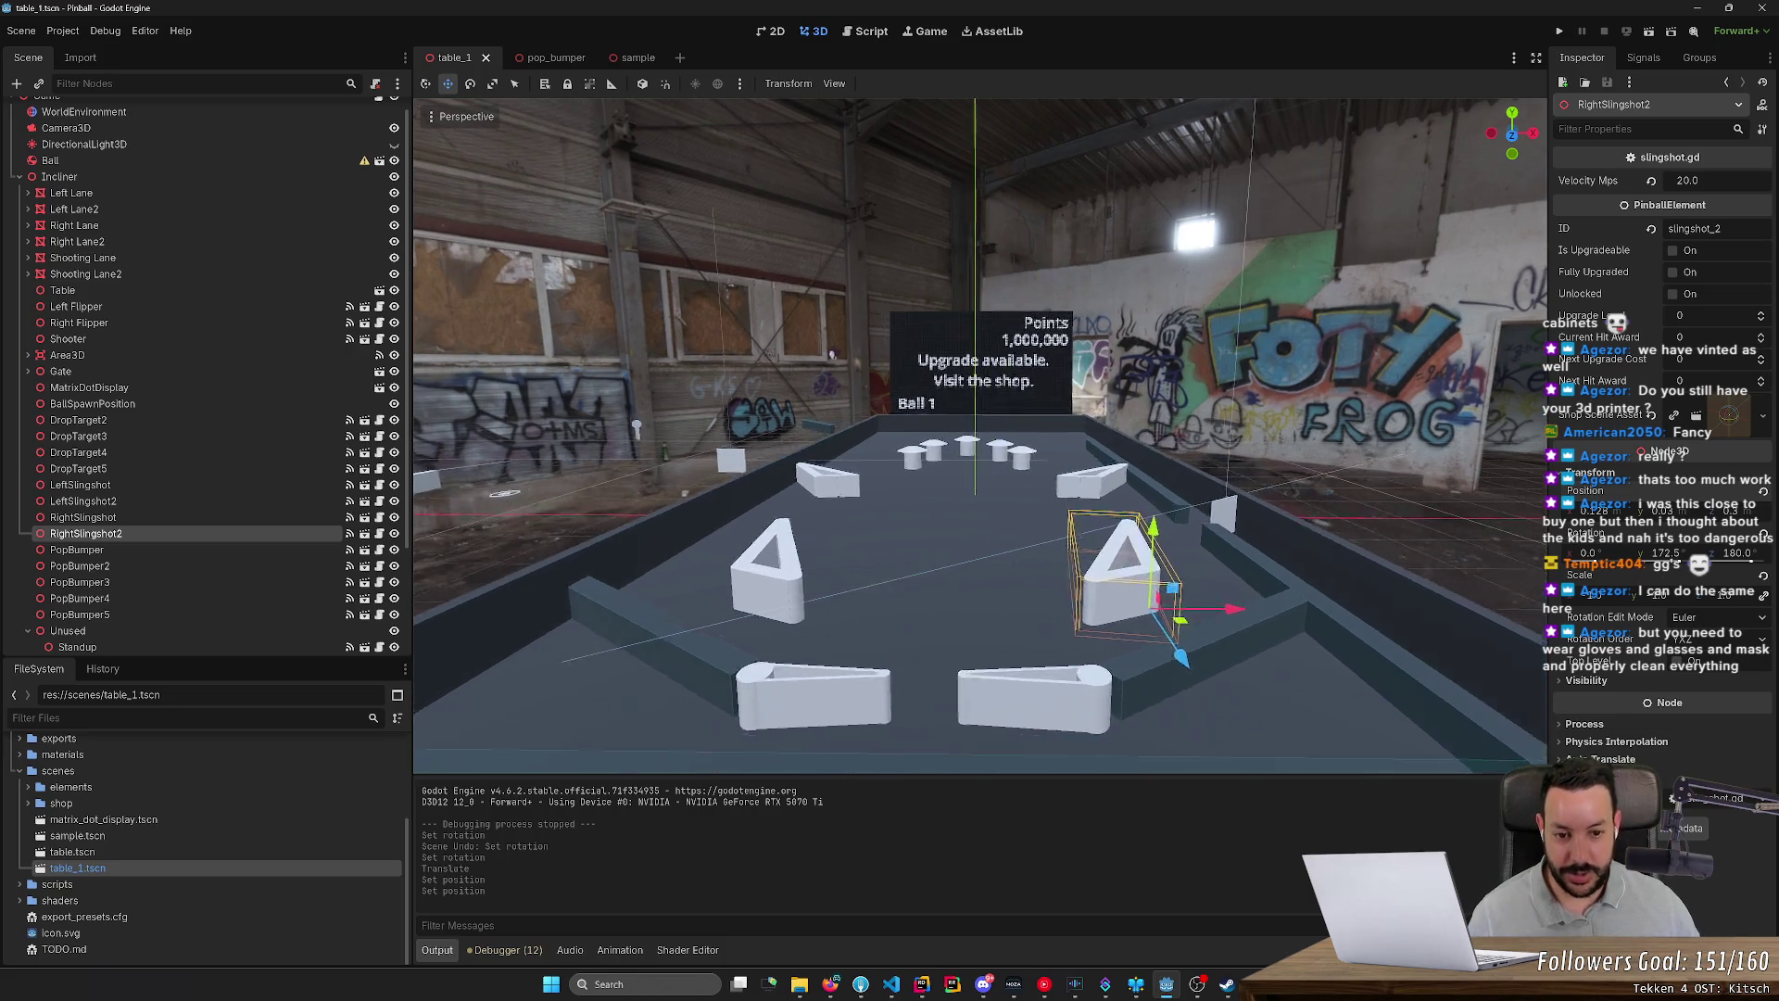
scroll(880, 558, "down", 2)
left_click_drag(879, 550, 890, 552)
scroll(889, 456, "down", 1)
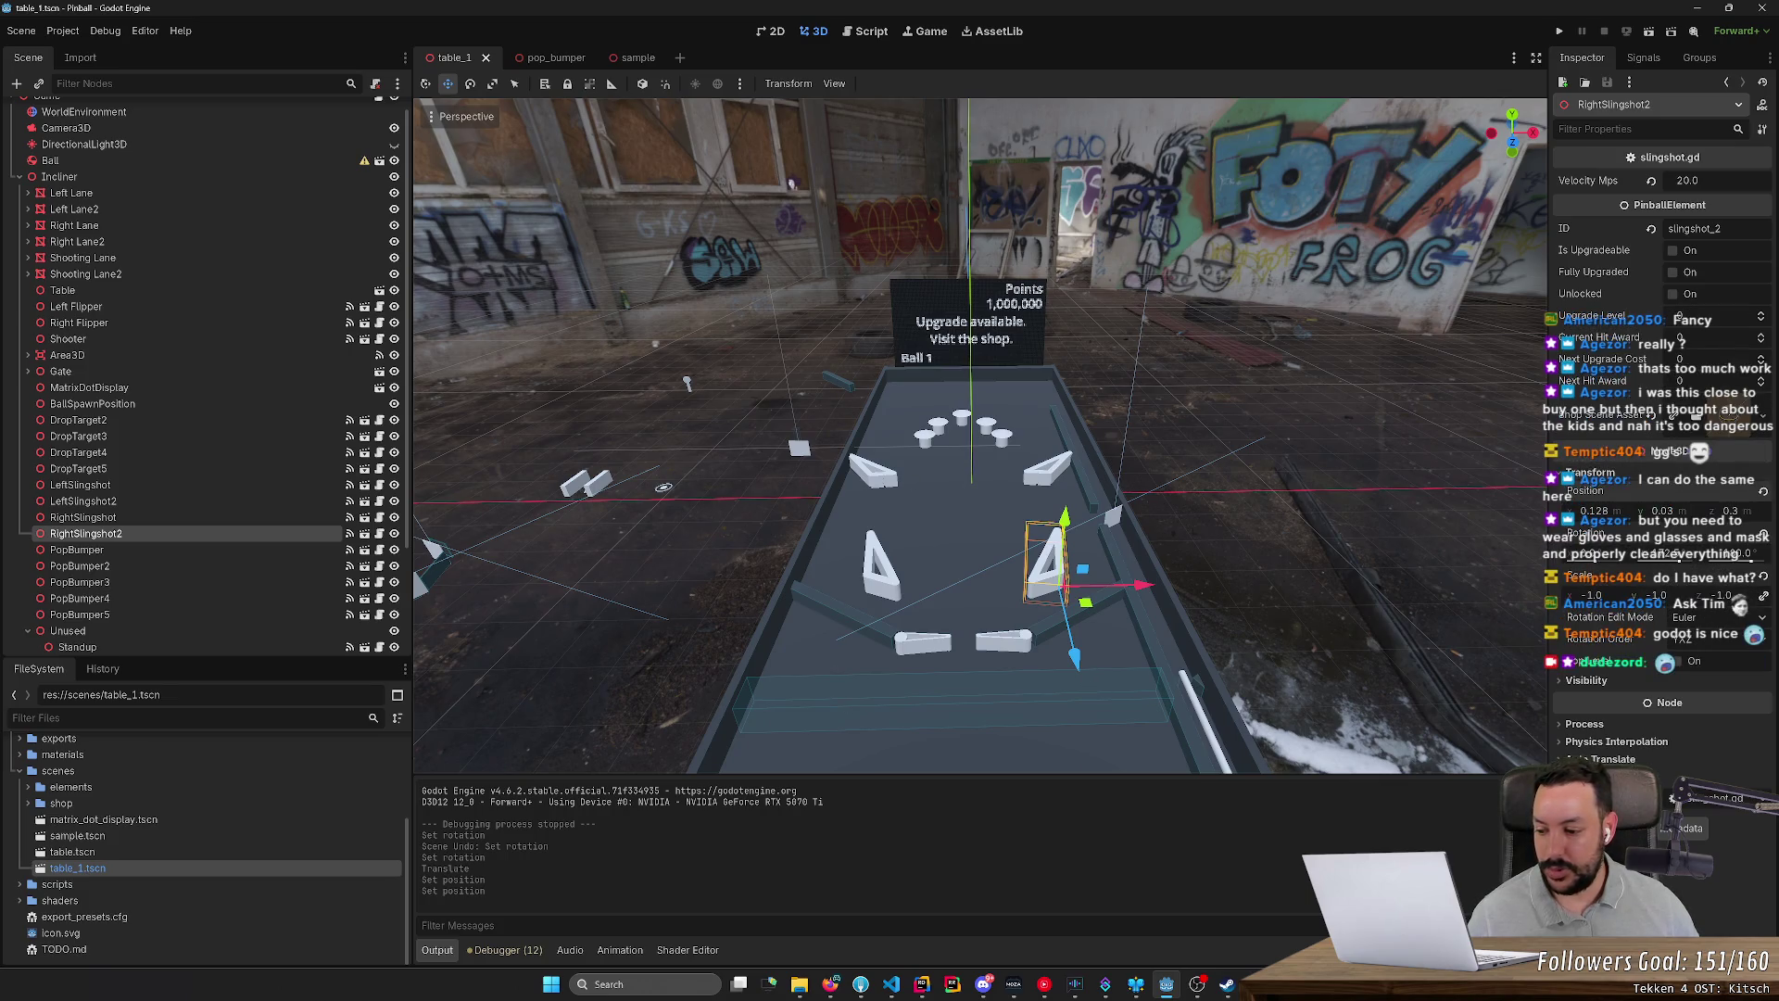
scroll(949, 517, "up", 2)
scroll(973, 510, "up", 3)
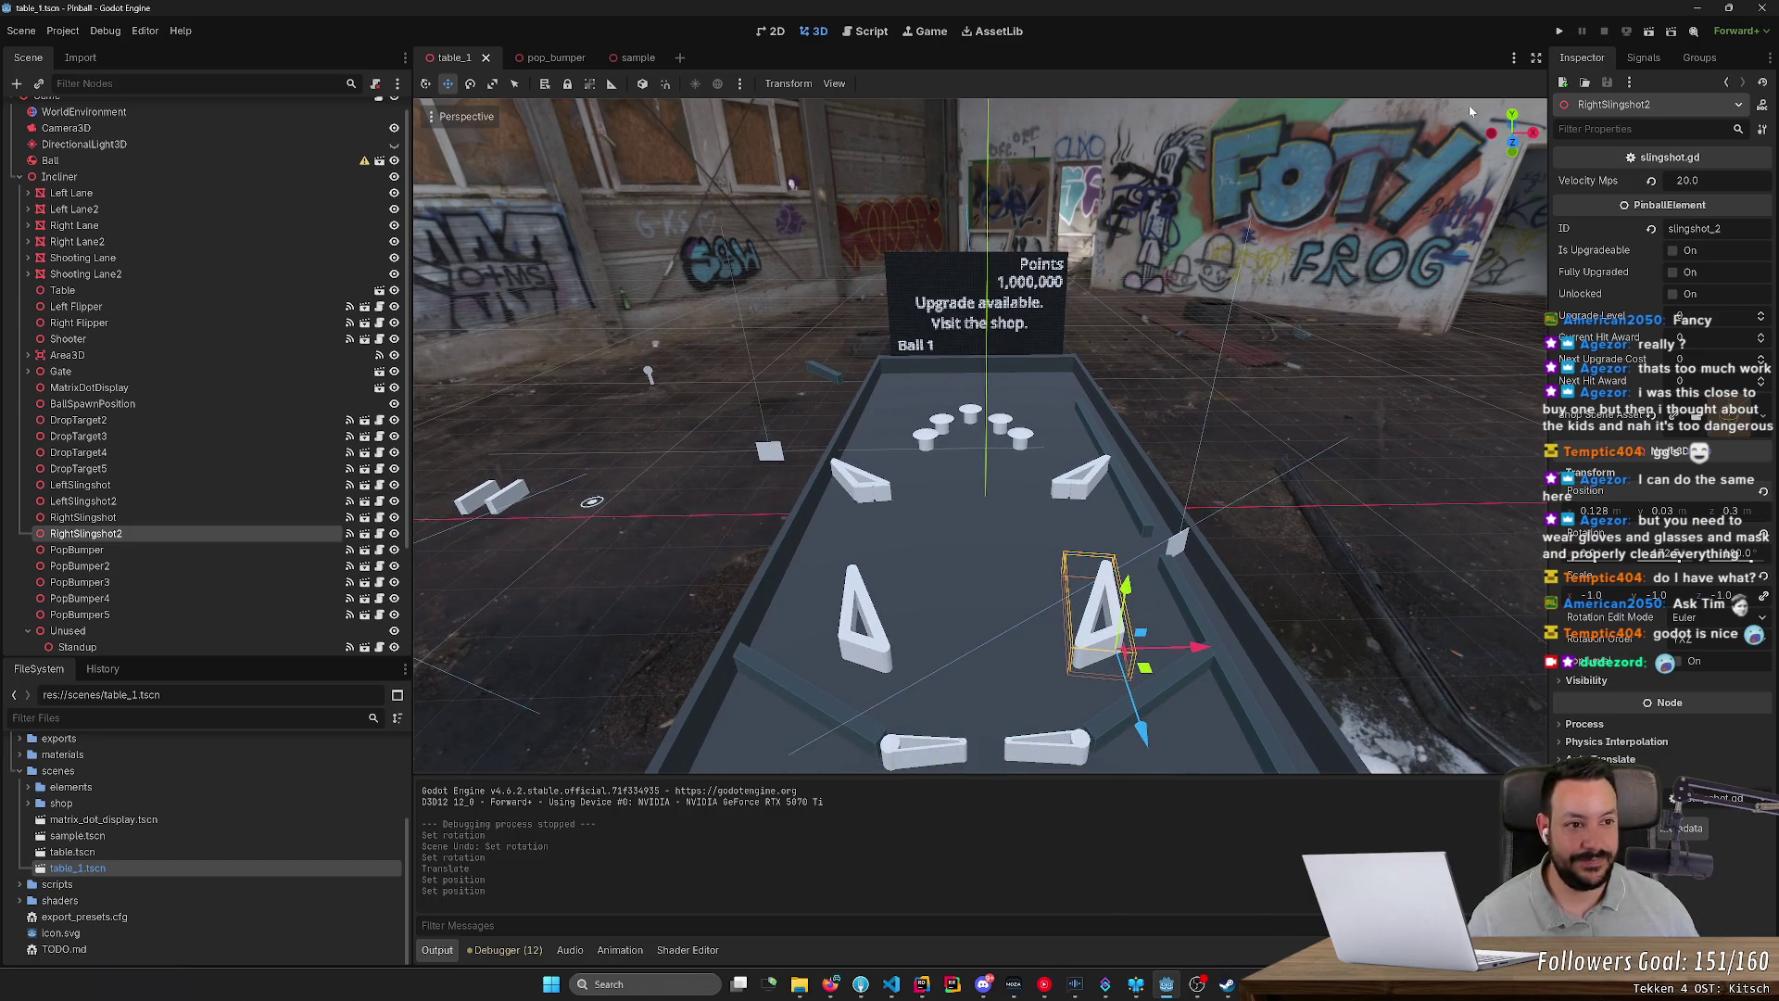
Step: After a quick test run, set the Incliner X rotation back to 6.5 and run the game again
left_click(1559, 30)
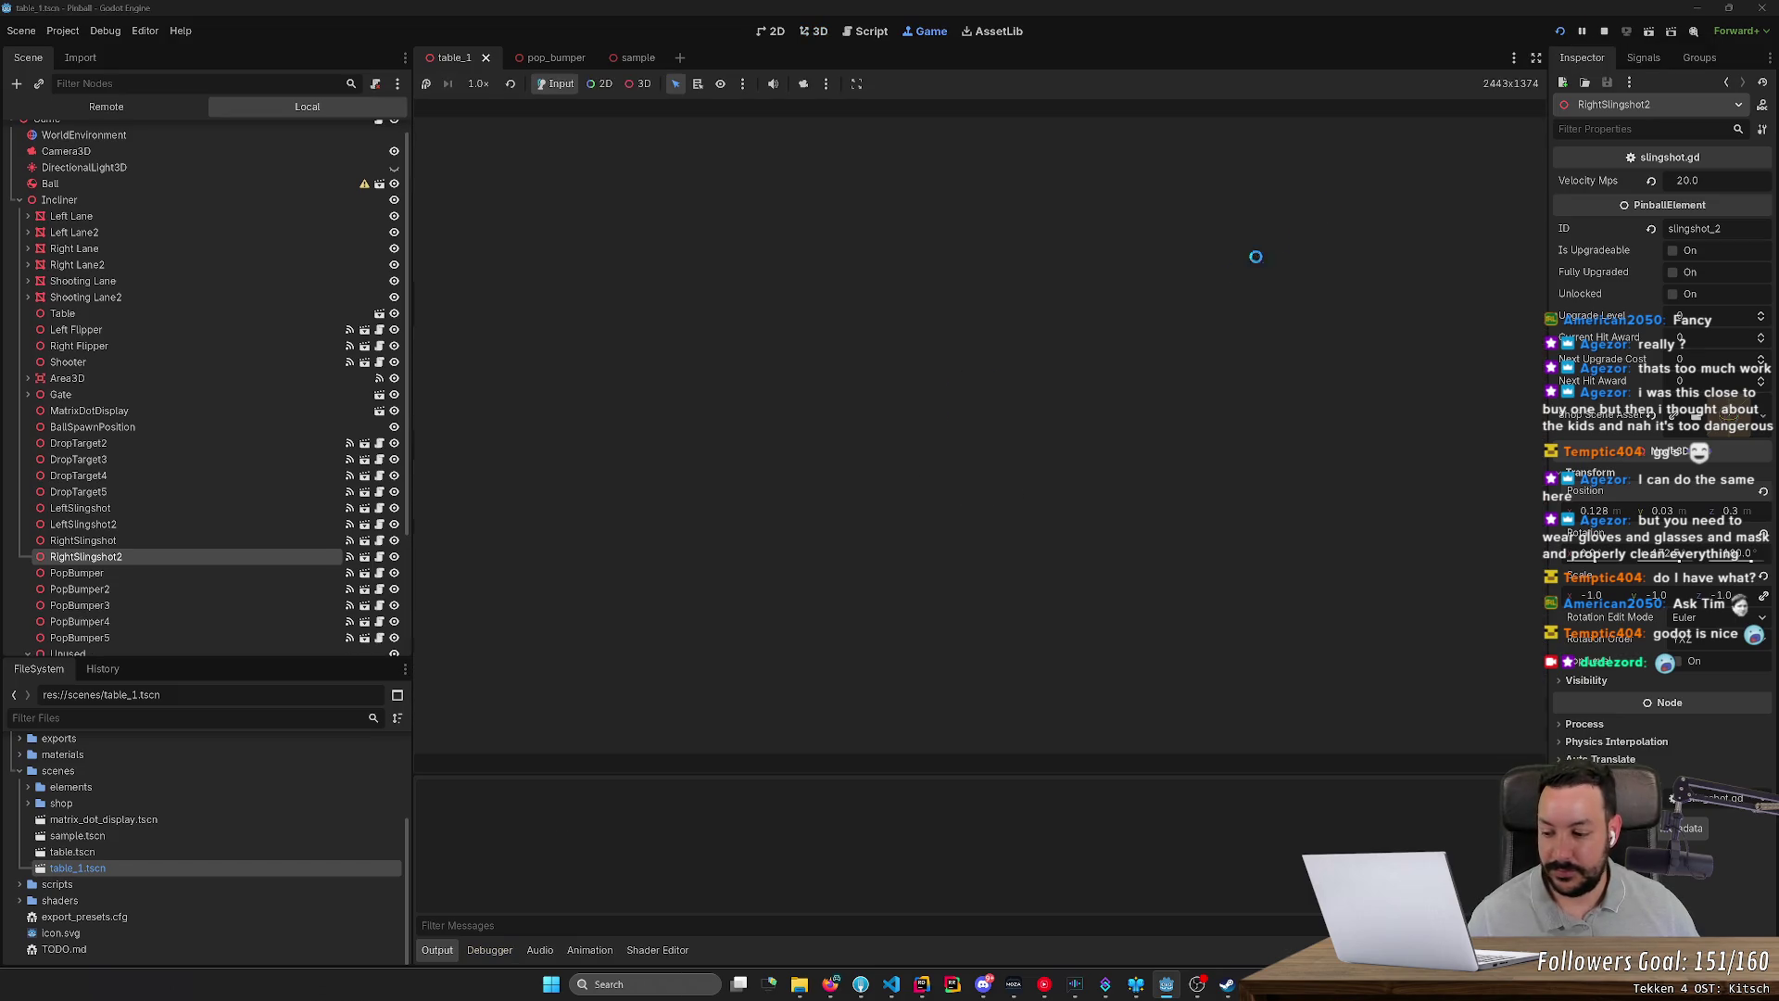
key("F8")
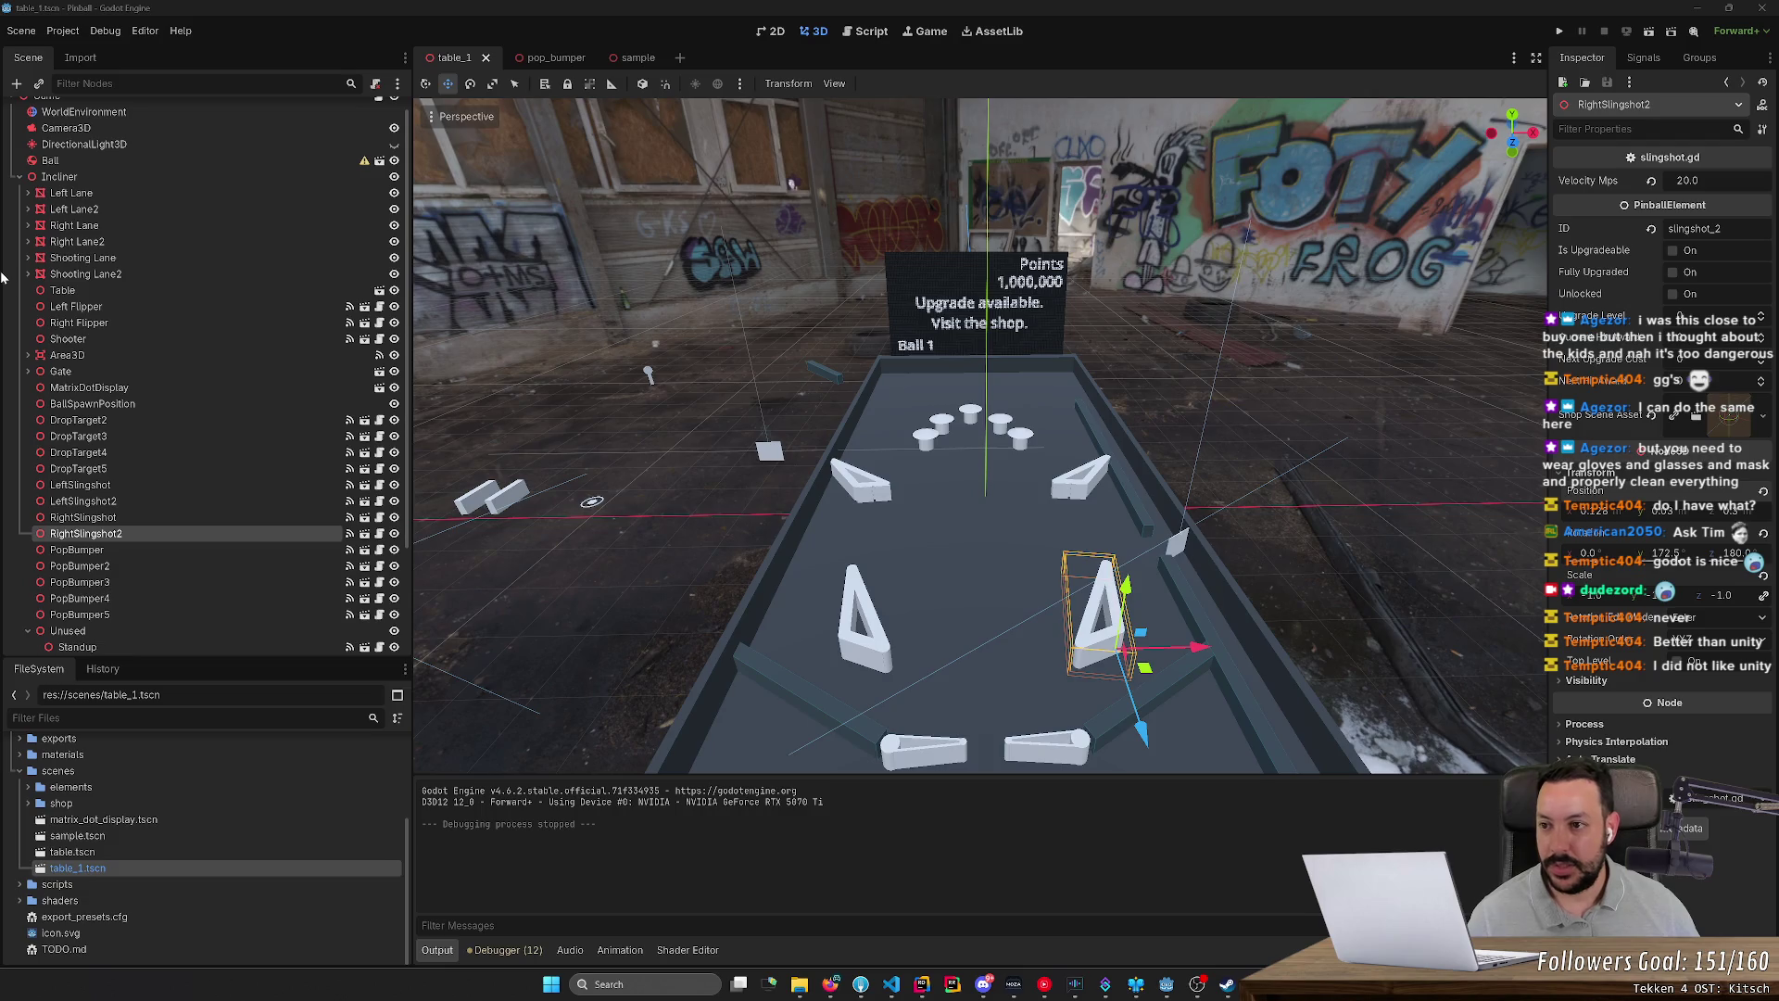
left_click(61, 177)
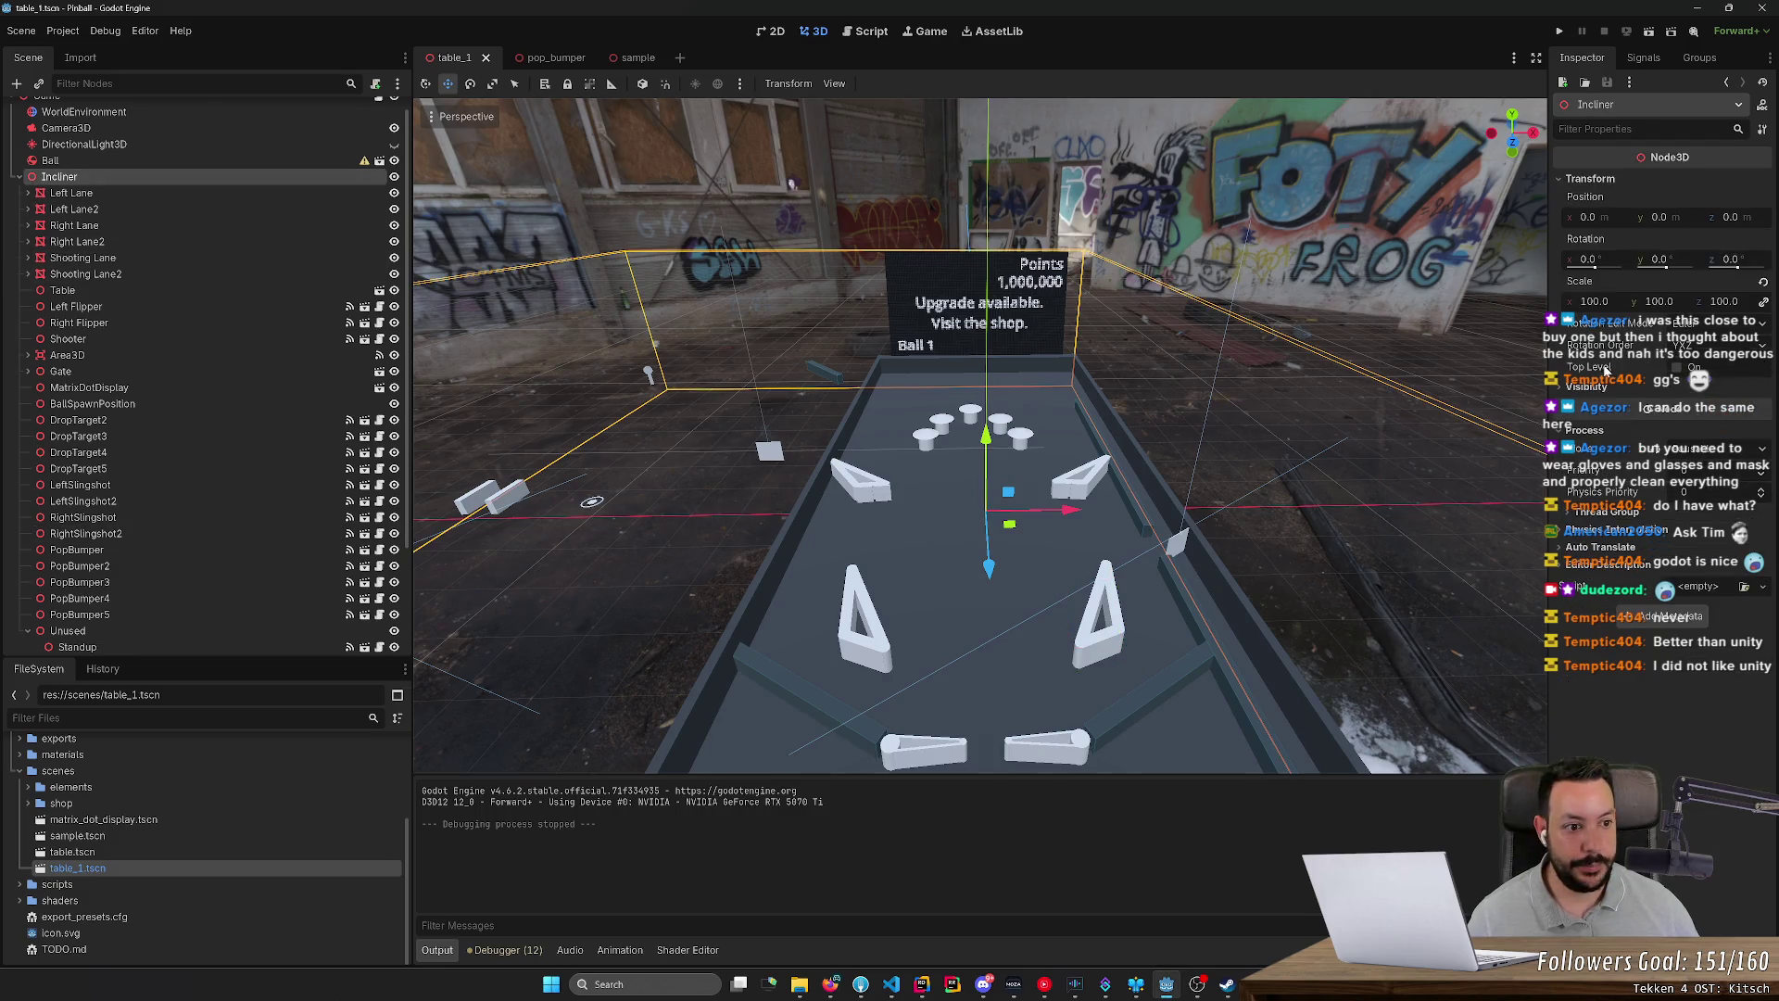
mouse_move(1607, 359)
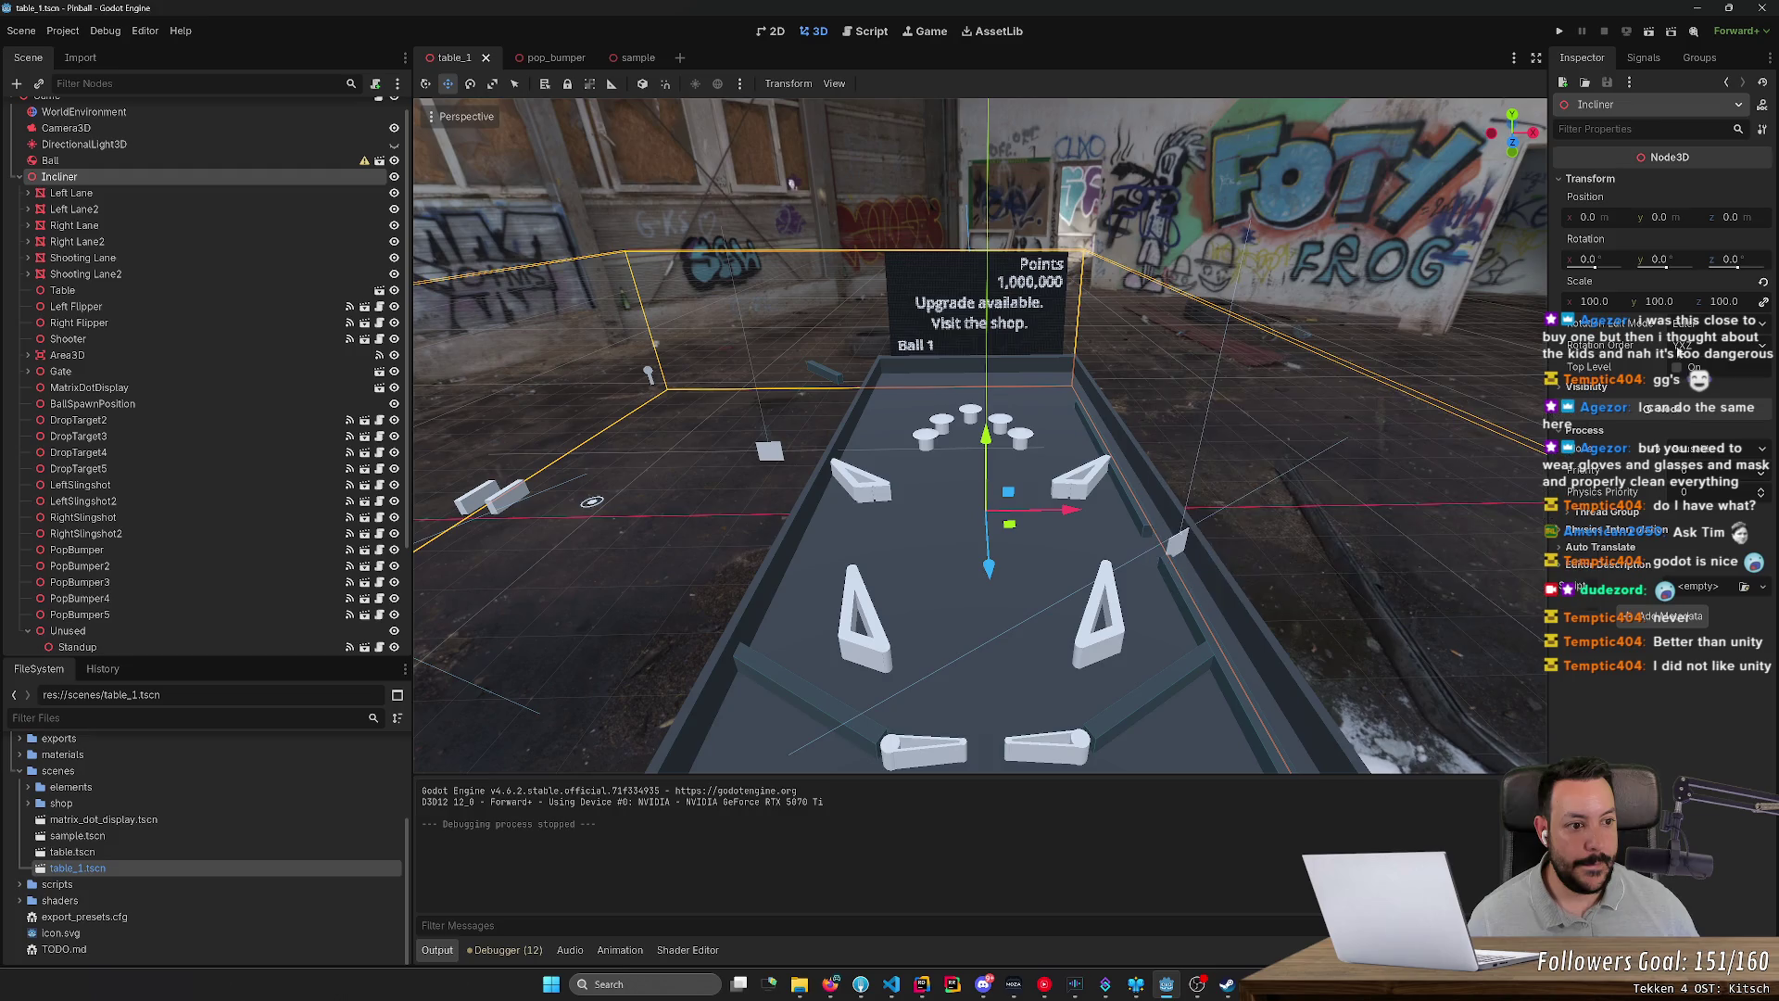
left_click(1613, 259)
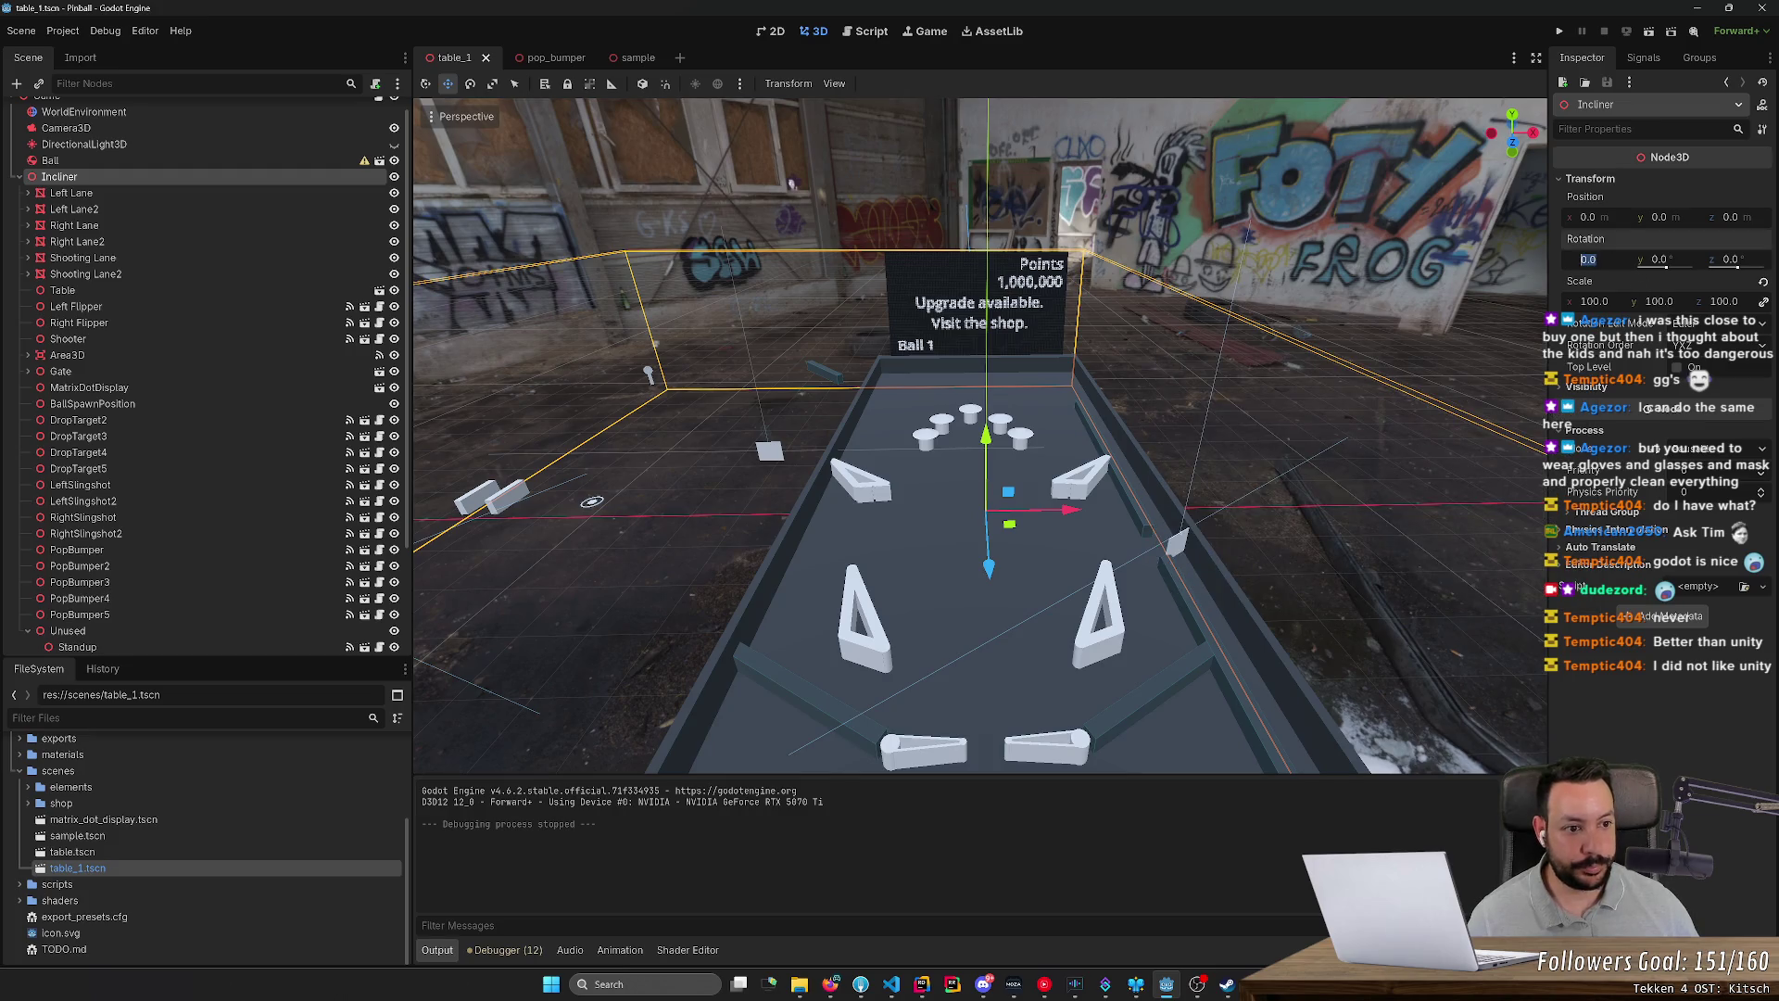
type("6.5")
key("Return")
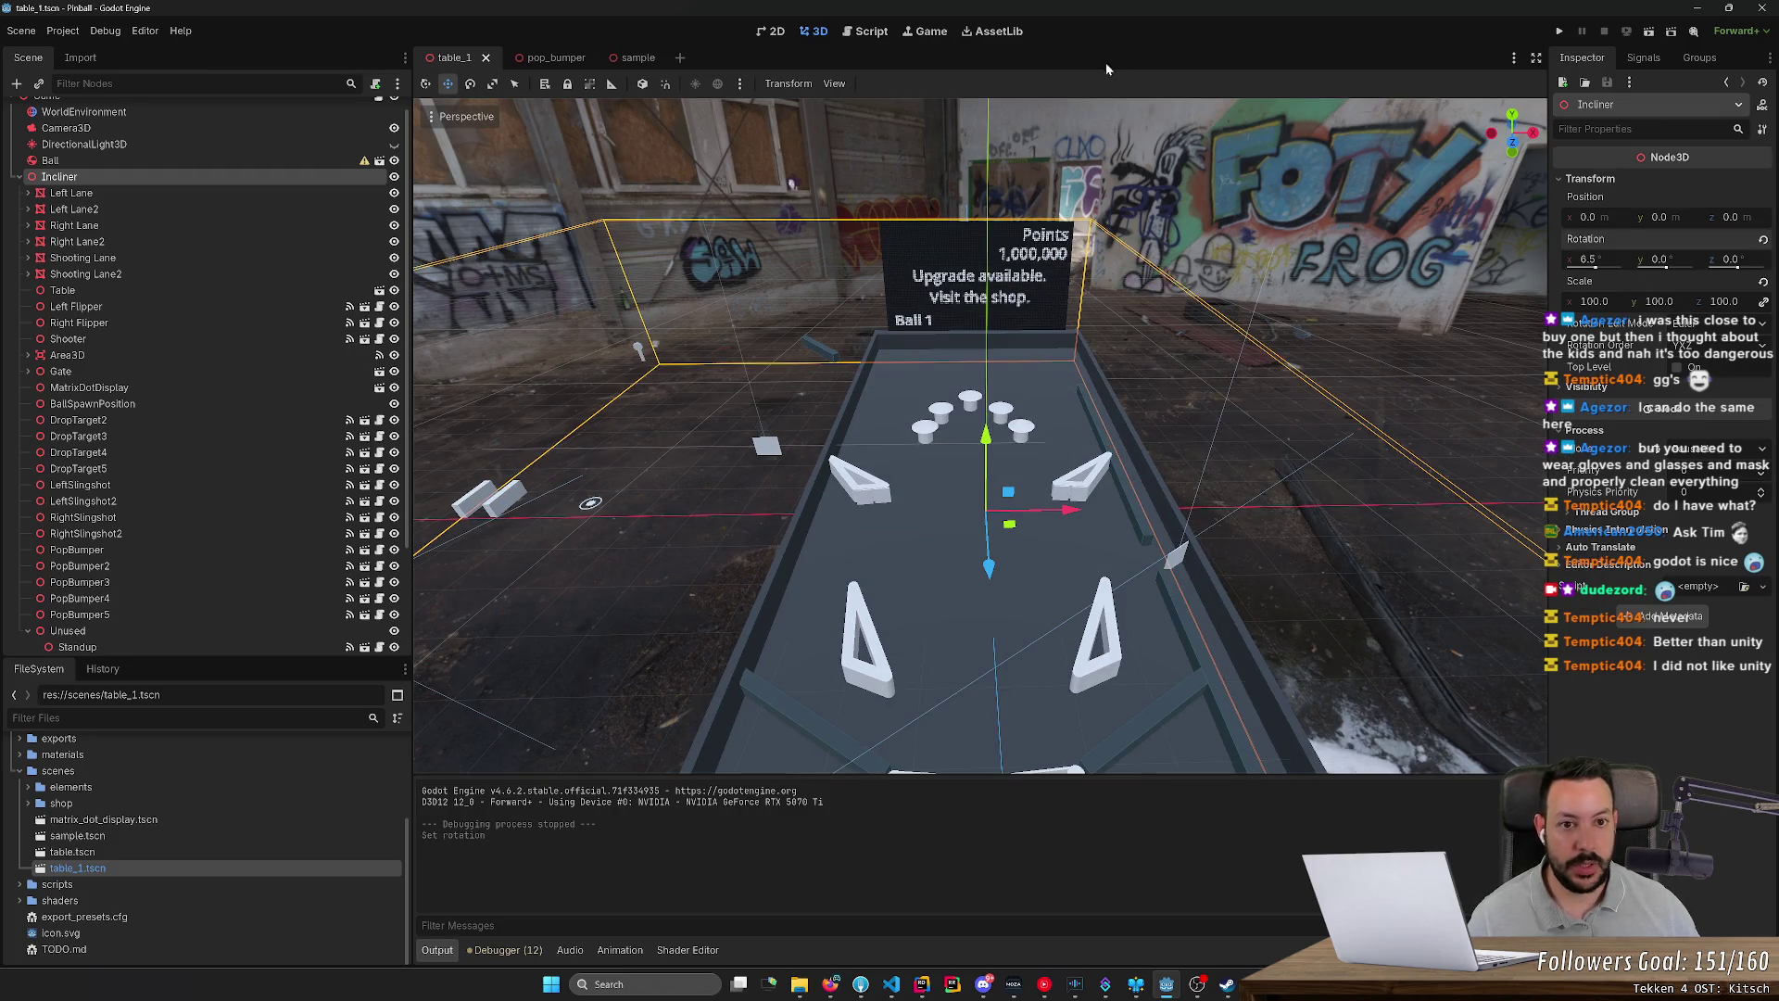
left_click(1558, 31)
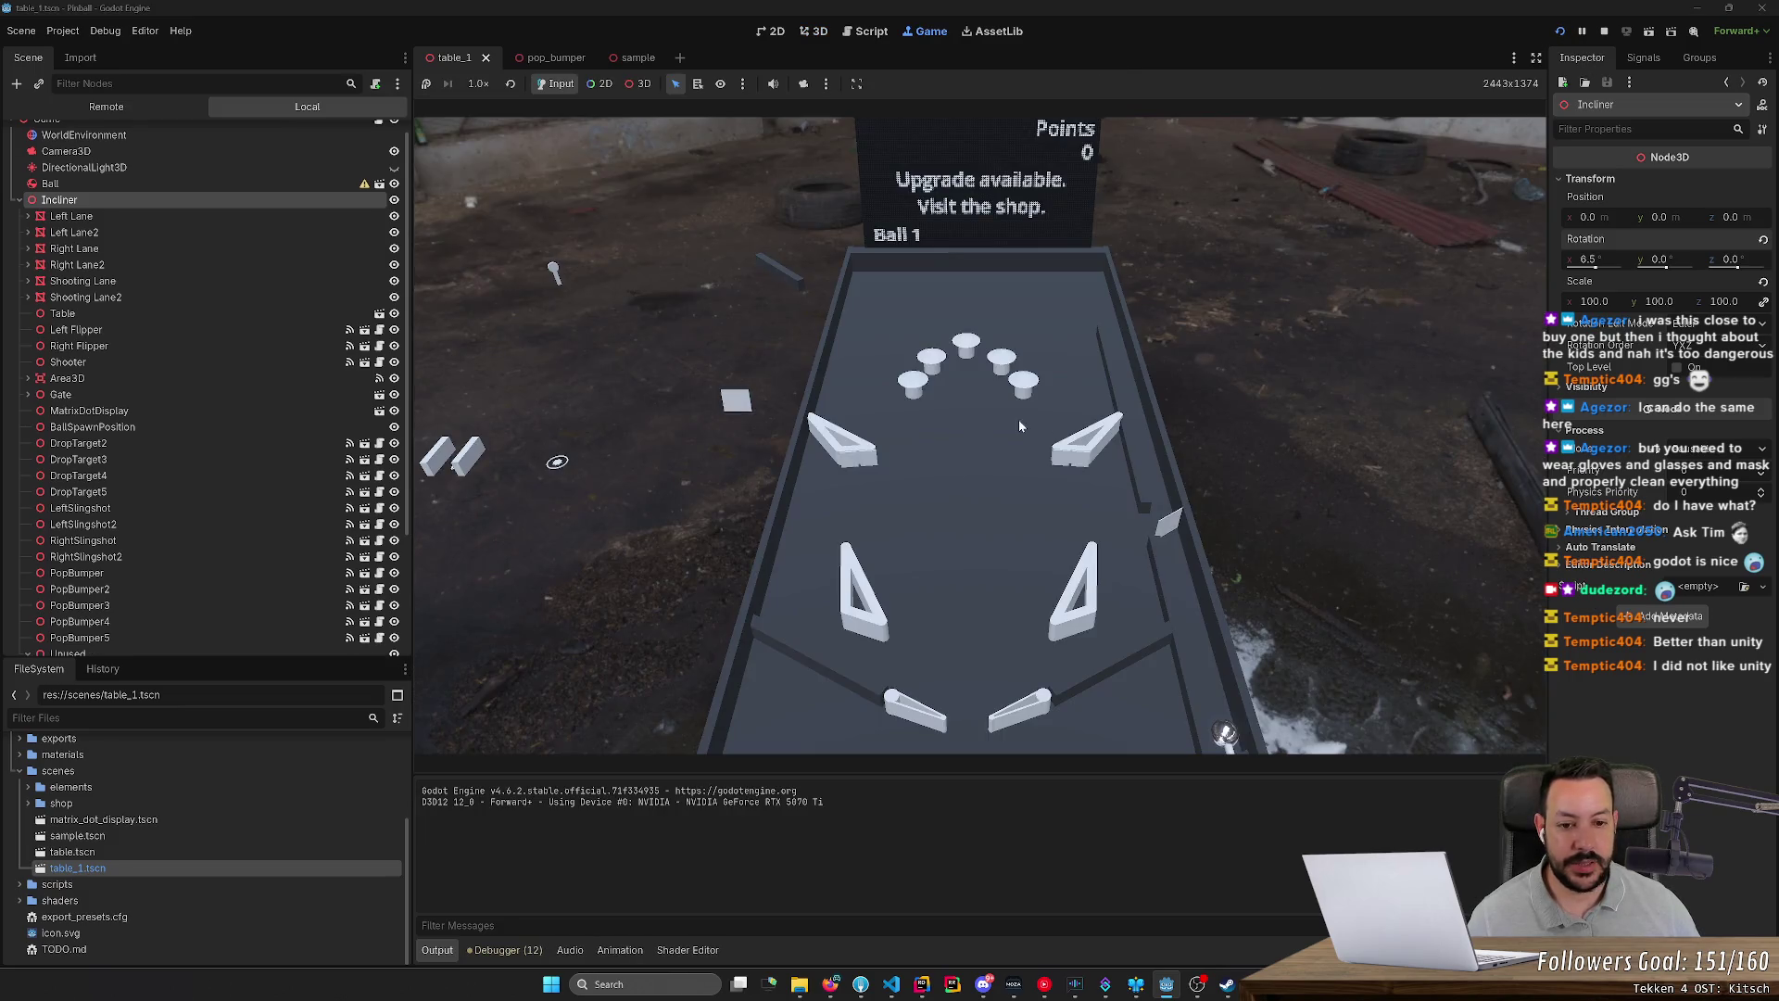
Step: Launch the ball and work the left and right flippers to 29 points on Ball 1, then stop
key("space")
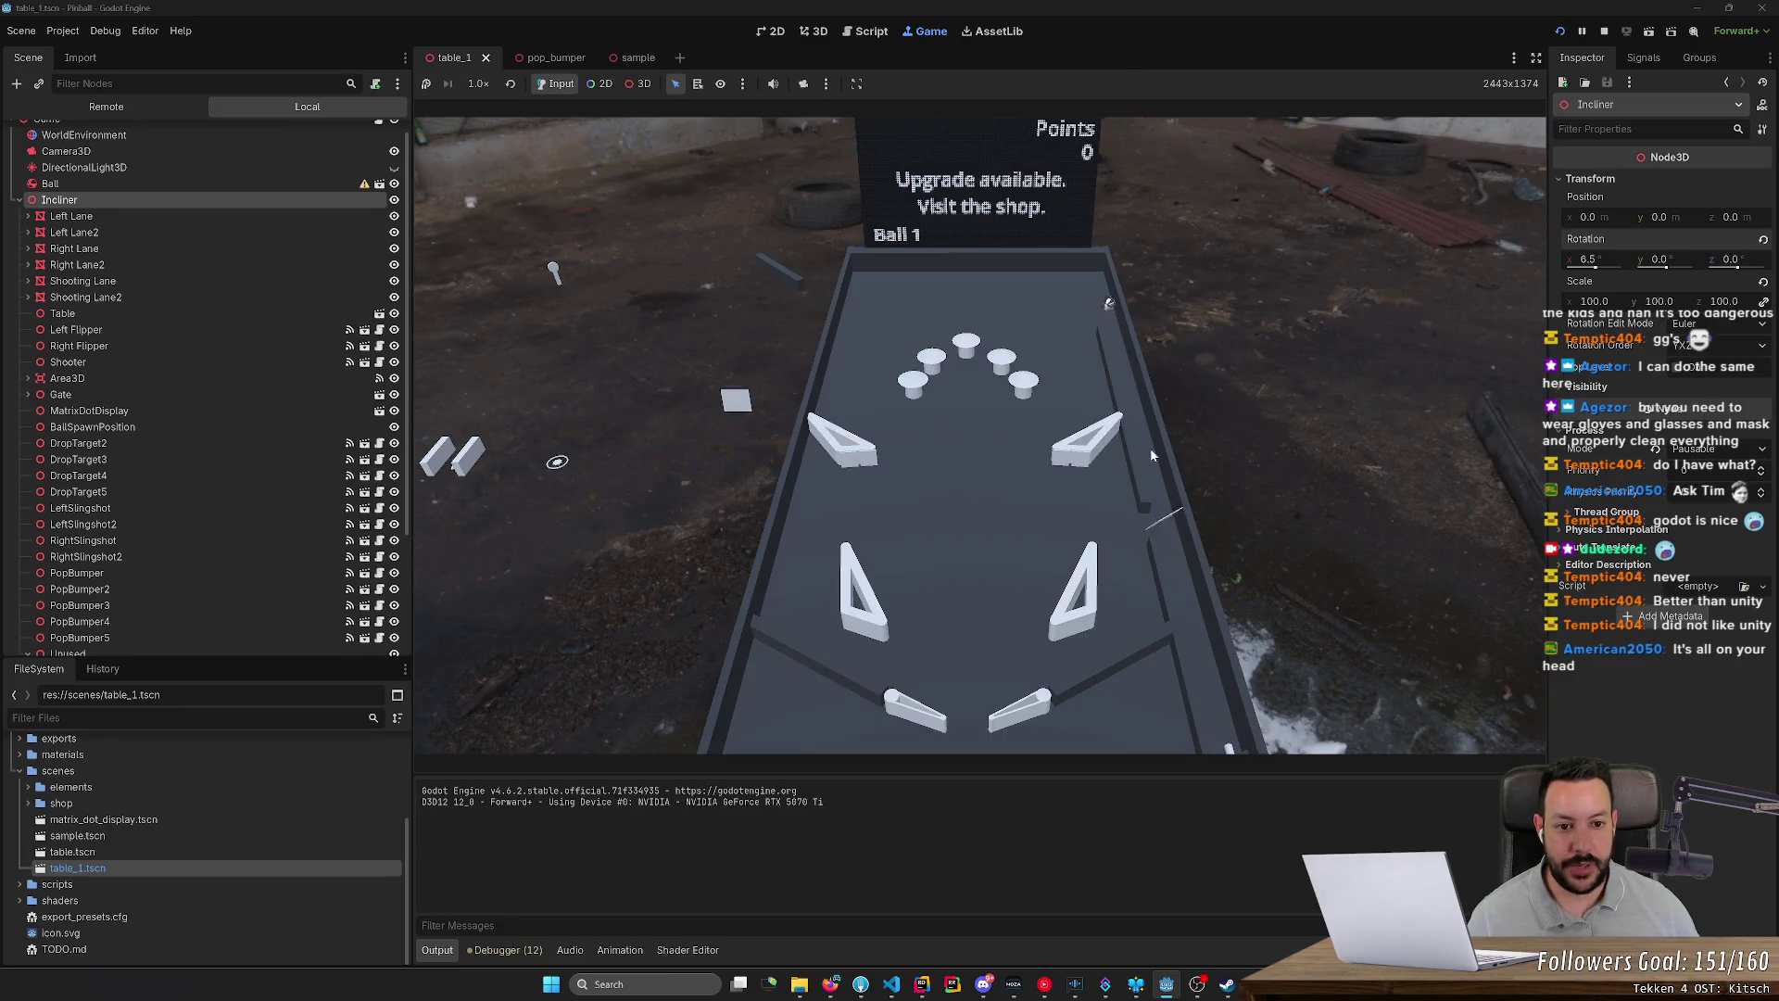
key("Right")
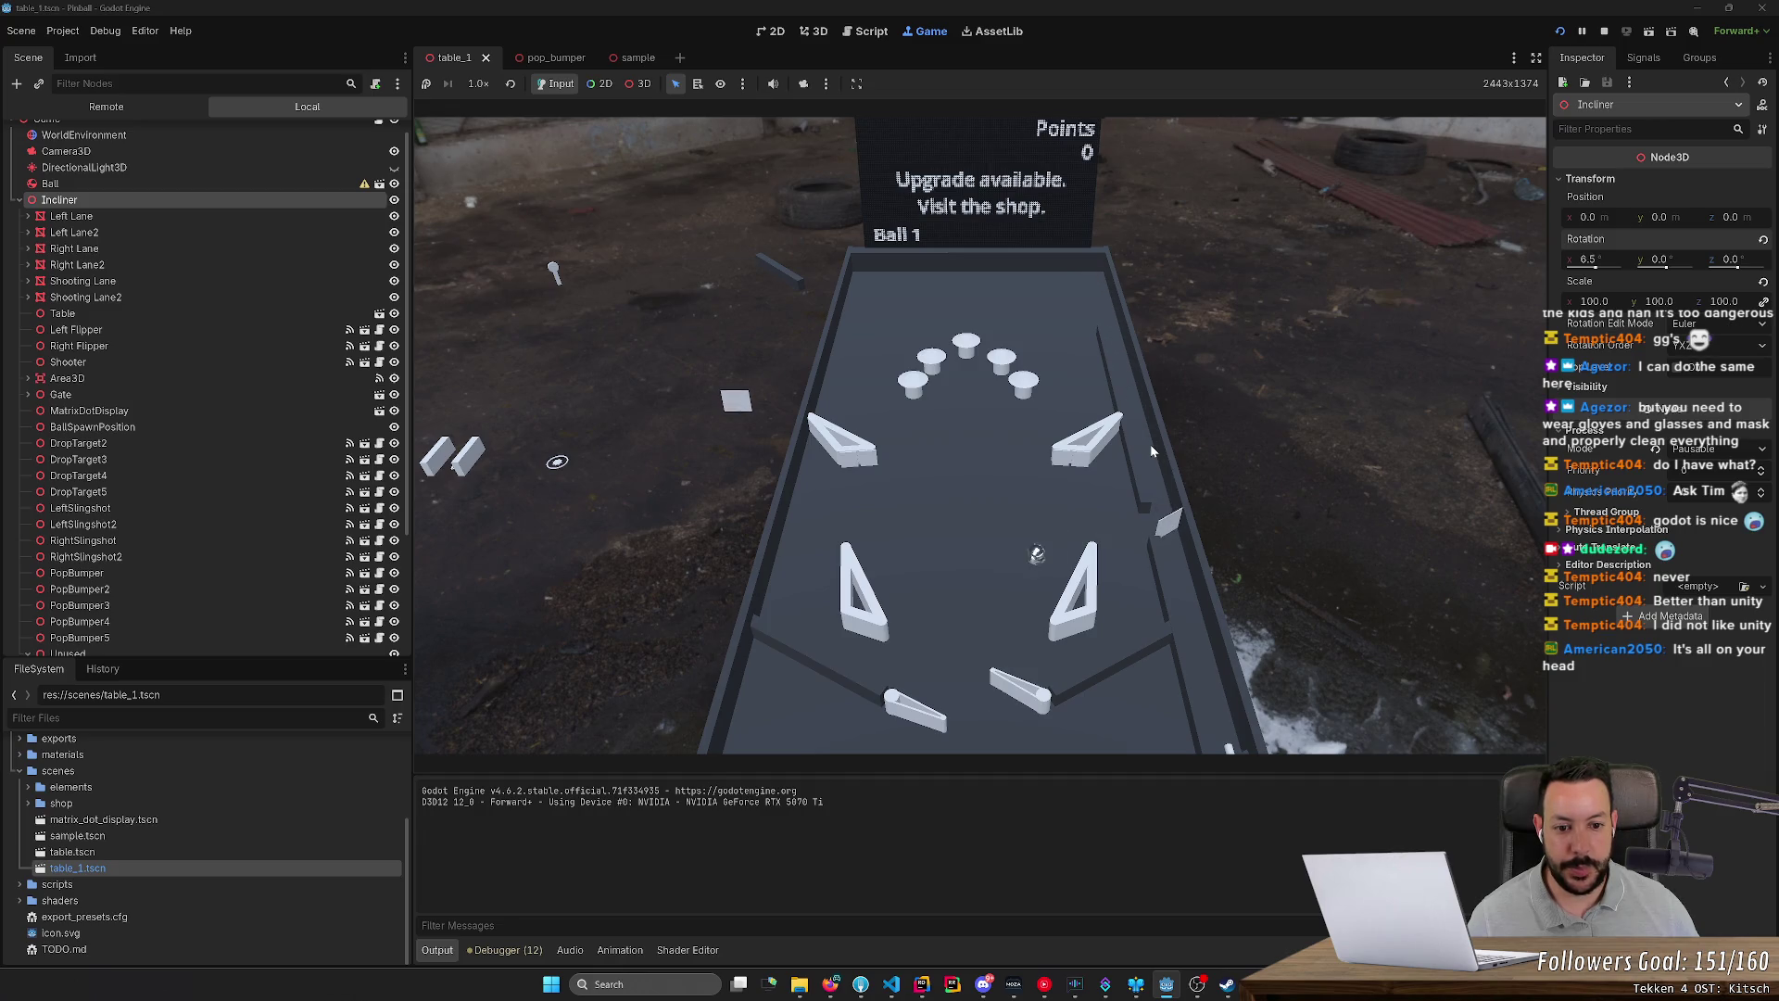
key("Left")
key("Left")
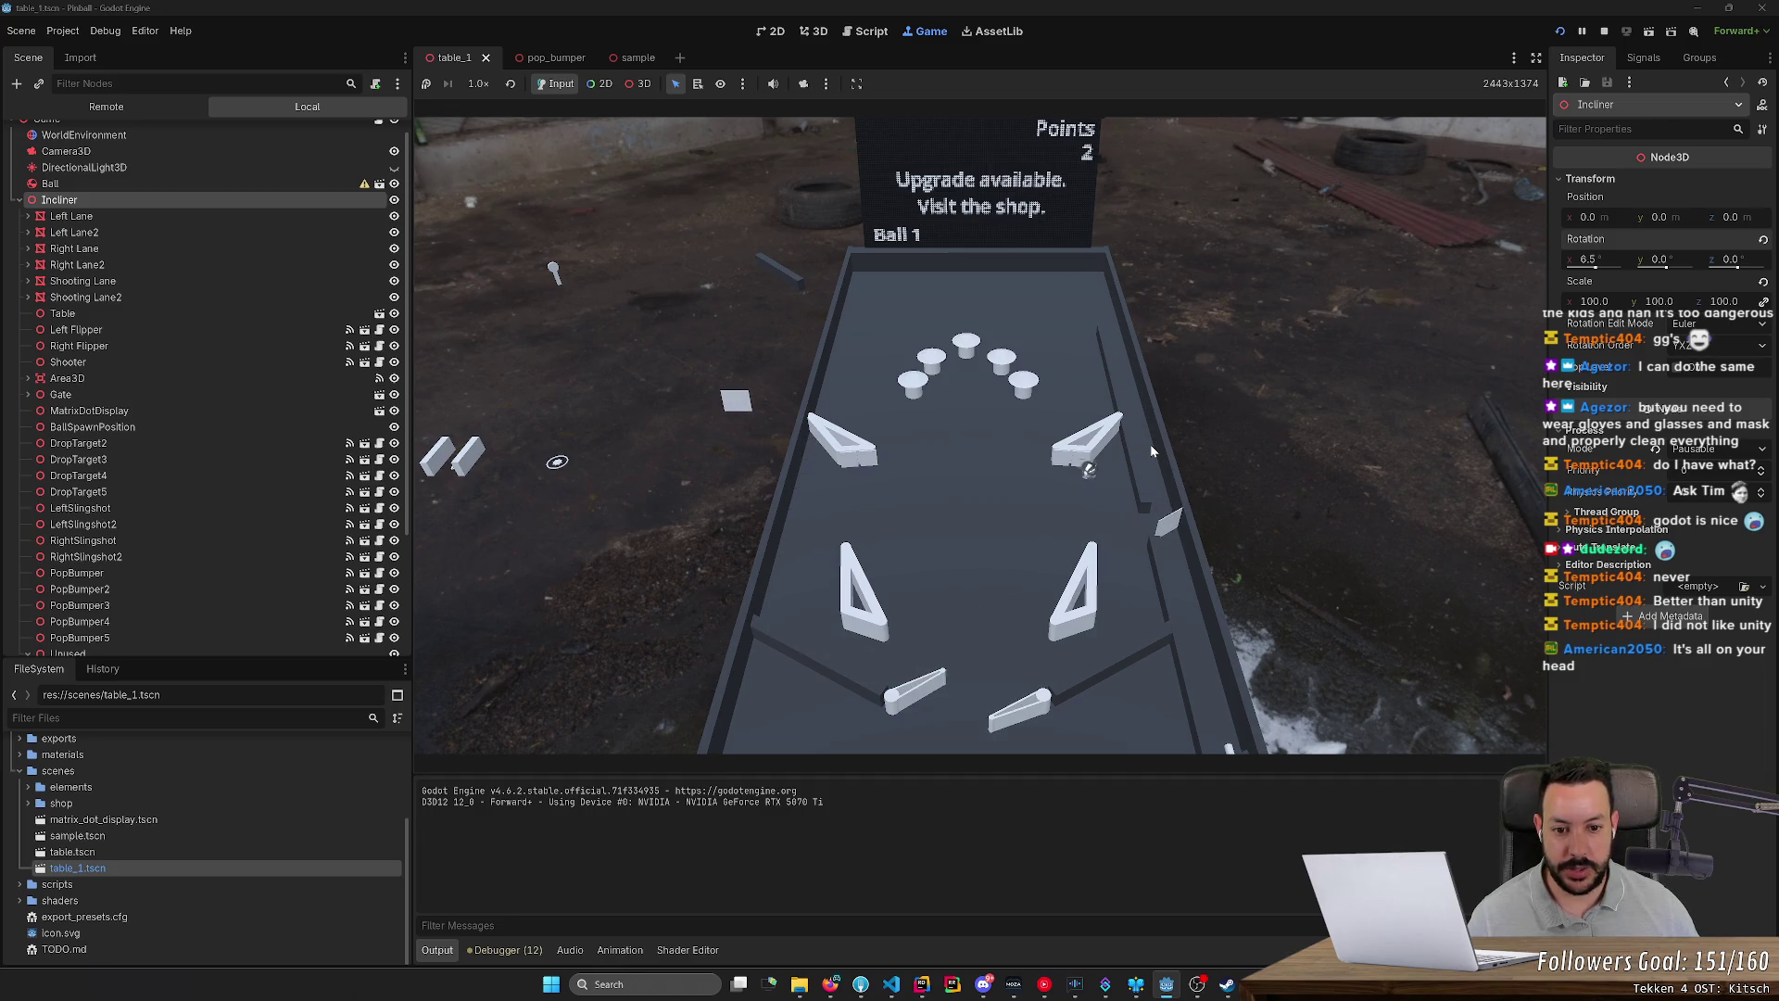
key("Right")
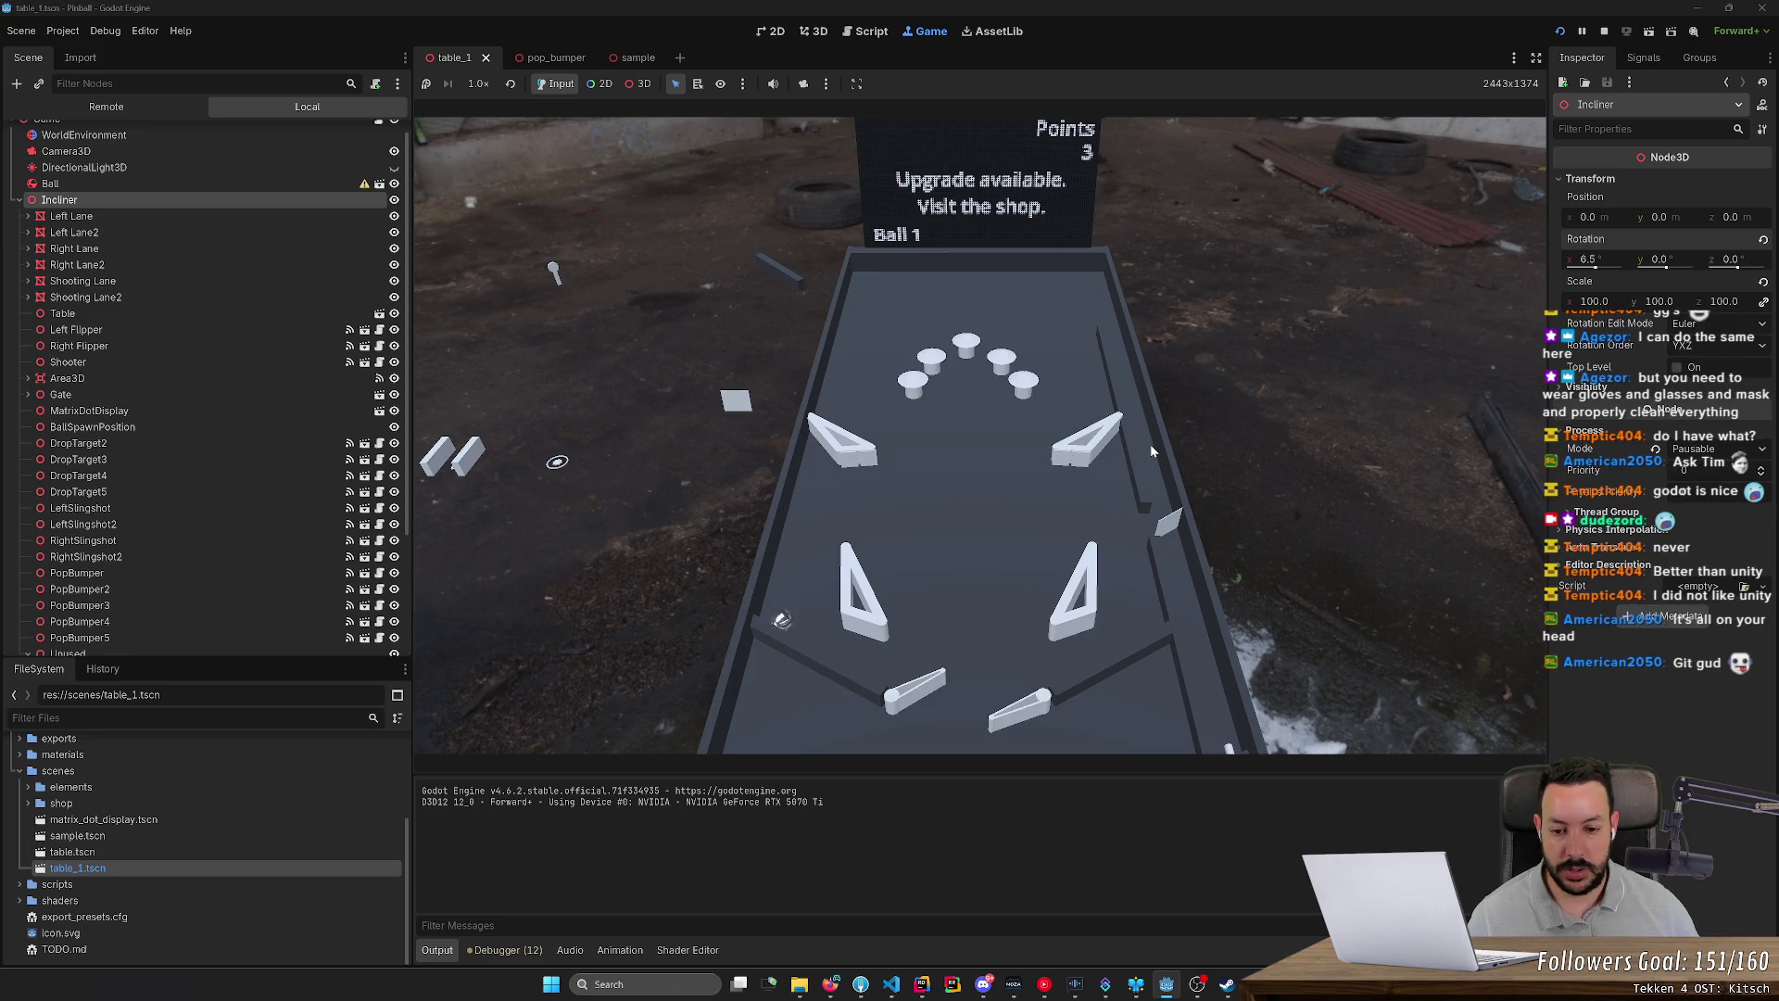
key("Left")
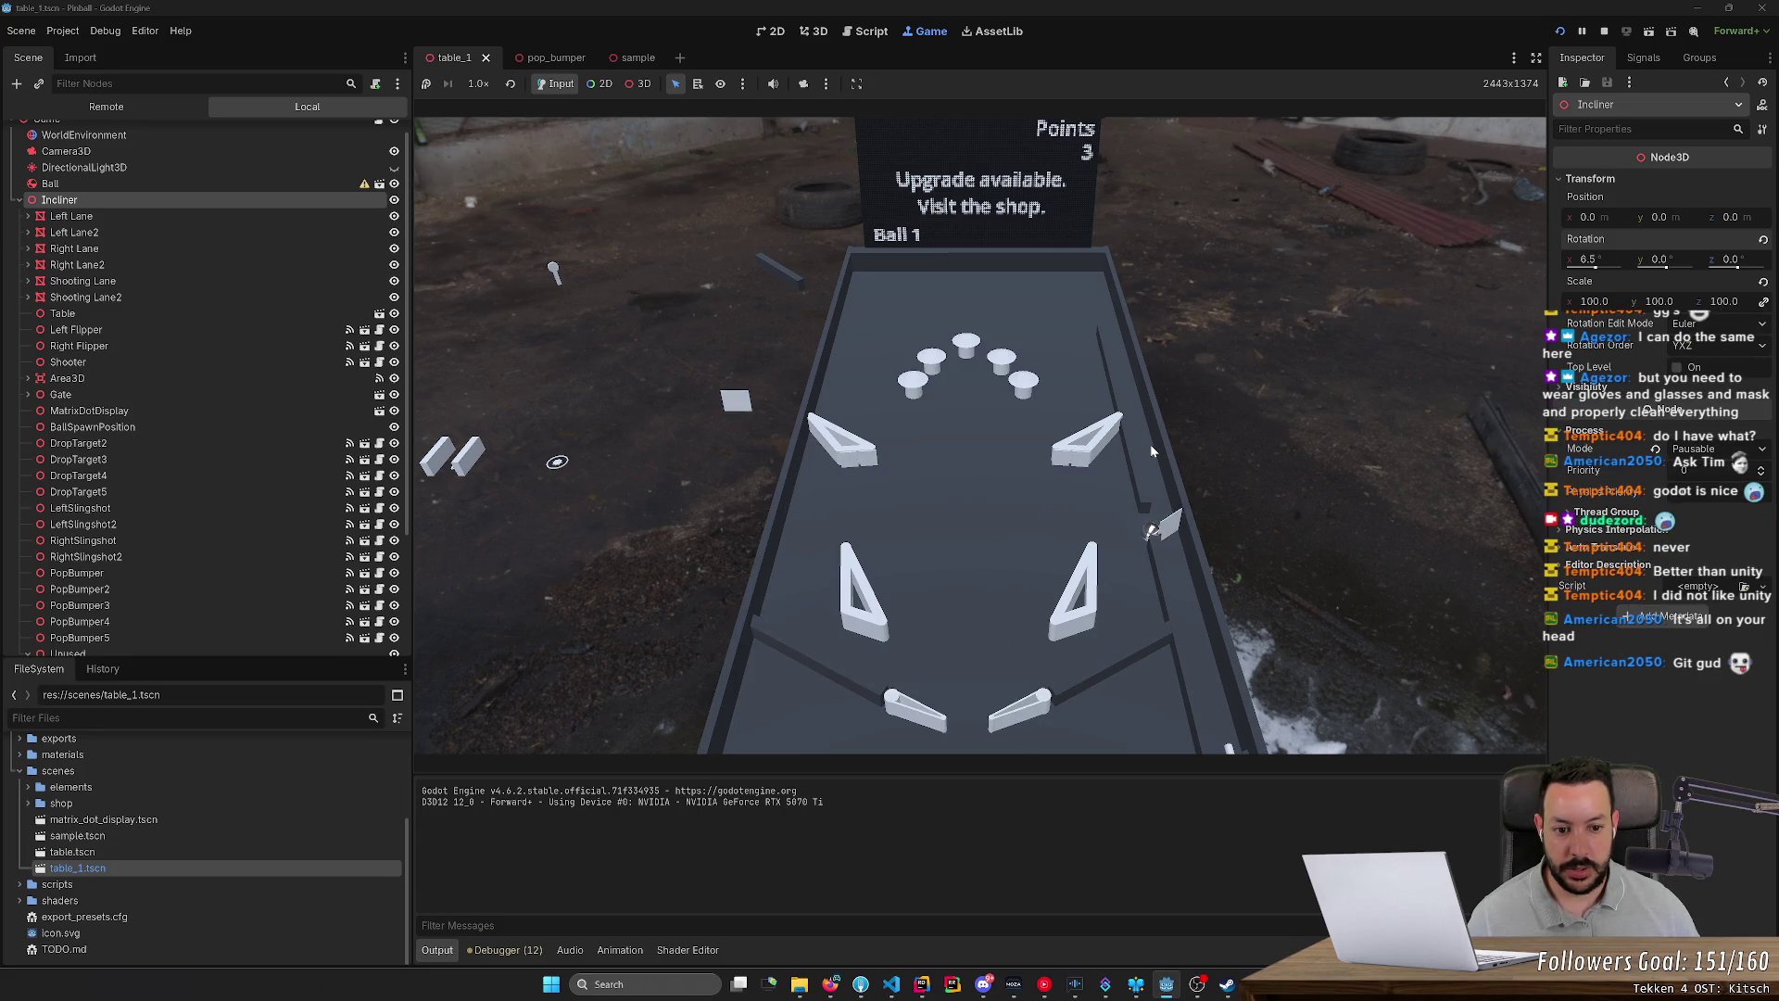
key("Right")
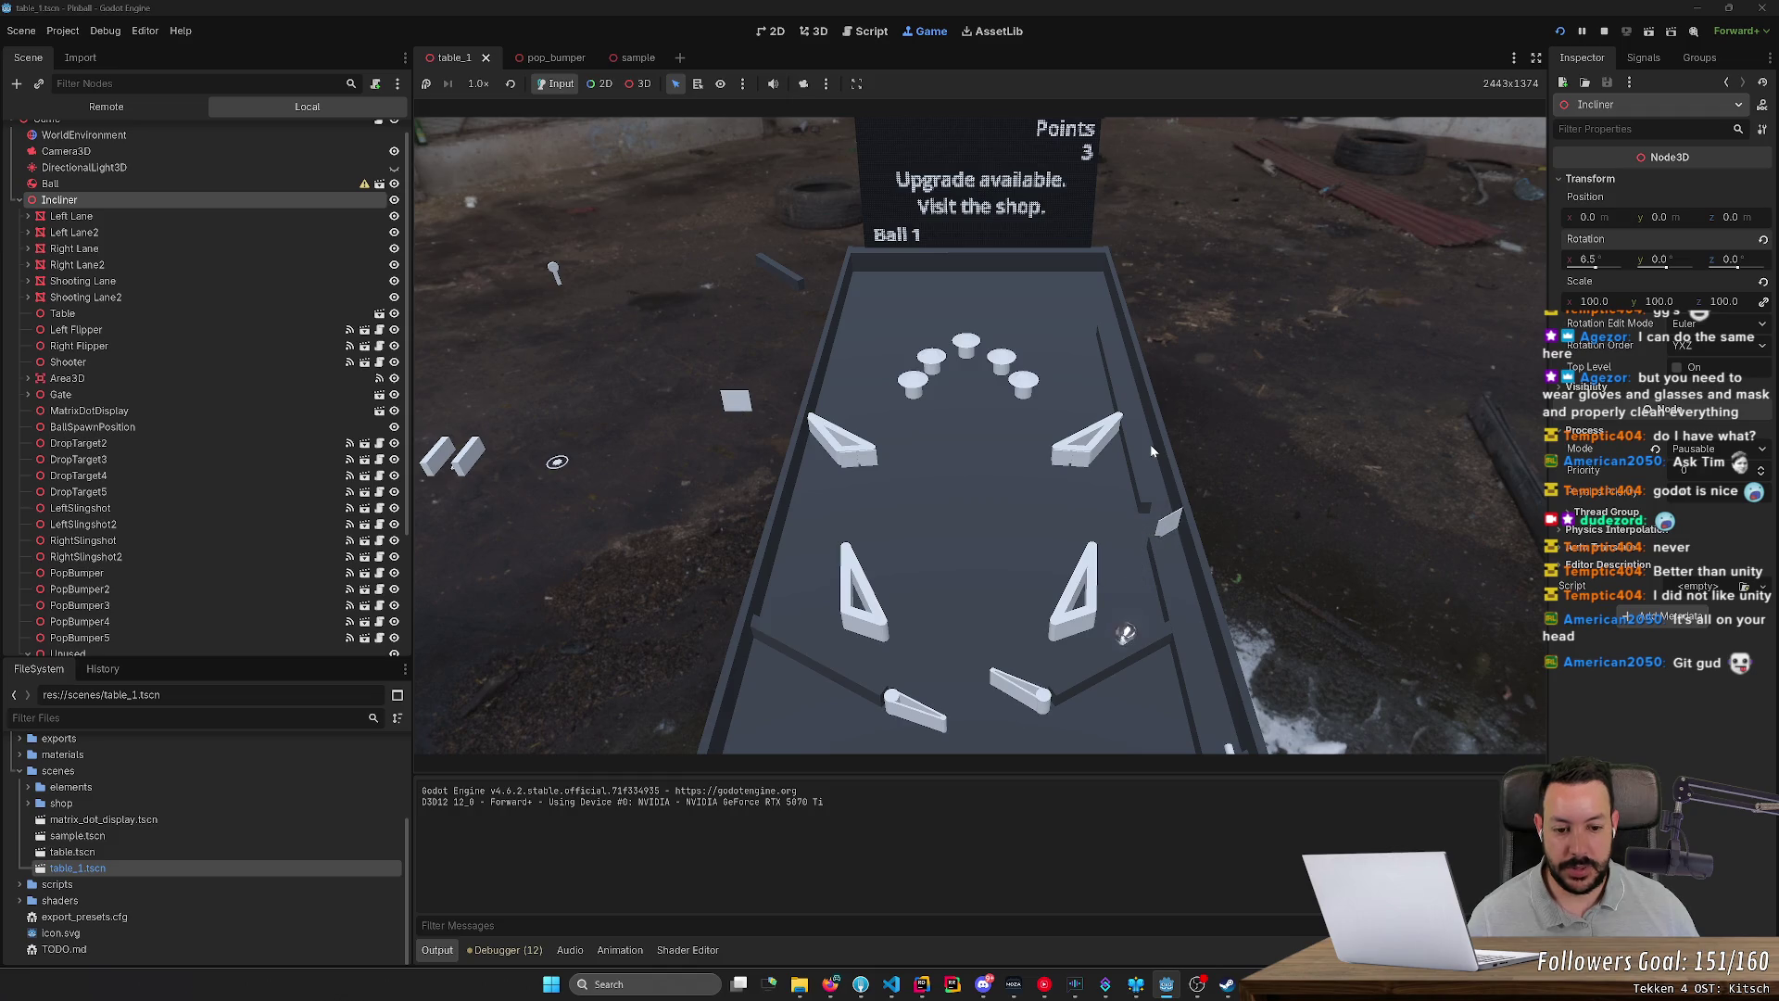
key("Left")
key("Left")
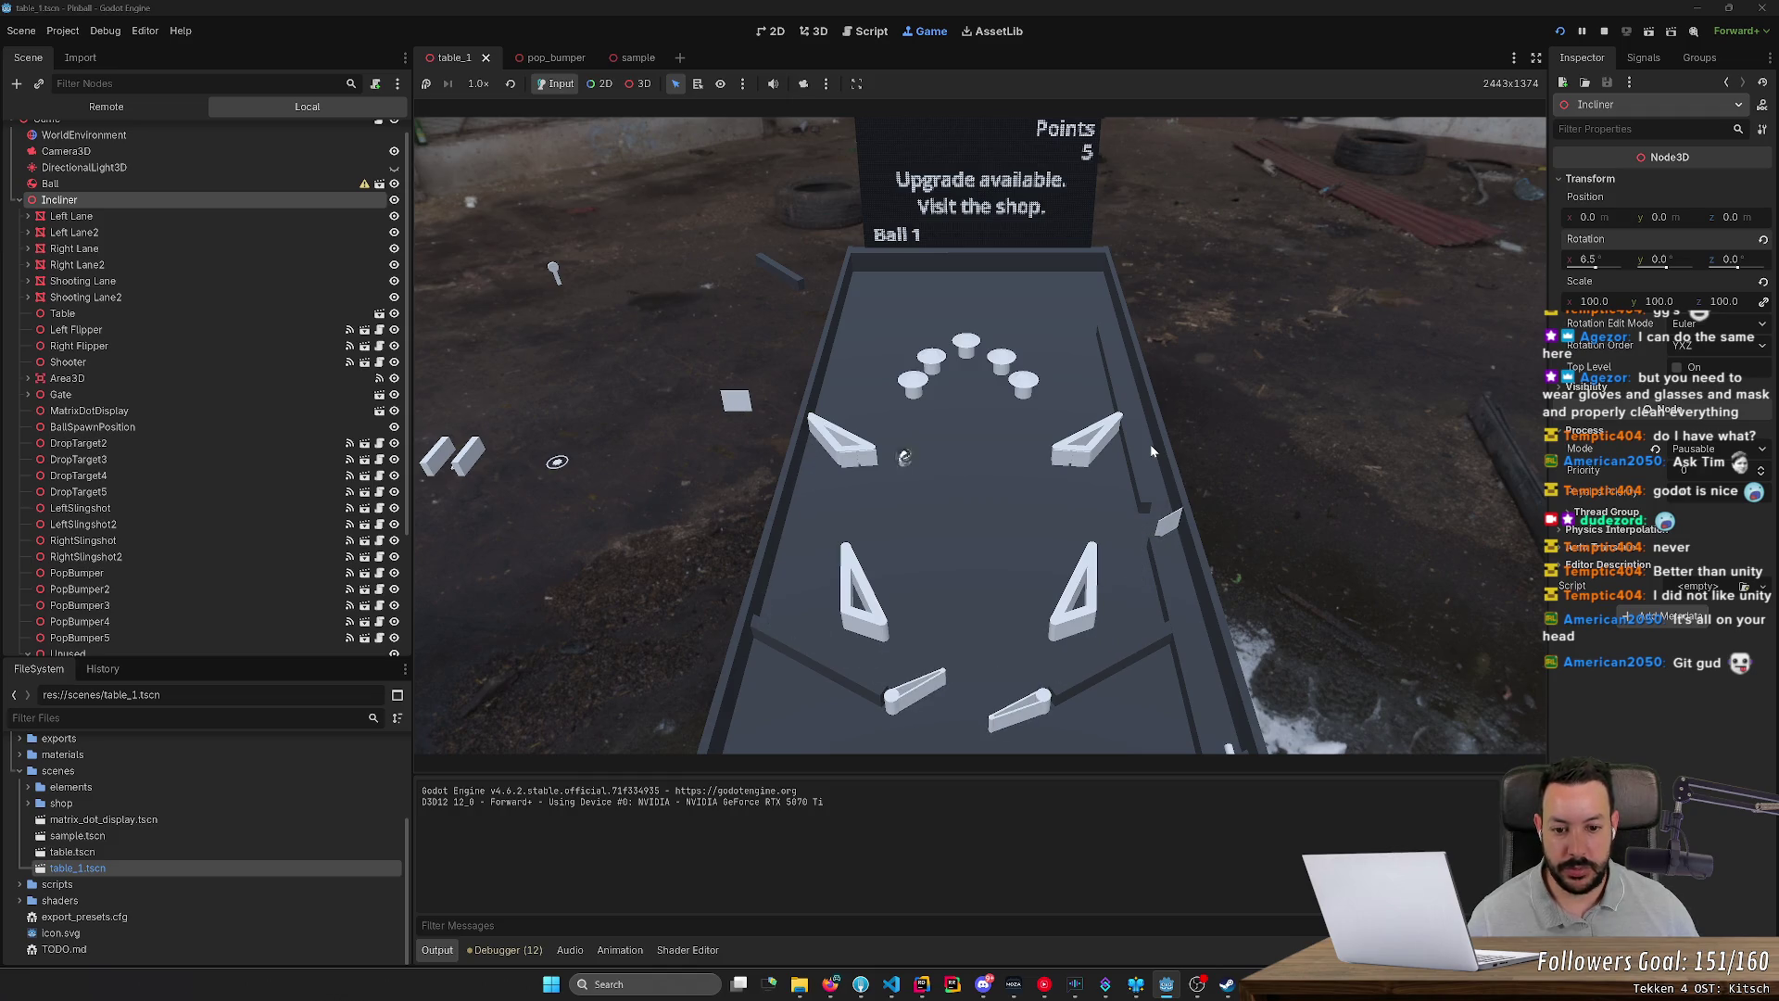
key("Left")
key("Right")
key("Left")
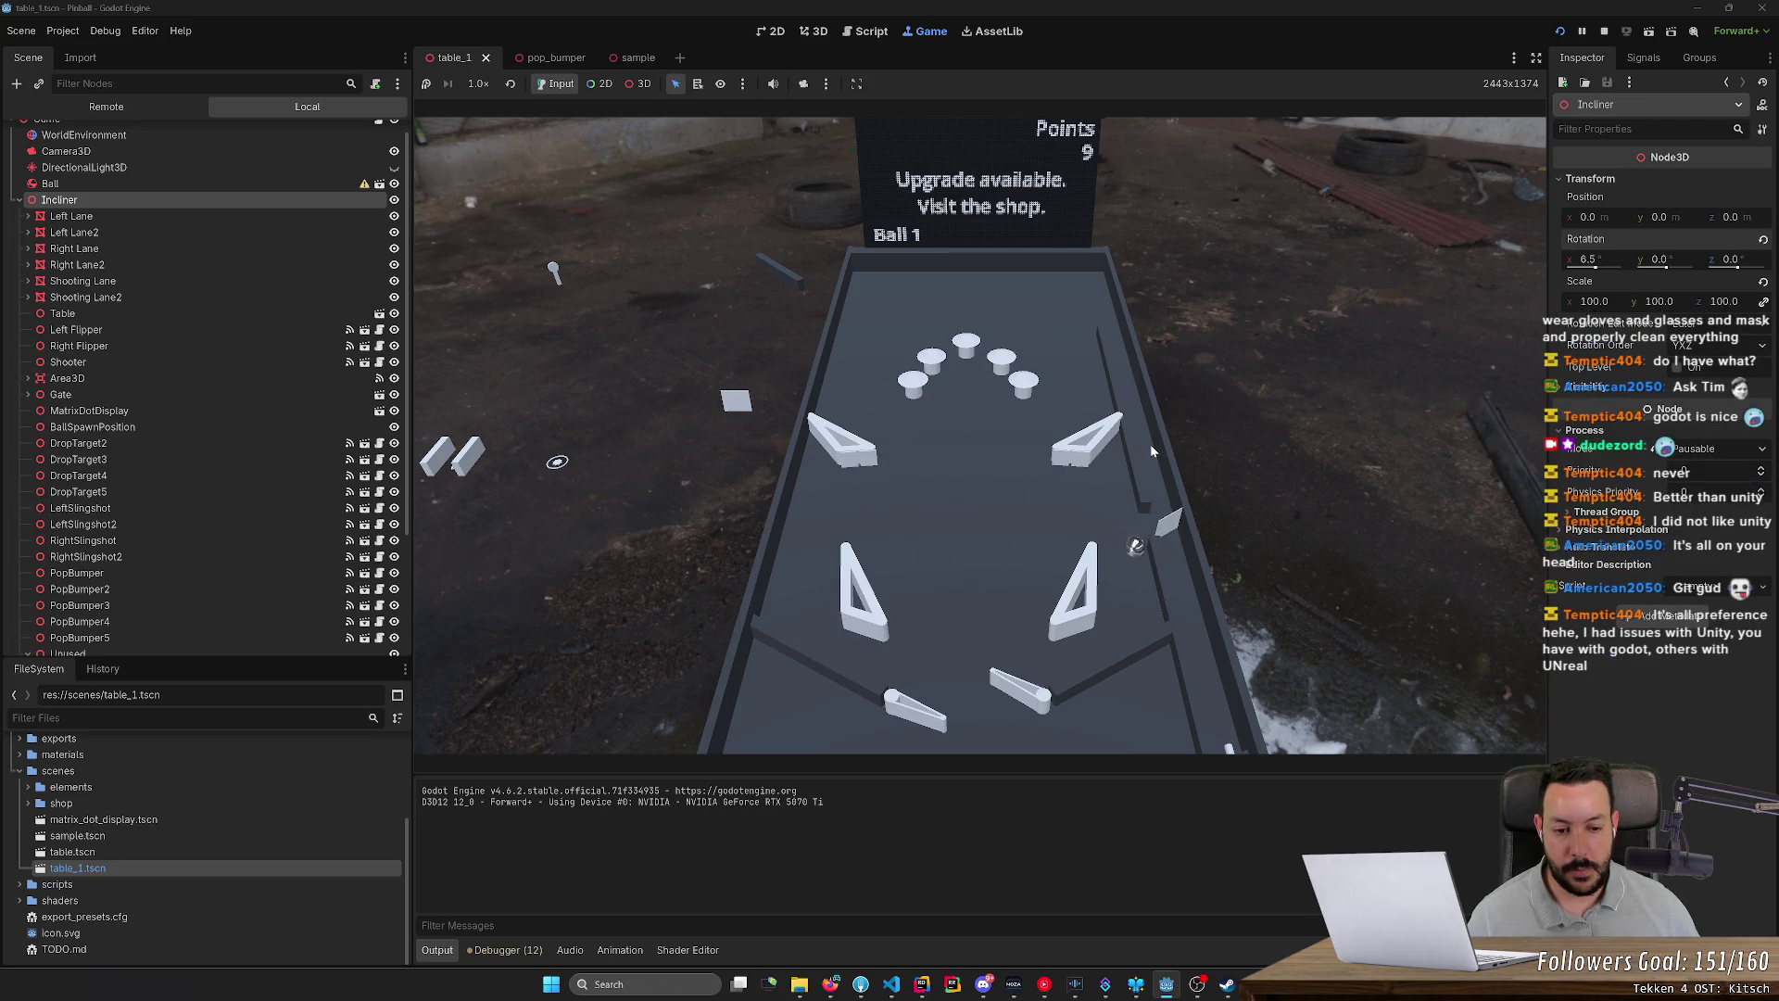
key("Right")
key("Right")
key("Left")
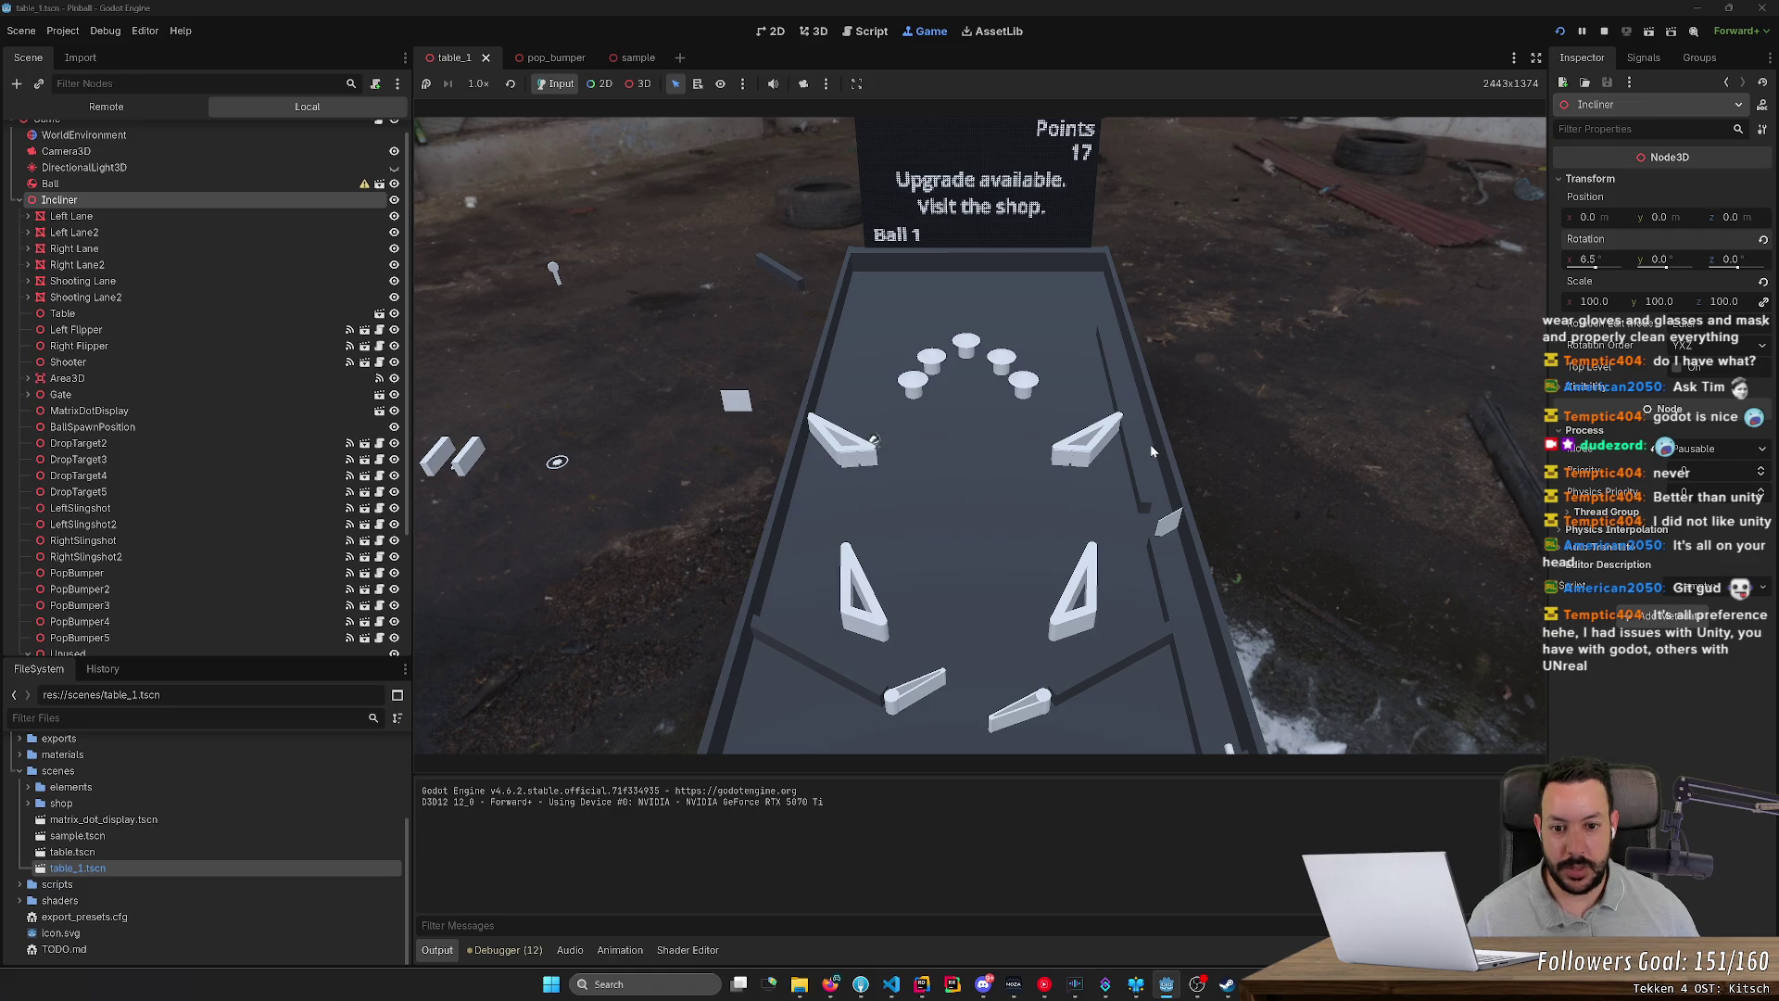
key("Right")
key("Left")
key("Right")
key("Left")
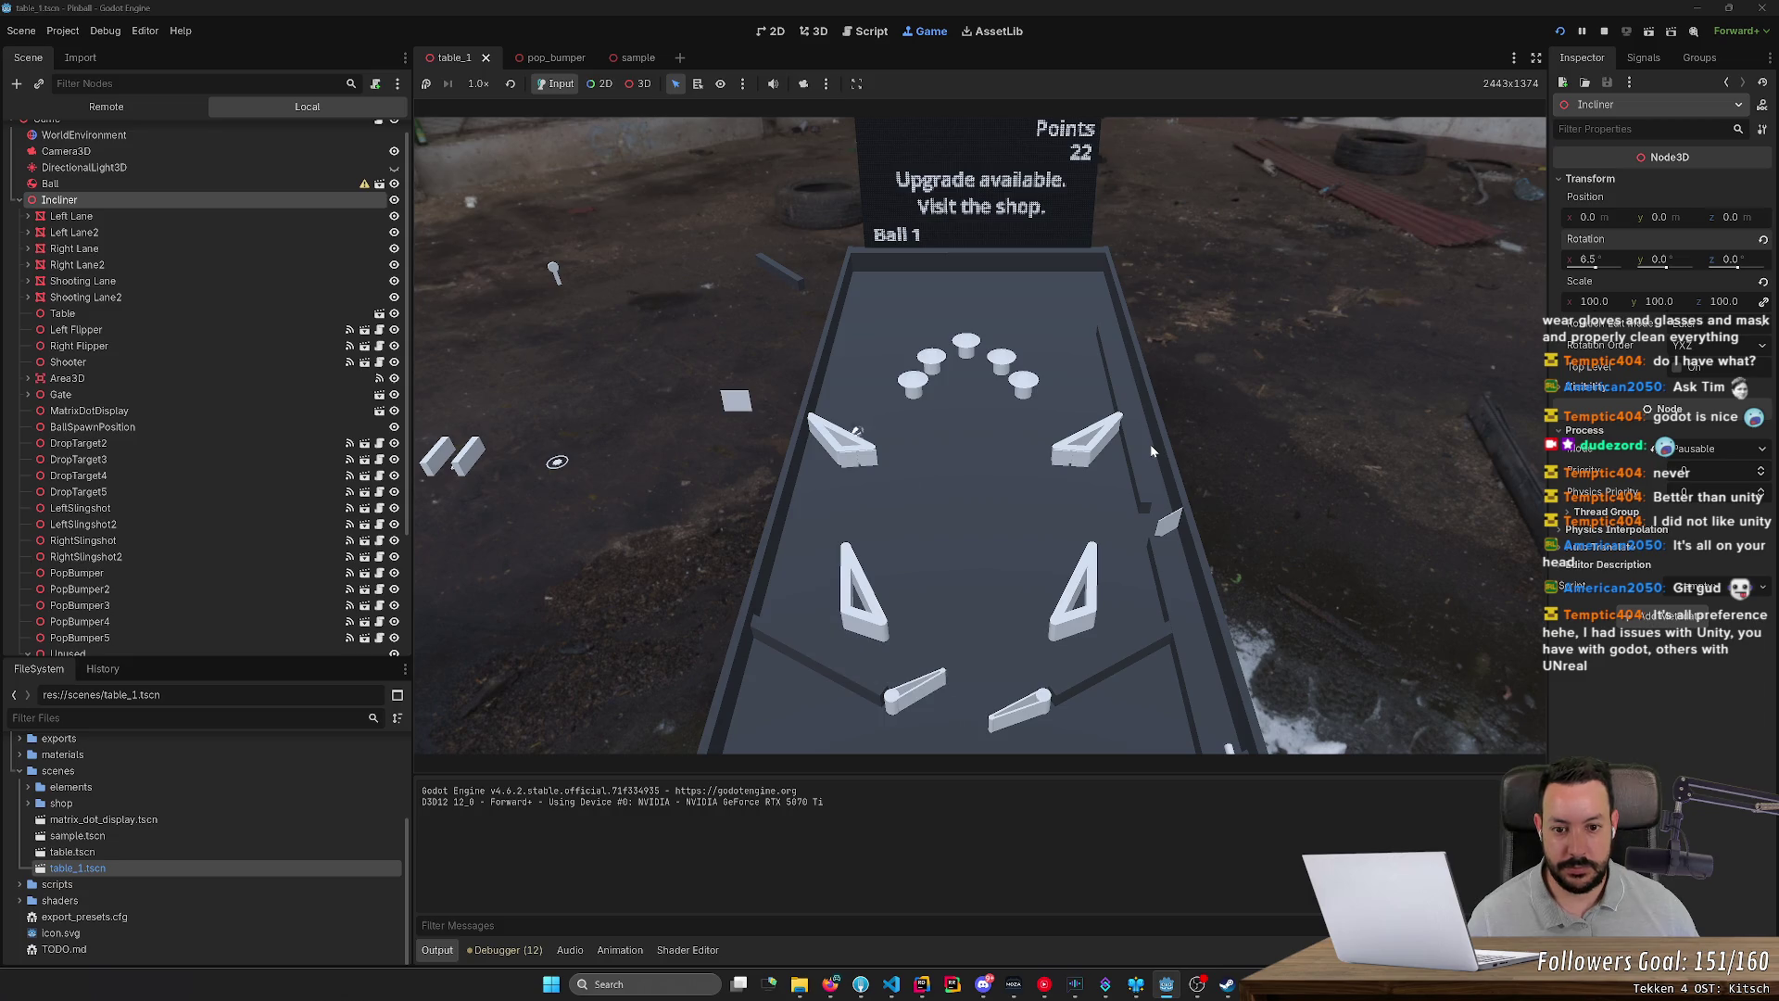
key("Right")
key("Left")
key("Right")
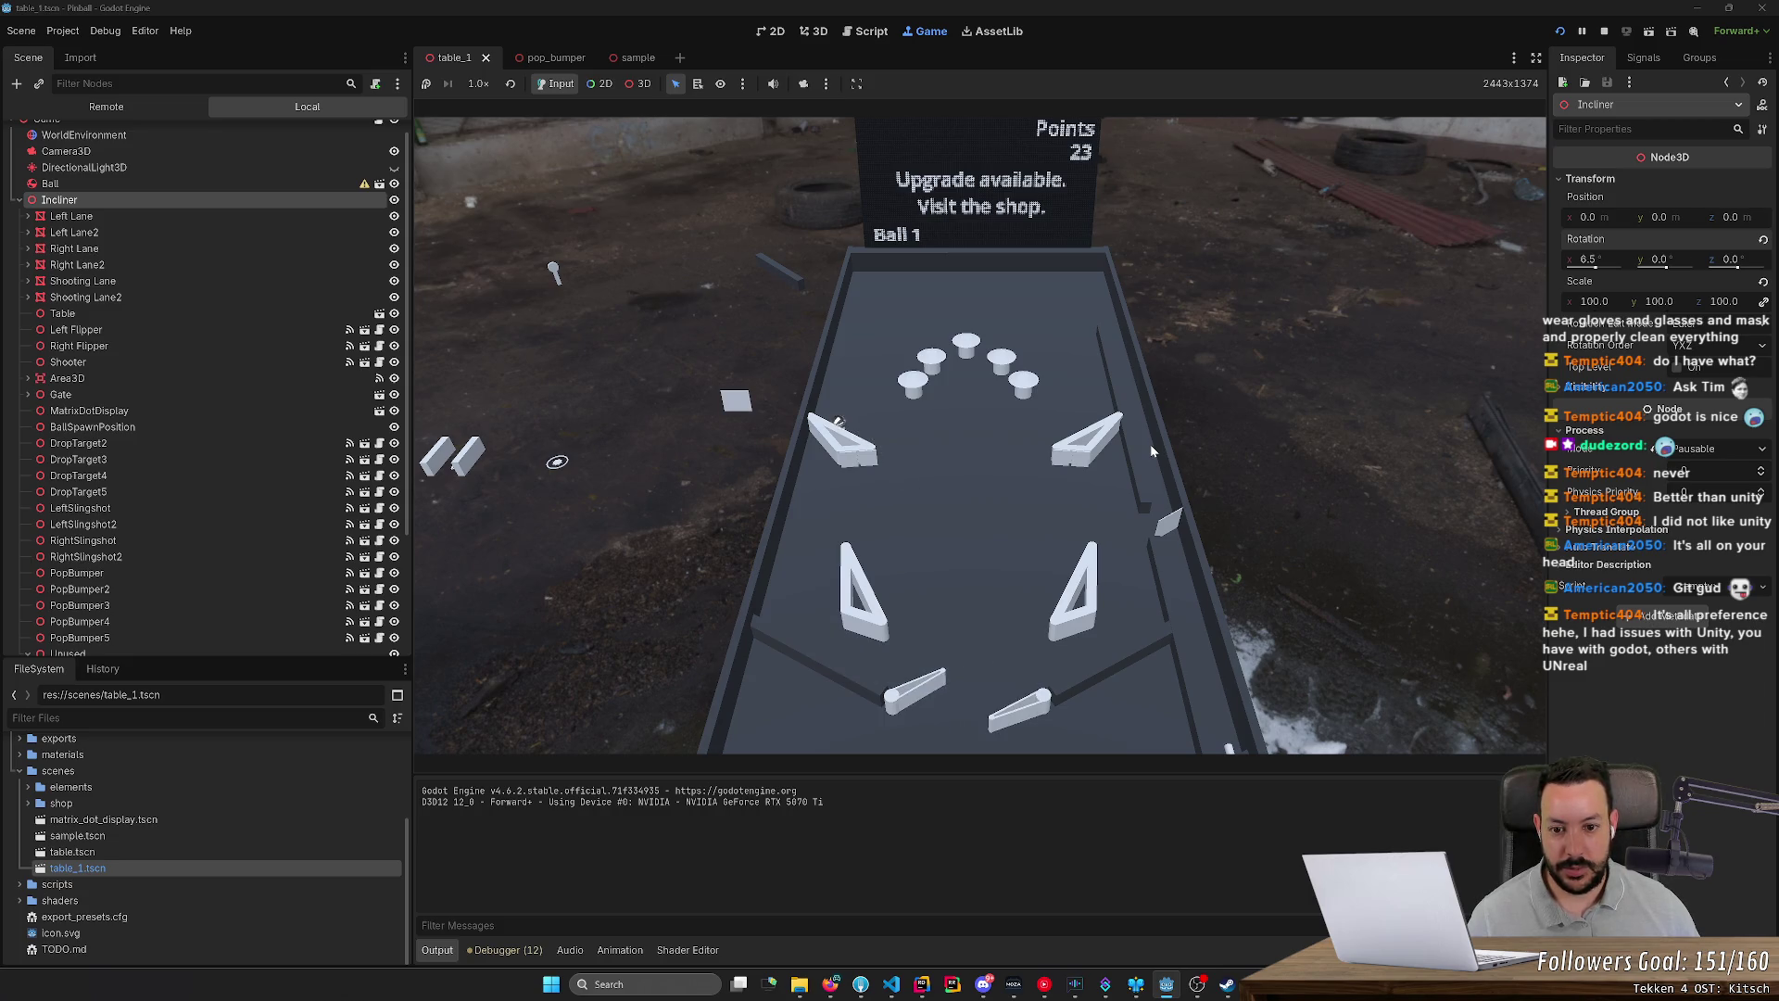
key("Right")
key("Left")
key("Right")
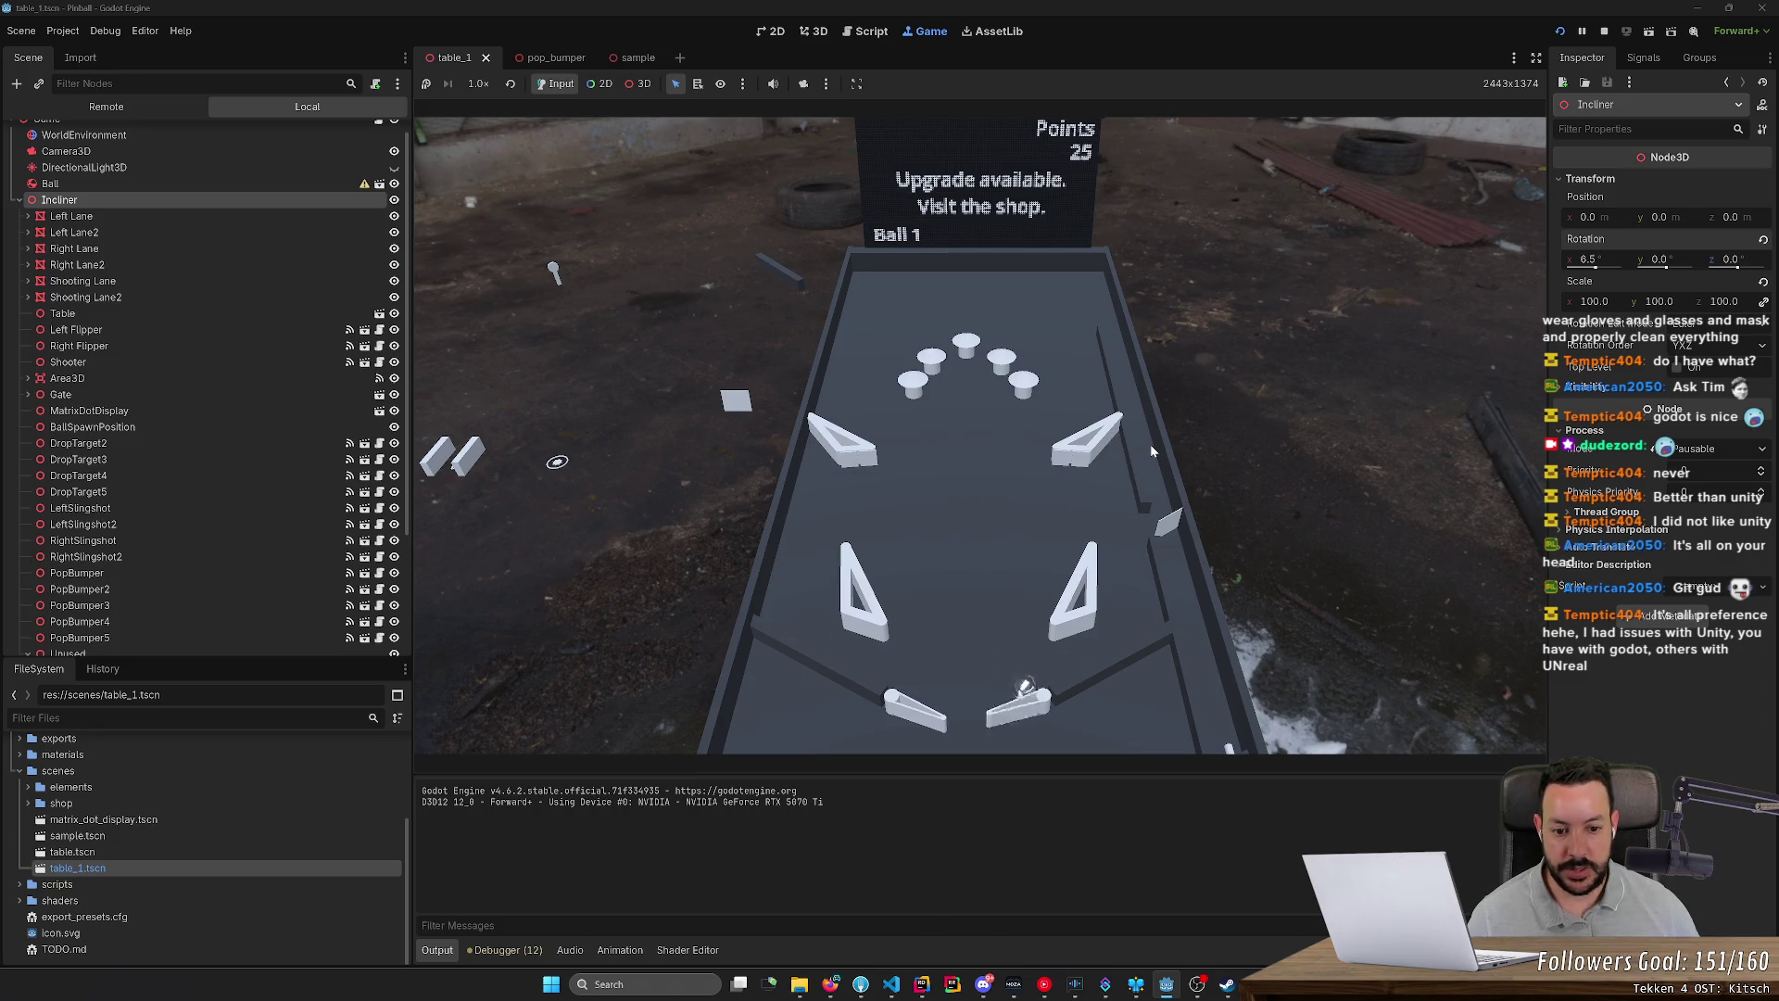
key("Left")
key("Right")
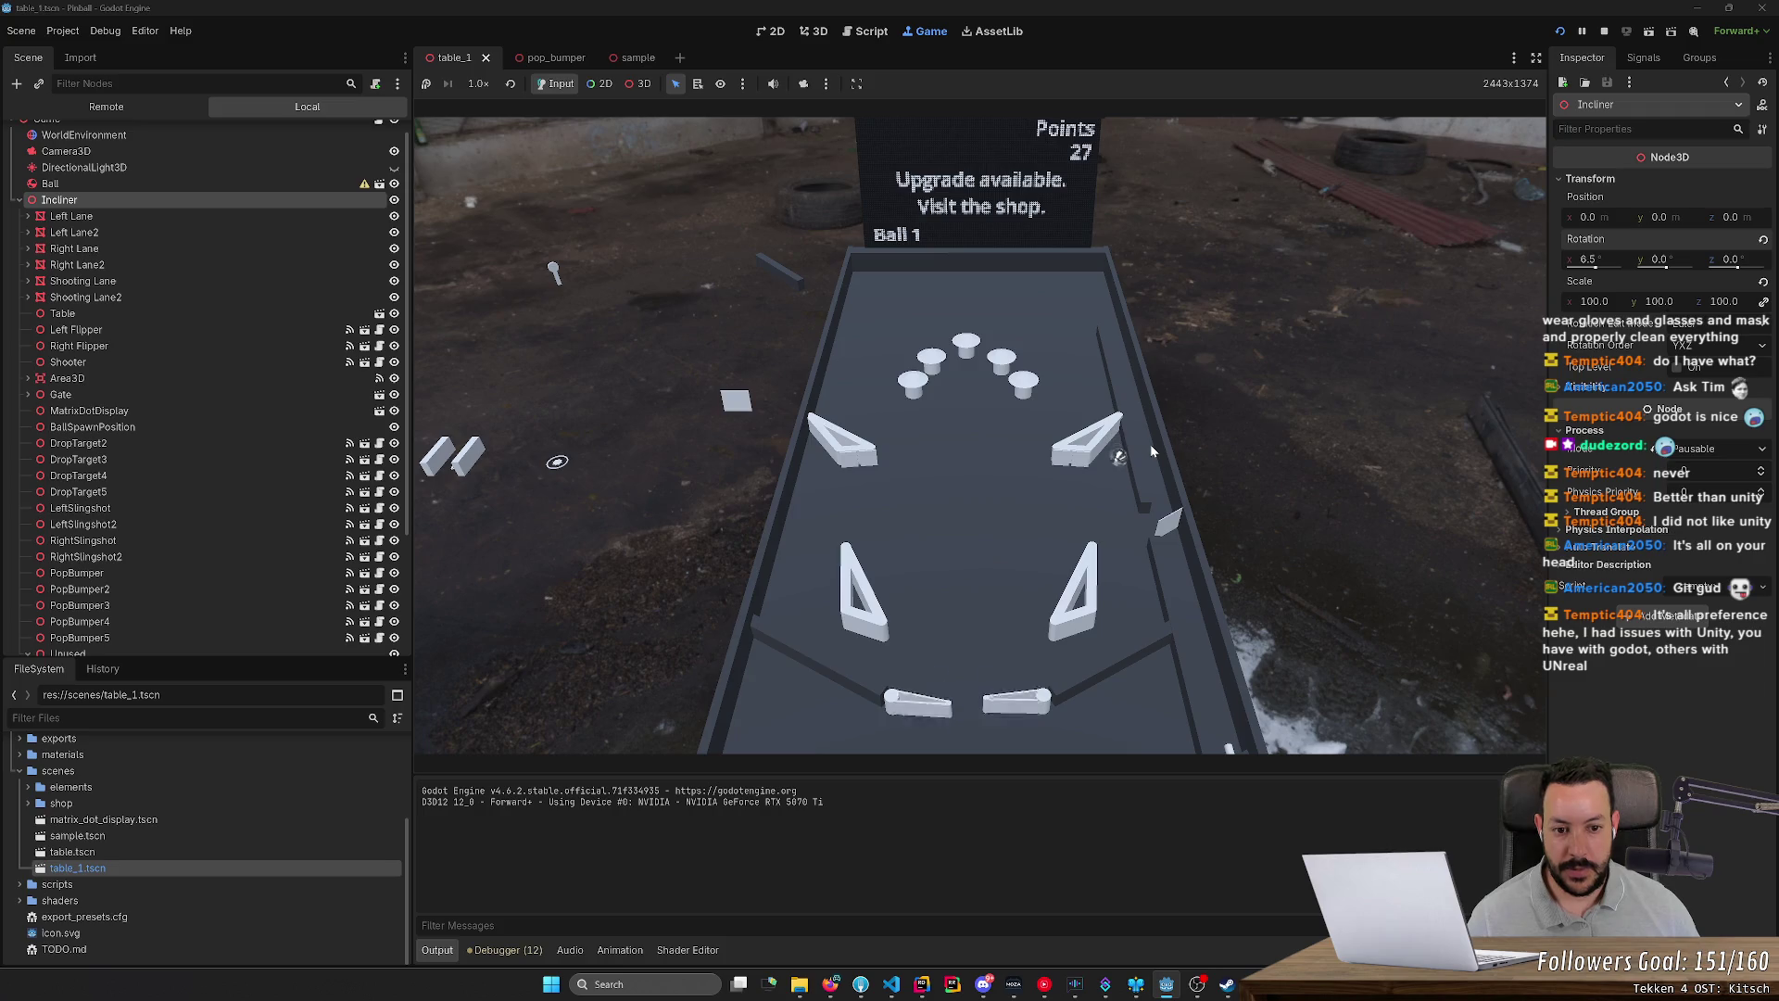
key("Left")
key("Right")
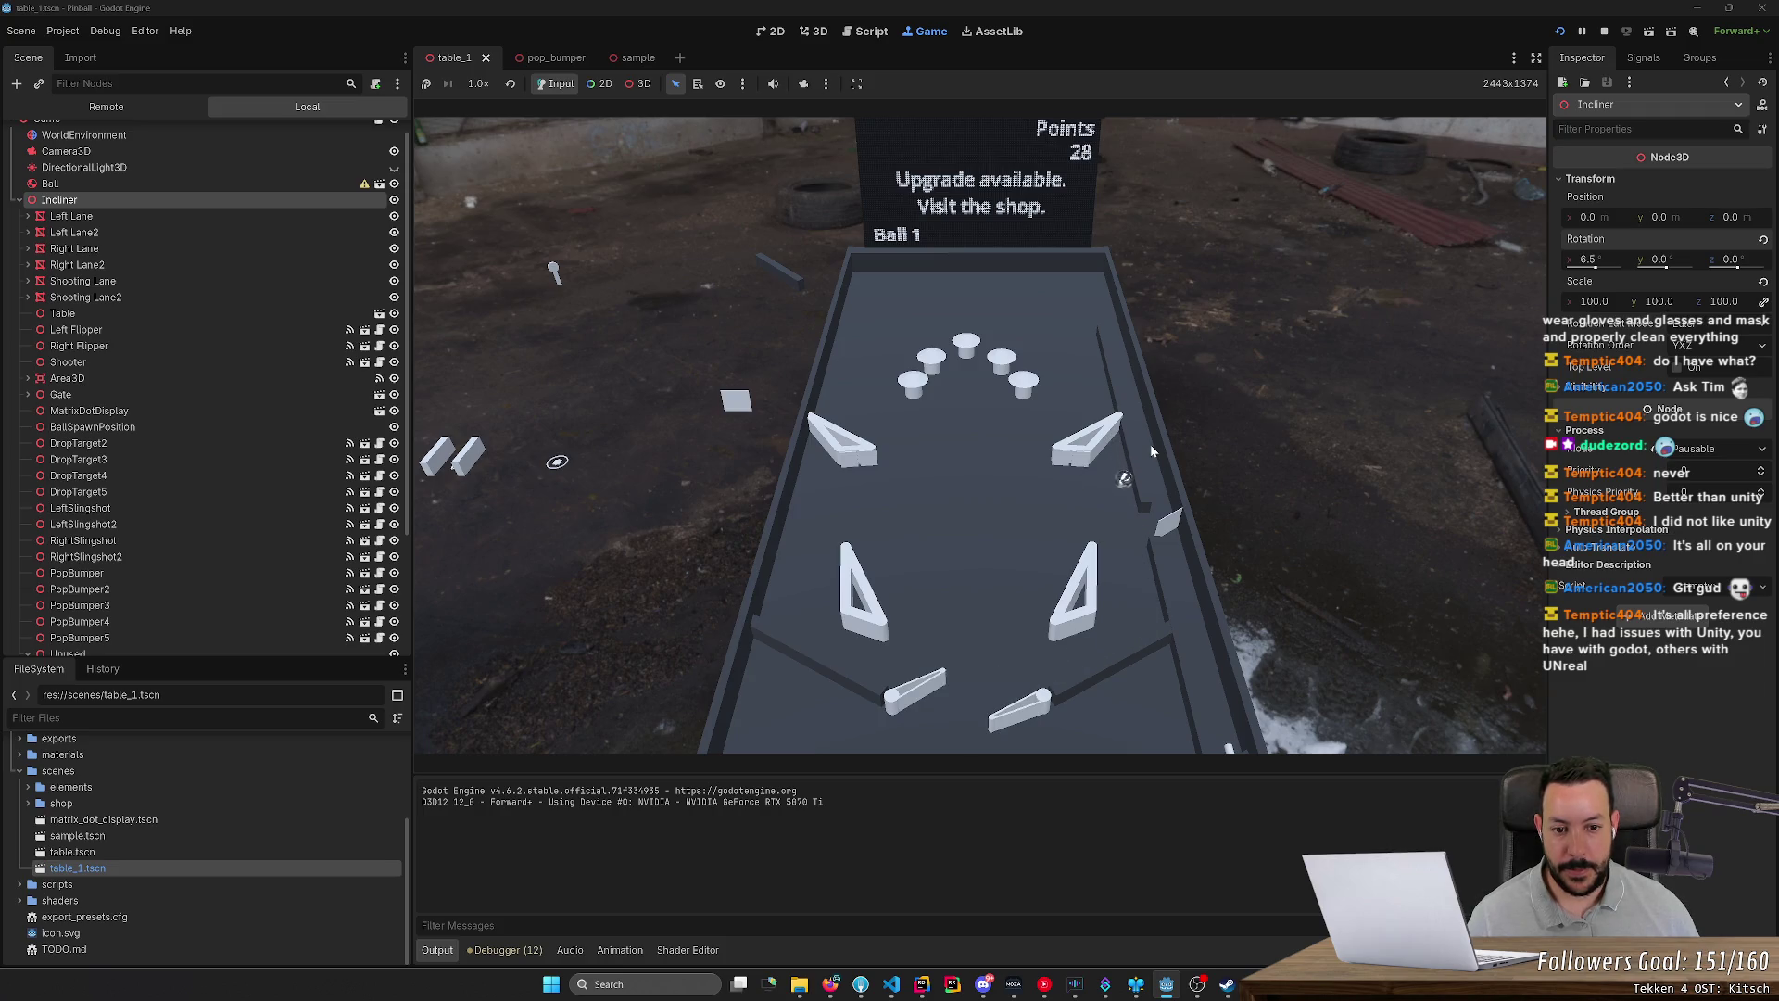
left_click(1604, 31)
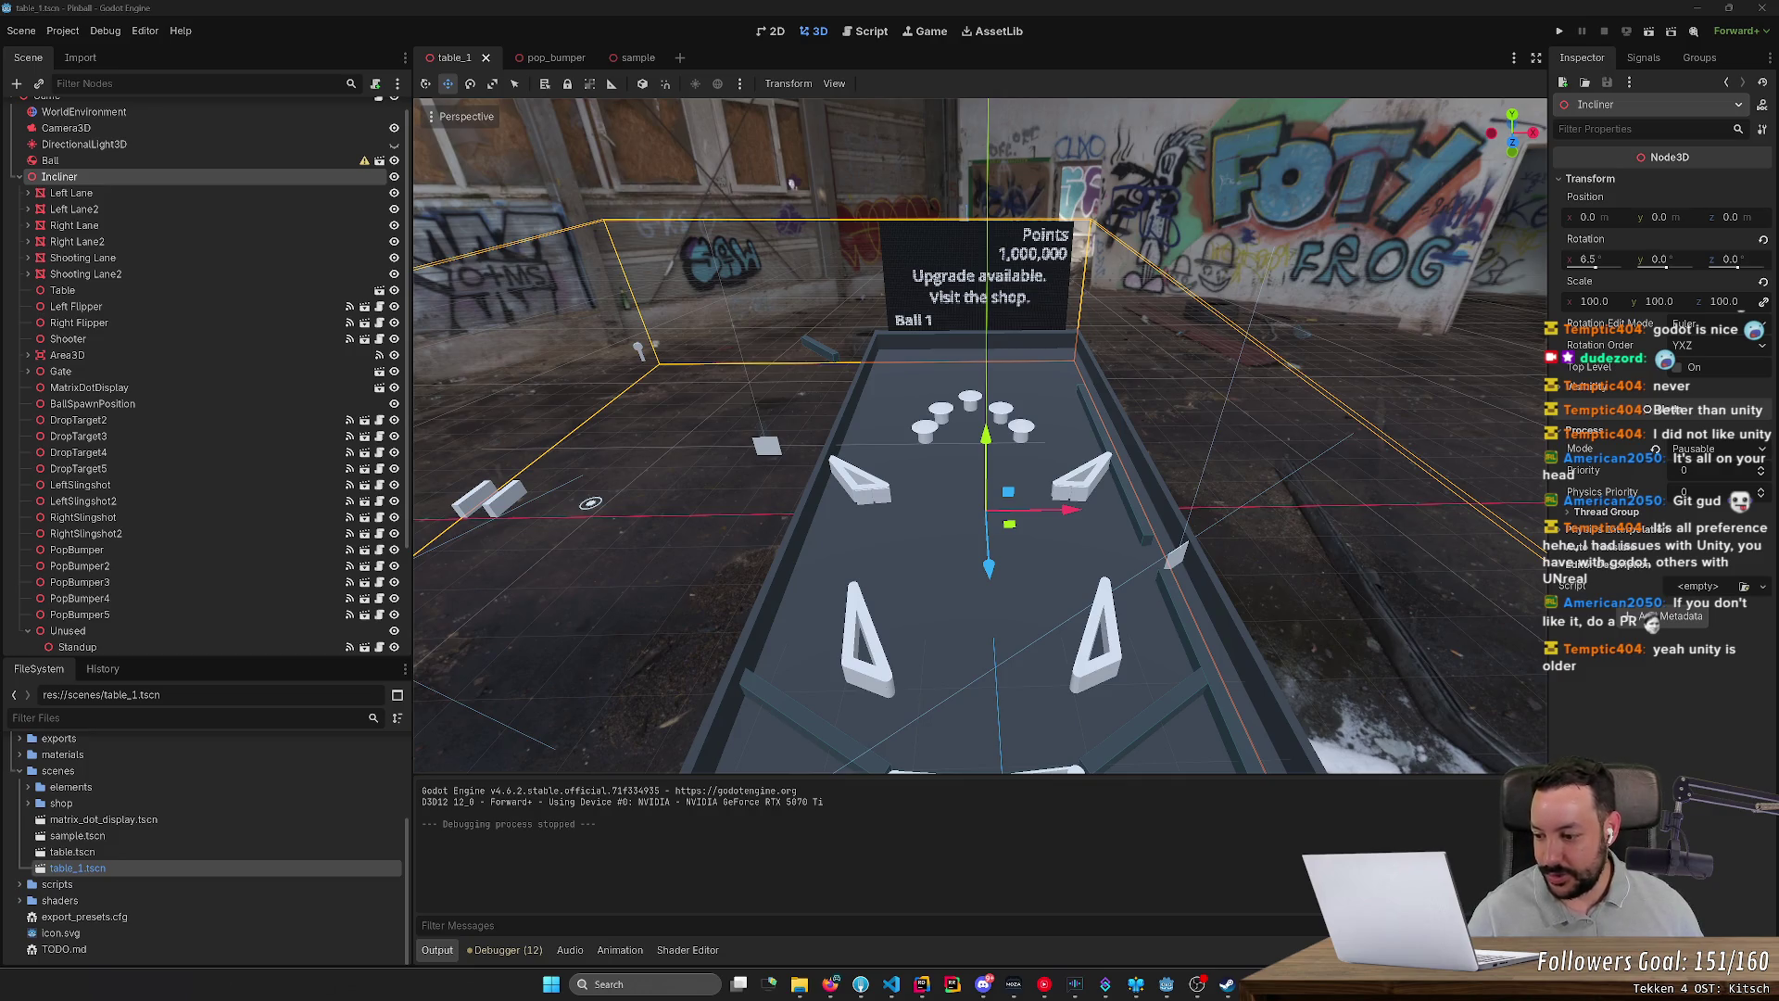
mouse_move(1028, 667)
left_mouse_down()
mouse_move(1187, 560)
mouse_move(618, 529)
mouse_move(615, 488)
mouse_move(559, 418)
mouse_move(781, 127)
mouse_move(793, 146)
left_mouse_up()
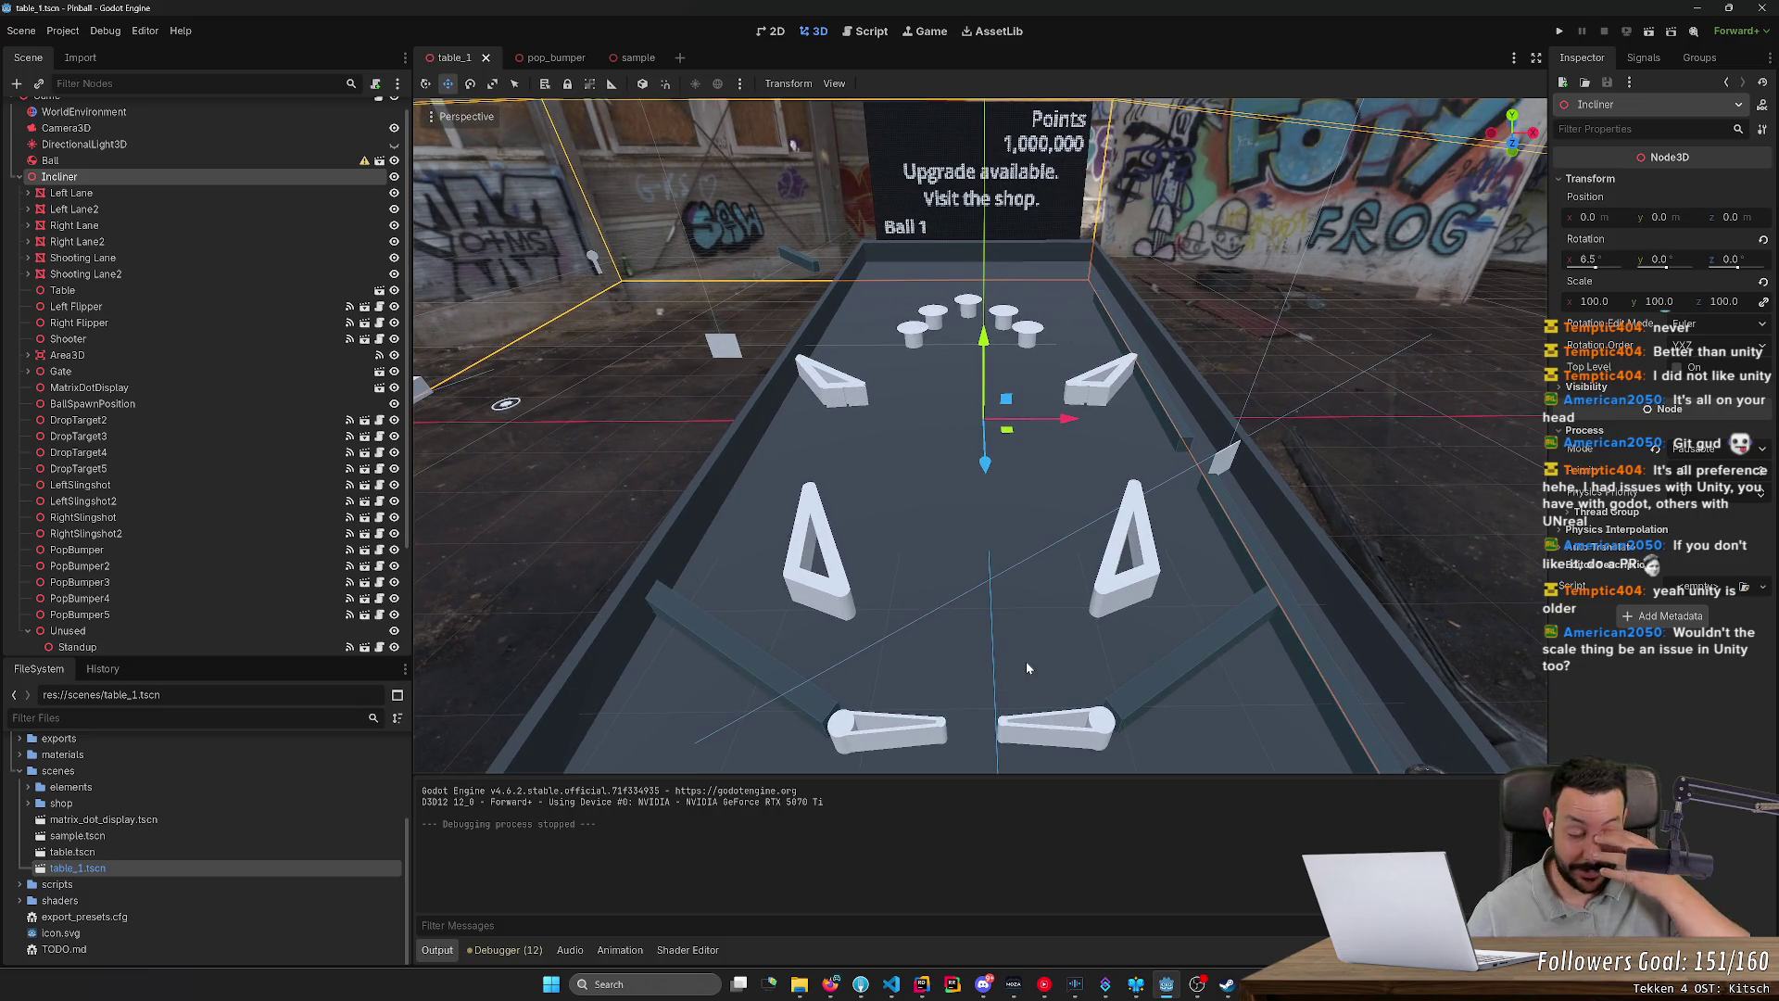
left_click_drag(1018, 687, 1017, 687)
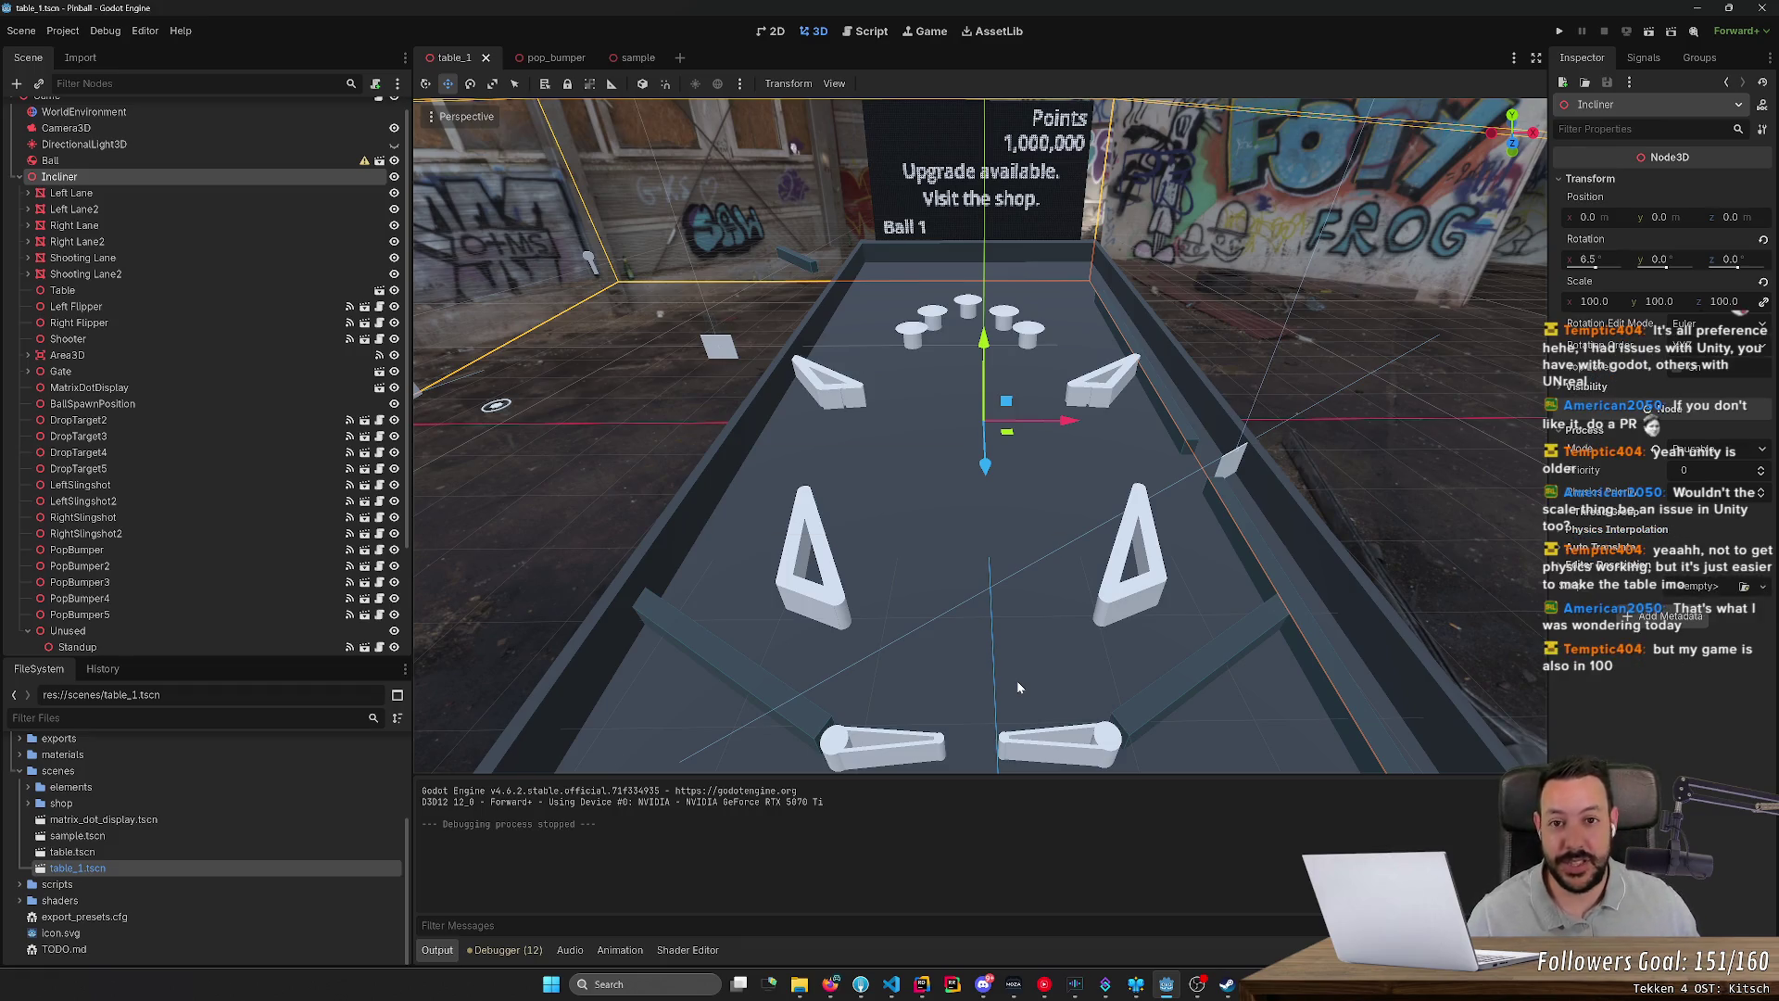
left_click_drag(1016, 680, 831, 610)
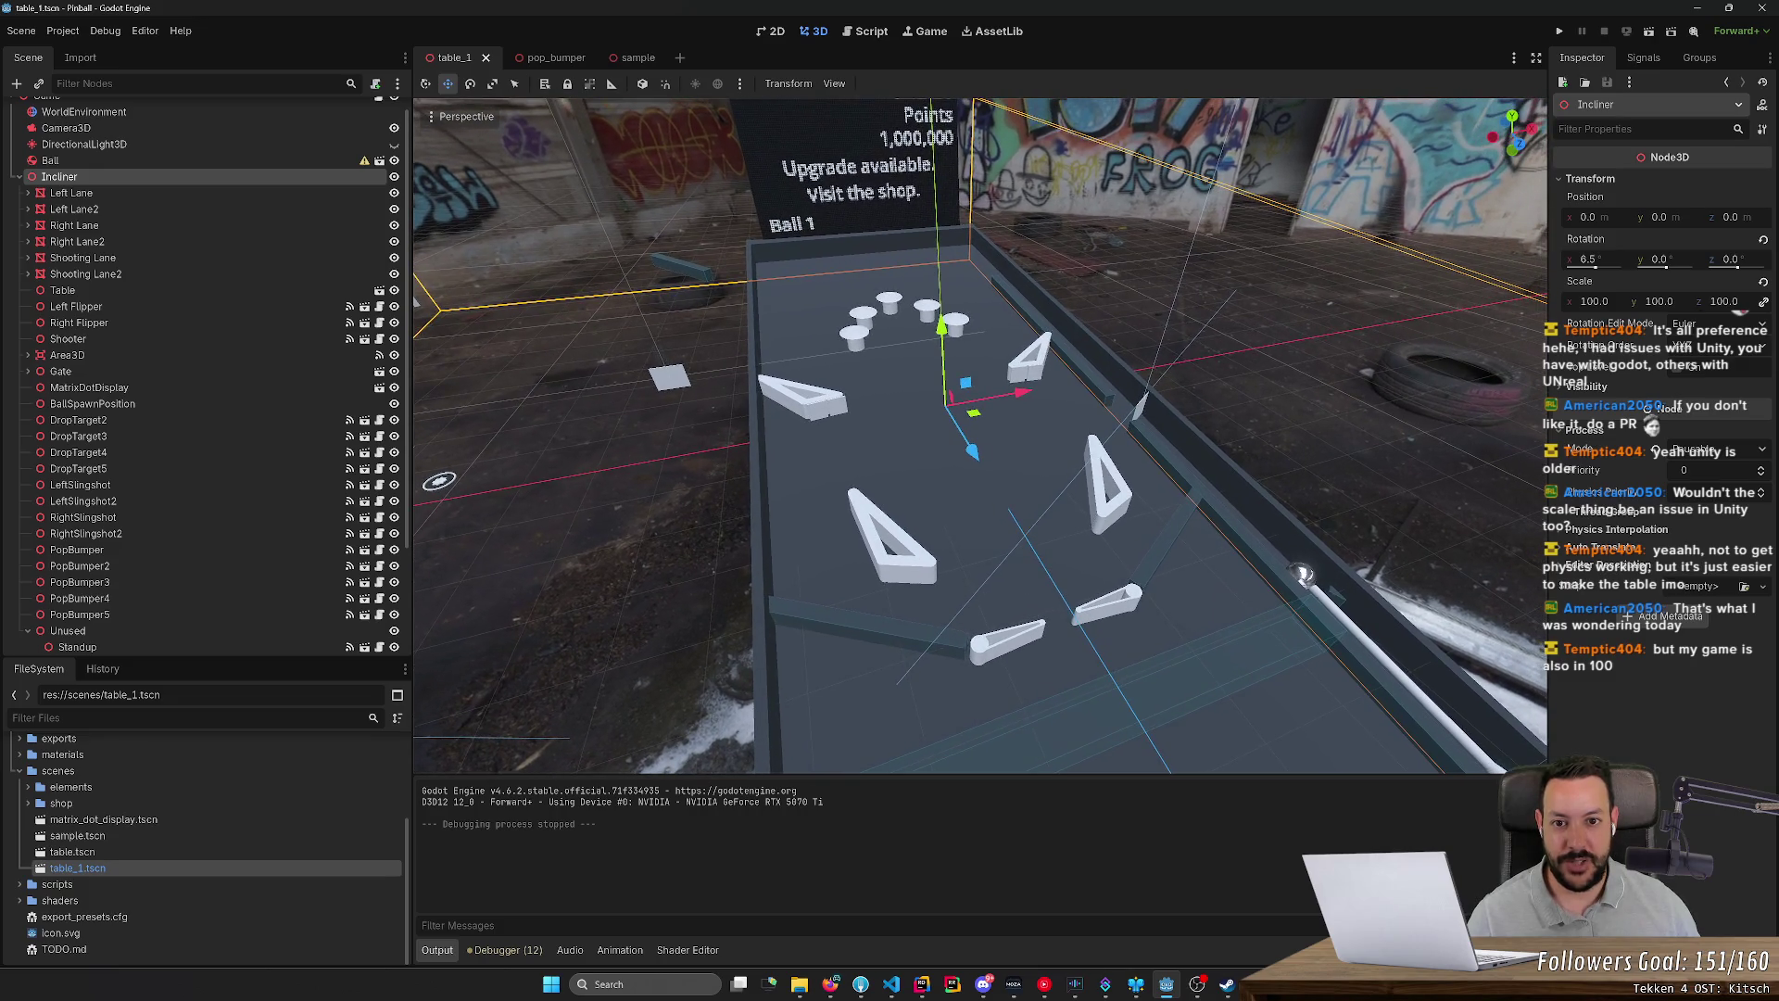
left_click_drag(1015, 599, 977, 585)
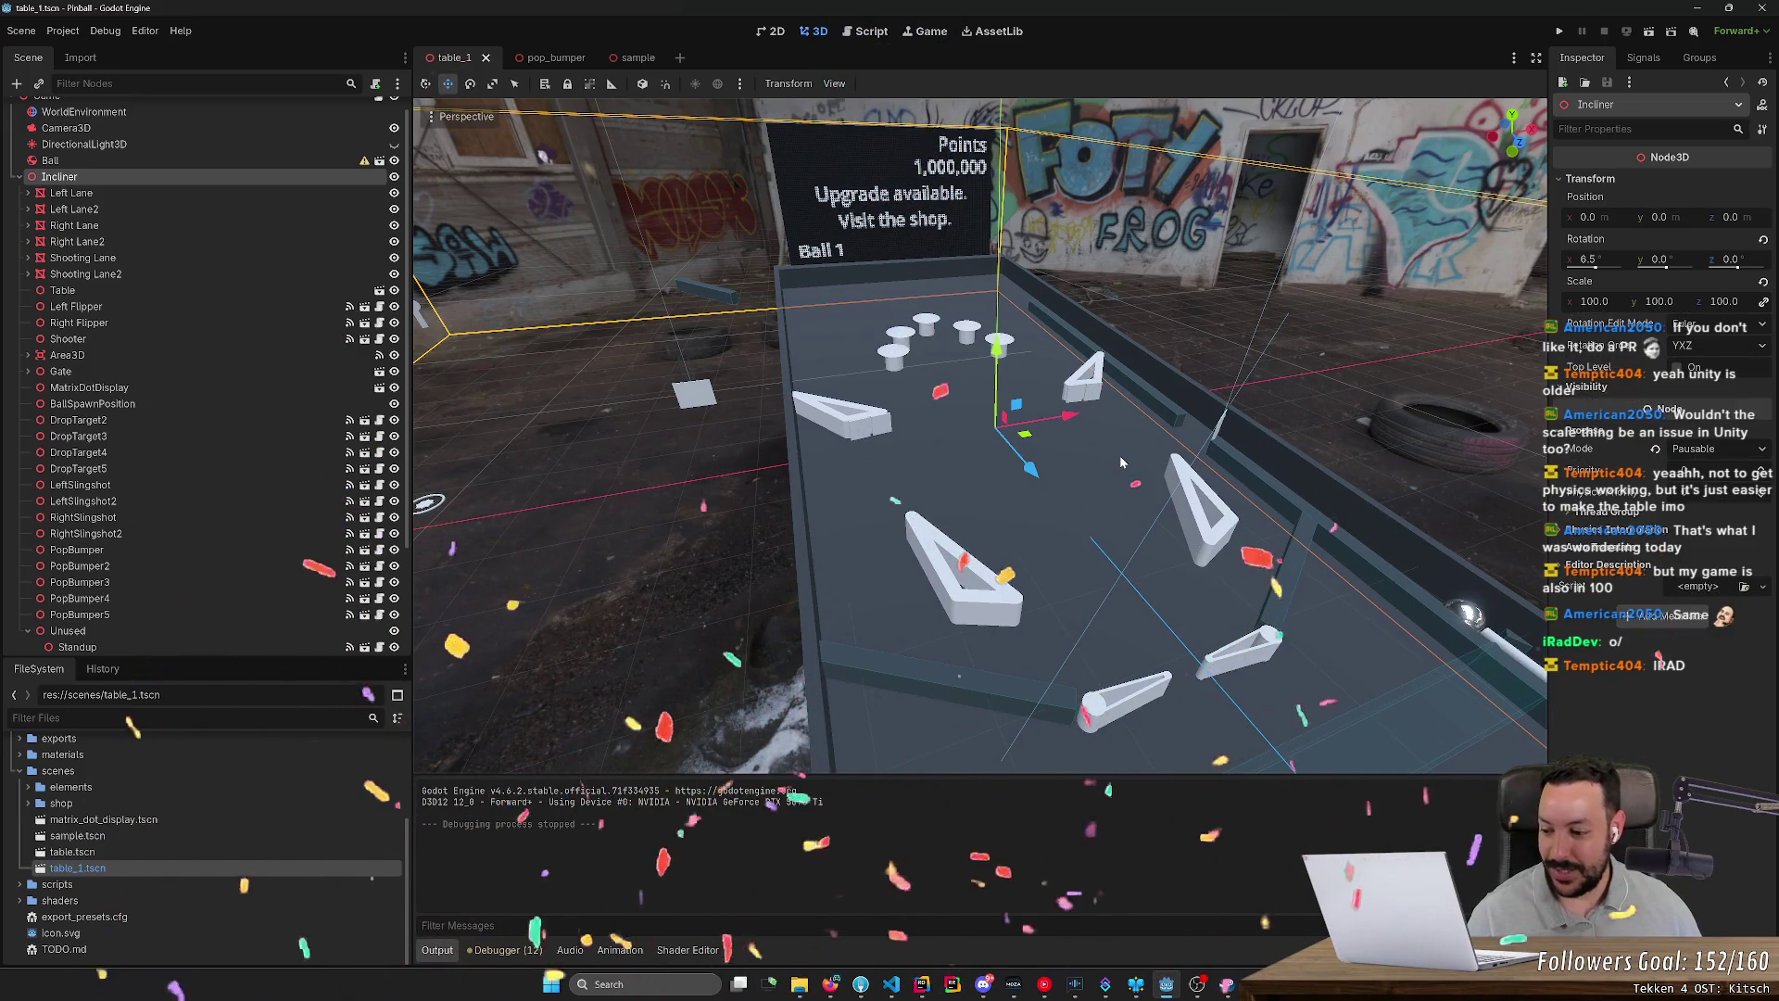
mouse_move(1119, 460)
left_mouse_down()
mouse_move(1019, 453)
mouse_move(1122, 469)
left_mouse_up()
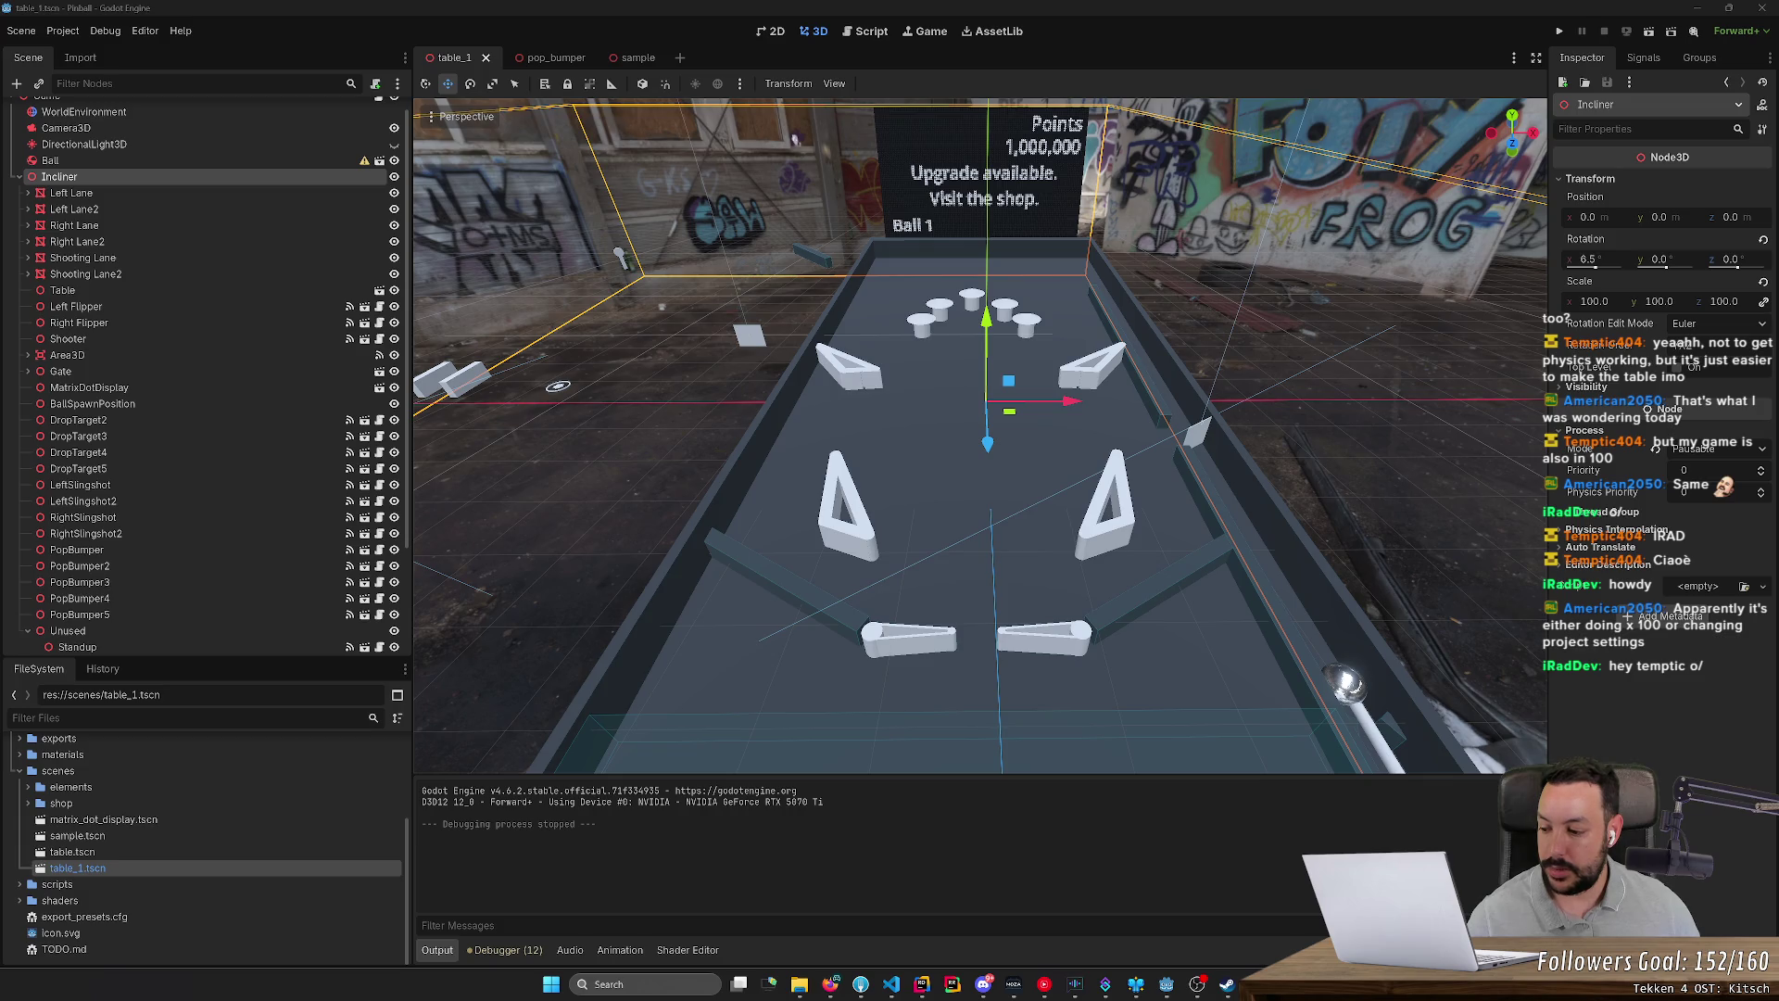
key("alt+Tab")
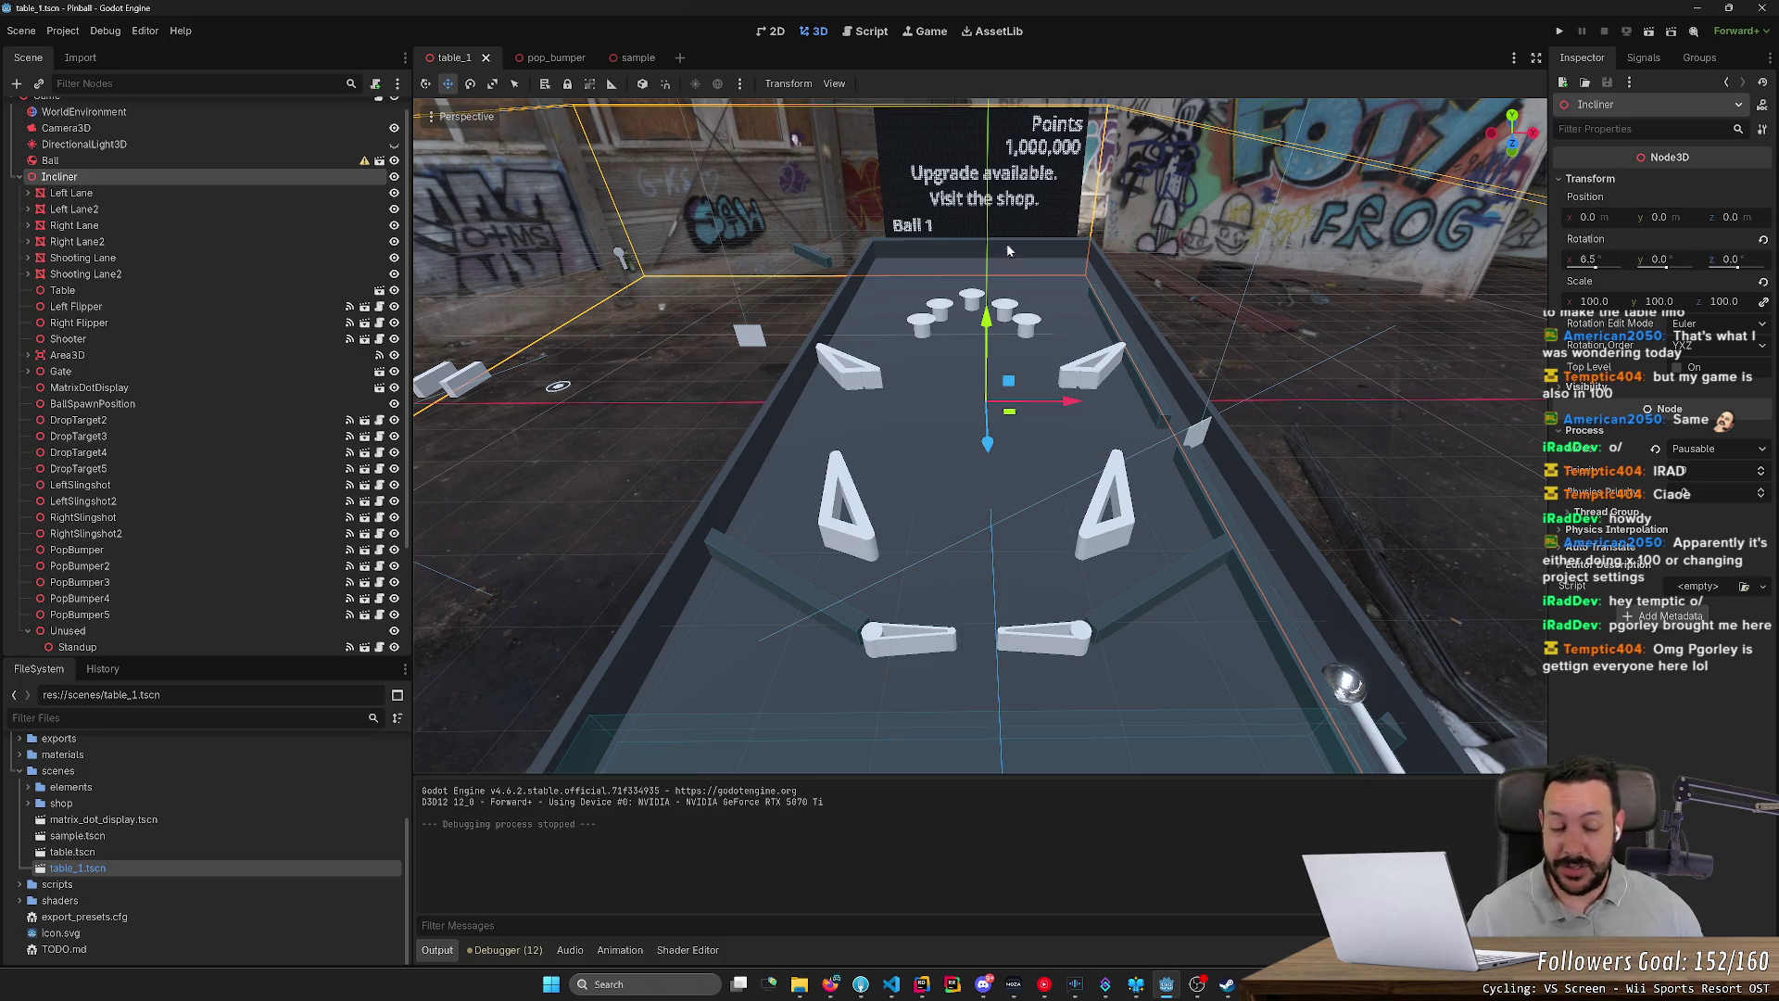
mouse_move(1088, 311)
left_mouse_down()
mouse_move(1212, 541)
mouse_move(561, 192)
mouse_move(778, 258)
mouse_move(790, 185)
left_mouse_up()
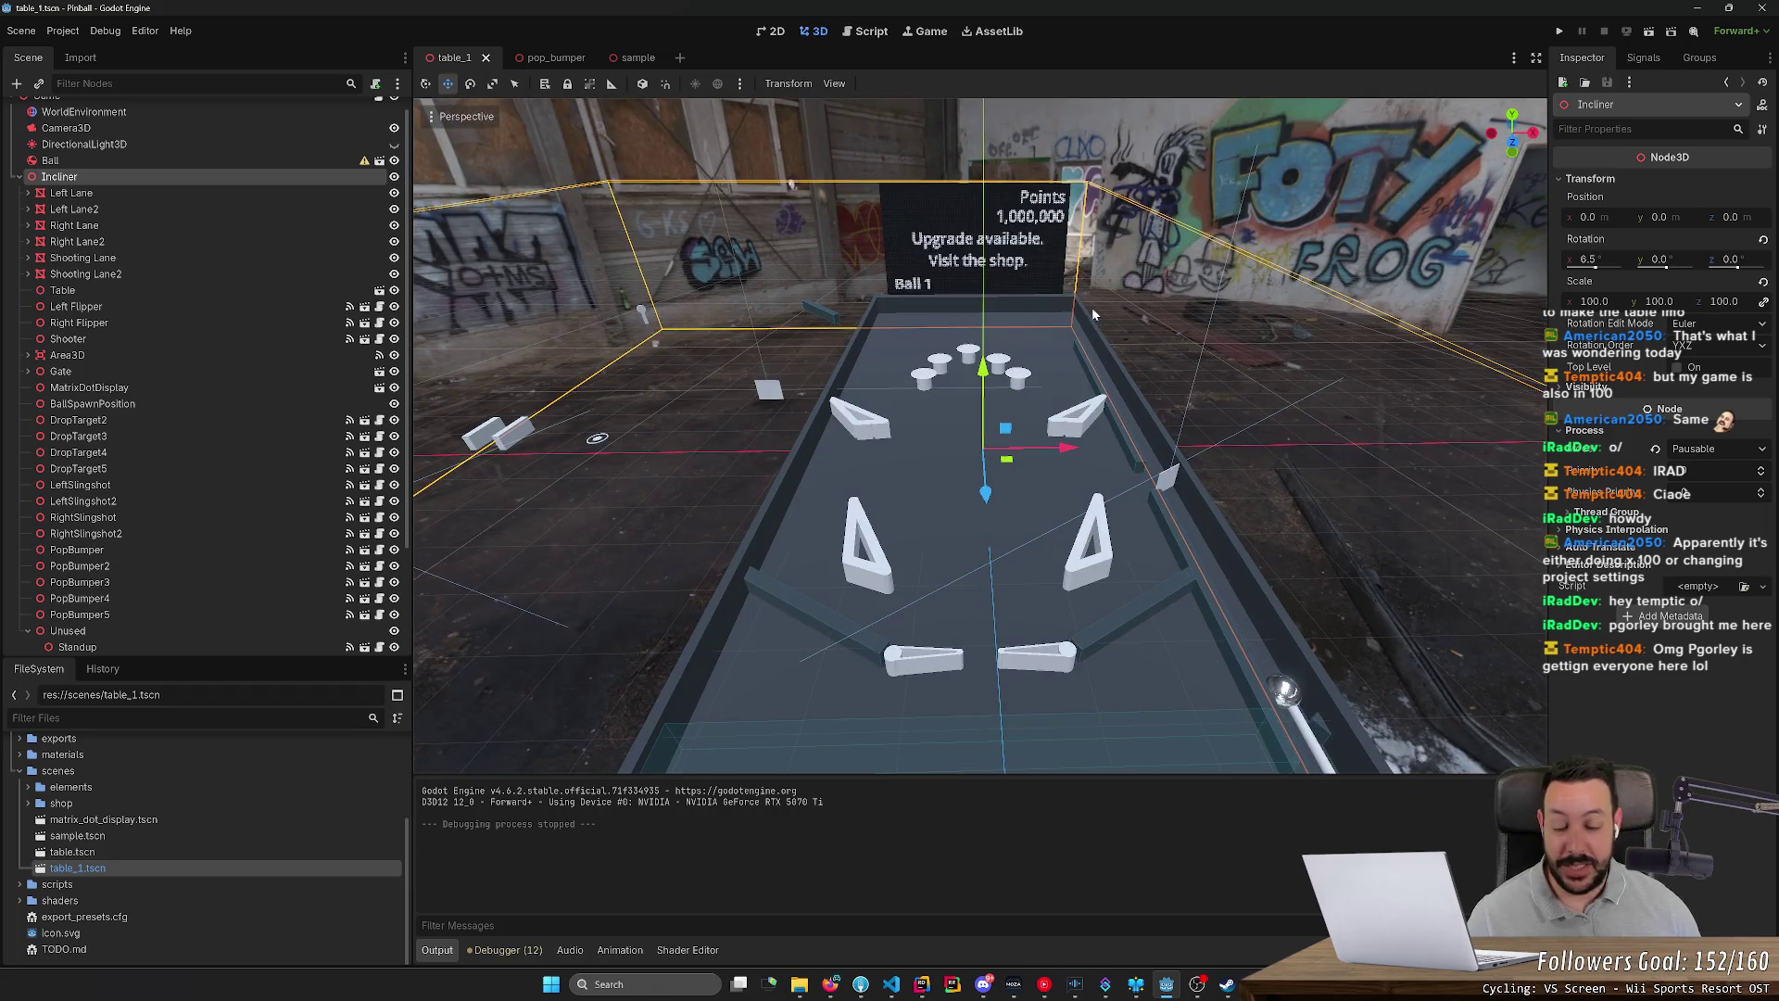
mouse_move(1092, 307)
left_mouse_down()
mouse_move(1019, 315)
mouse_move(1159, 297)
mouse_move(1106, 381)
left_mouse_up()
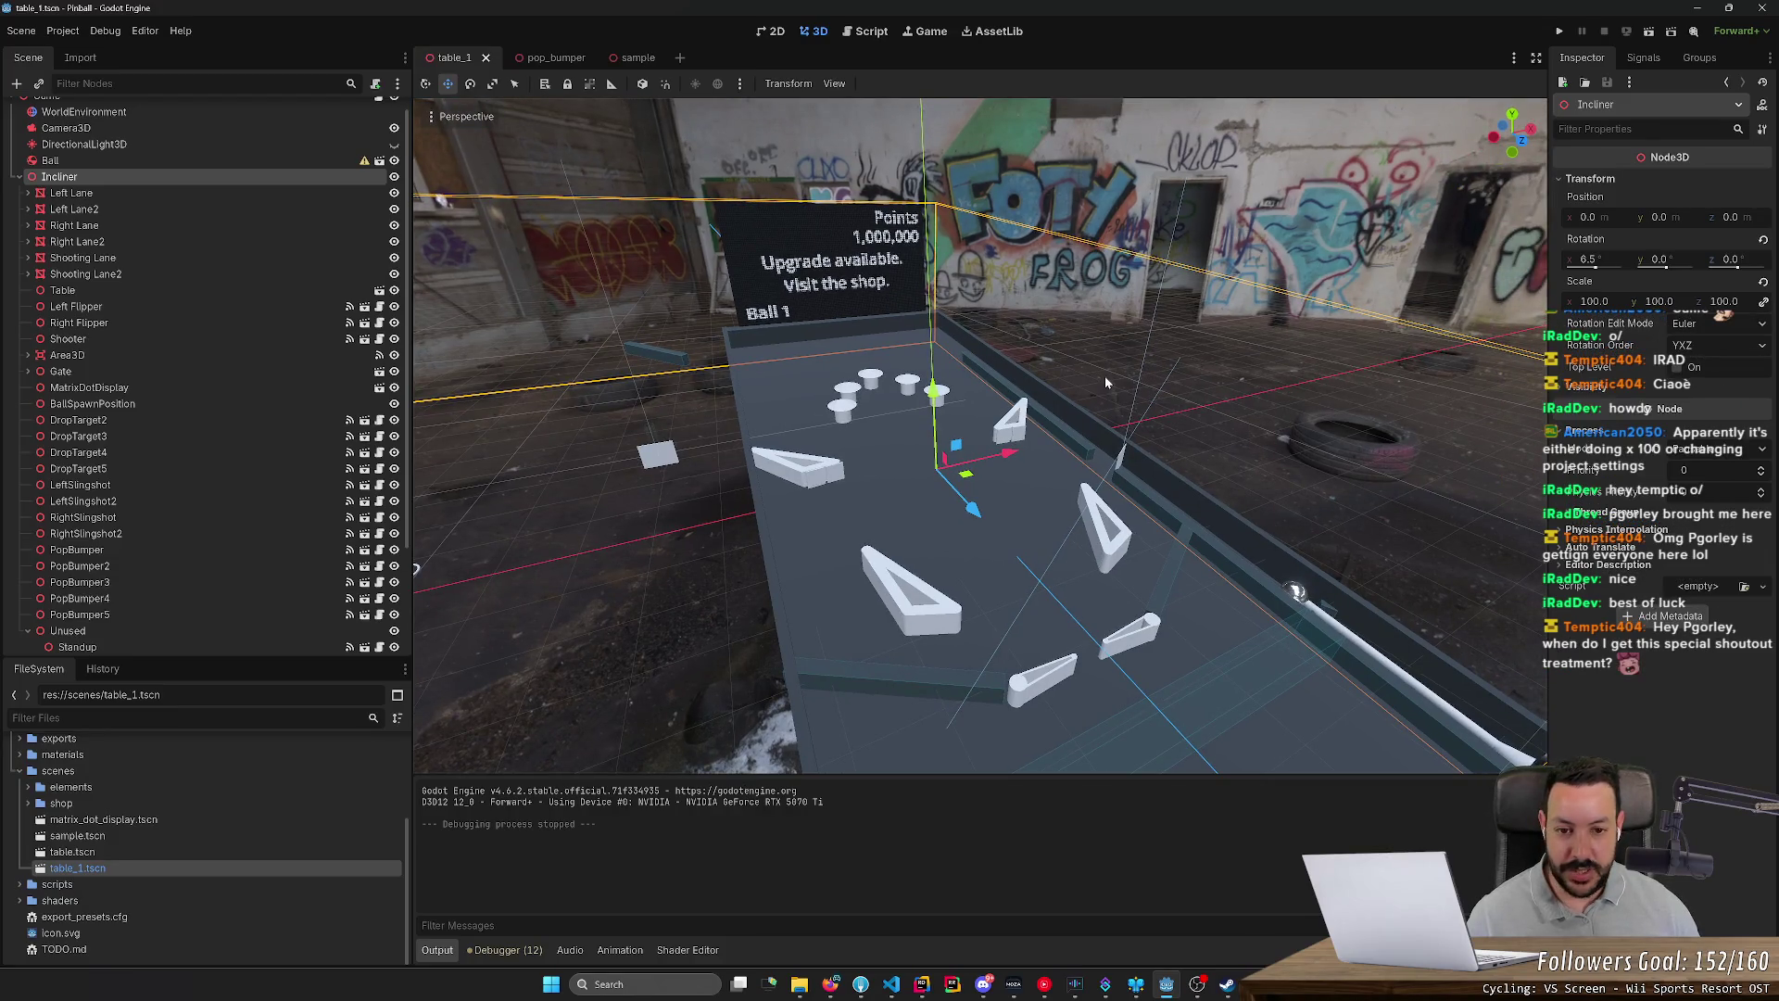
left_click_drag(1105, 381, 1047, 359)
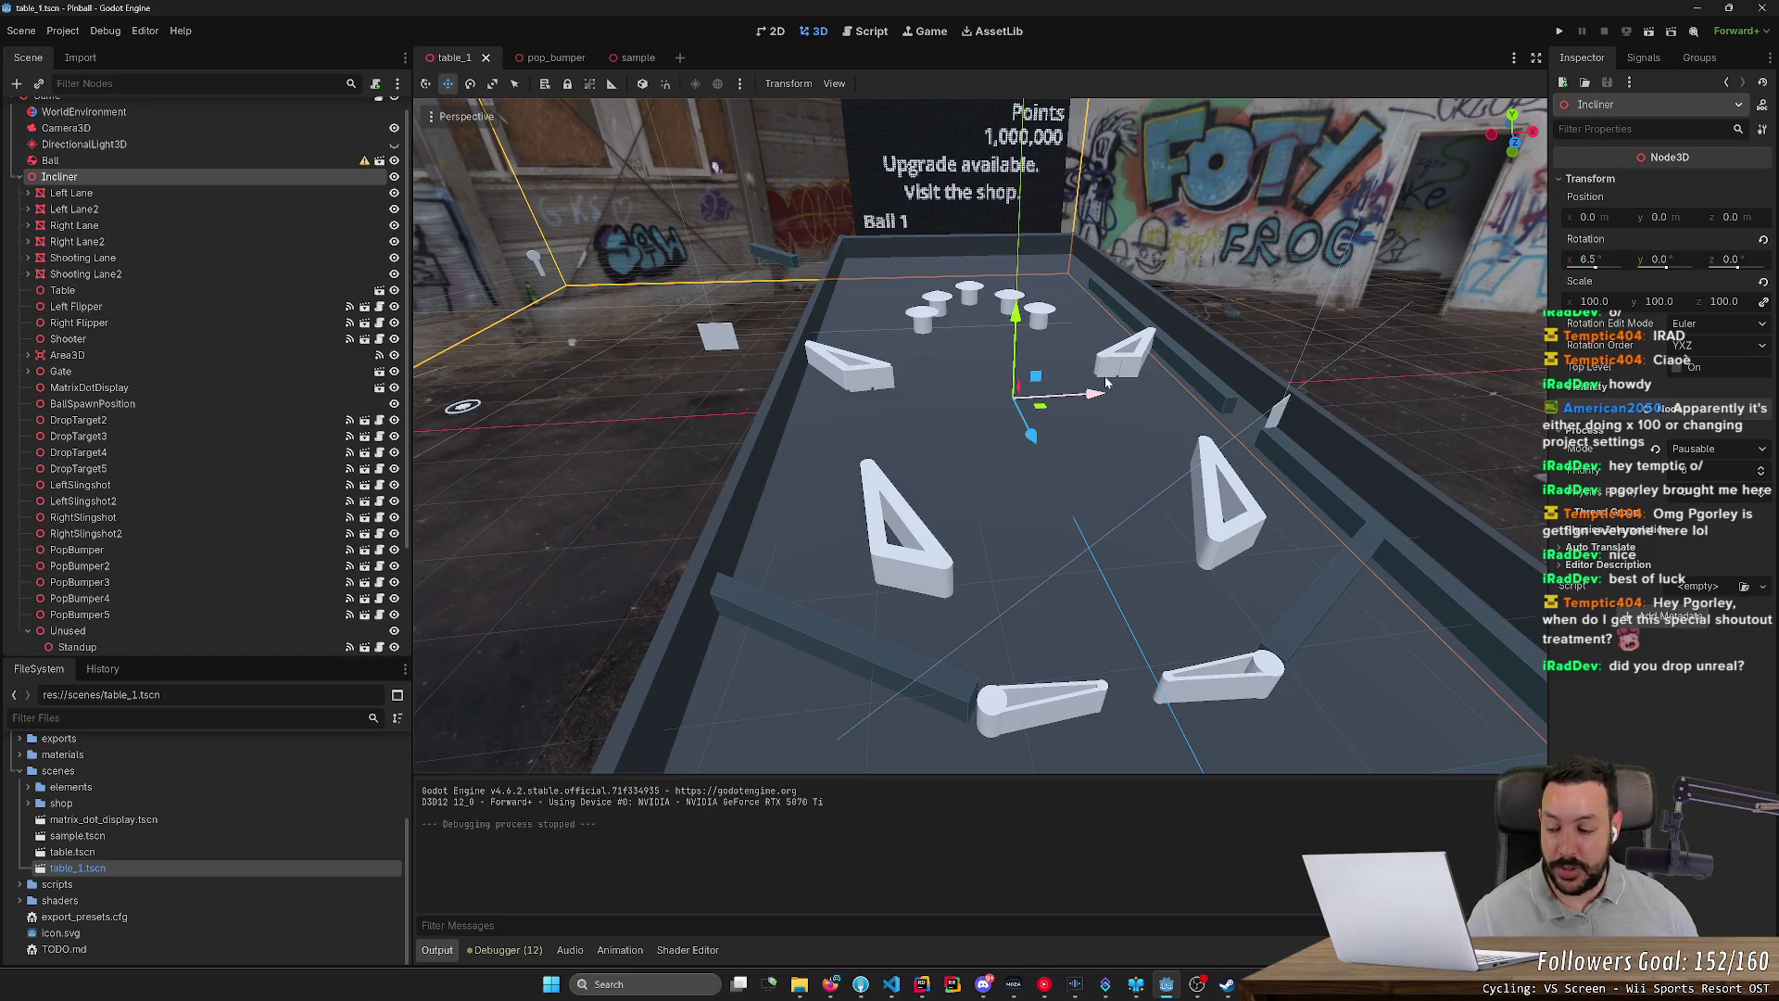
left_click_drag(1098, 380, 1075, 371)
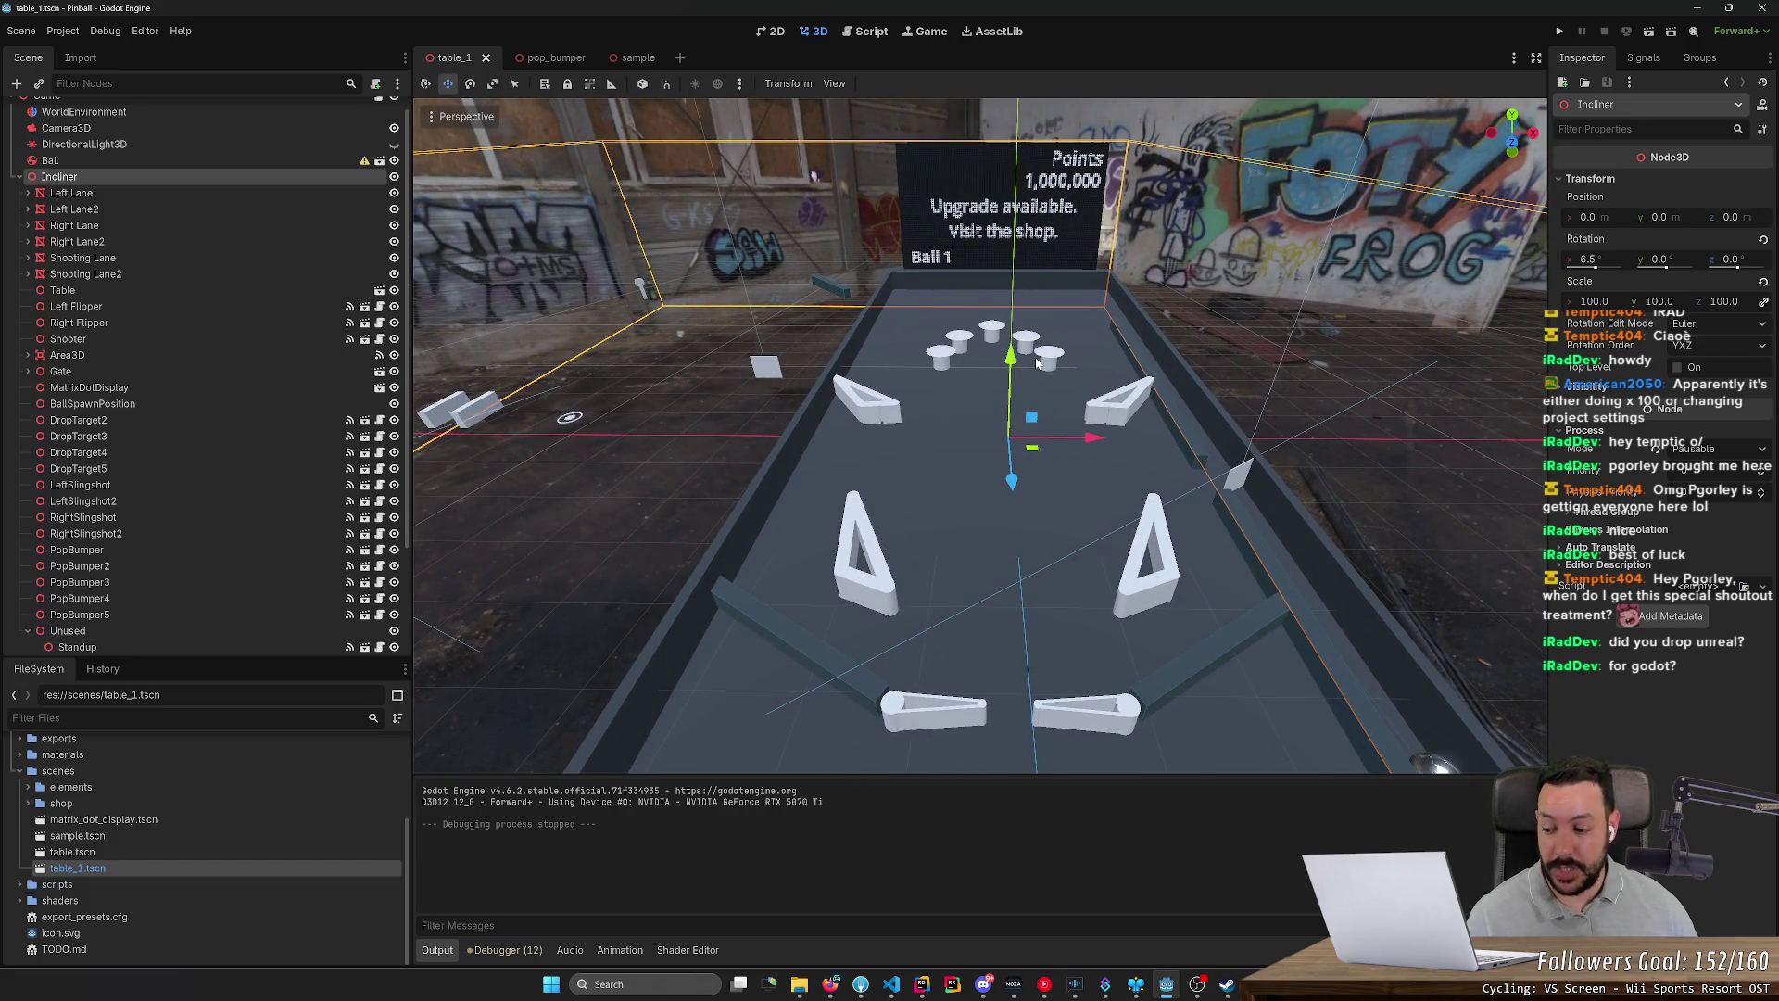
left_click_drag(1041, 370, 1027, 363)
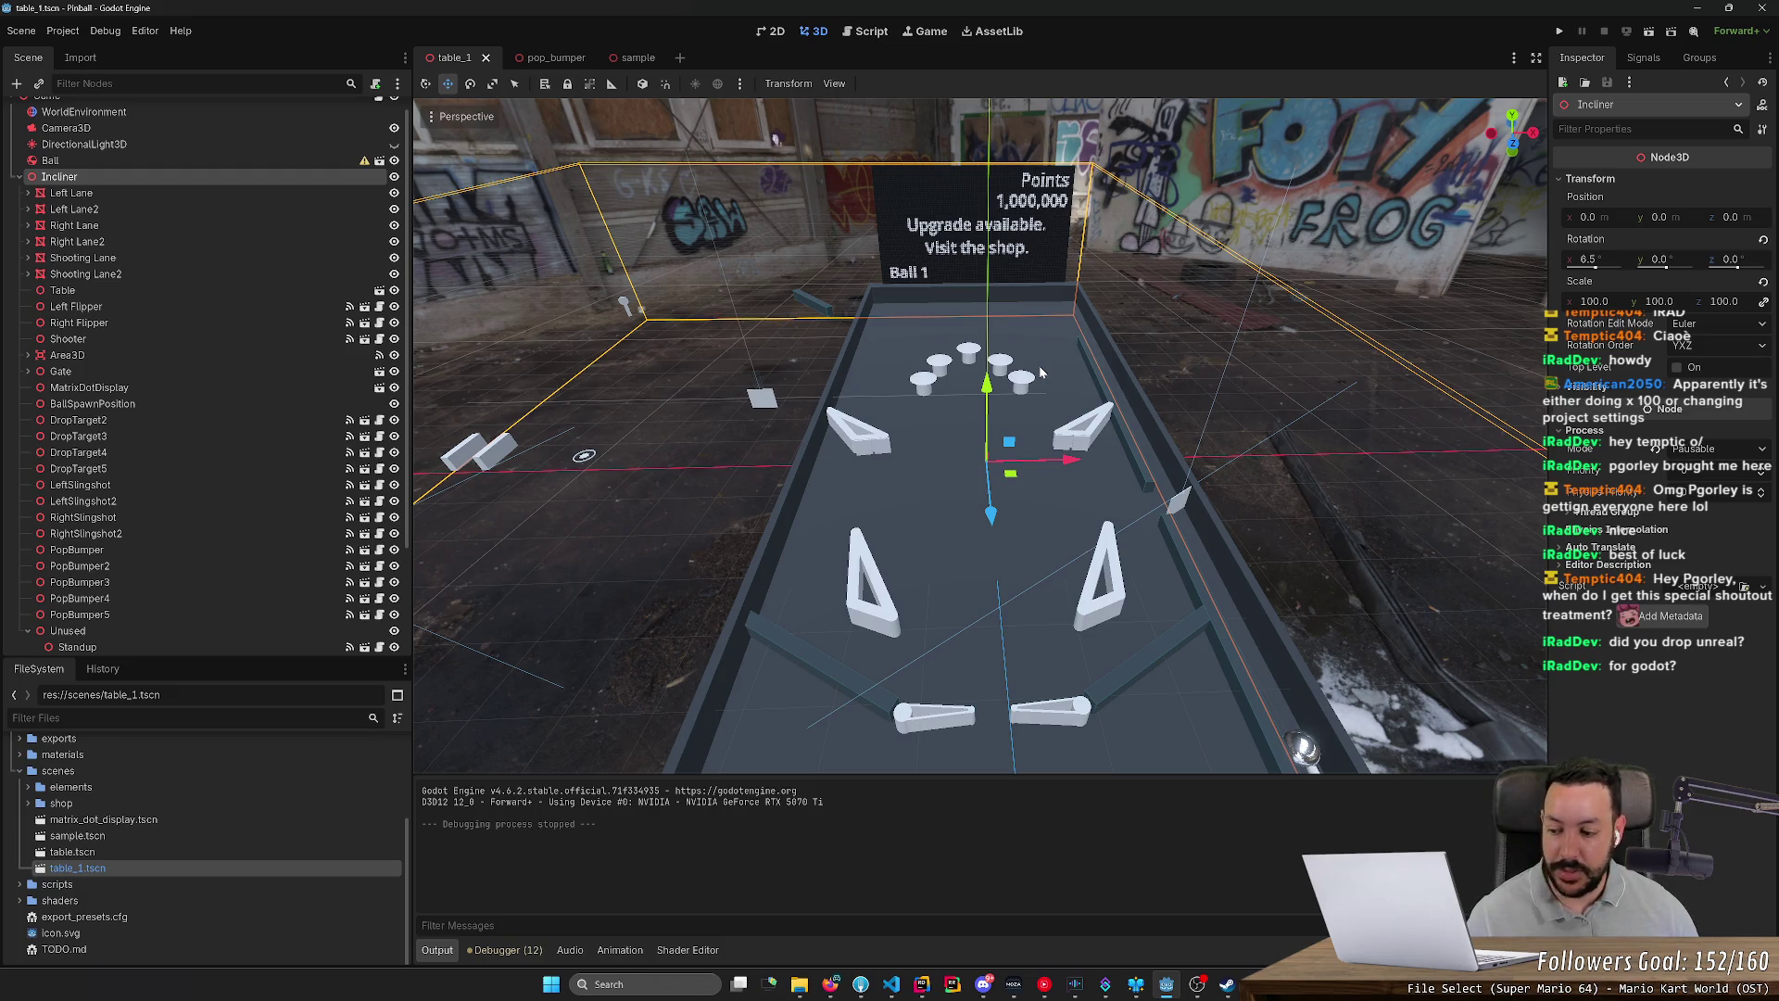
mouse_move(987, 426)
left_mouse_down()
mouse_move(834, 433)
mouse_move(987, 433)
left_mouse_up()
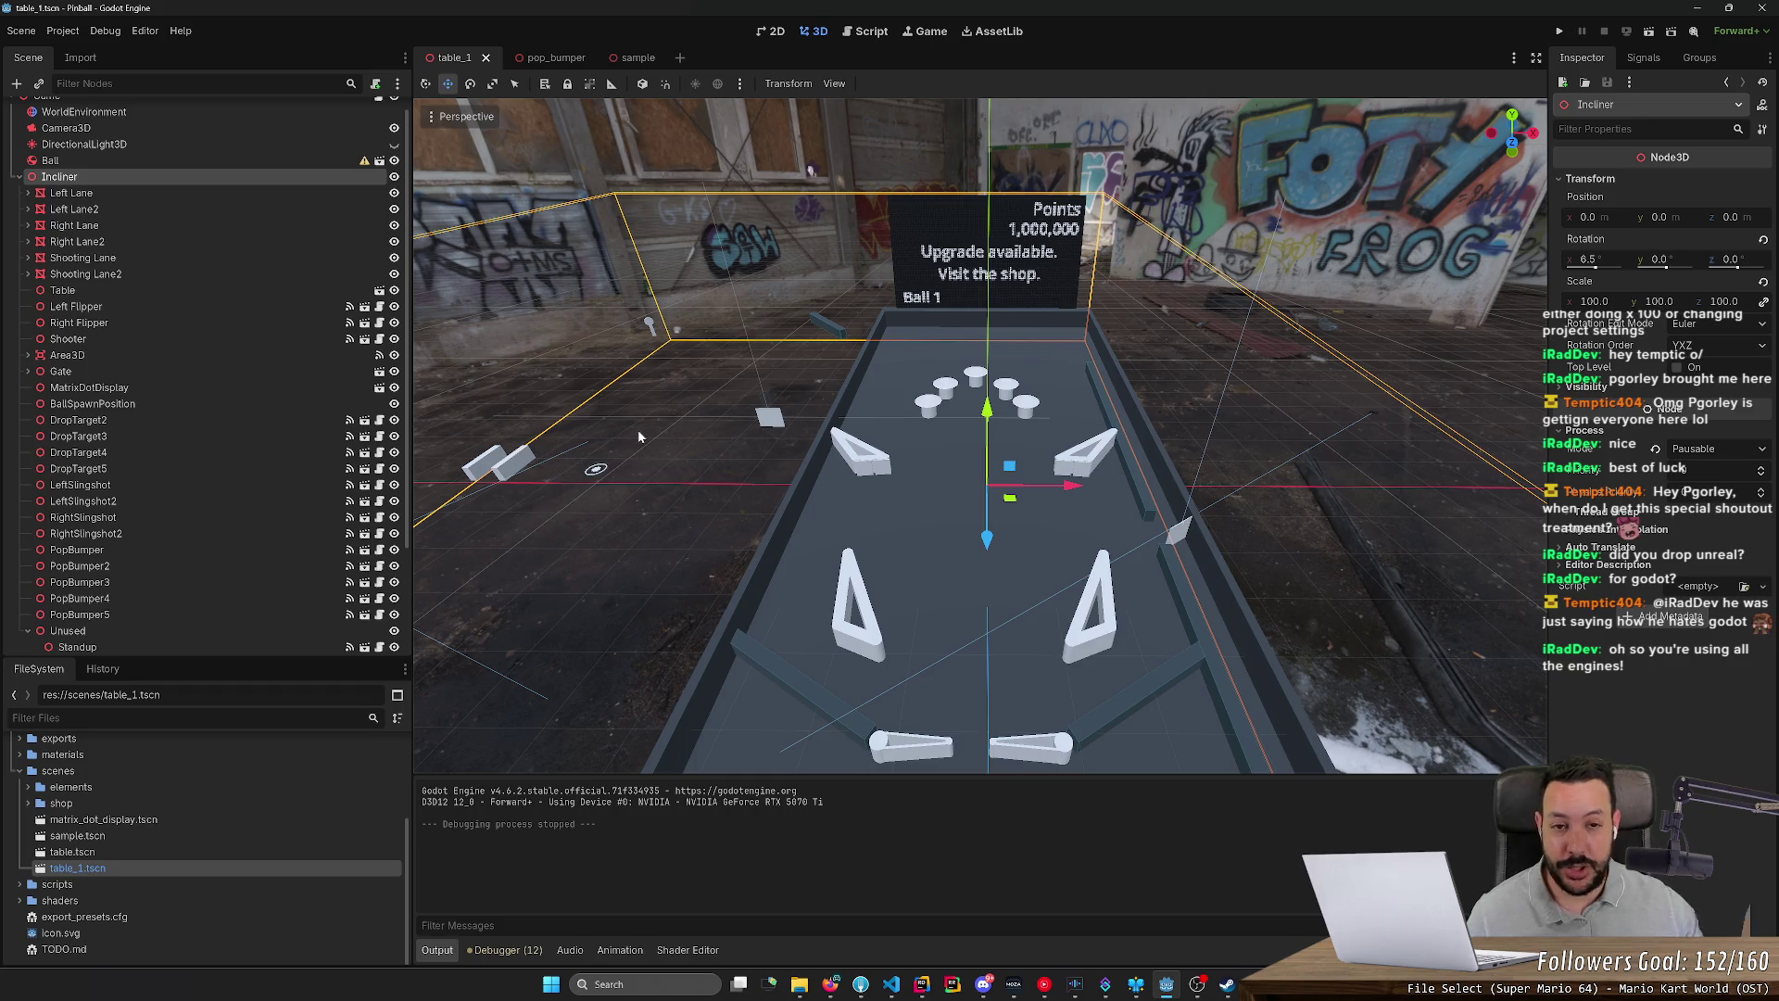
left_click_drag(811, 170, 609, 142)
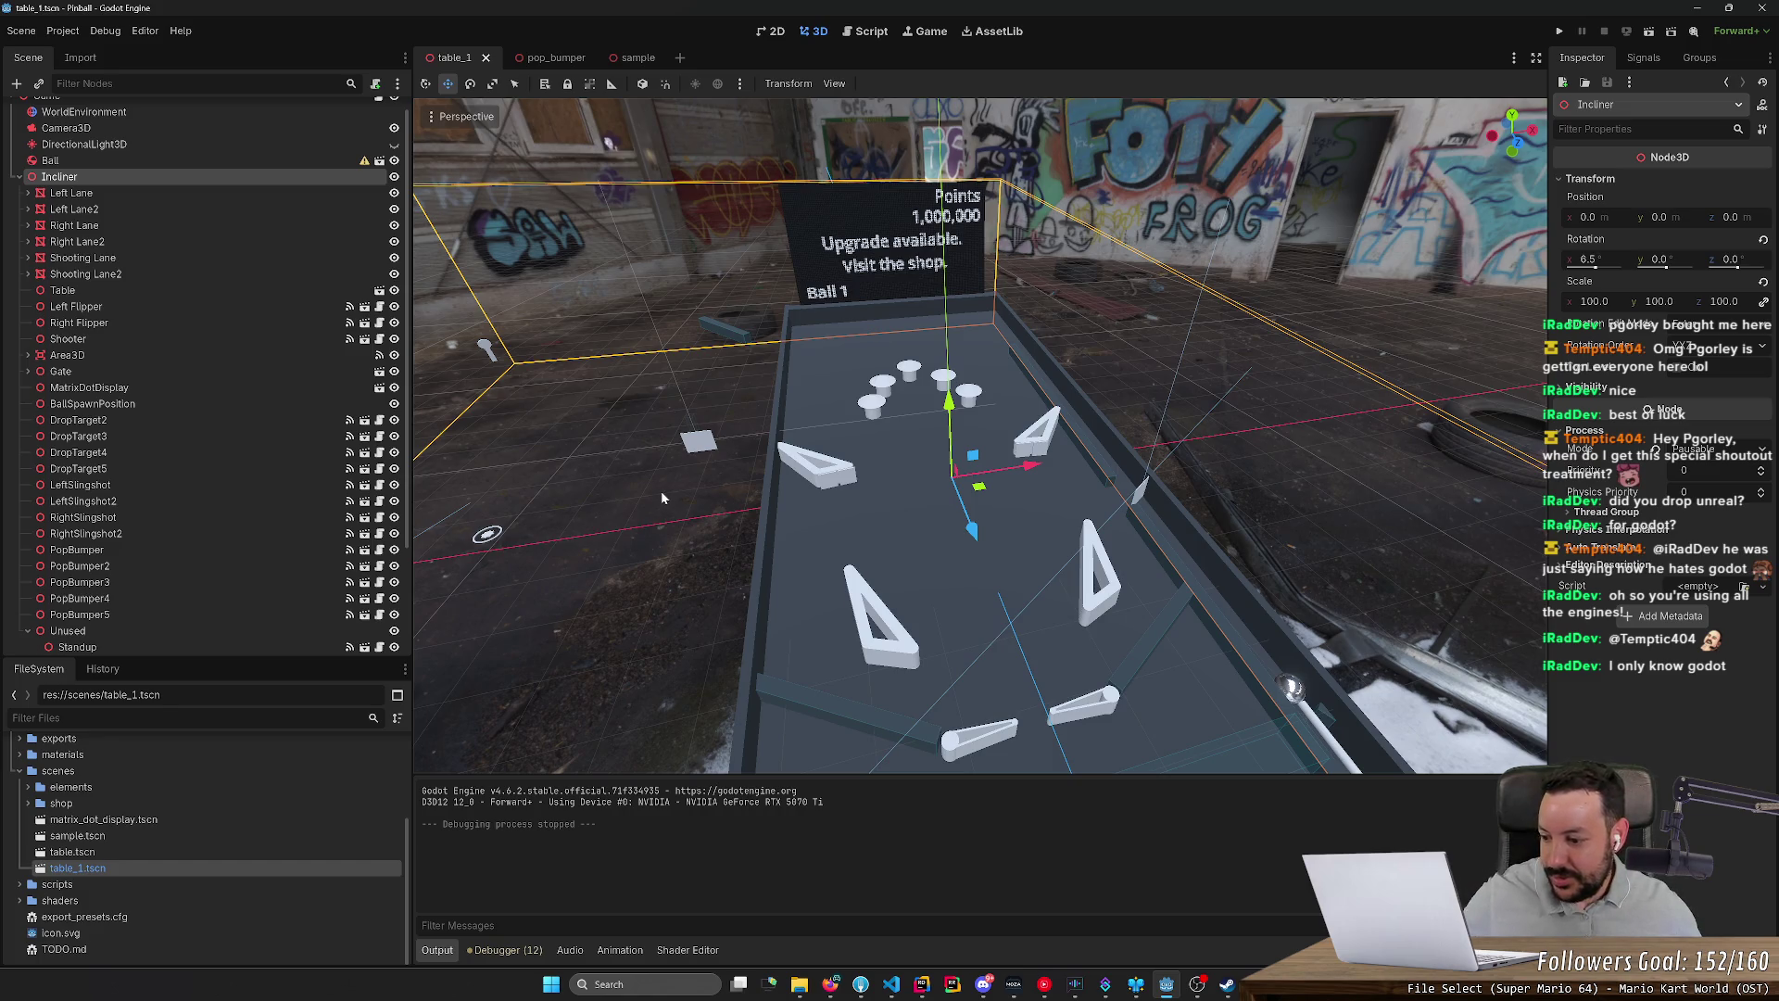
mouse_move(641, 543)
left_mouse_down()
mouse_move(658, 514)
mouse_move(715, 509)
left_mouse_up()
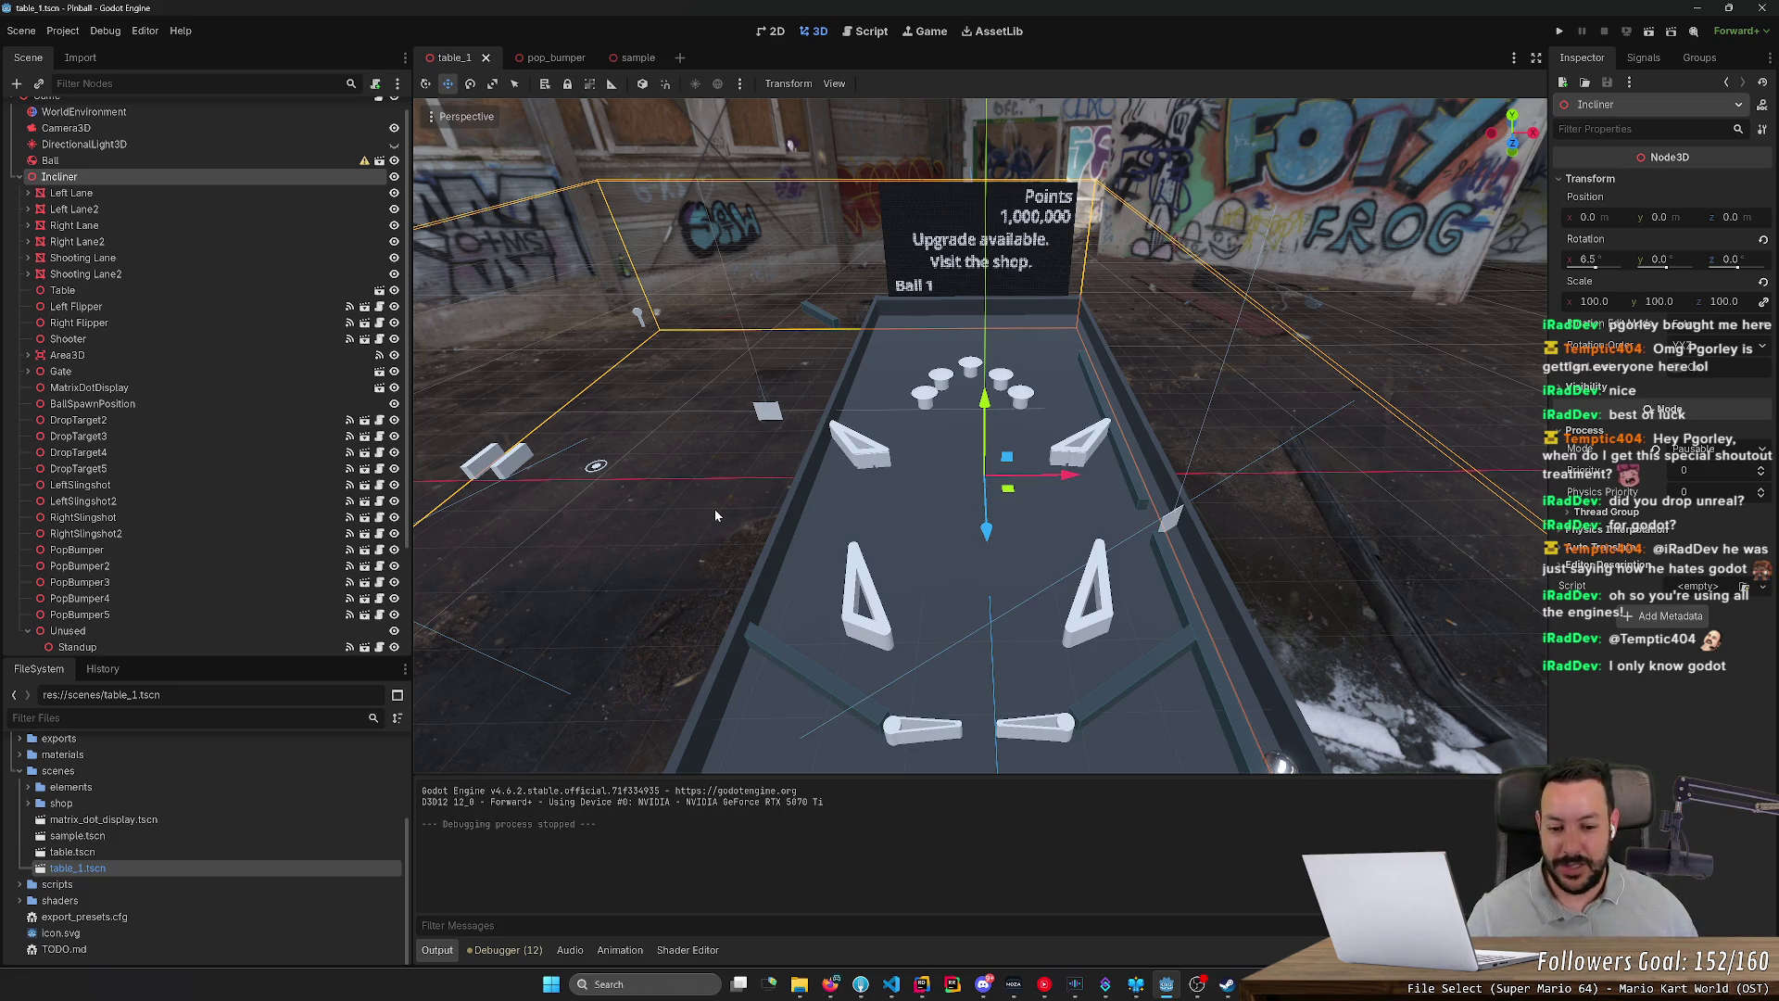
mouse_move(714, 509)
left_mouse_down()
mouse_move(733, 506)
mouse_move(716, 508)
left_mouse_up()
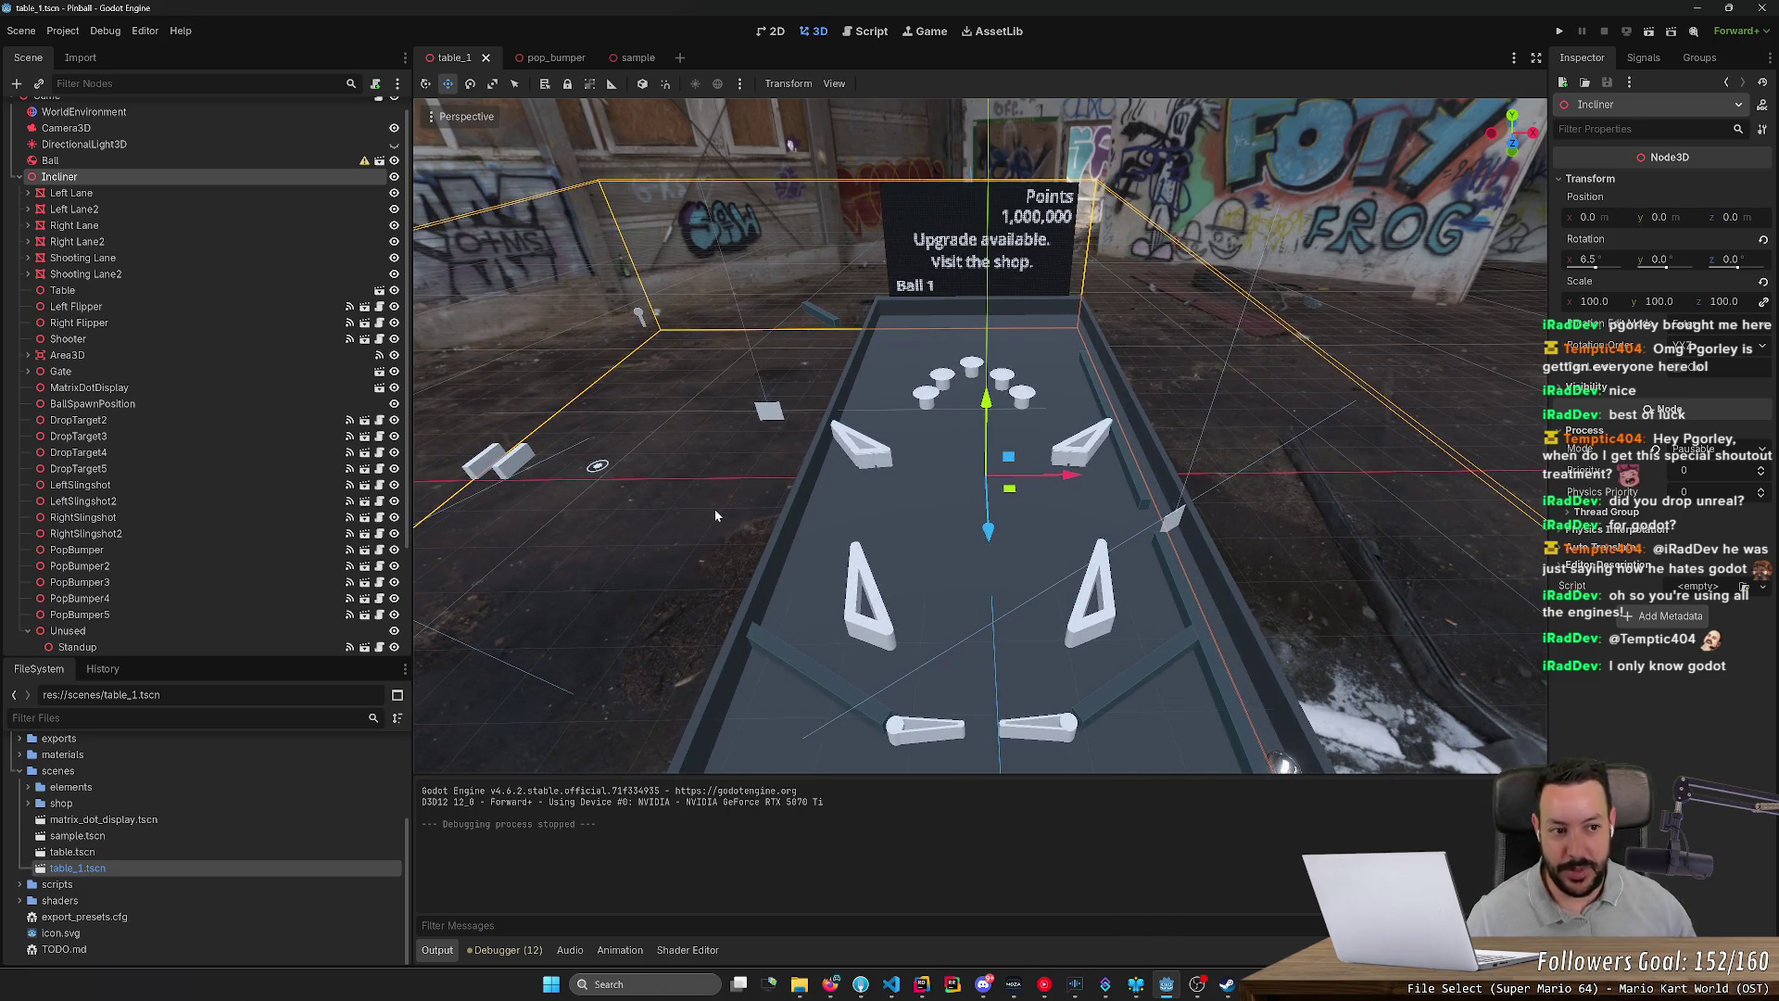
left_click_drag(693, 503, 707, 498)
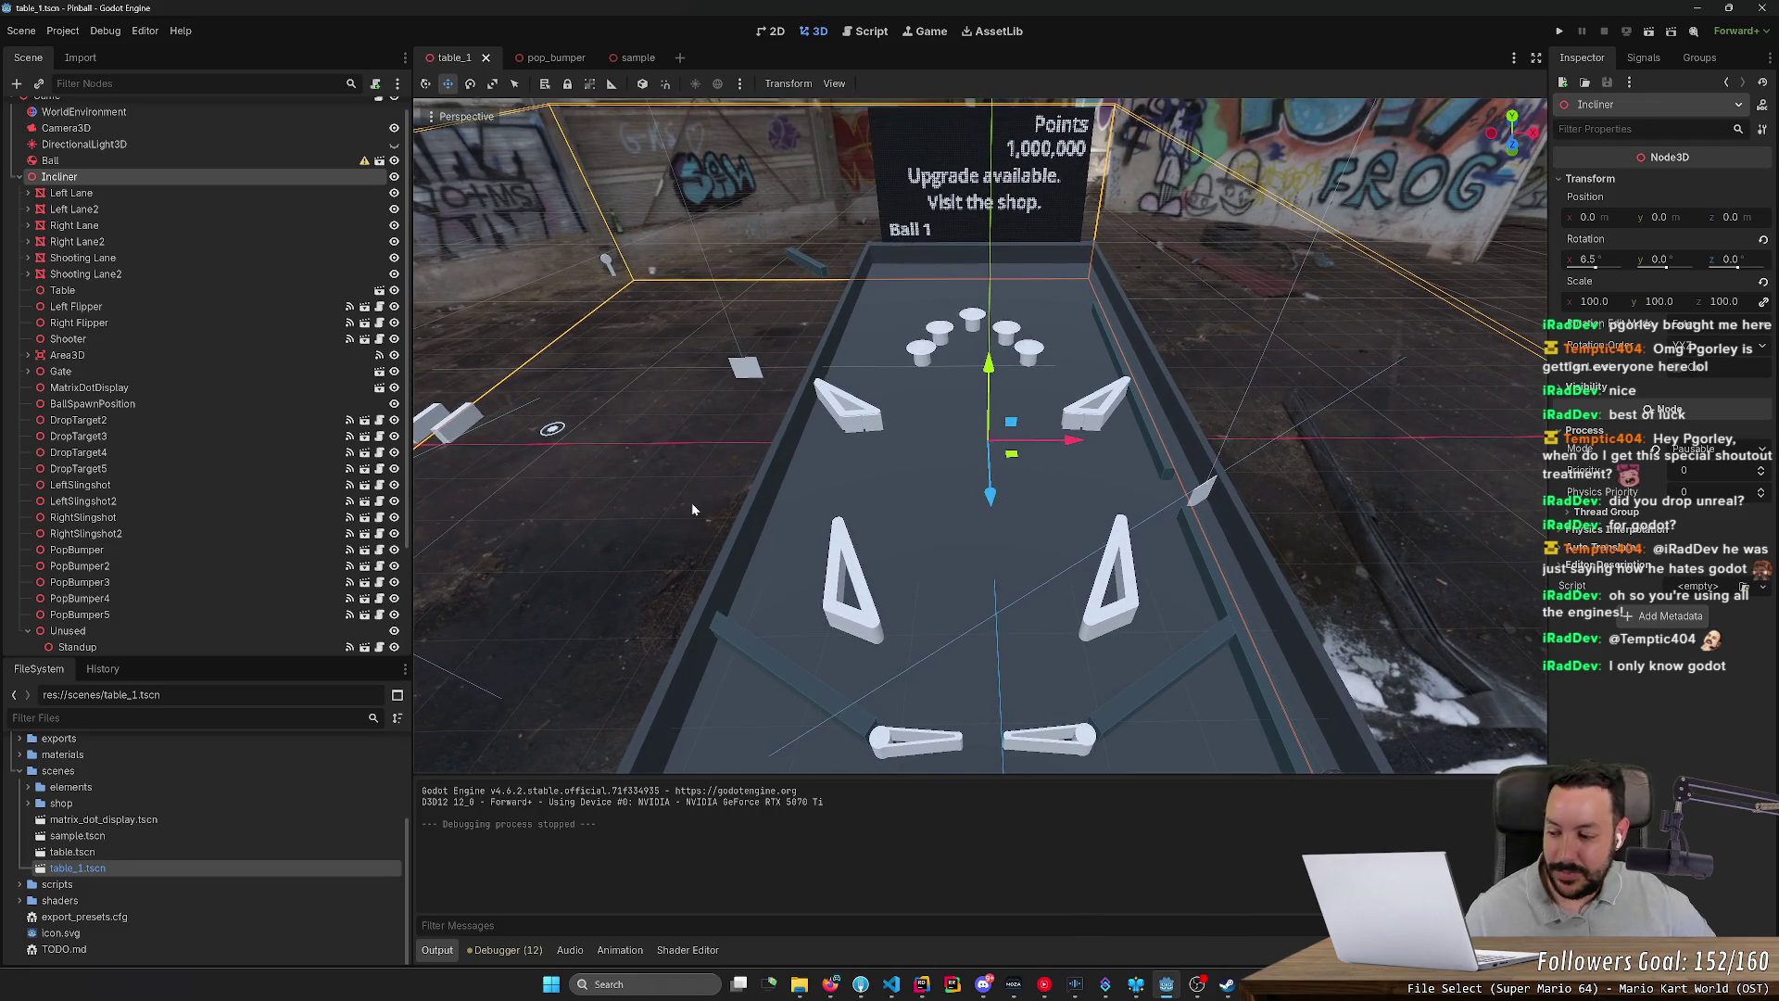
left_click_drag(692, 509, 735, 464)
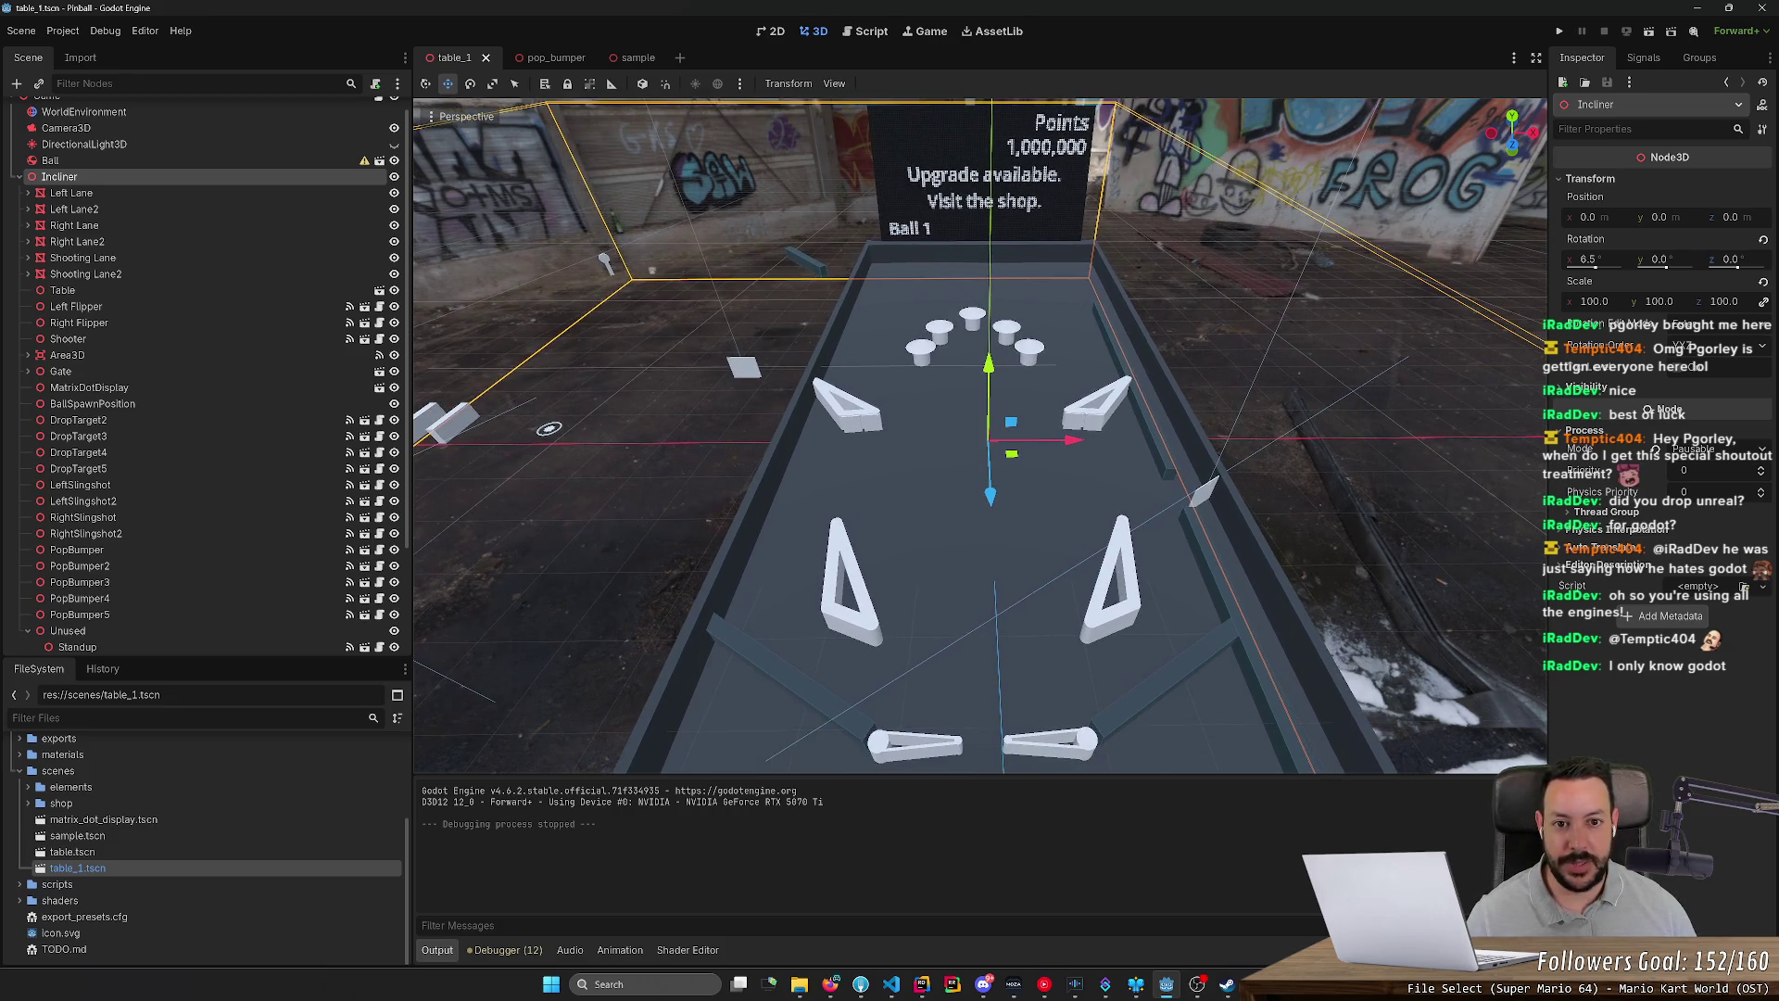
mouse_move(908, 503)
left_mouse_down()
mouse_move(872, 510)
mouse_move(890, 482)
left_mouse_up()
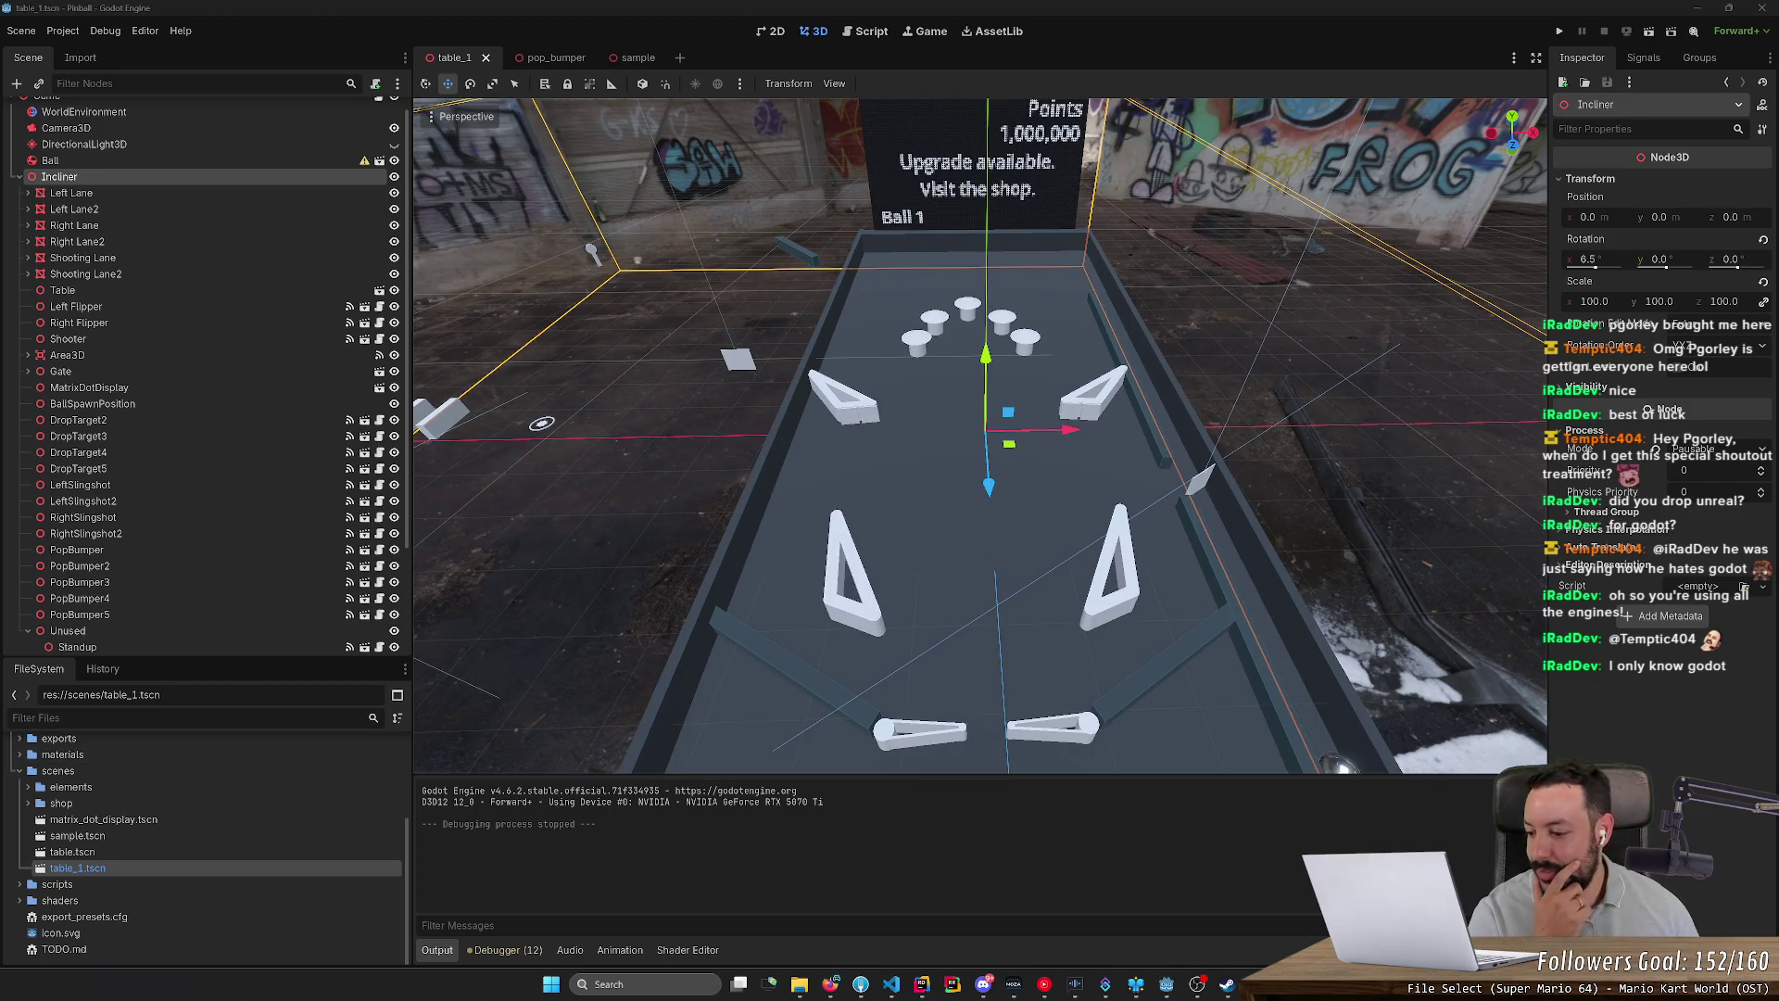
left_click_drag(781, 185, 777, 93)
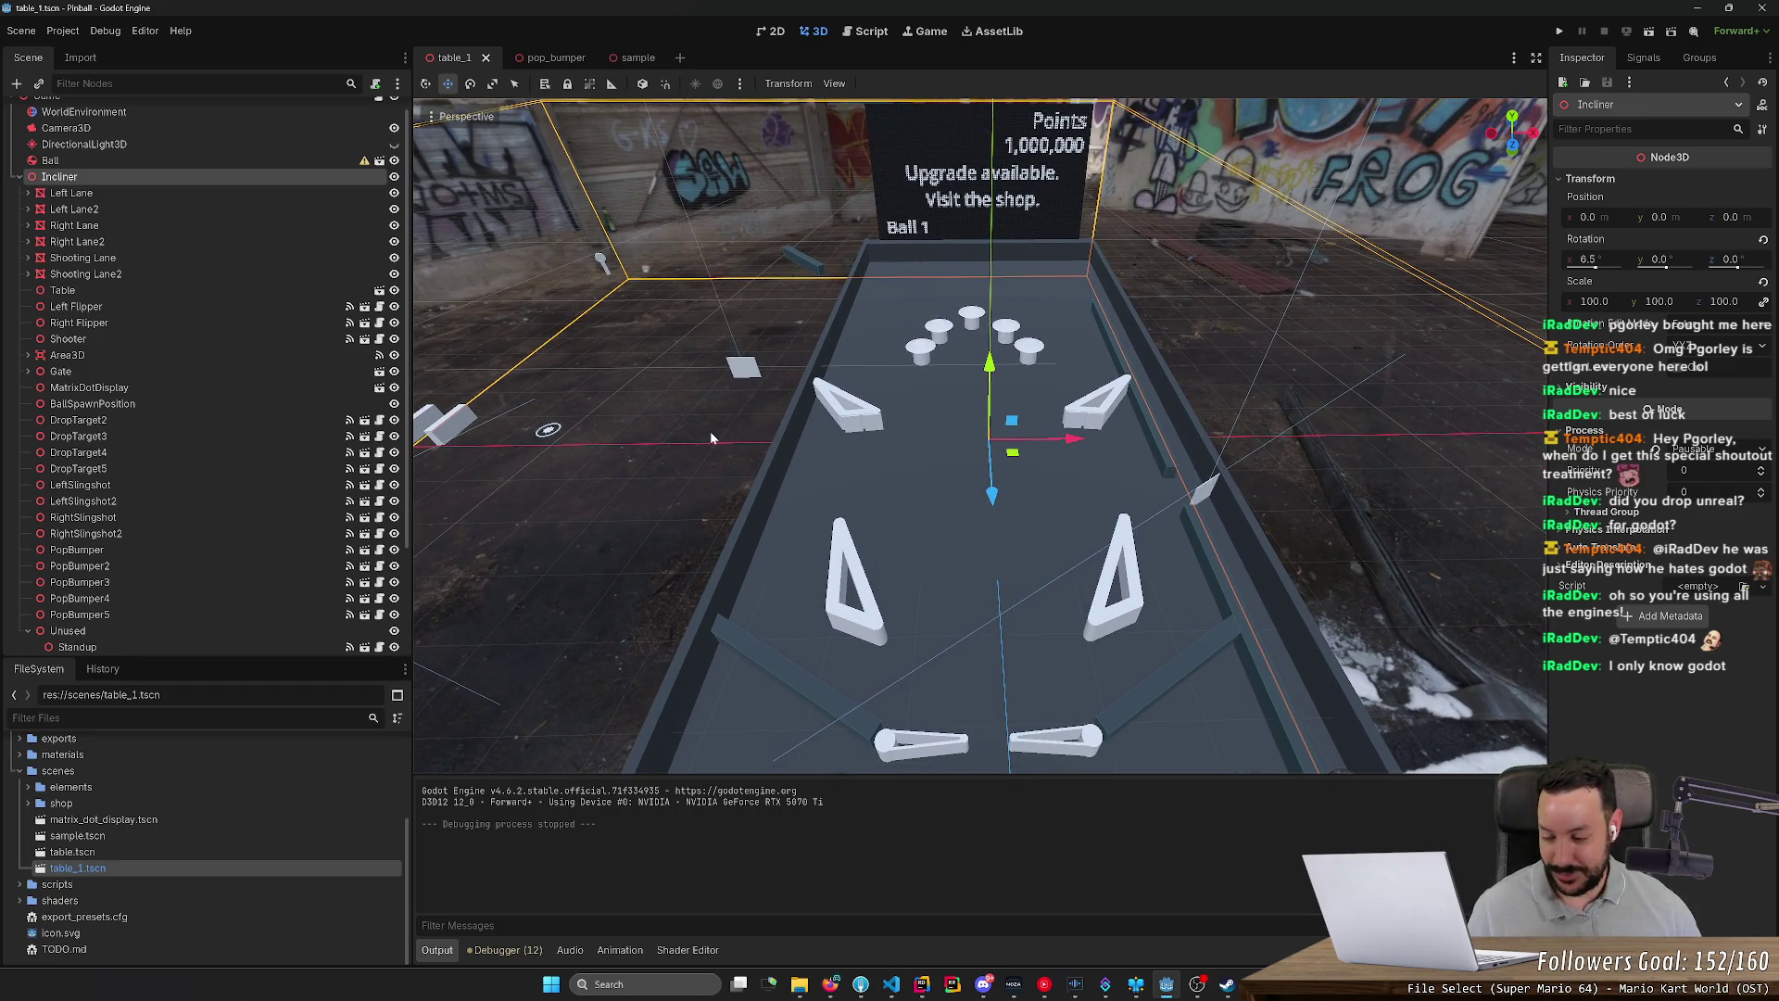
left_click_drag(710, 431, 691, 431)
scroll(531, 430, "up", 5)
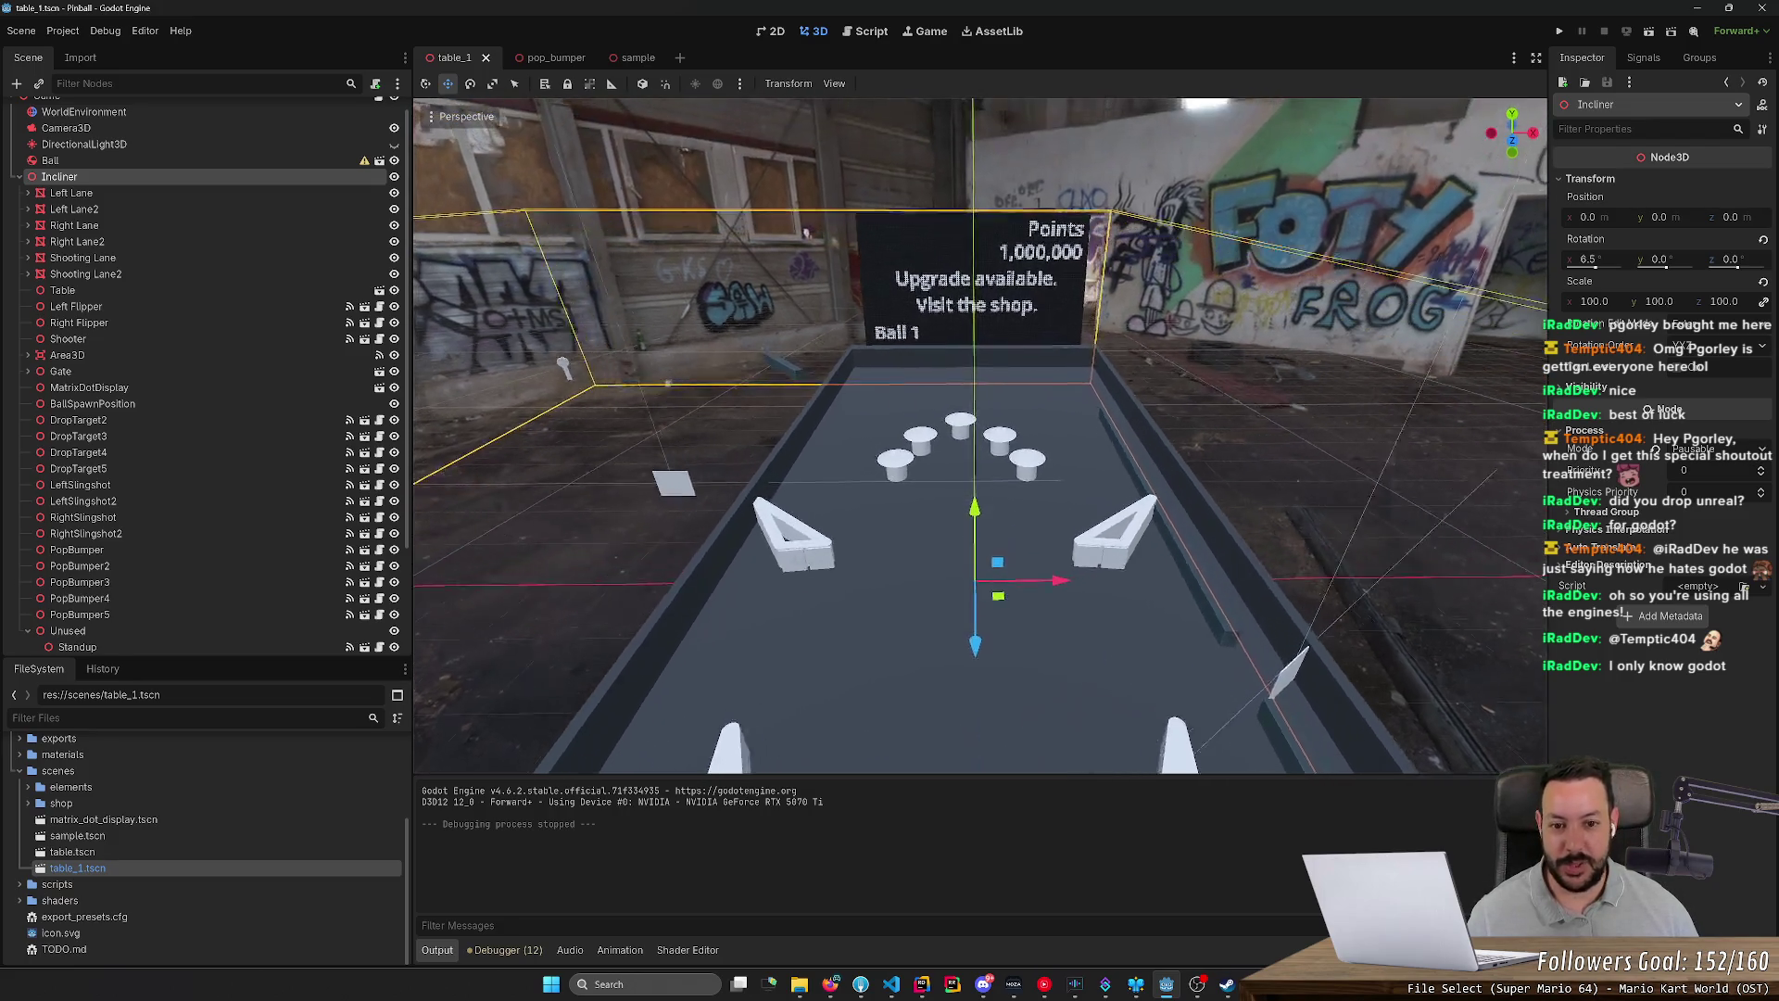
scroll(980, 437, "down", 5)
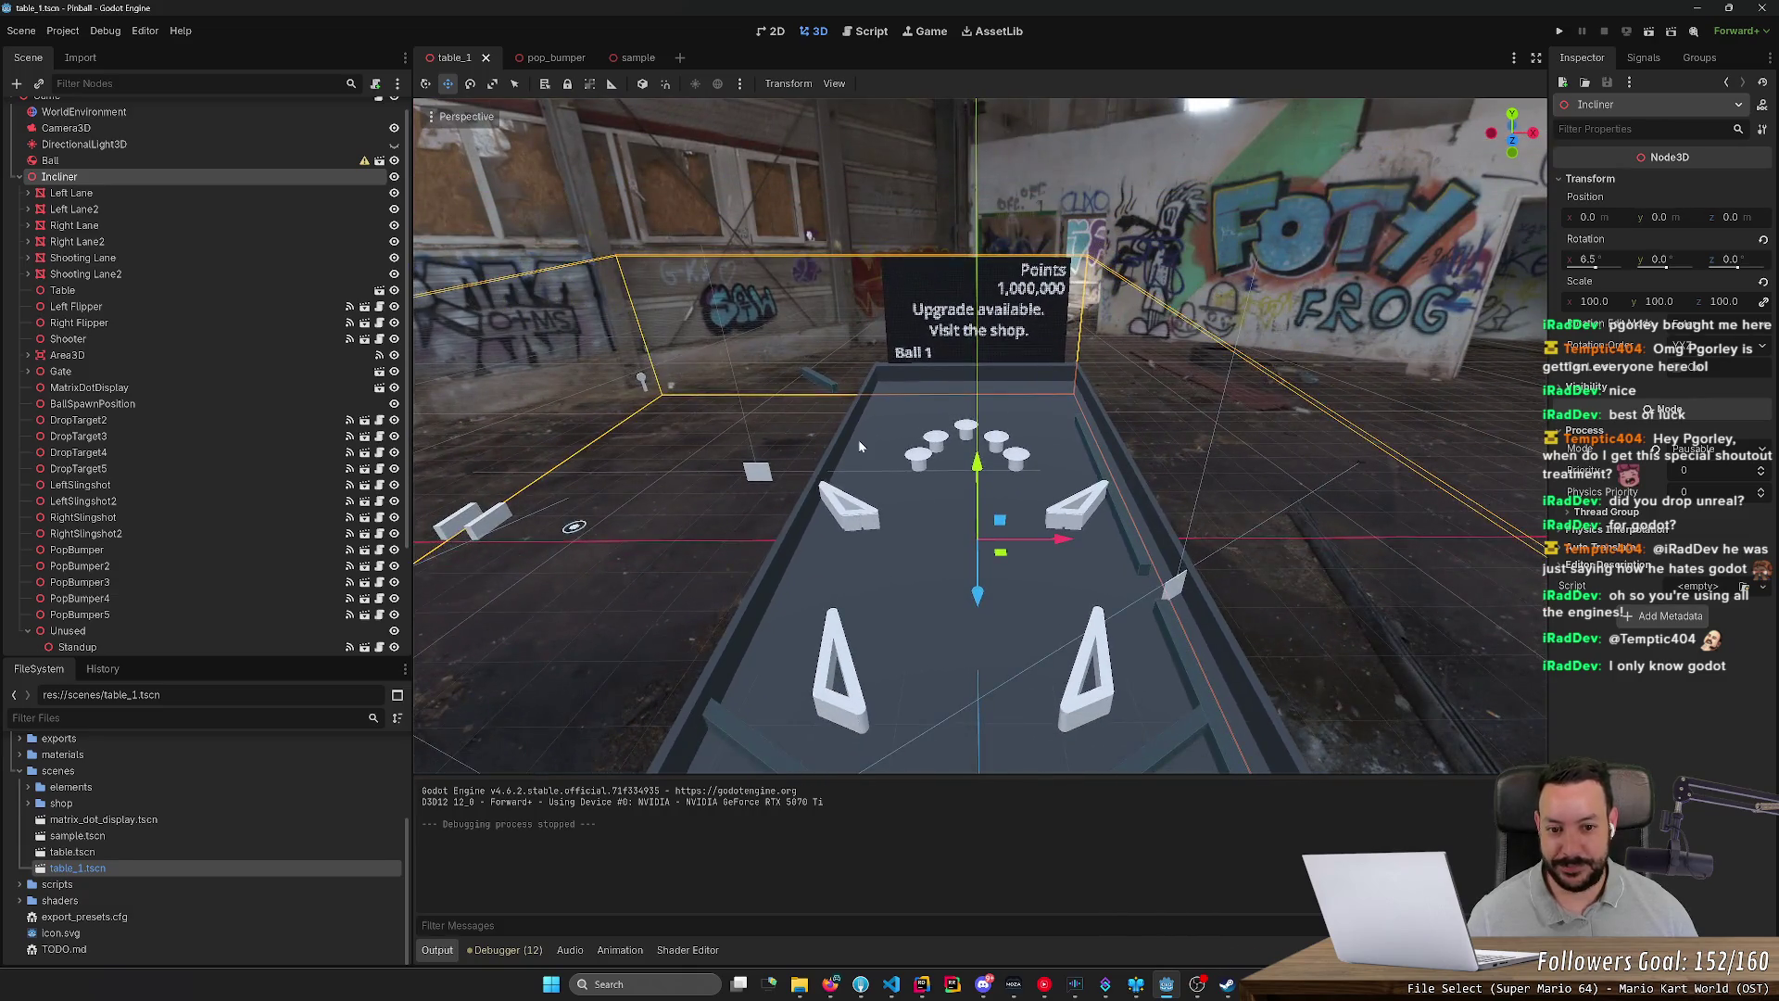
mouse_move(982, 436)
left_mouse_down()
mouse_move(1168, 464)
mouse_move(927, 574)
mouse_move(816, 593)
mouse_move(680, 548)
mouse_move(858, 439)
left_mouse_up()
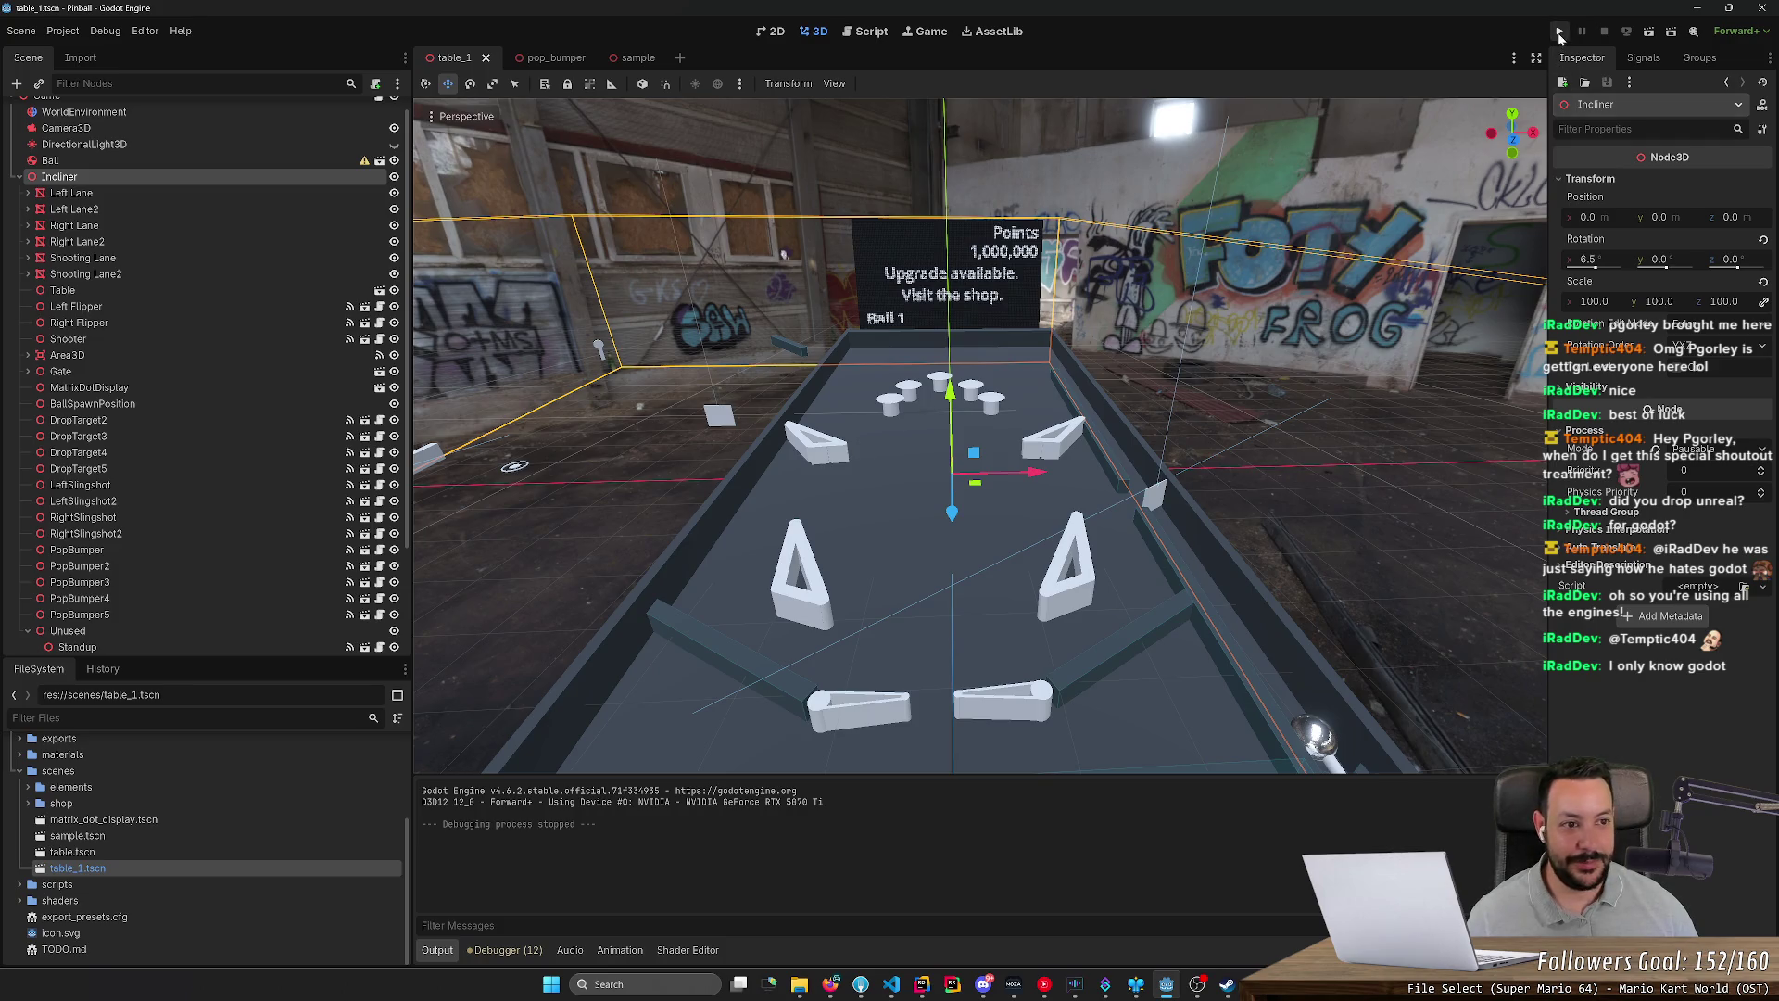
Step: Start a new playtest and keep the first ball in play with the flippers until it drains
left_click(1560, 30)
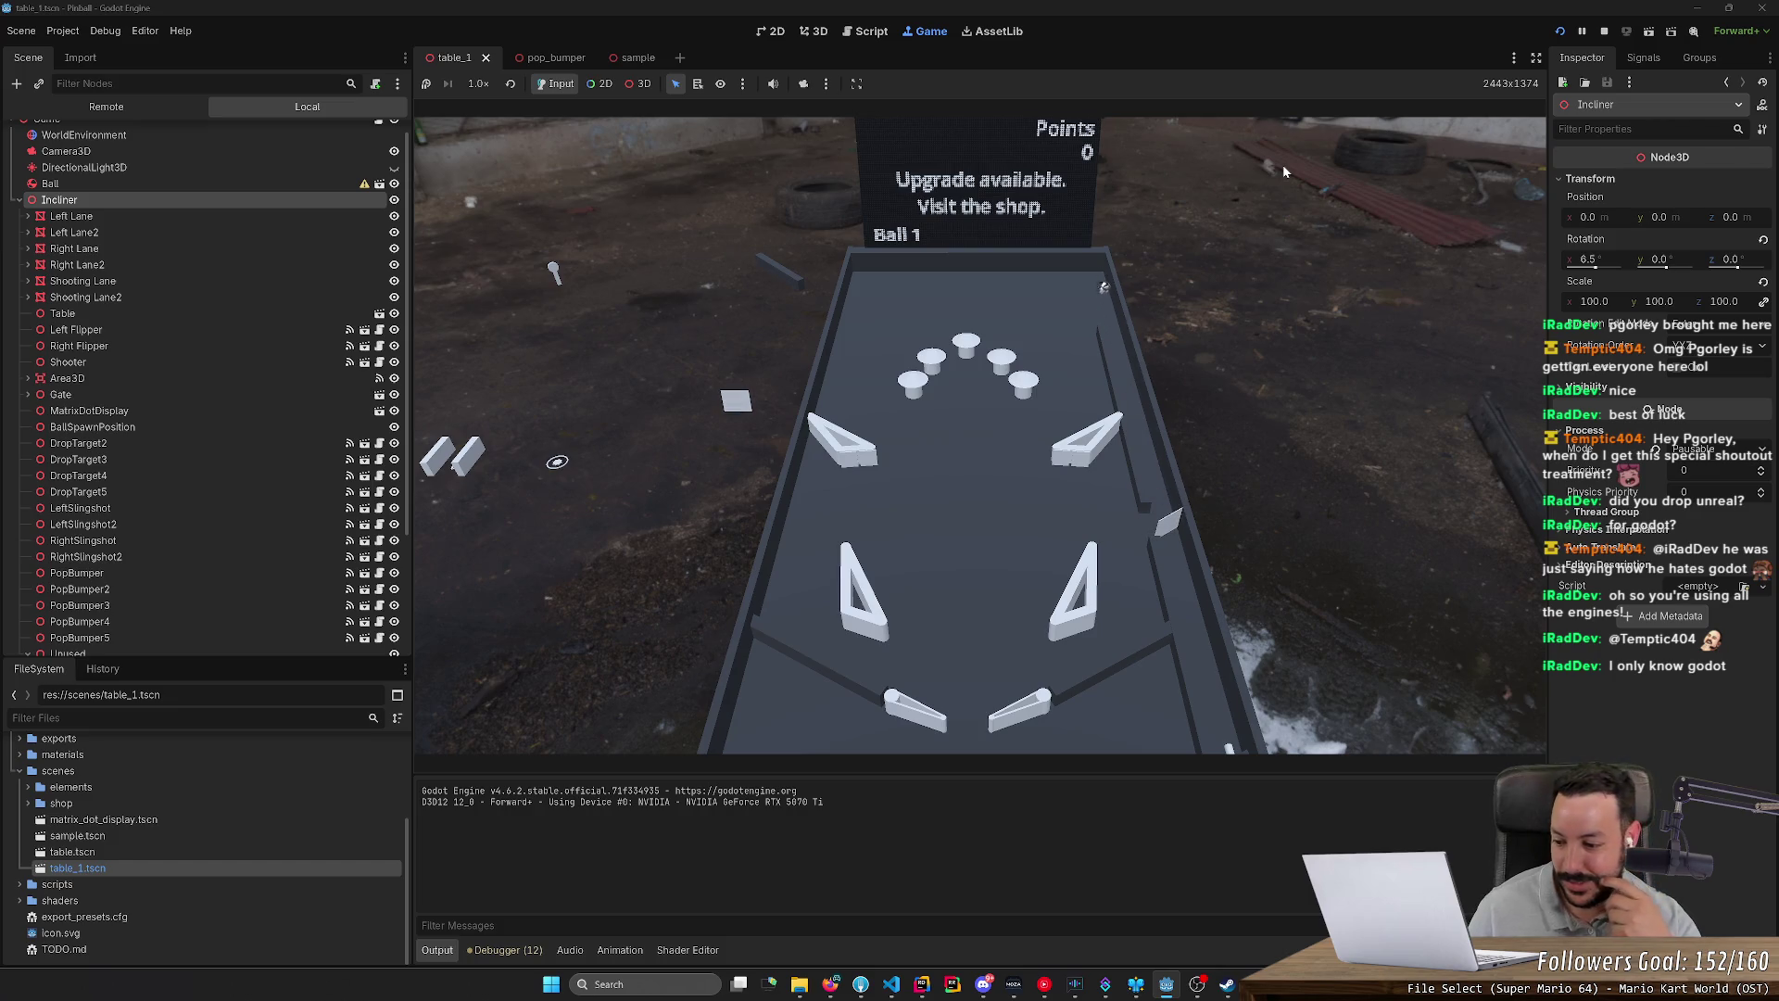
key("Right")
key("Left")
key("Right")
key("Left")
key("Left")
key("Right")
key("Left")
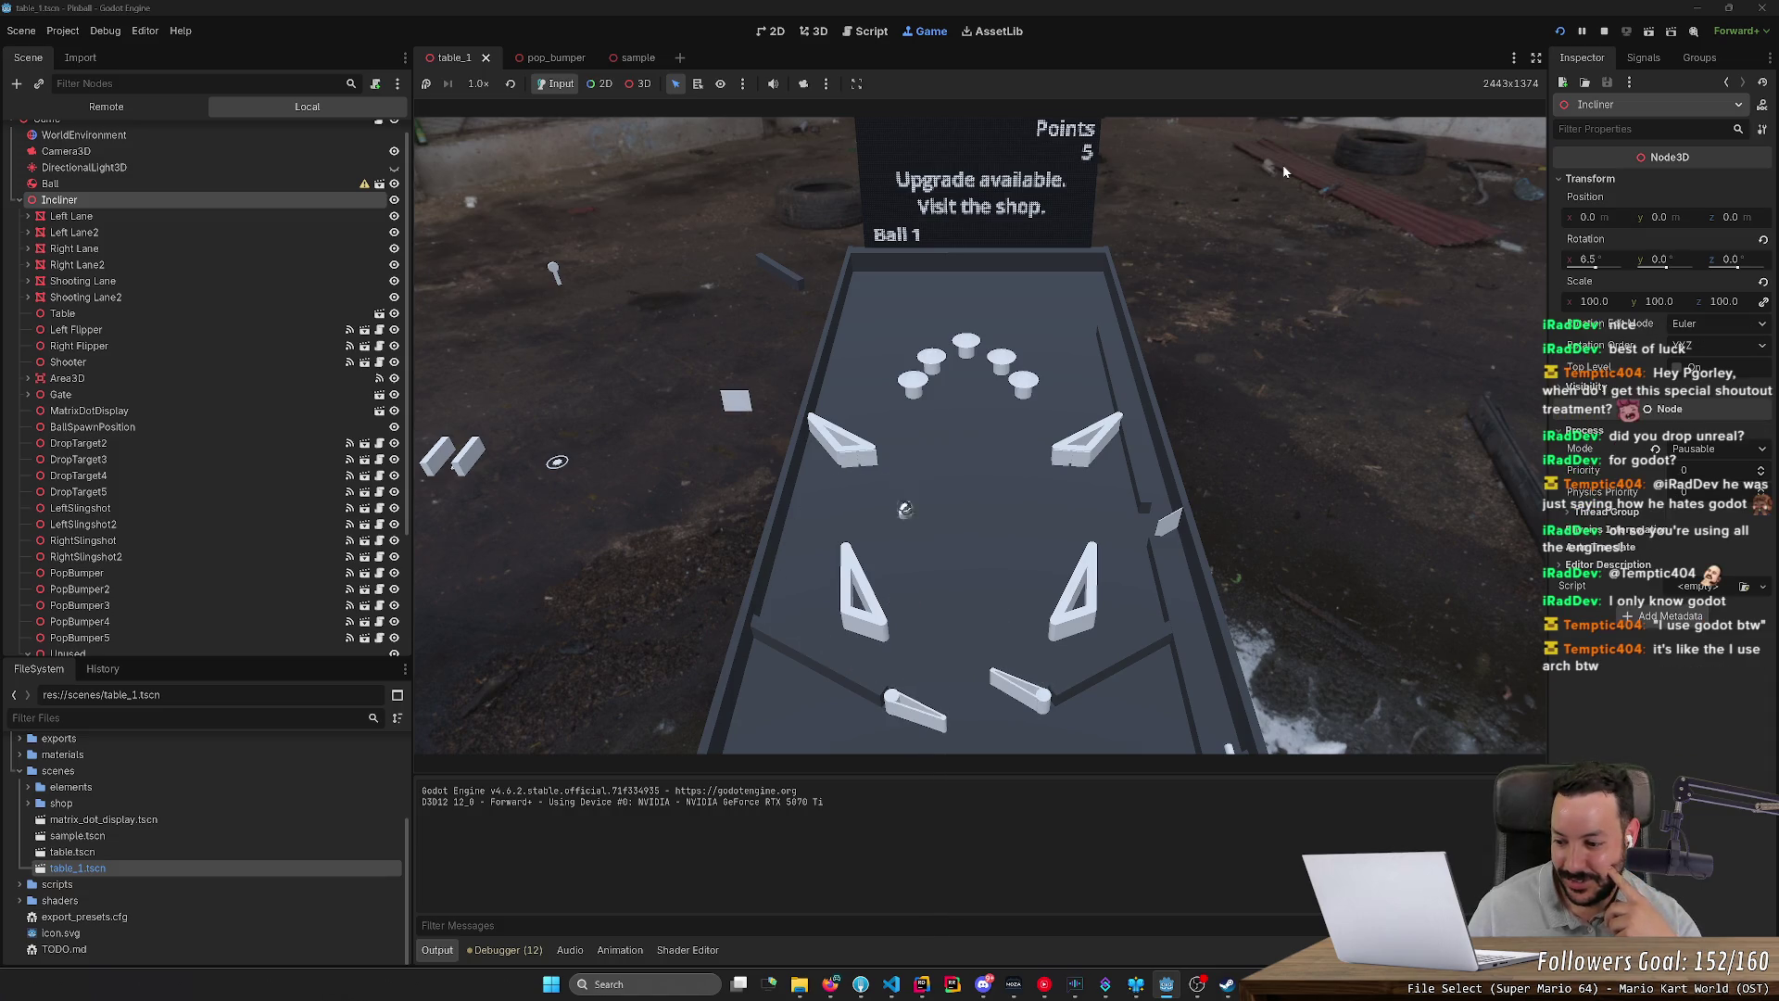
key("Left")
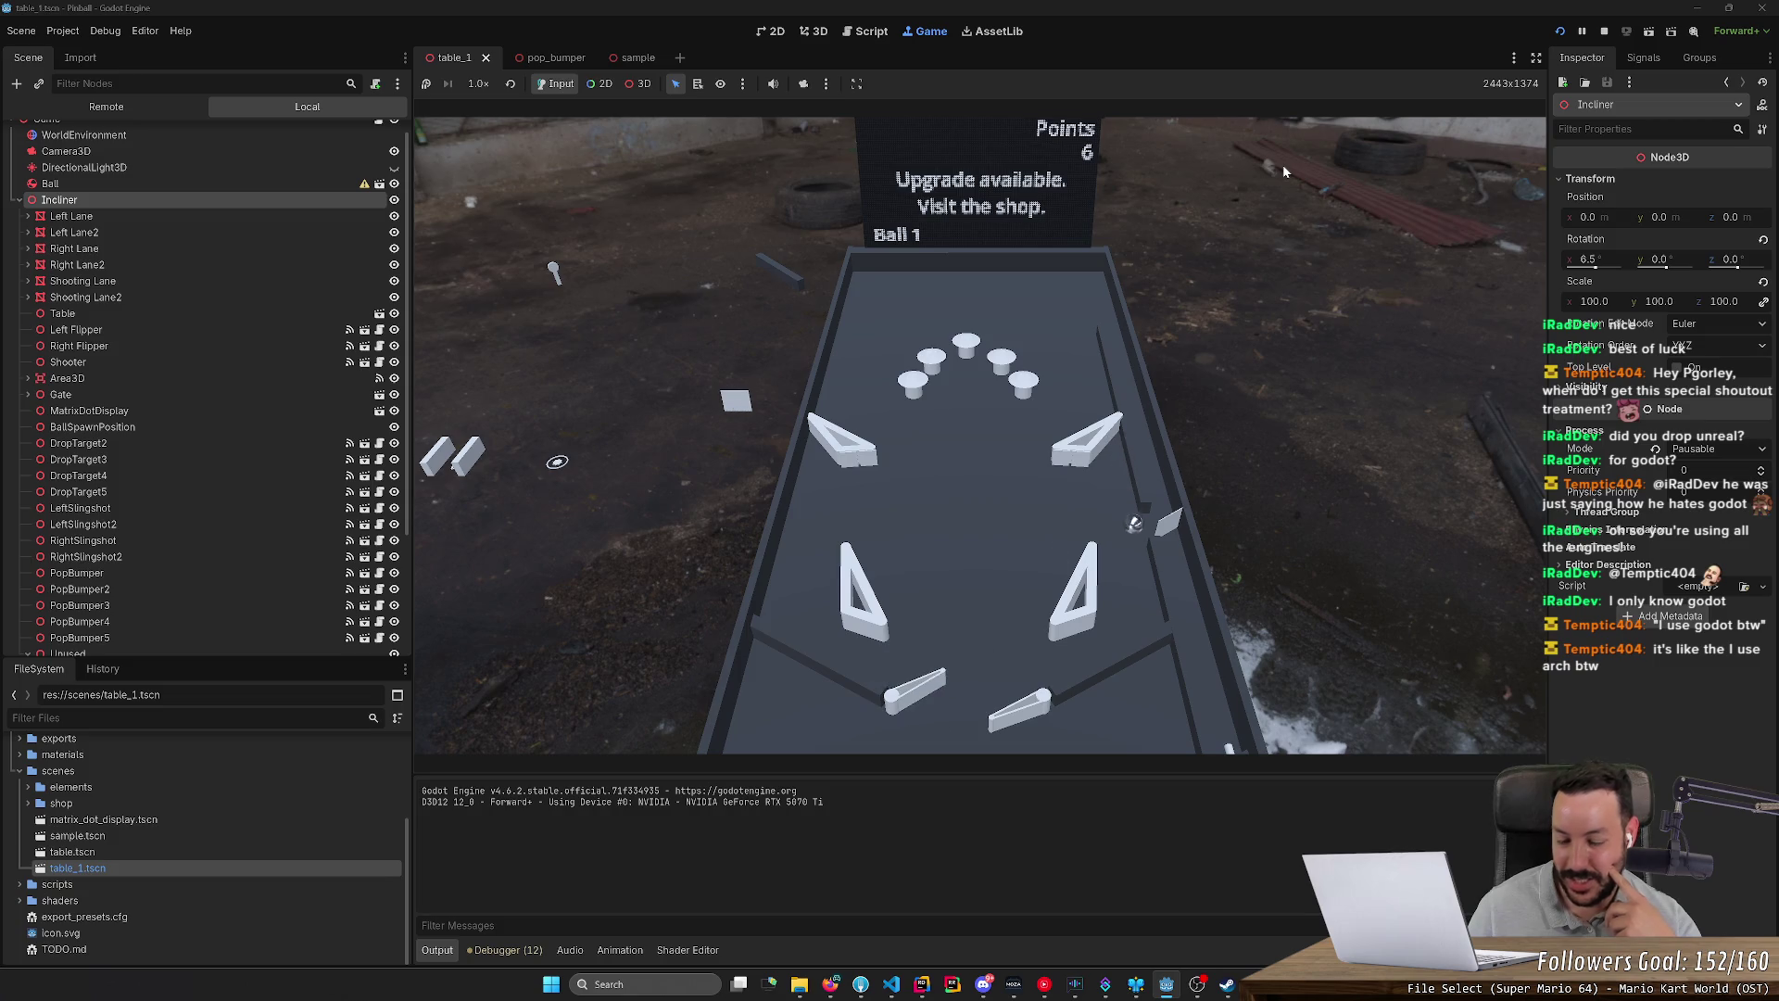
key("Right")
key("Left")
key("Left")
key("Right")
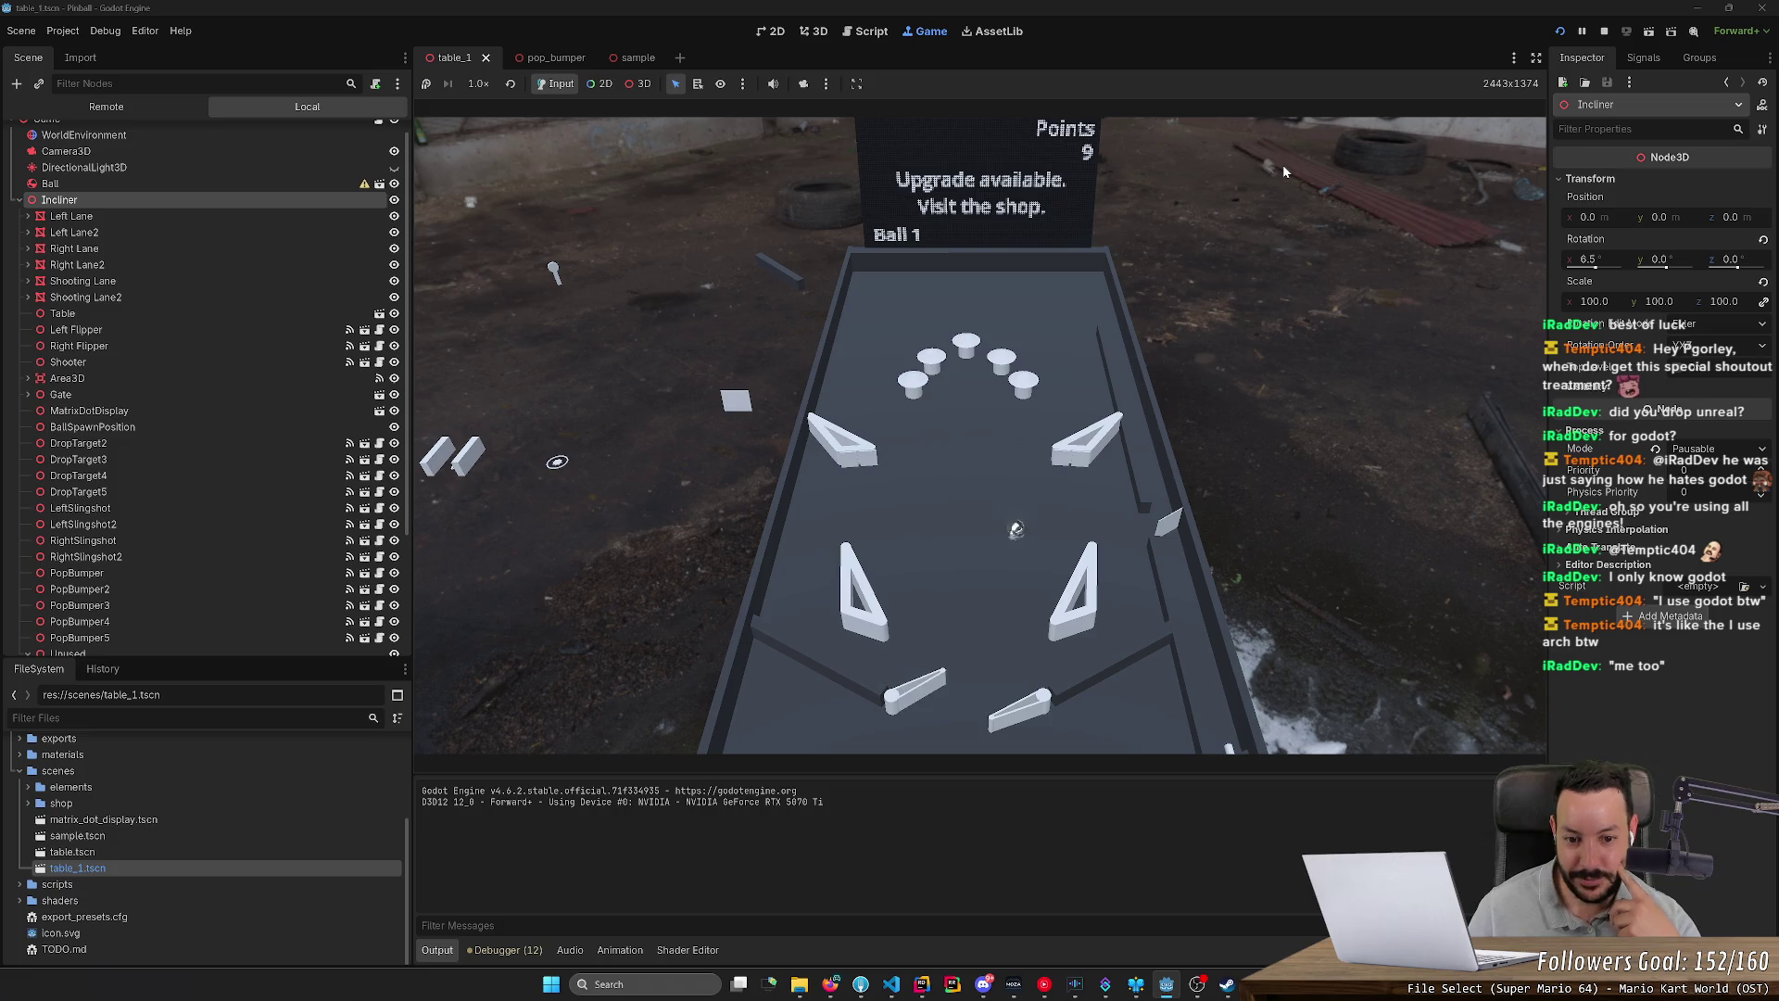
key("Left")
key("Right")
key("Right")
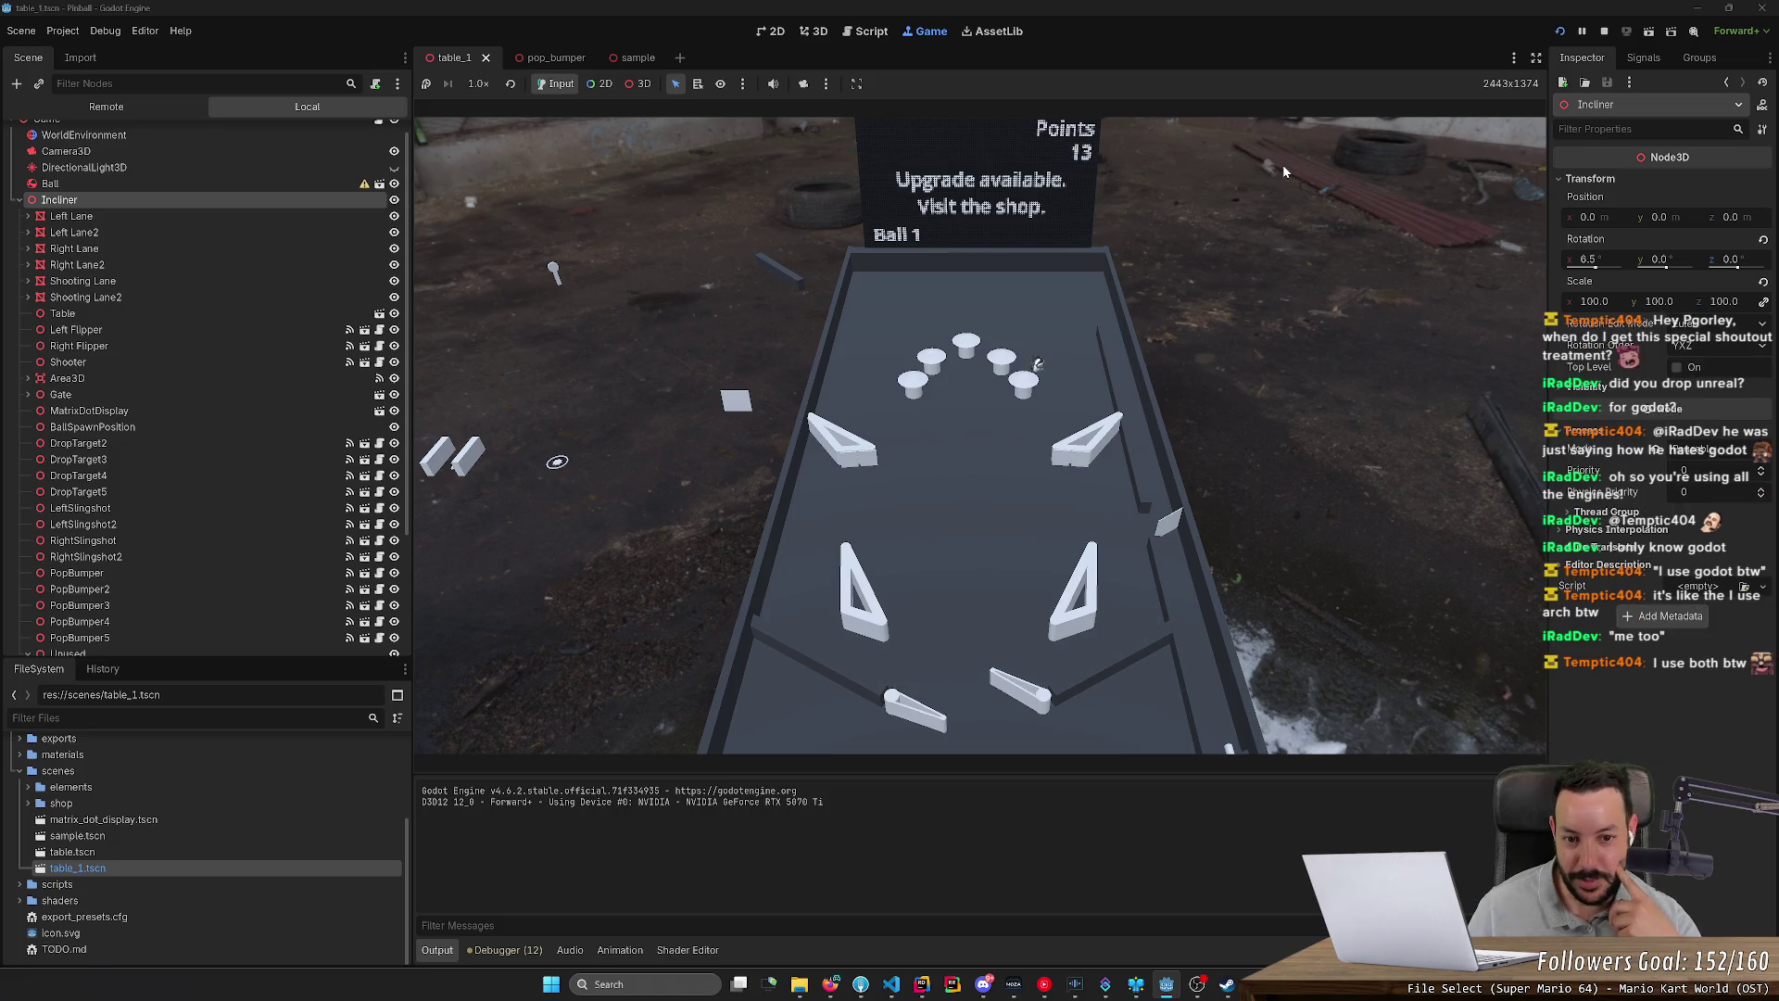
key("Left")
key("Left")
key("Right")
key("Right")
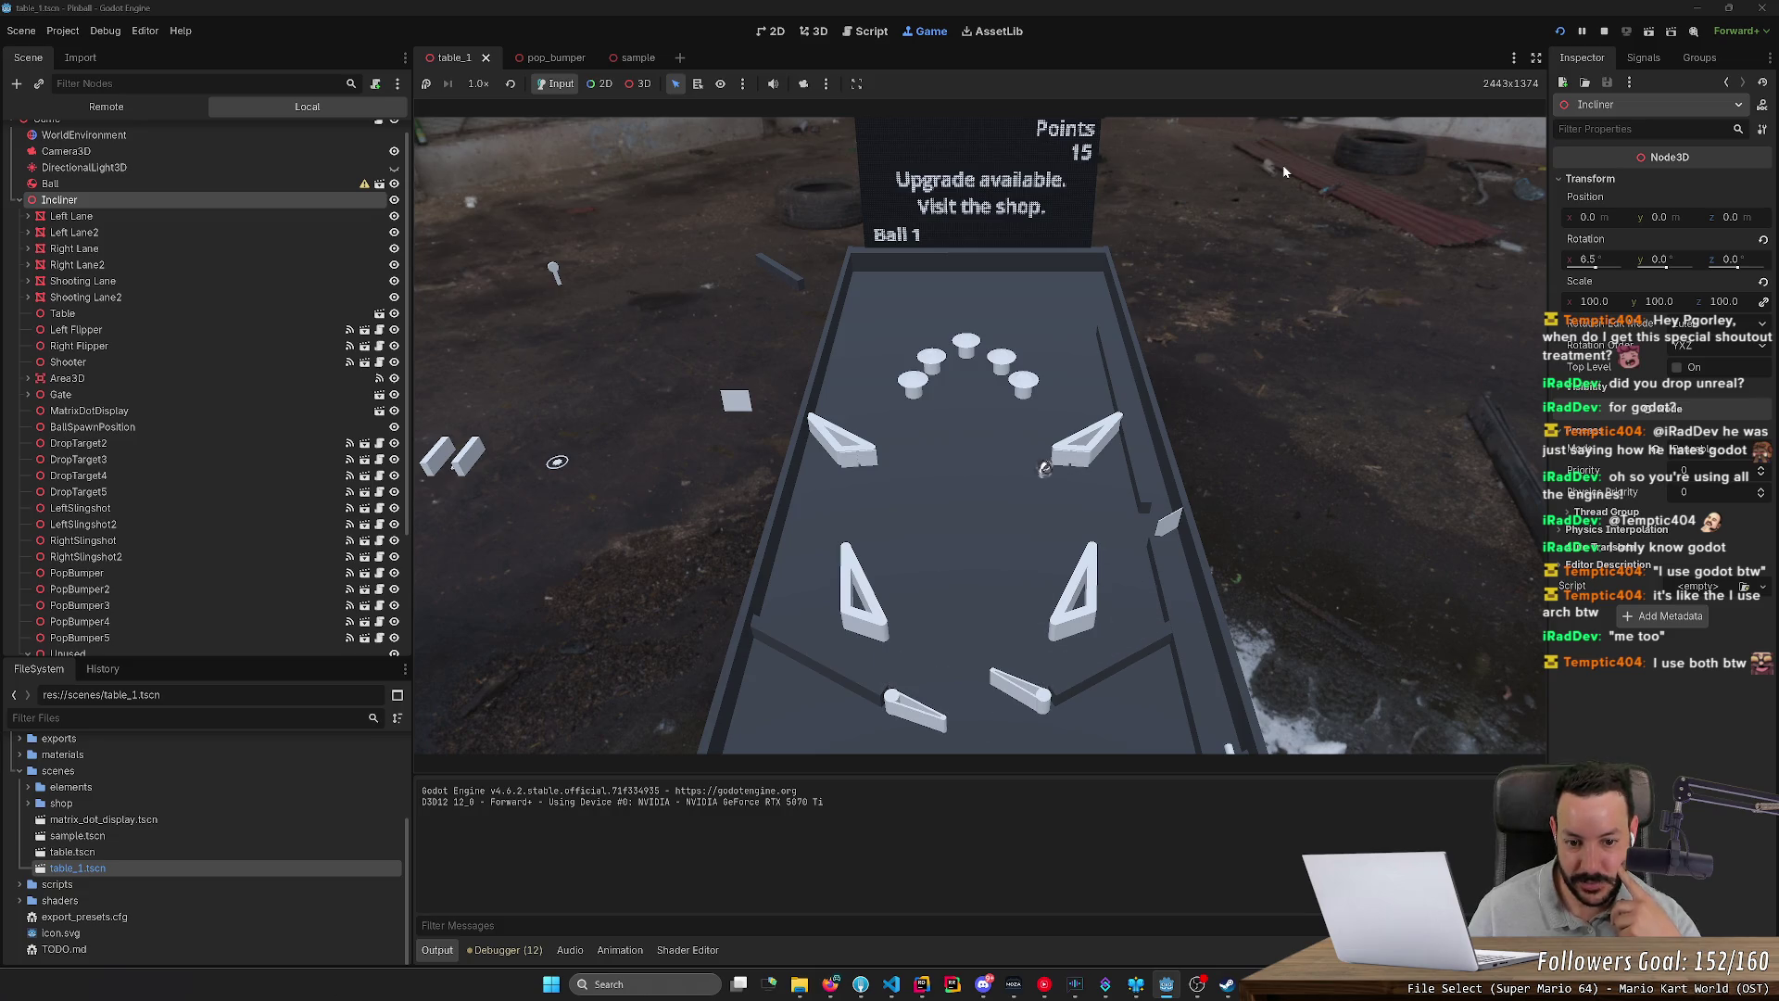
key("Left")
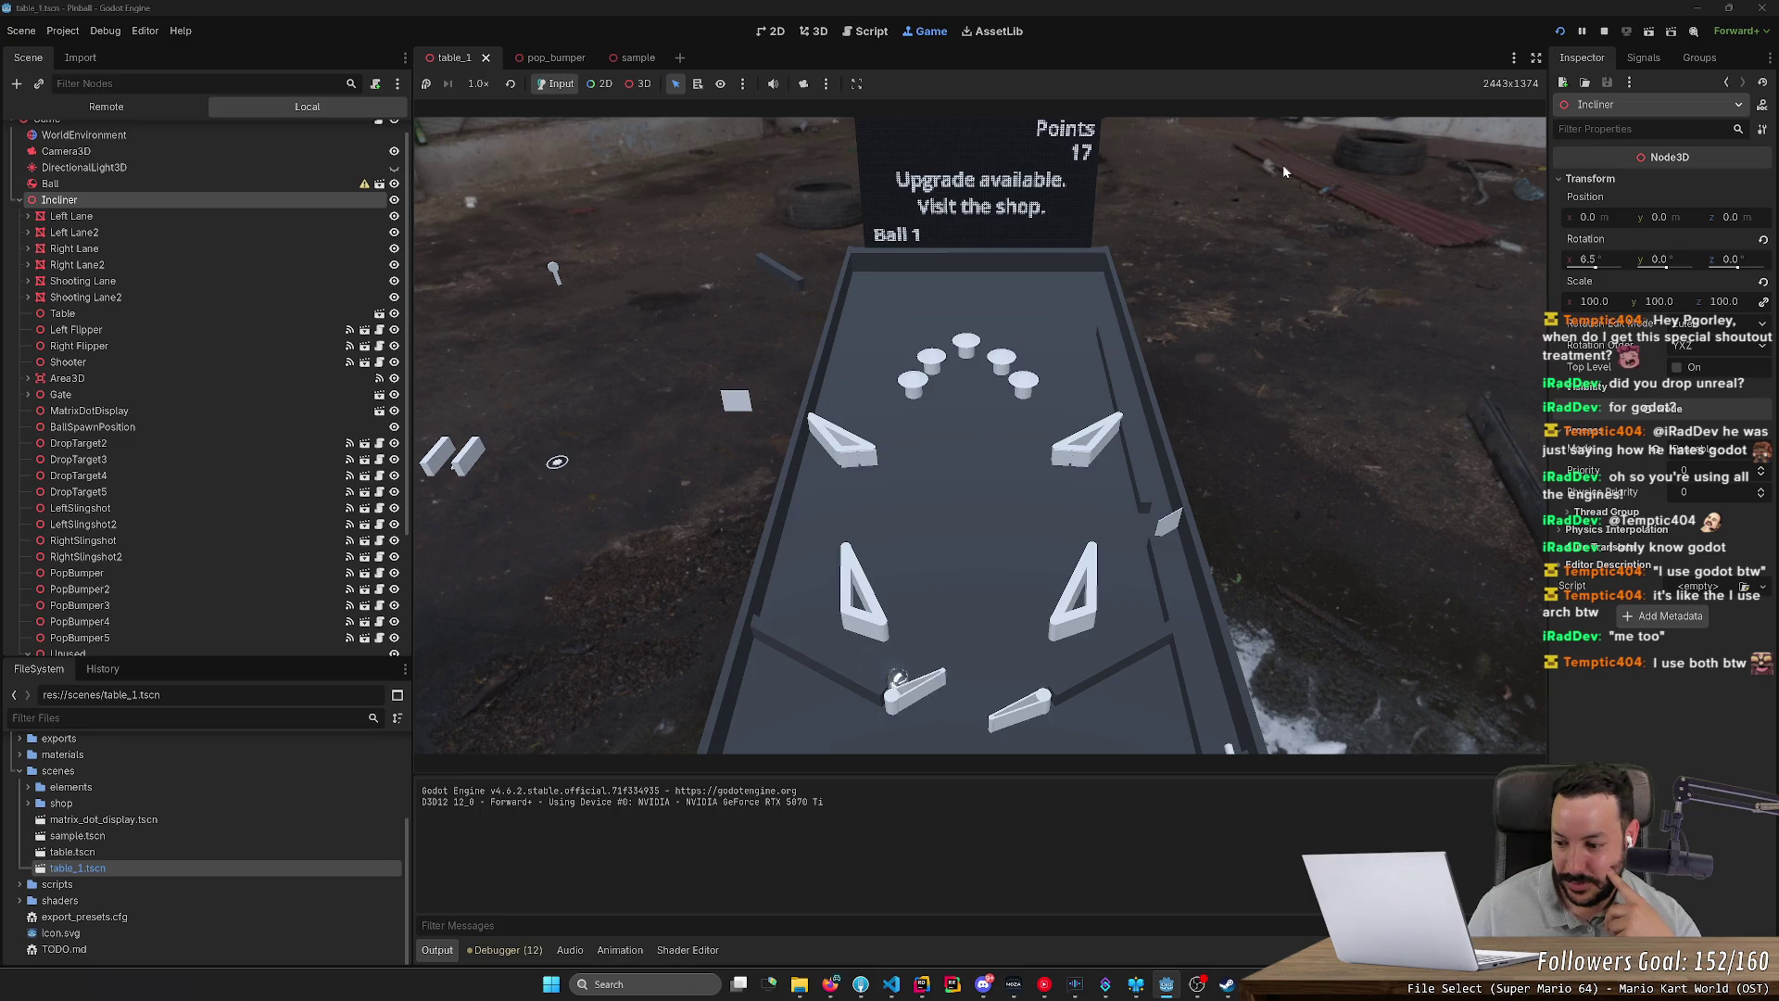
key("Right")
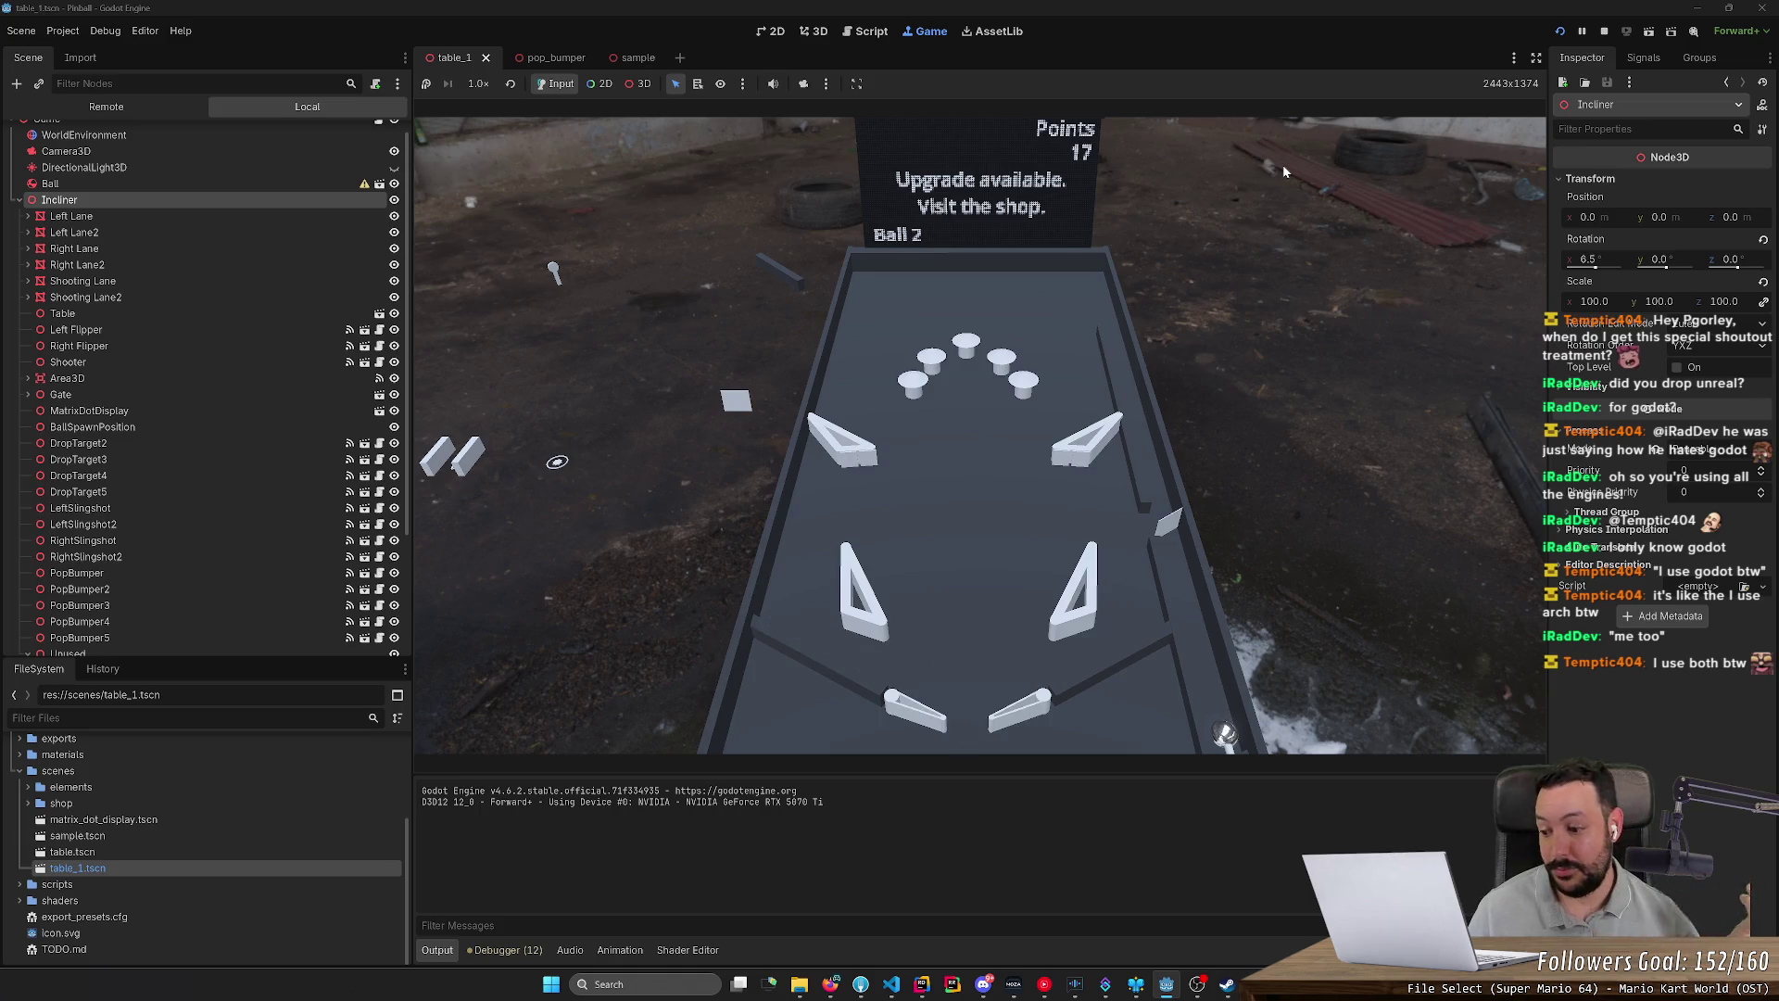
Step: Launch the second ball, flip it into the bumpers up to 47 points, then switch to the Script workspace
key("space")
key("Right")
key("Left")
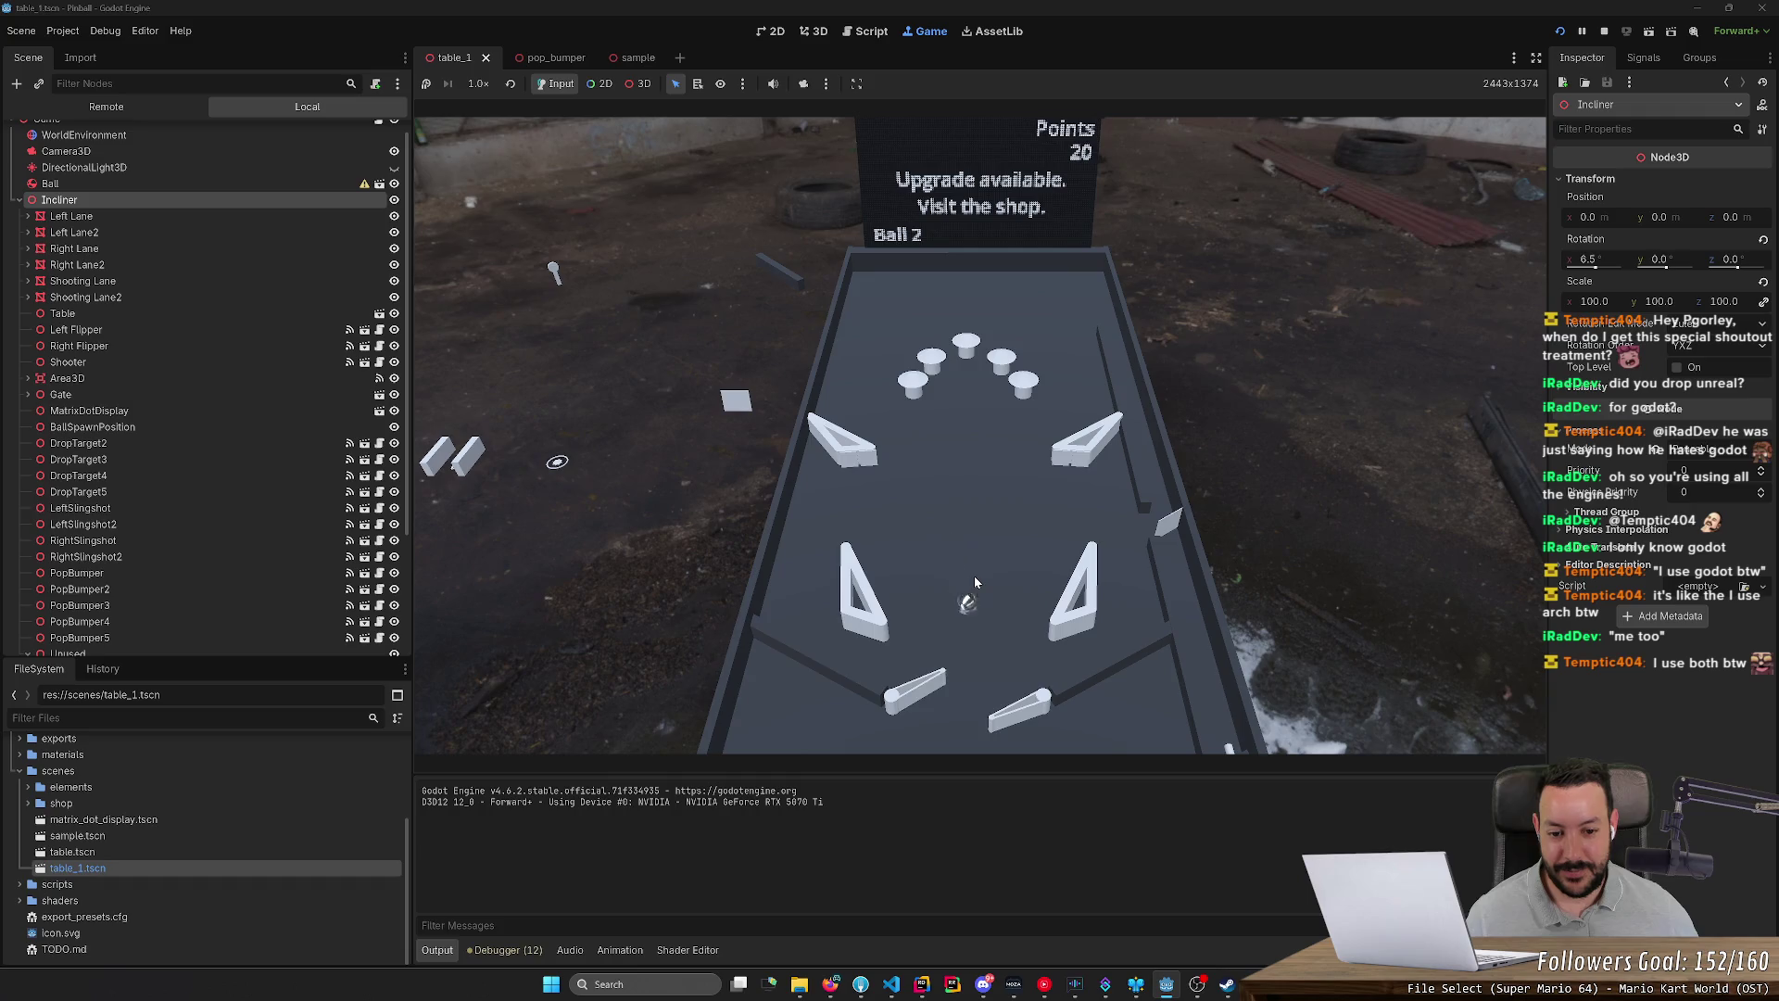
key("Right")
key("Right")
key("Left")
key("Right")
key("Left")
key("Right")
key("Left")
key("Left")
key("Right")
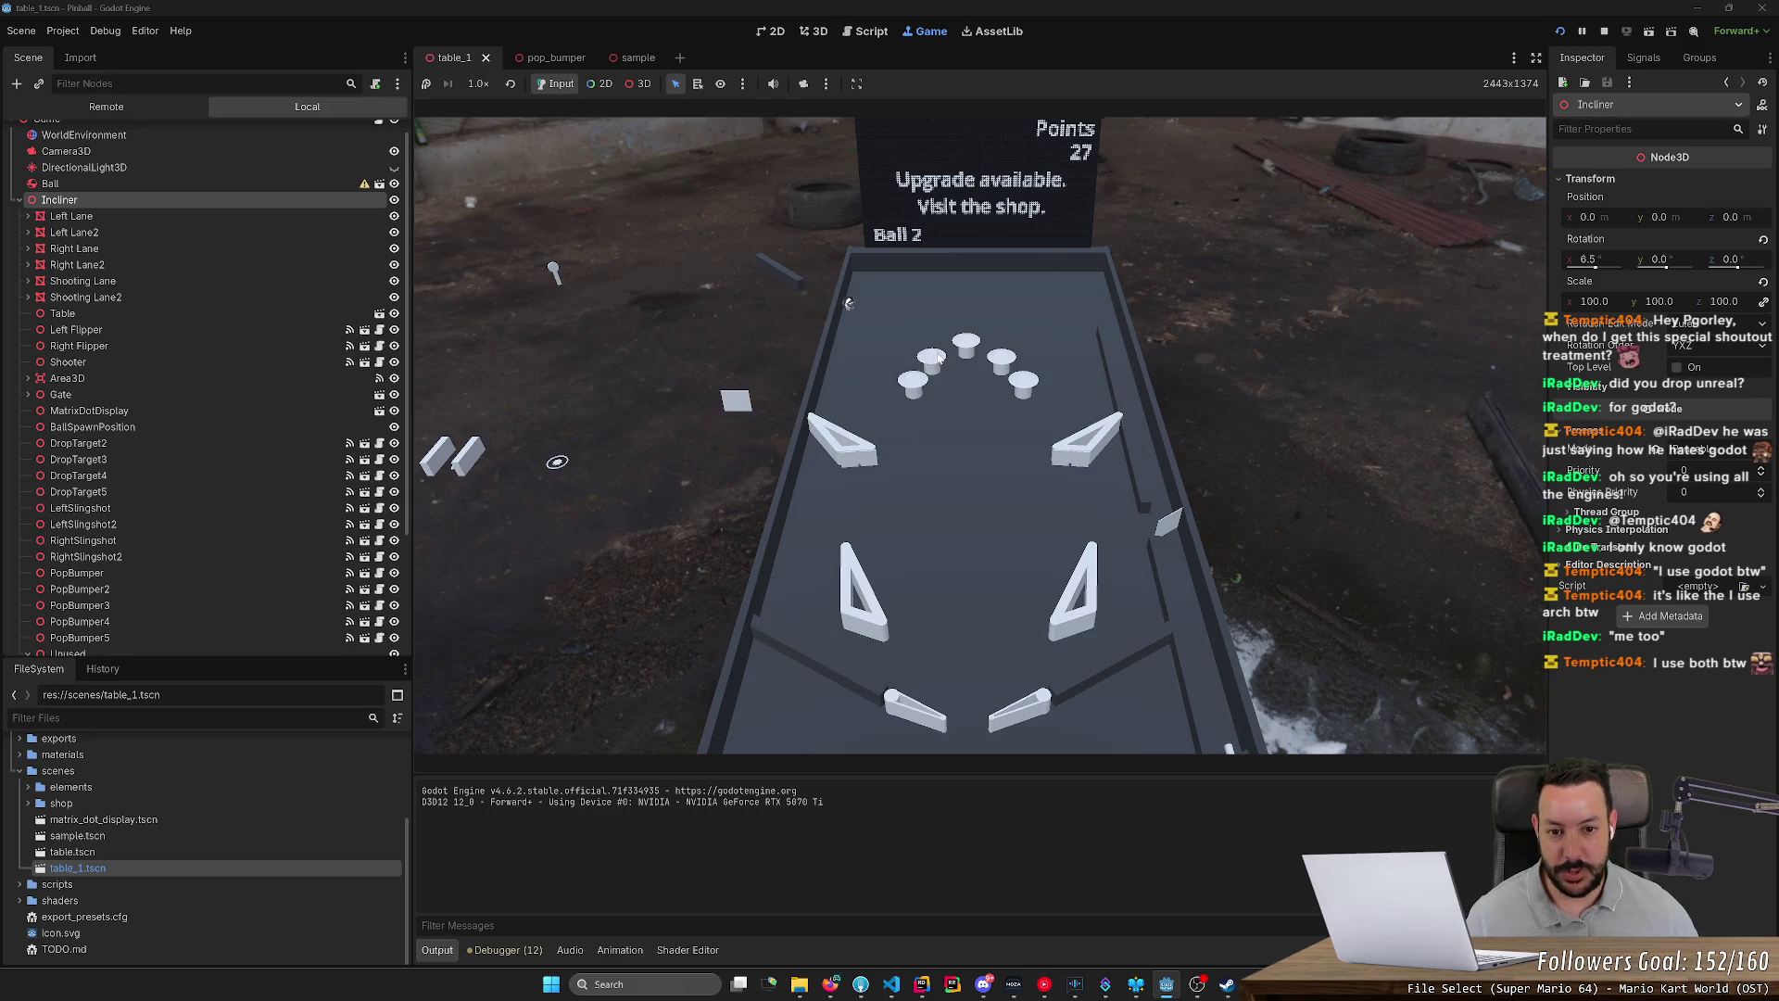
key("Left")
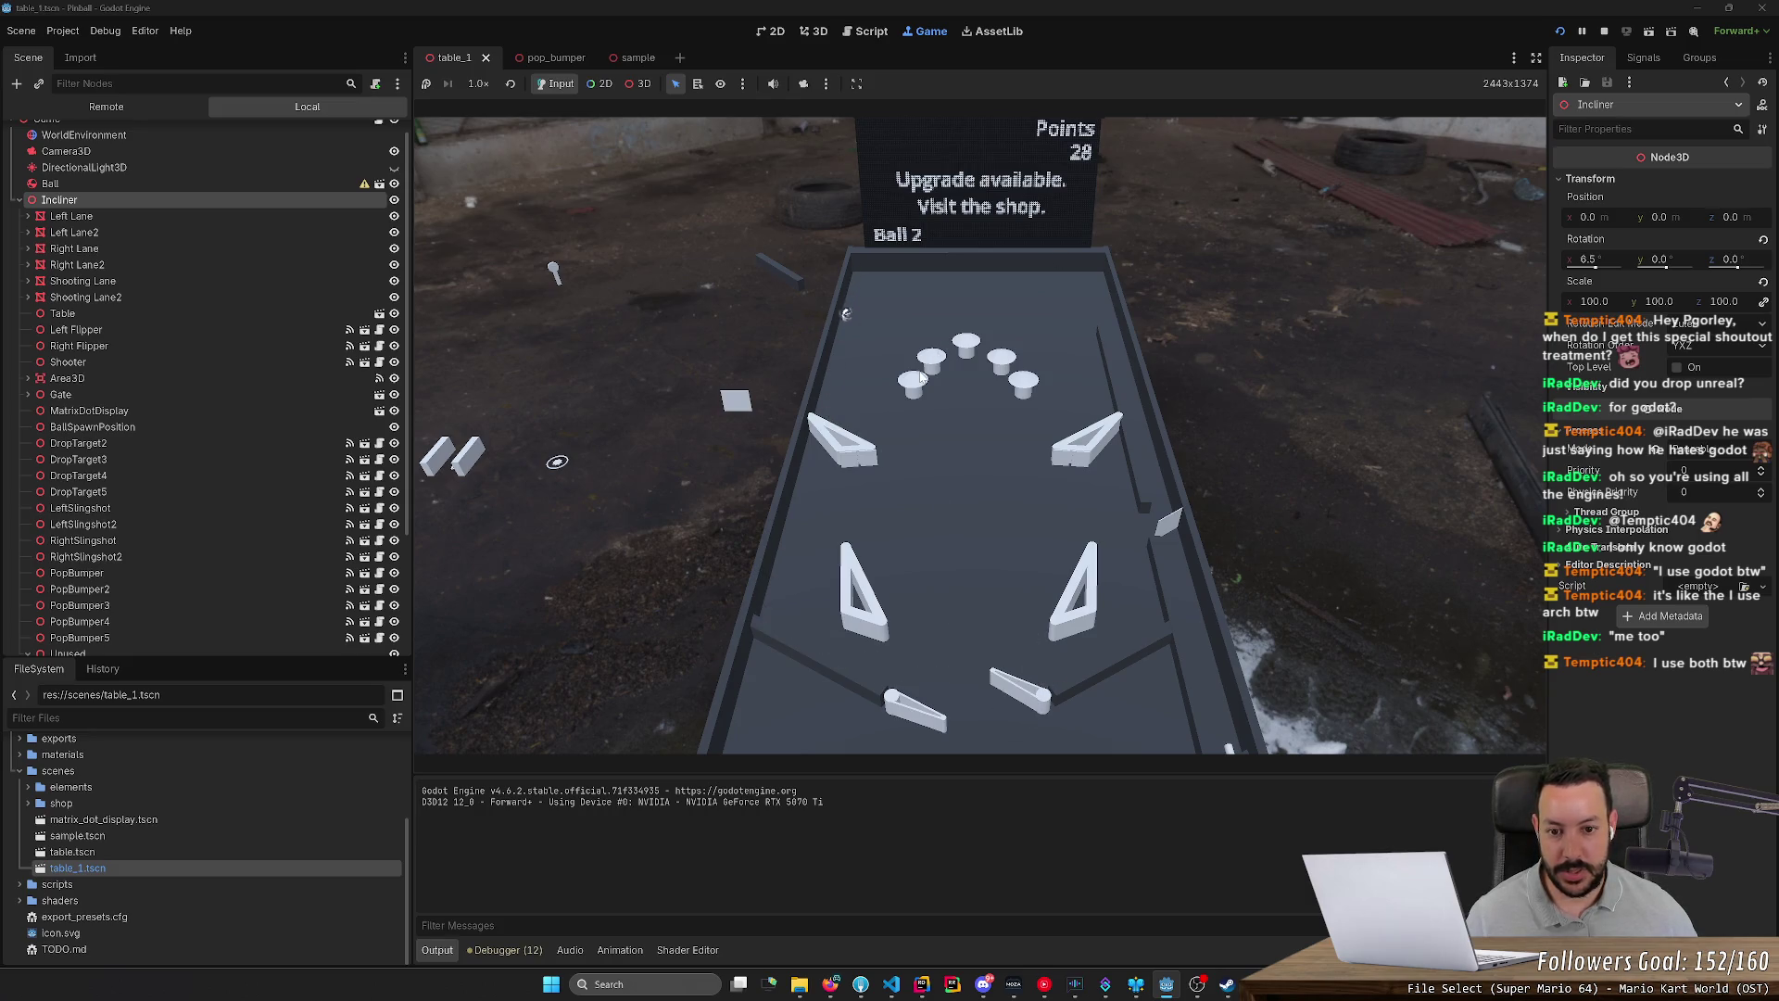
key("Left")
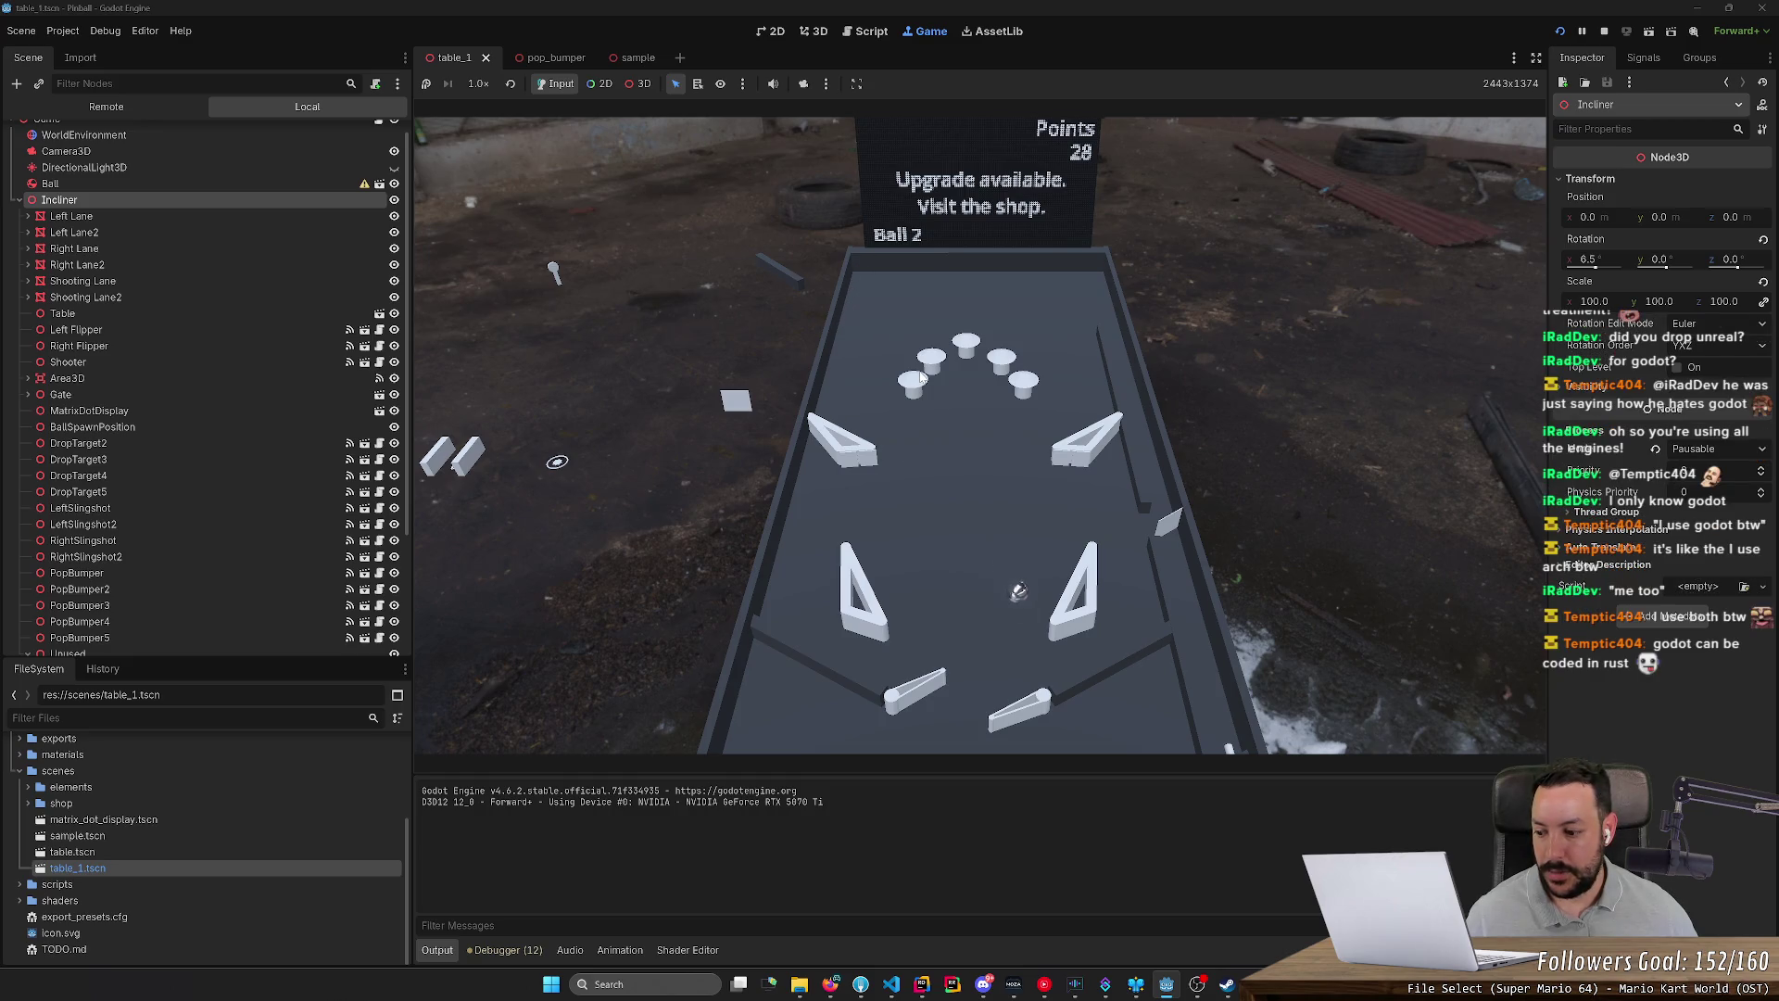
key("Right")
key("Right")
key("Left")
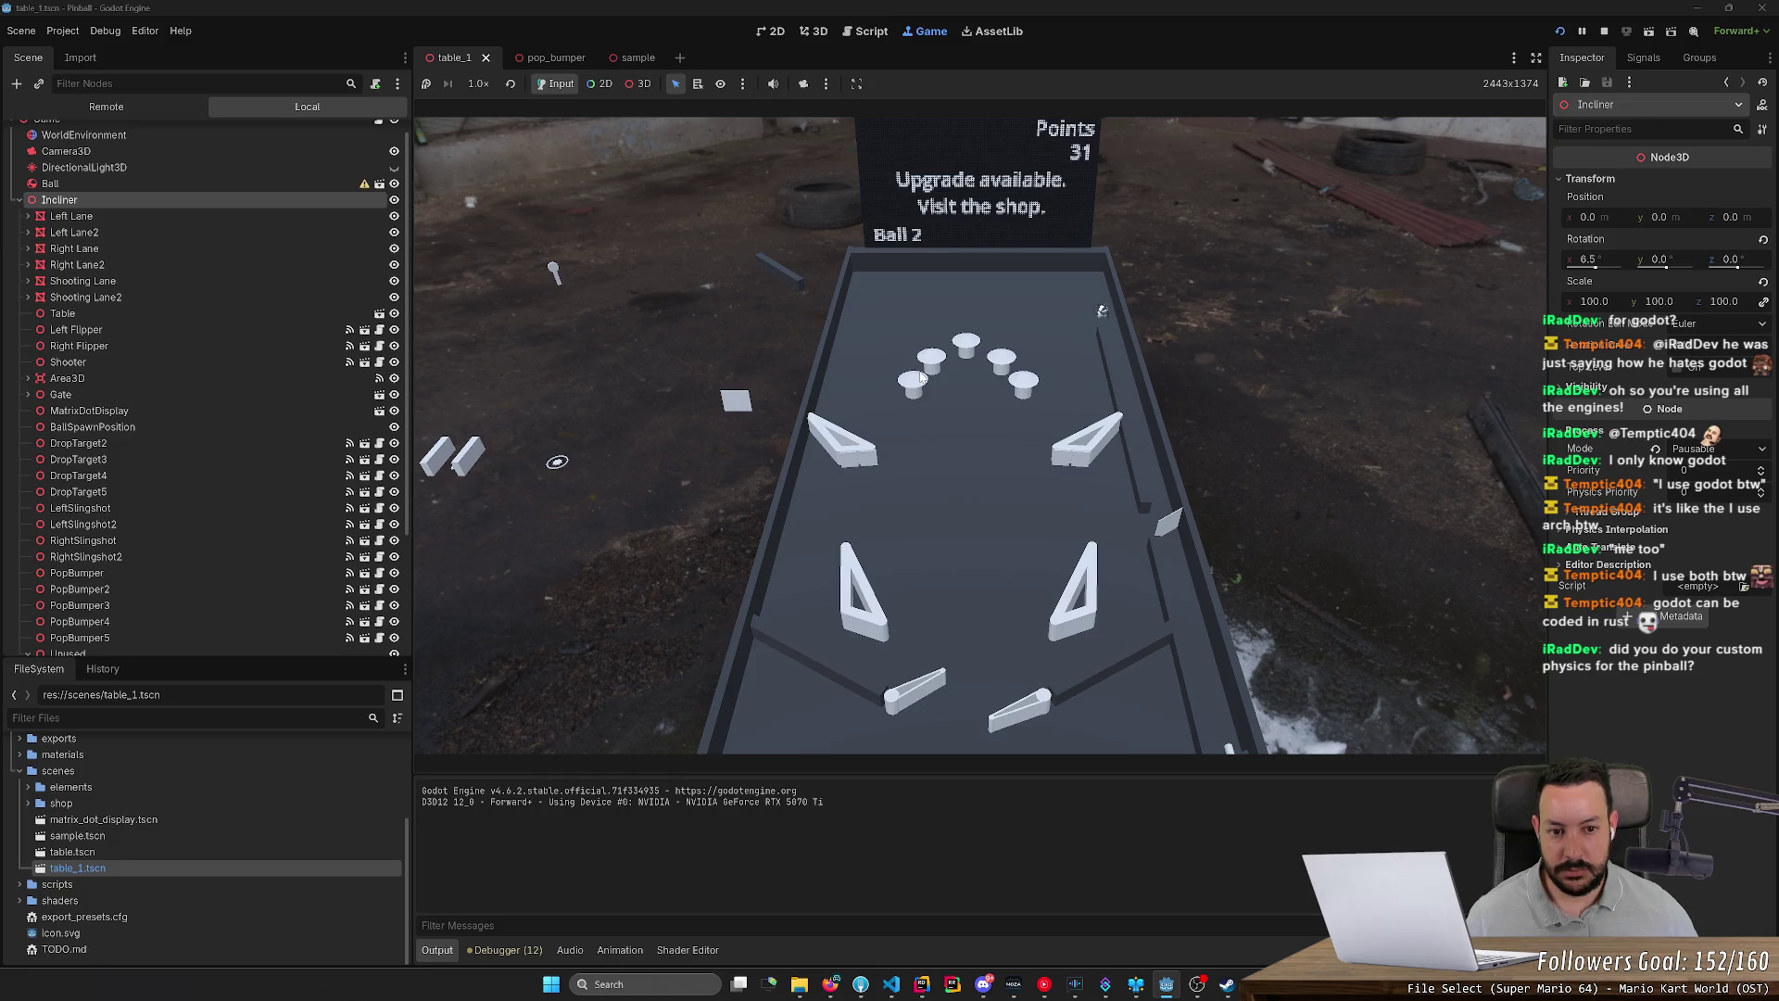
key("Right")
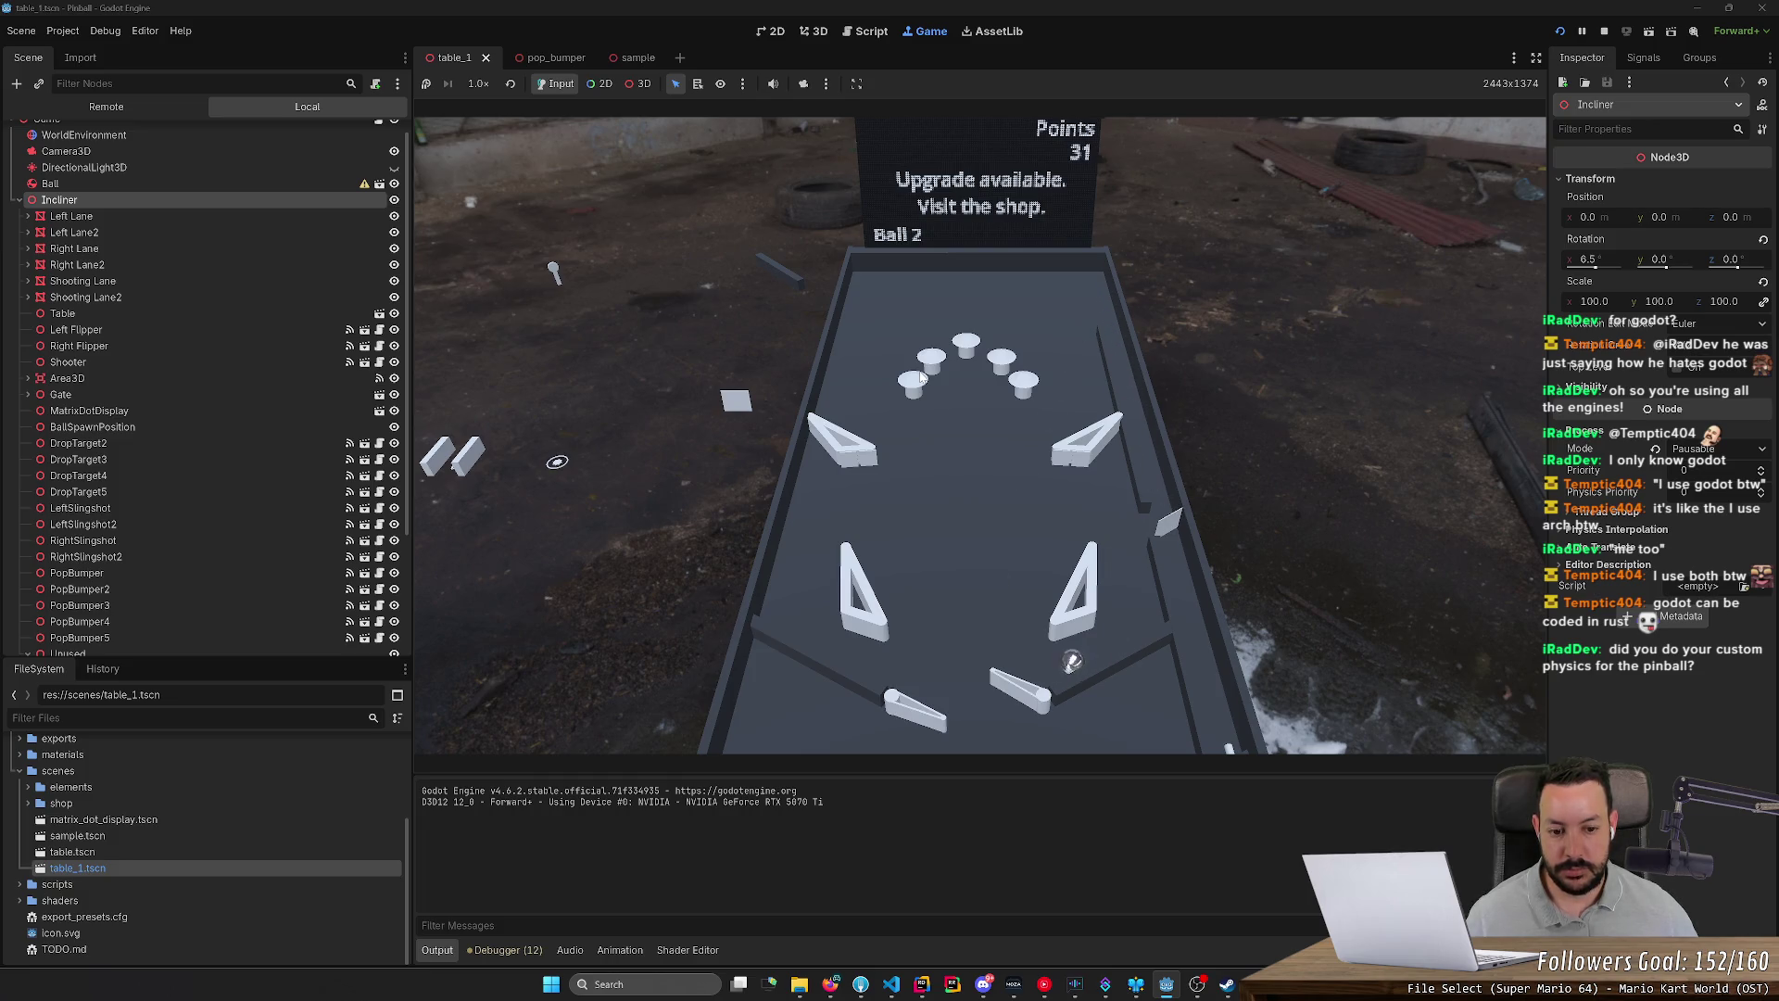
key("Right")
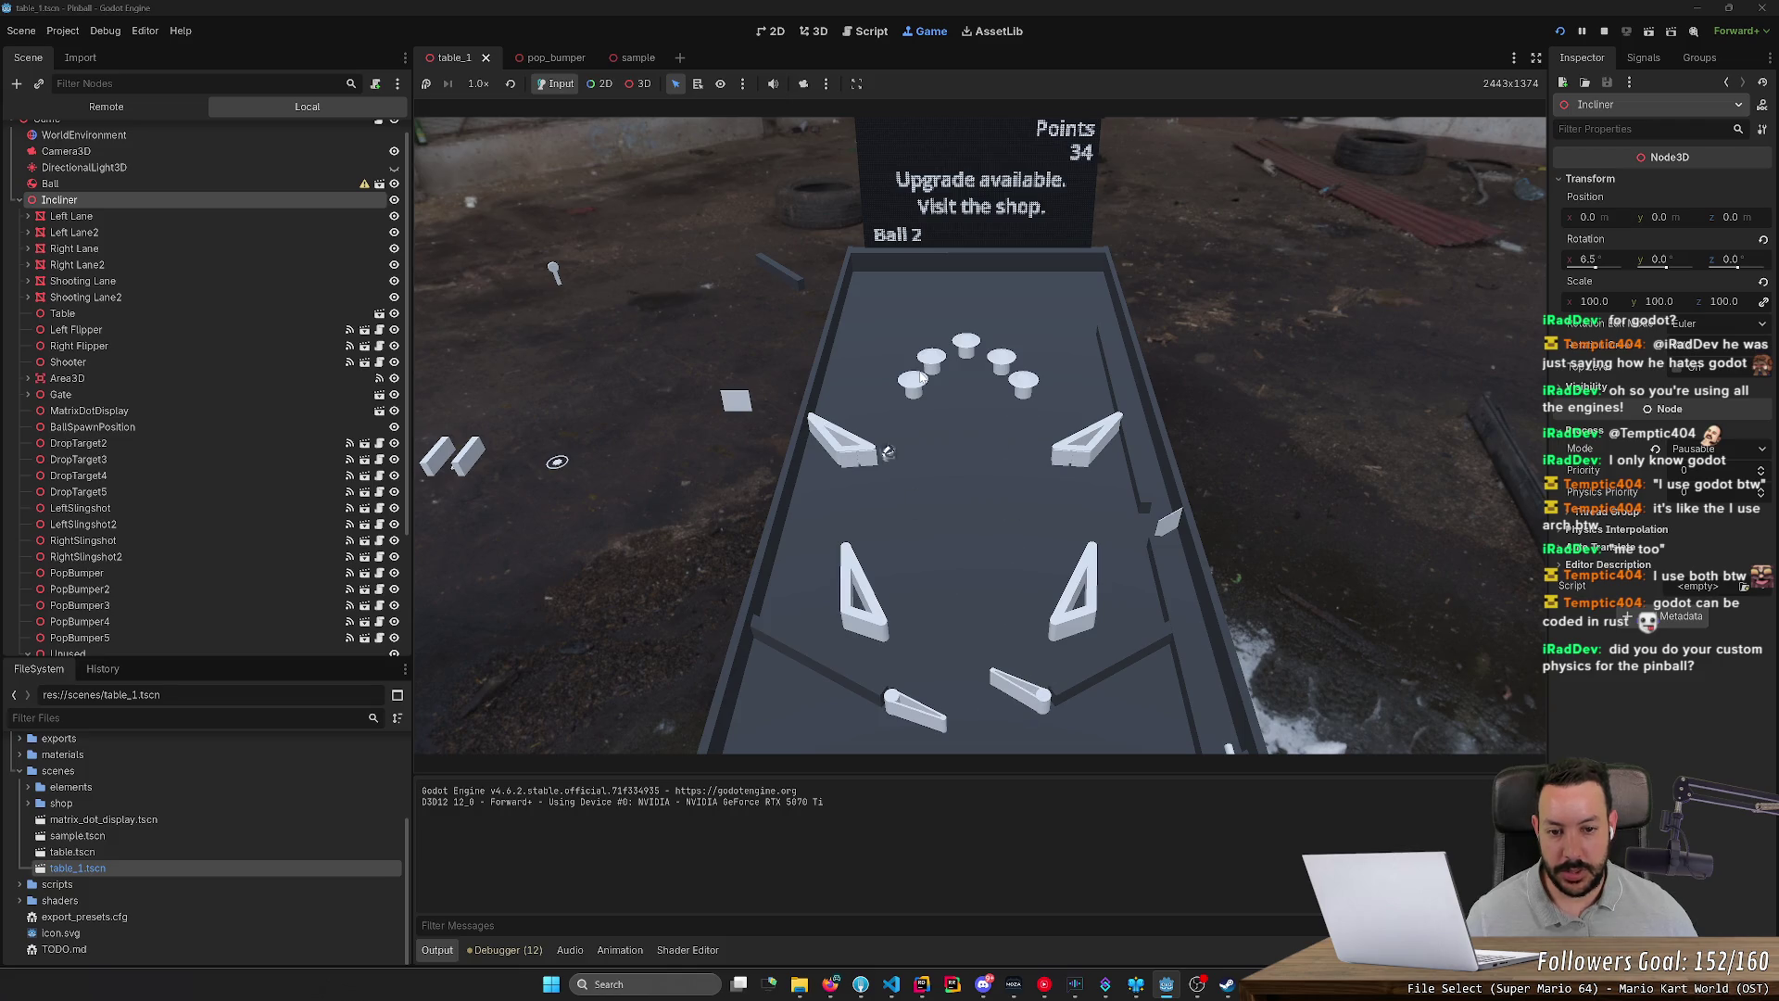
key("Right")
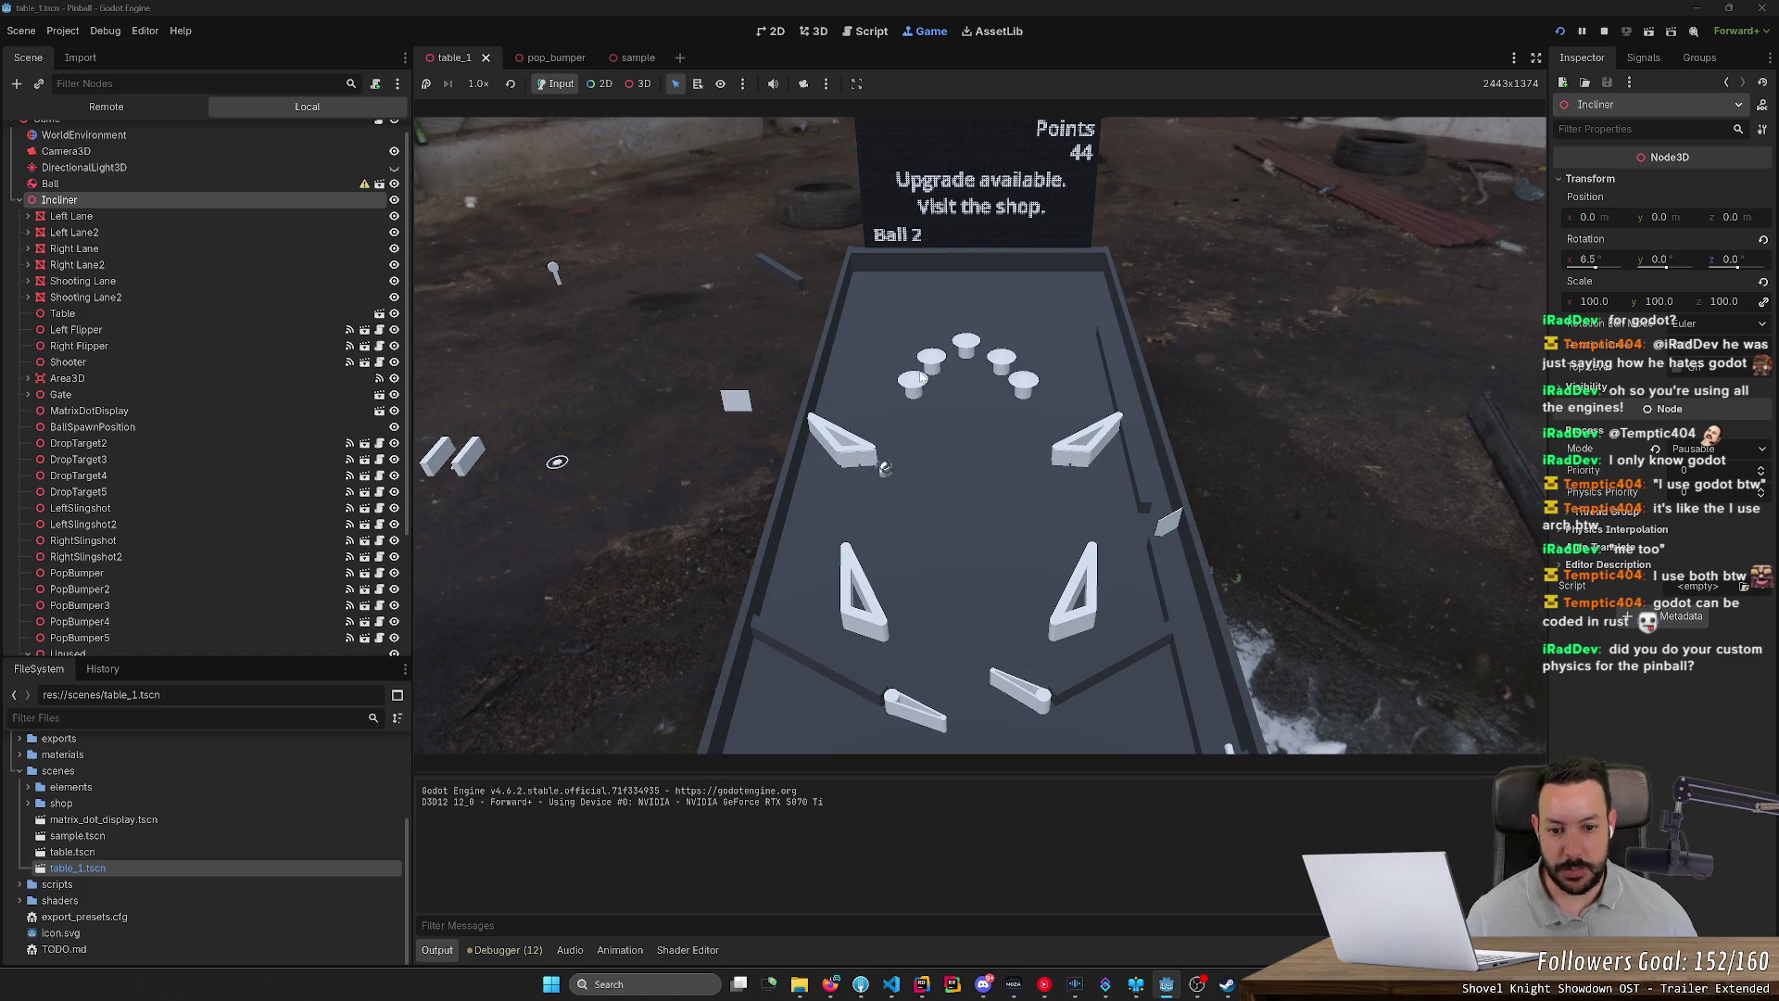
key("Left")
key("Left")
key("Right")
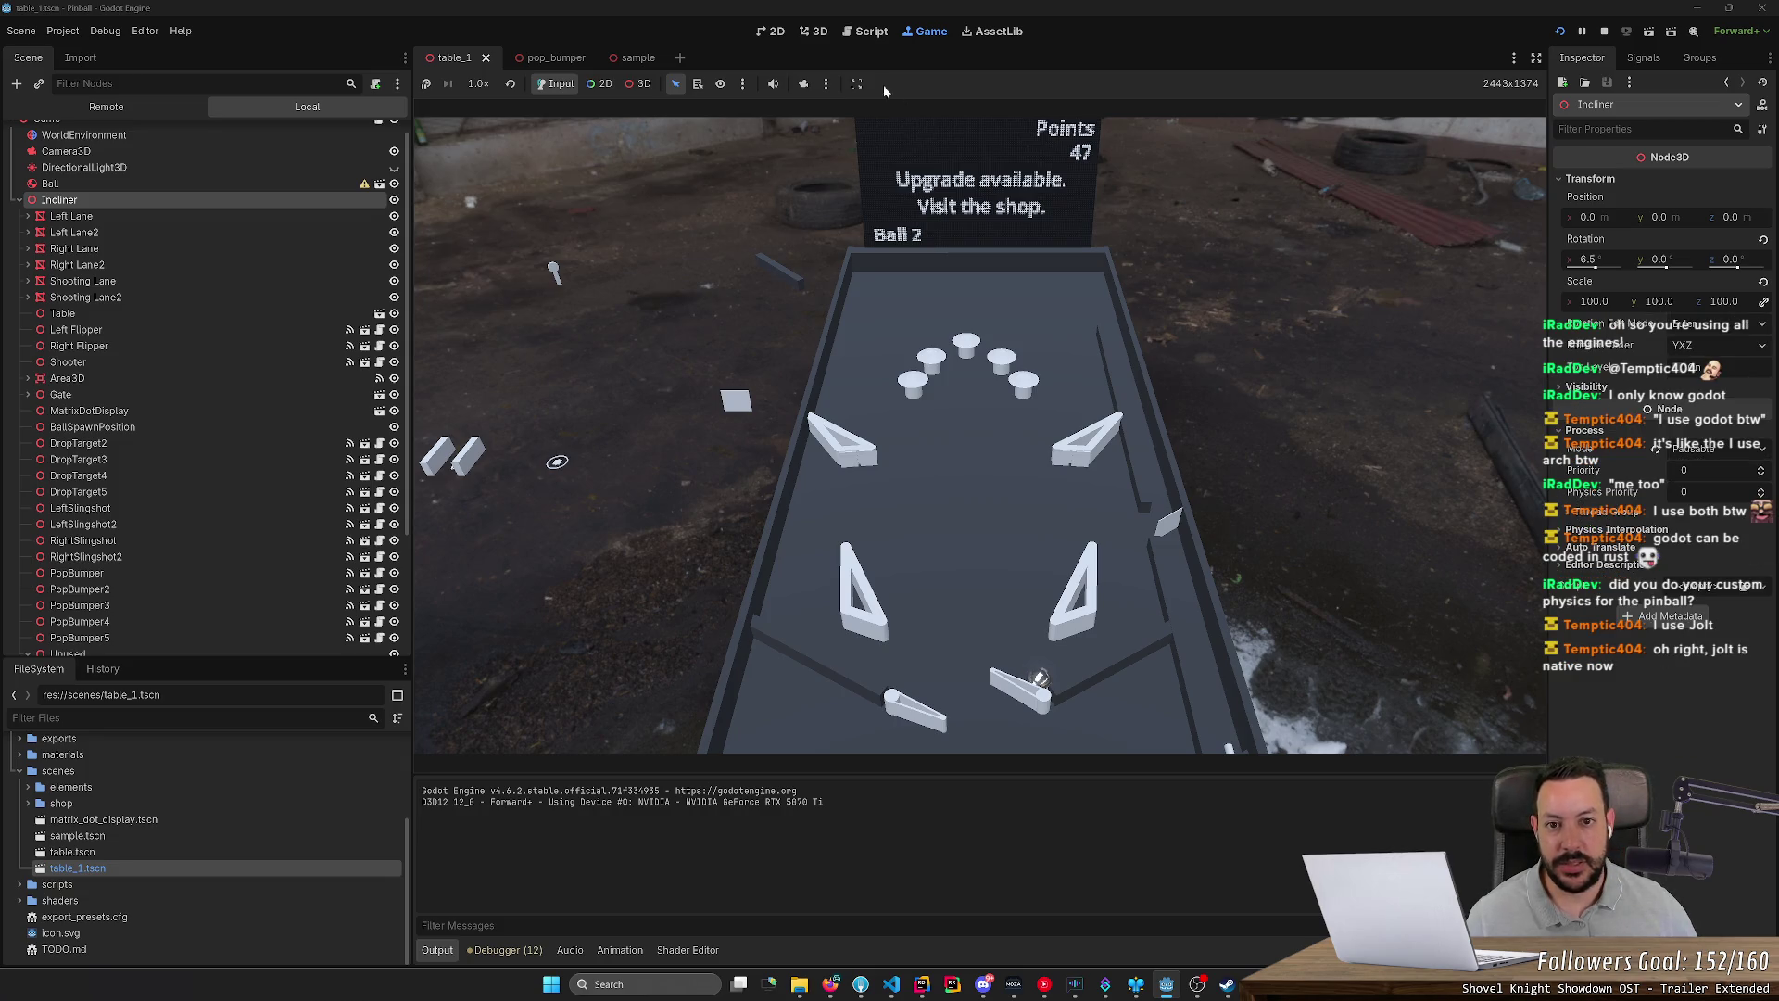
key("ctrl+F3")
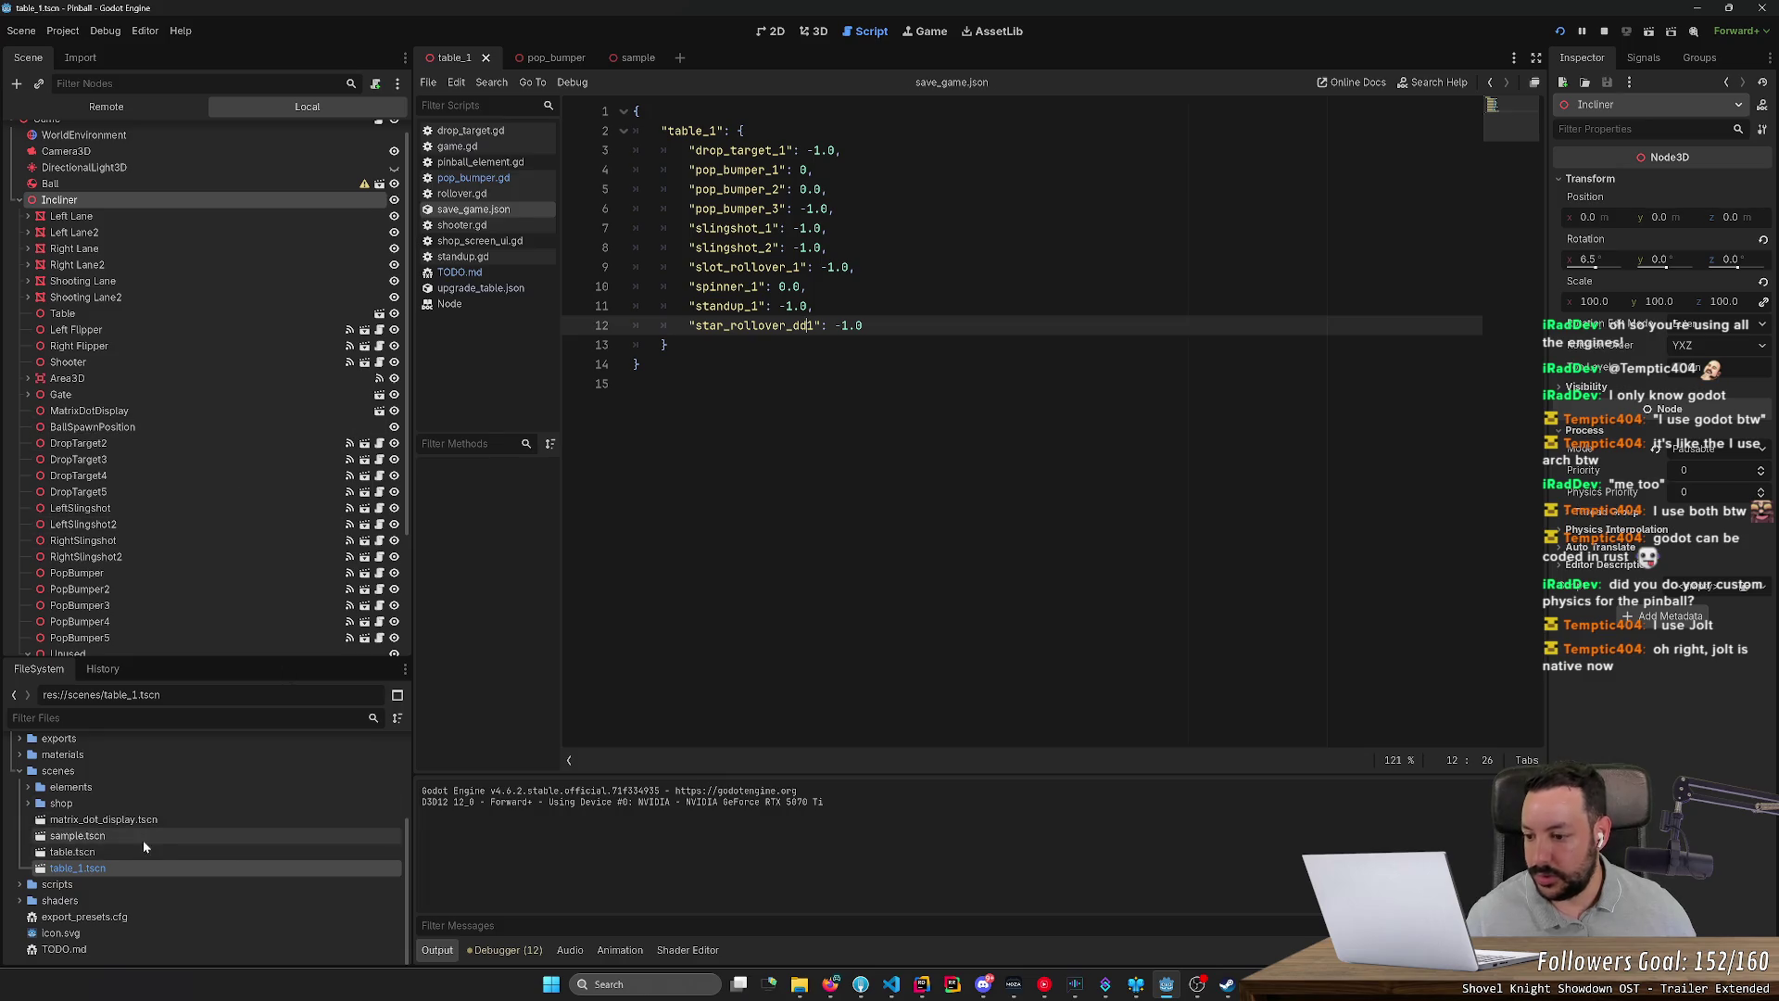
Step: Read the apply_impulse code in elements/scripts/flipper.gd, then return to 3D and rerun the game
left_click(27, 787)
left_click(36, 802)
double_click(79, 835)
scroll(1019, 417, "down", 5)
scroll(1020, 417, "down", 3)
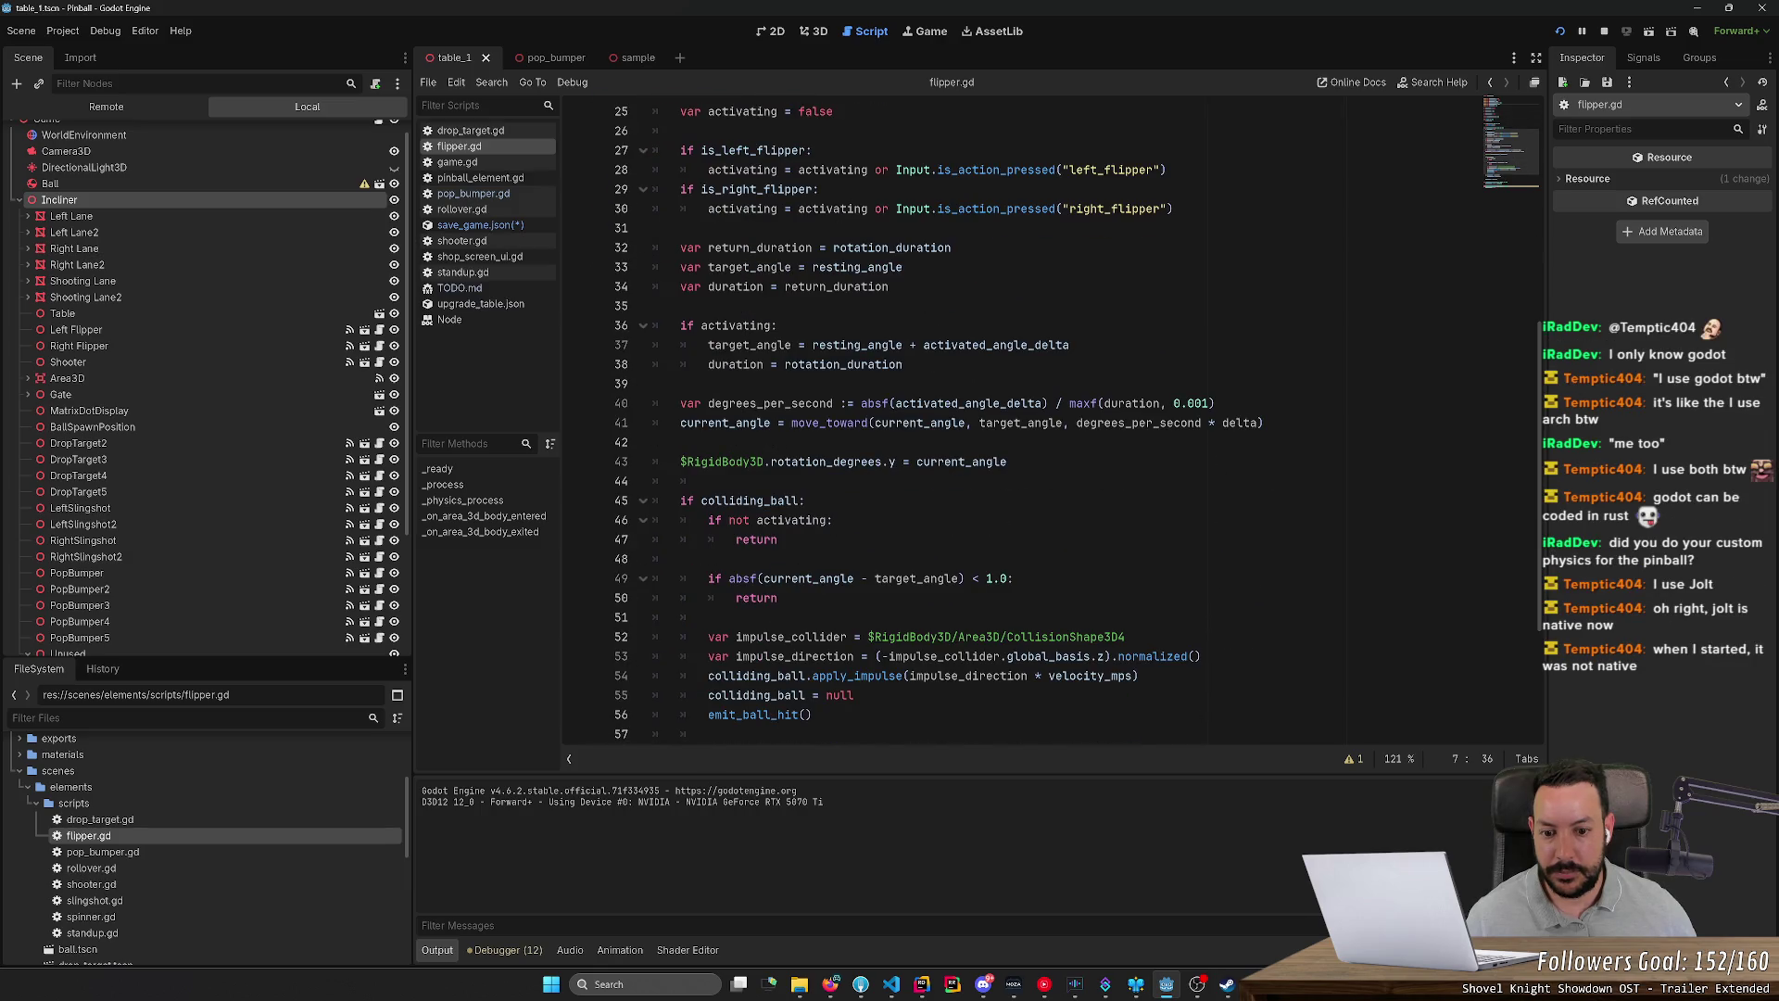
scroll(881, 463, "down", 2)
left_click_drag(834, 559, 881, 559)
left_click(814, 32)
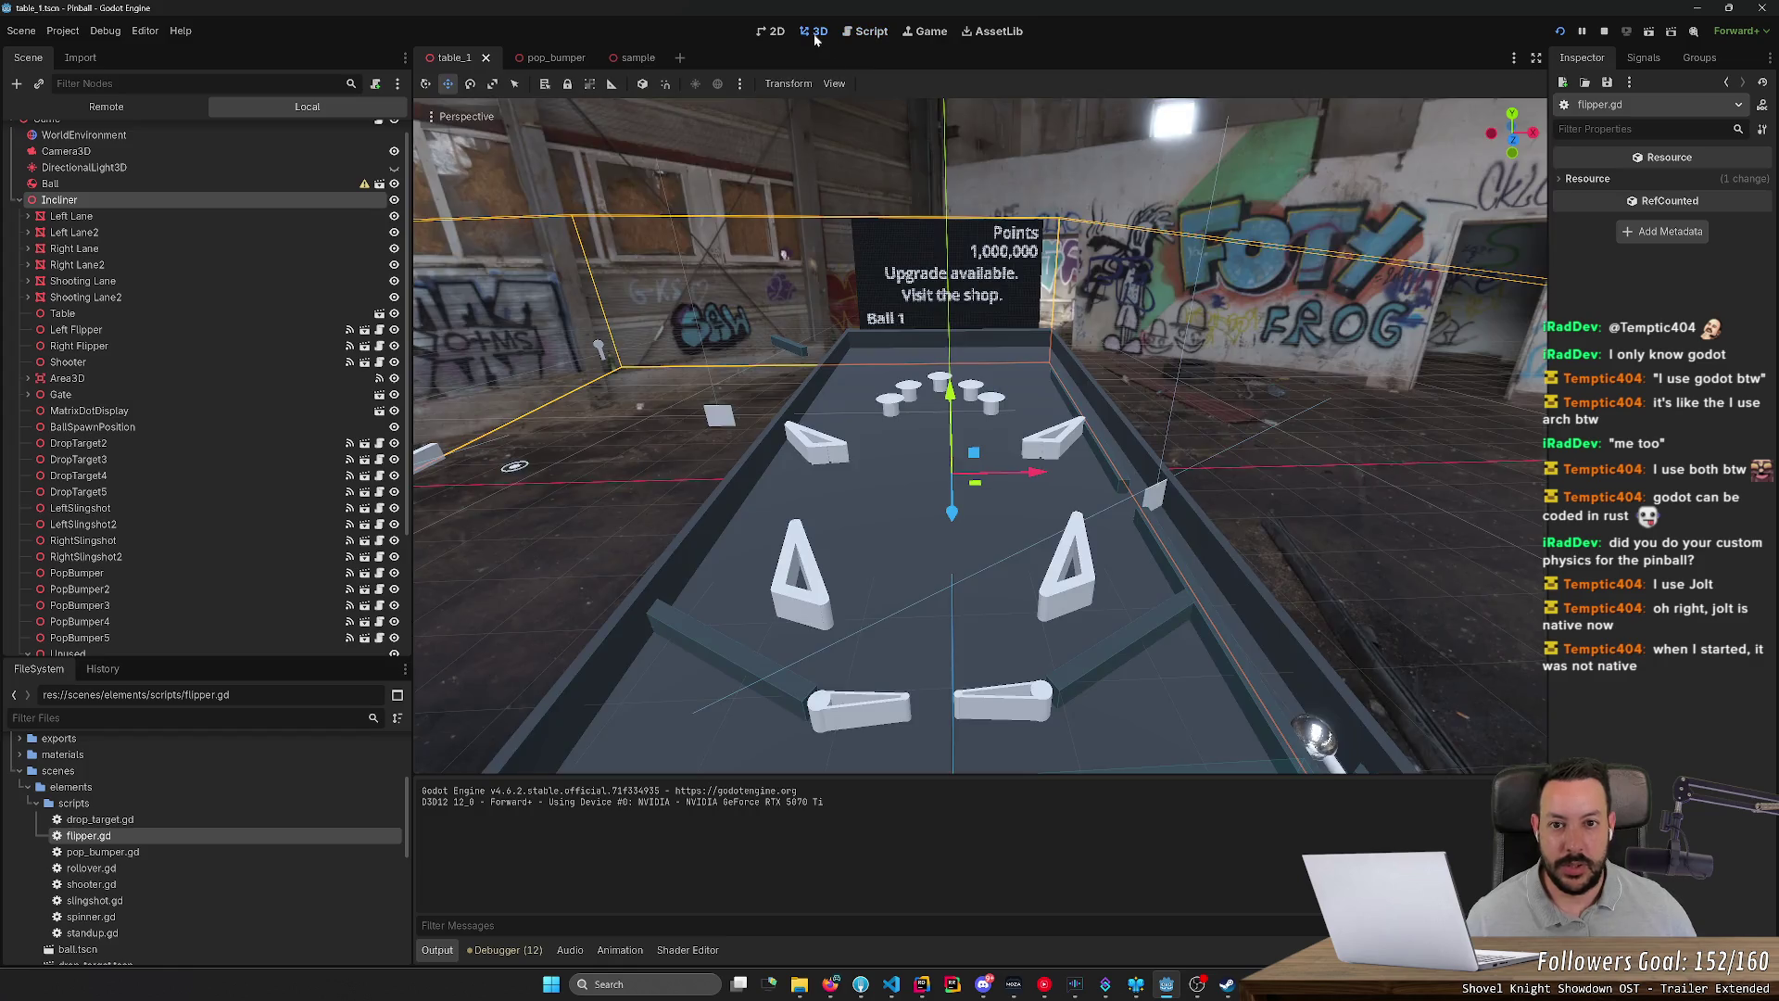
left_click(1561, 32)
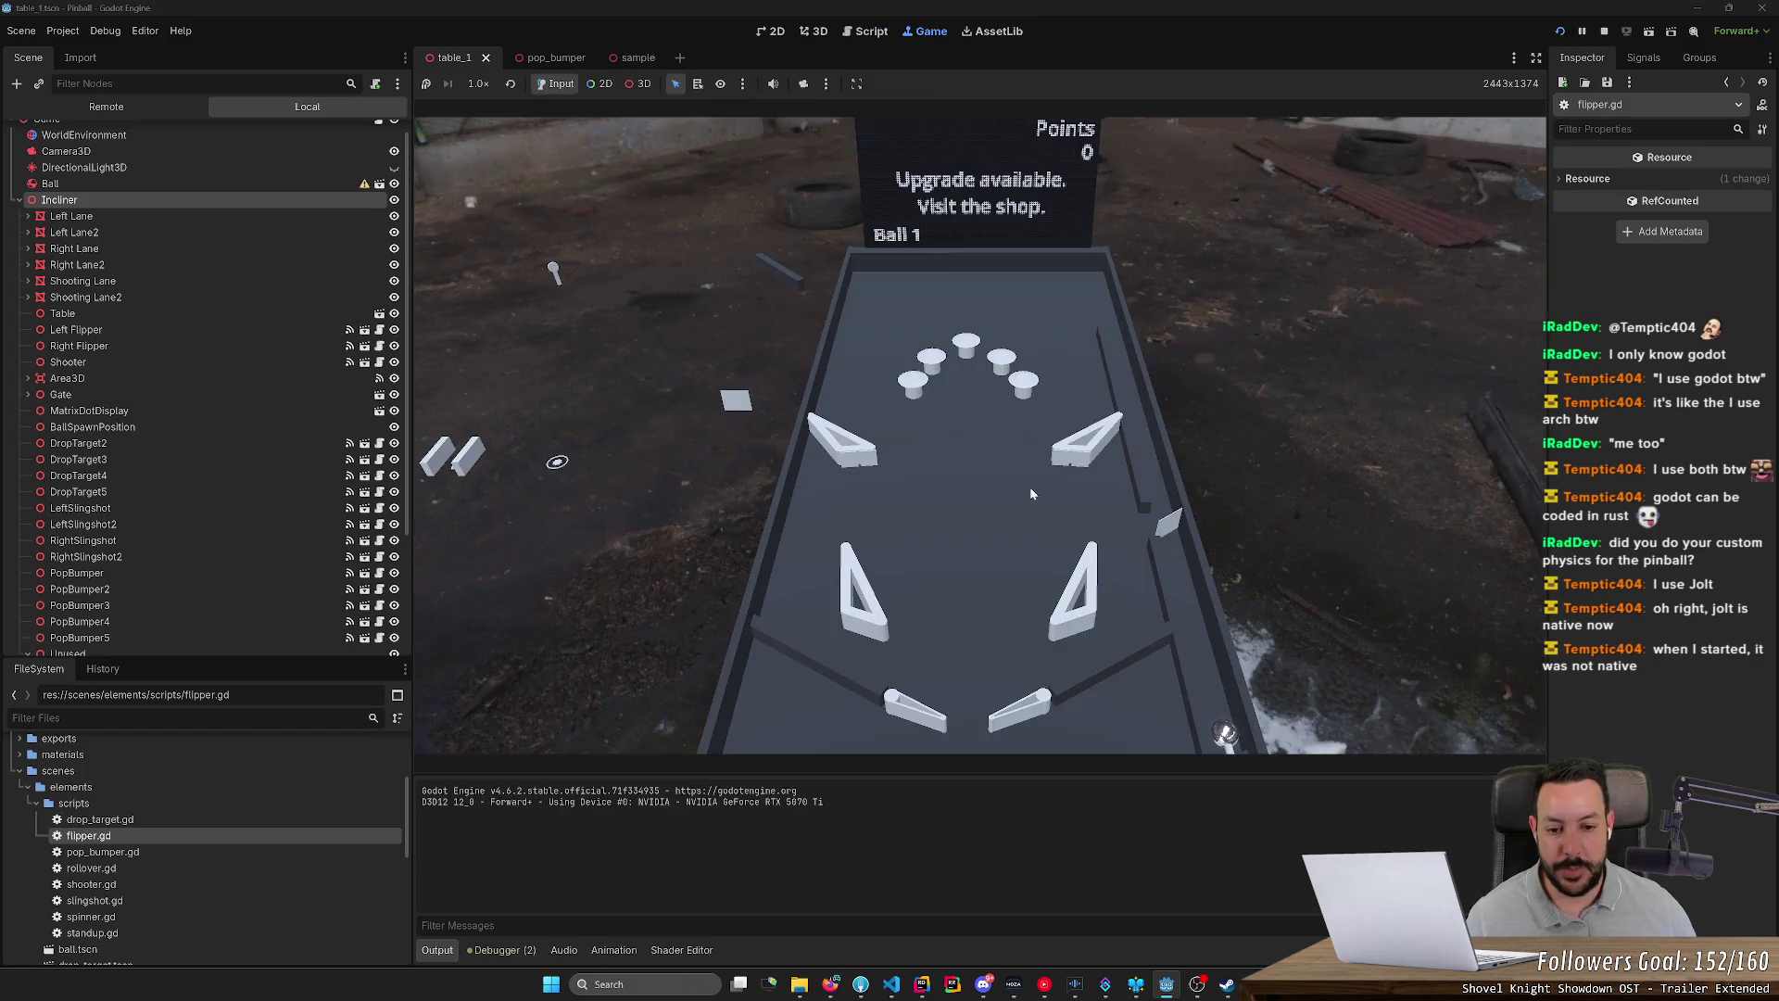
Step: Launch the first ball and work both flippers to drive it into the bumpers until it drains
key("space")
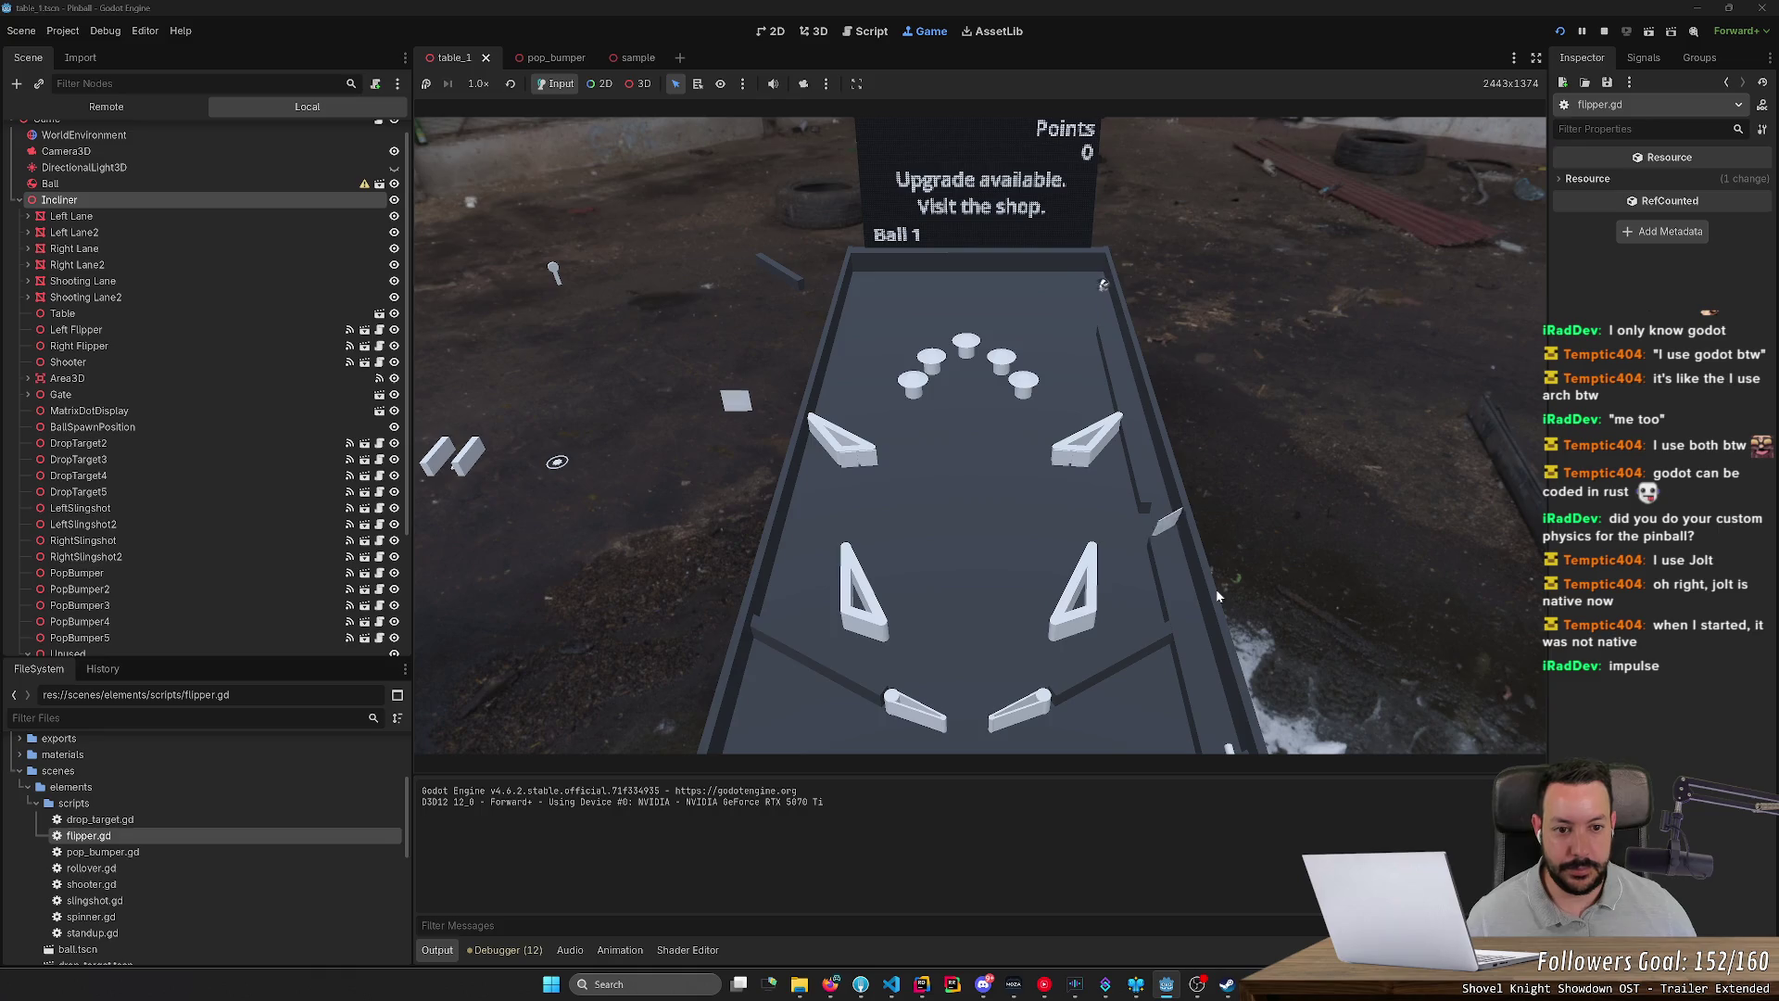
key("Left")
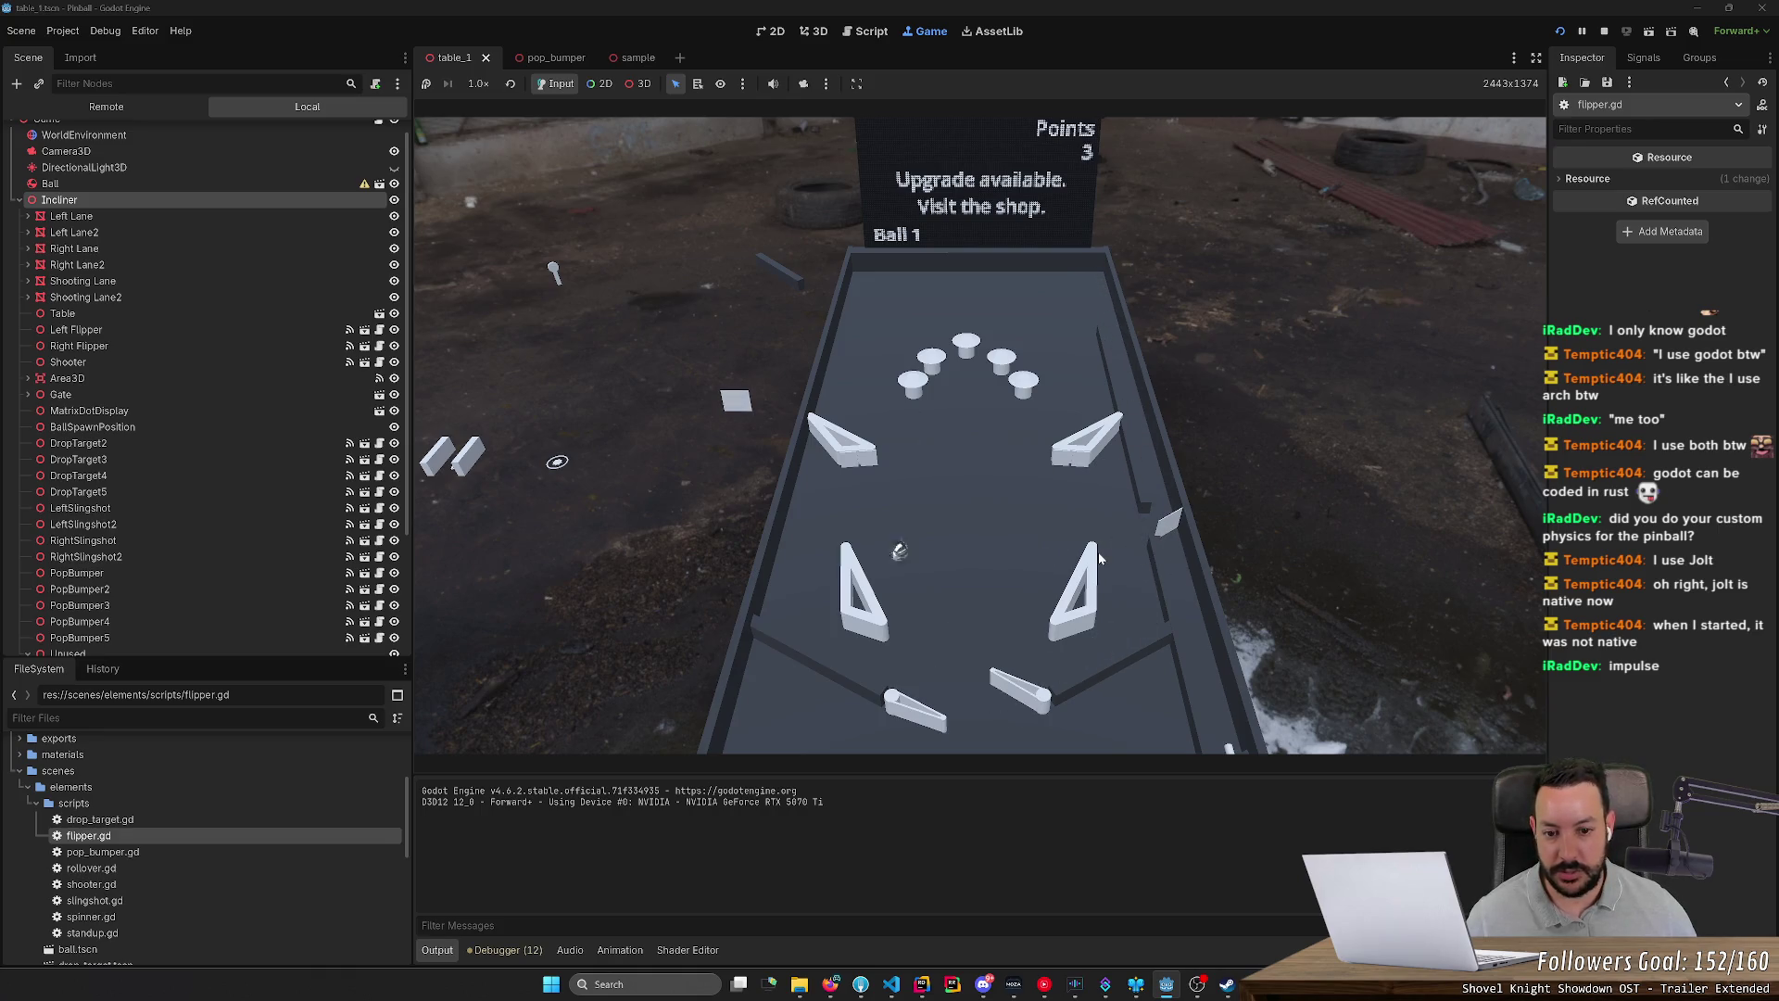
key("Left")
key("Right")
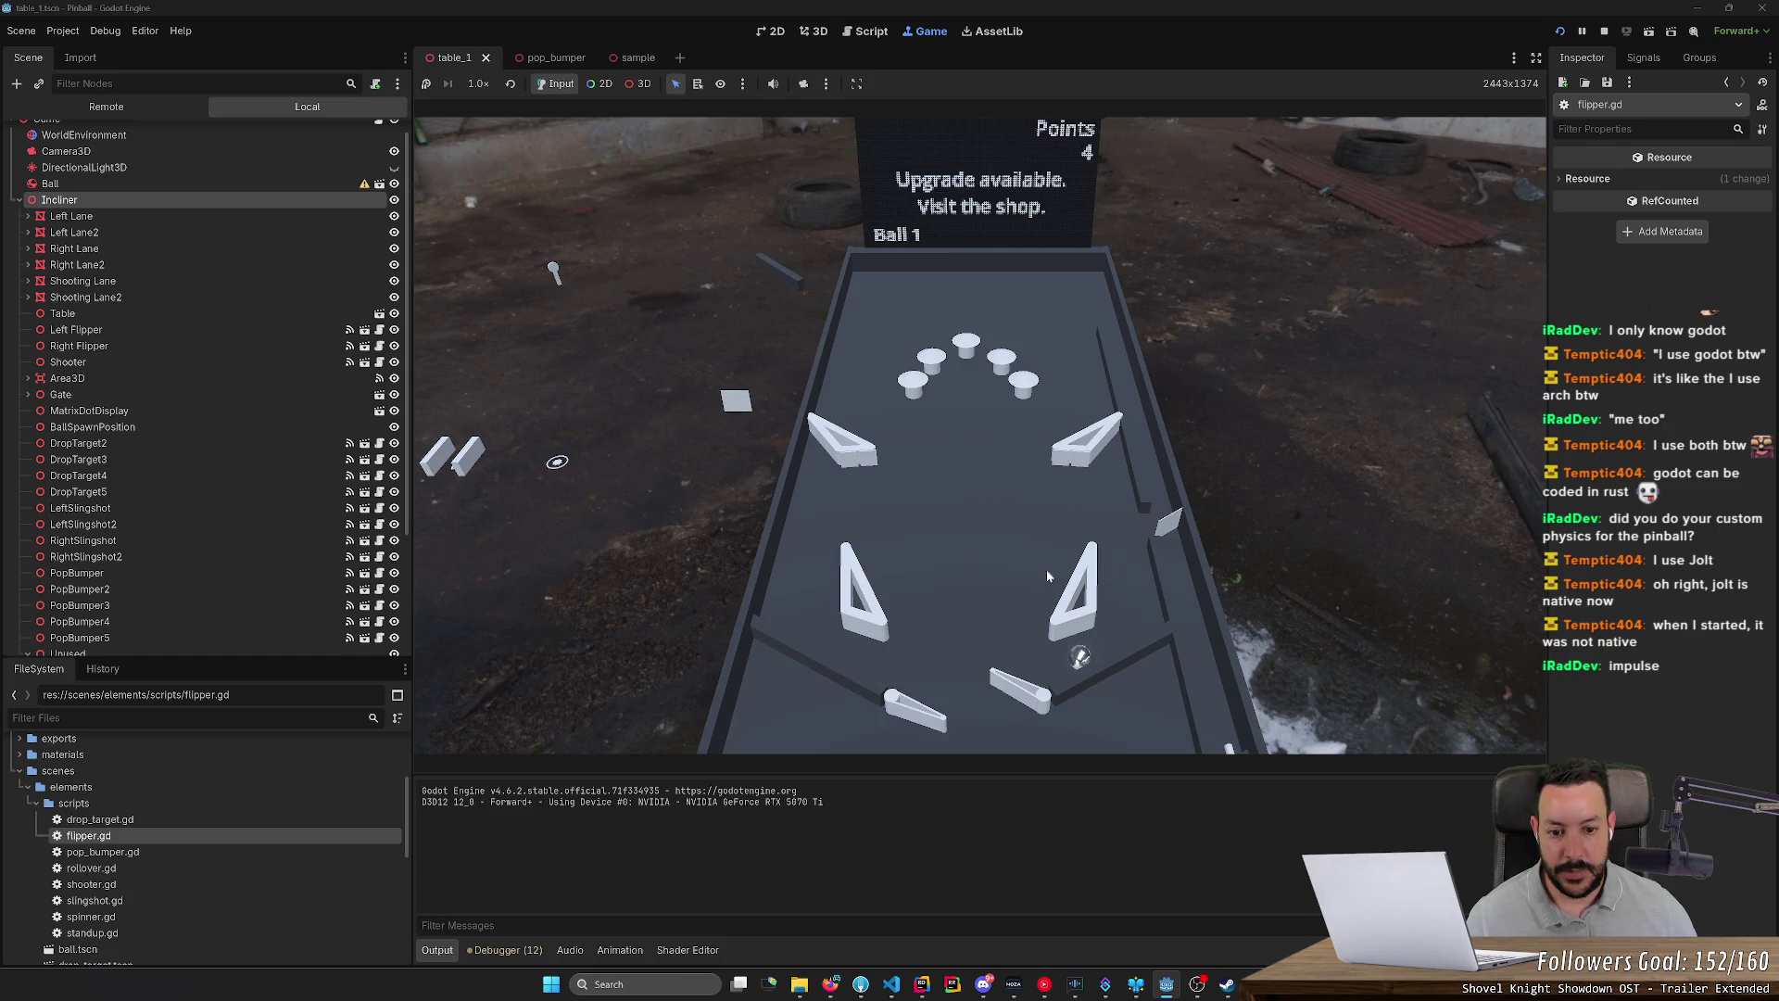
key("Left")
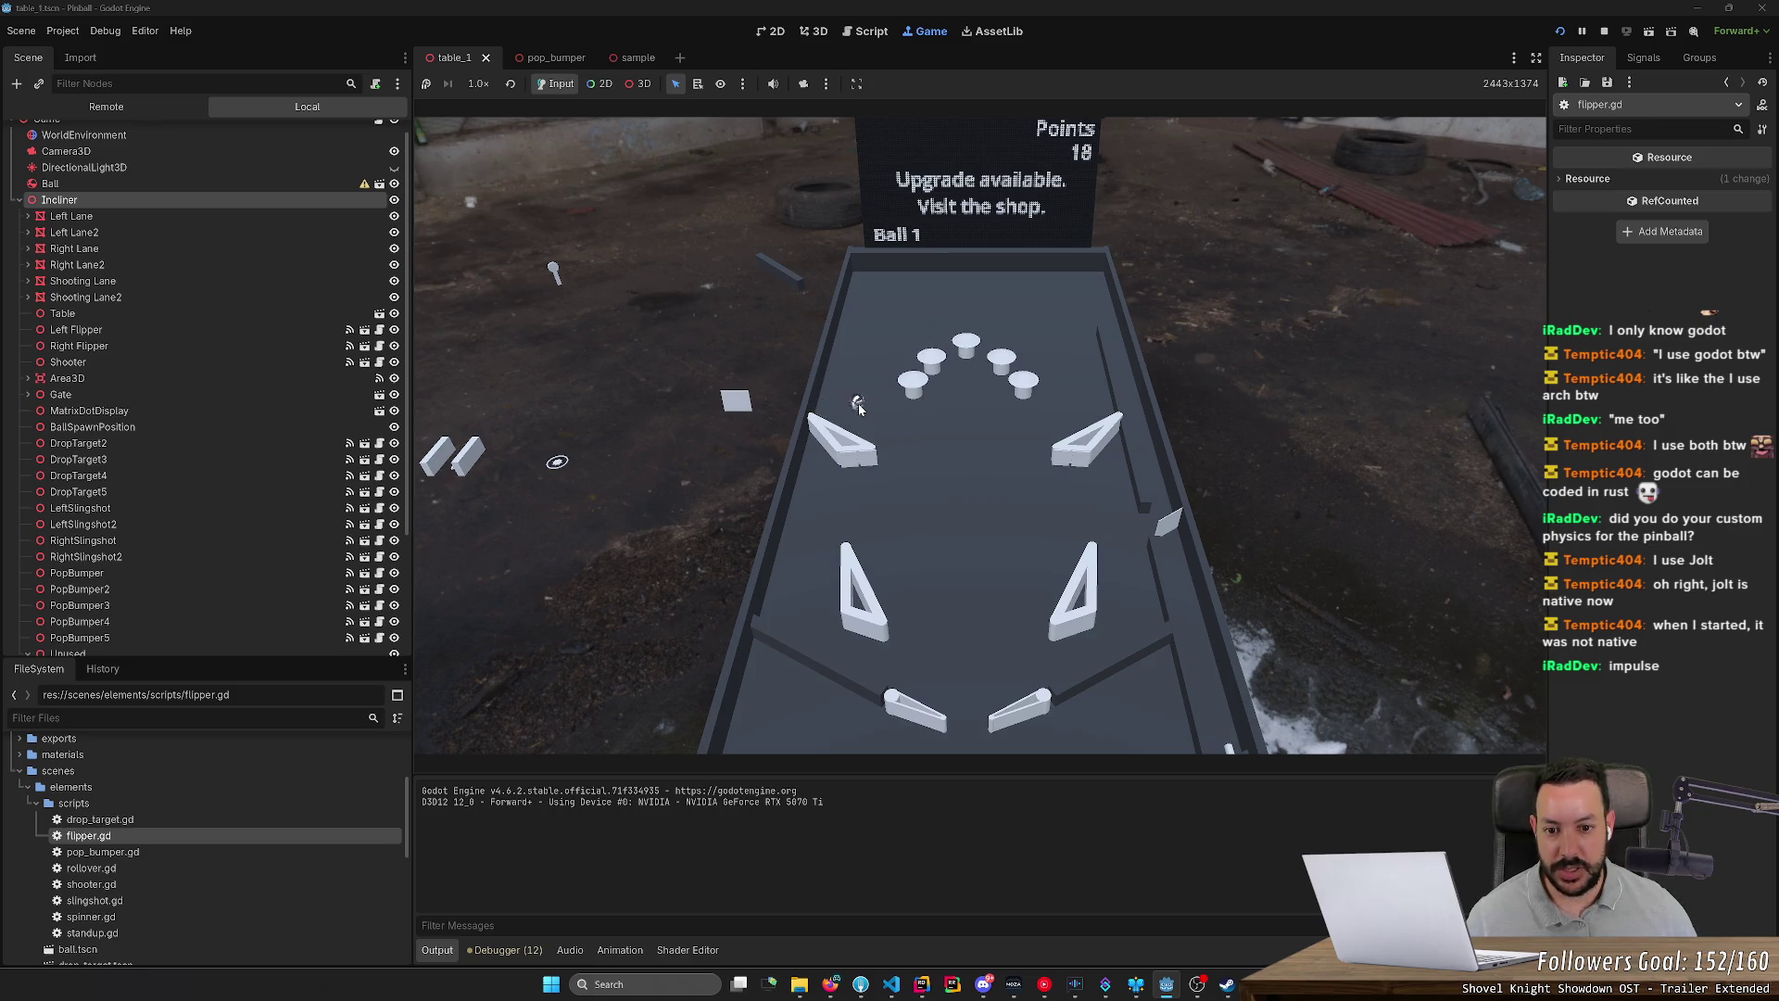
key("Left")
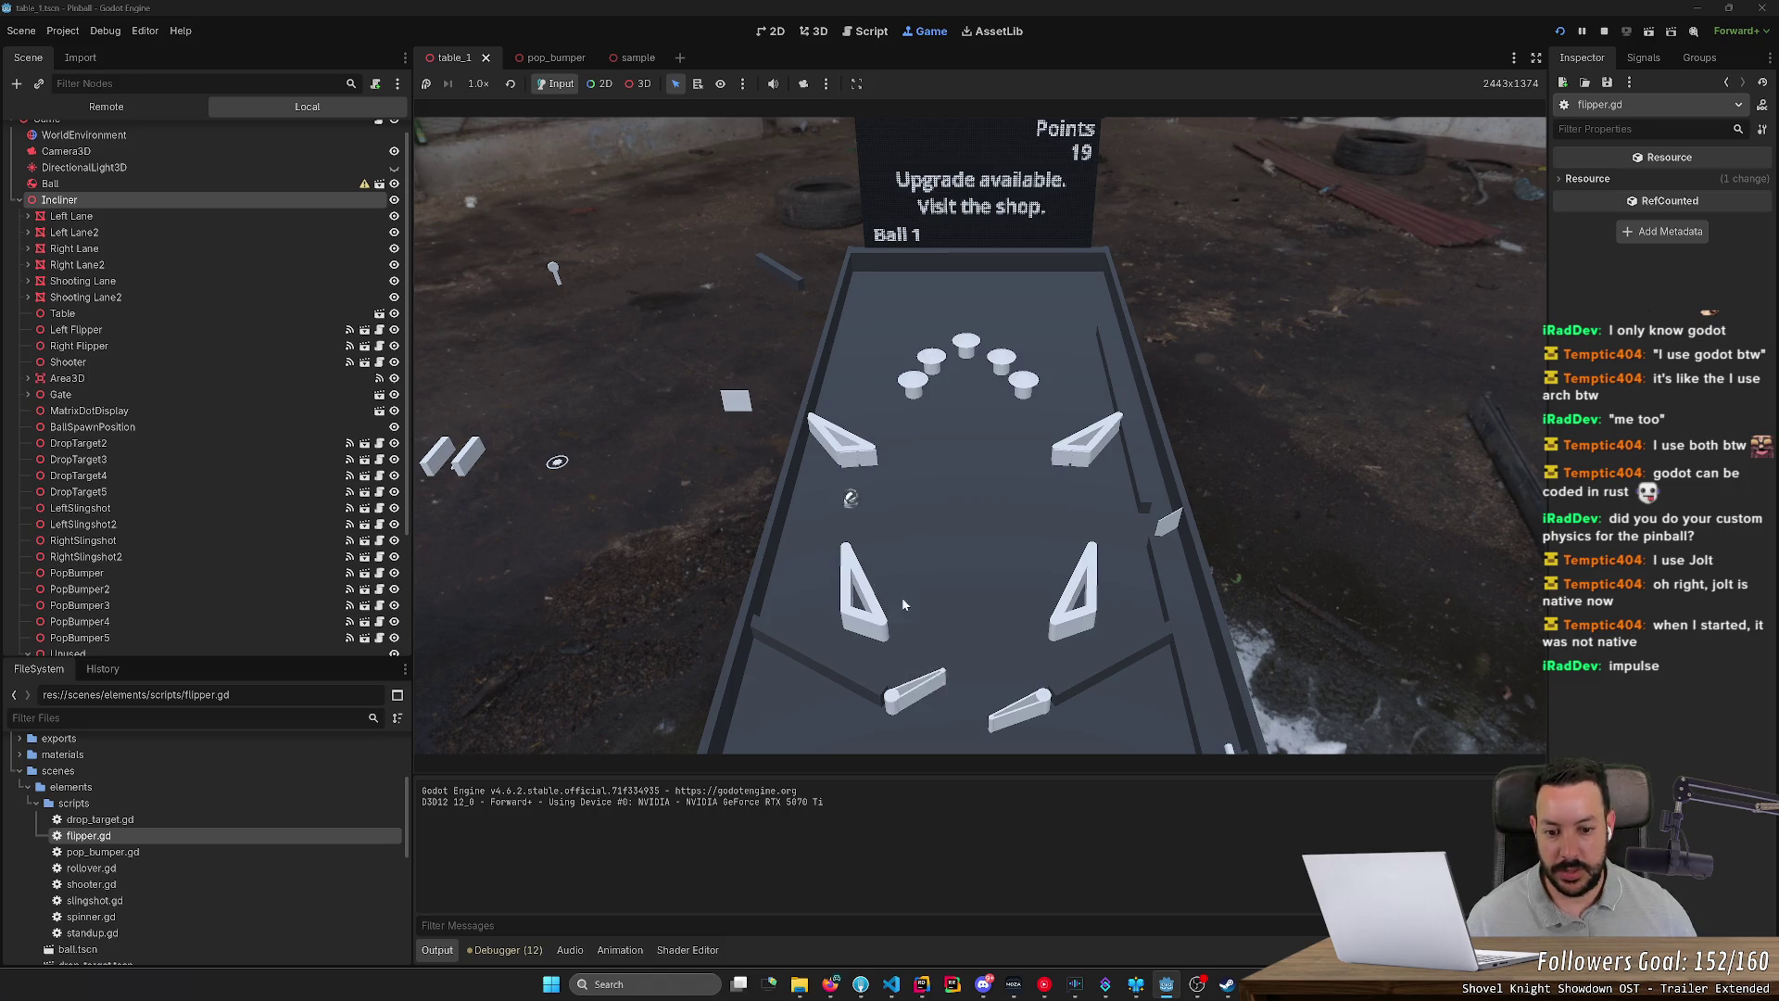
key("Left")
key("Right")
key("Right")
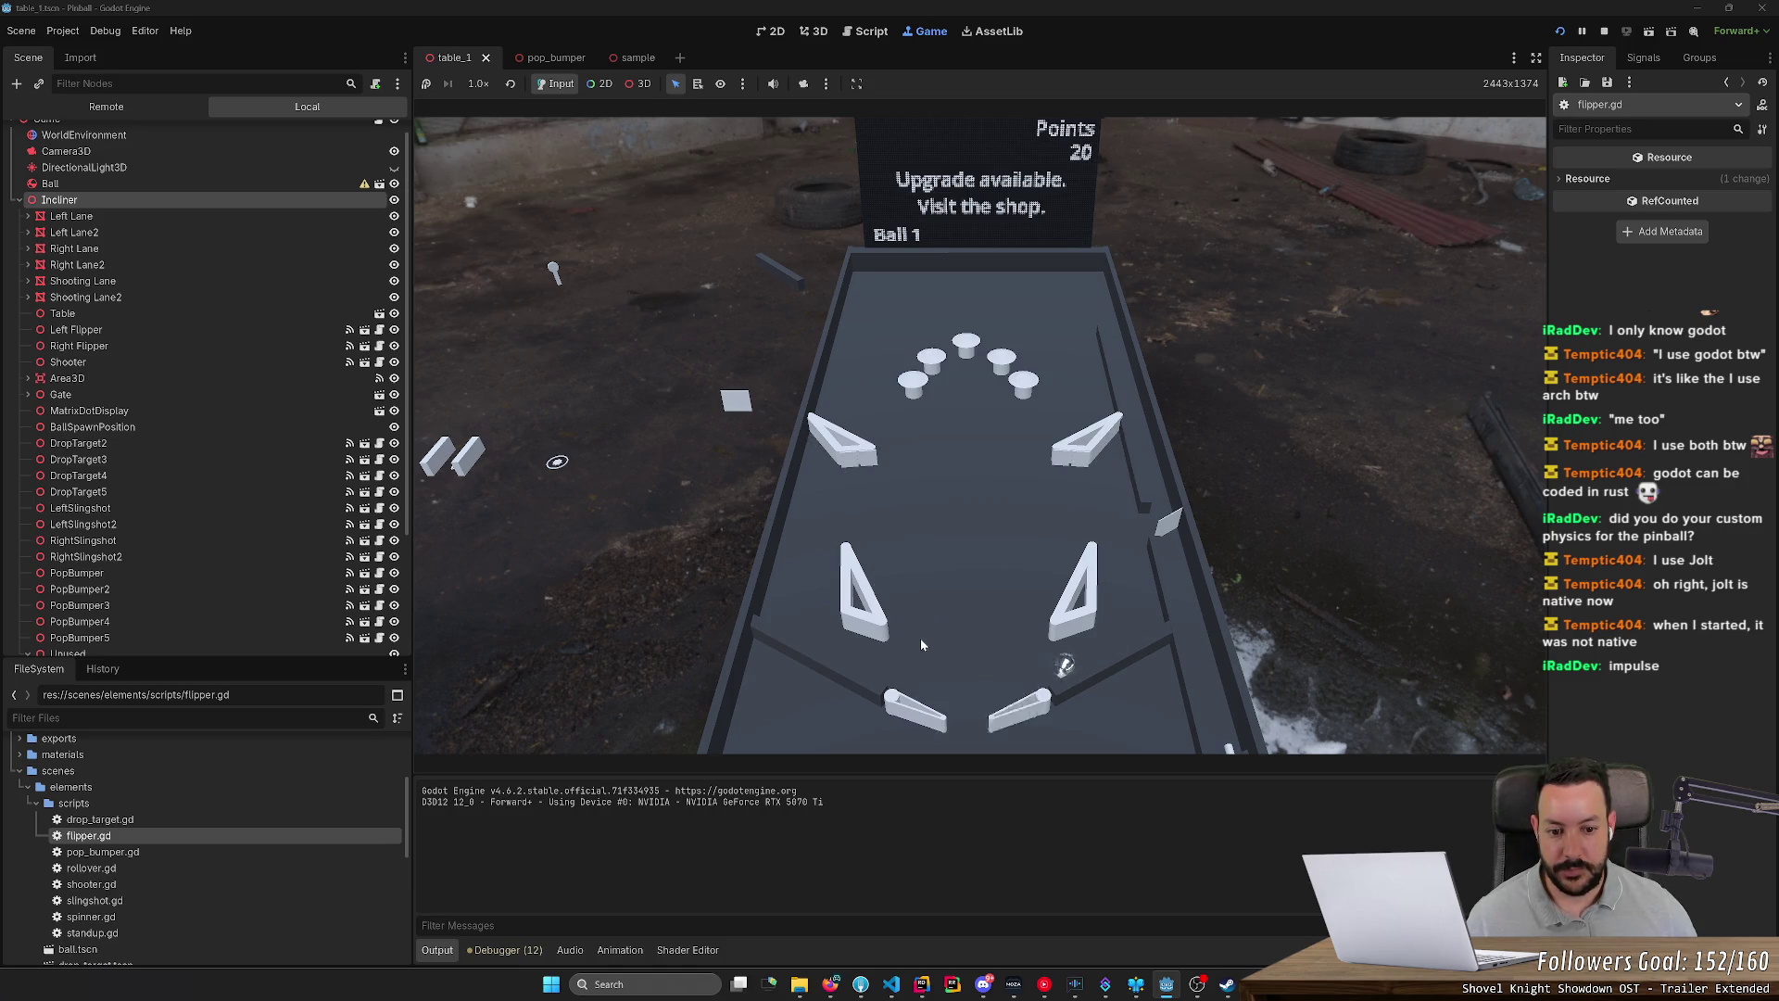
key("Left")
key("Left")
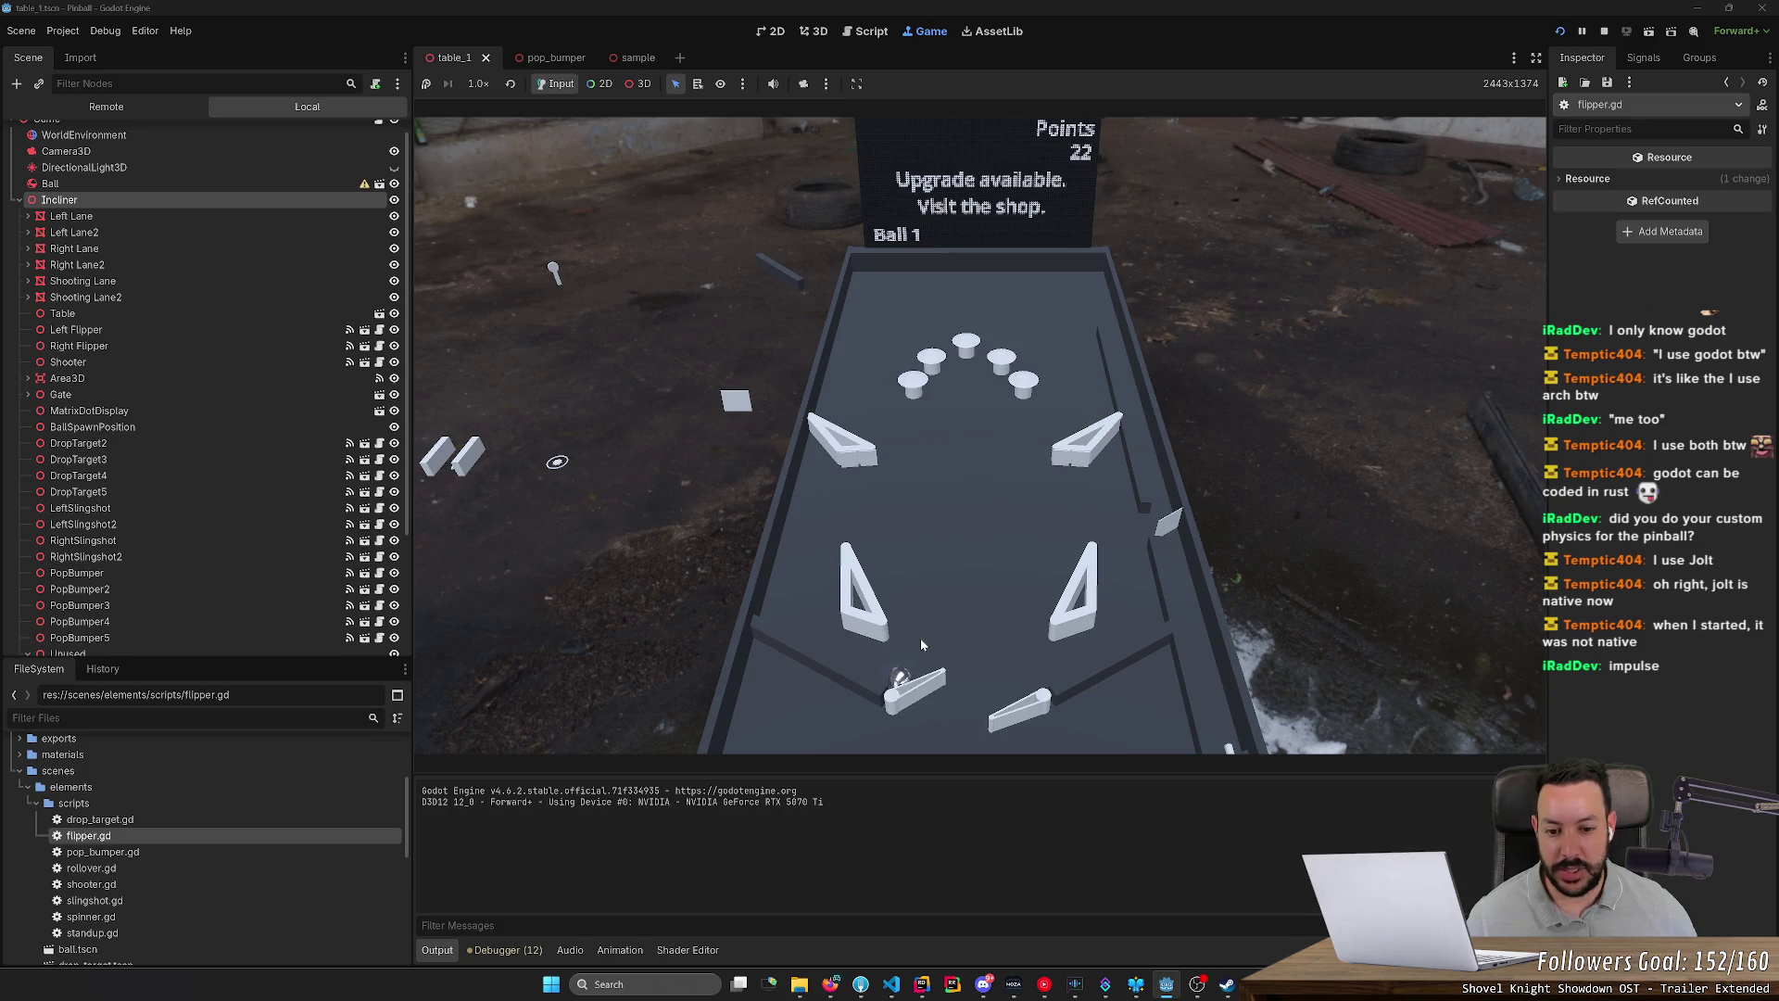
key("Right")
key("Right")
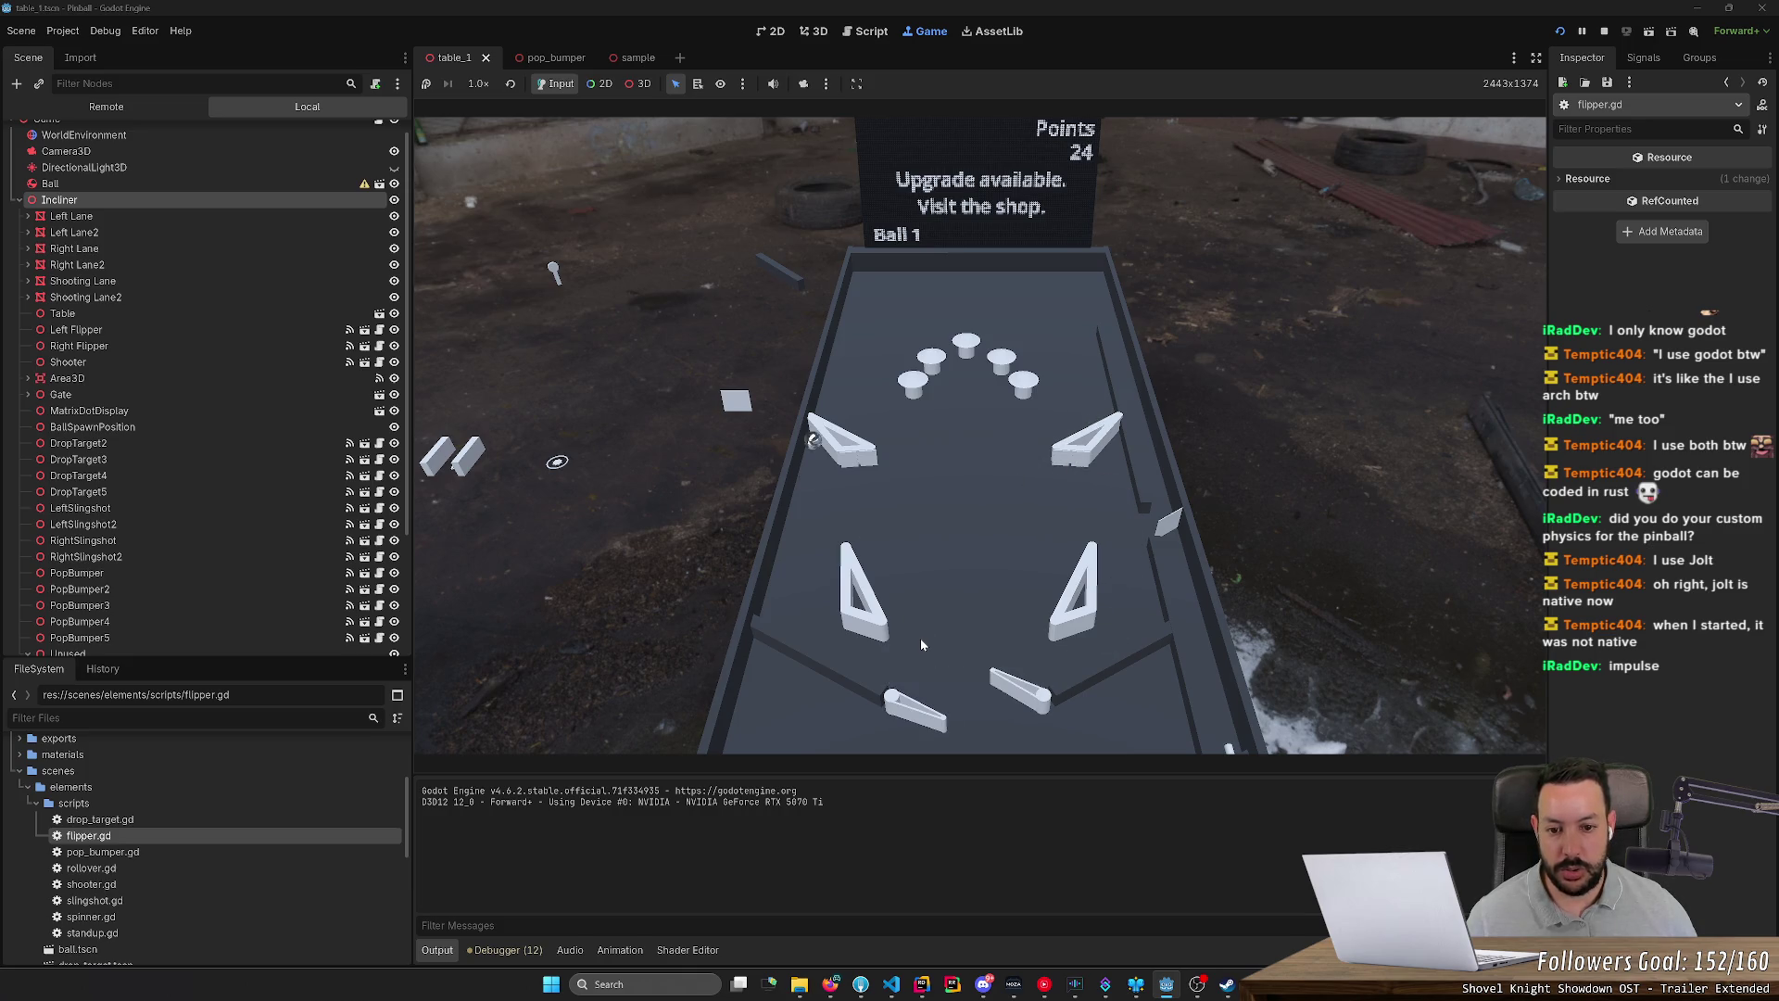
key("Left")
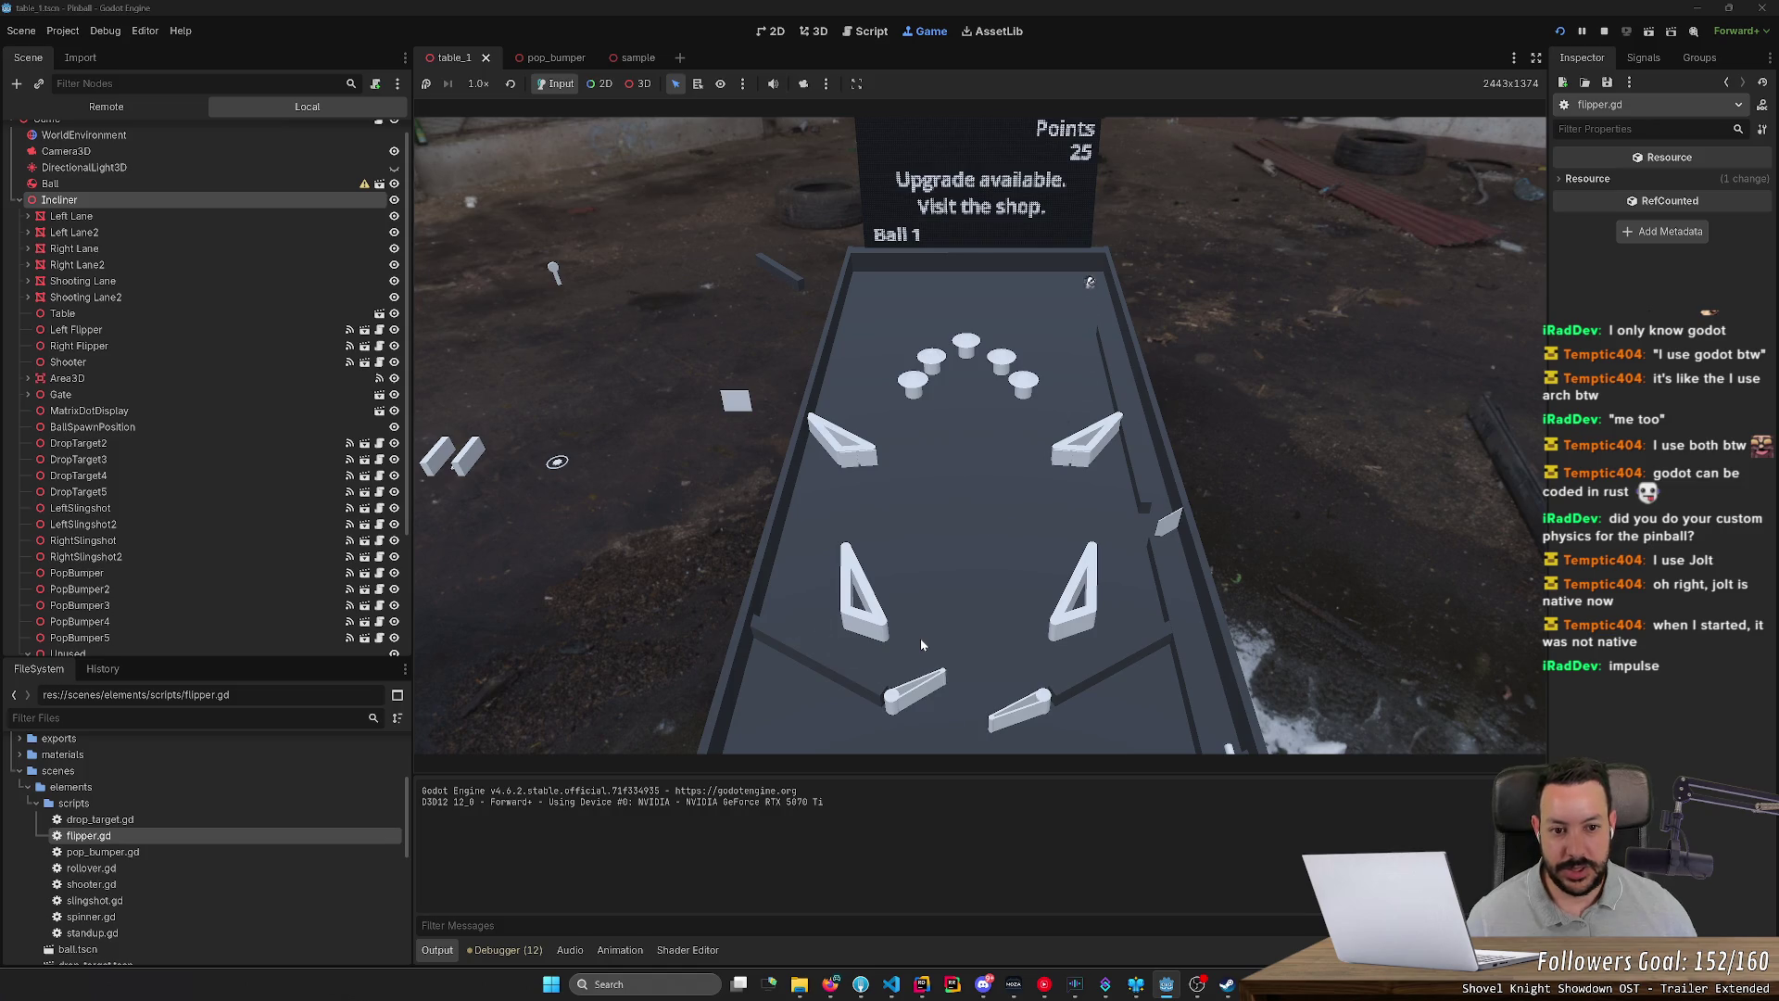
key("Right")
key("Left")
key("Right")
key("Left")
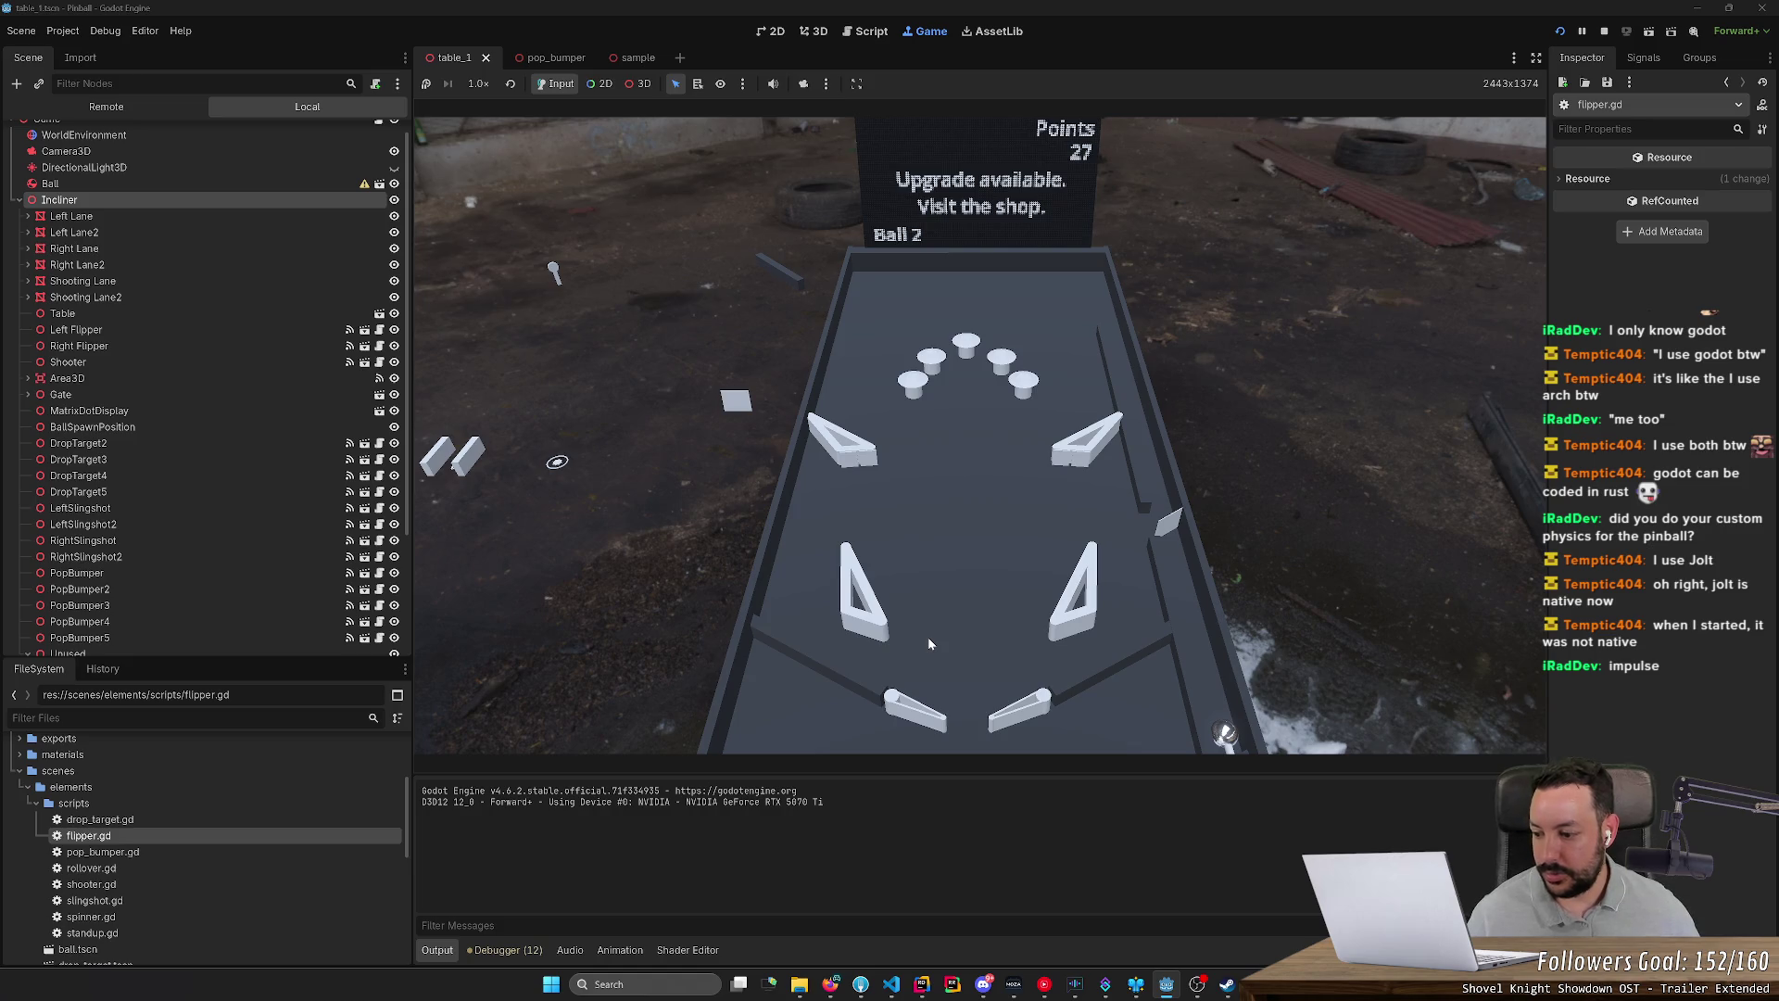
Step: Launch the second ball, flip it through the bumpers to 39 points, then stop the game
key("space")
key("Left")
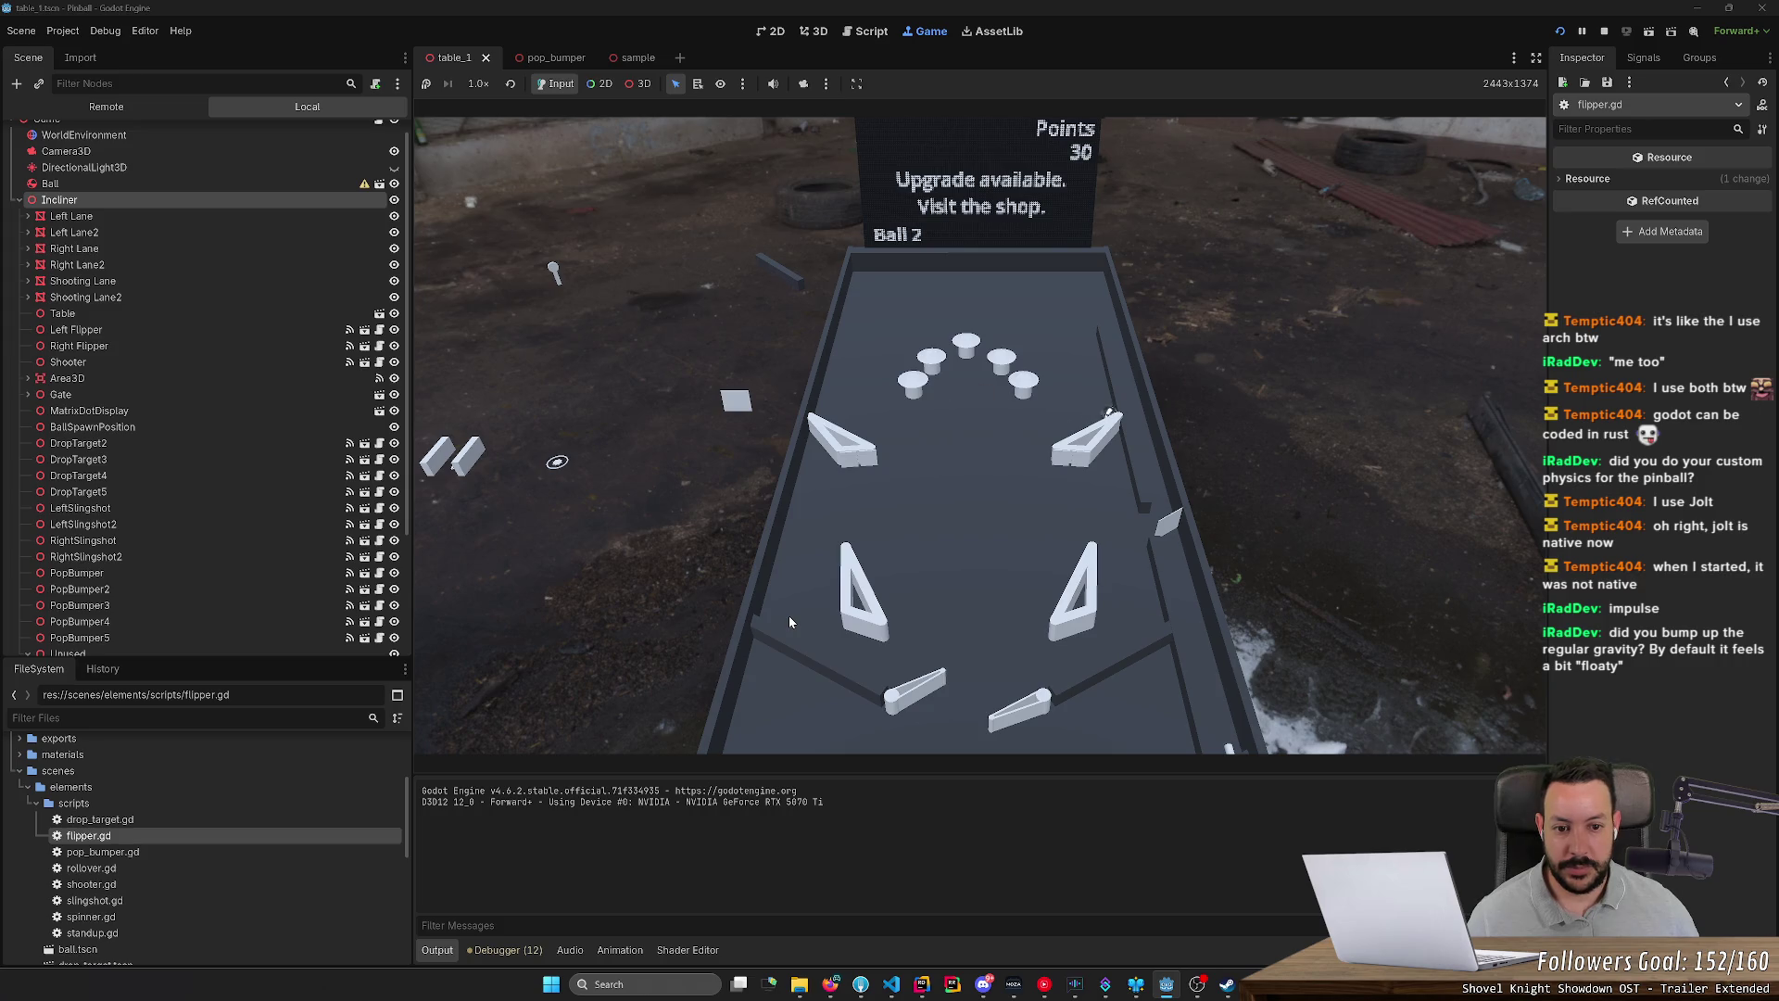
key("Right")
key("Left")
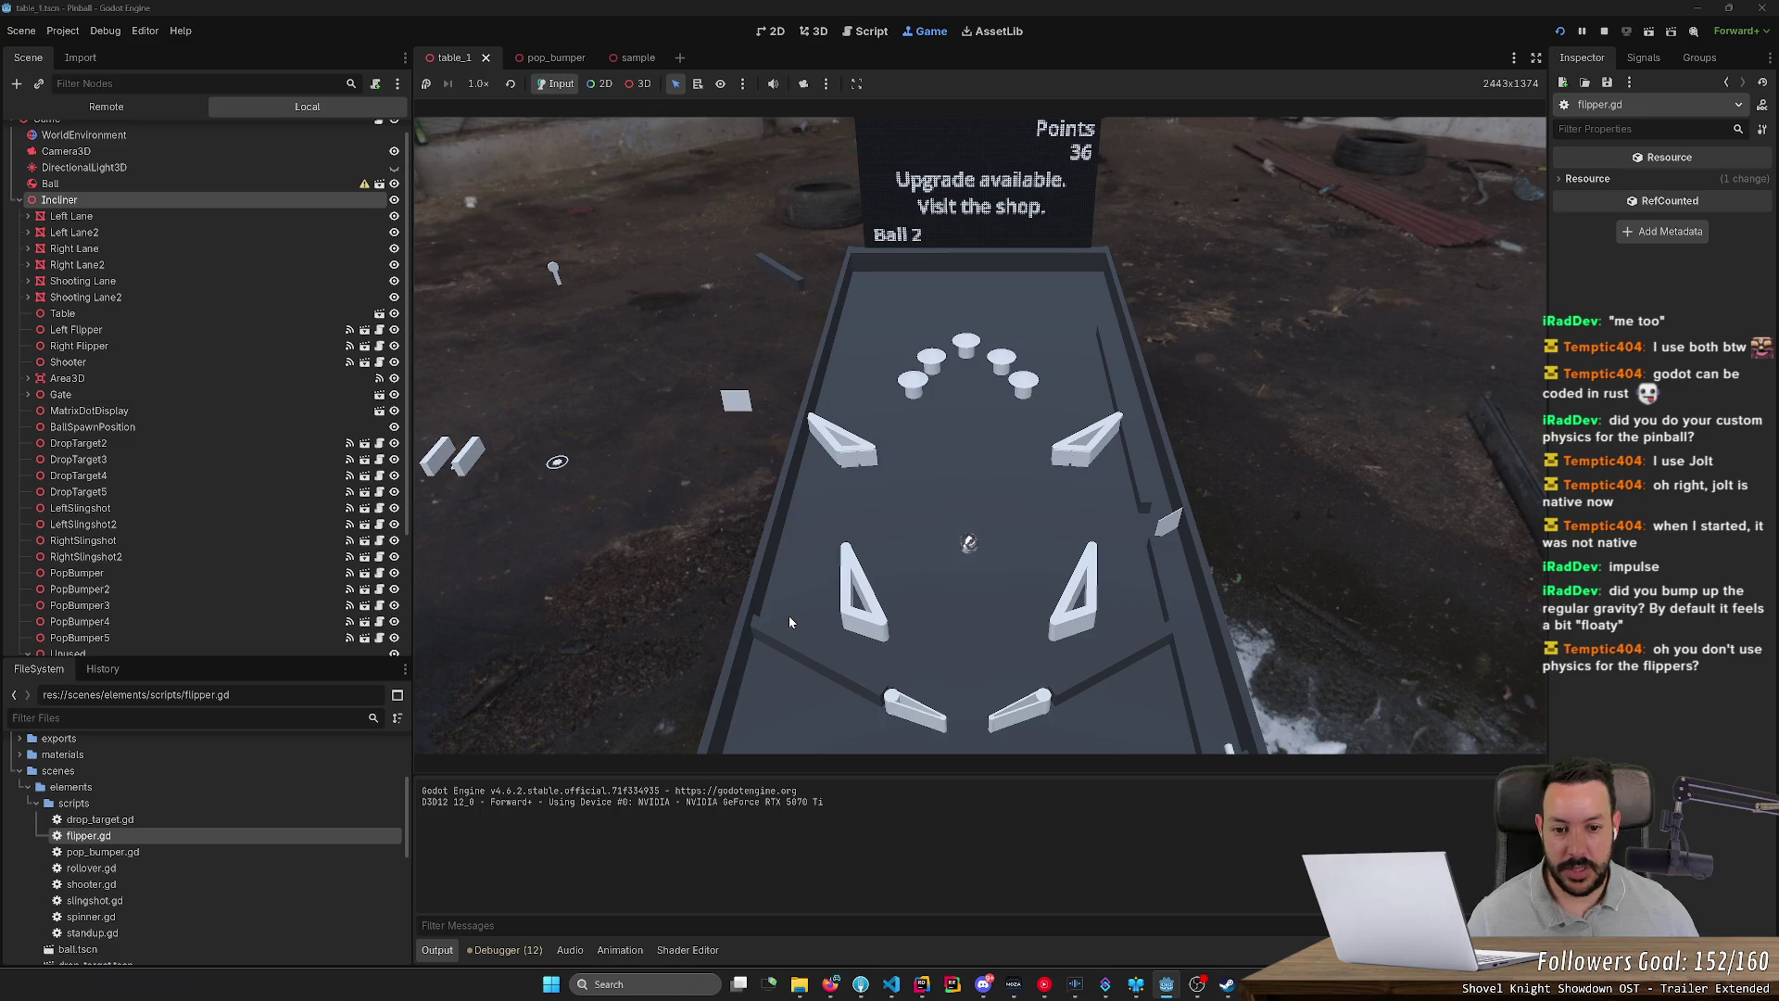
key("Right")
key("Left")
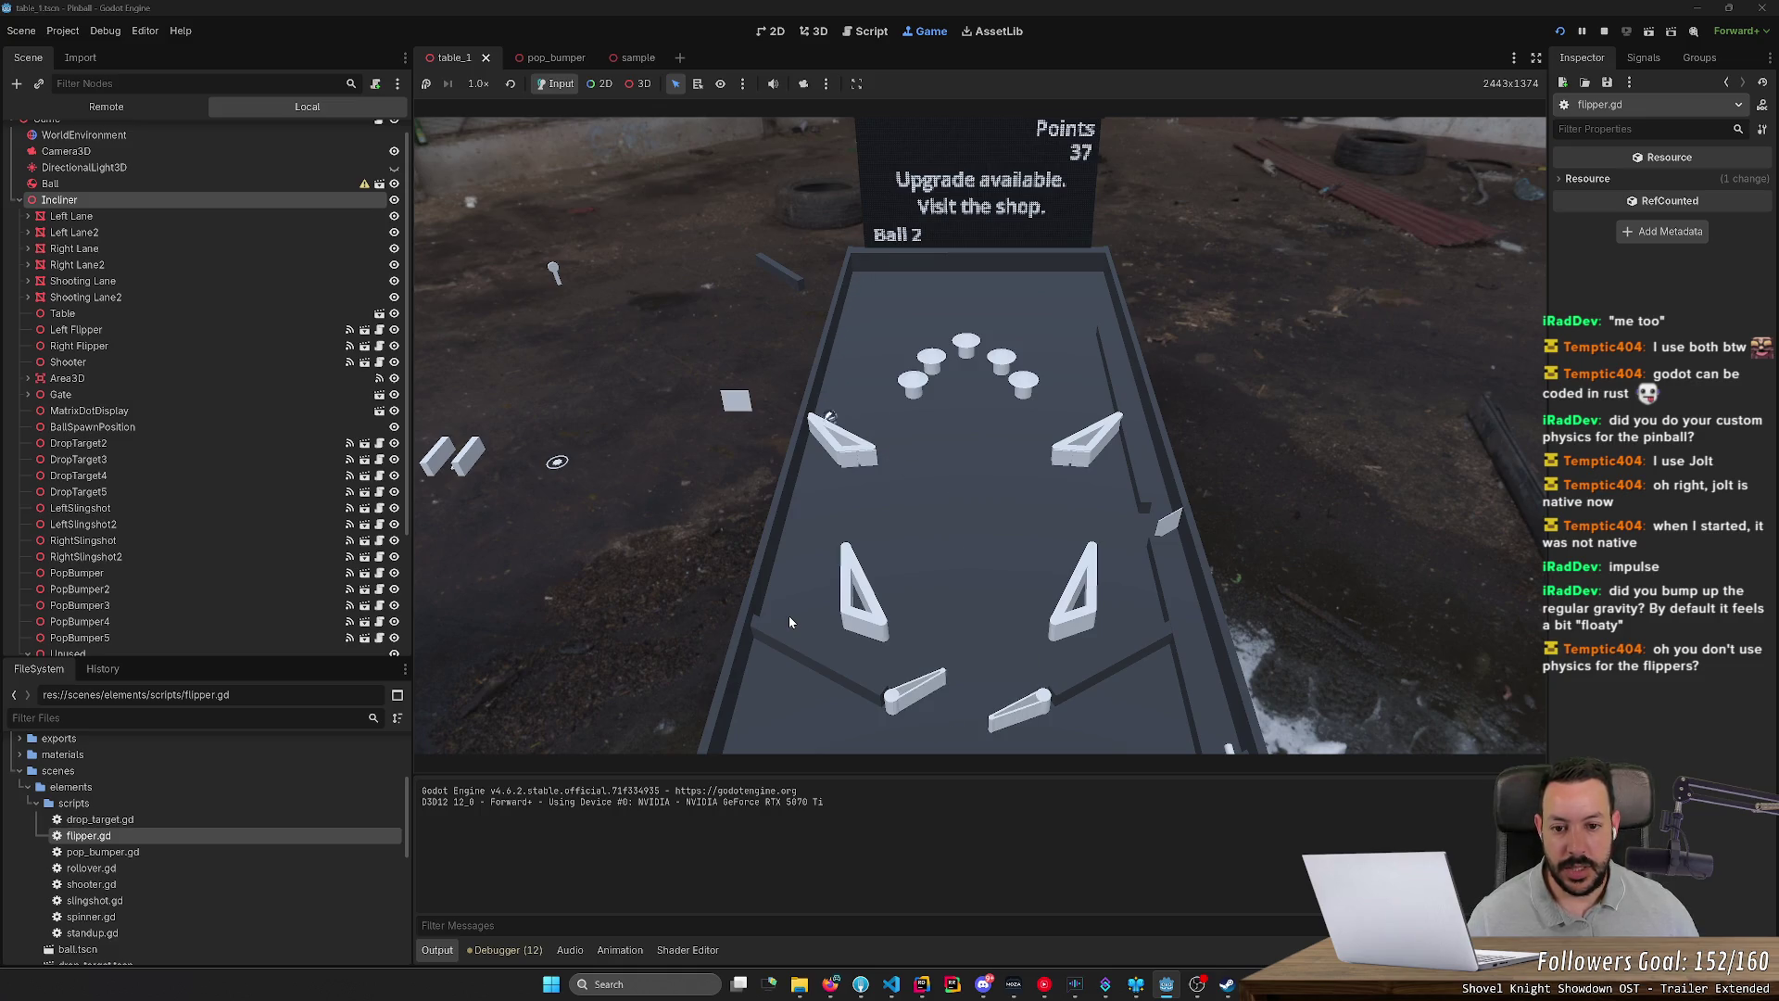
key("Right")
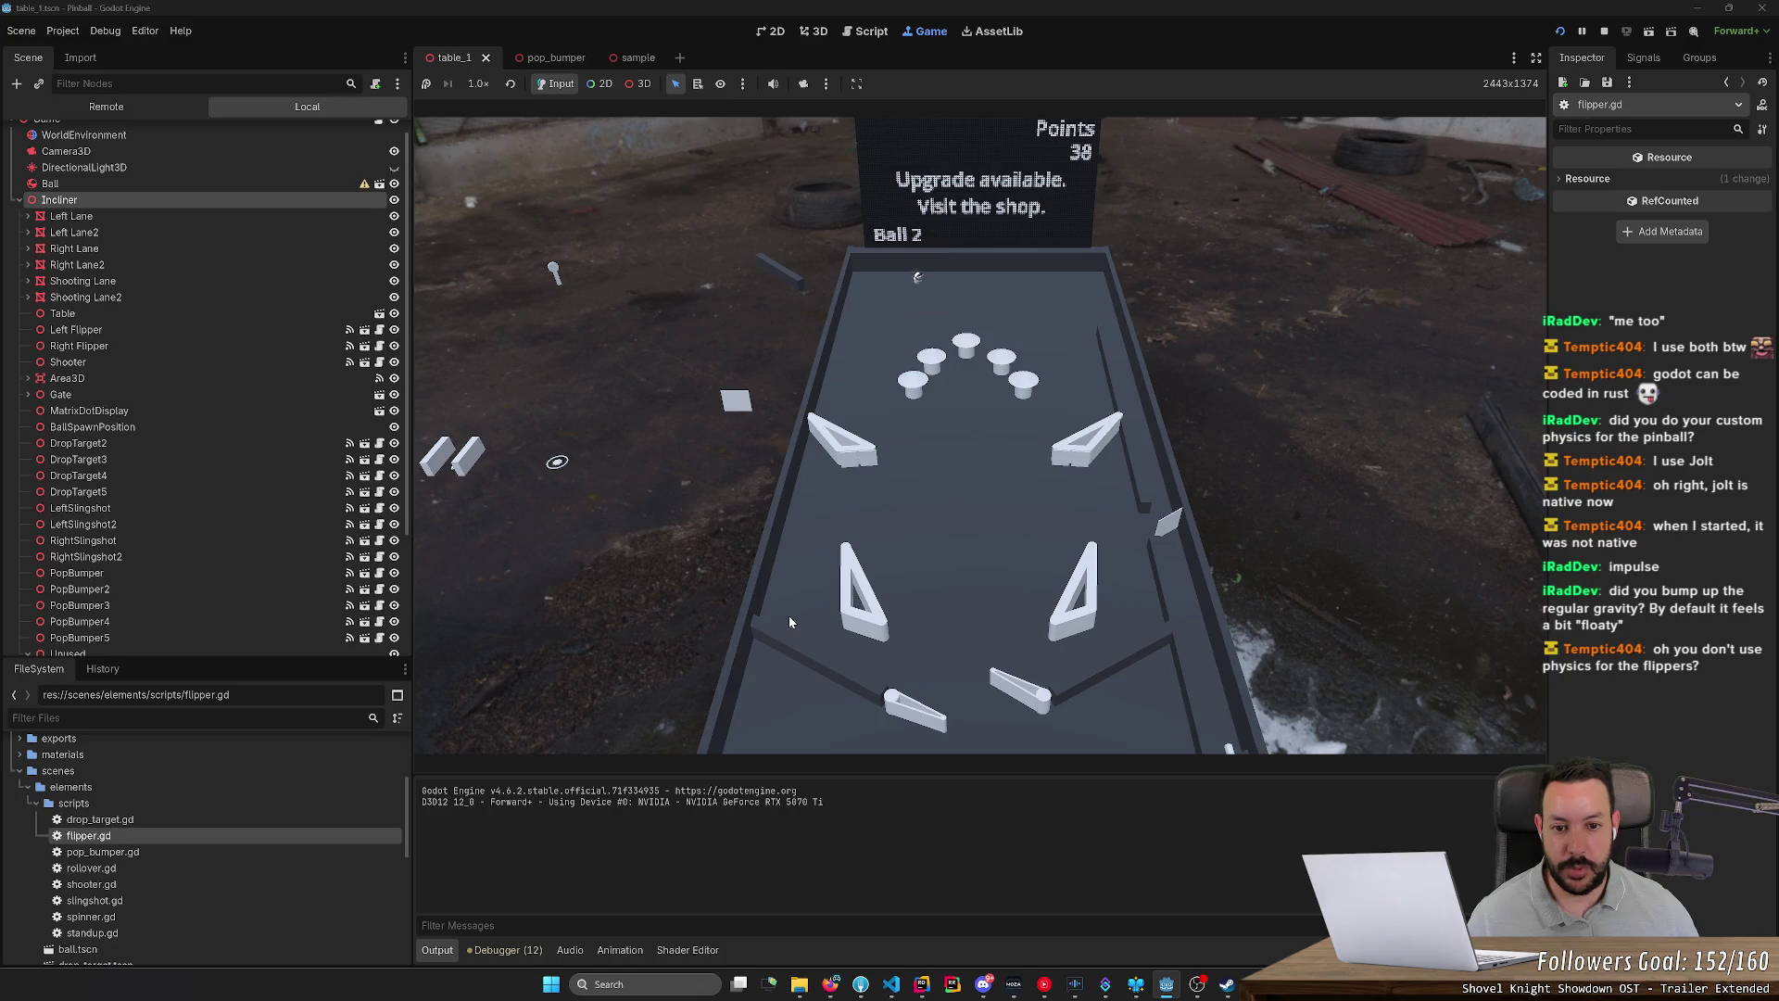
key("Right")
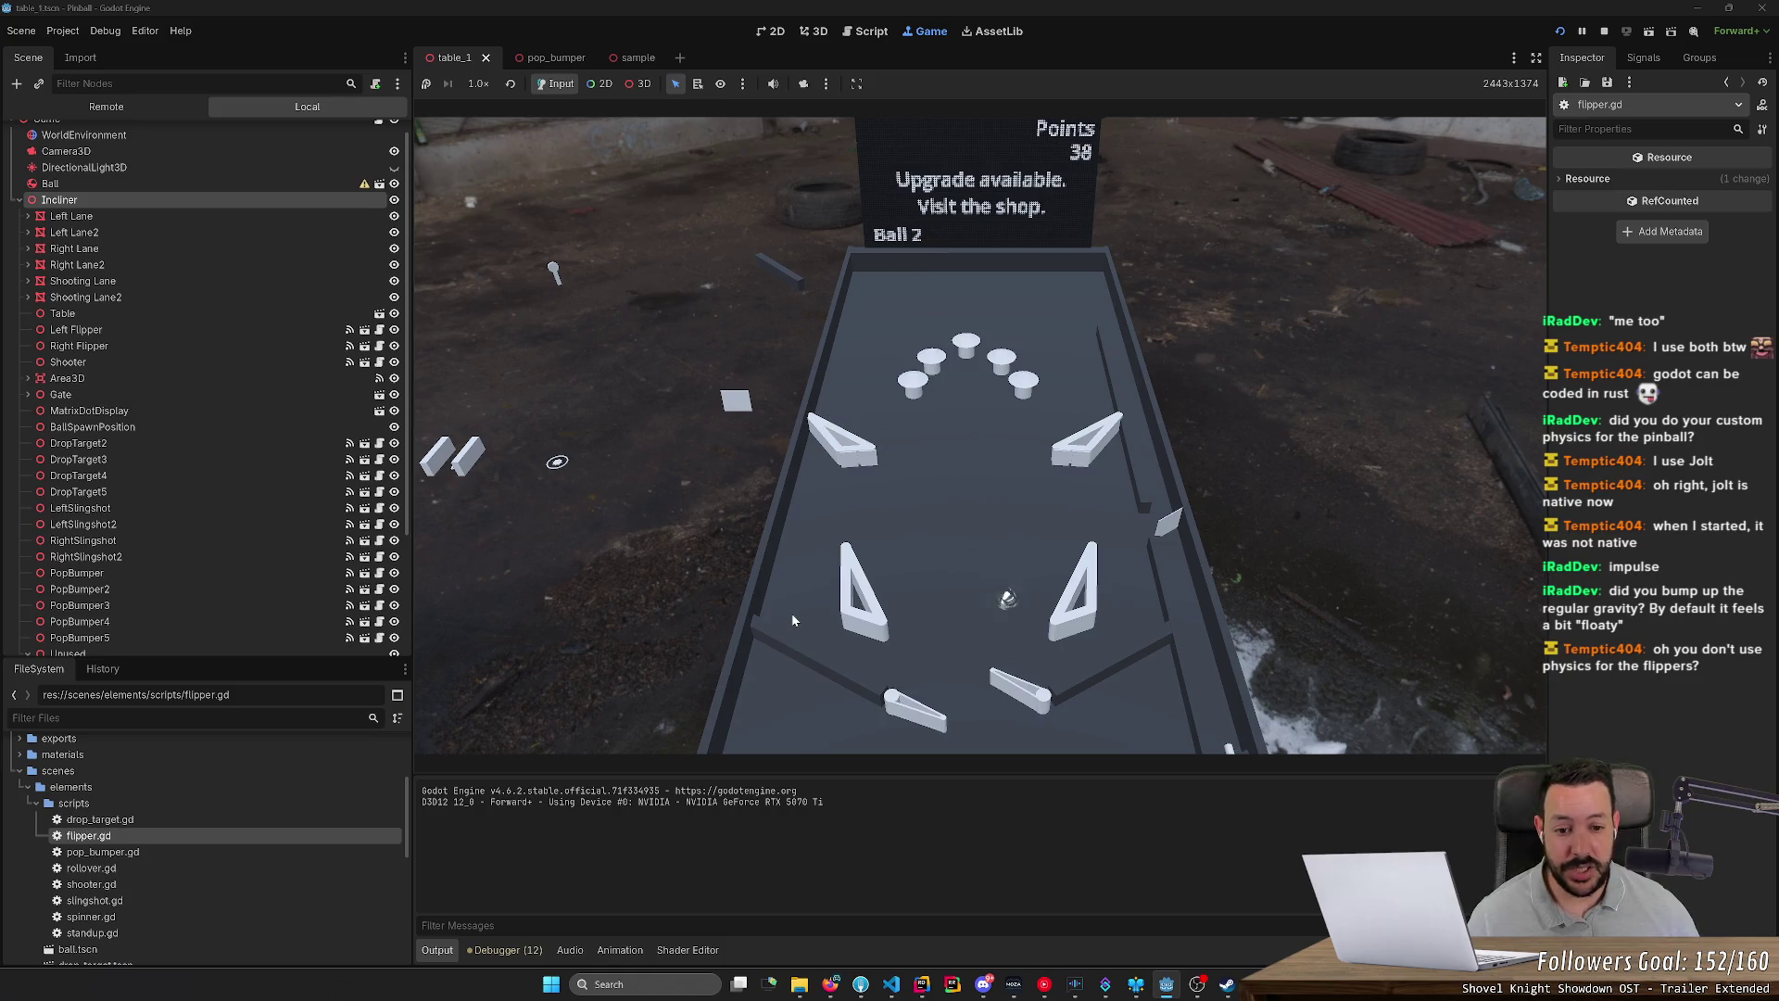
key("Right")
key("Left")
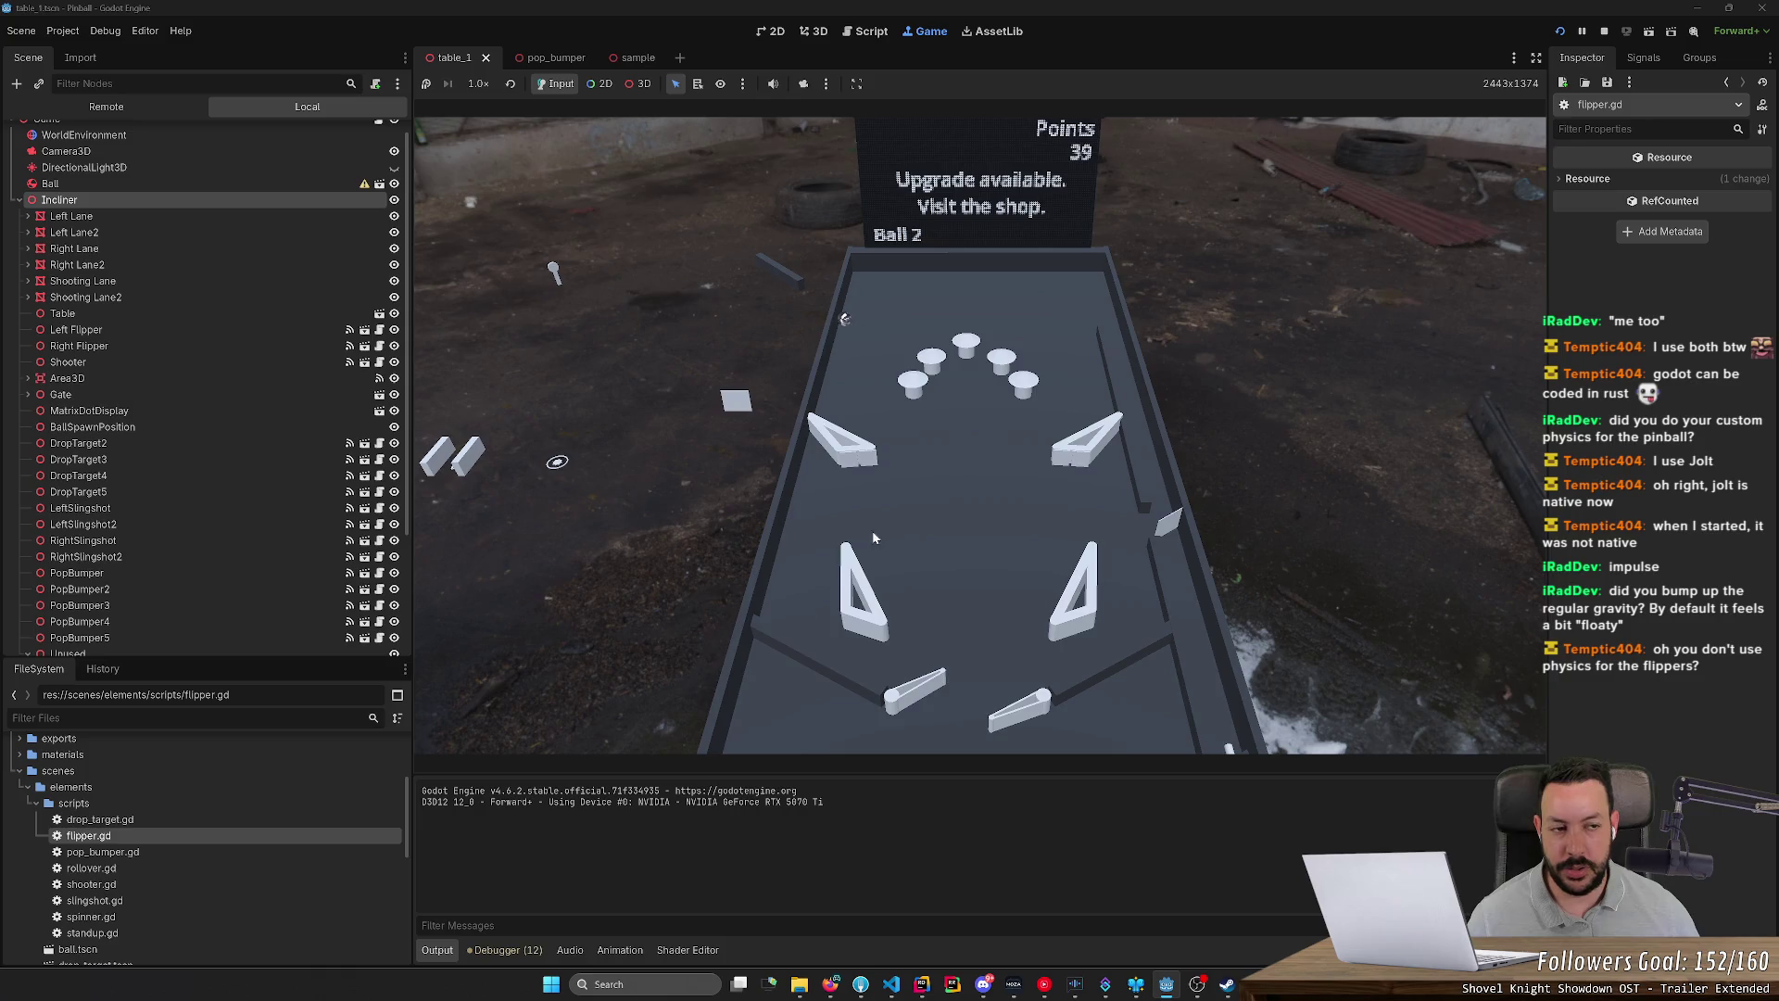
left_click(1606, 35)
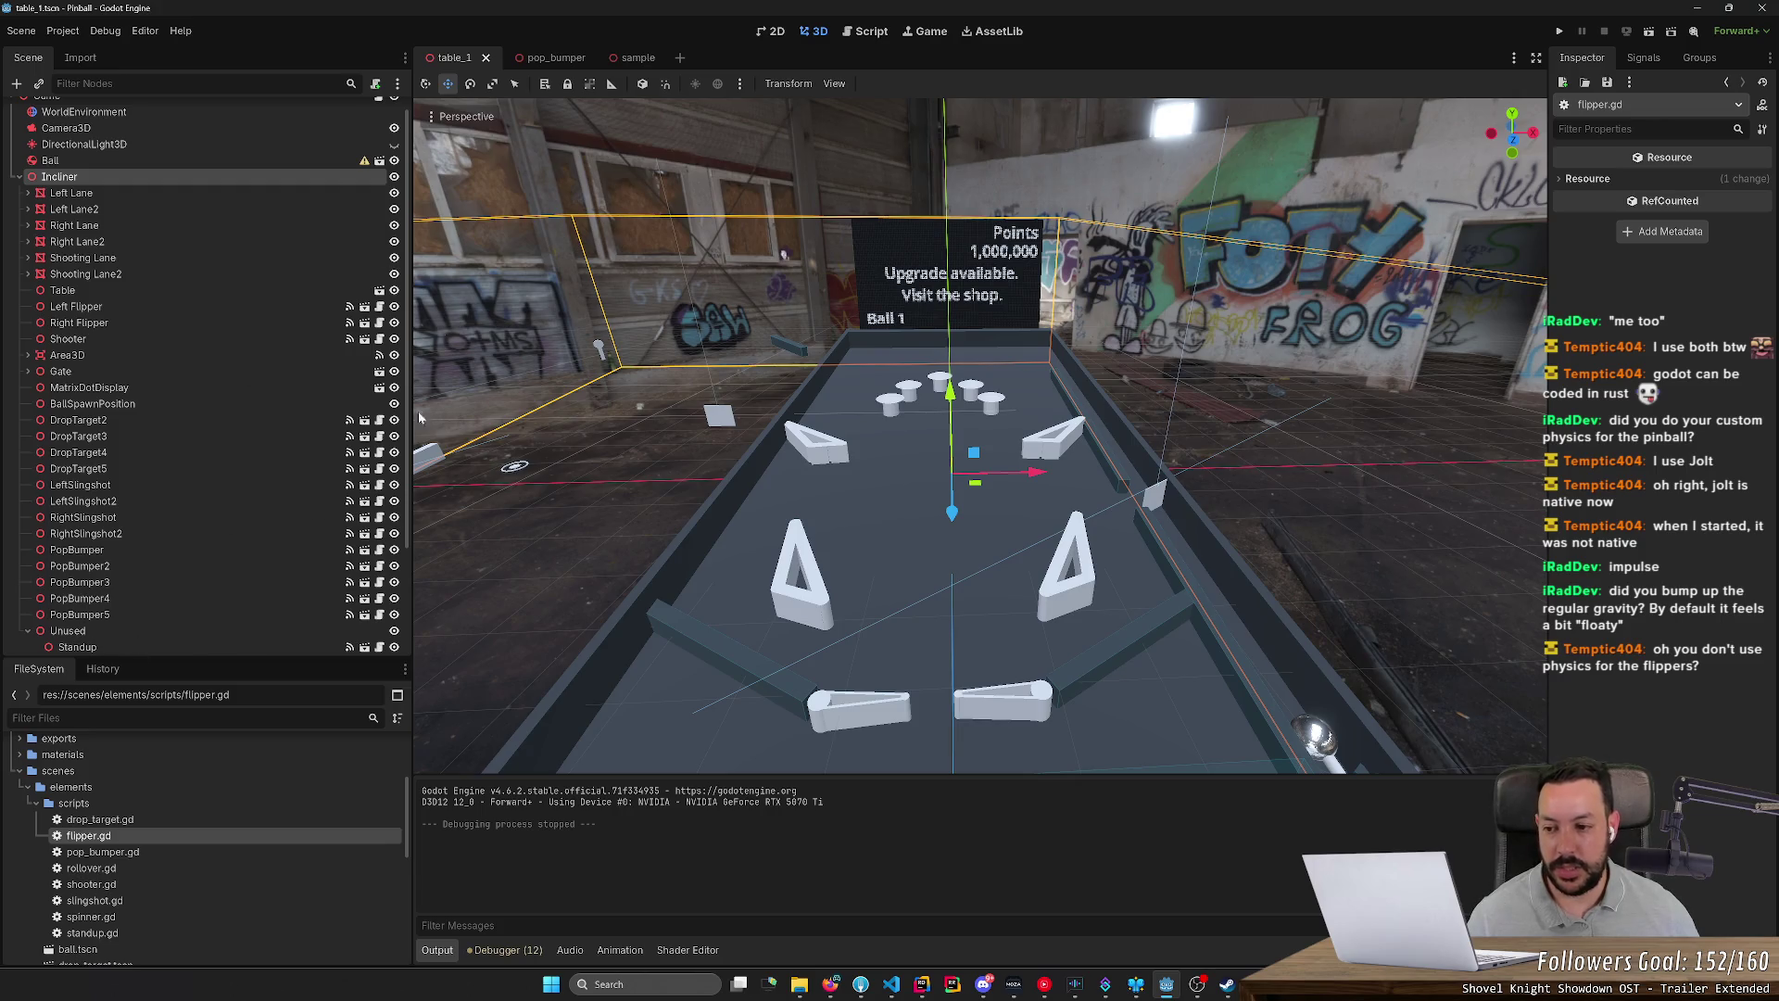
Step: Switch to the pop_bumper scene, whose physics material has friction 0 and bounce 0
scroll(328, 528, "down", 5)
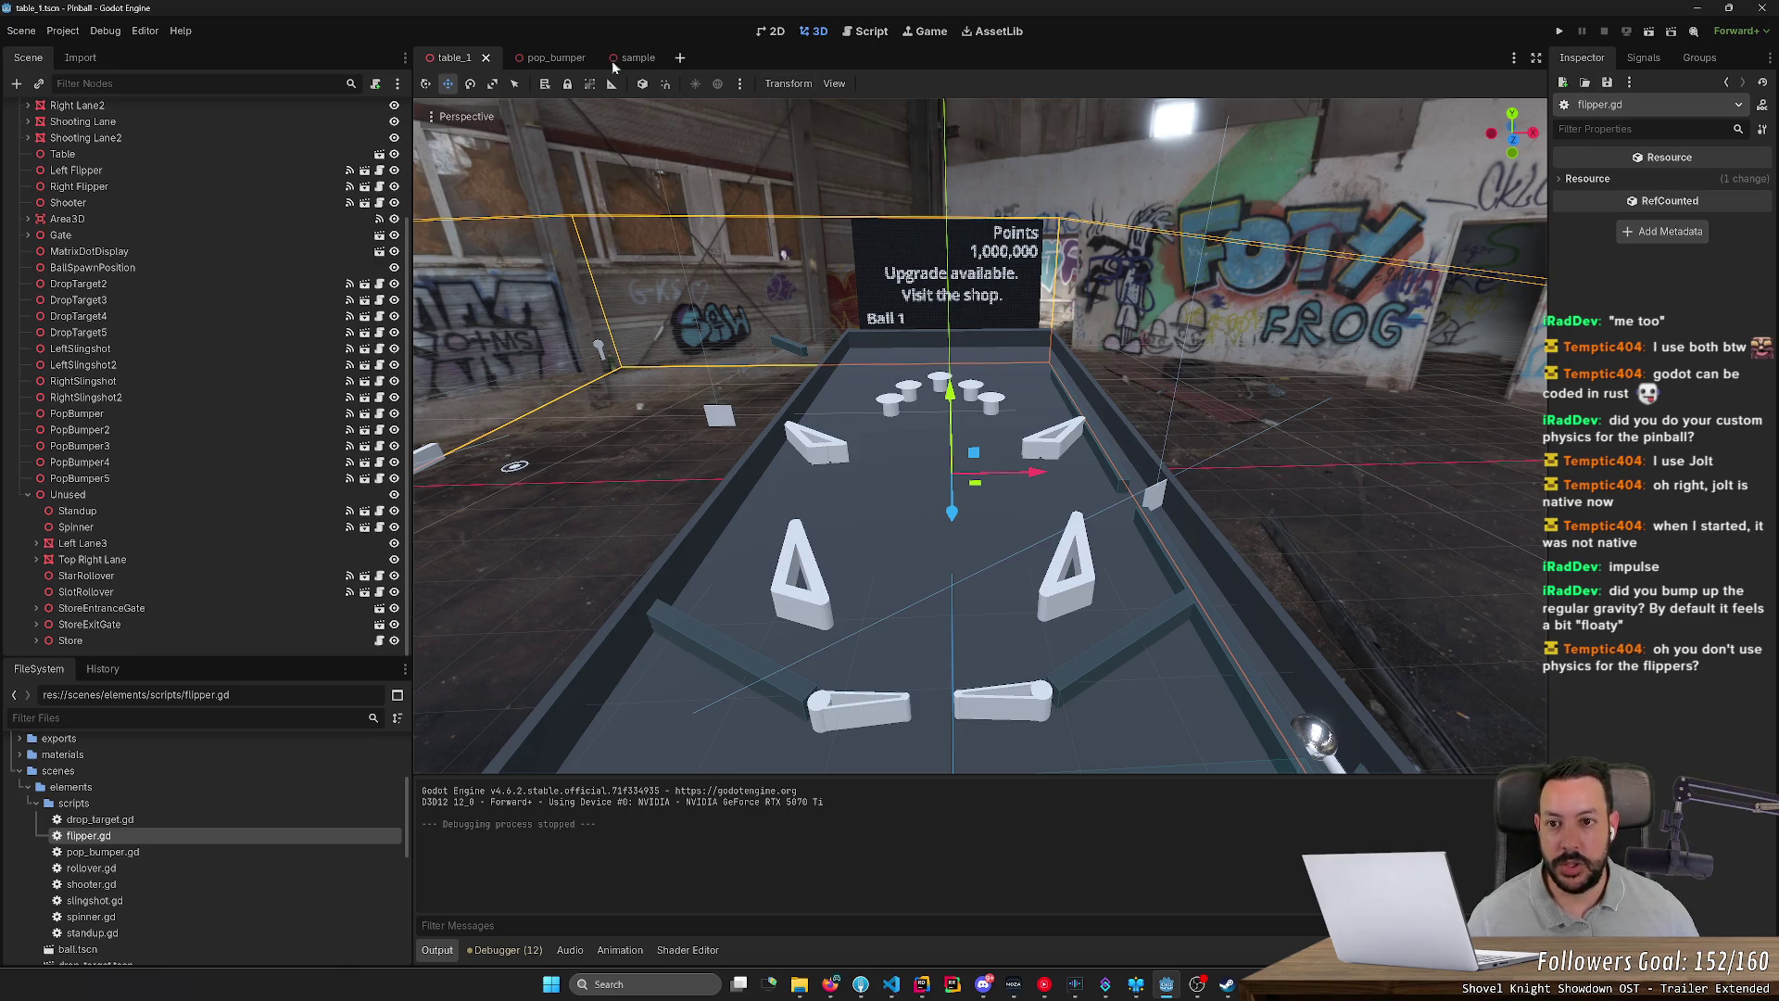
left_click(559, 59)
Step: Expand the rigid body's Mass Distribution and clear the twelve script warnings in Debugger > Errors
left_click(97, 161)
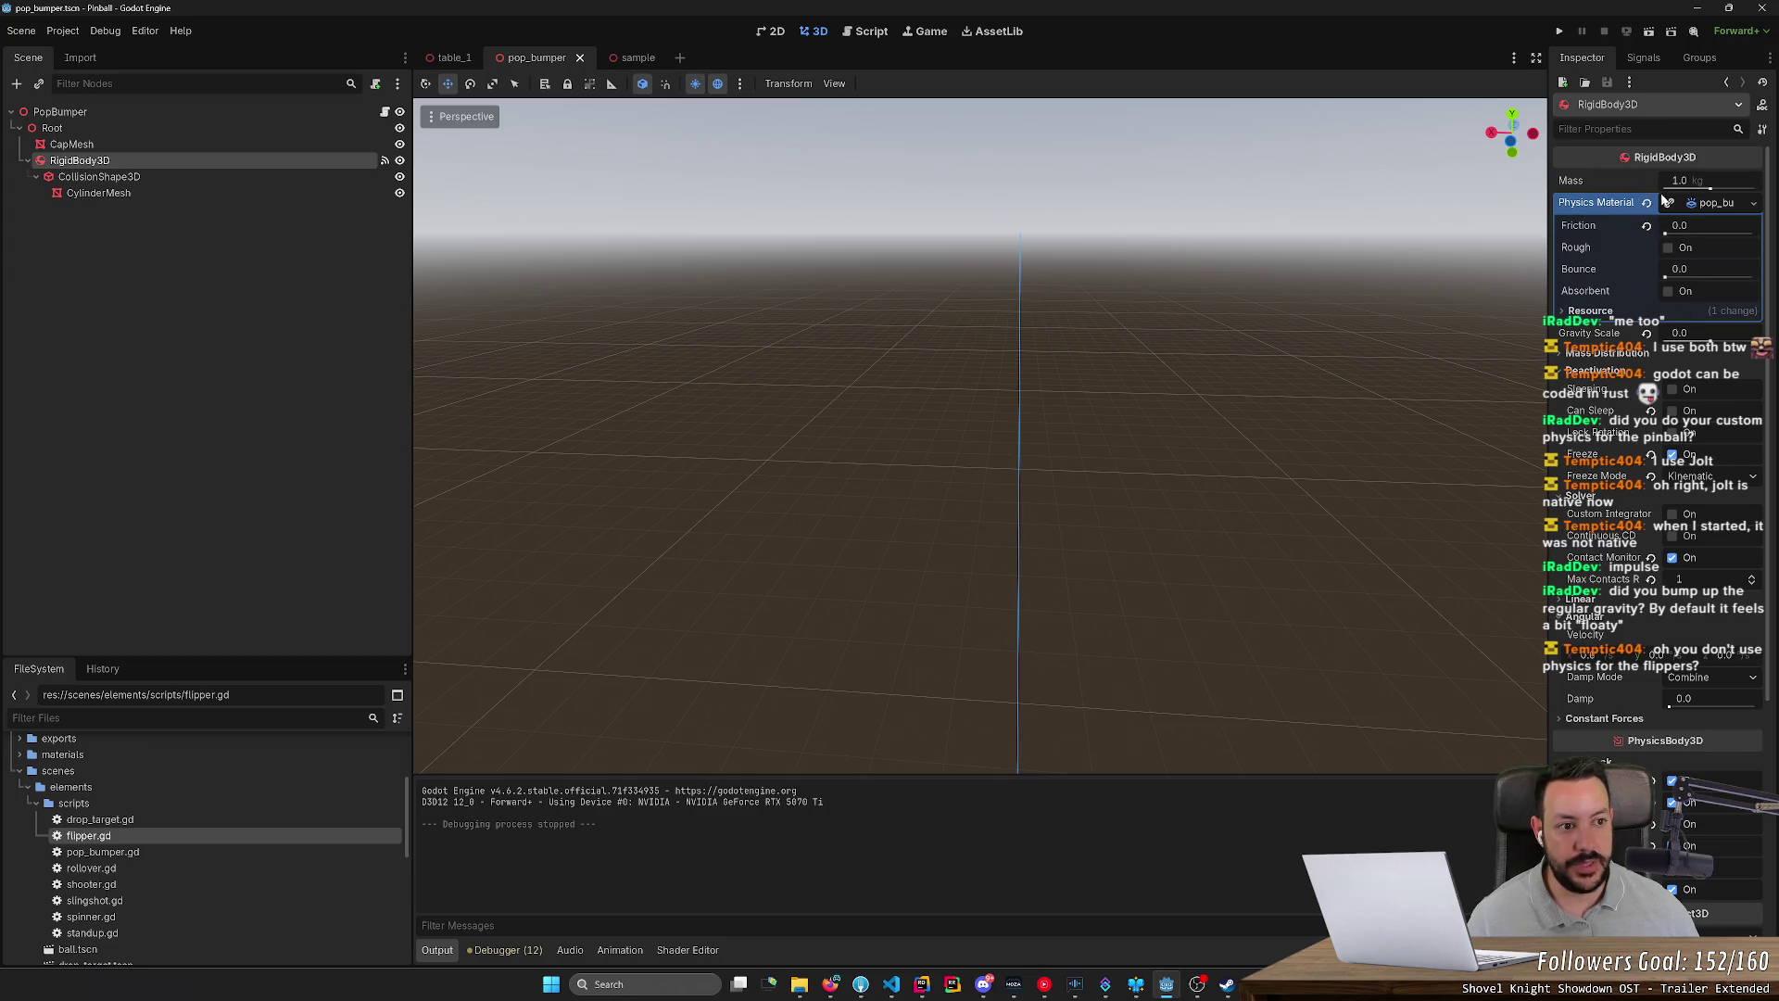
left_click(1608, 353)
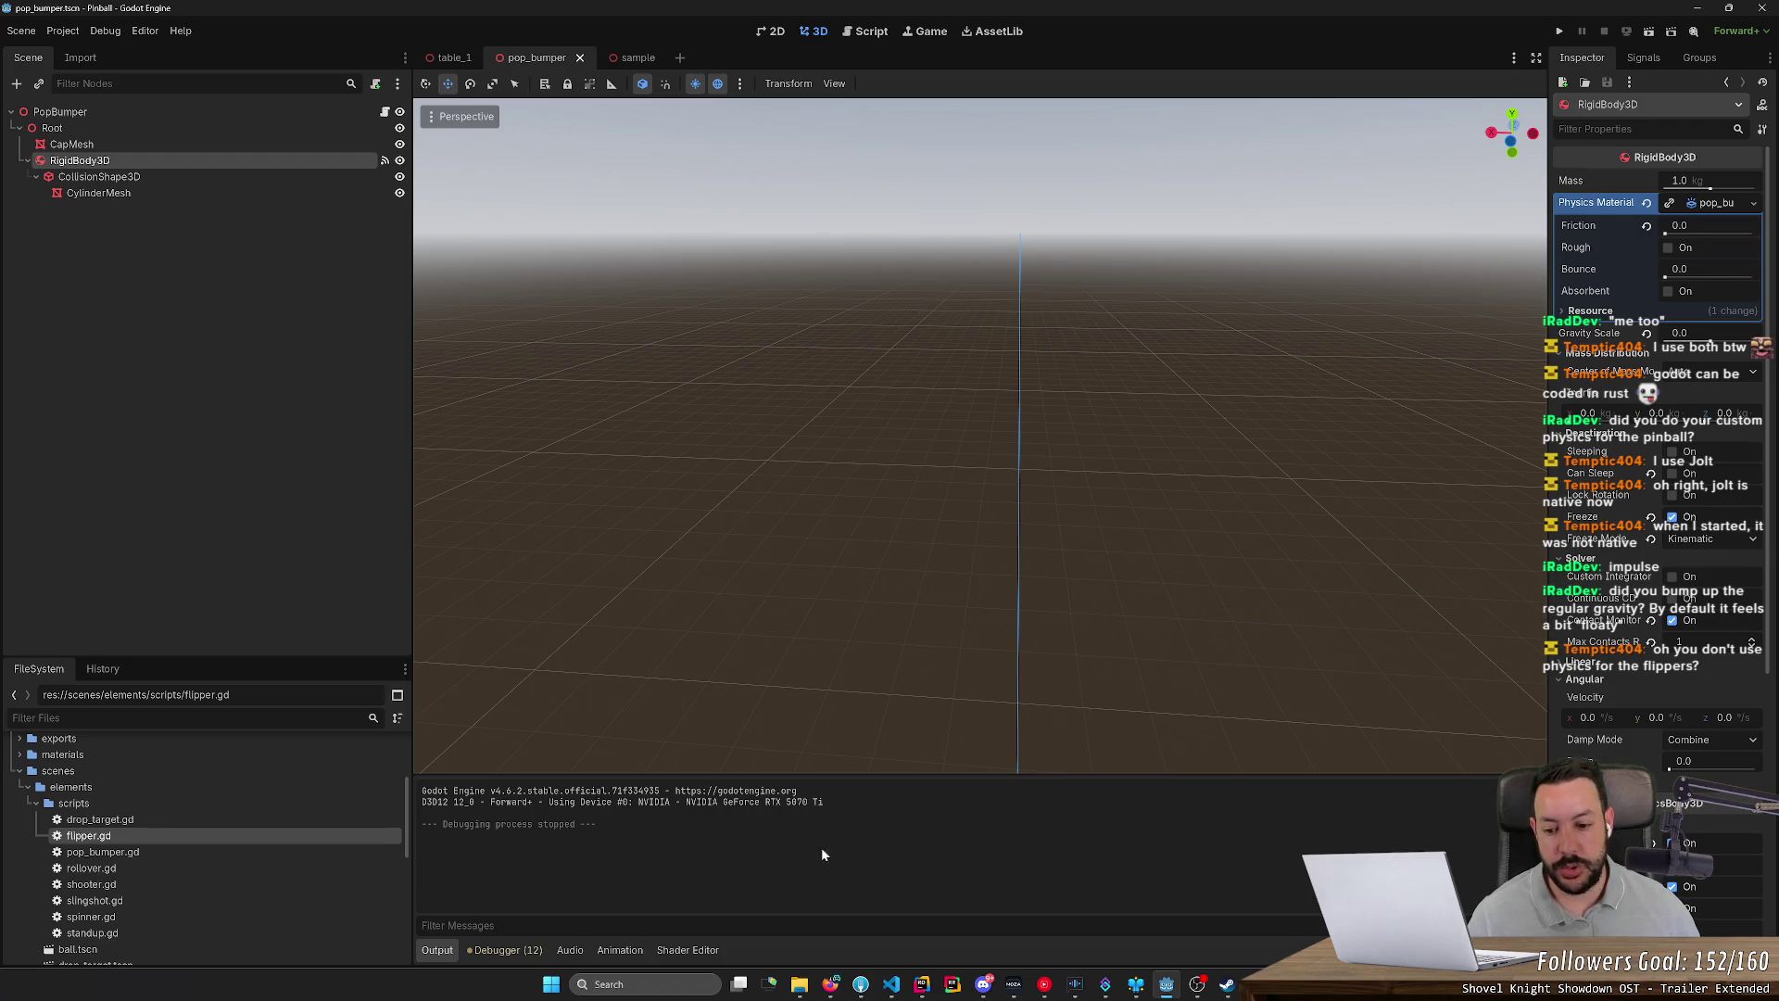
left_click(521, 949)
left_click(524, 629)
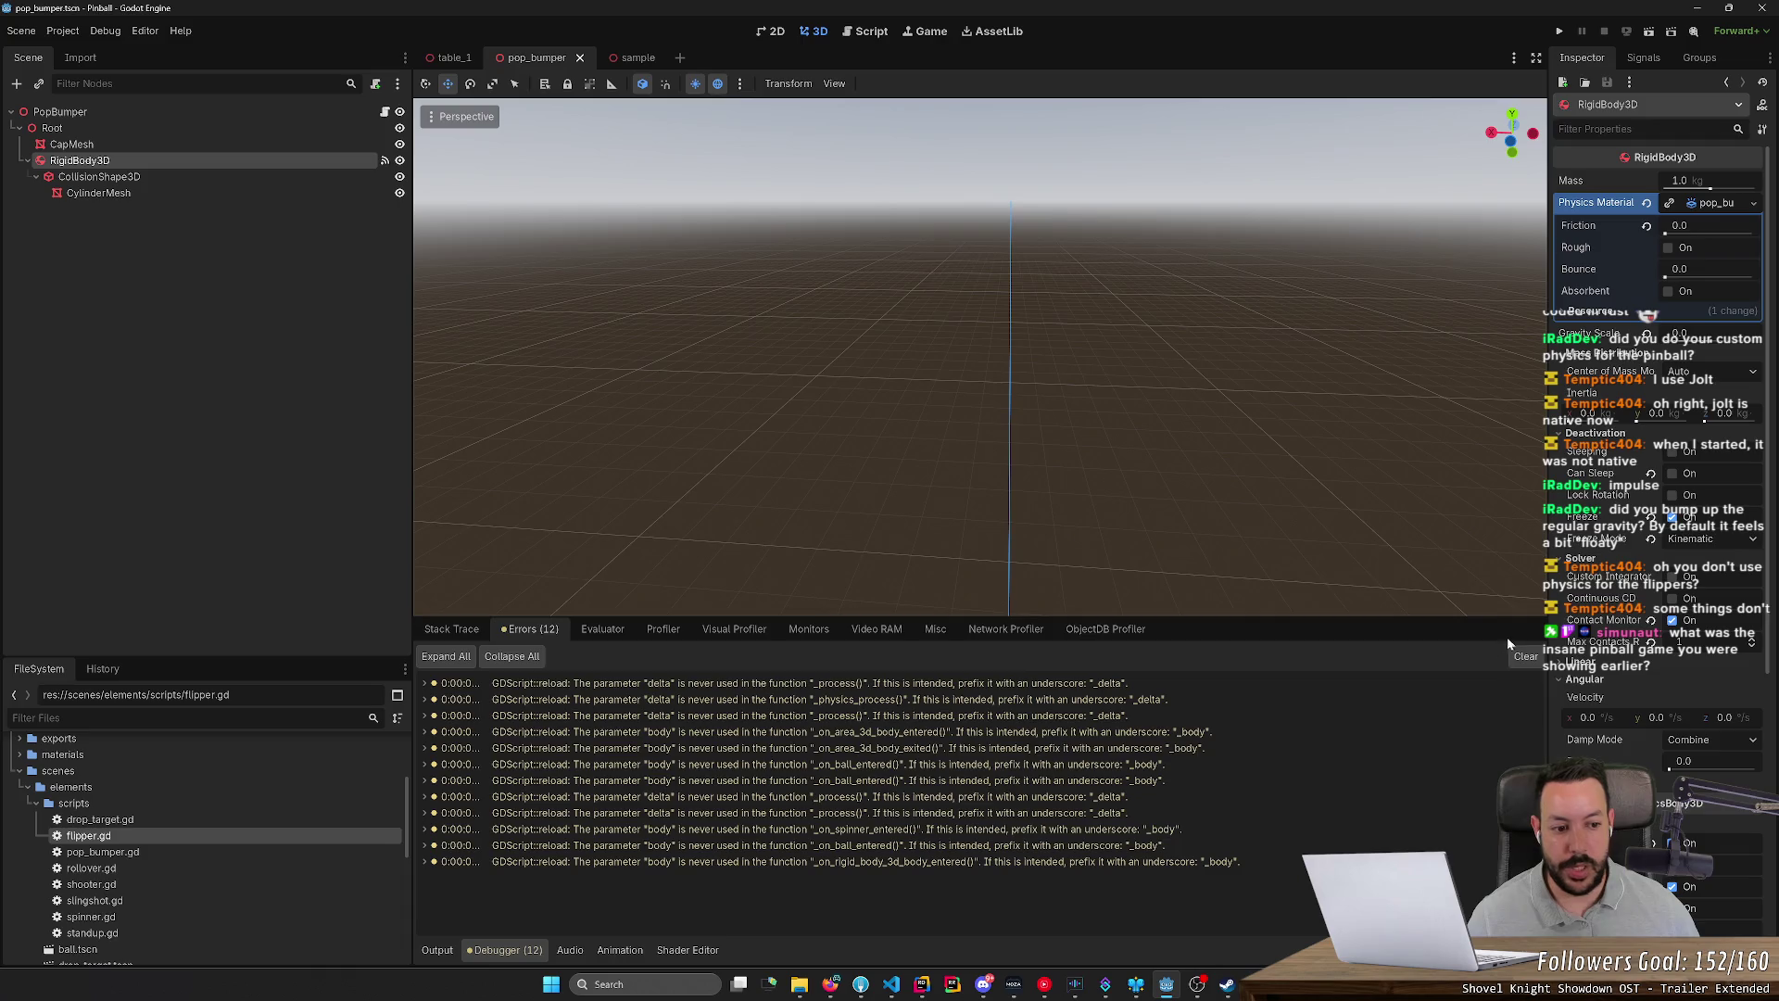
left_click(1521, 657)
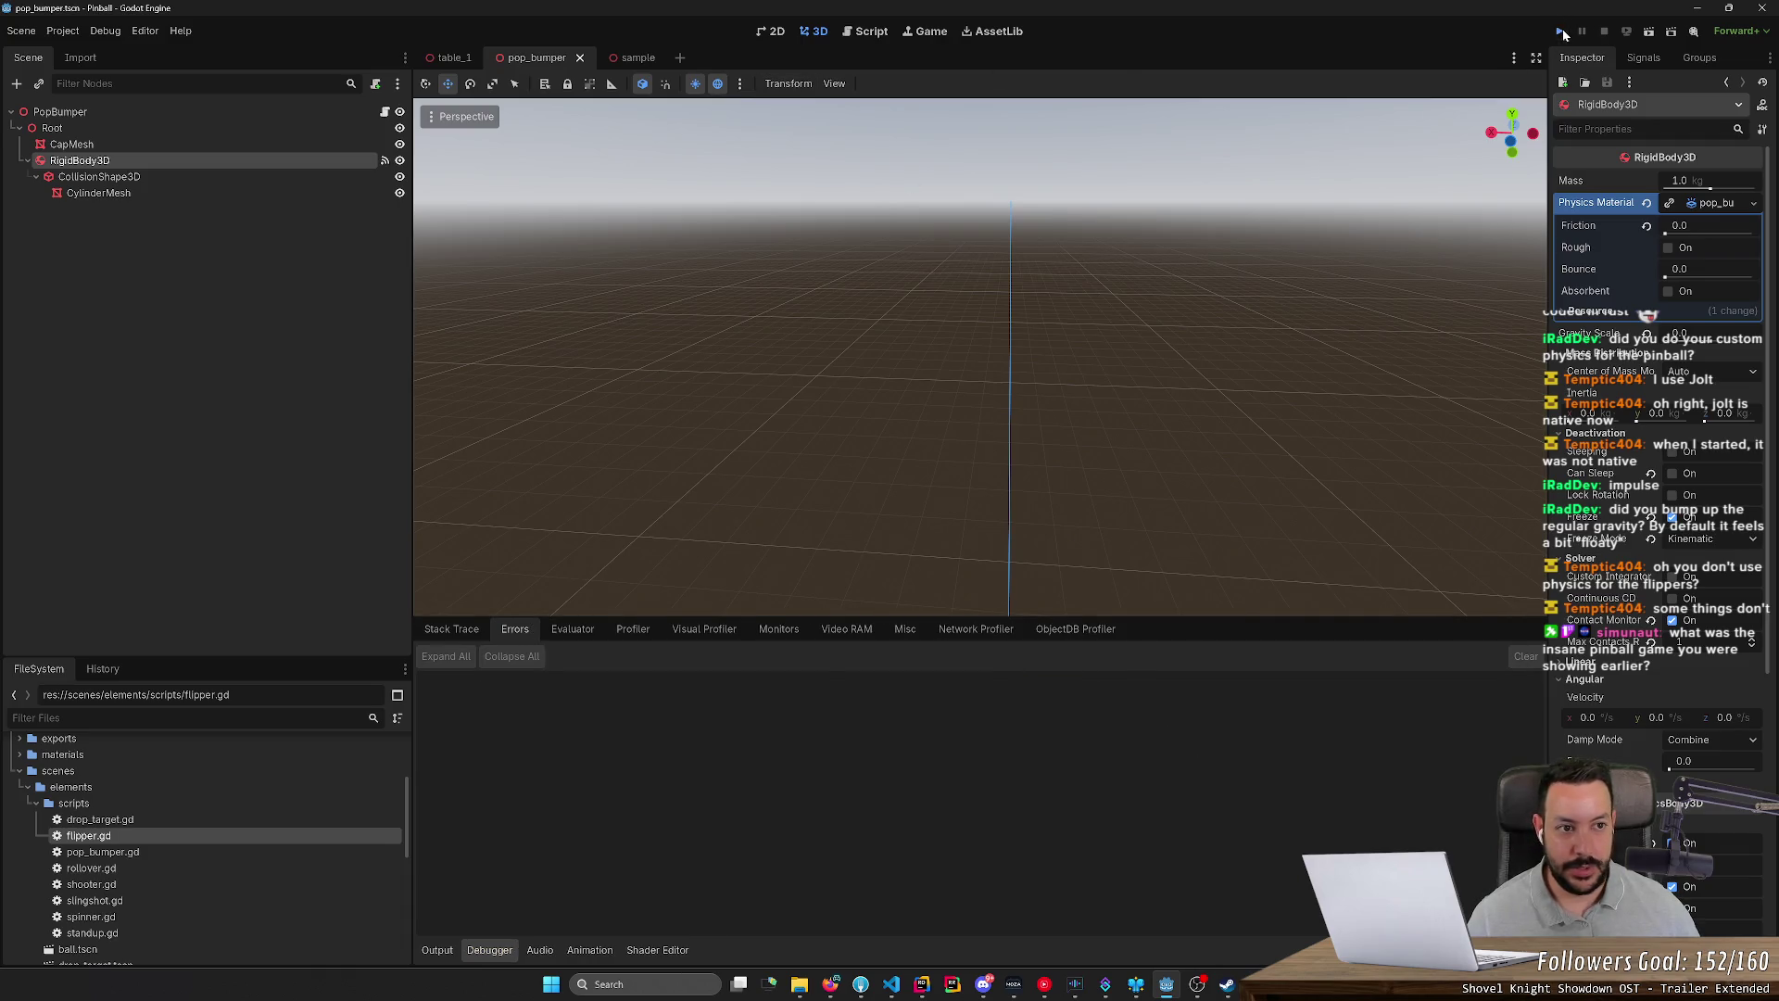
Step: Run the game briefly, stop it, then start a fresh playtest at Ball 1 with 0 points
left_click(1562, 33)
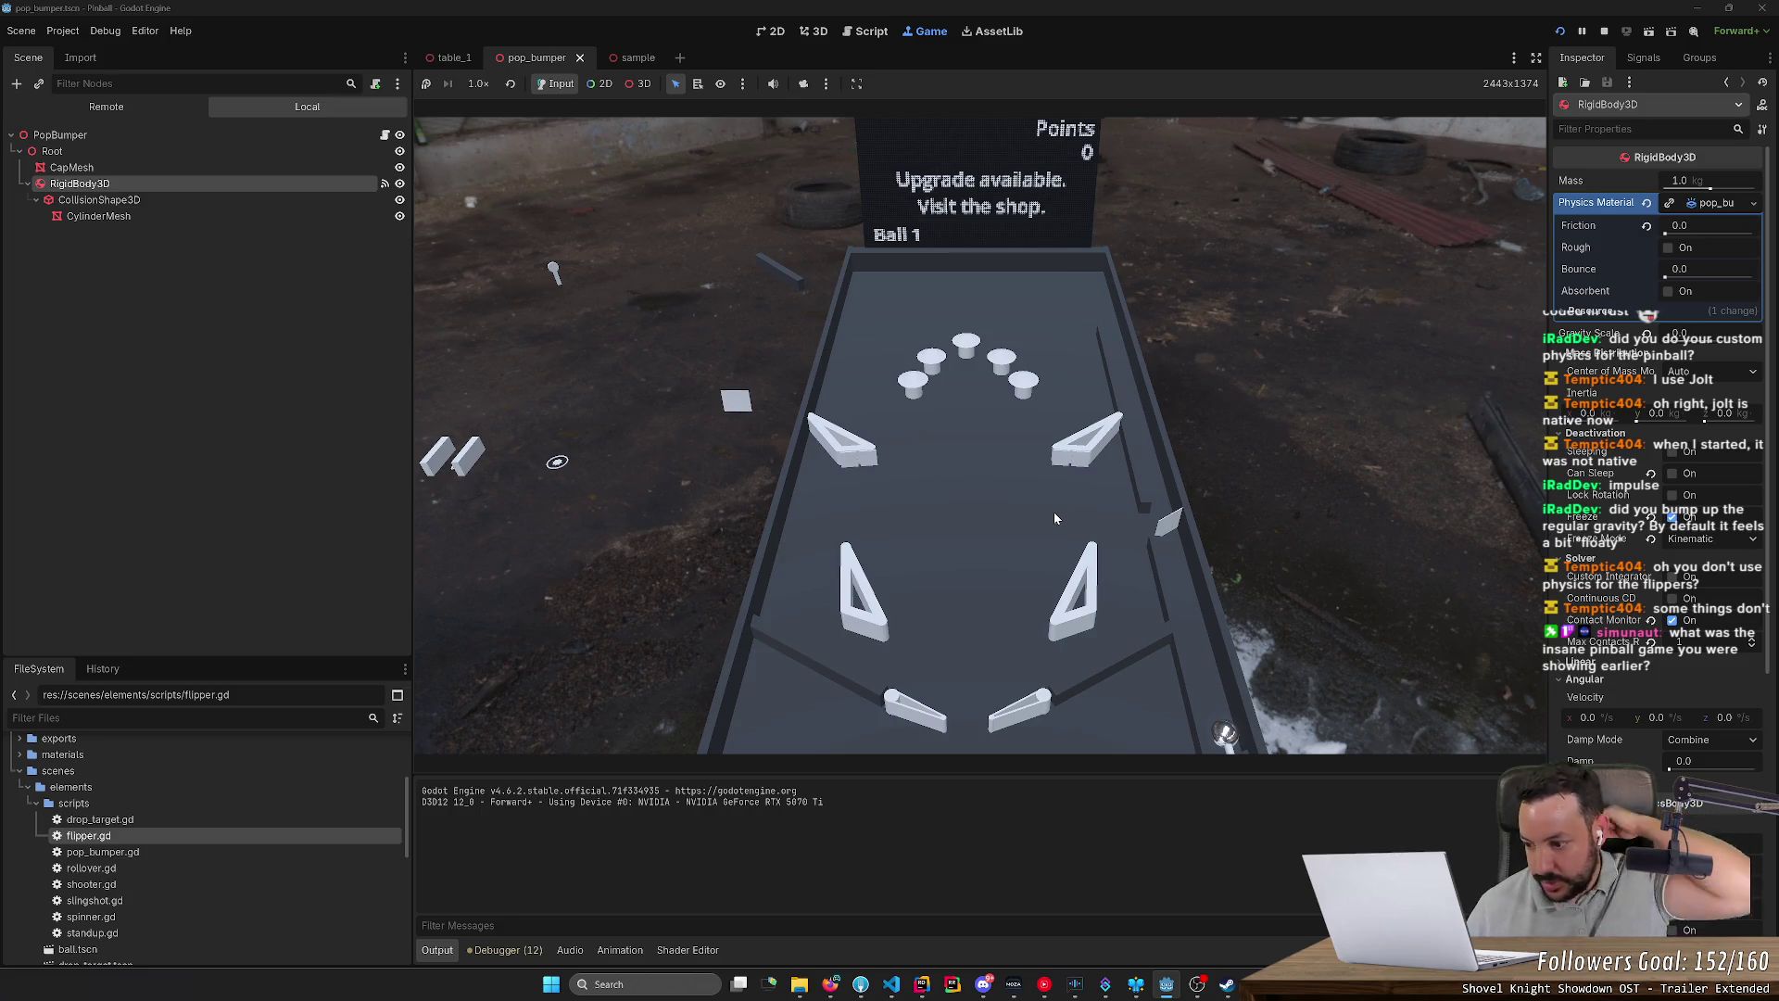
left_click(1603, 32)
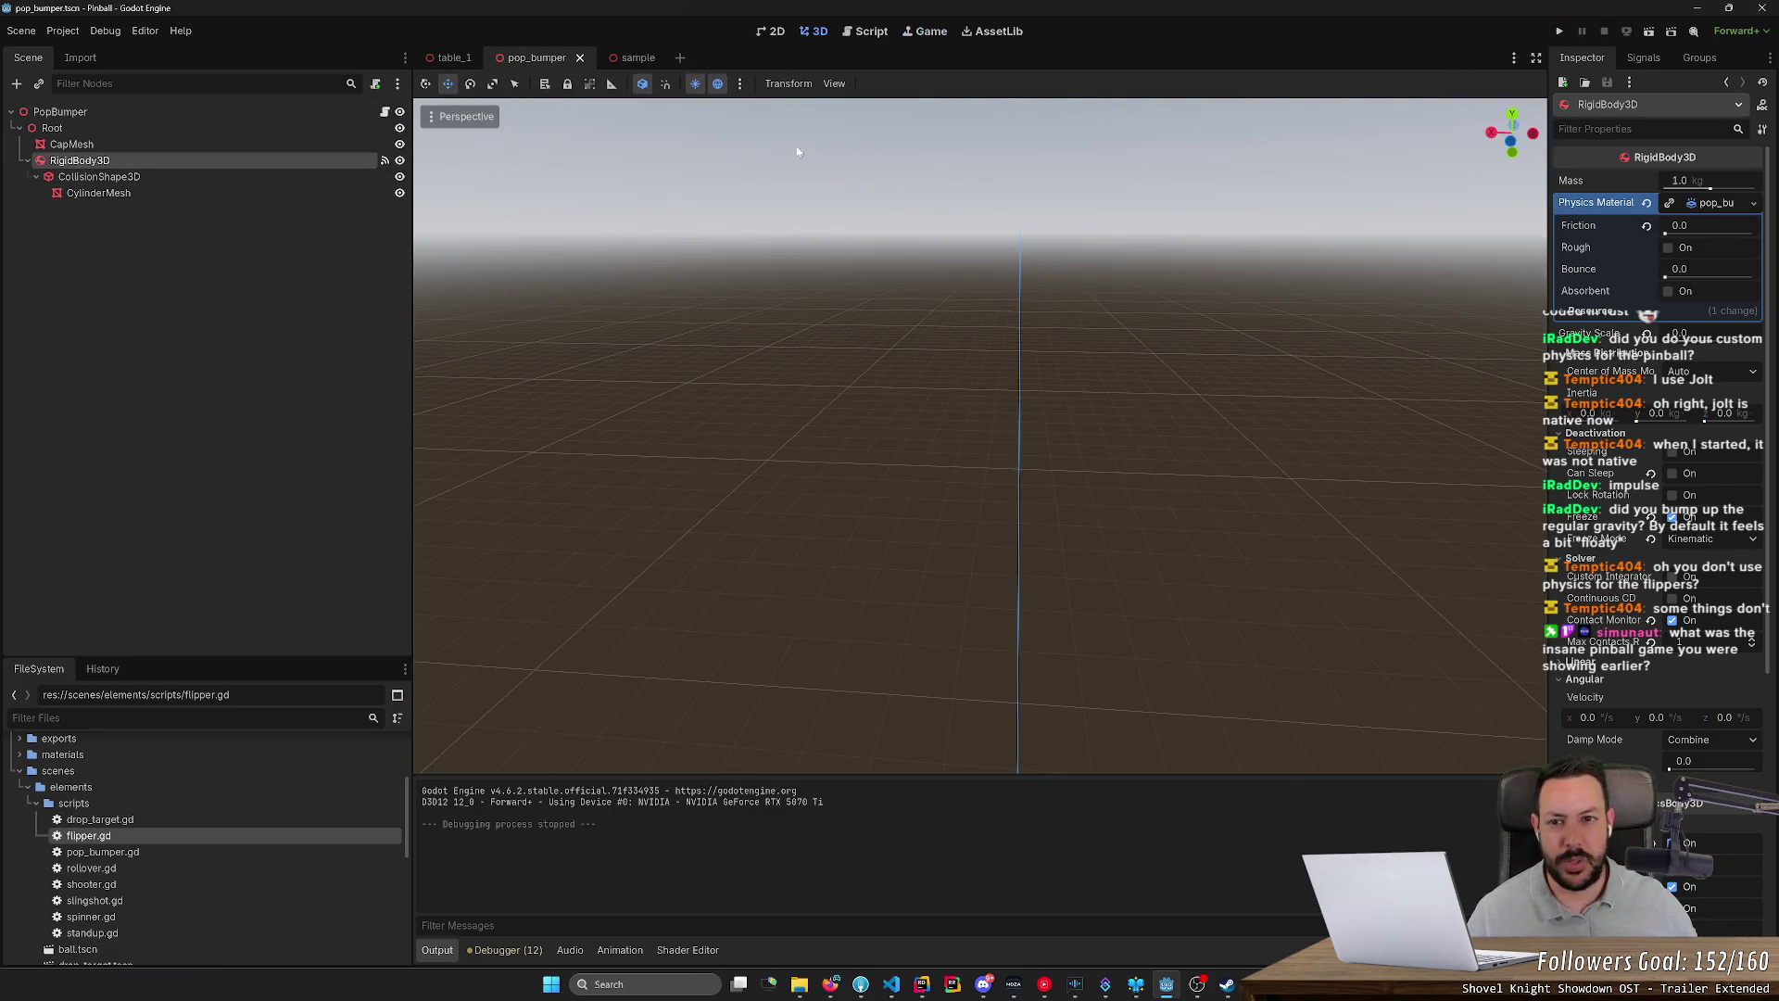
scroll(151, 825, "down", 5)
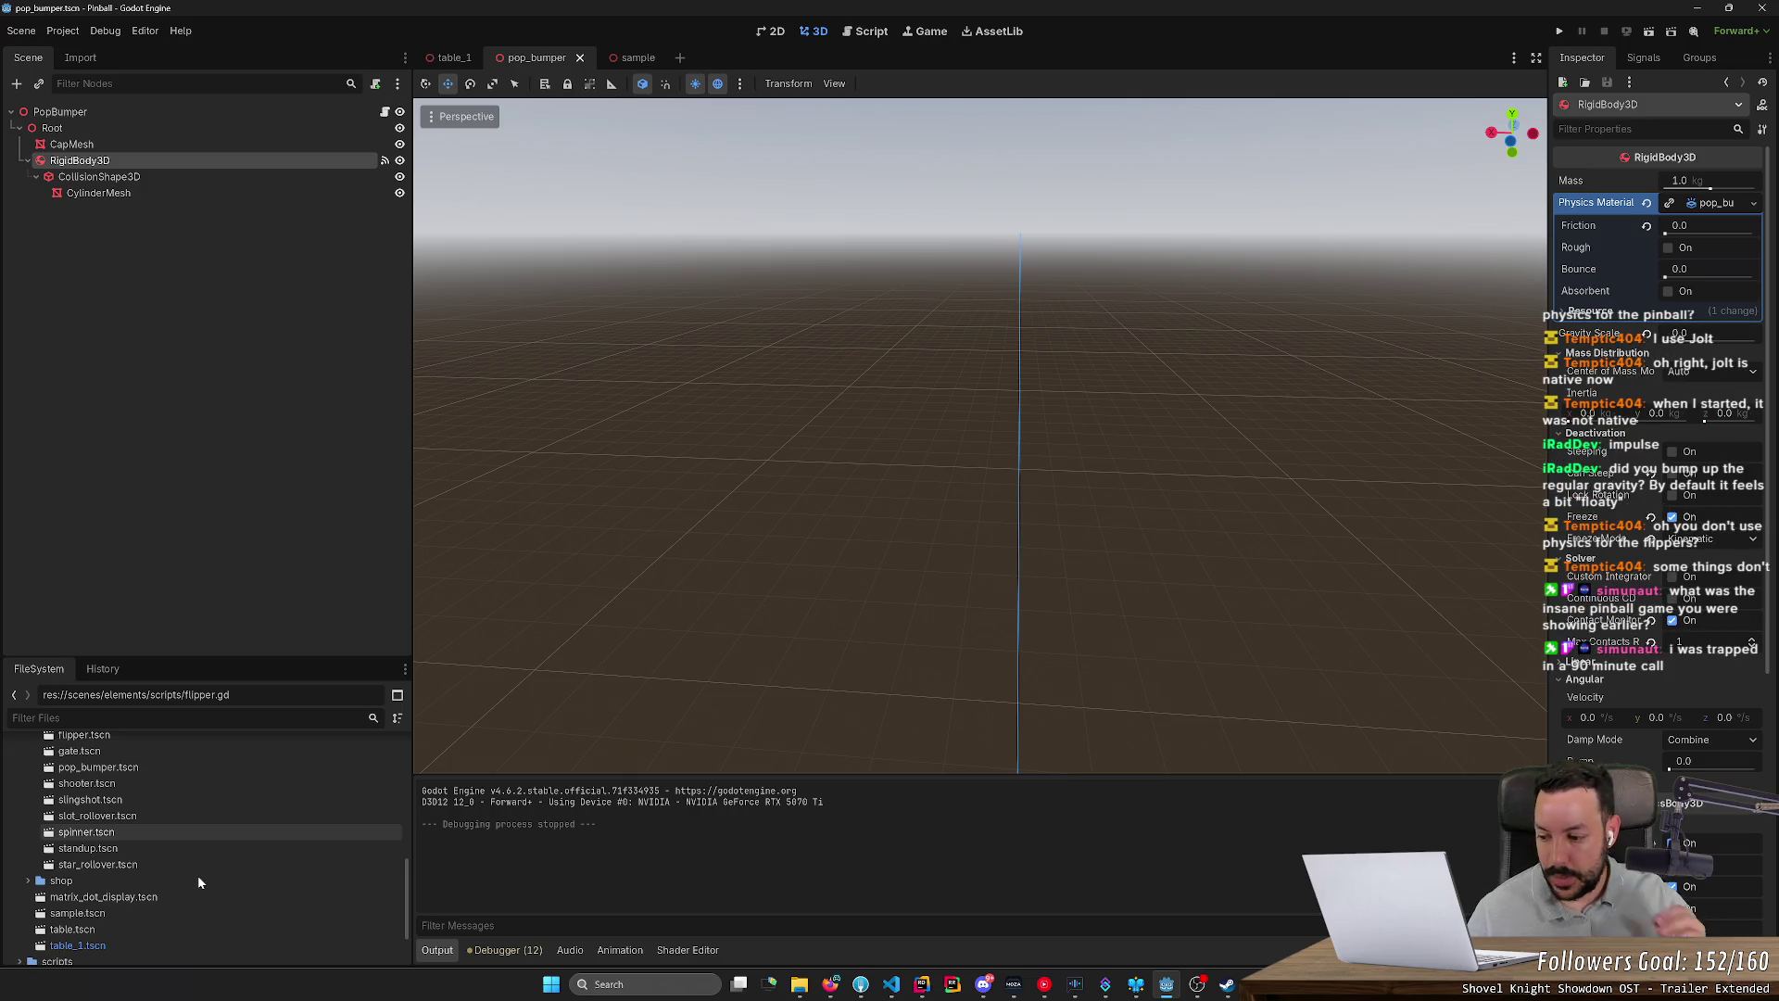
scroll(198, 877, "down", 2)
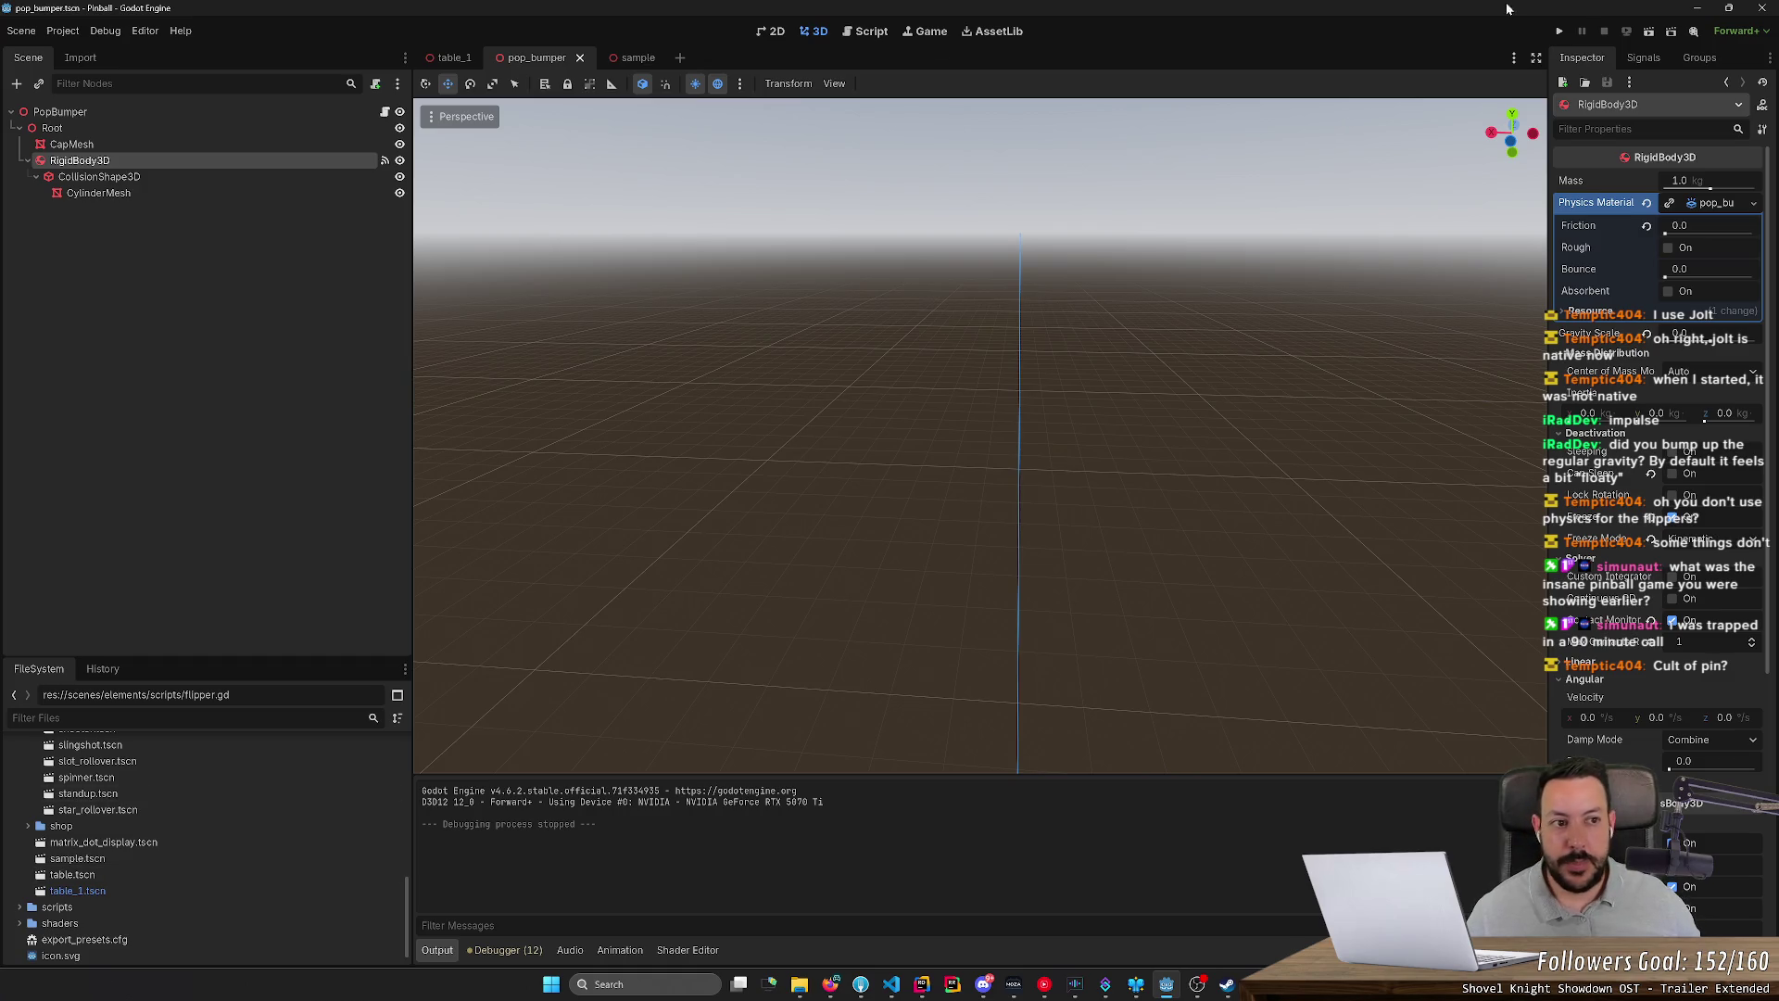
left_click(1557, 32)
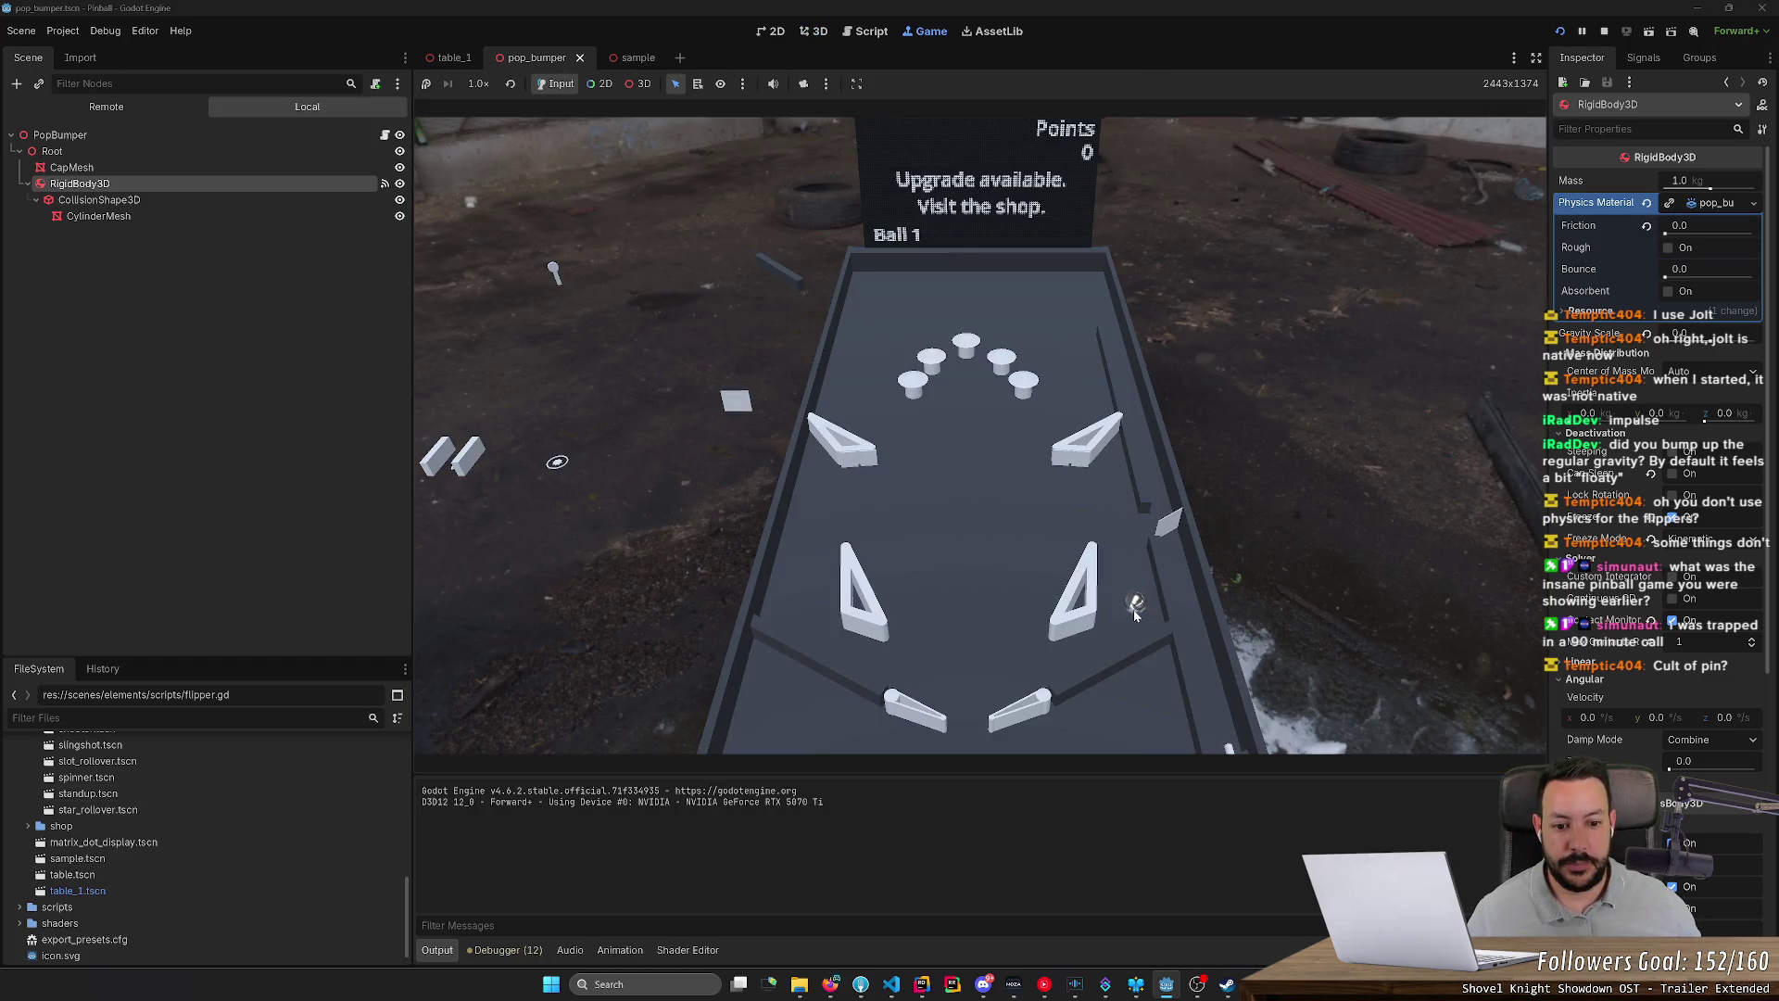
Step: Work both flippers to keep the ball bouncing among the bumpers
key("Right")
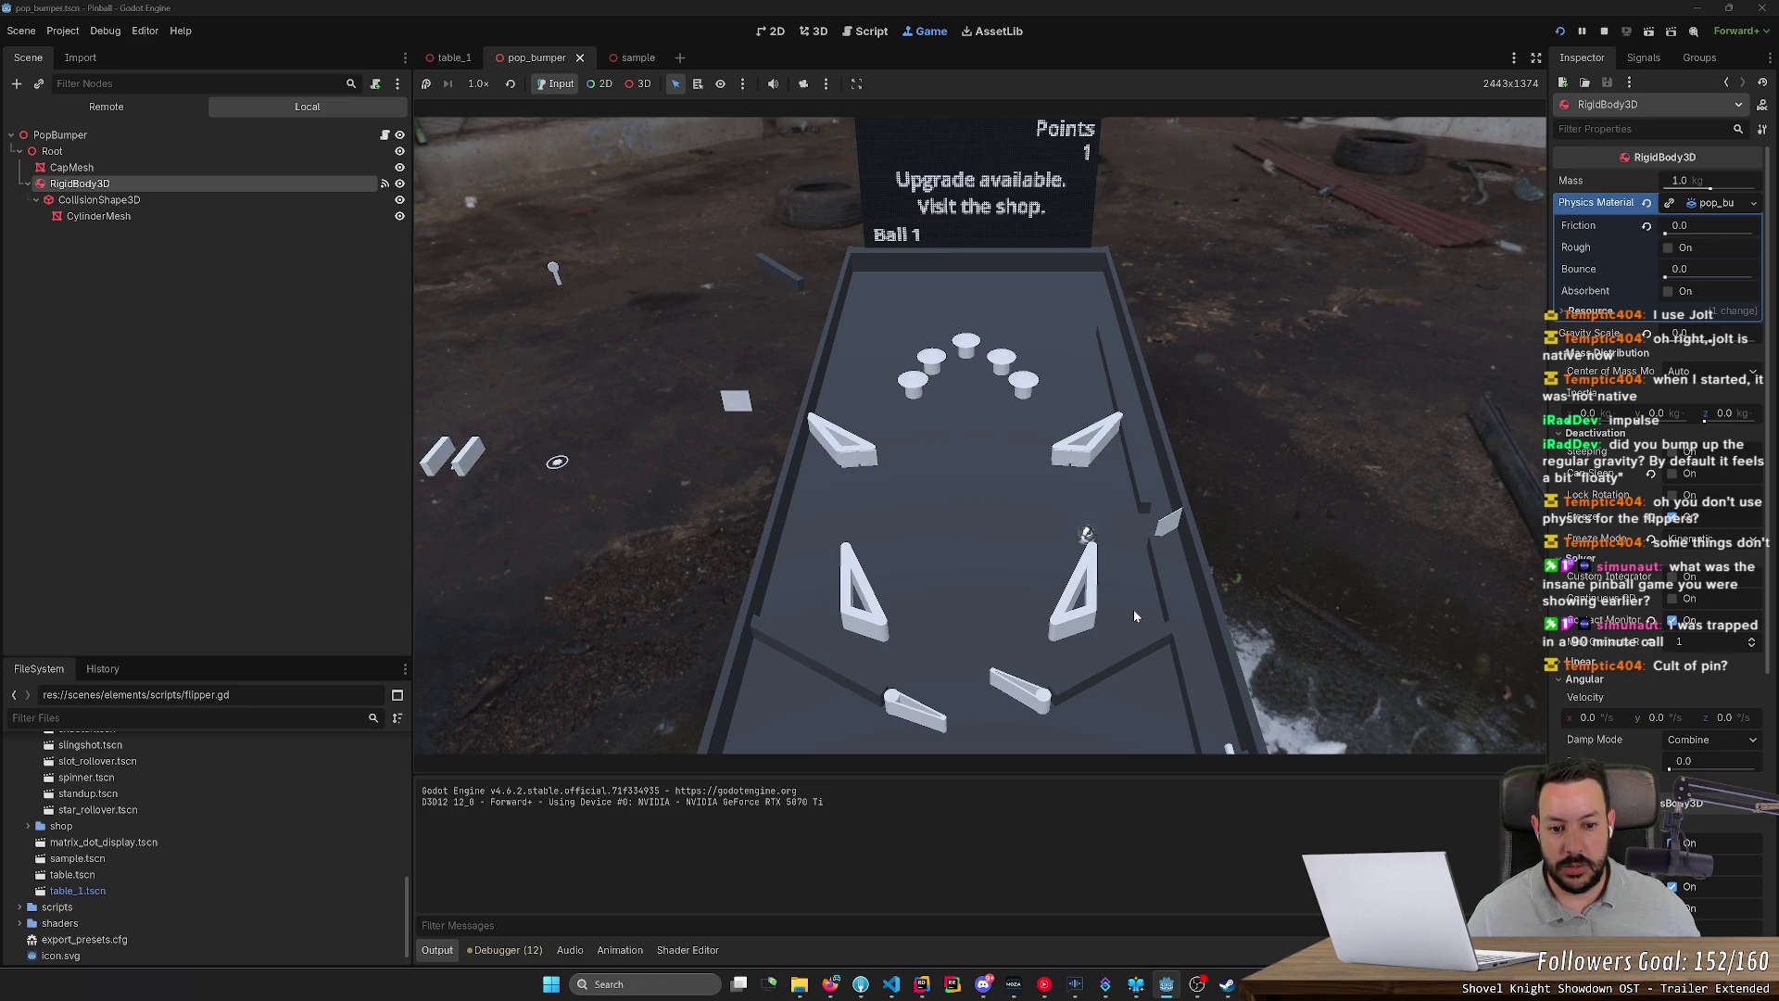
key("Left")
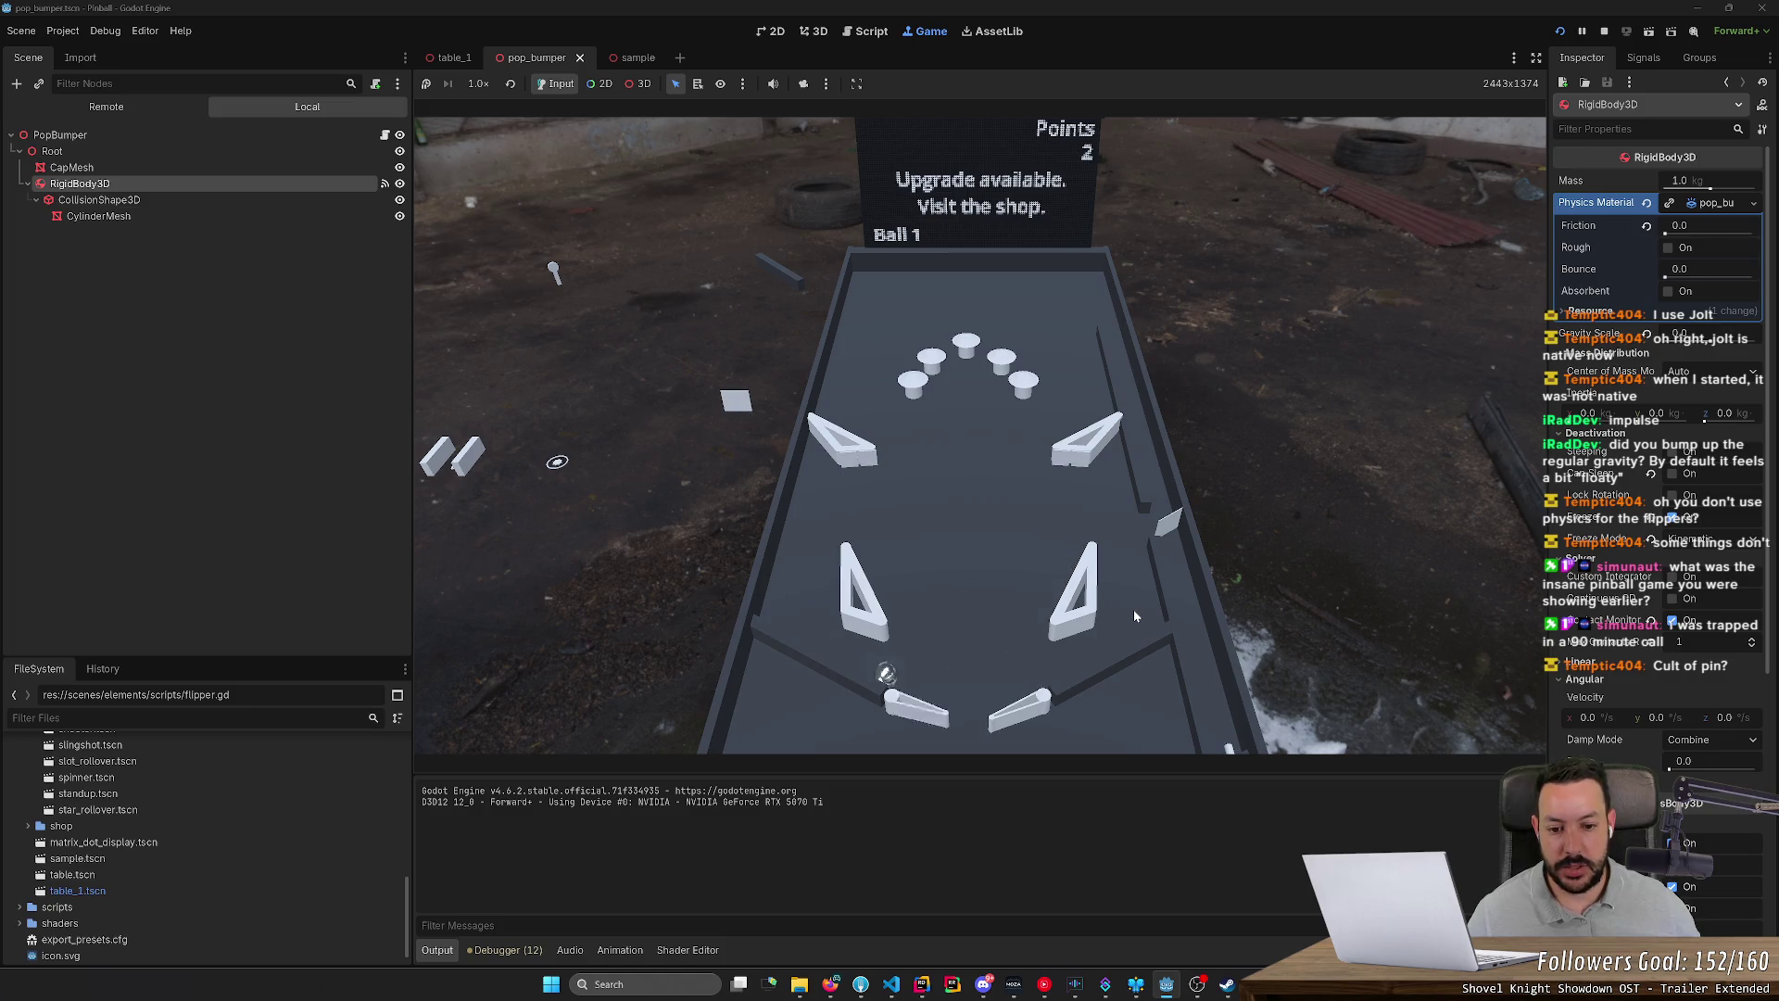
key("Right")
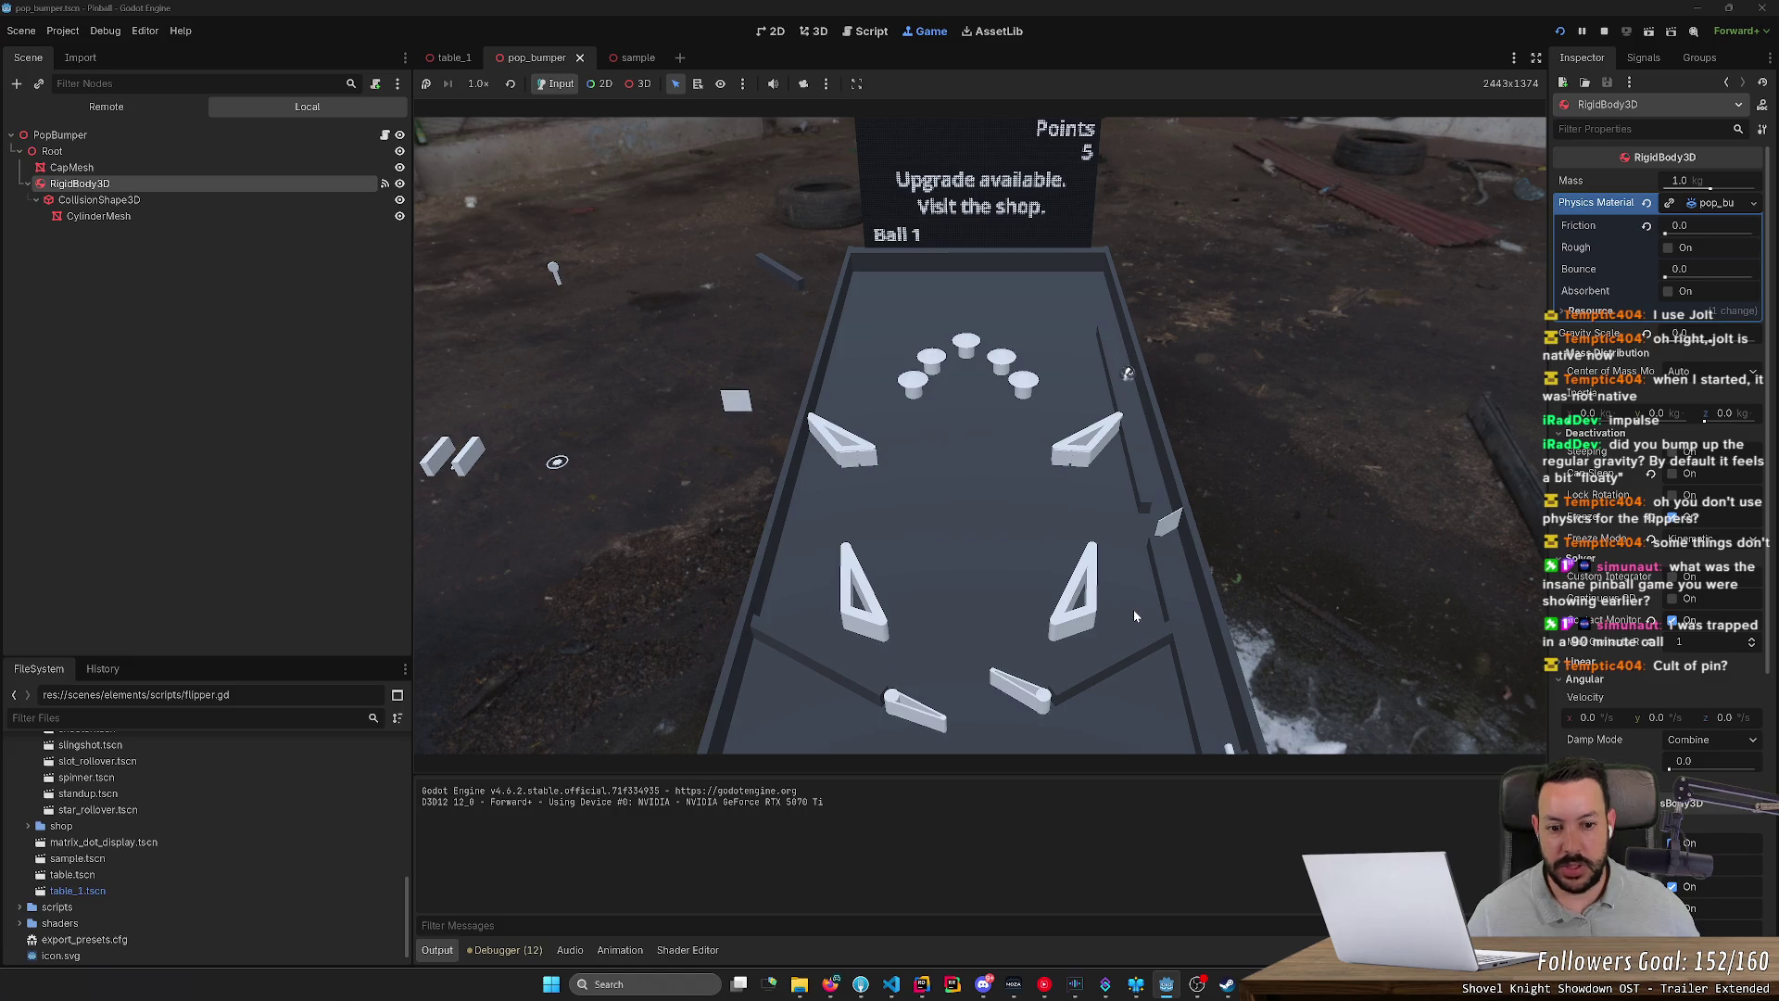
key("Left")
key("Left")
key("Right")
key("Left")
key("Left")
key("Left")
key("Right")
key("Right")
key("Left")
key("Right")
key("Left")
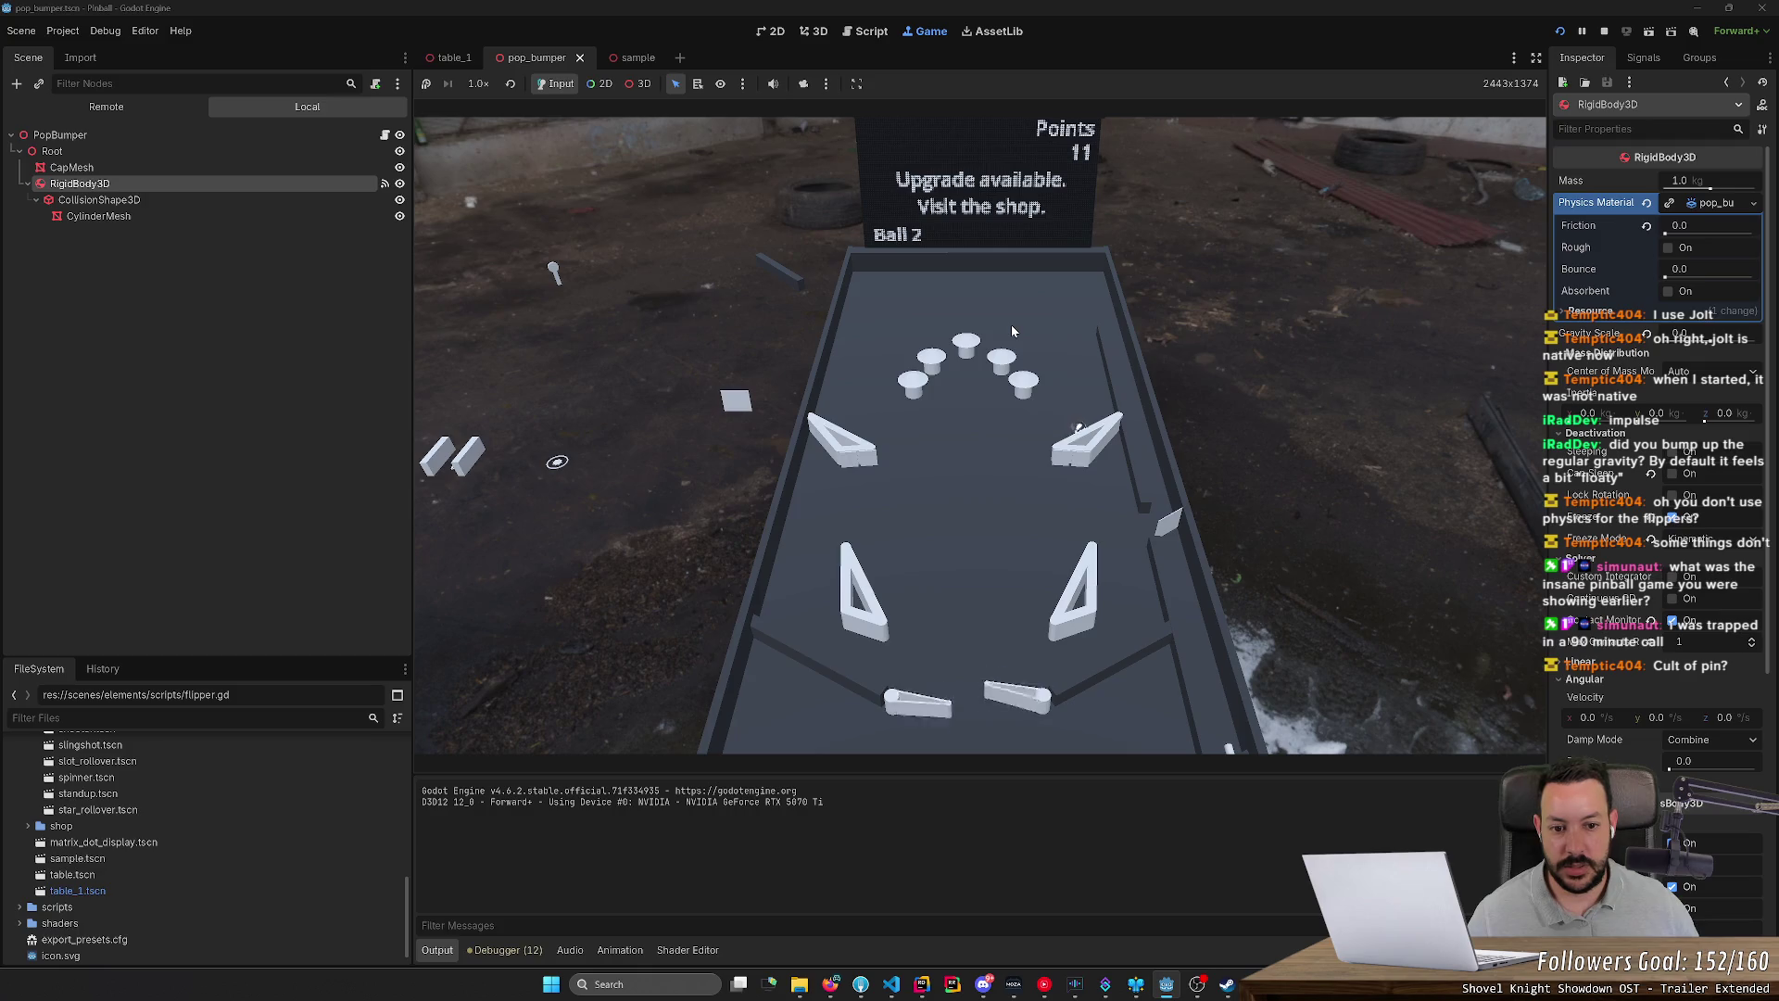
key("Right")
key("Left")
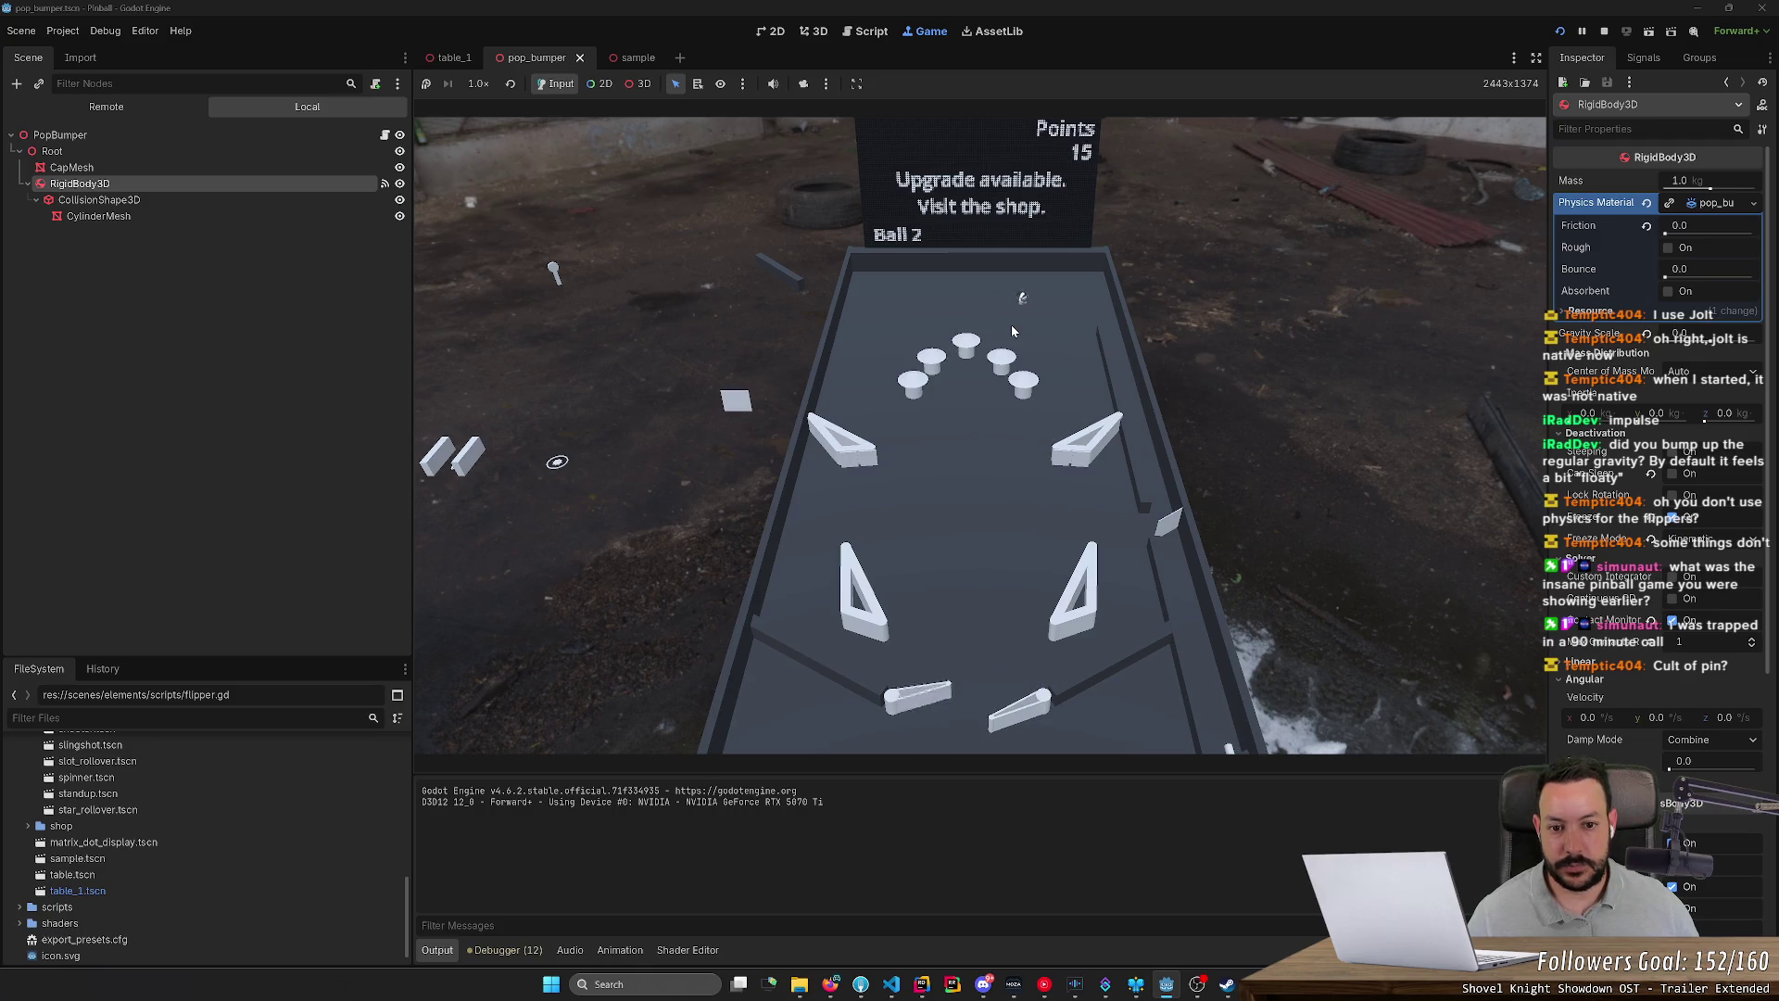
key("Left")
key("Left")
key("Right")
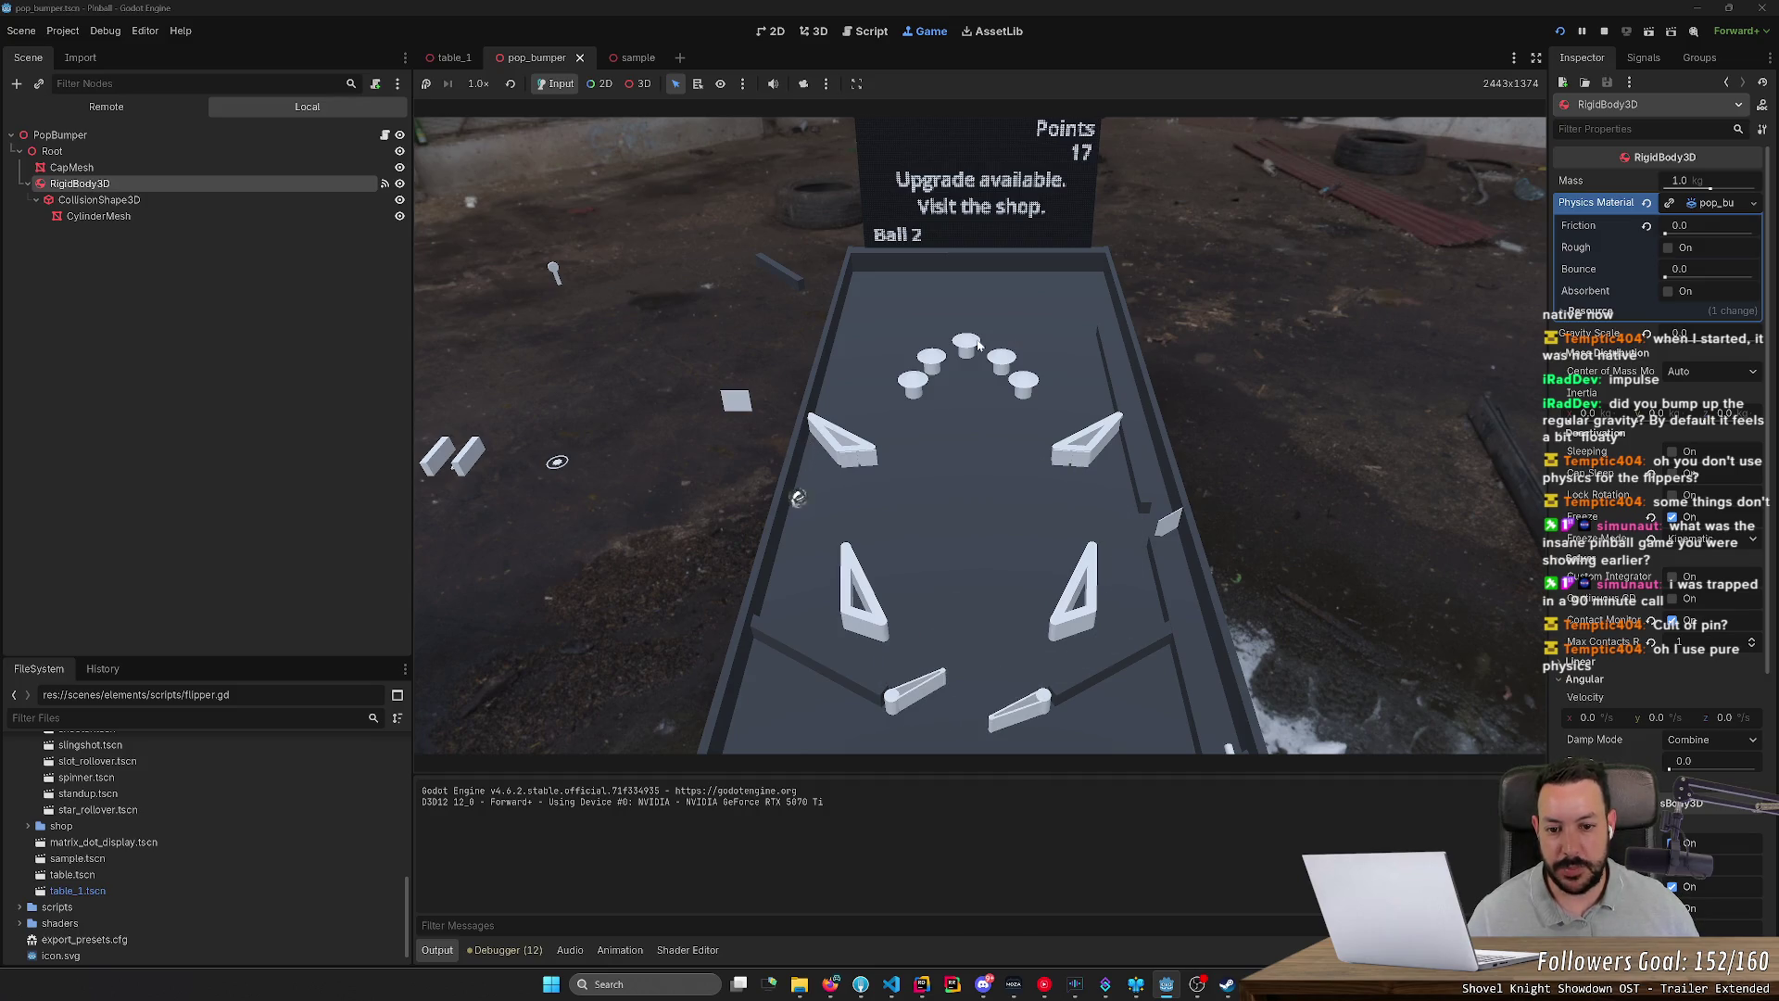
key("Left")
key("Right")
key("Right")
key("Left")
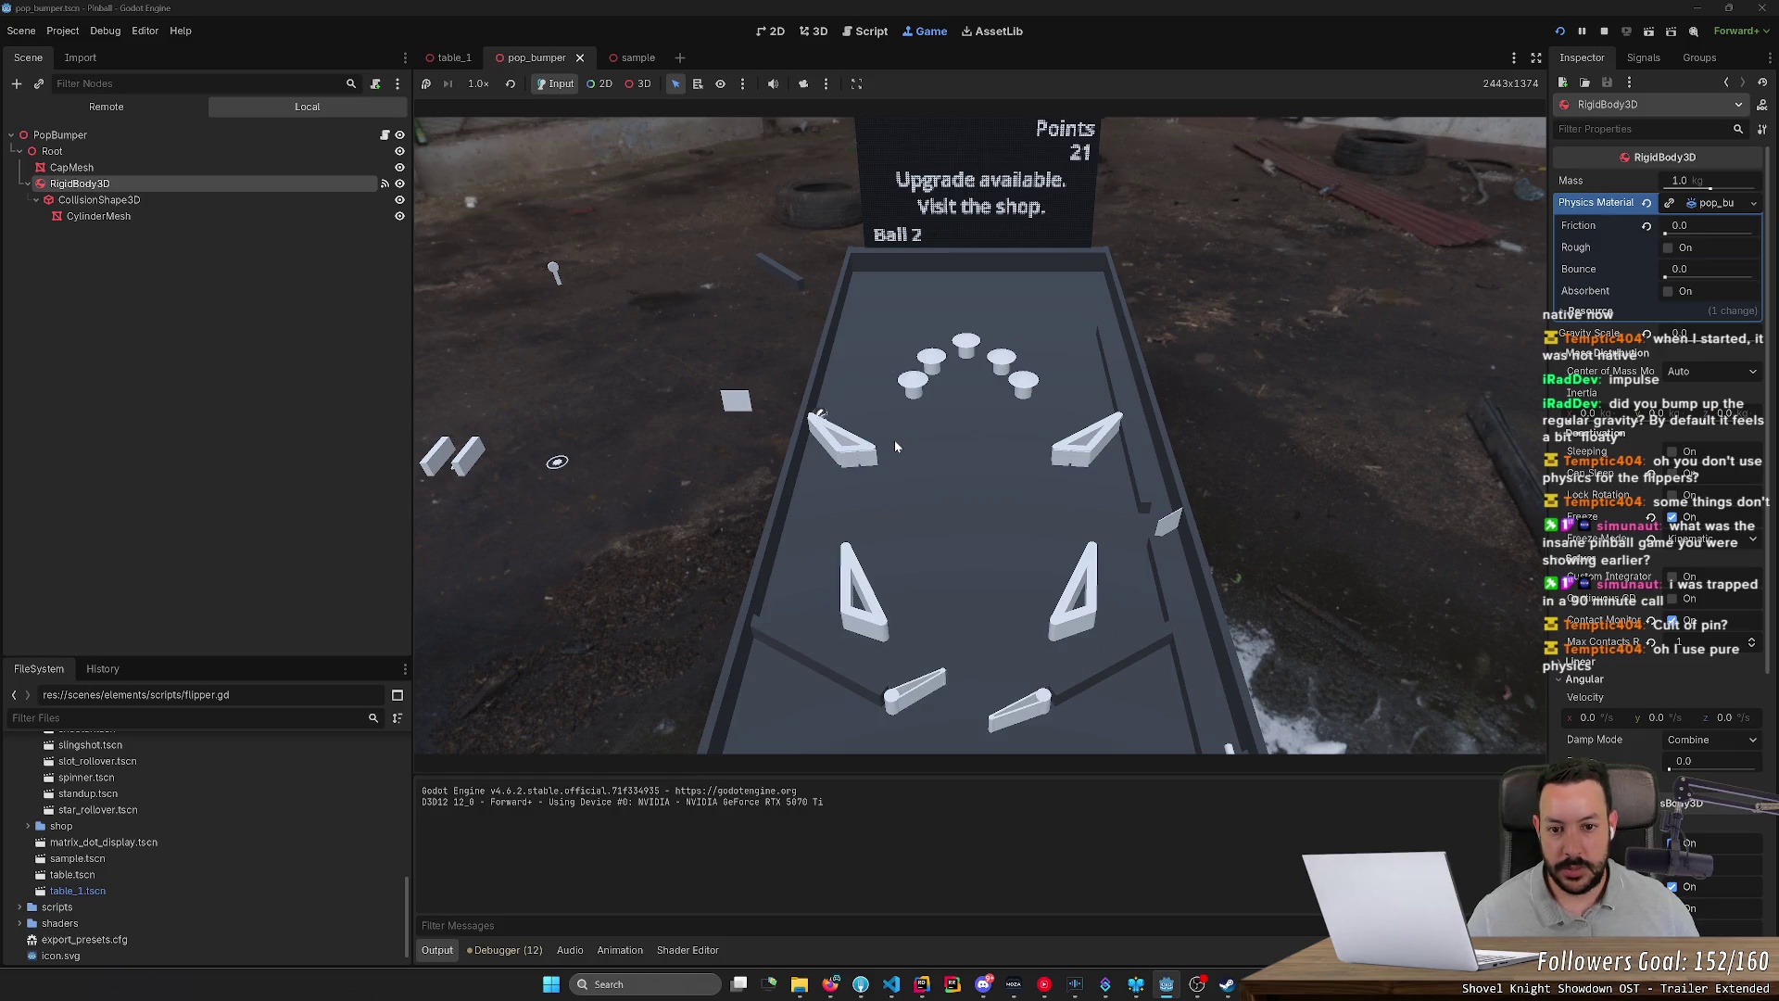
key("Right")
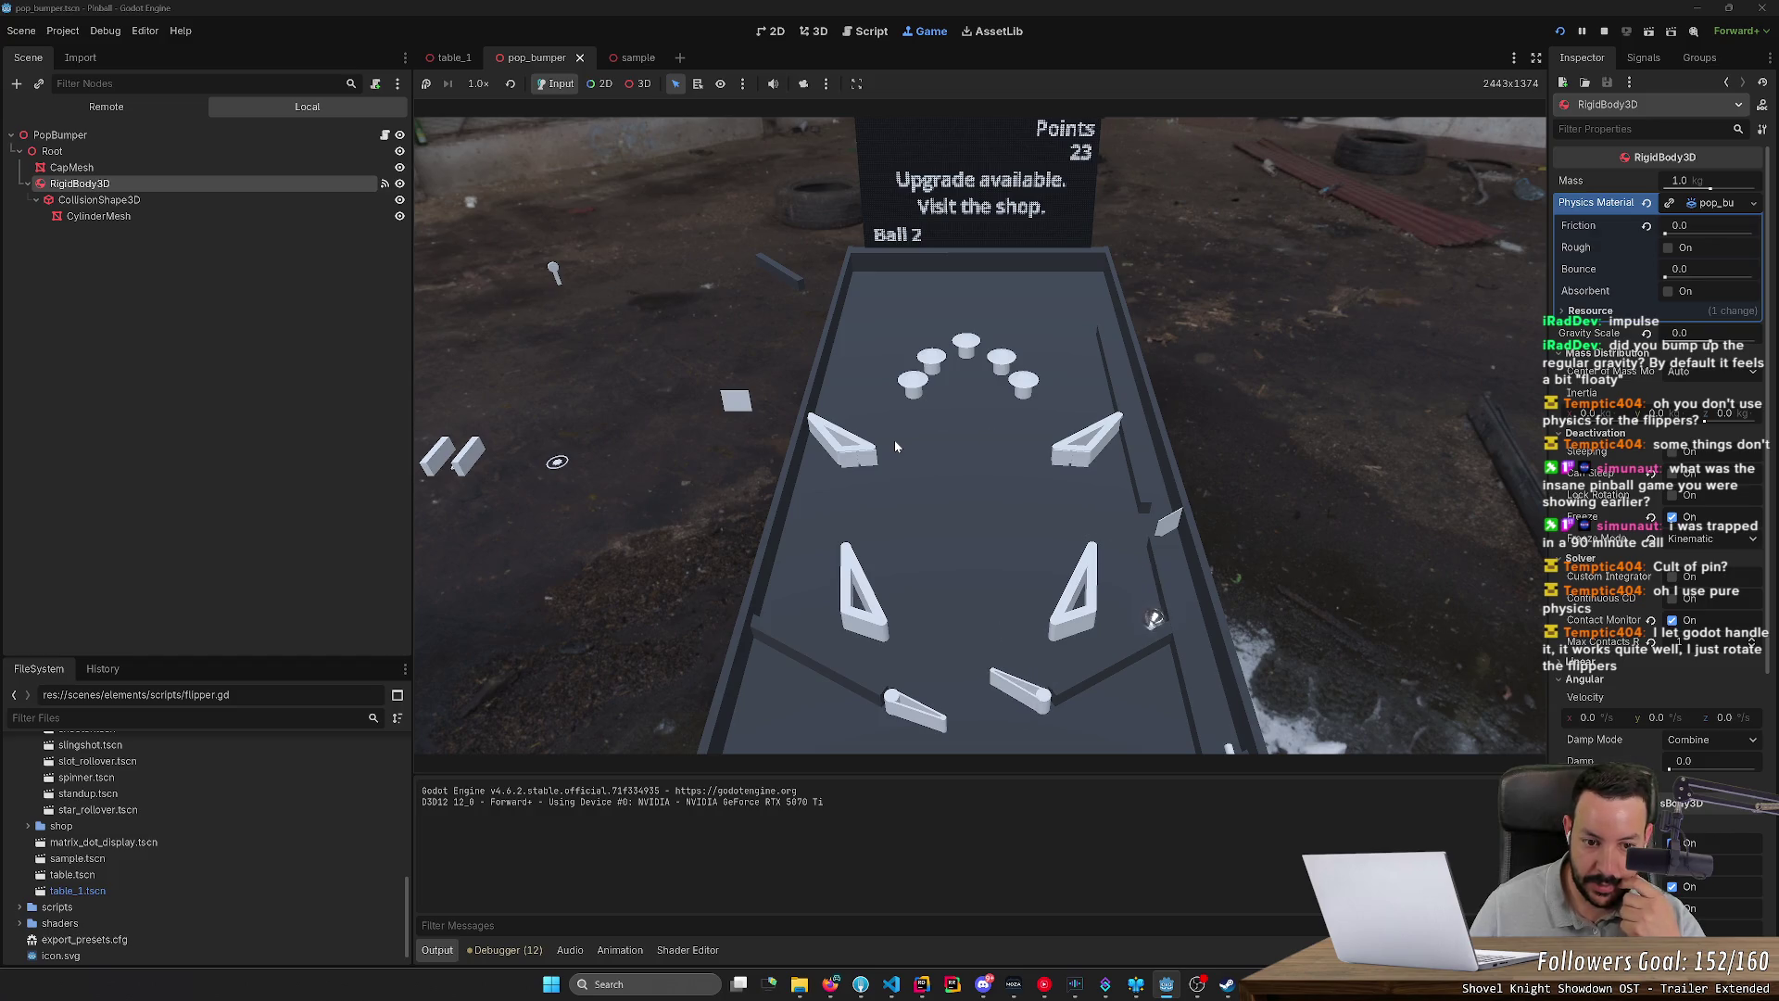
Step: Keep flipping the ball back up the table into the bumpers
key("Left")
key("Right")
key("Left")
key("Right")
key("Left")
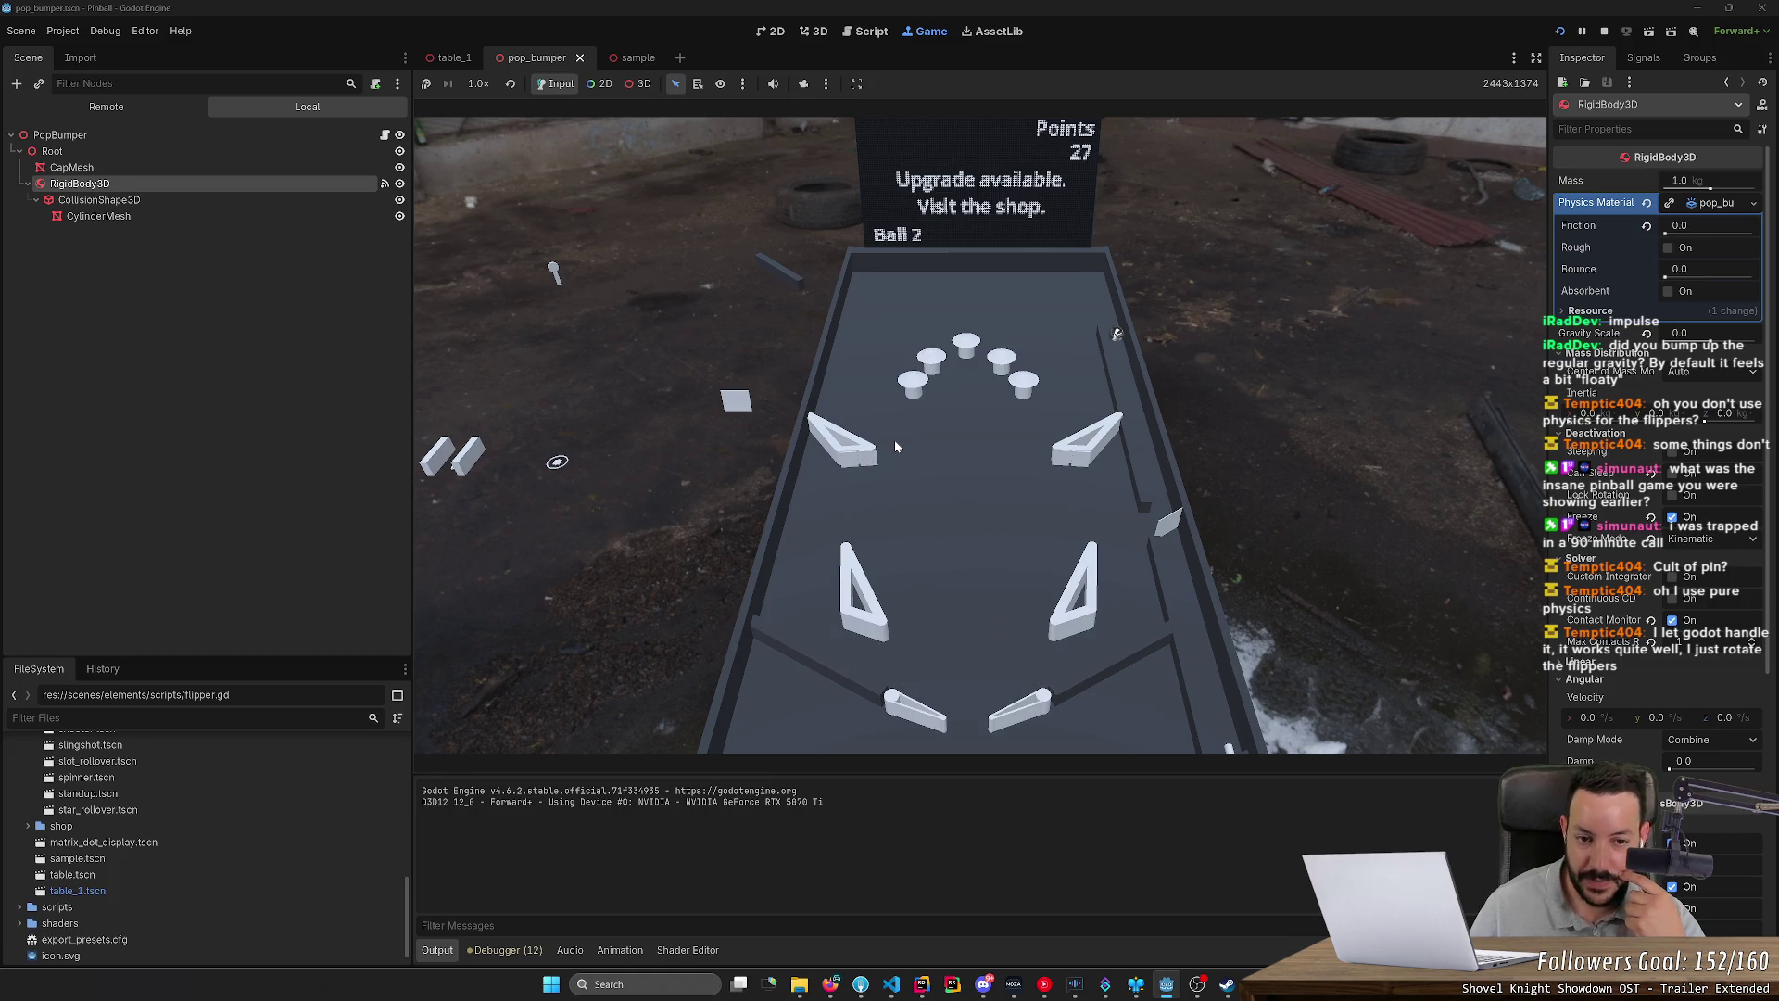
key("Right")
key("Left")
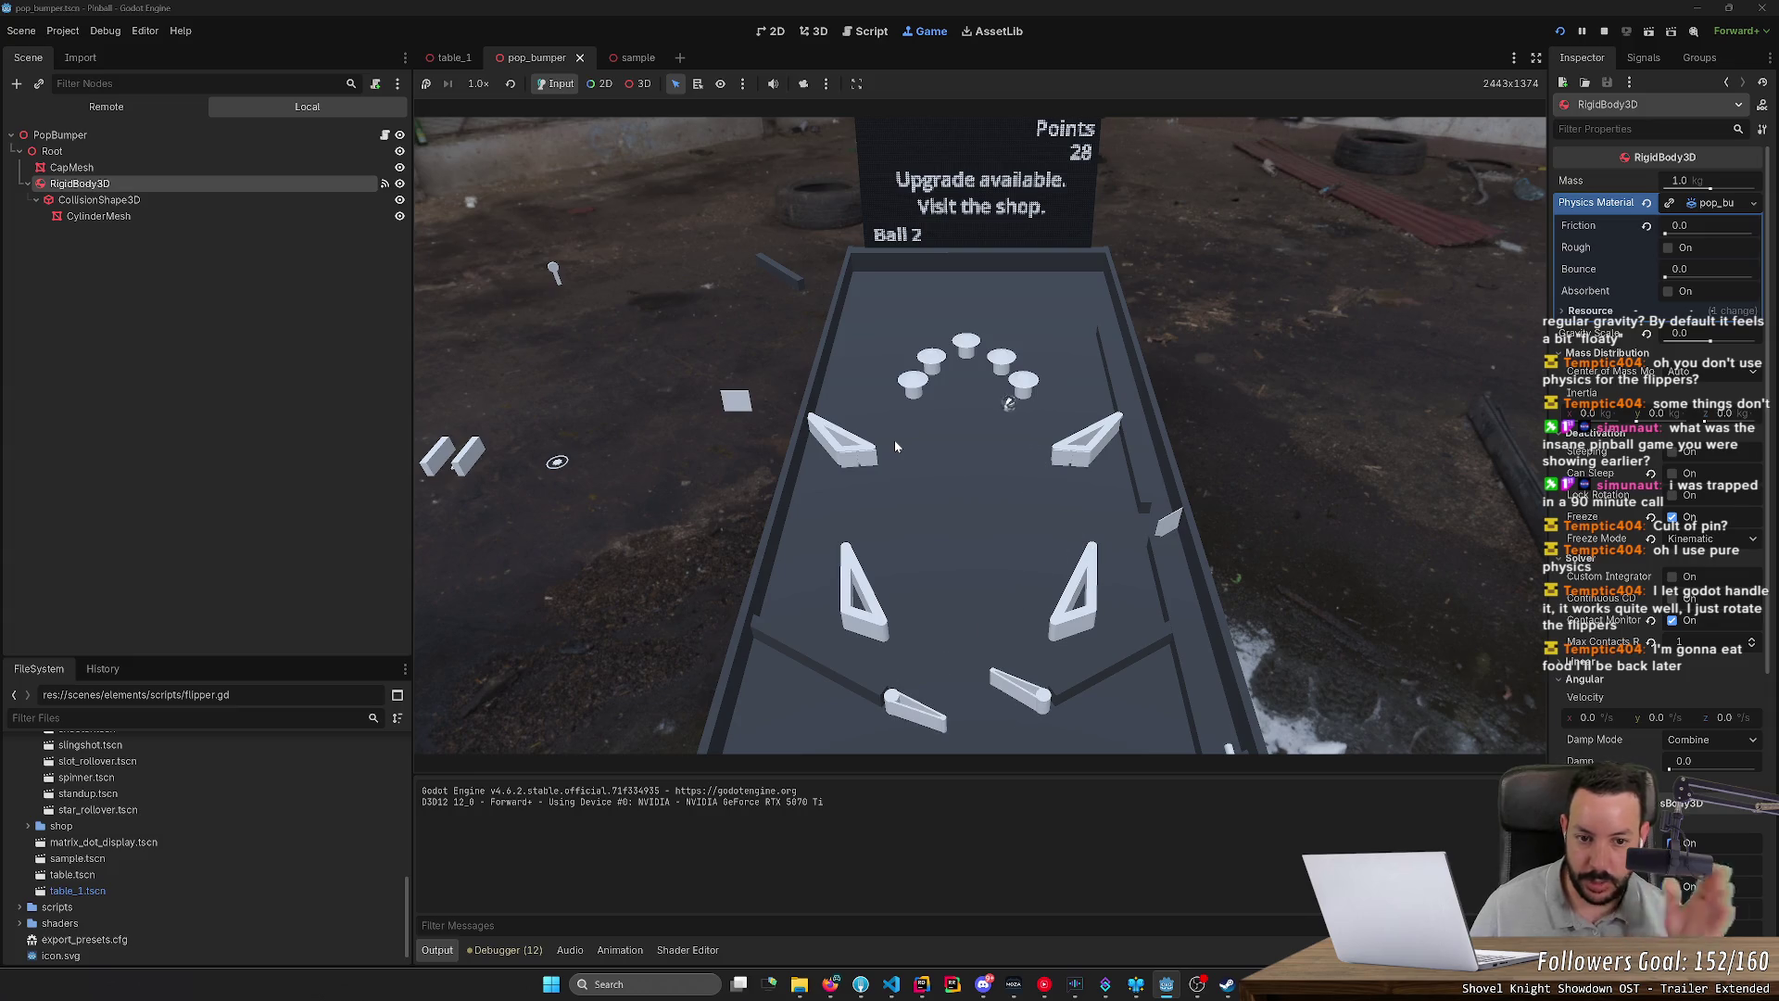
key("Left")
key("Right")
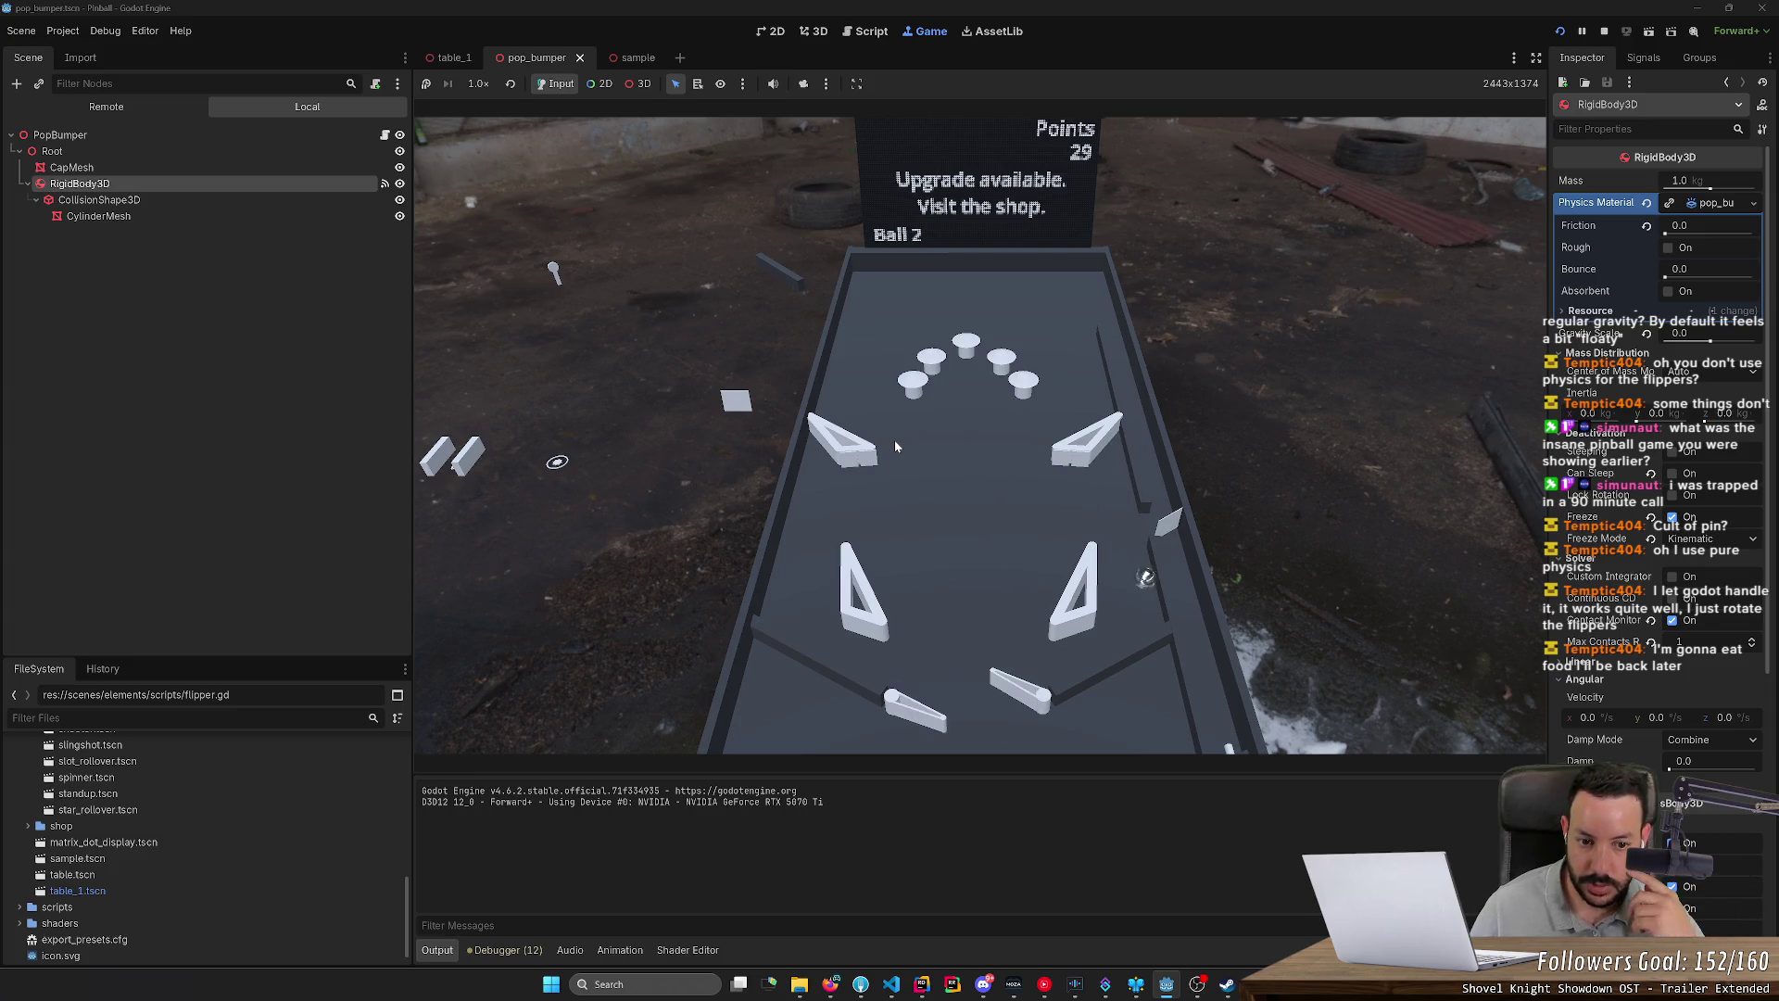
key("Left")
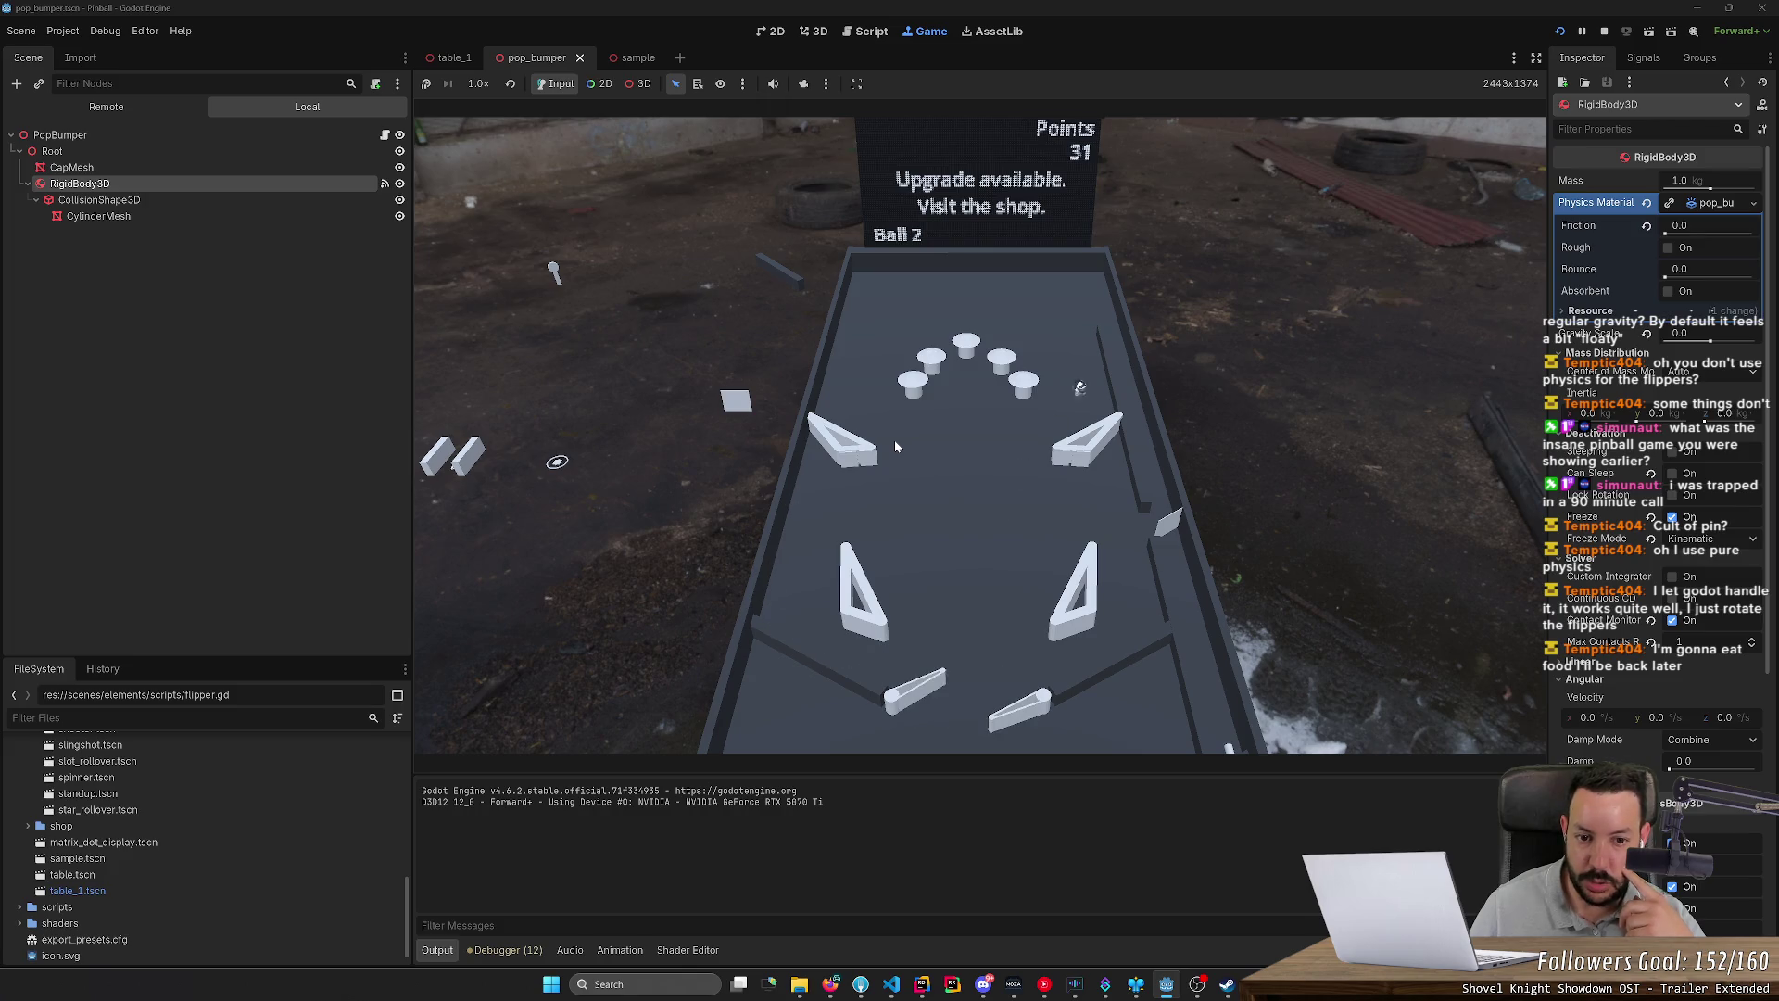
key("Right")
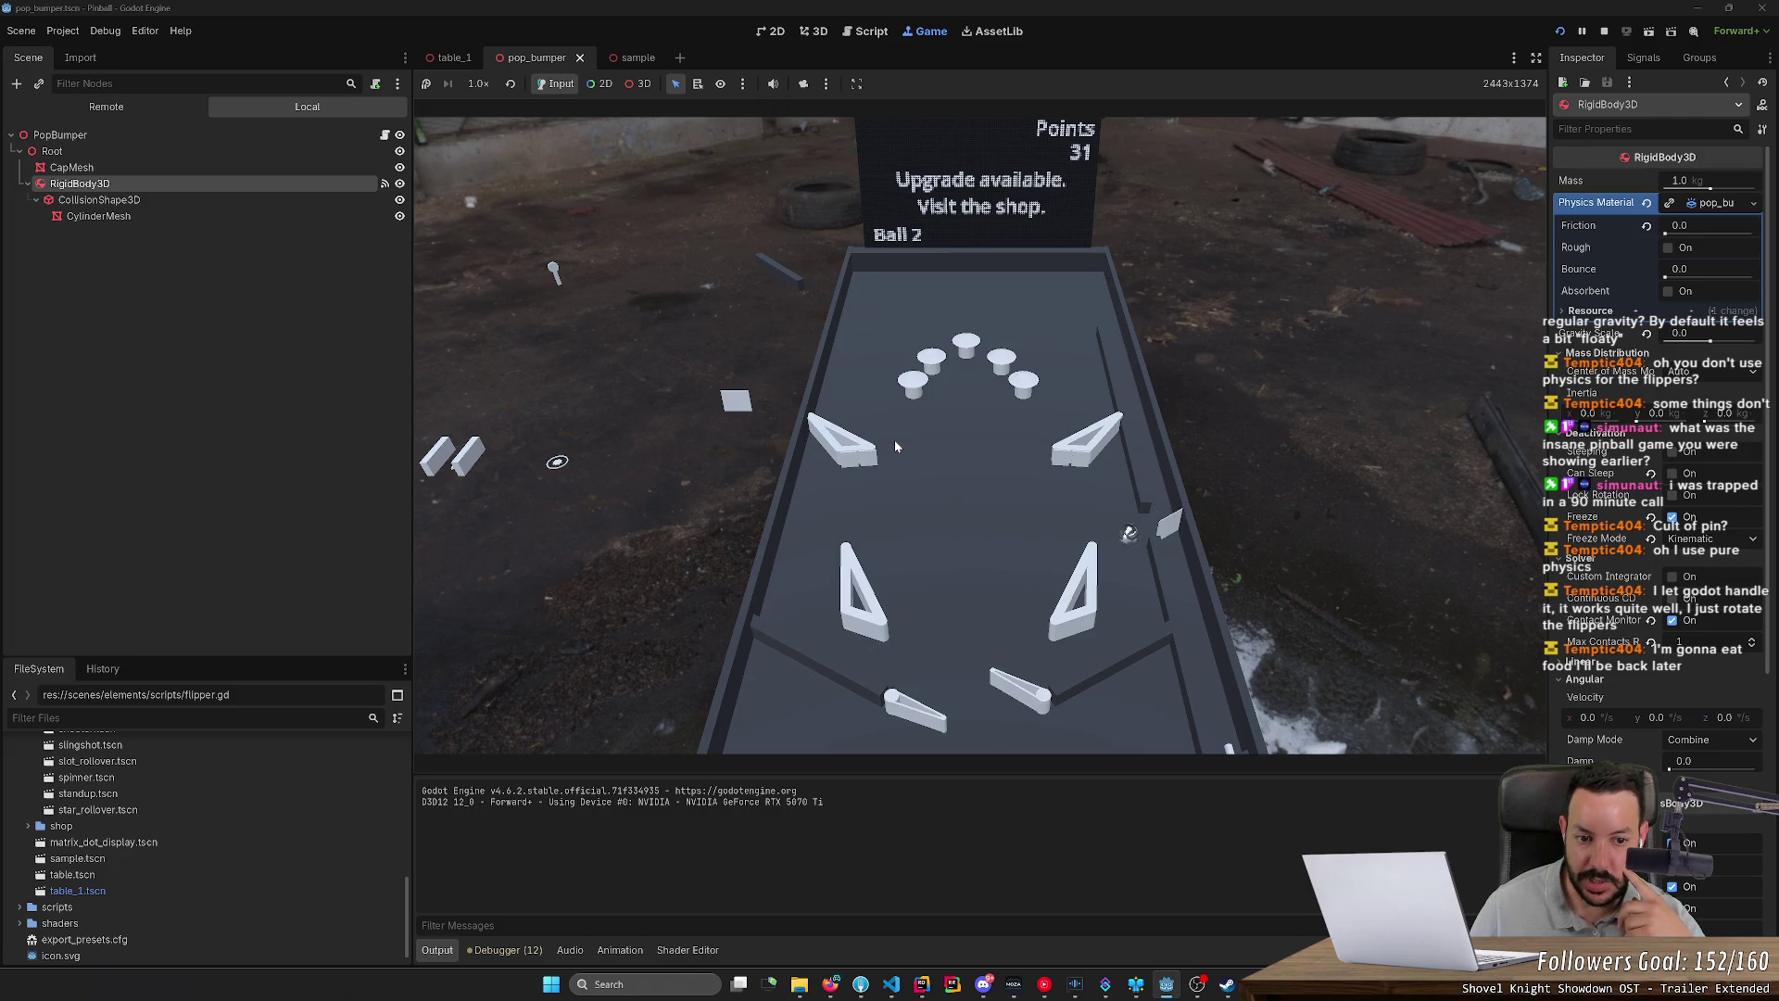
key("Left")
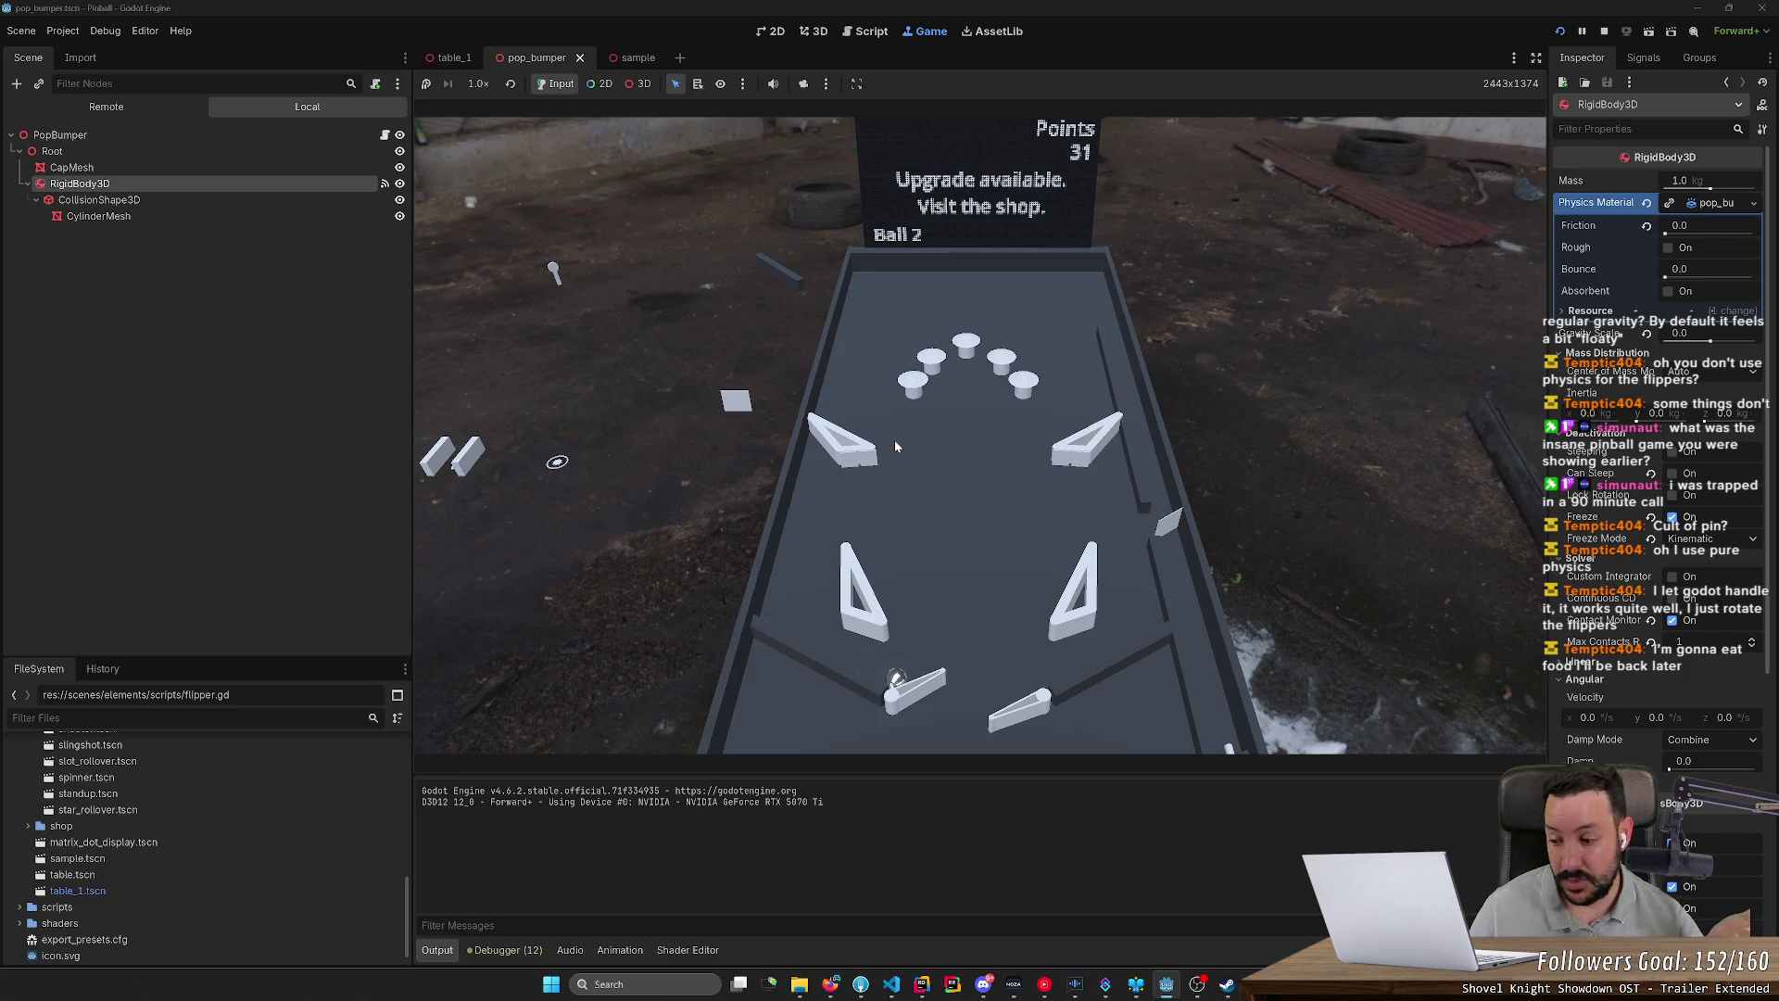
Step: Alternate the flippers to keep scoring until reaching 41 points on Ball 2
key("Left")
key("Left")
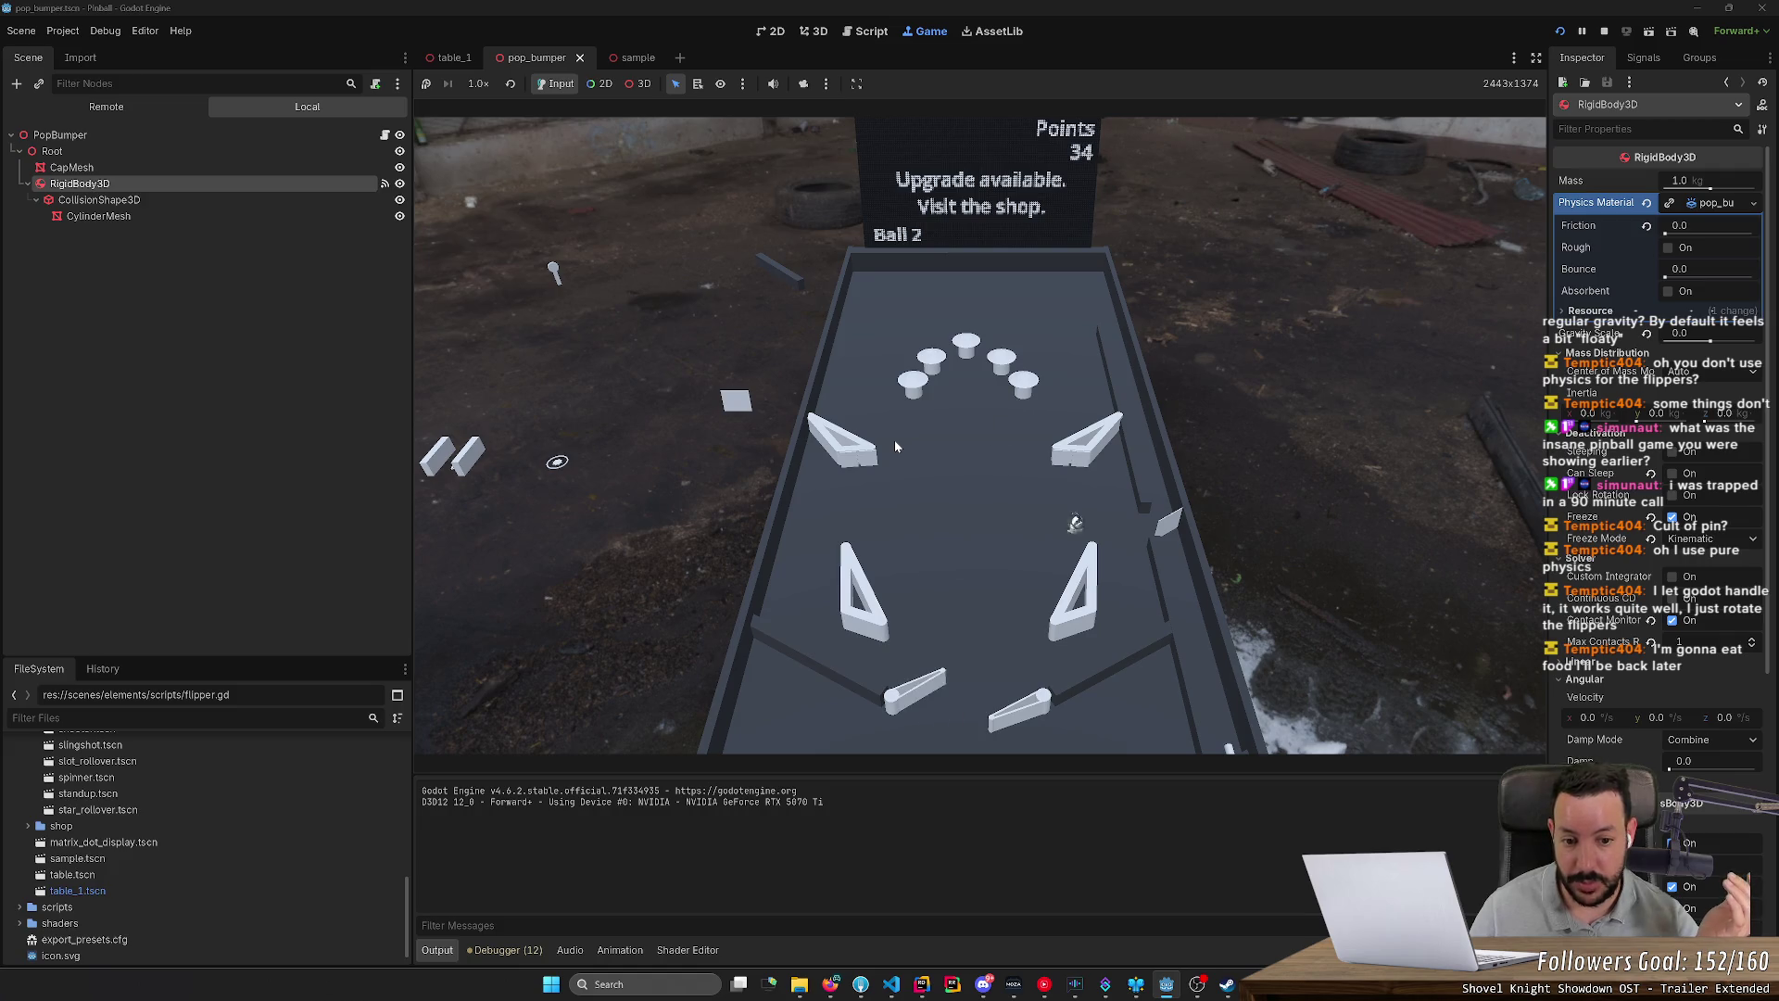
key("Left")
key("Right")
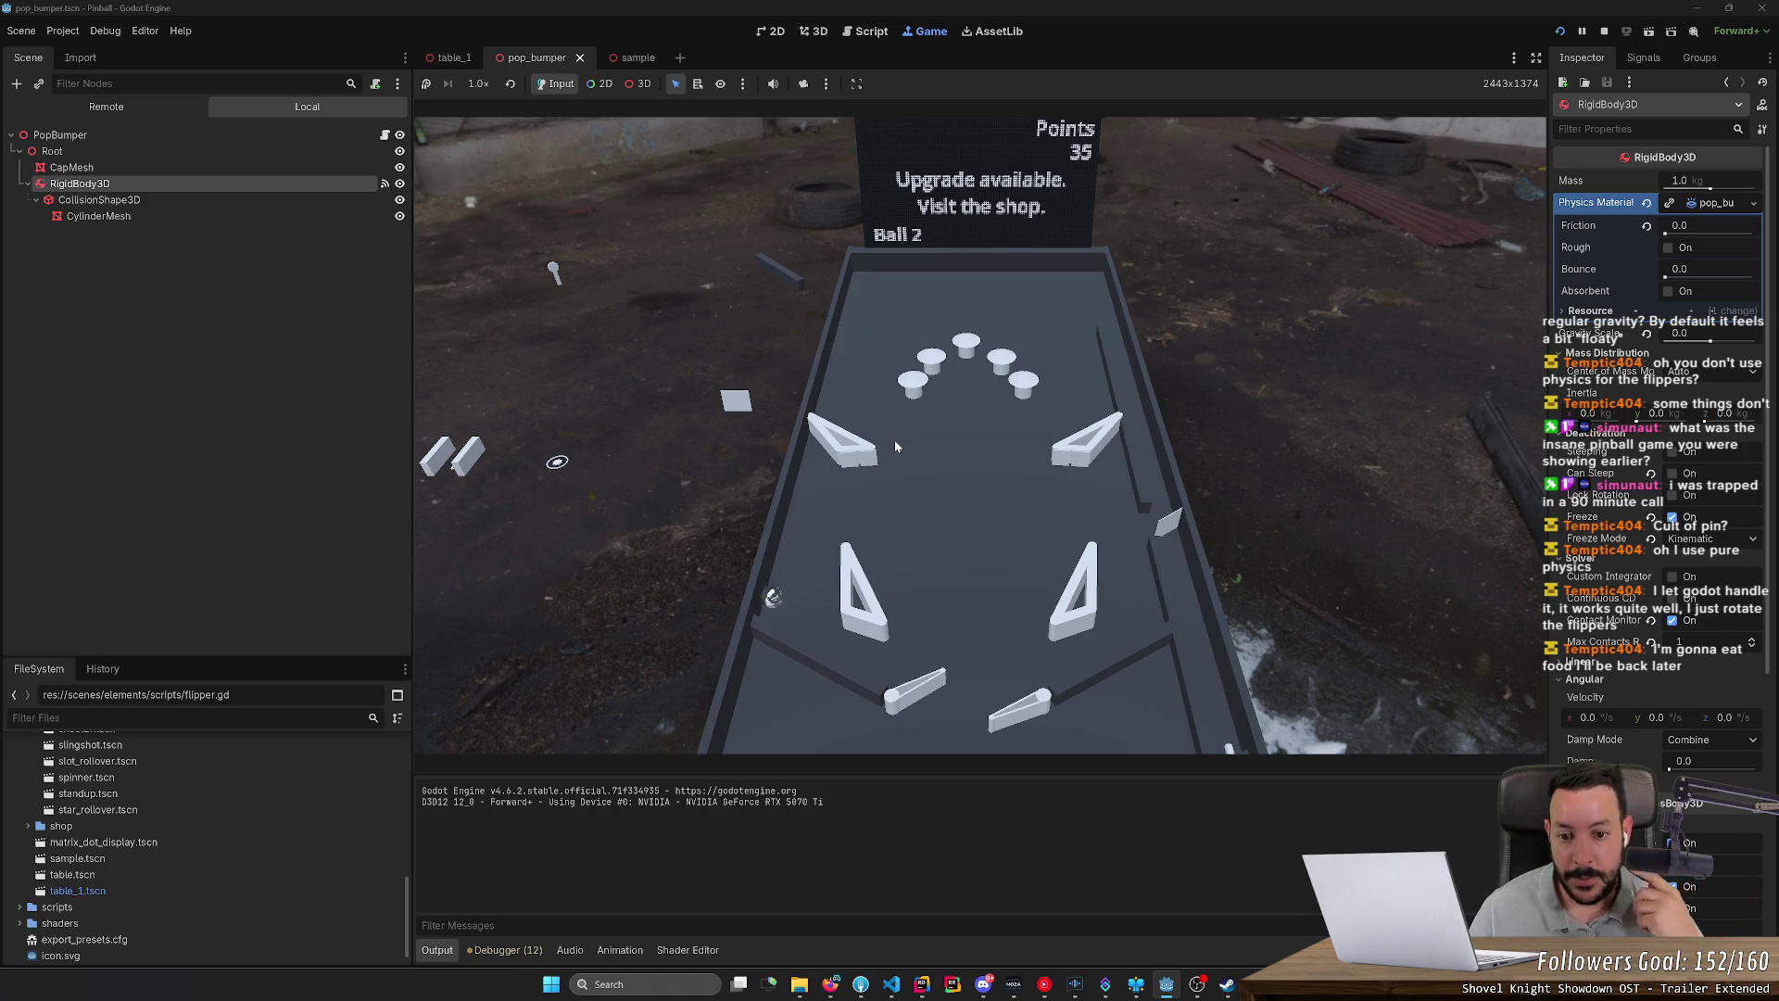
key("Right")
key("Left")
key("Right")
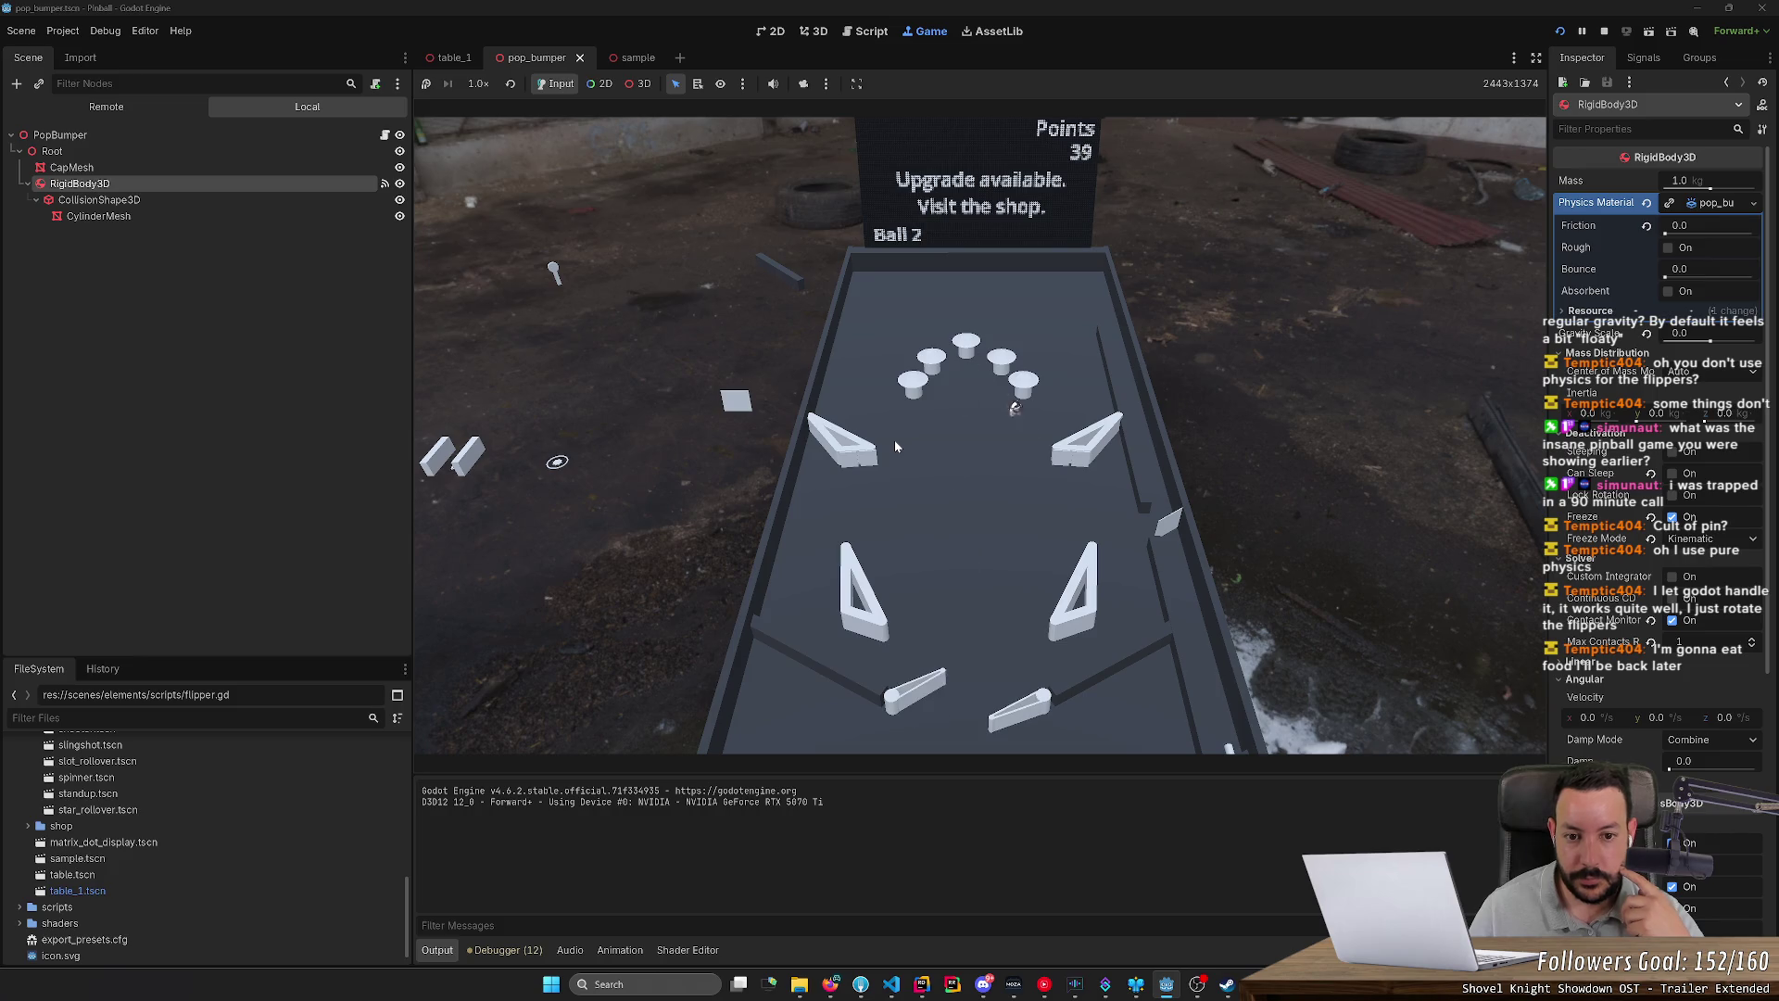
key("Left")
key("Right")
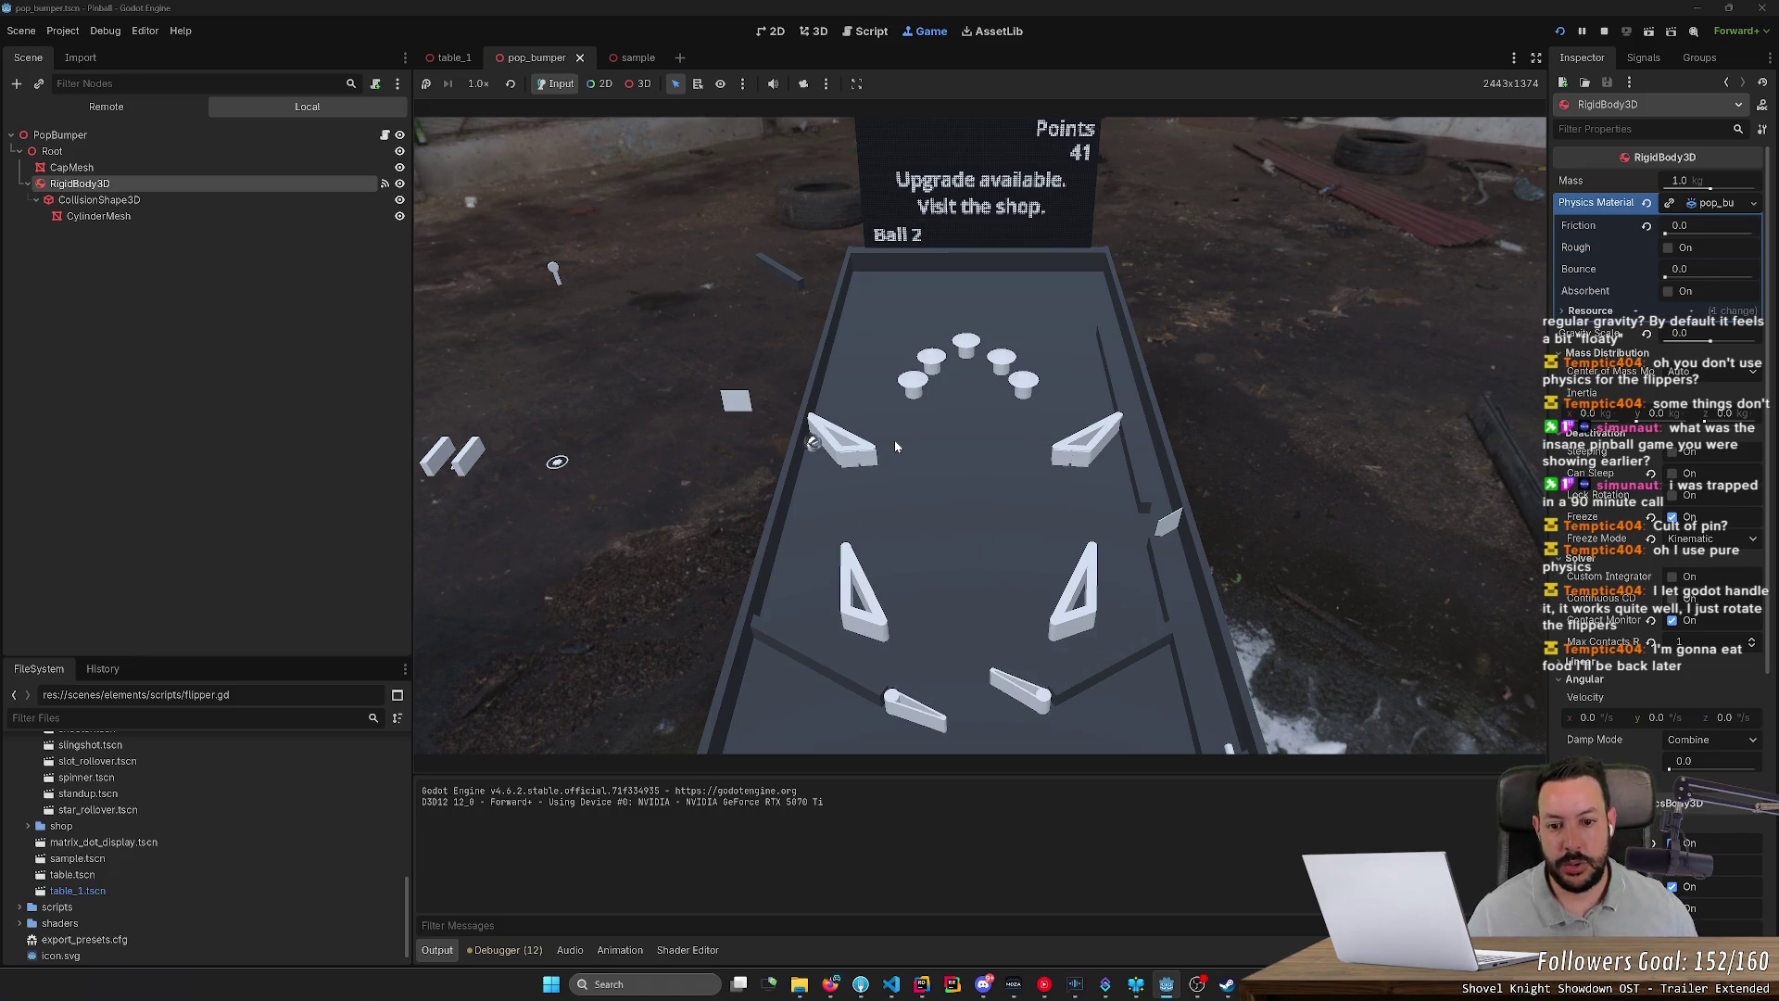
key("Left")
Step: Stop the running game and relaunch it so 'Game starting...' appears
left_click(1606, 33)
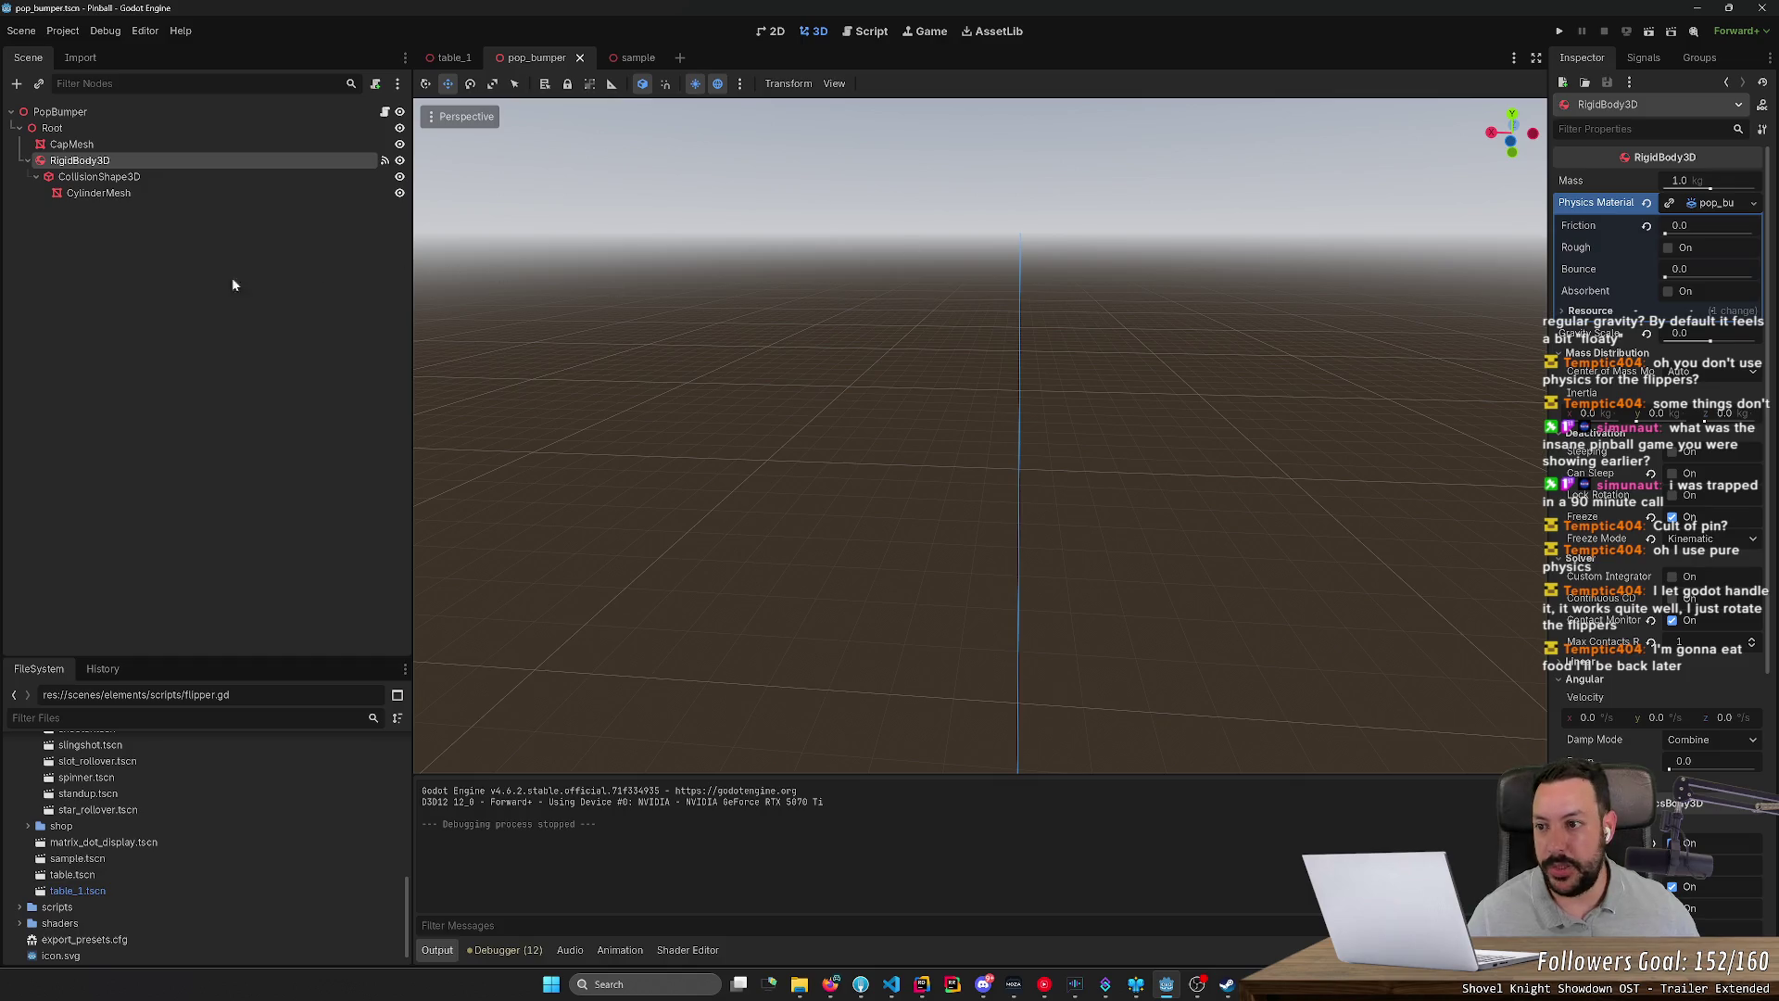
scroll(197, 787, "up", 5)
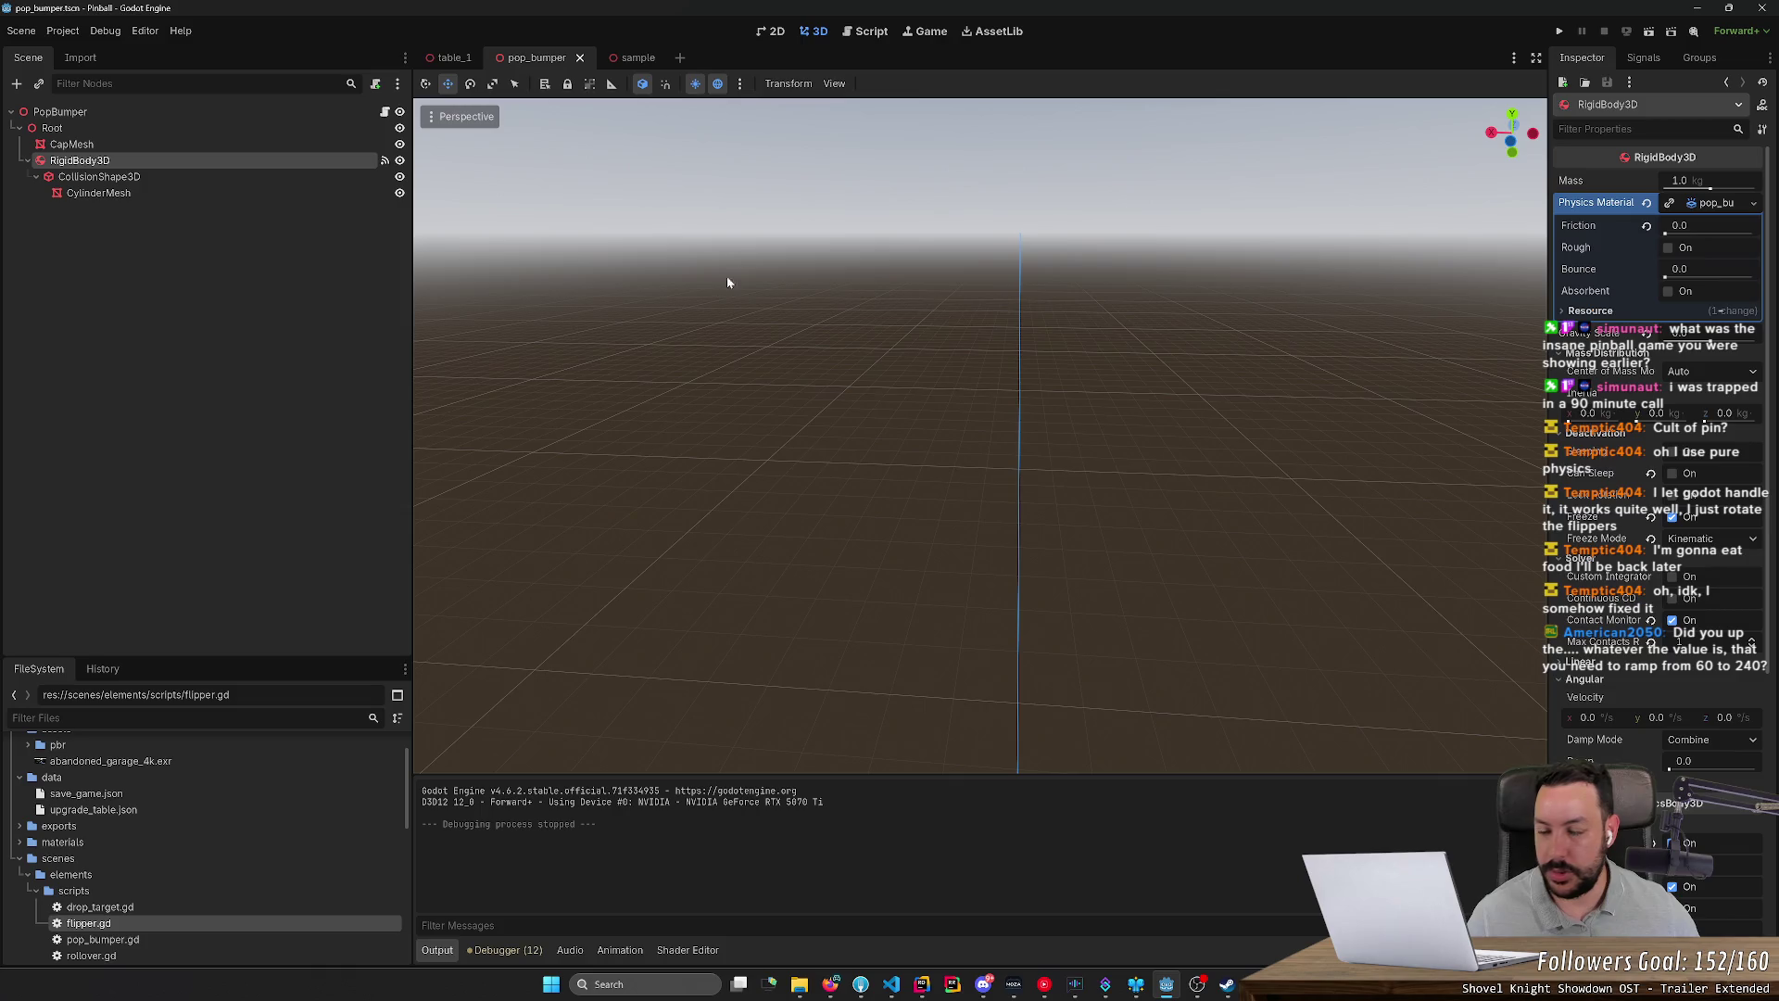
left_click(1560, 31)
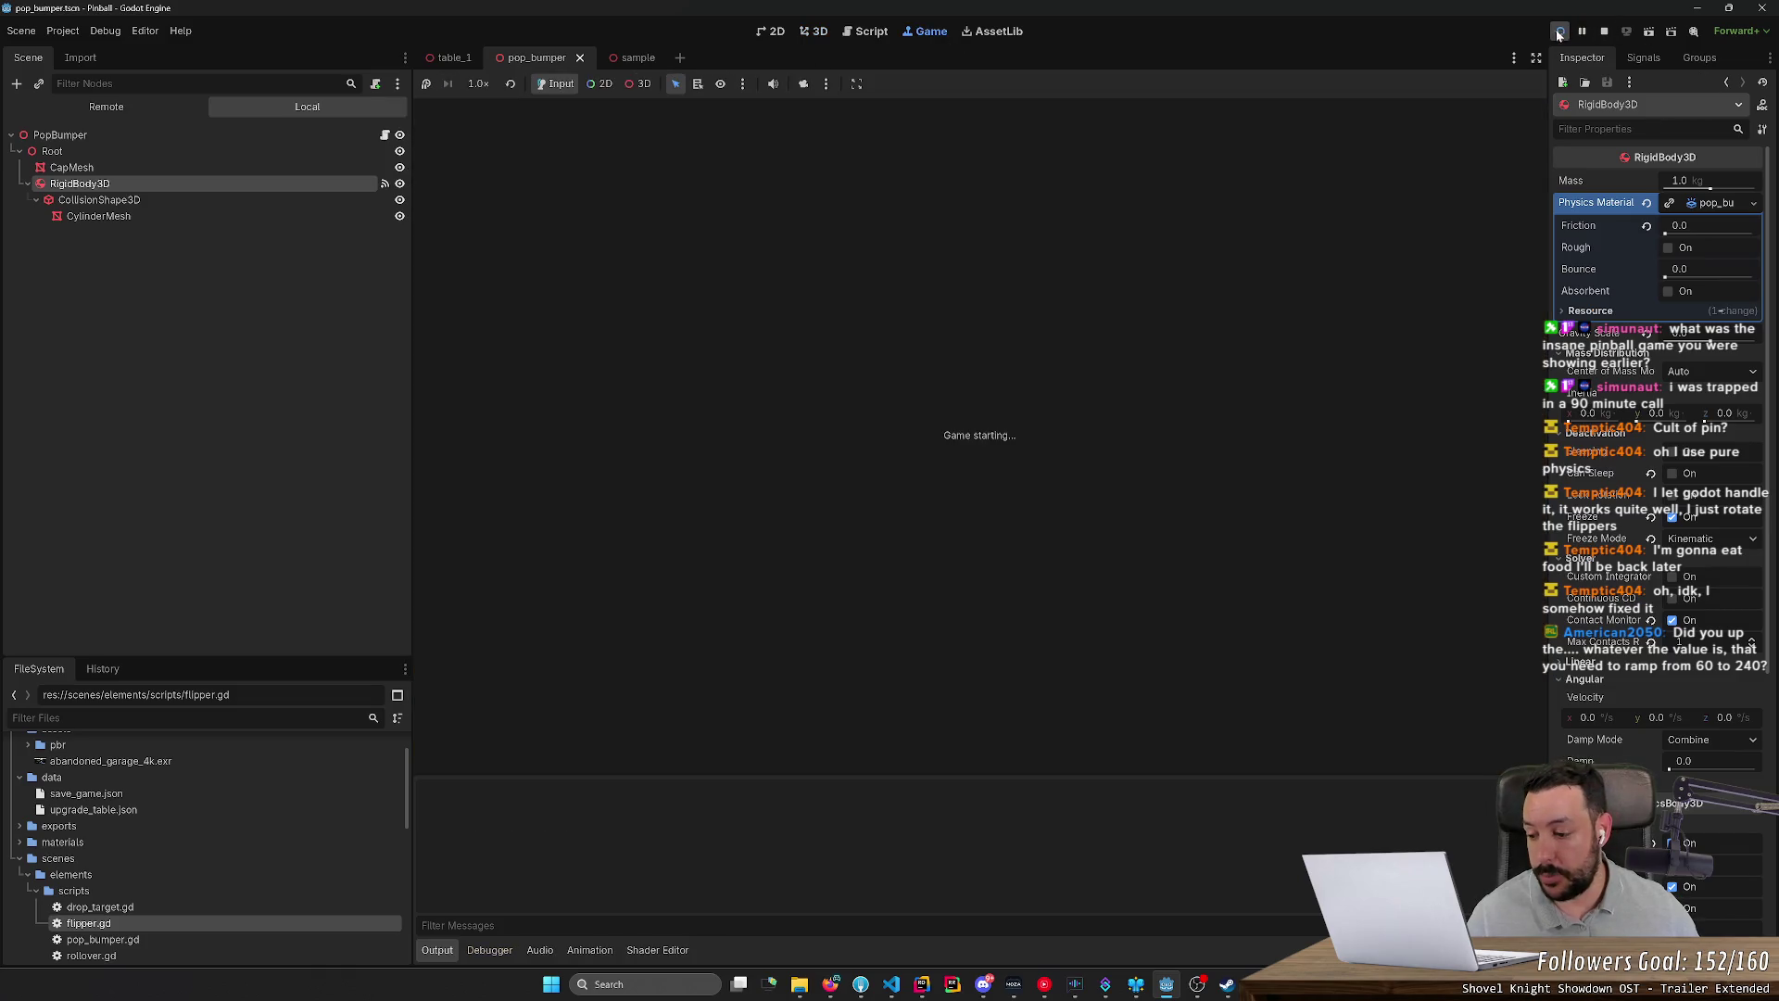
Step: Launch the ball and flip it up the table until 6 points on Ball 2, then stop
key("space")
key("Left")
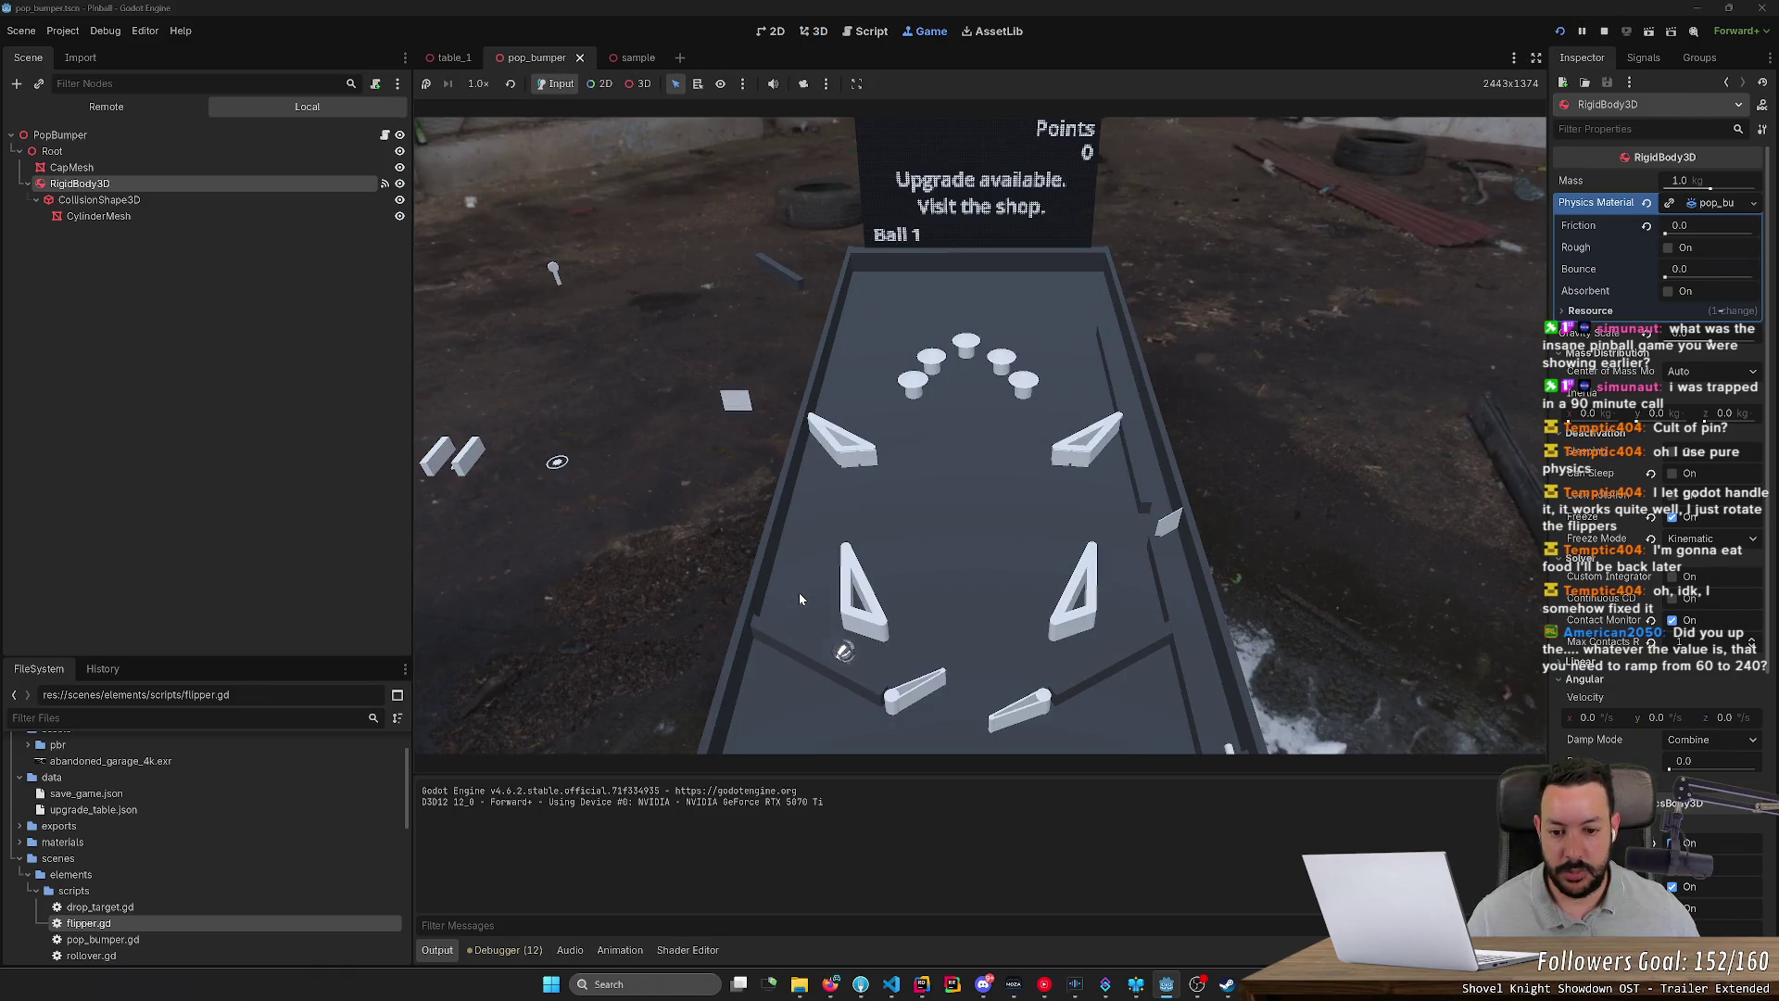
key("Right")
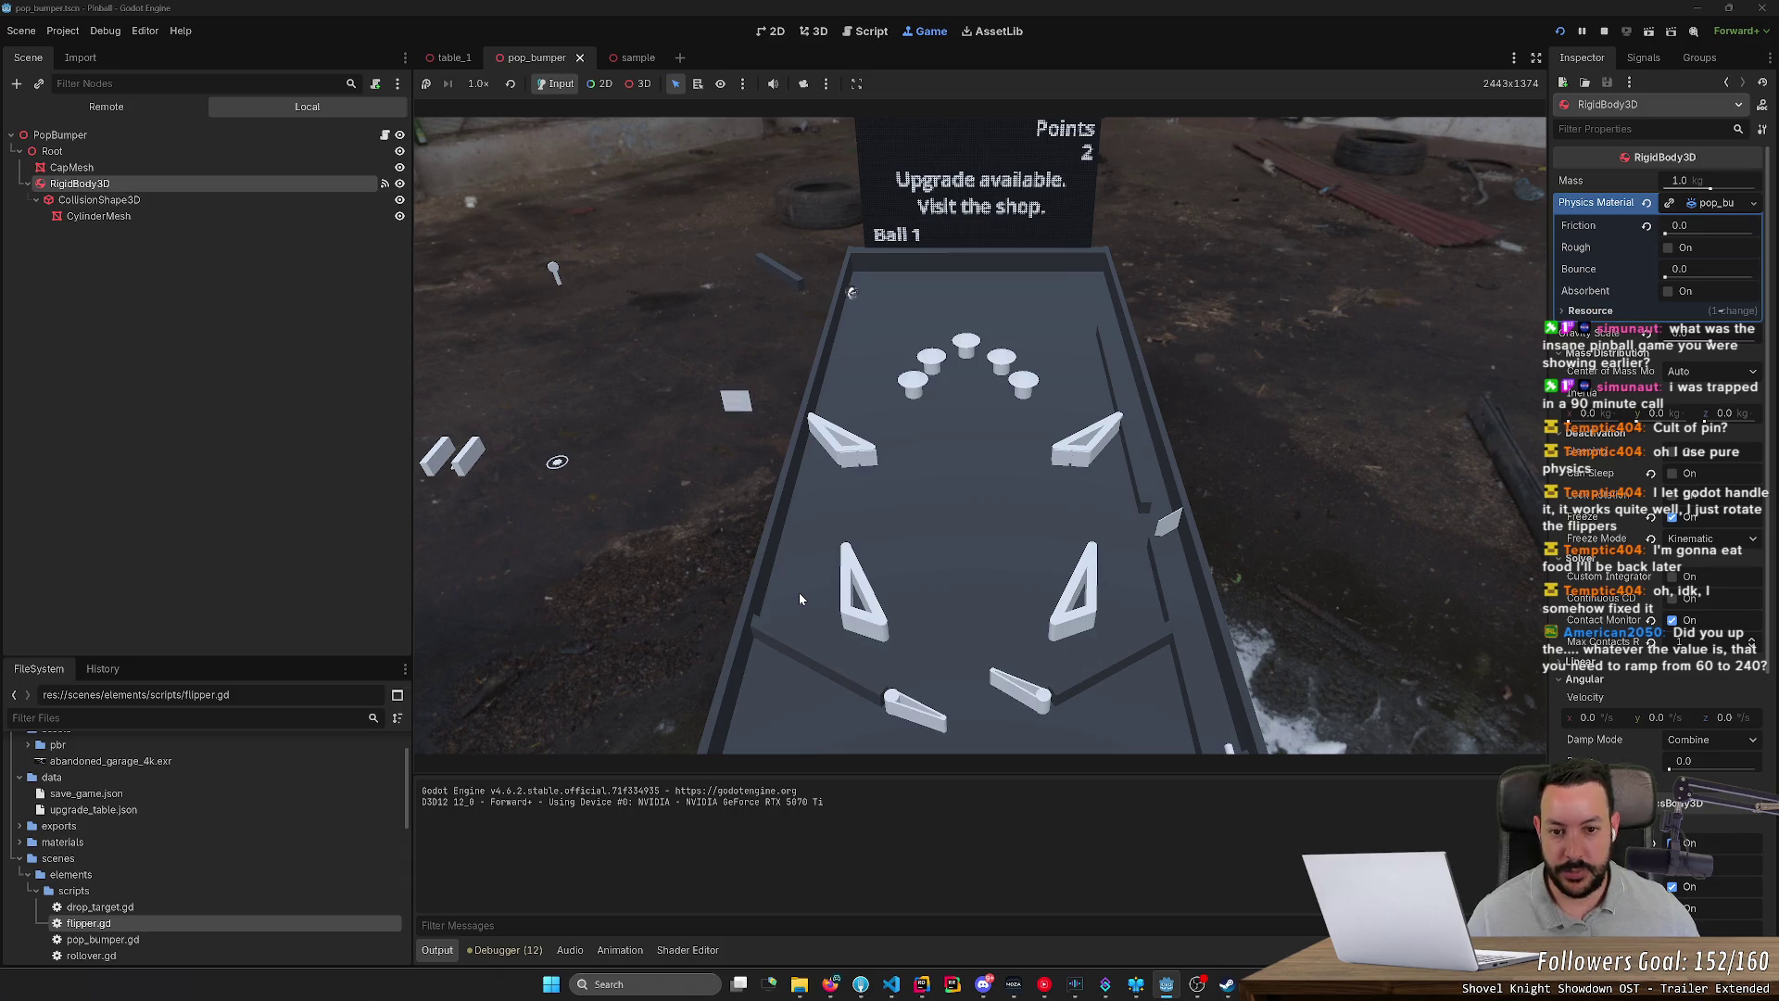
key("Left")
key("Right")
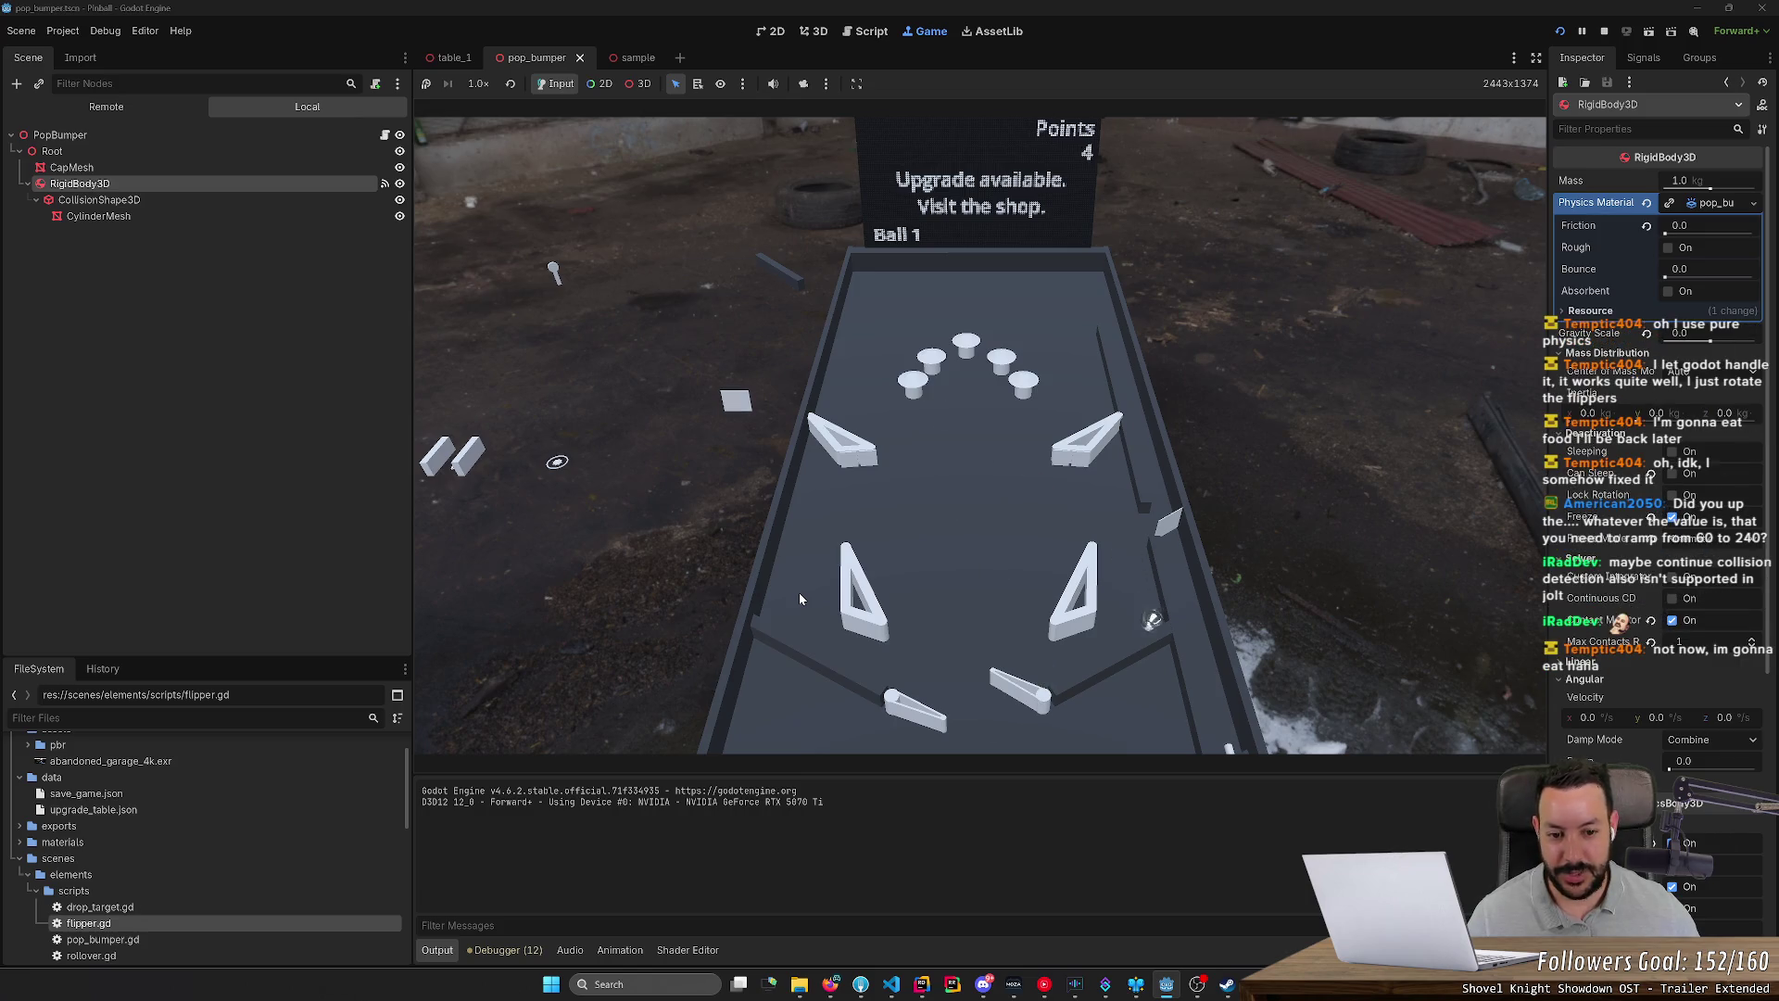
key("Left")
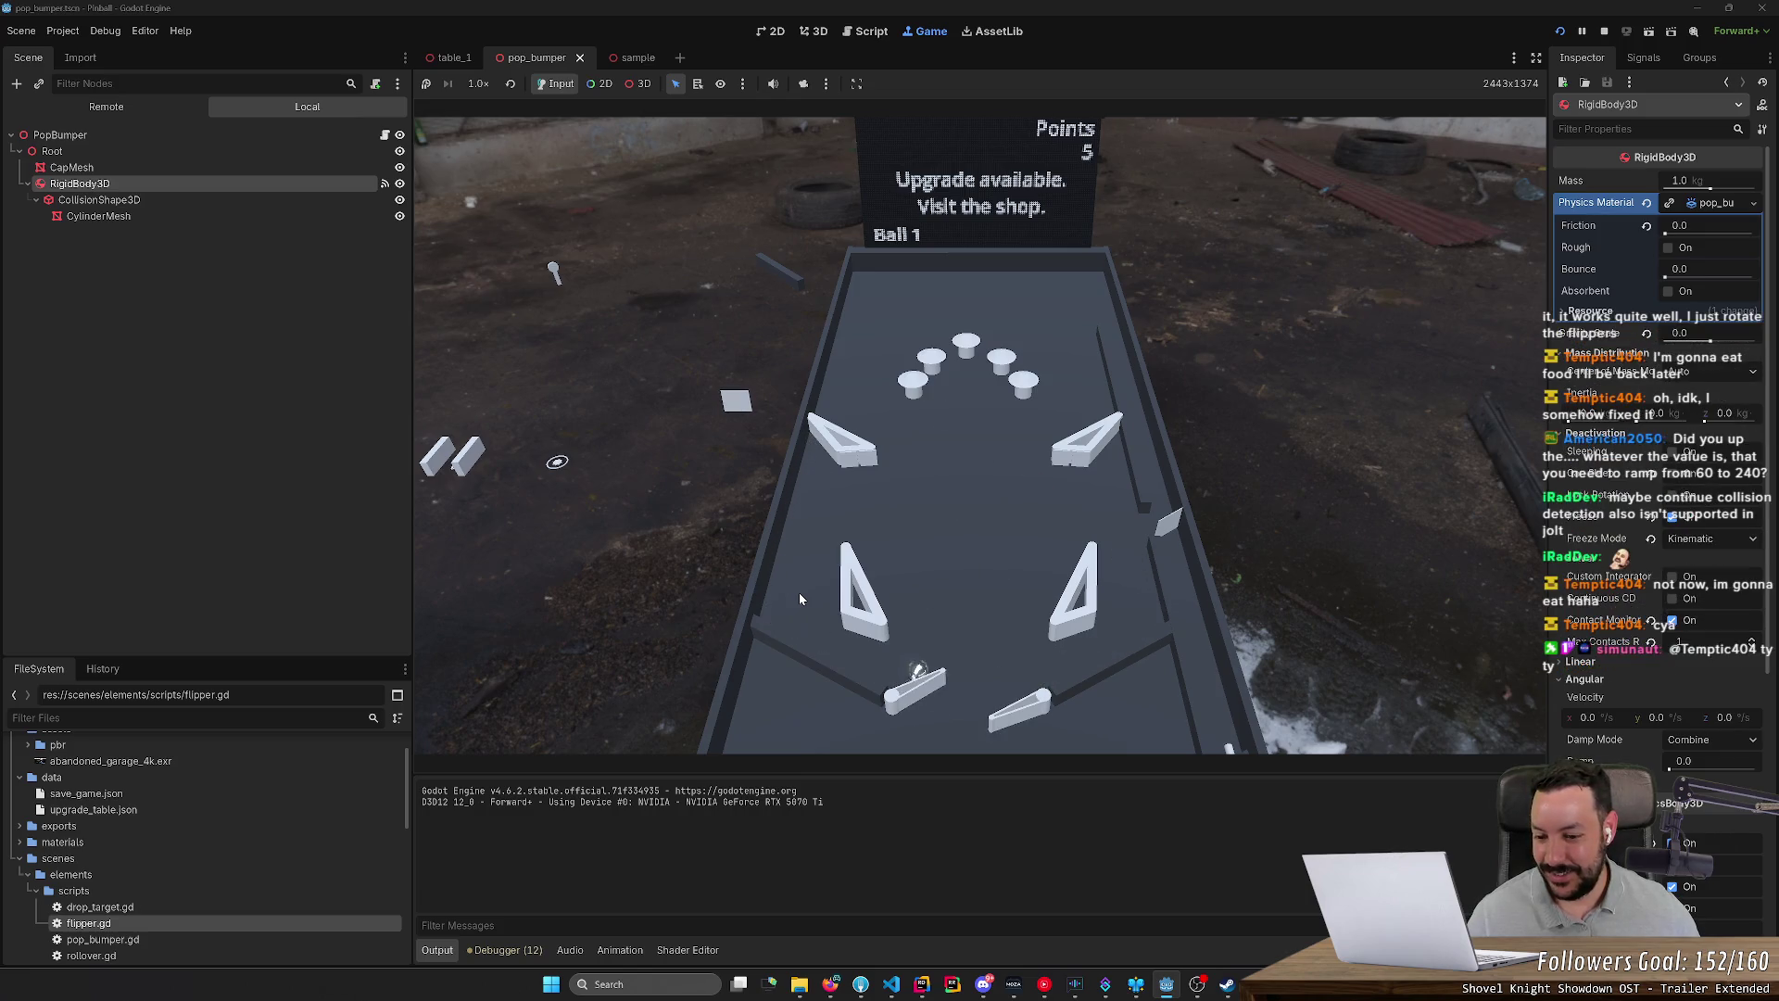
key("Right")
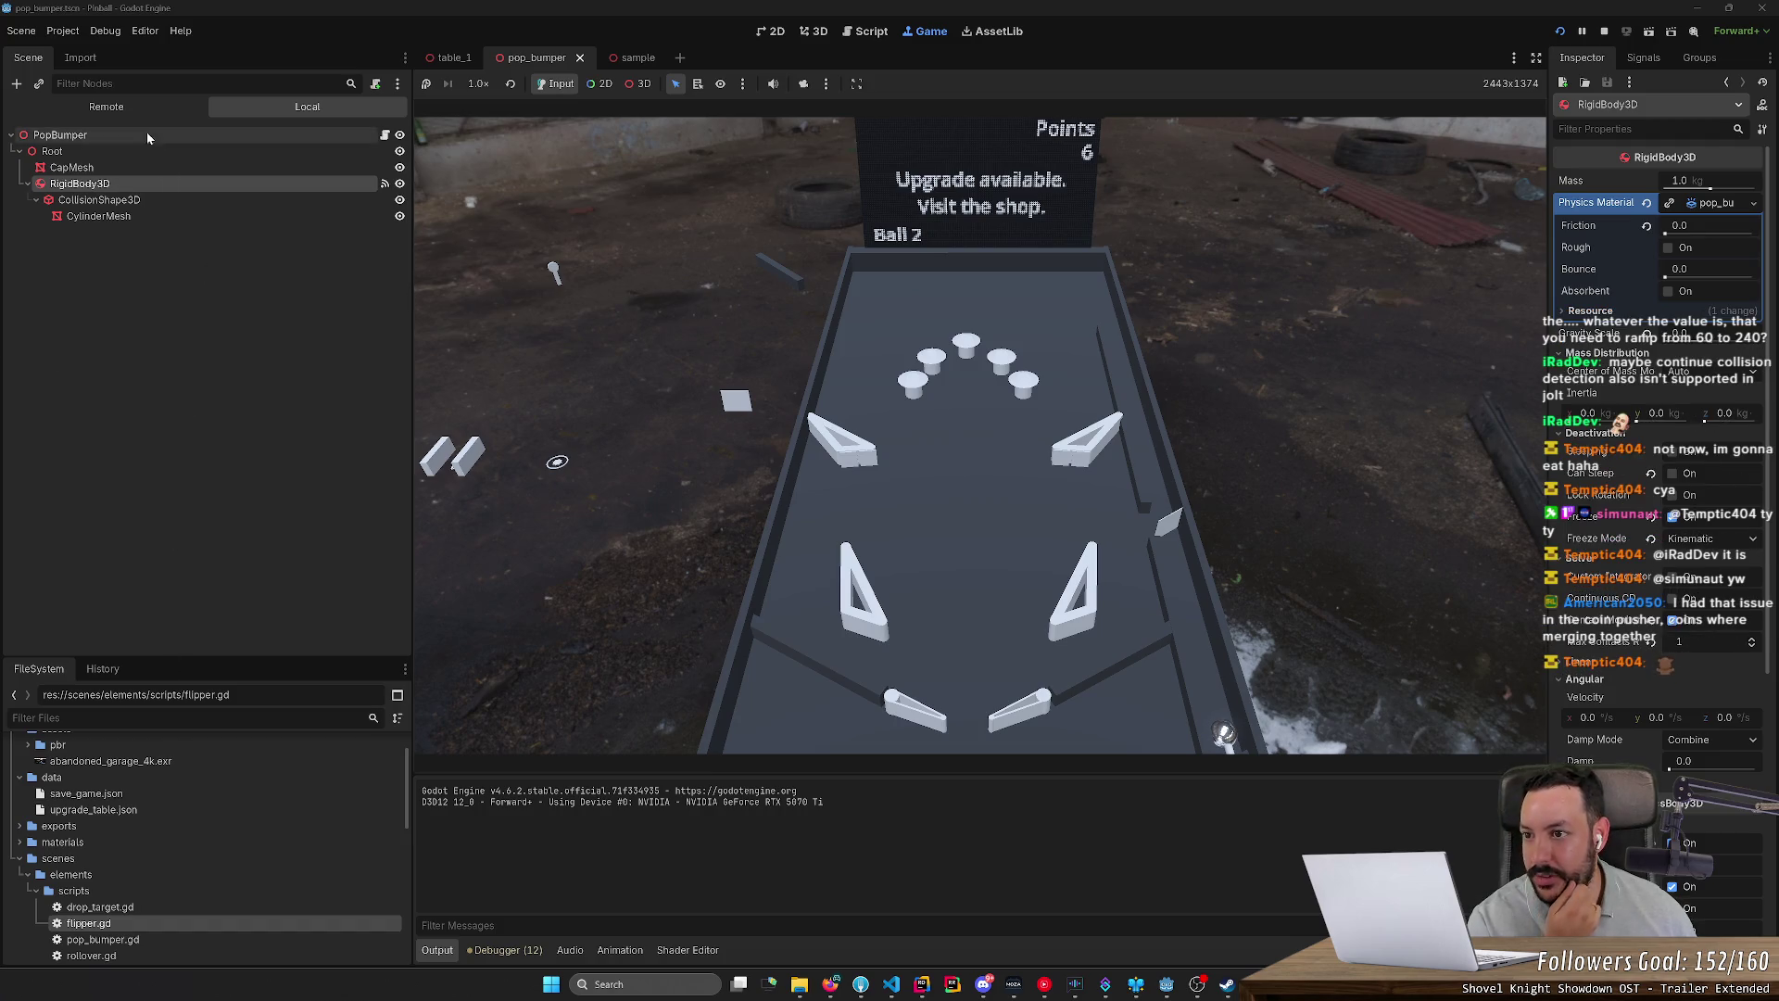
scroll(126, 799, "up", 2)
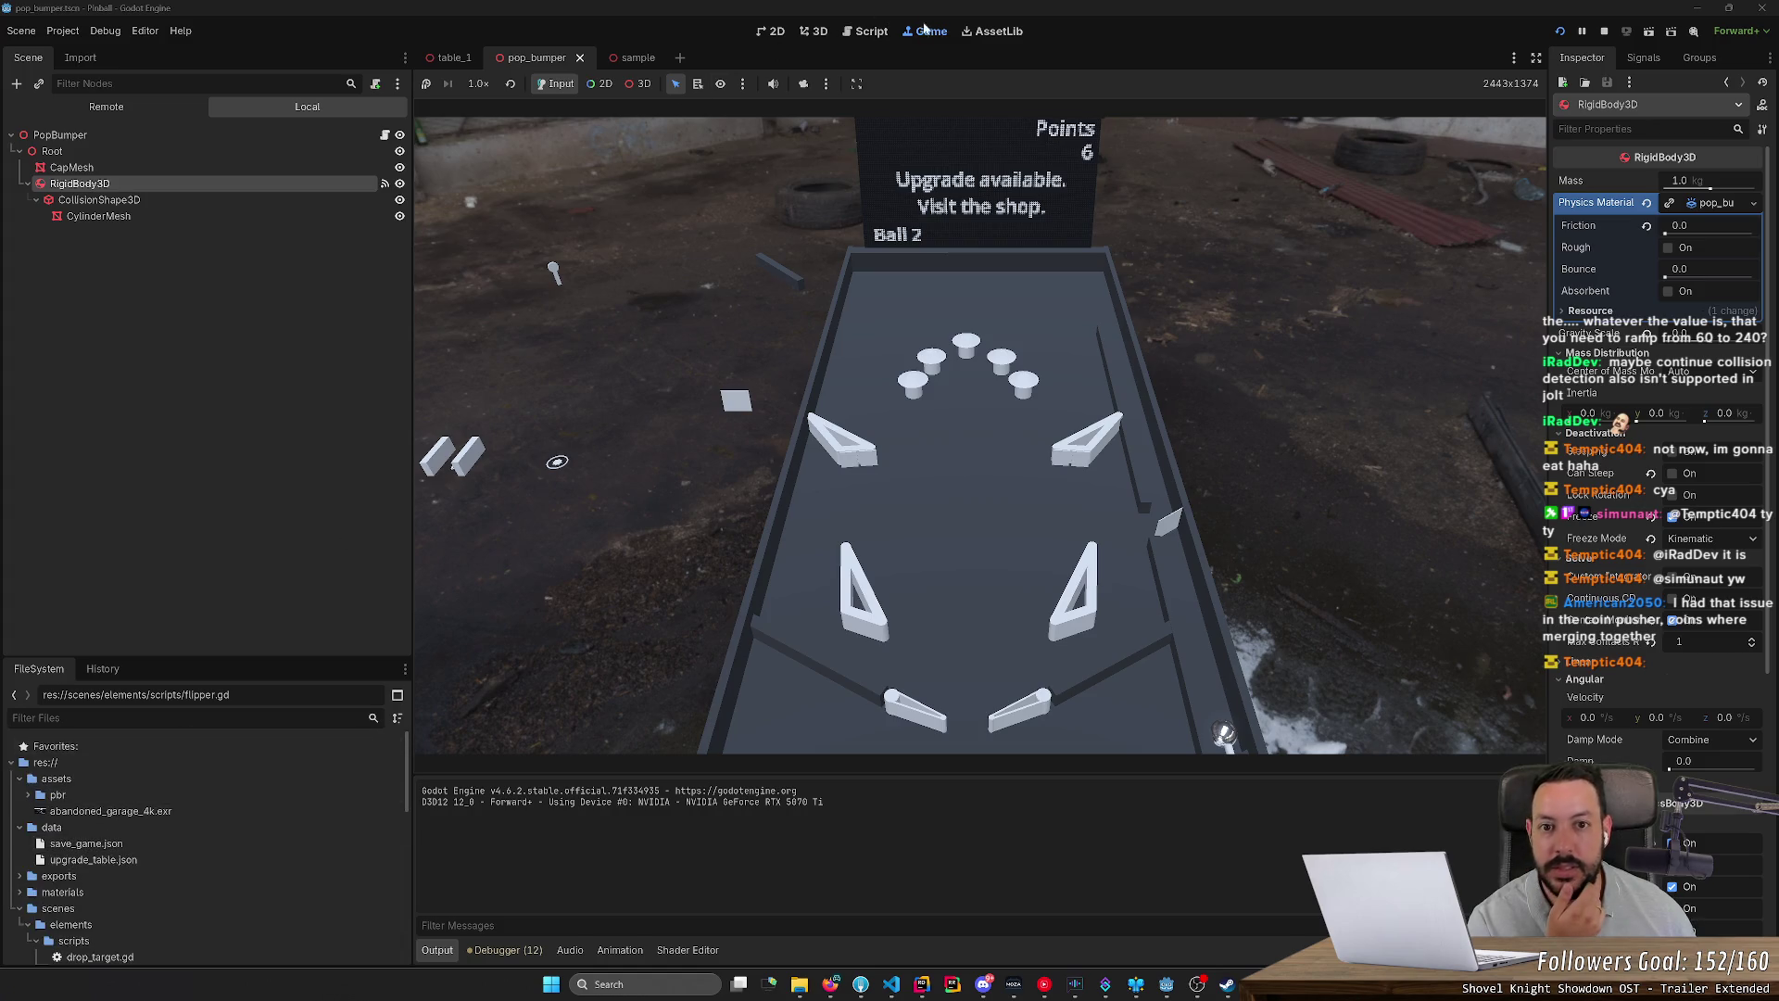
left_click(1604, 31)
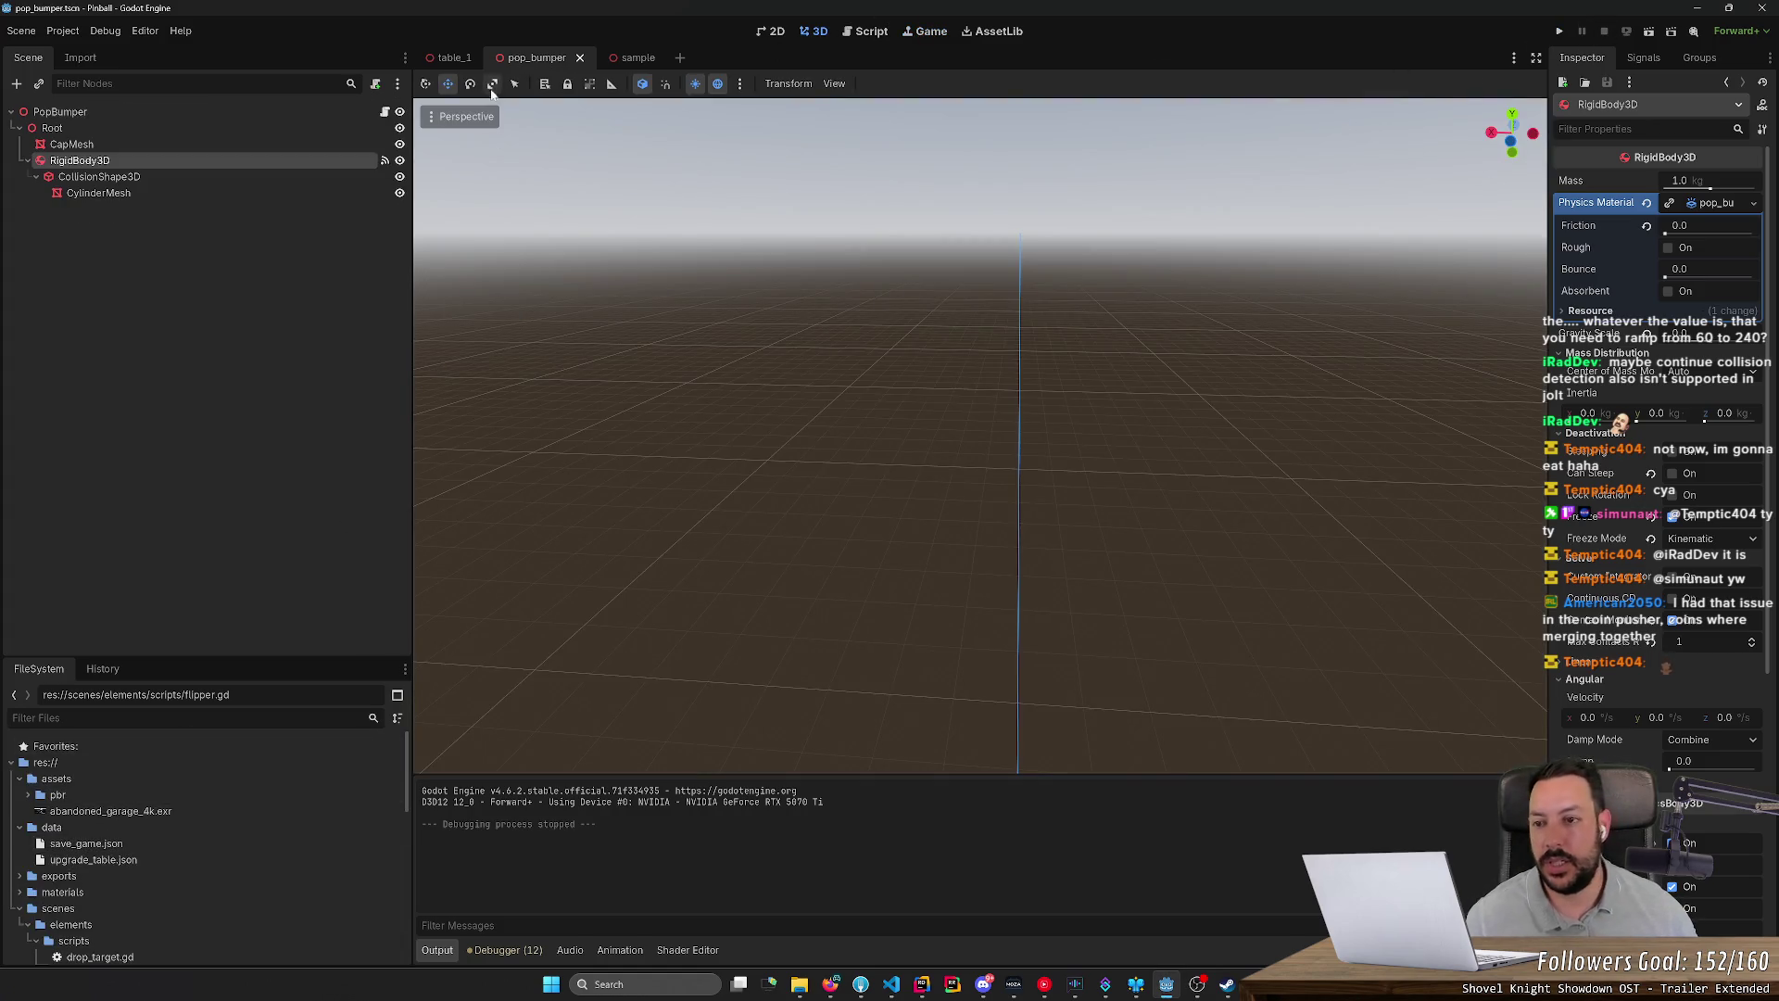
Step: Switch from the pop_bumper scene back to the table_1 pinball table scene
scroll(189, 859, "down", 5)
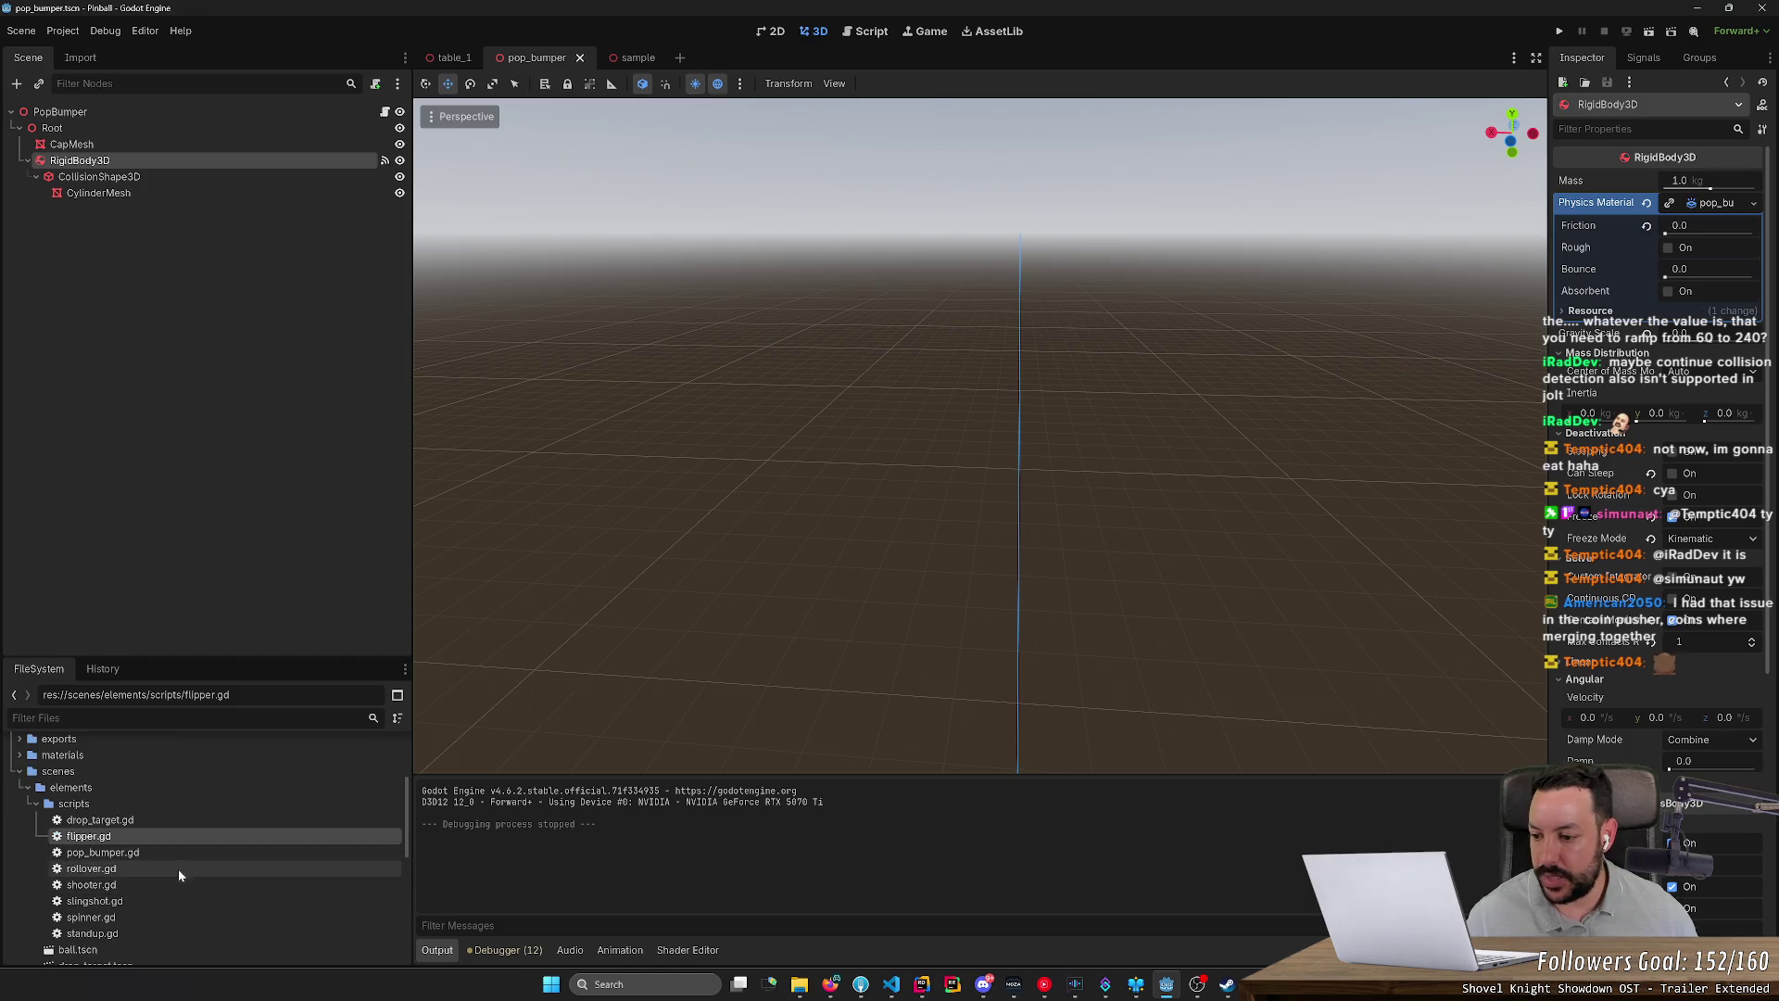
scroll(185, 778, "up", 2)
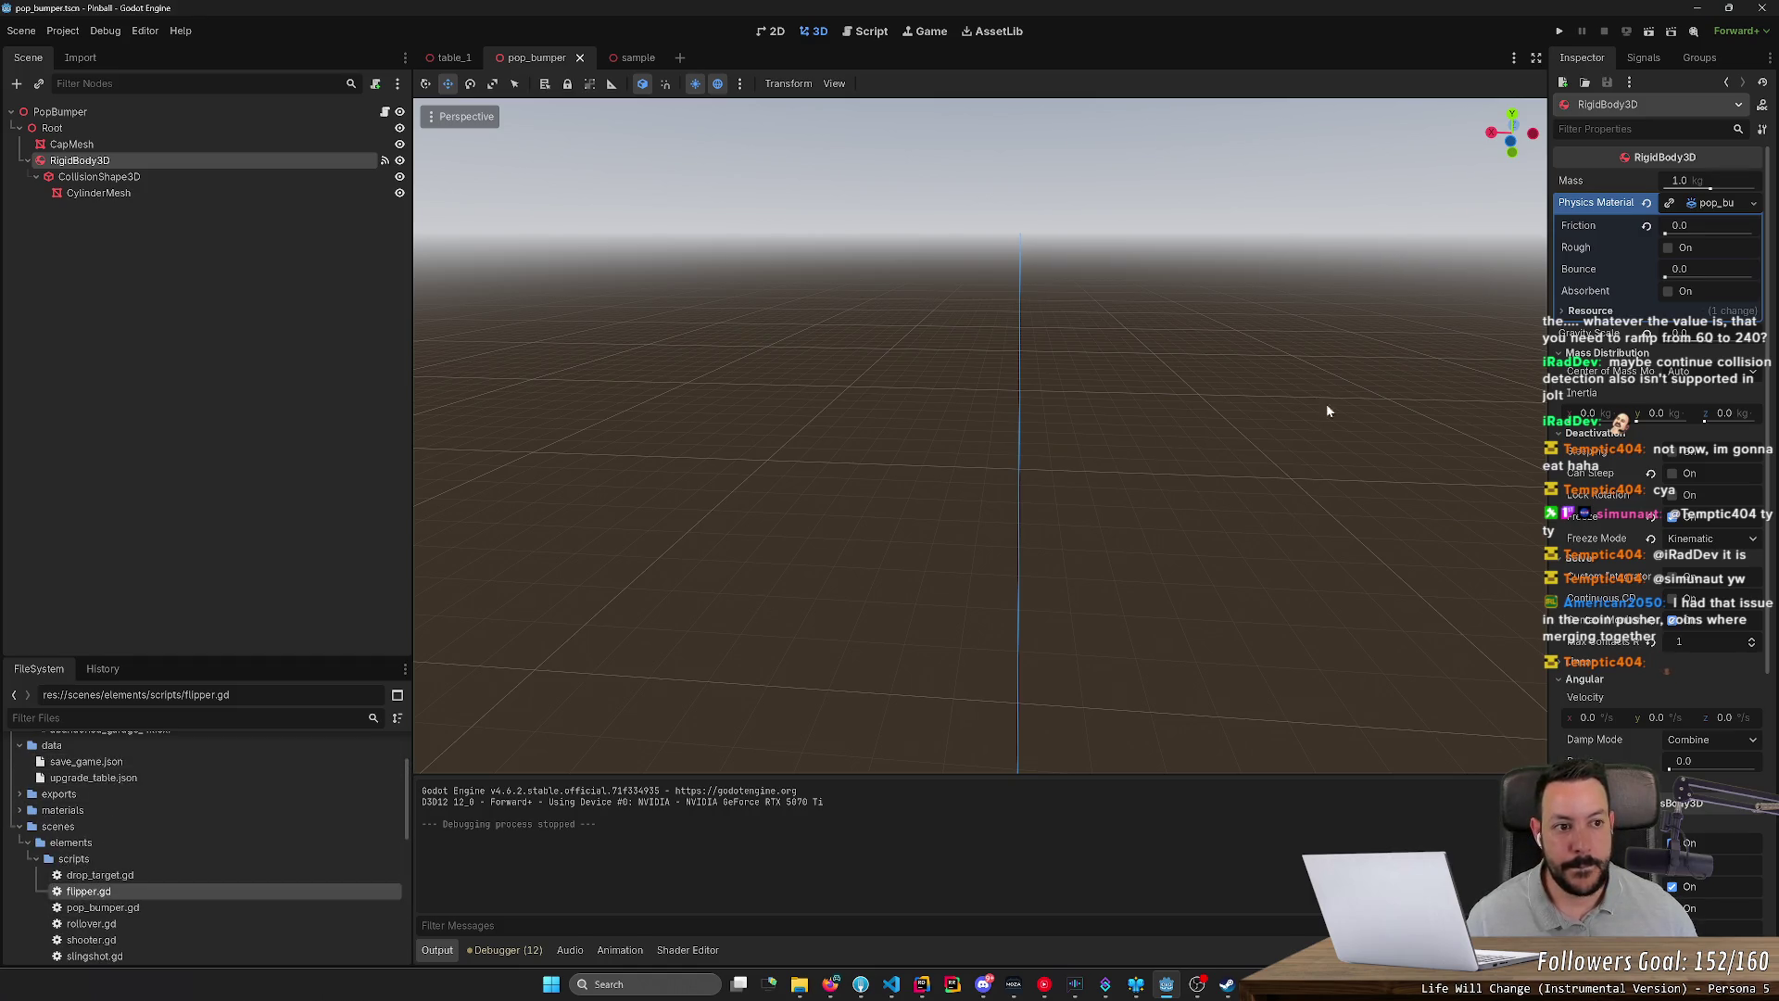
left_click(454, 57)
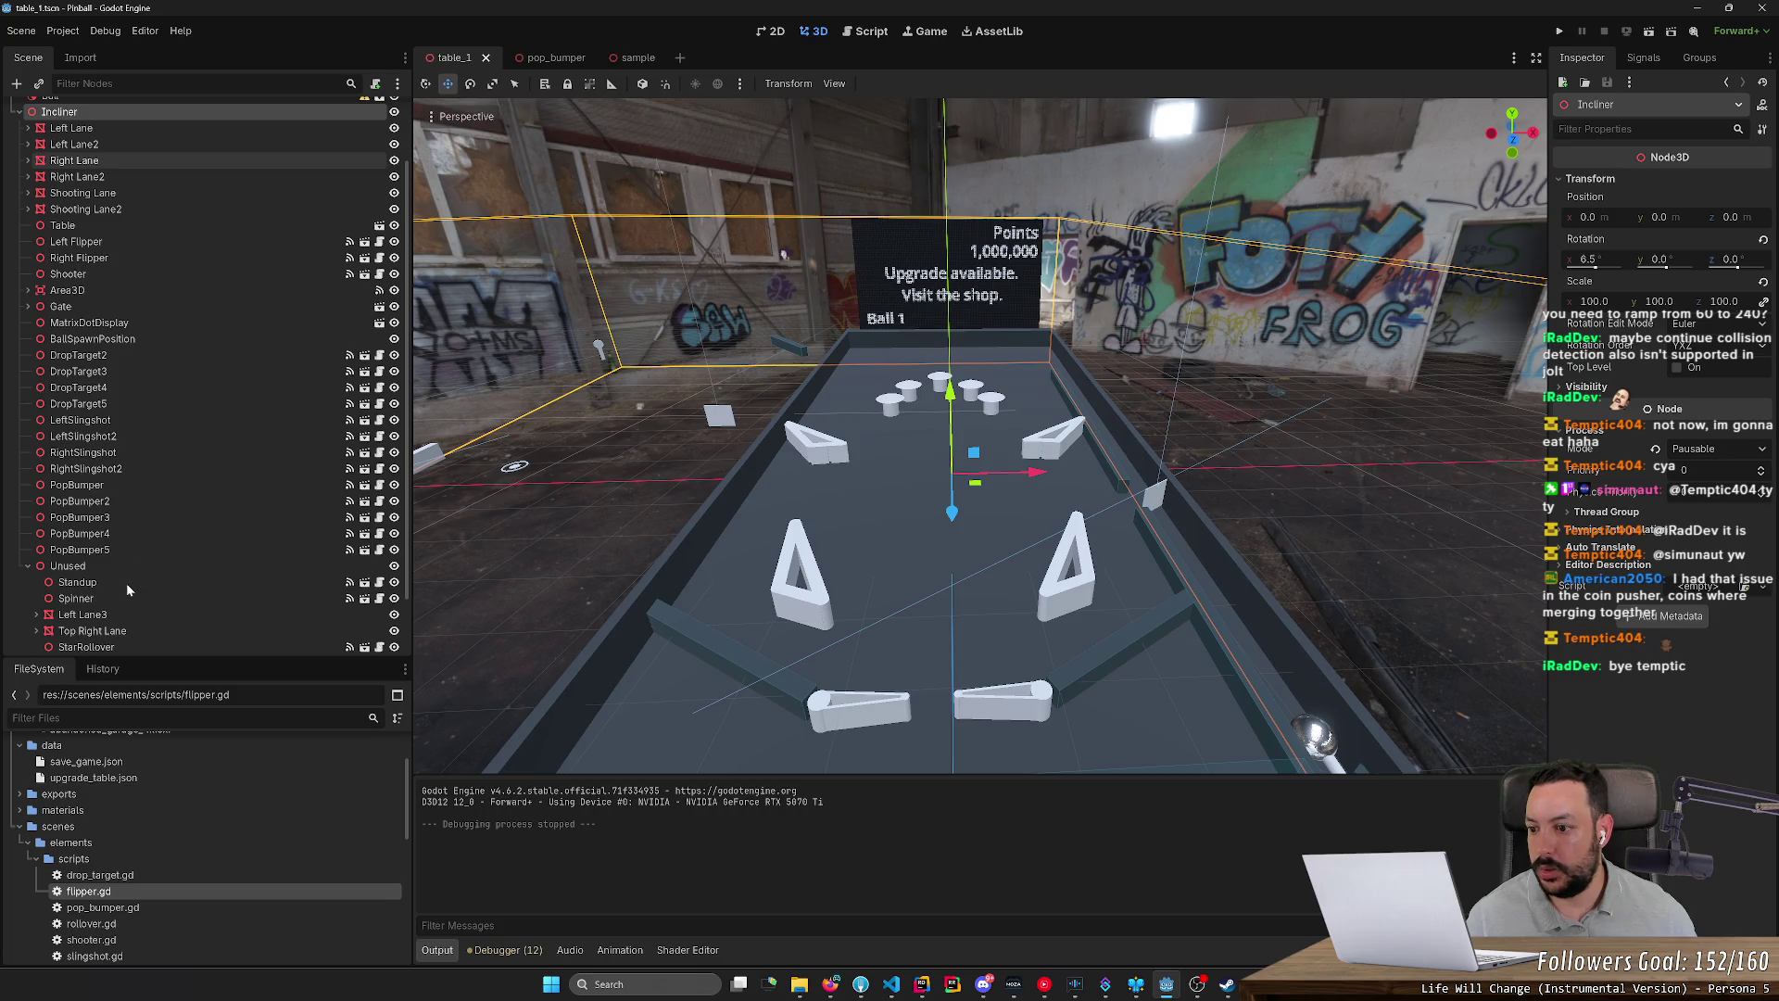
Step: Select the Ball to show mass 0.08 kg and gravity scale 1.5, briefly visiting Steam
scroll(139, 556, "down", 3)
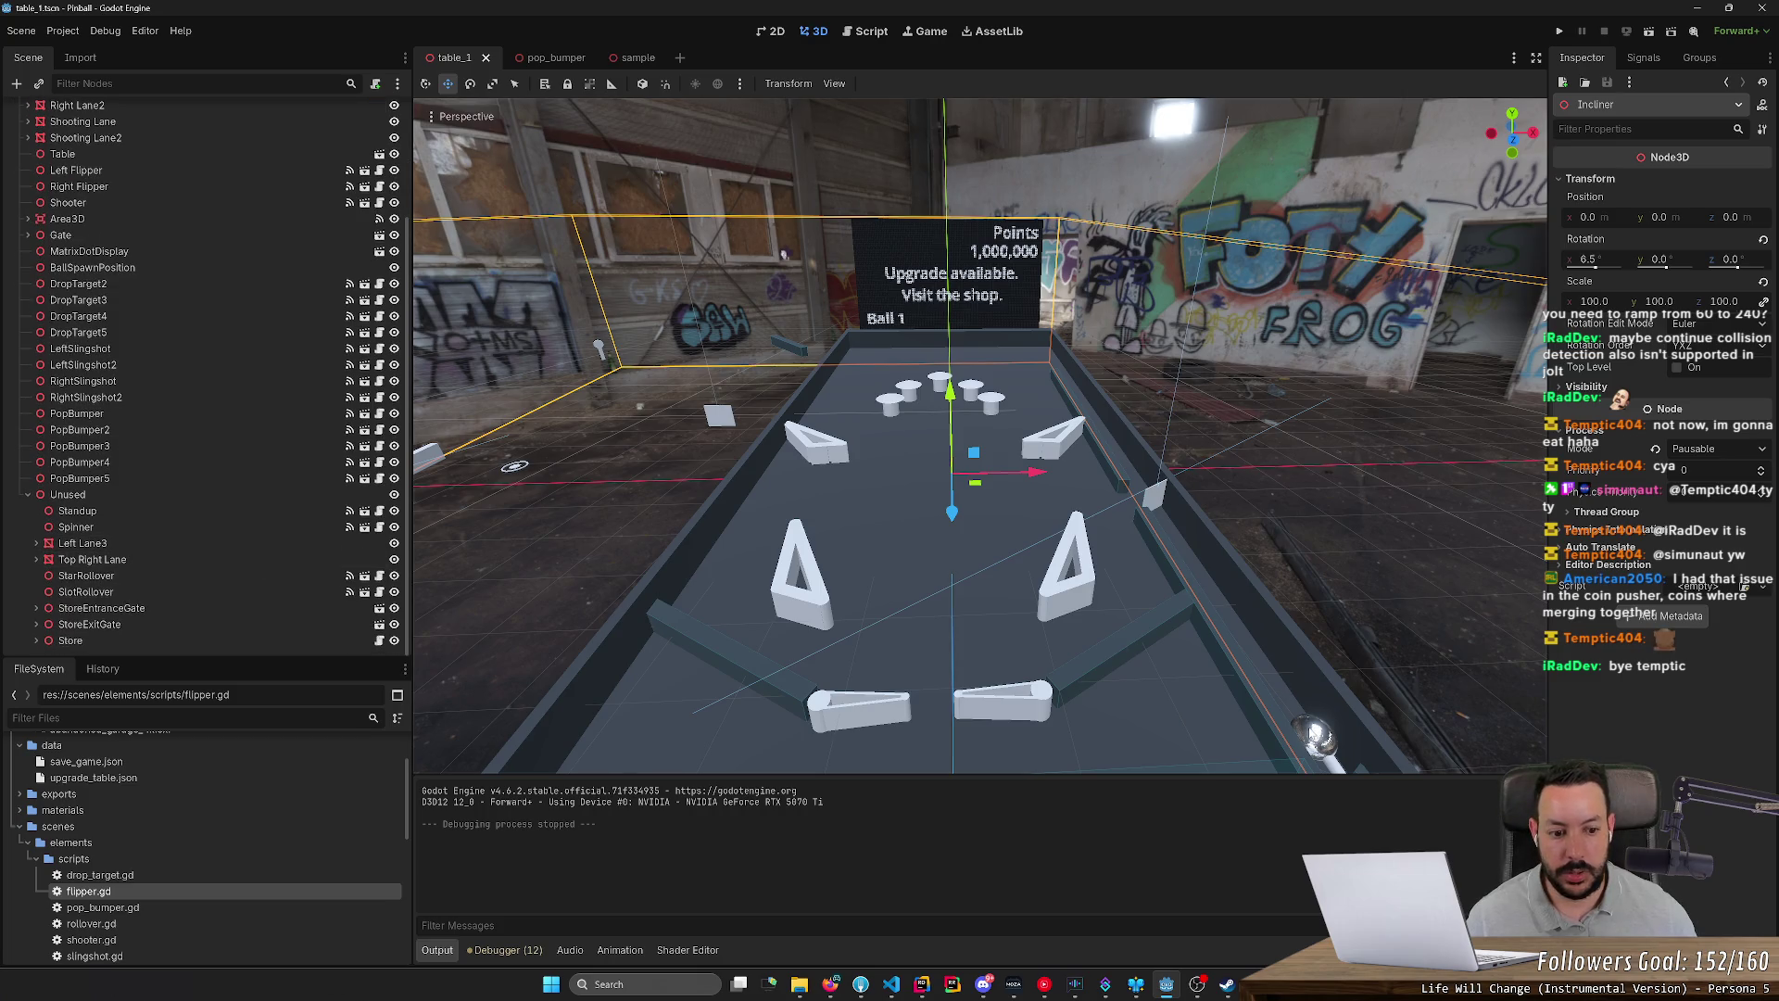
left_click(1316, 739)
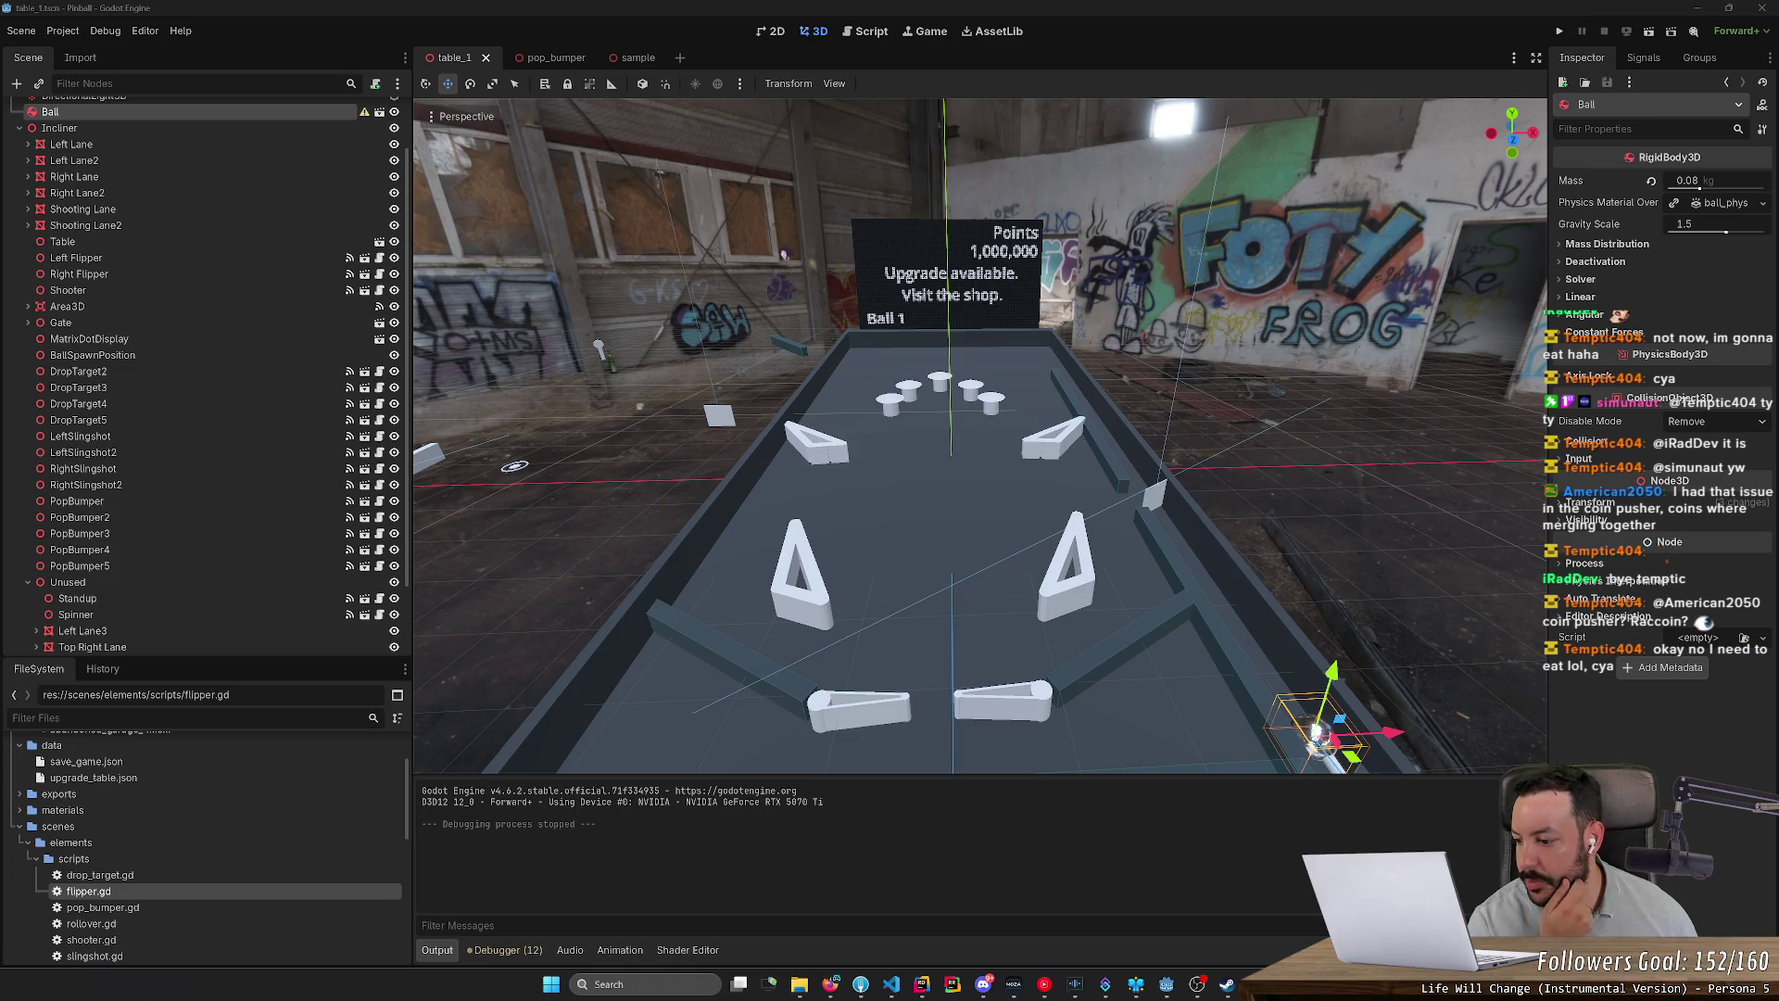
key("alt+Tab")
key("alt+Tab")
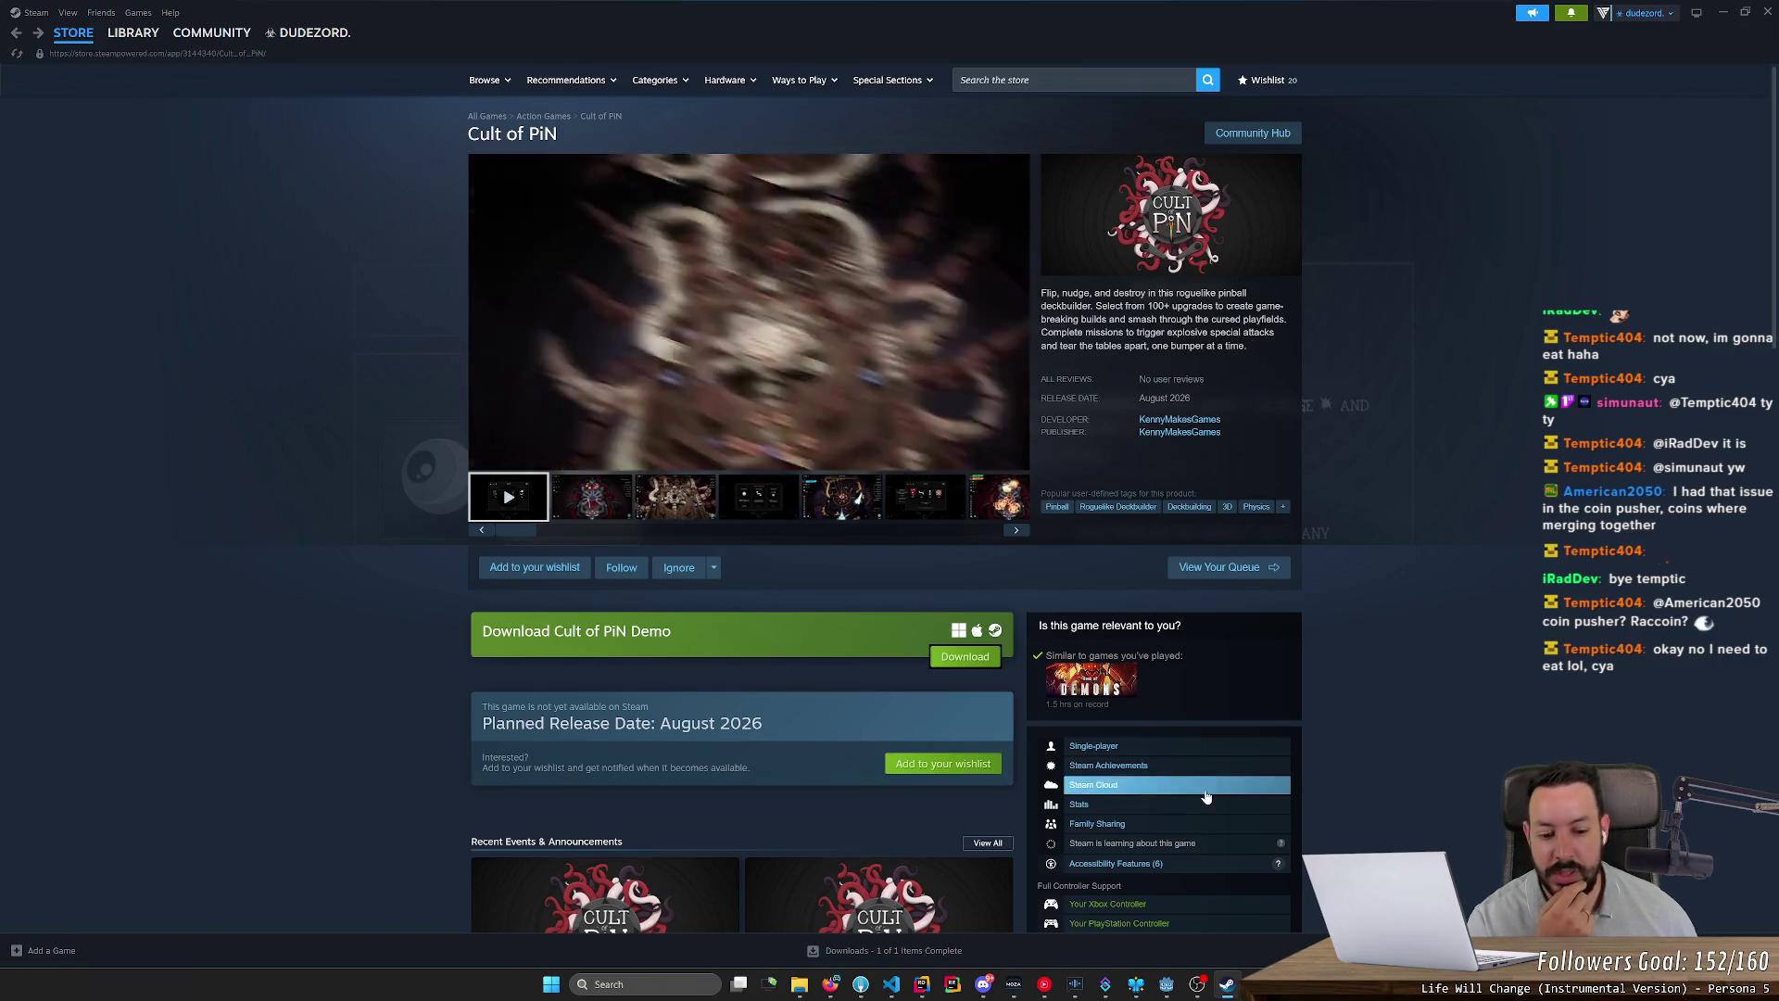
key("alt+Tab")
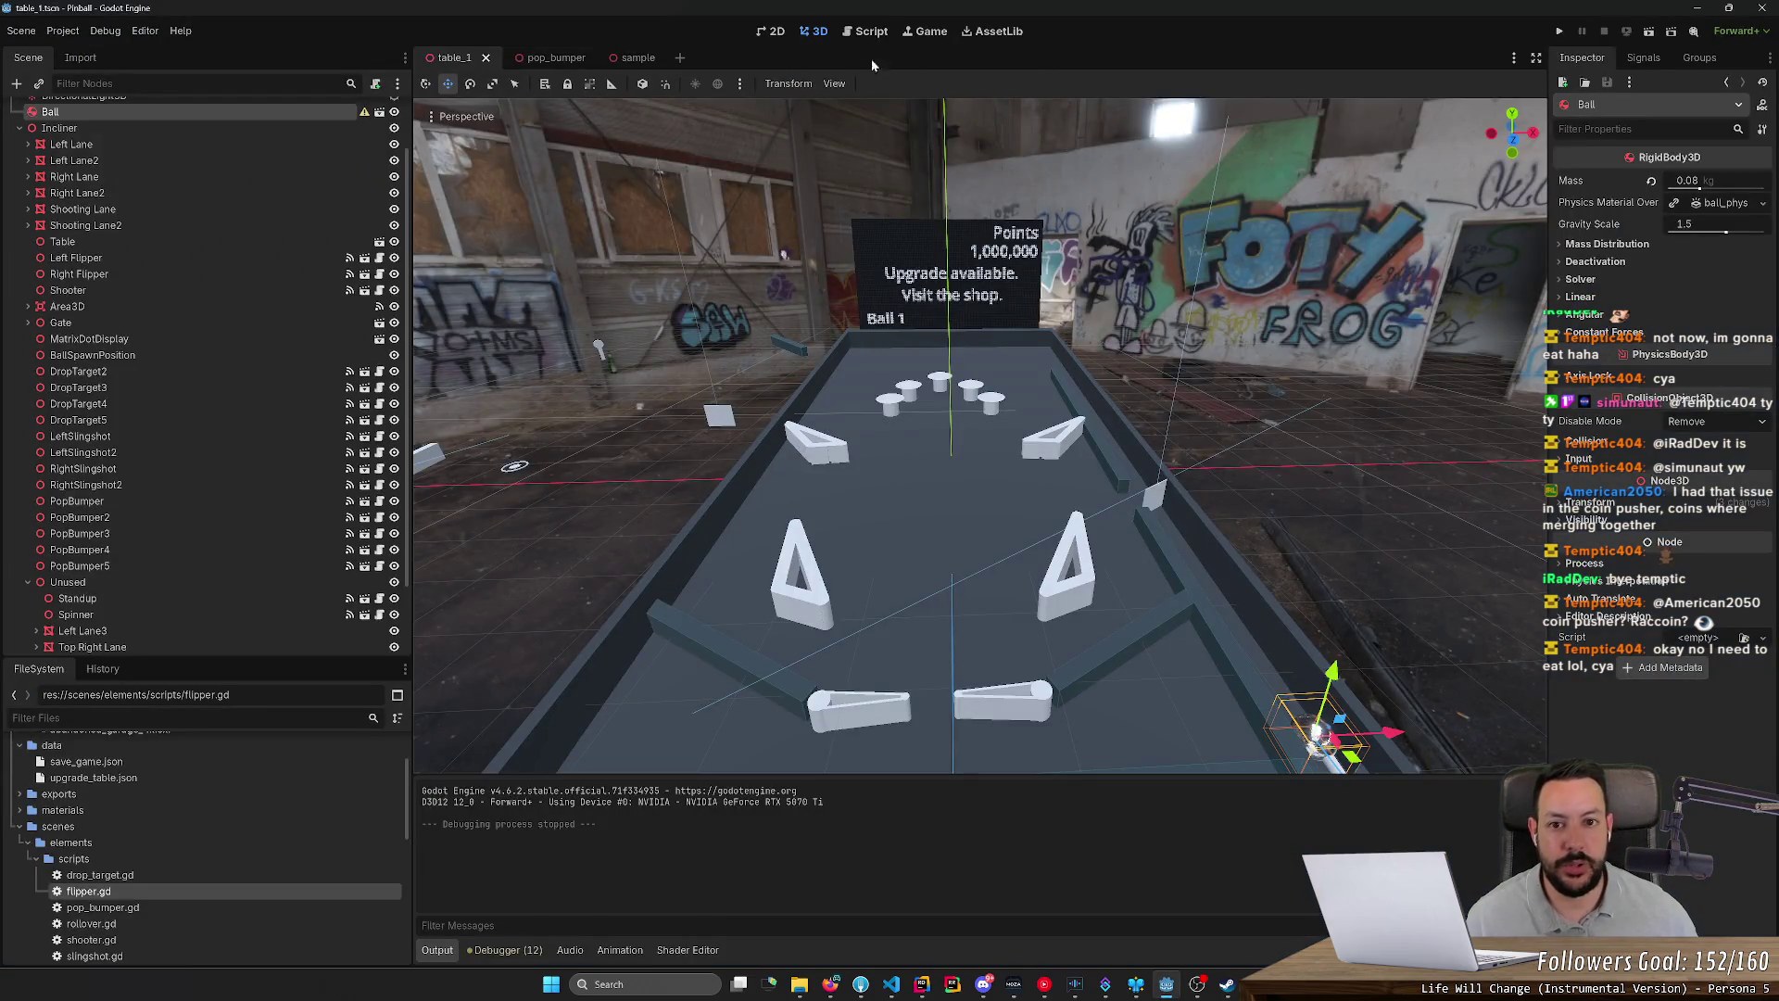
Step: Run the table, launch the ball, and flip it back up with both flippers
left_click(1560, 31)
key("Left")
key("space")
key("Left")
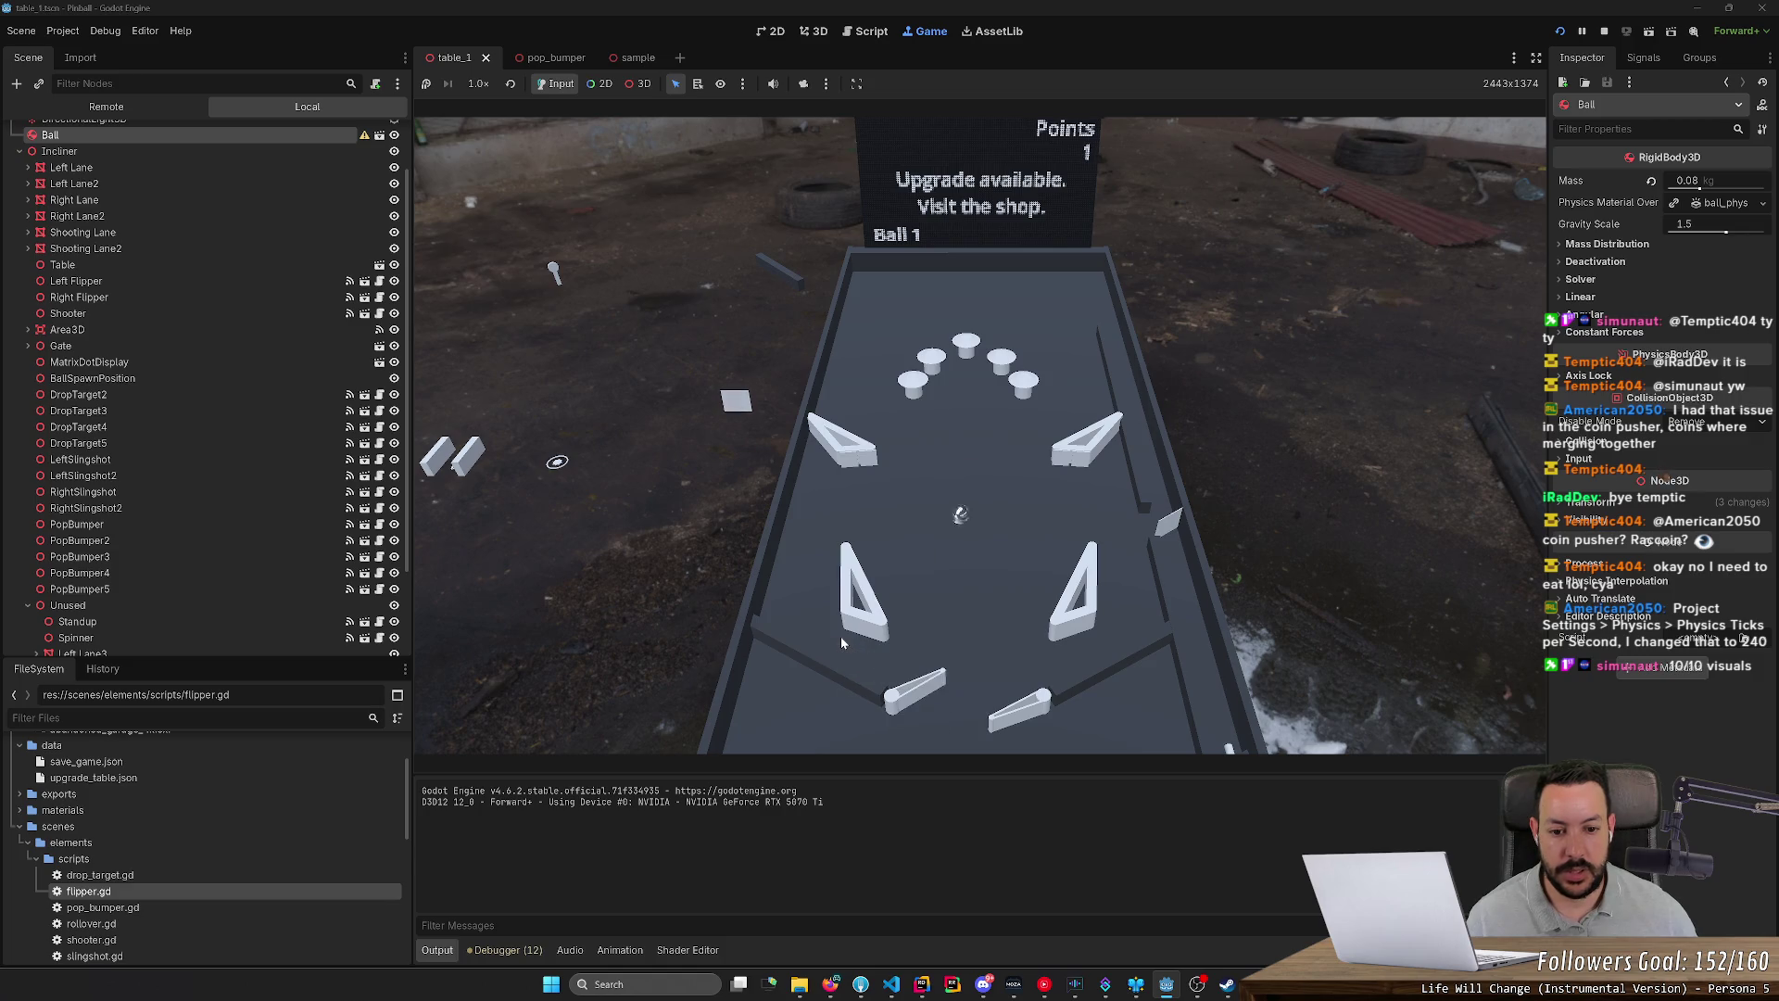
key("Right")
key("Left")
key("Left")
key("Right")
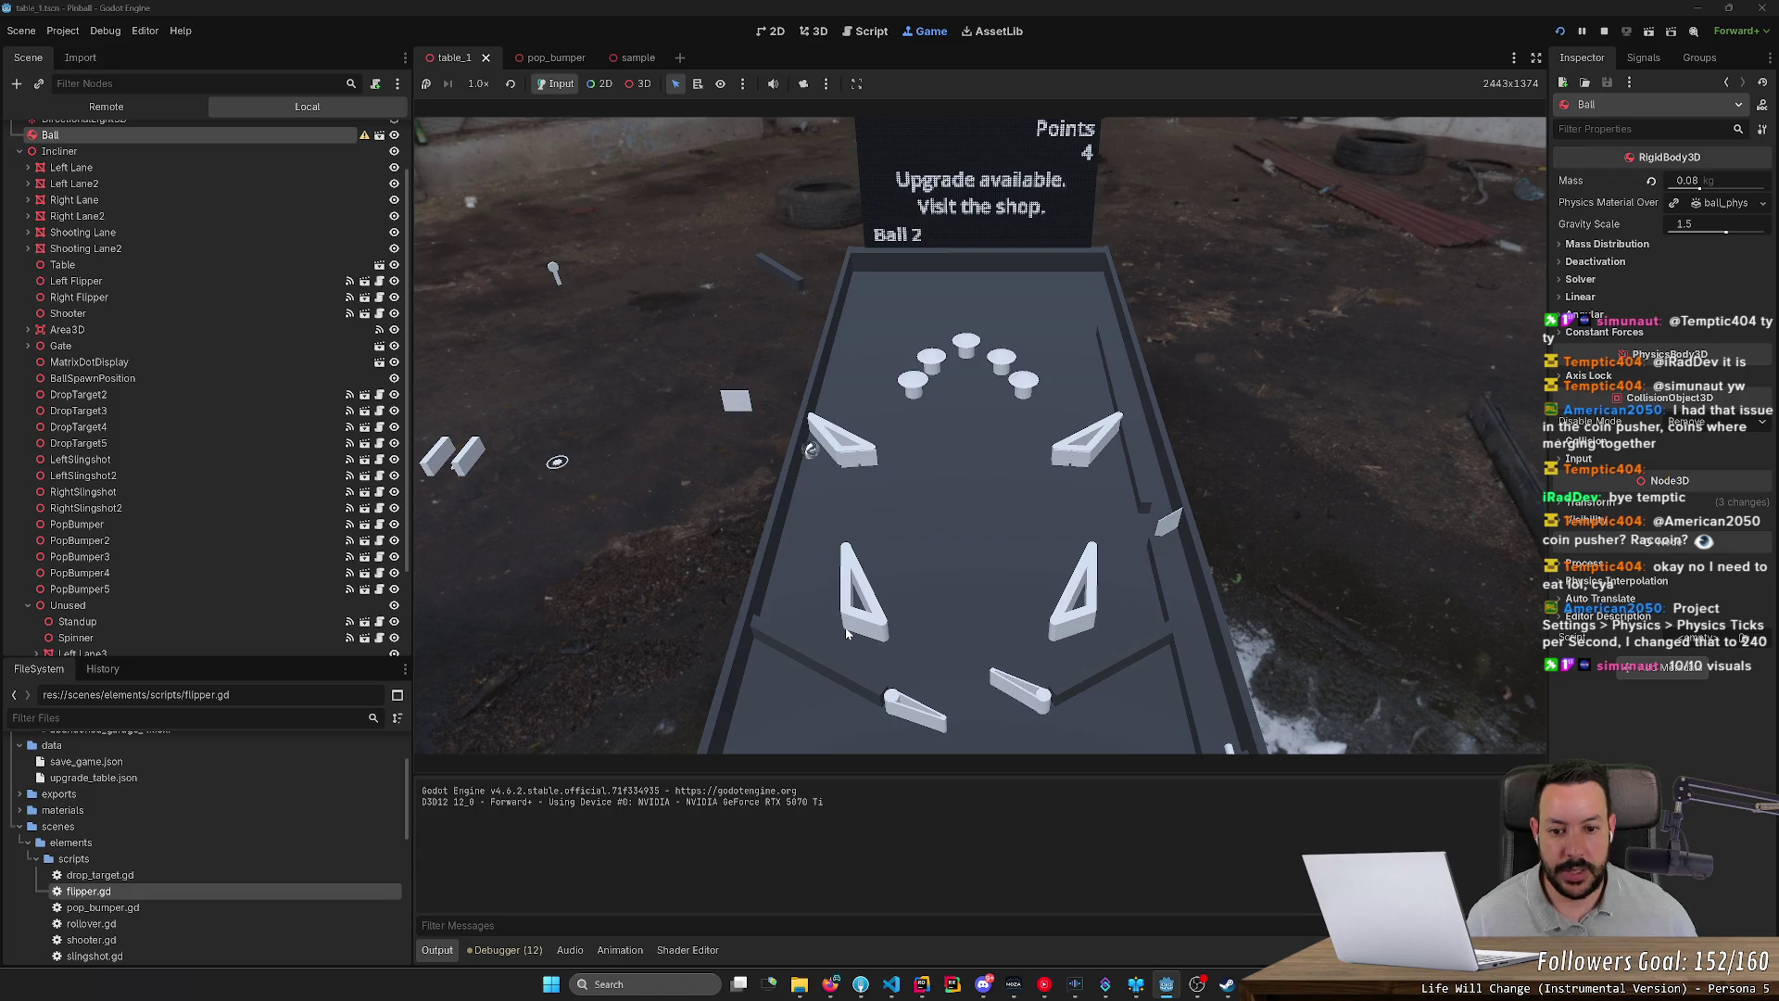
key("Left")
key("Right")
key("Left")
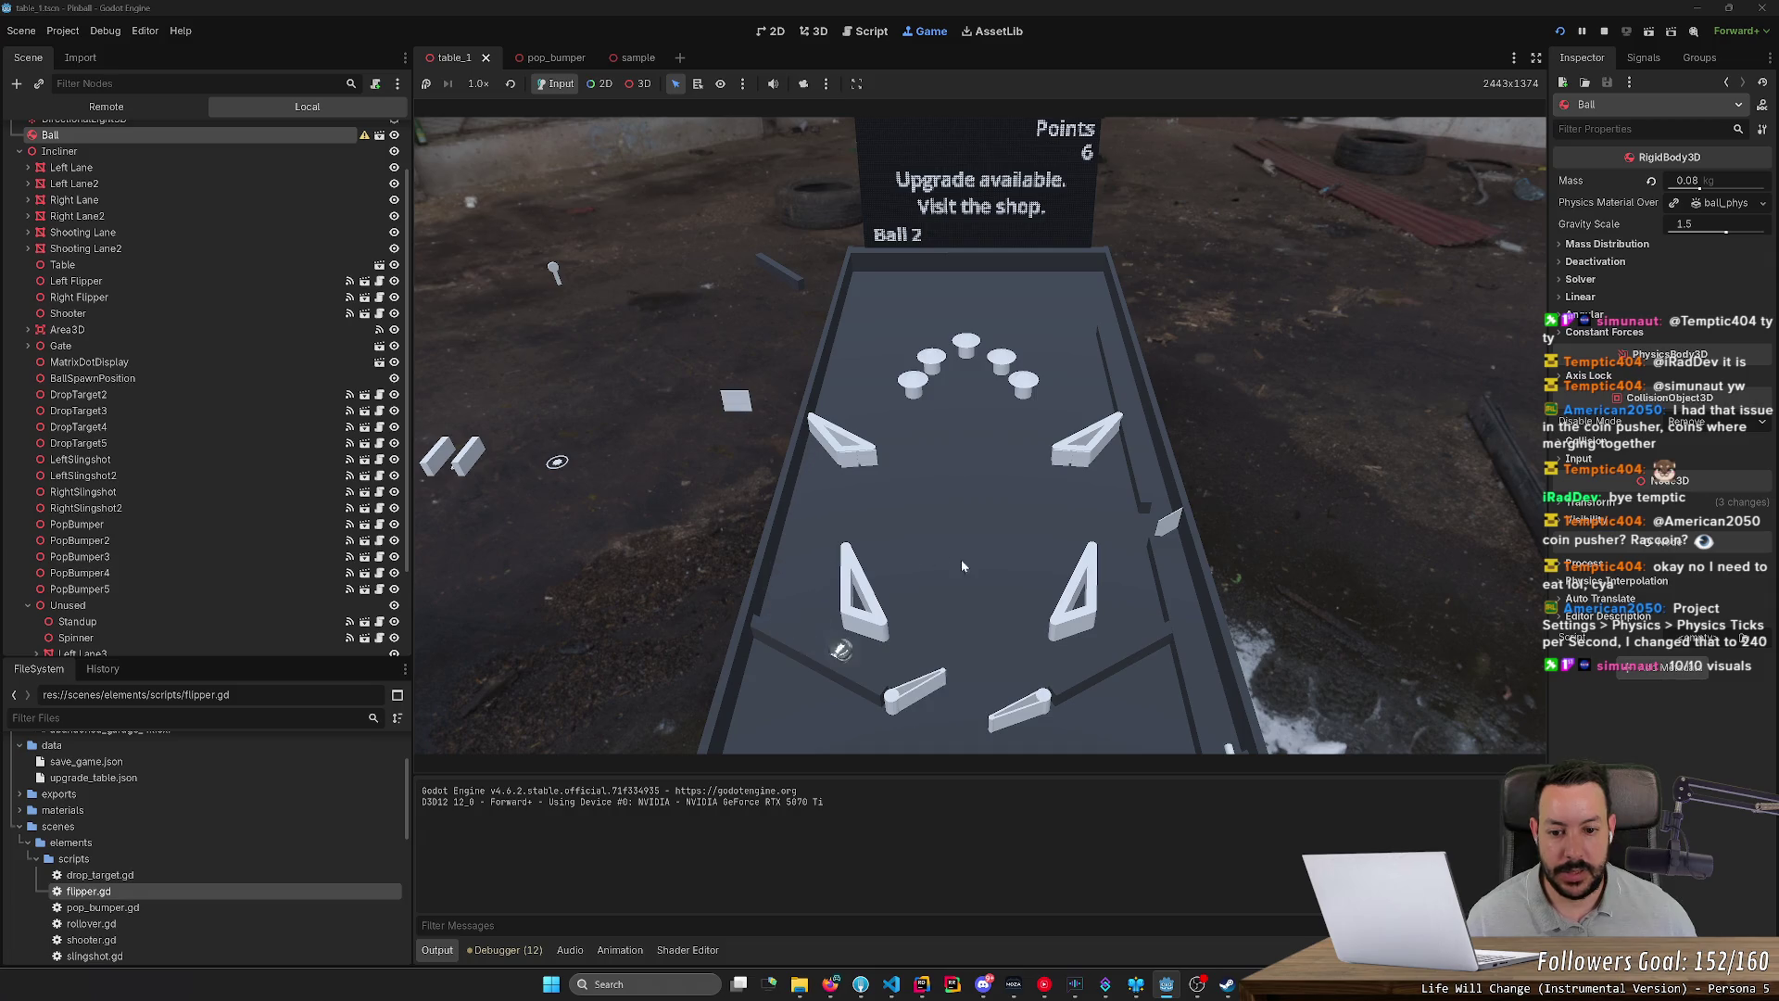
key("Right")
key("Left")
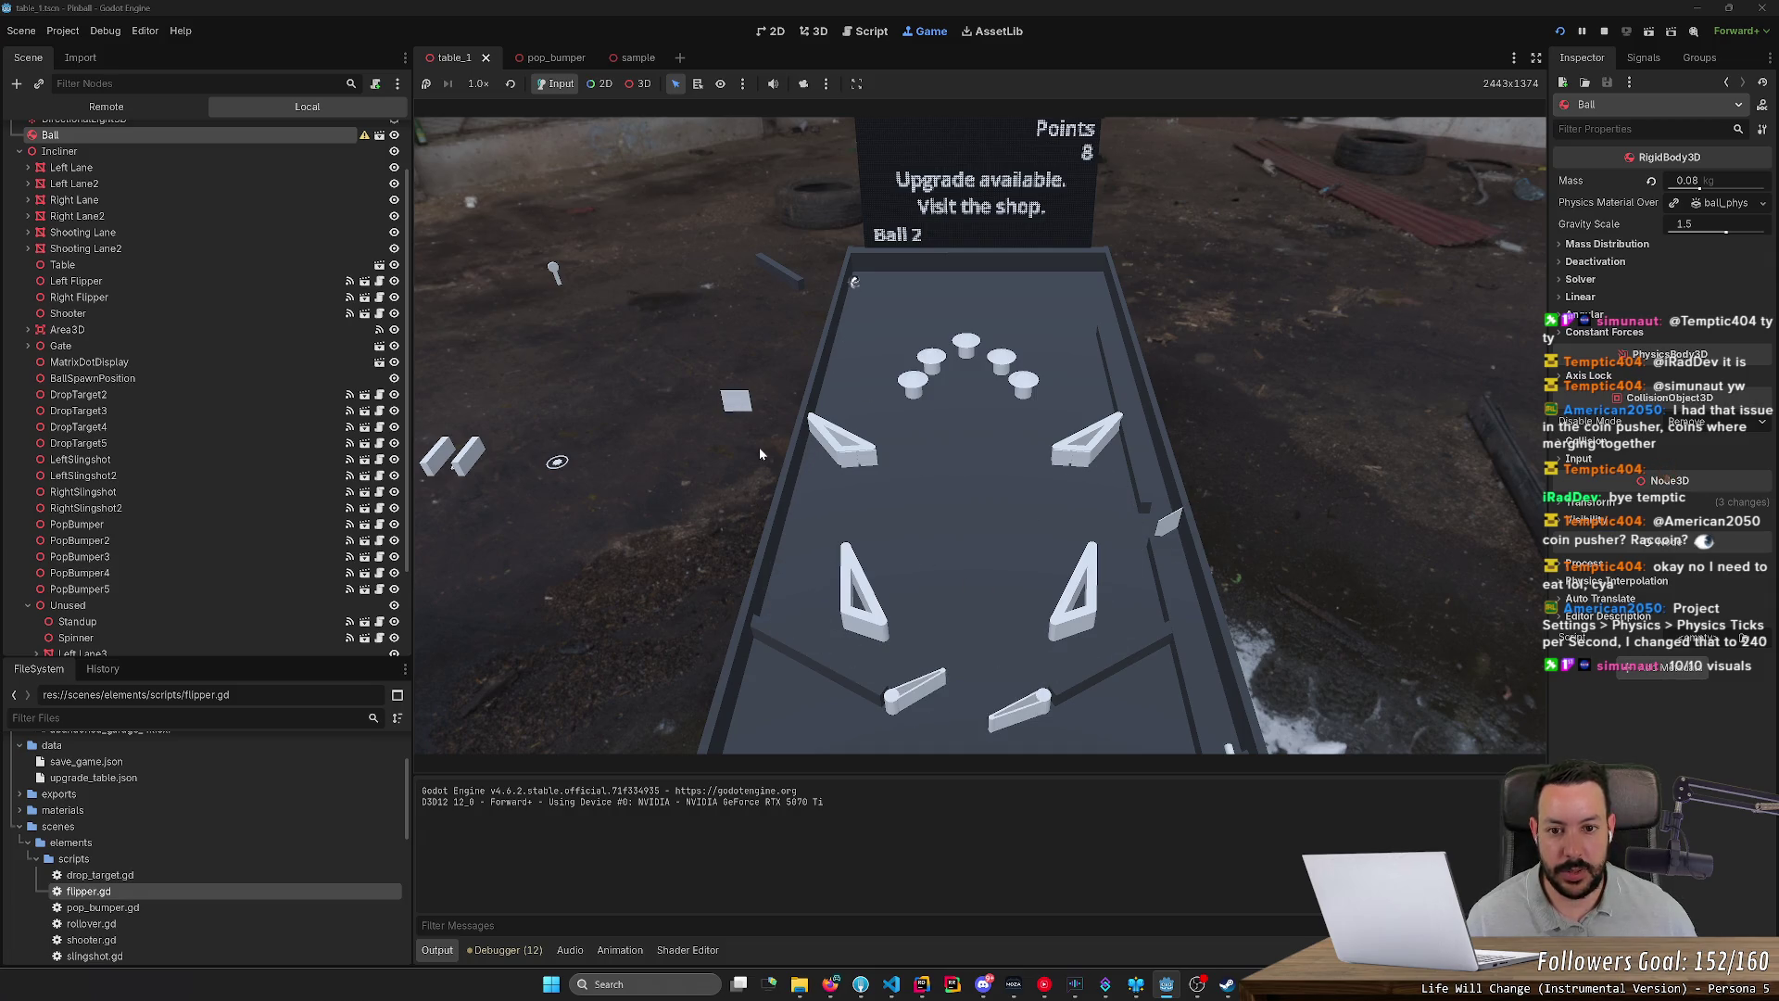
Step: Keep flicking both flippers to bounce the ball among the bumpers up to 23 points
key("Left")
key("Right")
key("Right")
key("Left")
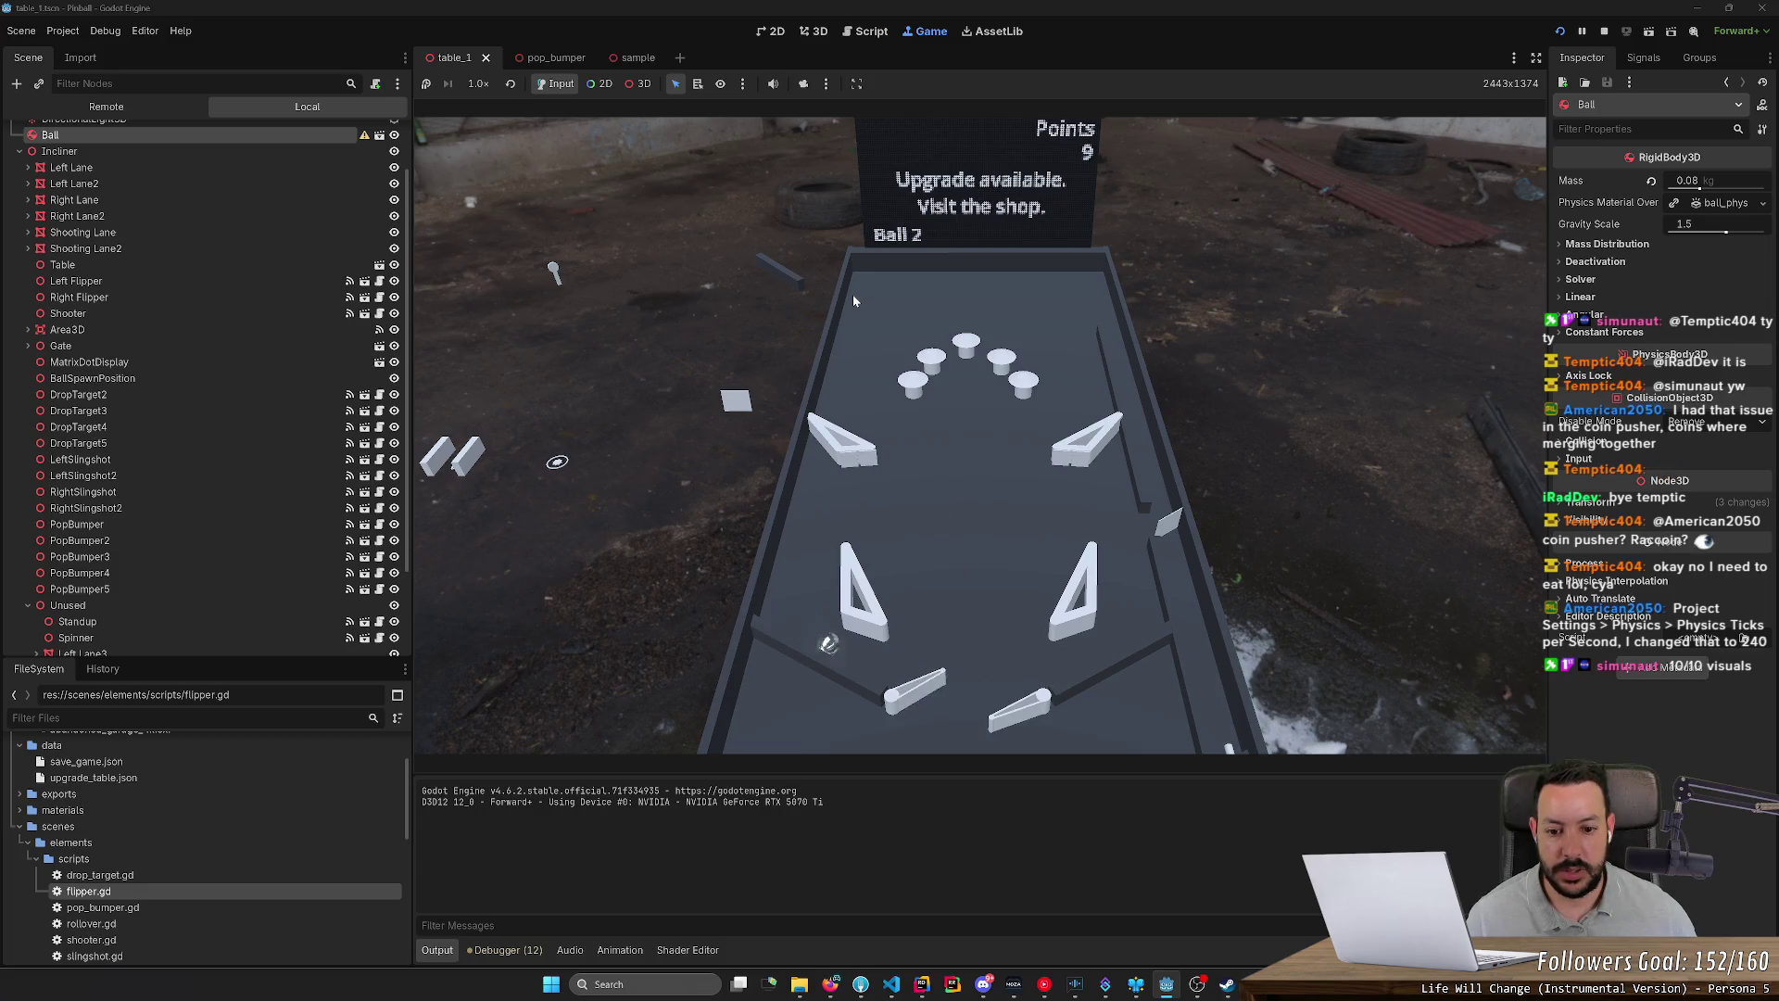
key("Left")
key("Right")
key("Left")
key("Left")
key("Right")
key("Left")
key("Left")
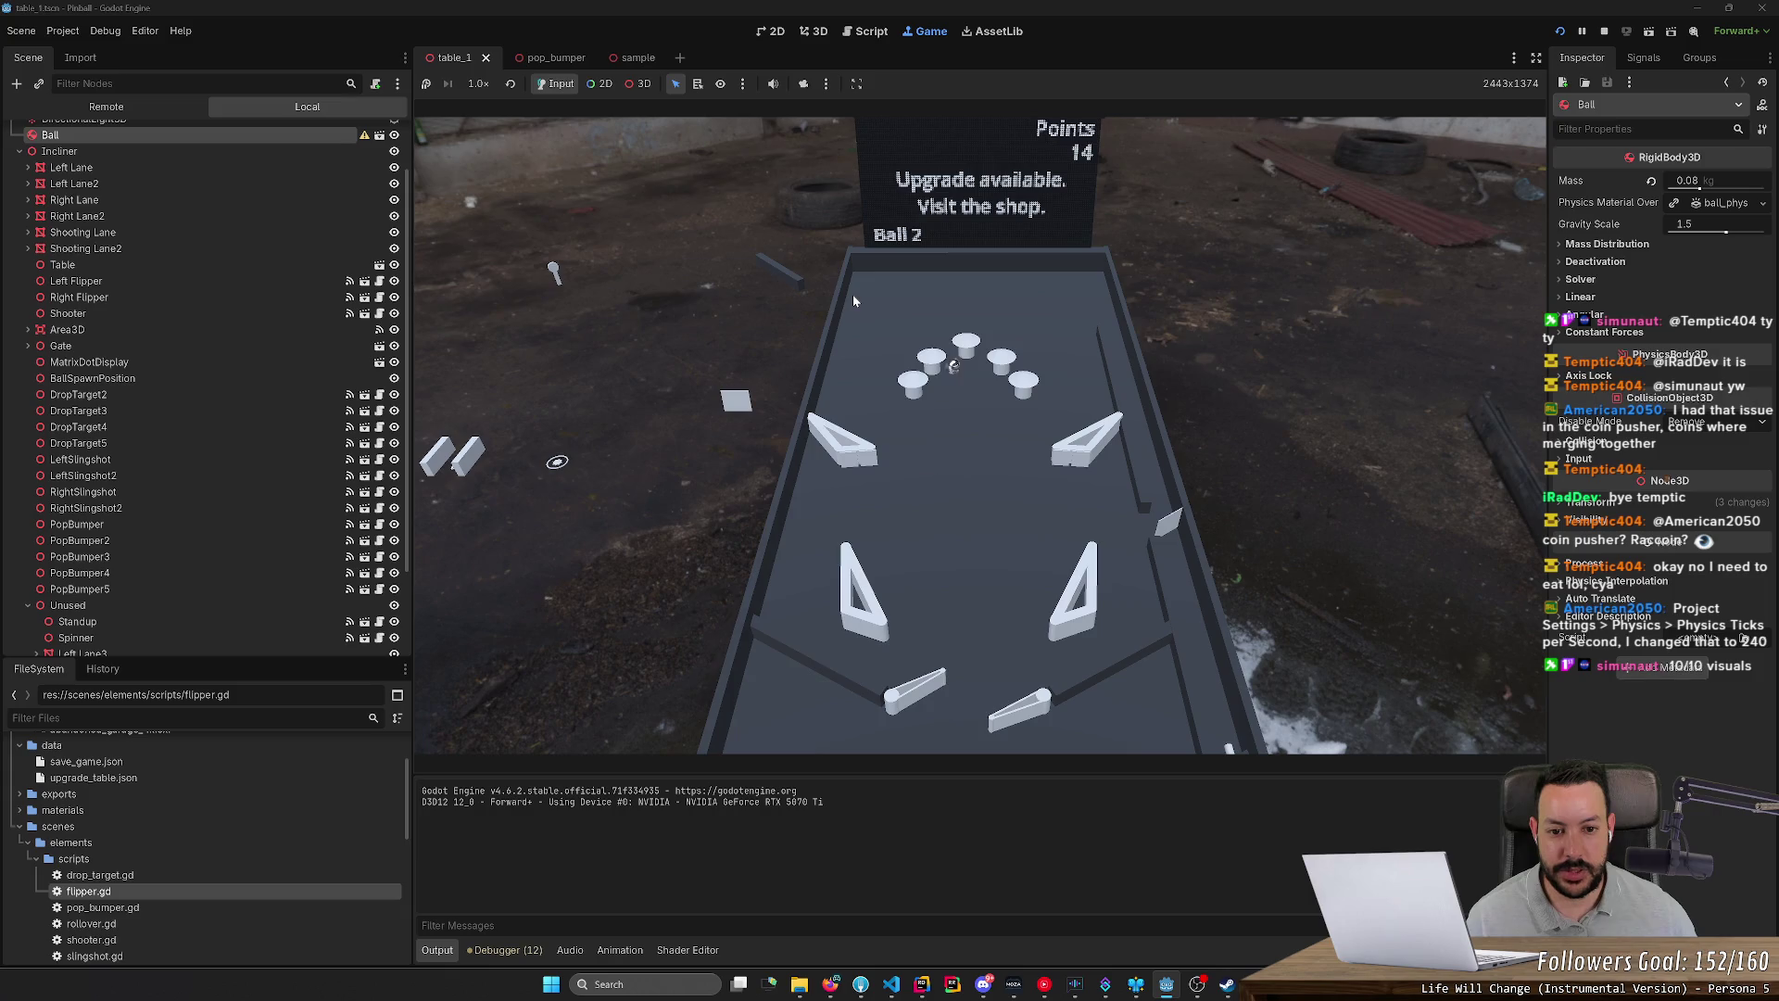
key("Right")
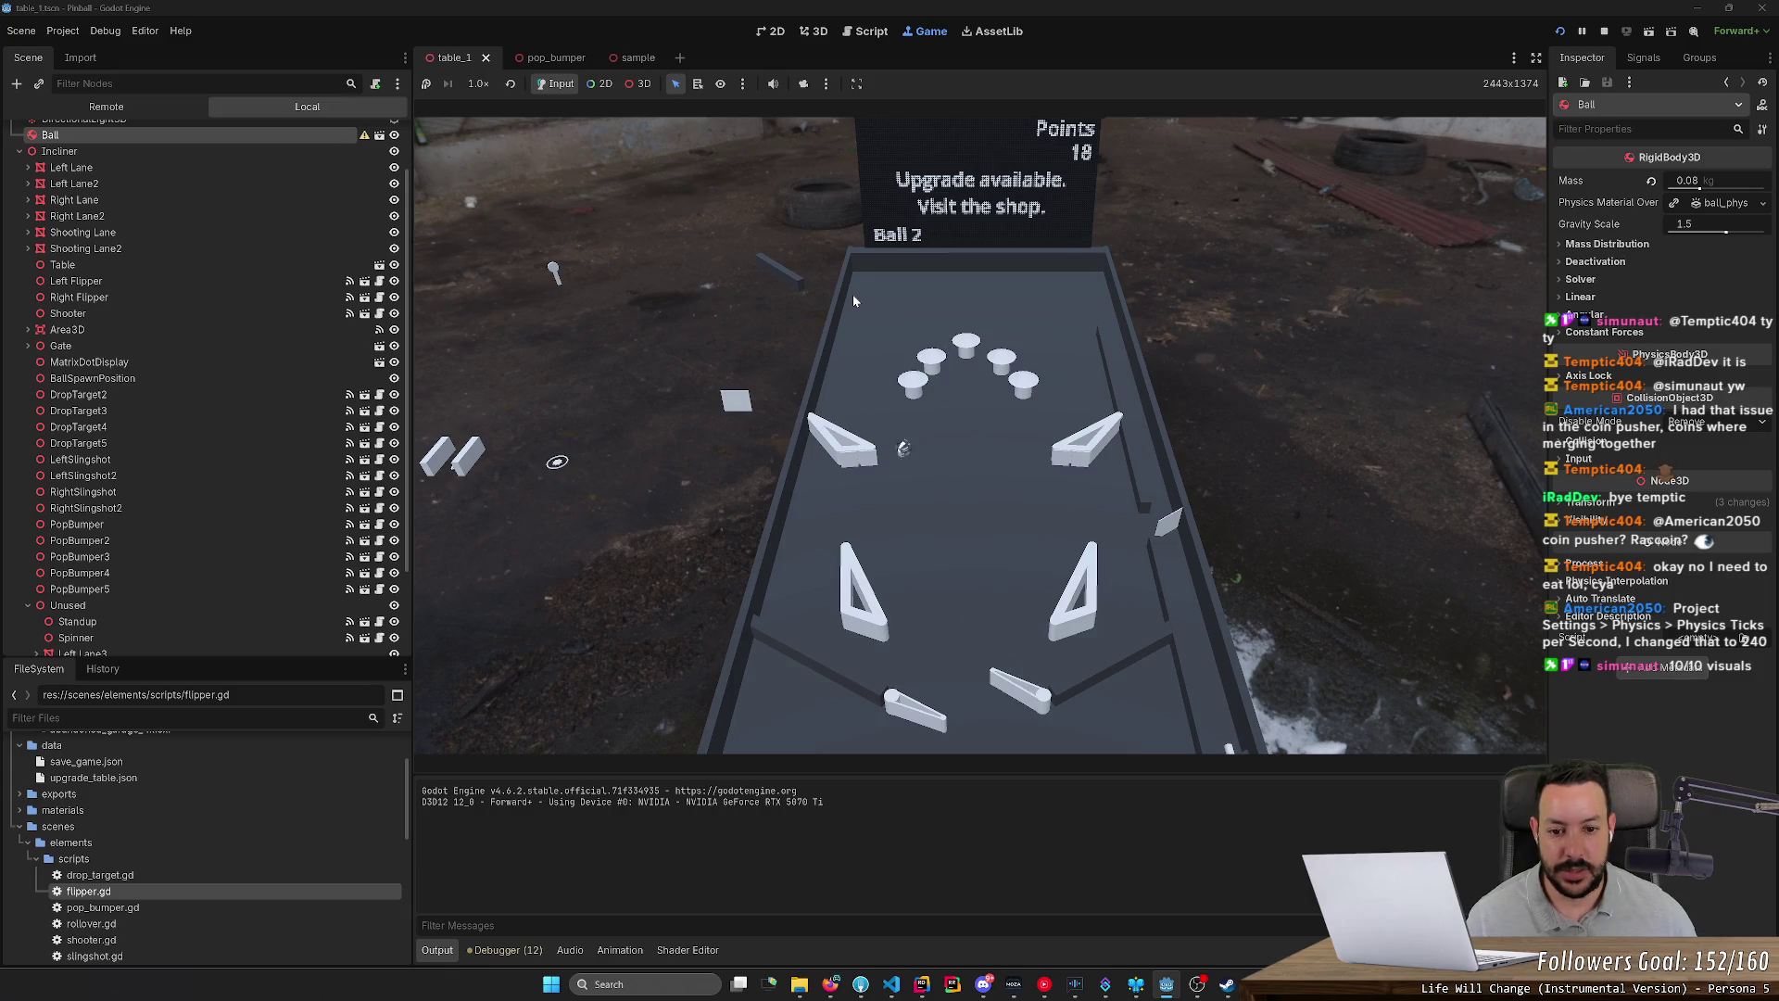
key("Right")
key("Right")
key("Right")
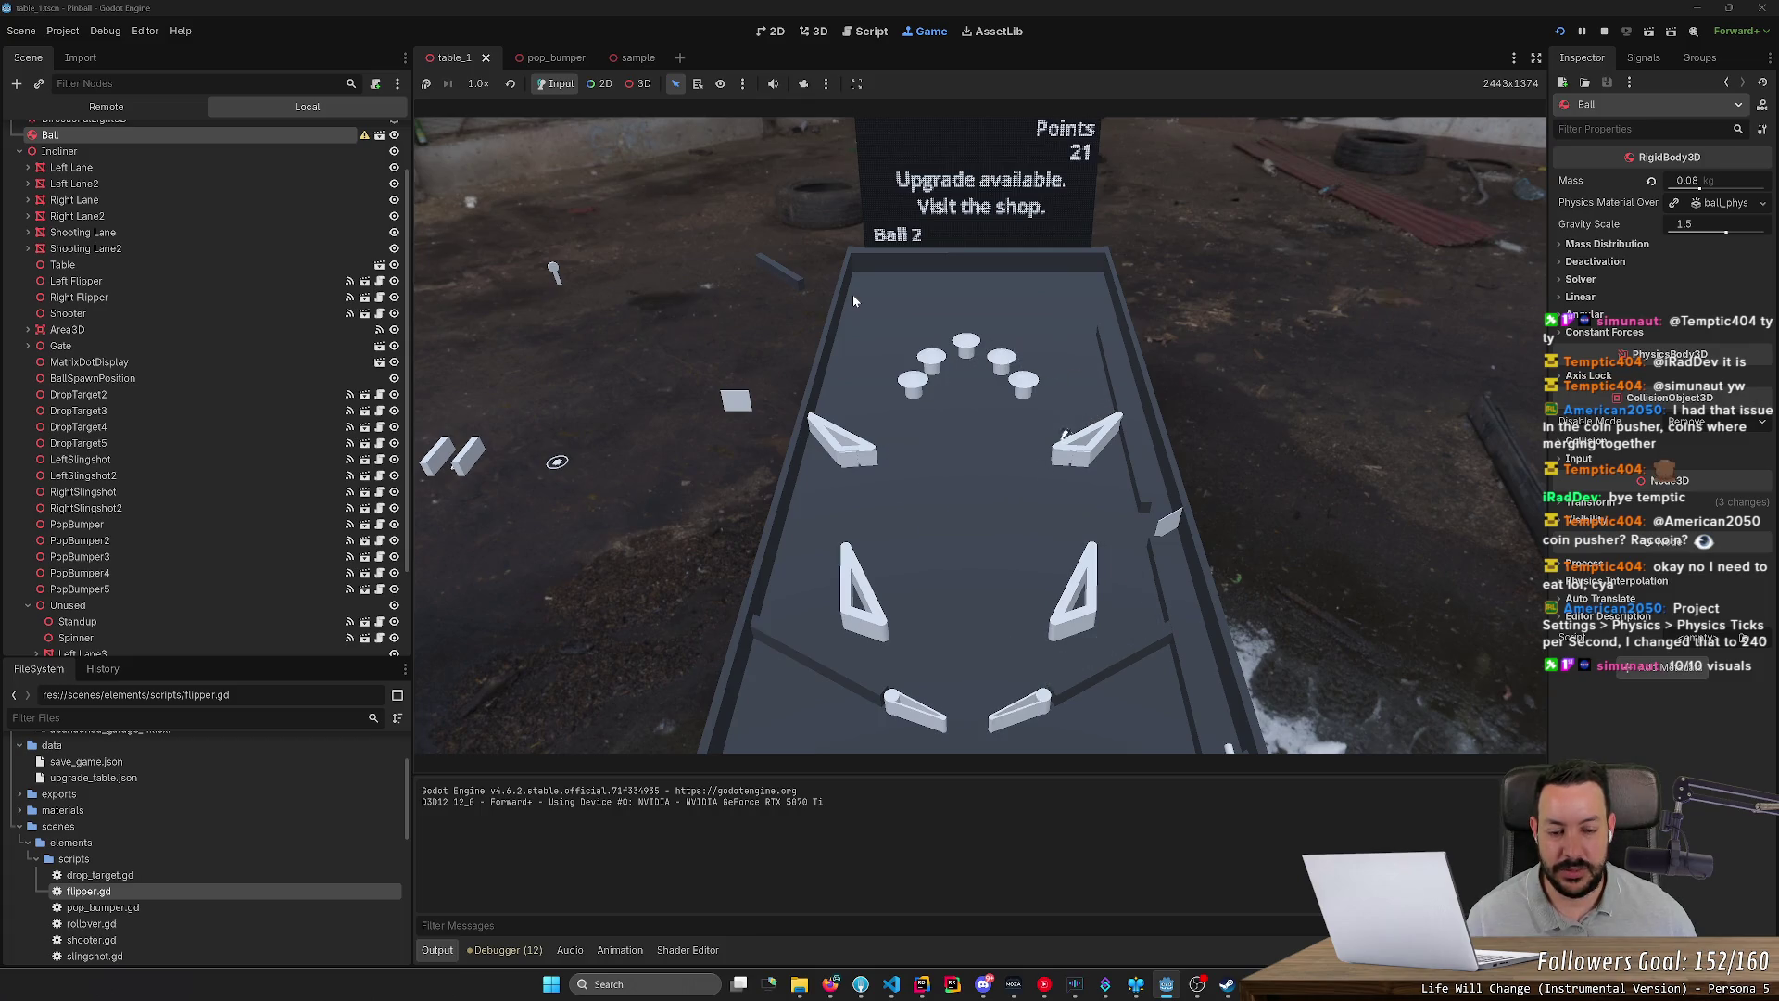
key("Left")
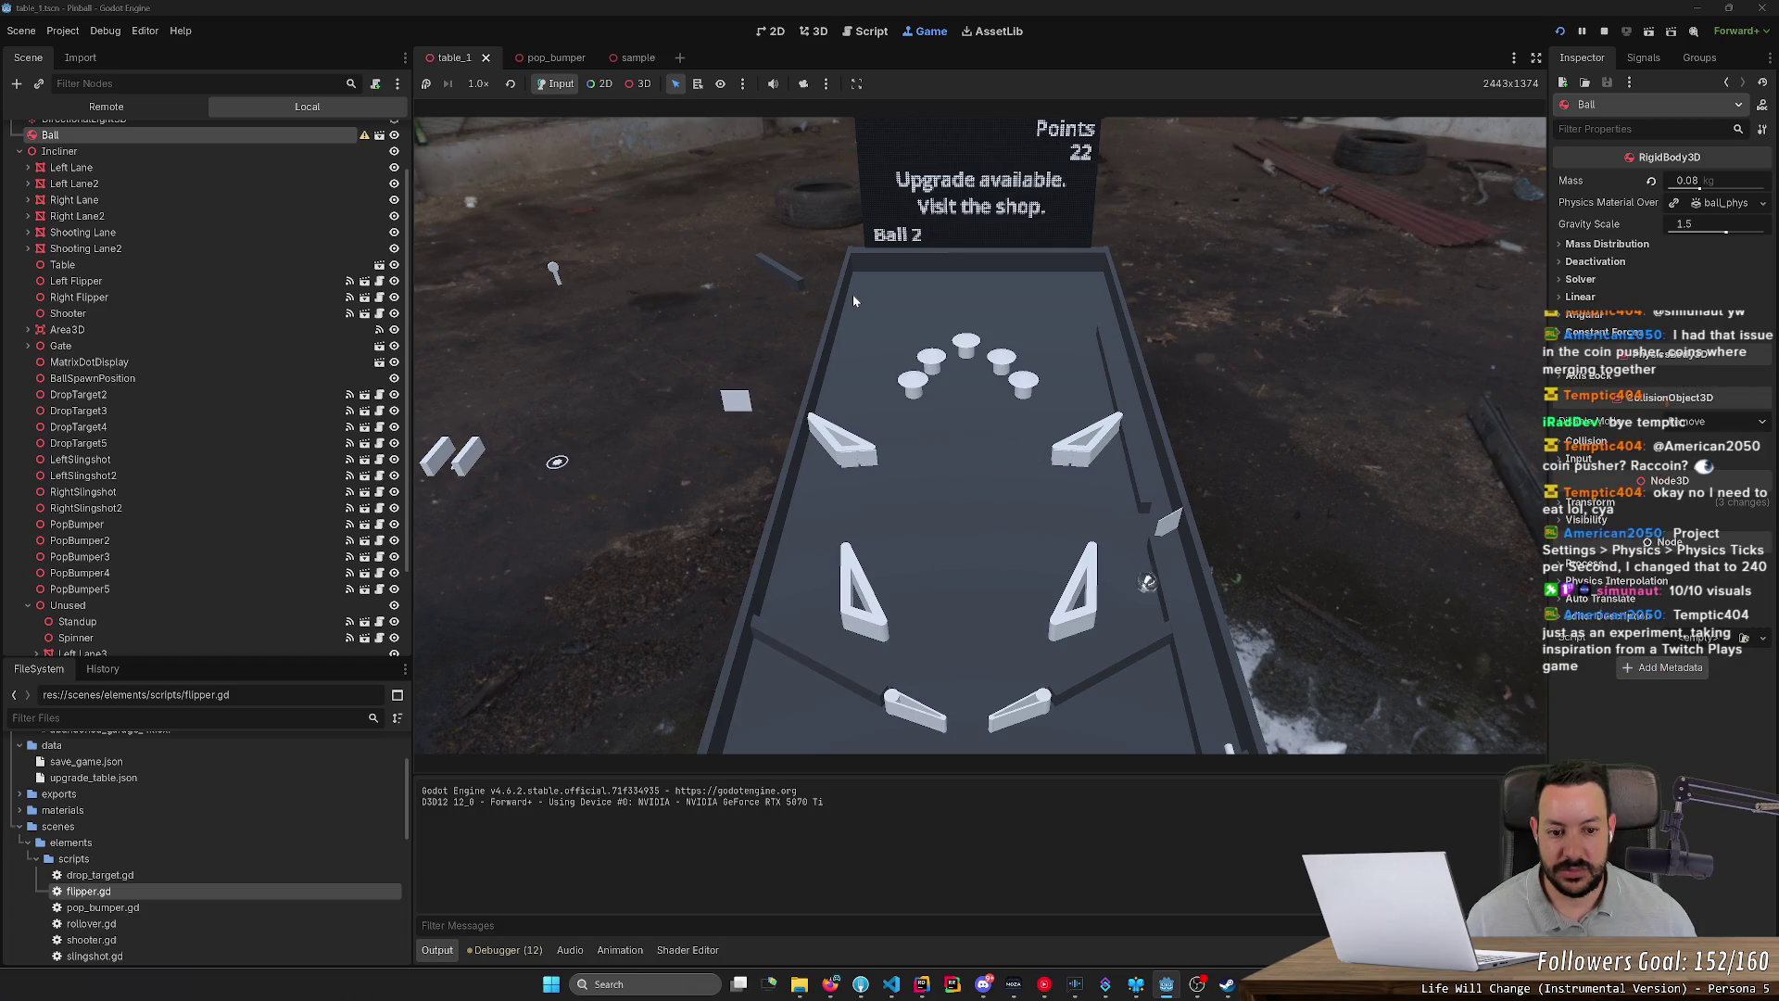
key("Right")
key("Left")
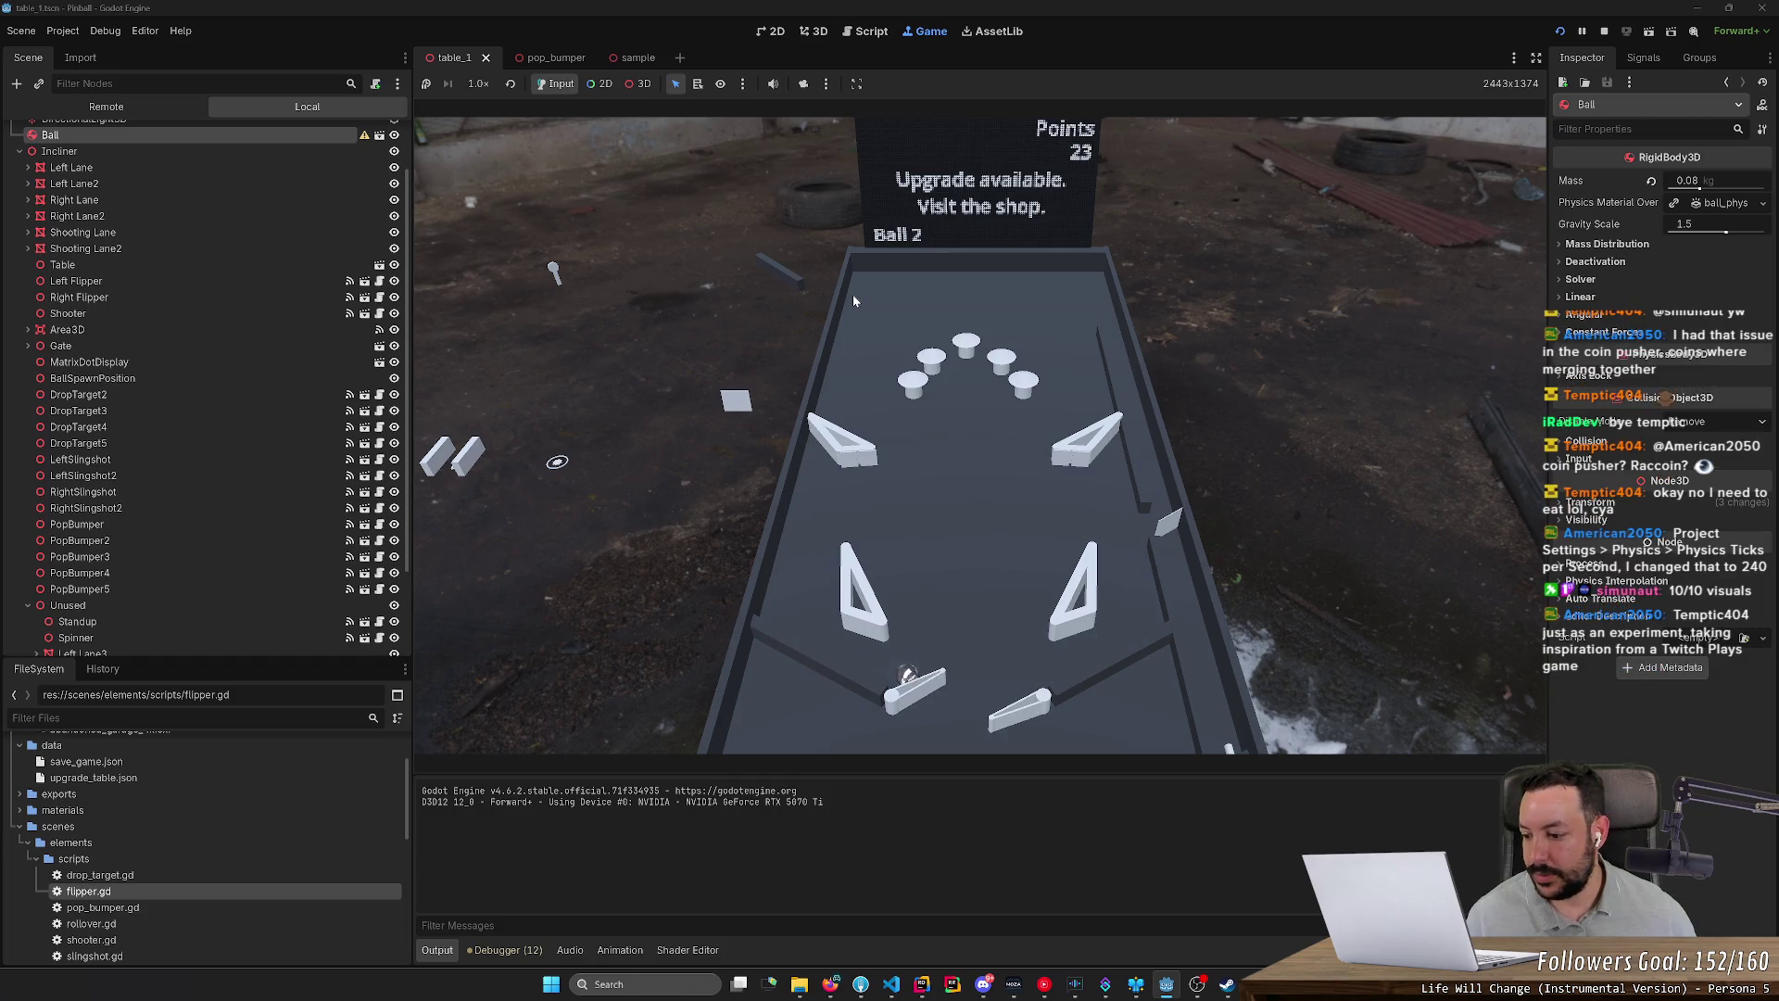
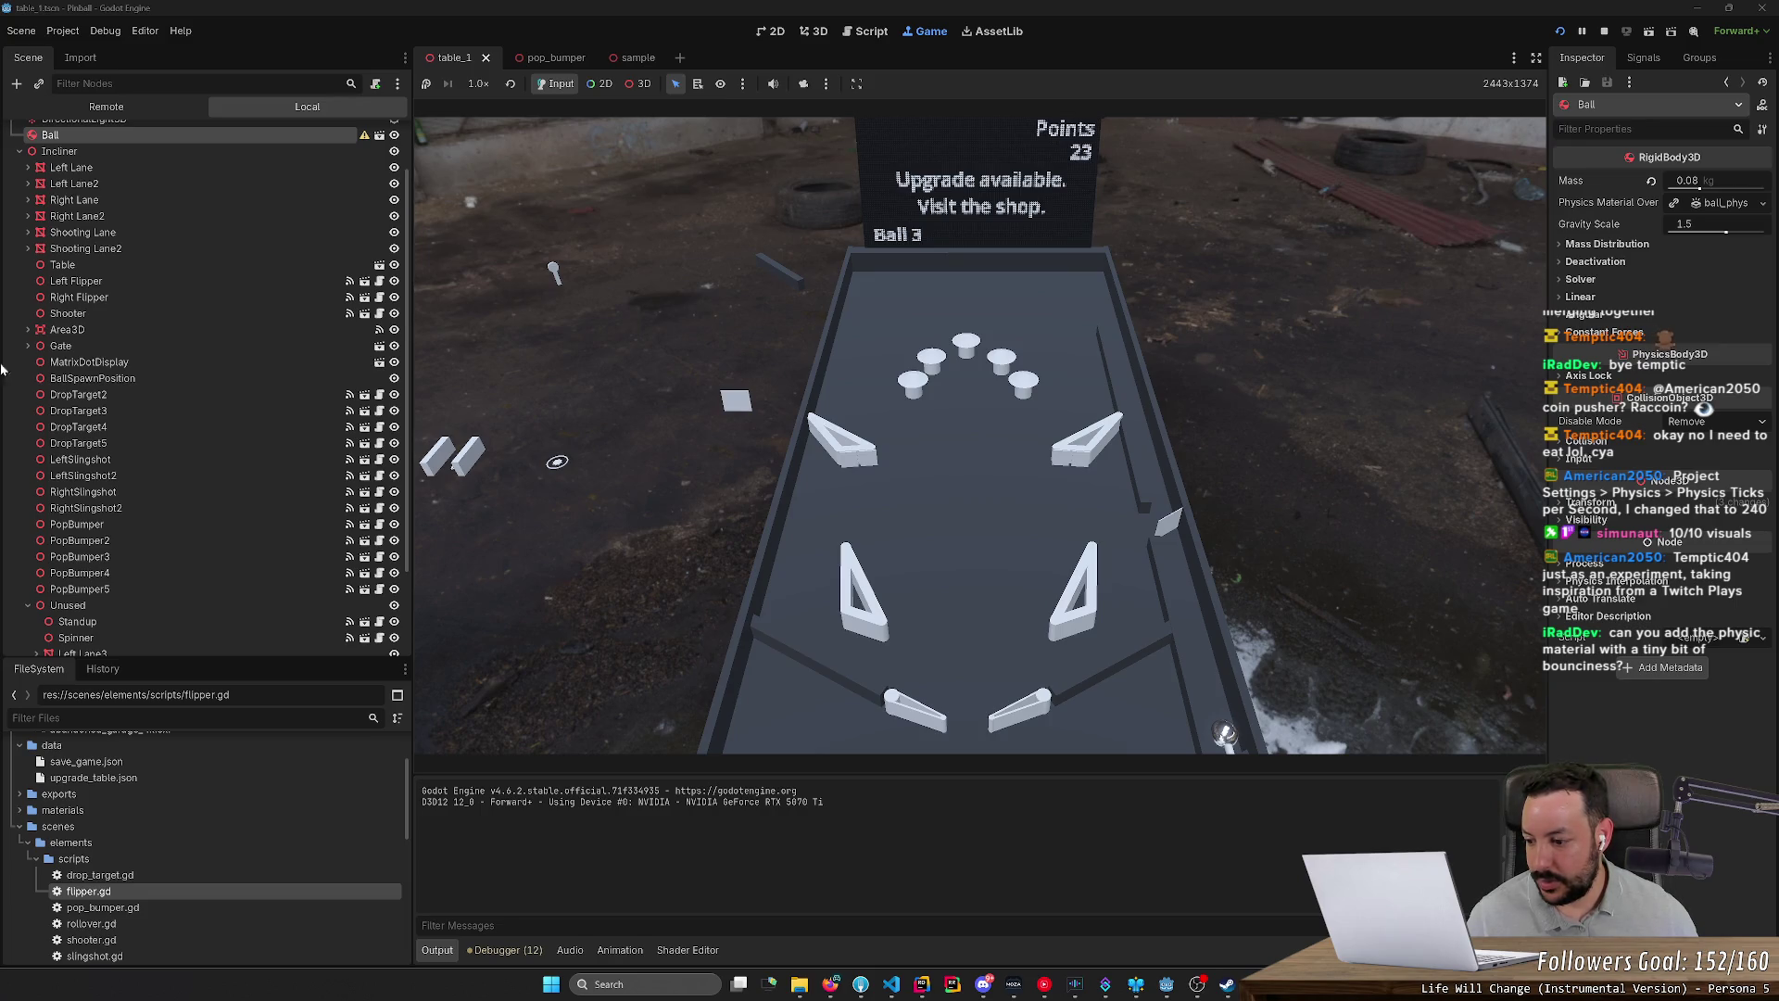
Step: Lower Physics Ticks per Second from 200 to 60 in Project Settings, then reload the running game
left_click(62, 30)
left_click(88, 52)
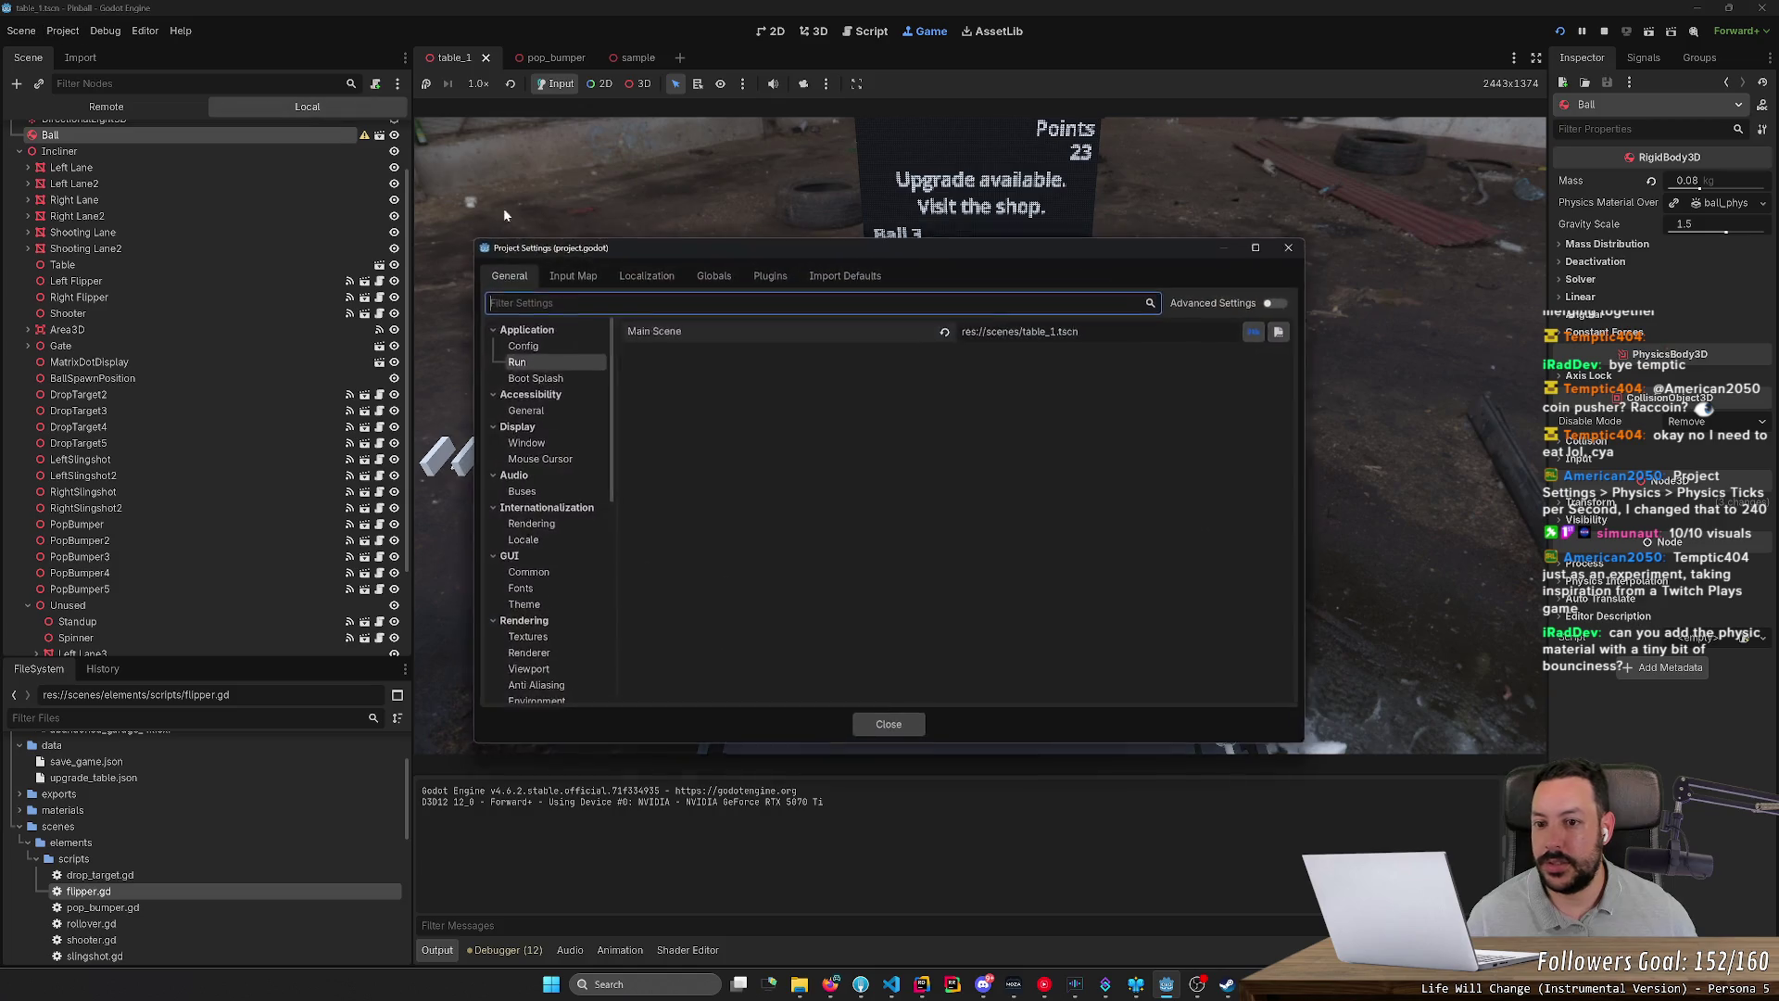
scroll(545, 605, "down", 2)
scroll(545, 605, "down", 5)
left_click(535, 567)
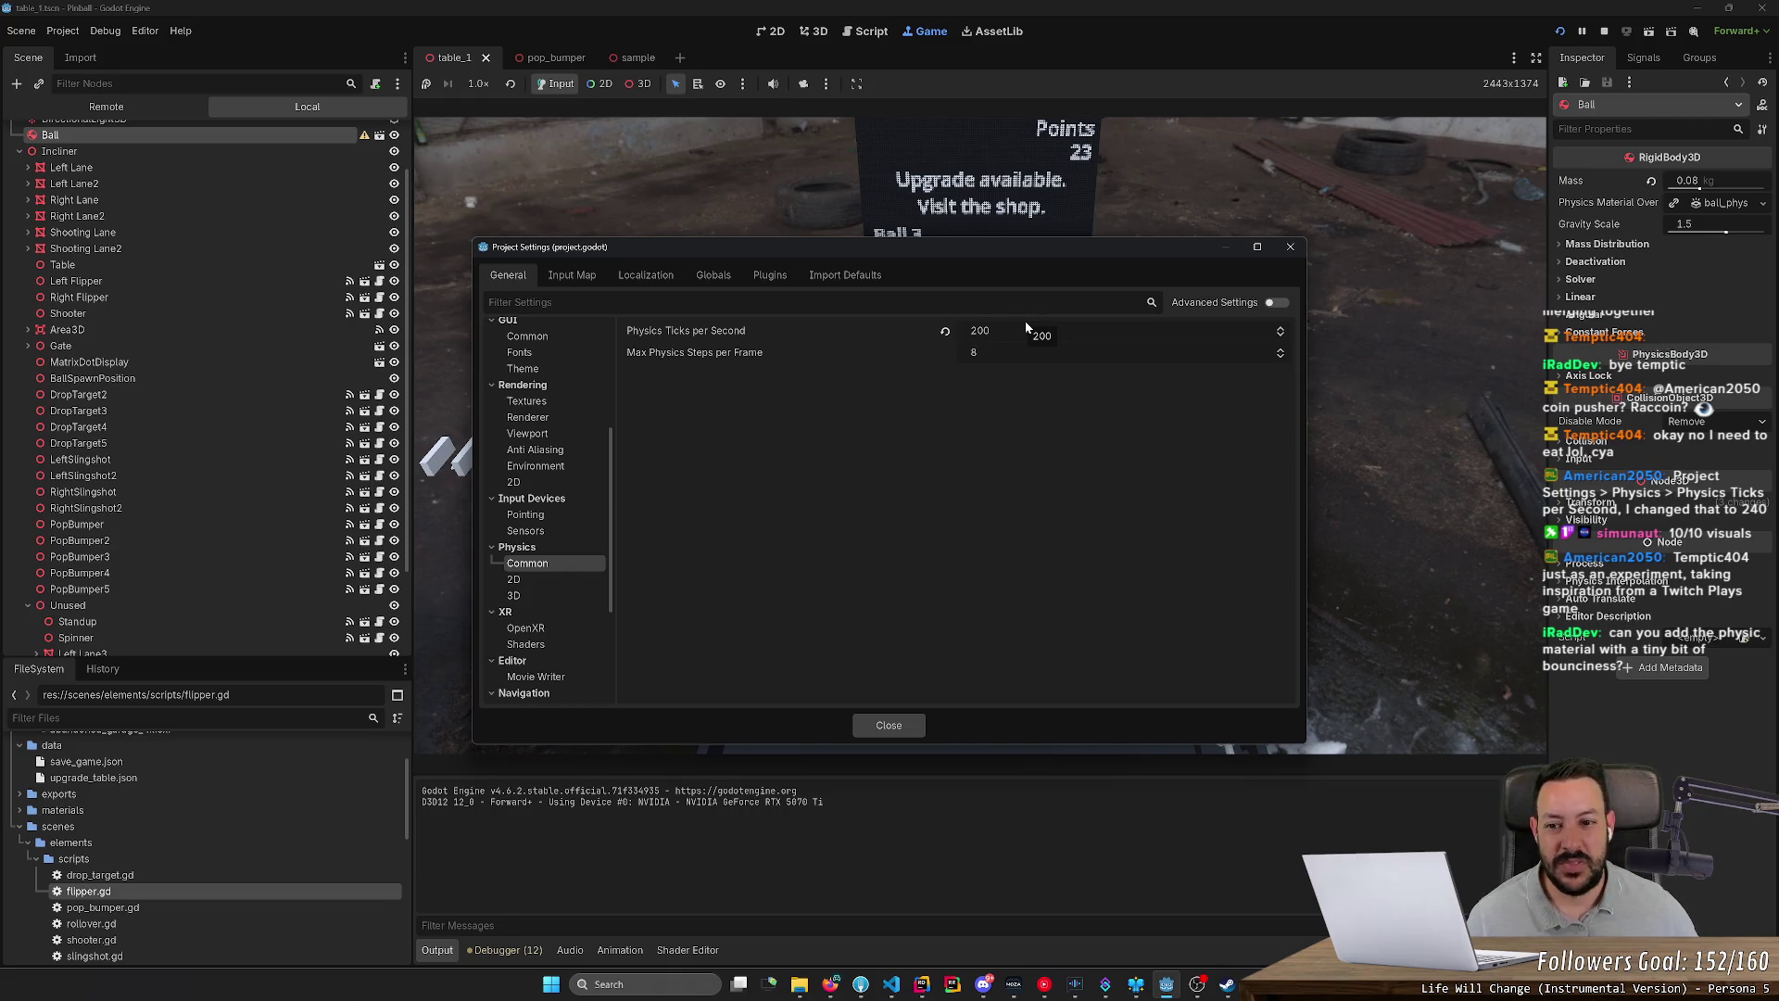
left_click(1012, 337)
type("60")
key("Return")
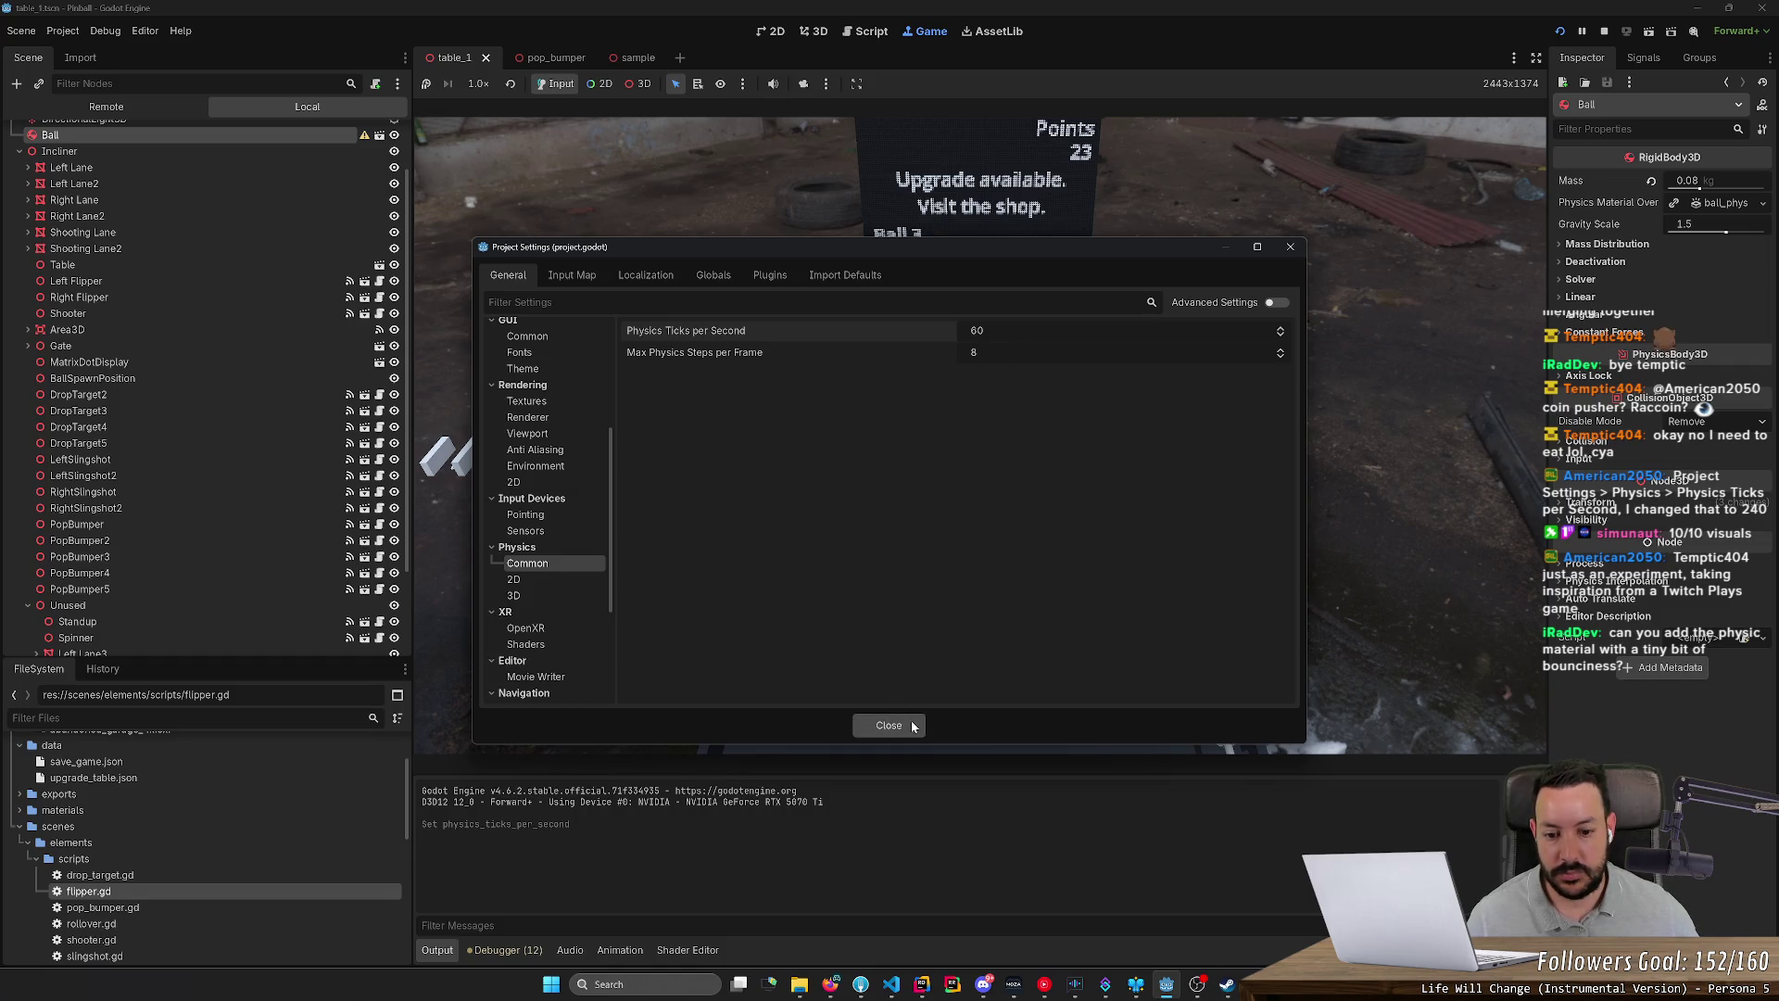
left_click(890, 724)
left_click(1562, 32)
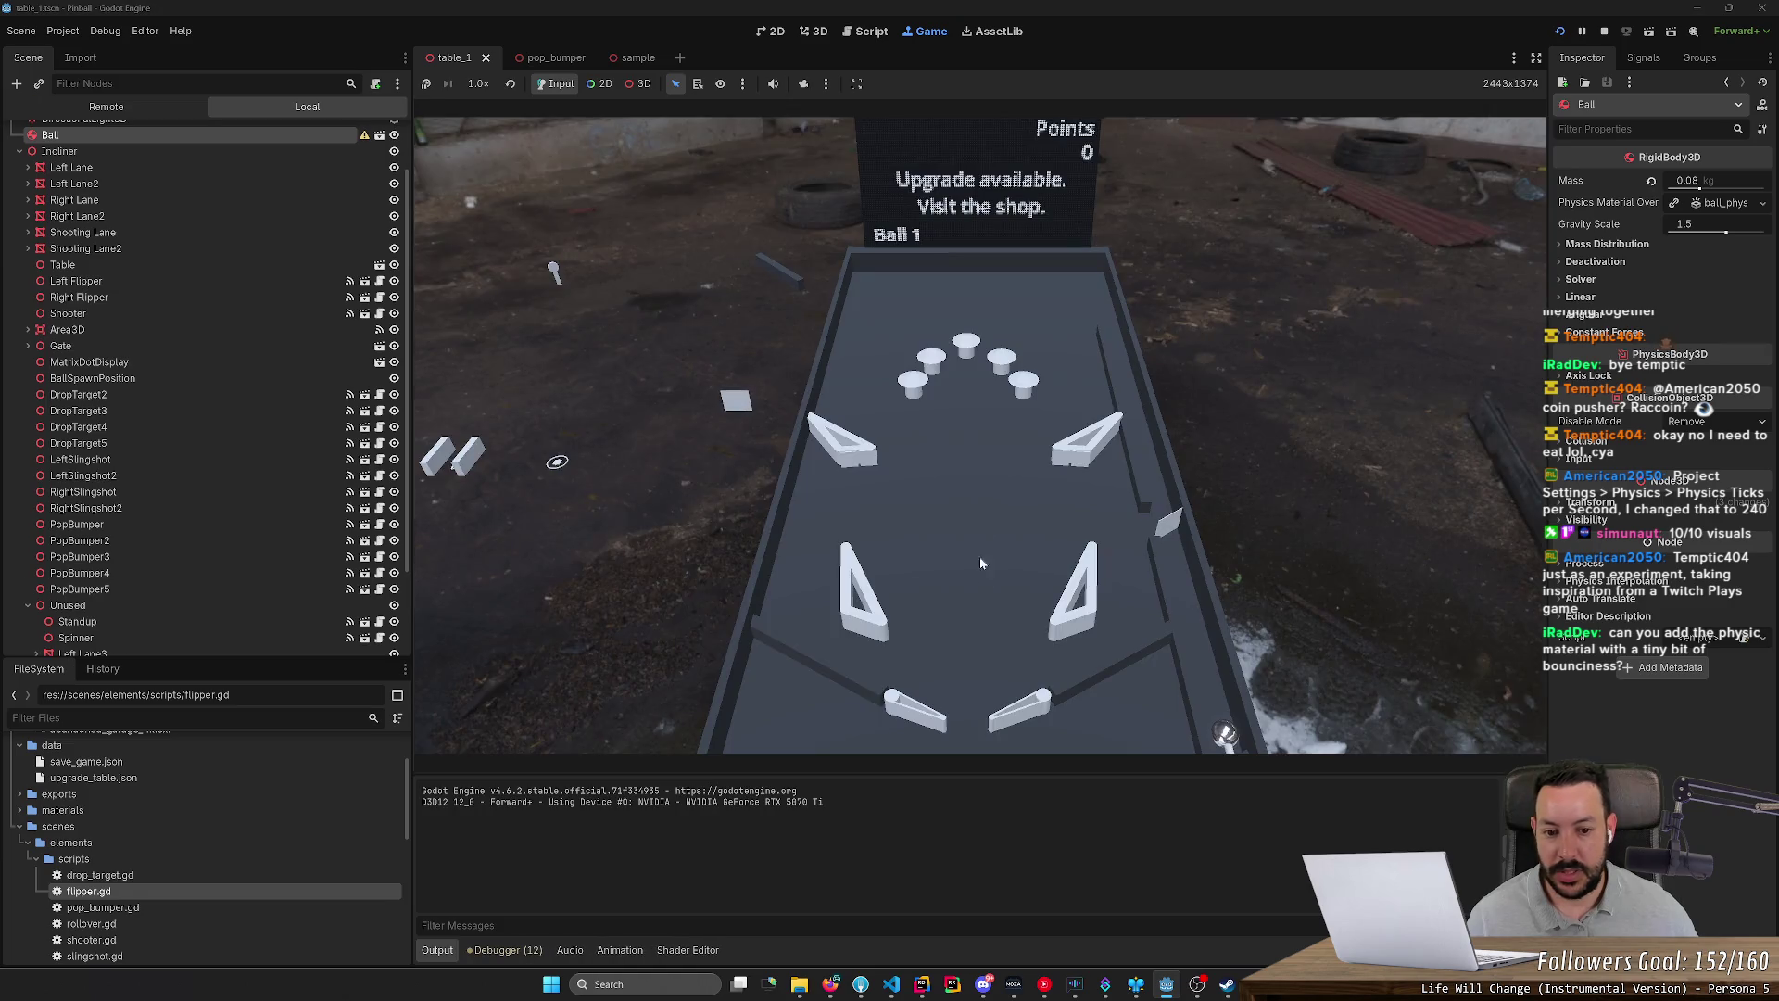
Step: Launch a ball and flip, then pause to inspect the Remote scene tree and free 3D camera, then stop
left_click(984, 582)
key("Right")
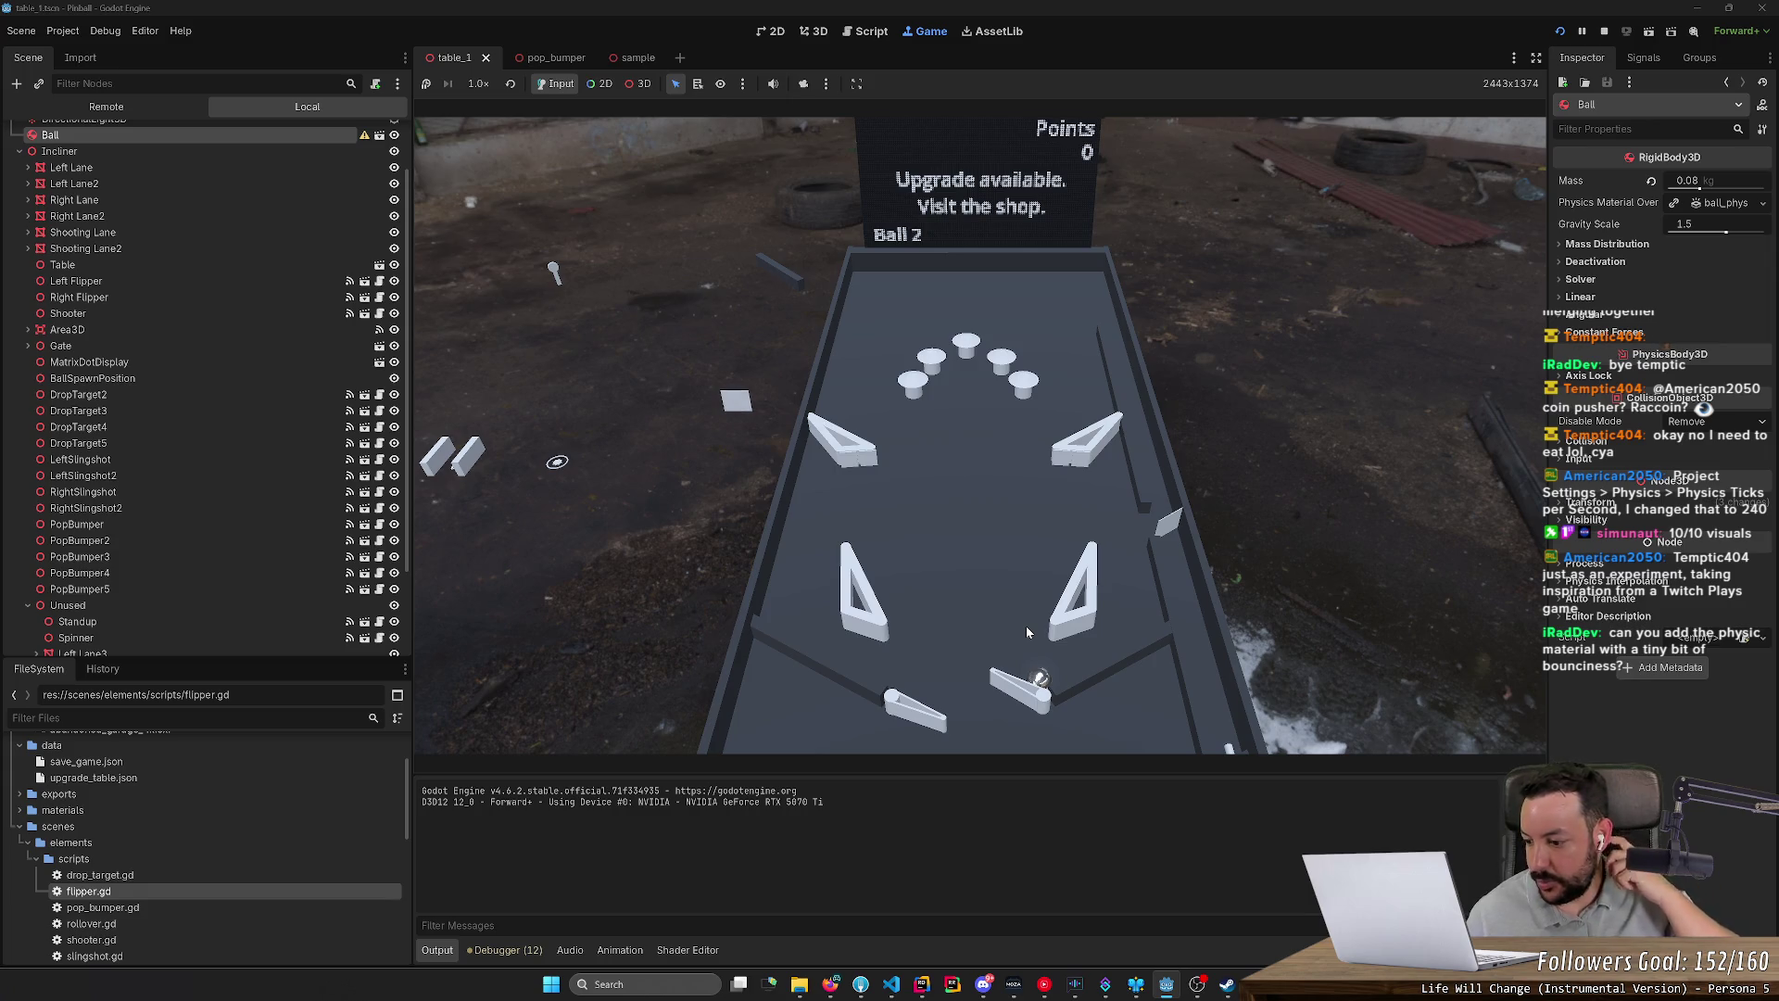
left_click(1584, 32)
left_click(105, 109)
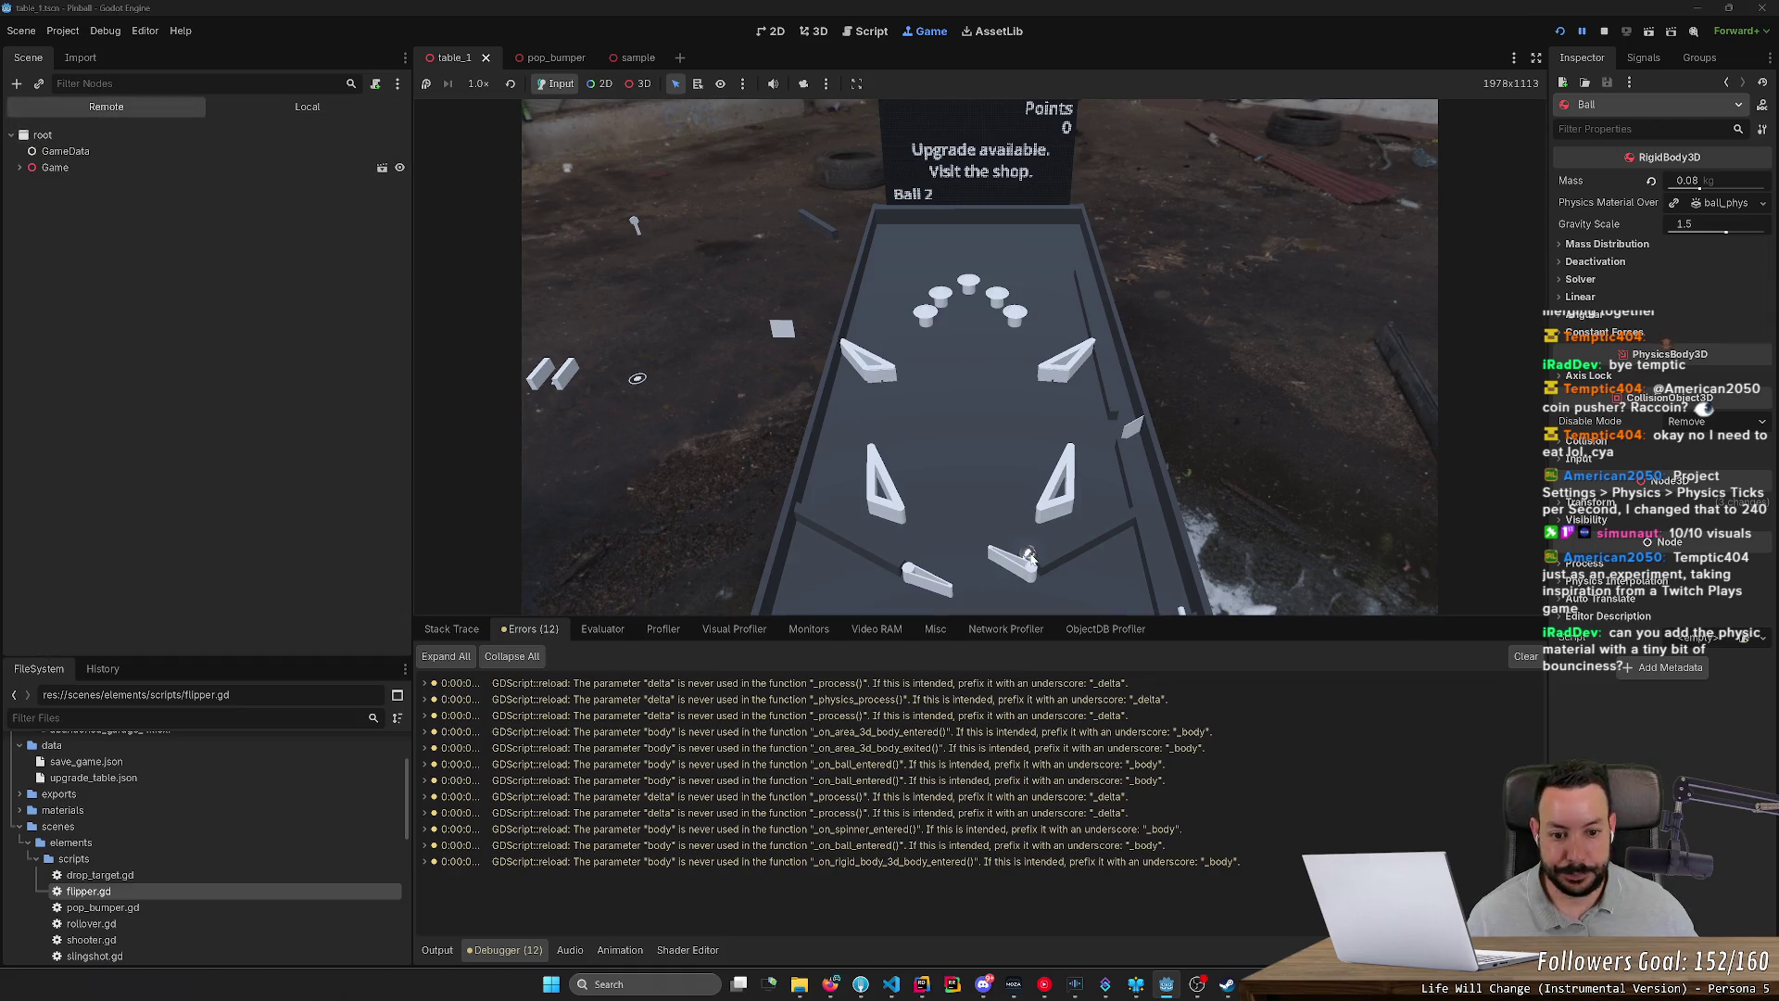
left_click(637, 83)
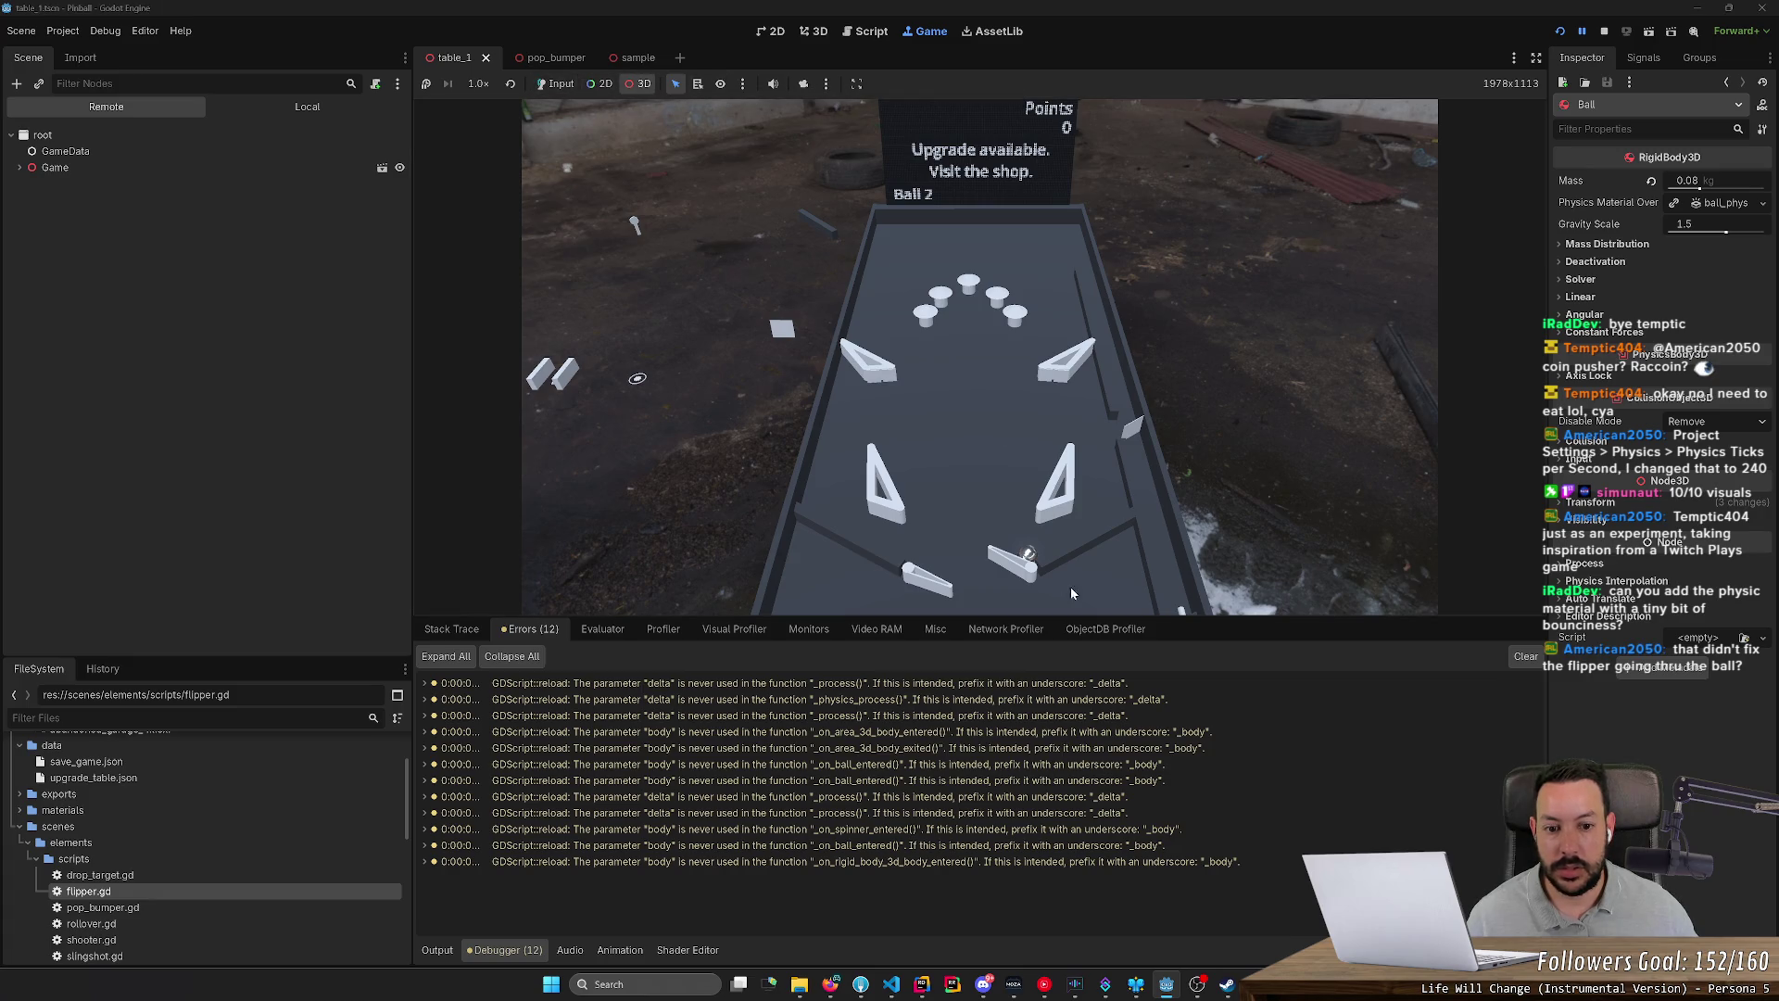
left_click(1604, 30)
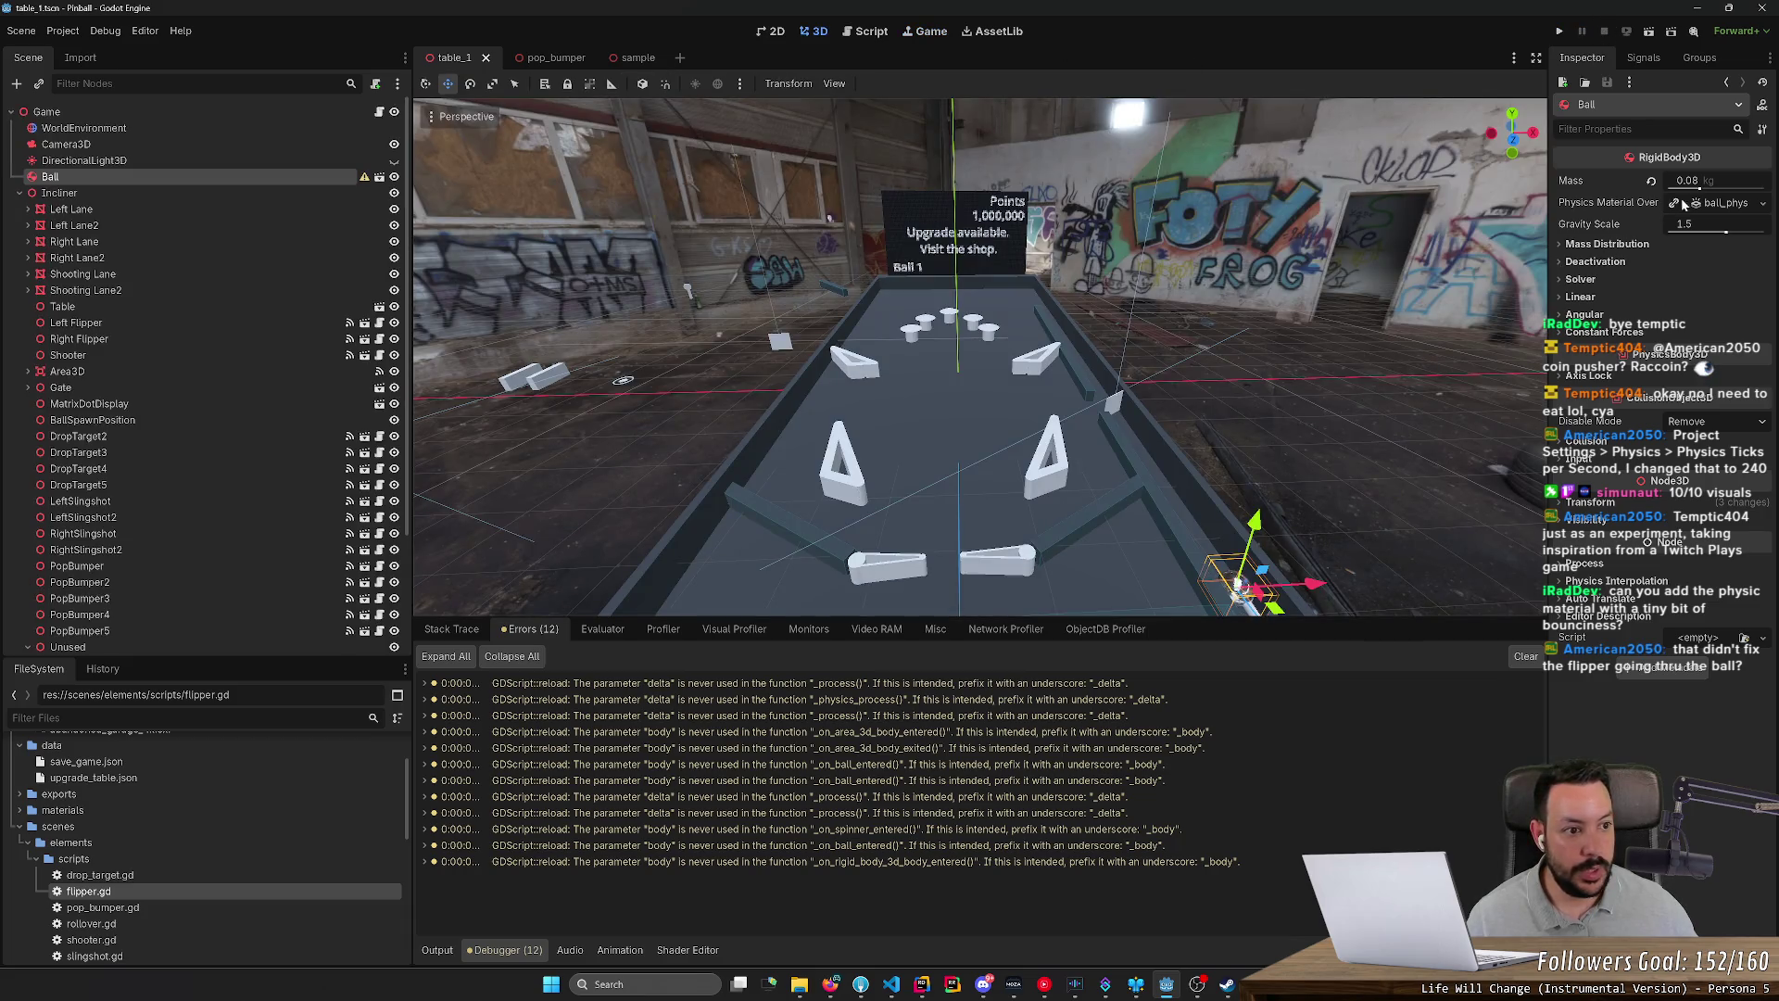
Step: Set the Ball's physics material bounce to 0.1
left_click(1762, 205)
left_click(1733, 205)
left_click(1731, 205)
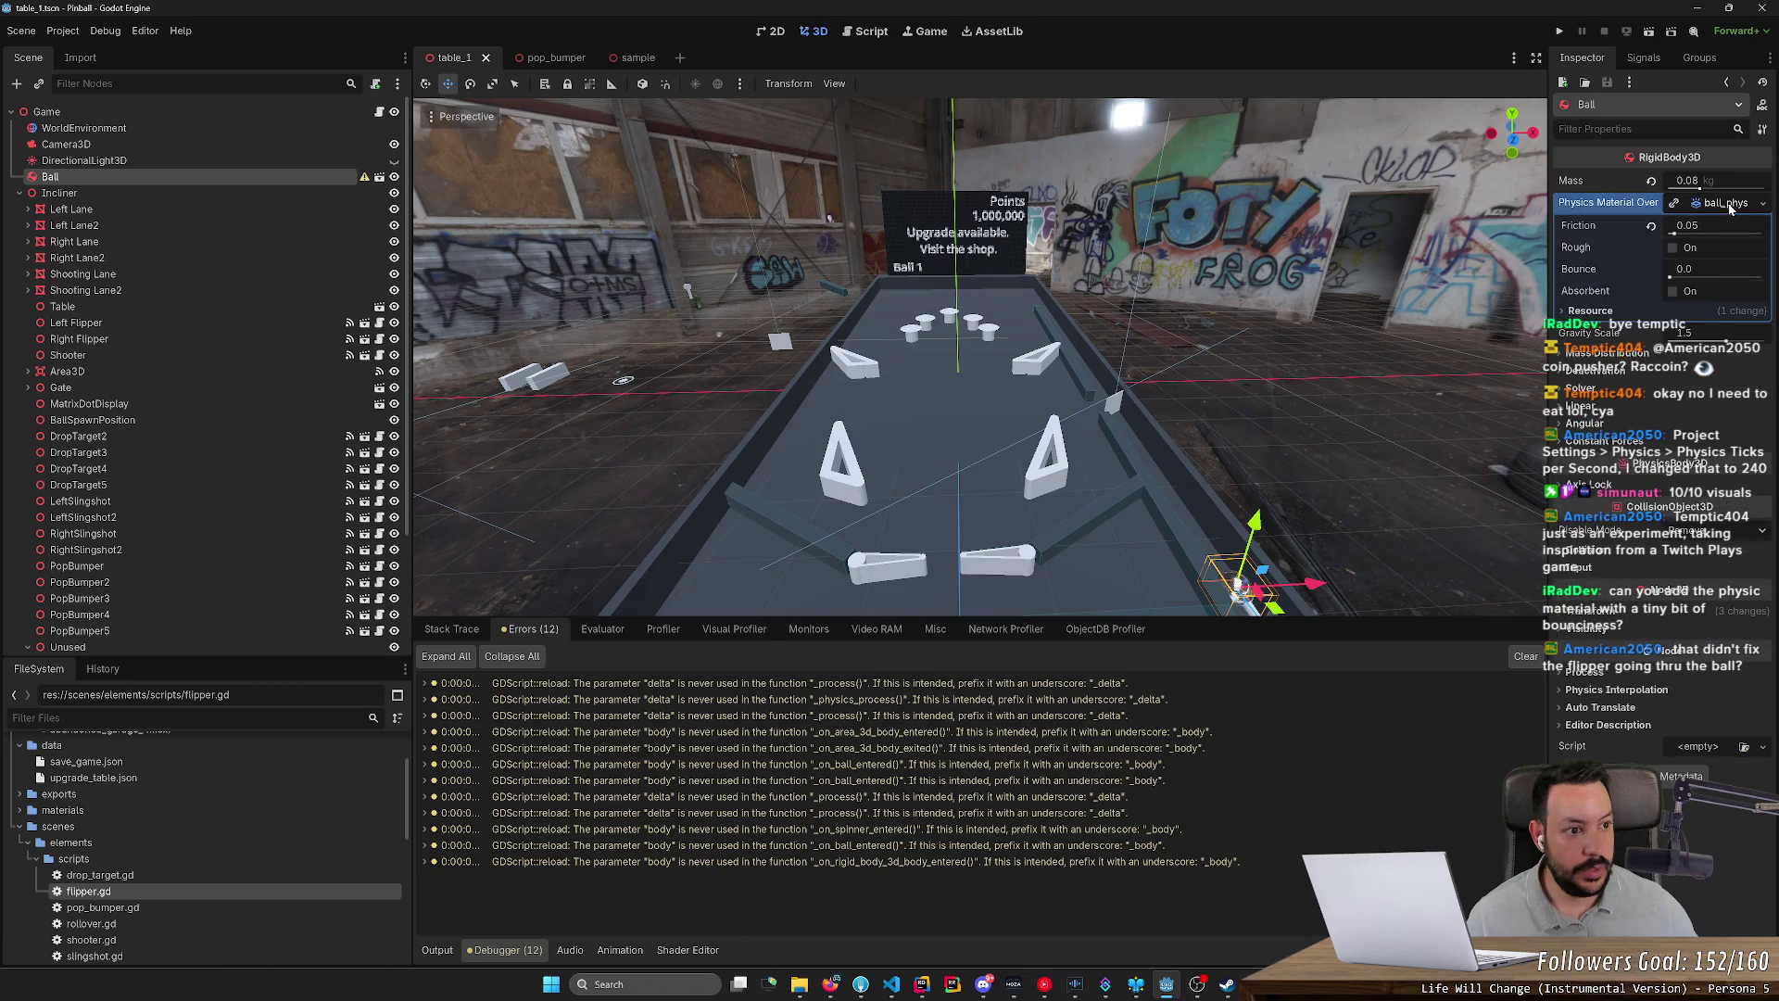
left_click(1688, 276)
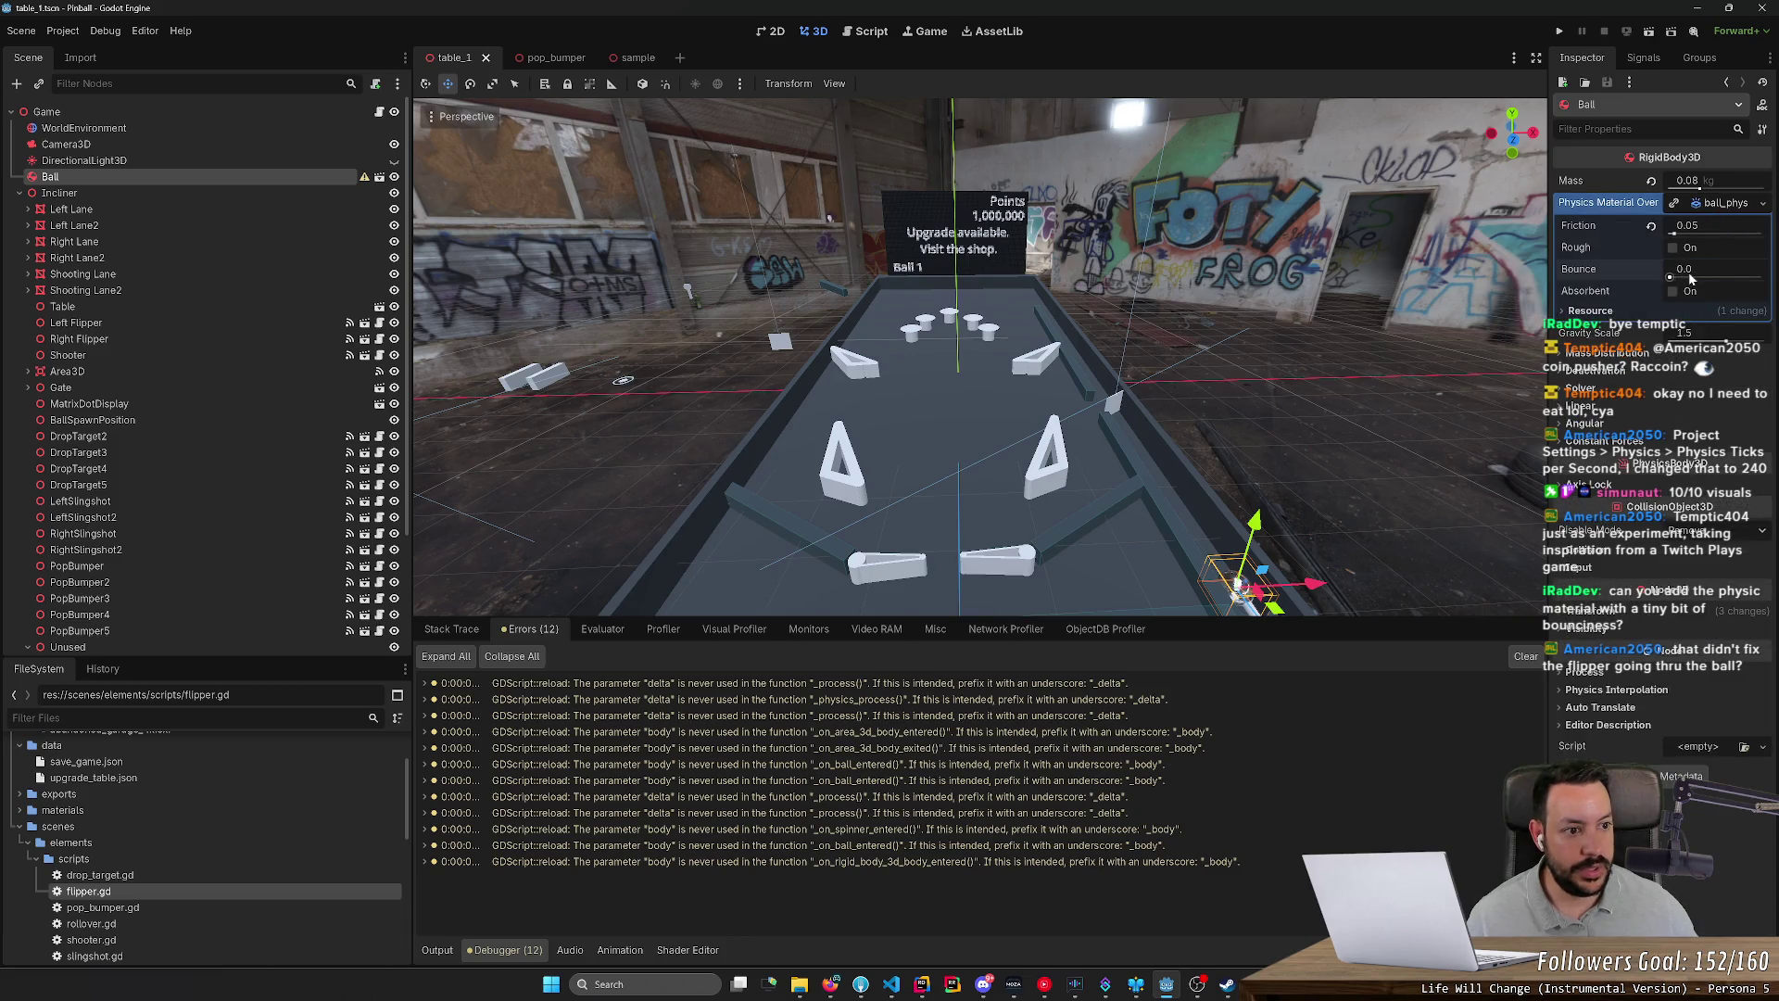
type("0.1")
key("Return")
Step: Set the Shooting Lane StaticBody3D wall material bounce to 0.05 and run the game
left_click(1173, 516)
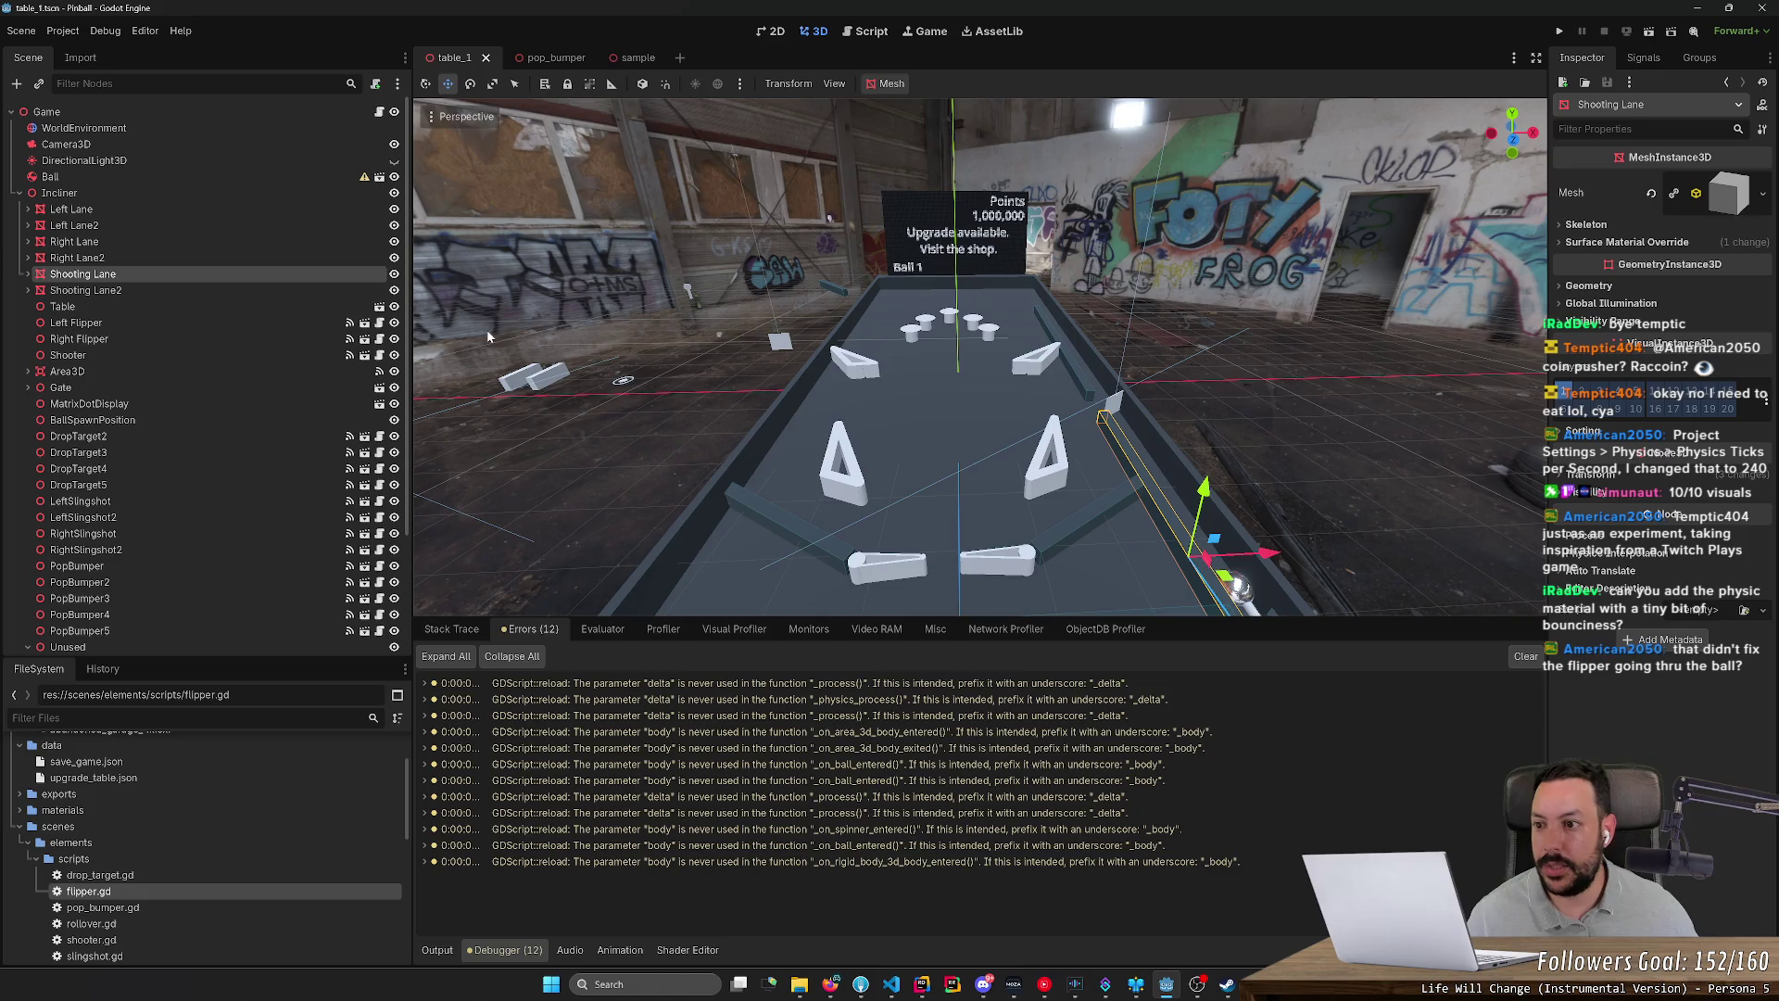
left_click(28, 274)
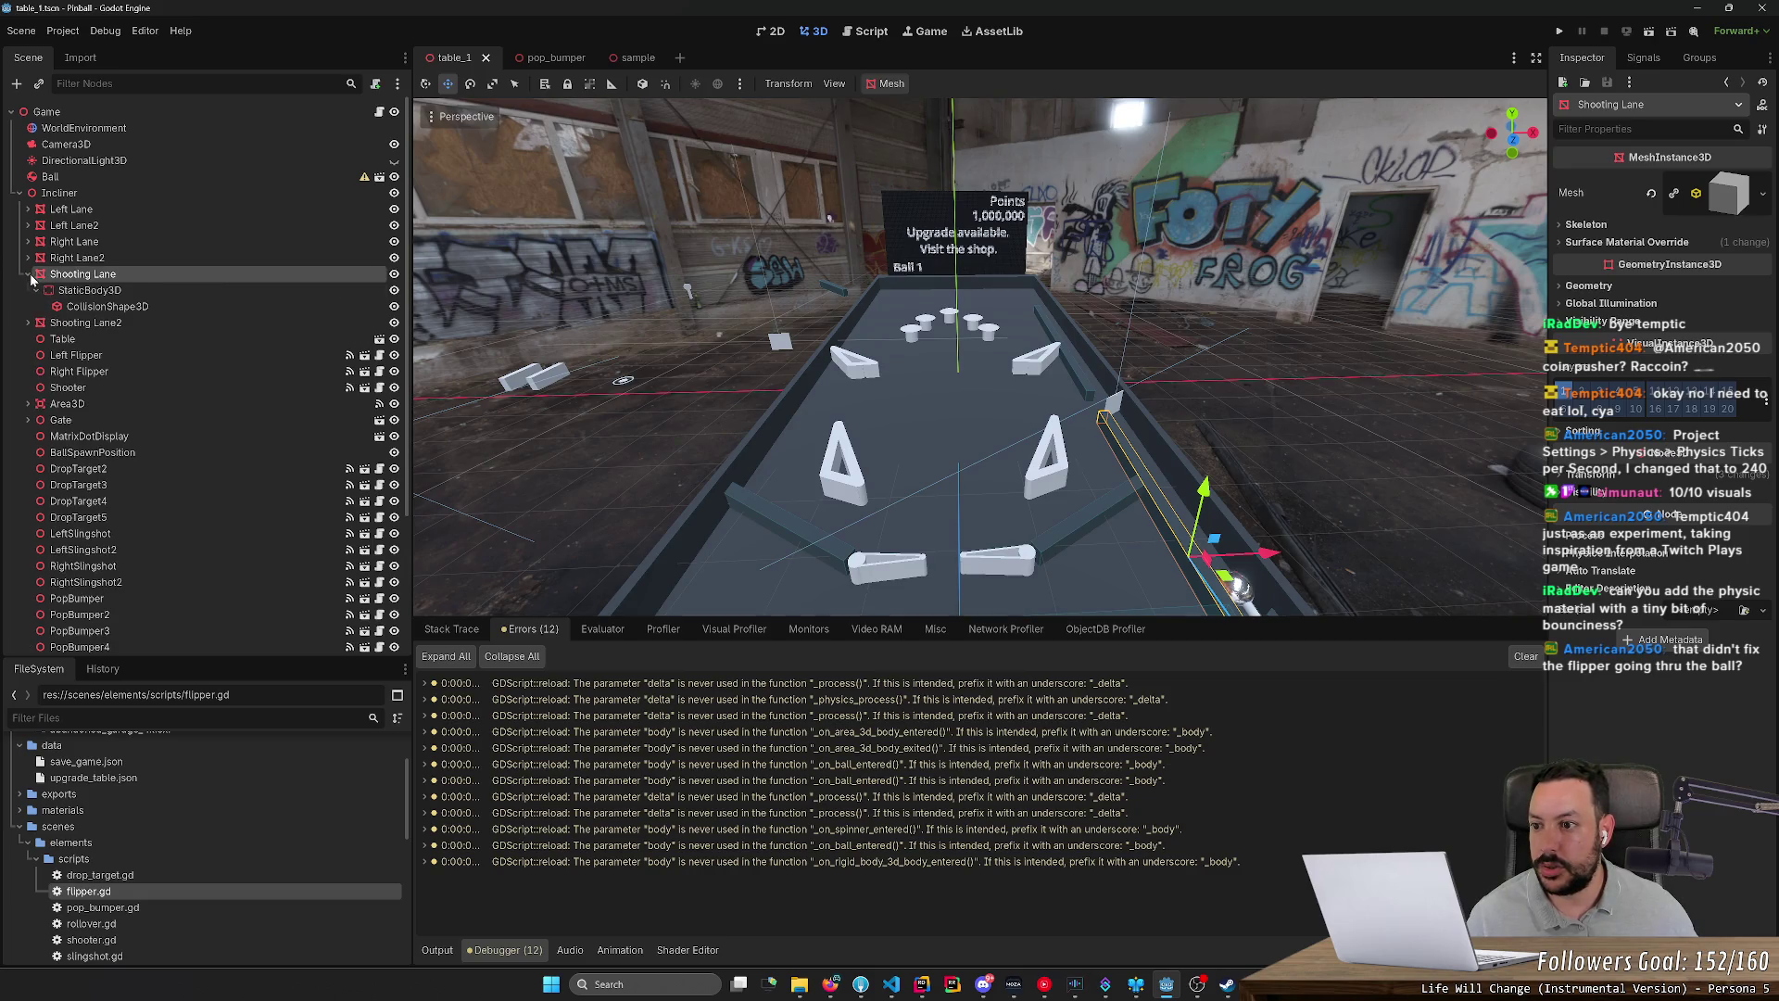
left_click(91, 292)
left_click(1722, 184)
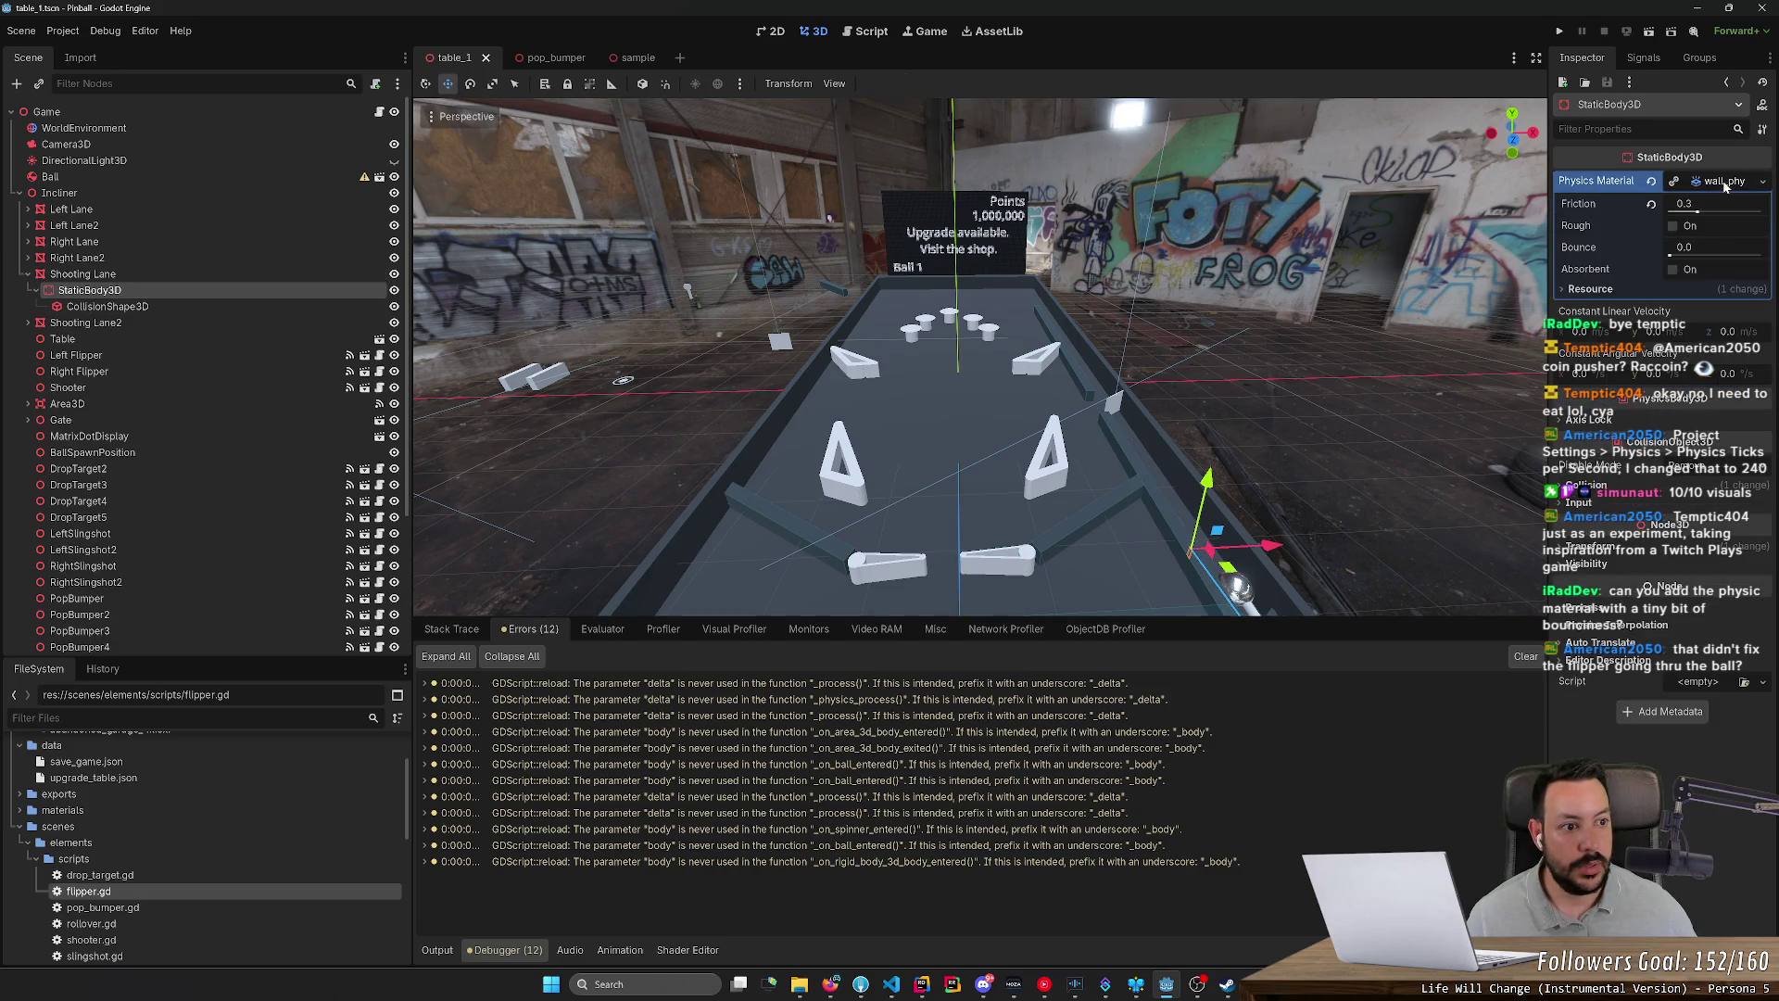
left_click(1699, 253)
key("Return")
key("Return")
left_click(1559, 31)
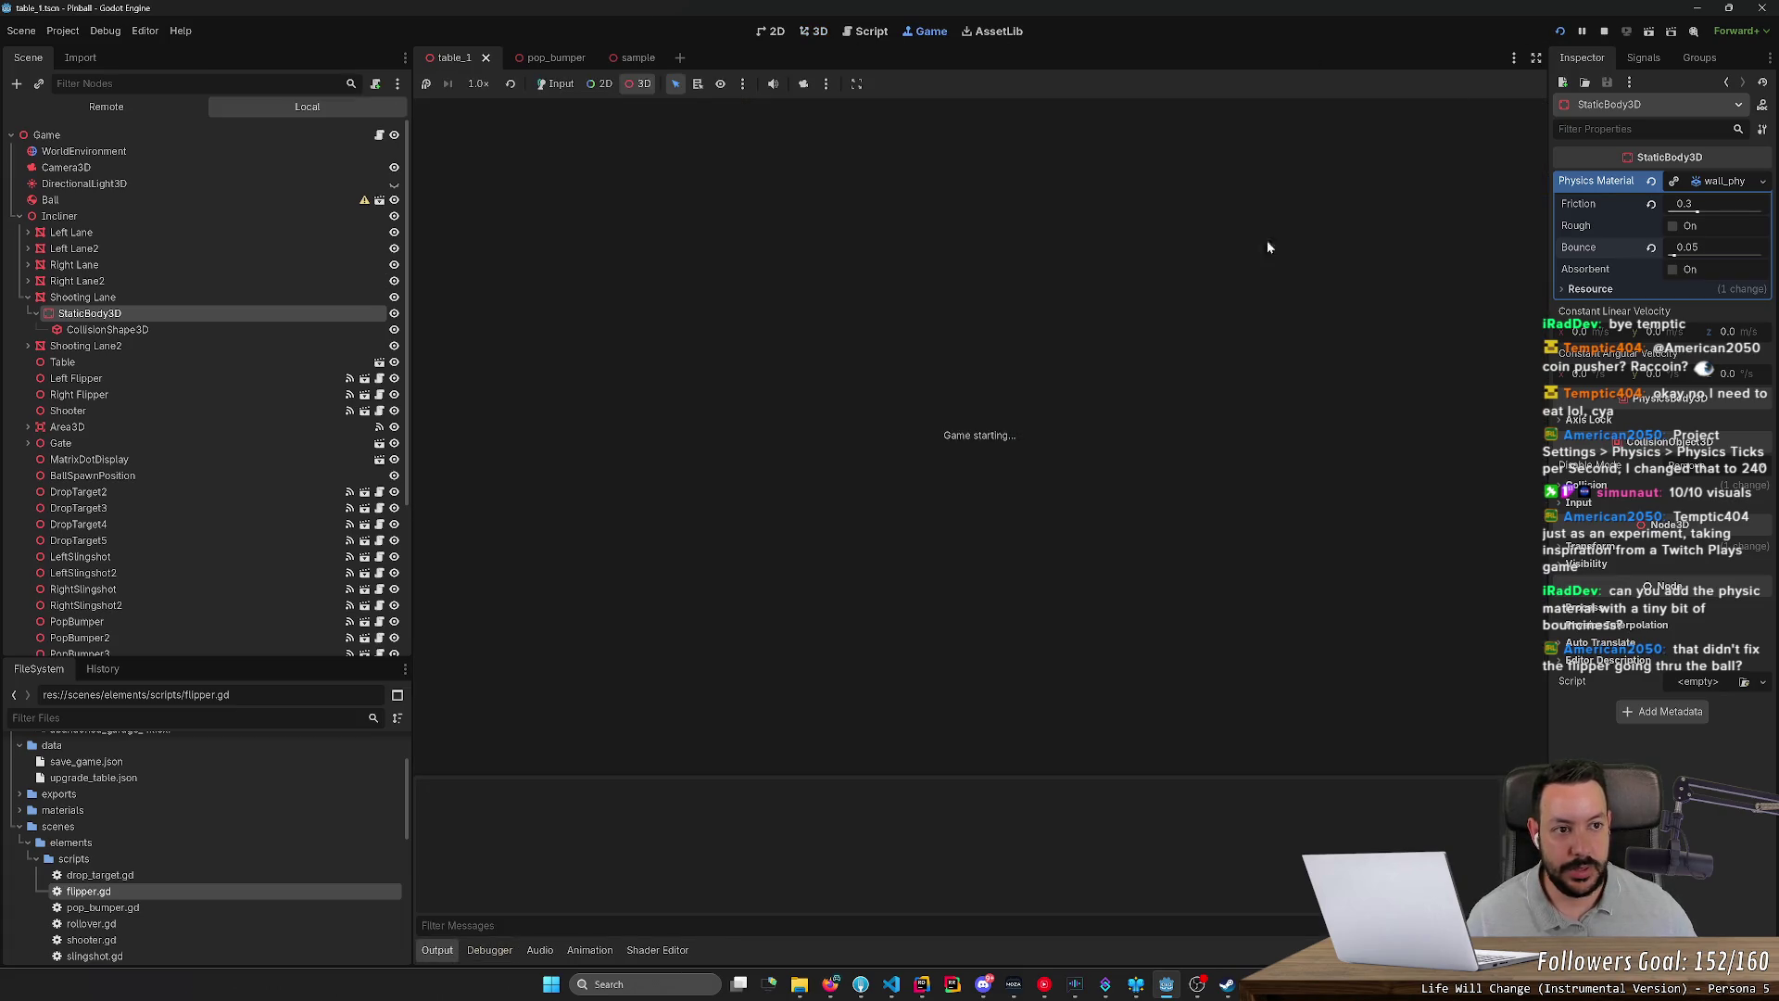
Step: Restart with F5 and play a ball with the flippers, scoring 4 points, then stop
key("F5")
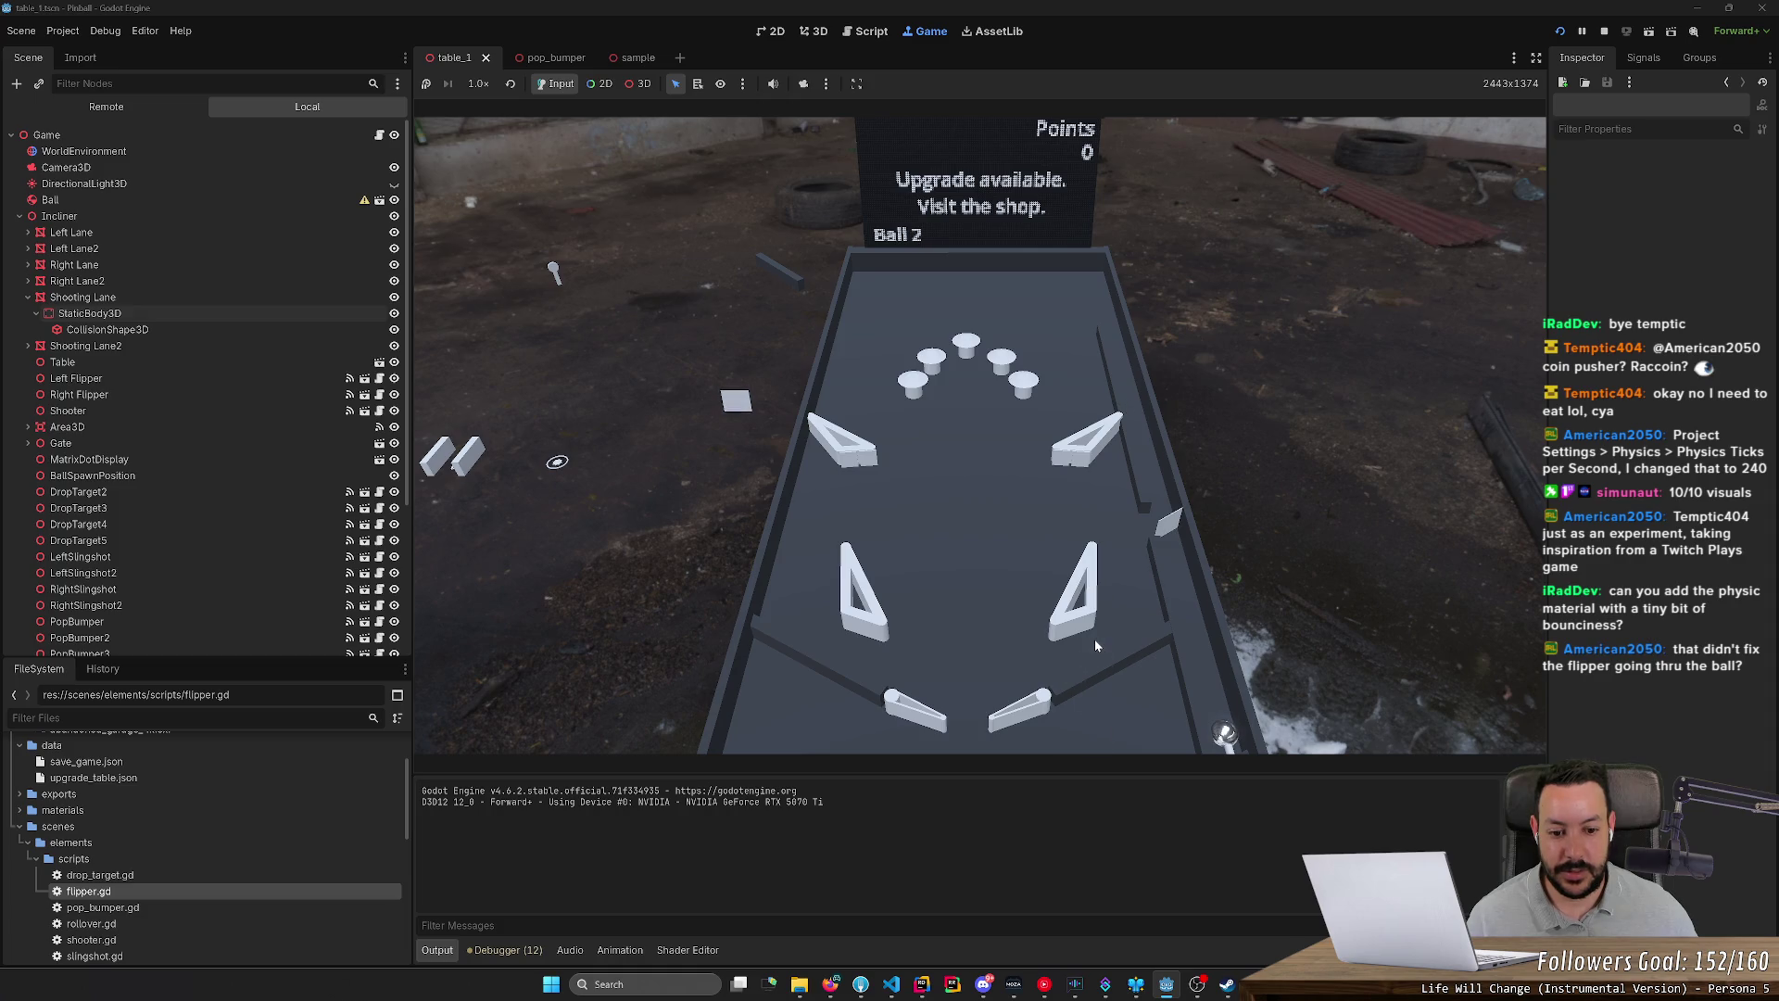
key("Right")
key("Left")
key("Right")
key("Right")
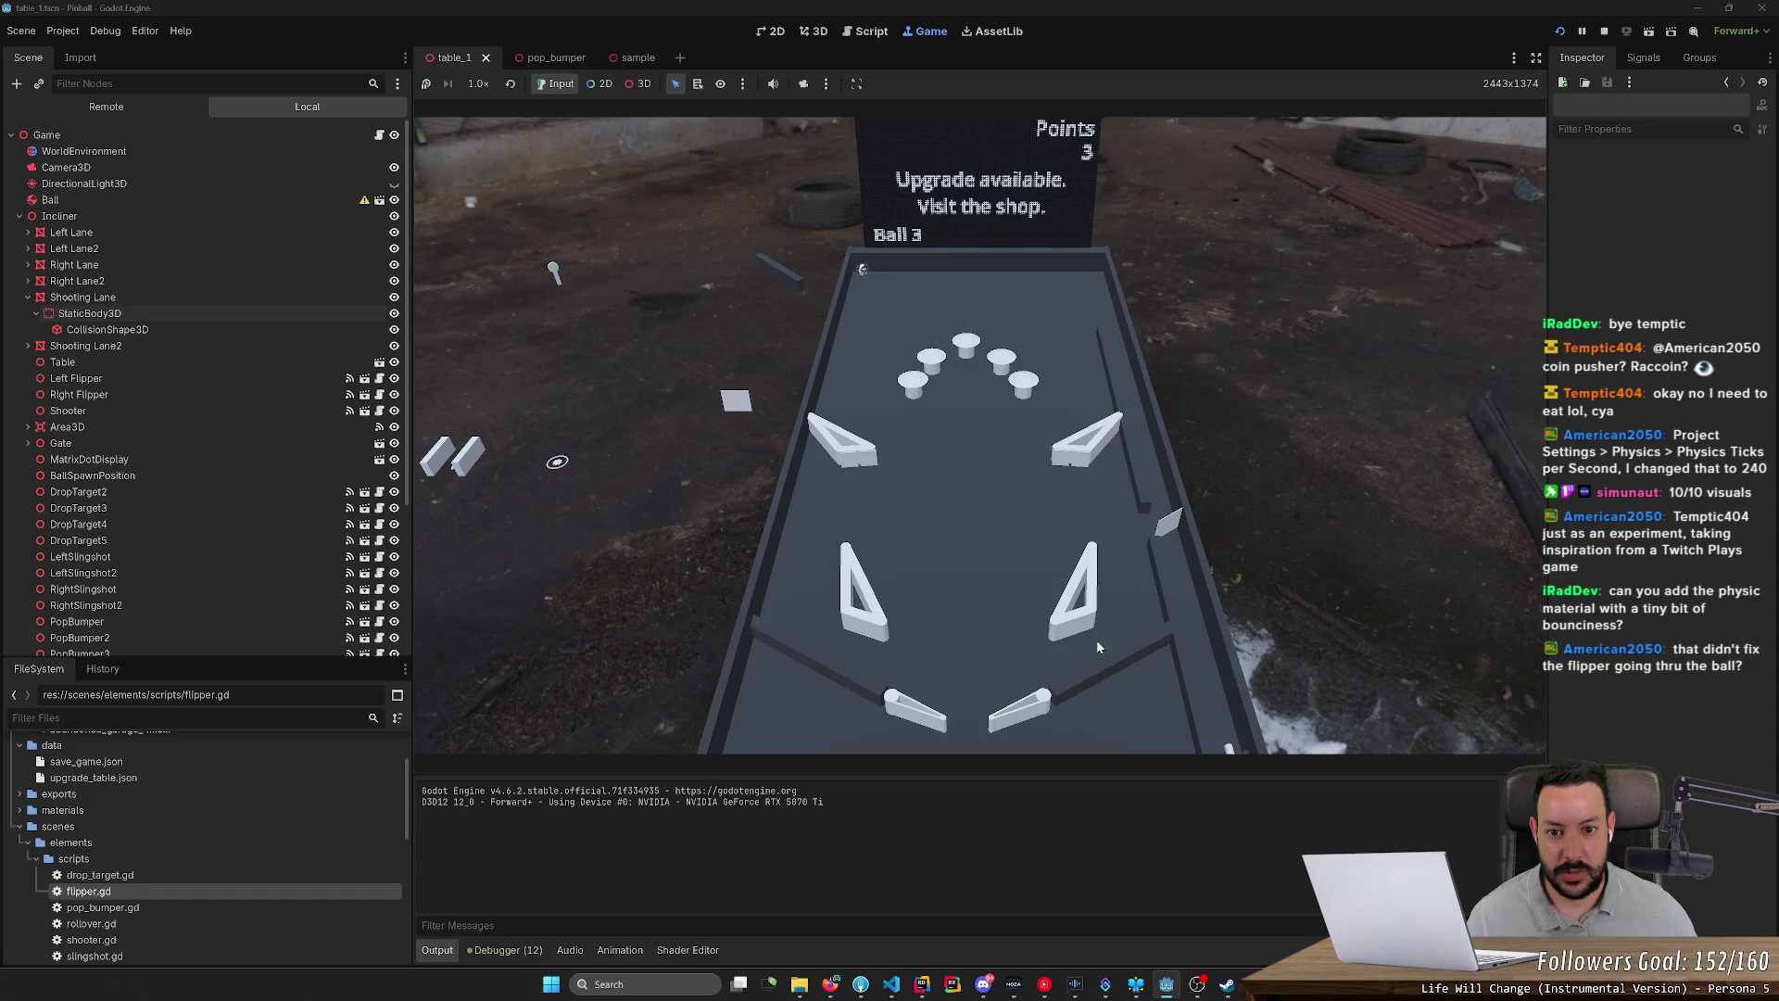
key("Right")
key("Right")
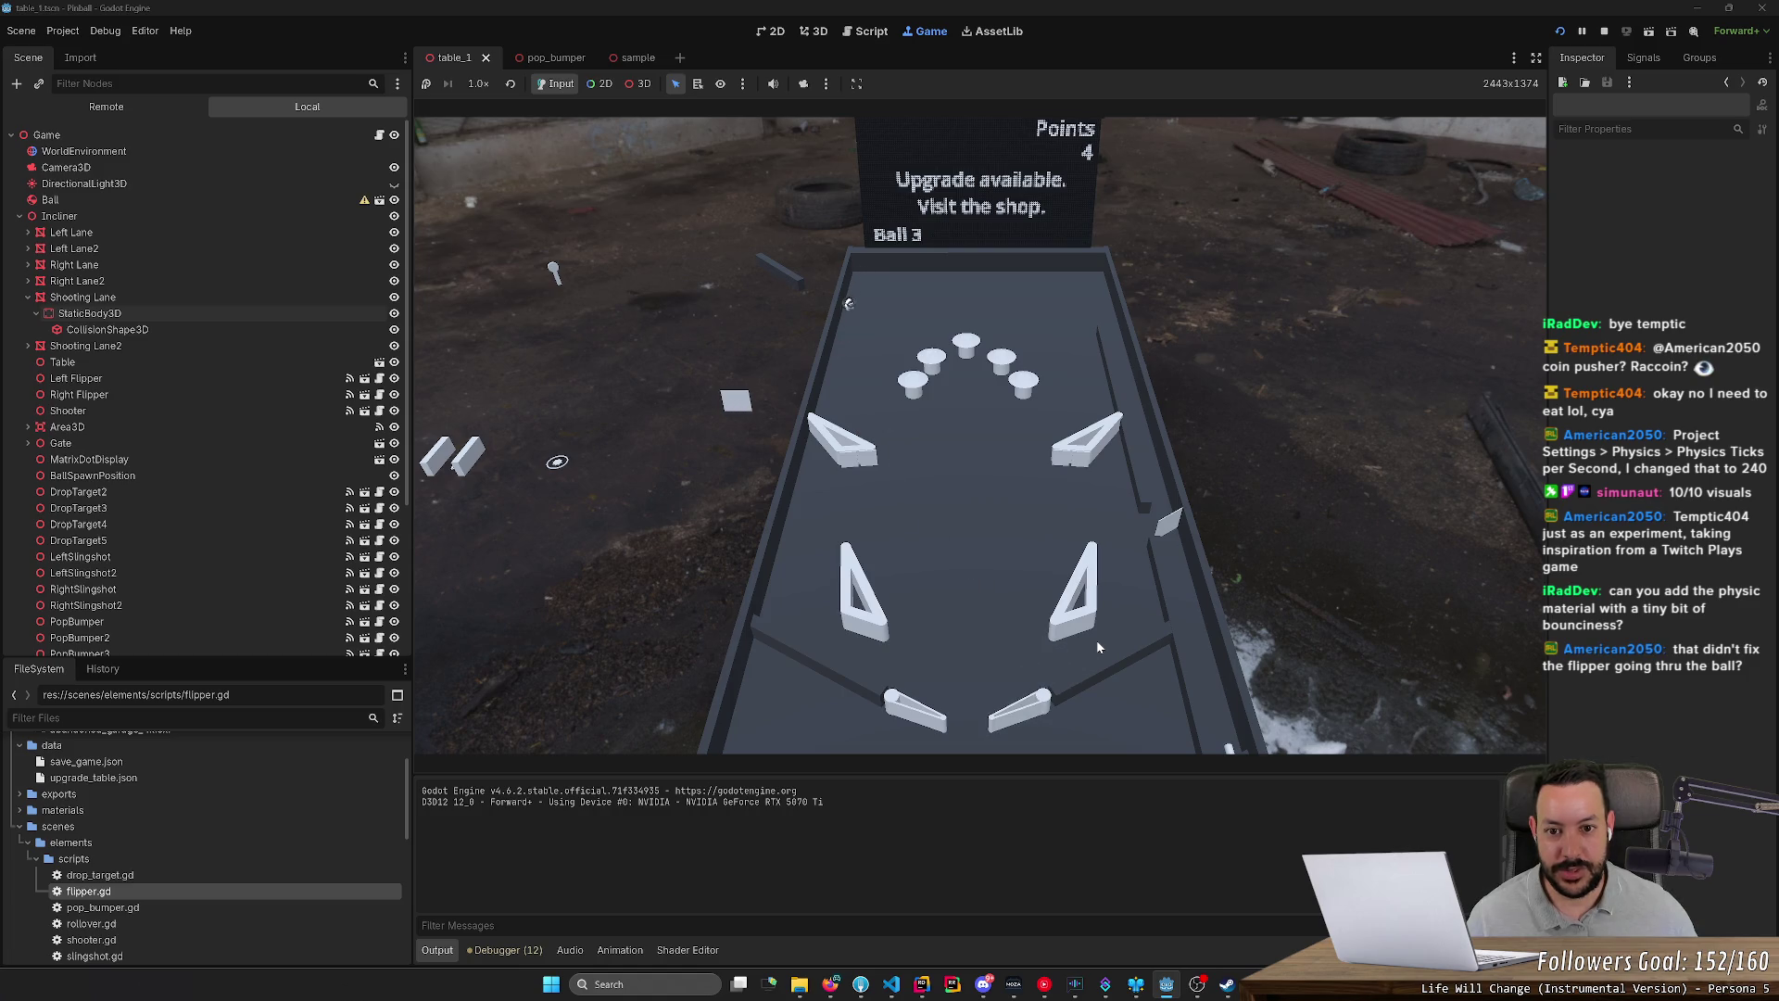
key("Right")
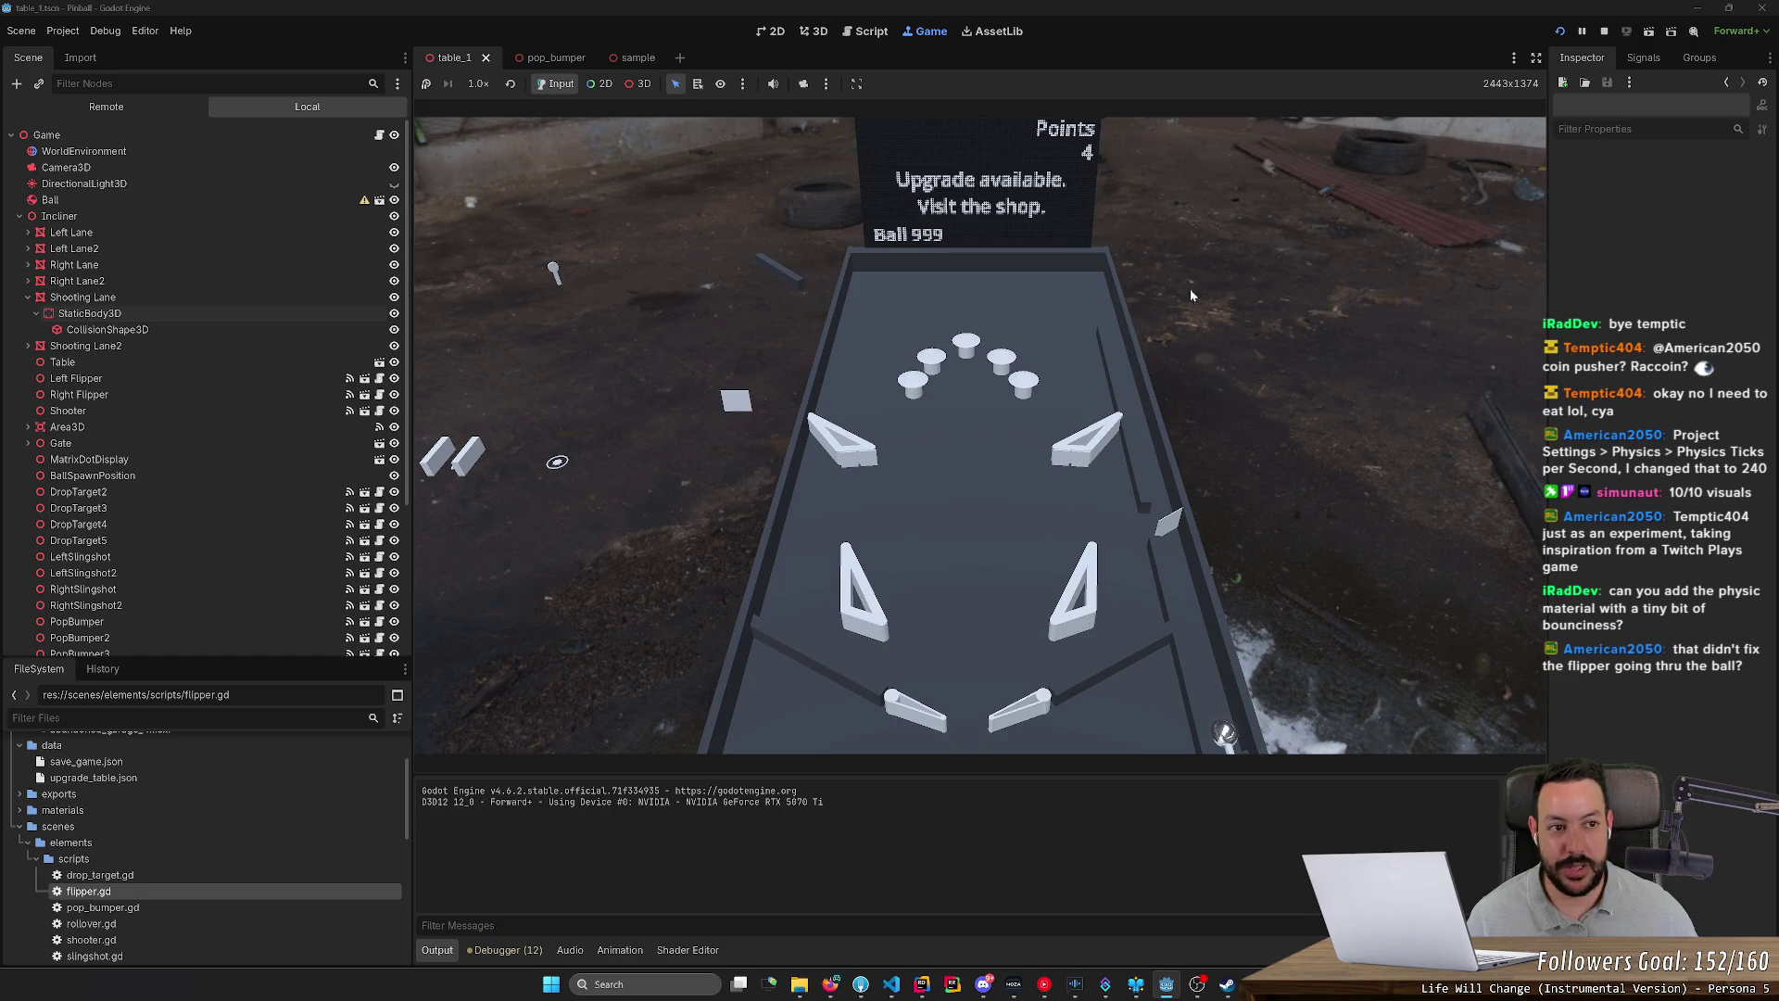
left_click(1608, 33)
Step: Raise Physics Ticks per Second to 240 in Project Settings
left_click(63, 31)
left_click(93, 58)
left_click(976, 331)
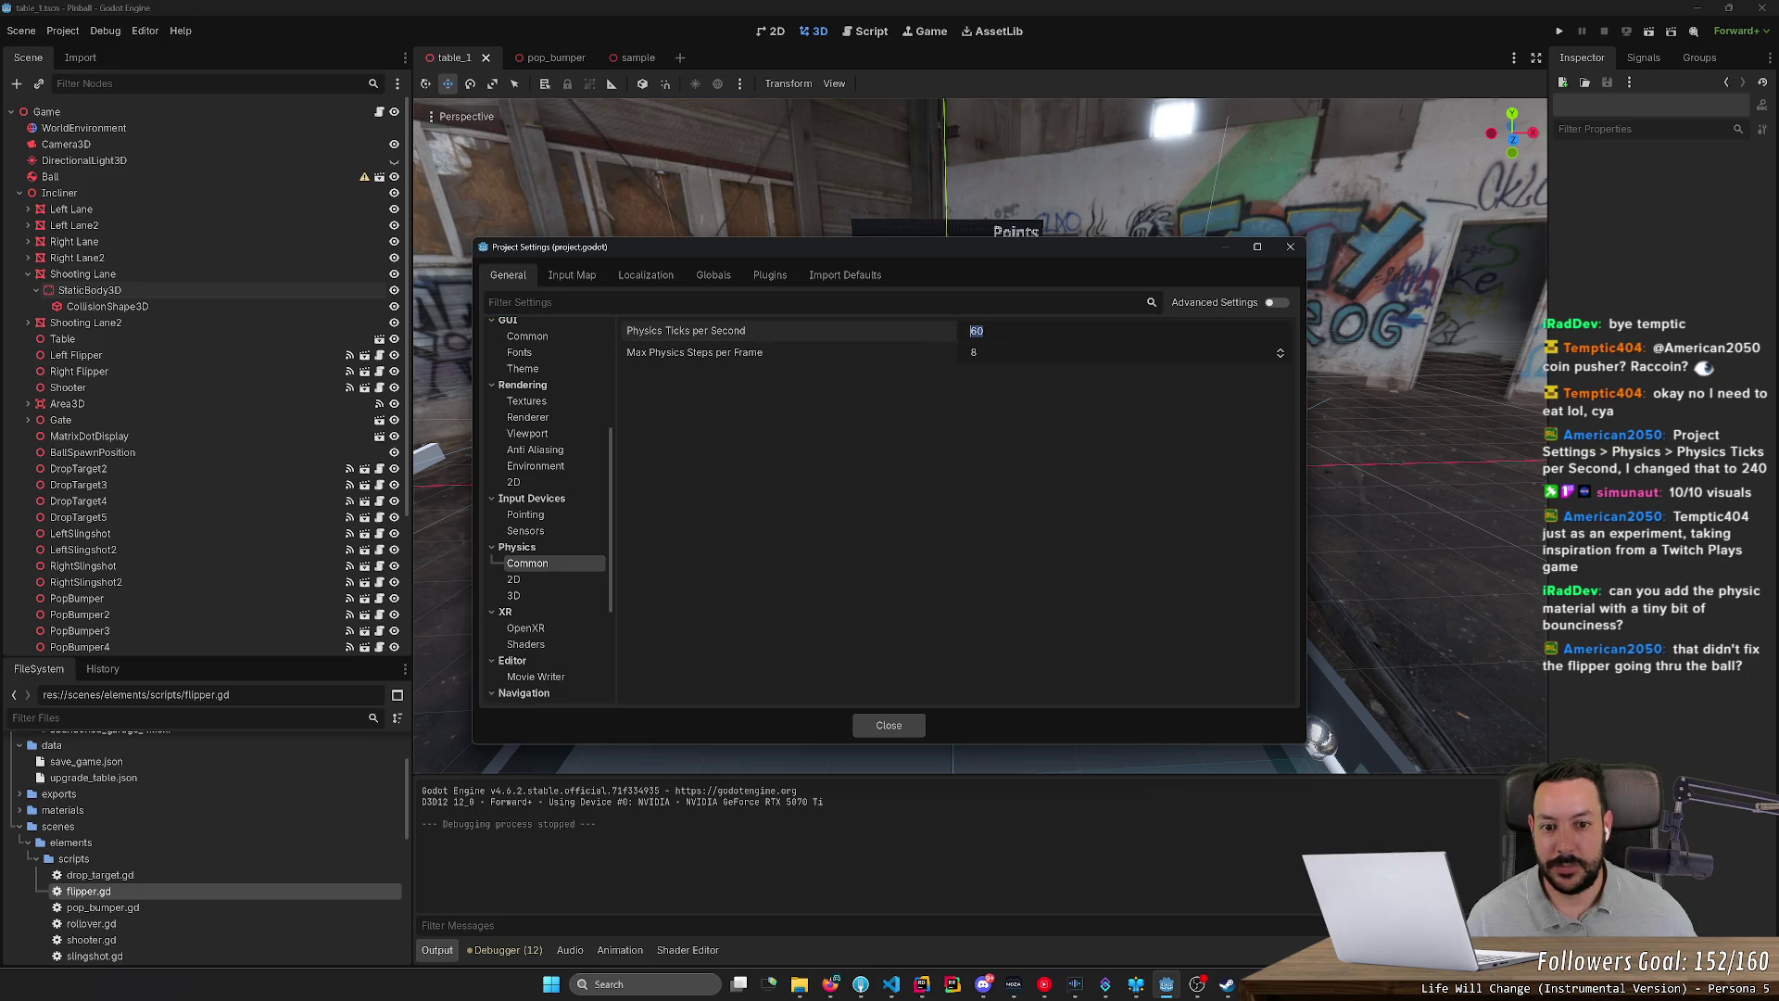
type("240")
key("Return")
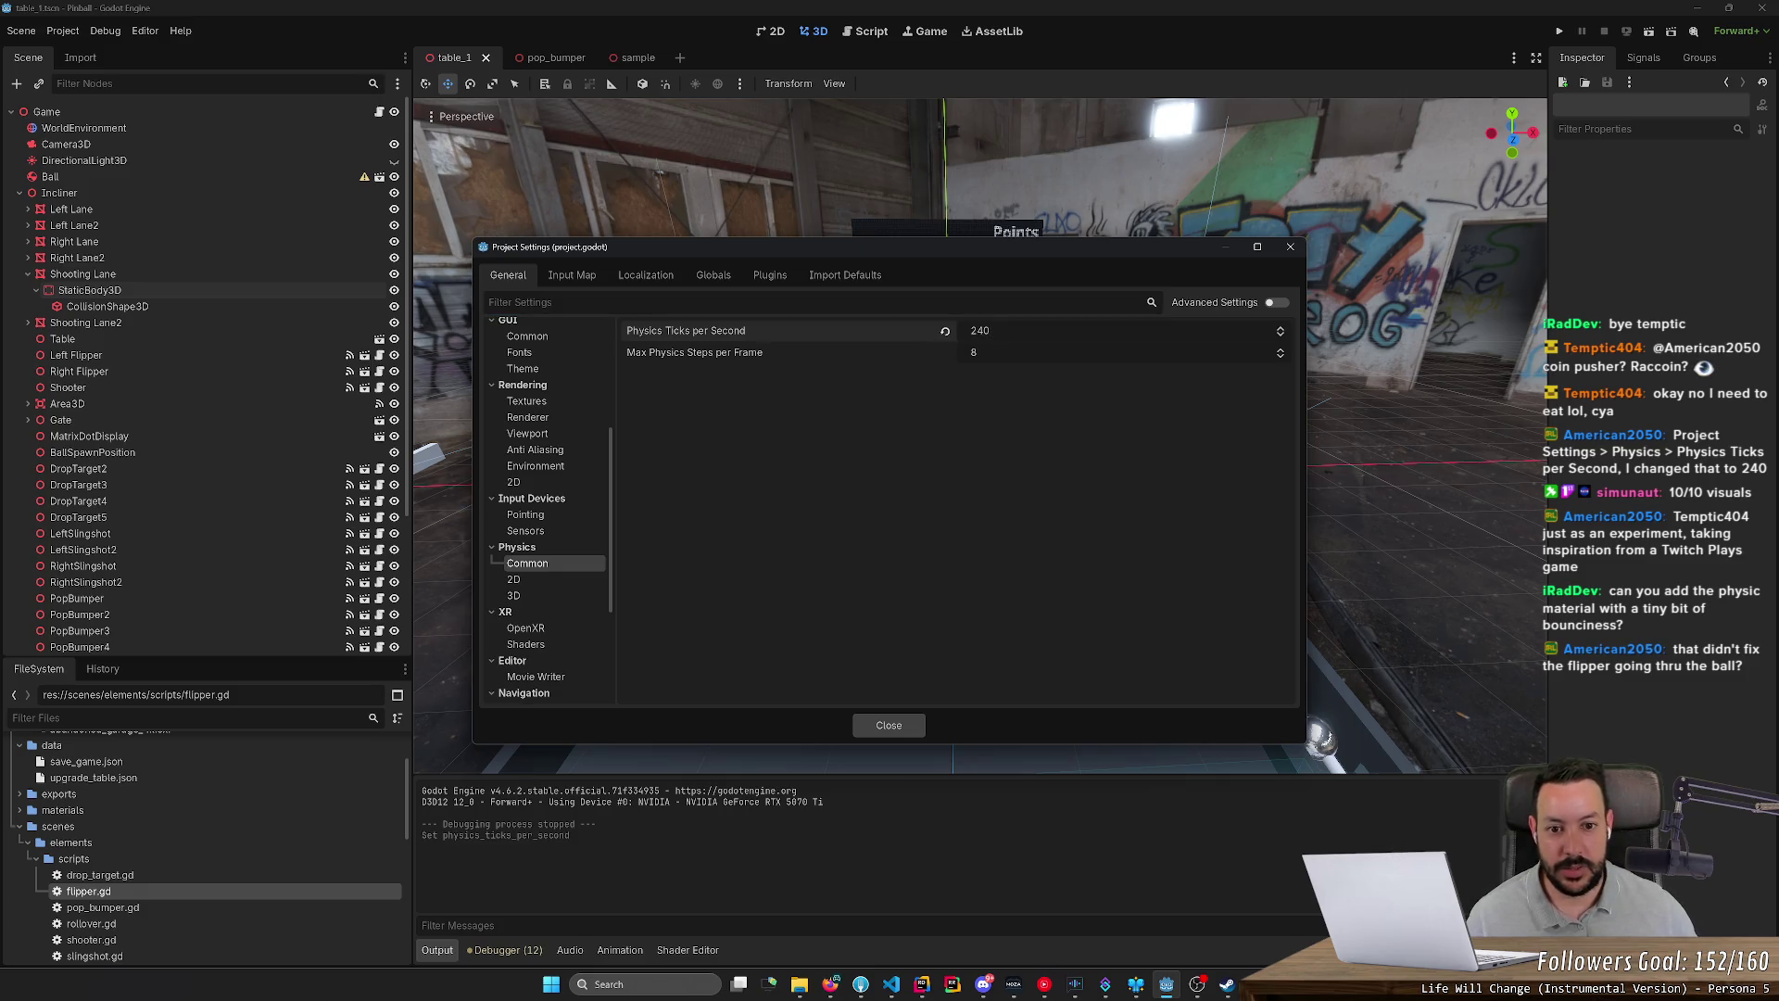
left_click(1291, 246)
Step: Run the game at 240 ticks, play a ball with the flippers, then stop with F8
left_click(1560, 30)
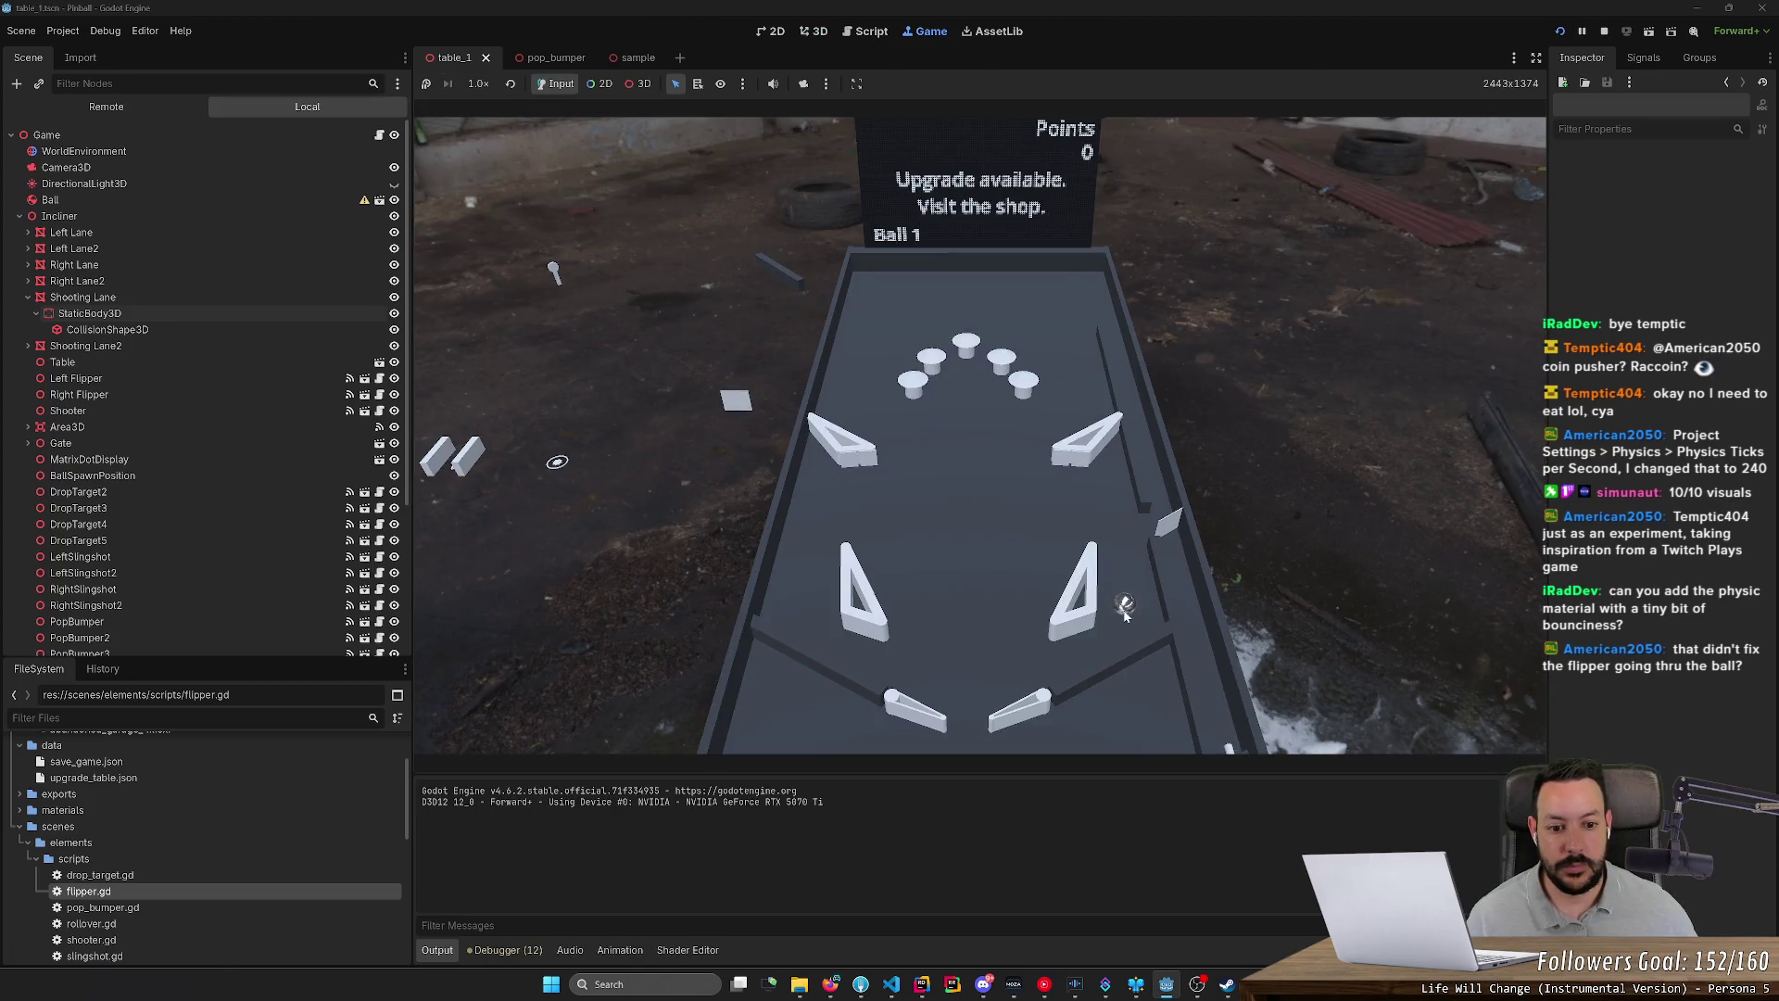
key("Left")
key("Right")
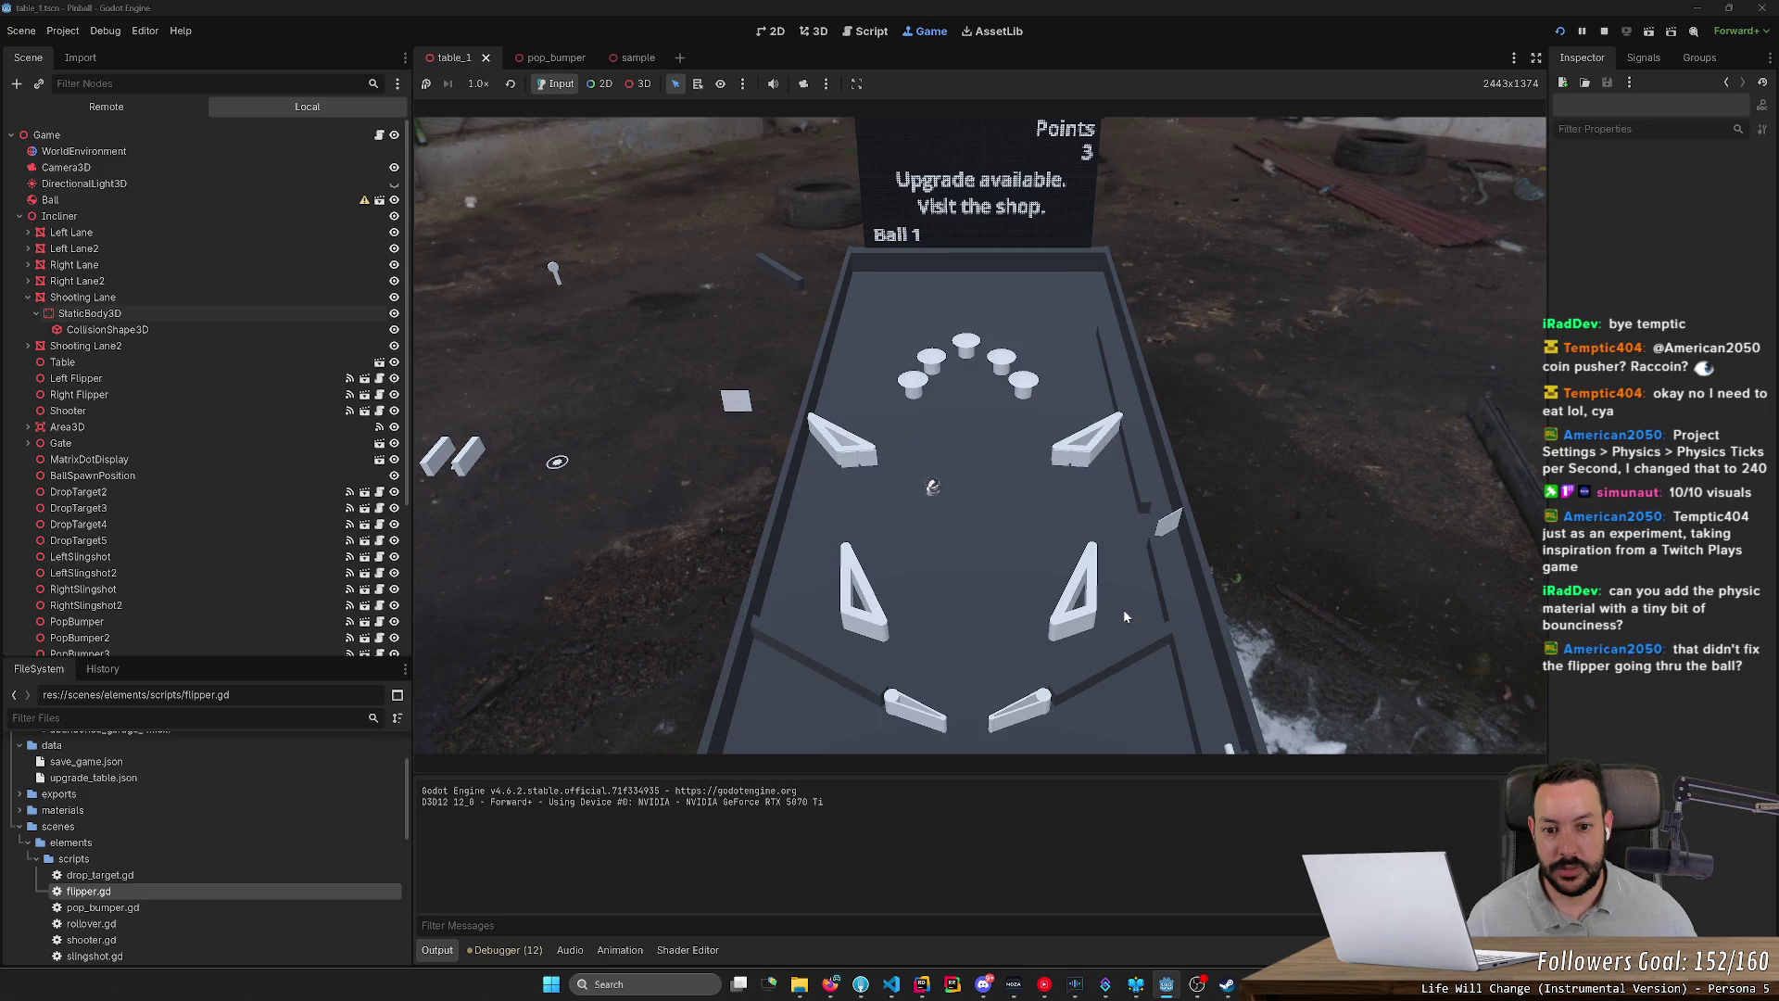
key("Right")
key("Left")
key("Right")
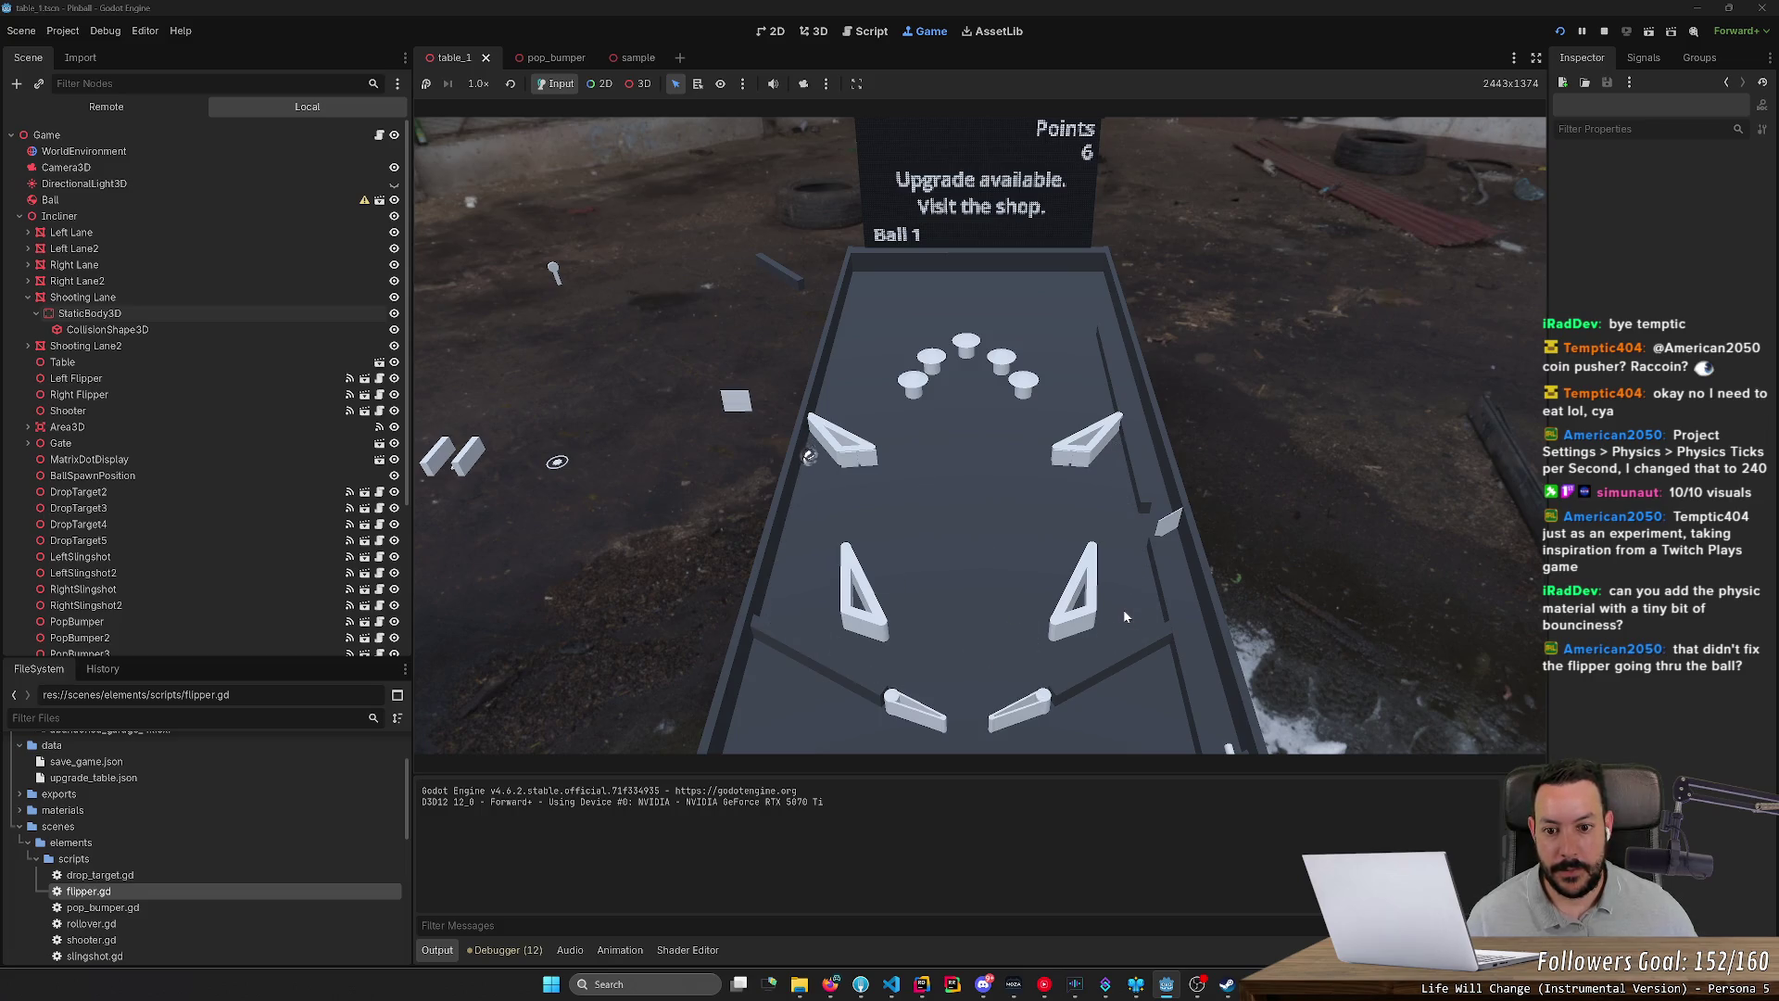
key("Left")
key("Right")
key("Right")
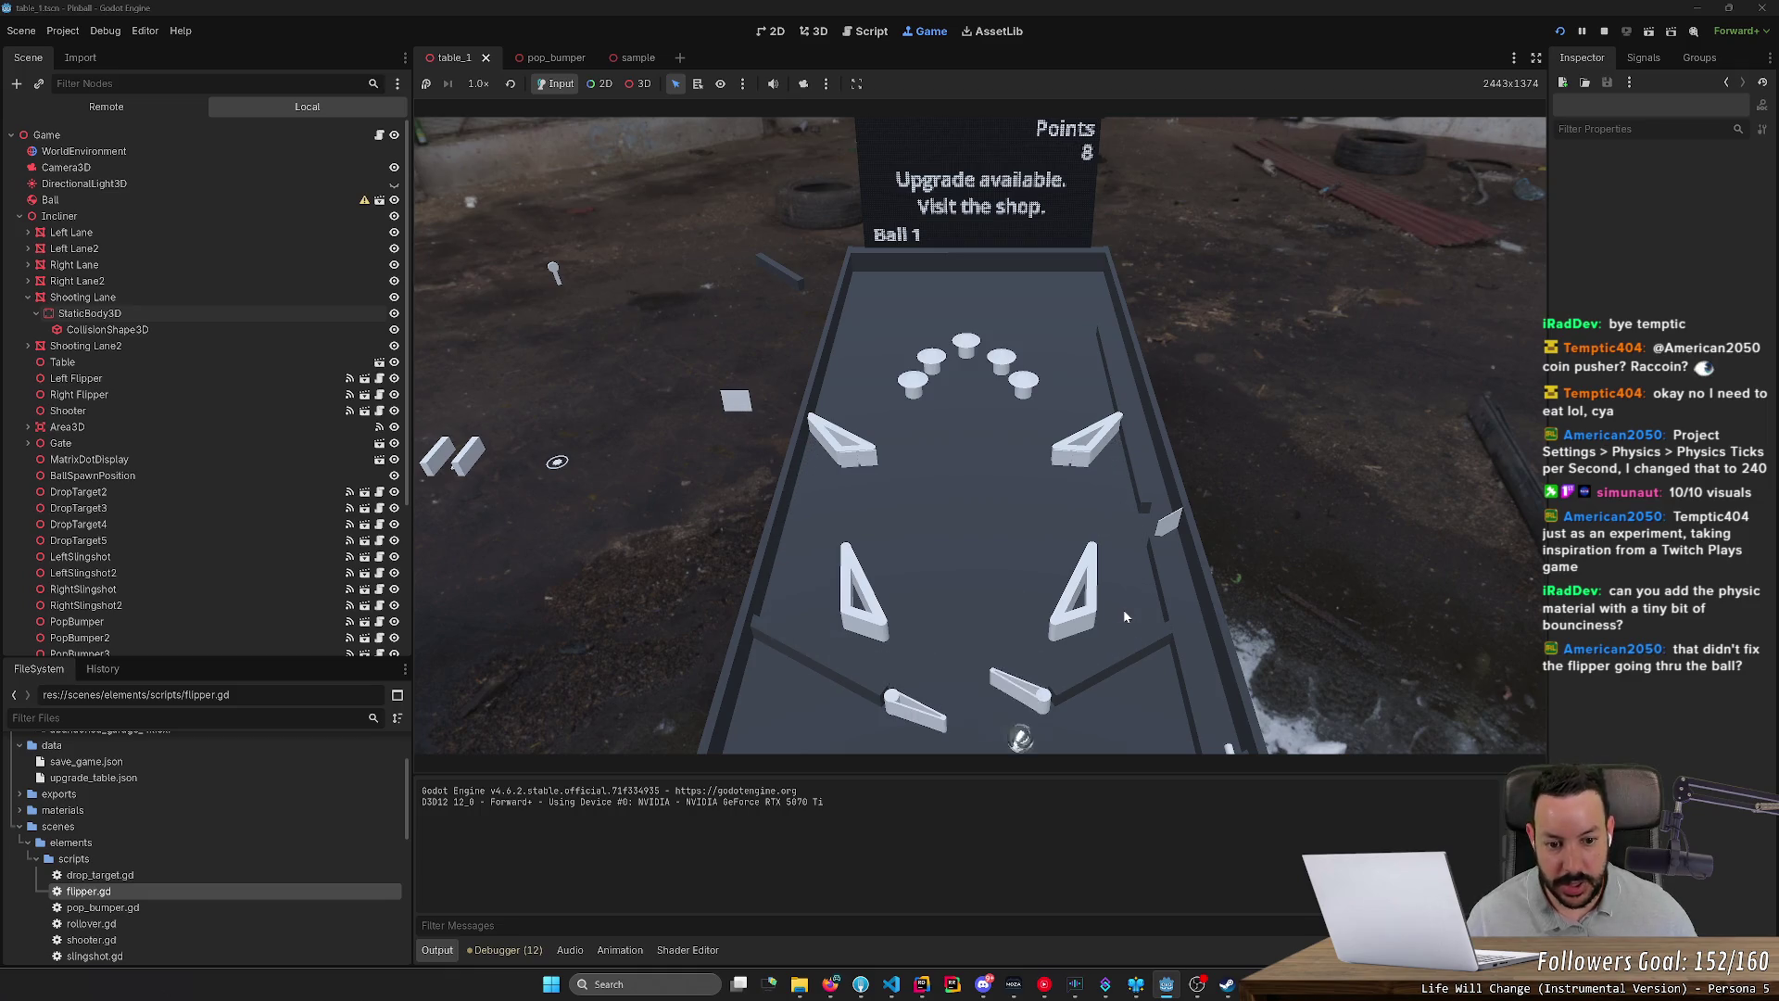
key("Right")
key("Right")
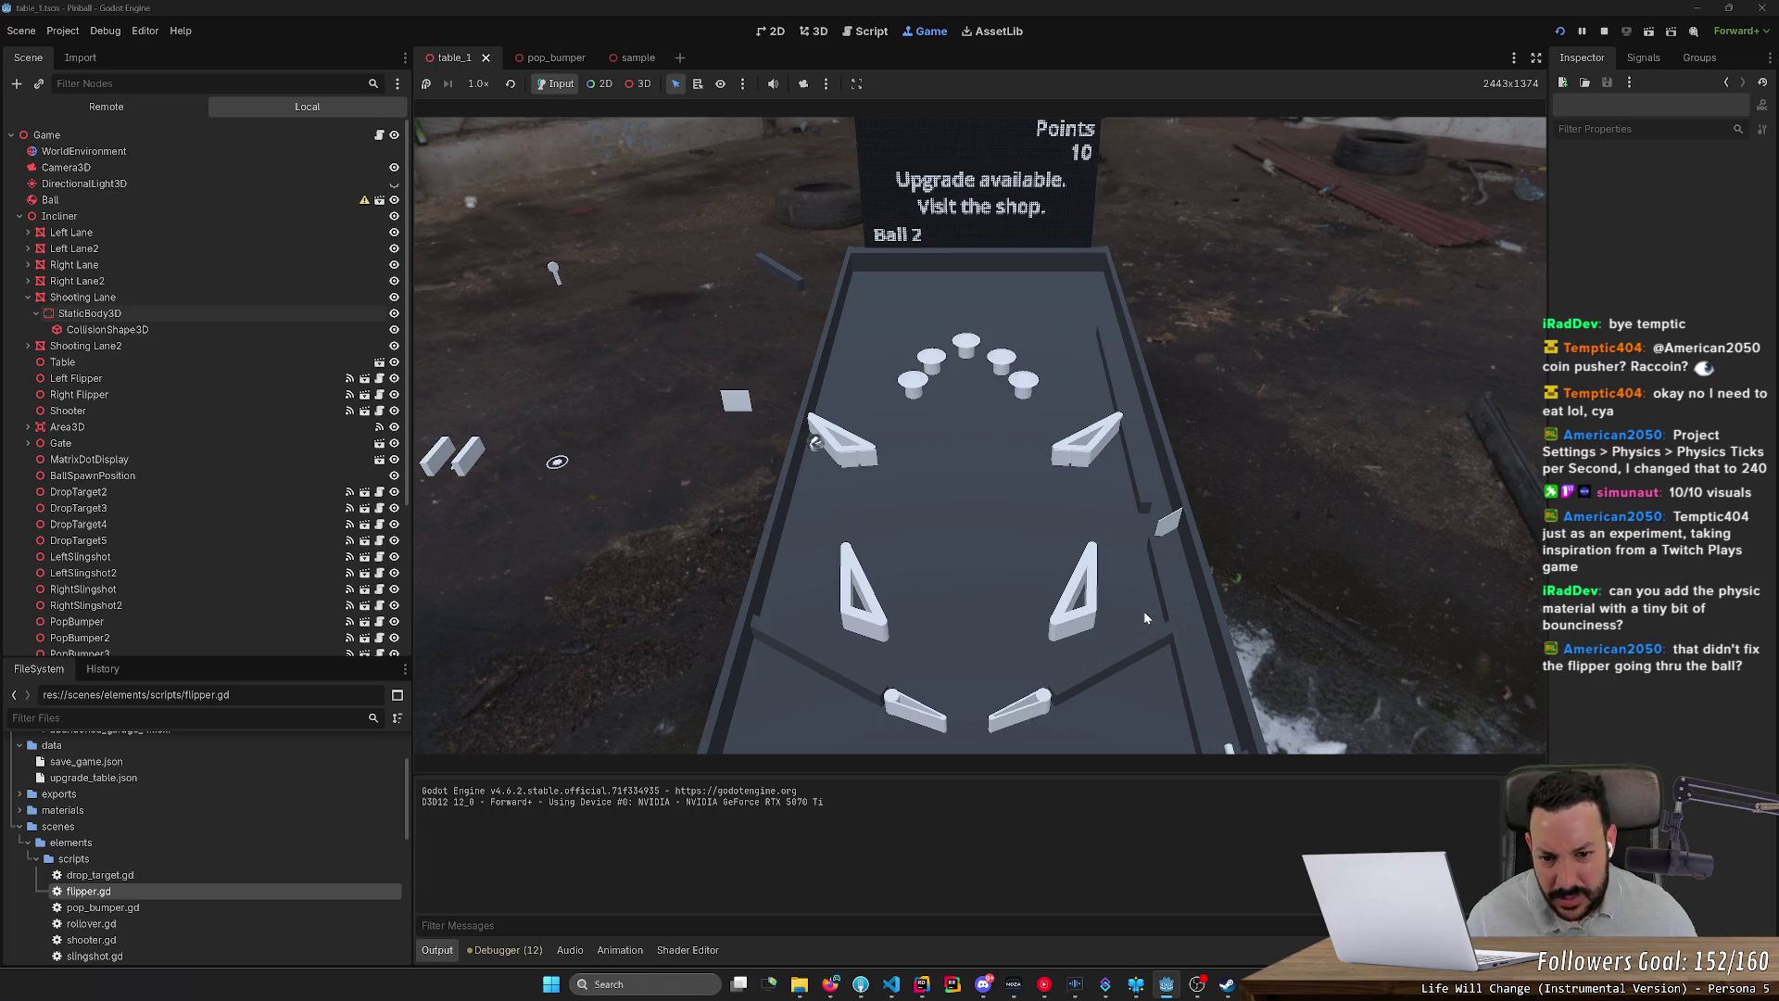
key("Left")
key("Right")
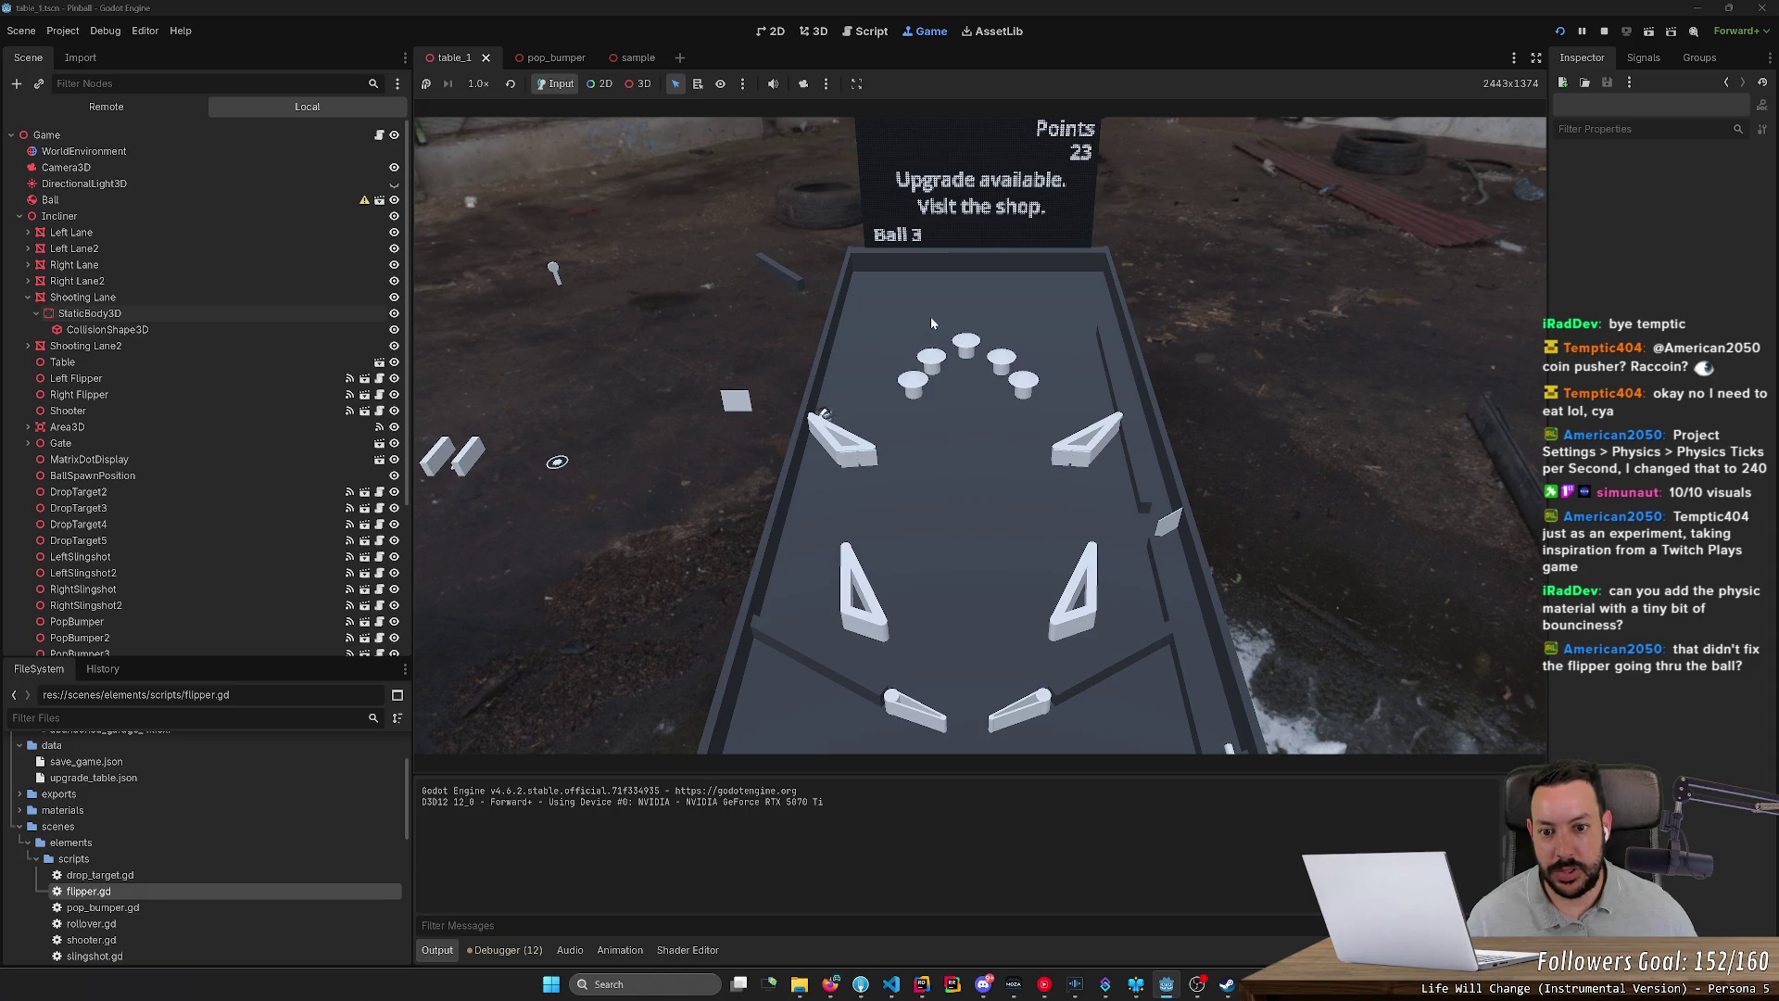
key("F8")
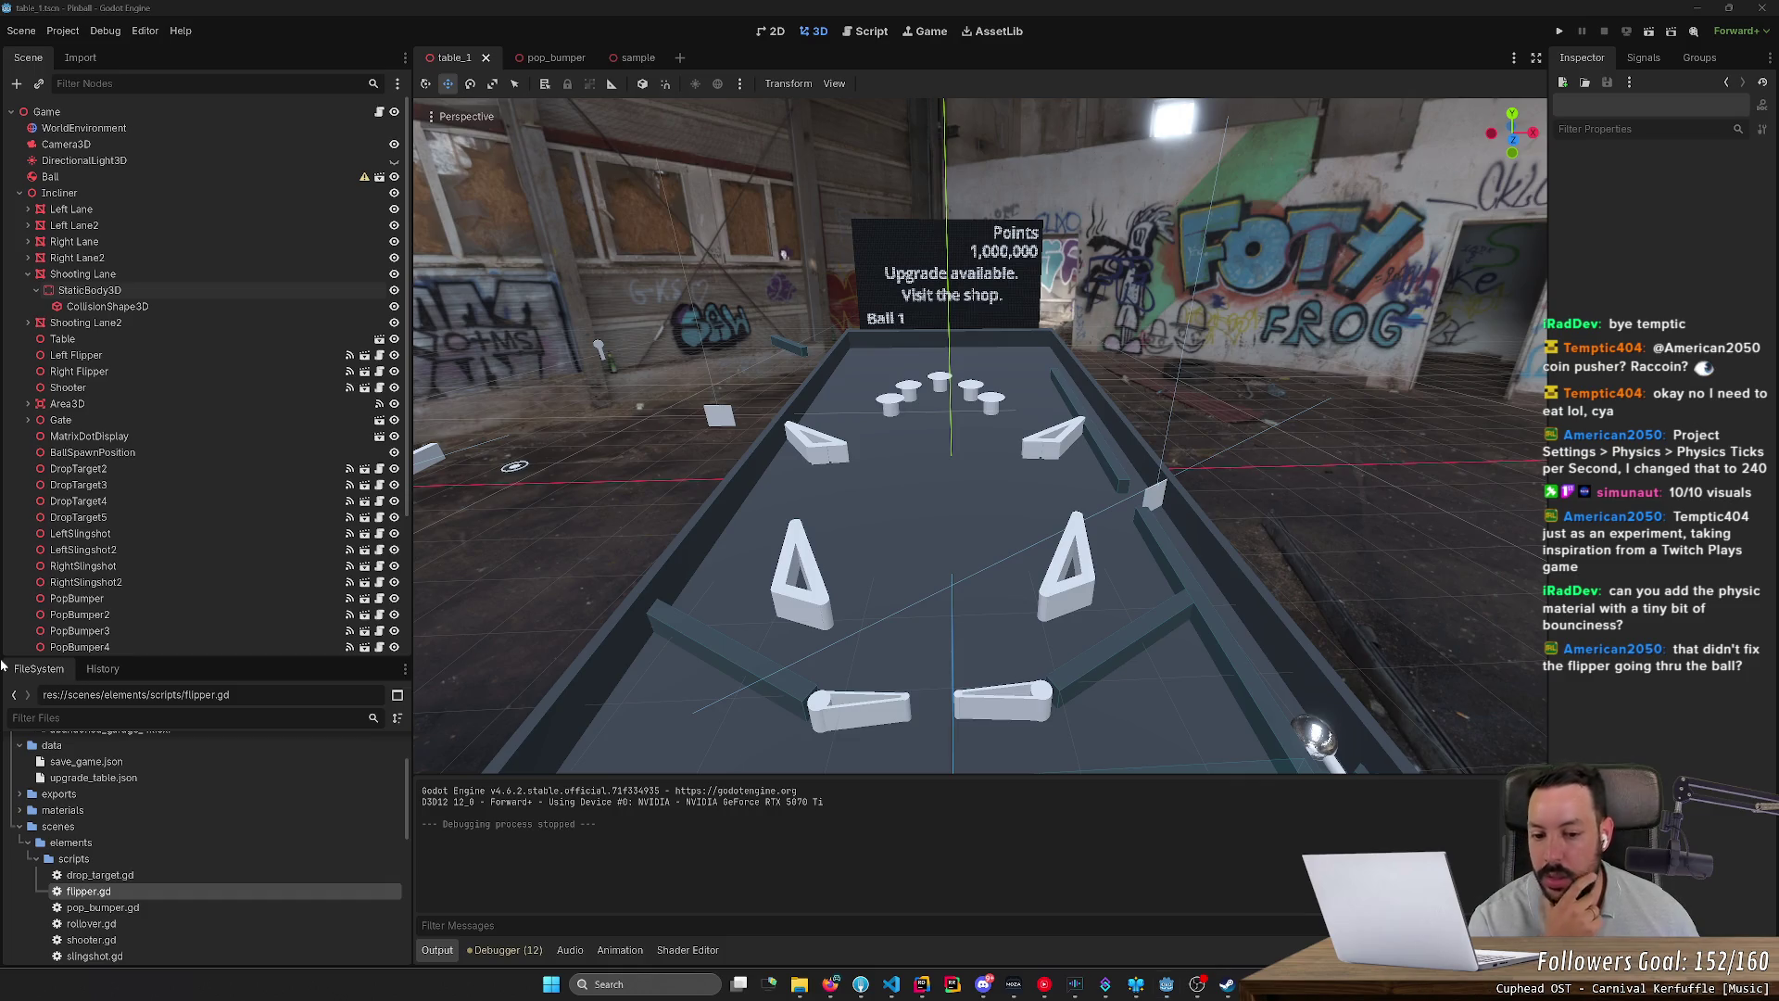
Step: Run the game and play three balls with the flippers, reaching 39 points, then stop
left_click(1561, 31)
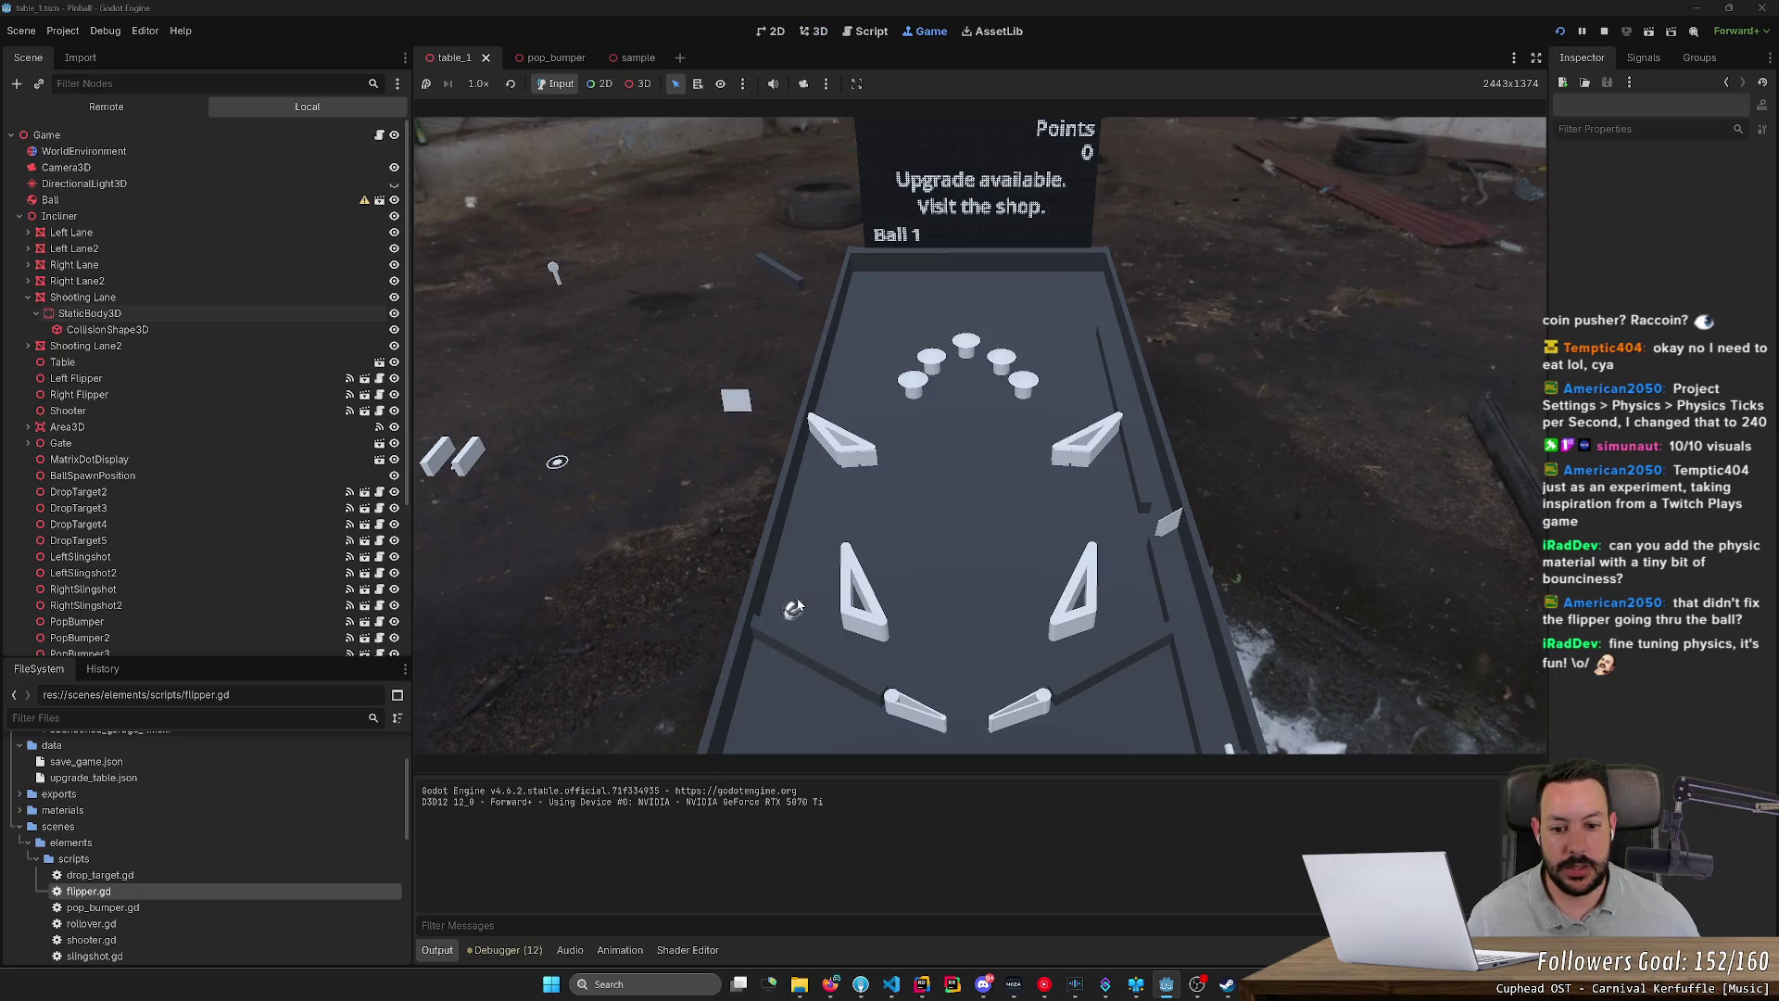
key("Left")
key("Right")
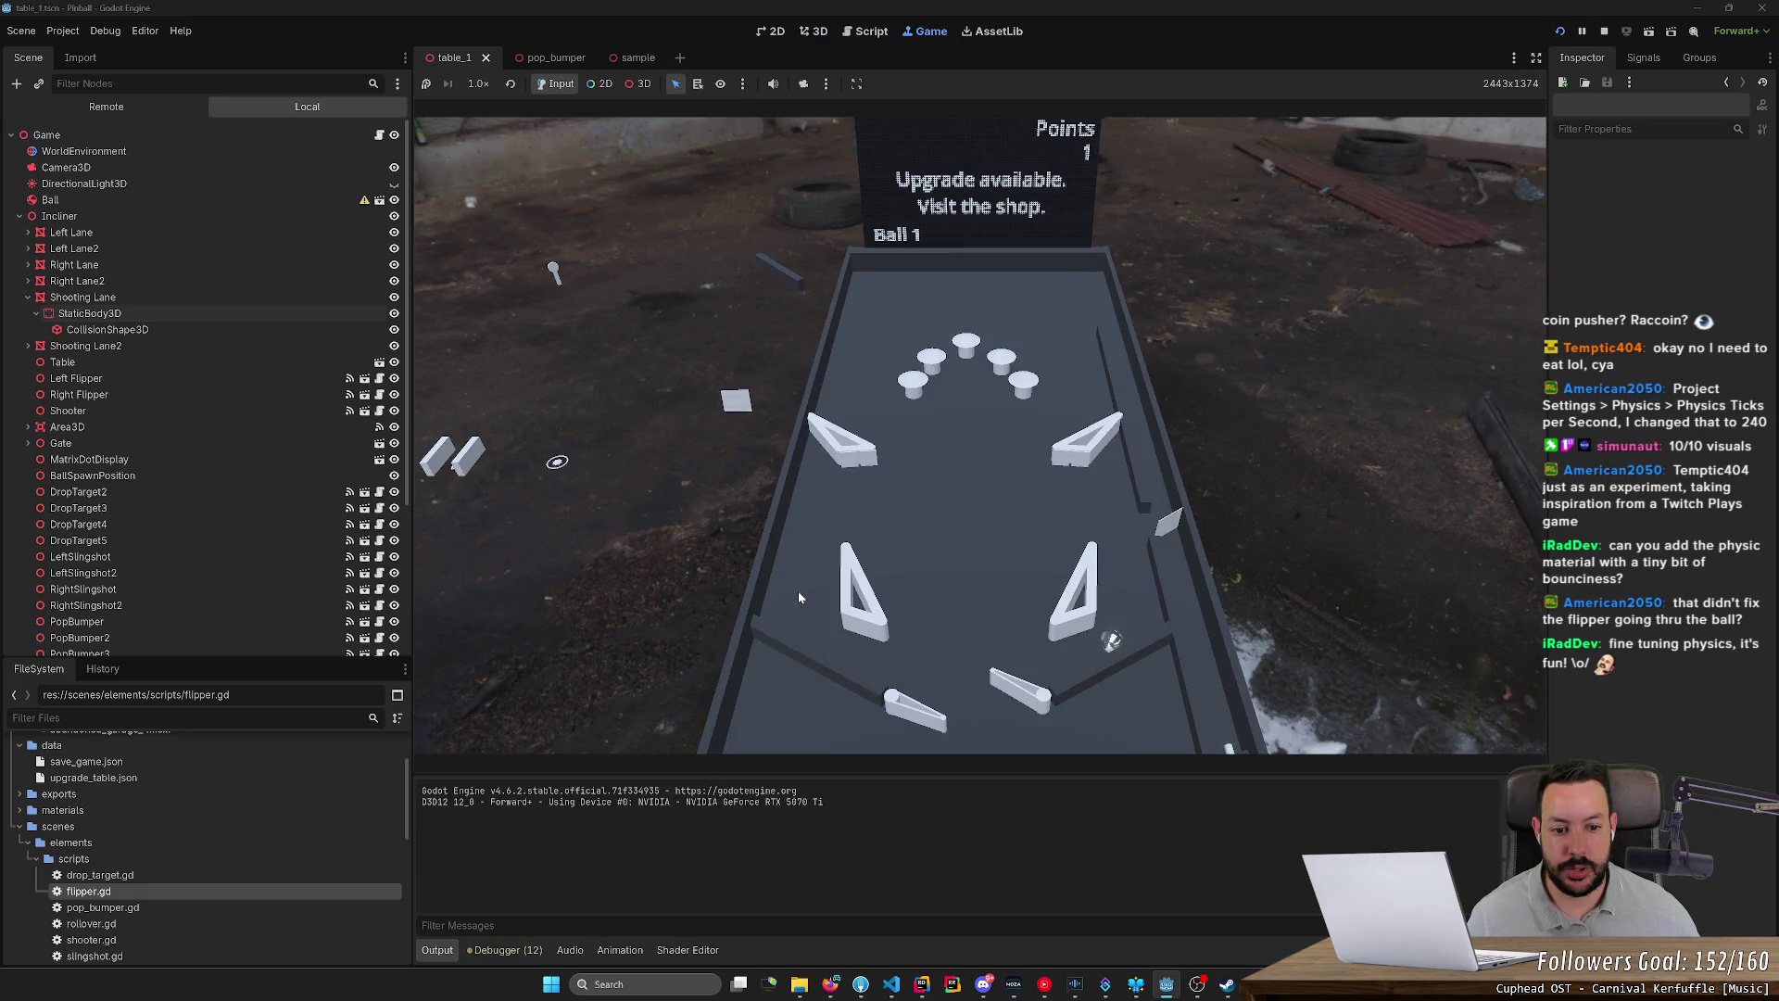
key("Left")
key("Right")
key("Left")
key("Right")
key("Left")
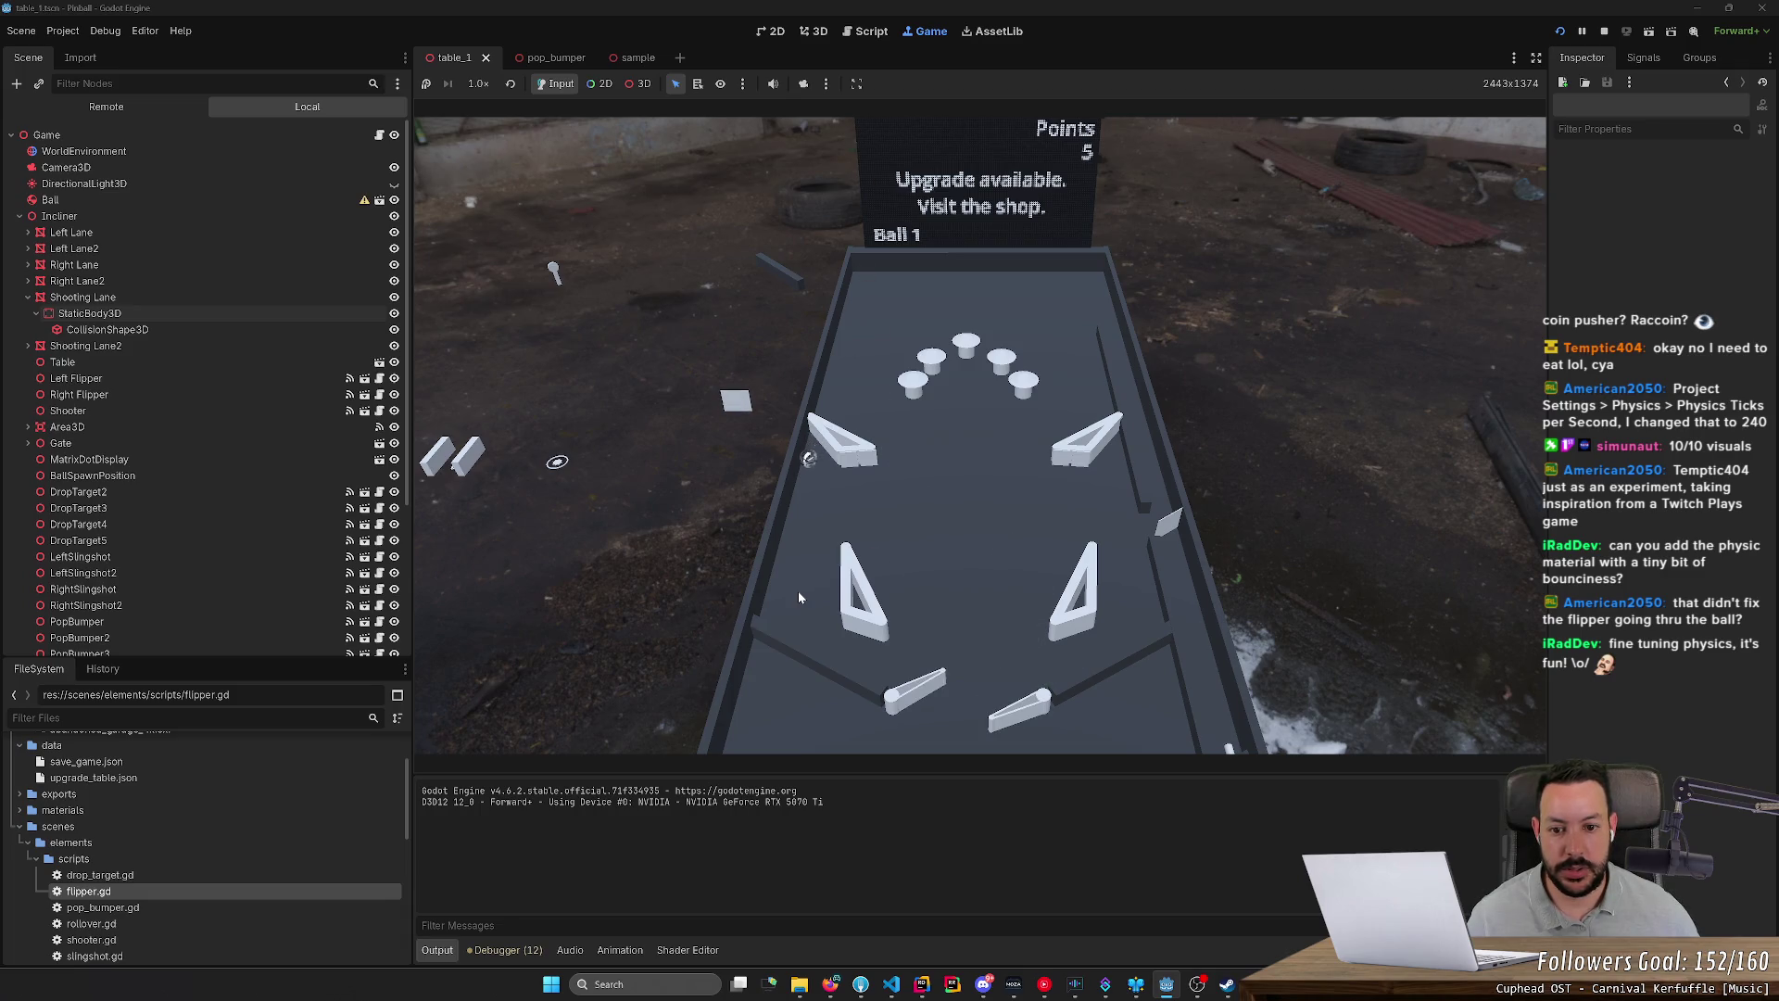
key("Right")
key("Left")
key("Right")
key("Left")
key("Right")
key("Left")
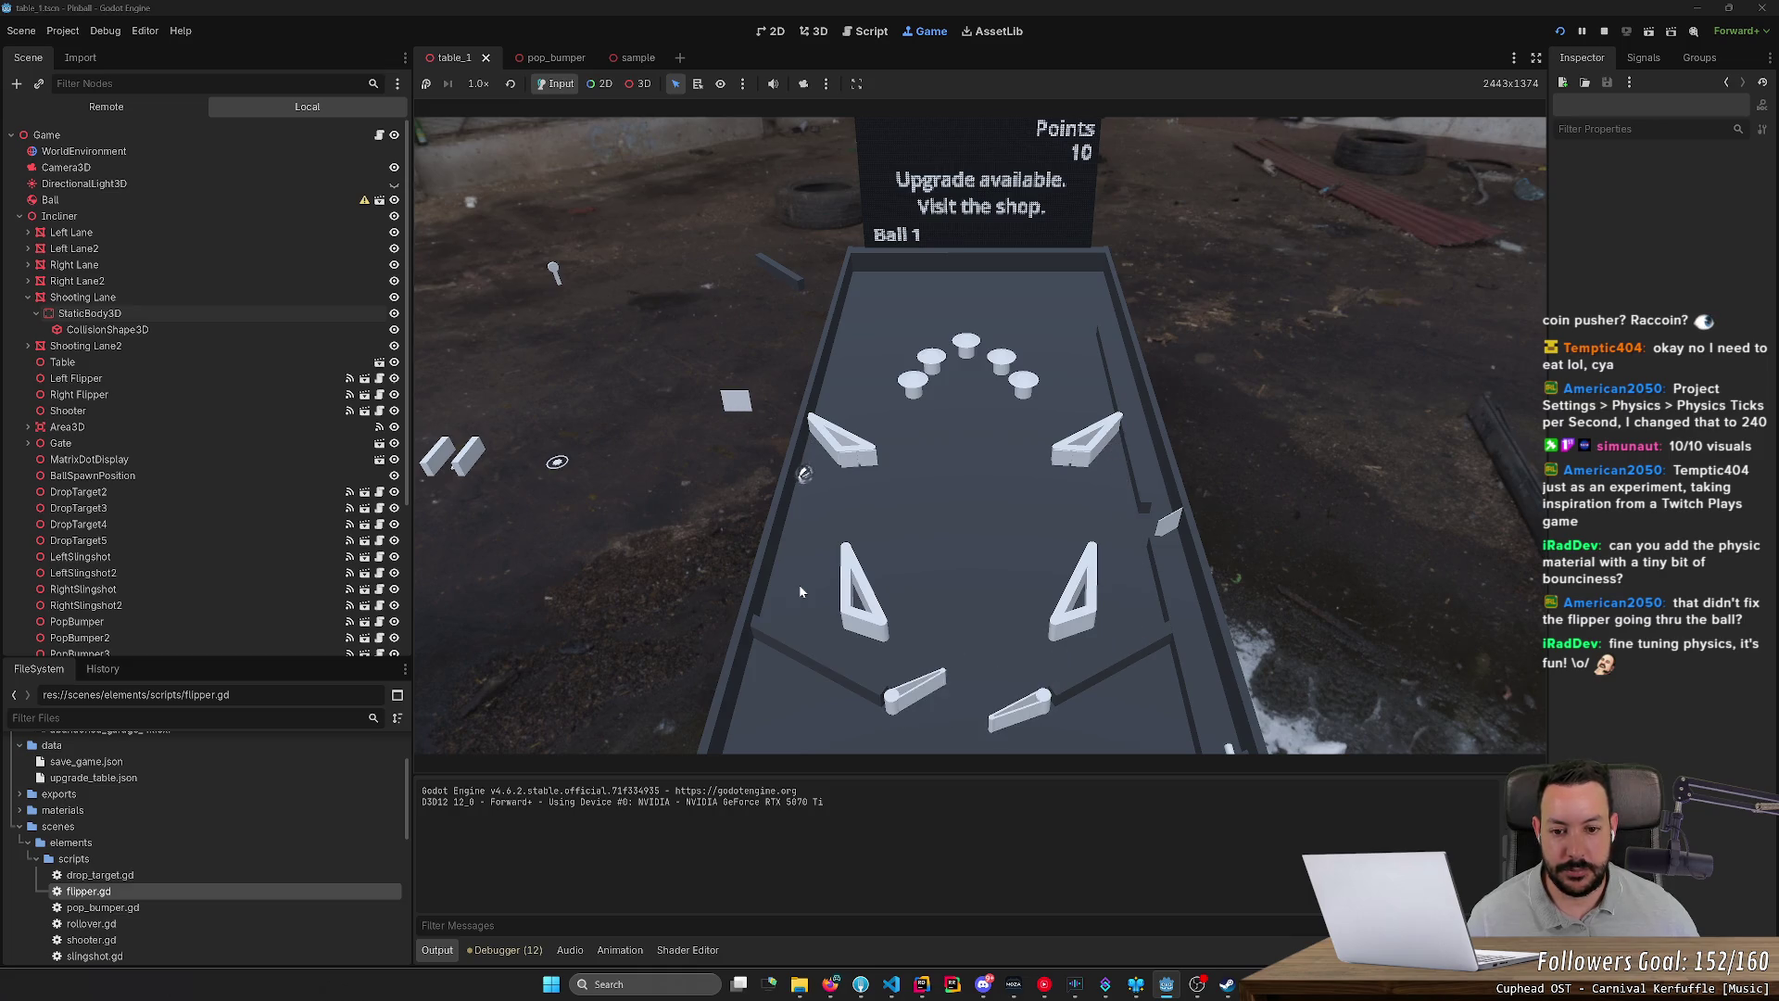
key("Left")
key("Right")
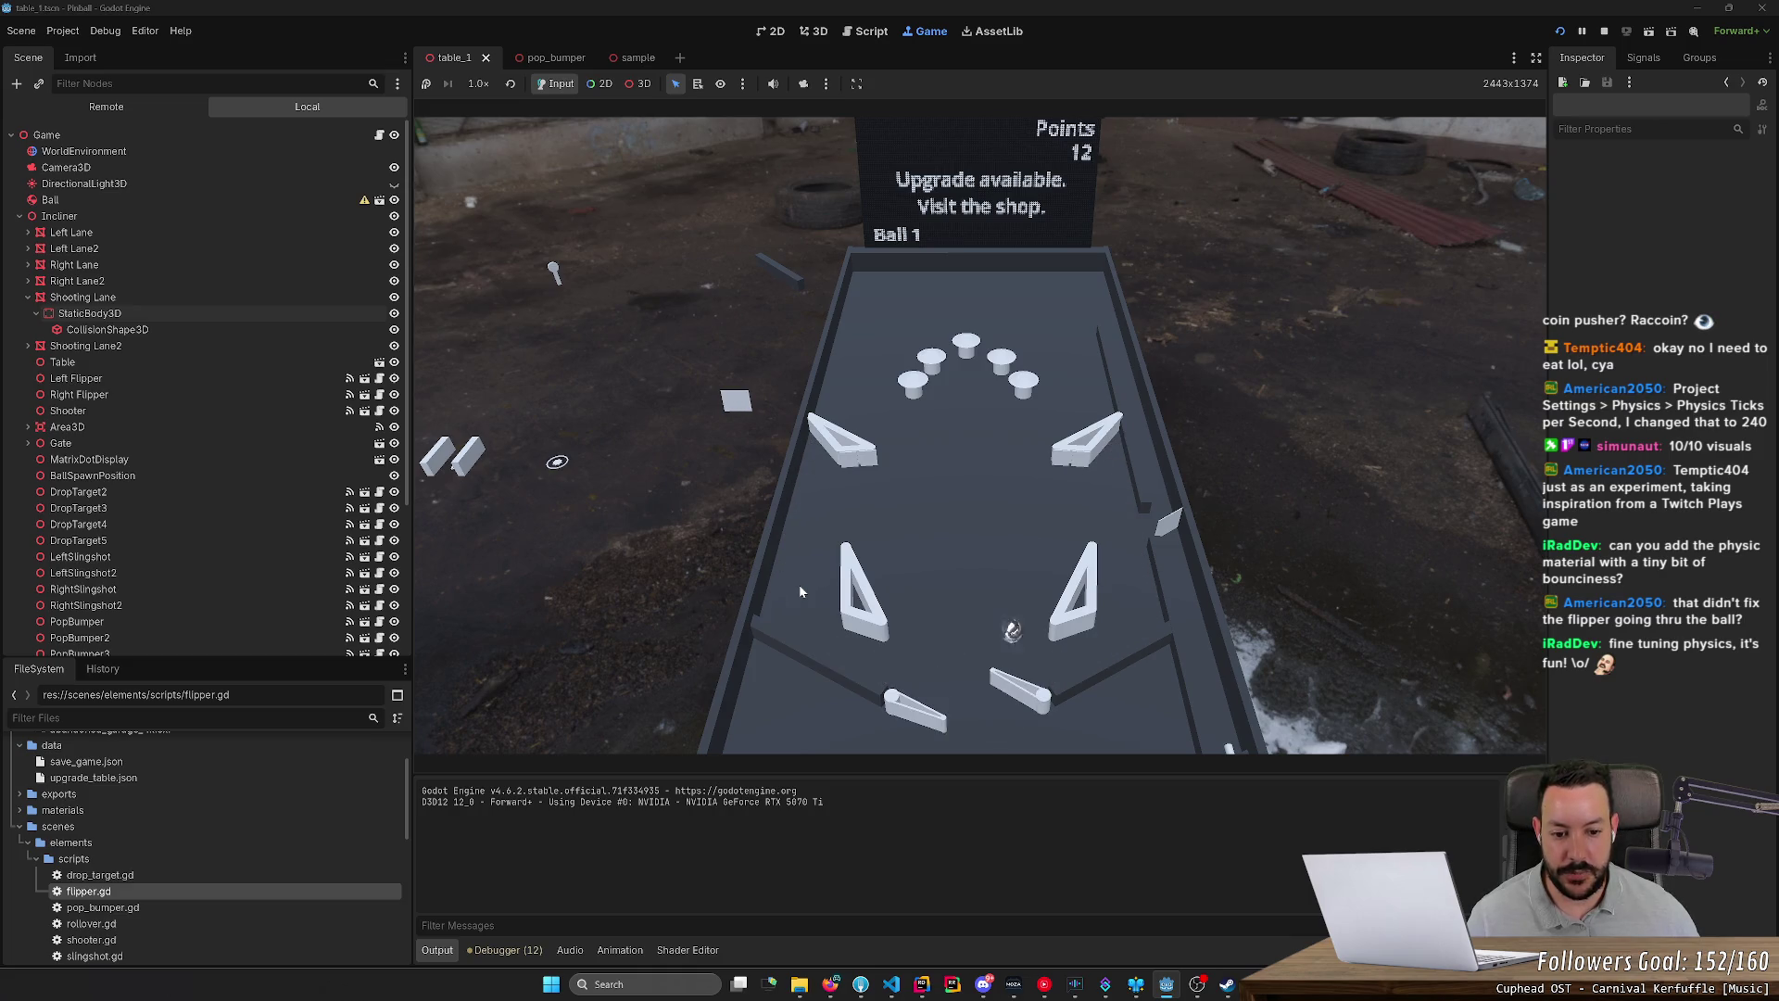
key("Right")
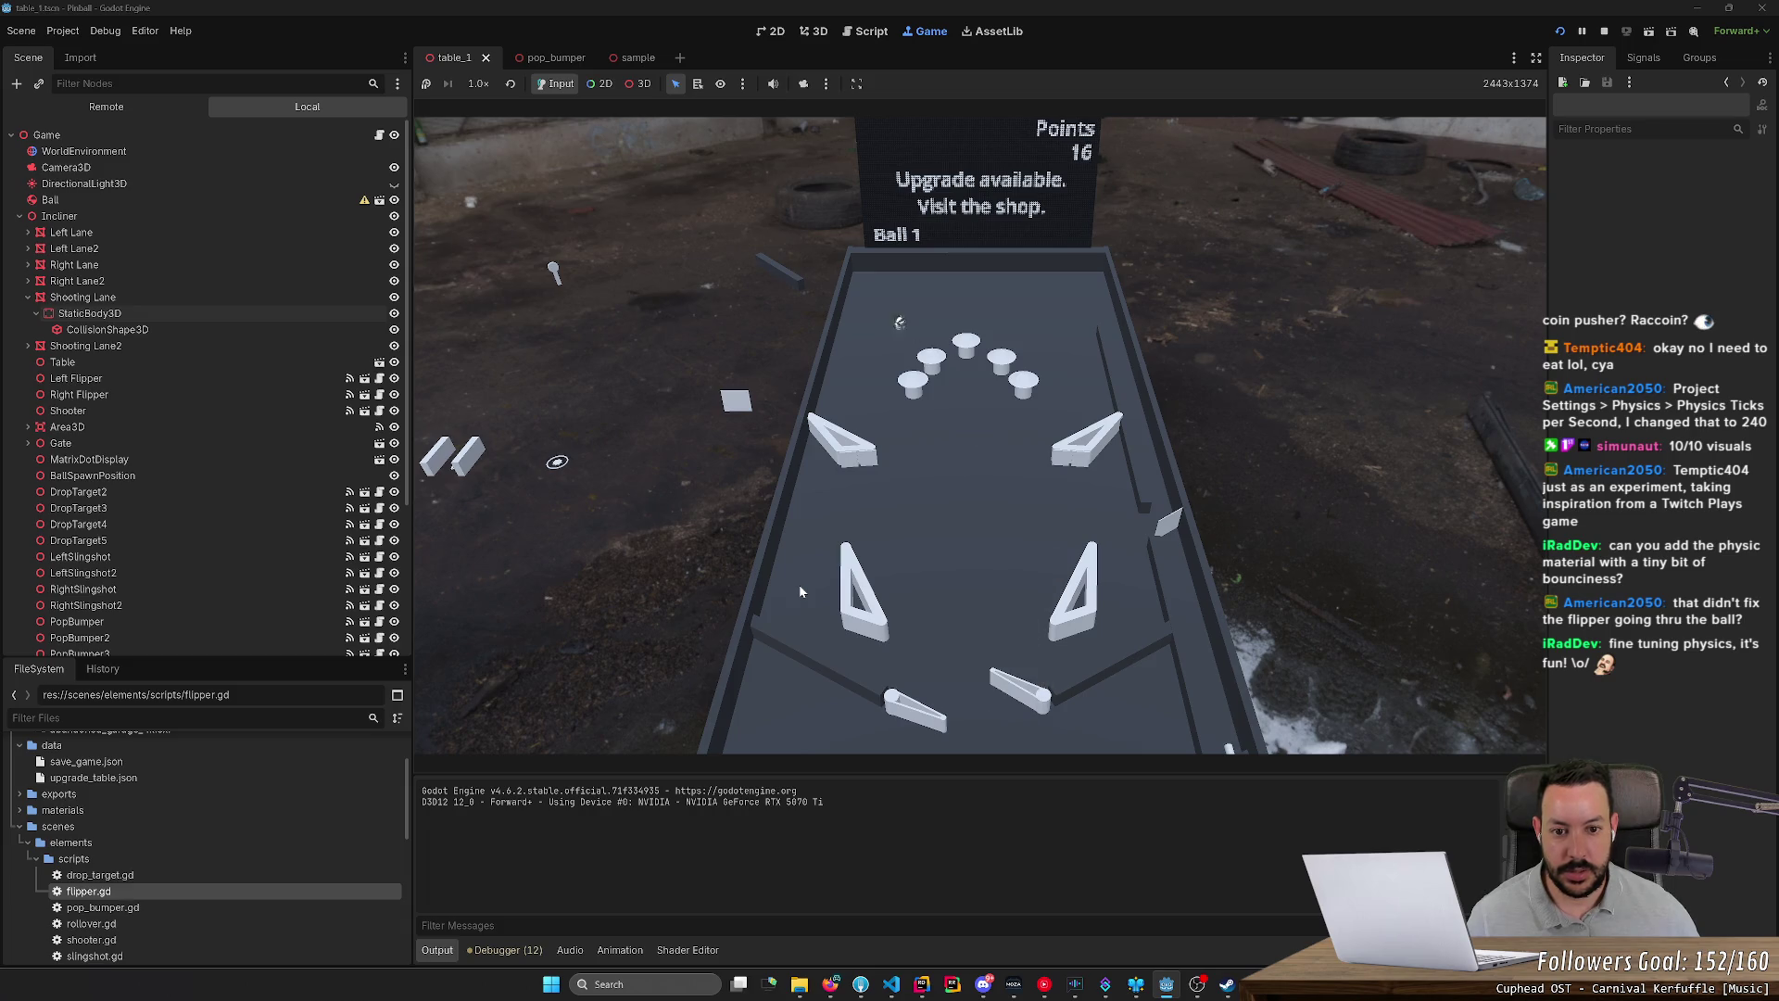
key("Left")
key("Right")
key("Left")
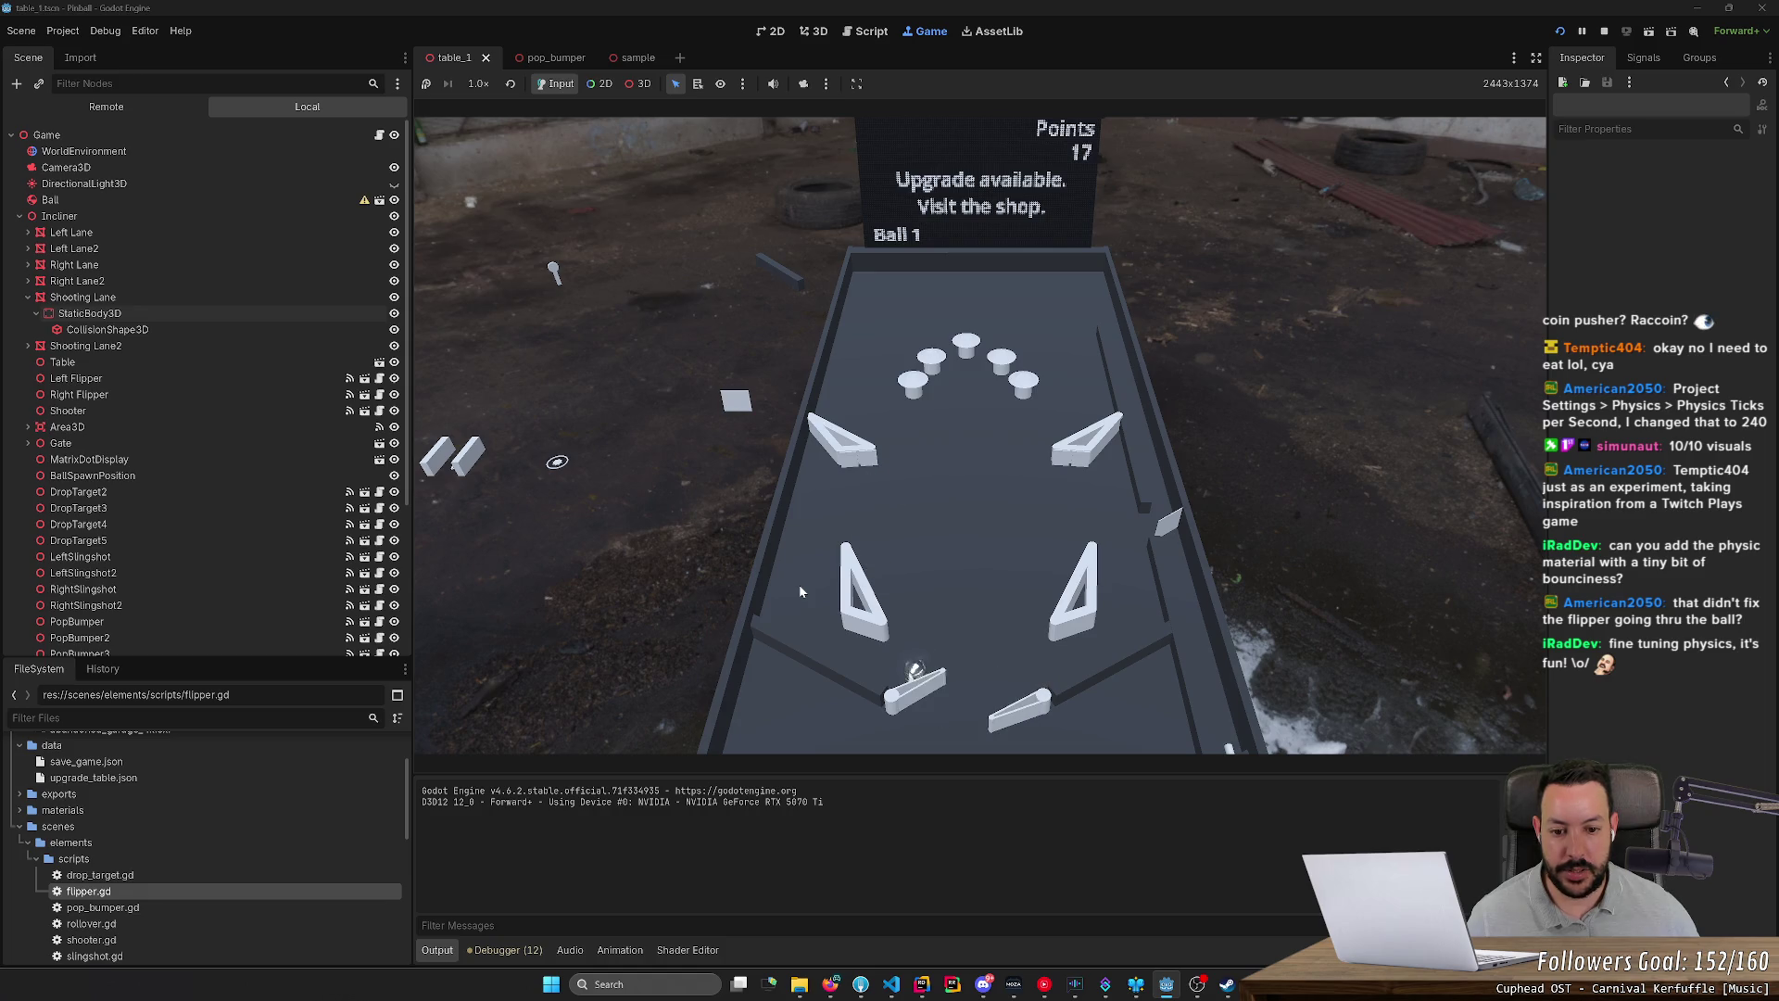
key("Right")
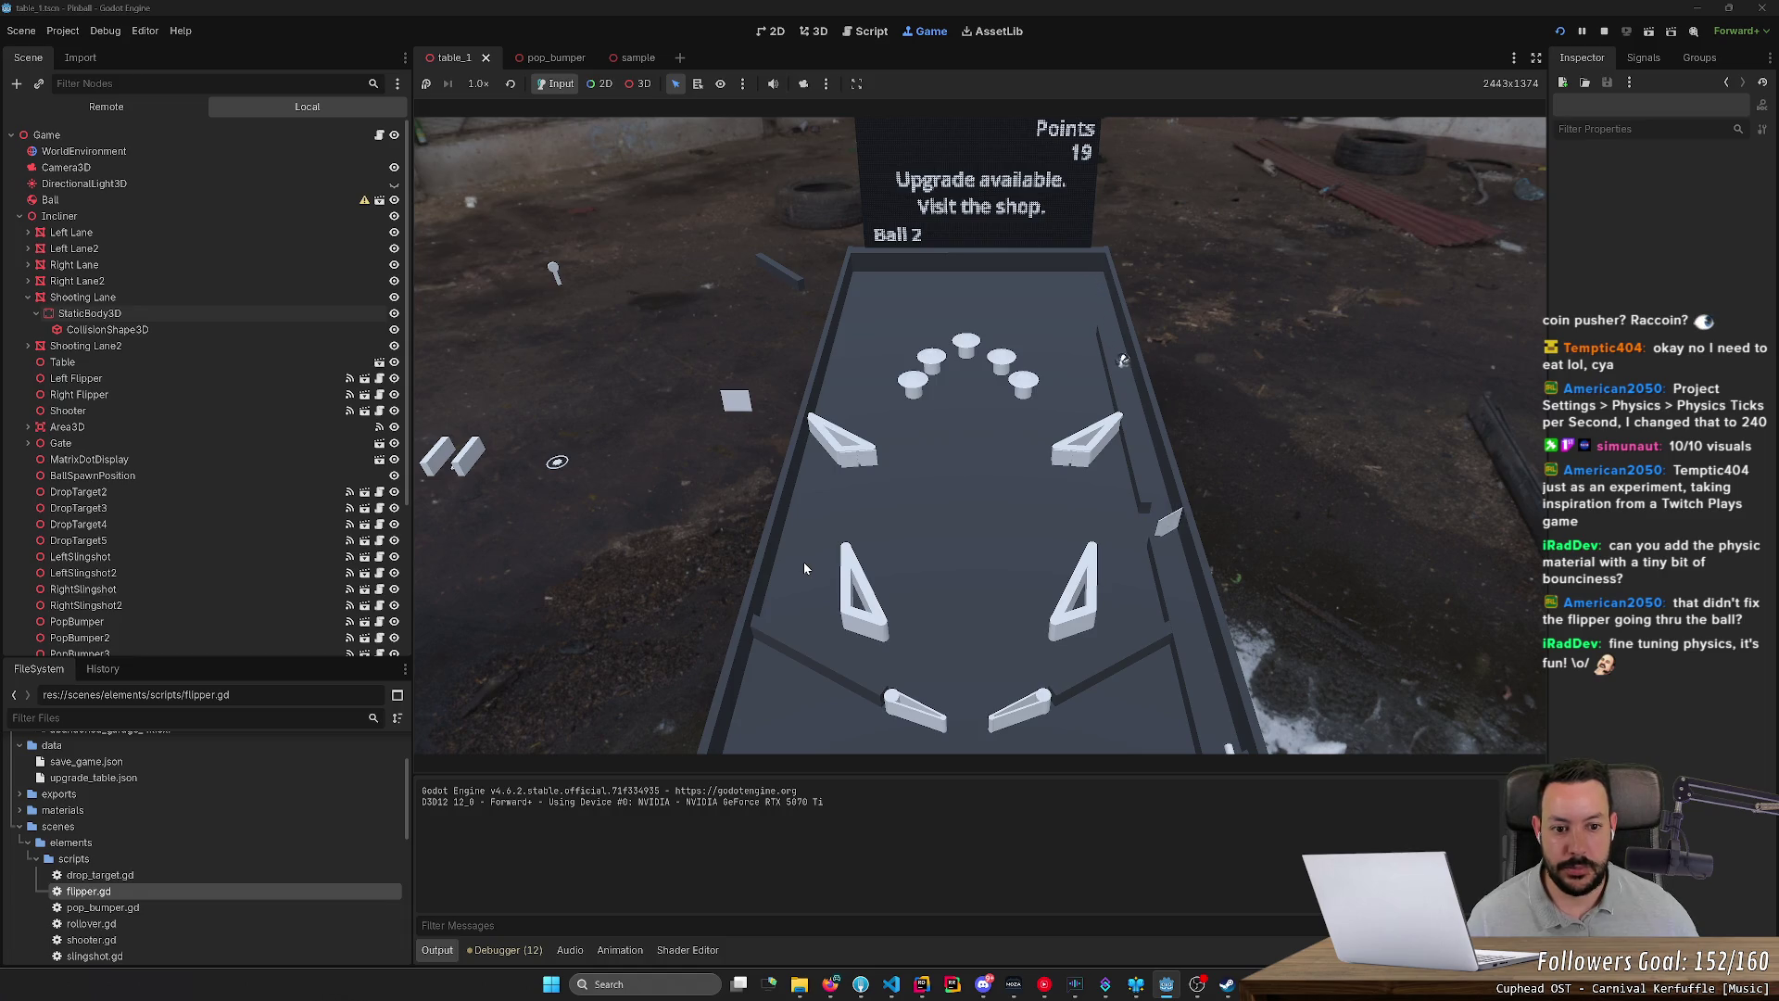
key("Right")
key("Left")
key("Left")
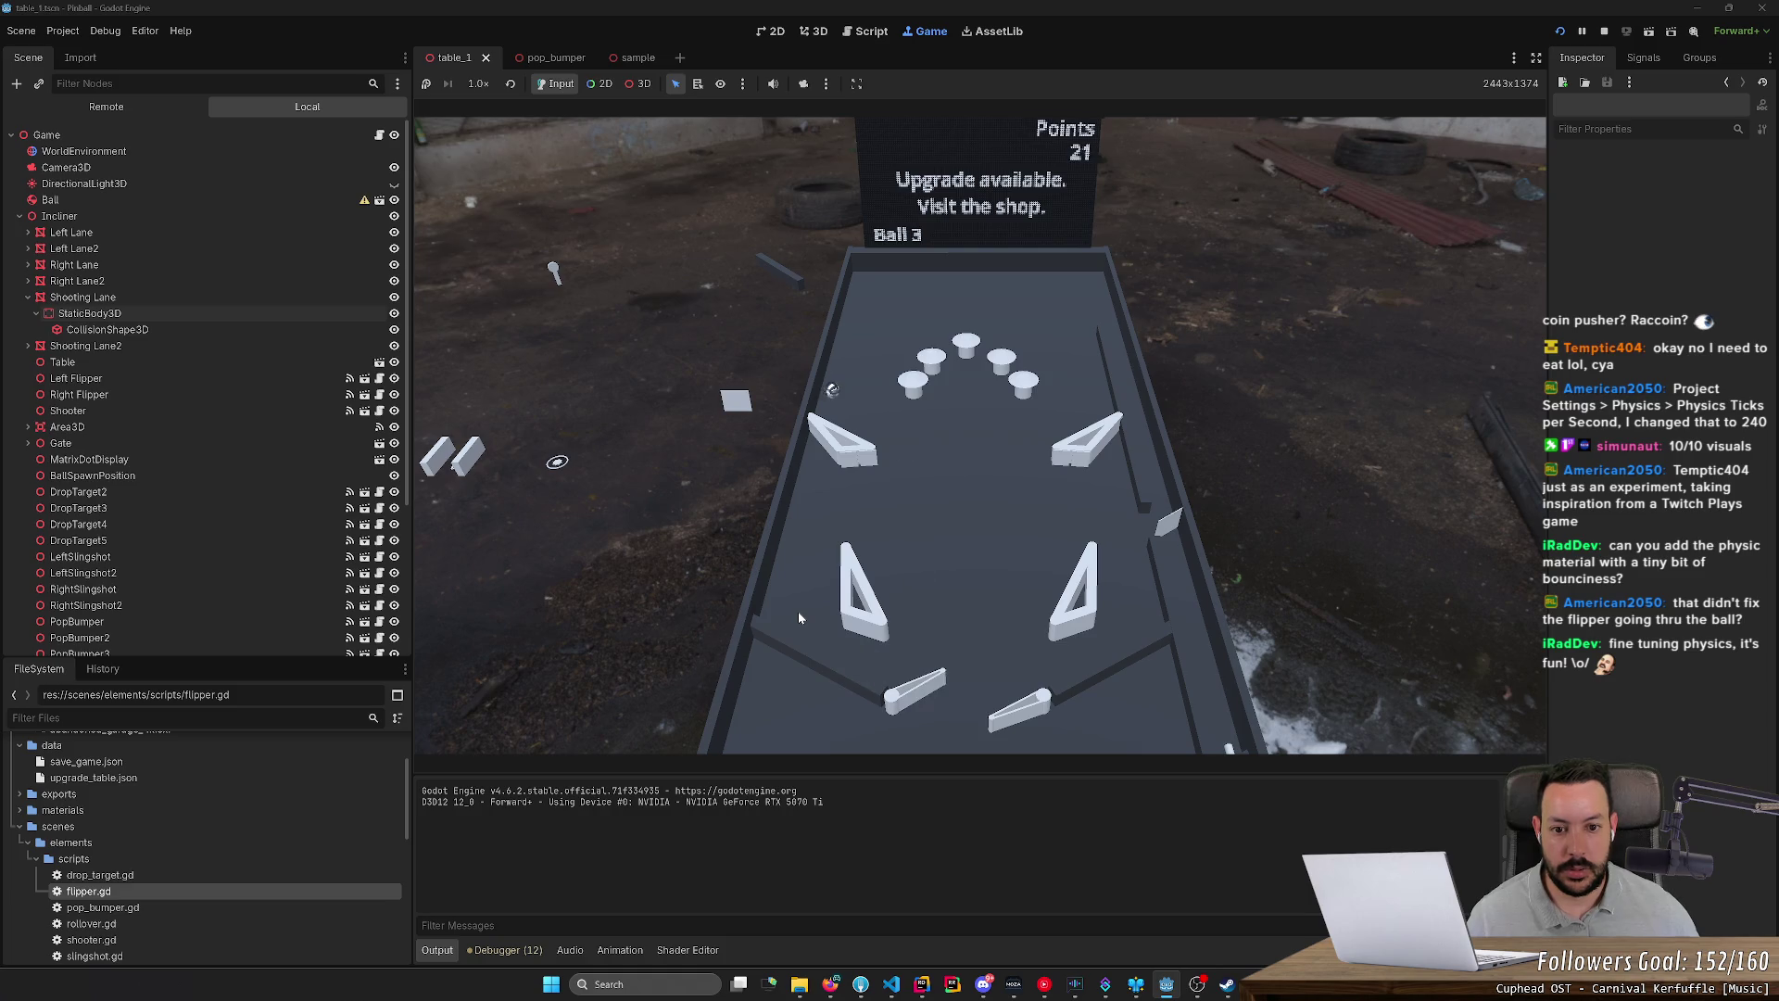
key("Right")
key("Right")
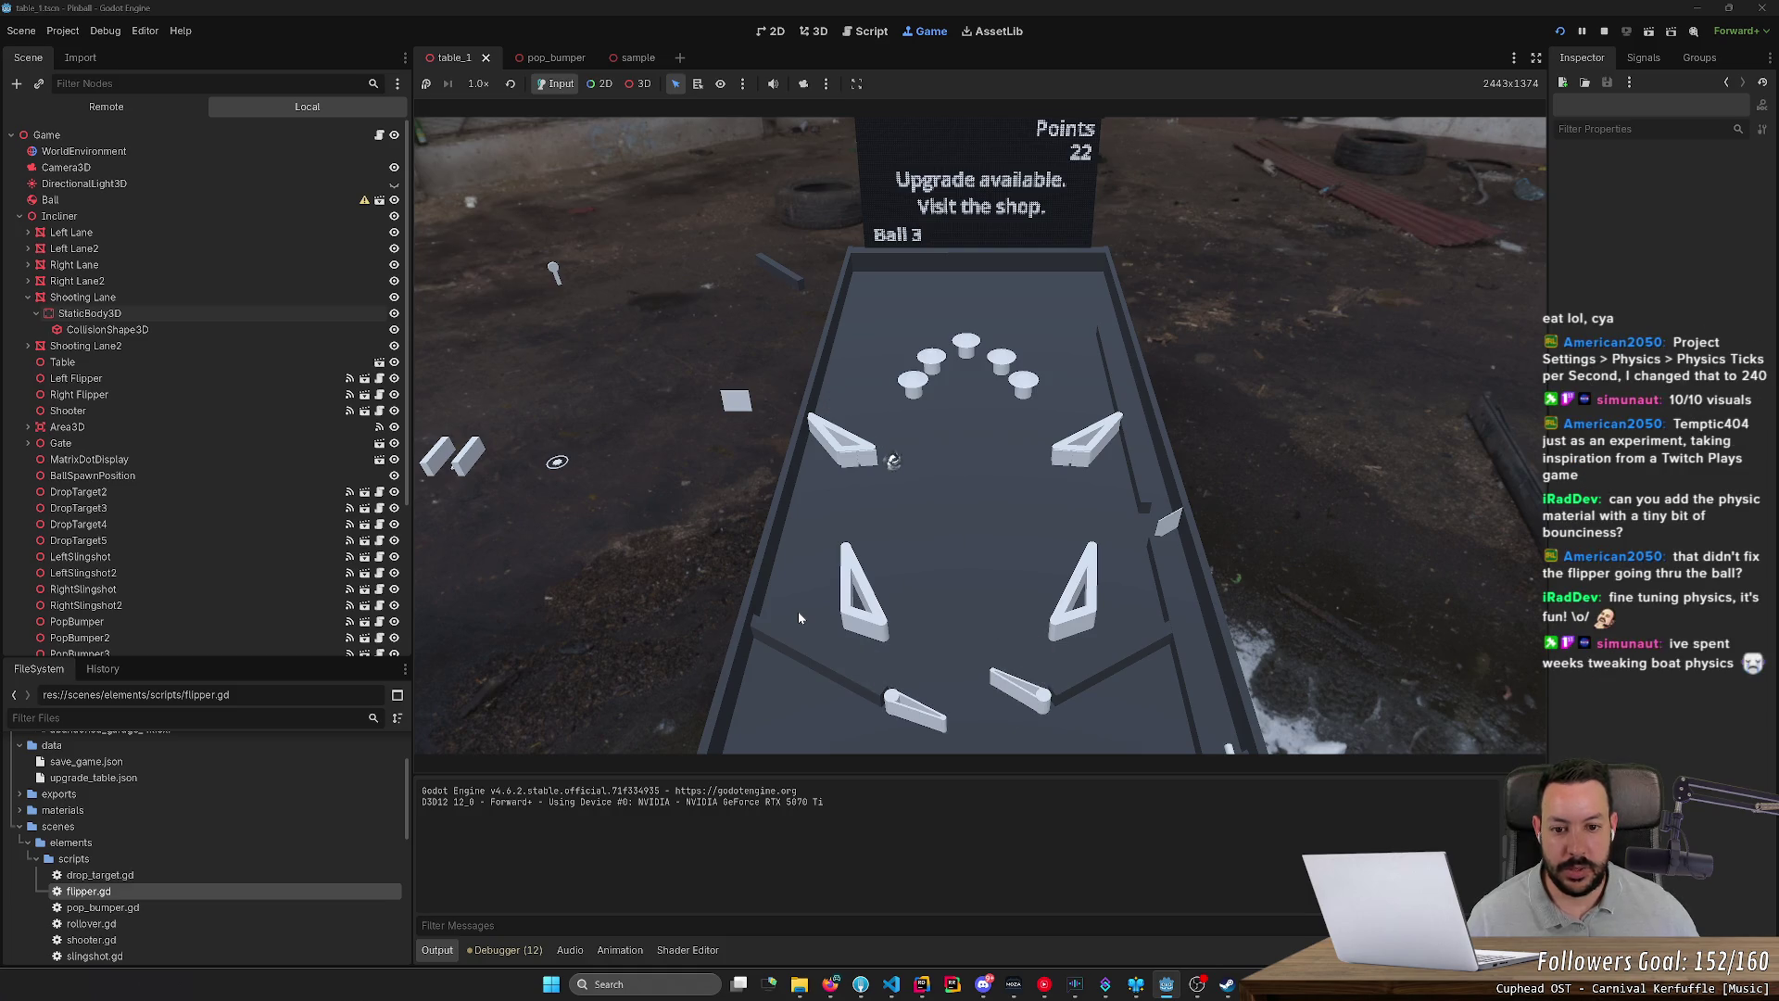
key("Right")
key("Left")
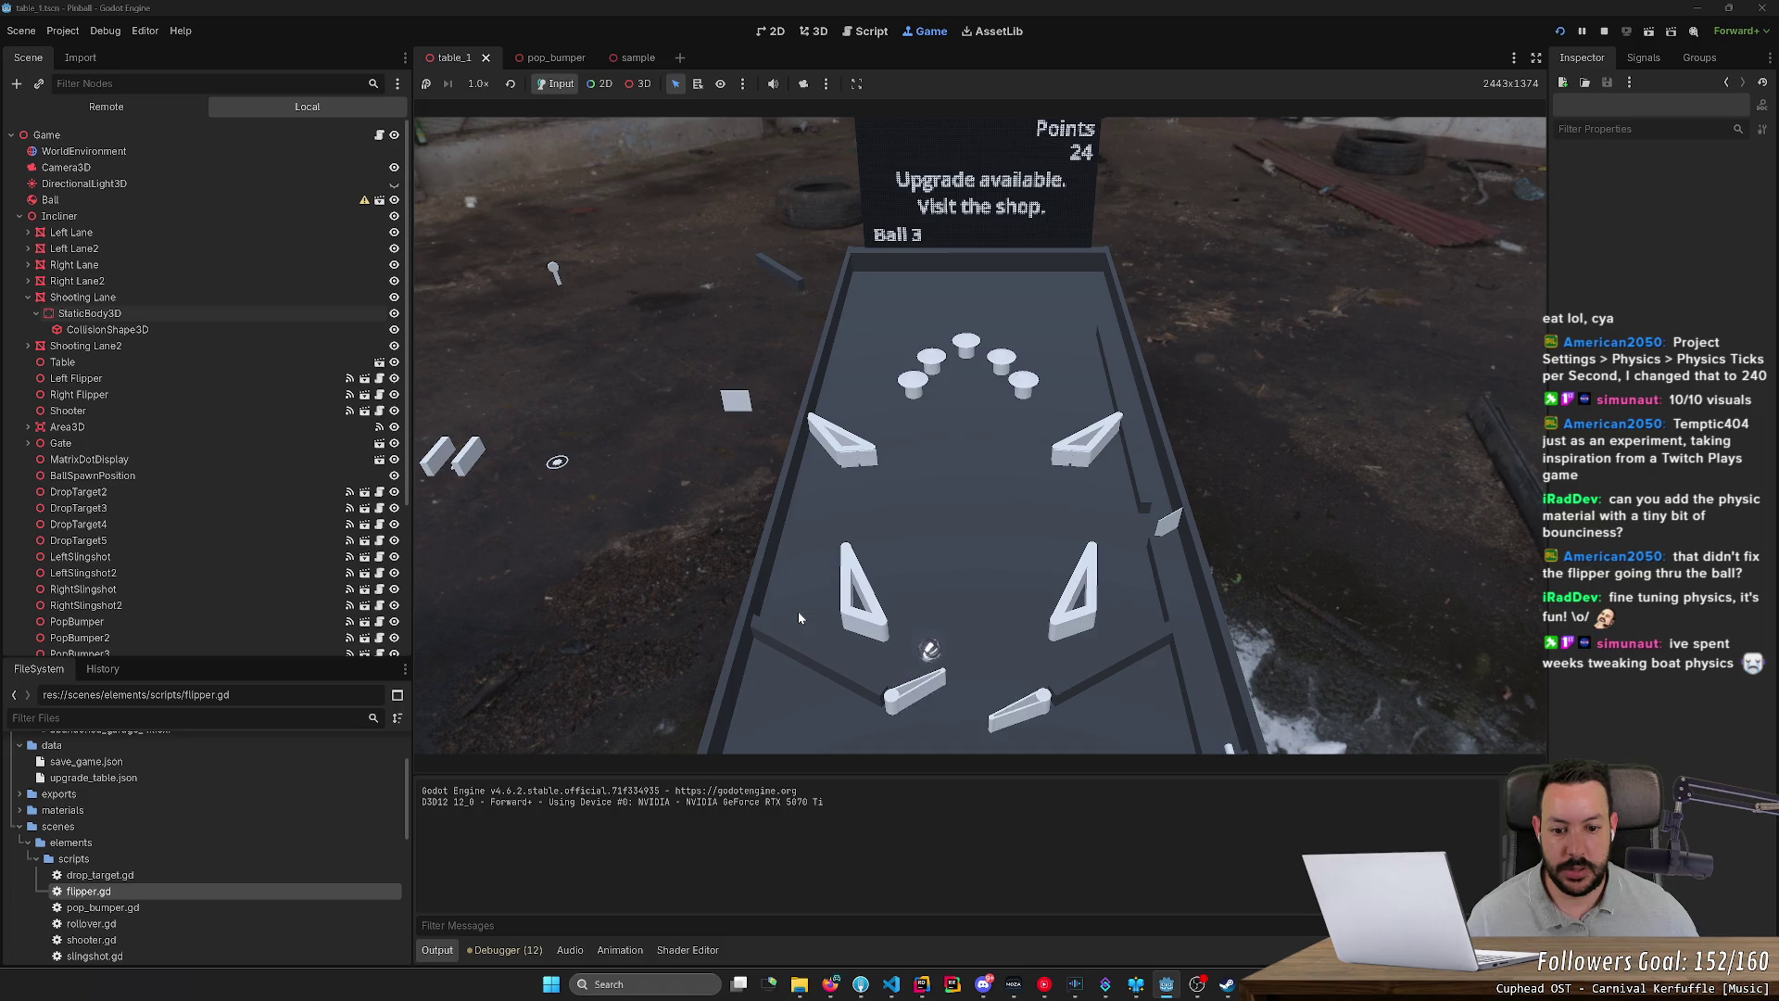
key("Right")
key("Left")
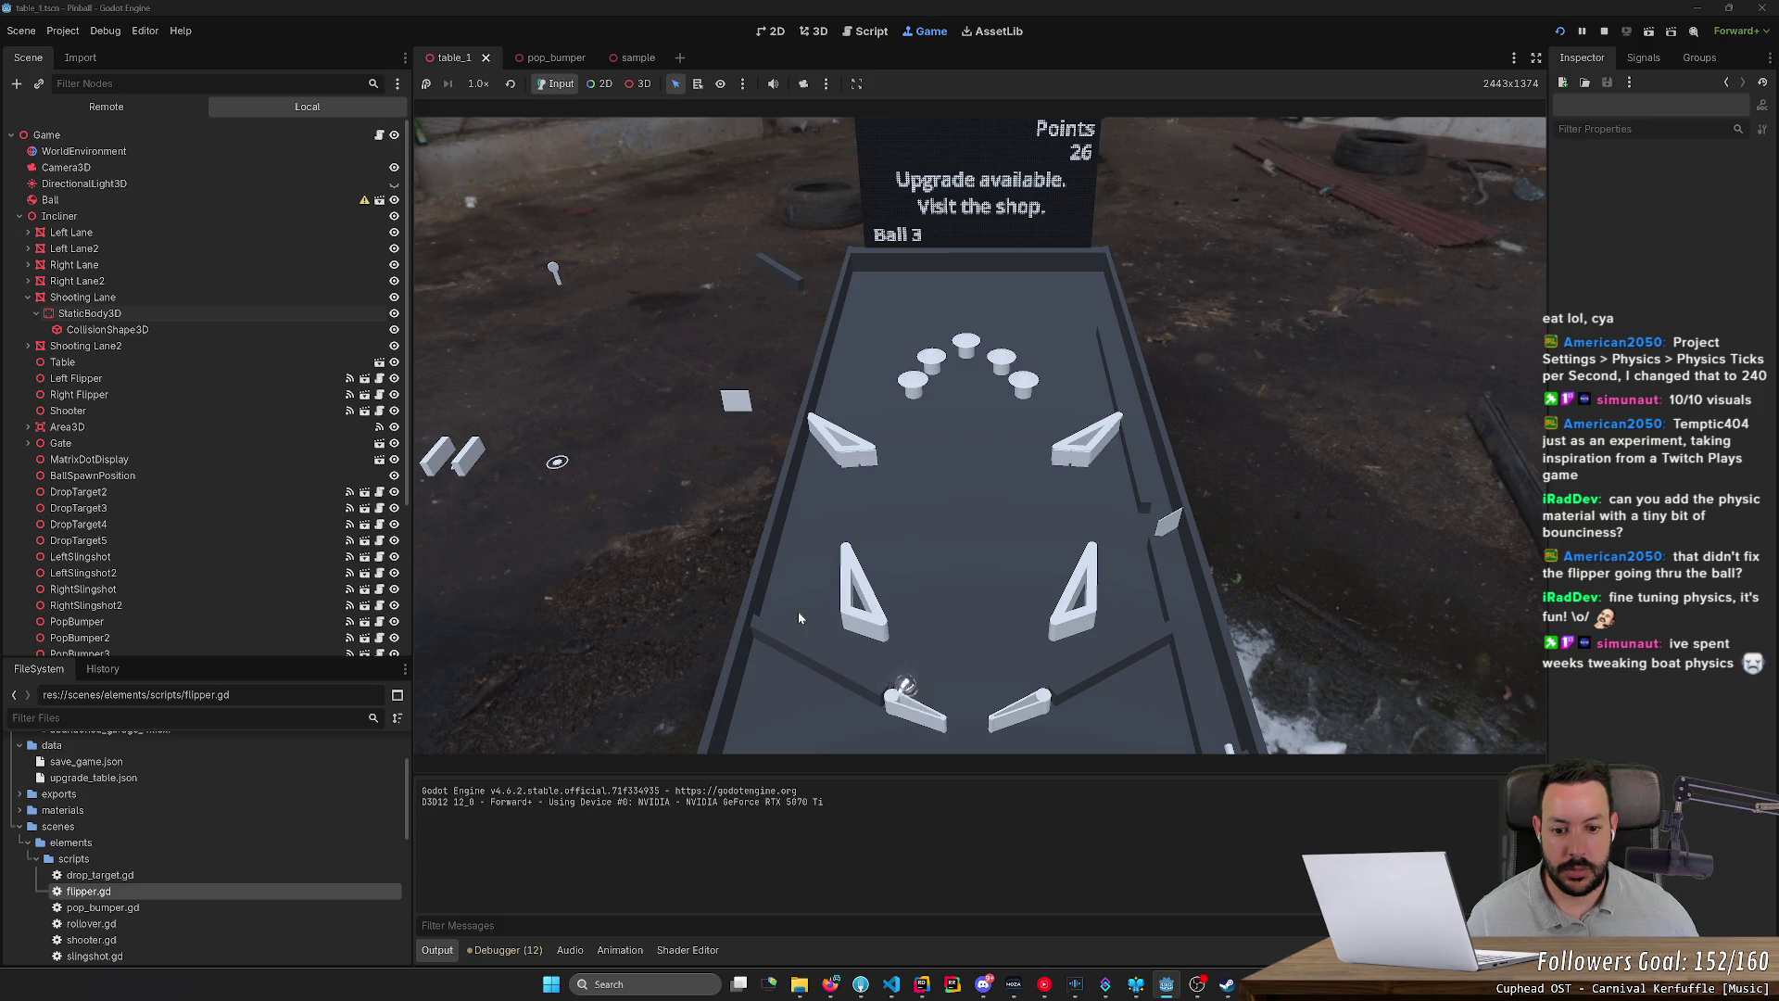
key("Left")
key("Right")
key("Left")
key("Right")
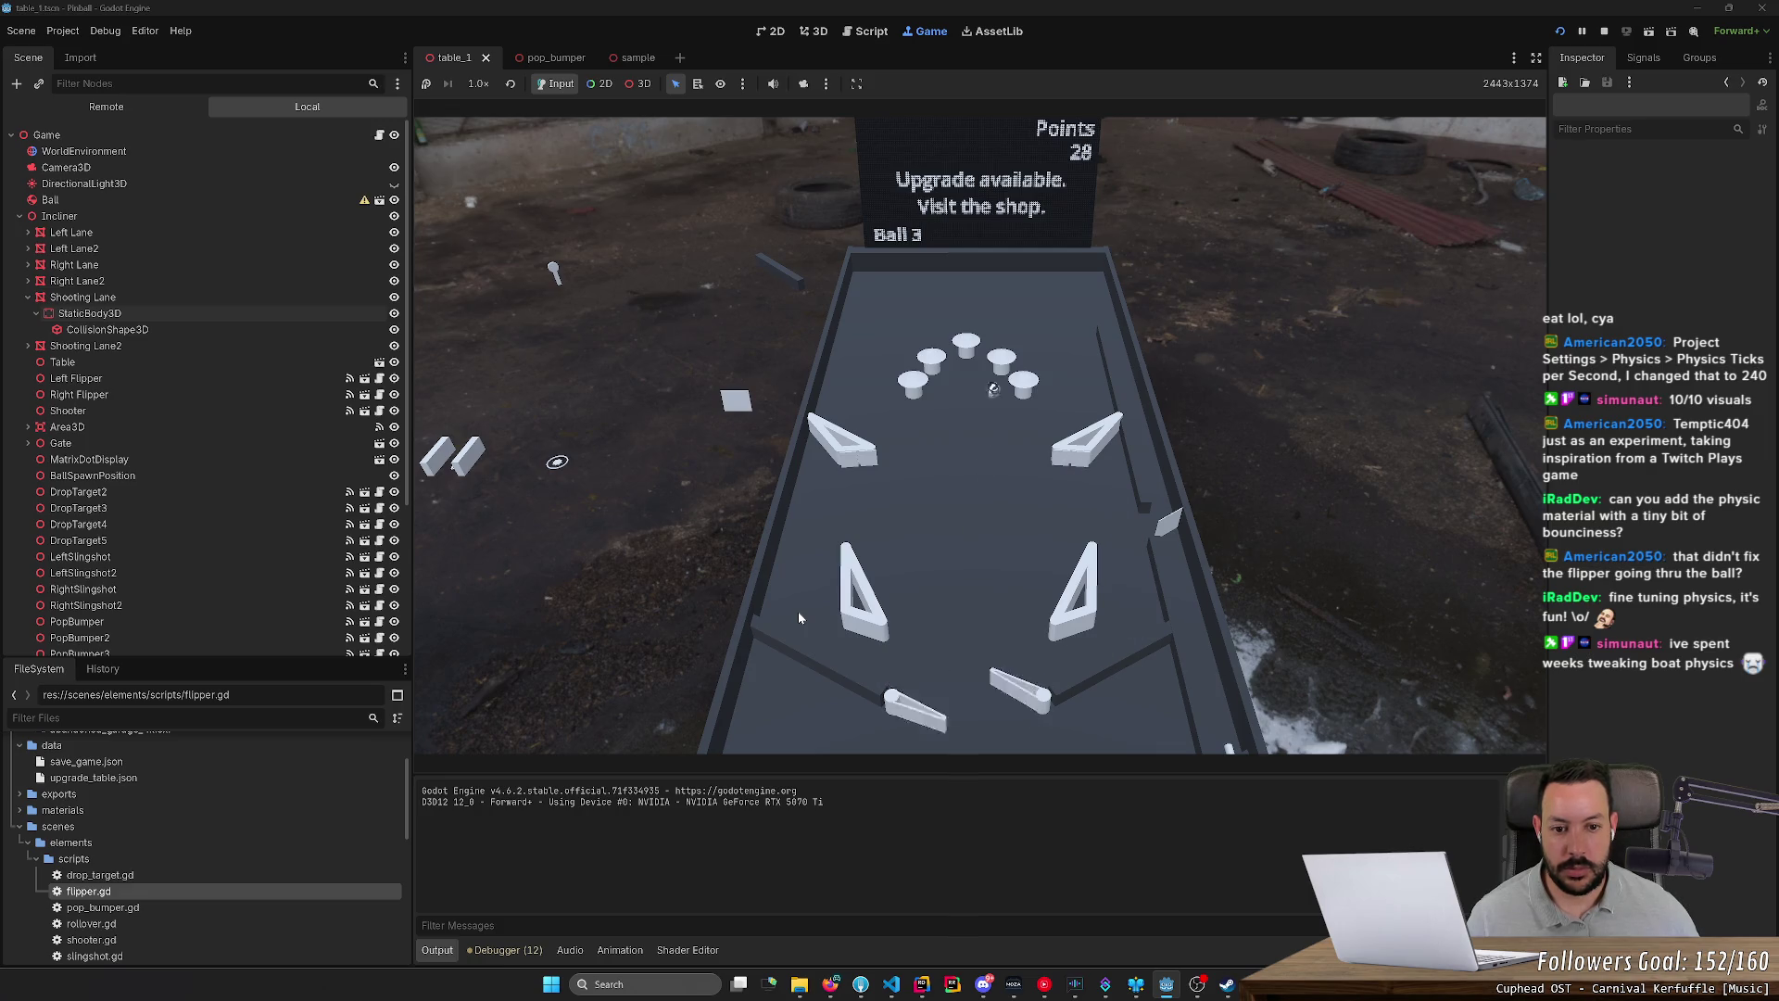
key("Left")
key("Right")
key("Right")
key("Left")
key("Right")
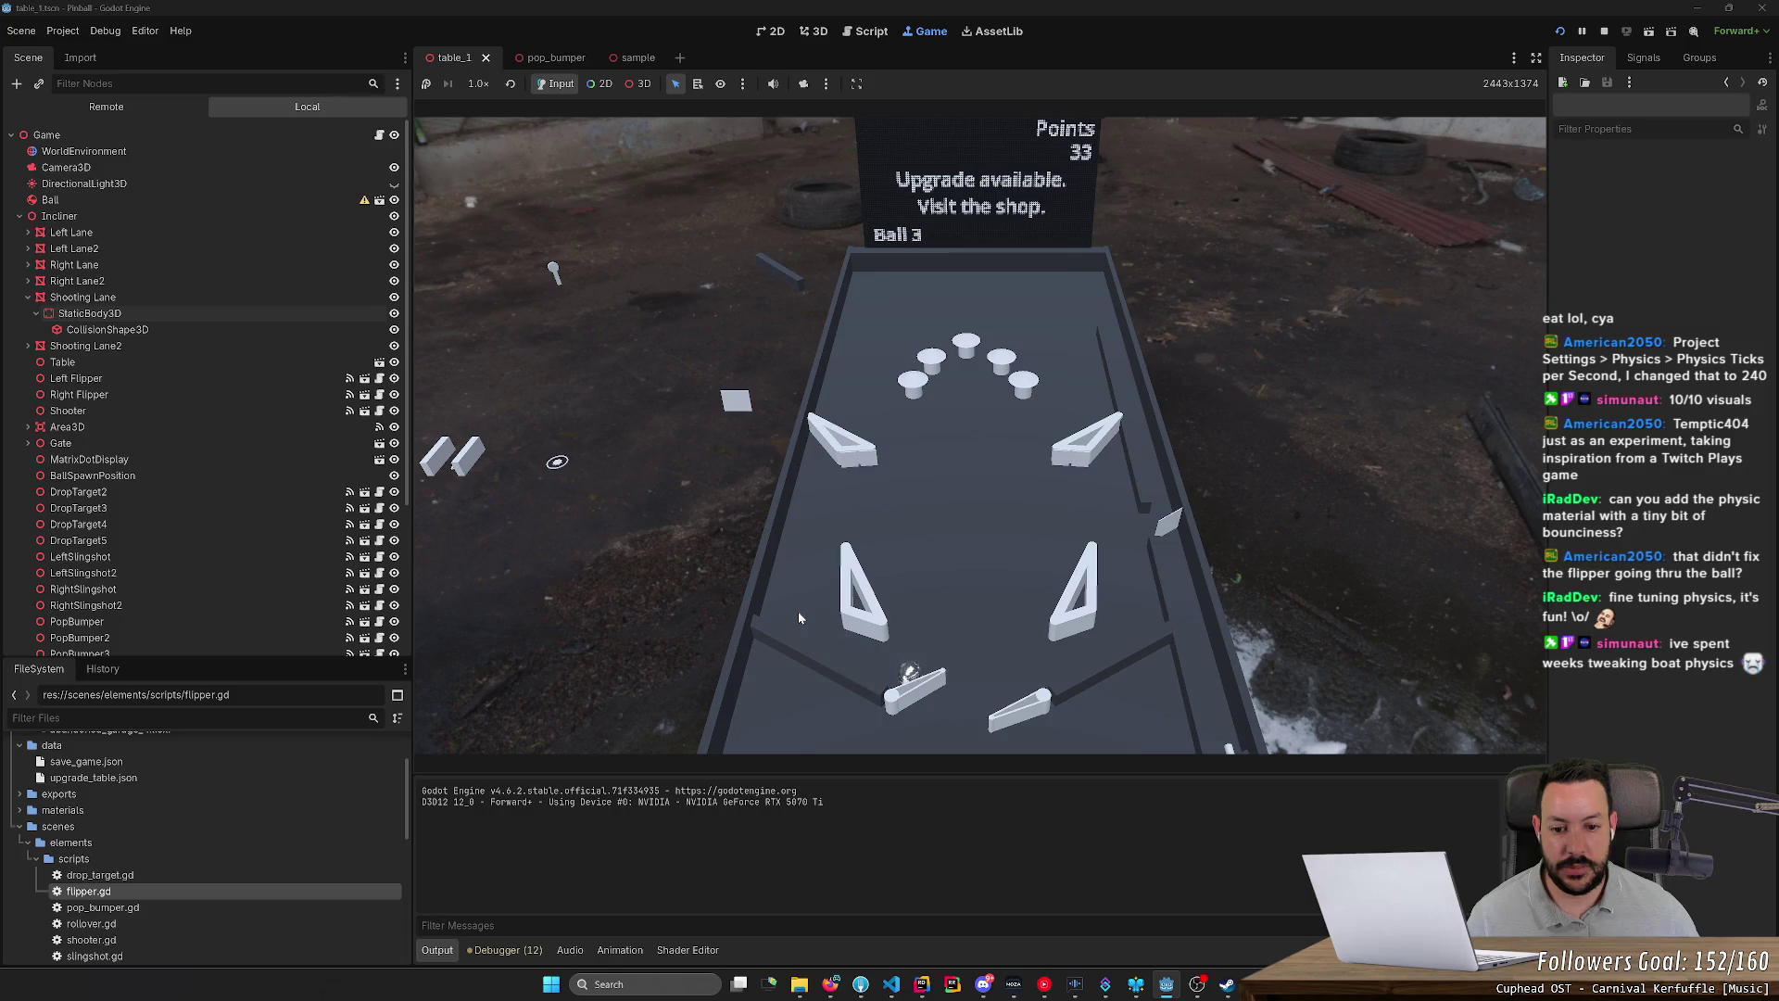
key("Left")
key("Right")
key("Right")
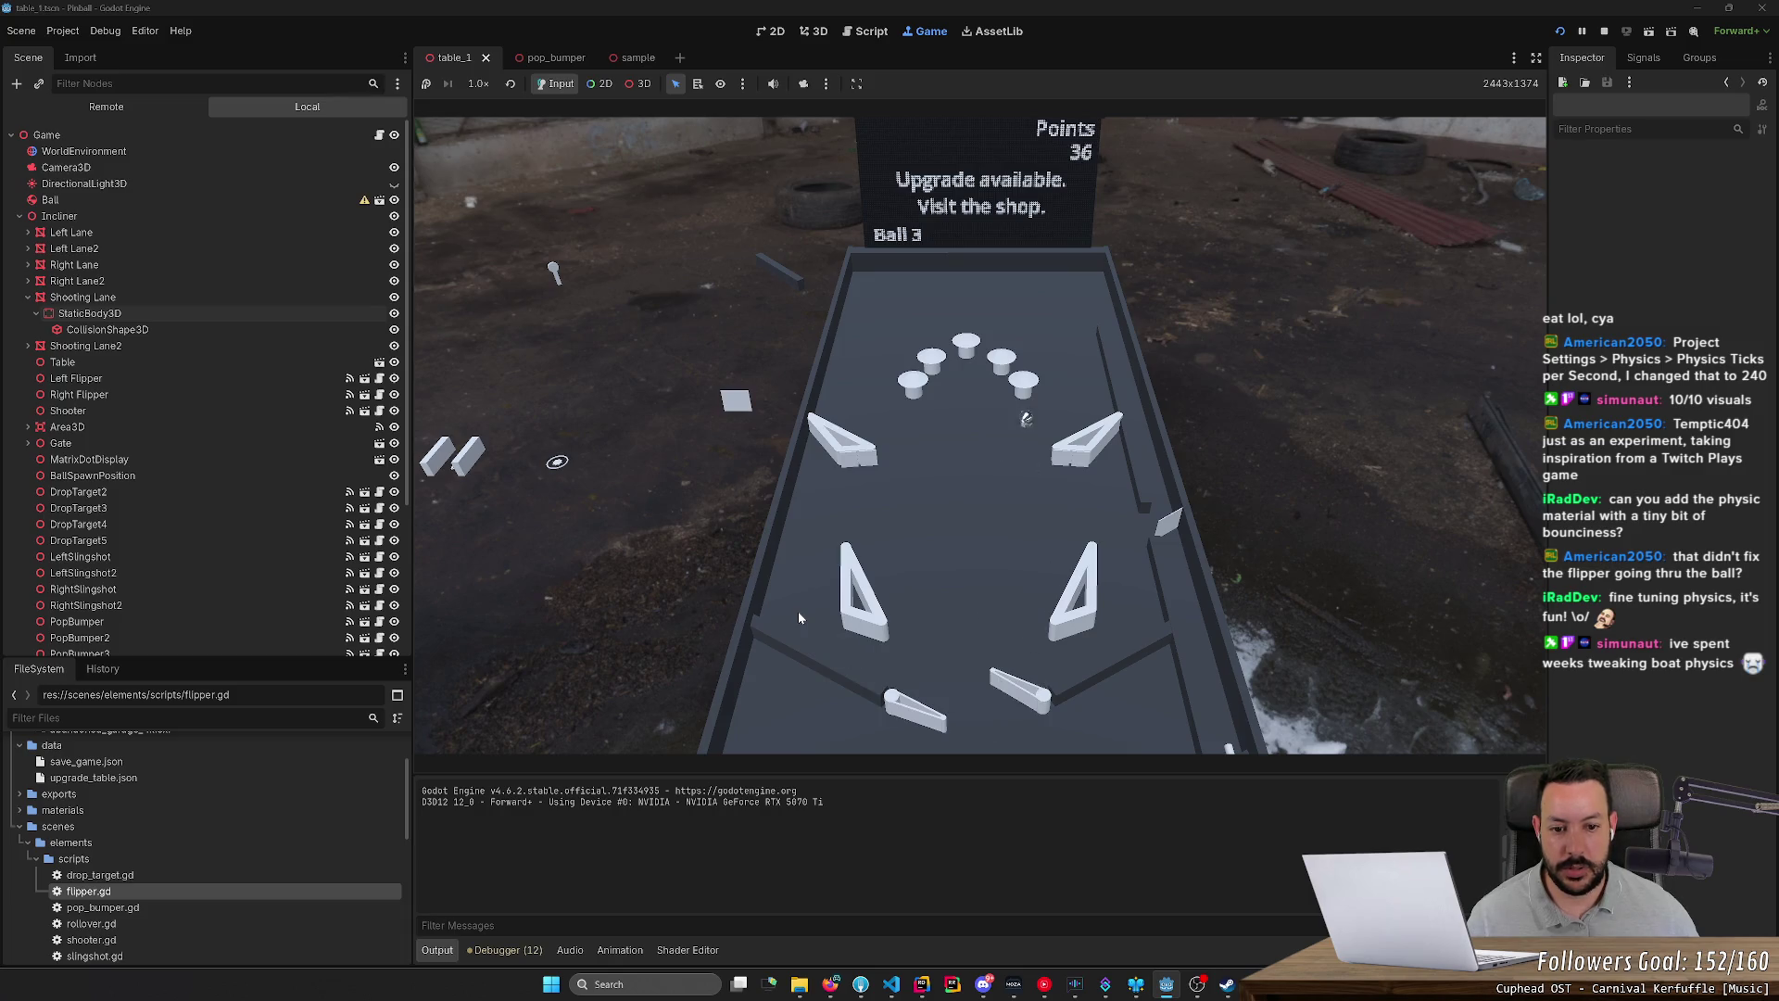
key("Right")
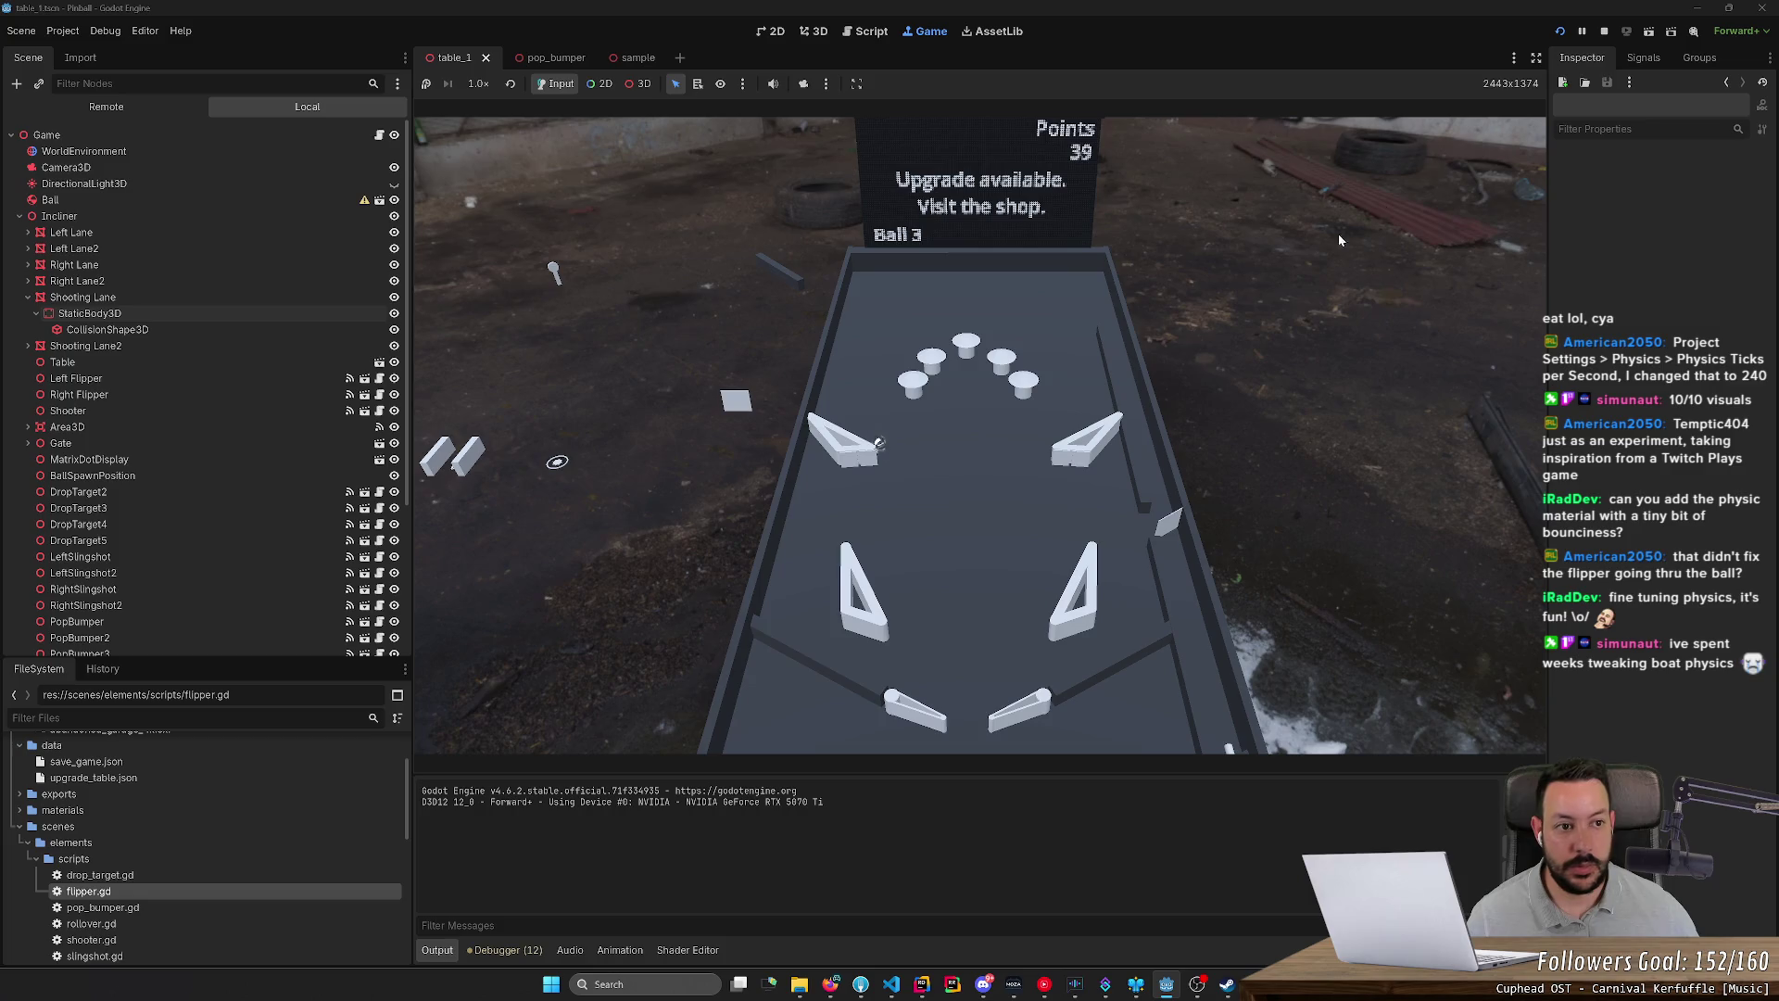
left_click(1605, 31)
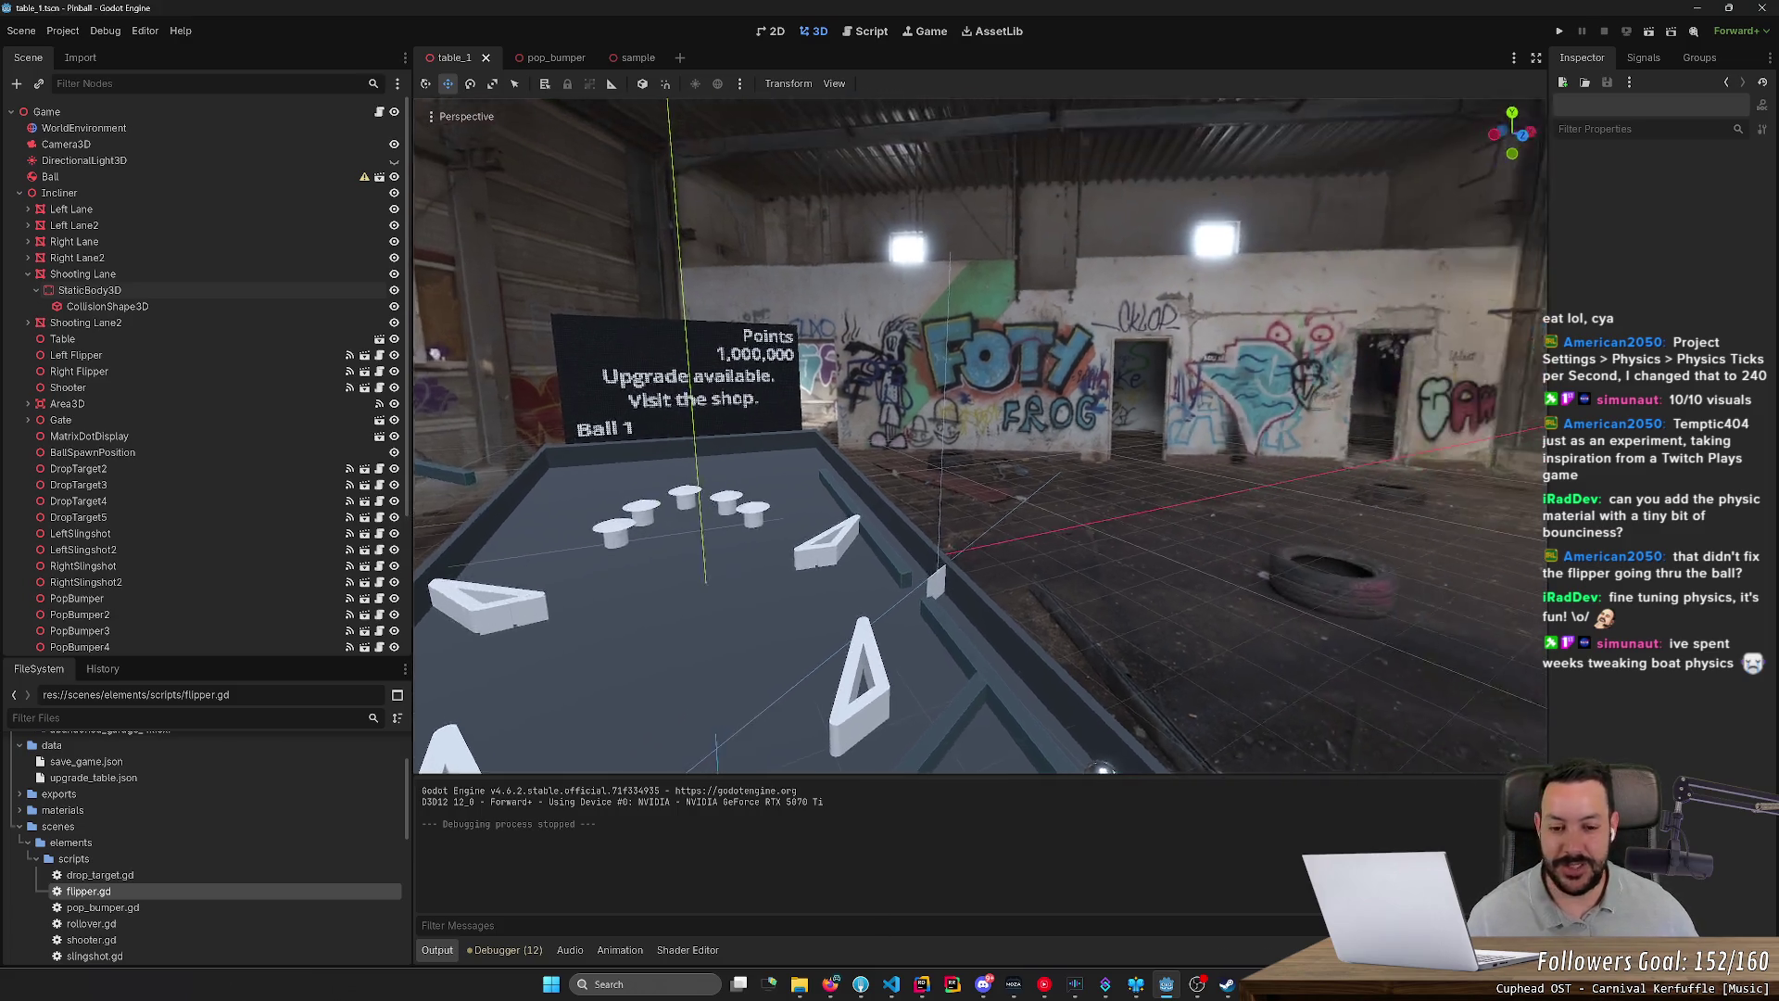
Step: Set the Ball's physics material bounce to 0.0 and save the scene
left_click(1135, 562)
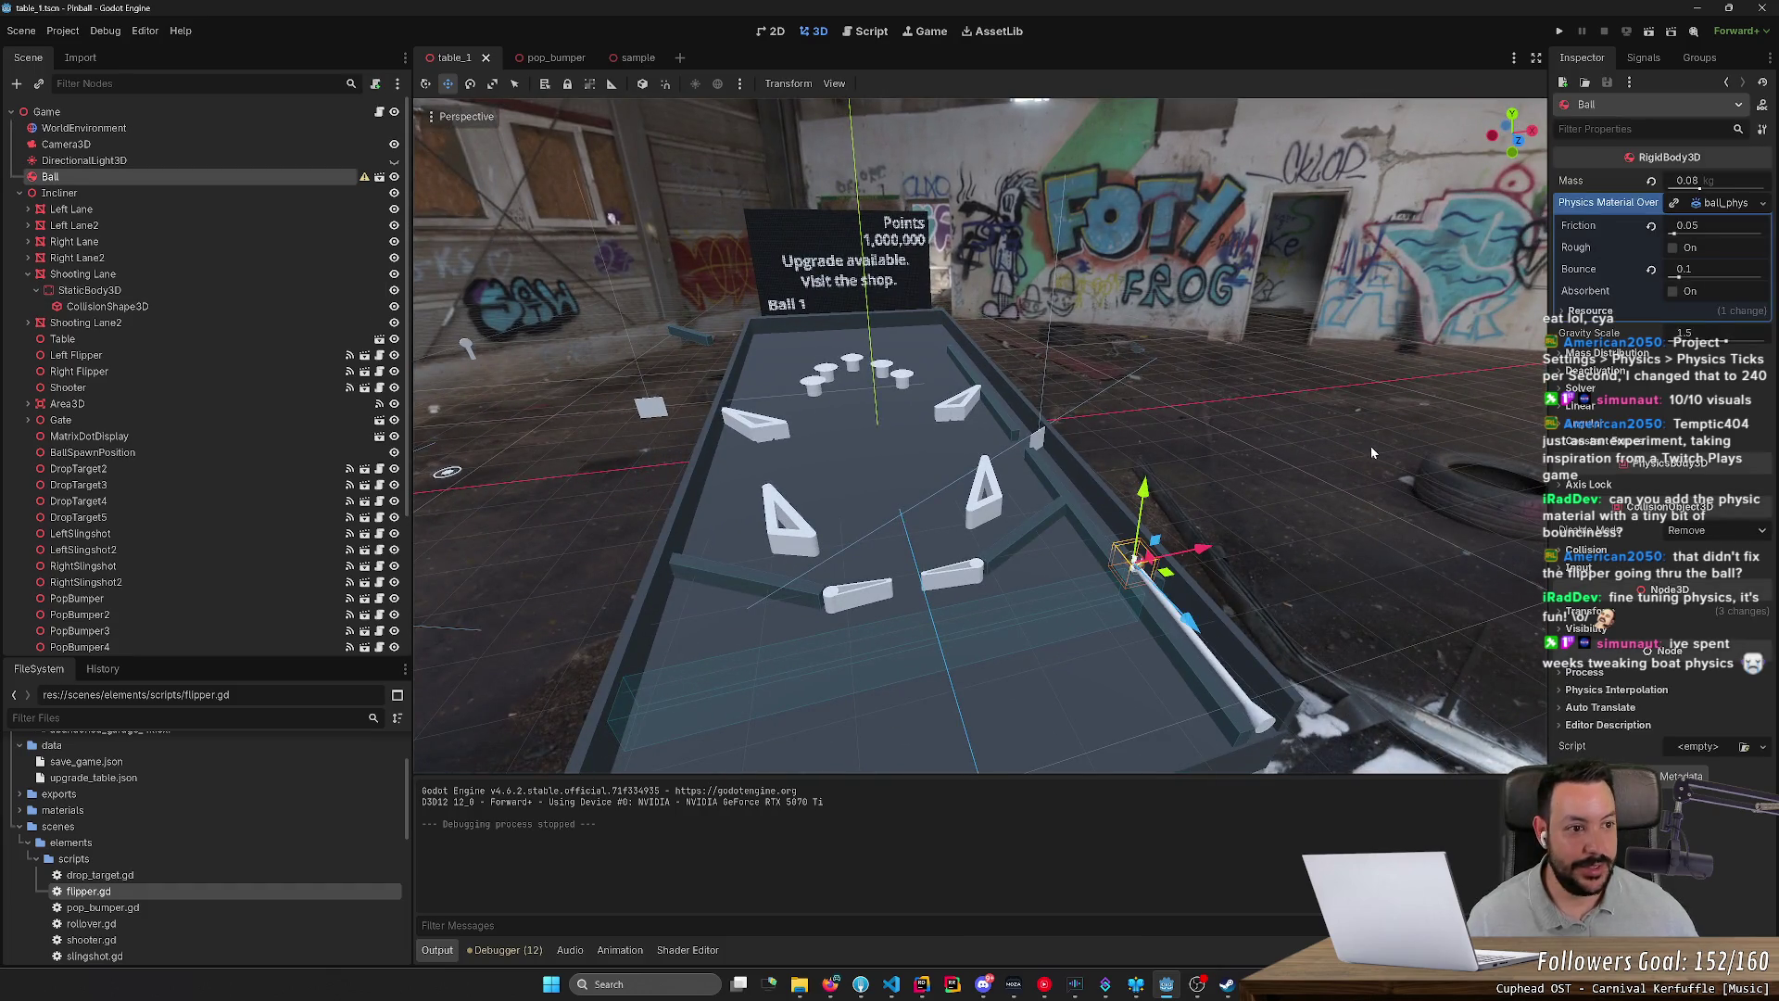
left_click(1729, 205)
left_click(1721, 205)
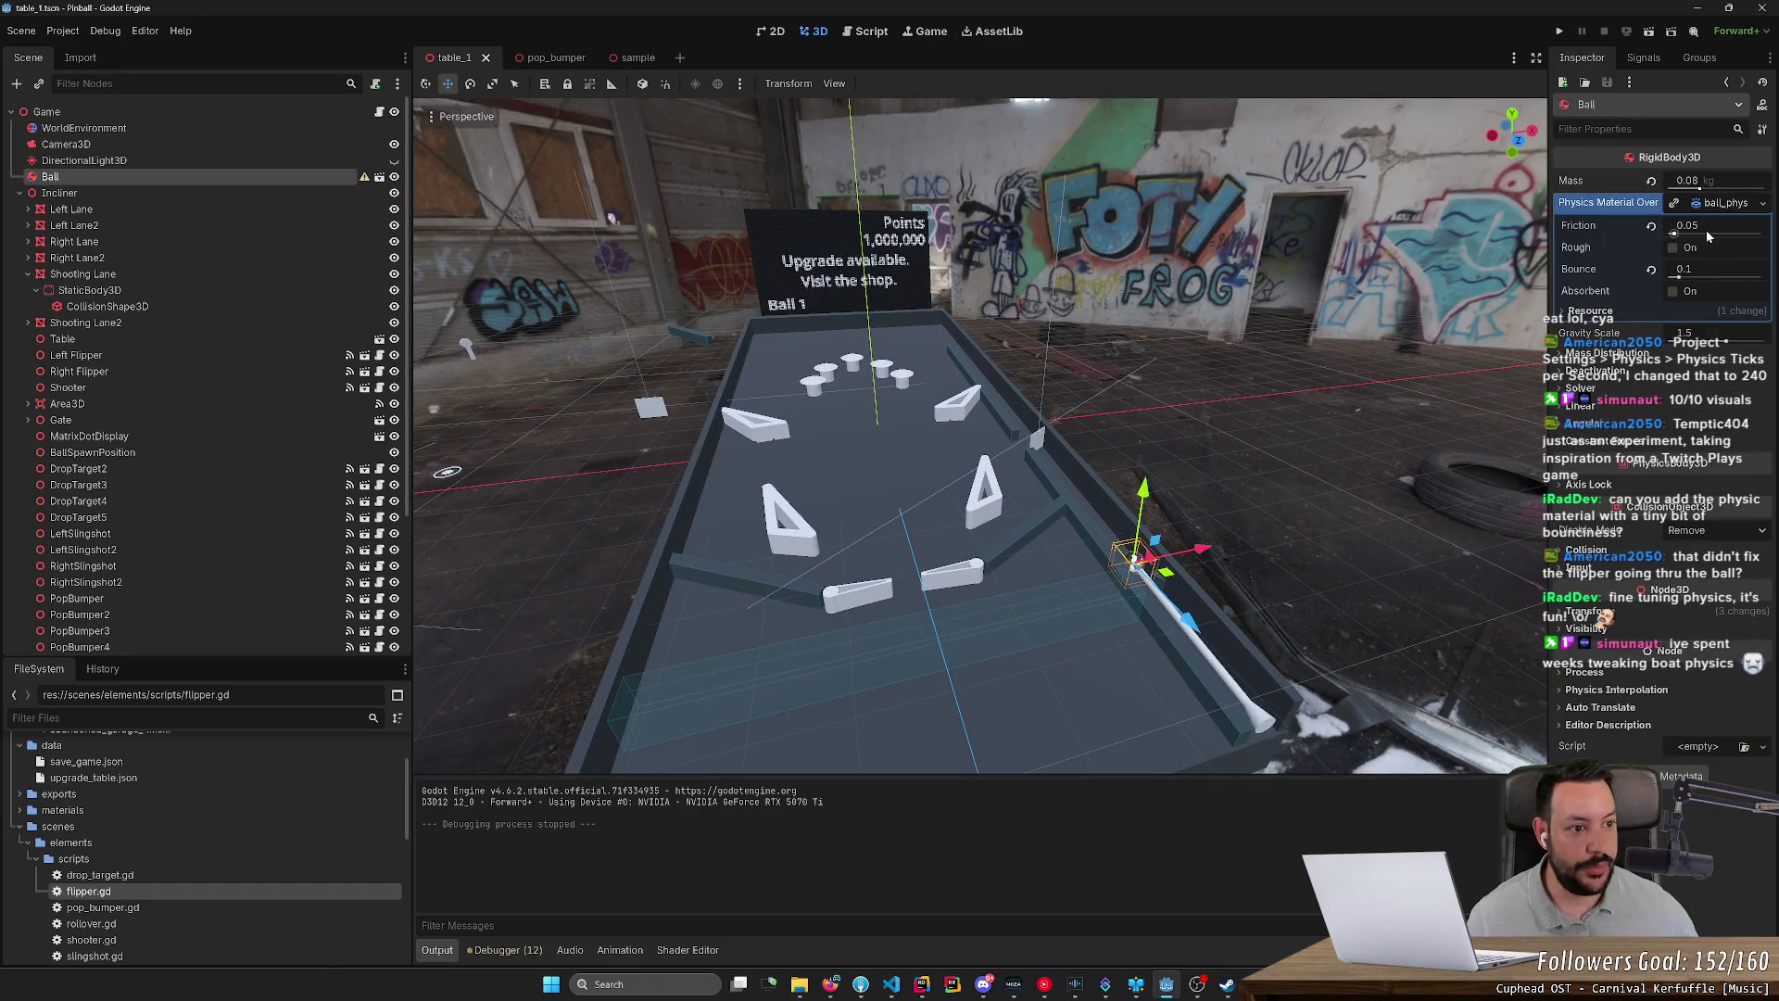
left_click_drag(1715, 269, 1677, 269)
key("ctrl+s")
Step: Set the Shooting Lane StaticBody3D wall bounce to 0 and run the game
left_click(1066, 498)
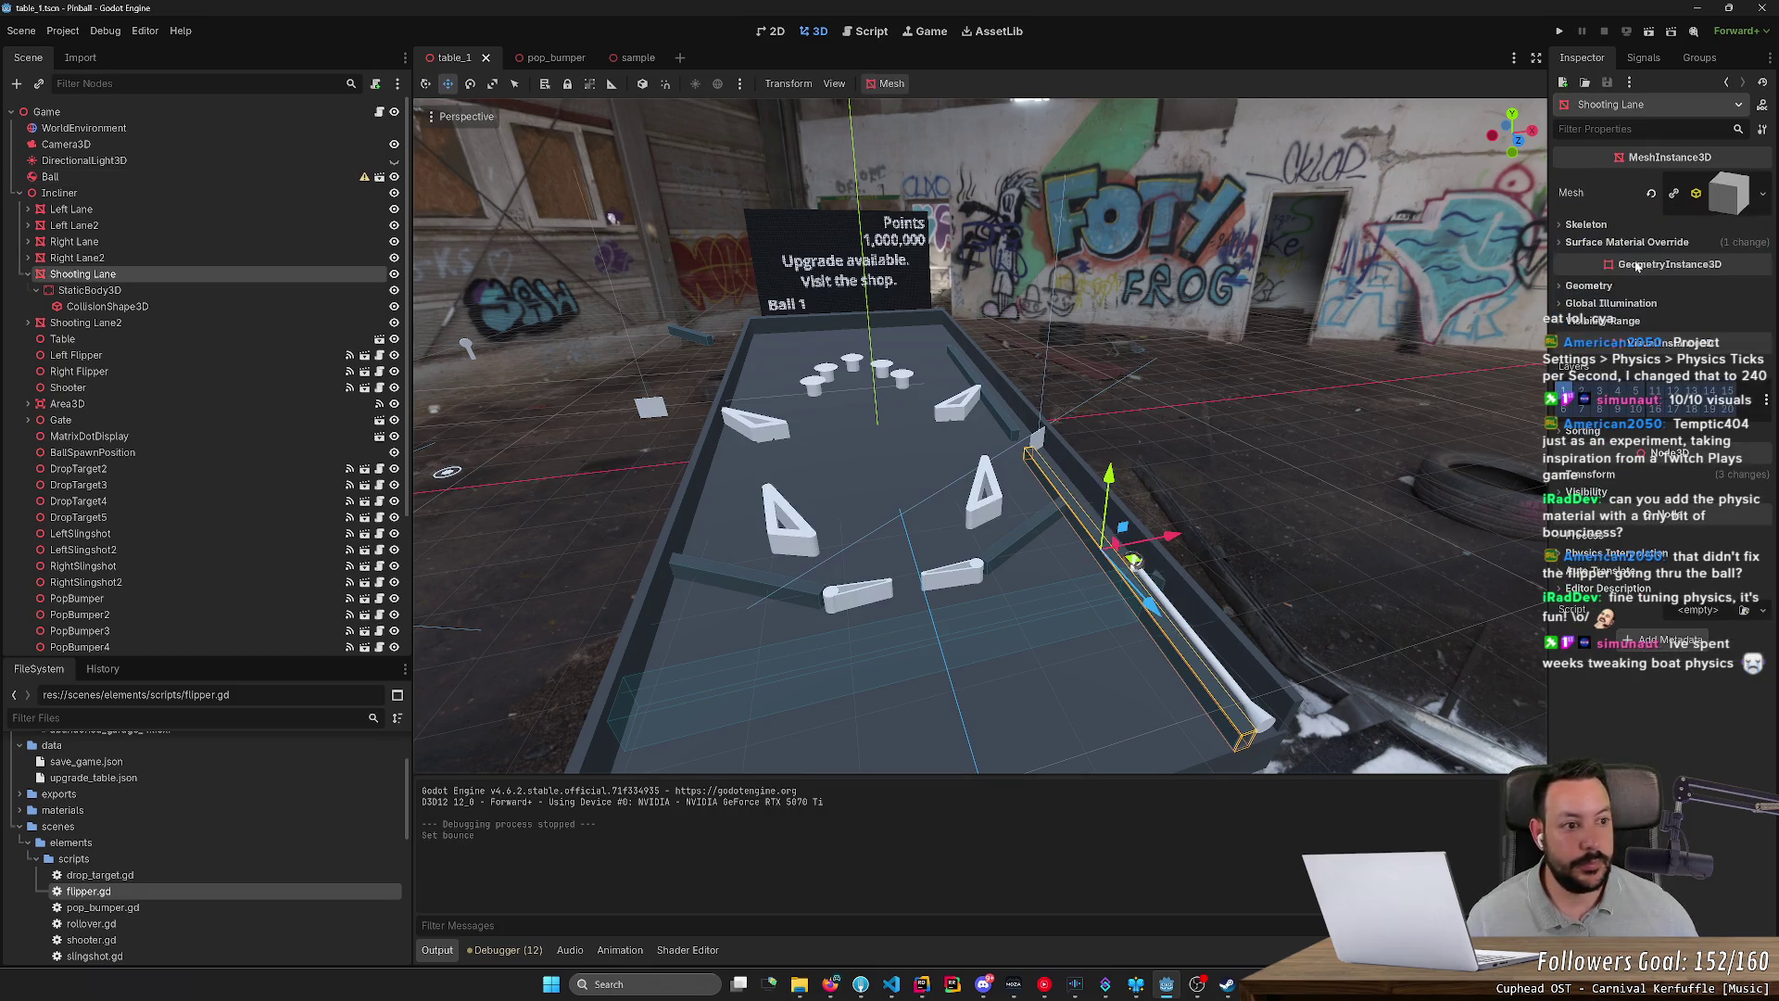
left_click(162, 307)
left_click(163, 291)
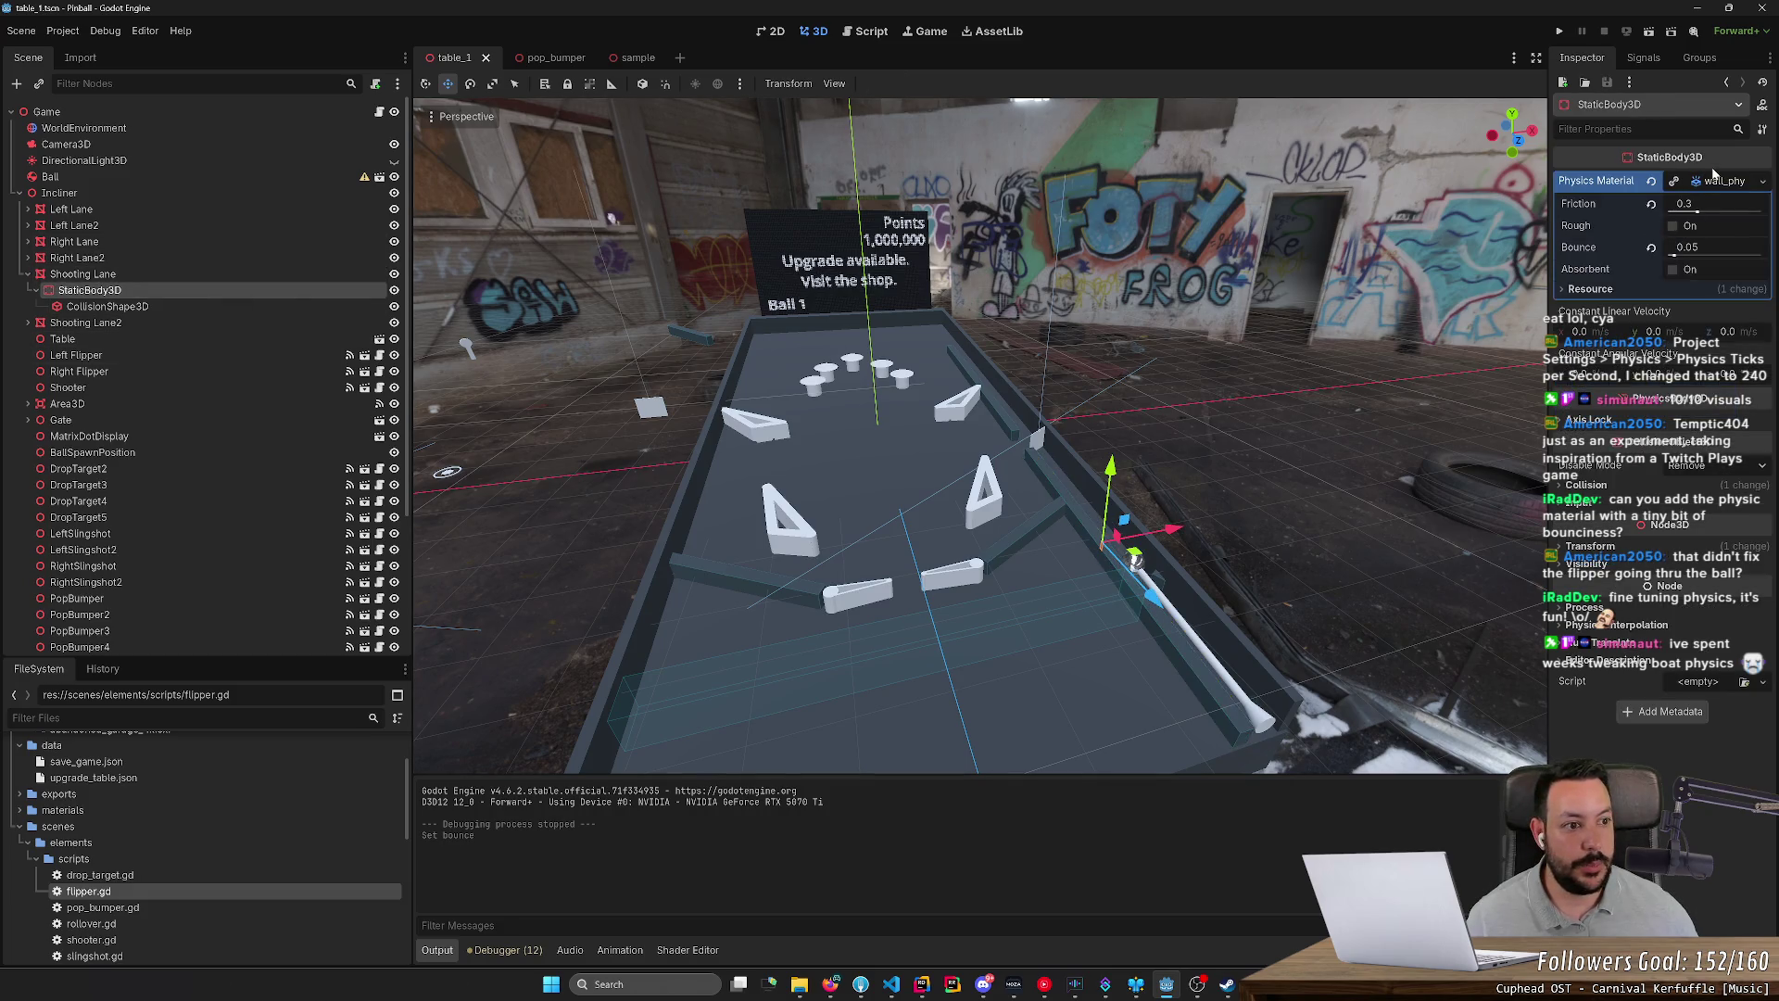
left_click(1715, 178)
left_click(1722, 181)
left_click(1696, 248)
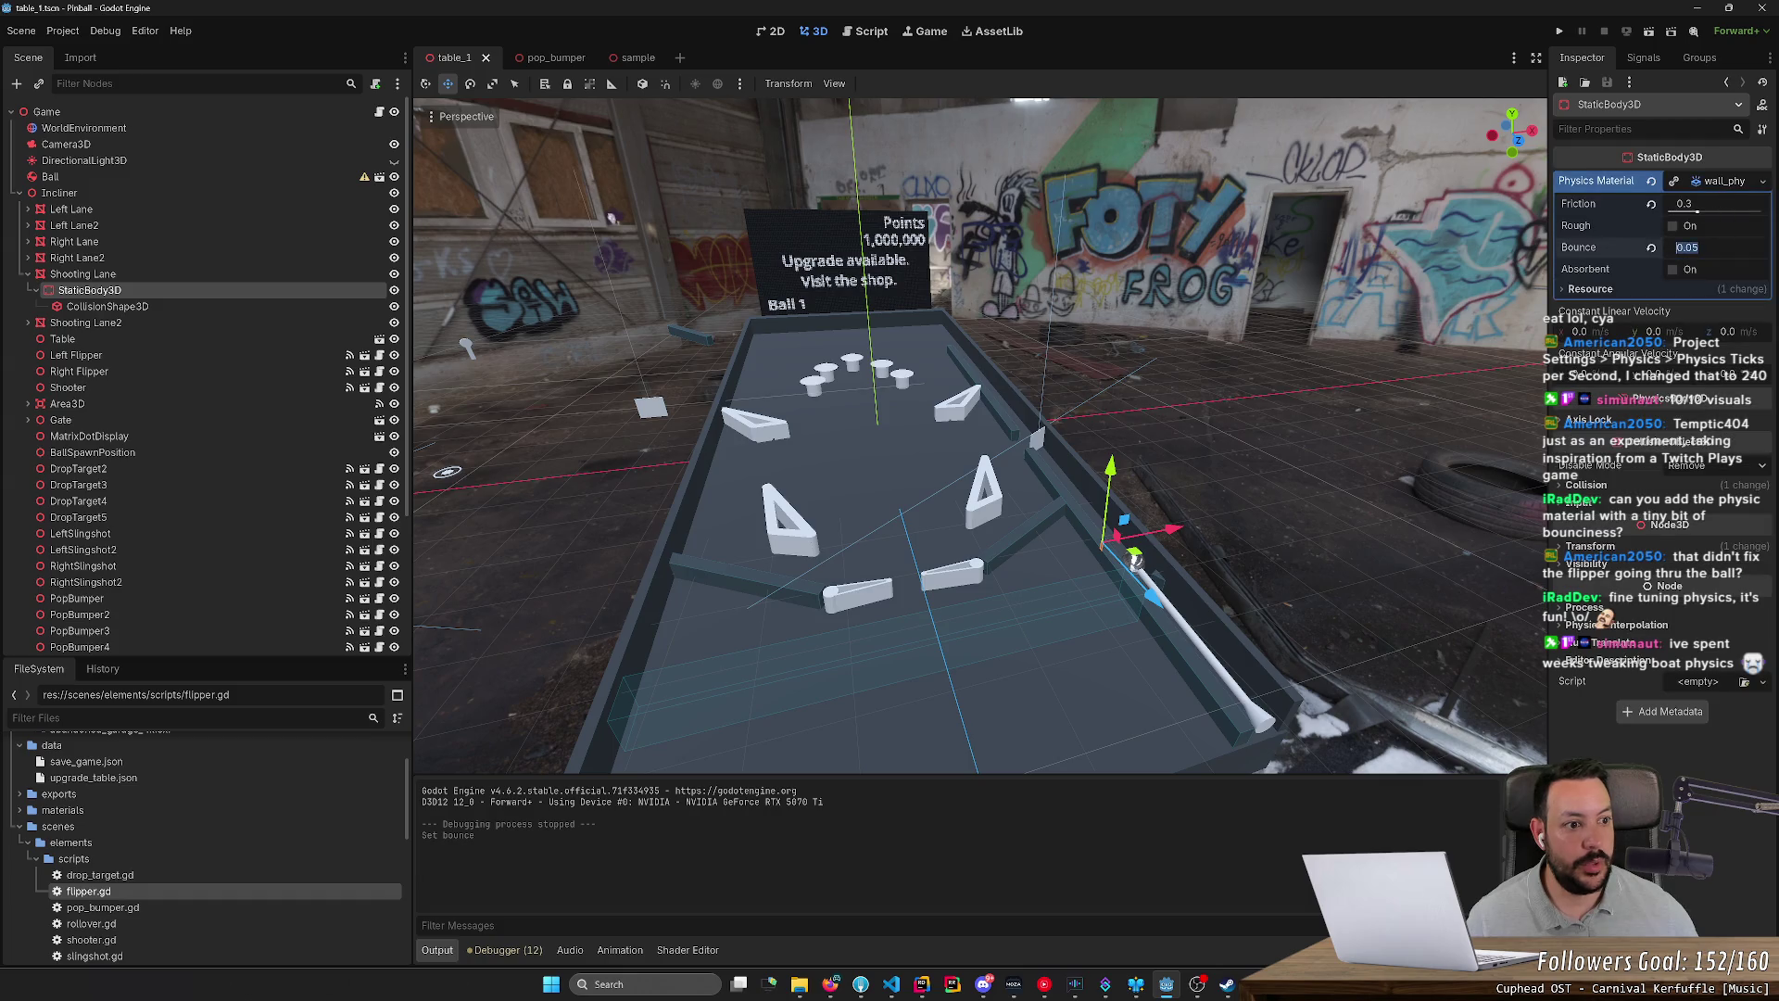
type("0")
key("Return")
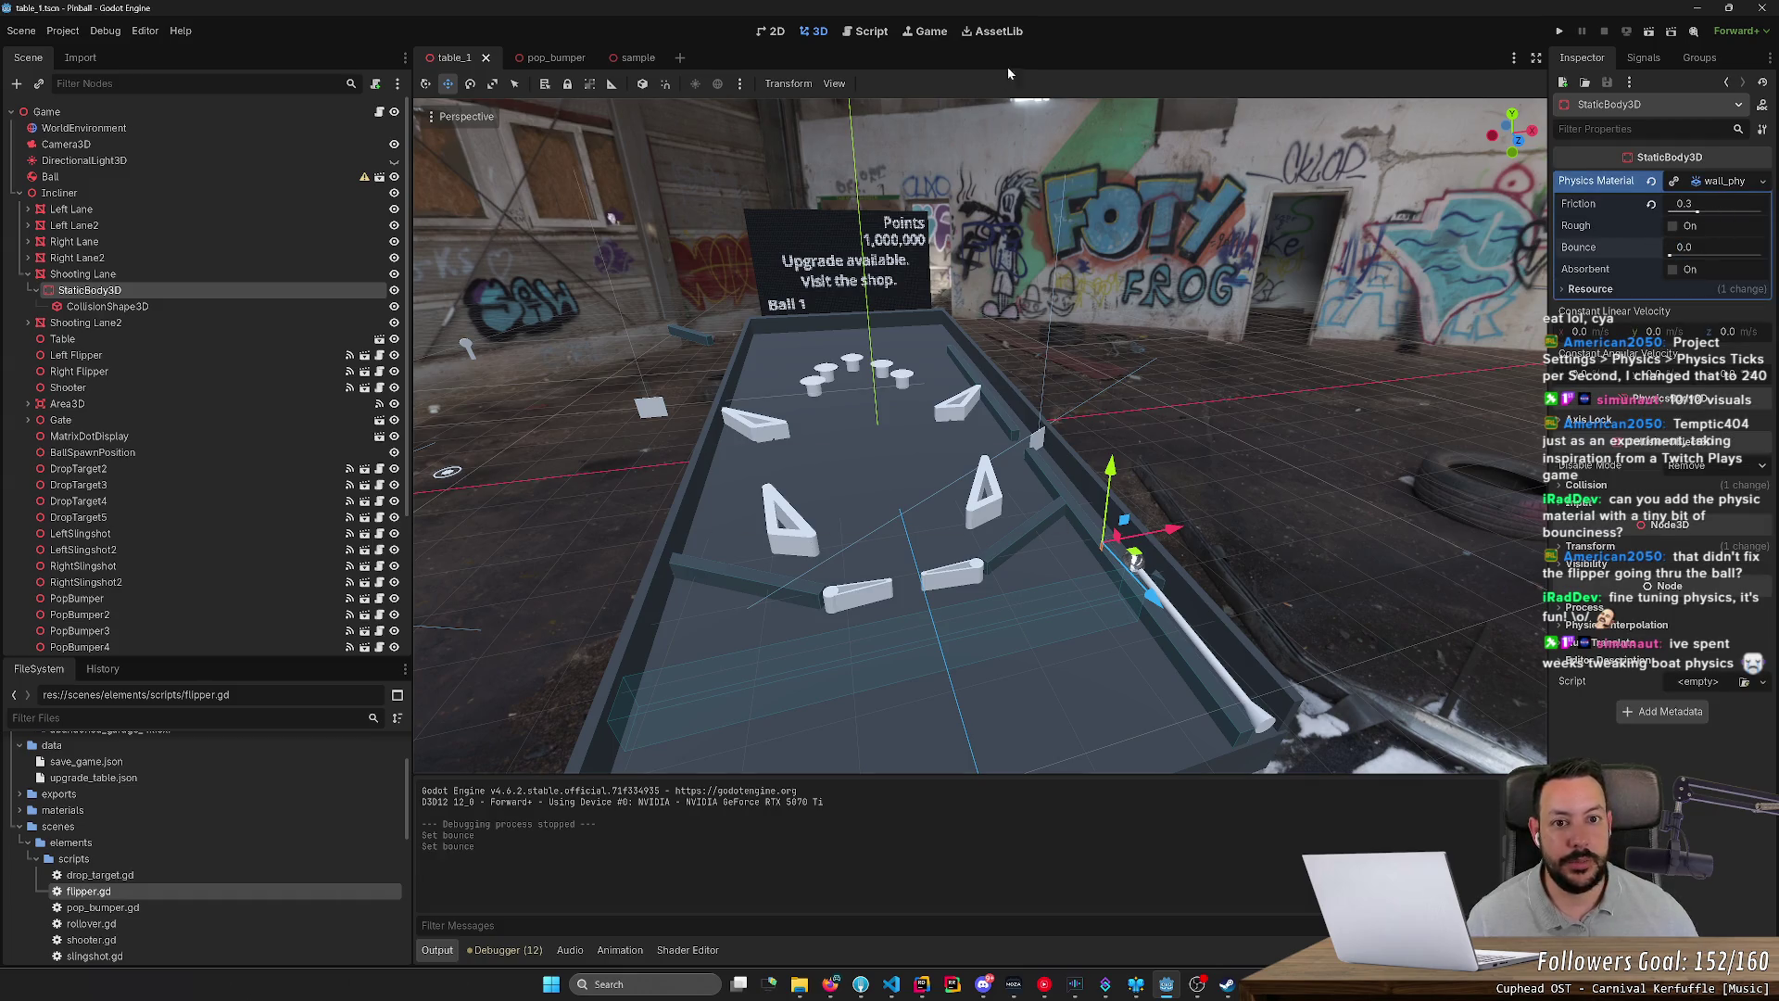
left_click(1561, 32)
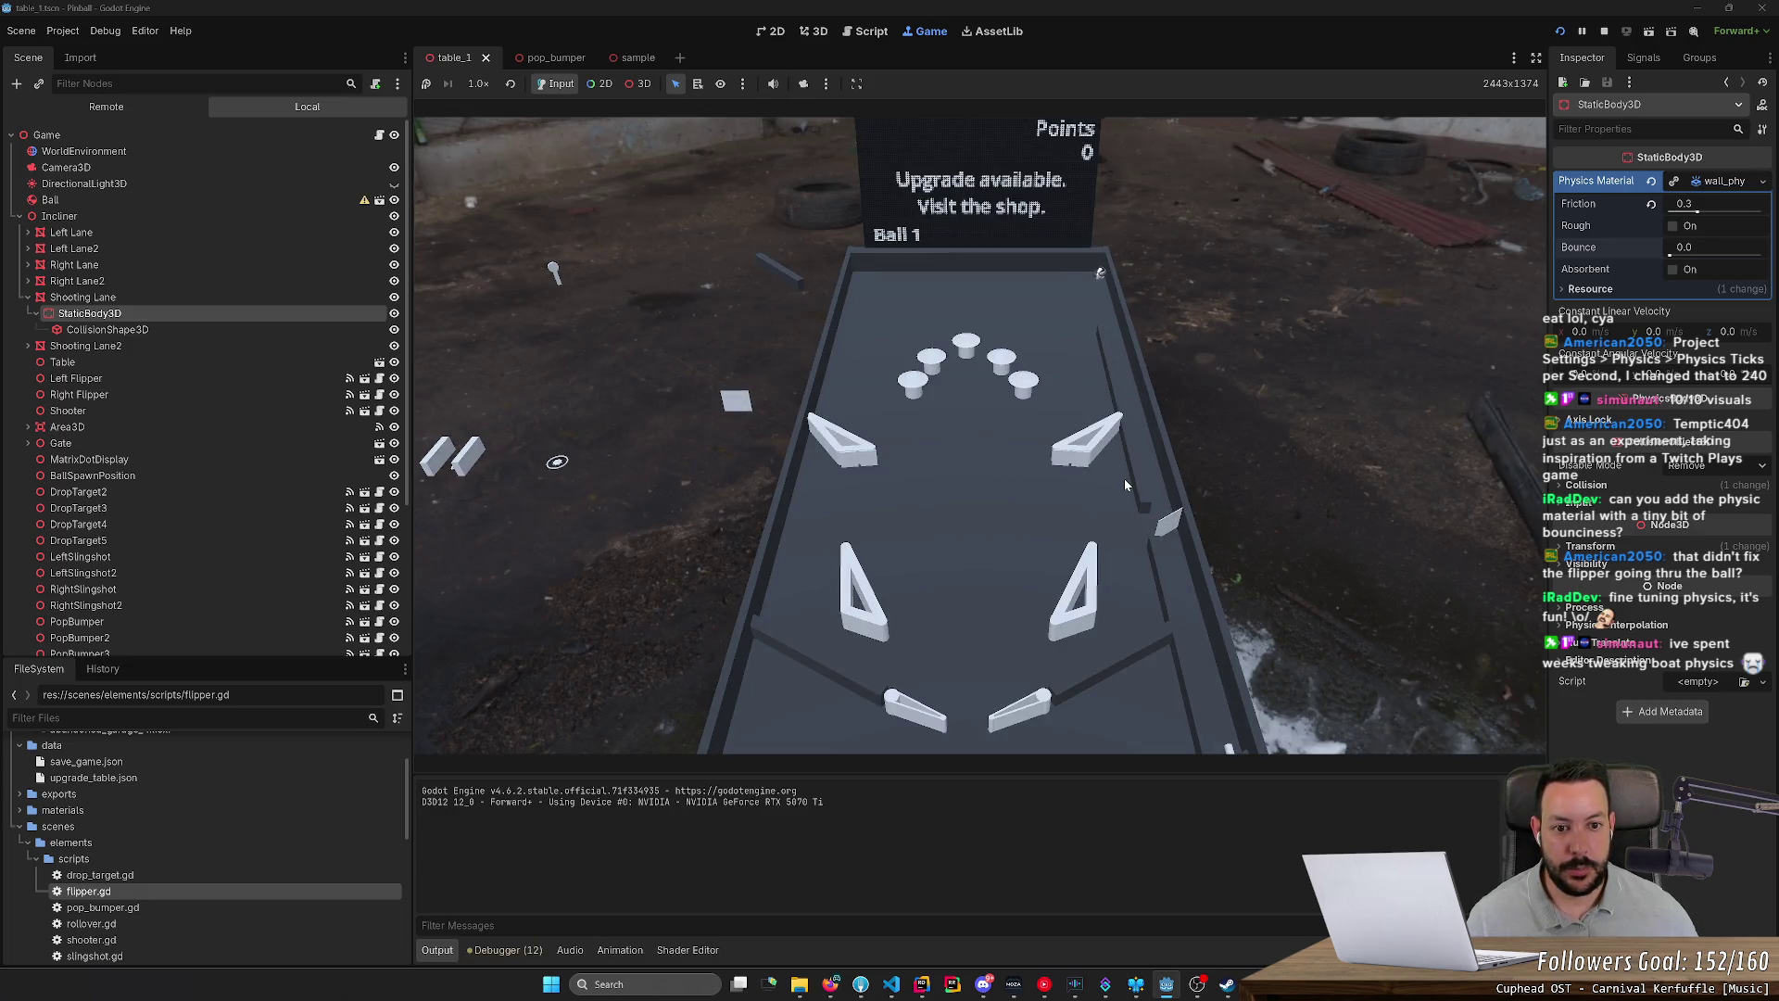
Step: Play ball 1 at zero bounce with the flippers, scoring 12 points, then stop with F8
key("Right")
key("Left")
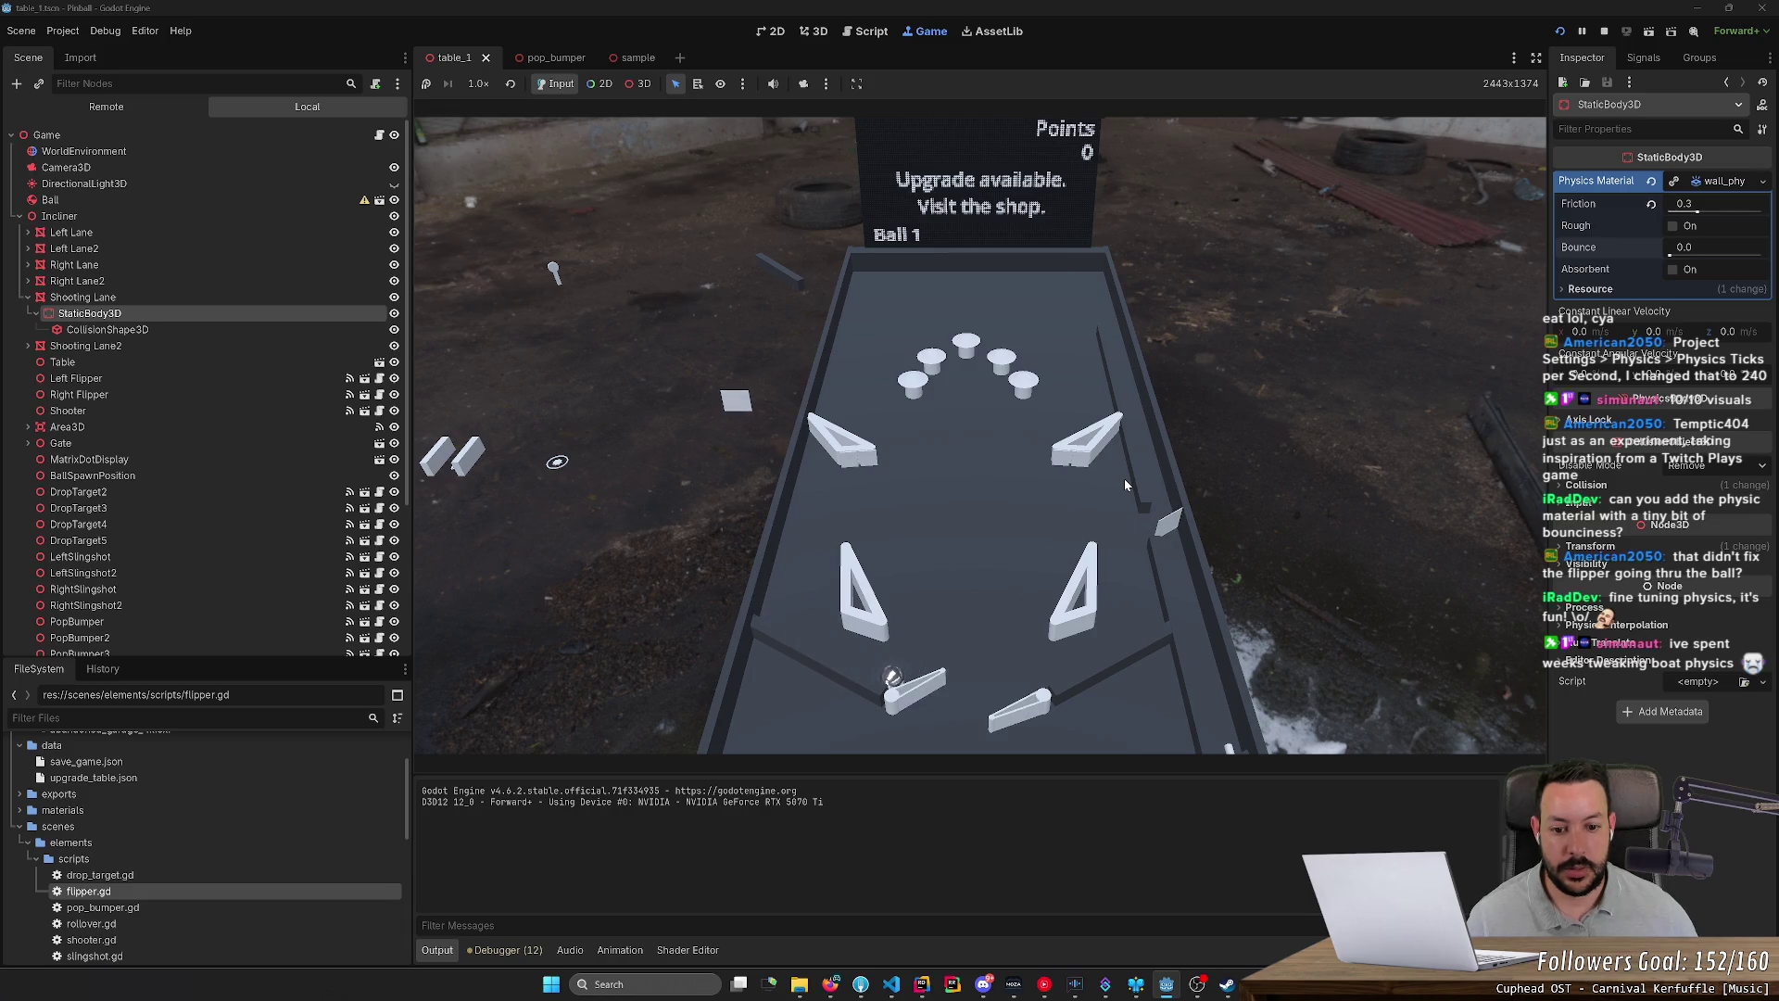
key("Left")
key("Right")
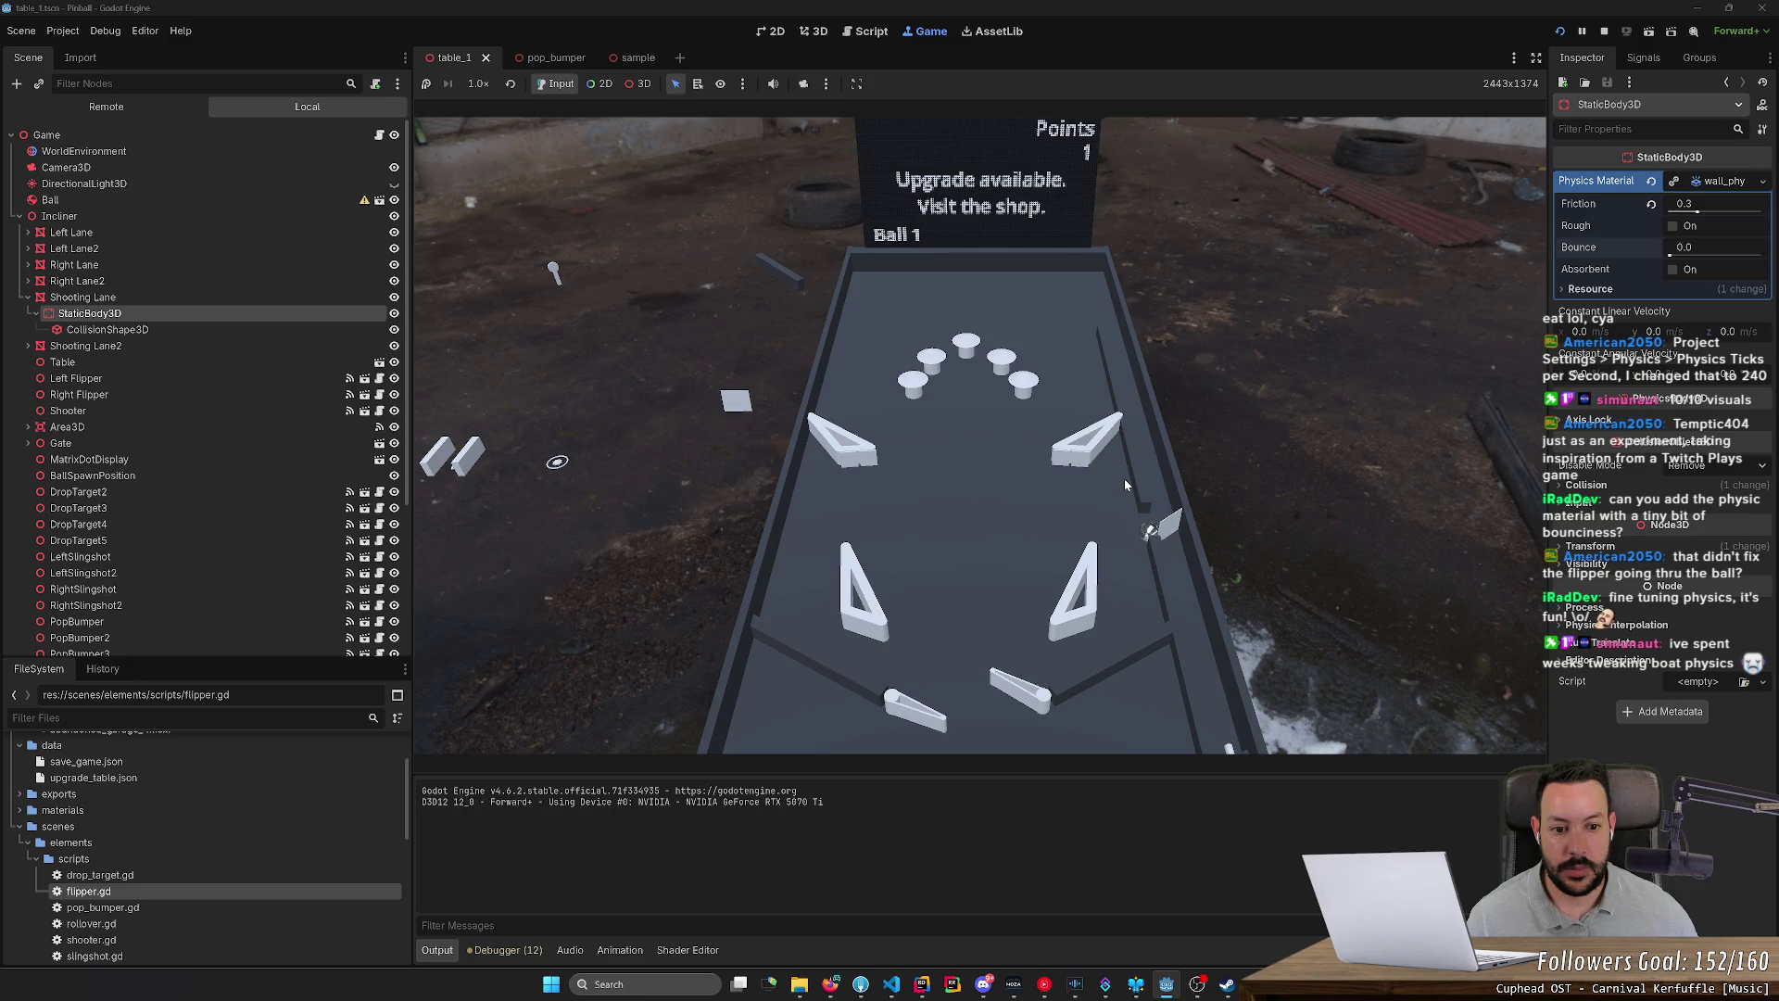
key("Left")
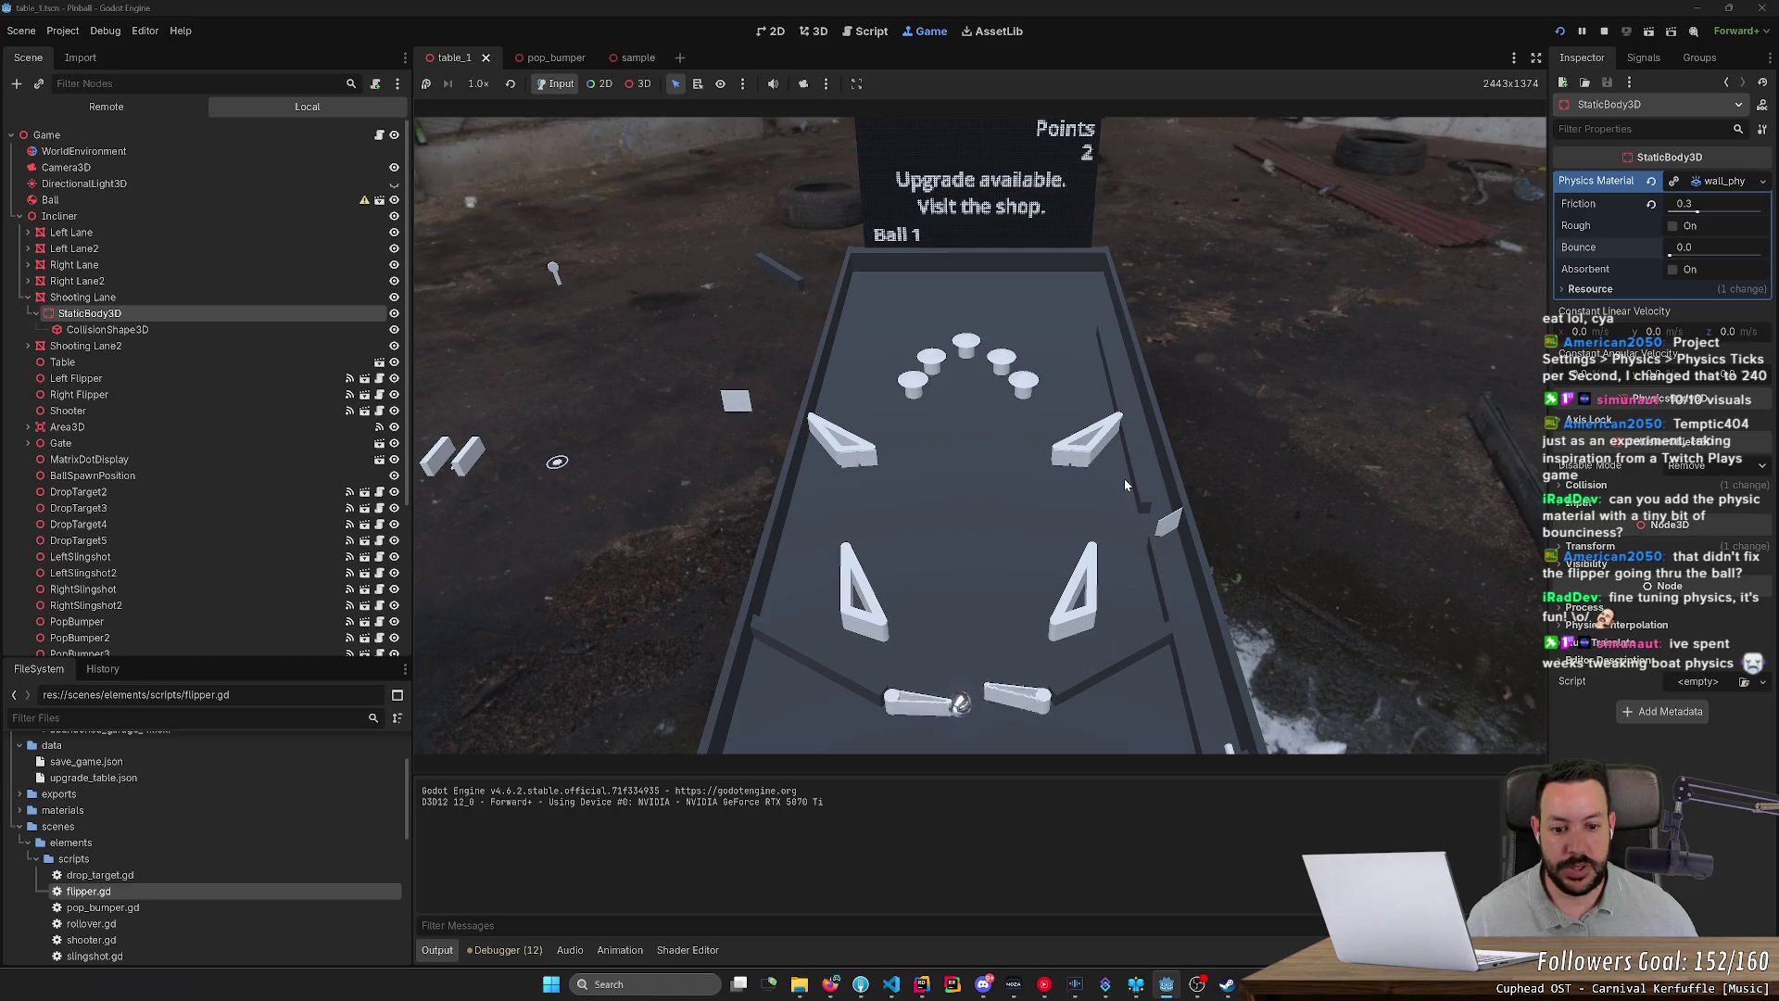
key("Right")
key("Left")
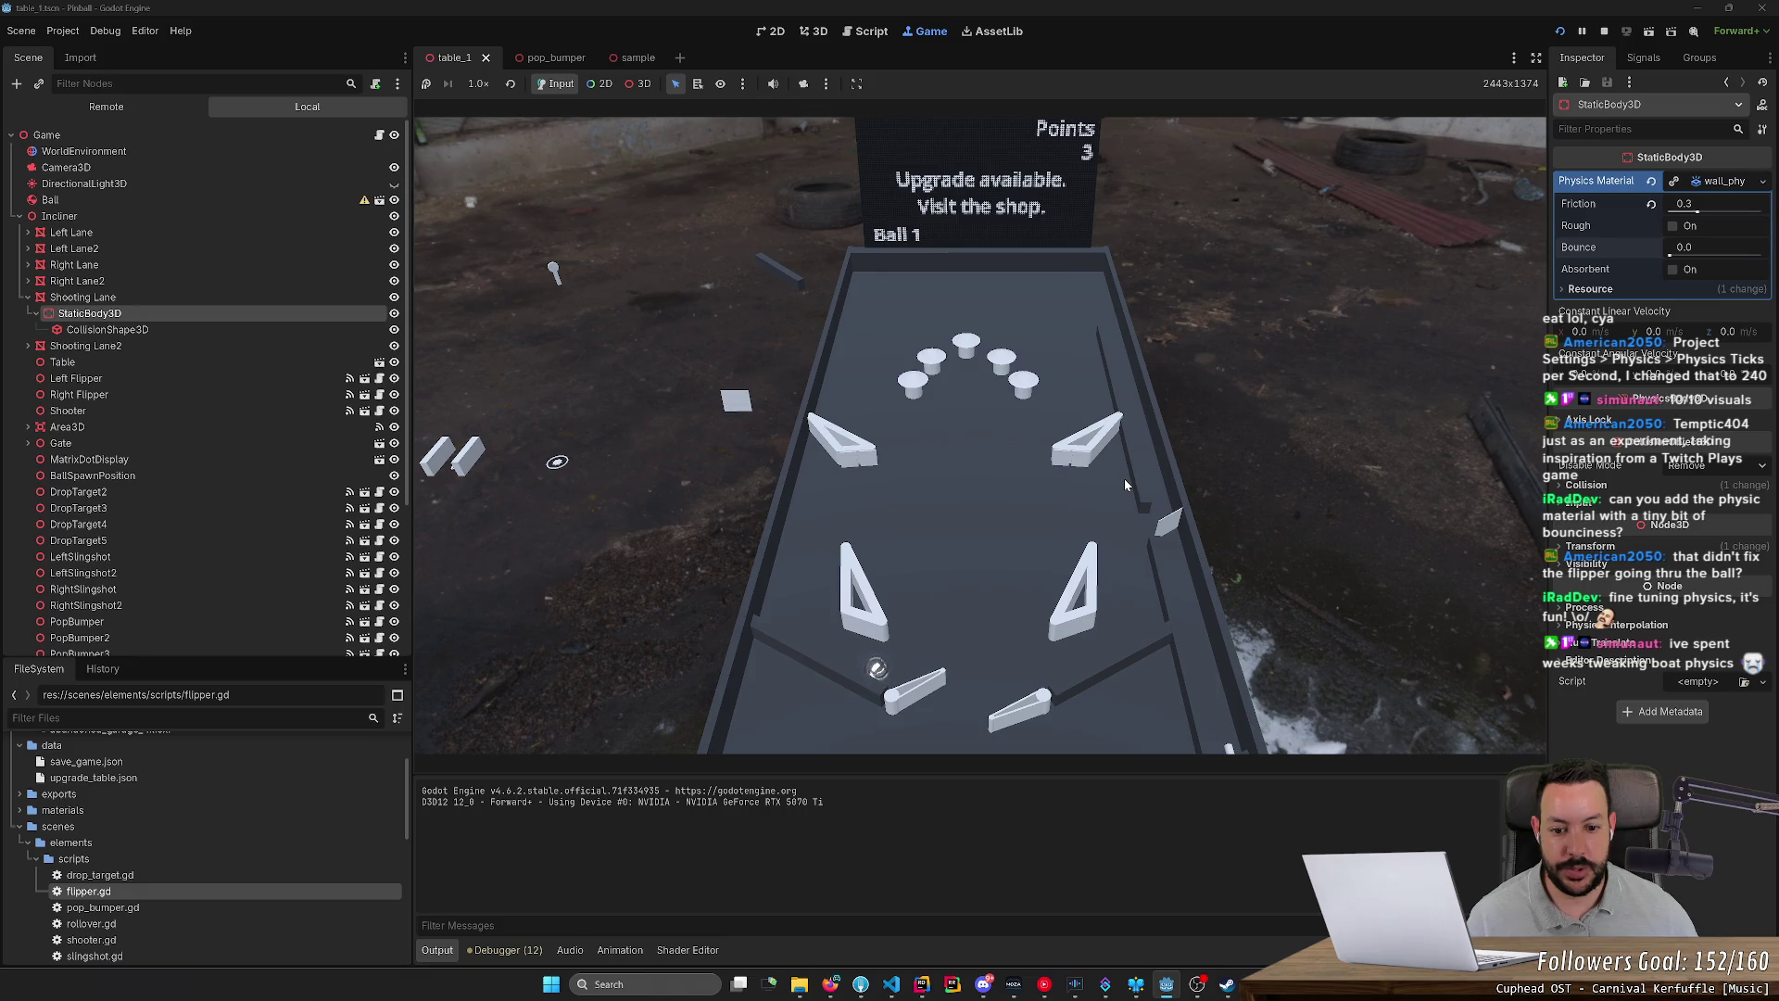
key("Left")
key("Right")
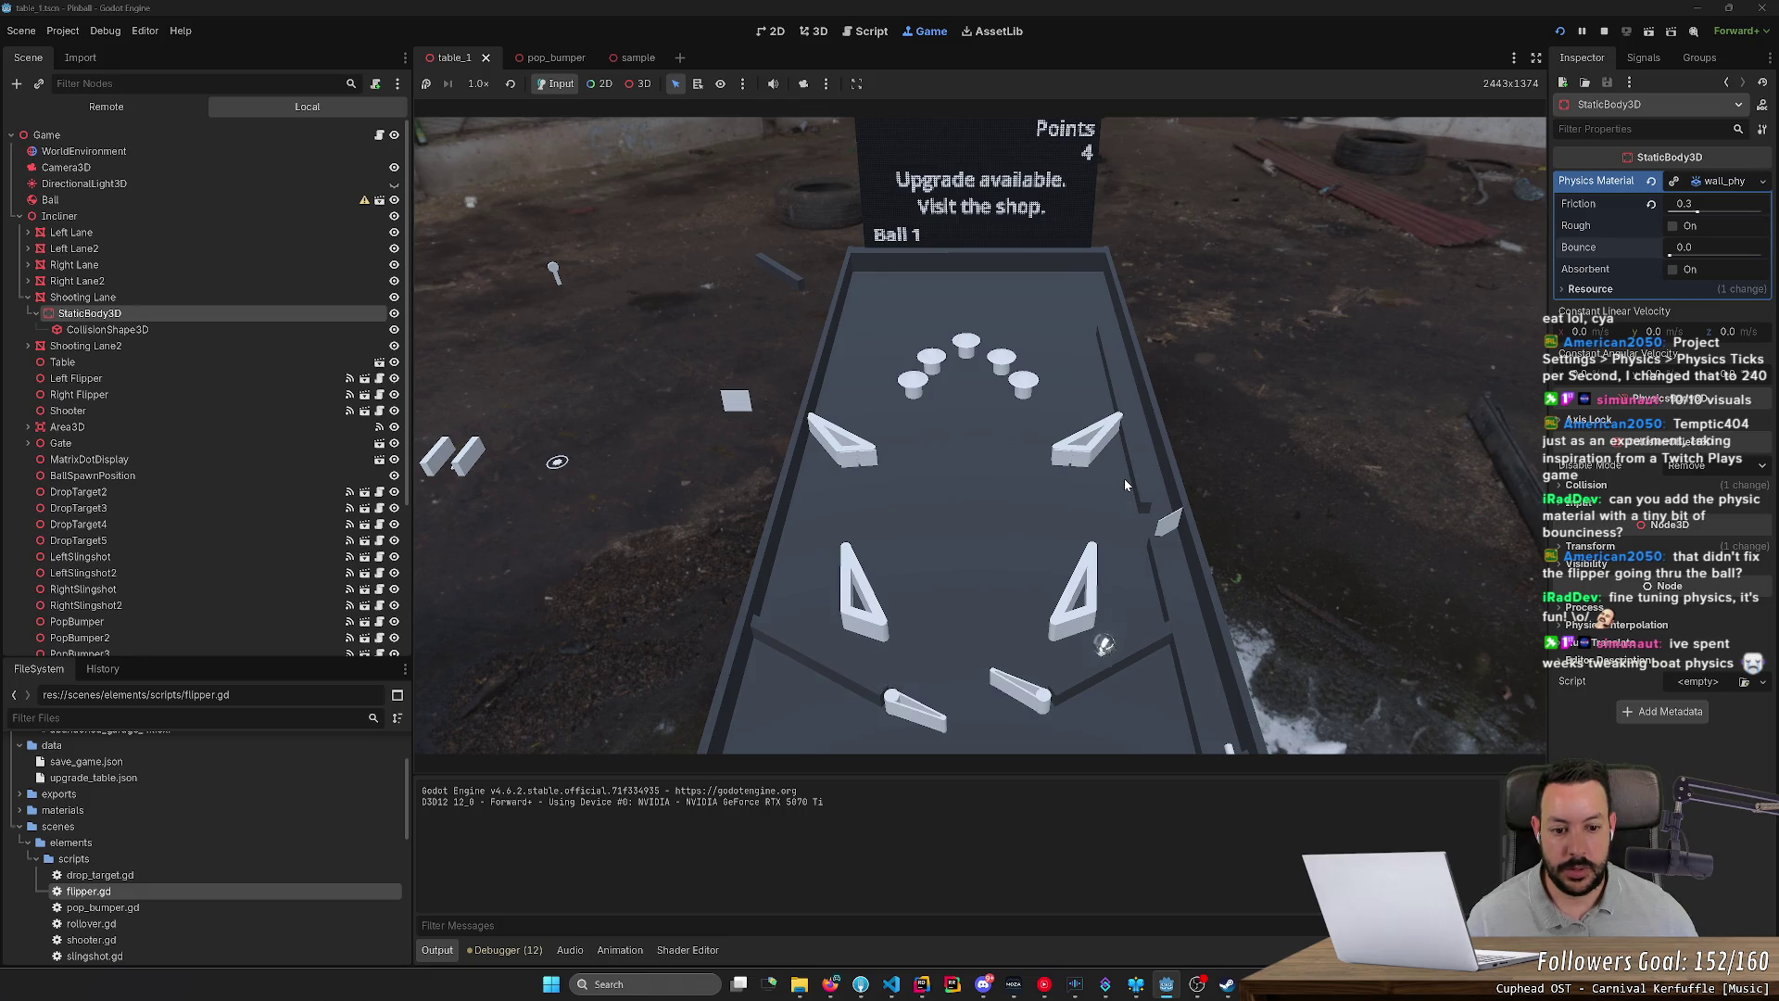
key("Left")
key("Right")
key("Right")
key("Left")
key("Right")
key("Right")
key("Left")
key("Right")
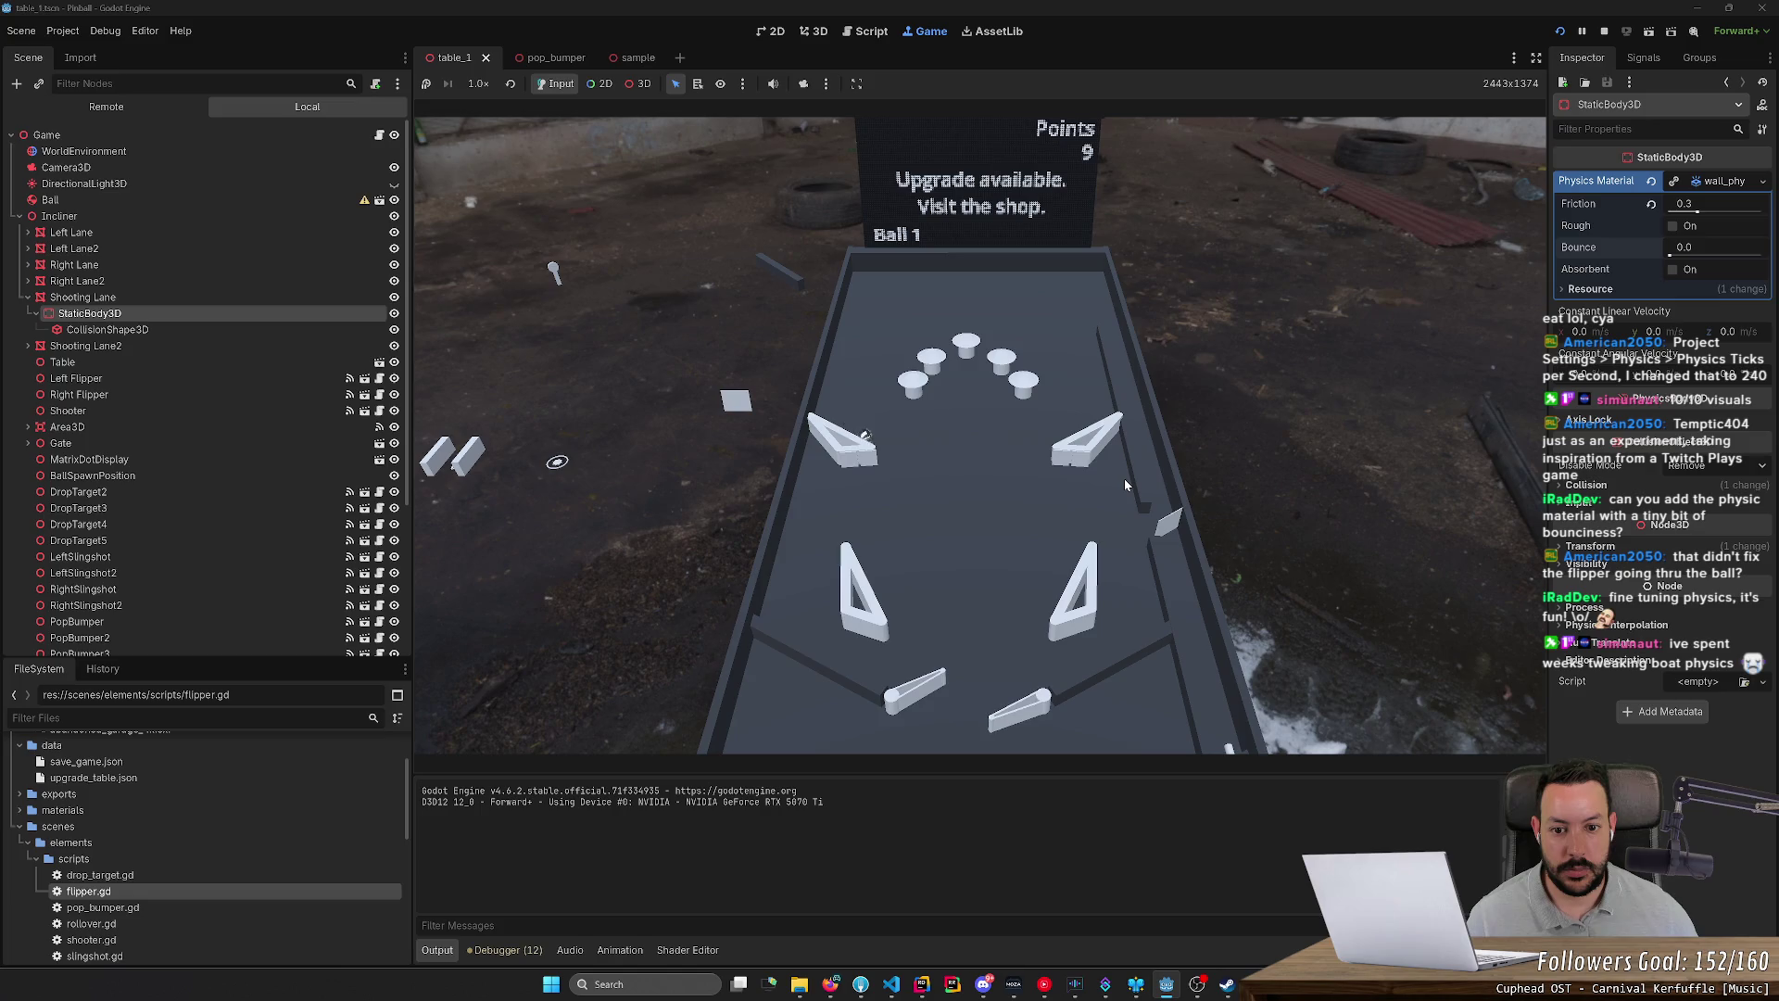
key("Right")
key("Right")
key("Left")
key("Right")
key("F8")
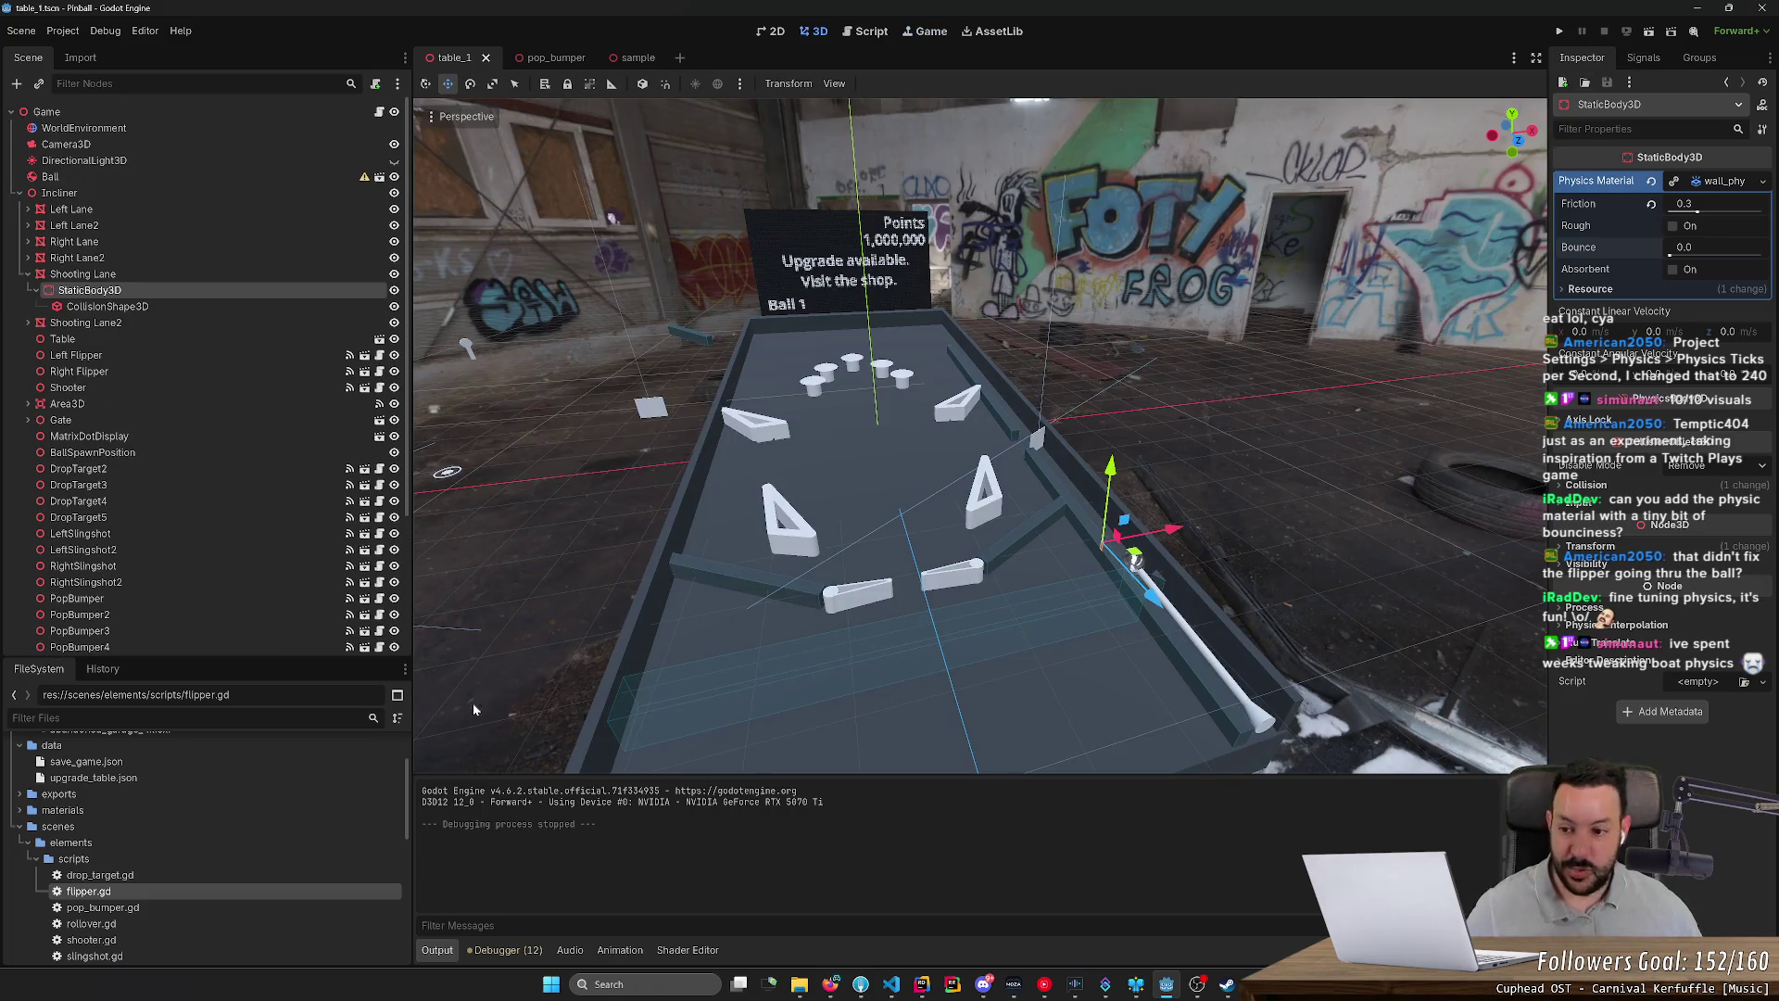
Step: Move the Spinner out of the Unused group onto the table near the right flipper
scroll(243, 315, "down", 5)
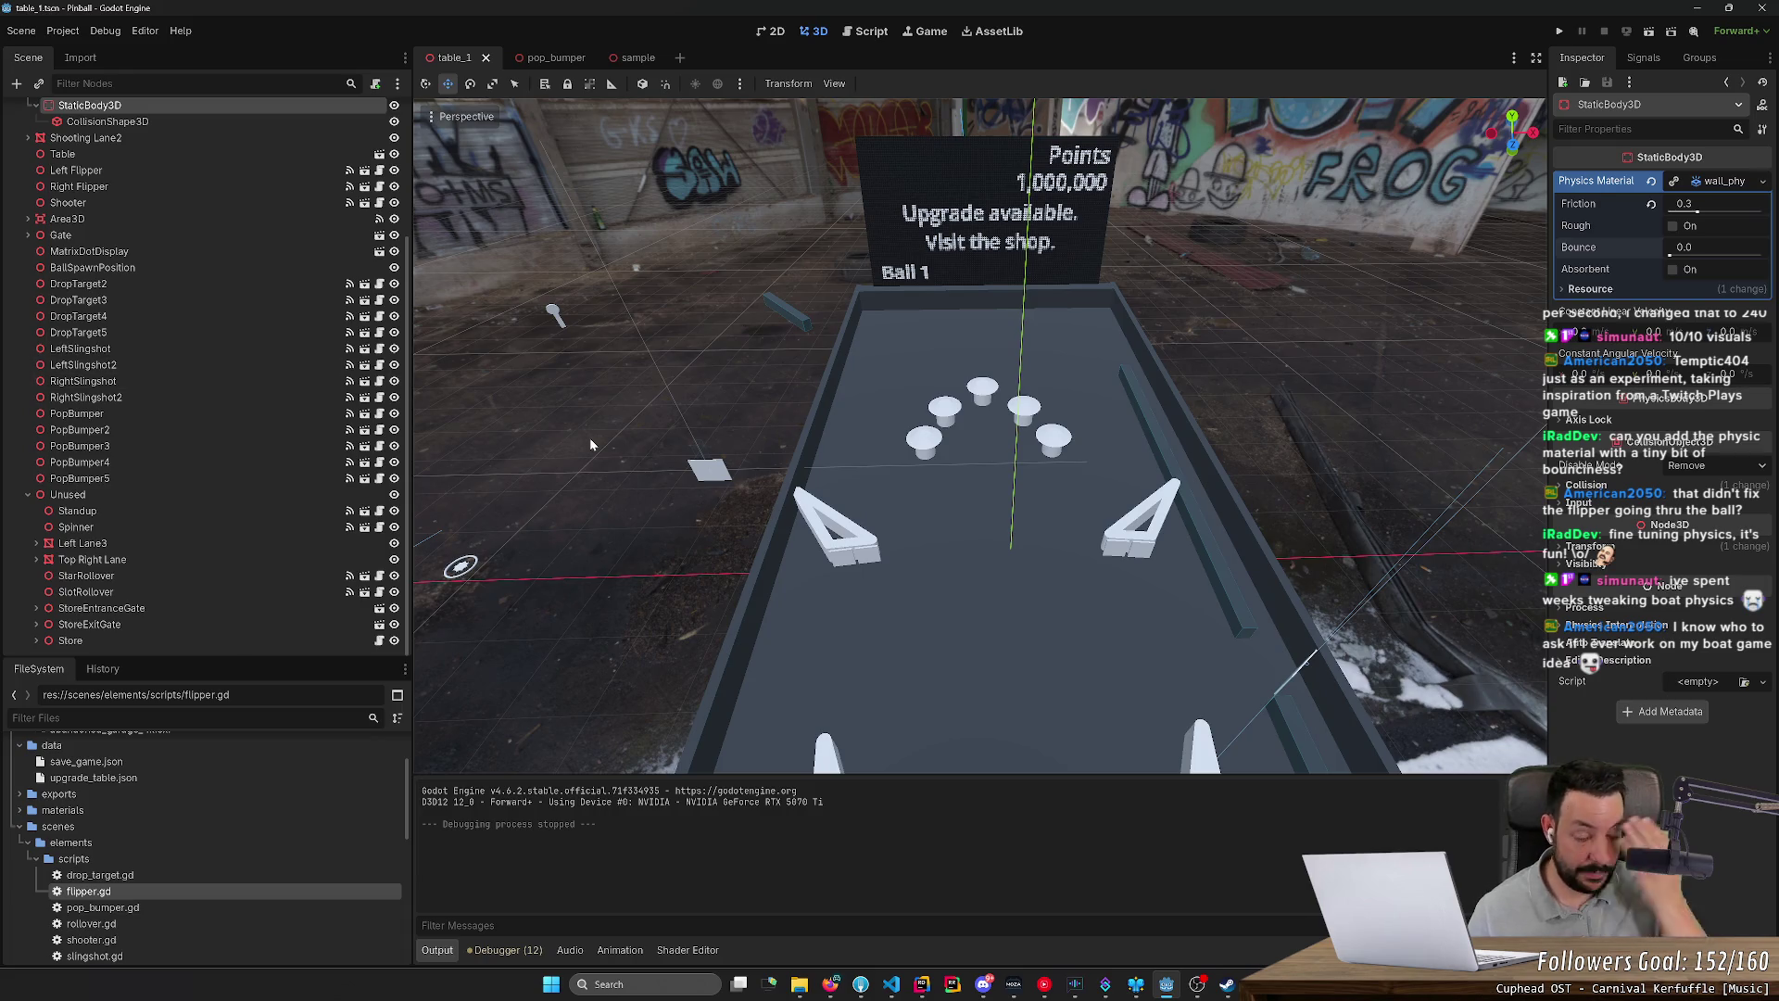
left_click(281, 524)
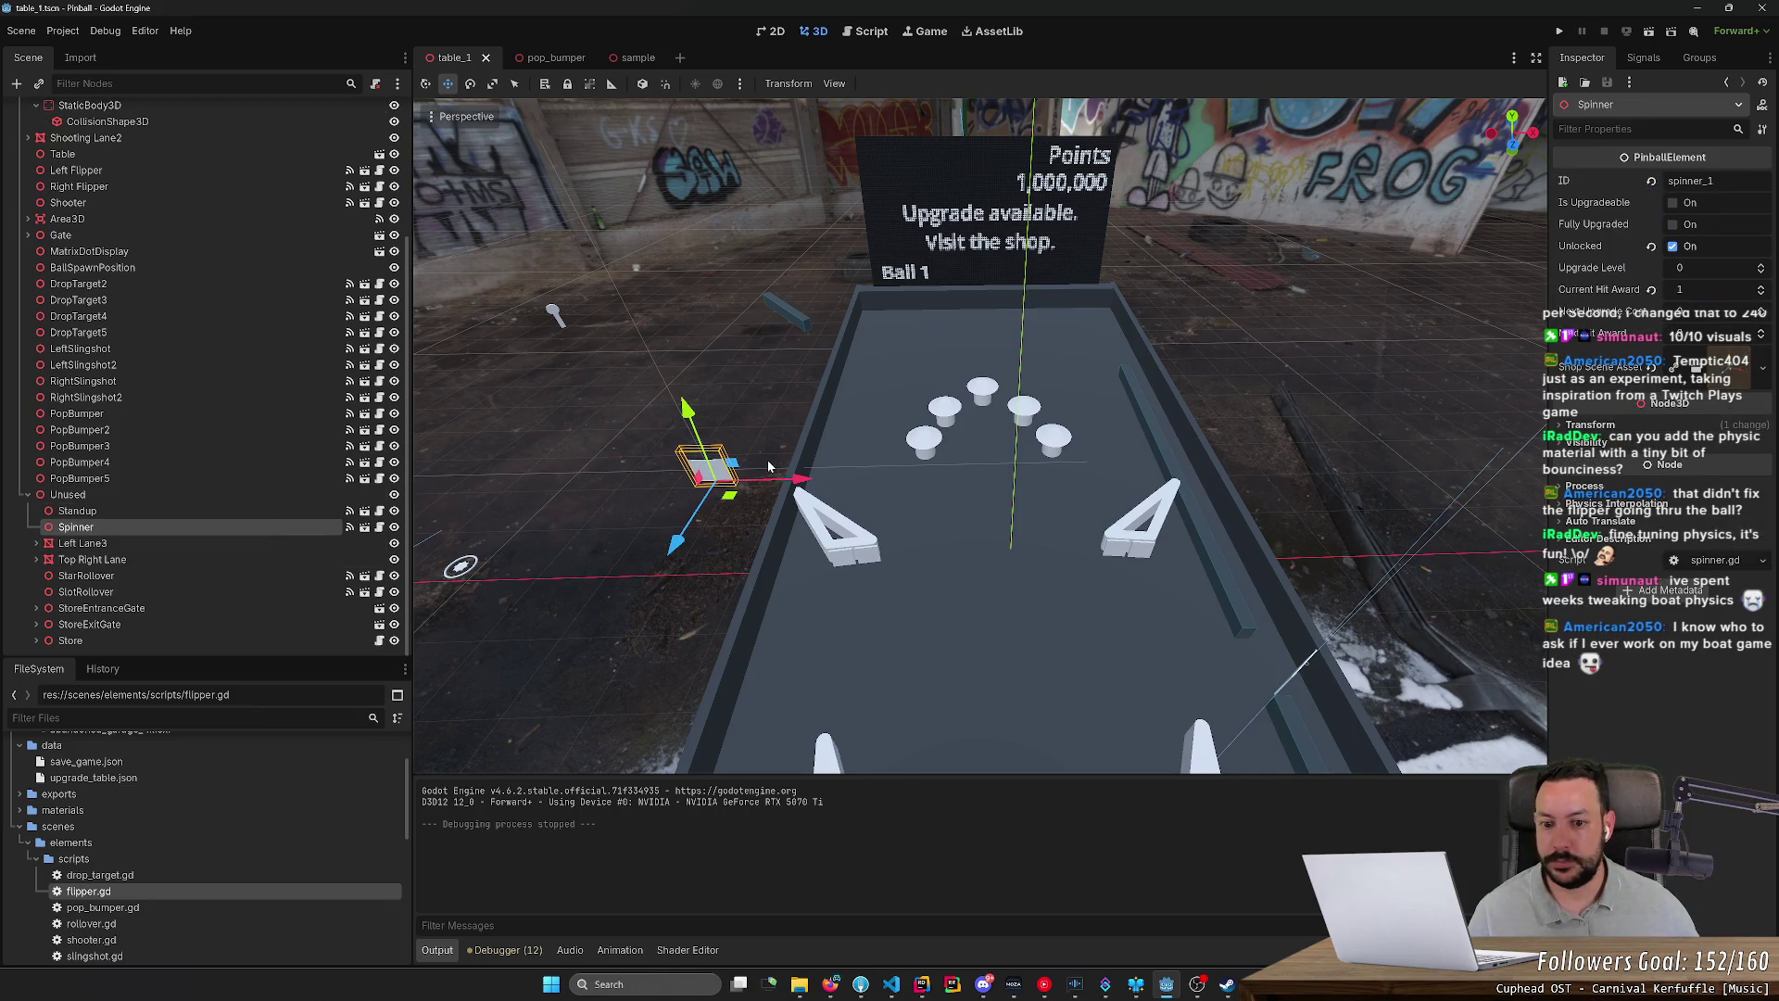
left_click_drag(156, 530, 191, 496)
left_click_drag(800, 481, 1223, 471)
scroll(805, 171, "up", 2)
scroll(805, 171, "up", 5)
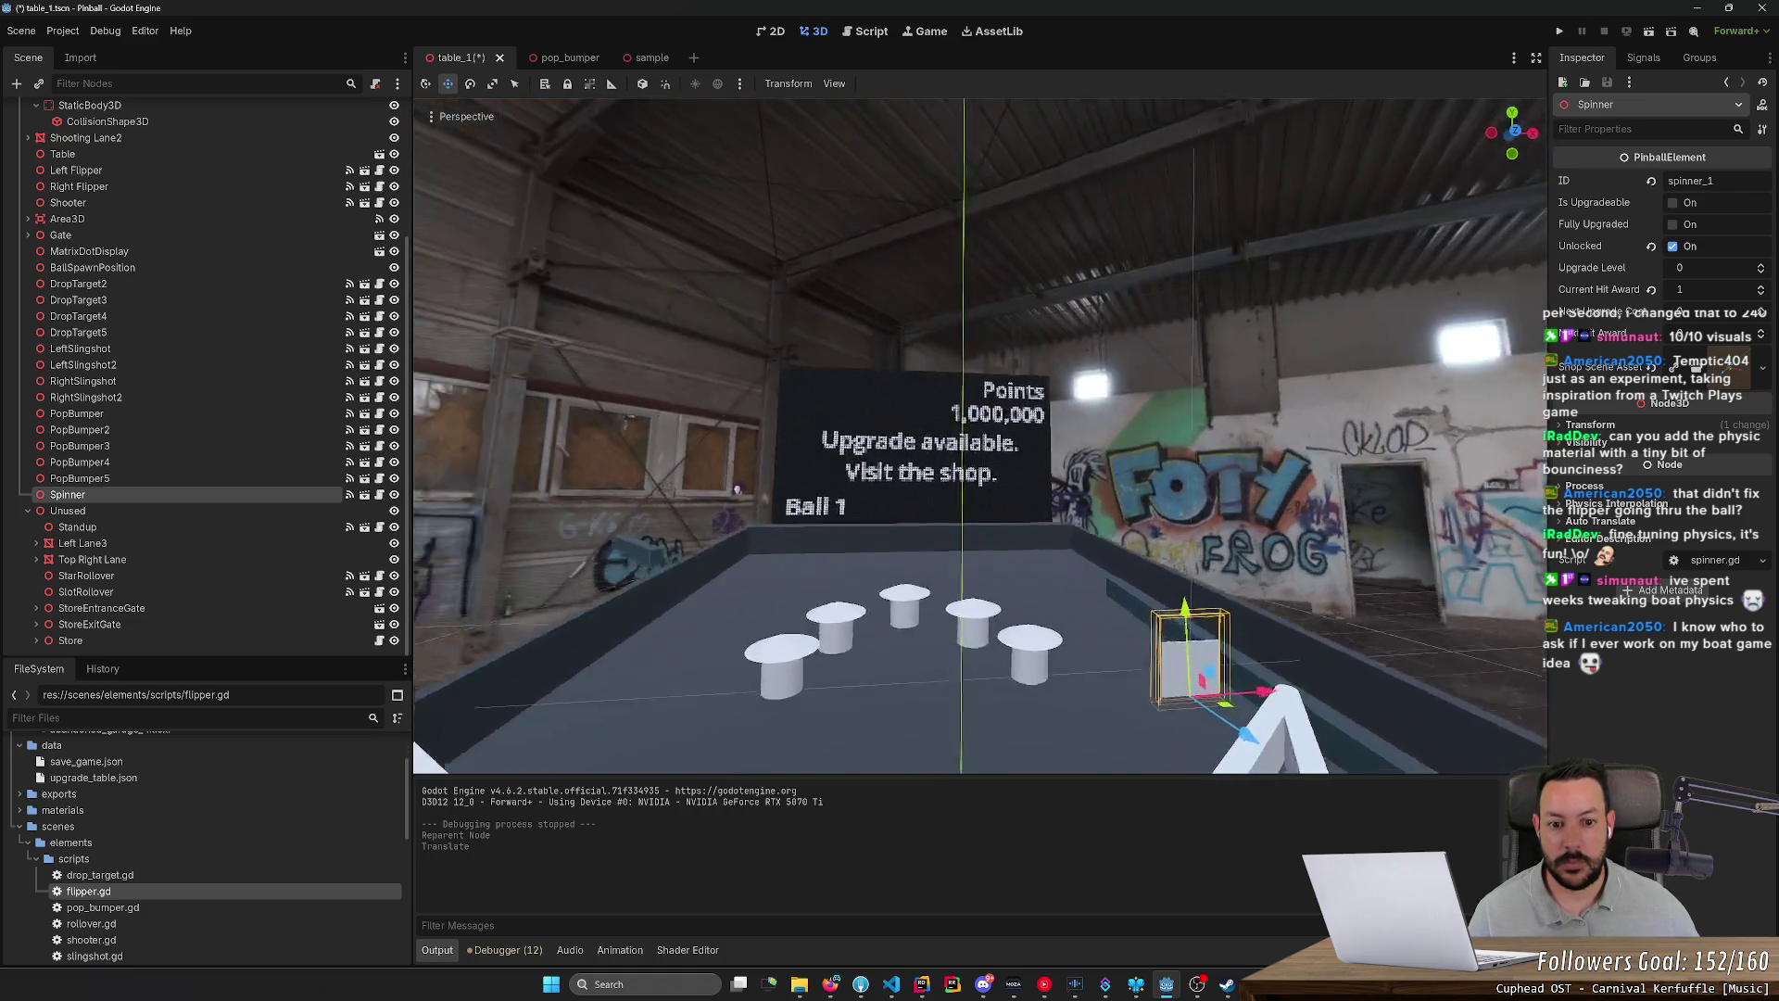
scroll(1202, 476, "down", 3)
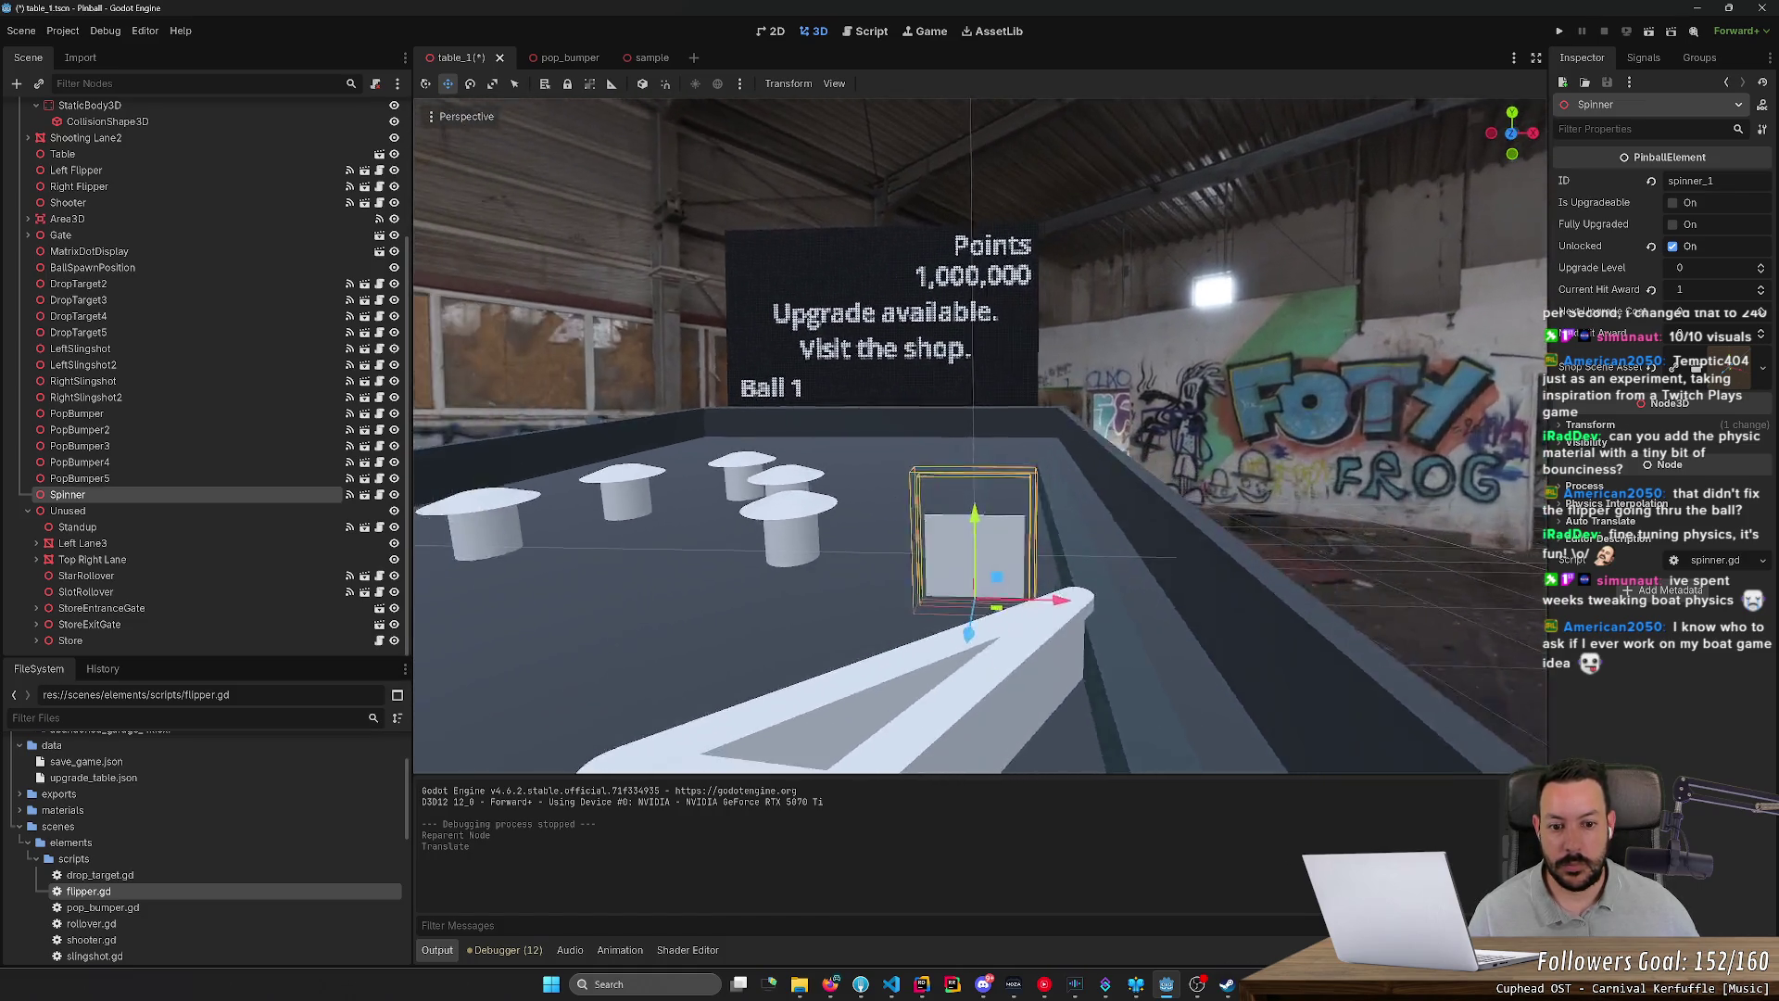
mouse_move(1075, 621)
left_mouse_down()
mouse_move(1123, 671)
mouse_move(1105, 500)
left_mouse_up()
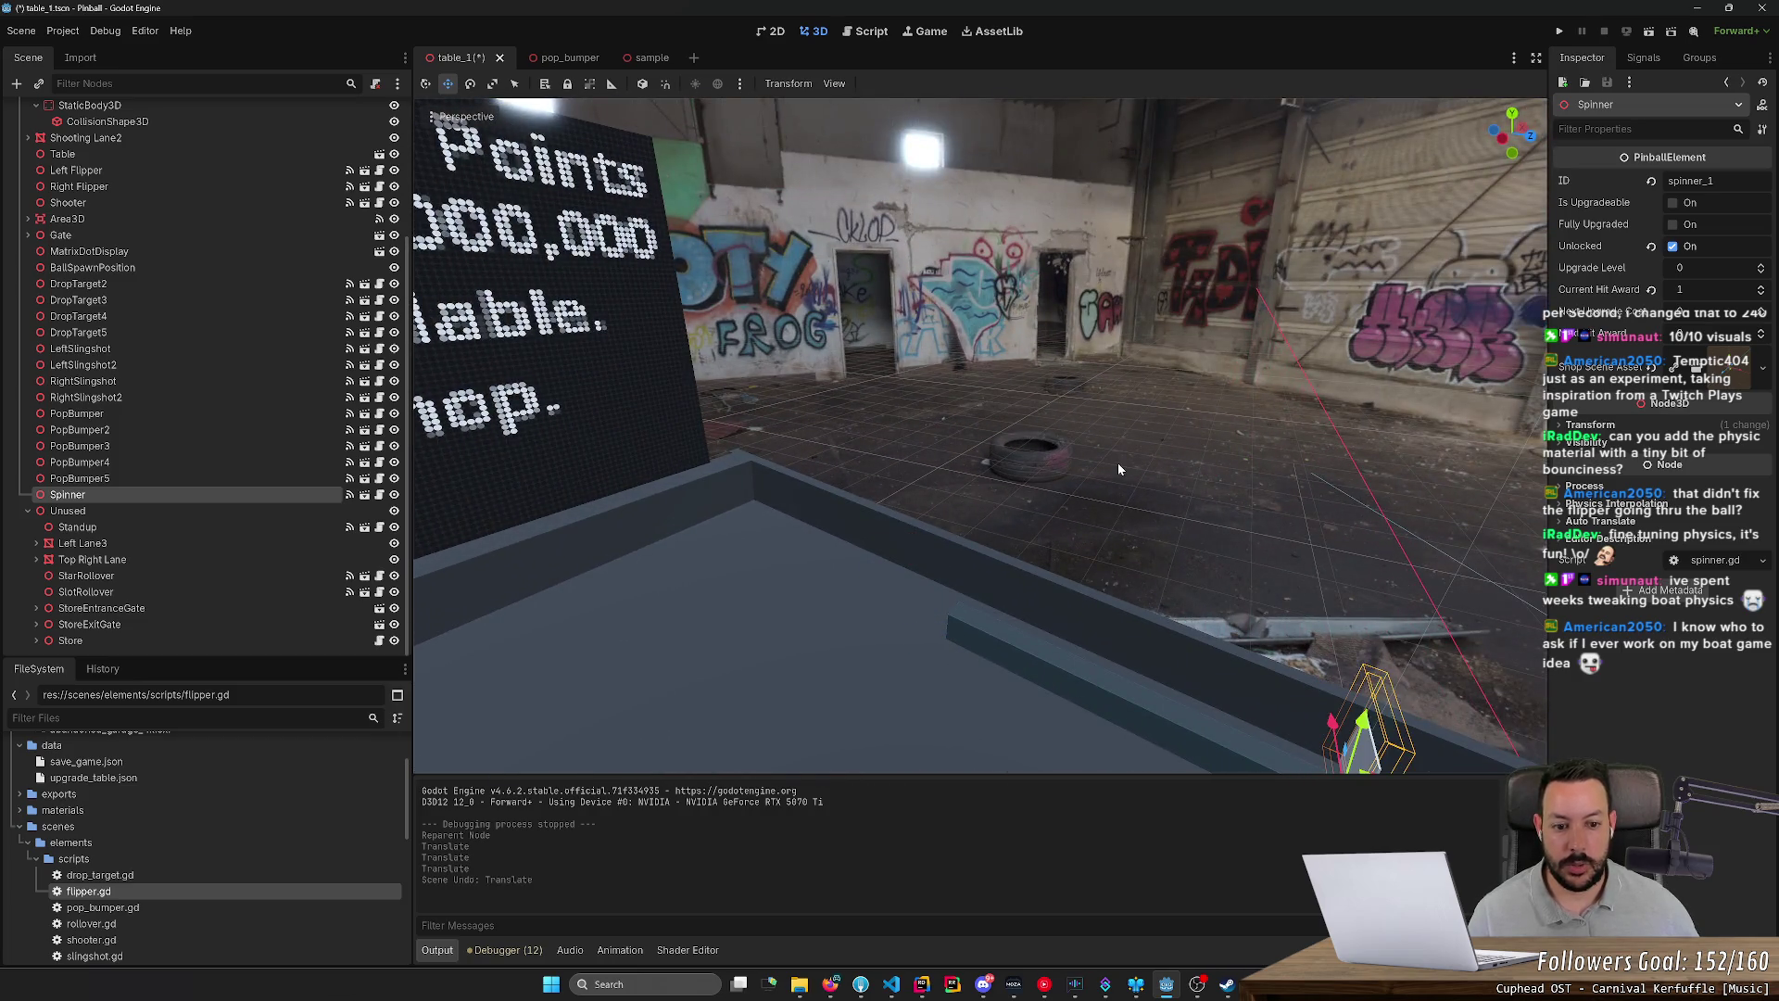
key("ctrl+z")
key("t")
Step: Slide the Spinner along the table wall near the points display, save, and run the game
left_click_drag(1121, 470, 908, 552)
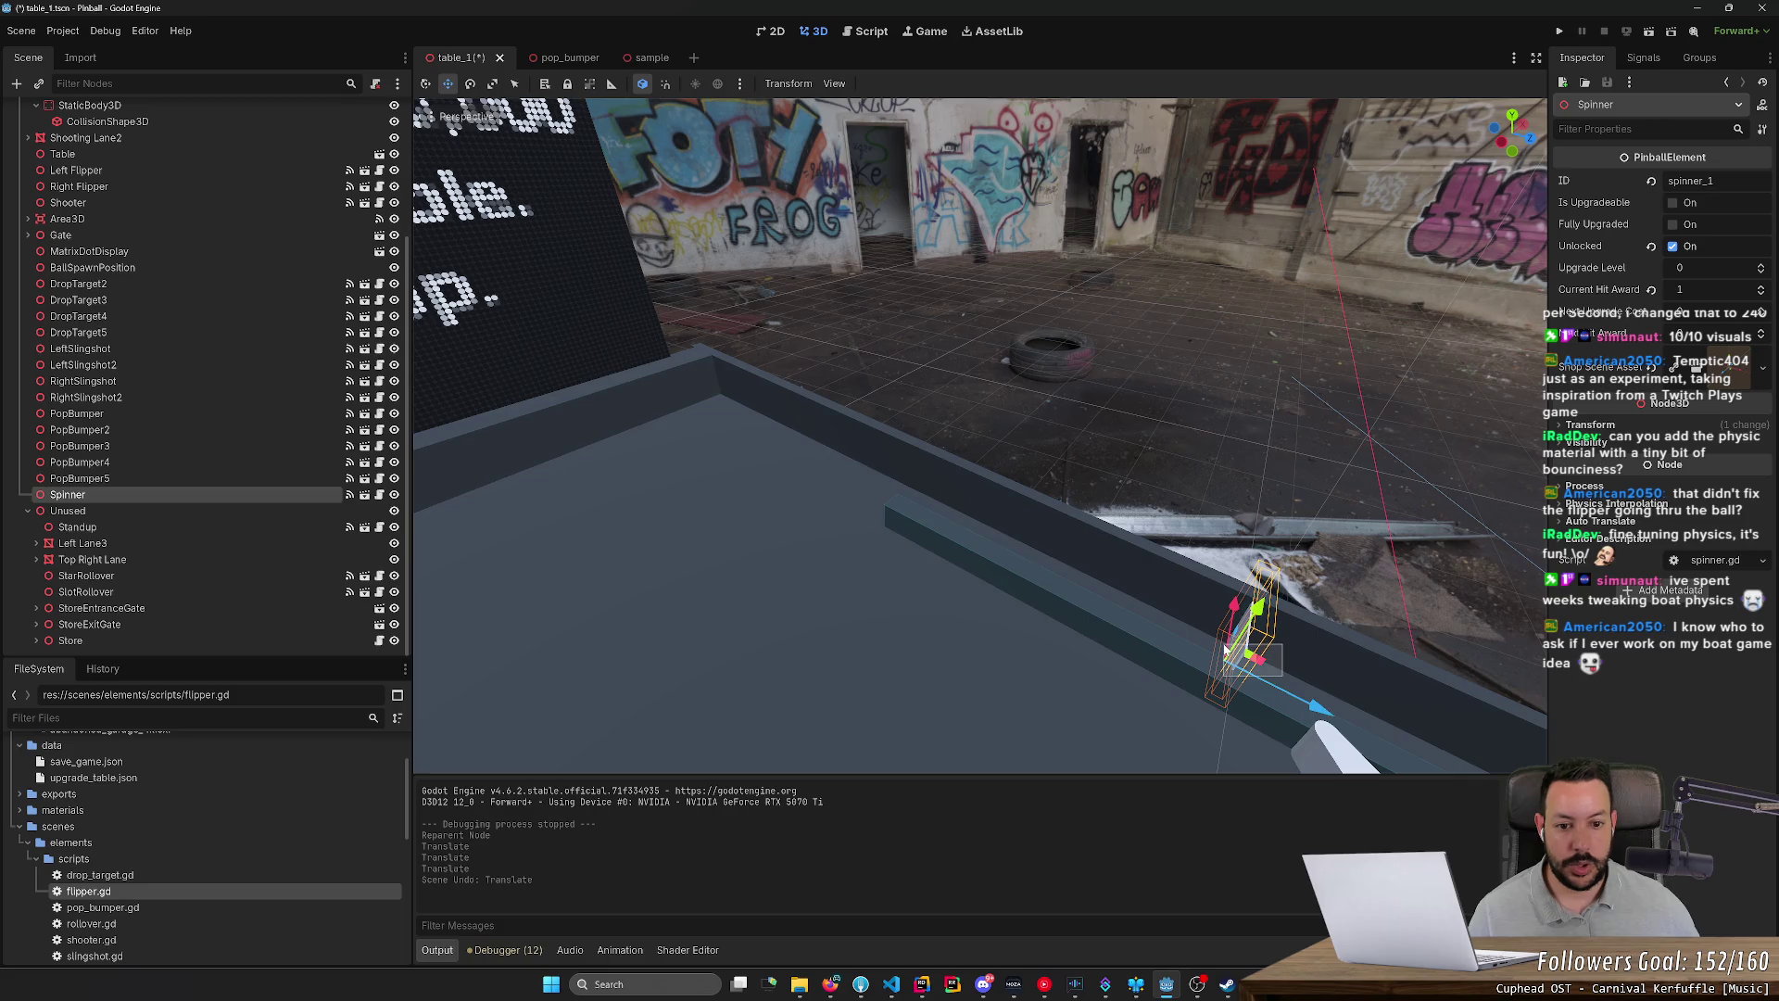
left_click(1283, 682)
left_click(1246, 649)
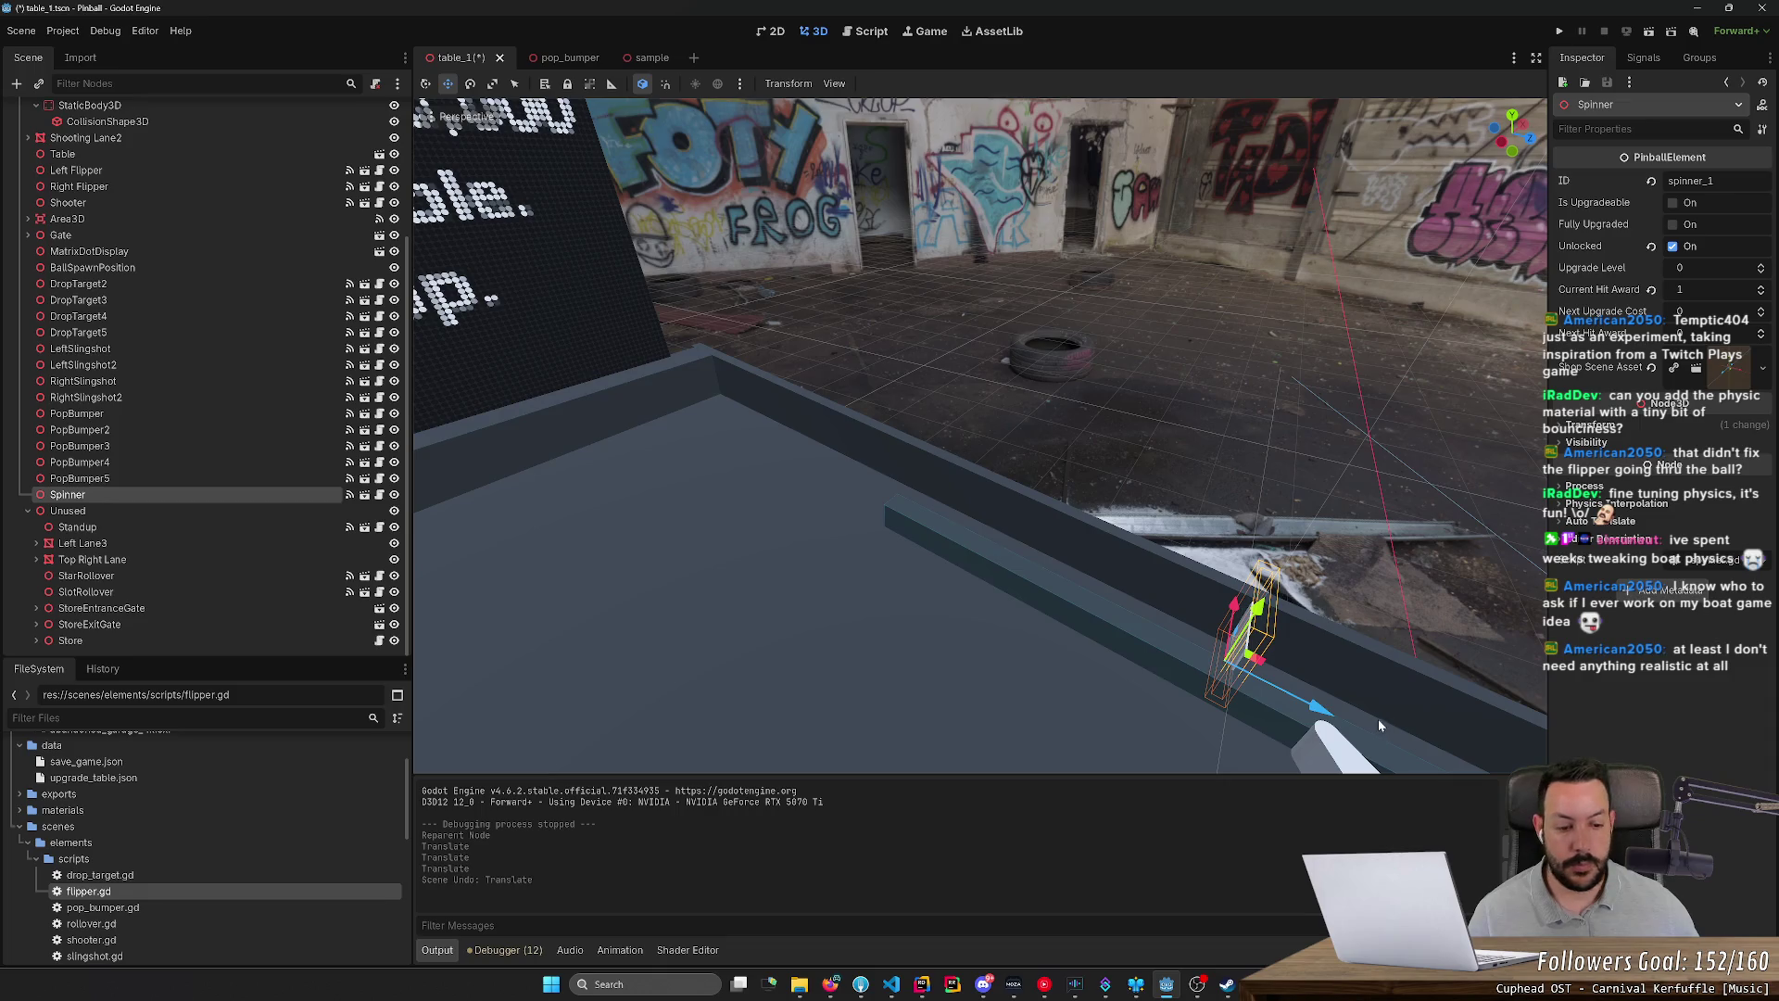
left_click_drag(1322, 714, 941, 563)
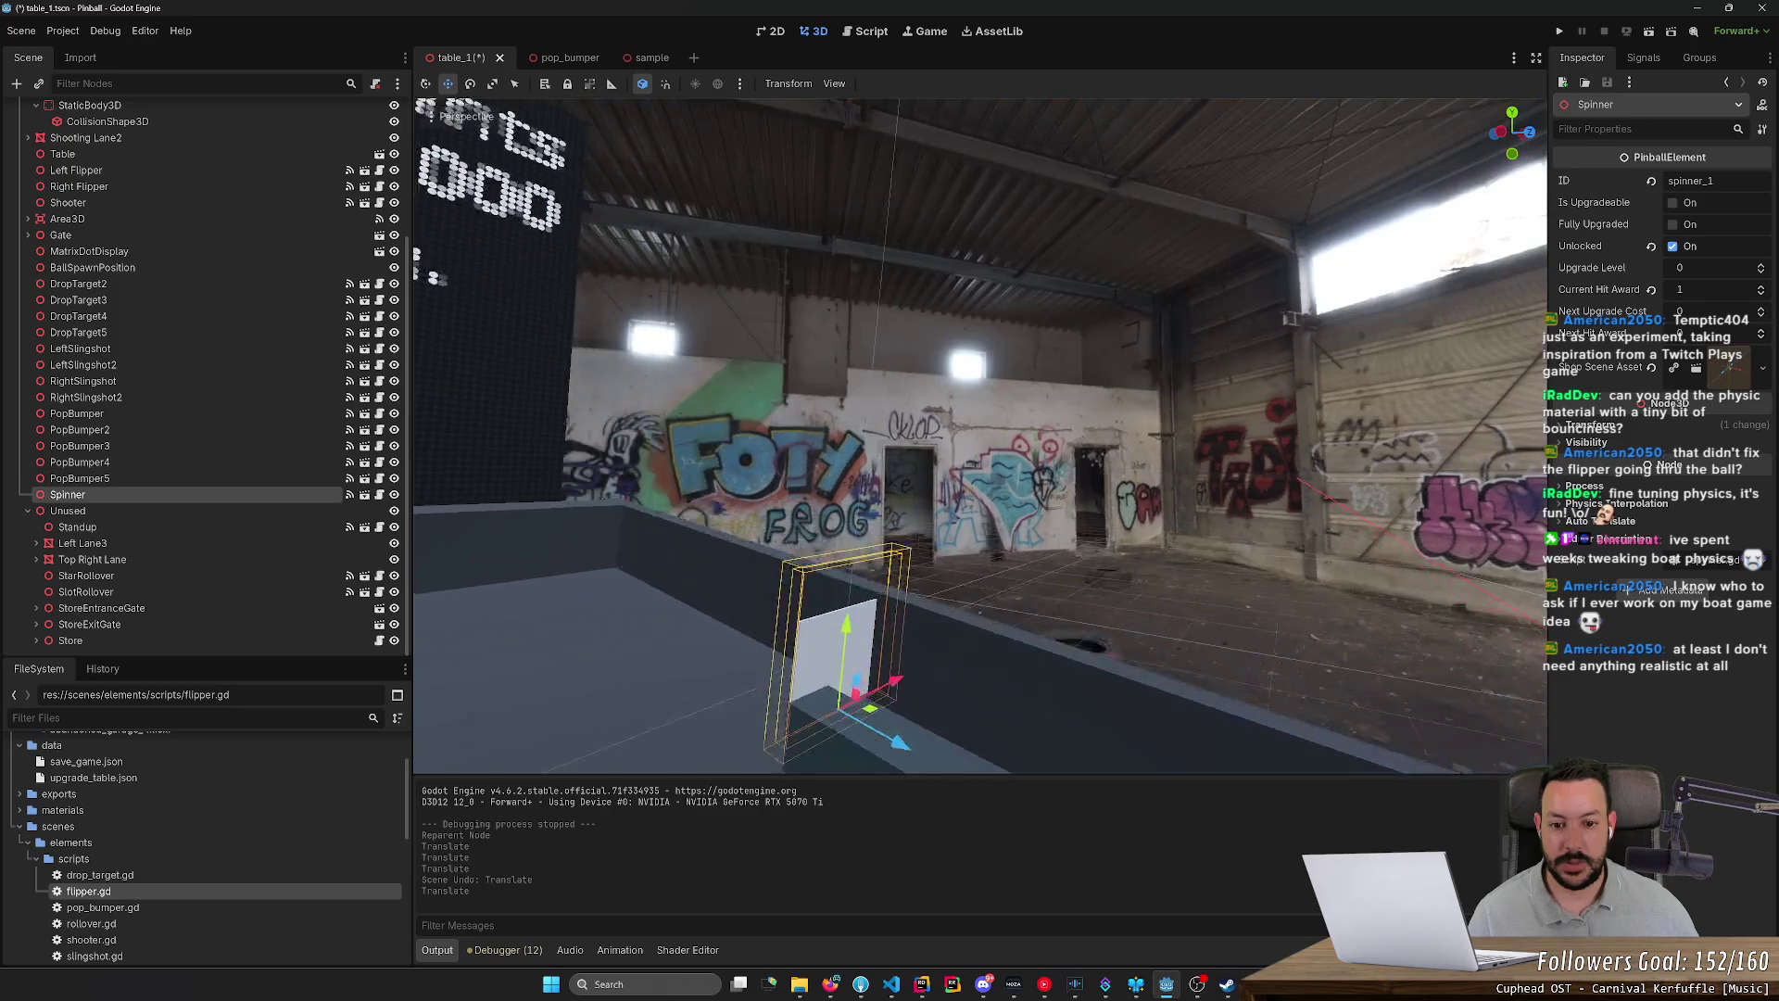
left_click_drag(991, 641, 990, 602)
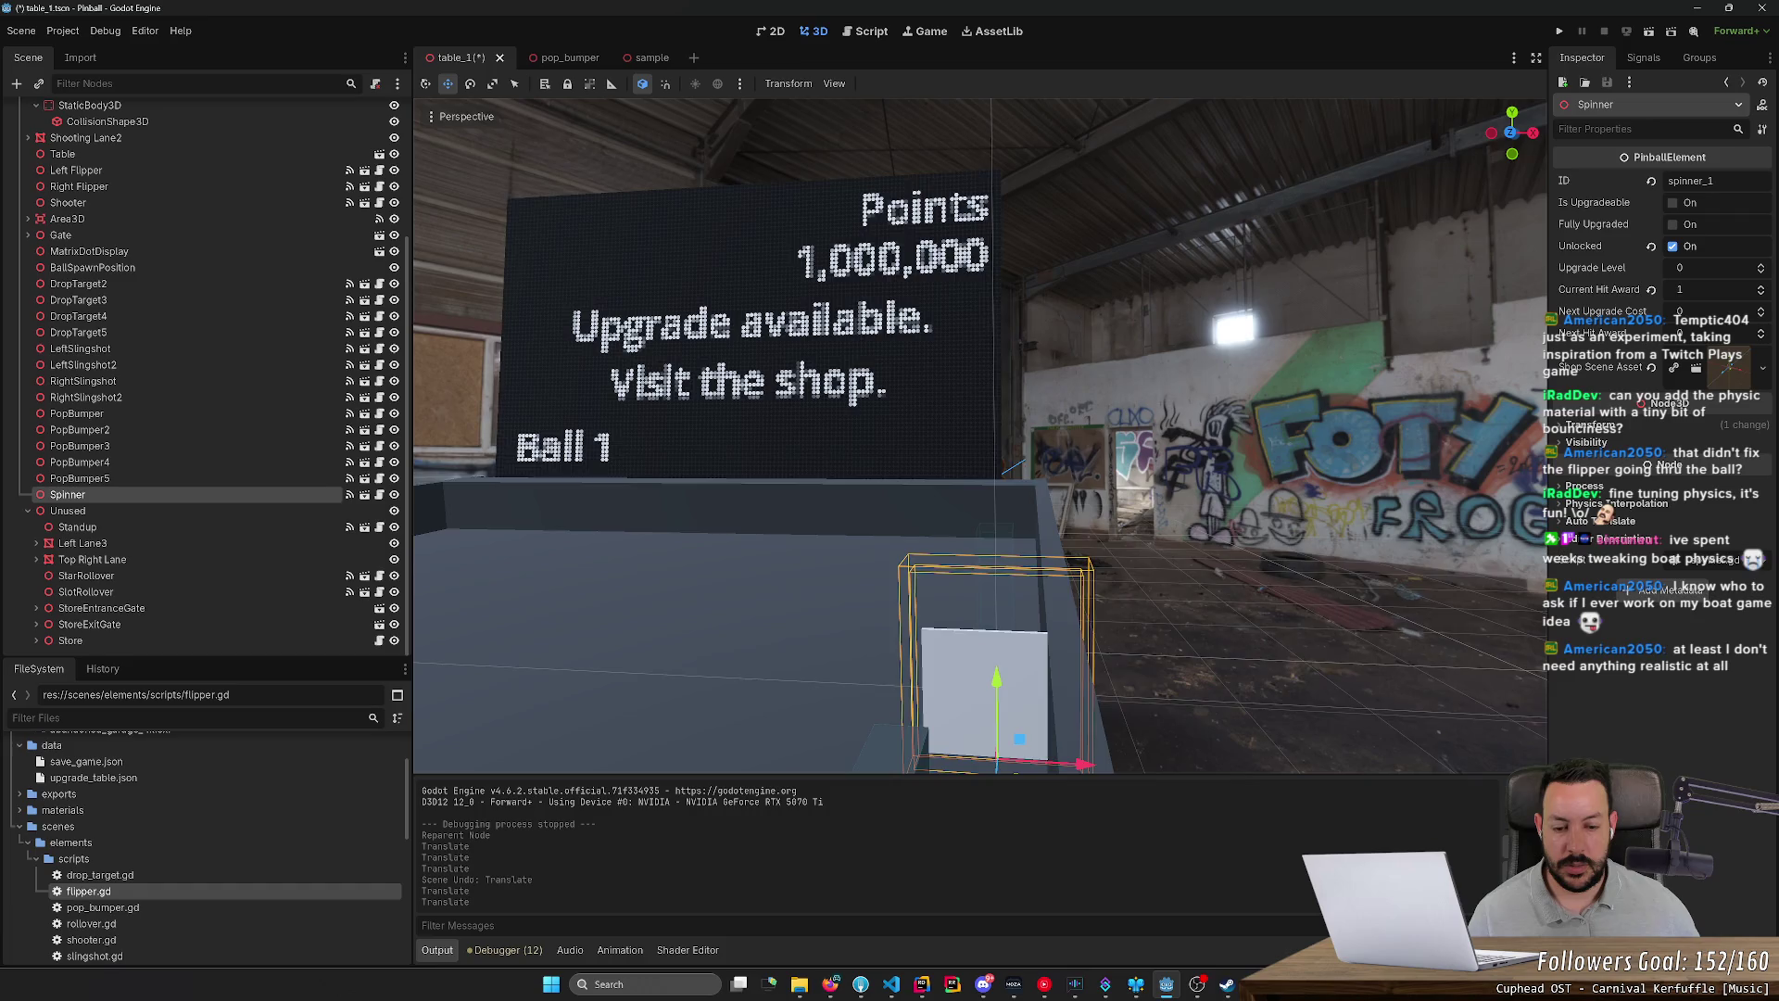
left_click_drag(1094, 642, 1047, 641)
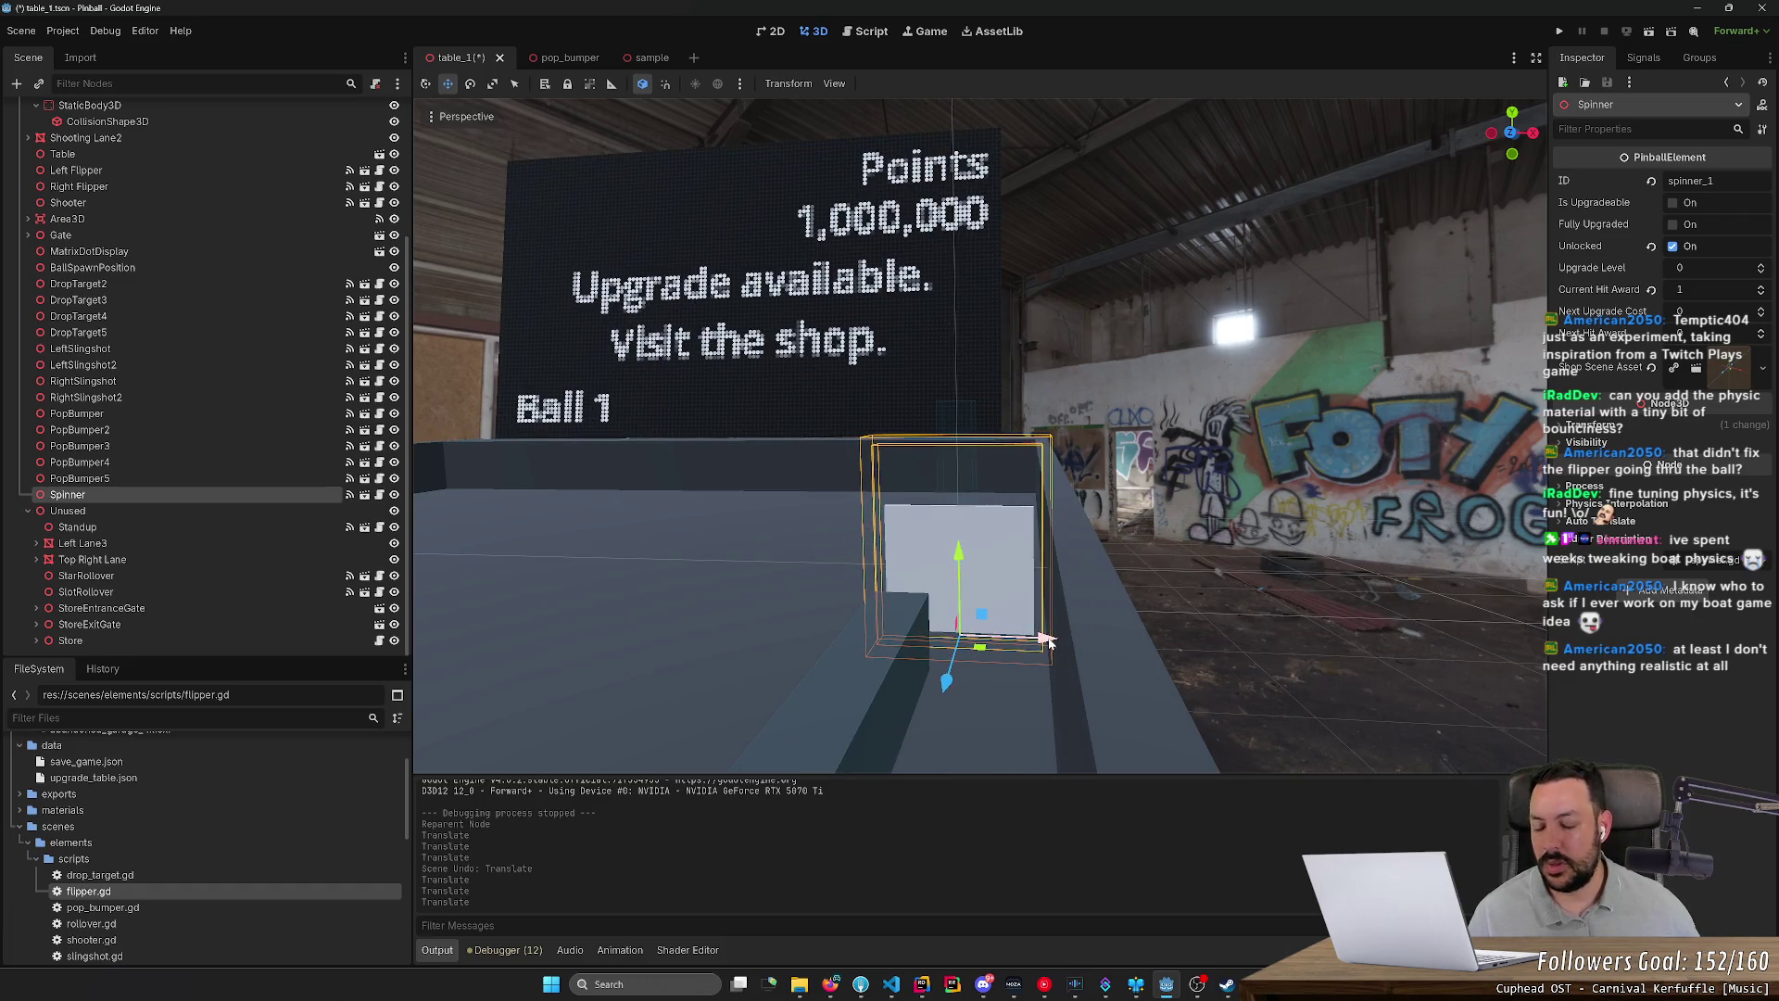
left_click_drag(973, 554, 957, 556)
mouse_move(985, 652)
left_mouse_down()
mouse_move(1012, 669)
mouse_move(1093, 663)
mouse_move(1103, 640)
mouse_move(1057, 638)
left_mouse_up()
left_click_drag(1056, 637, 1077, 604)
key("ctrl+s")
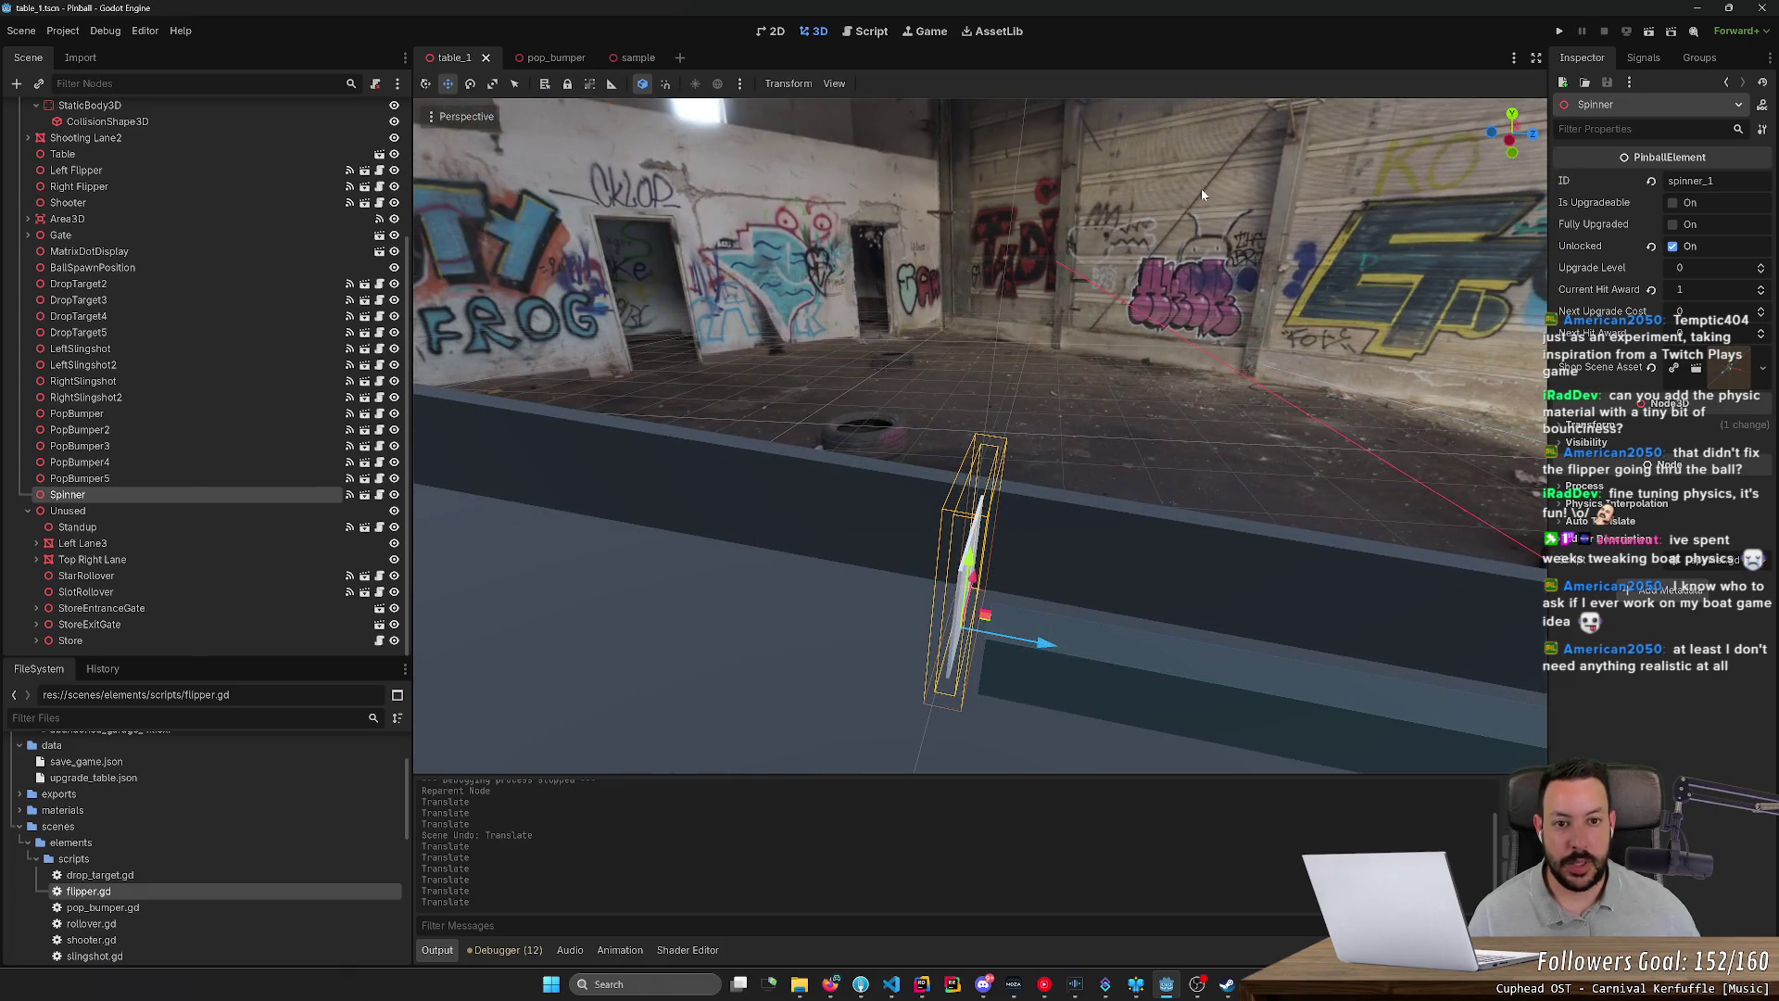
left_click(1561, 31)
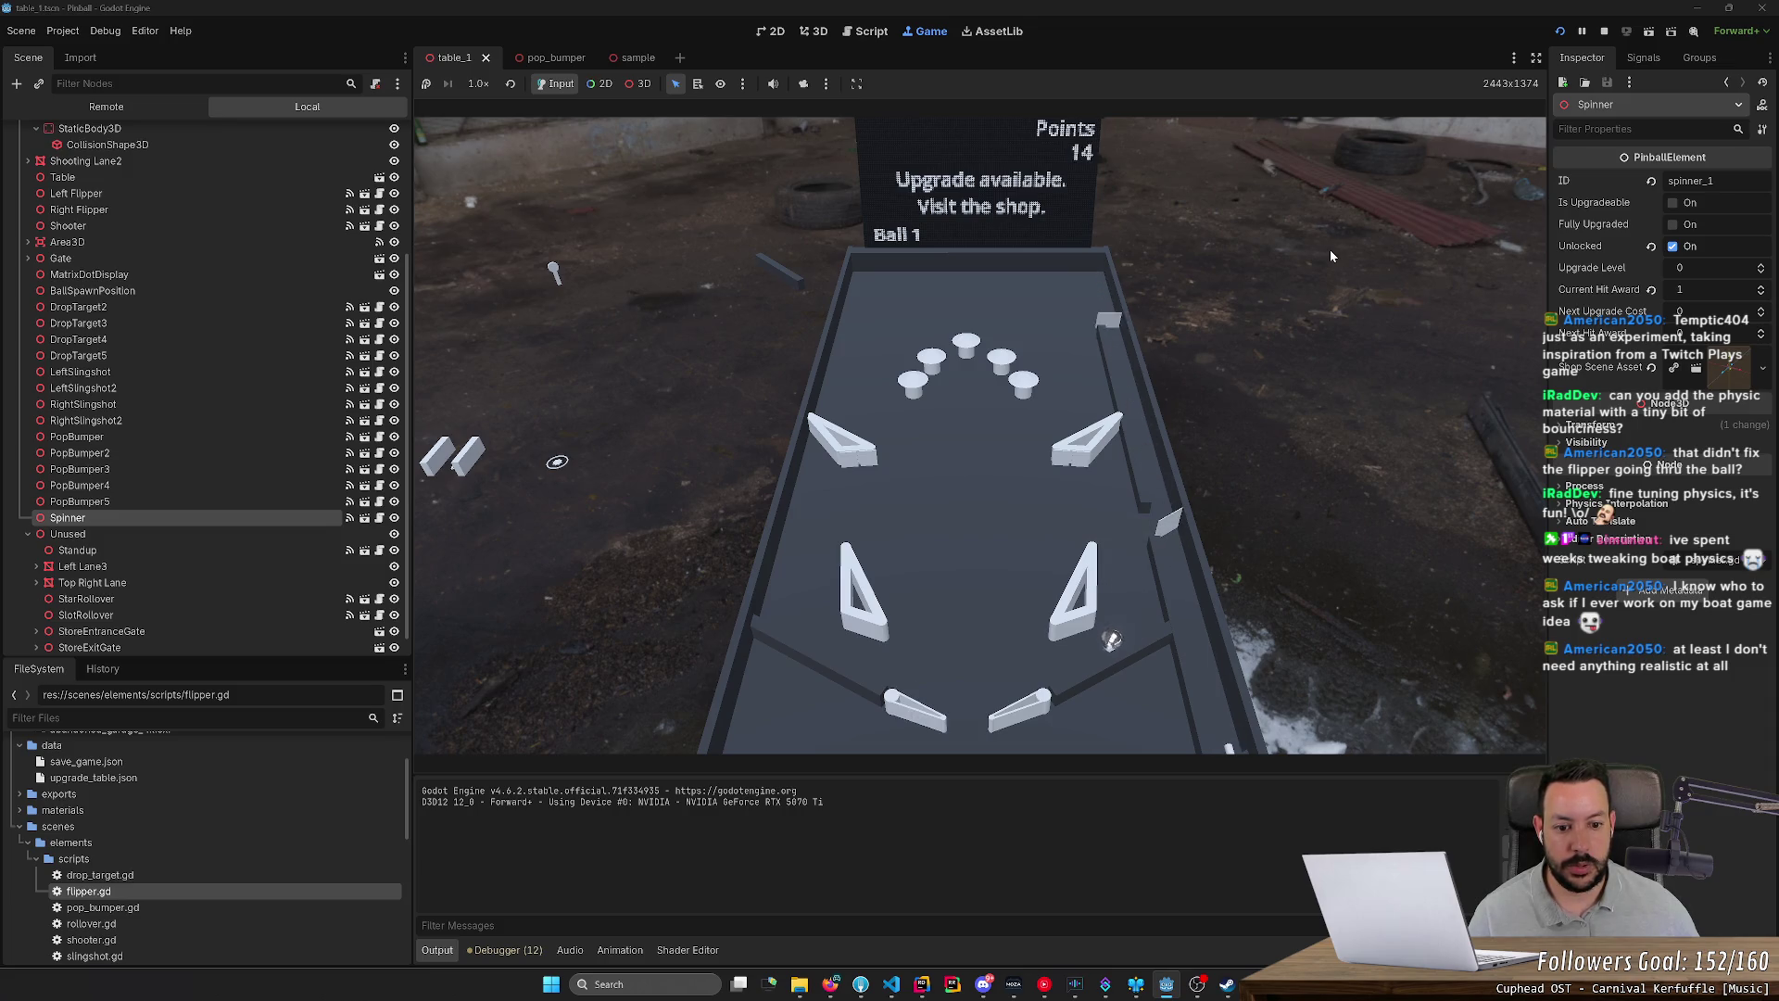
Step: Work the Left and Right flippers to keep the ball alive until 112 points on ball 3, then stop
key("Right")
key("Left")
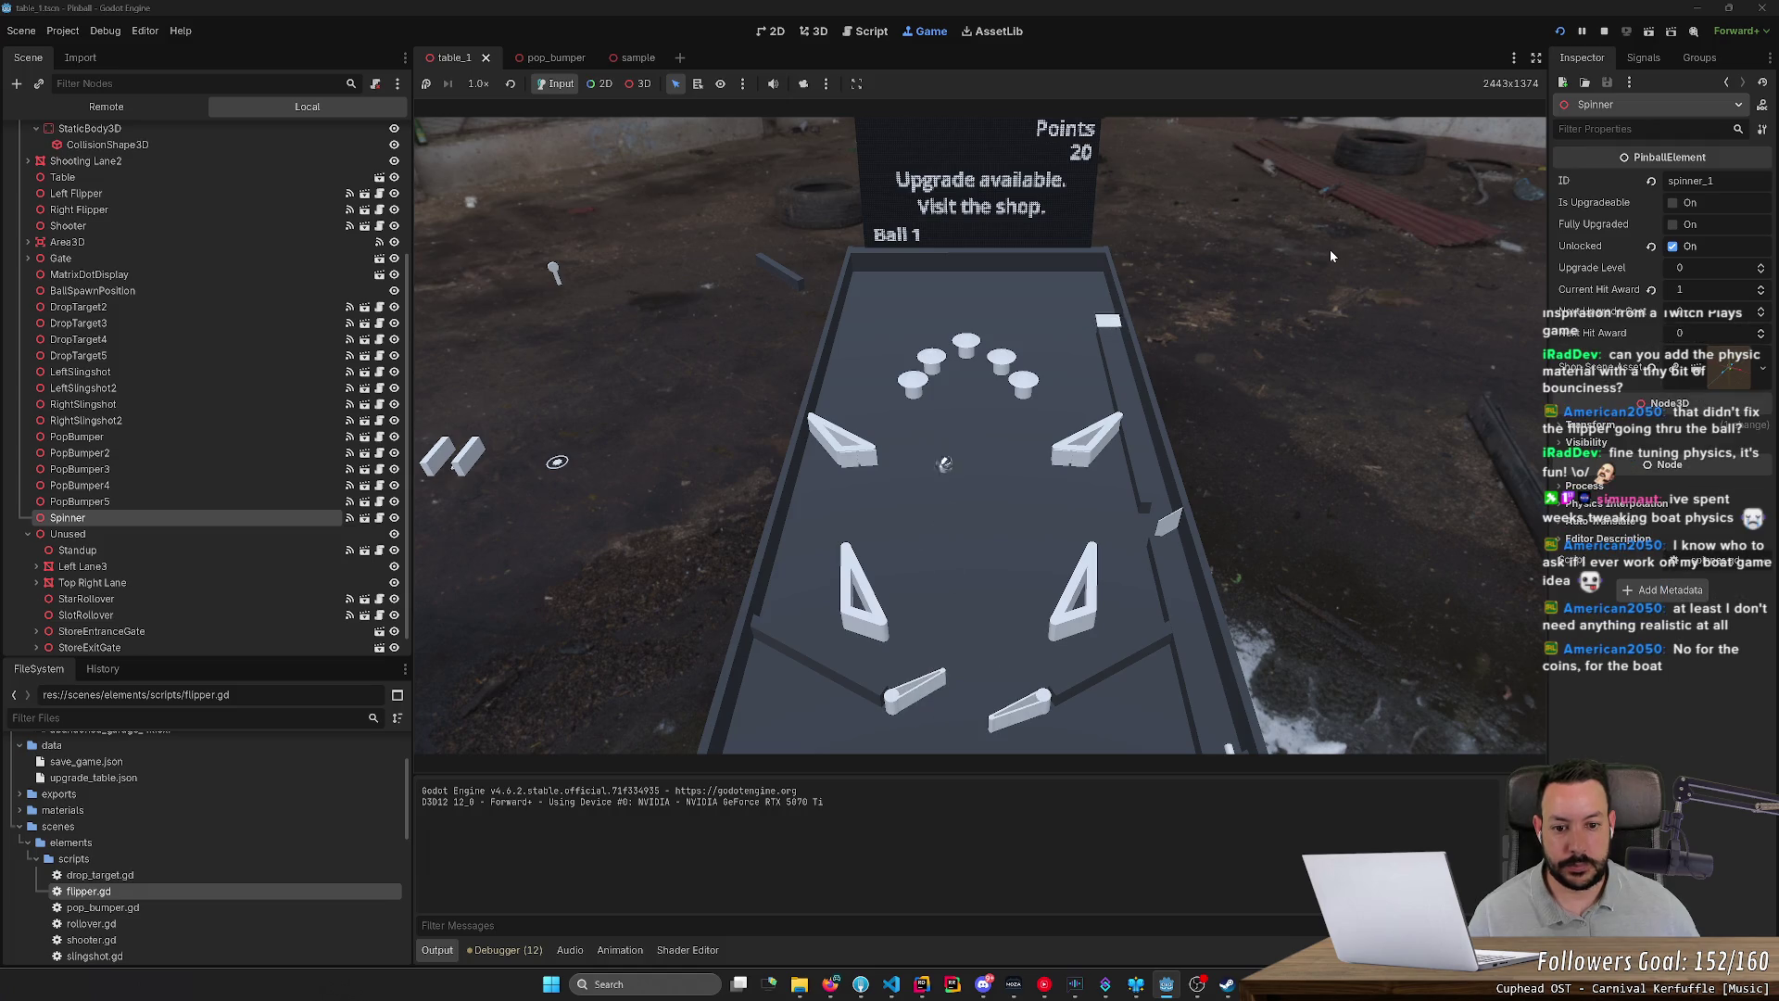
key("Left")
key("Right")
key("Right")
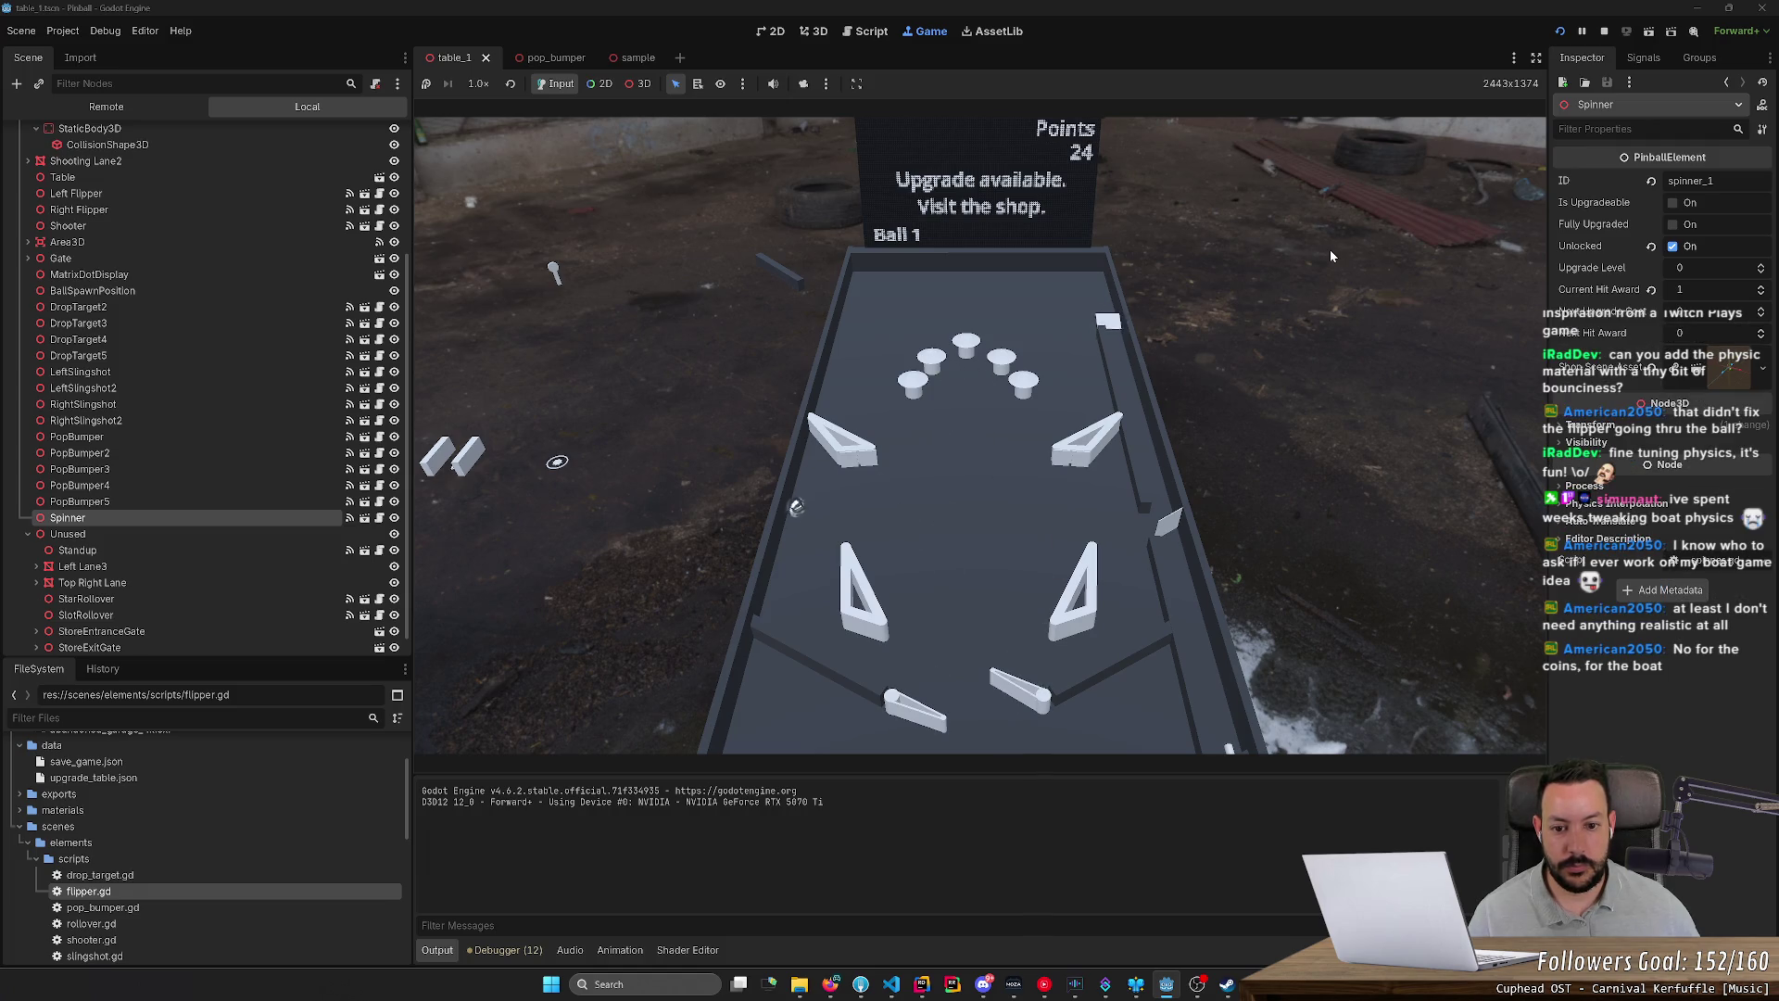
key("Left")
key("Right")
key("Right")
key("Left")
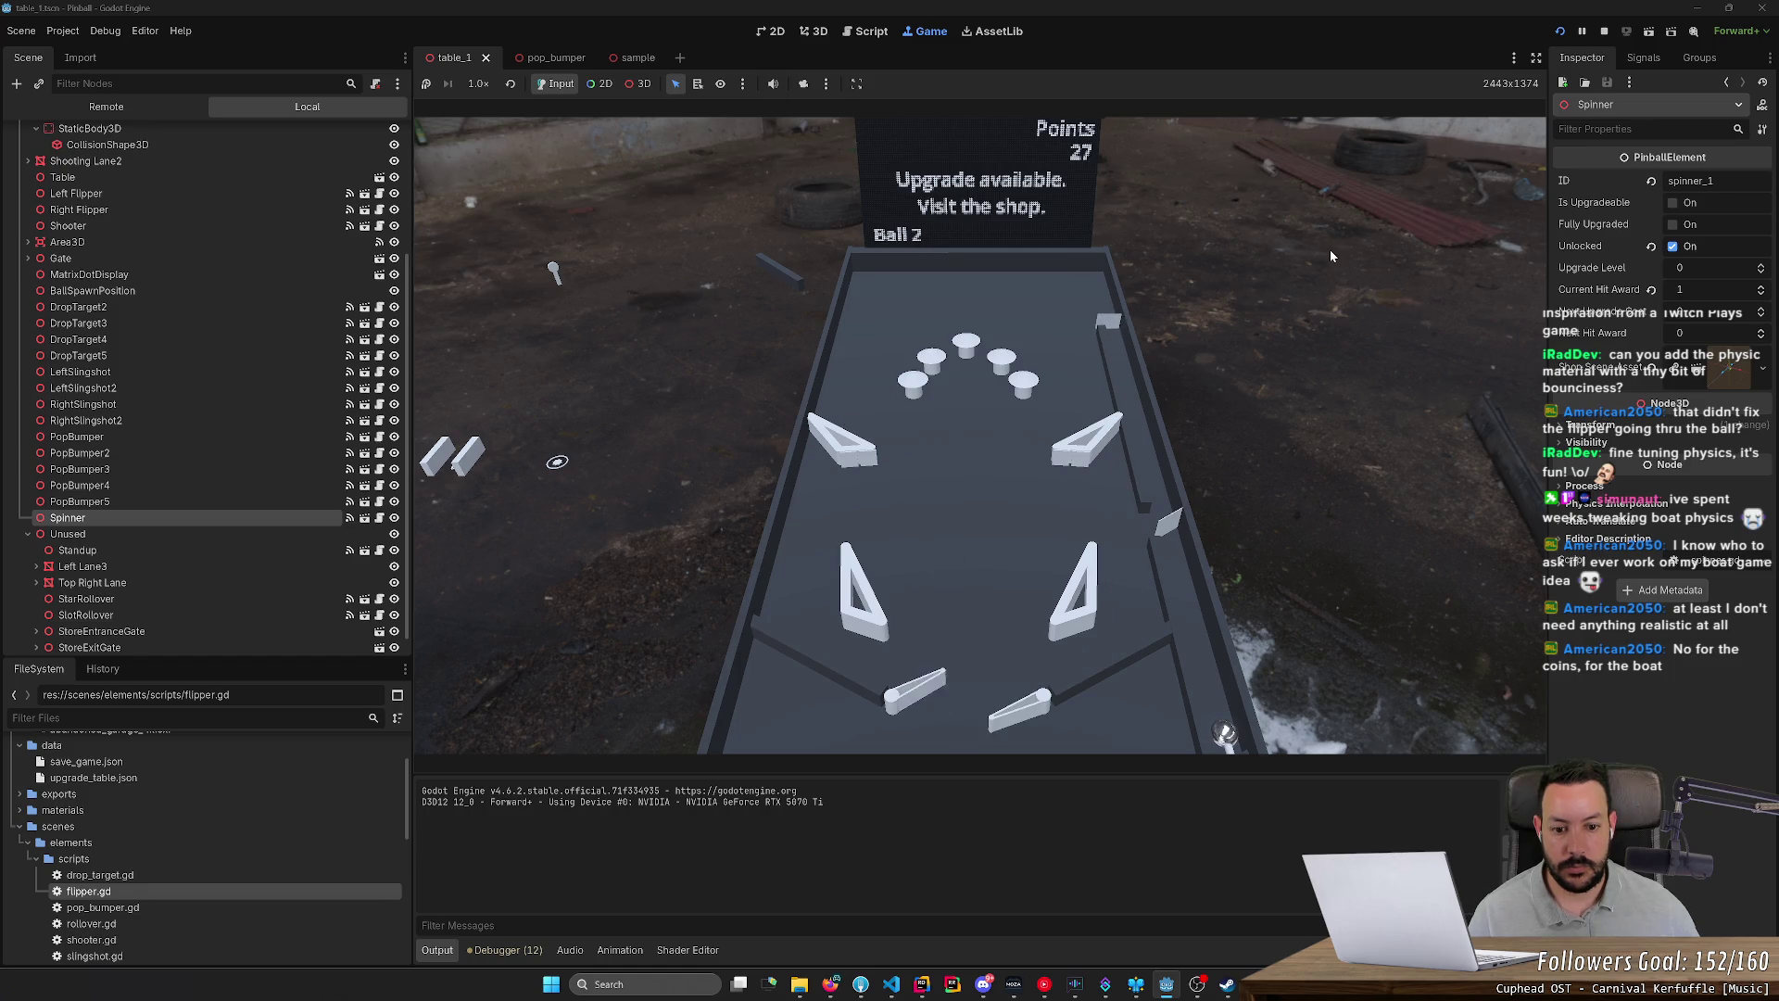
key("Right")
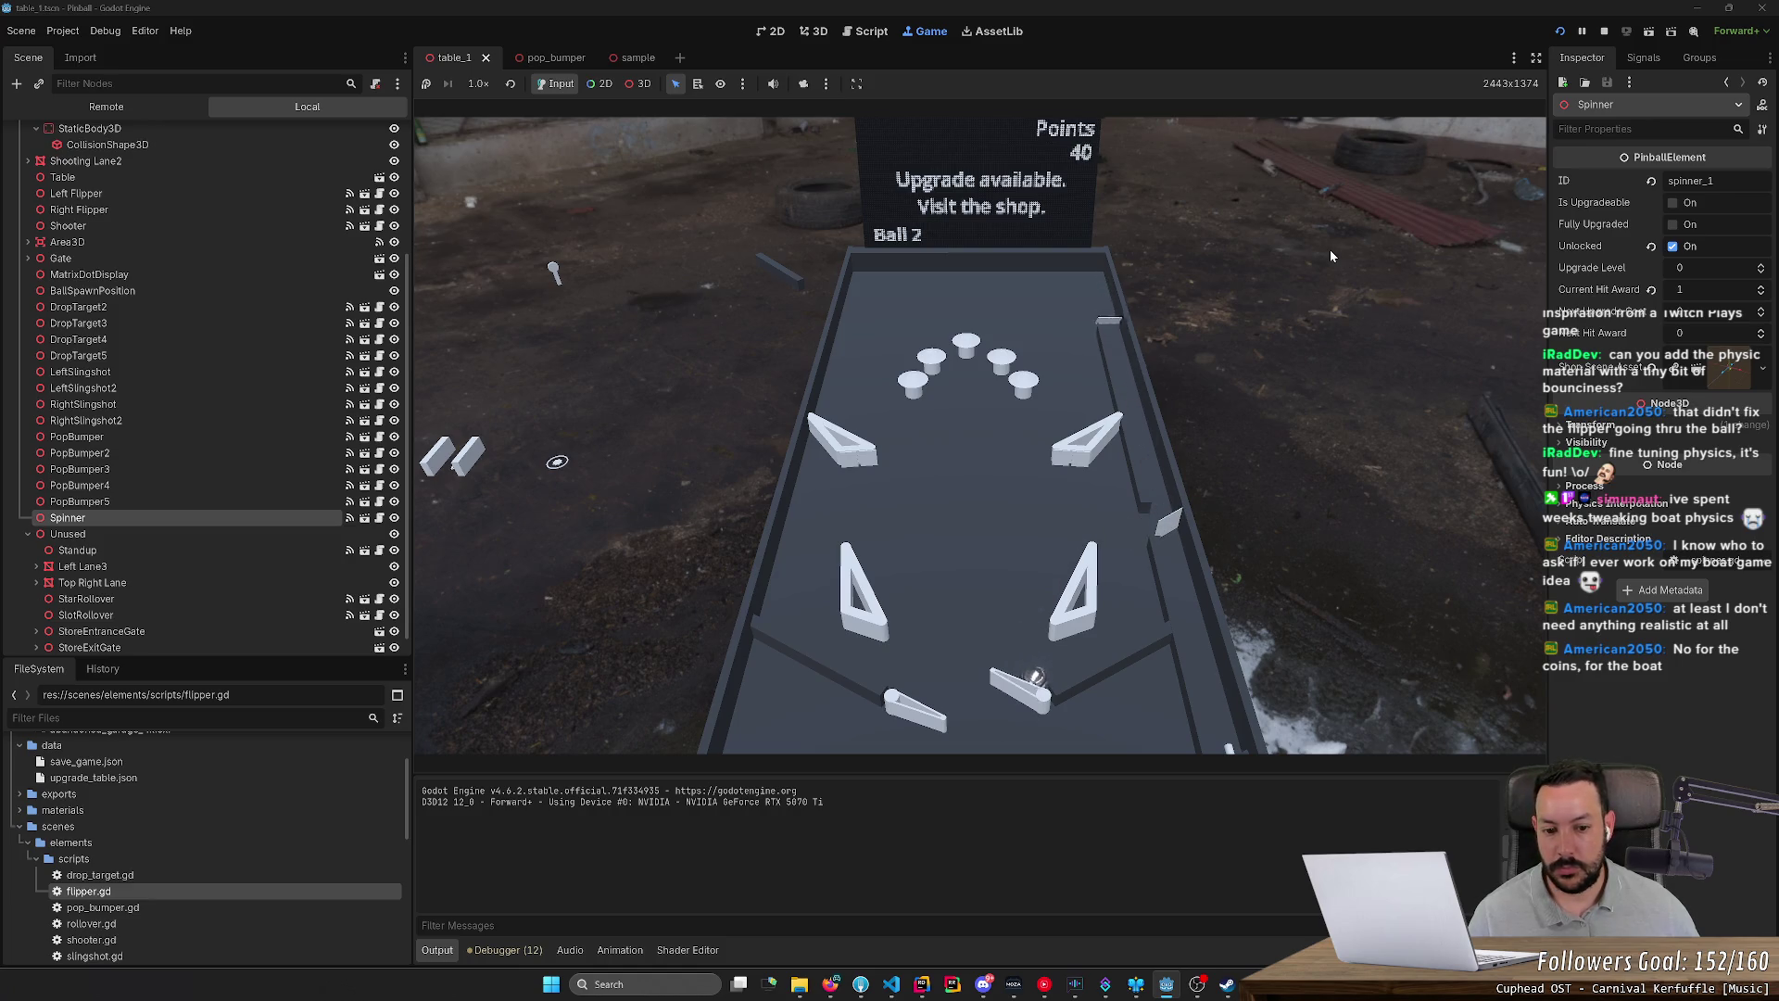
key("Left")
key("Right")
key("Left")
key("Right")
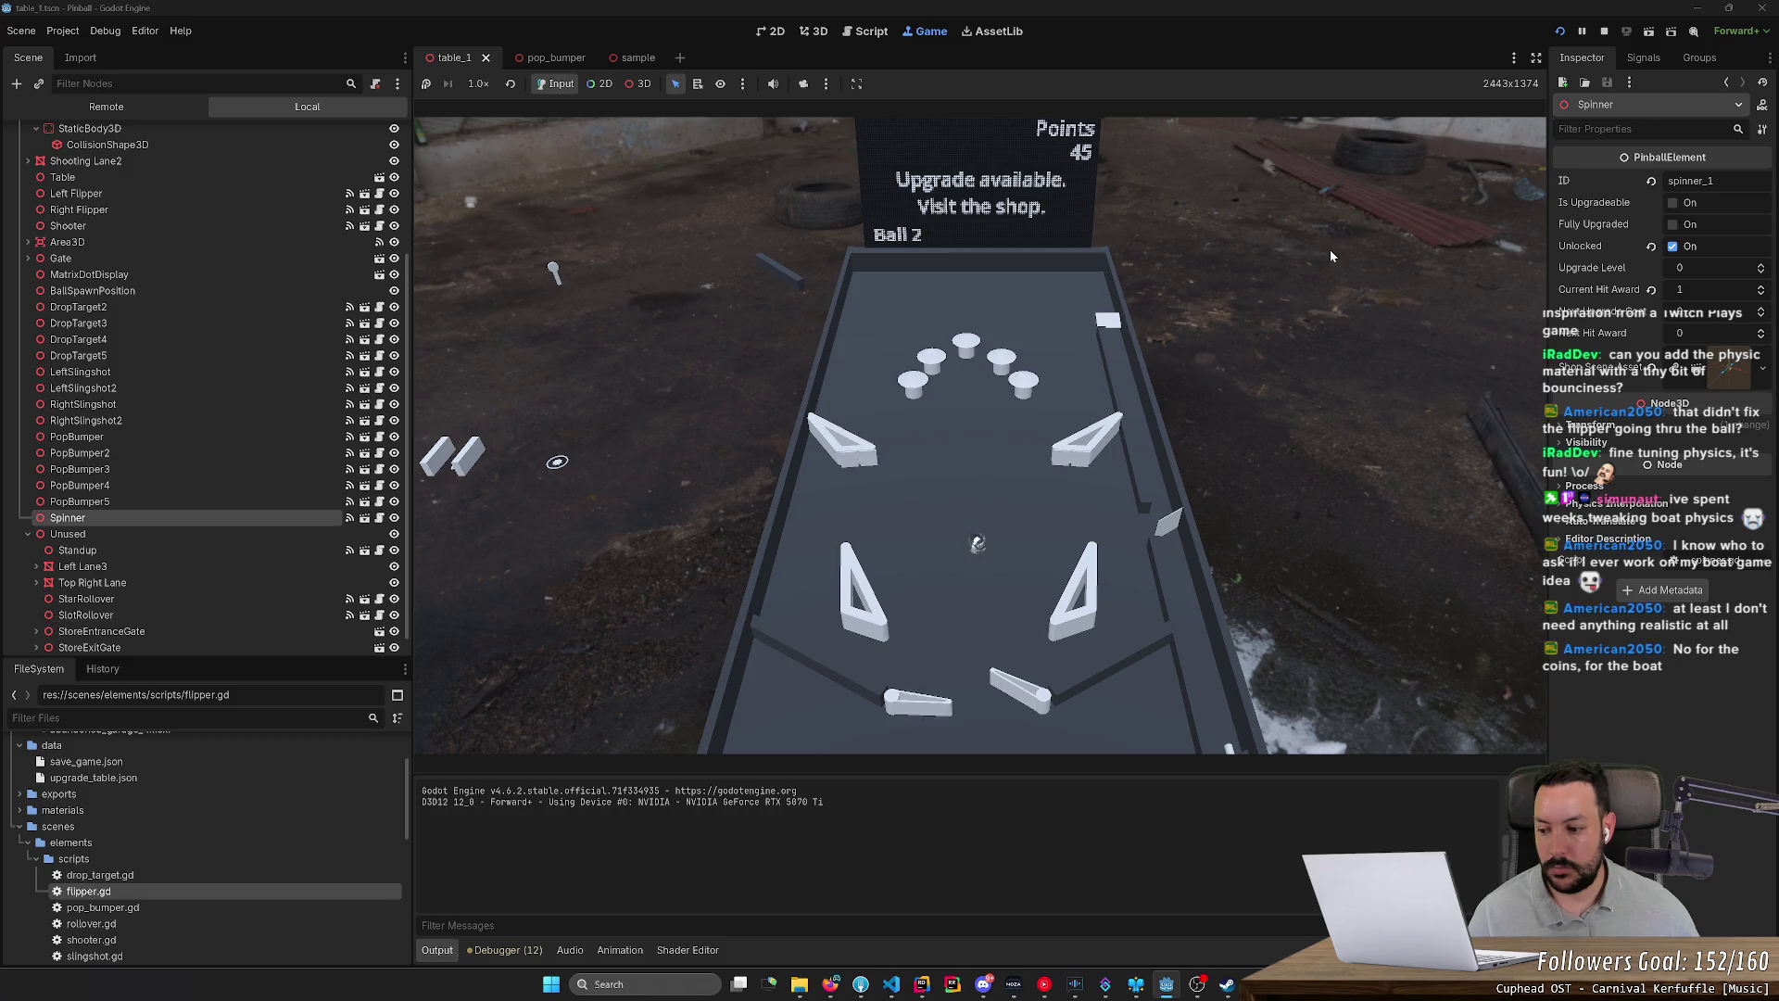
key("Left")
key("Right")
key("Left")
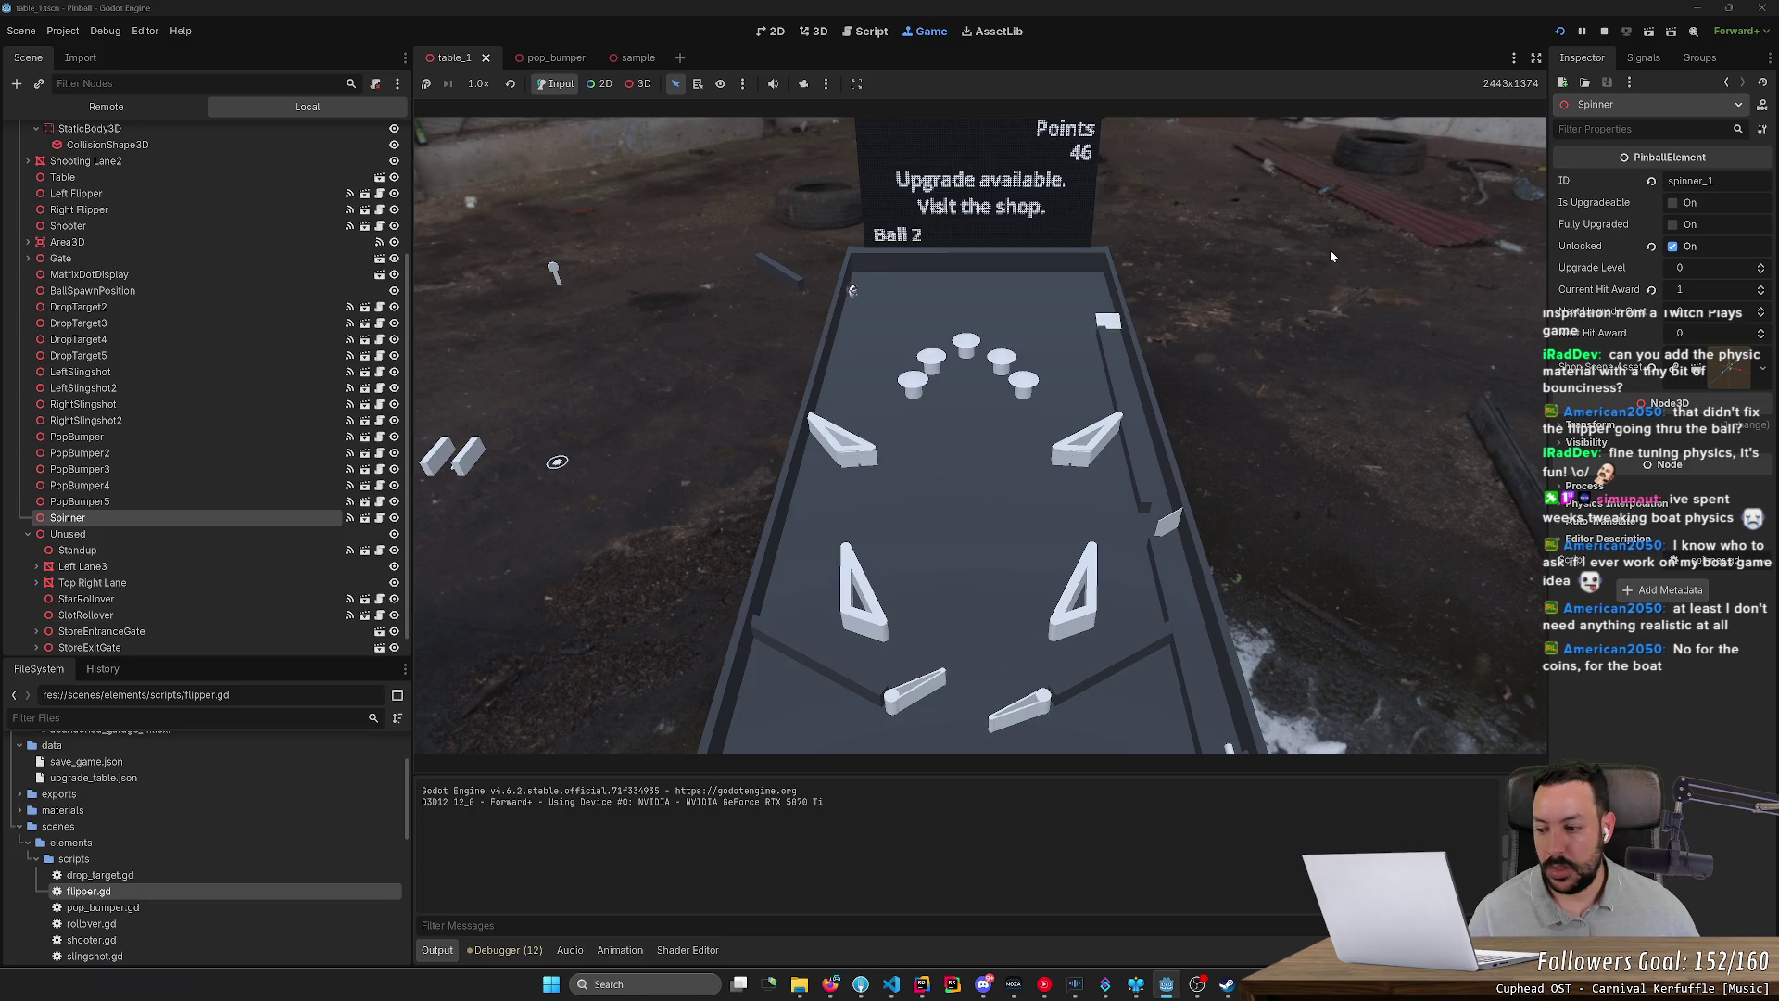
key("Right")
key("Right")
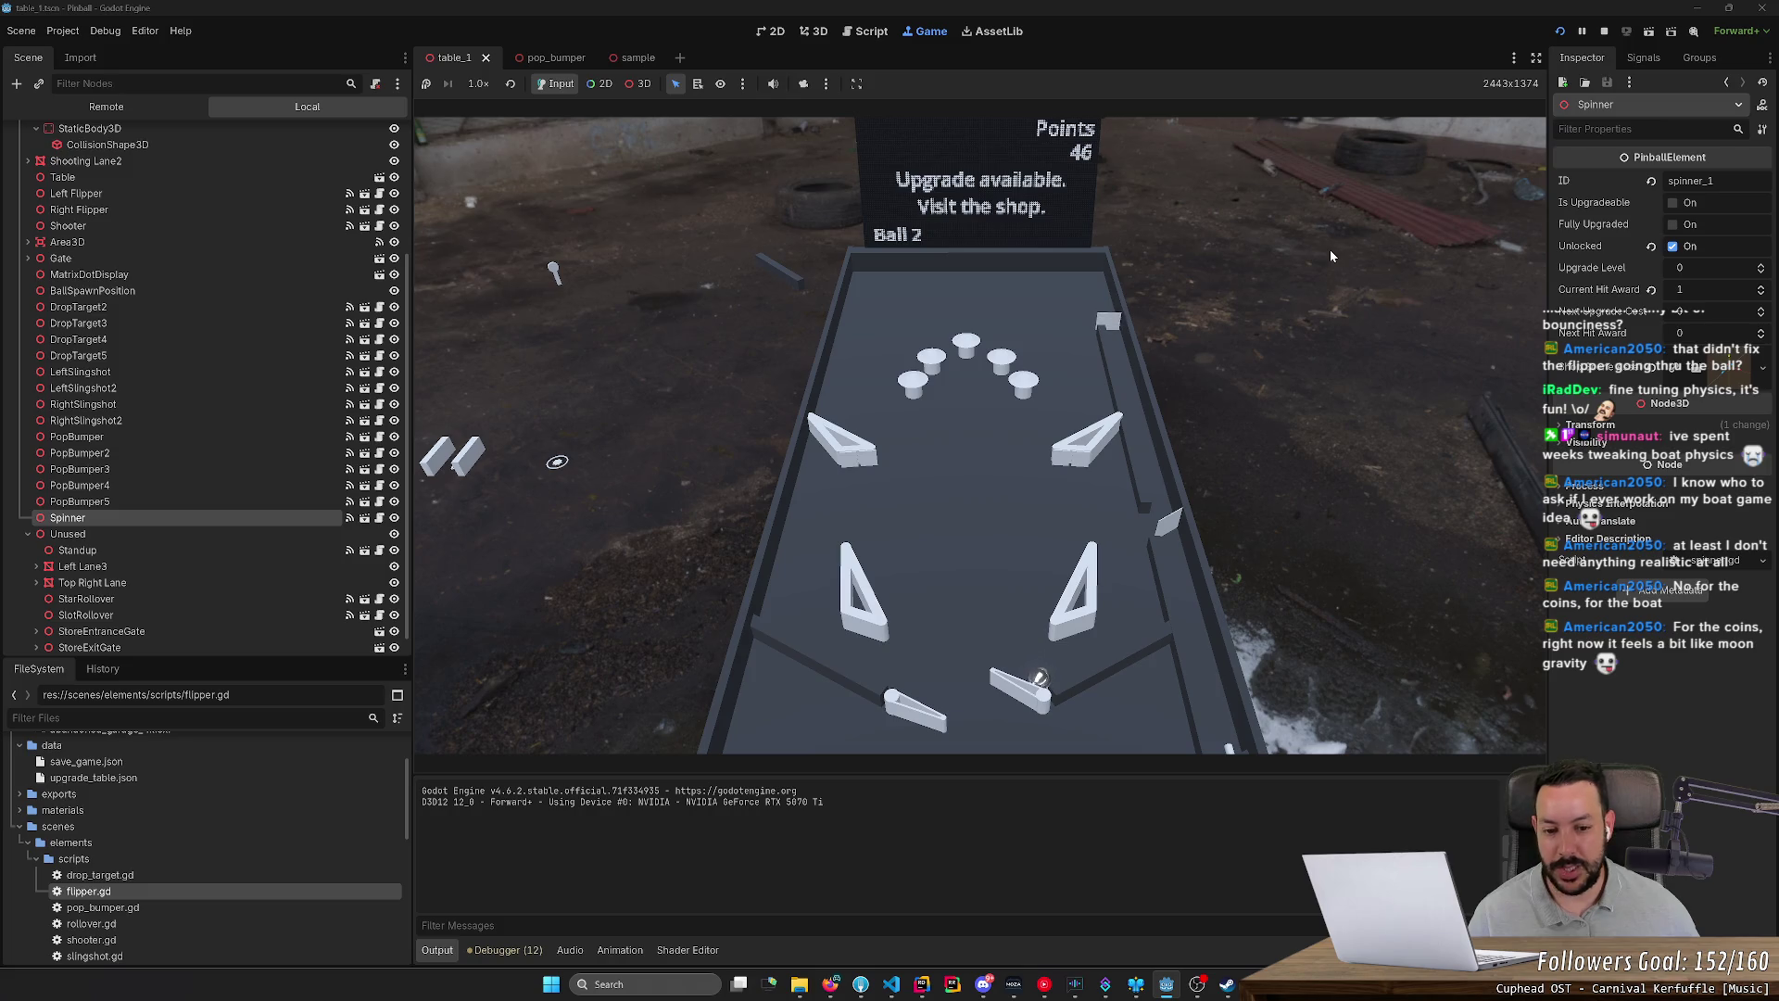
key("Left")
key("Right")
key("Left")
key("Right")
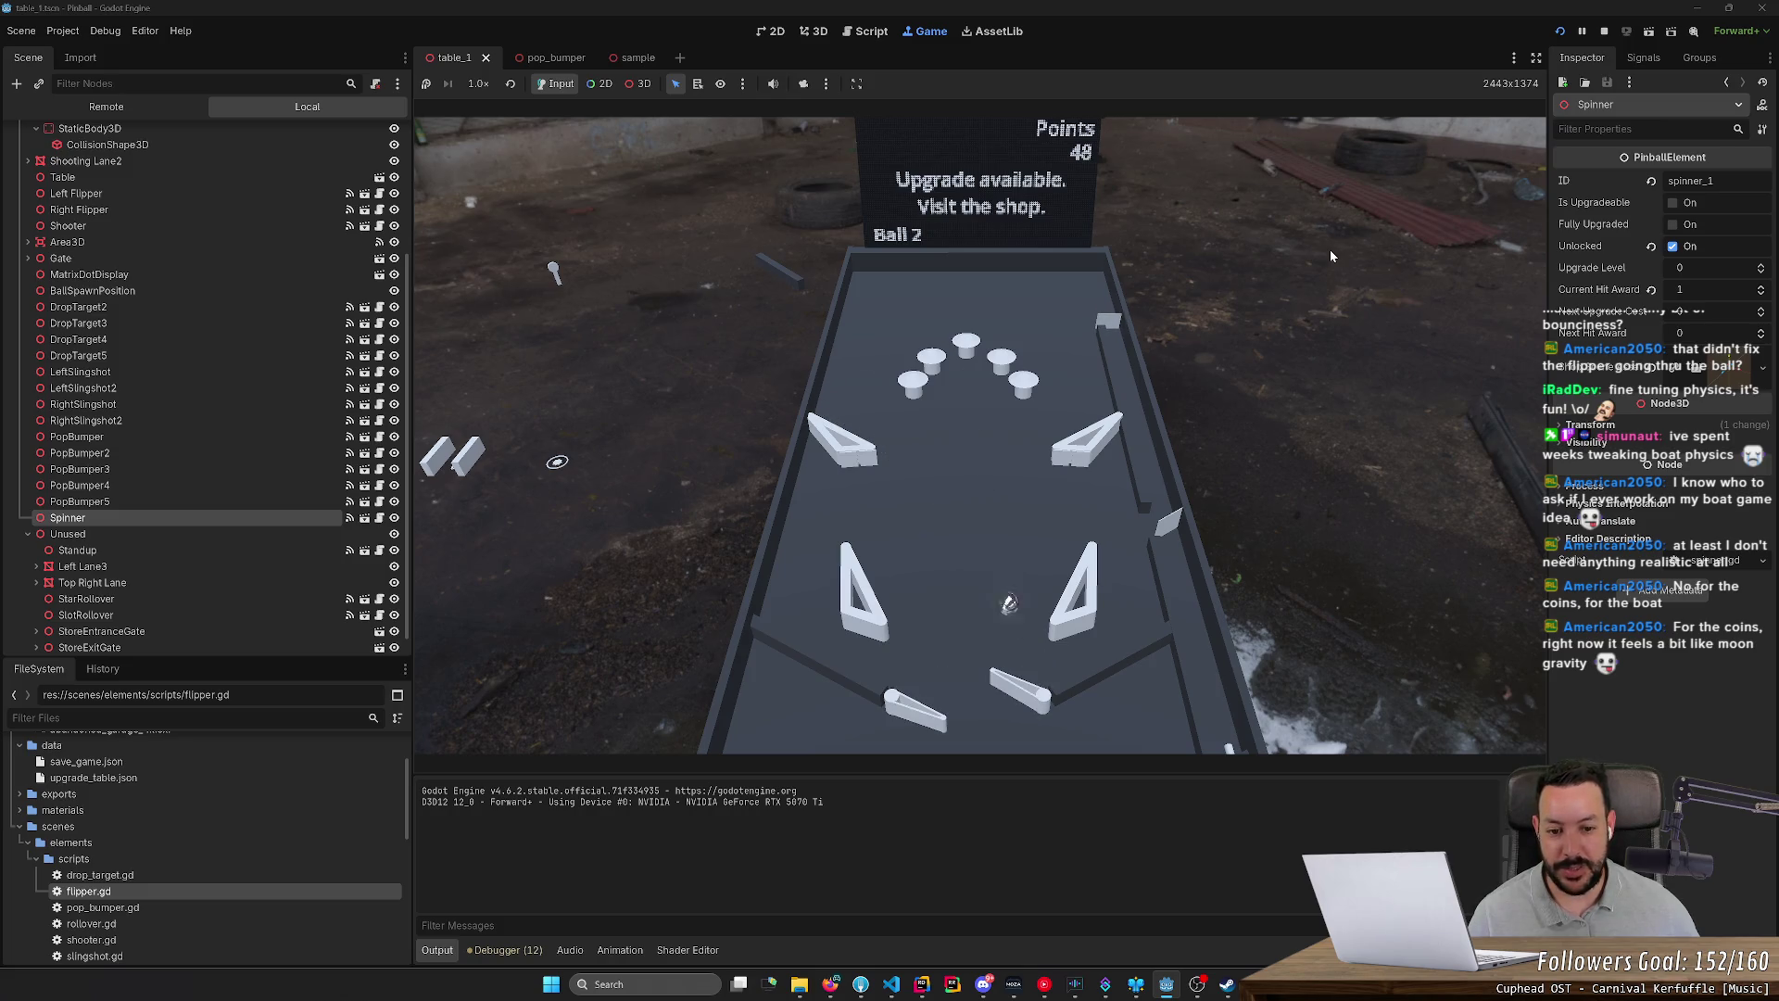
key("Left")
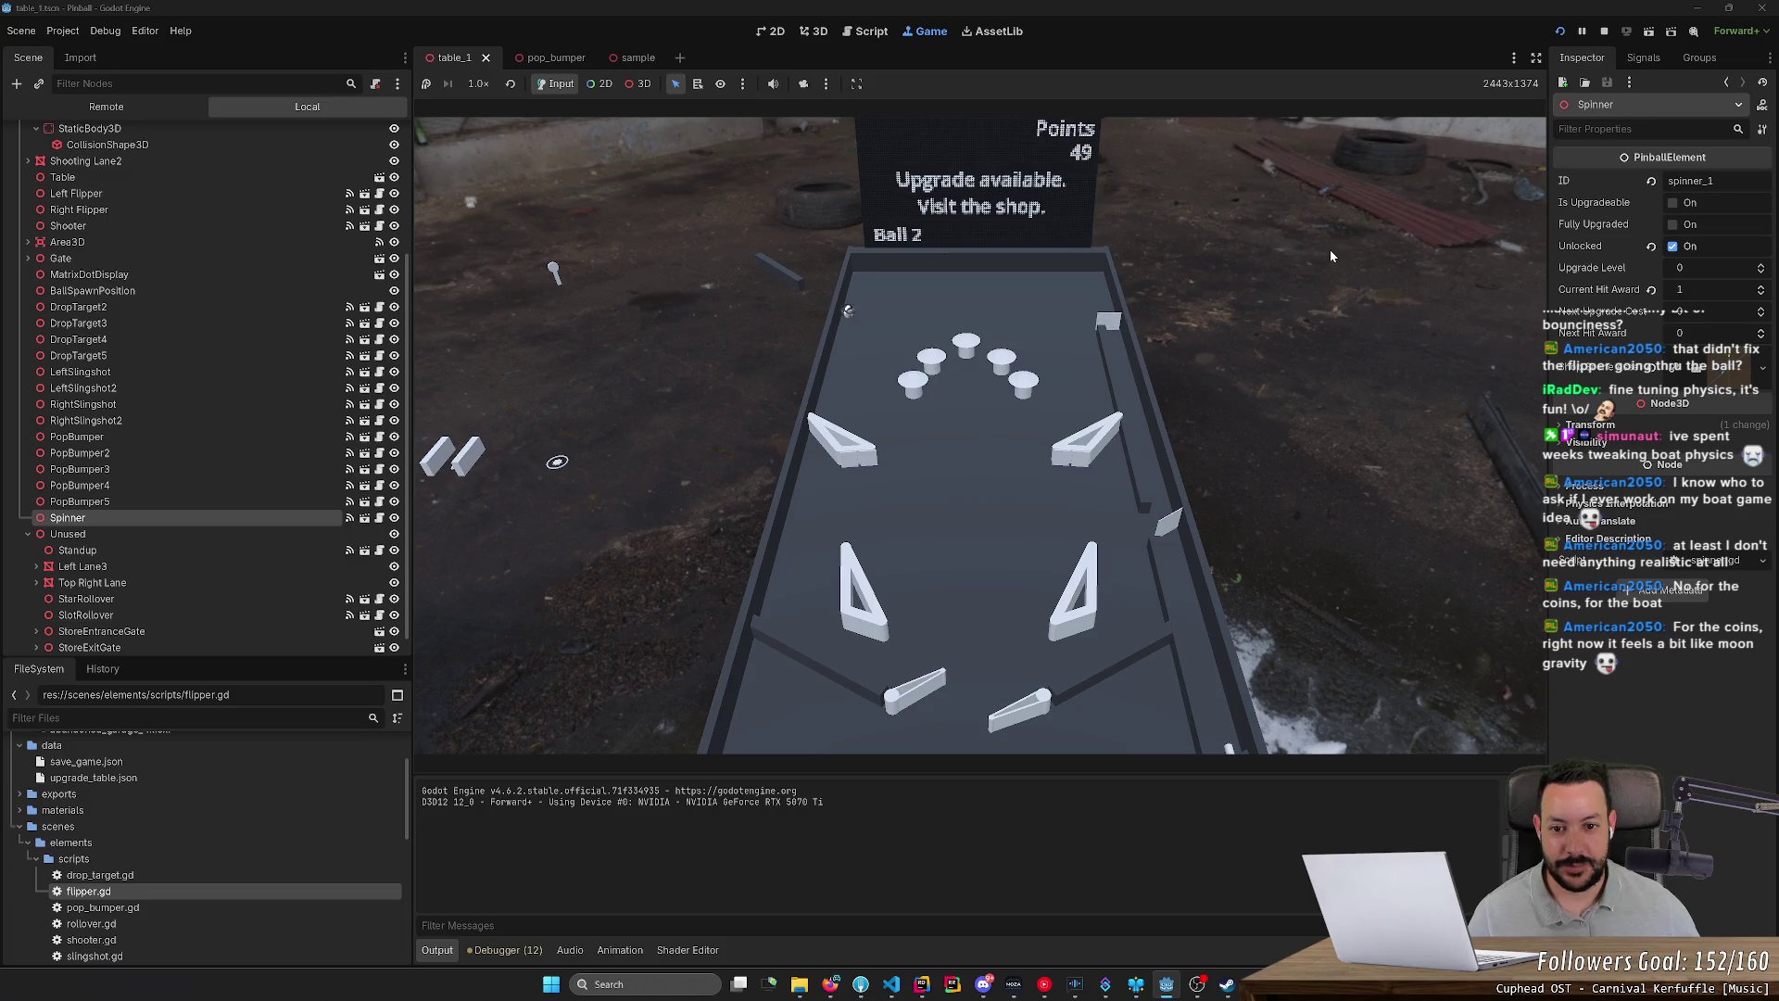
key("Right")
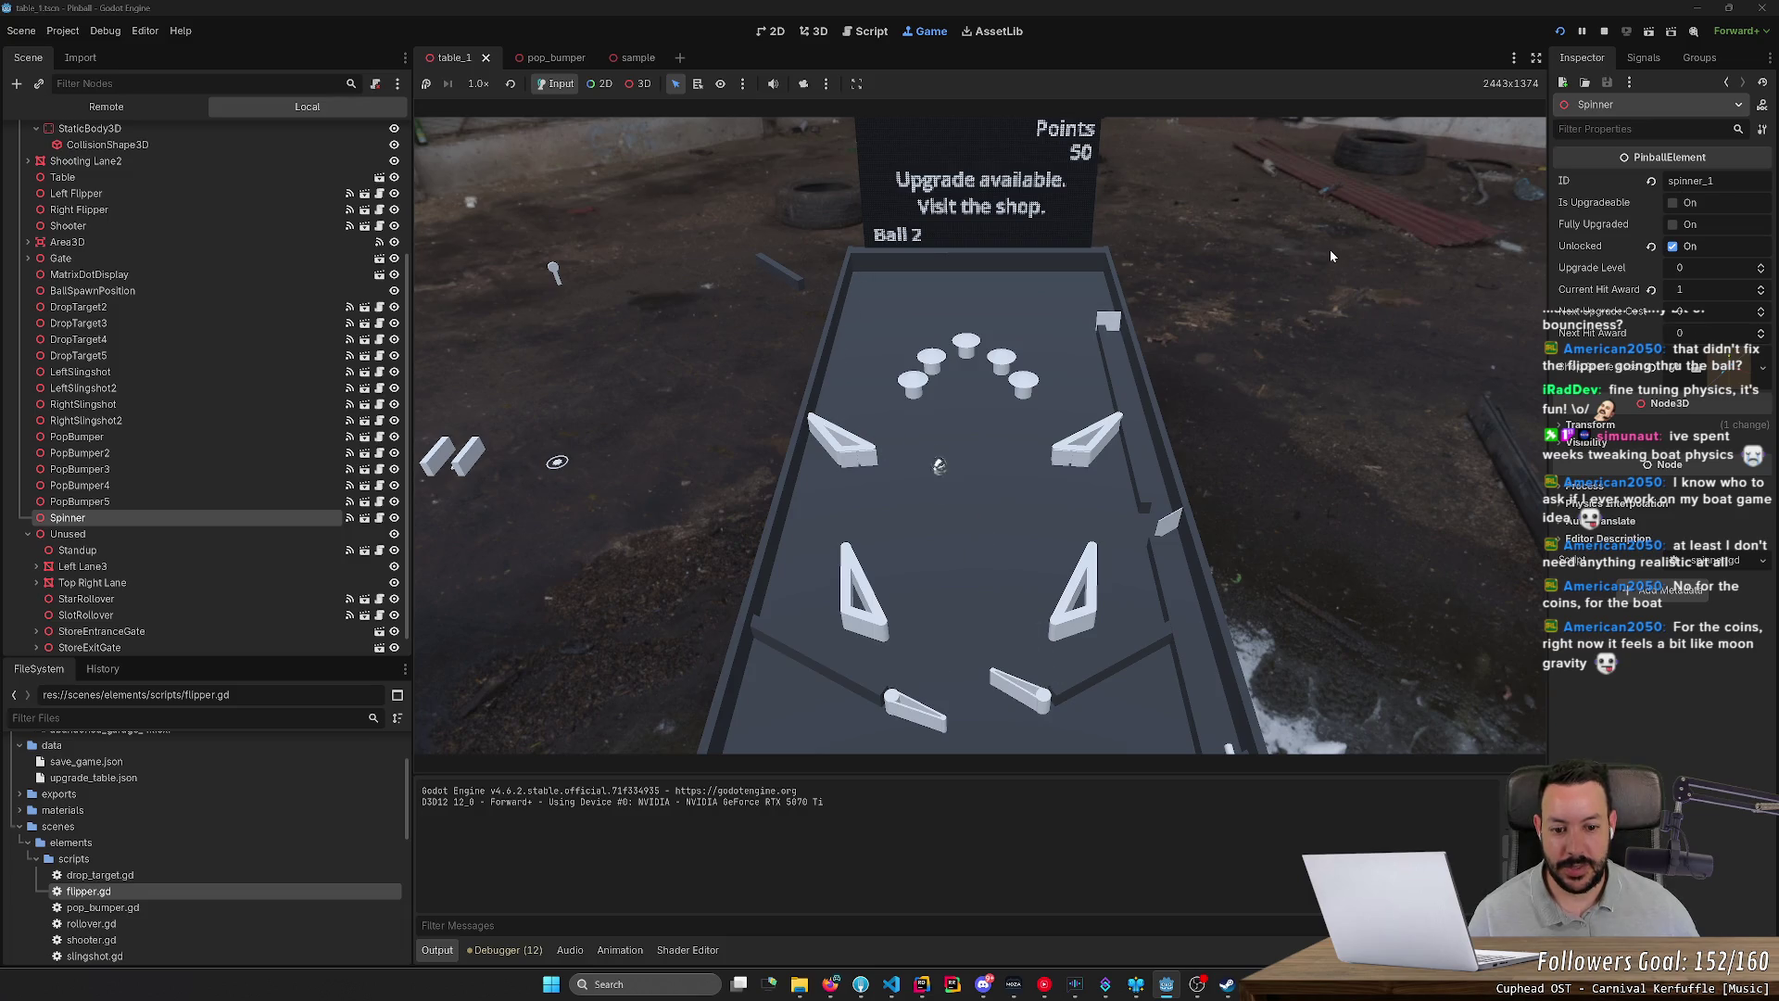
key("Left")
key("Right")
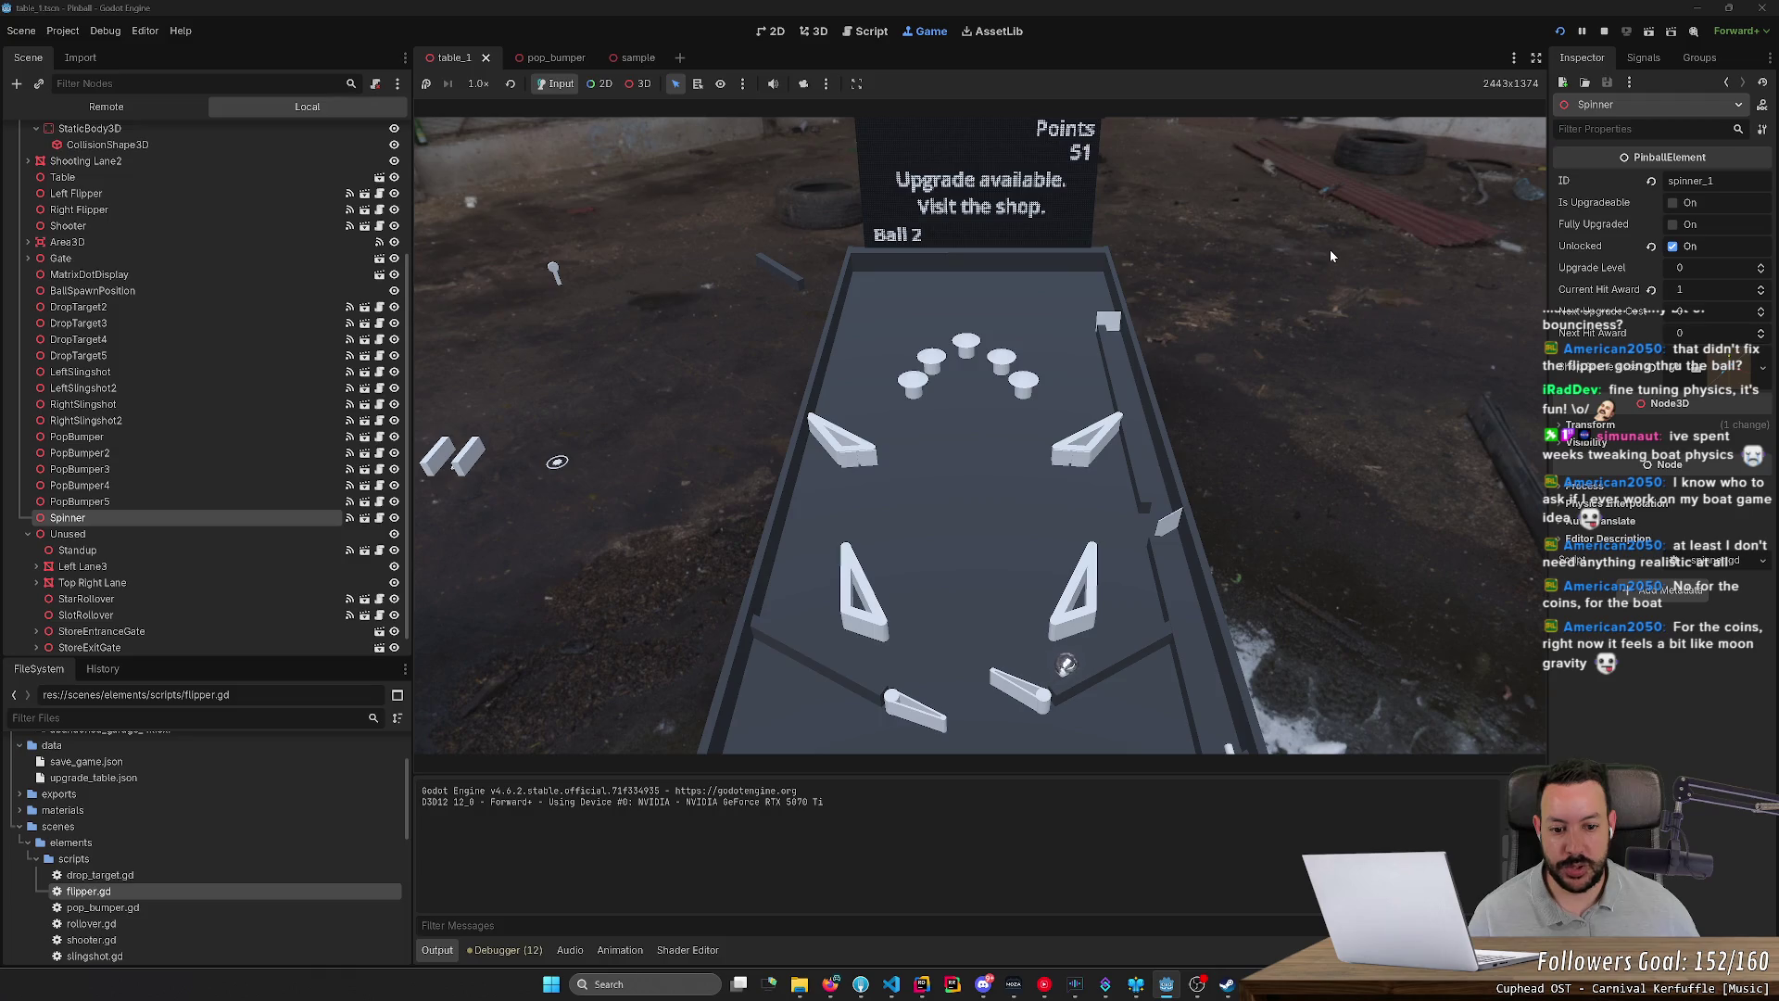
key("Left")
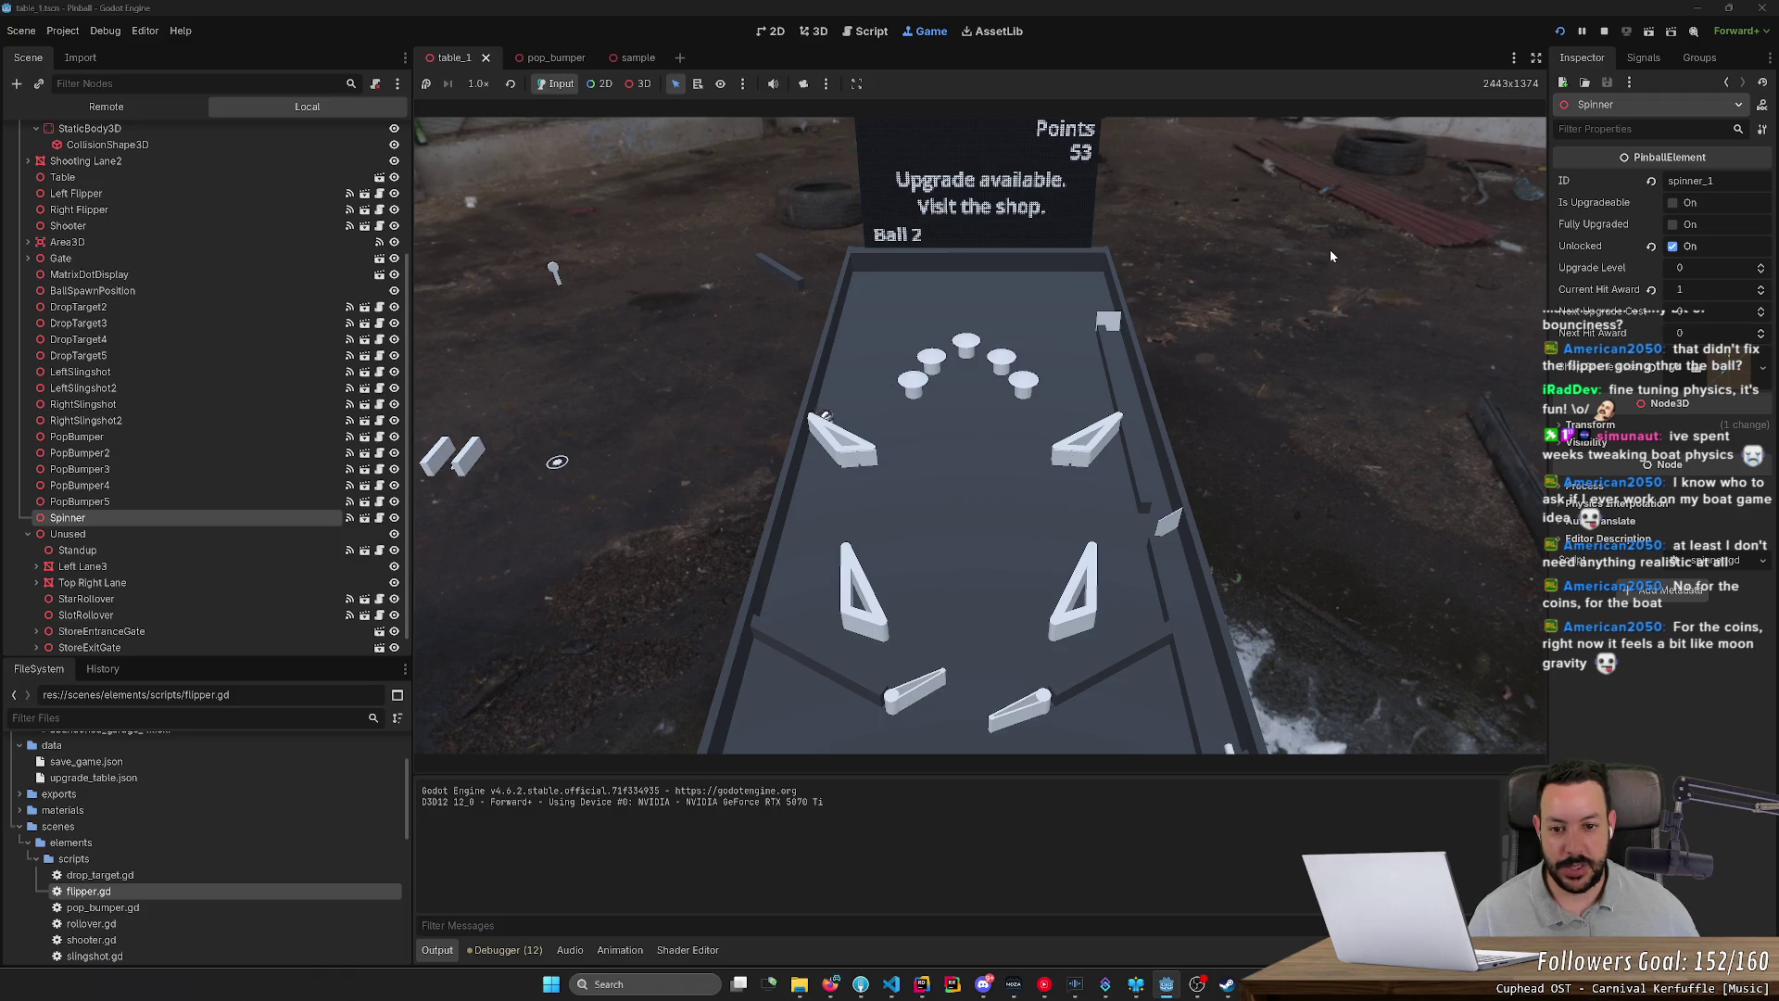
key("Right")
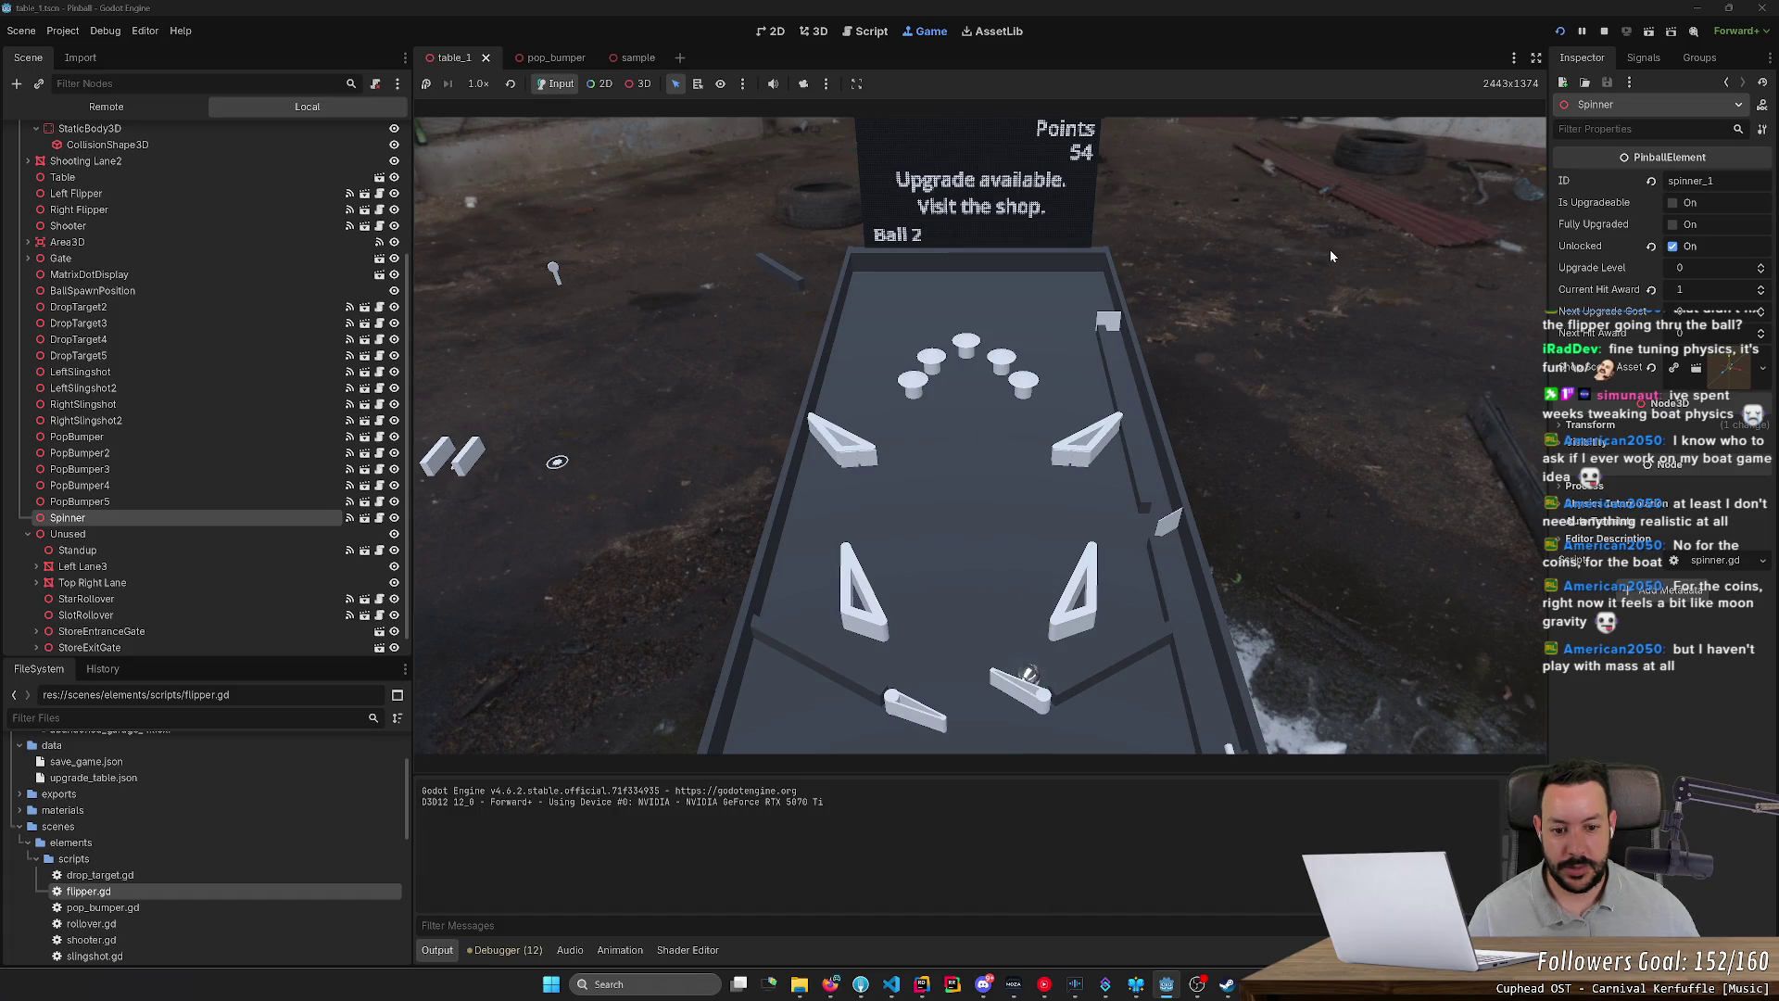
key("Left")
key("Right")
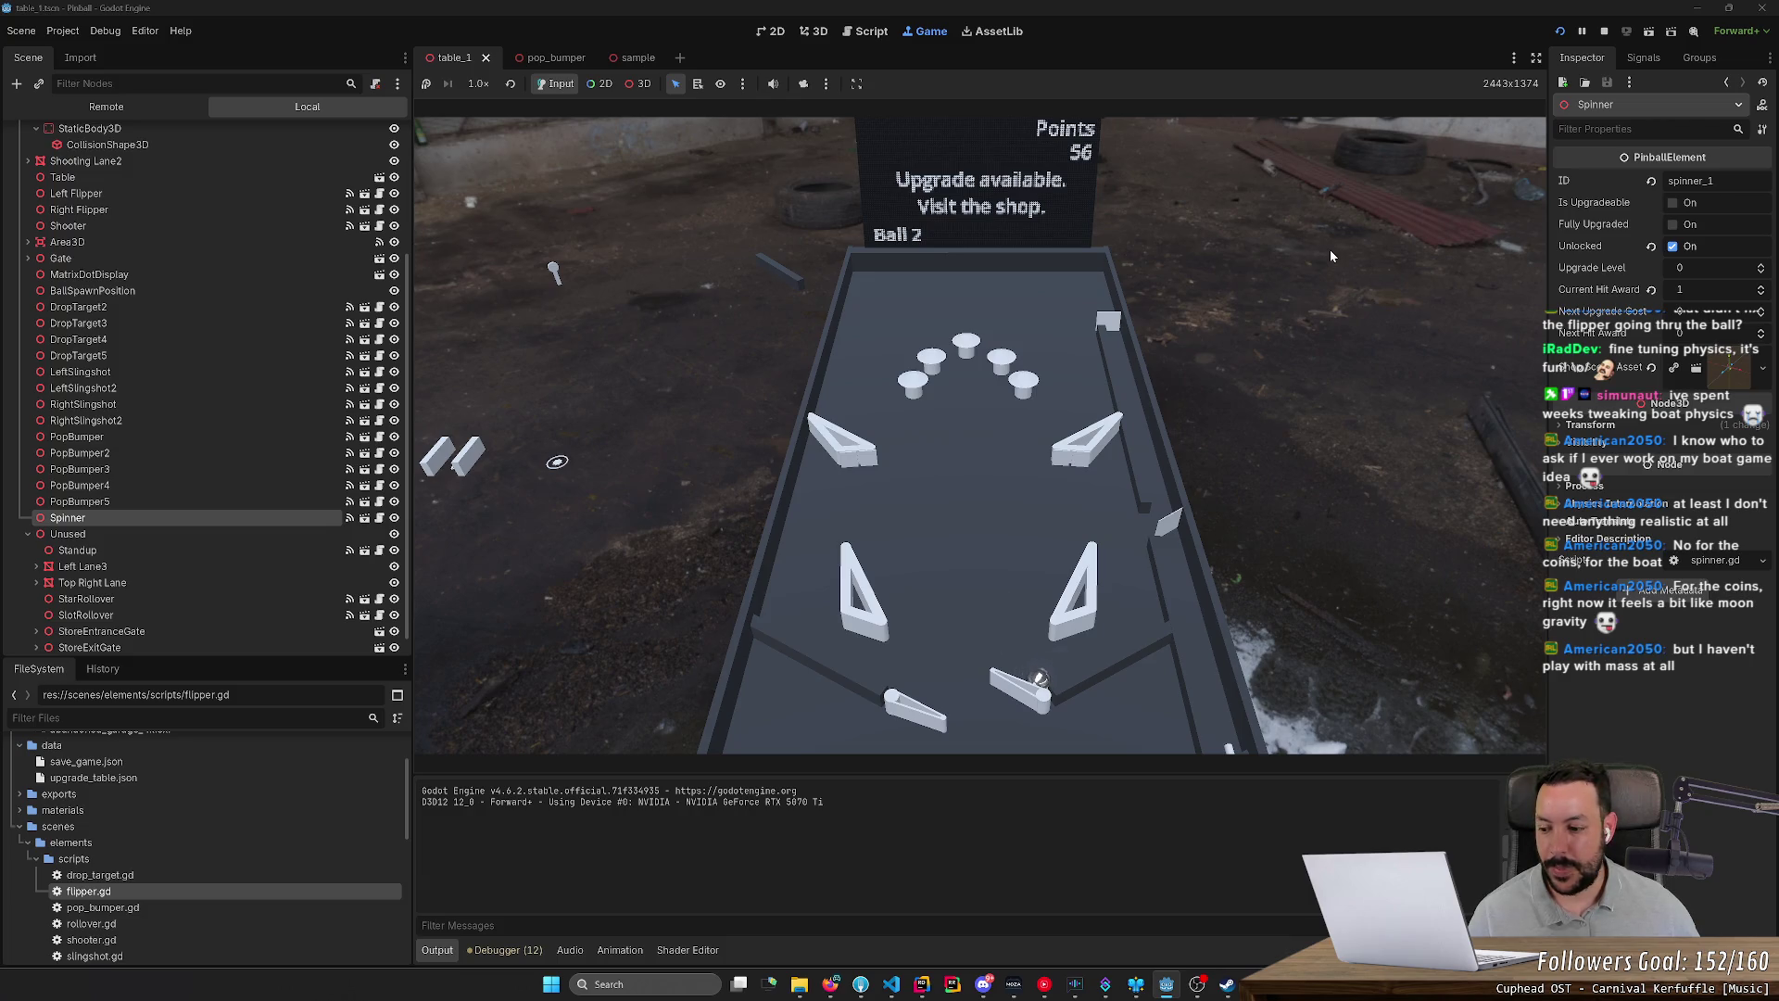
key("Right")
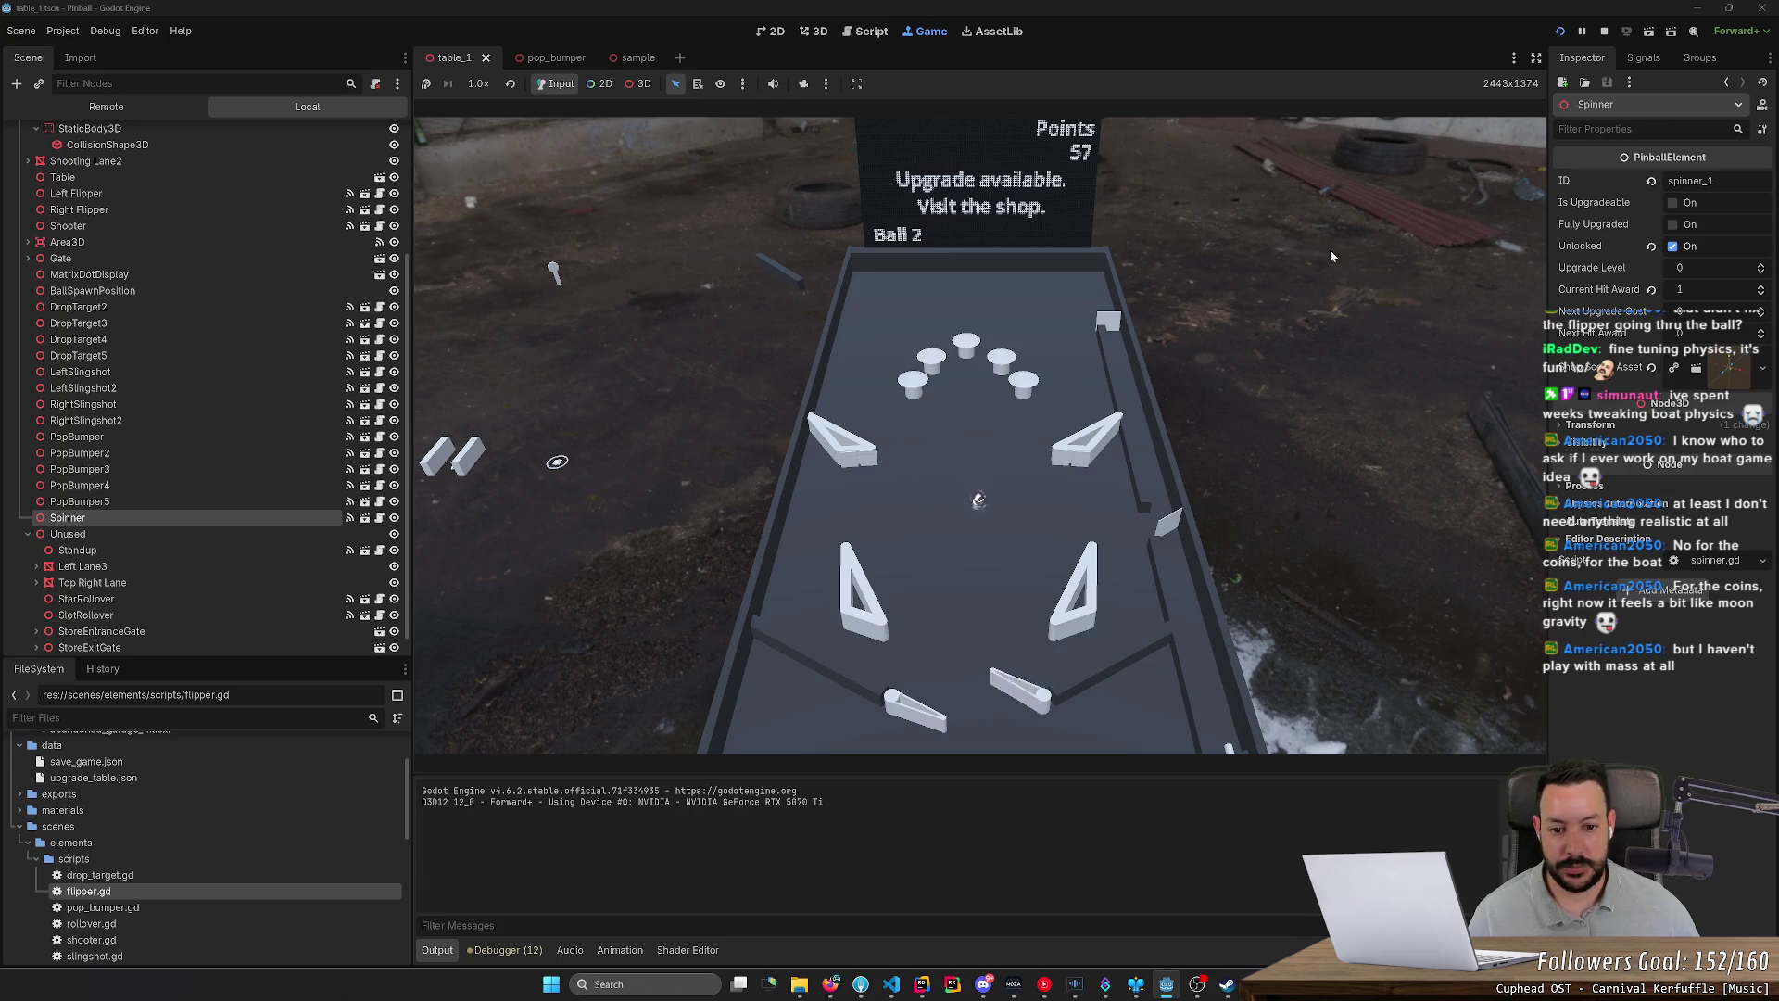
key("Left")
key("Right")
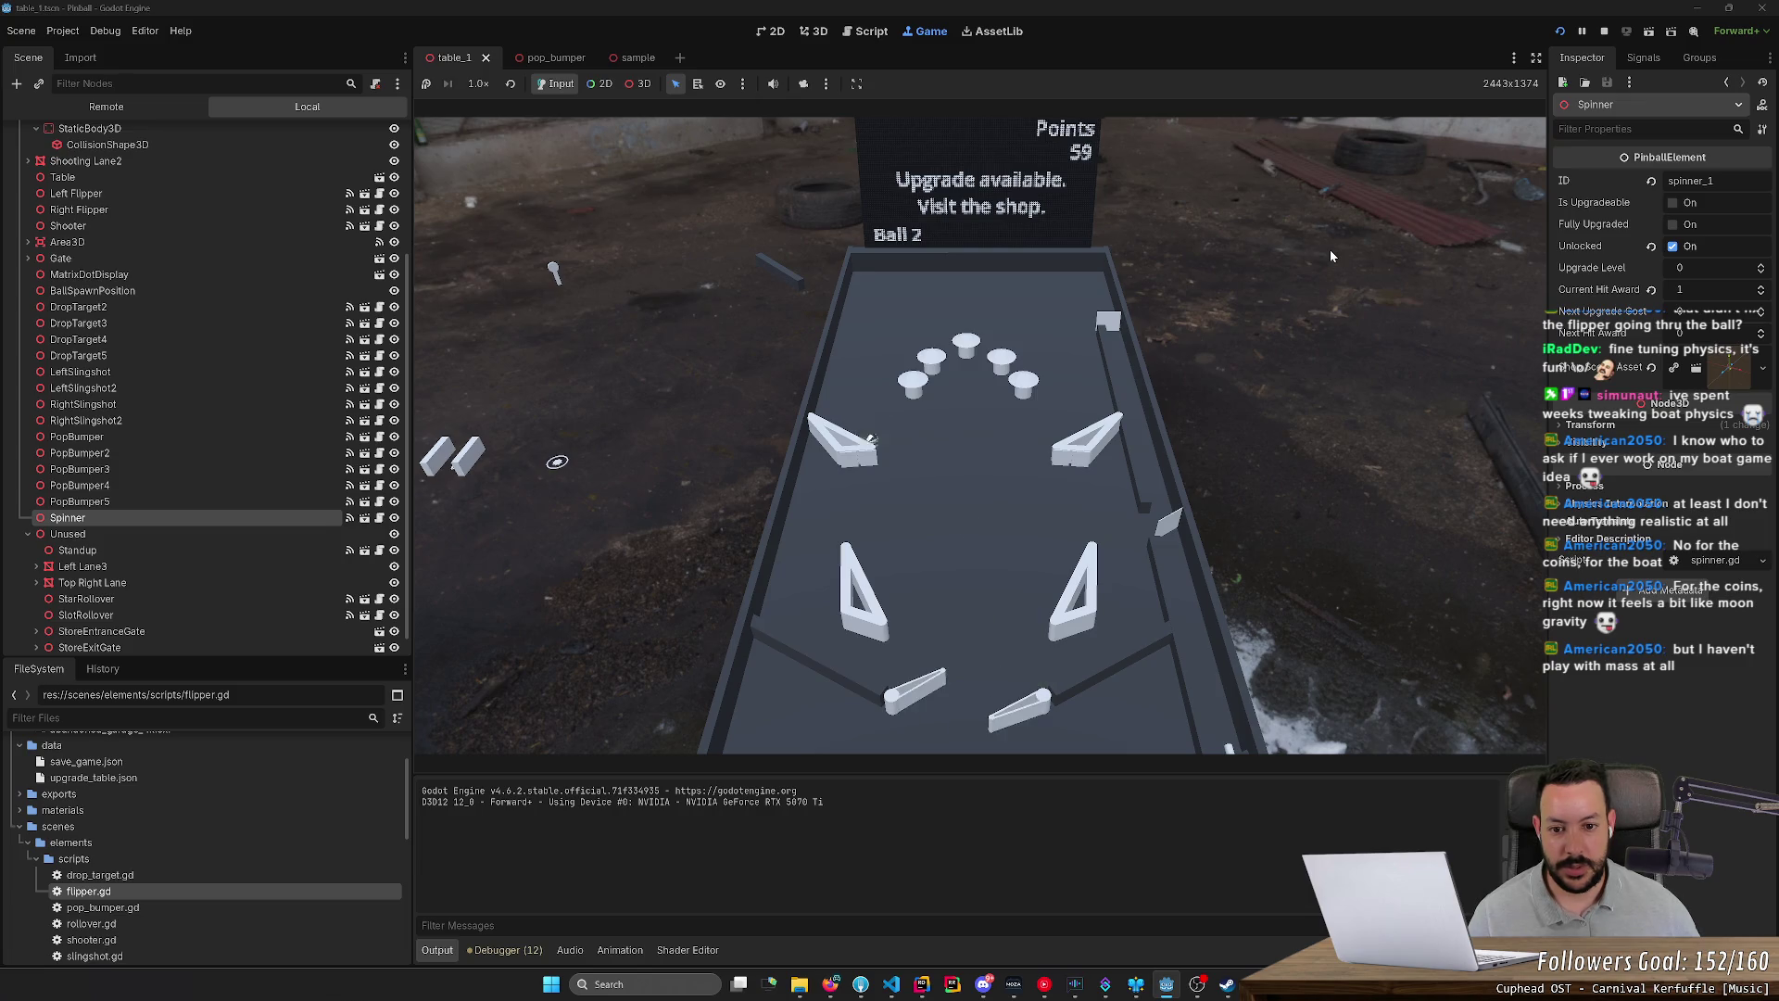
key("Left")
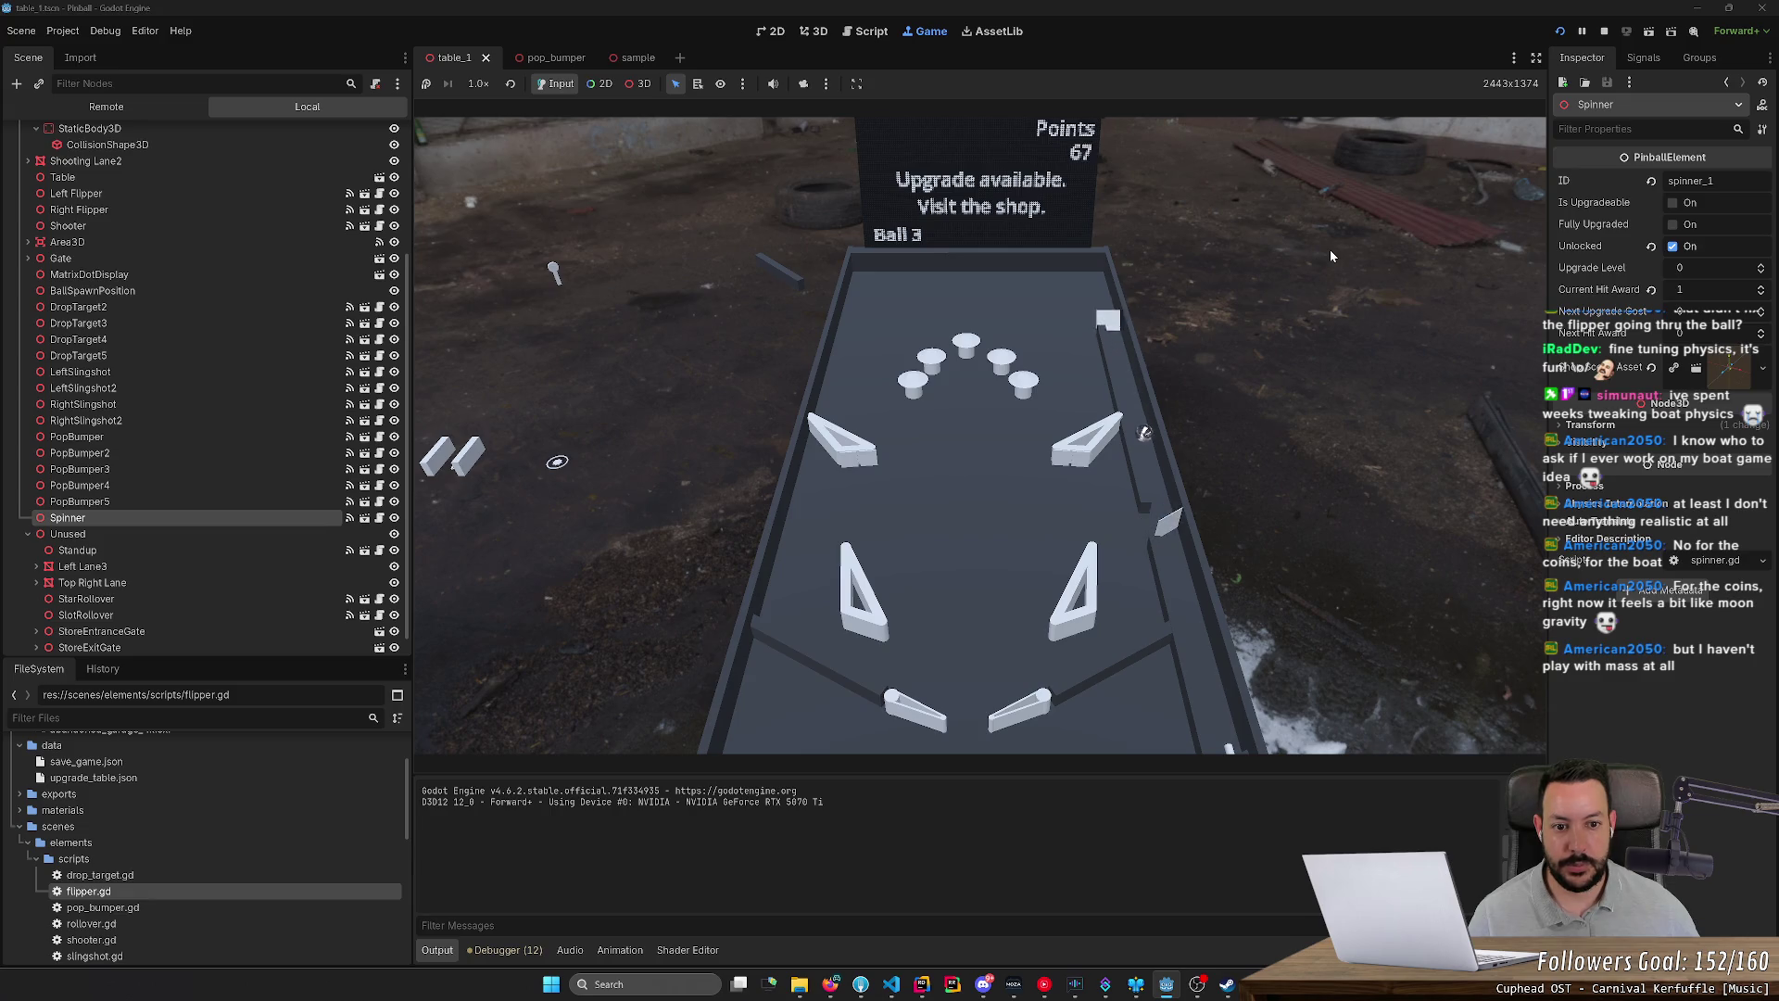
key("Right")
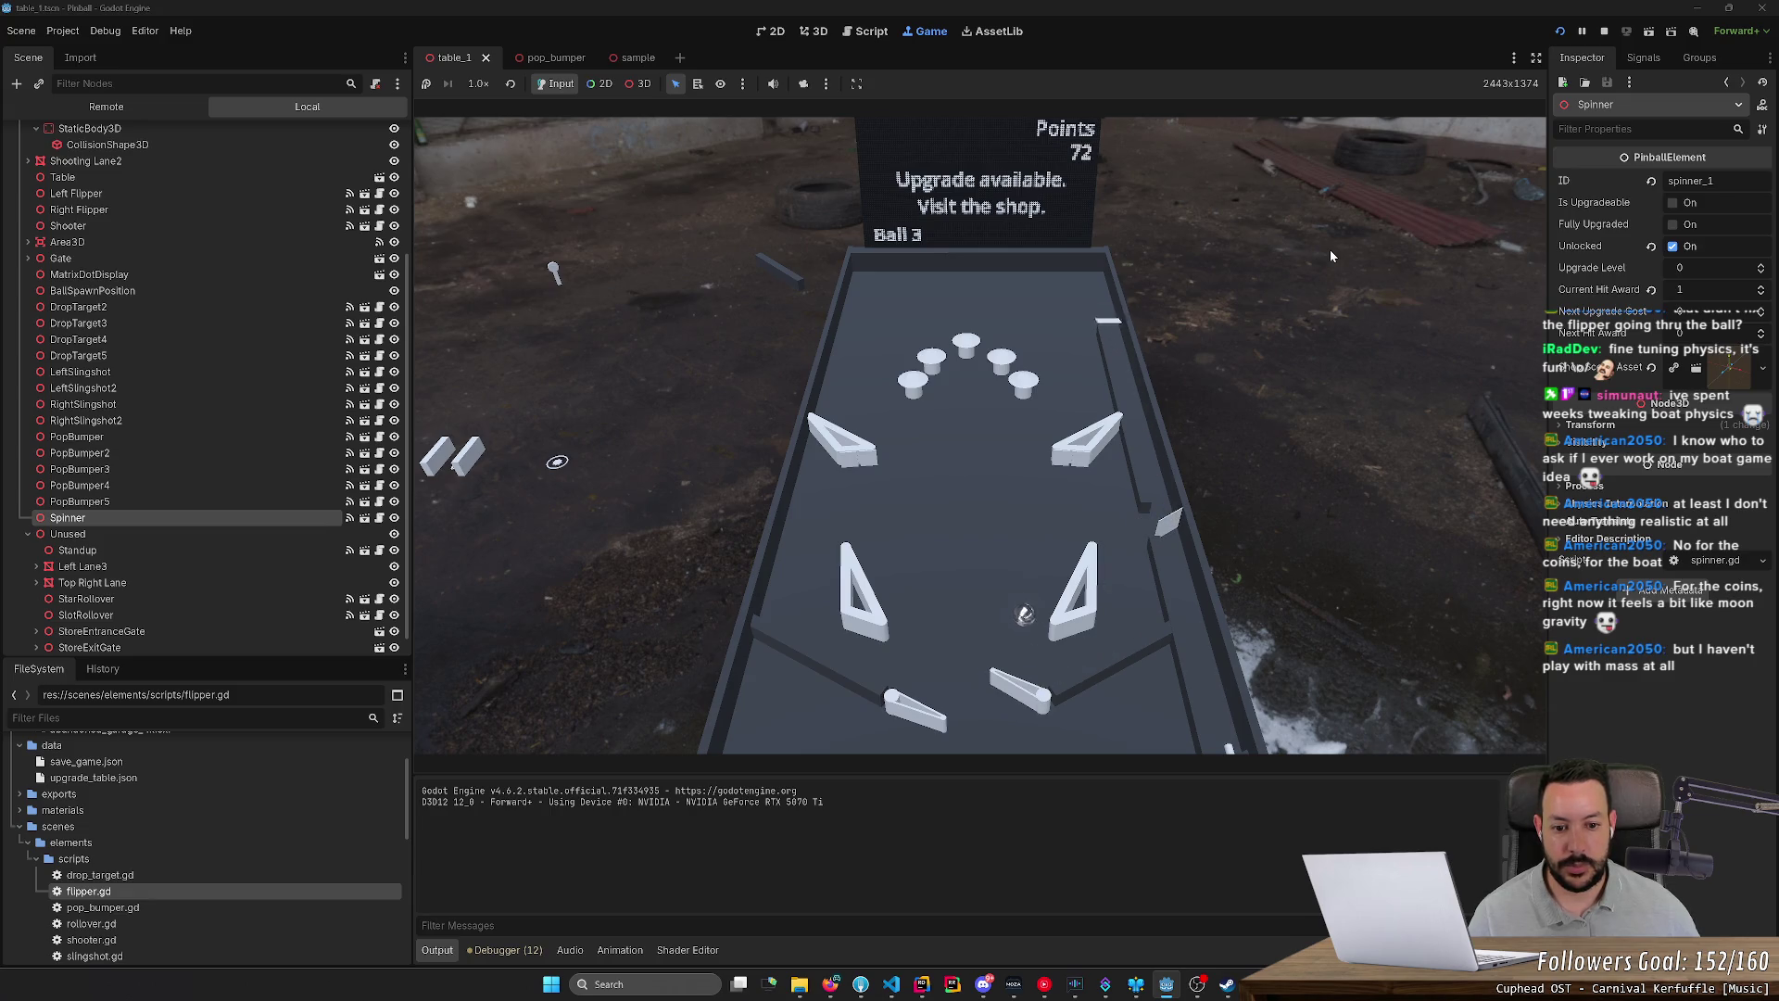
key("Right")
key("Left")
key("Right")
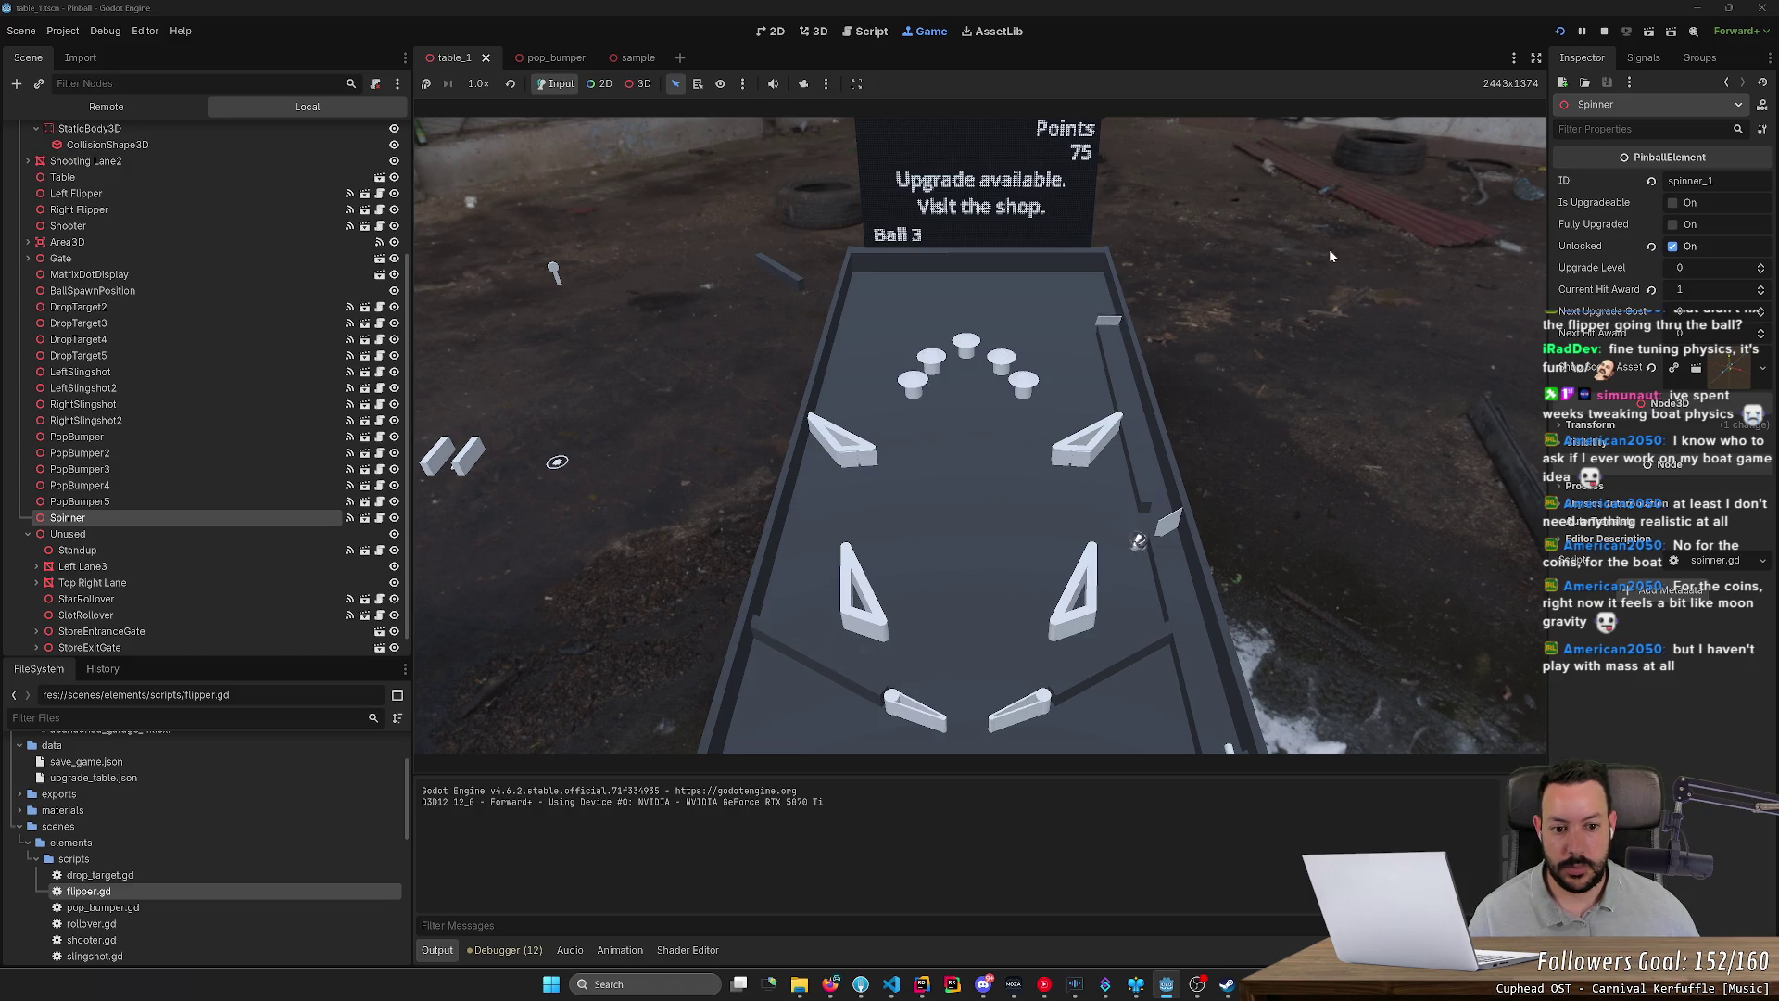
key("Left")
key("Left")
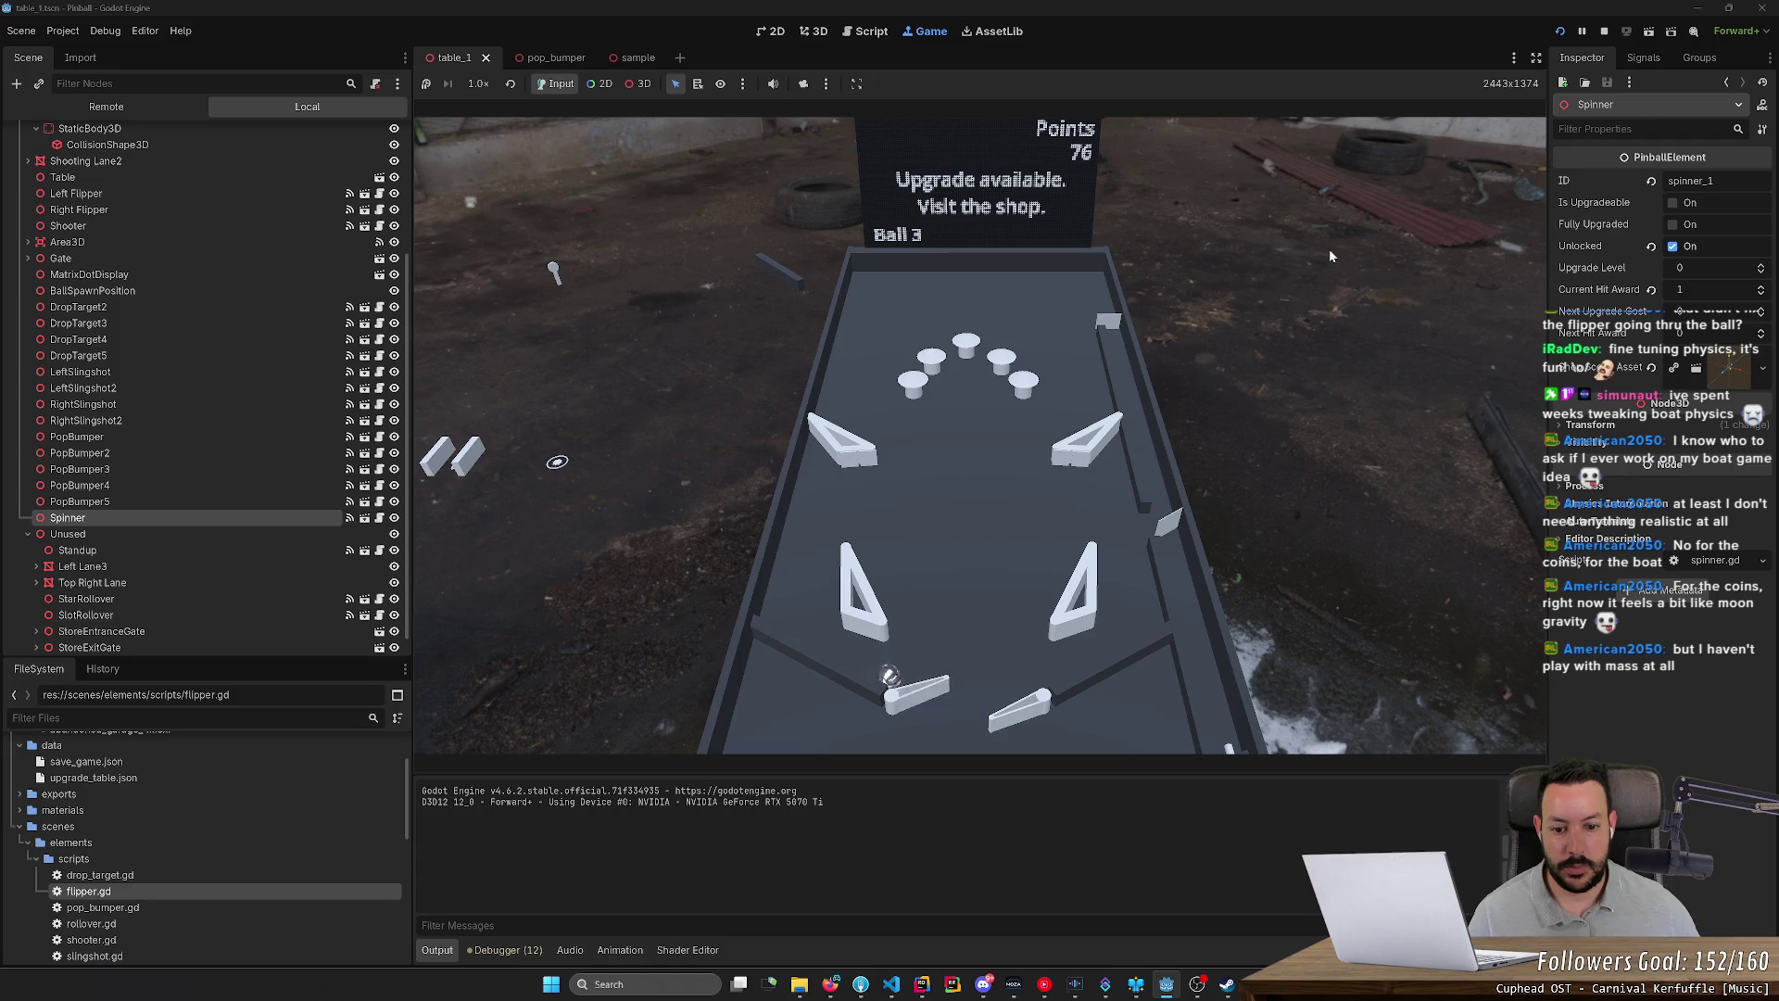
key("Right")
key("Right")
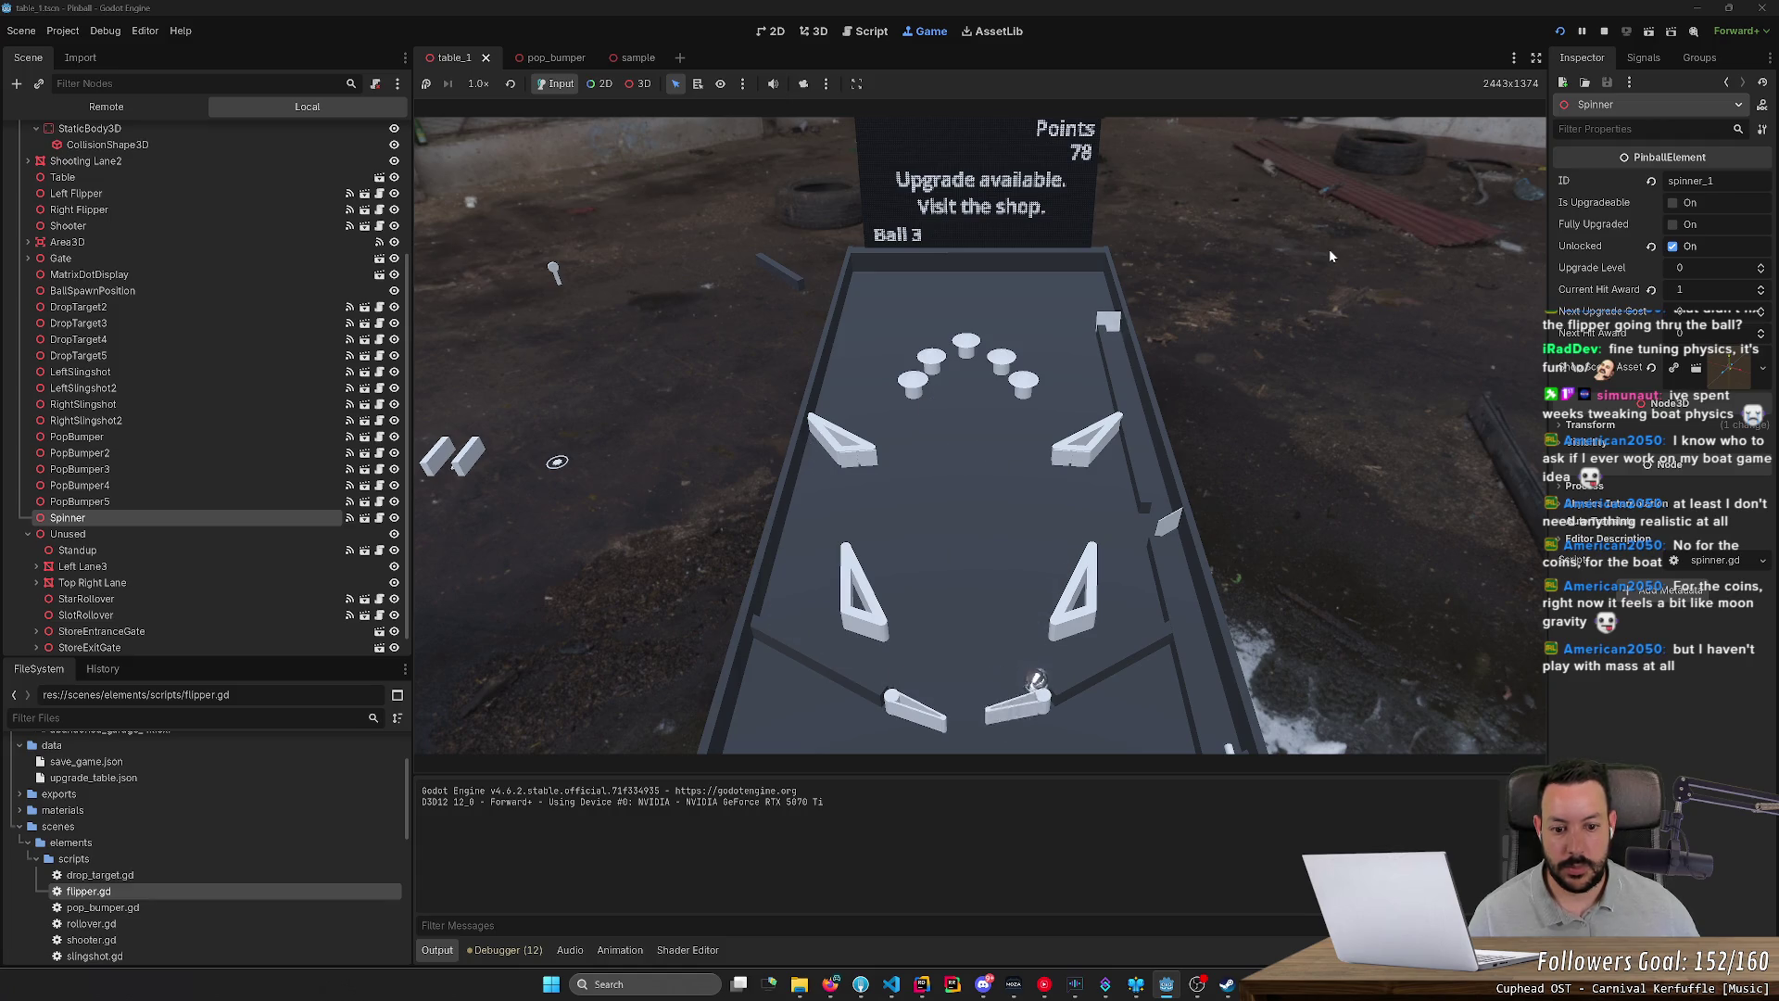
key("Left")
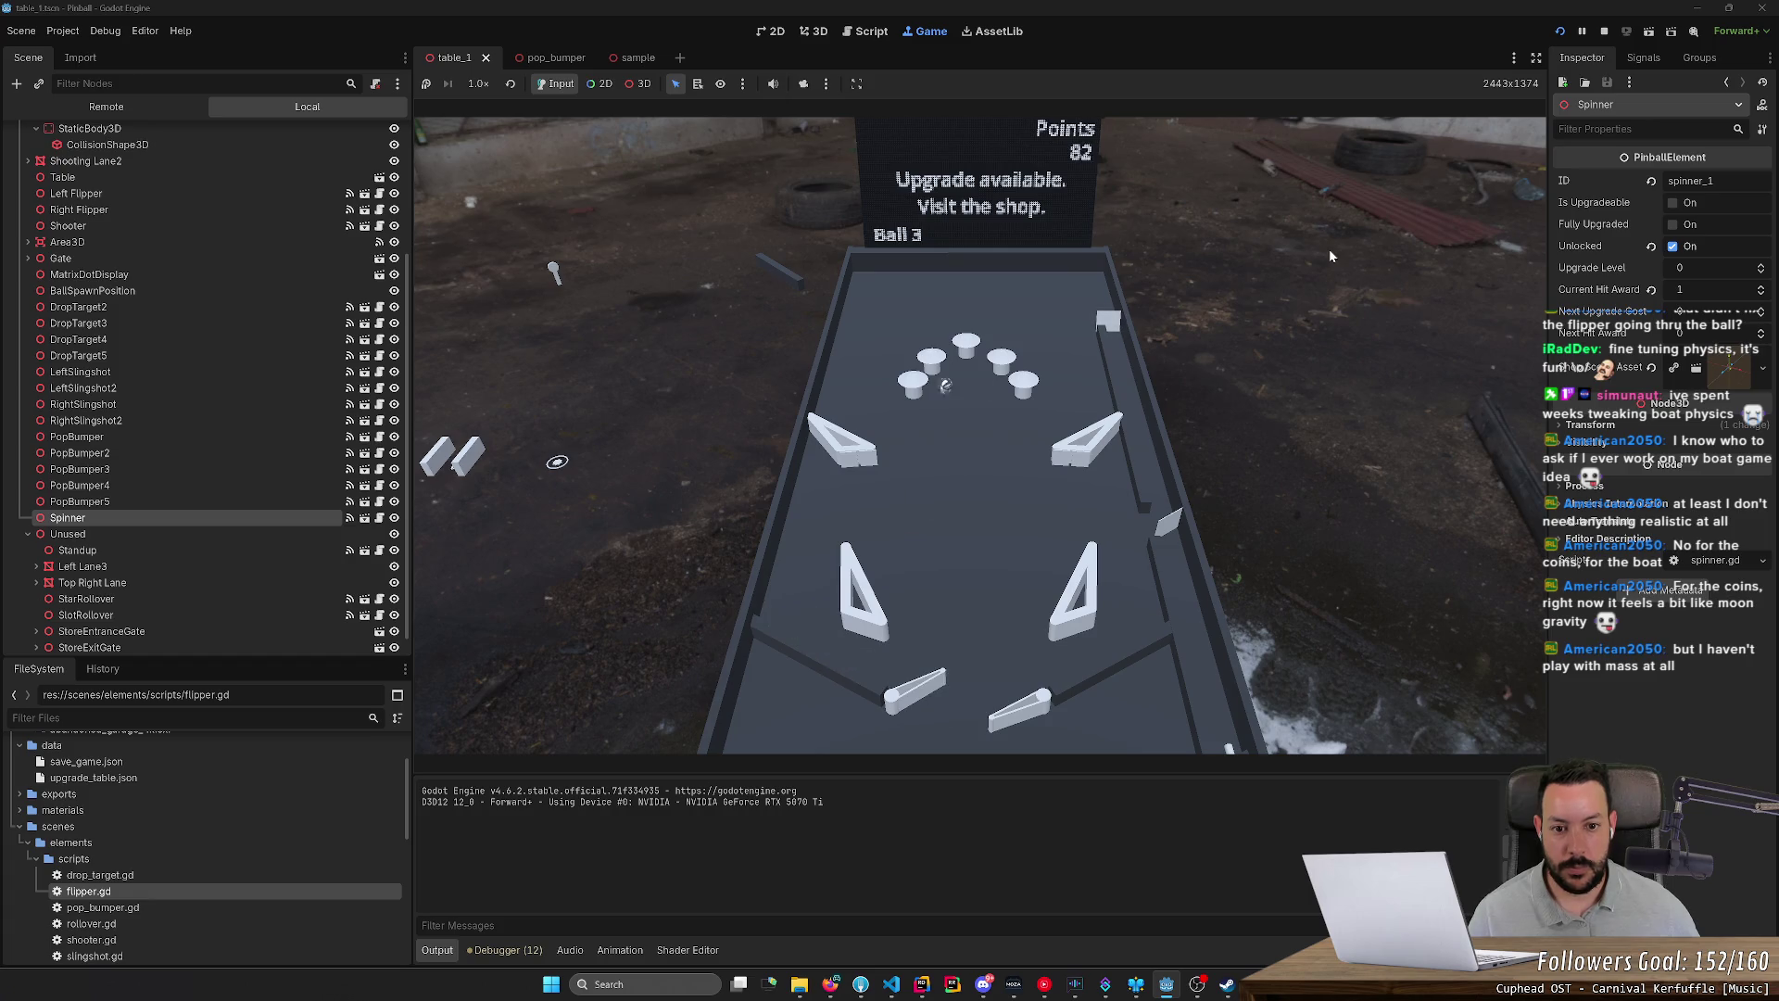
key("Right")
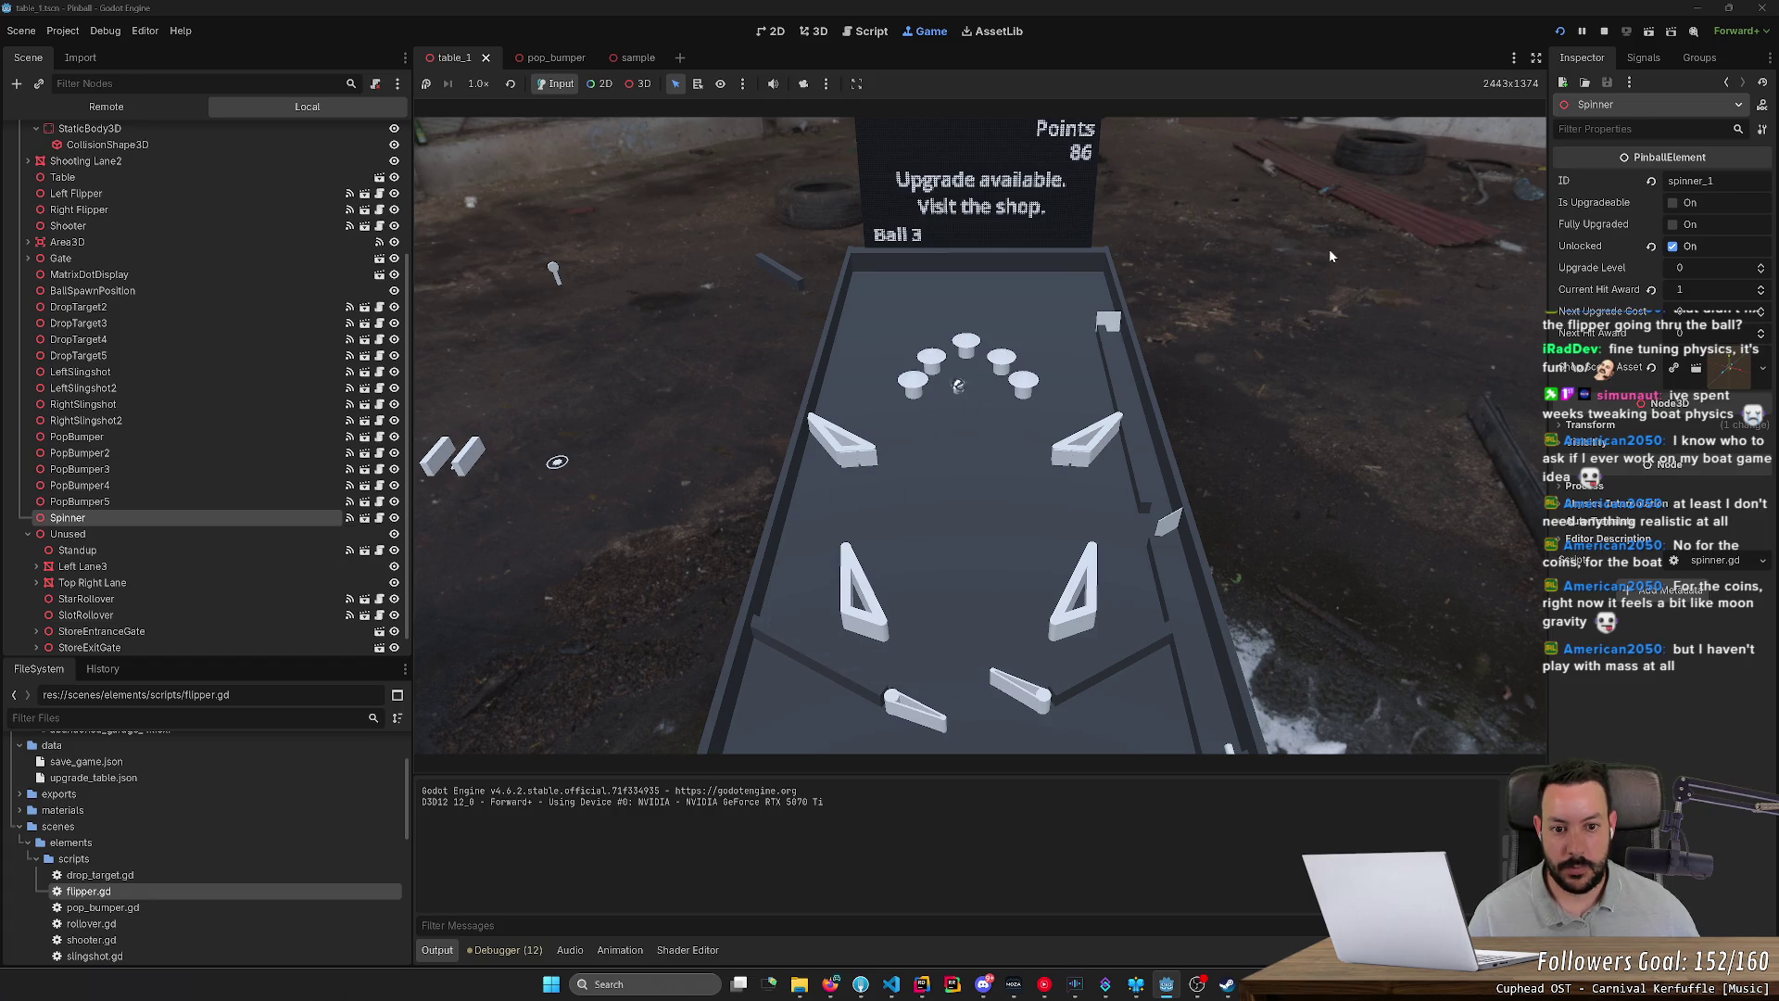
key("Left")
key("Left")
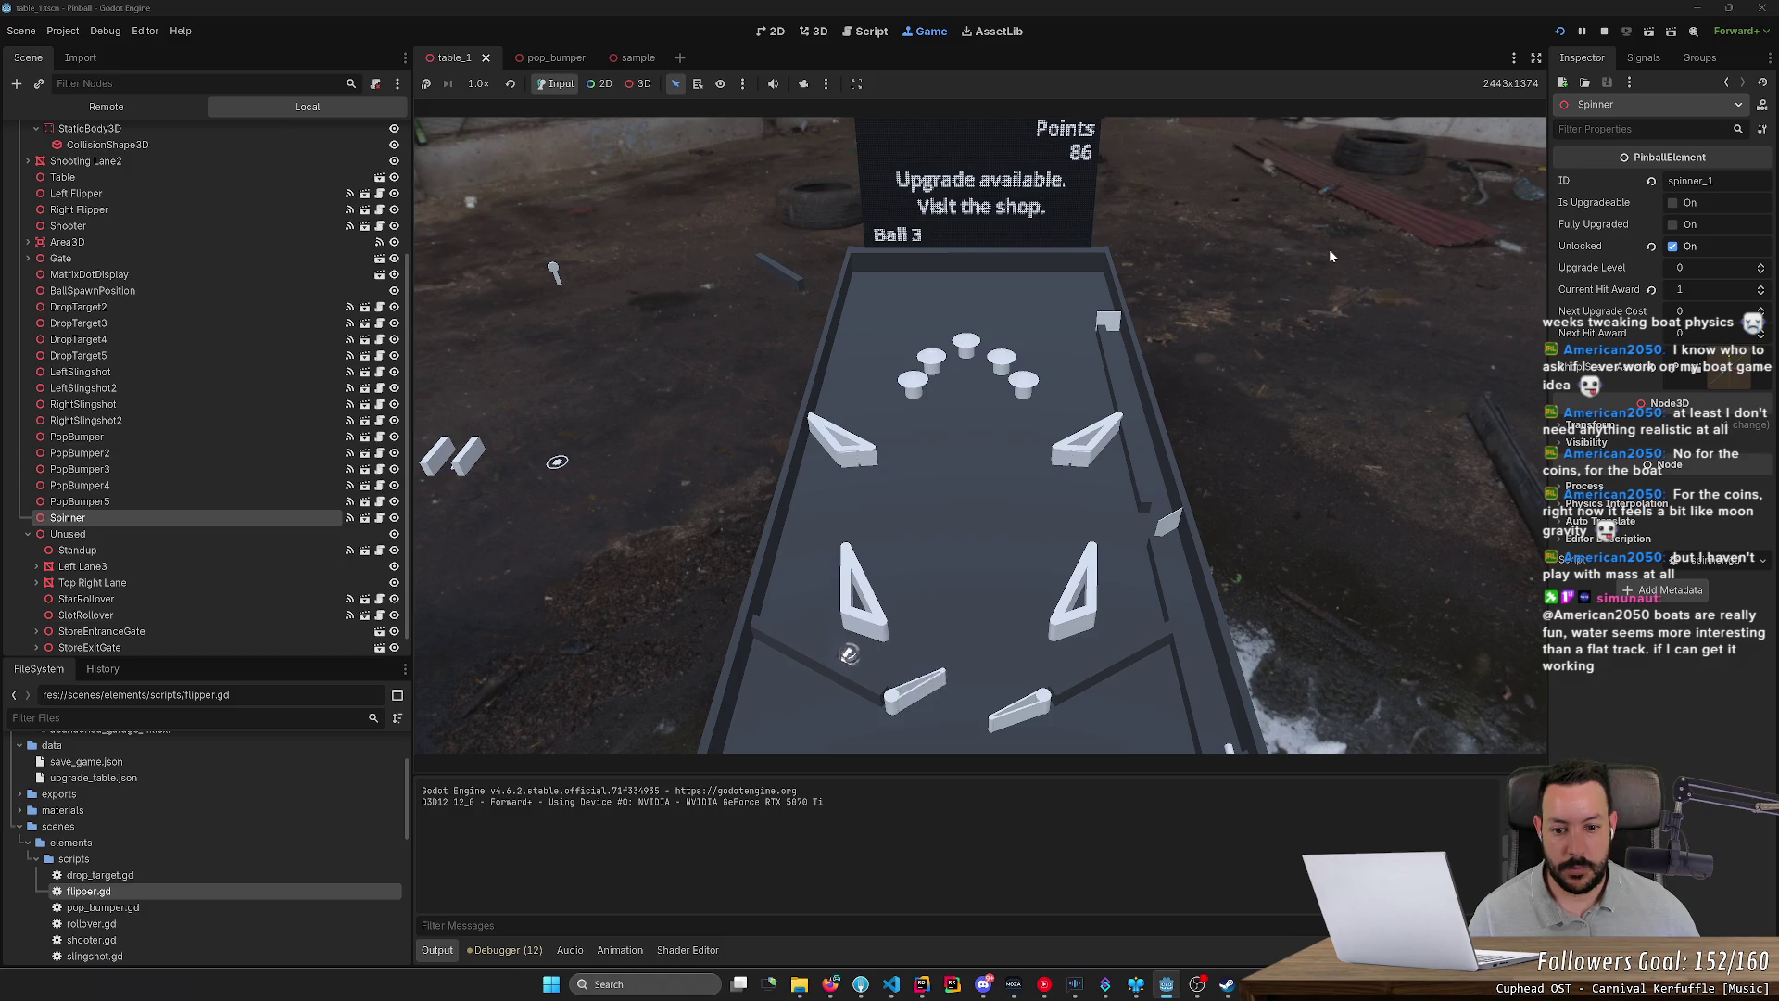
key("Right")
key("Left")
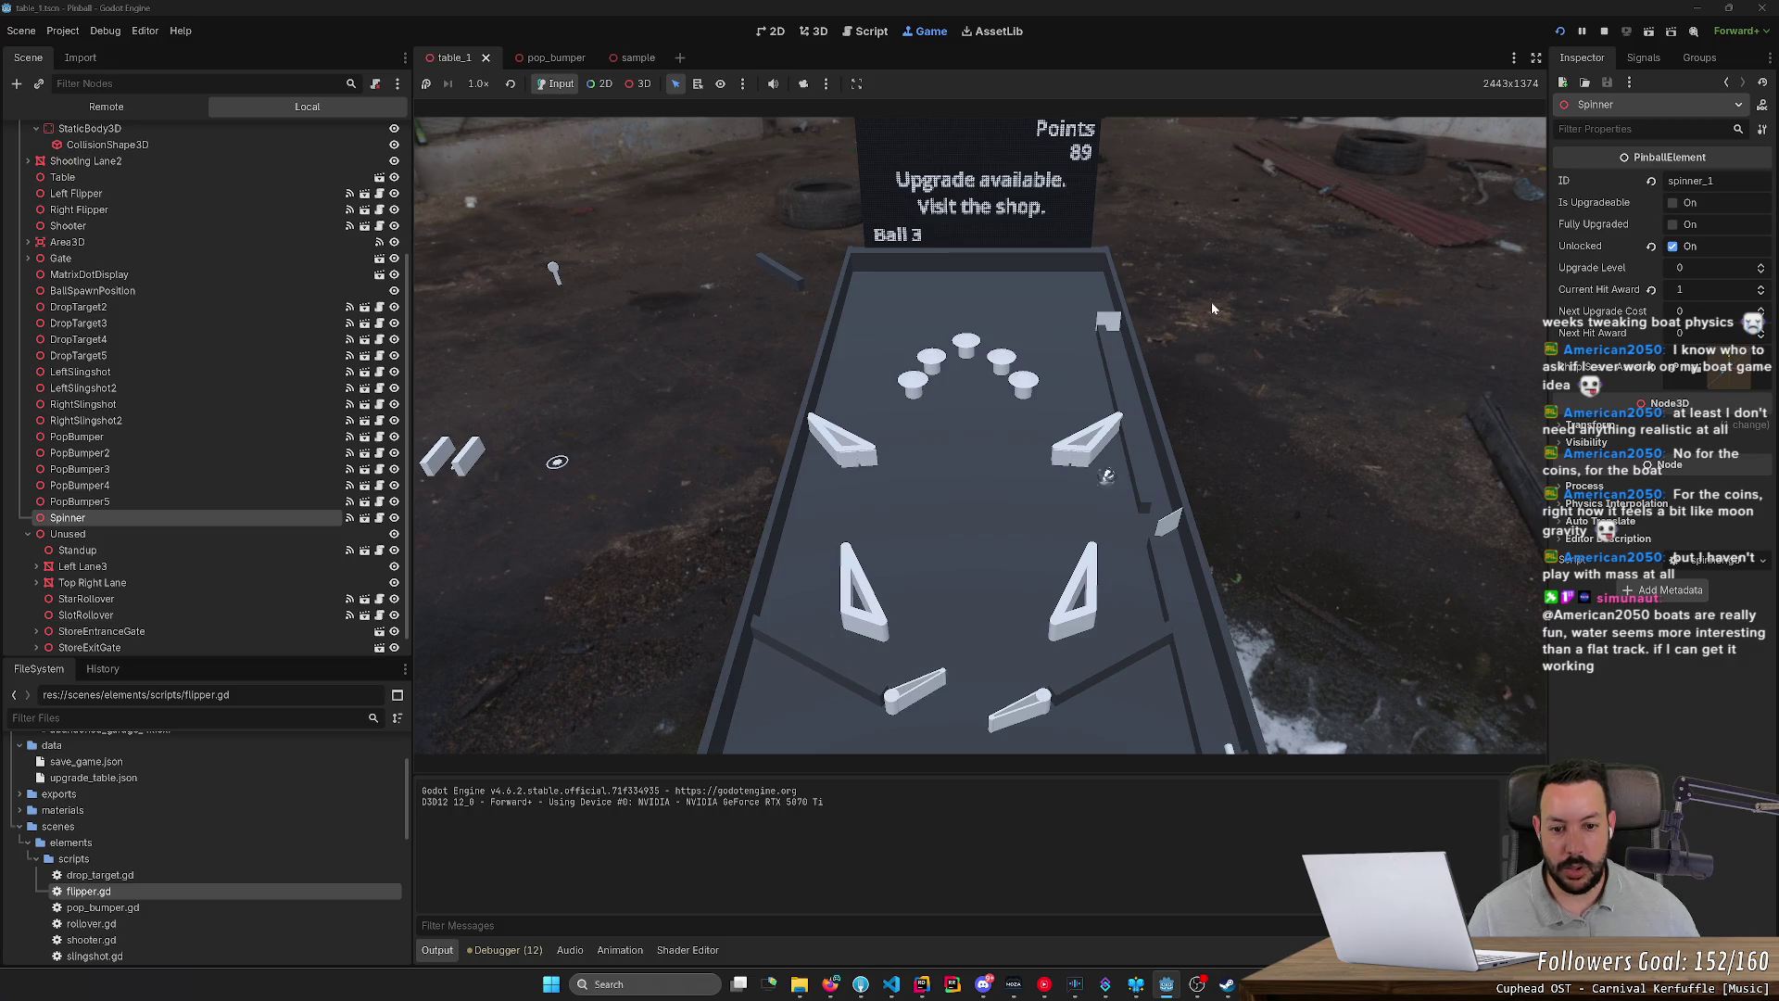
key("Right")
key("Right")
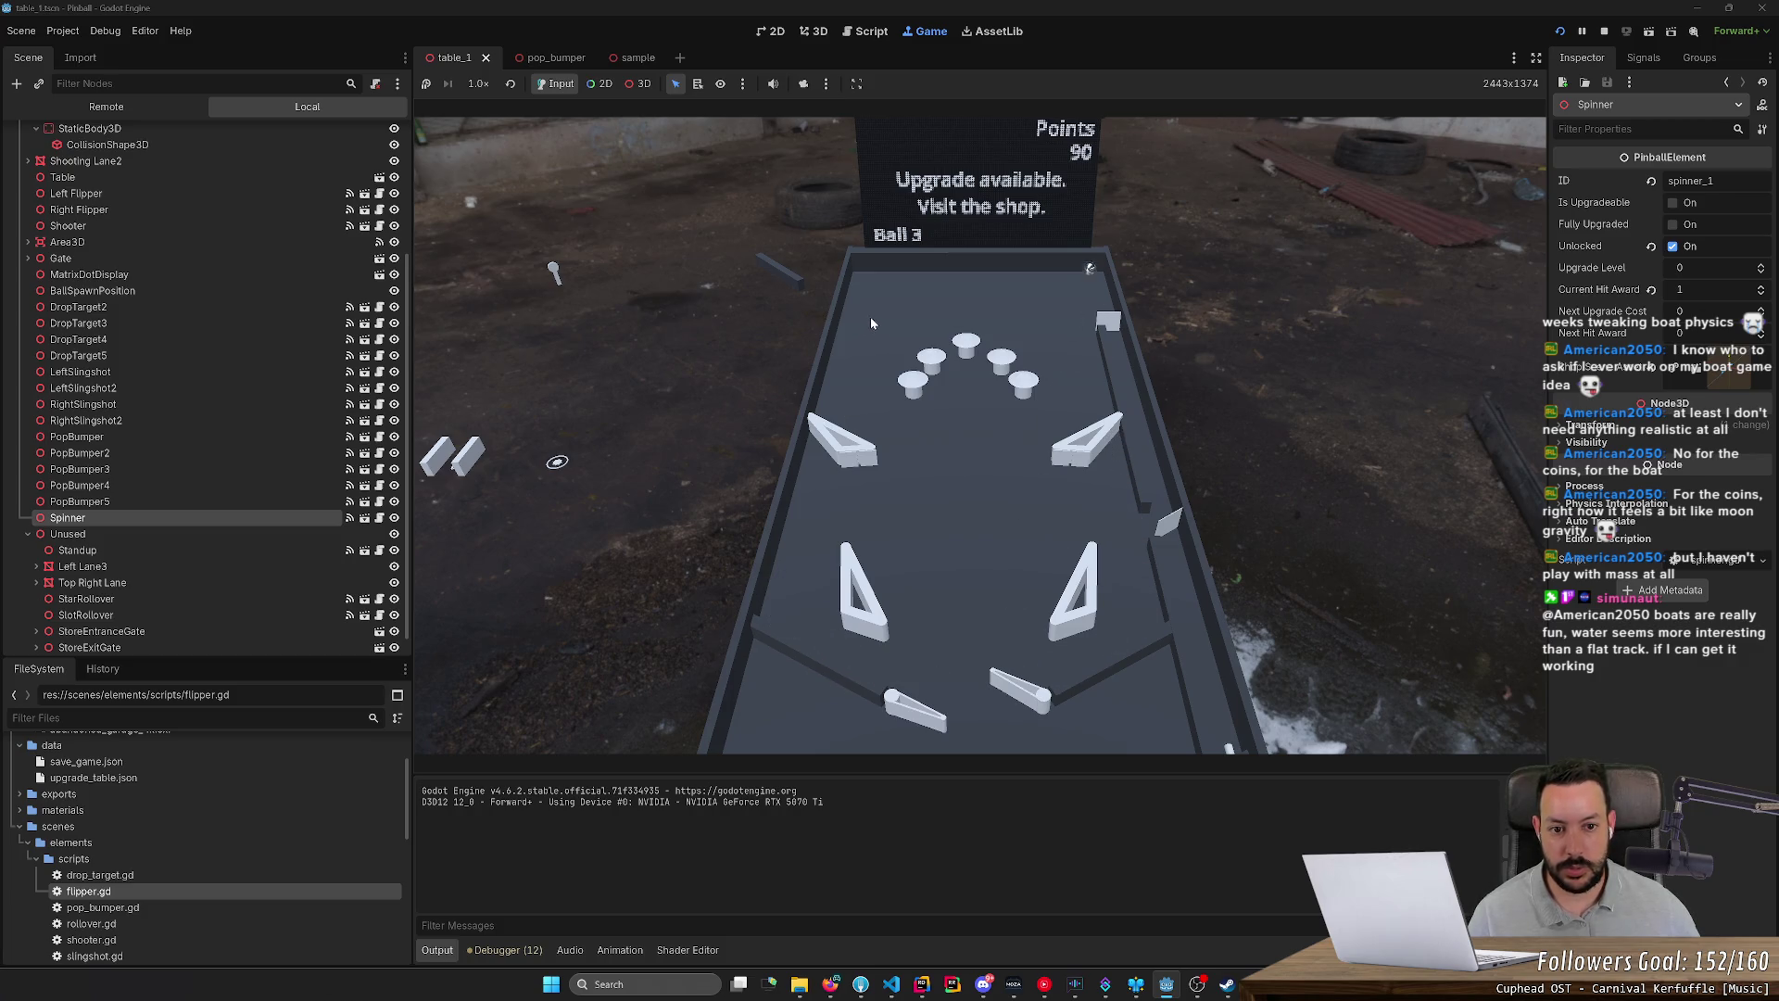
key("Right")
key("Left")
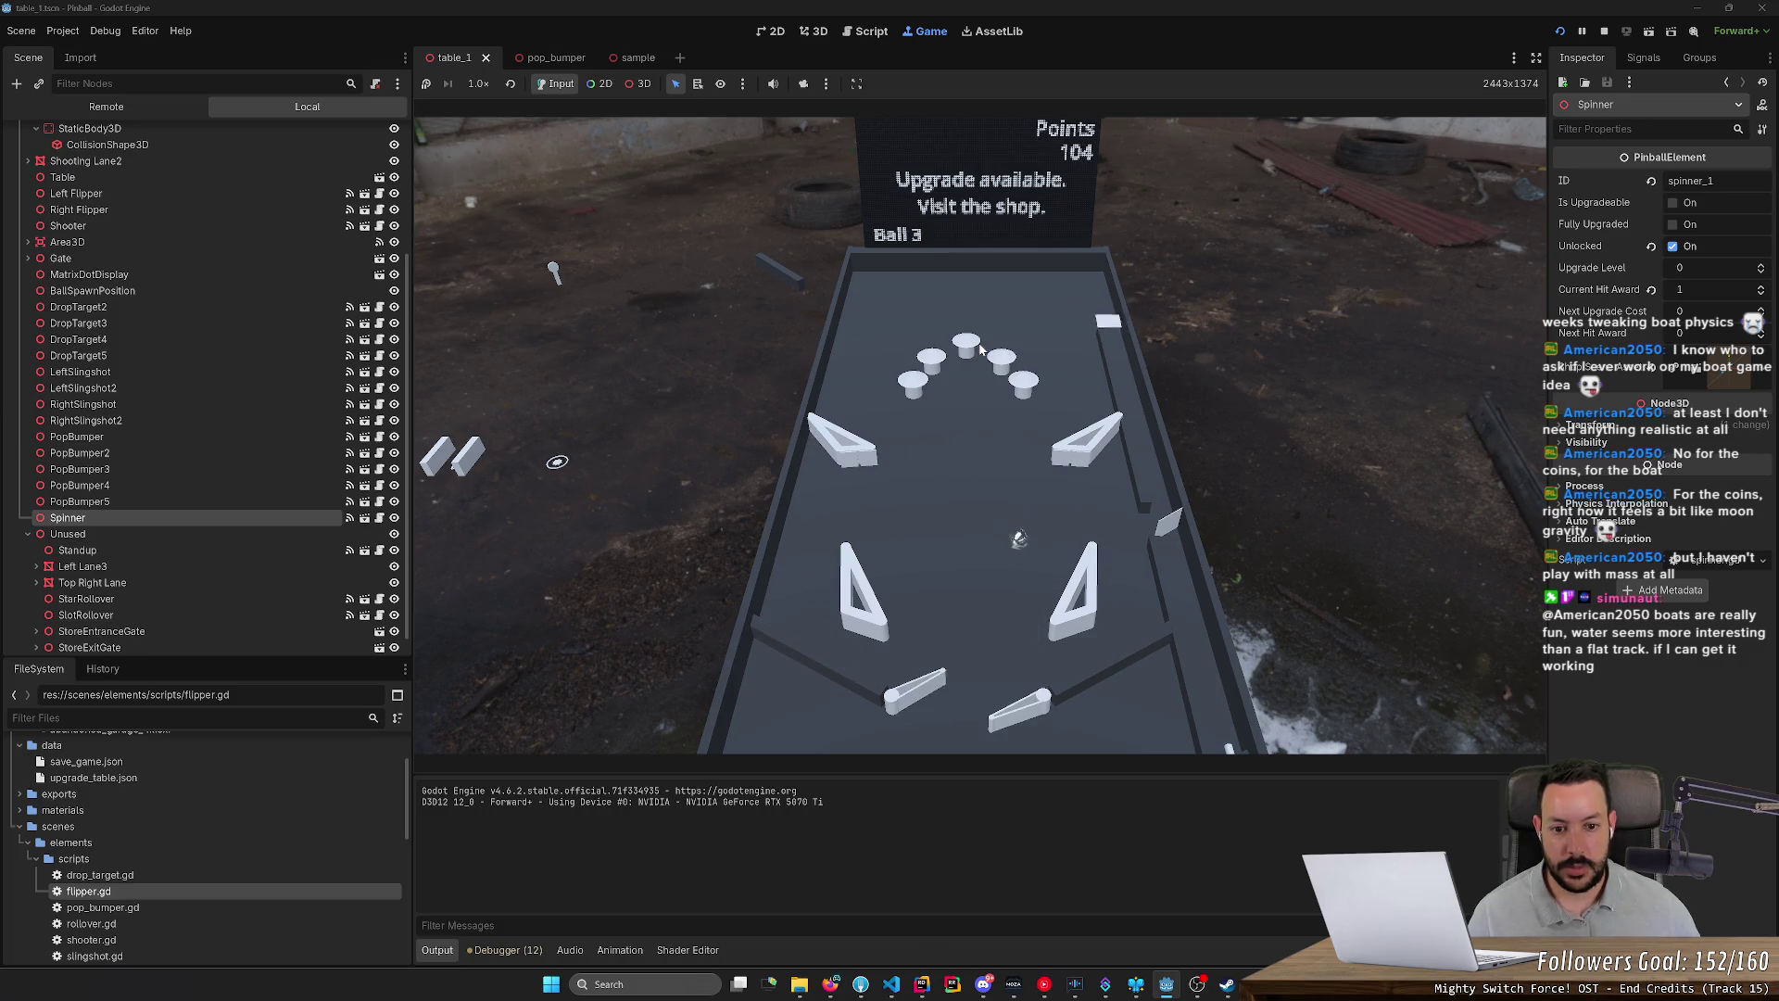
key("Right")
key("Left")
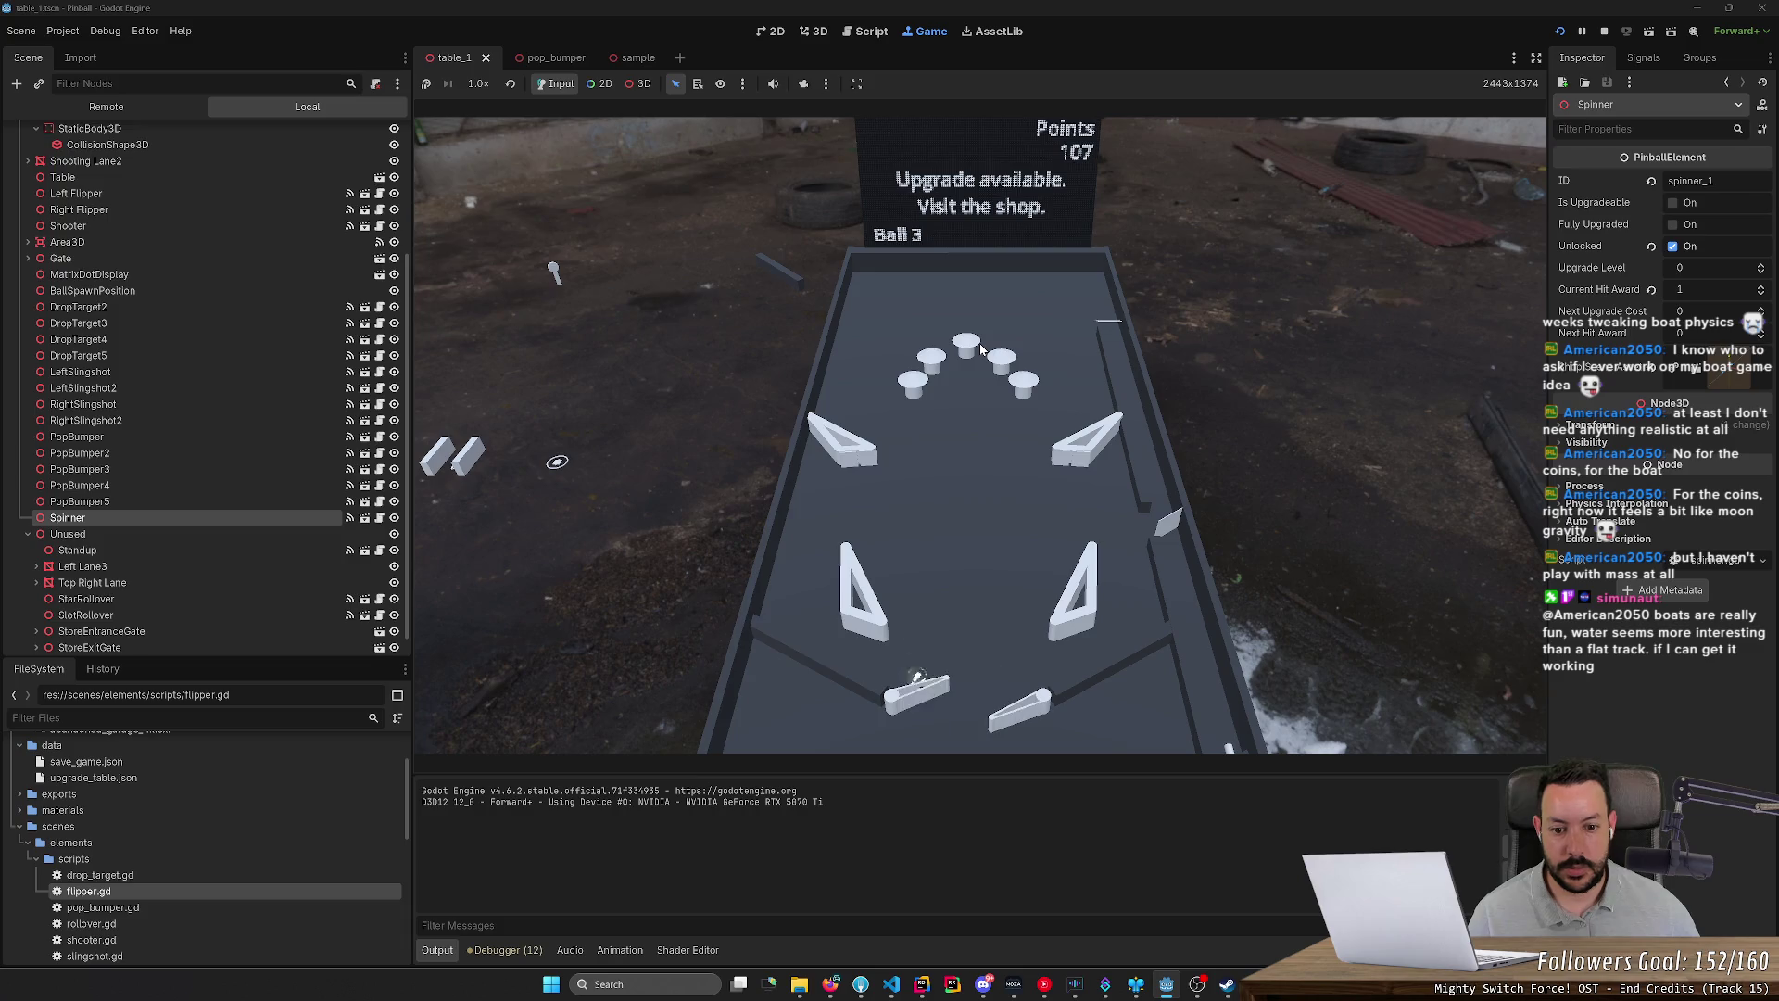
key("Left")
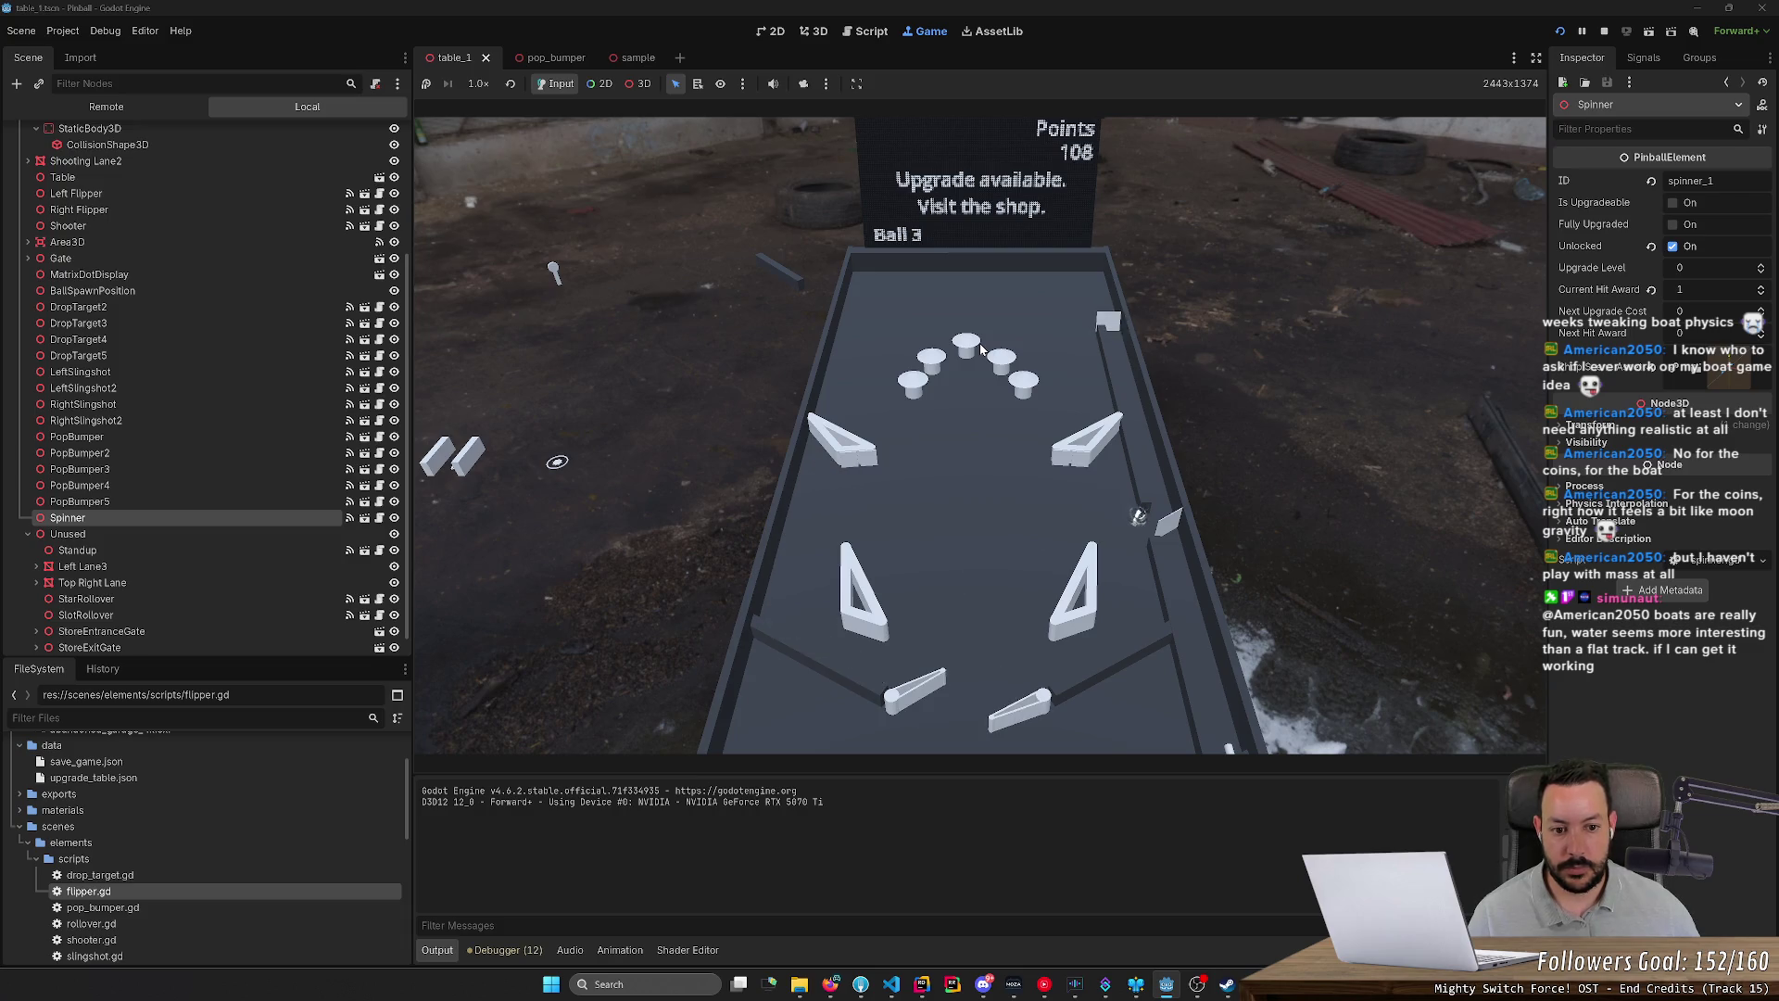
key("Right")
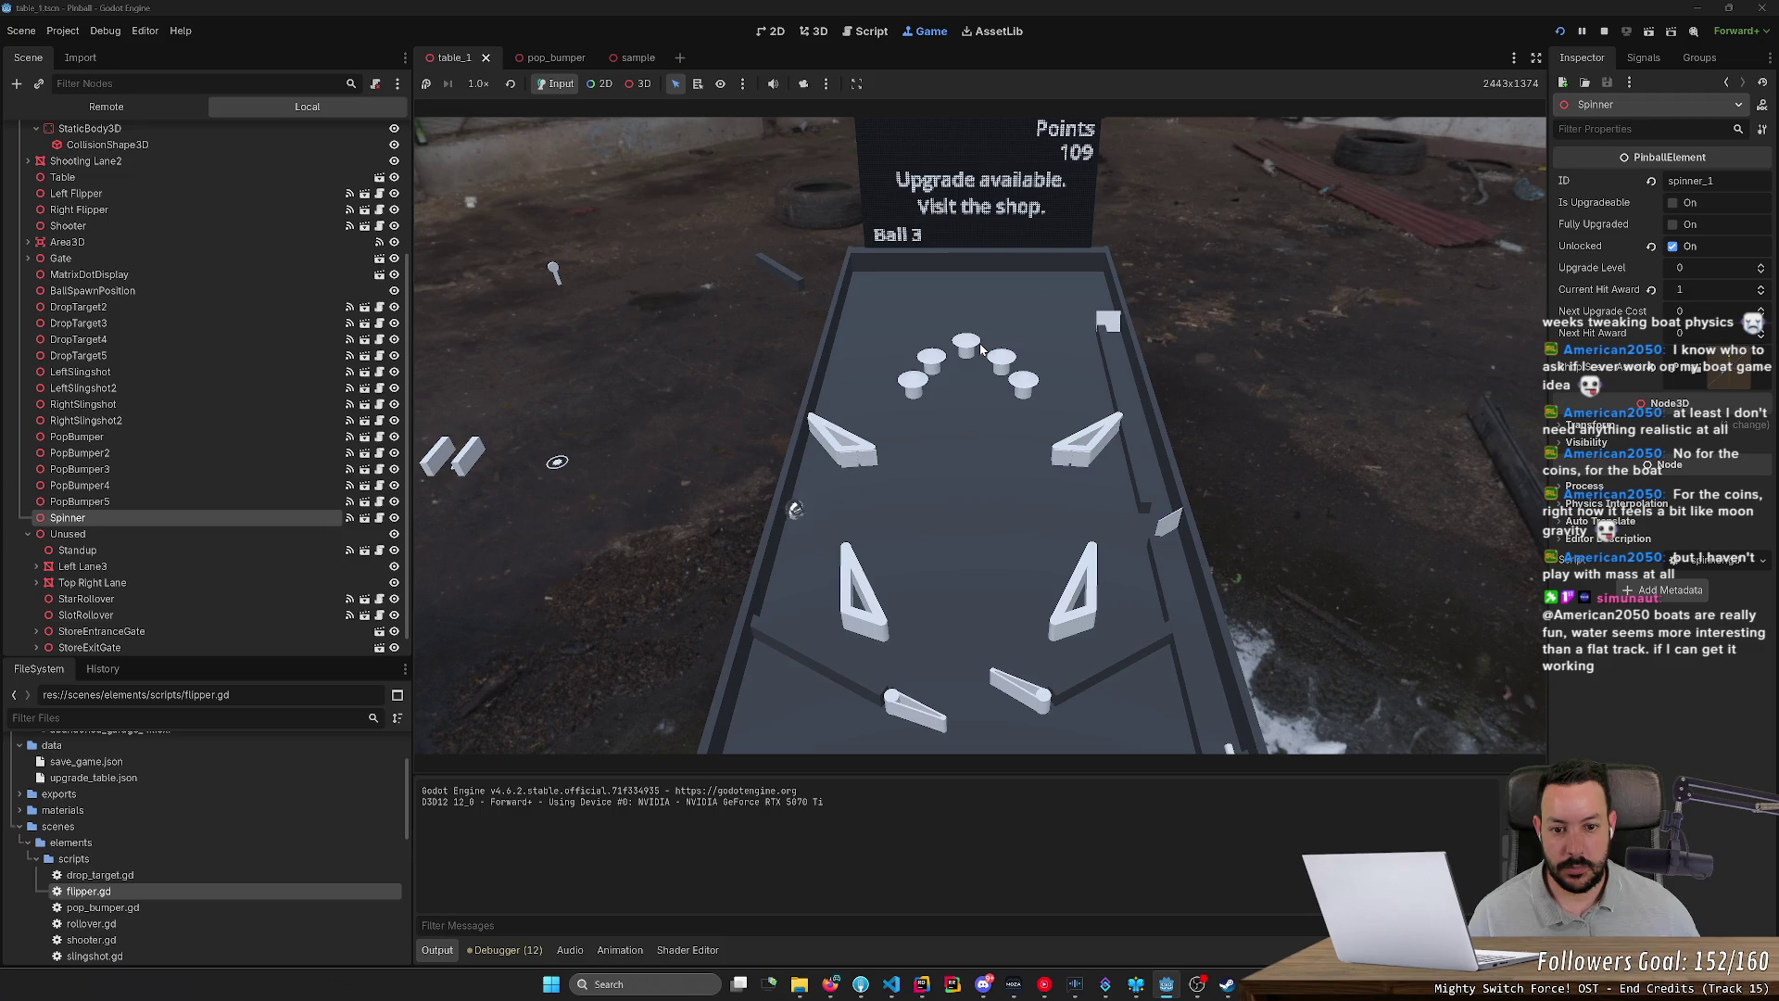
key("Left")
key("Right")
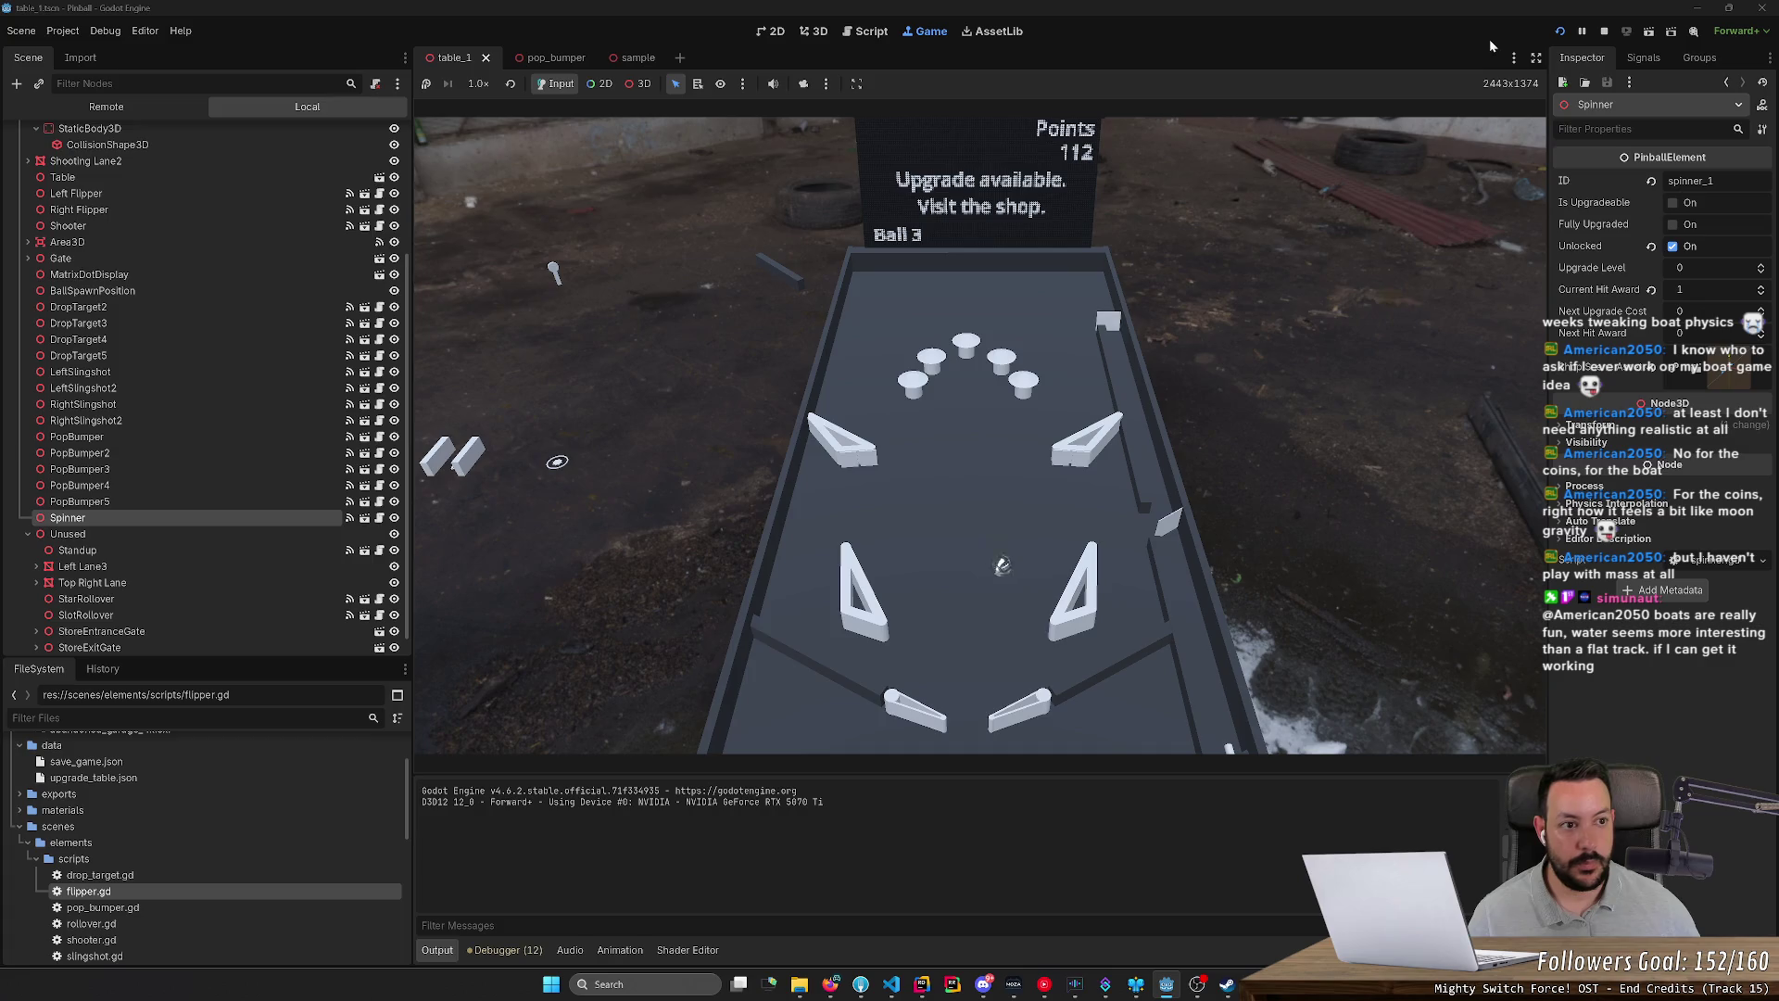
left_click(1610, 28)
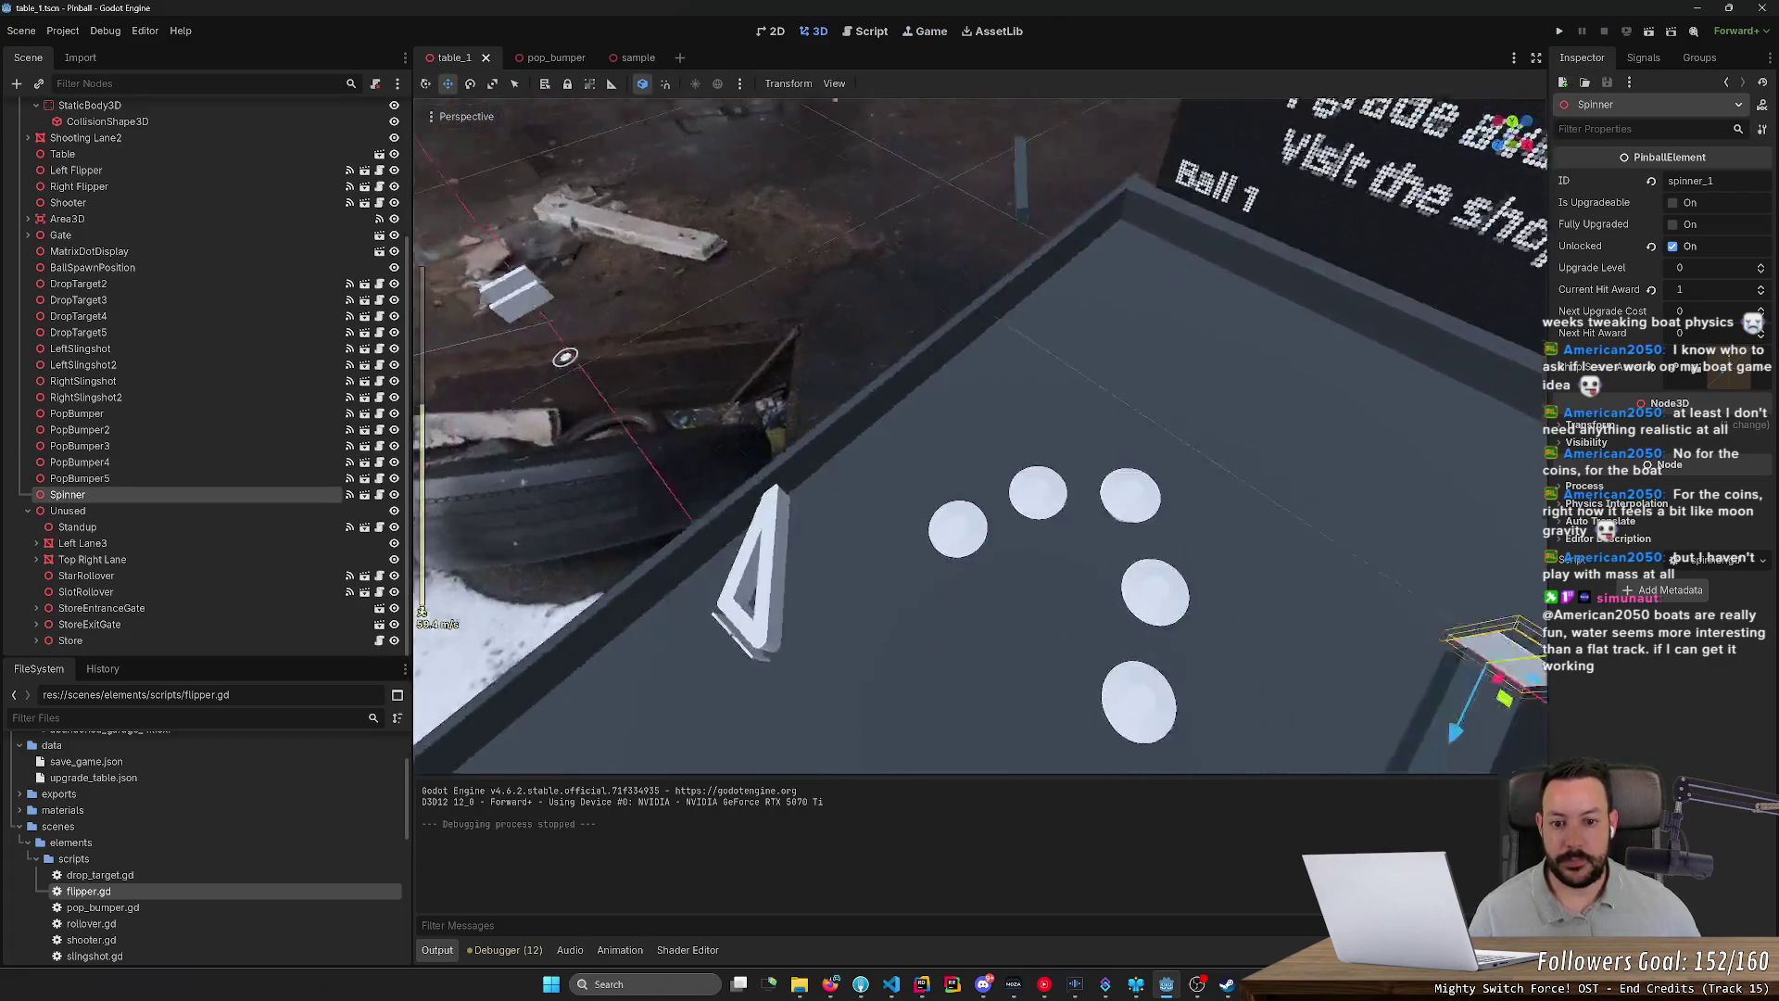
Step: Make LeftSlingshot and RightSlingshot Unlocked in the Inspector
left_click(821, 510)
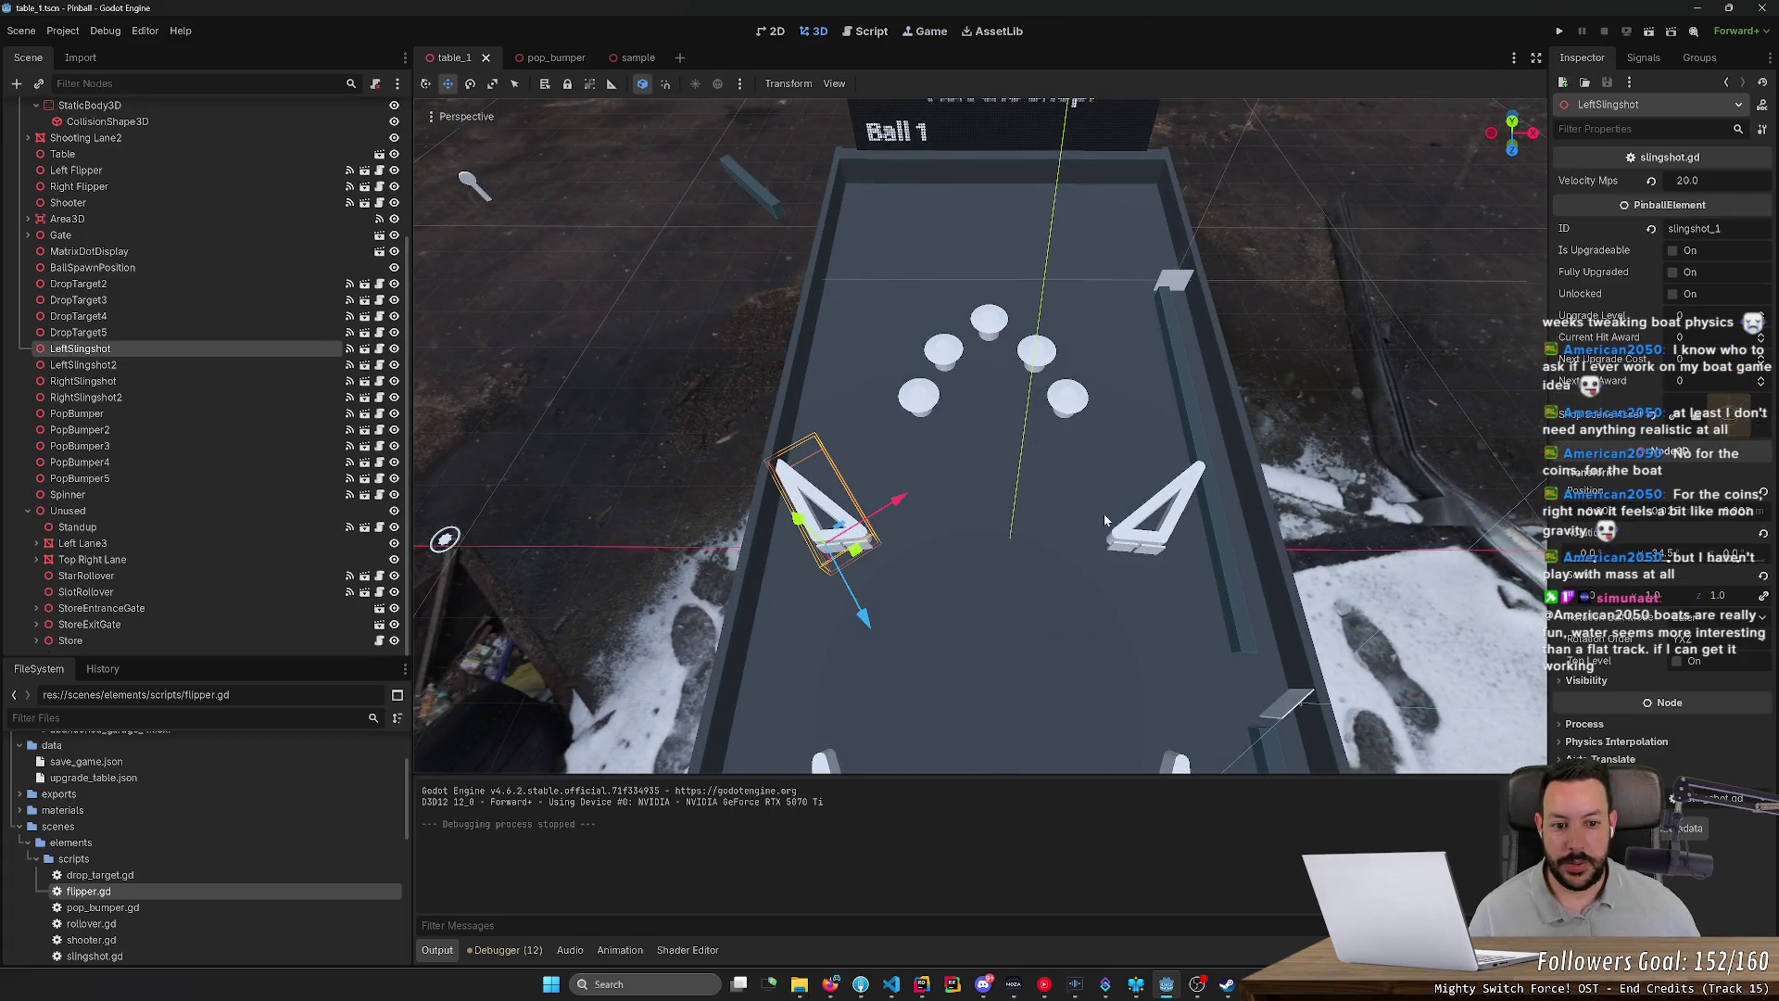
left_click(1175, 524, "shift")
left_click(1673, 295)
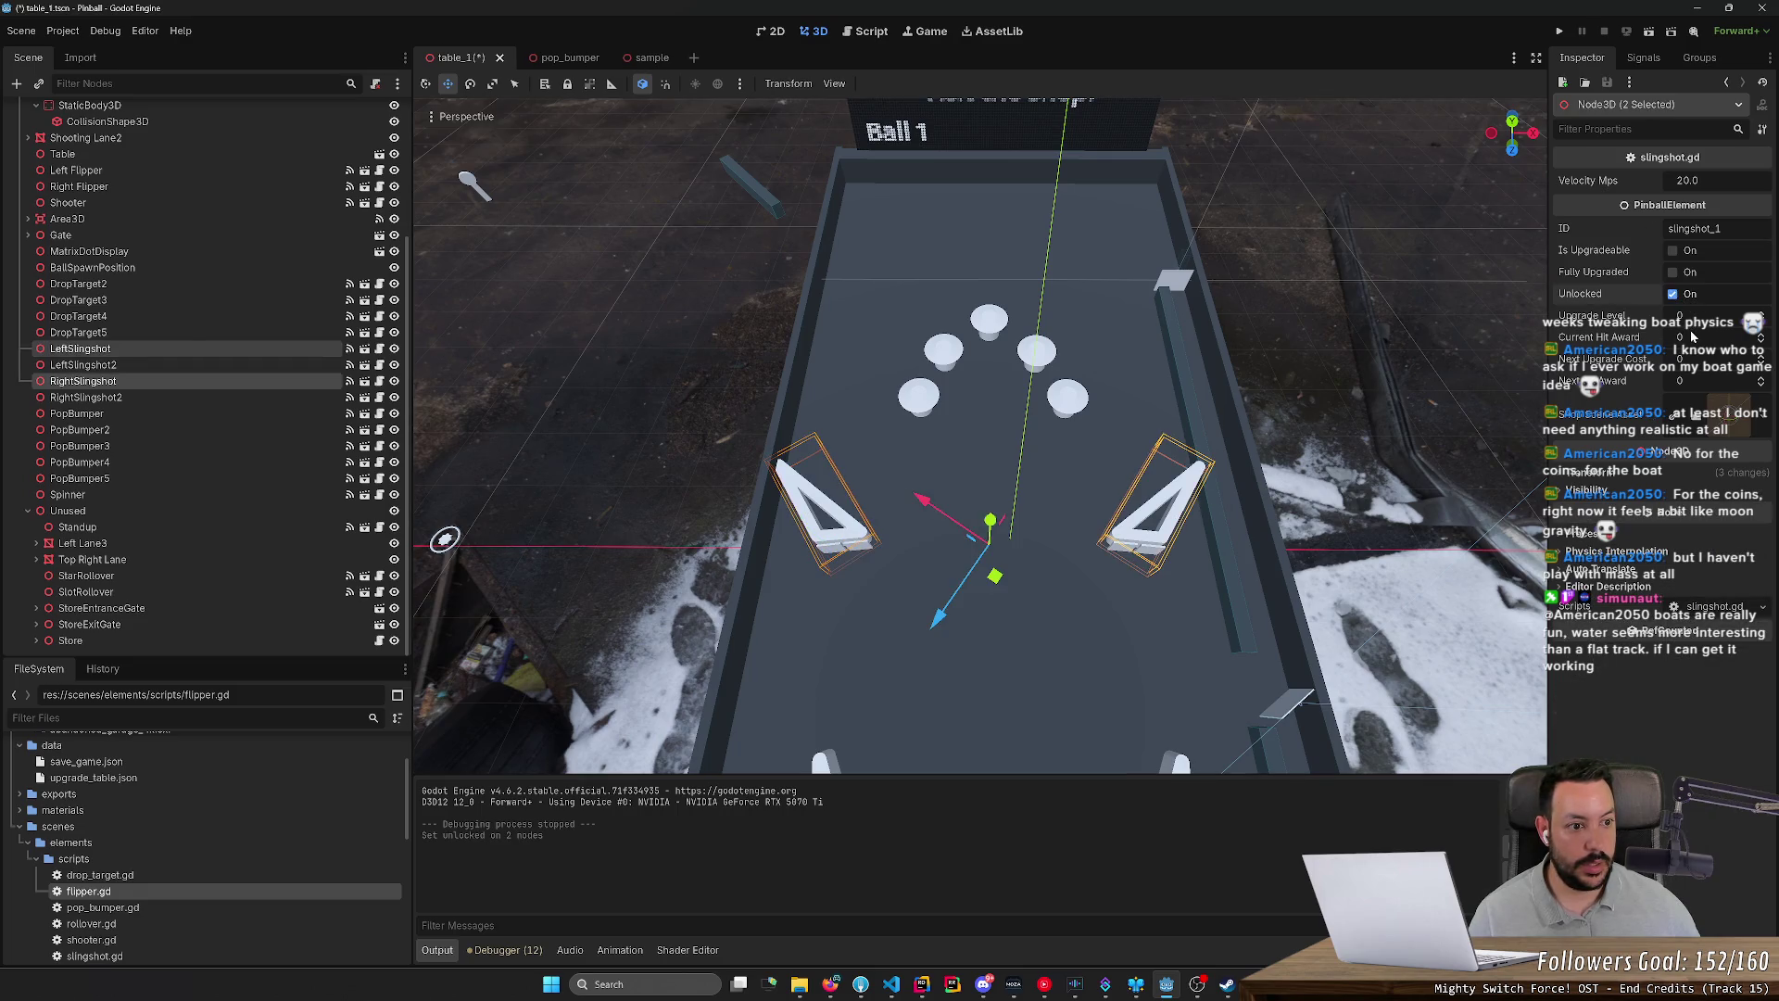
Step: Make LeftSlingshot2 and RightSlingshot2 Unlocked, then select the Spinner on the table
mouse_move(979, 436)
left_mouse_down()
mouse_move(927, 408)
mouse_move(1001, 426)
mouse_move(964, 417)
mouse_move(631, 490)
left_mouse_up()
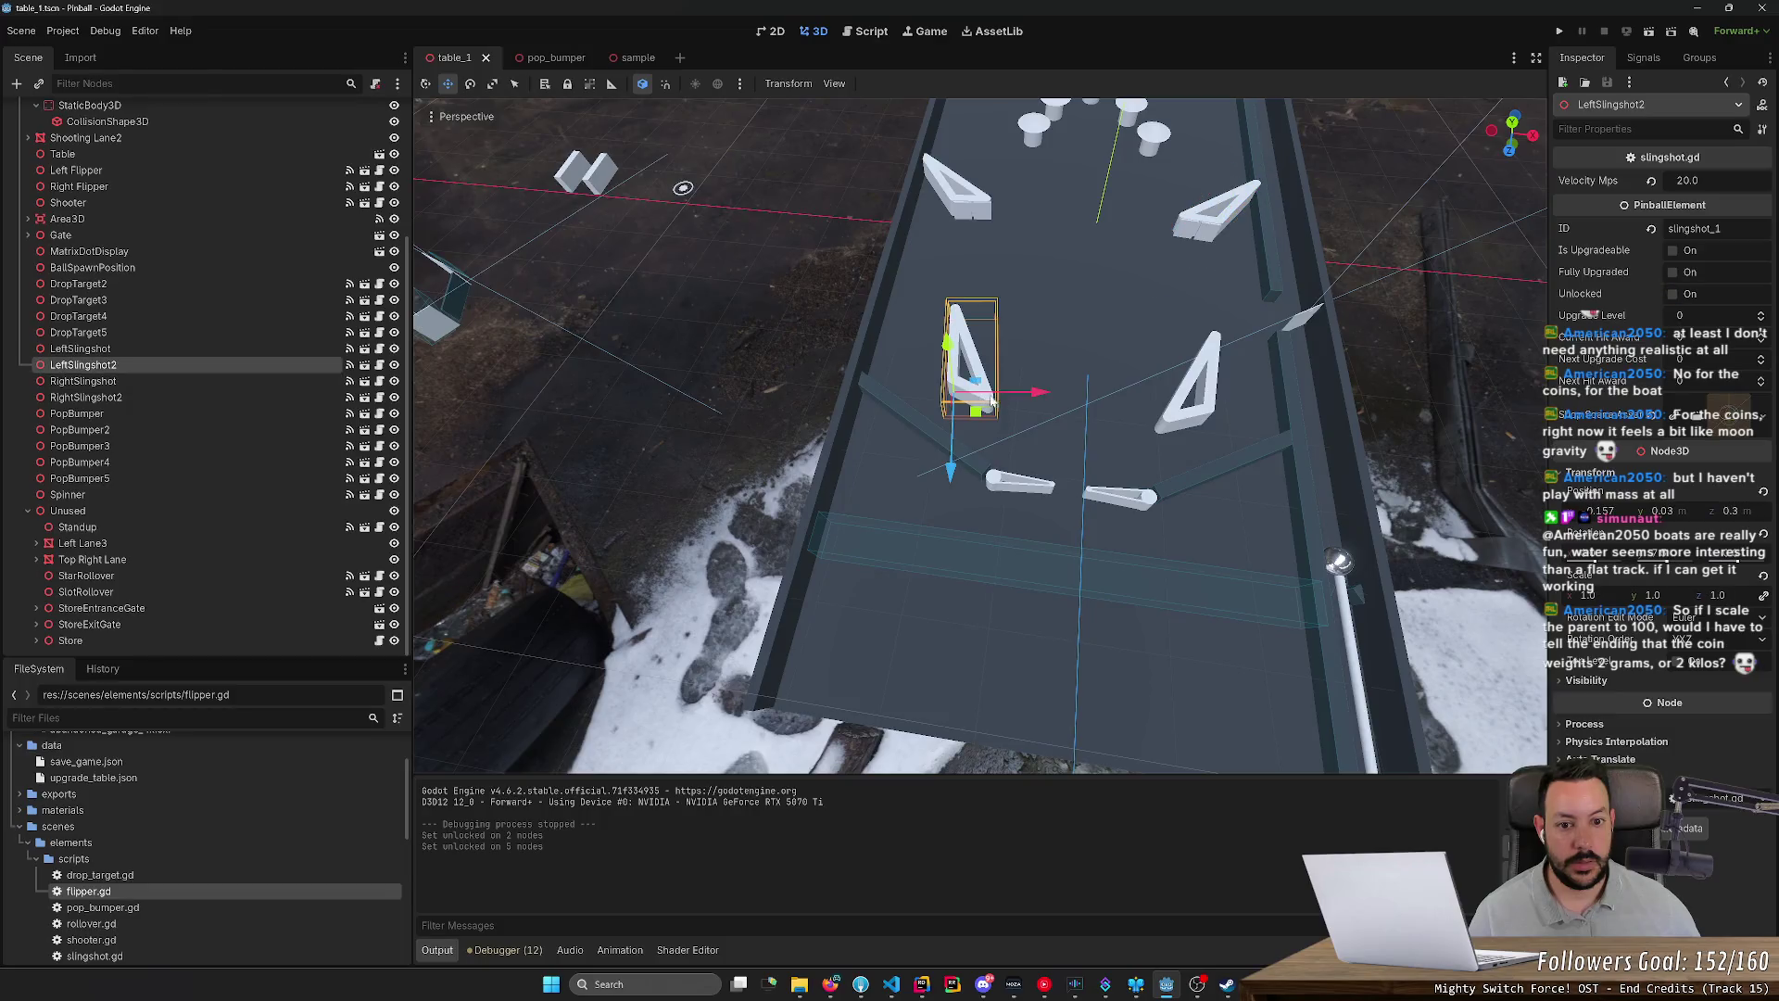
left_click(1225, 408, "shift")
left_click(1675, 293)
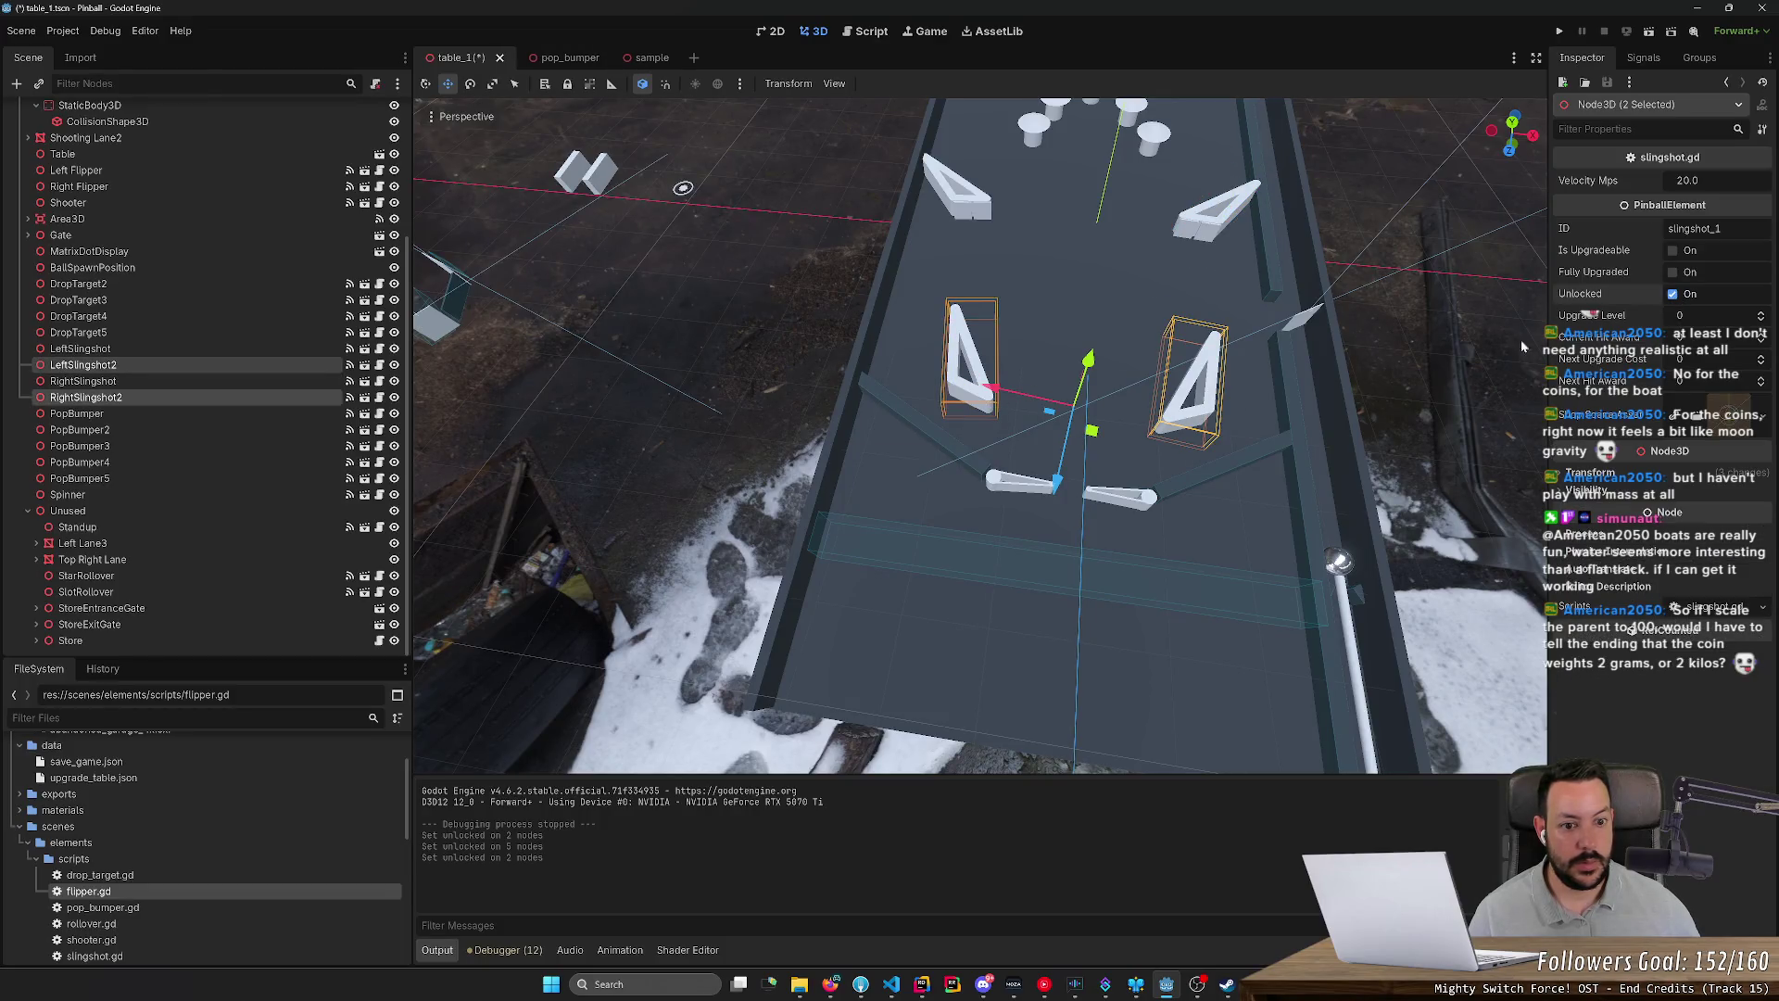
scroll(1138, 522, "up", 2)
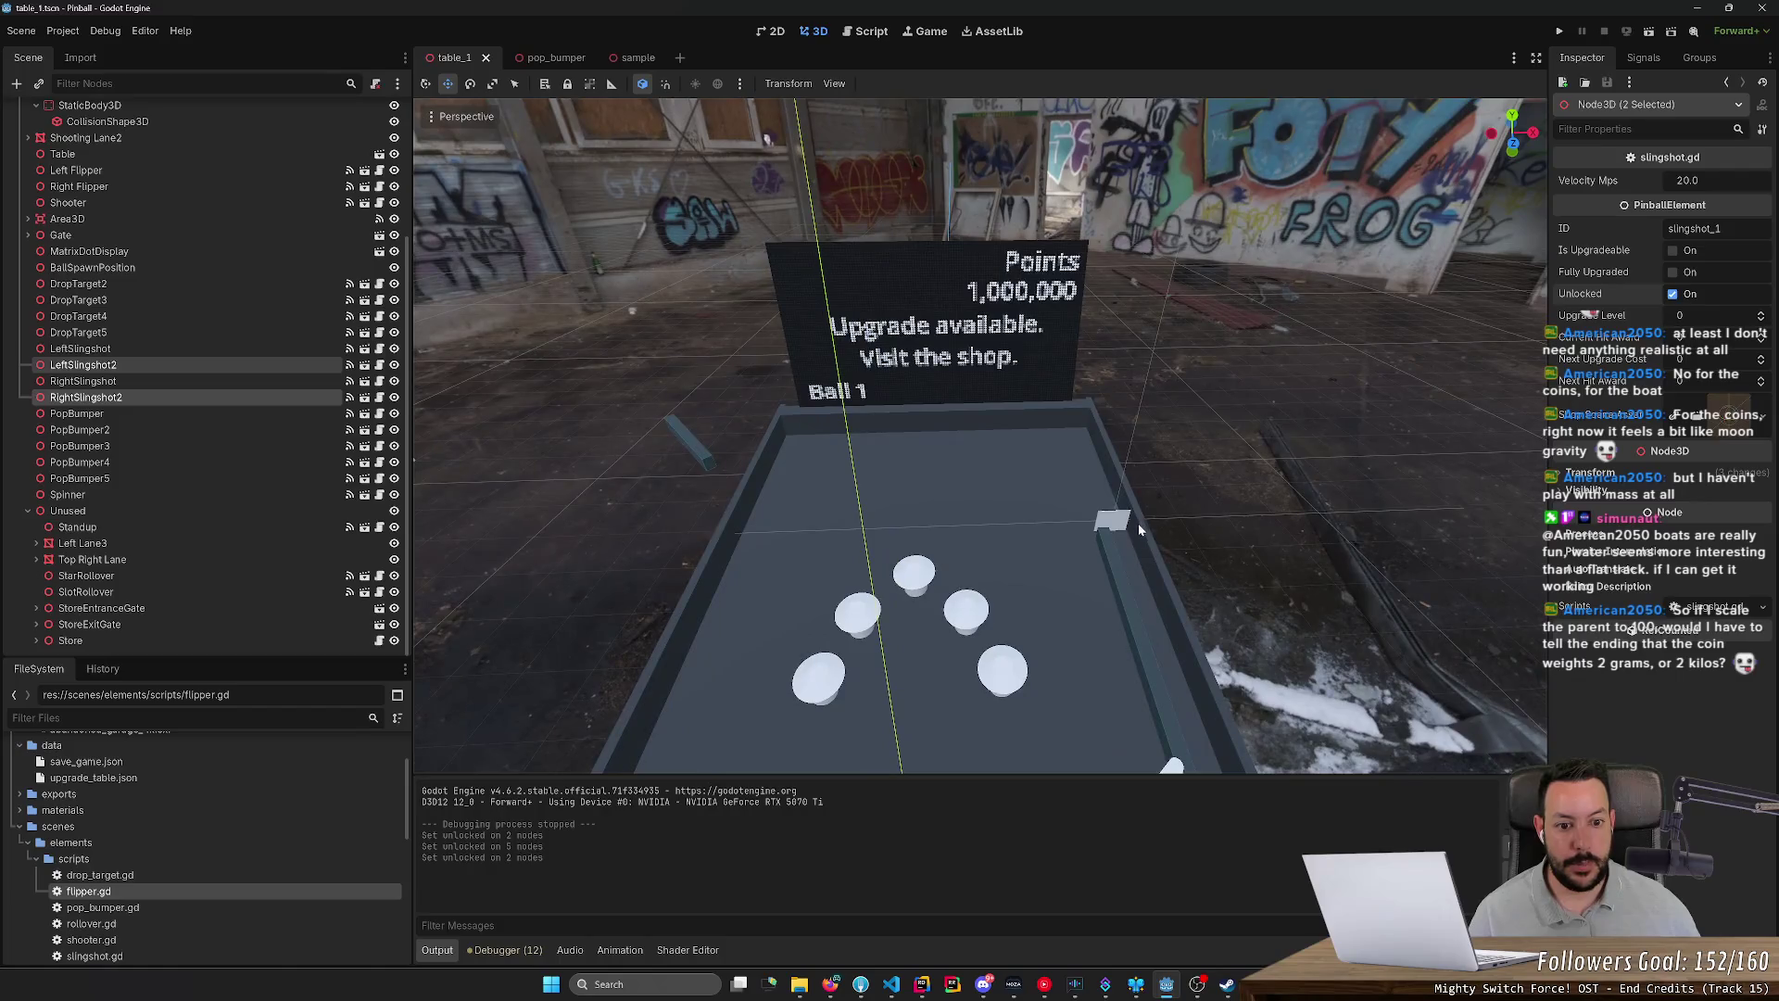
left_click(1126, 528)
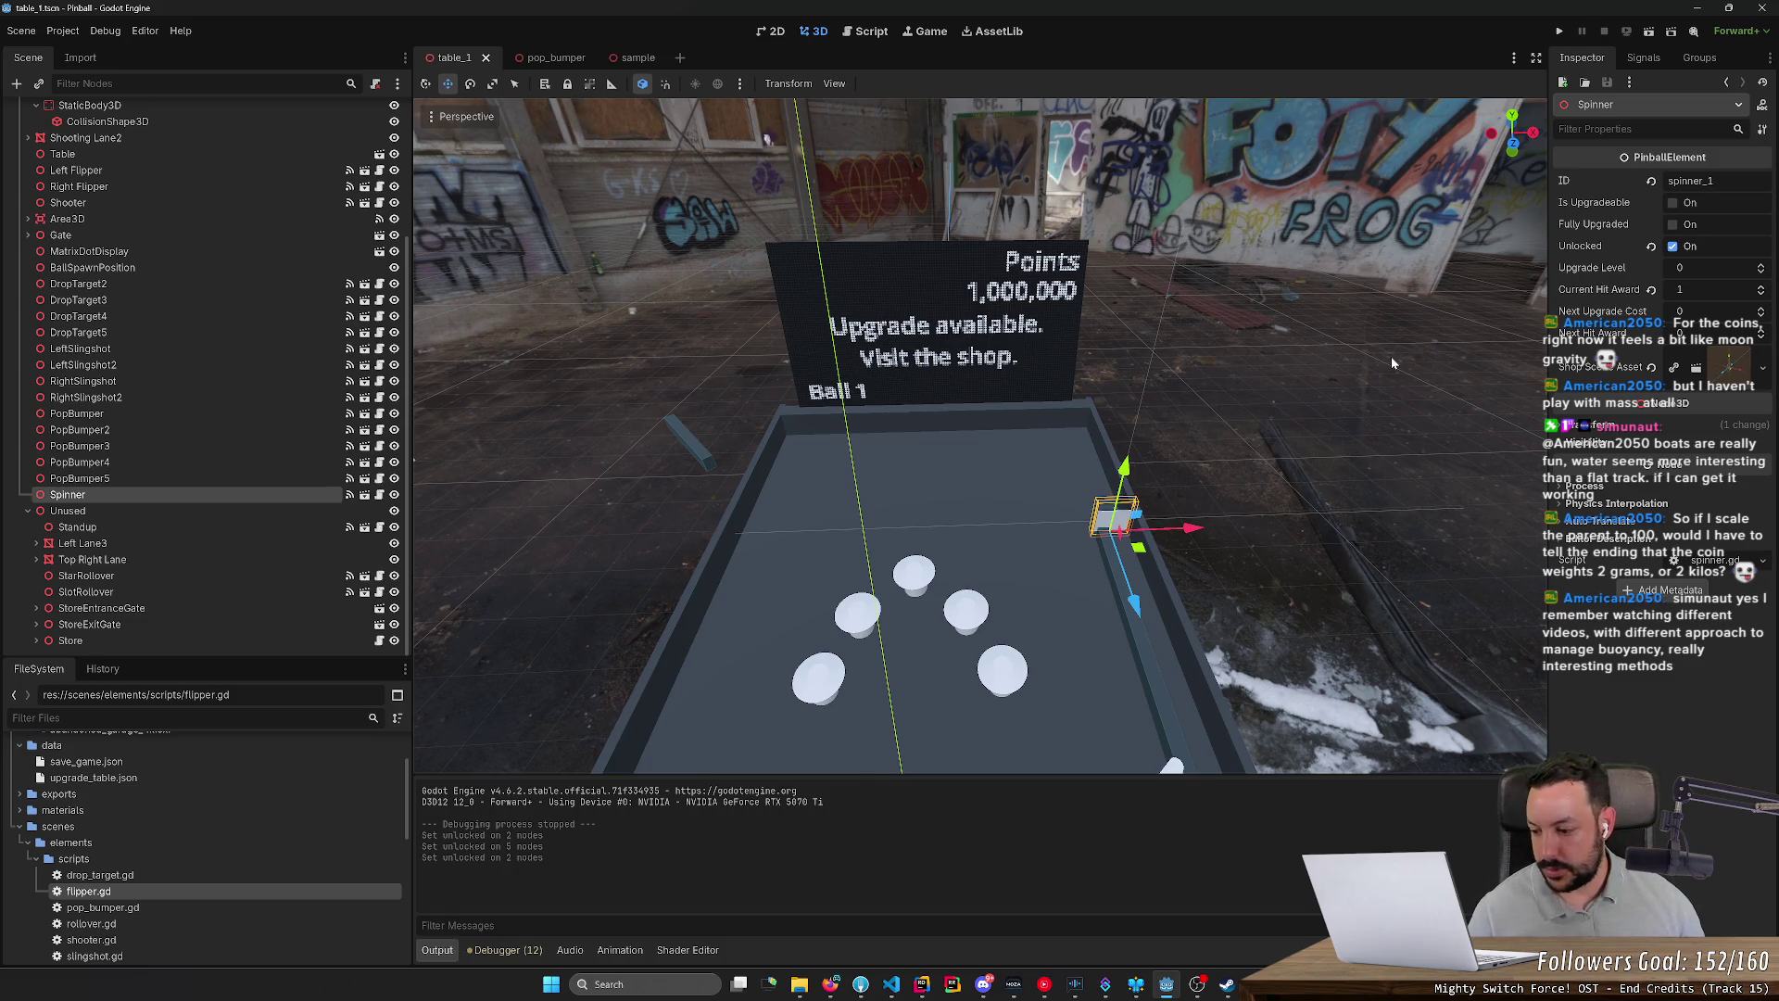
Step: Orbit around the Spinner, pull back to see the whole table, and run the game
mouse_move(1331, 387)
left_mouse_down()
mouse_move(1316, 556)
mouse_move(1279, 575)
mouse_move(1204, 519)
mouse_move(1301, 406)
mouse_move(1094, 422)
mouse_move(1381, 435)
mouse_move(1223, 352)
left_mouse_up()
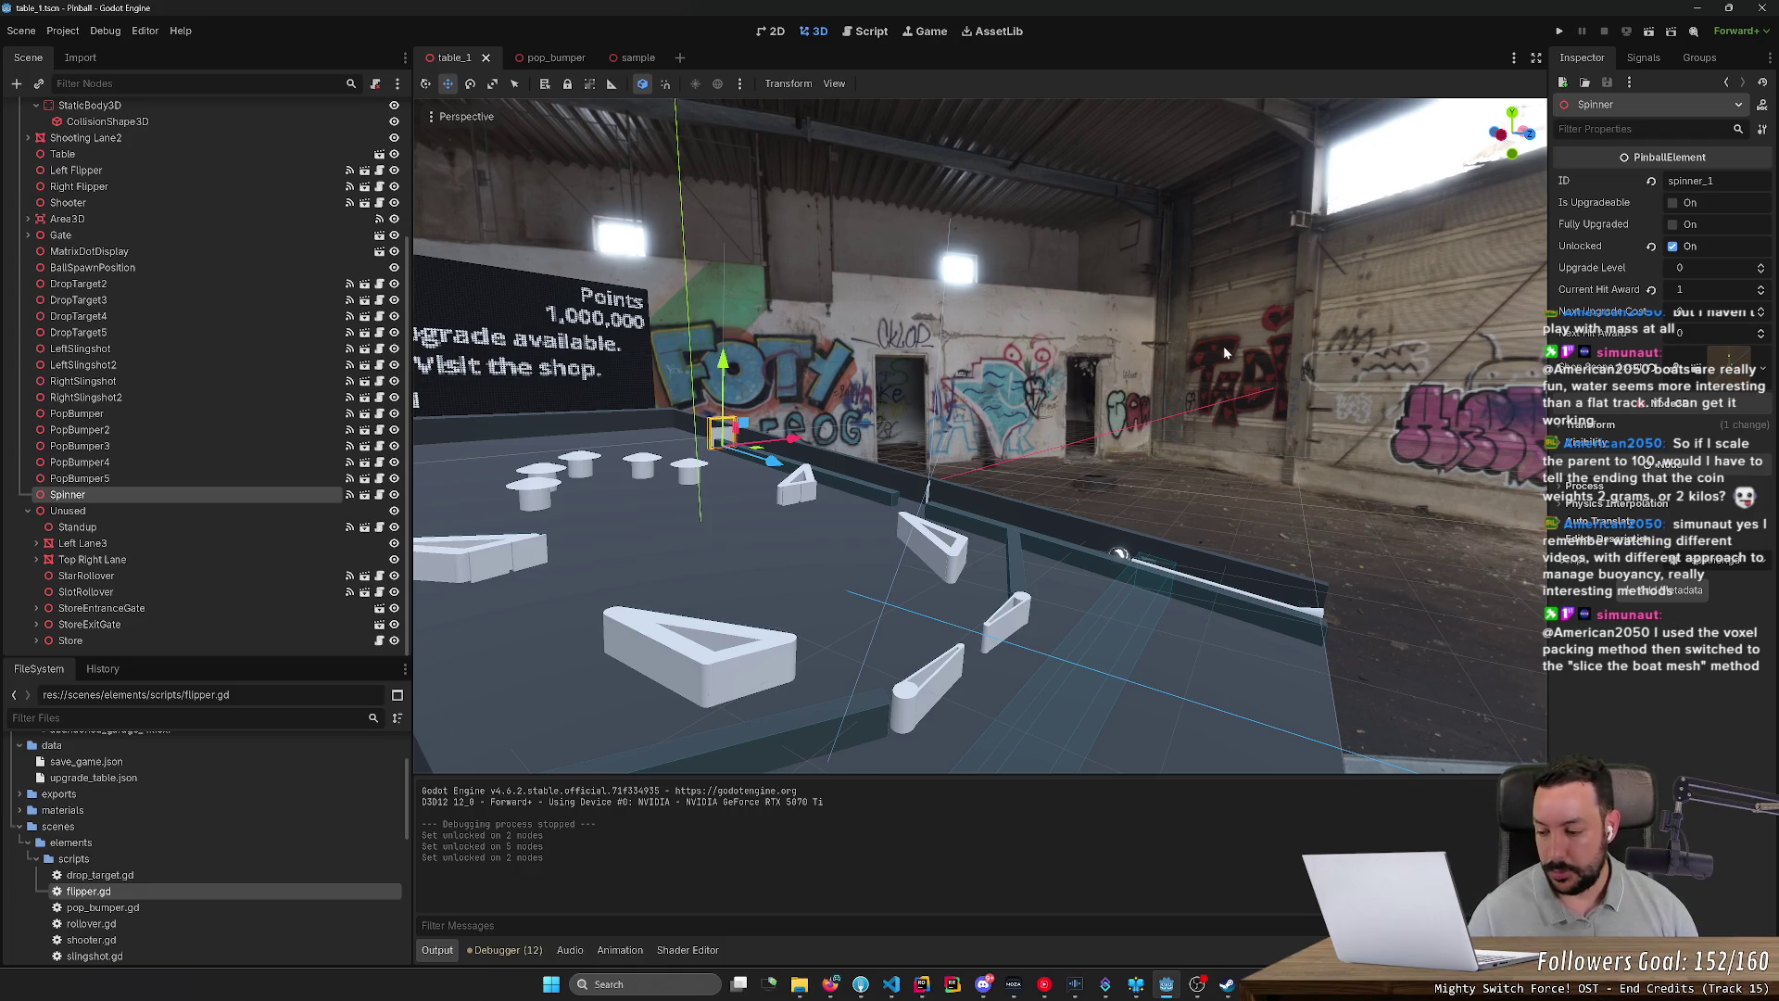
mouse_move(1214, 348)
left_mouse_down()
mouse_move(1436, 357)
mouse_move(1121, 159)
left_mouse_up()
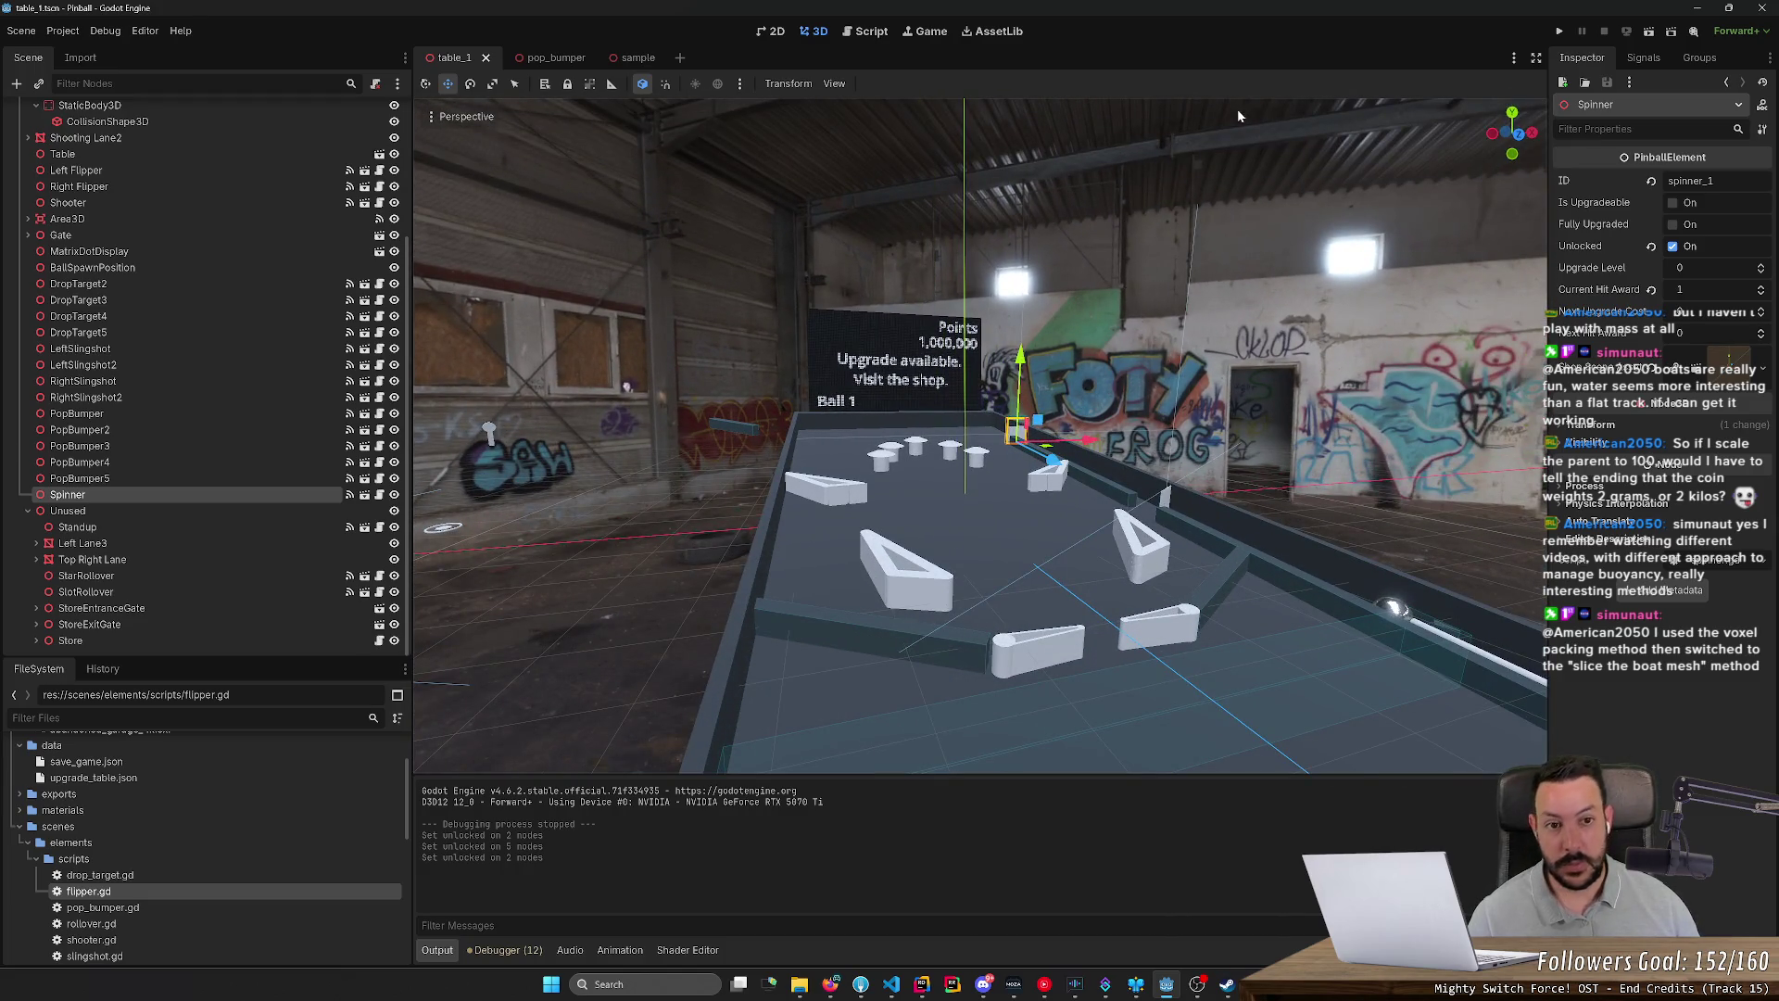
left_click(1563, 32)
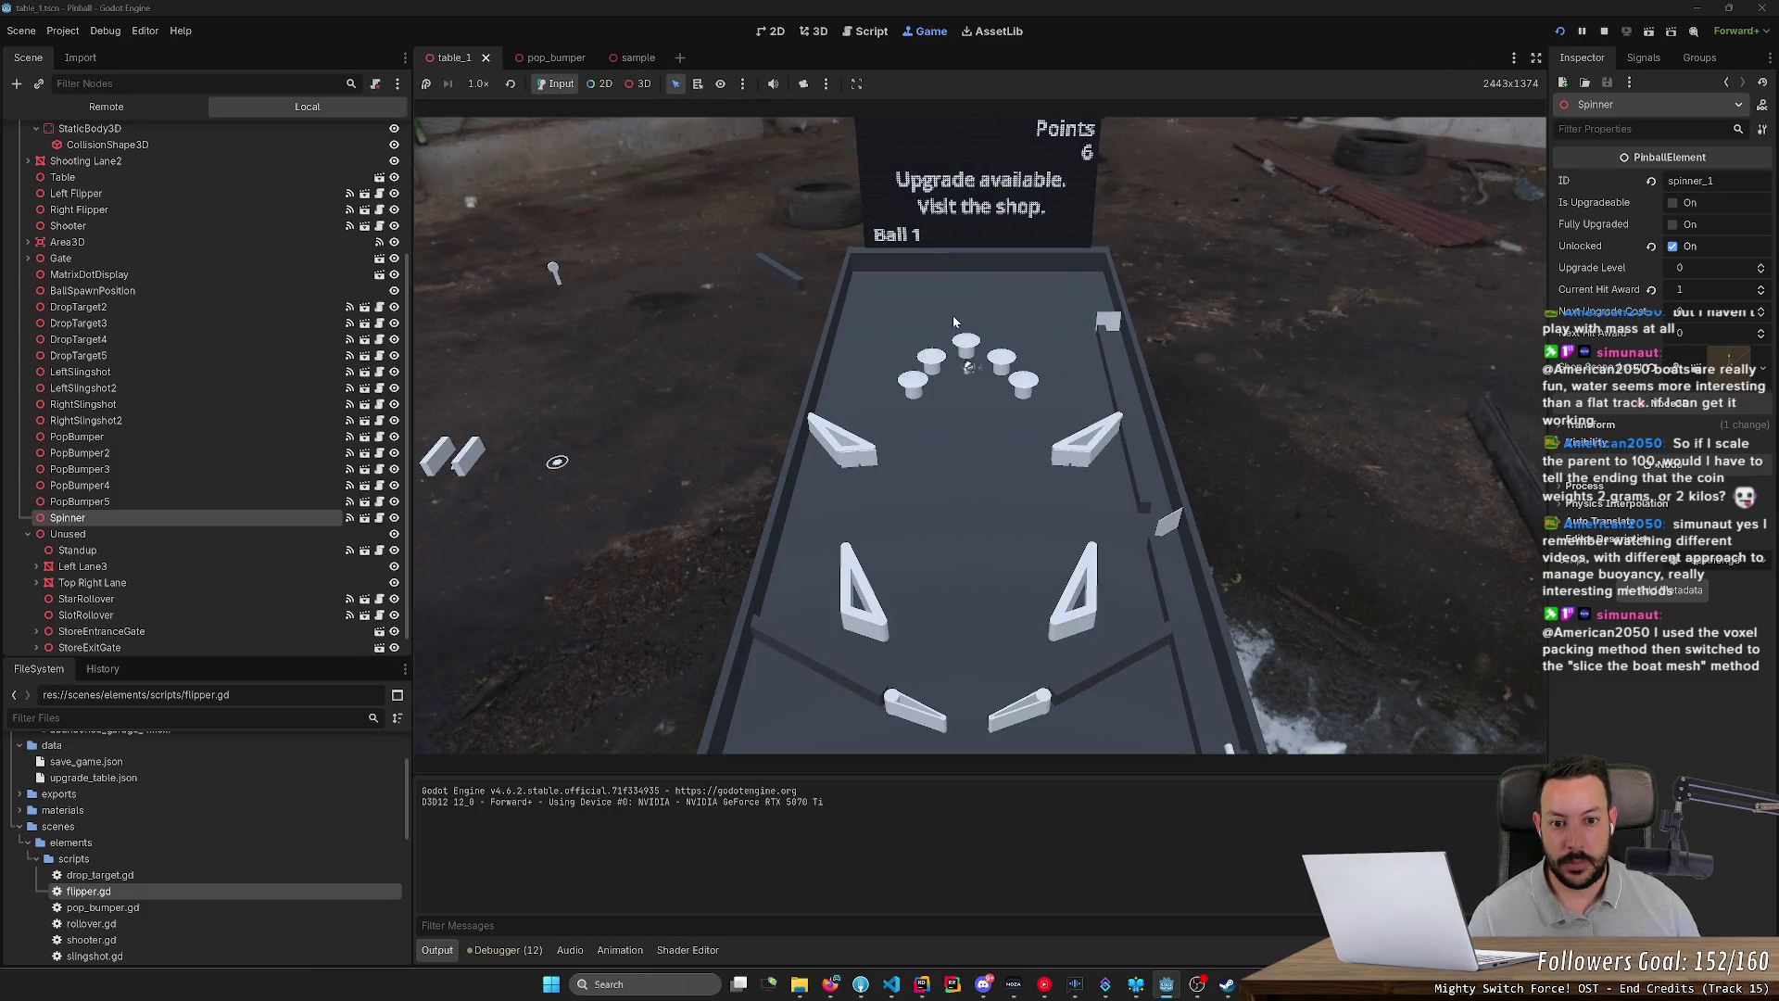
Step: Flick the left and right flippers to reach 12 points on ball 1, then stop the game
key("Left")
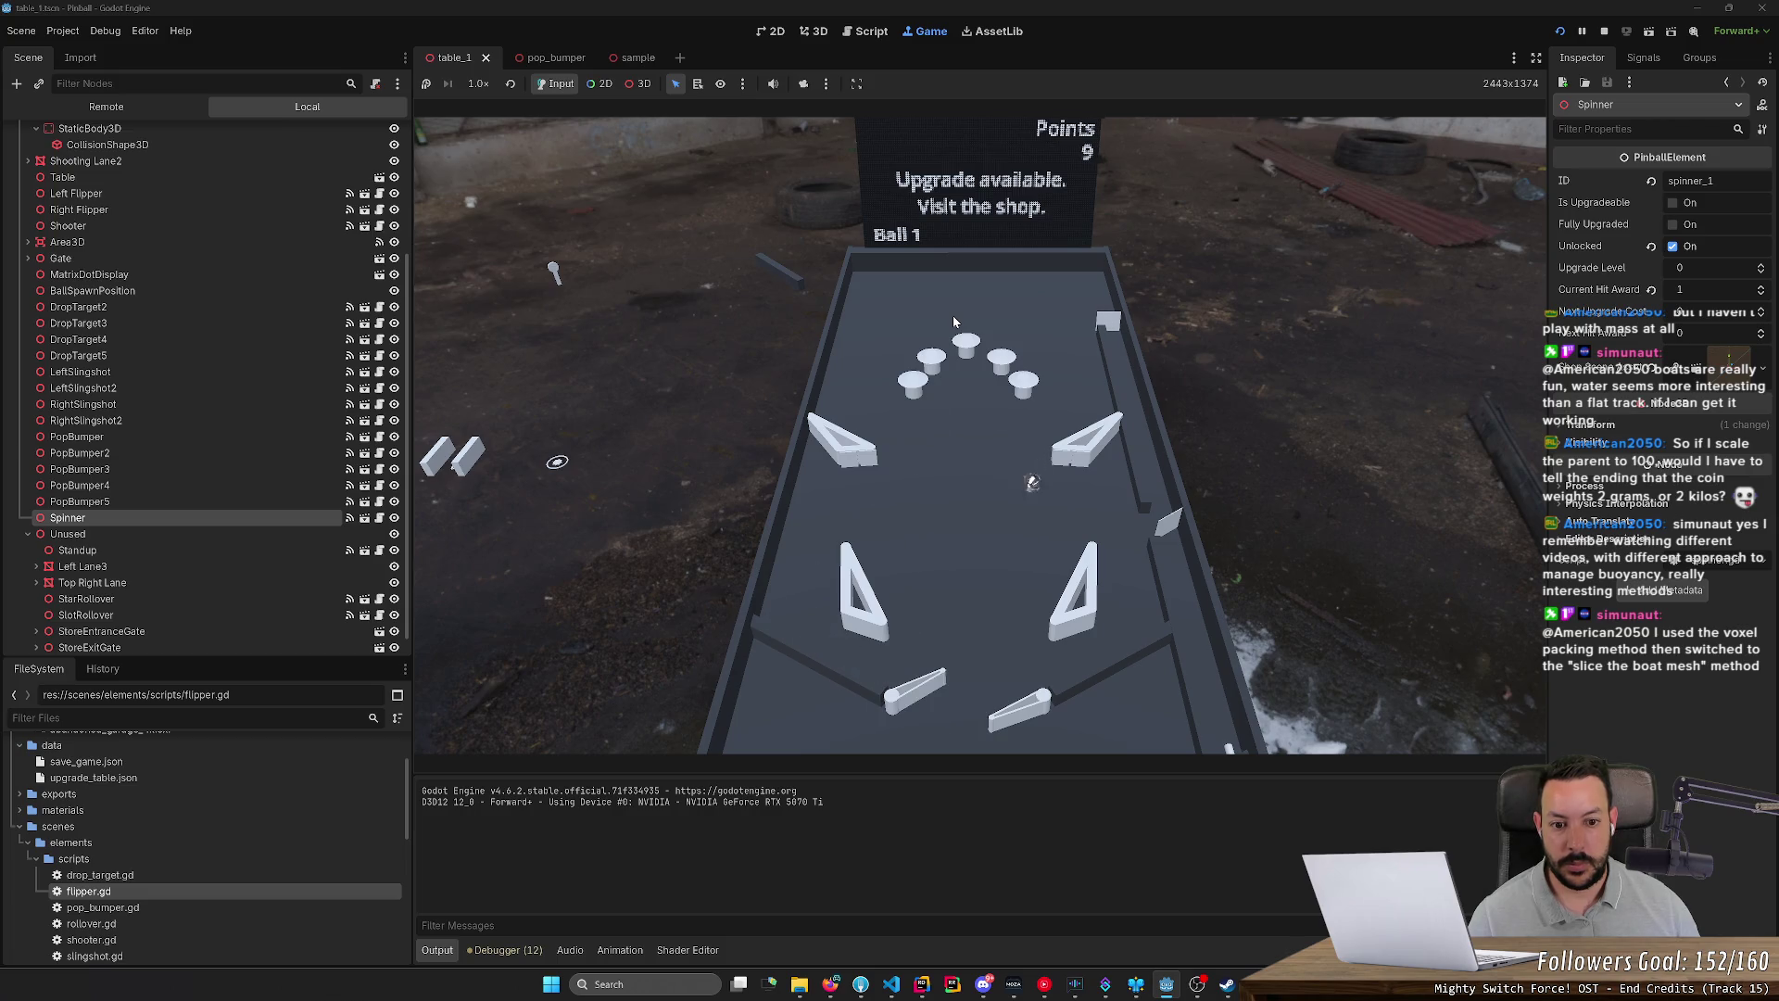
key("Right")
key("Left")
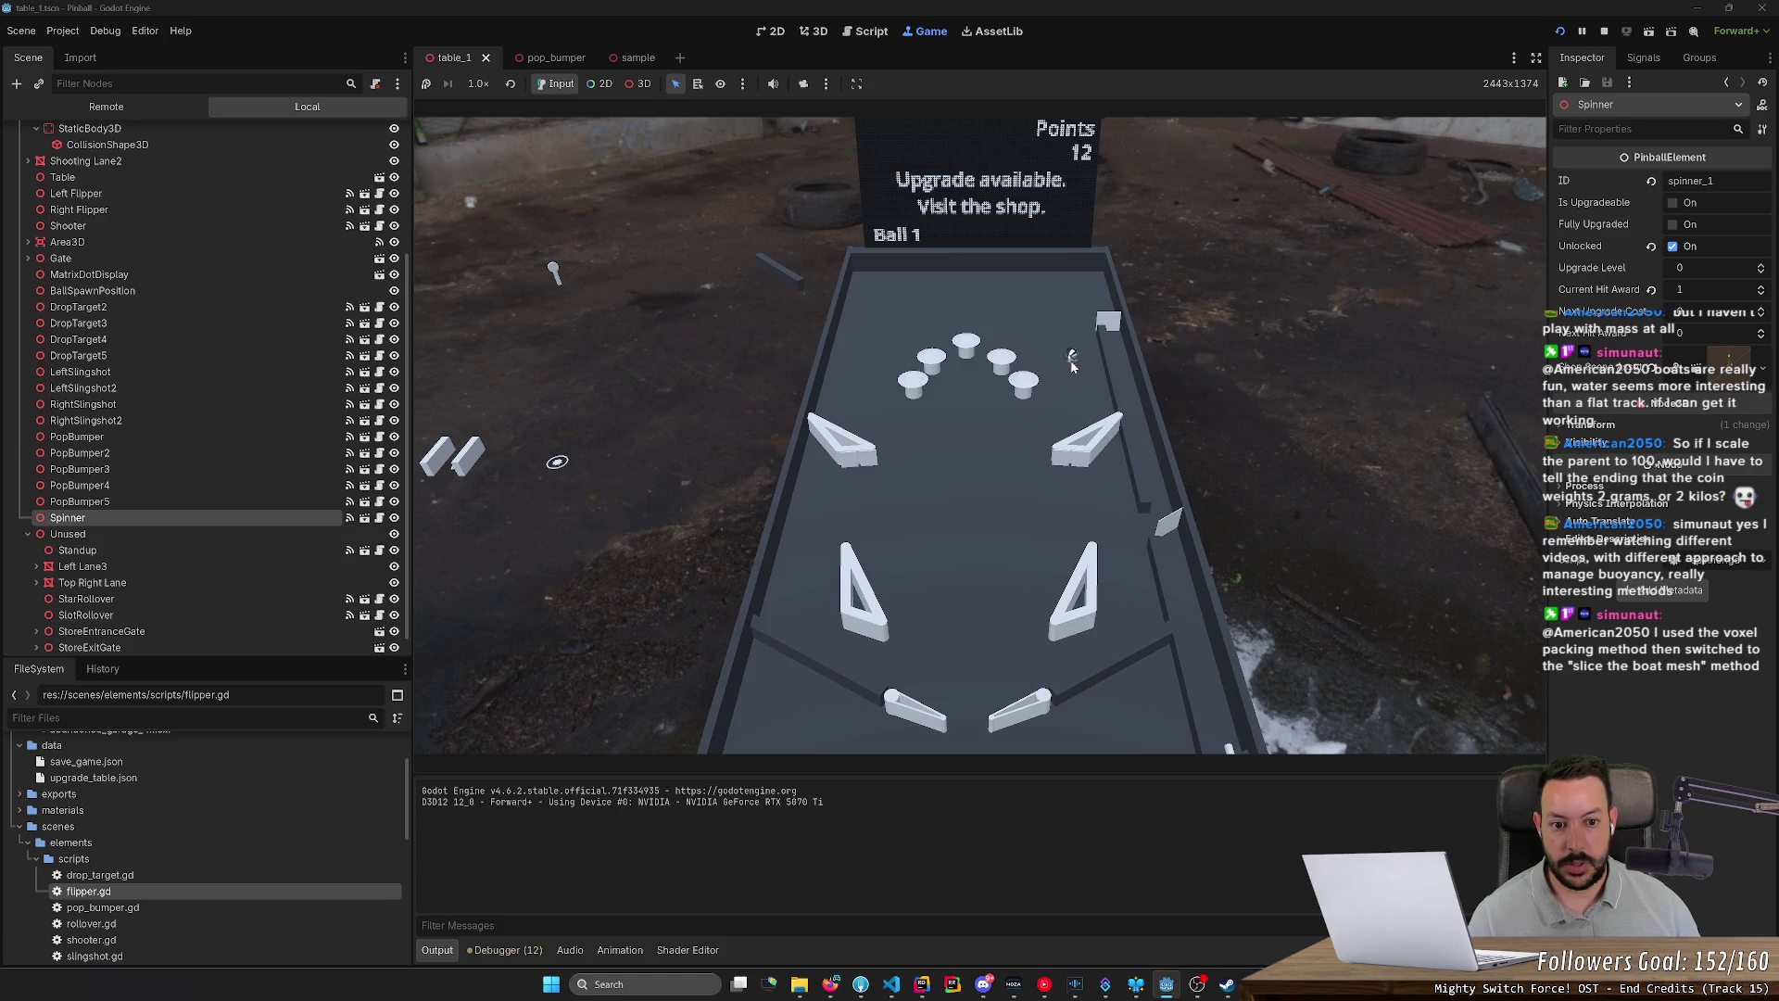
left_click(1604, 31)
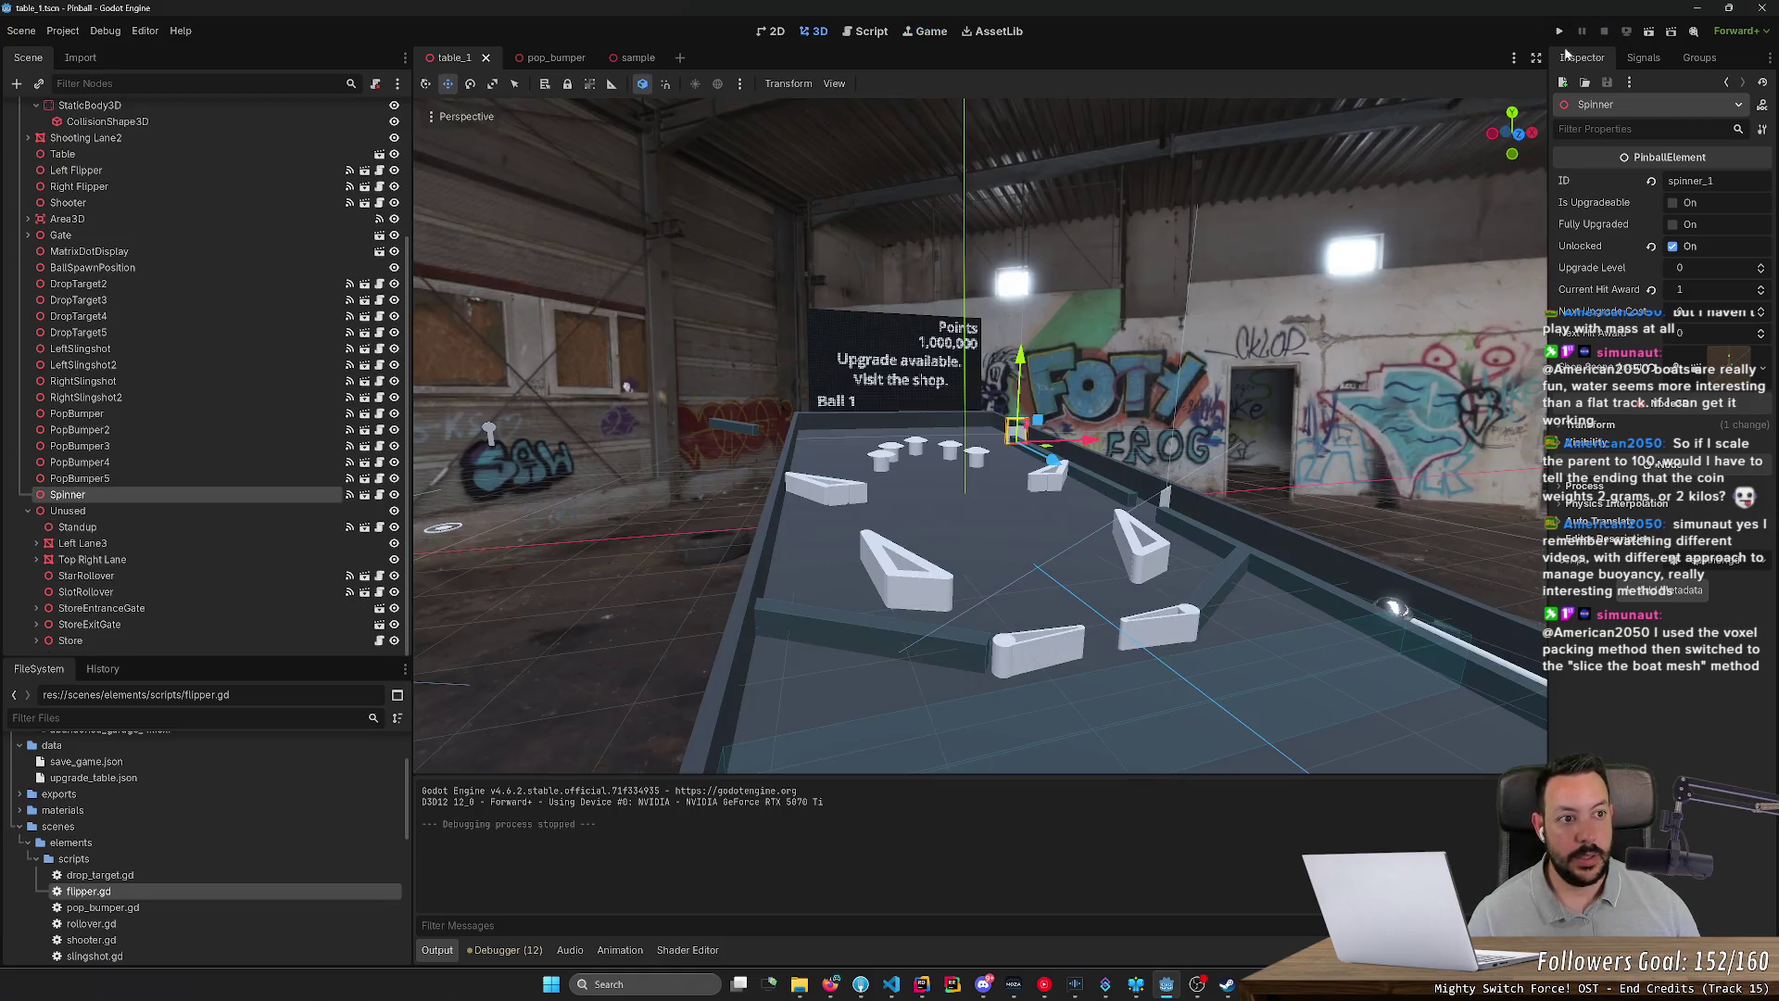
Step: Orbit down the table, focus on the Spinner, and swing toward the spare rollover on the floor
left_click_drag(725, 331, 1122, 295)
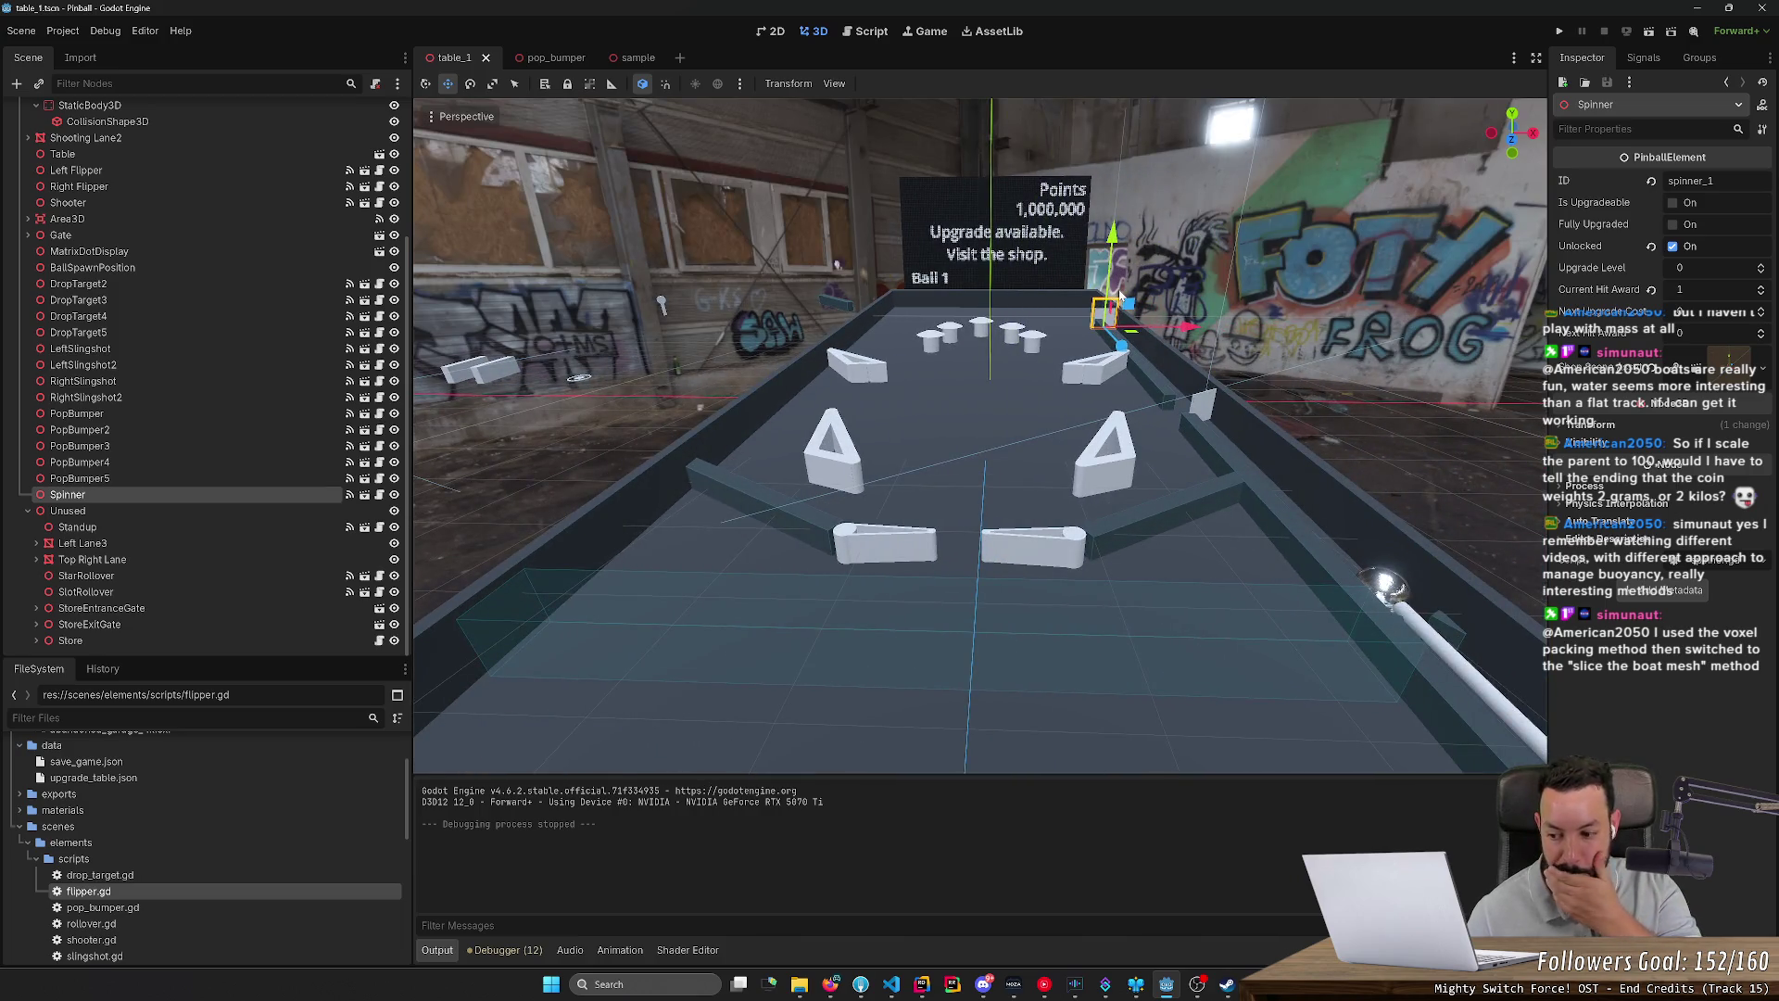
key("f")
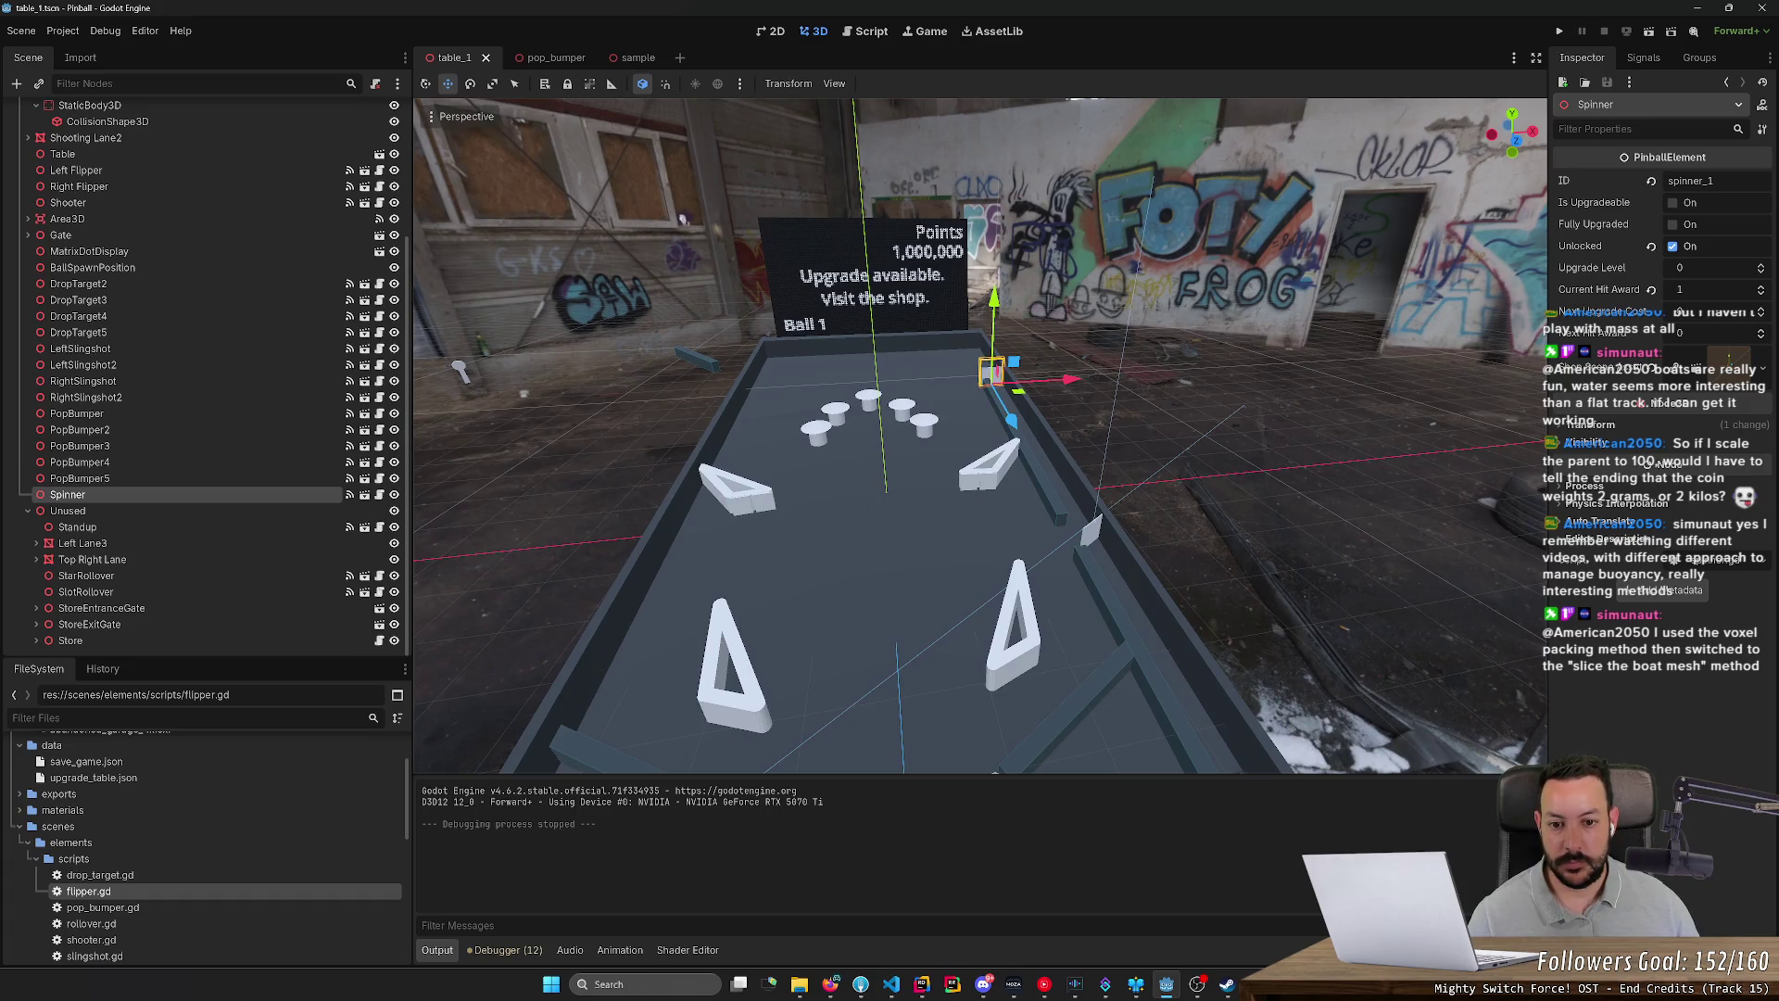
left_click_drag(551, 436, 343, 431)
Step: Move SlotRollover out of Unused beneath Spinner and place it at the top of the table
key("d")
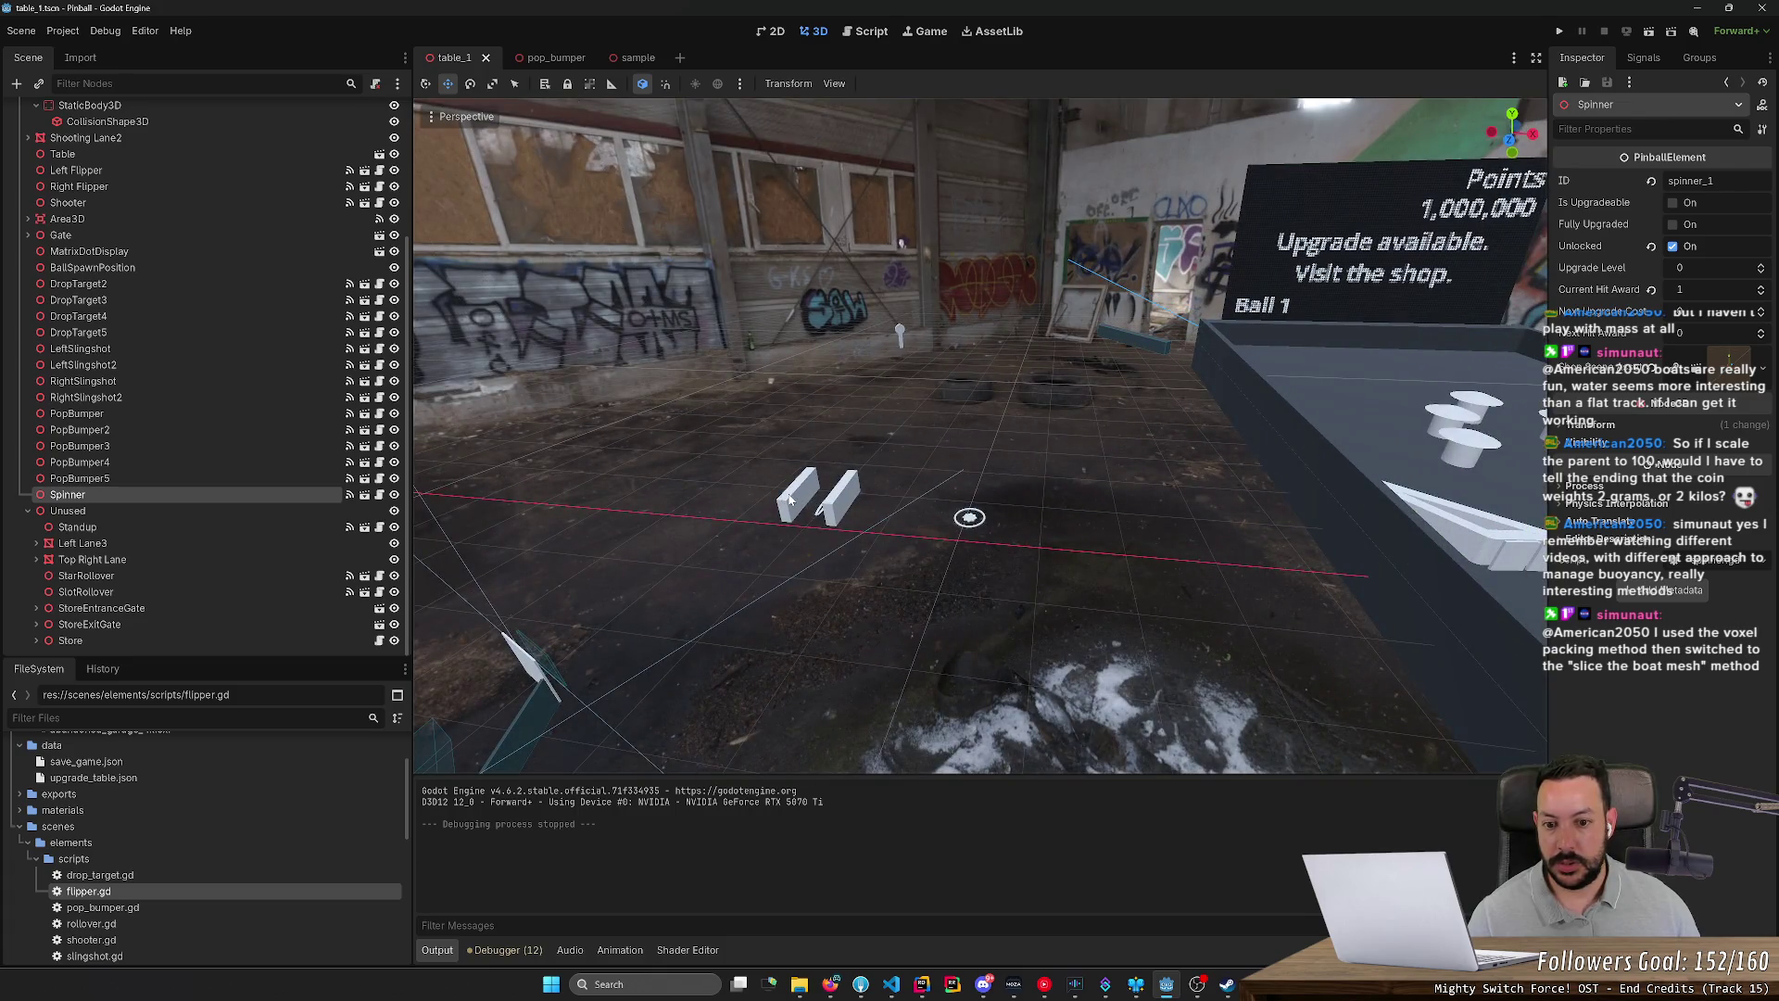
left_click(790, 498)
left_click_drag(227, 584, 243, 502)
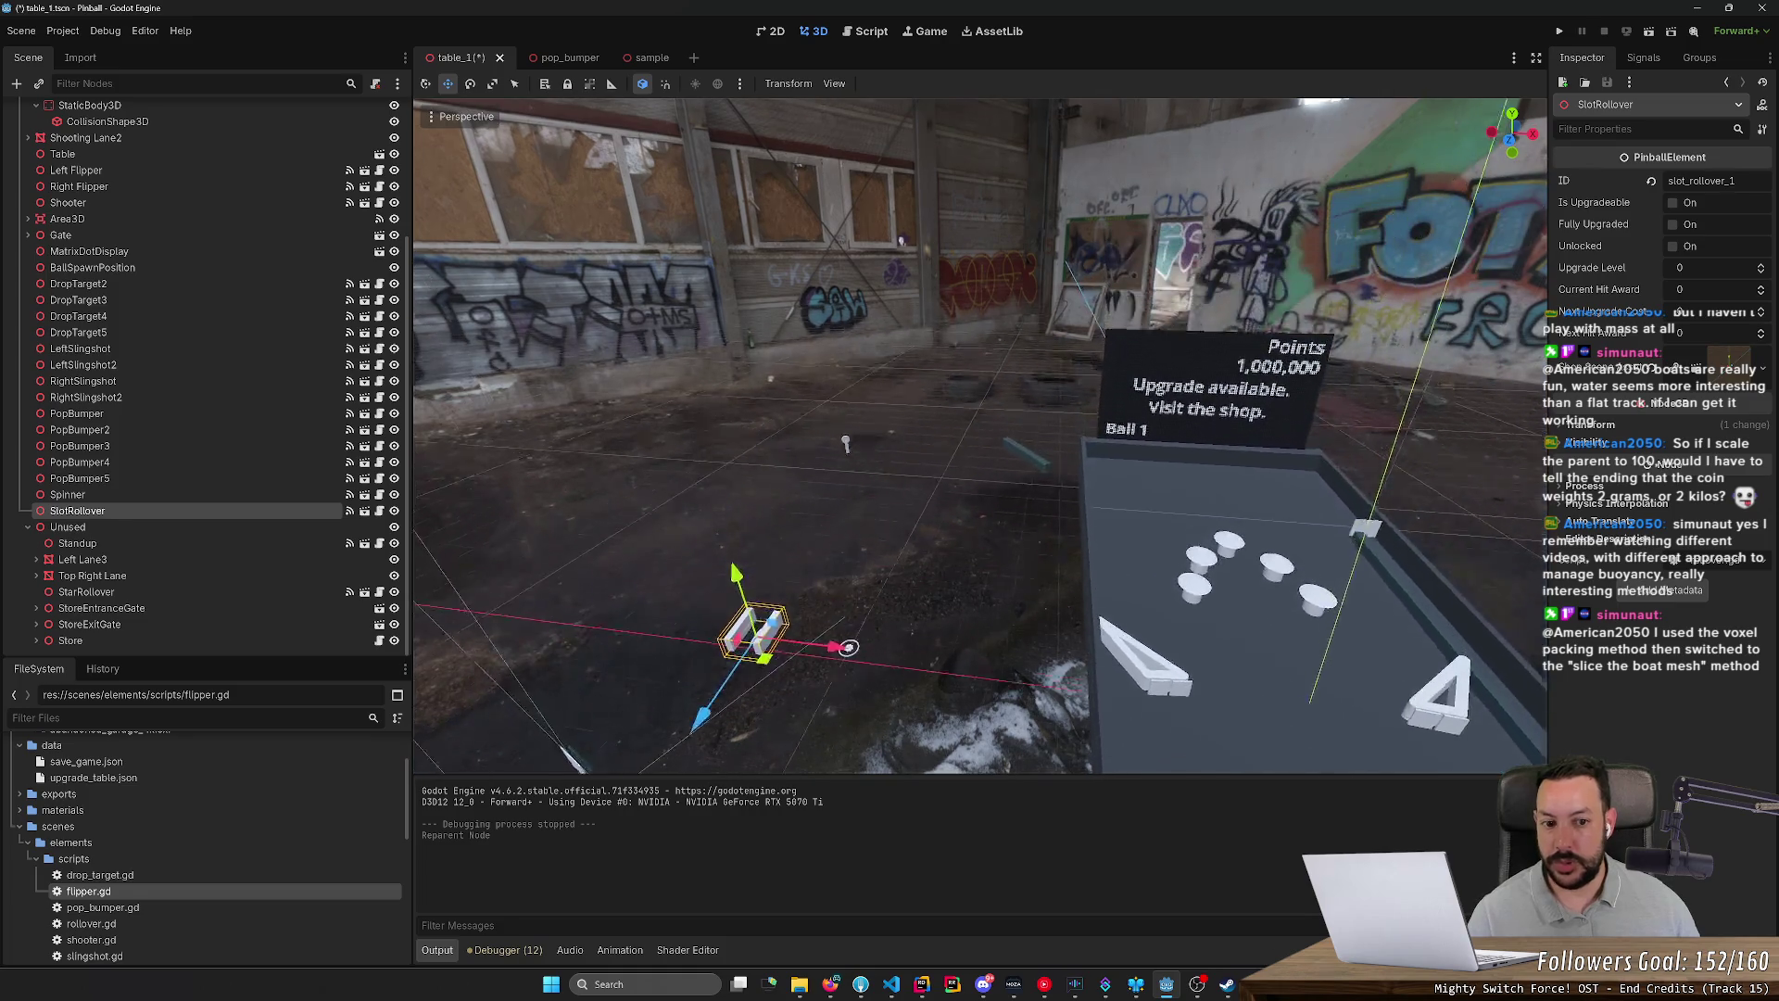
key("w")
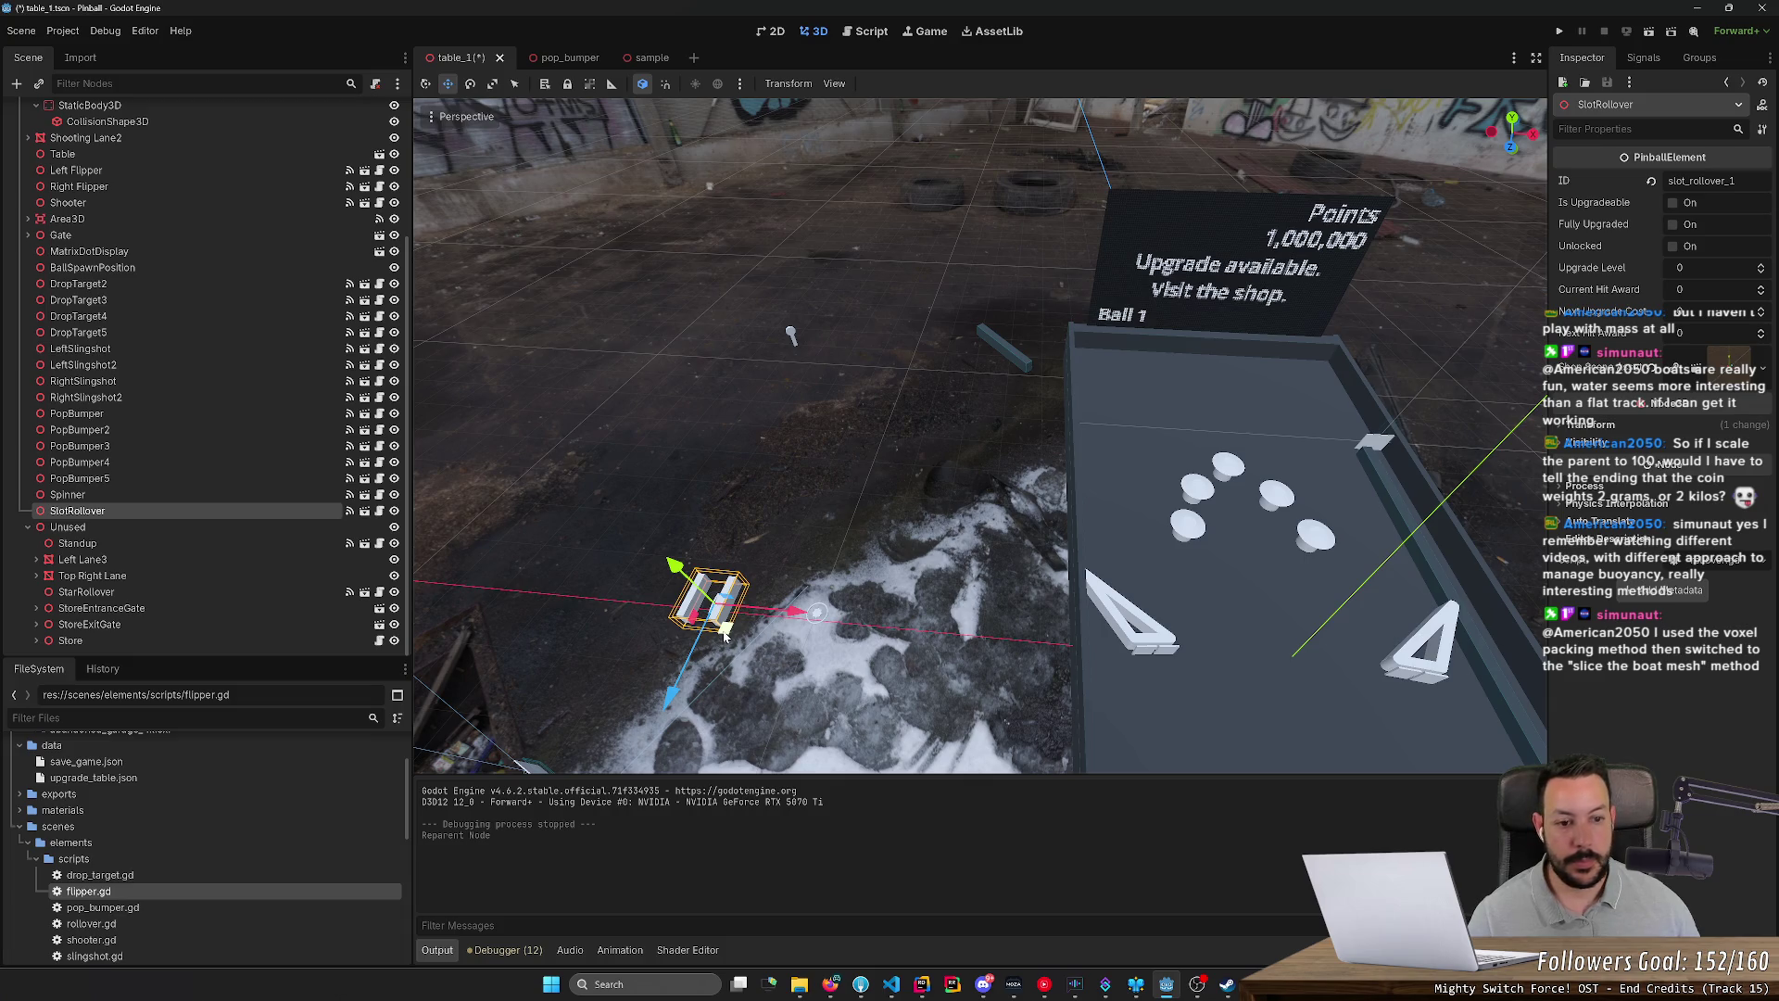
left_click_drag(726, 635, 1170, 426)
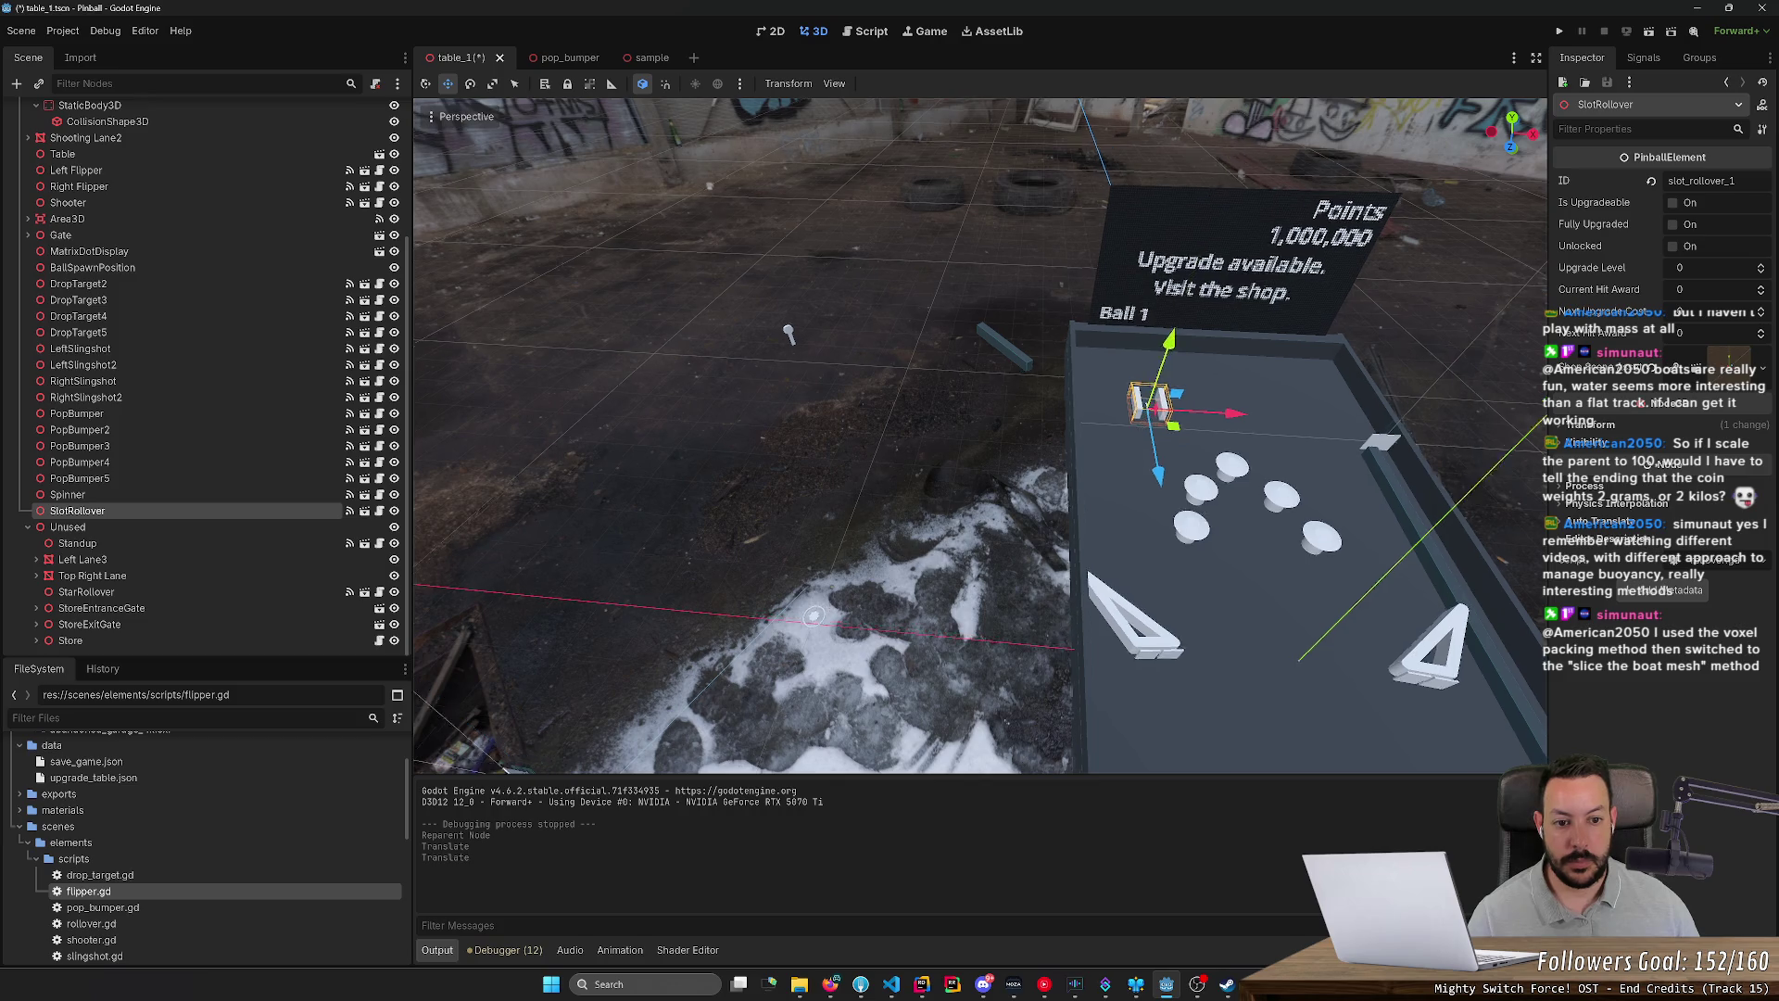
key("ctrl+z")
key("w")
key("ctrl+z")
key("f")
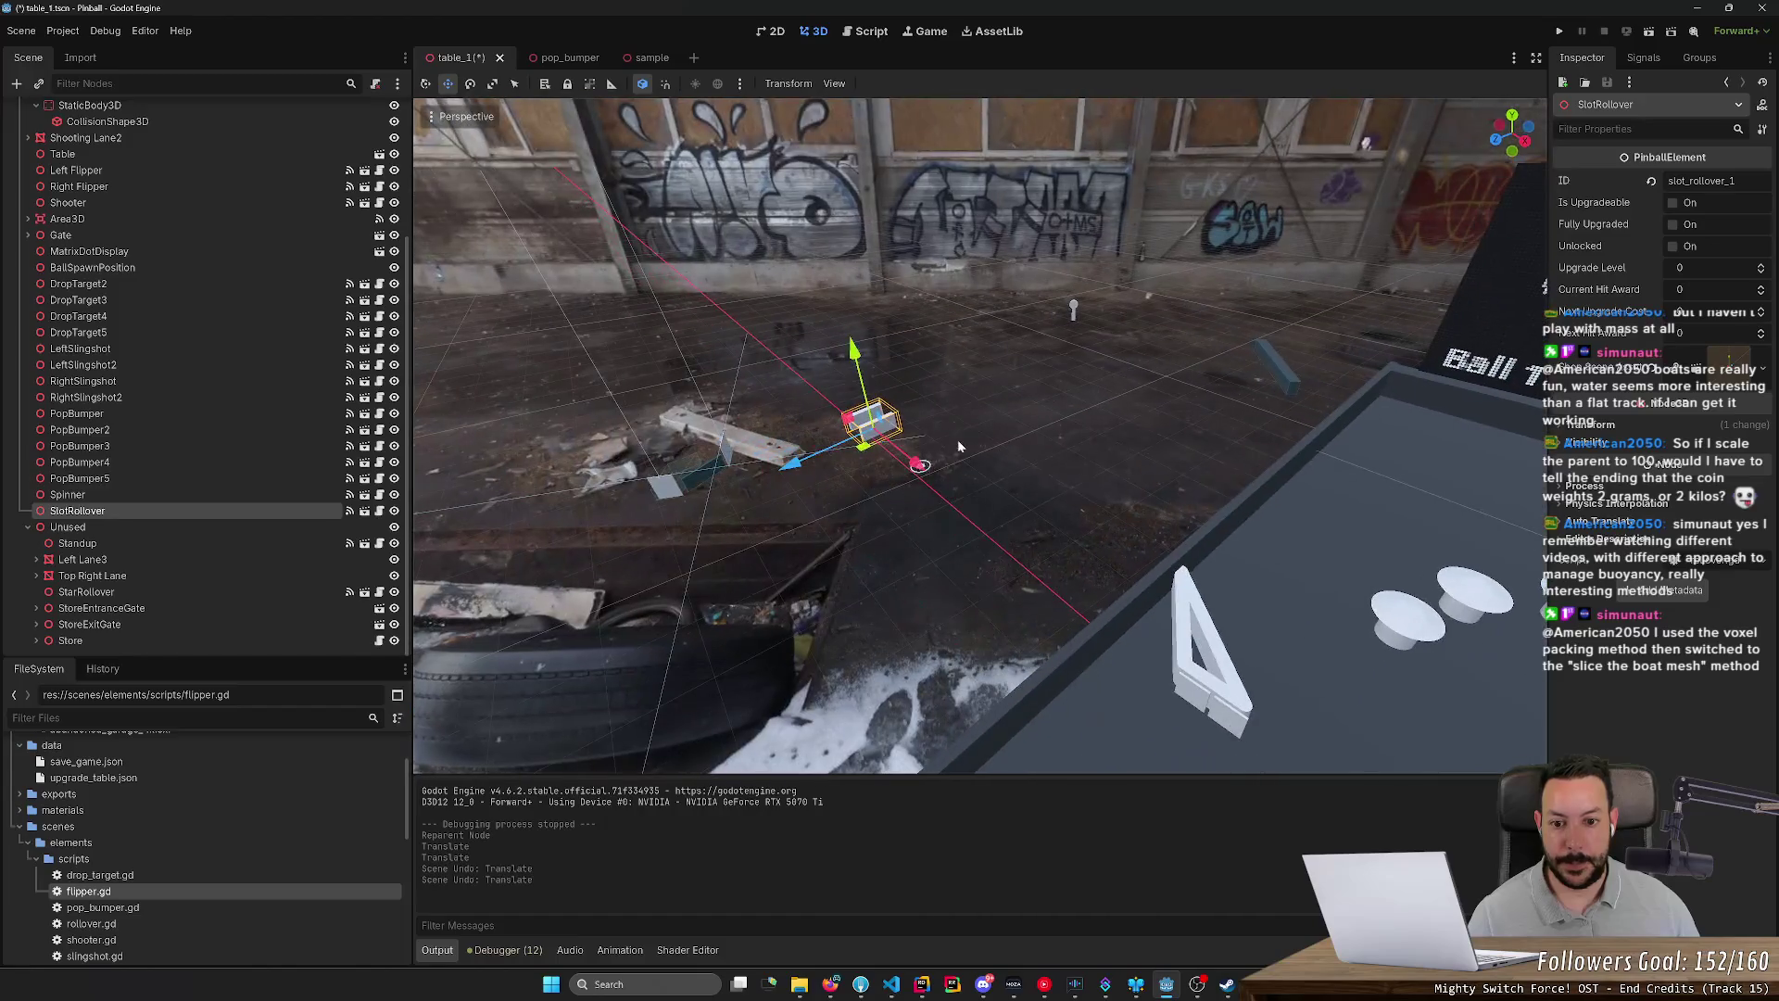
mouse_move(862, 450)
left_mouse_down()
mouse_move(1475, 476)
mouse_move(1467, 510)
left_mouse_up()
key("f")
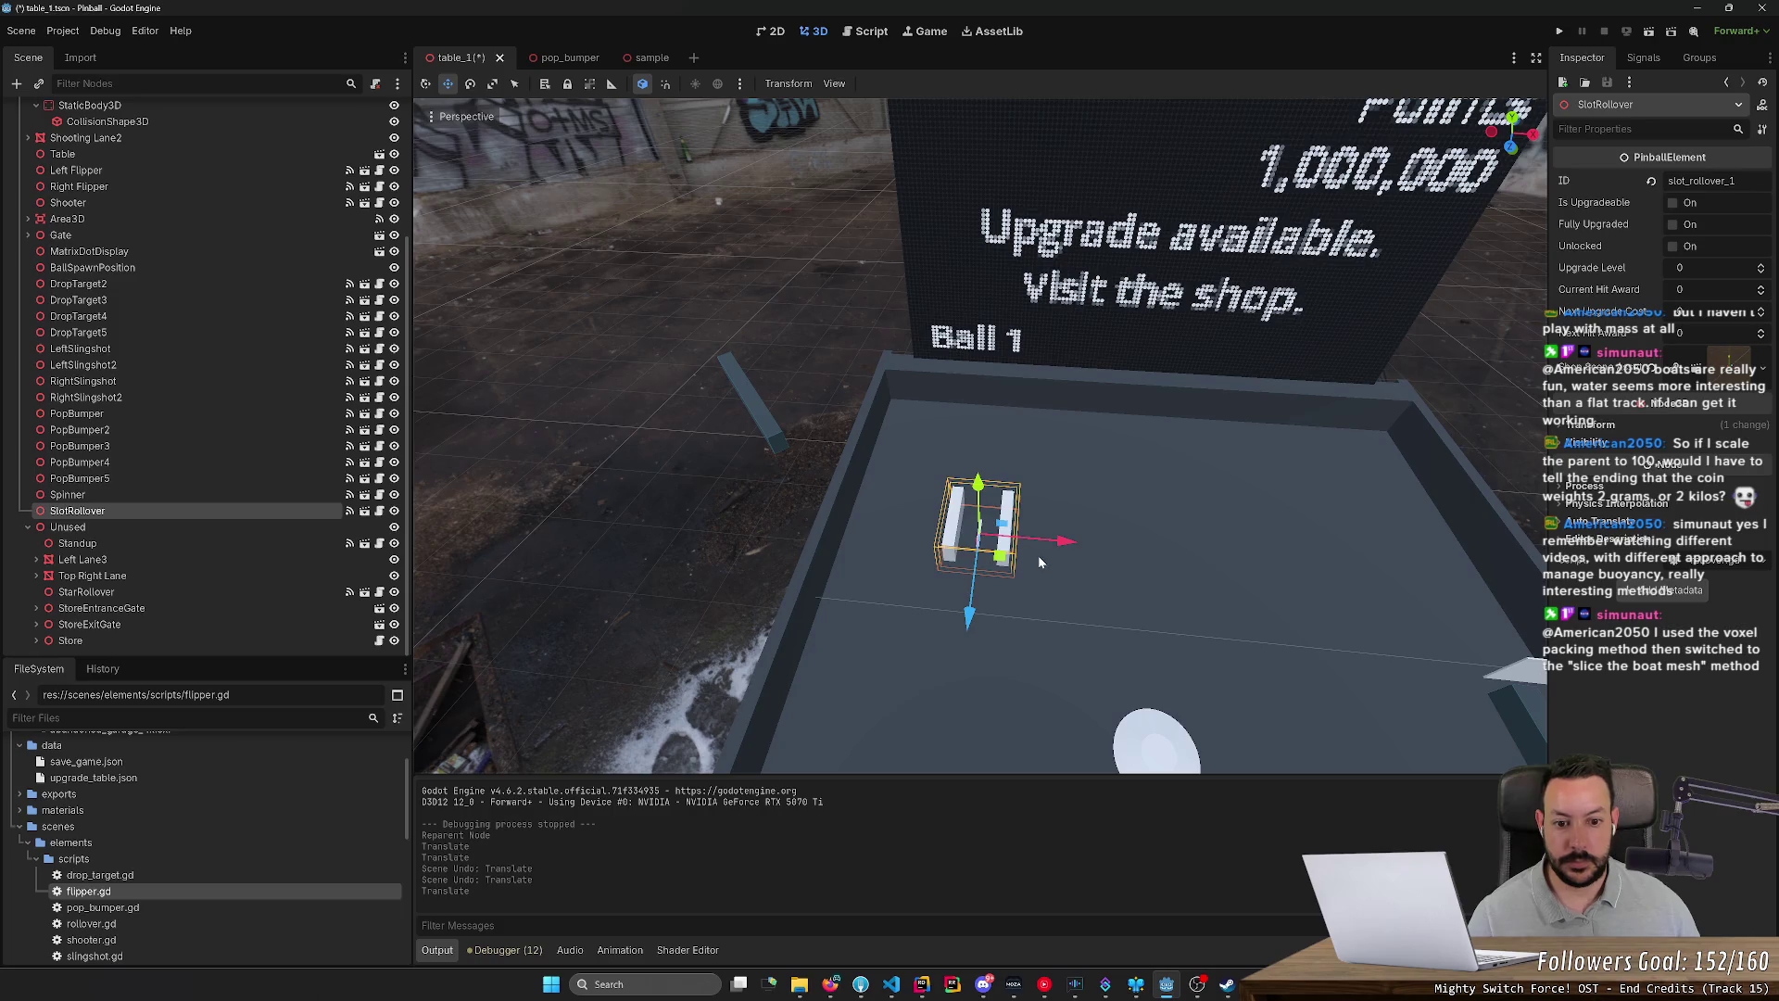
Step: Duplicate the rollover into a centred row of five above the pop bumpers and save the scene
key("ctrl+d")
mouse_move(1004, 572)
left_mouse_down()
mouse_move(1170, 557)
mouse_move(1293, 571)
mouse_move(1214, 573)
mouse_move(1237, 574)
left_mouse_up()
key("ctrl+d")
key("ctrl+d")
key("ctrl+d")
left_click(78, 510, "shift")
key("f")
left_click_drag(1071, 417, 1082, 431)
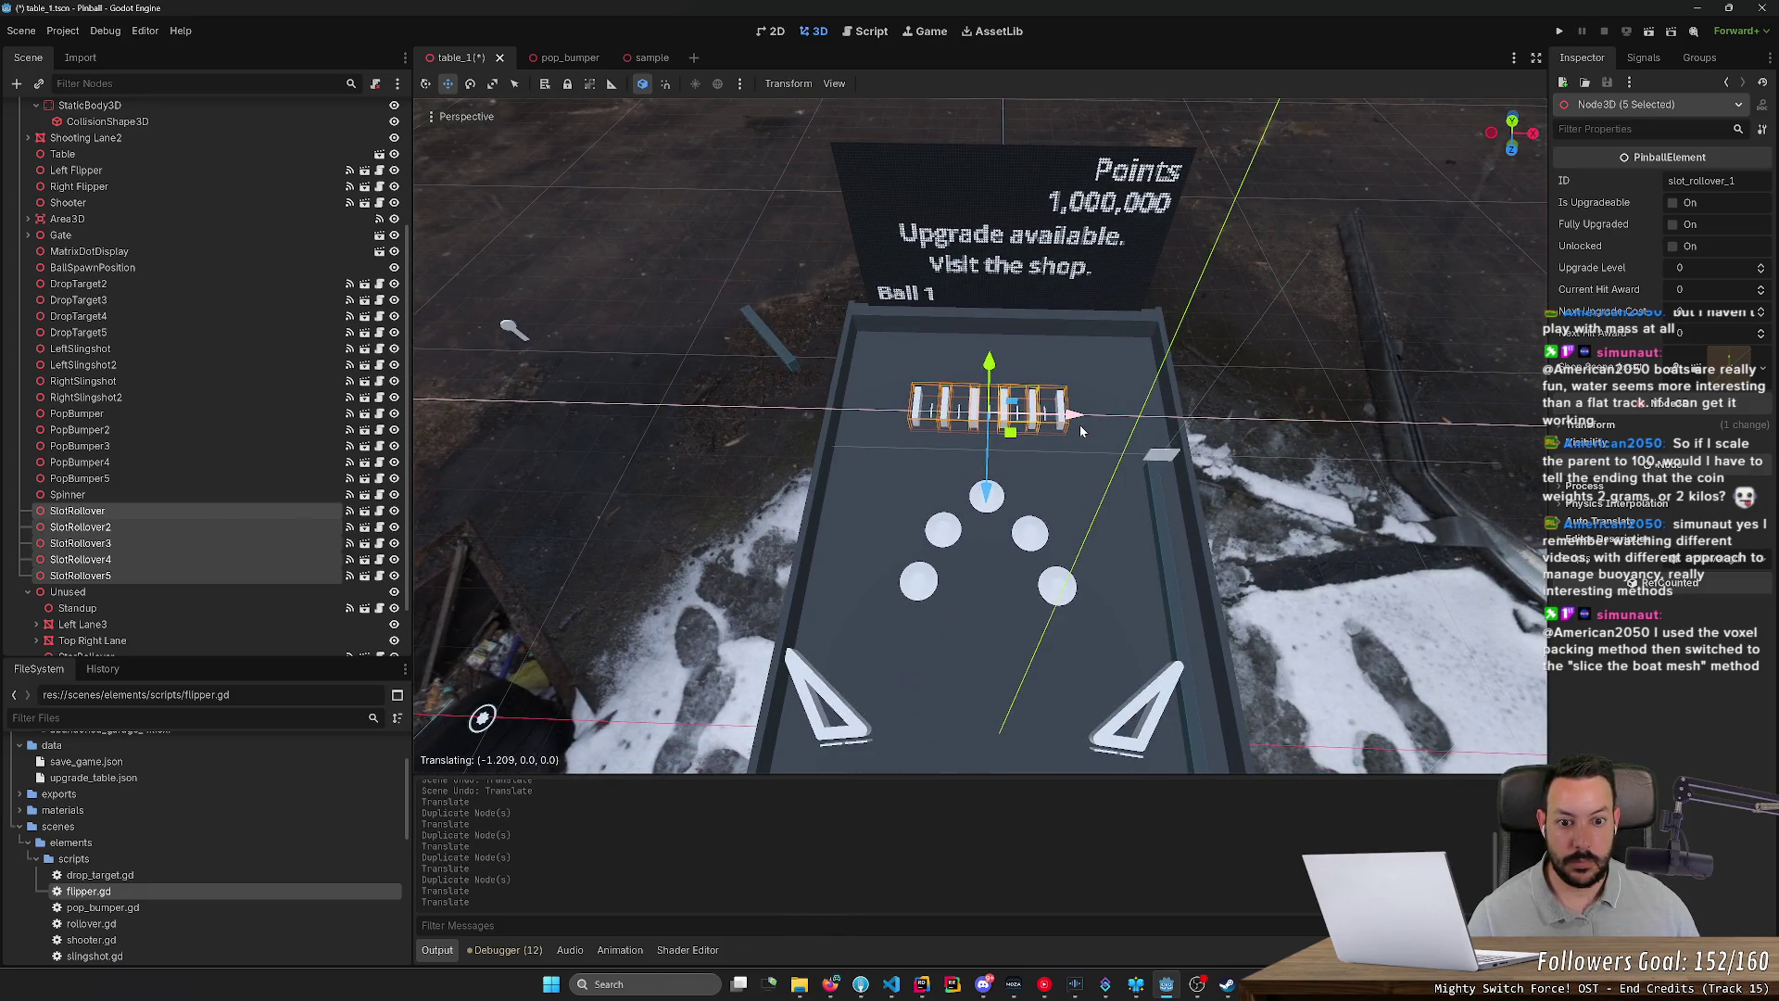
key("ctrl+s")
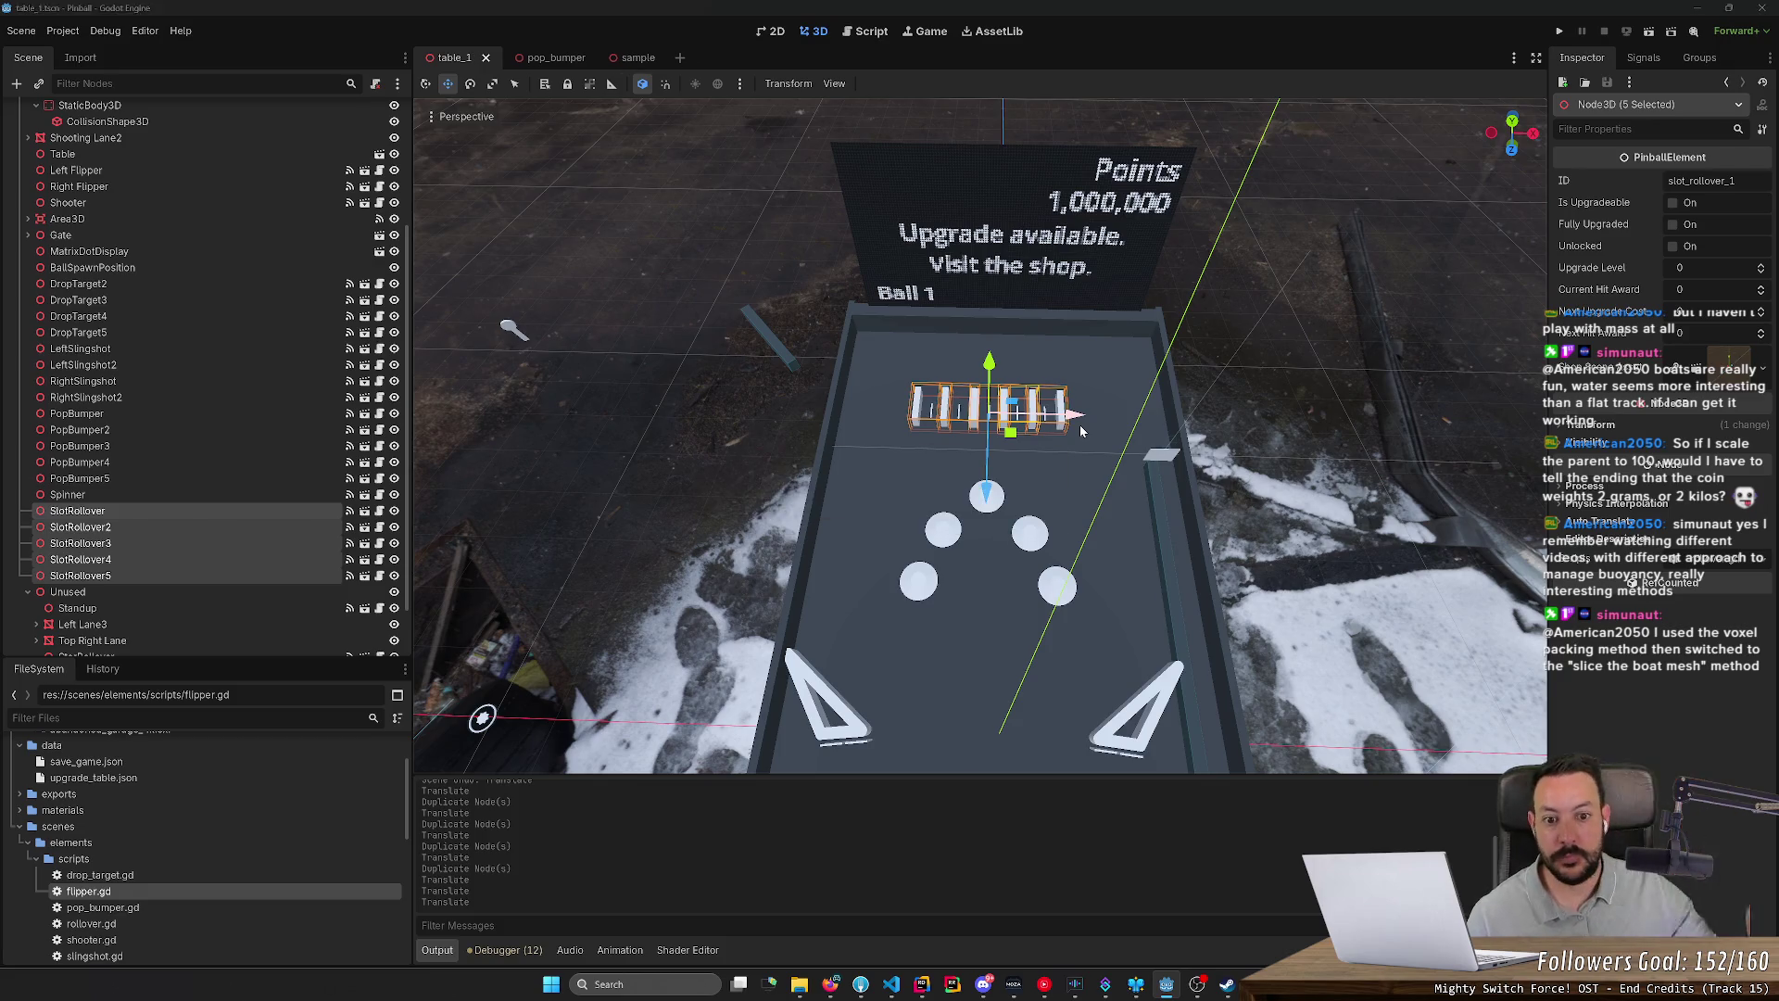
key("alt+Tab")
key("alt+Tab")
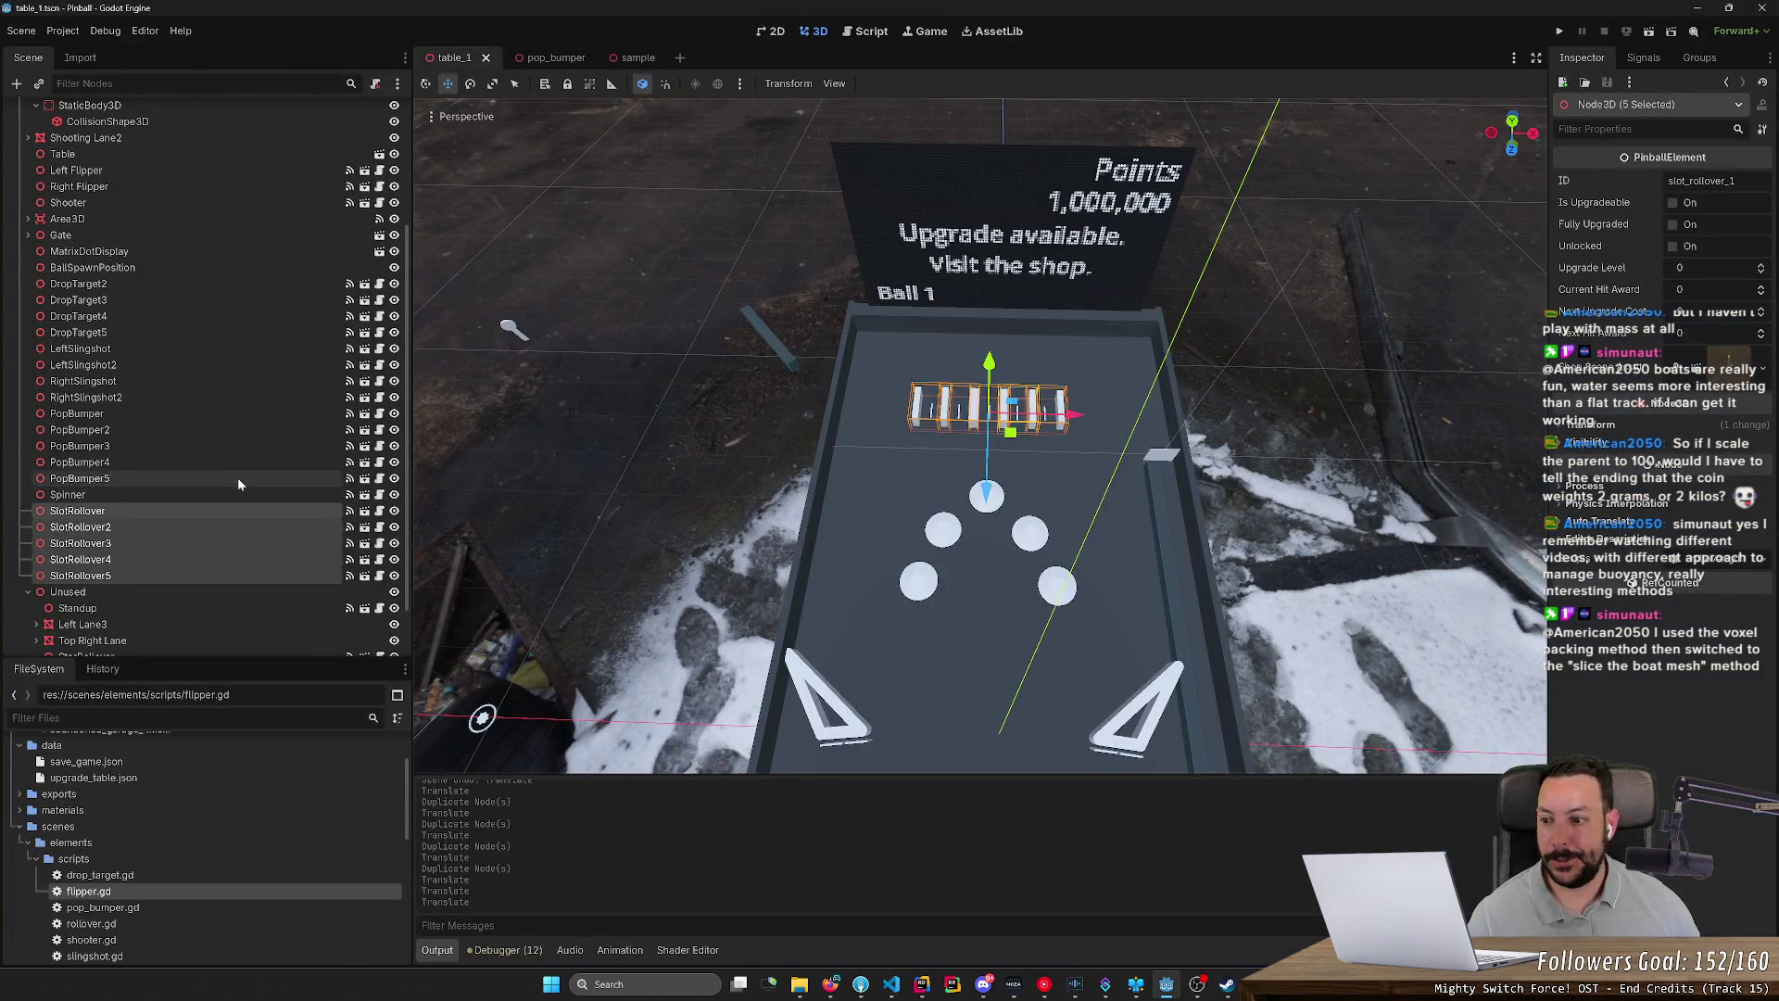
Step: Move the Standup target out of Unused in the scene tree and onto the table
scroll(231, 503, "down", 2)
left_click_drag(980, 463, 980, 390)
left_click_drag(852, 480, 853, 480)
left_click(890, 386)
left_click_drag(176, 544, 185, 525)
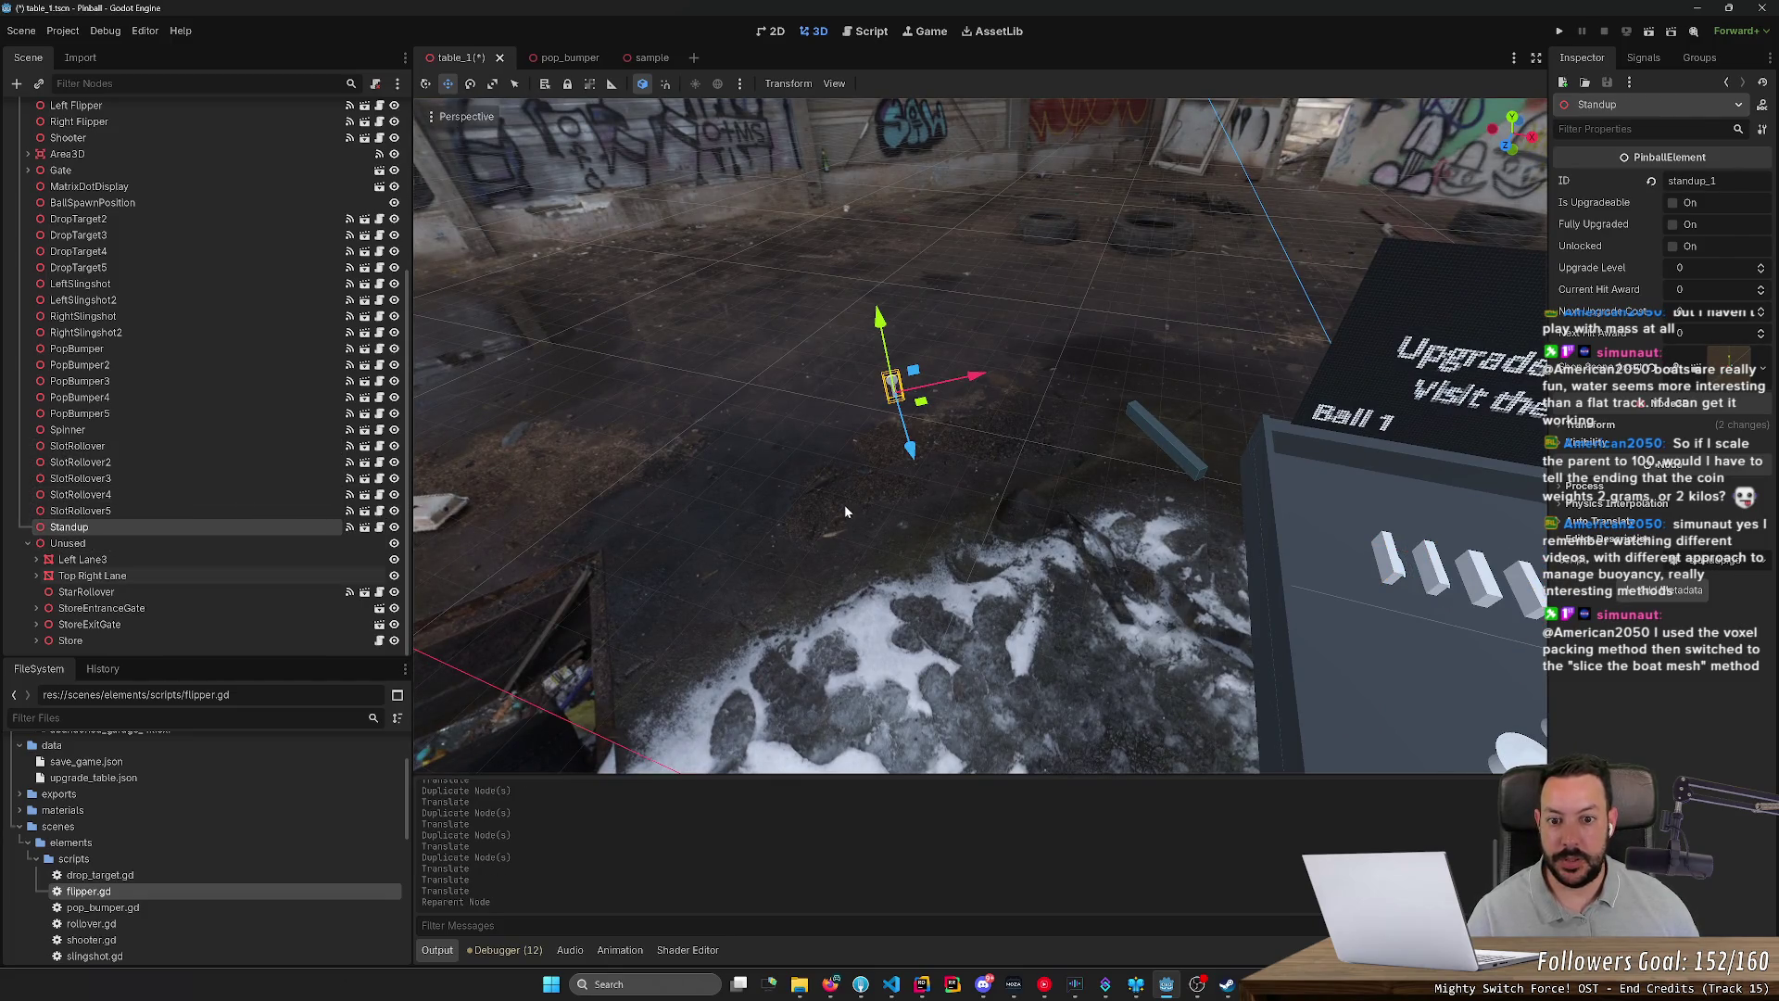
left_click_drag(923, 408, 1466, 625)
left_click_drag(678, 694, 449, 604)
scroll(1439, 558, "down", 5)
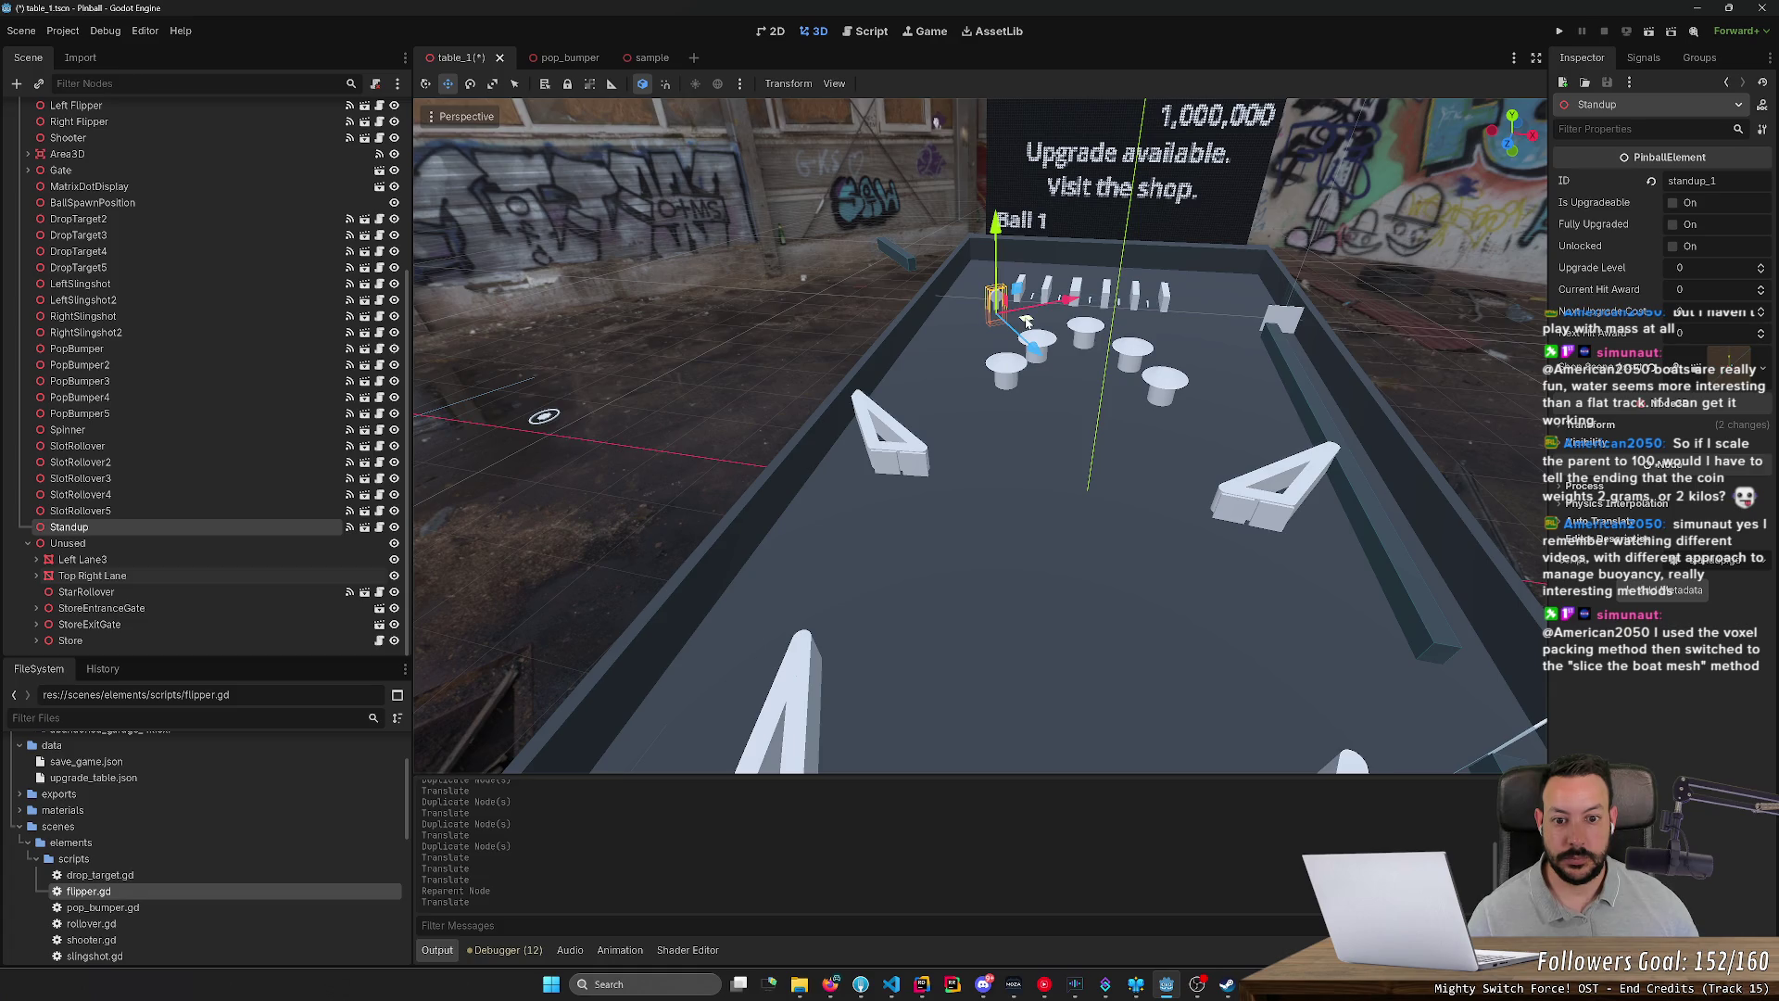
left_click_drag(1026, 322, 1022, 290)
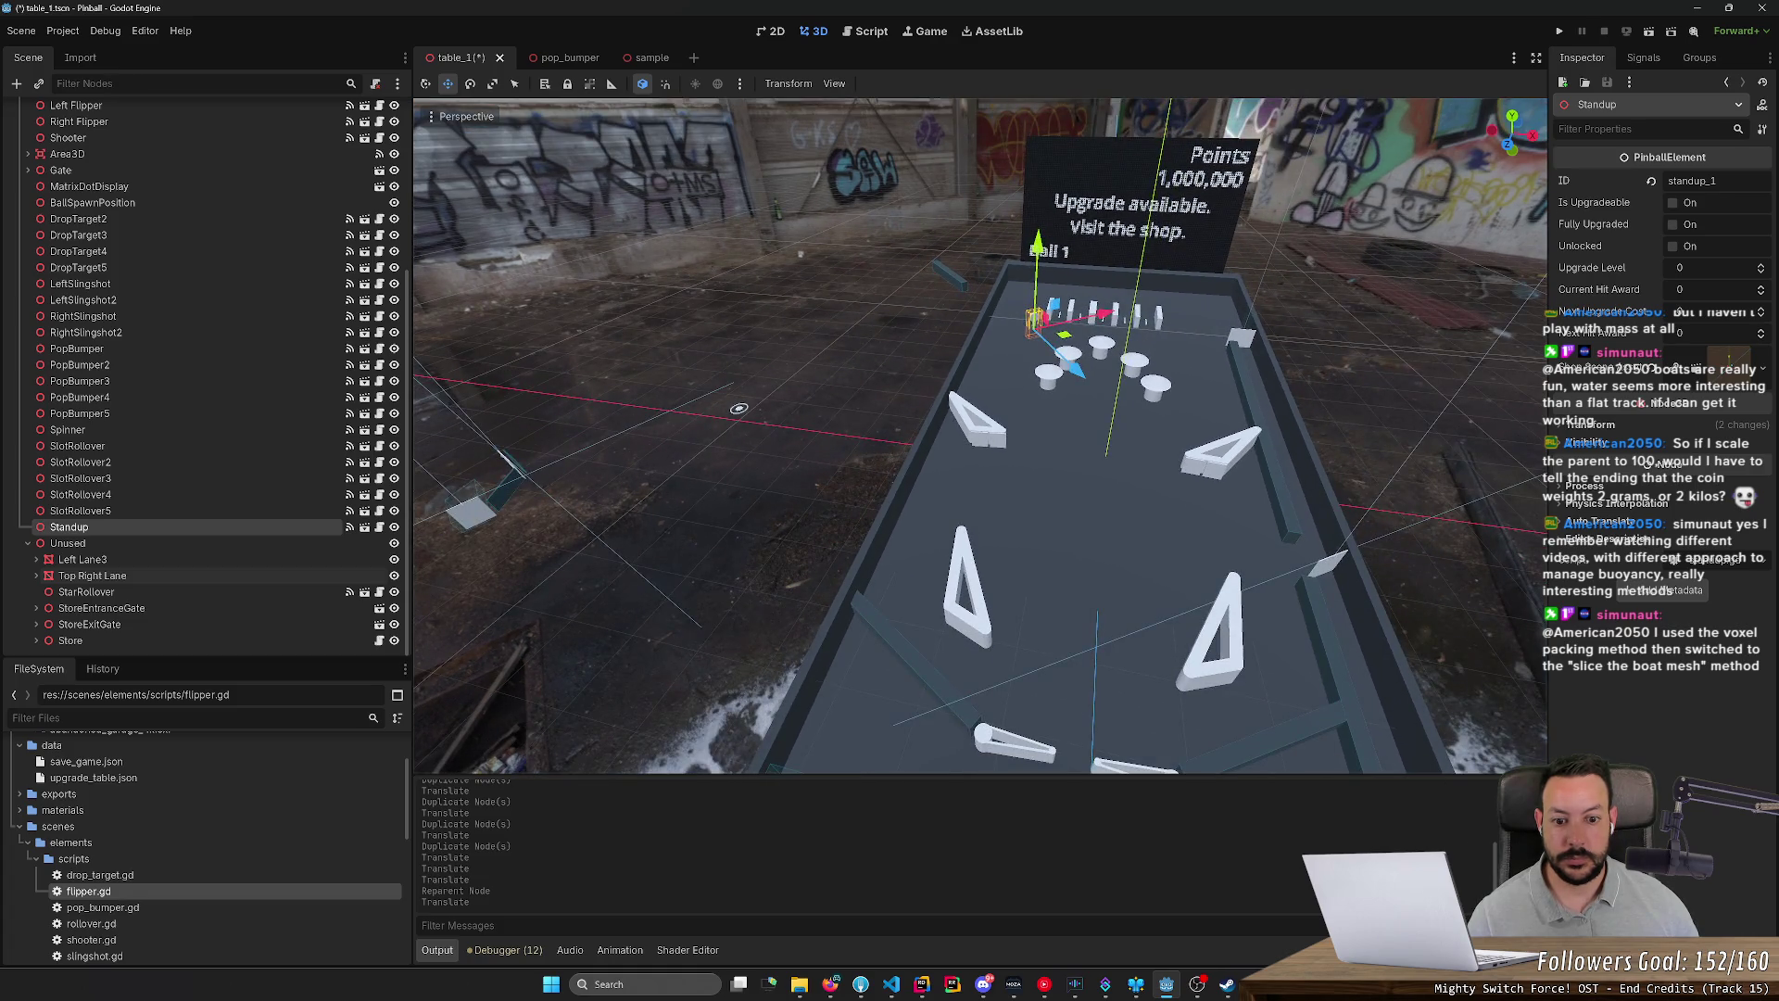
scroll(739, 408, "up", 3)
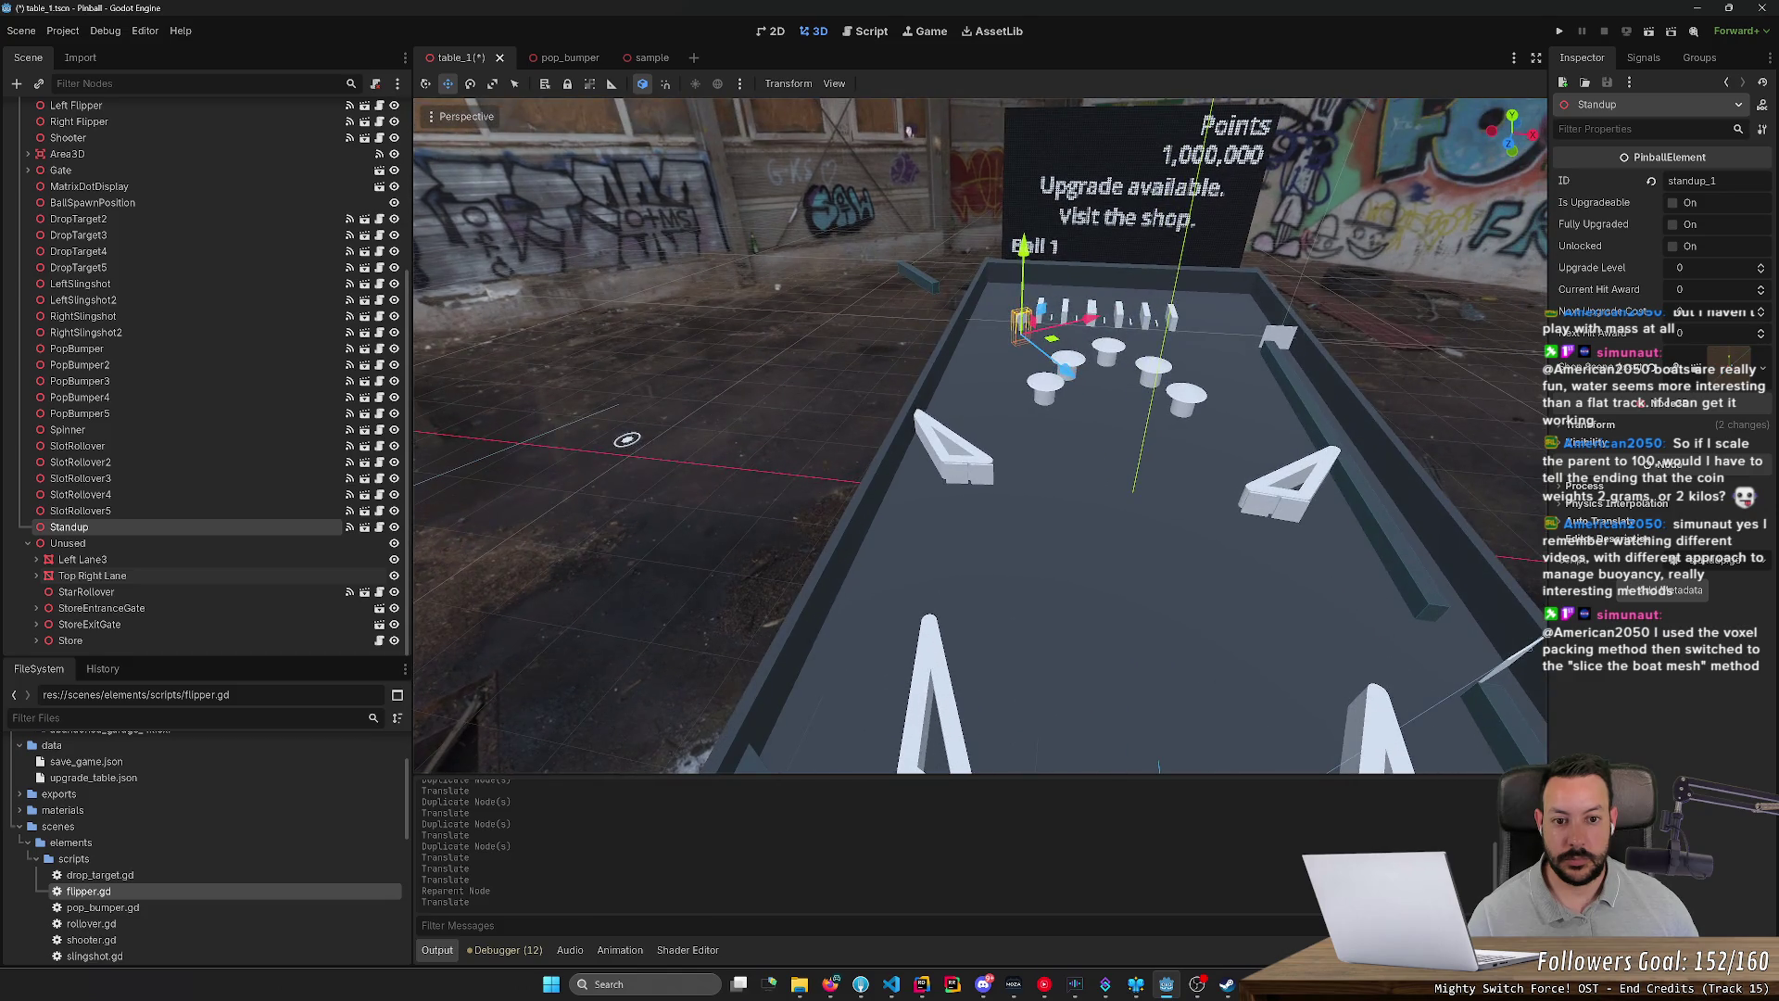
Step: Position Standup beside the left slingshot, rotated about 19 degrees and lowered slightly
mouse_move(1050, 341)
left_mouse_down()
mouse_move(751, 477)
mouse_move(862, 542)
mouse_move(969, 491)
left_mouse_up()
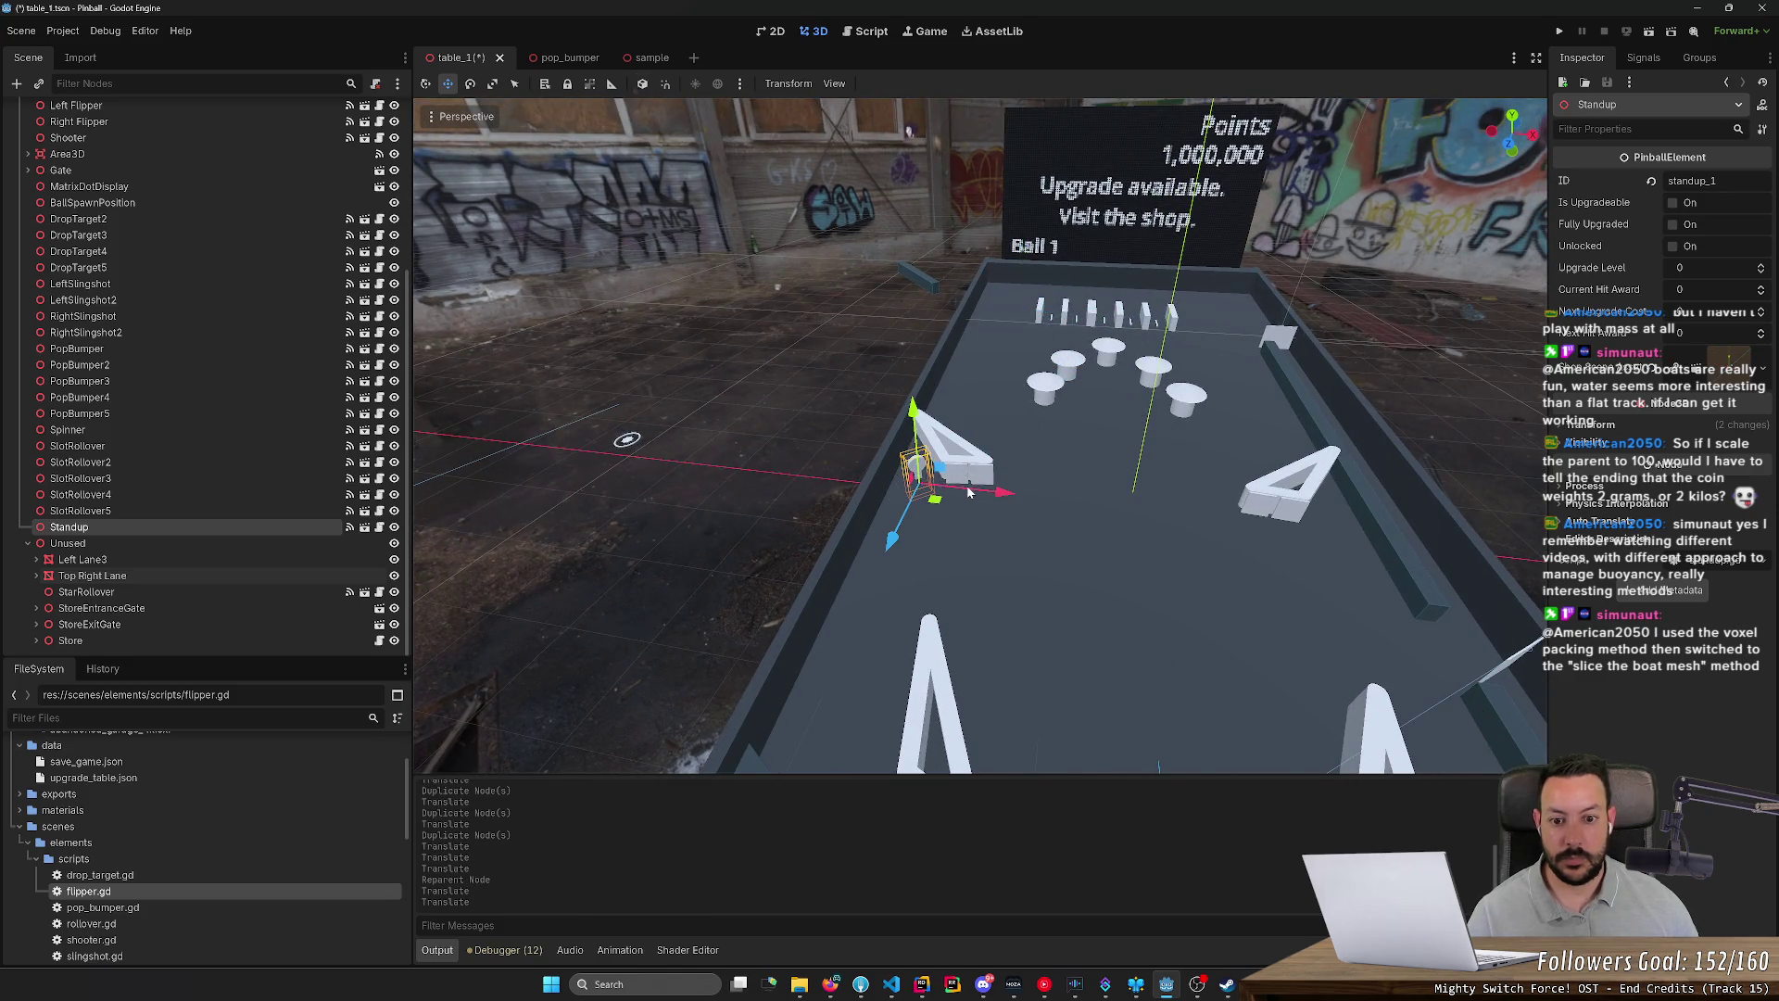
key("e")
left_click_drag(959, 513, 948, 535)
key("r")
key("w")
left_click_drag(921, 461, 920, 473)
scroll(920, 473, "up", 3)
left_click_drag(966, 619, 929, 637)
Step: Duplicate Standup, delete the original, and rename Standup2 to 'Standup'
key("ctrl+d")
left_click(897, 576)
left_click(1159, 567)
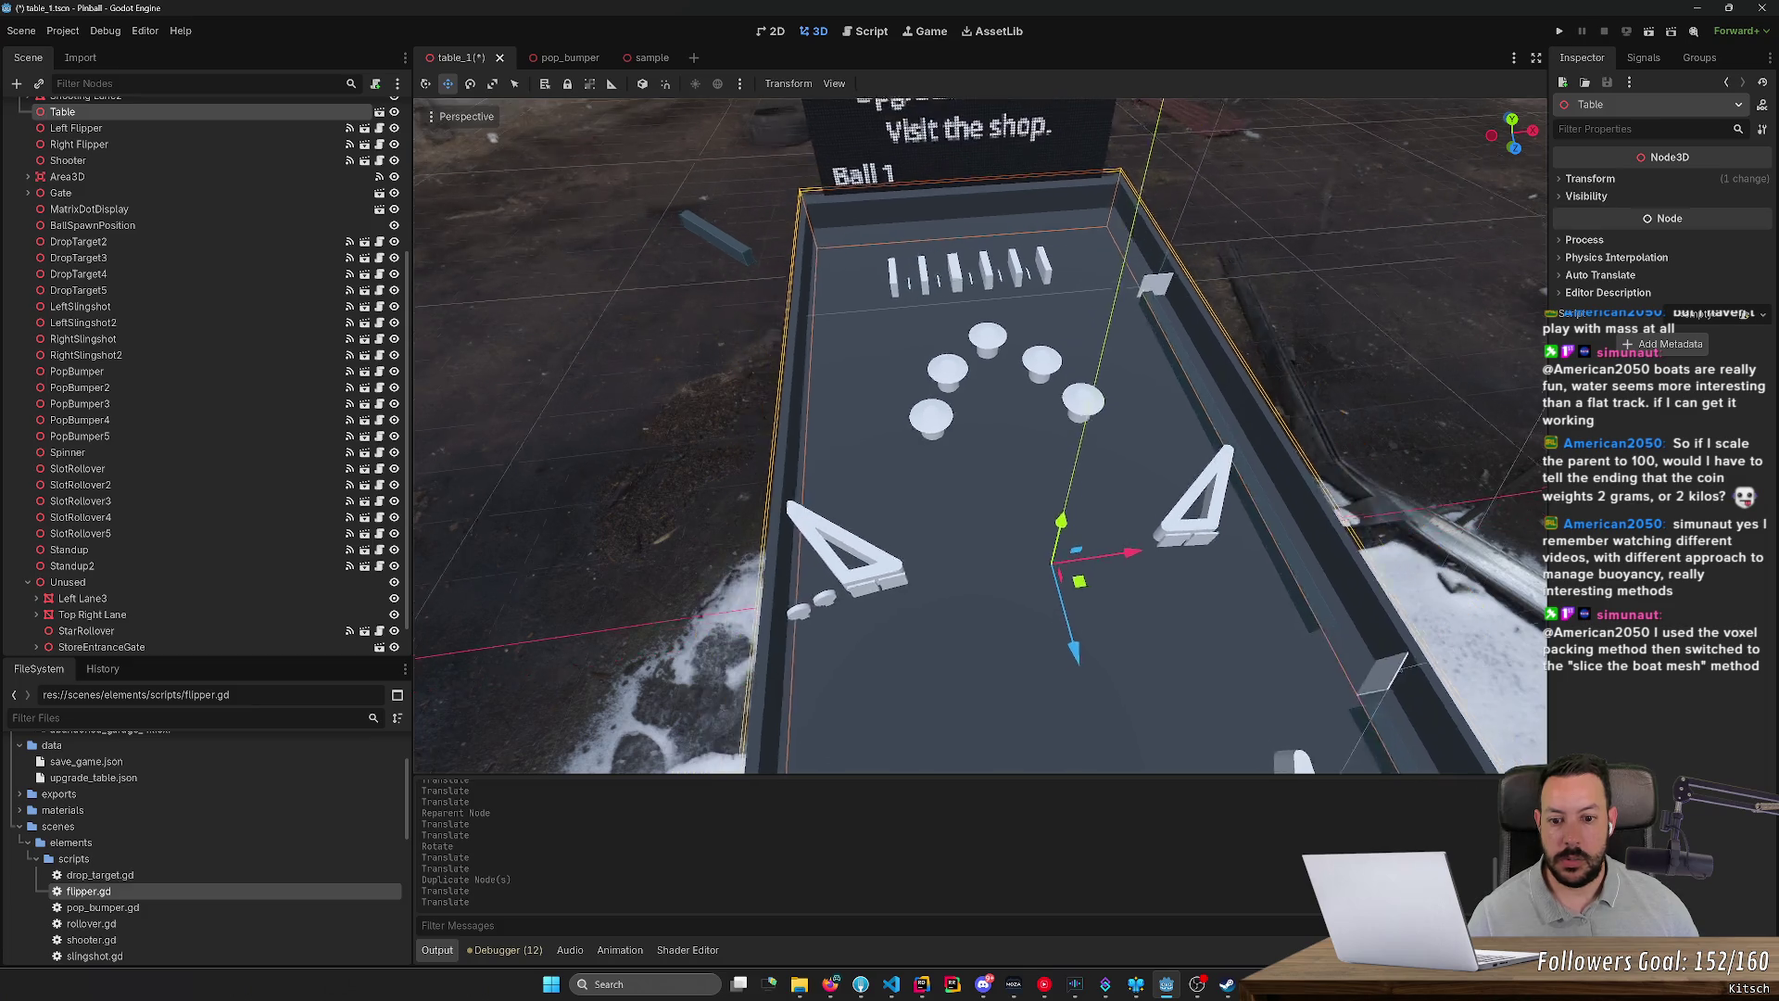
left_click(870, 542)
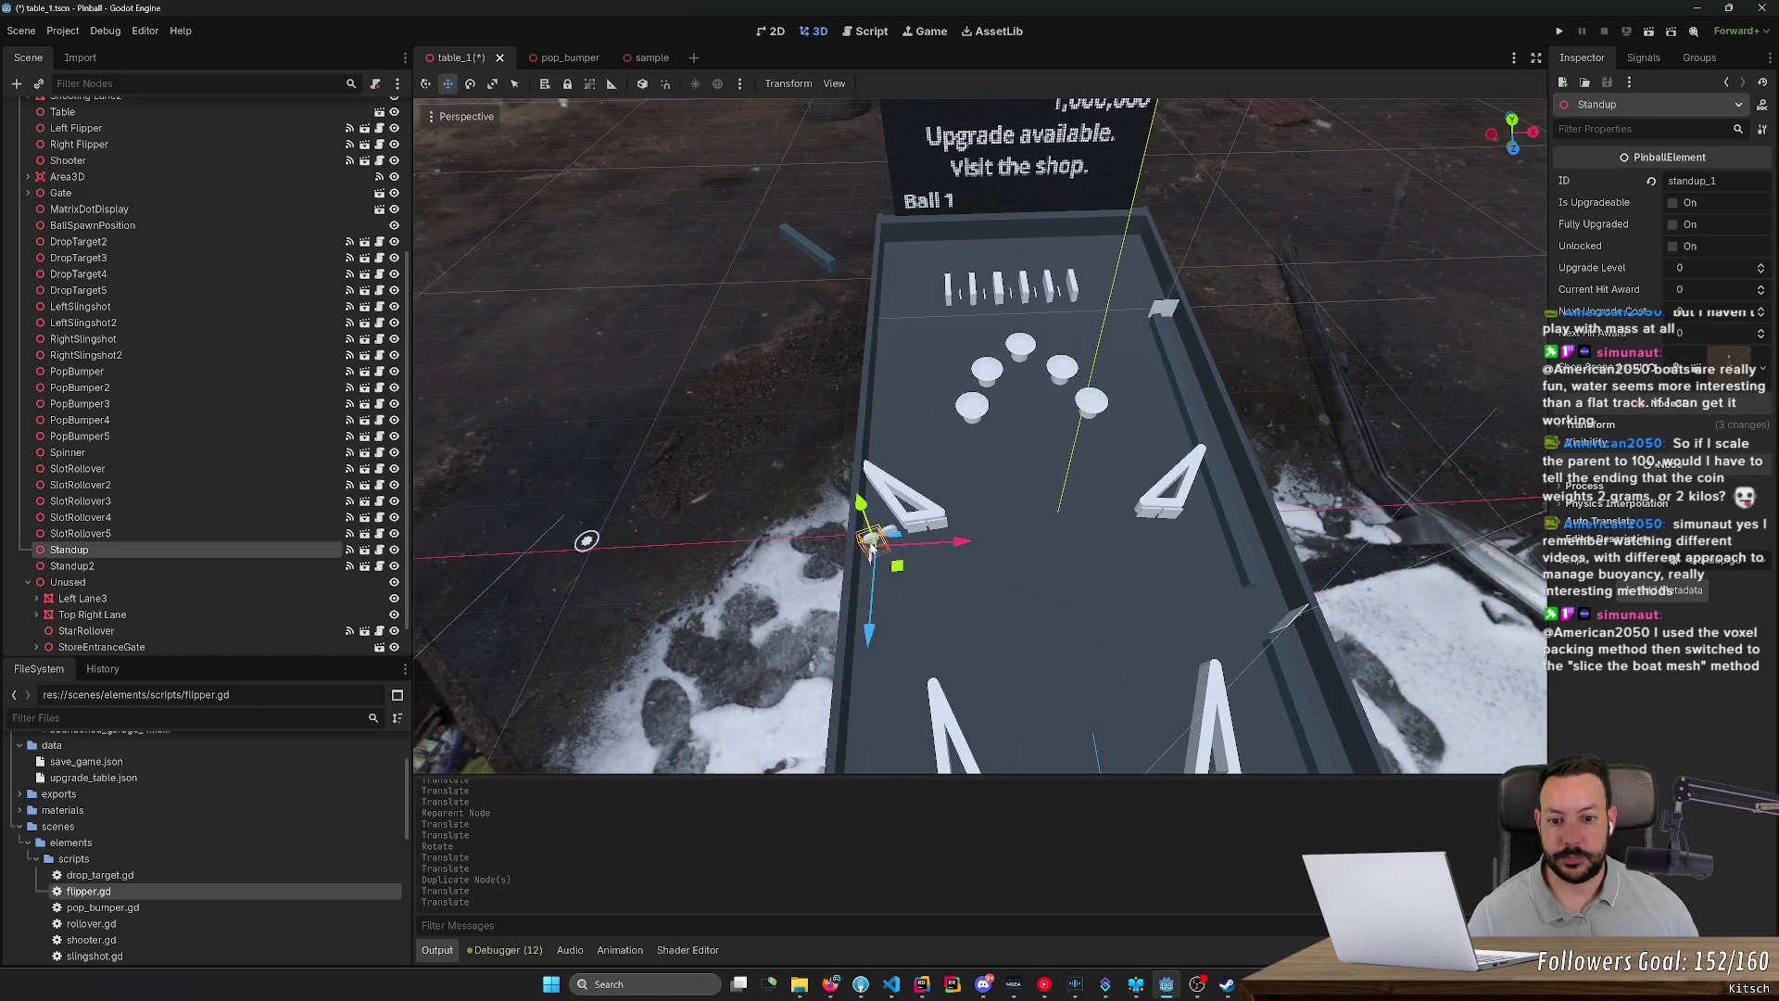
key("Delete")
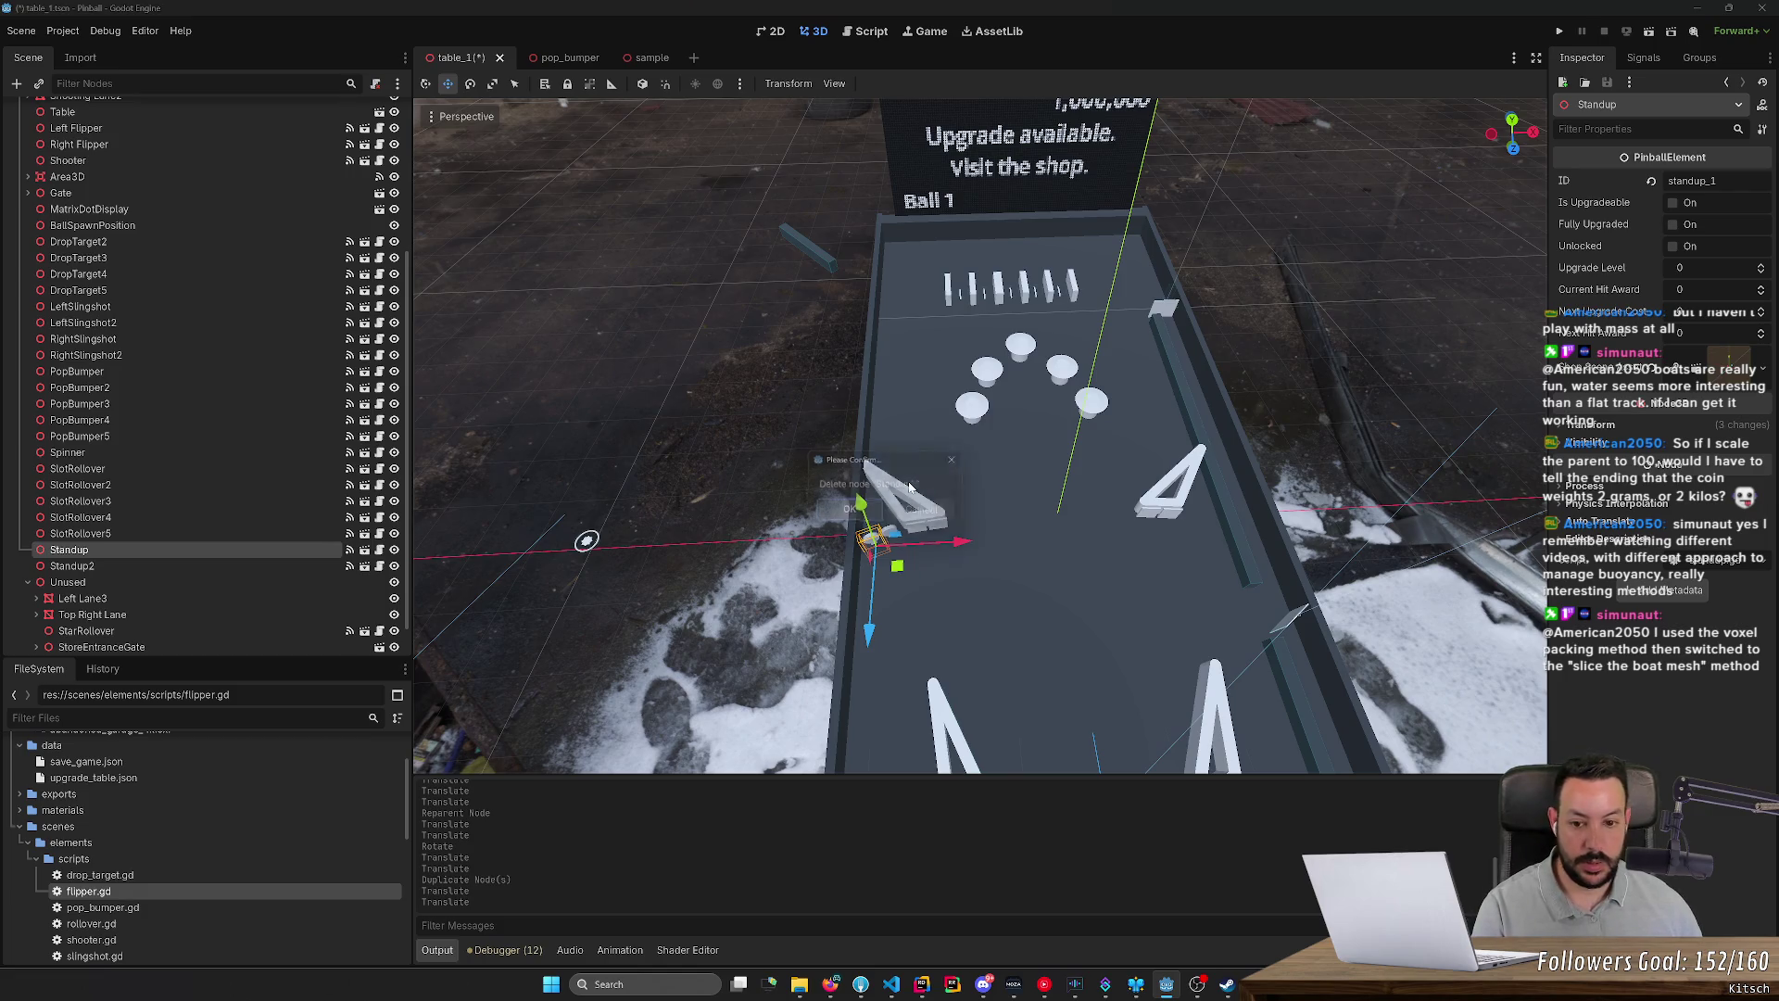
left_click(882, 530)
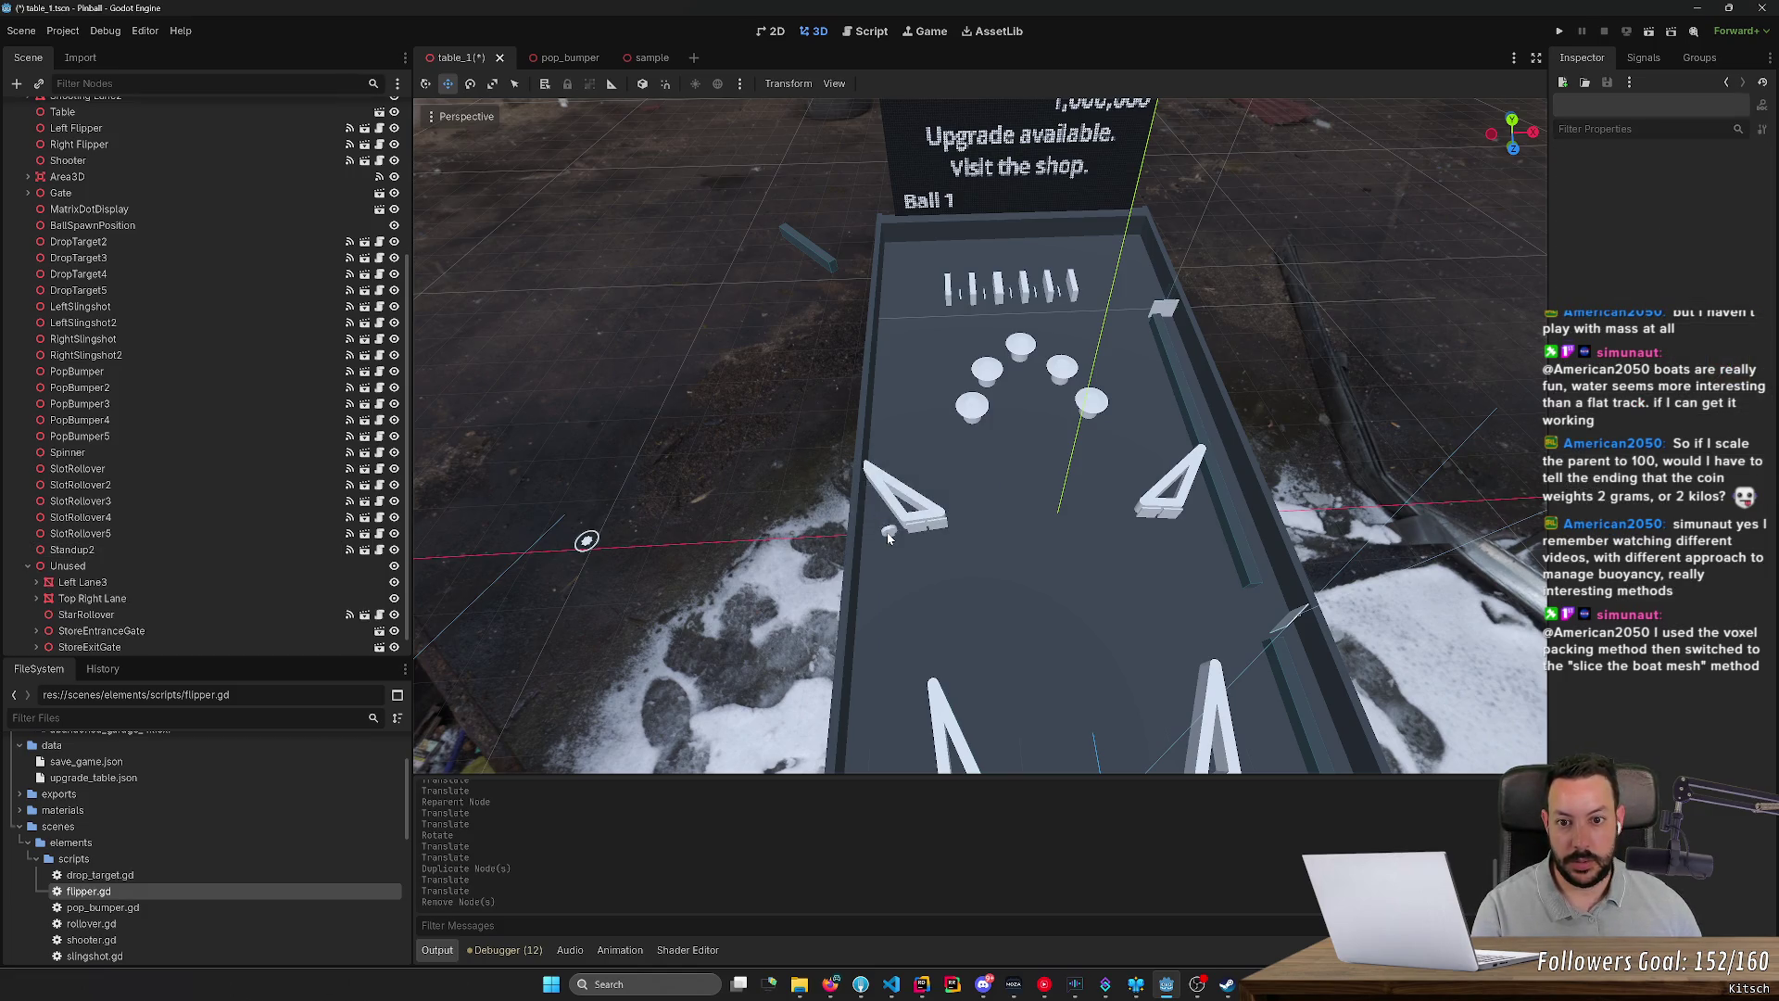
left_click(888, 536)
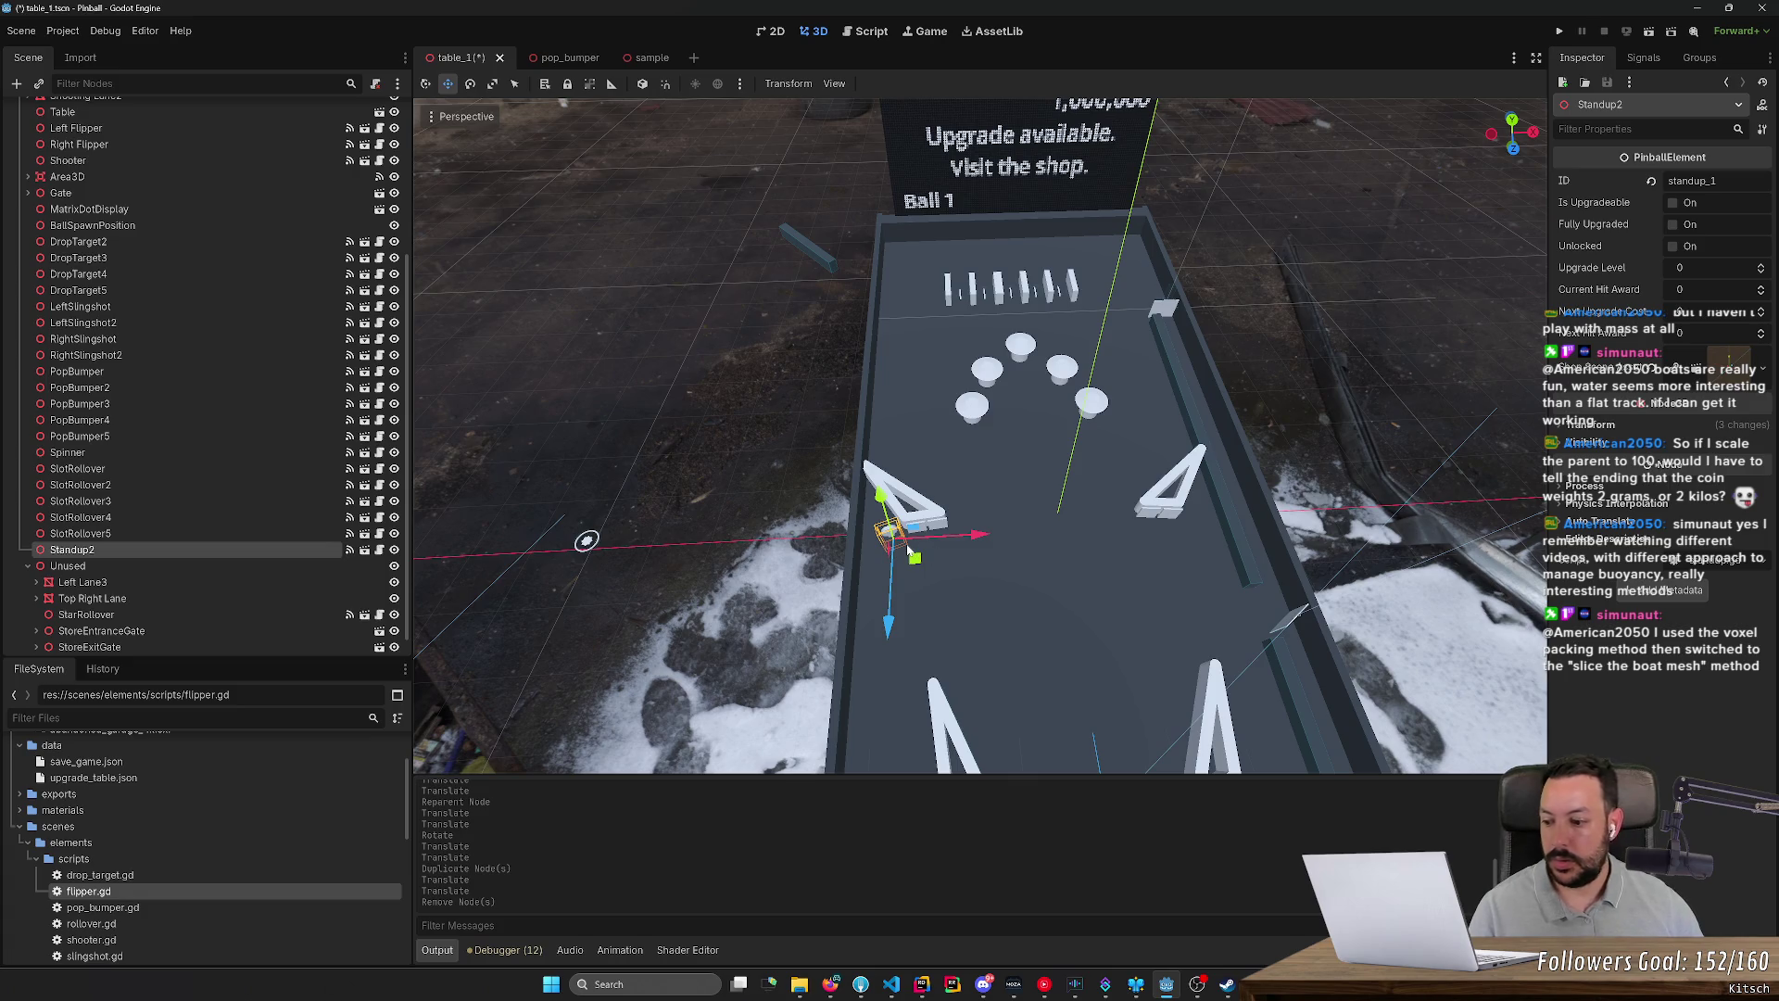
key("F2")
type("Standup")
key("Return")
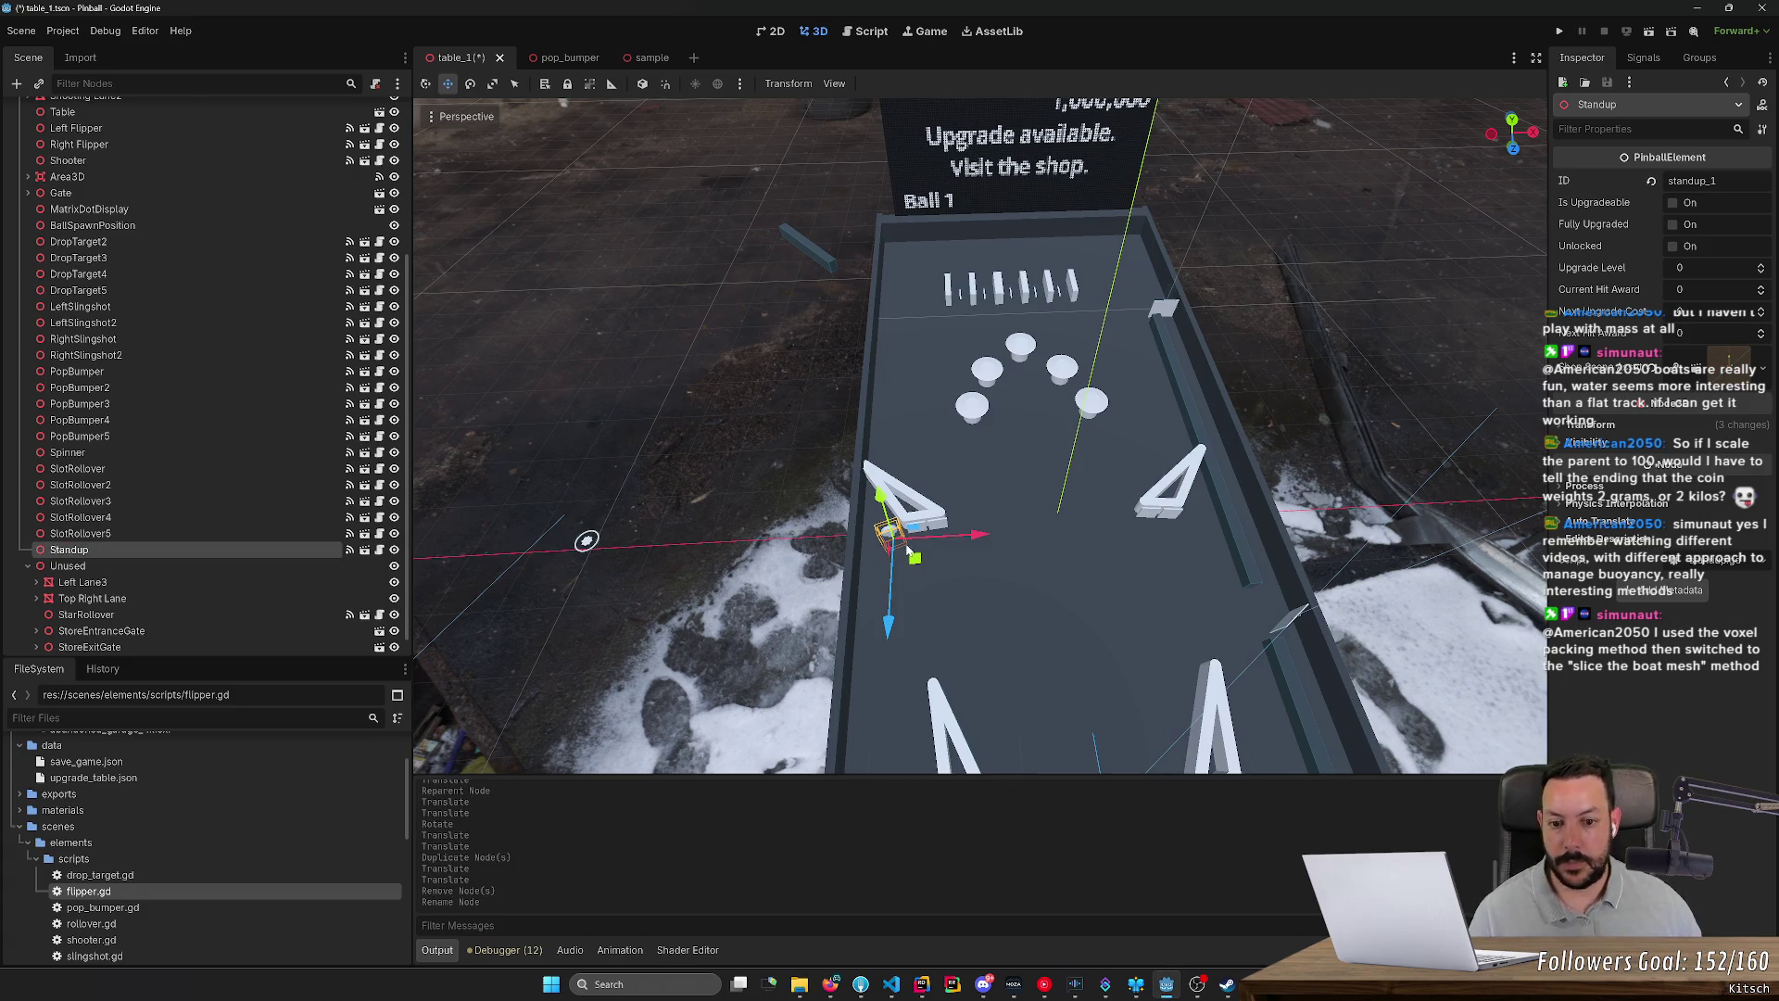
left_click(995, 430)
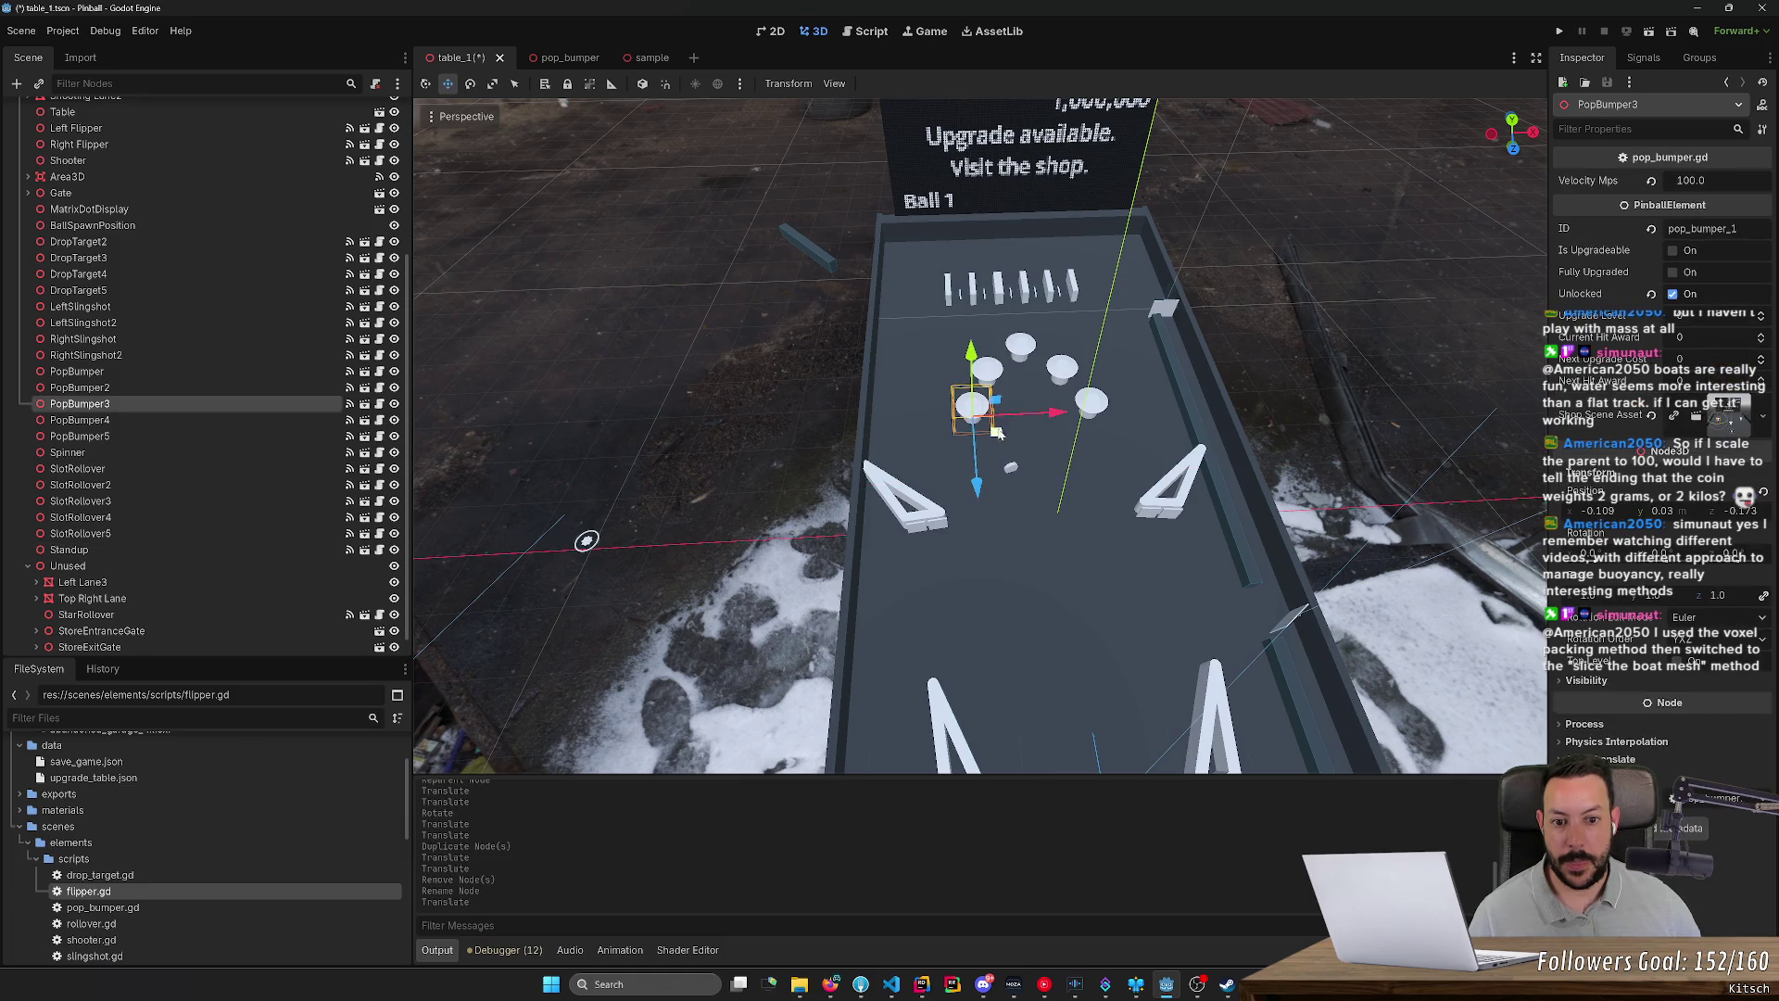
Step: Move PopBumper3 beside the left slingshot using local-space move axes
left_click_drag(998, 436, 885, 542)
scroll(926, 464, "up", 3)
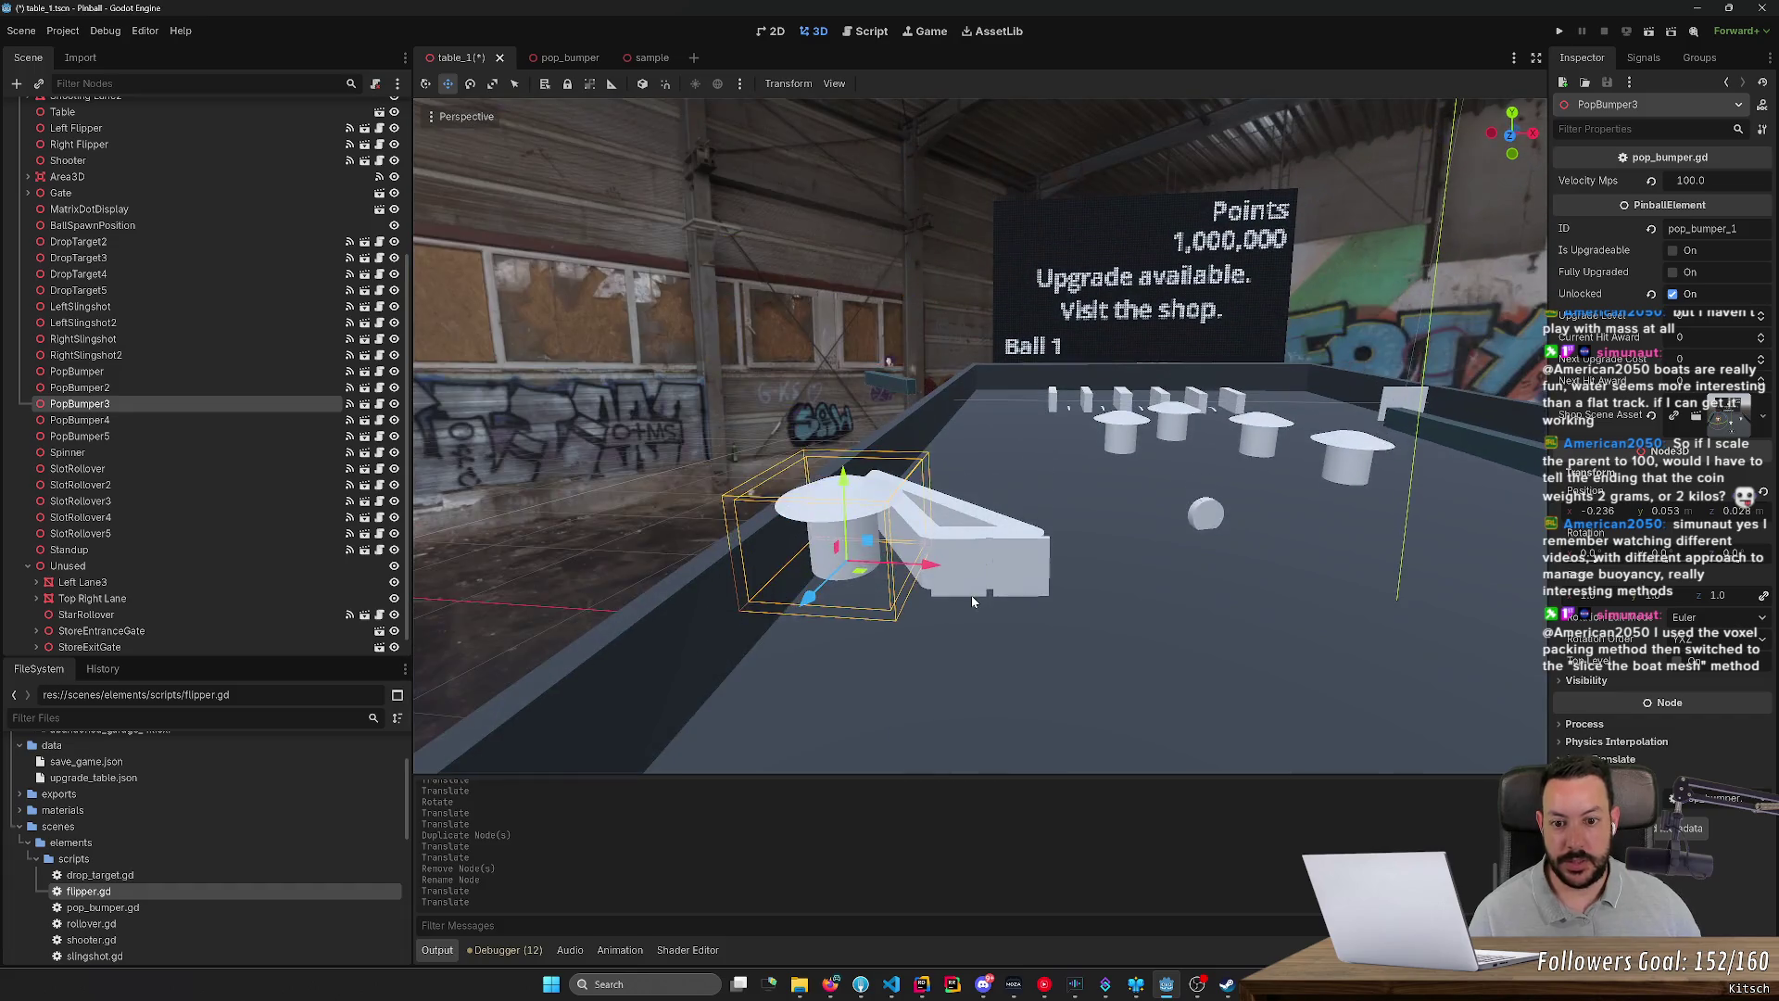
key("ctrl+z")
key("t")
mouse_move(1121, 484)
left_mouse_down()
mouse_move(858, 557)
mouse_move(872, 614)
left_mouse_up()
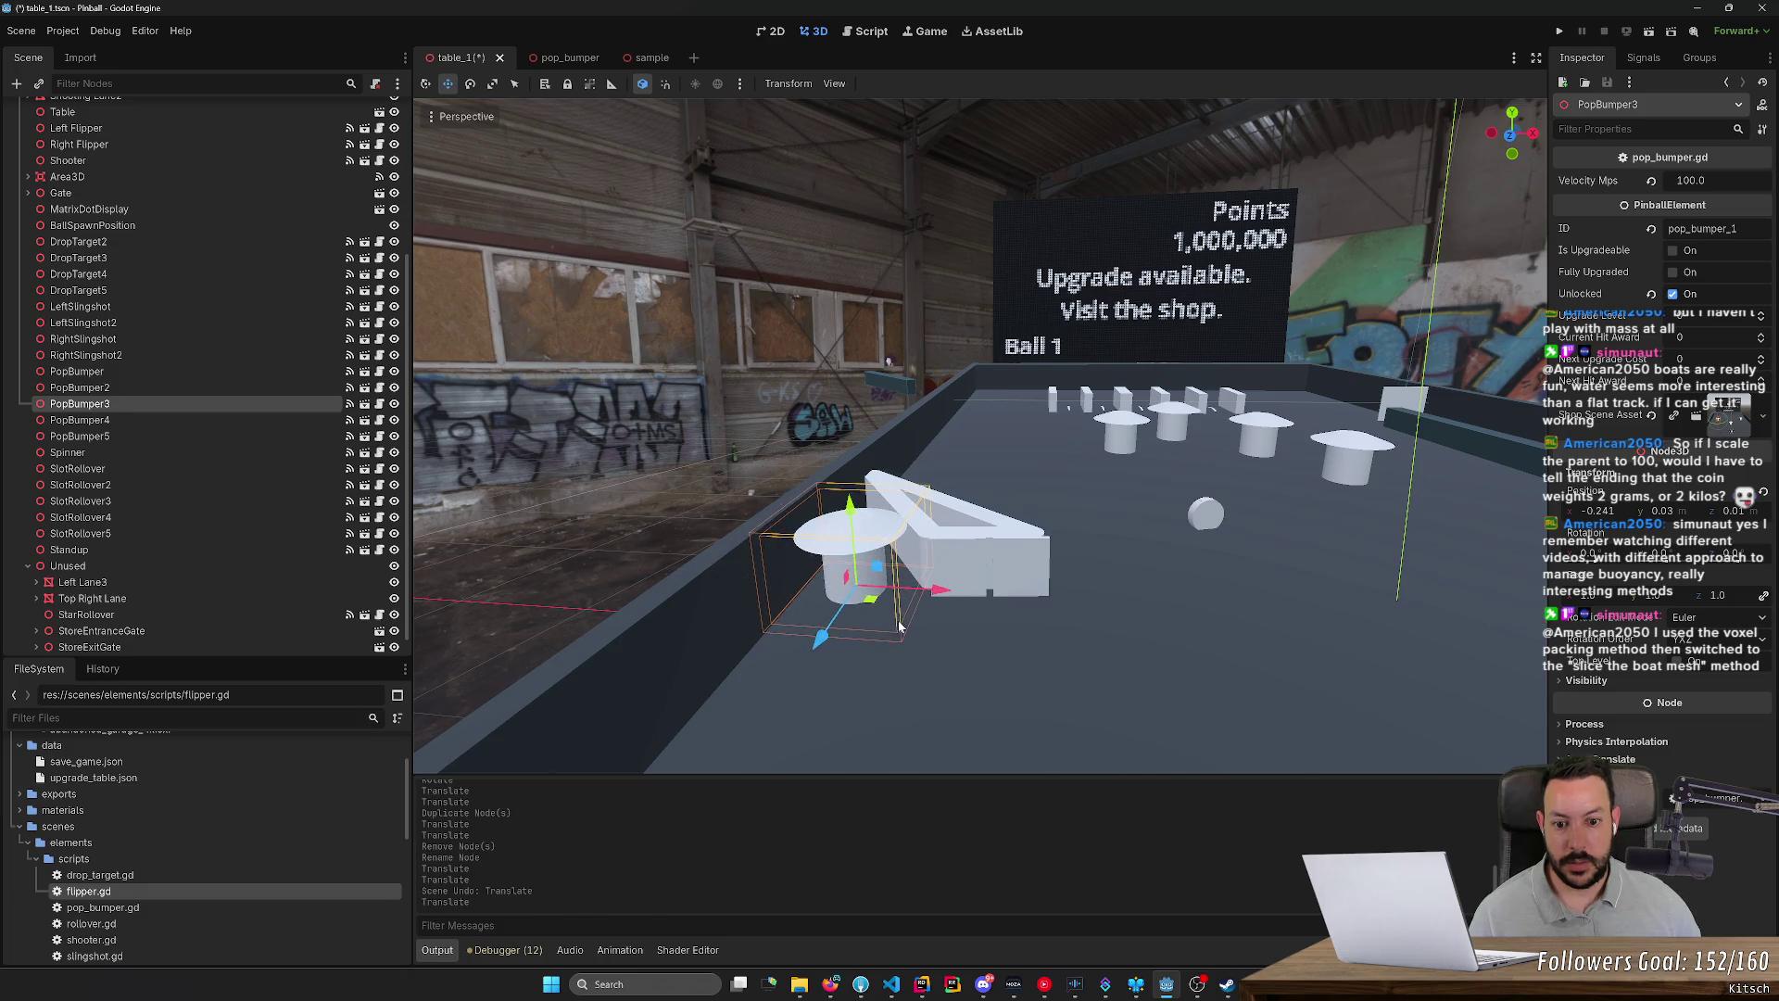
scroll(927, 417, "down", 5)
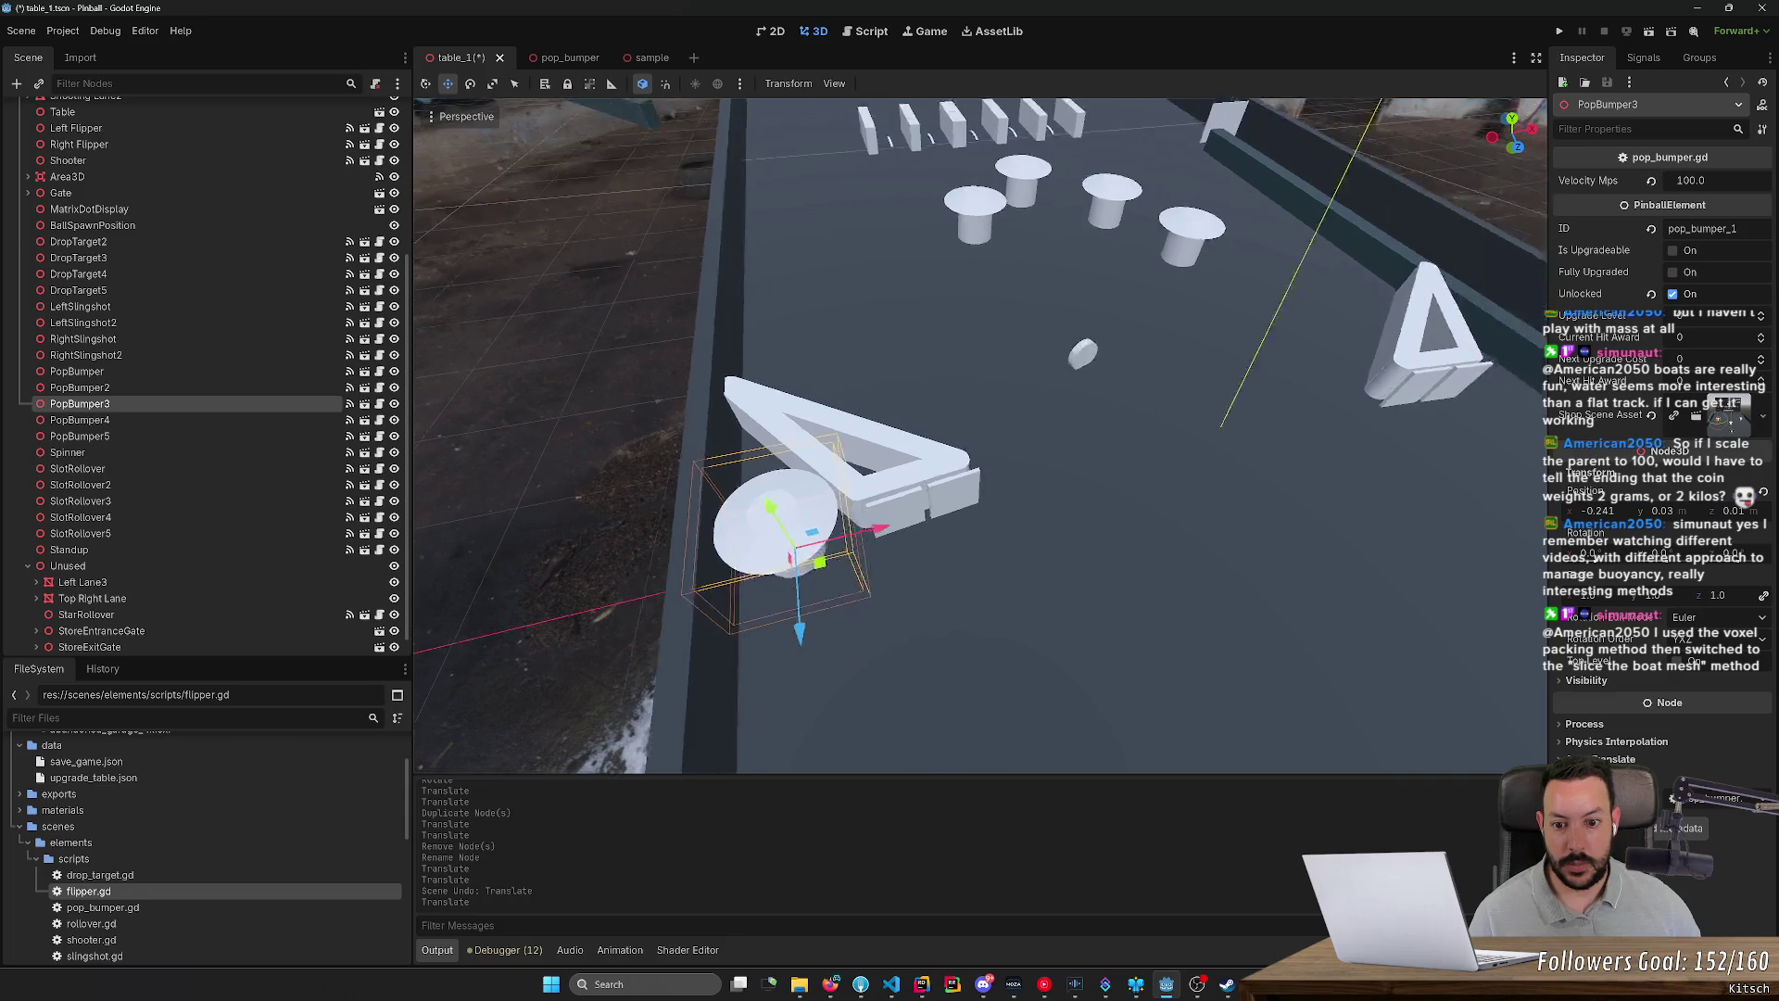
Step: Move PopBumper4 beside the right slingshot and fine-tune its position
left_click(936, 390)
mouse_move(936, 391)
left_mouse_down()
mouse_move(945, 480)
mouse_move(969, 491)
left_mouse_up()
scroll(969, 492, "up", 2)
scroll(979, 435, "up", 2)
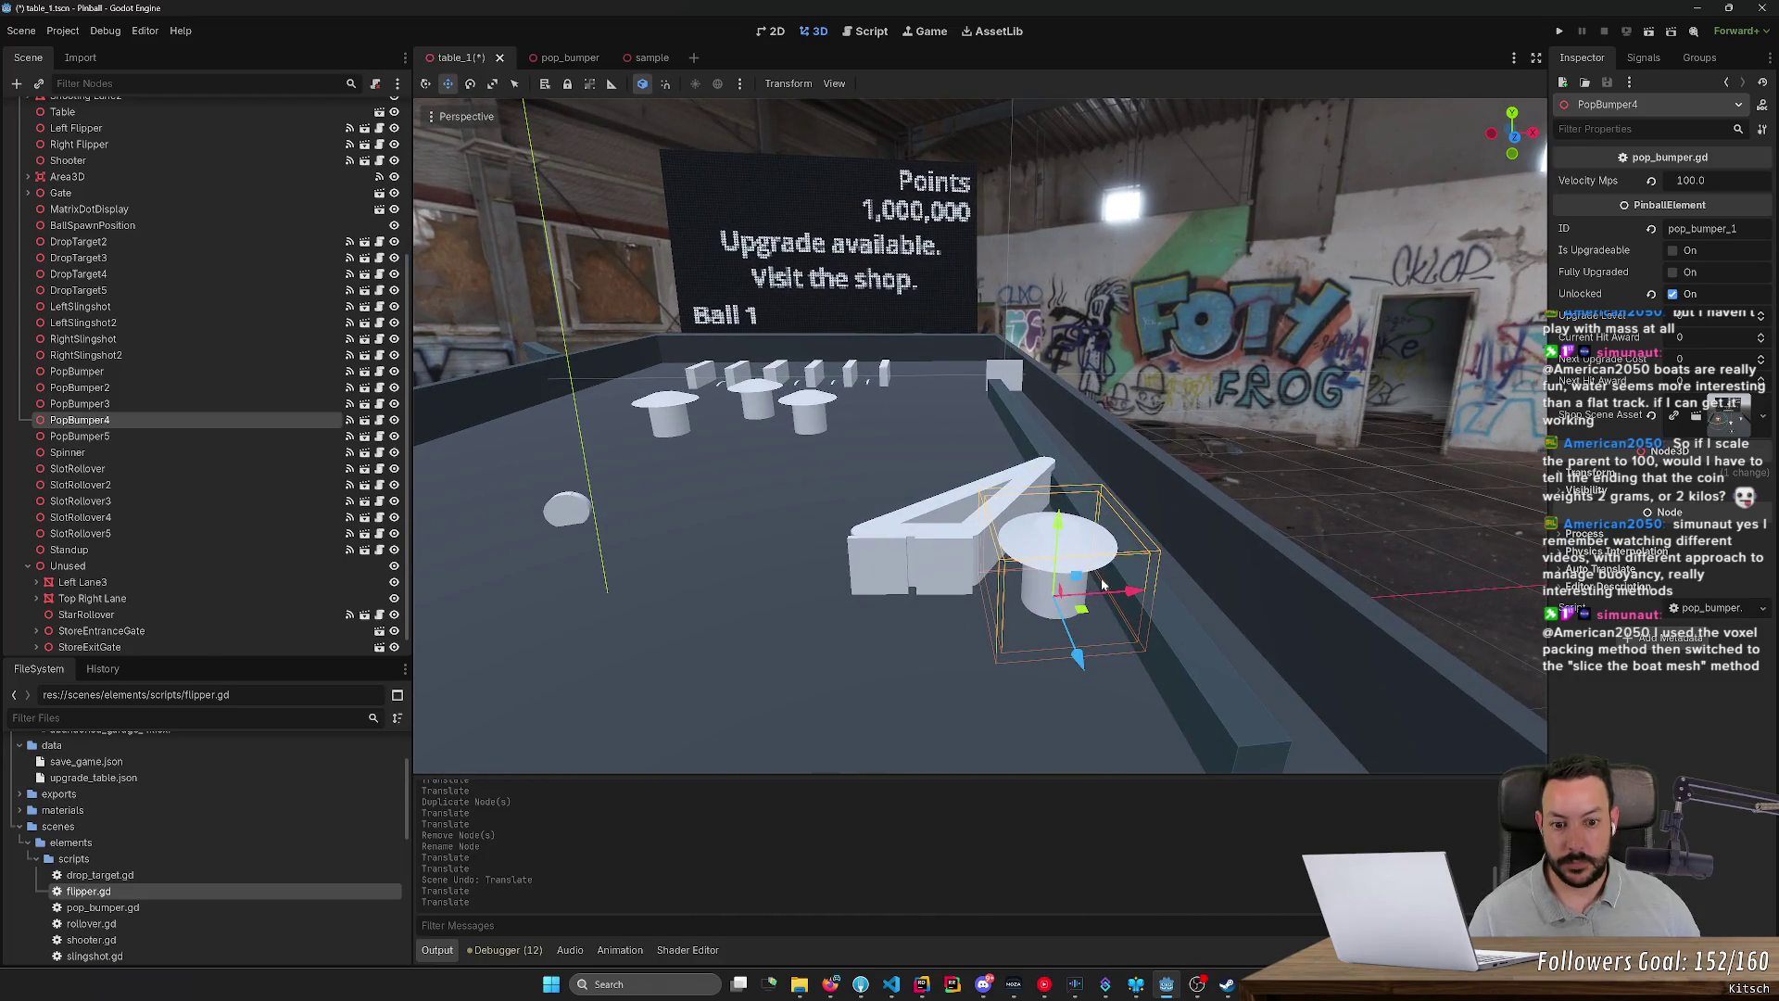
left_click_drag(1084, 612, 443, 491)
Step: Check both pop bumpers' placement from the top view, then return to a perspective angle
left_click_drag(1066, 232, 1068, 355)
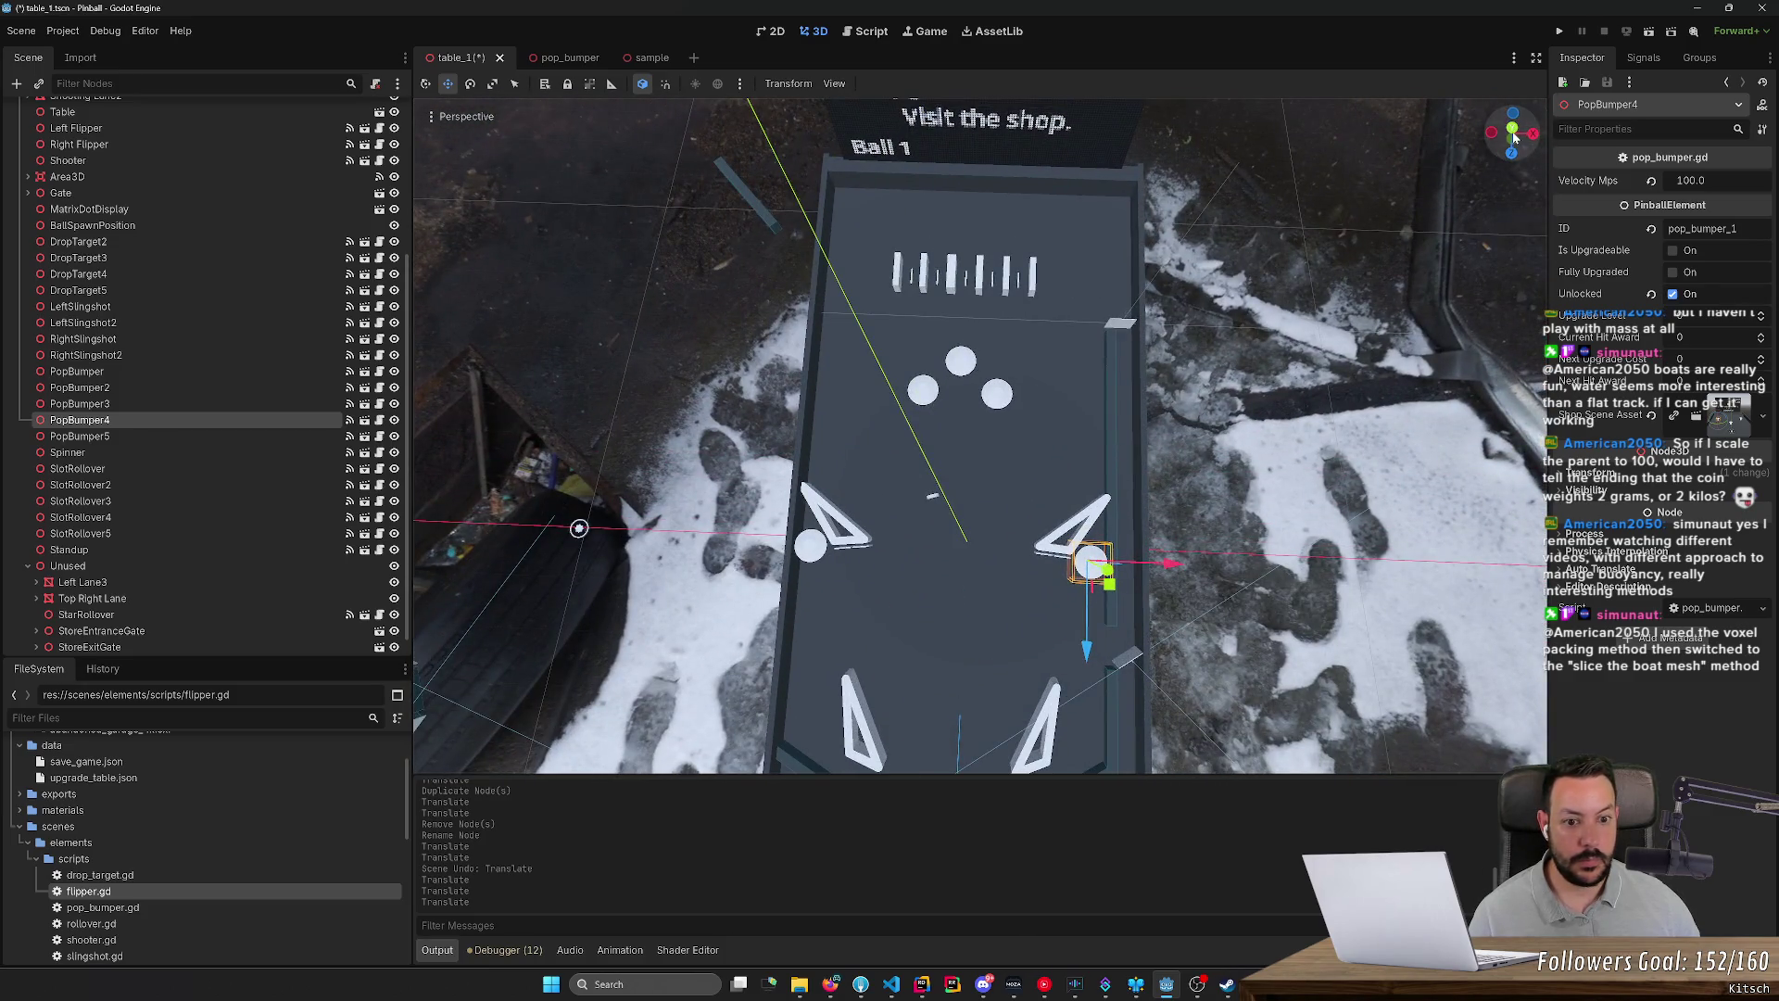
left_click(1514, 129)
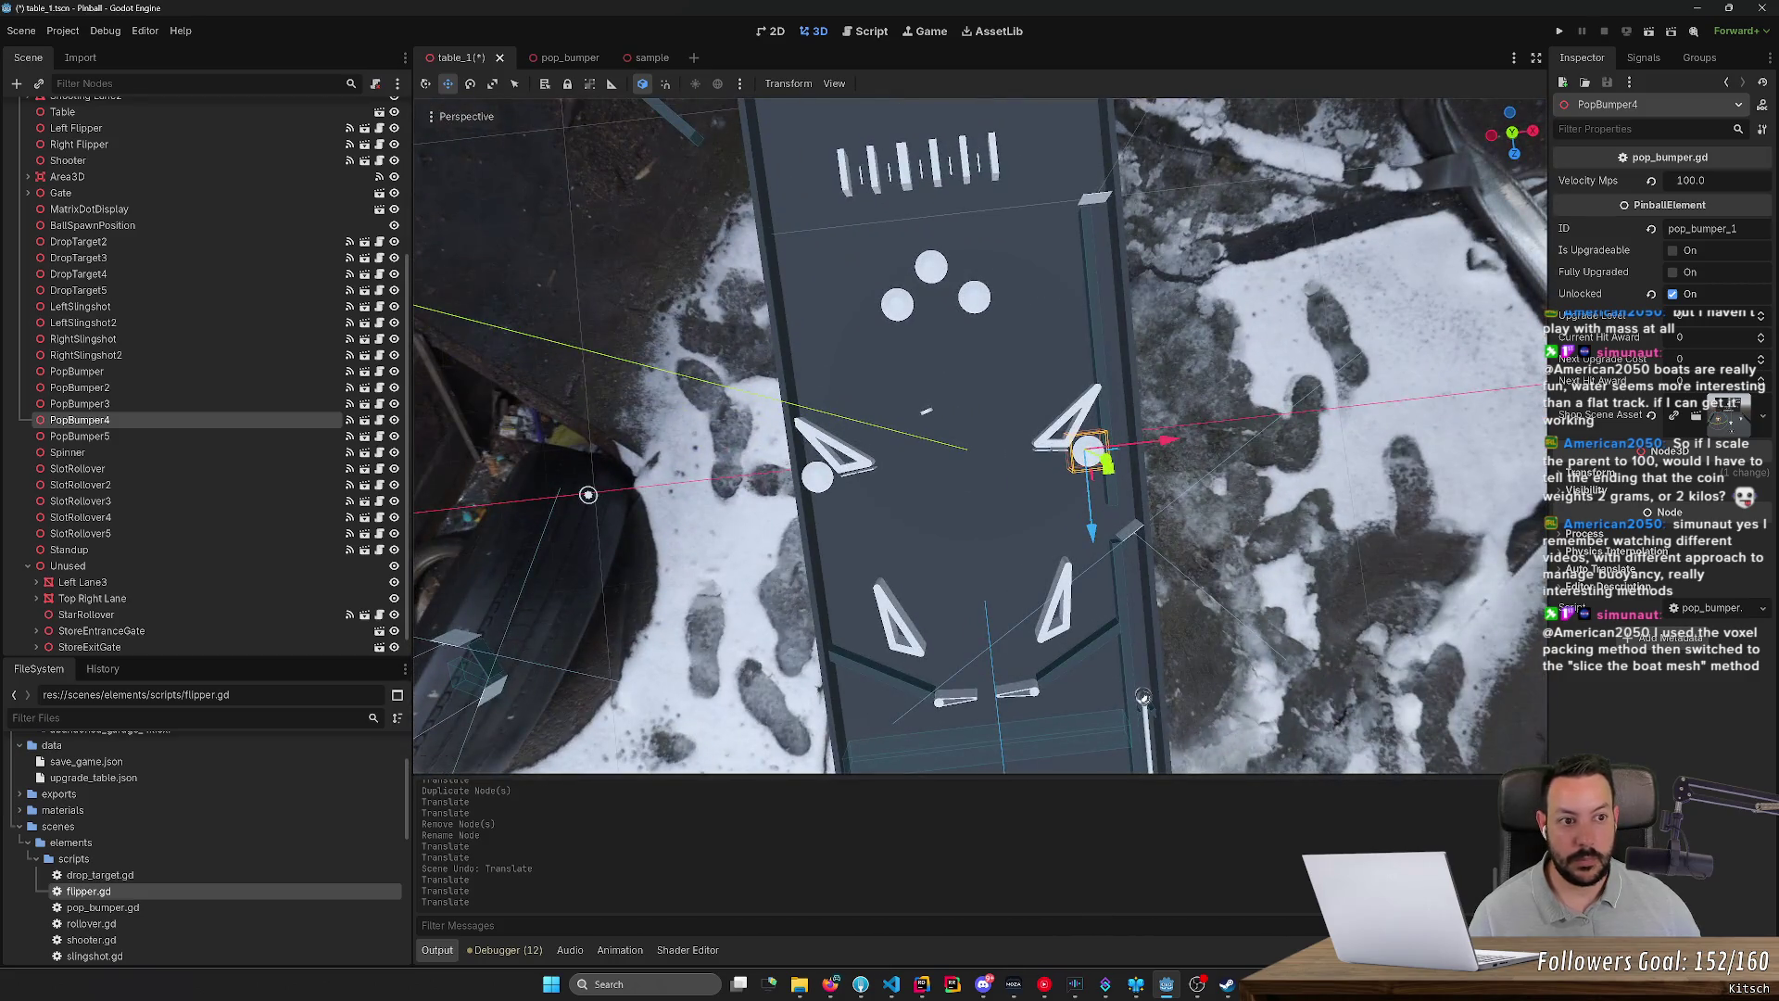
key("f")
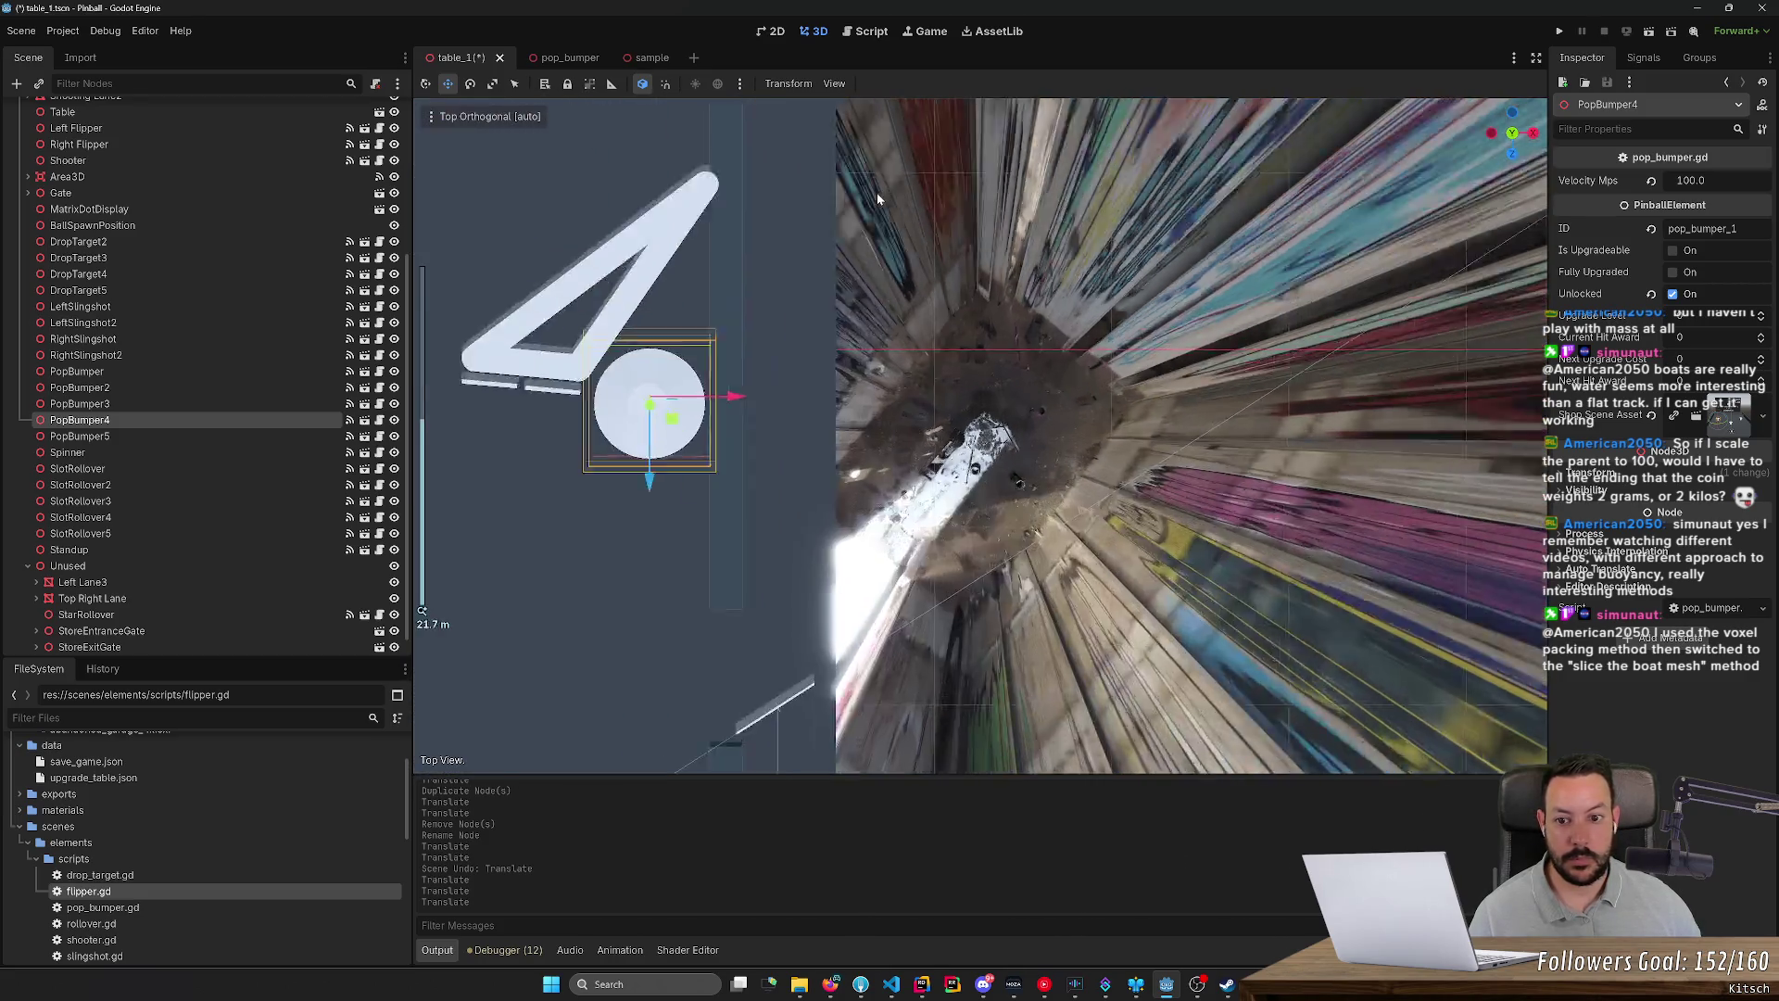
scroll(881, 195, "down", 8)
left_click(1356, 240)
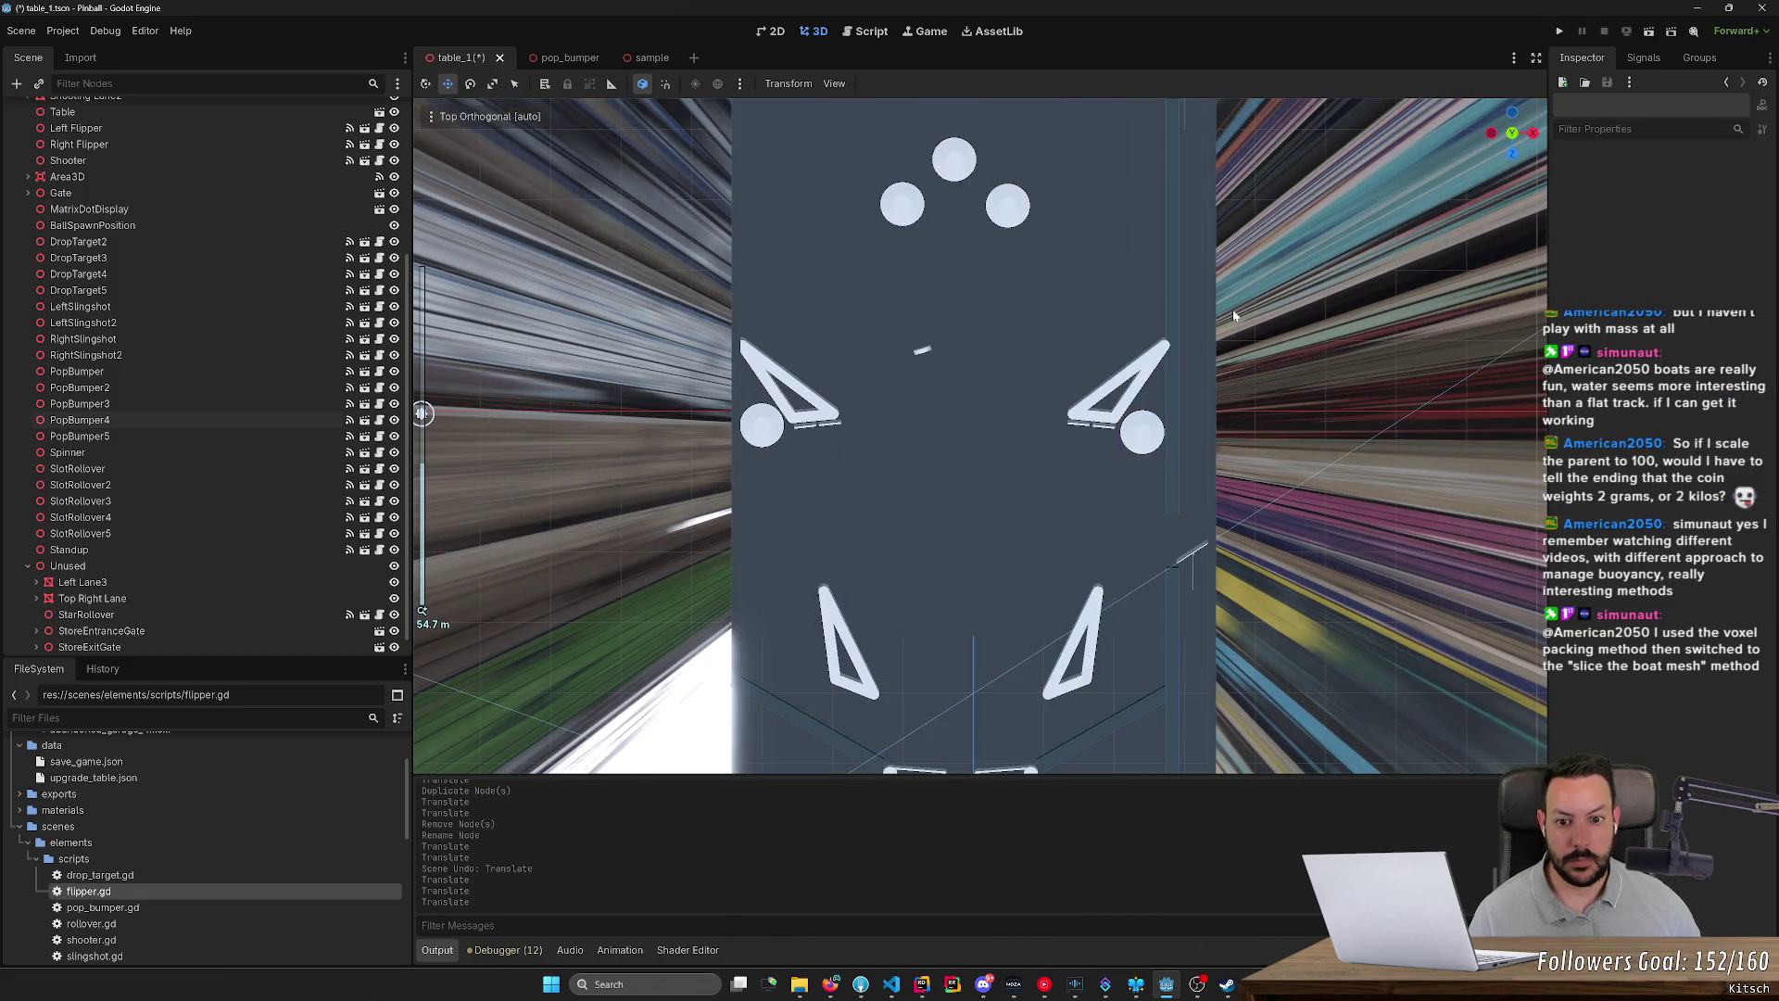
left_click(764, 429)
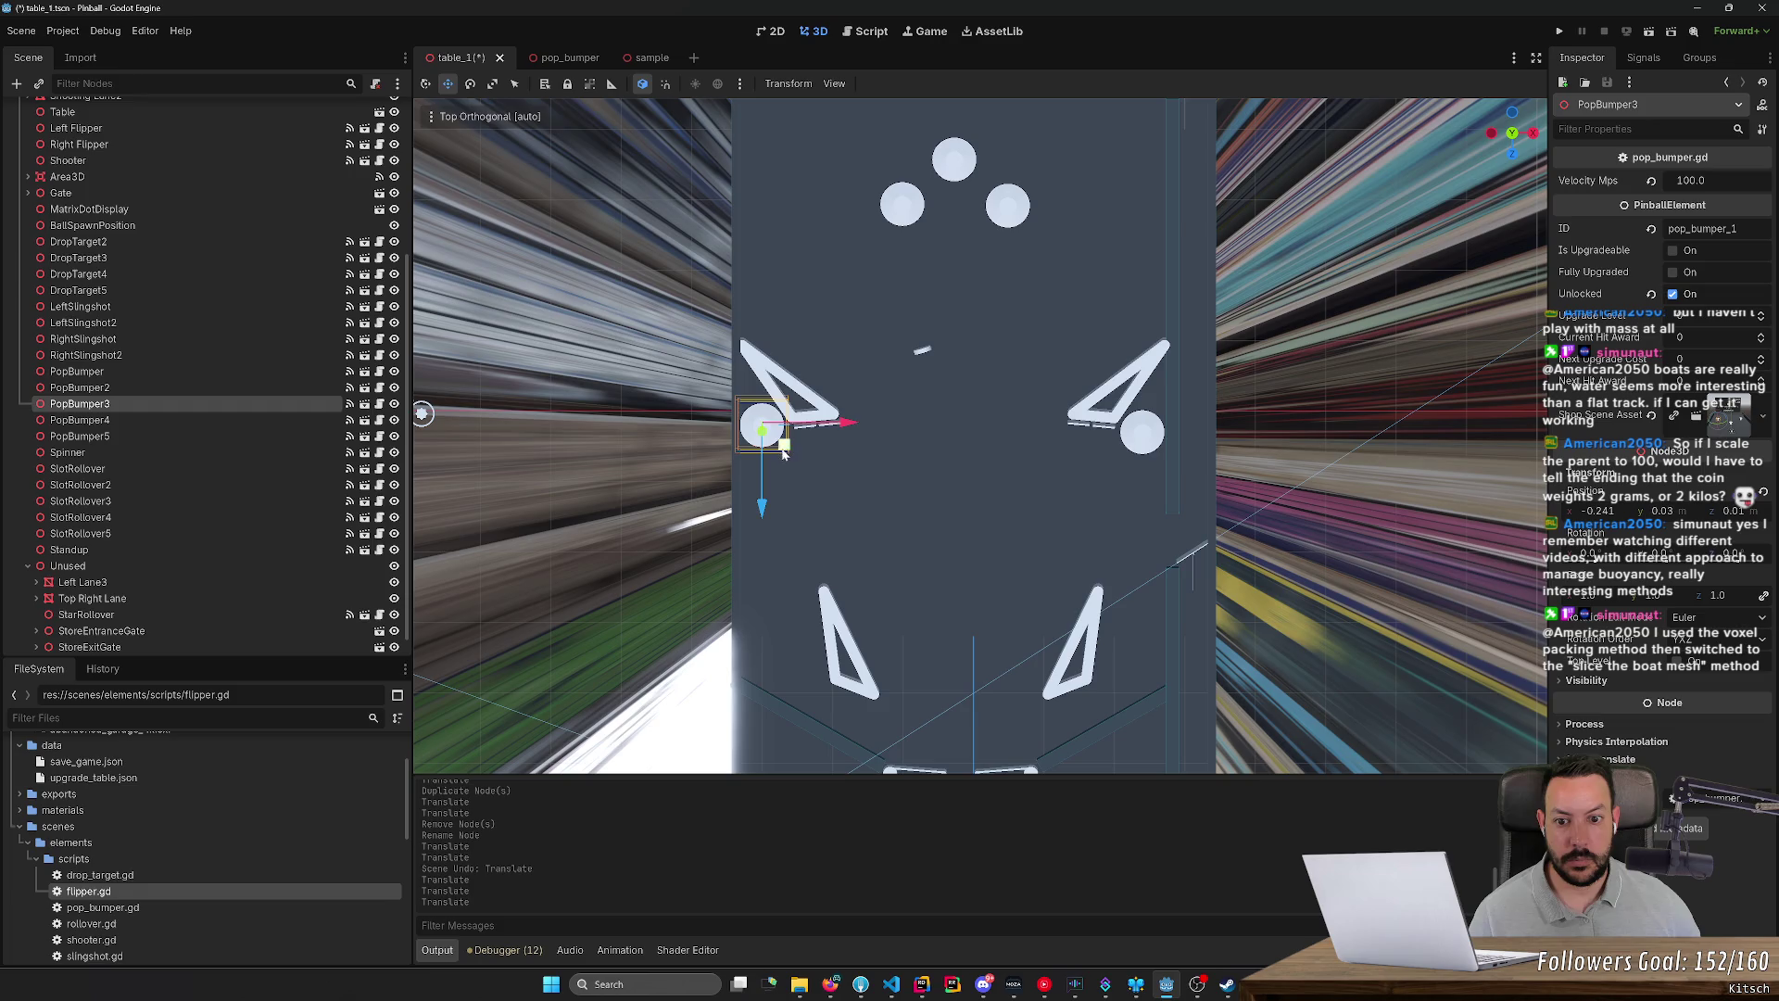
left_click(1337, 443)
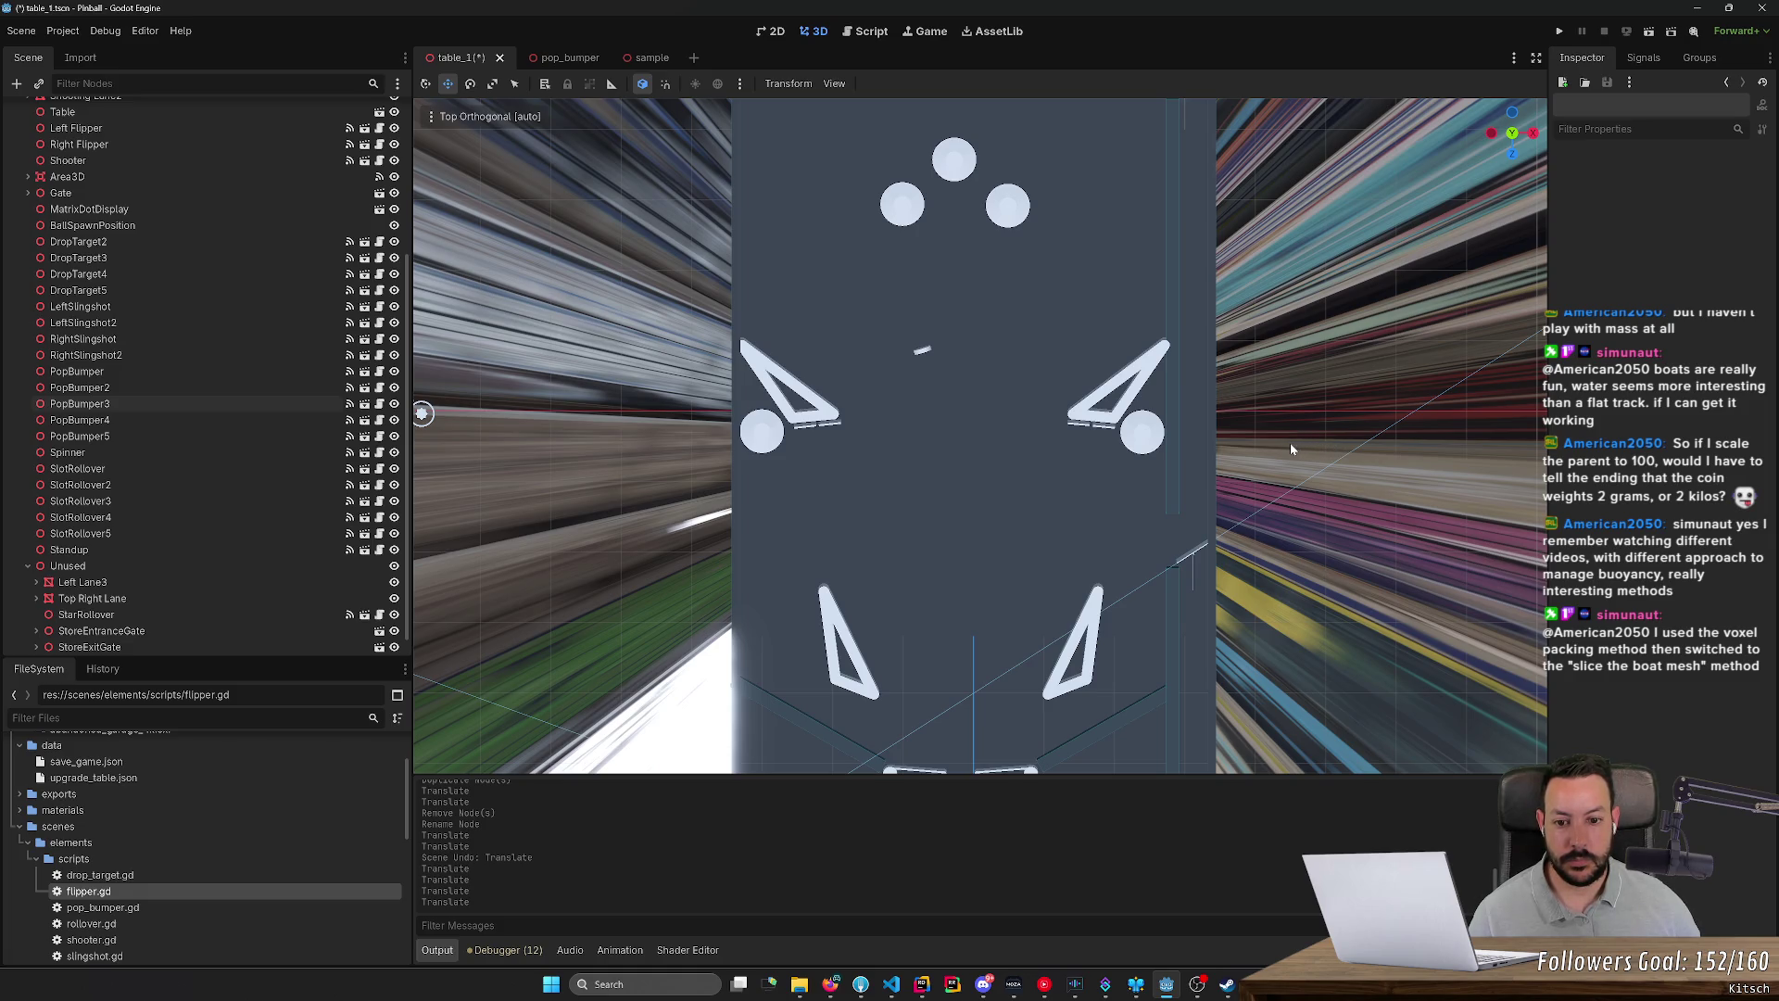
scroll(1277, 444, "down", 3)
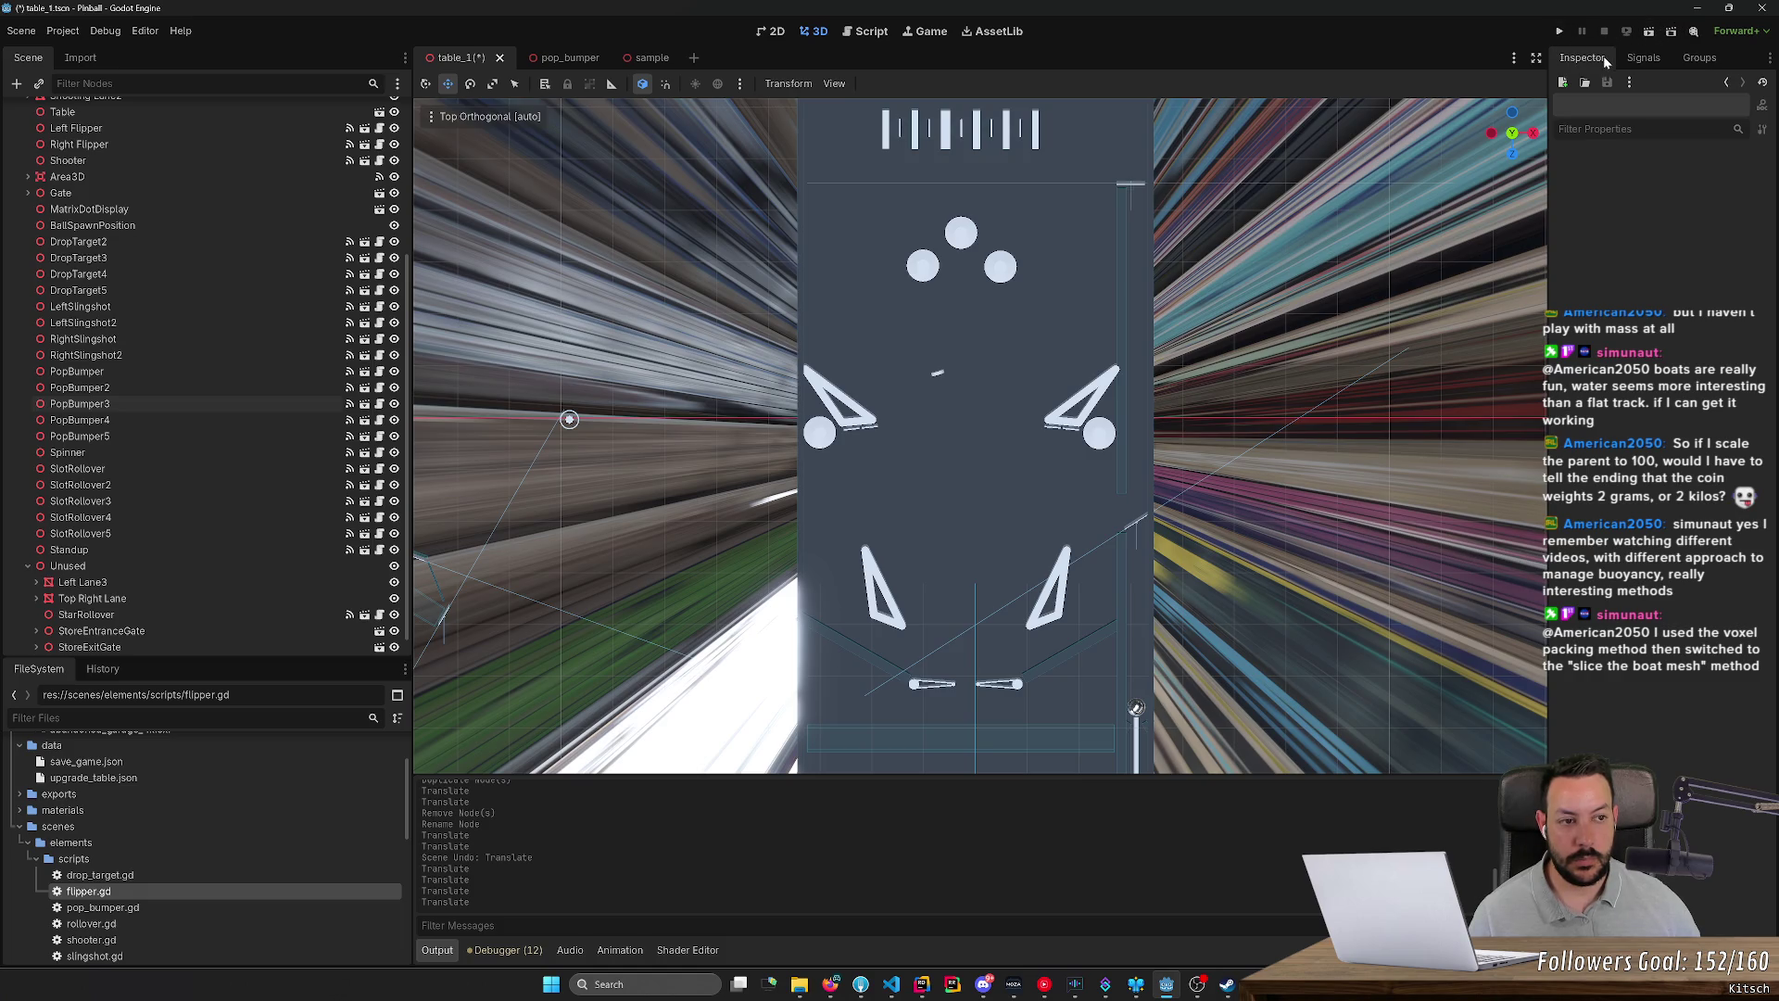
mouse_move(1219, 202)
left_mouse_down()
mouse_move(1223, 236)
mouse_move(1086, 382)
left_mouse_up()
Step: Duplicate the top slot rollover twice and align SlotRollover6 and SlotRollover7 in the lower left lane
scroll(1086, 382, "down", 2)
scroll(943, 343, "up", 2)
left_click(909, 336)
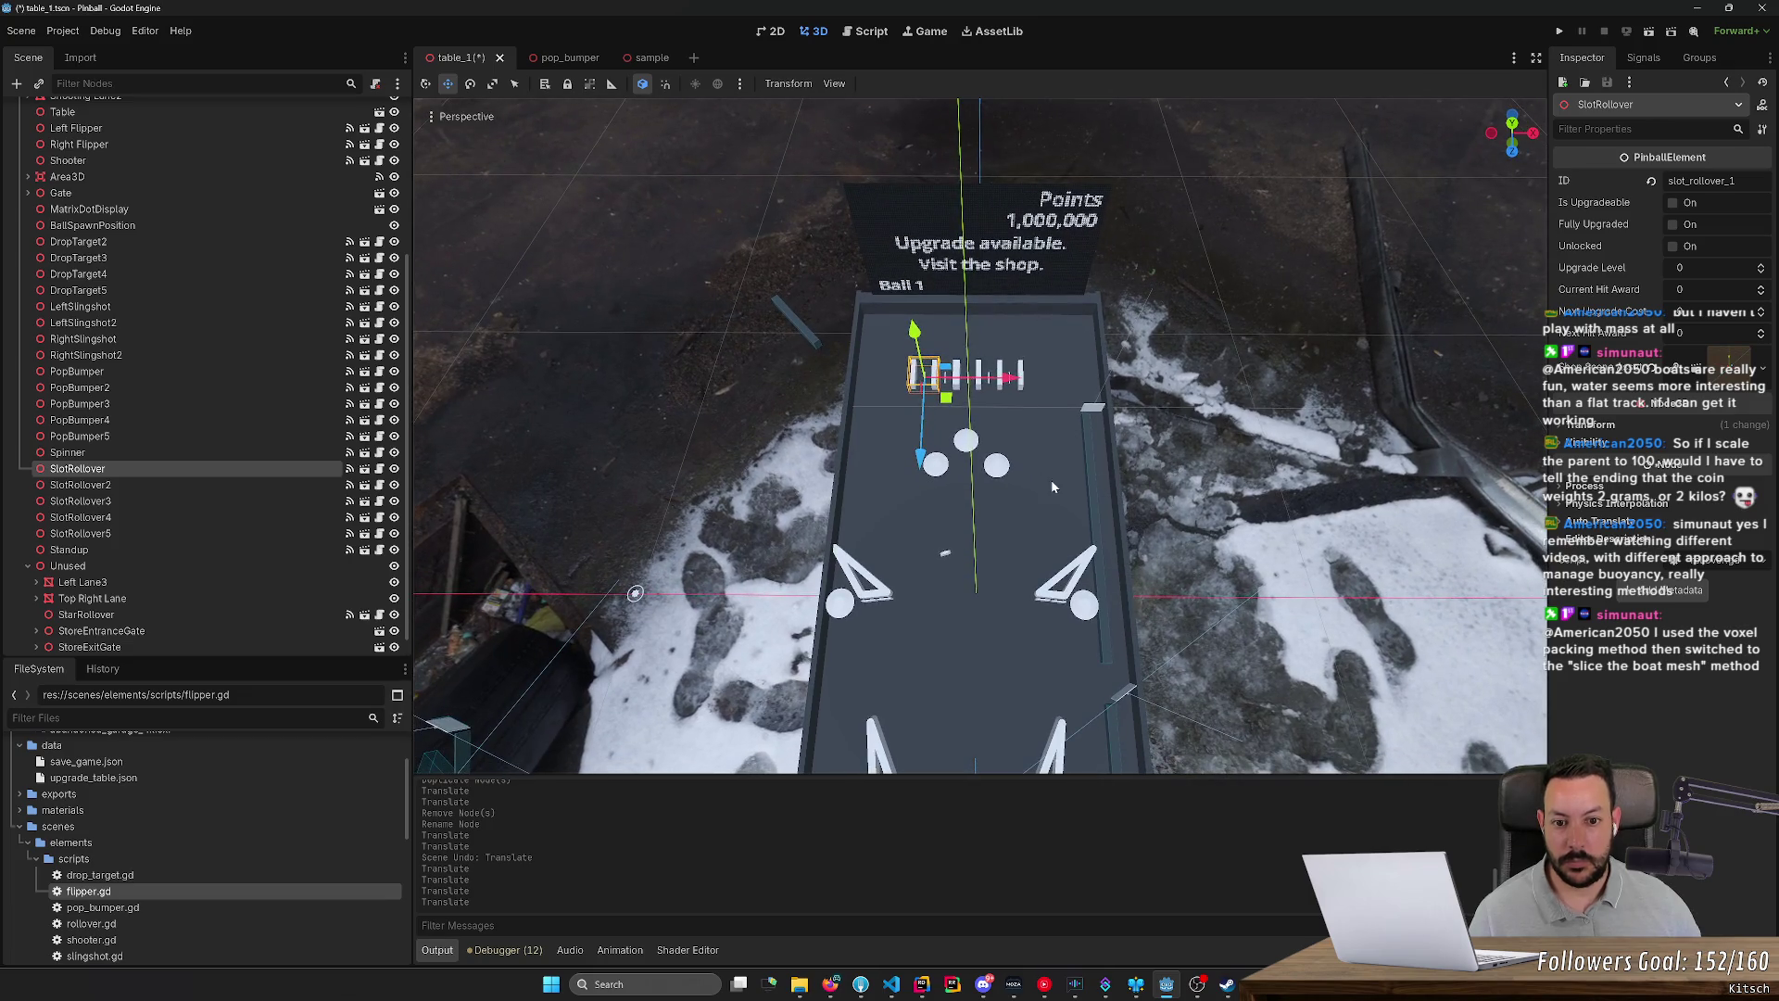
key("ctrl+d")
mouse_move(946, 397)
left_mouse_down()
mouse_move(849, 769)
mouse_move(903, 714)
mouse_move(900, 689)
left_mouse_up()
key("ctrl+d")
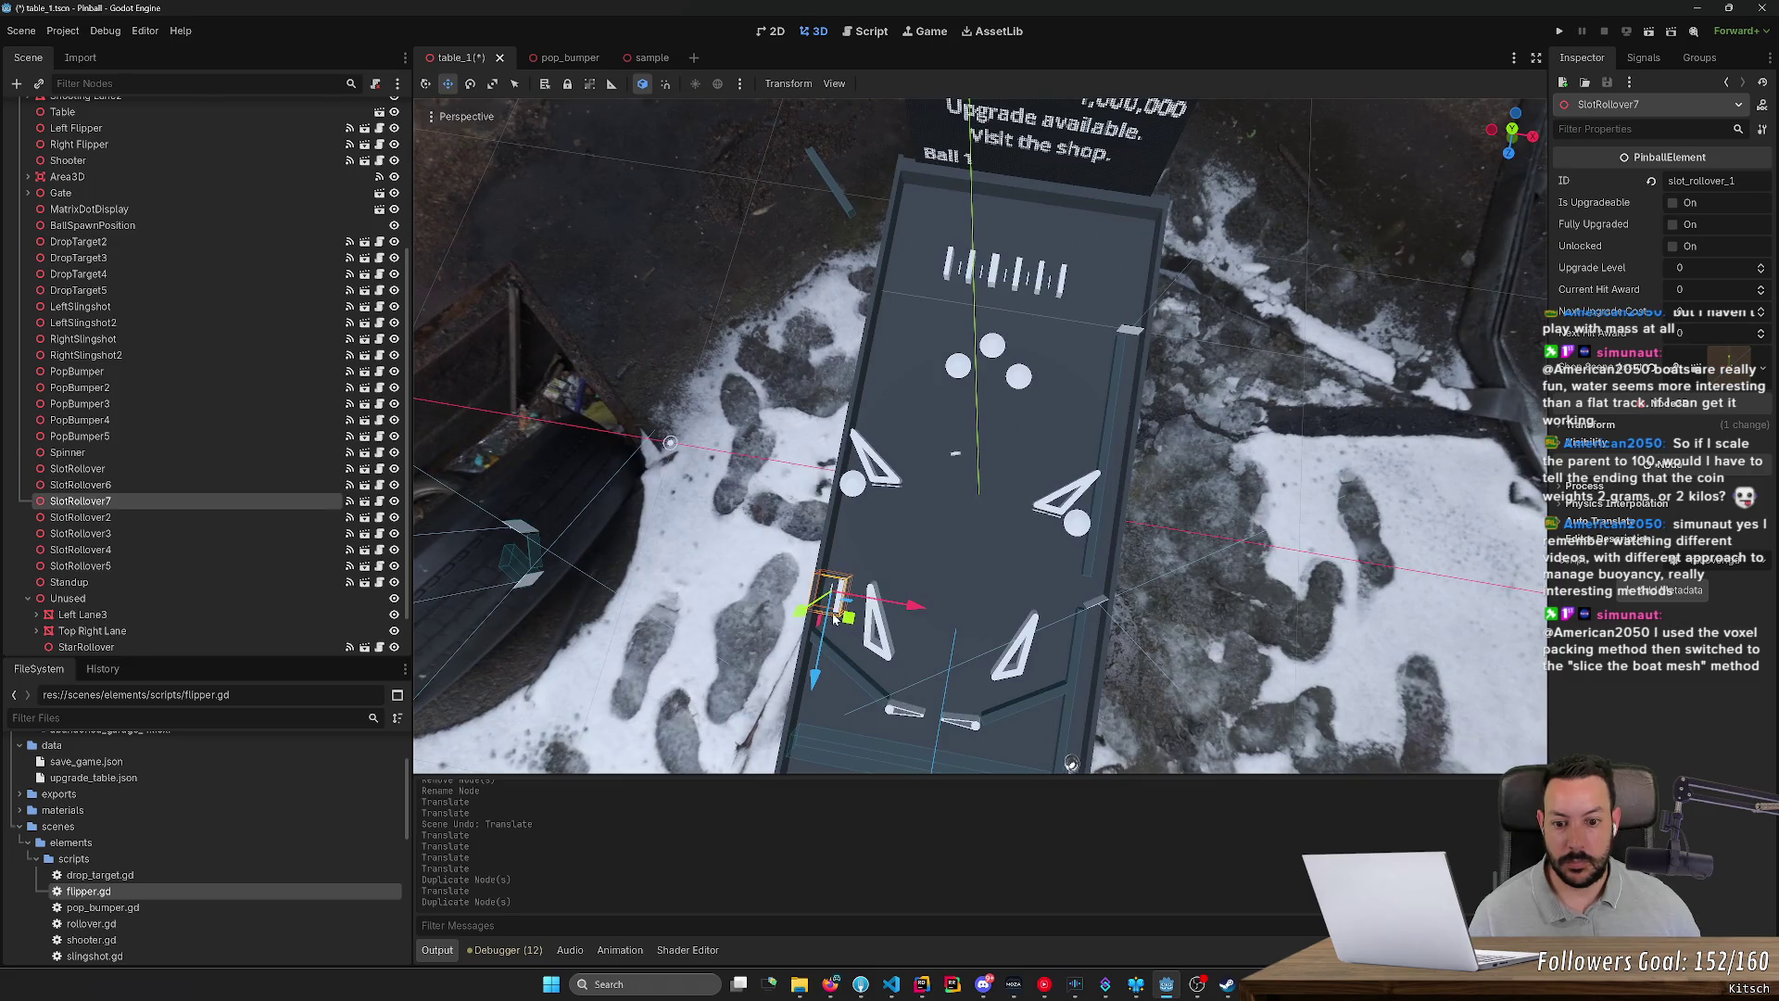
left_click_drag(901, 609, 936, 620)
scroll(936, 619, "up", 3)
scroll(898, 576, "up", 2)
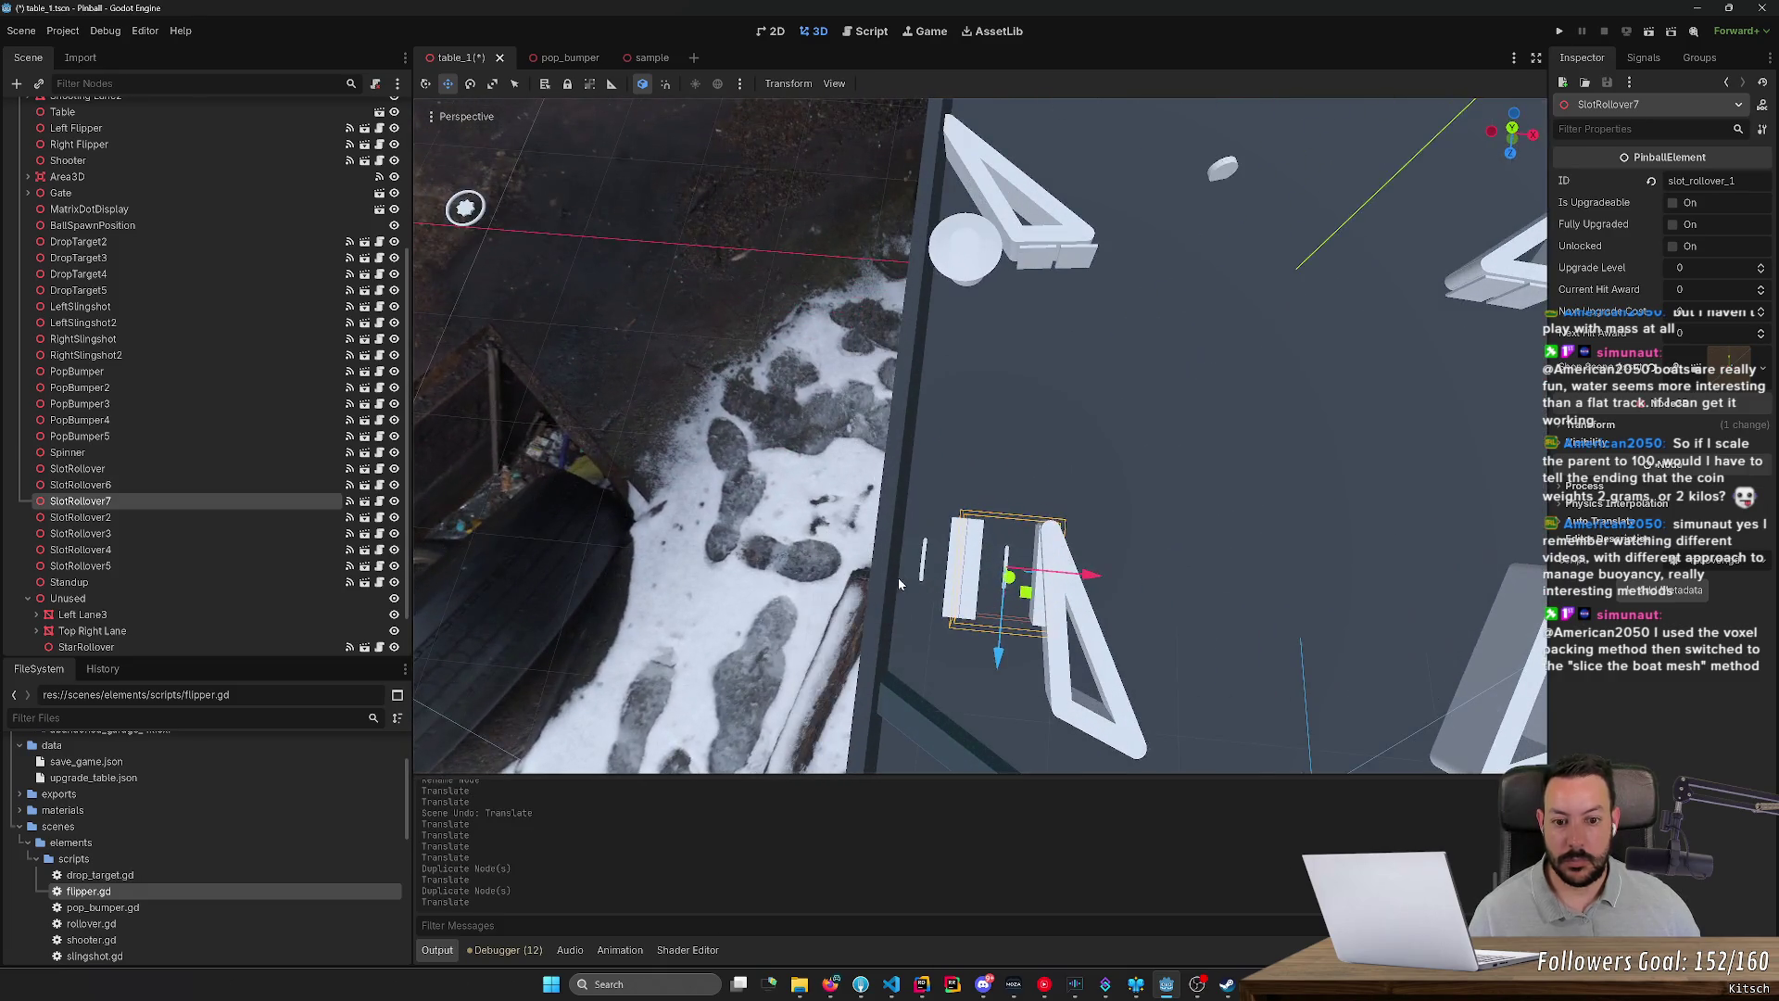
left_click(945, 570)
left_click_drag(991, 568, 1103, 579)
left_click(1039, 576)
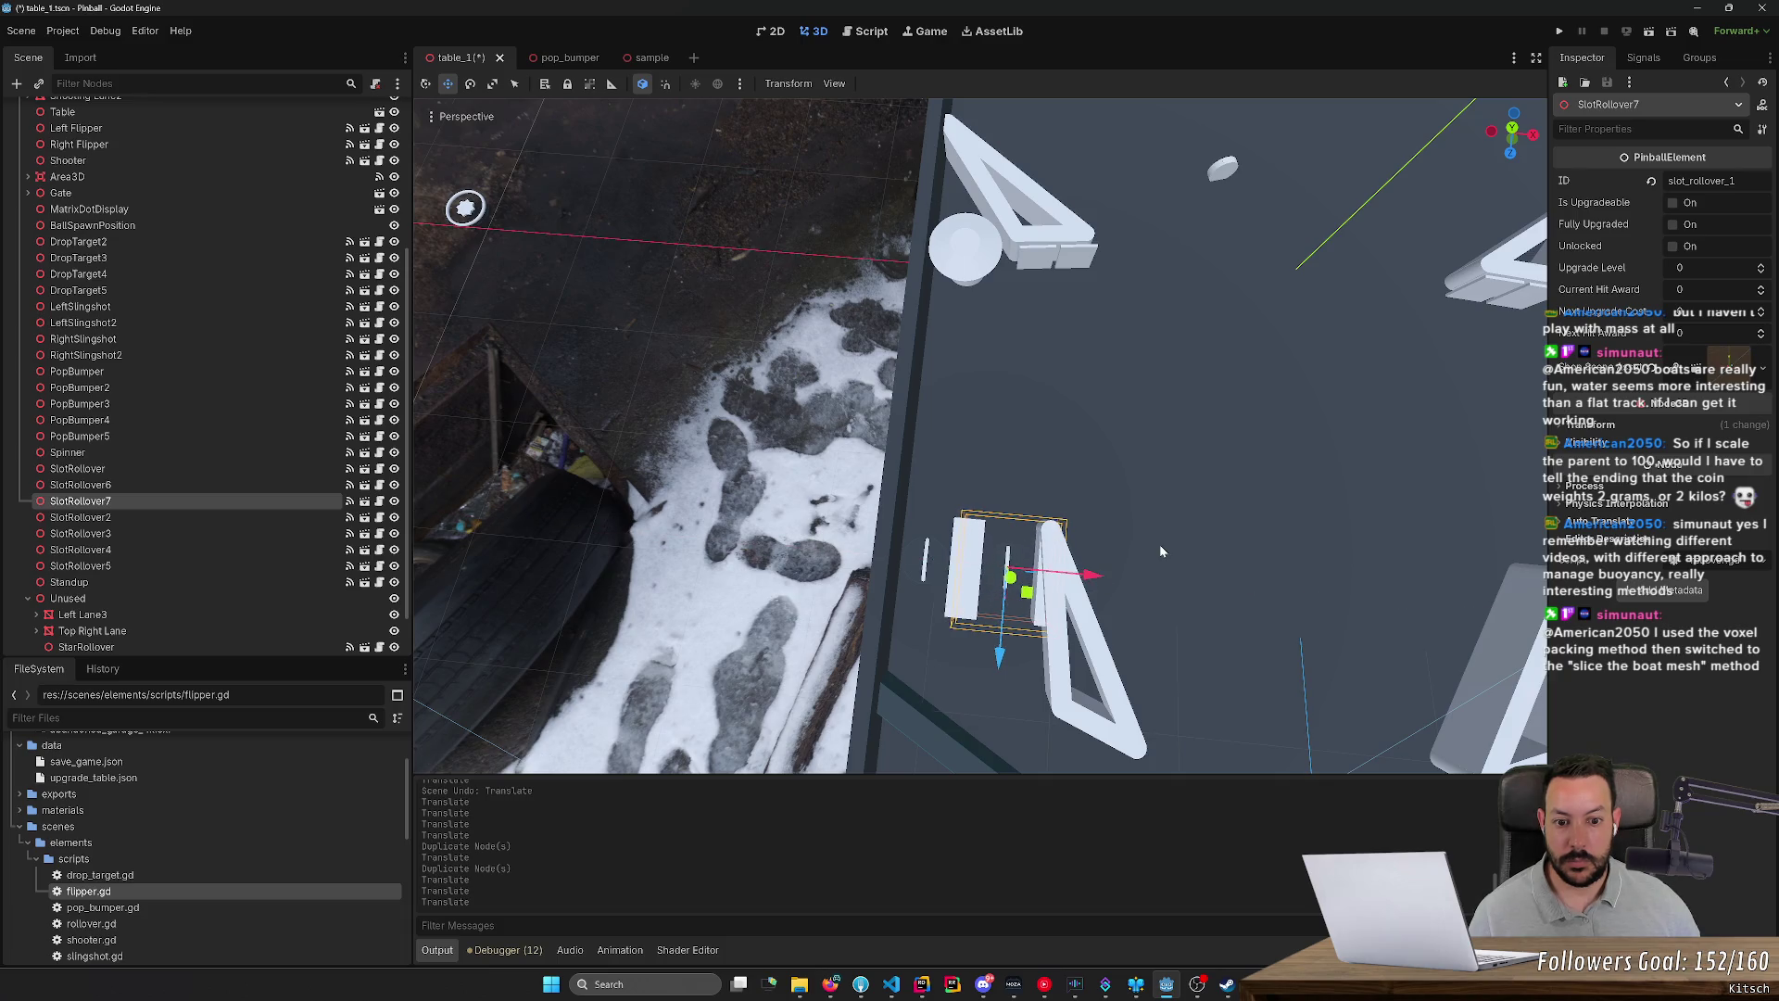
Step: Duplicate a rollover as SlotRollover8 and move it to the lower right lane
left_click(1161, 552)
key("f")
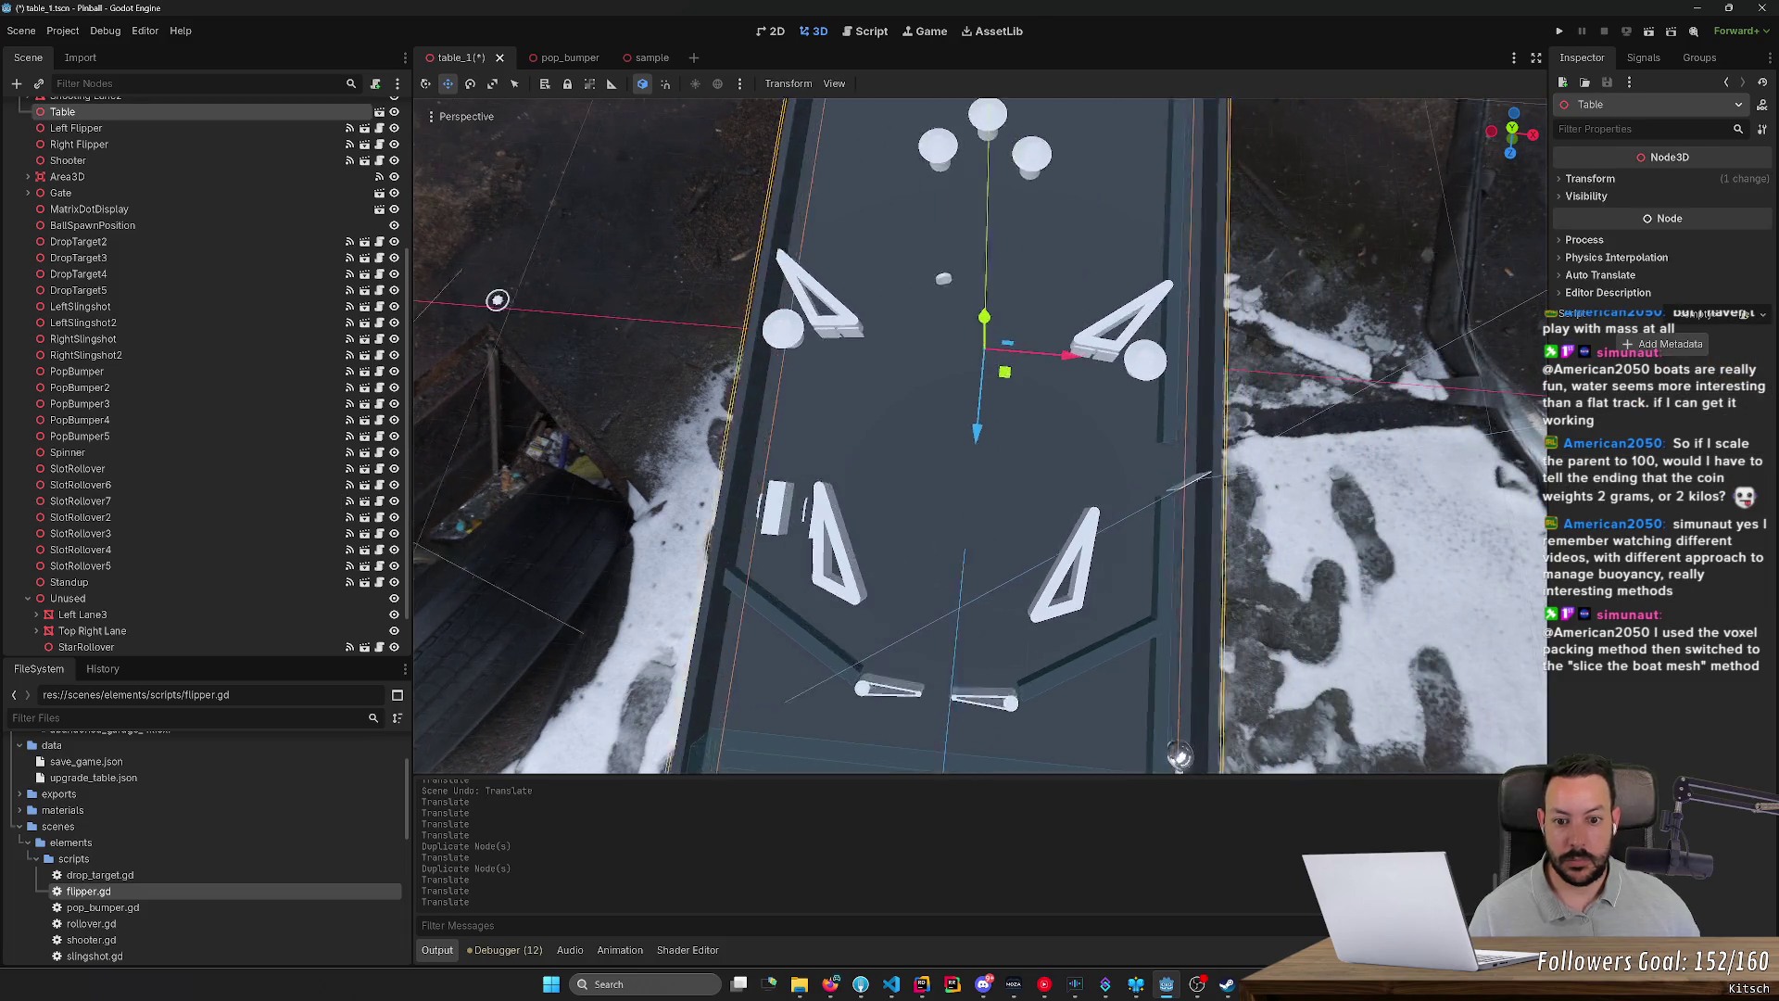
left_click_drag(908, 398, 597, 368)
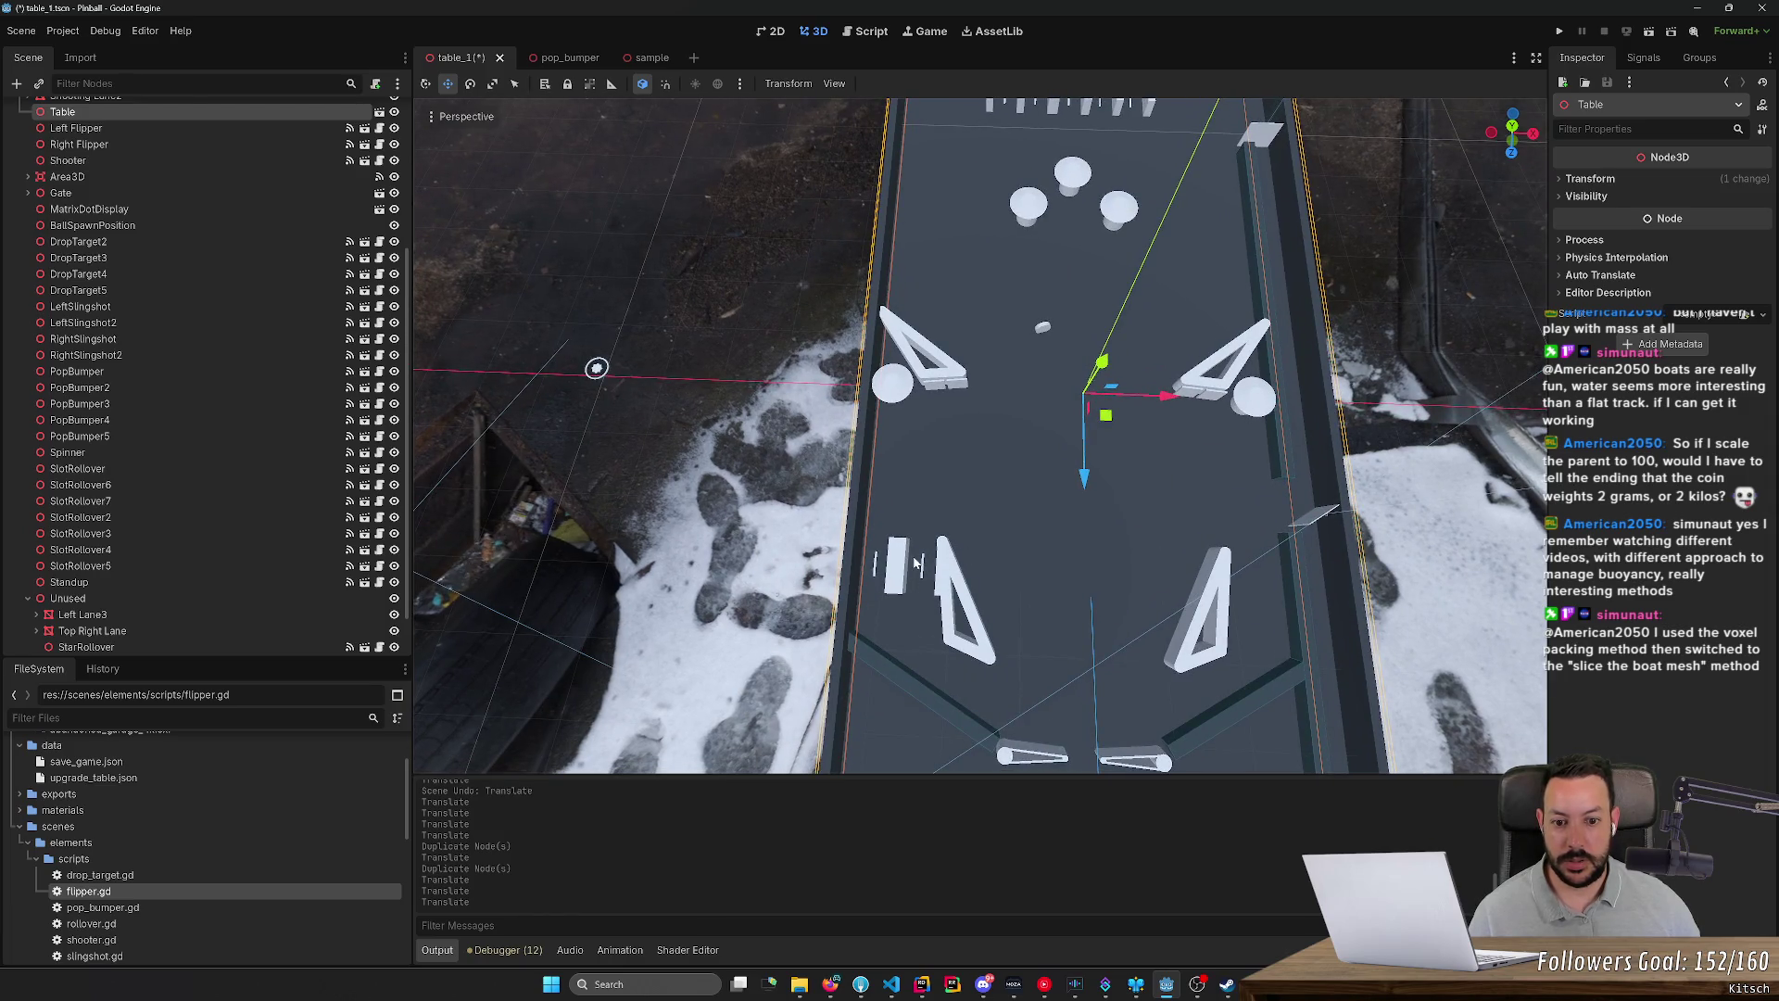
scroll(1064, 528, "down", 5)
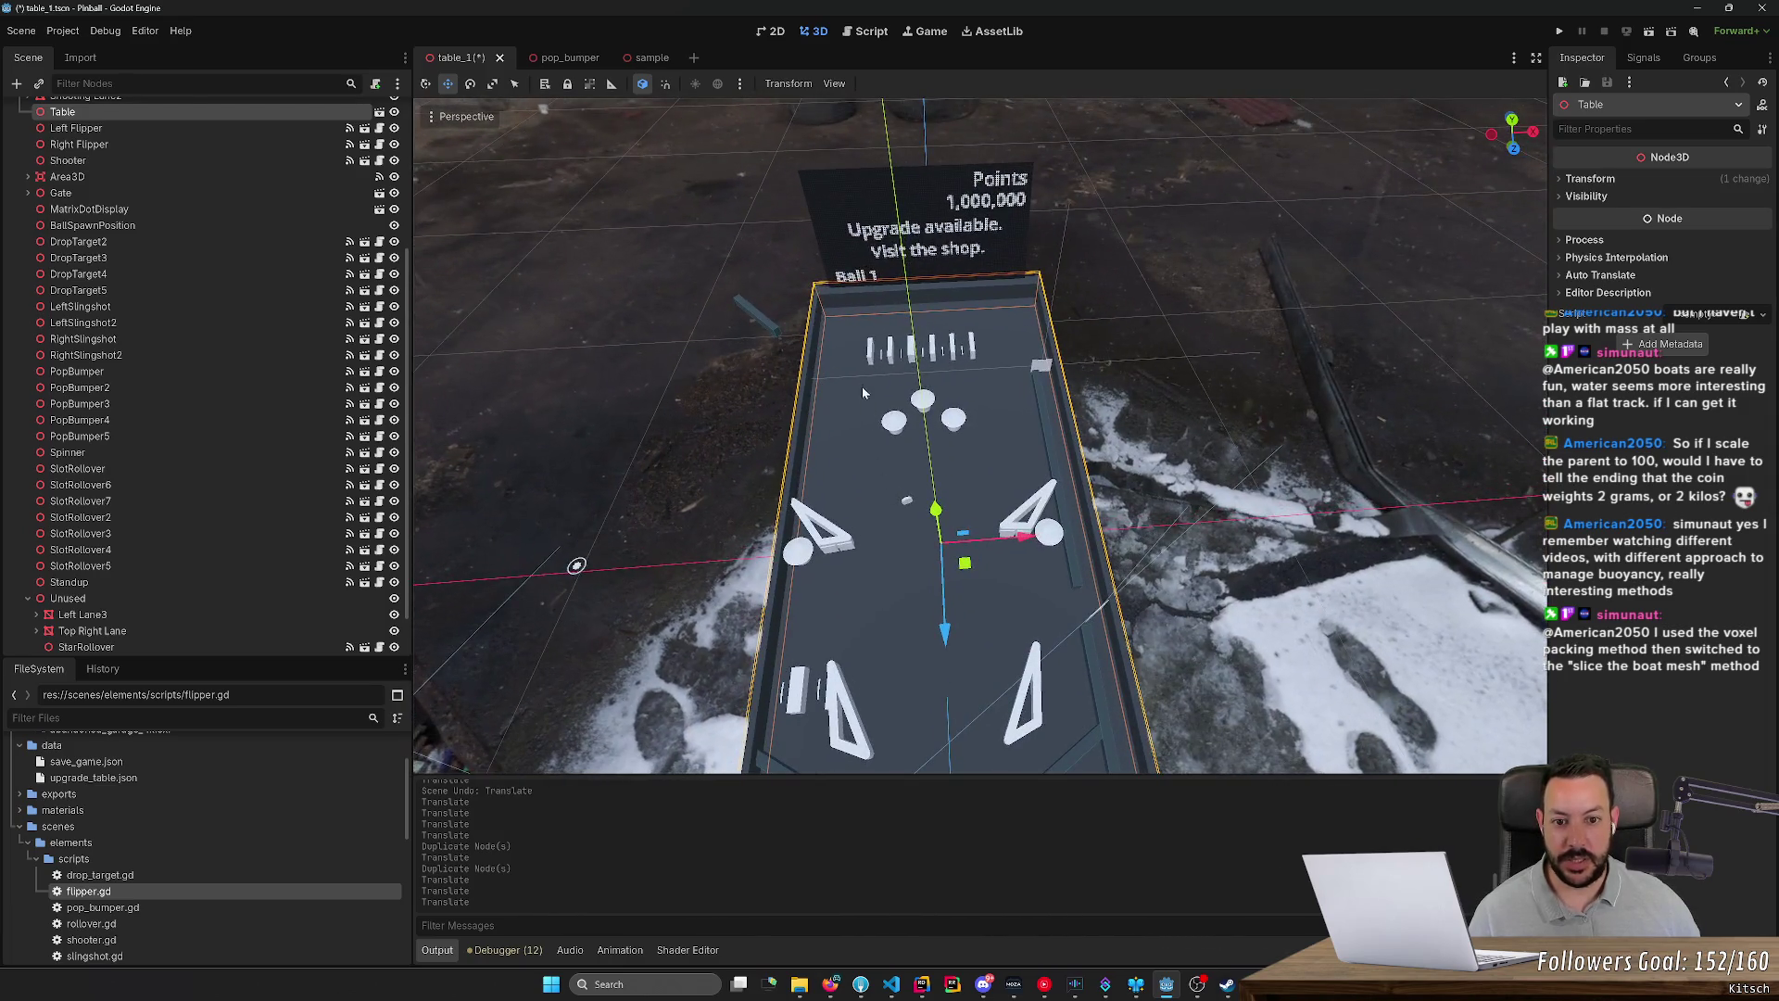
left_click(973, 355)
key("ctrl+d")
left_click_drag(973, 355, 1091, 709)
Step: Nudge SlotRollover8 into place and add SlotRollover9 side by side with it
key("f")
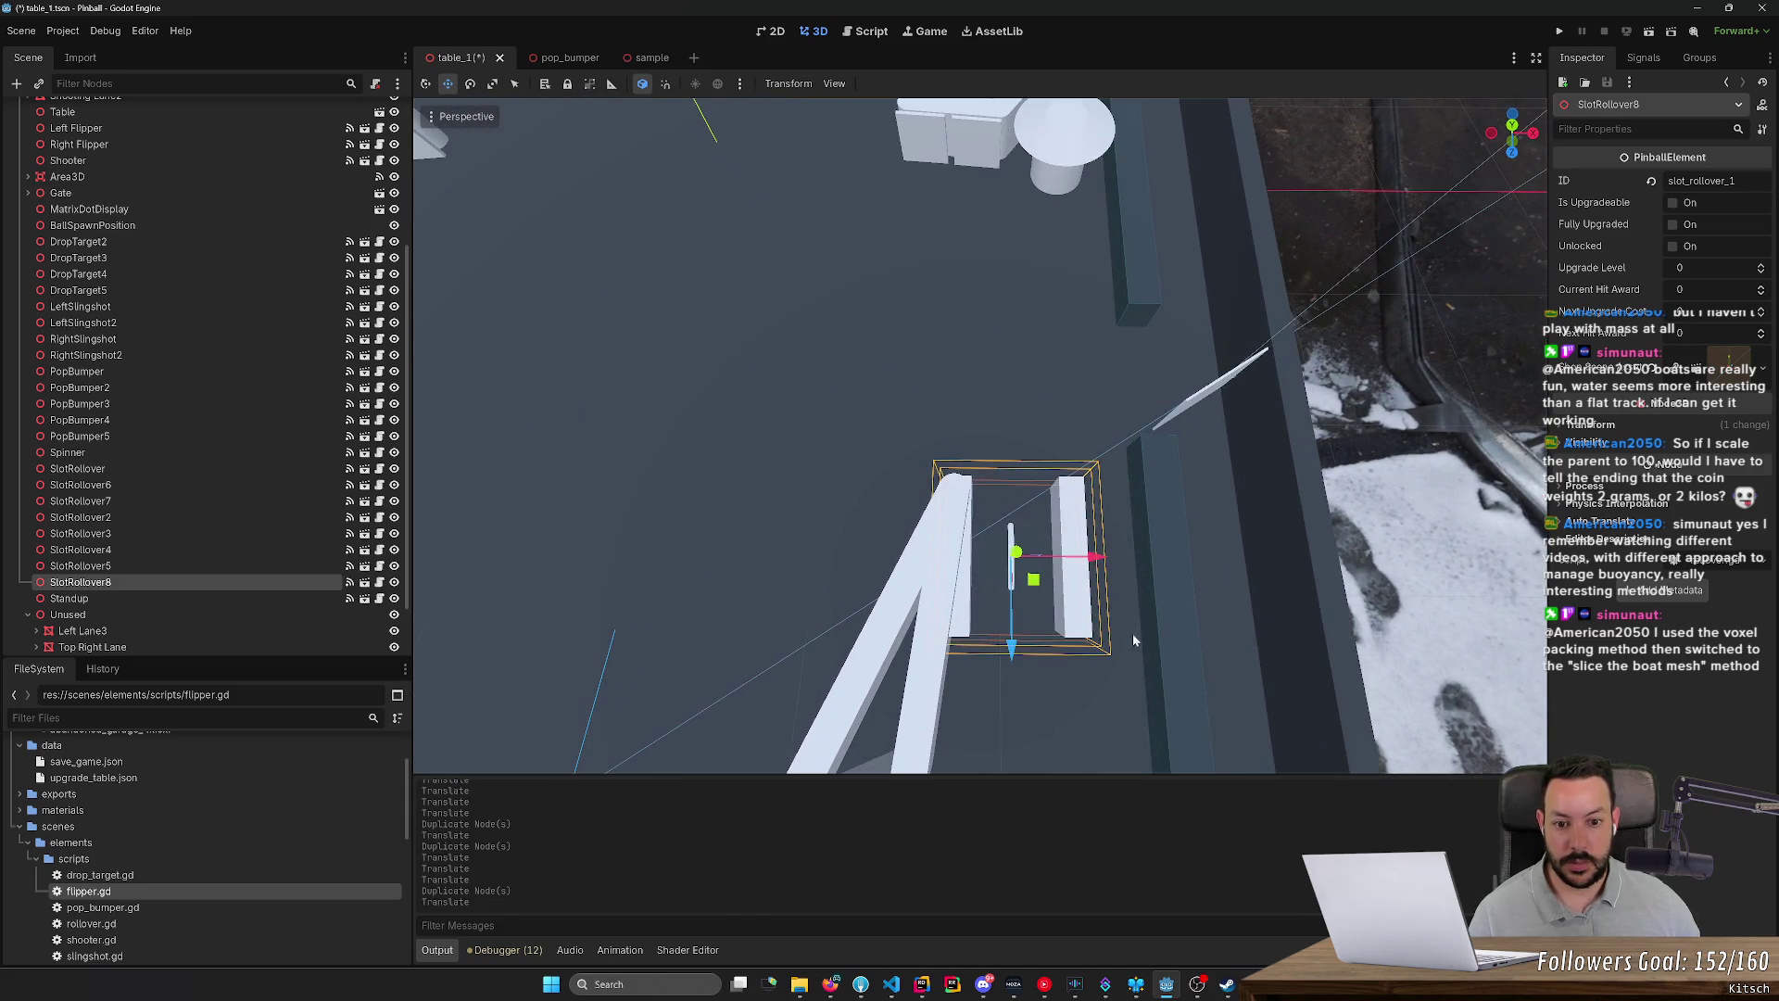
left_click_drag(1099, 562, 1096, 559)
left_click_drag(1010, 655, 1013, 658)
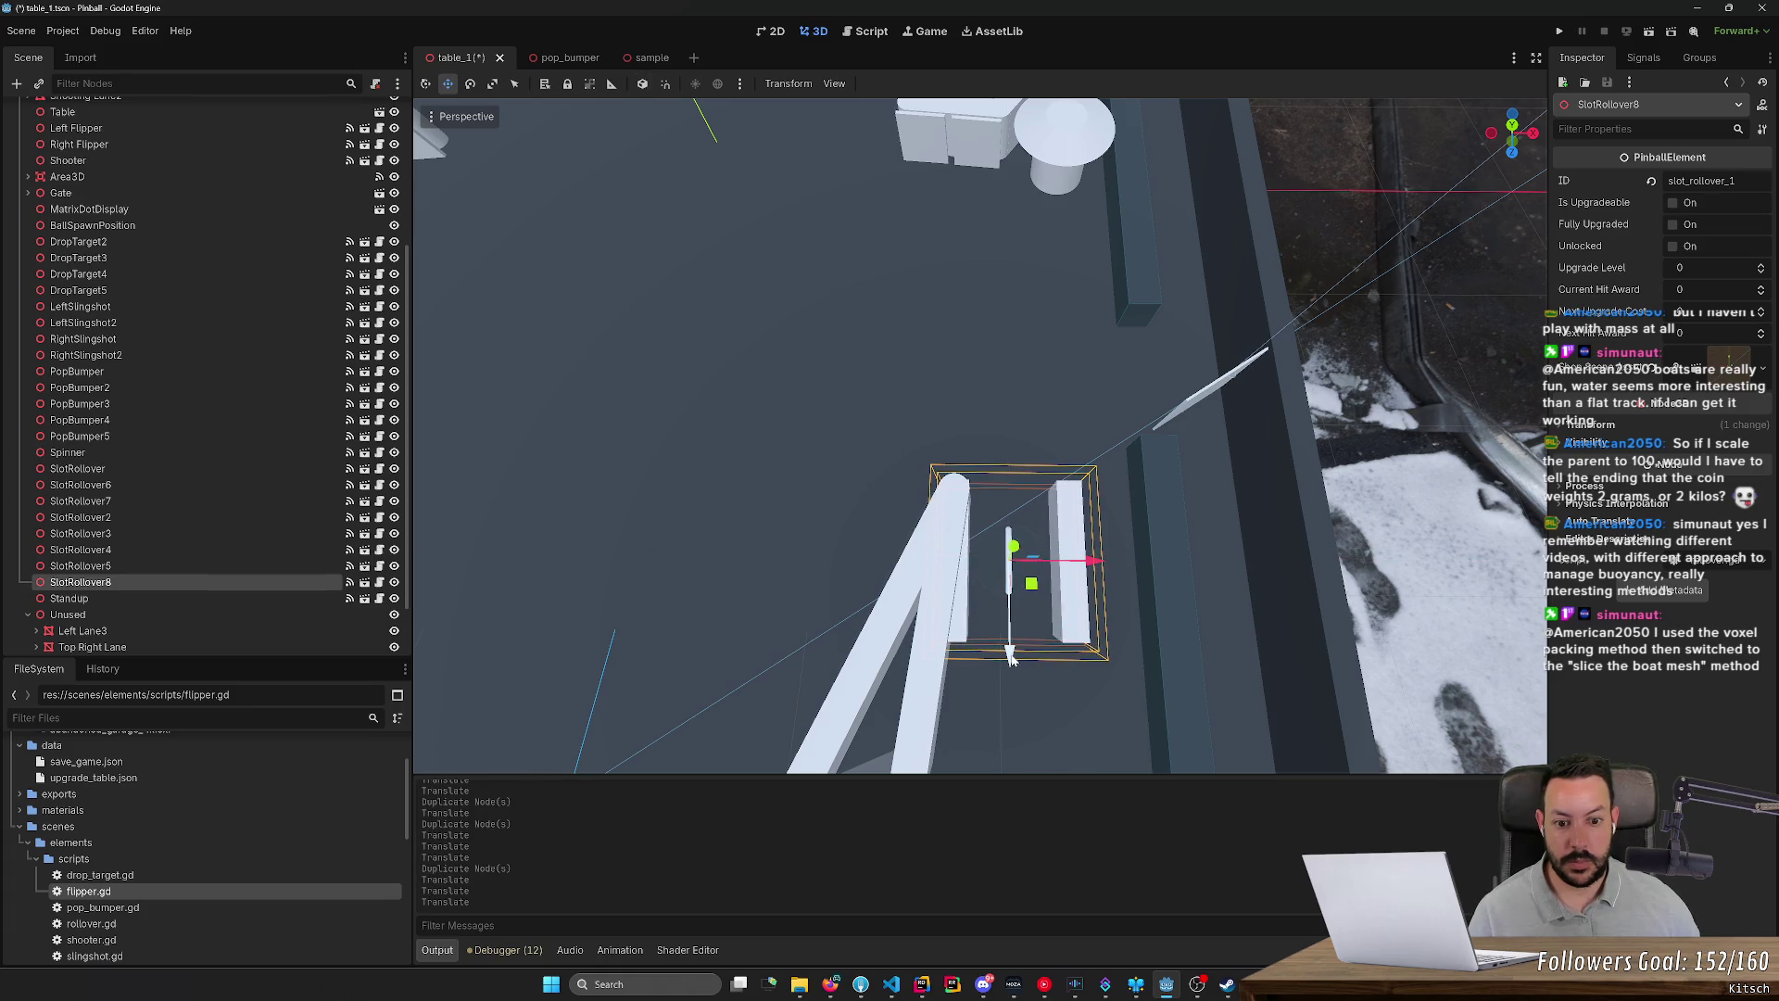
key("t")
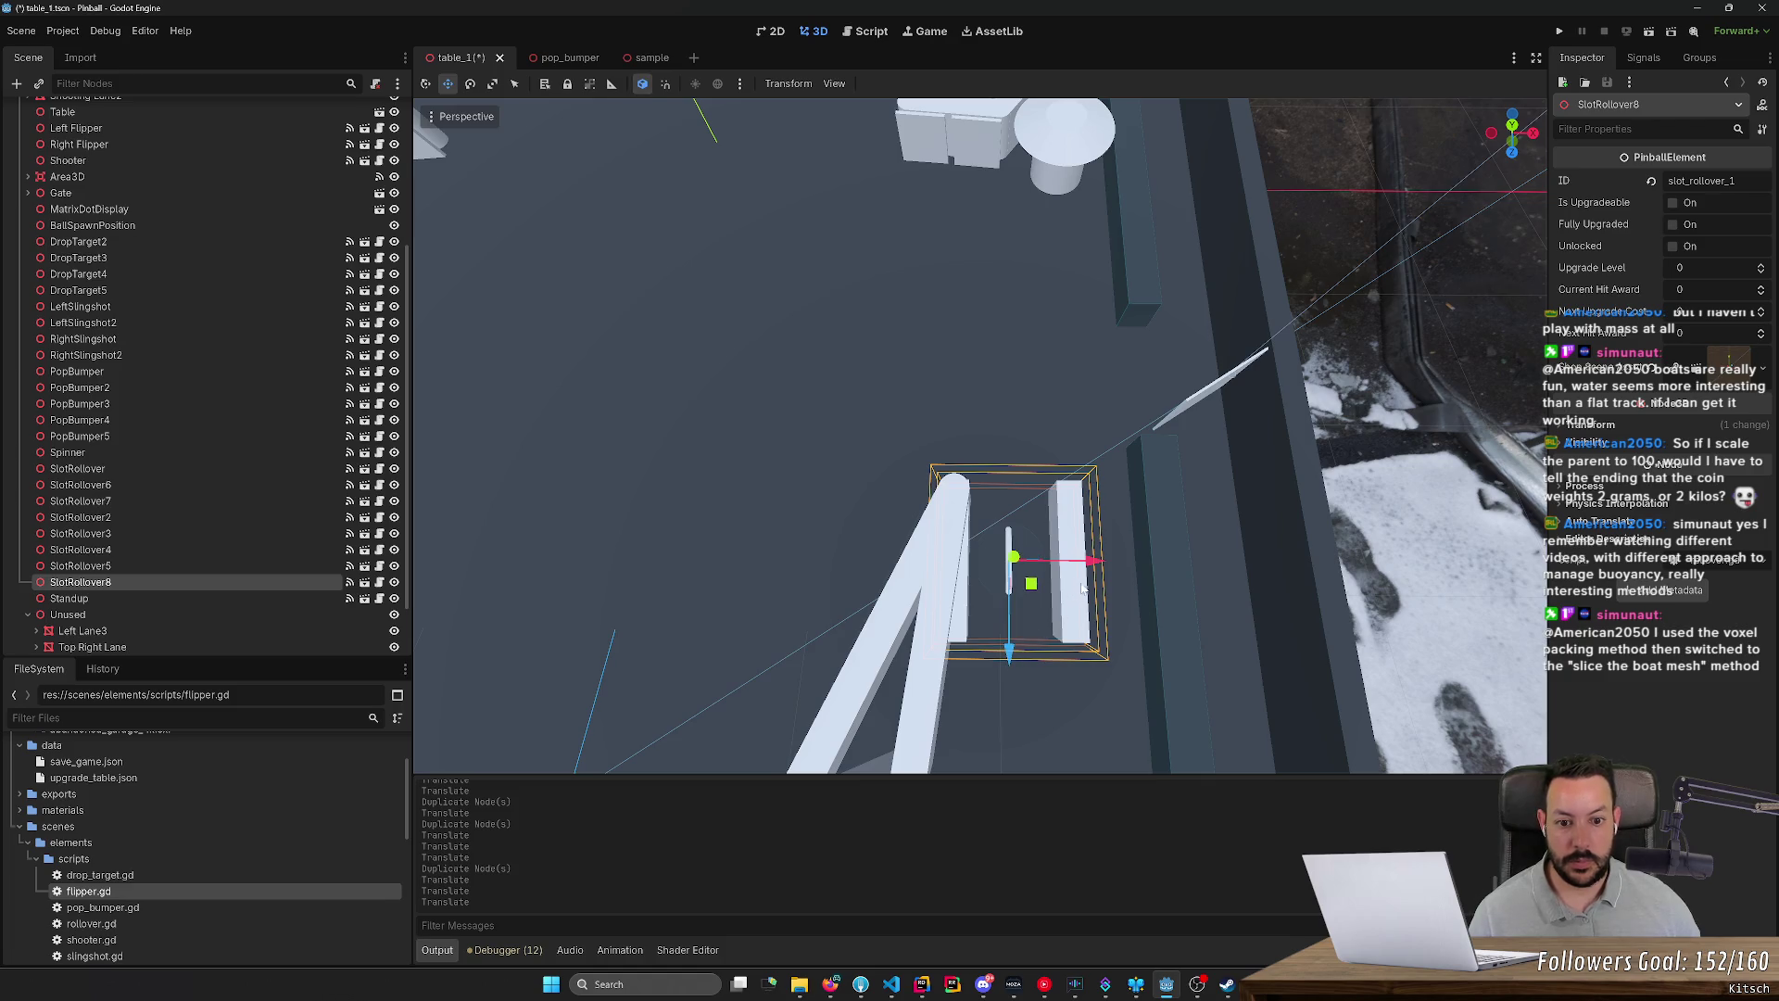
key("ctrl+d")
mouse_move(1107, 566)
left_mouse_down()
mouse_move(1225, 582)
mouse_move(1089, 579)
left_mouse_up()
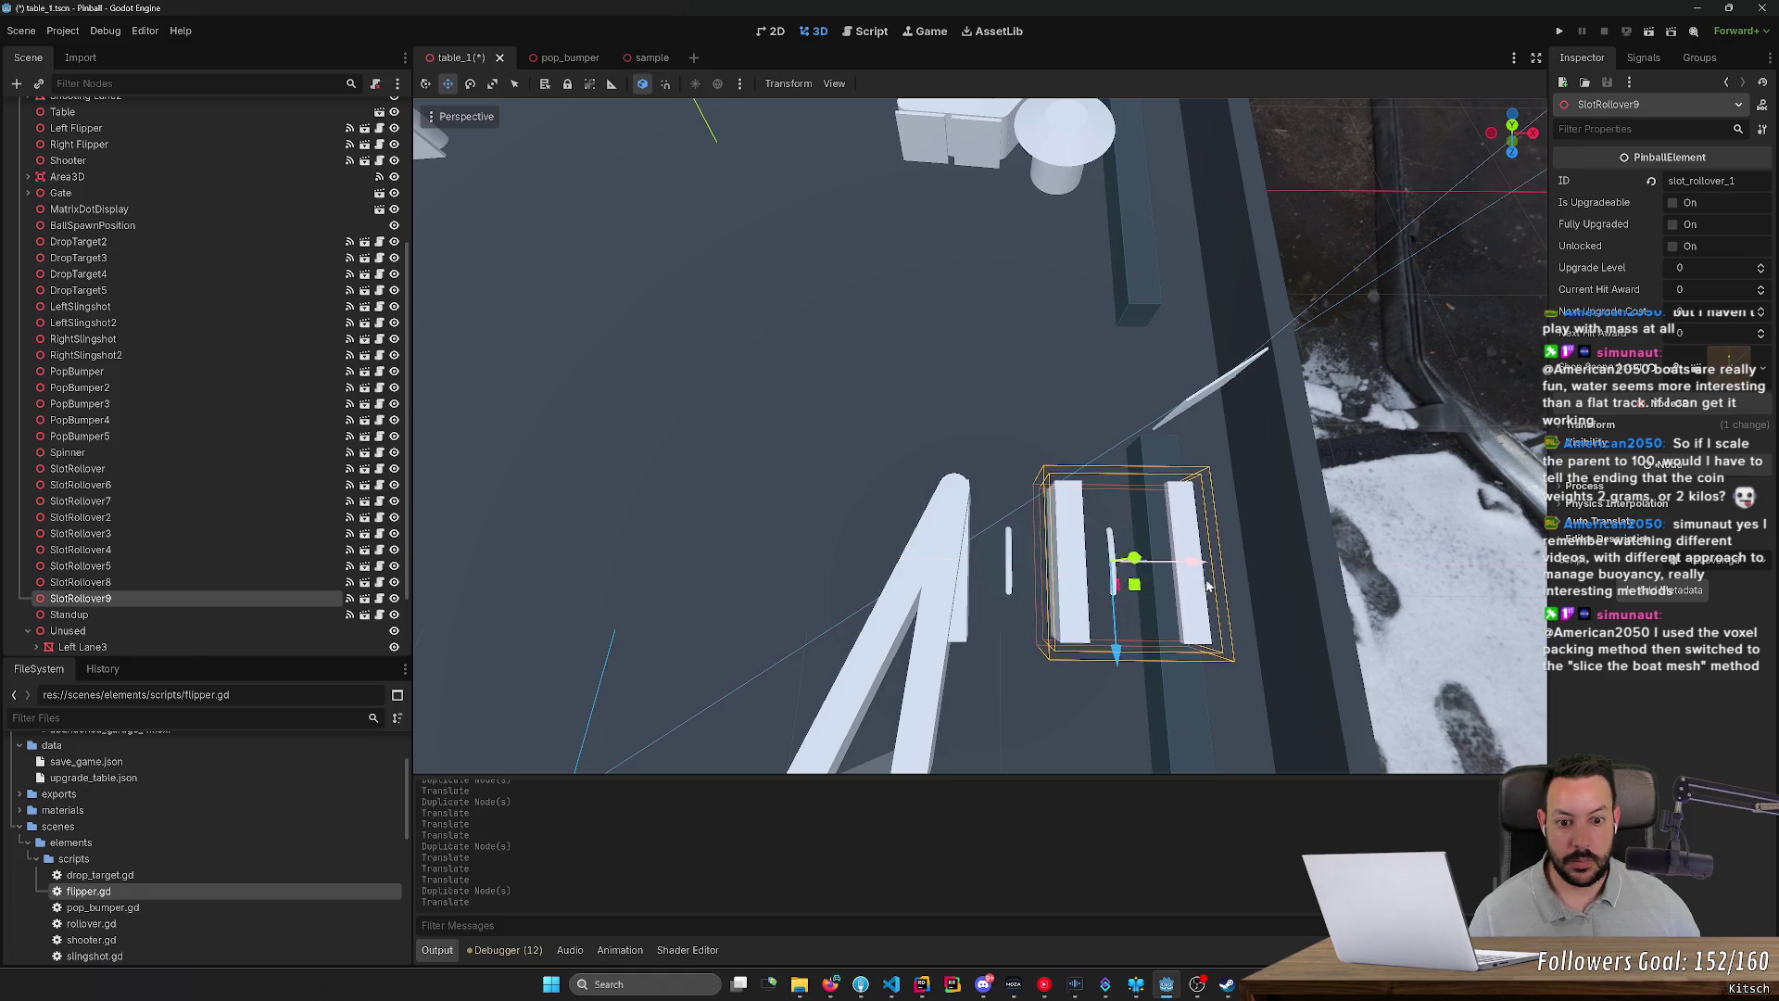
scroll(1089, 579, "down", 5)
scroll(980, 435, "down", 5)
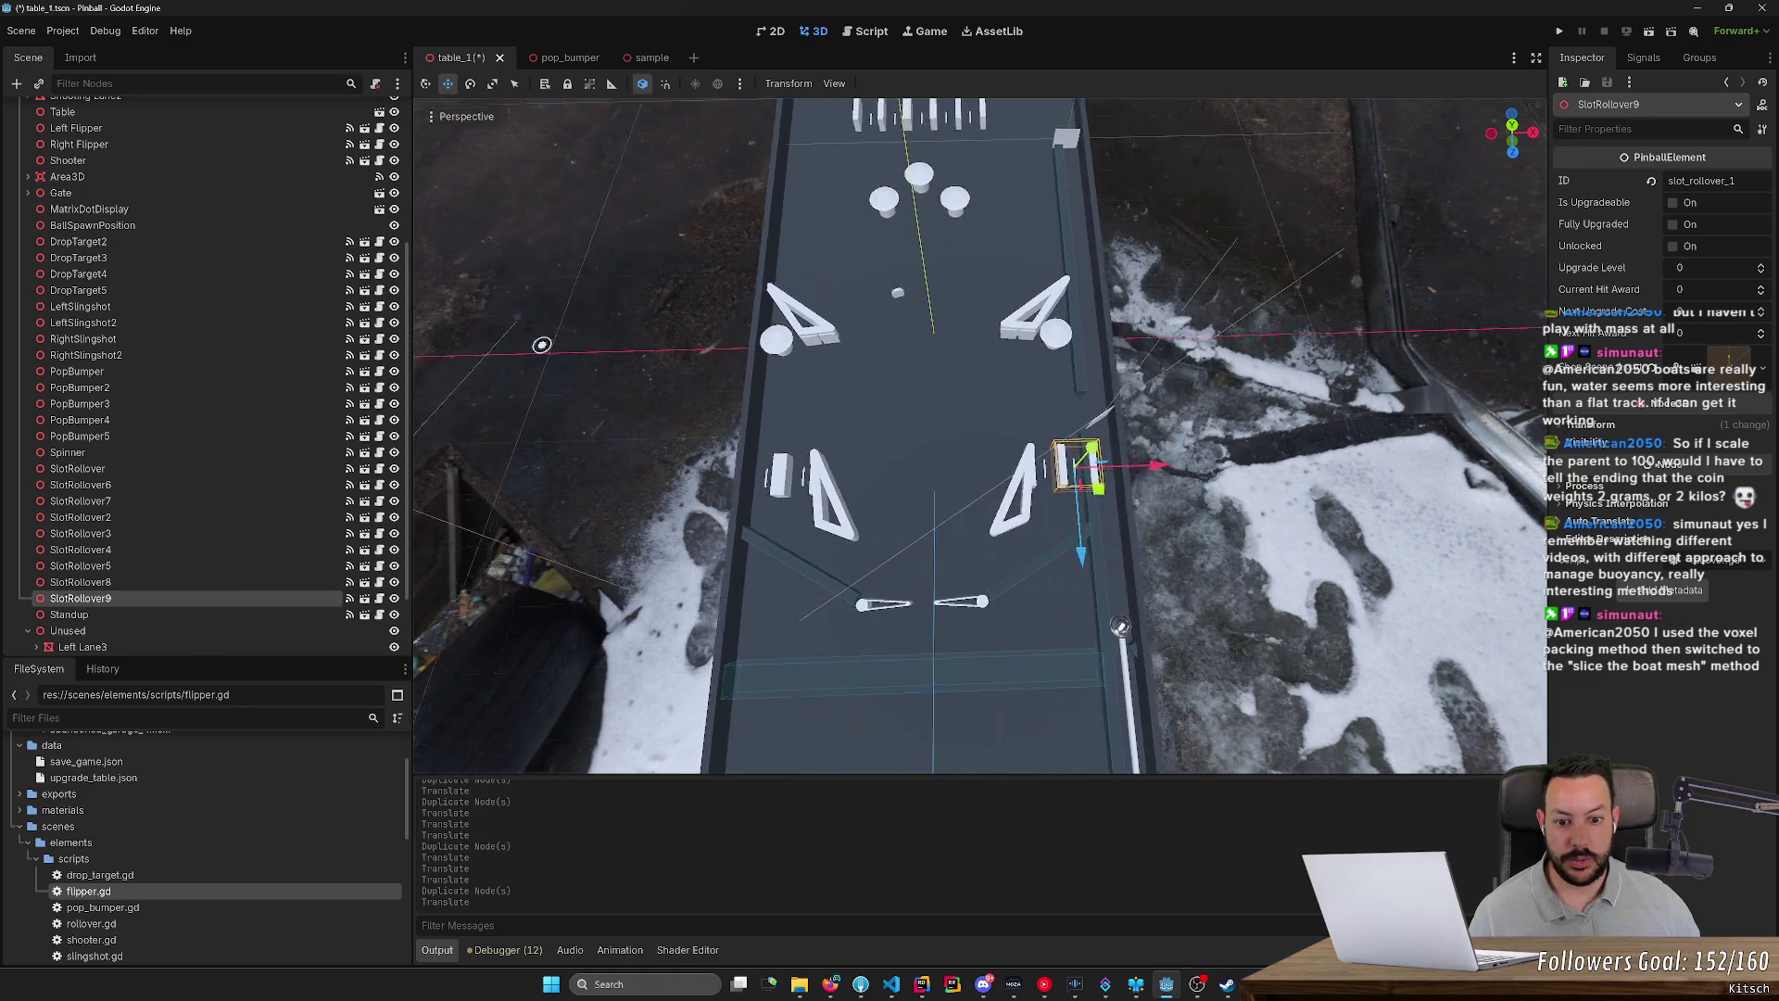
Step: Nudge SlotRollover8 slightly along the X axis
scroll(981, 436, "up", 2)
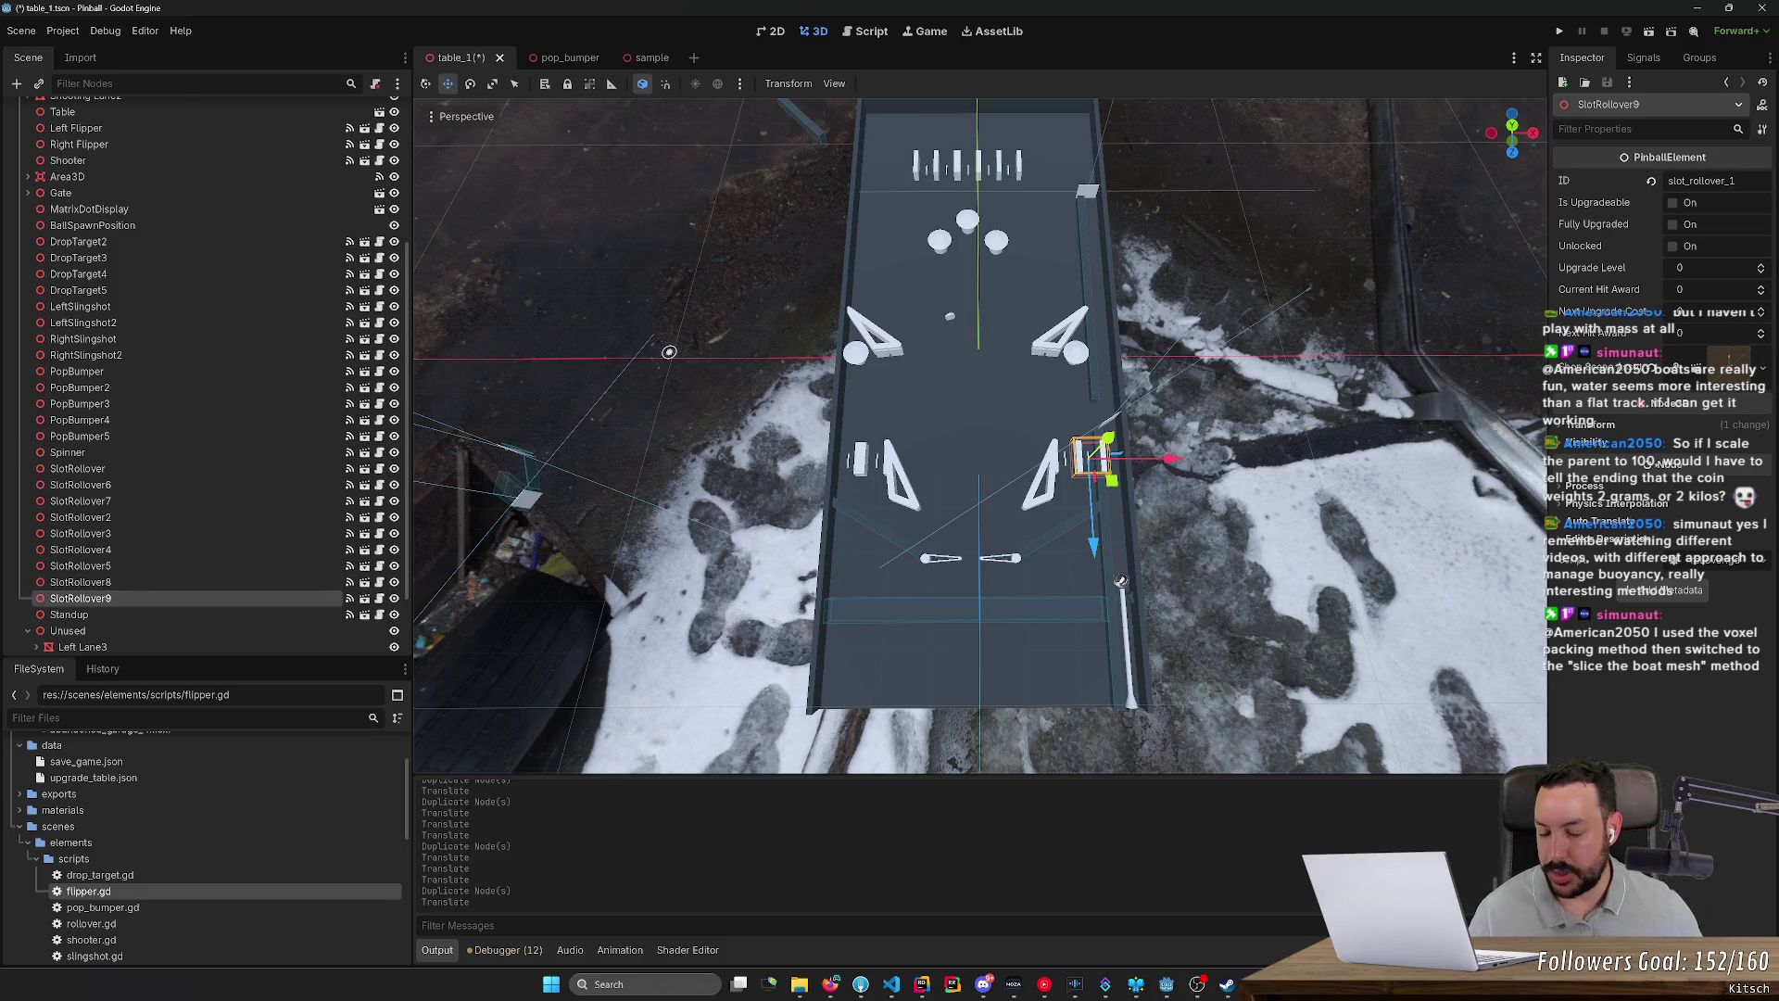
scroll(669, 352, "up", 10)
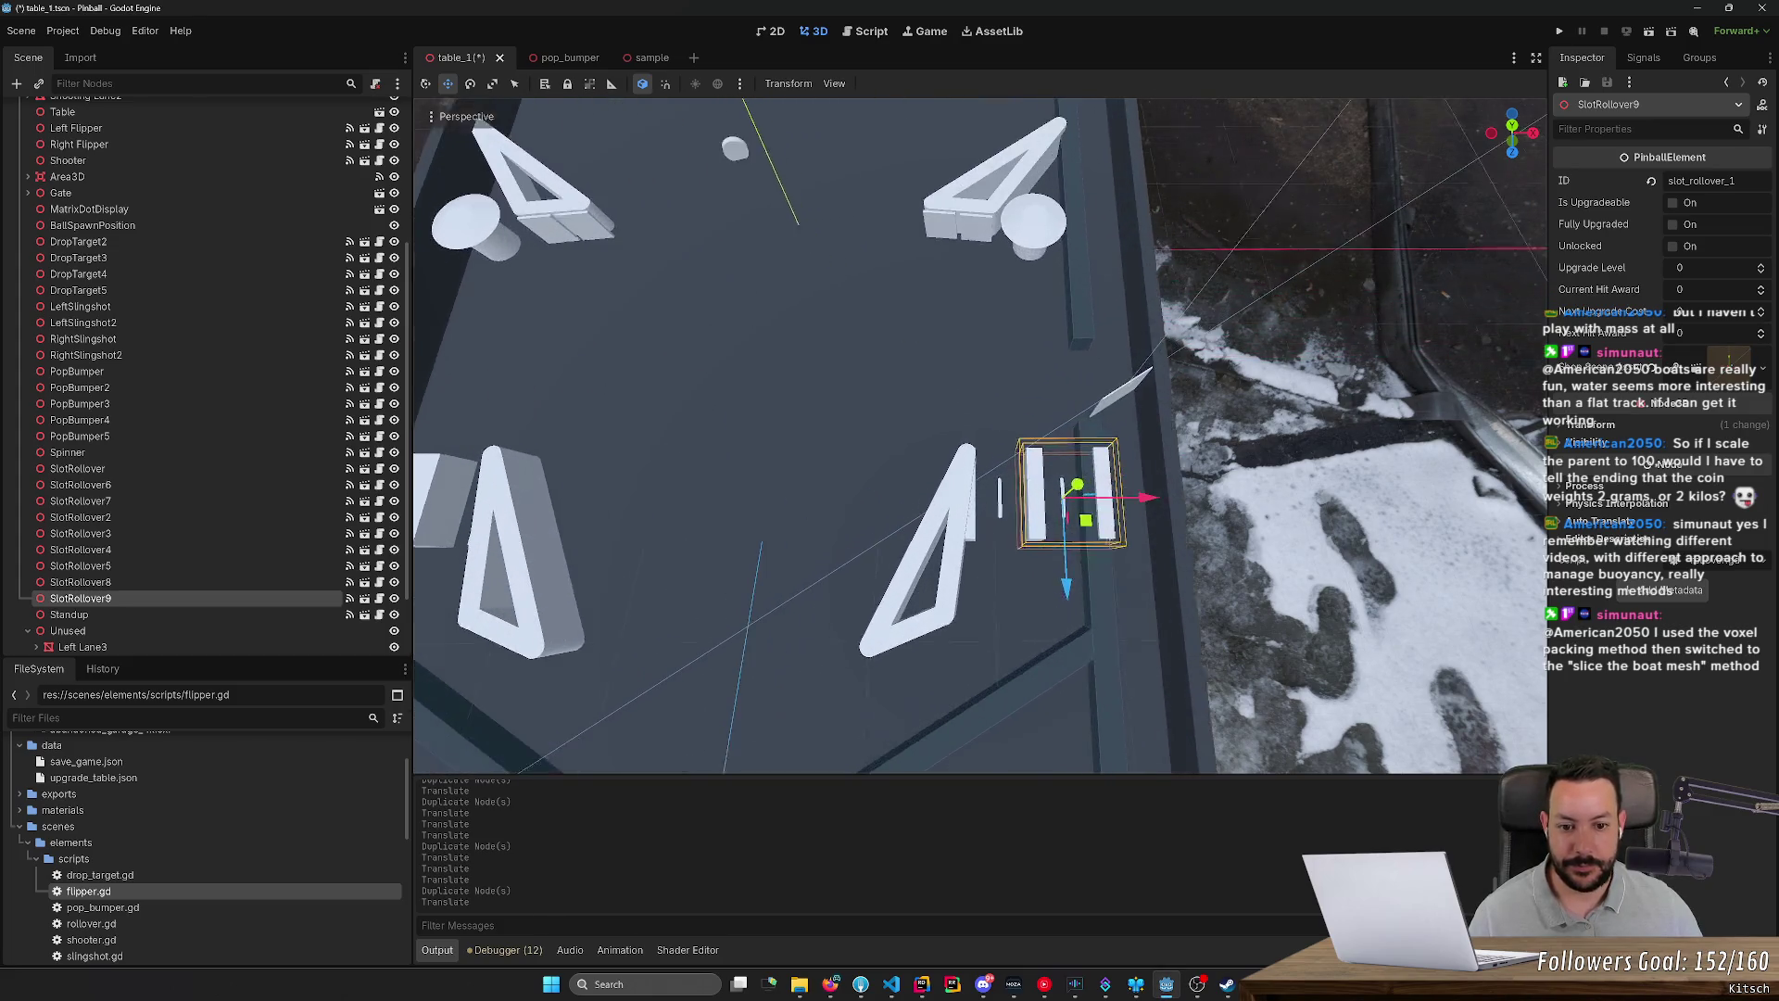
mouse_move(927, 417)
left_mouse_down()
mouse_move(1159, 417)
mouse_move(936, 417)
left_mouse_up()
scroll(991, 524, "up", 4)
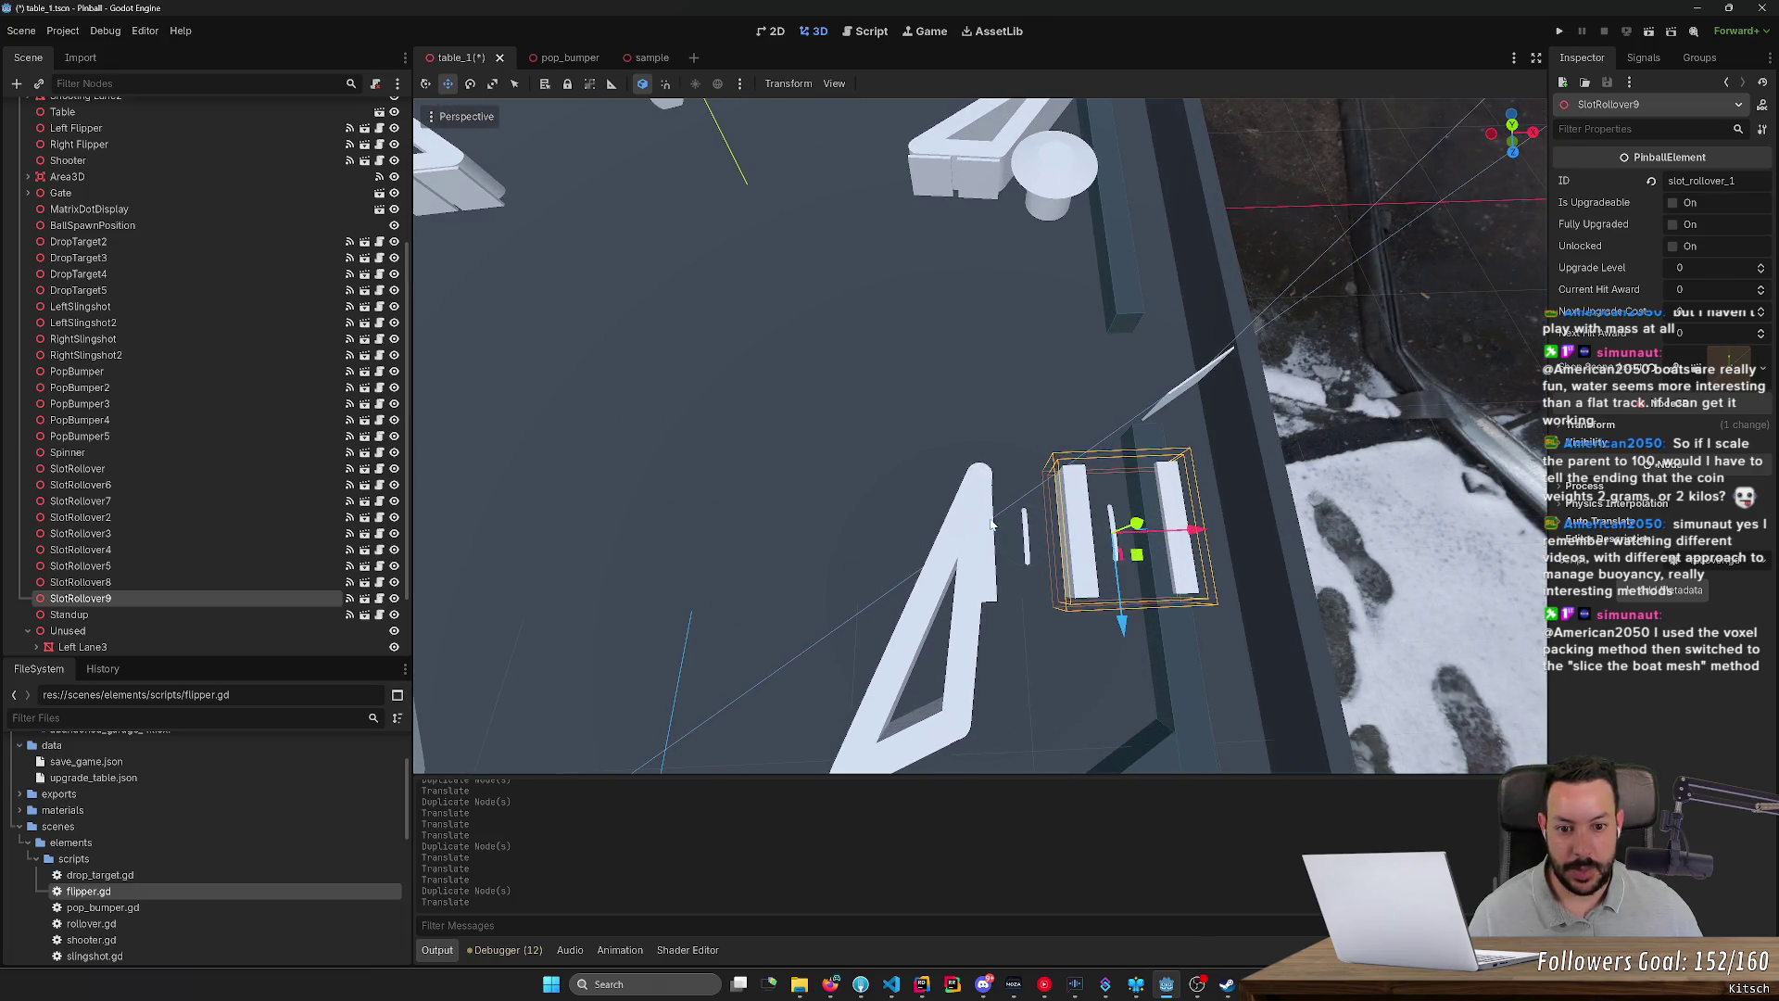
left_click(993, 562)
left_click(997, 584)
left_click(998, 602)
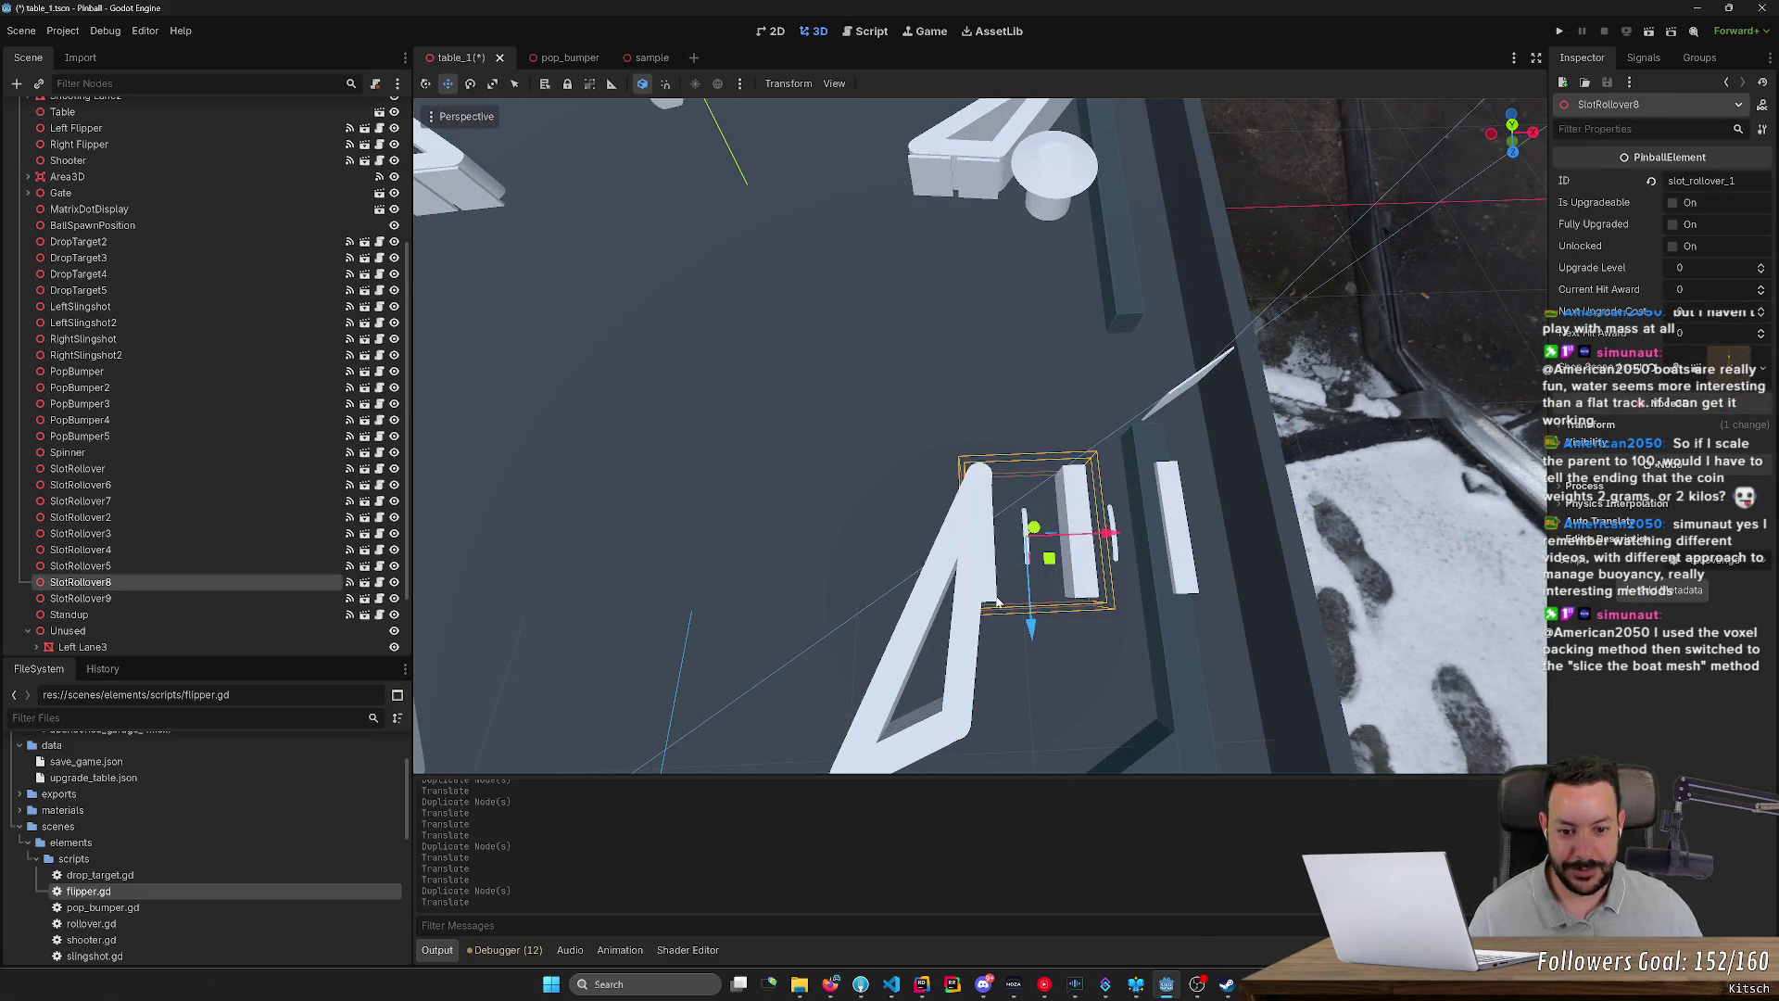
left_click_drag(1109, 547, 1040, 524)
Step: Deselect the rollovers, then save the table scene and run the game with F5
left_click(1175, 528)
left_click(1147, 529)
scroll(1148, 528, "down", 6)
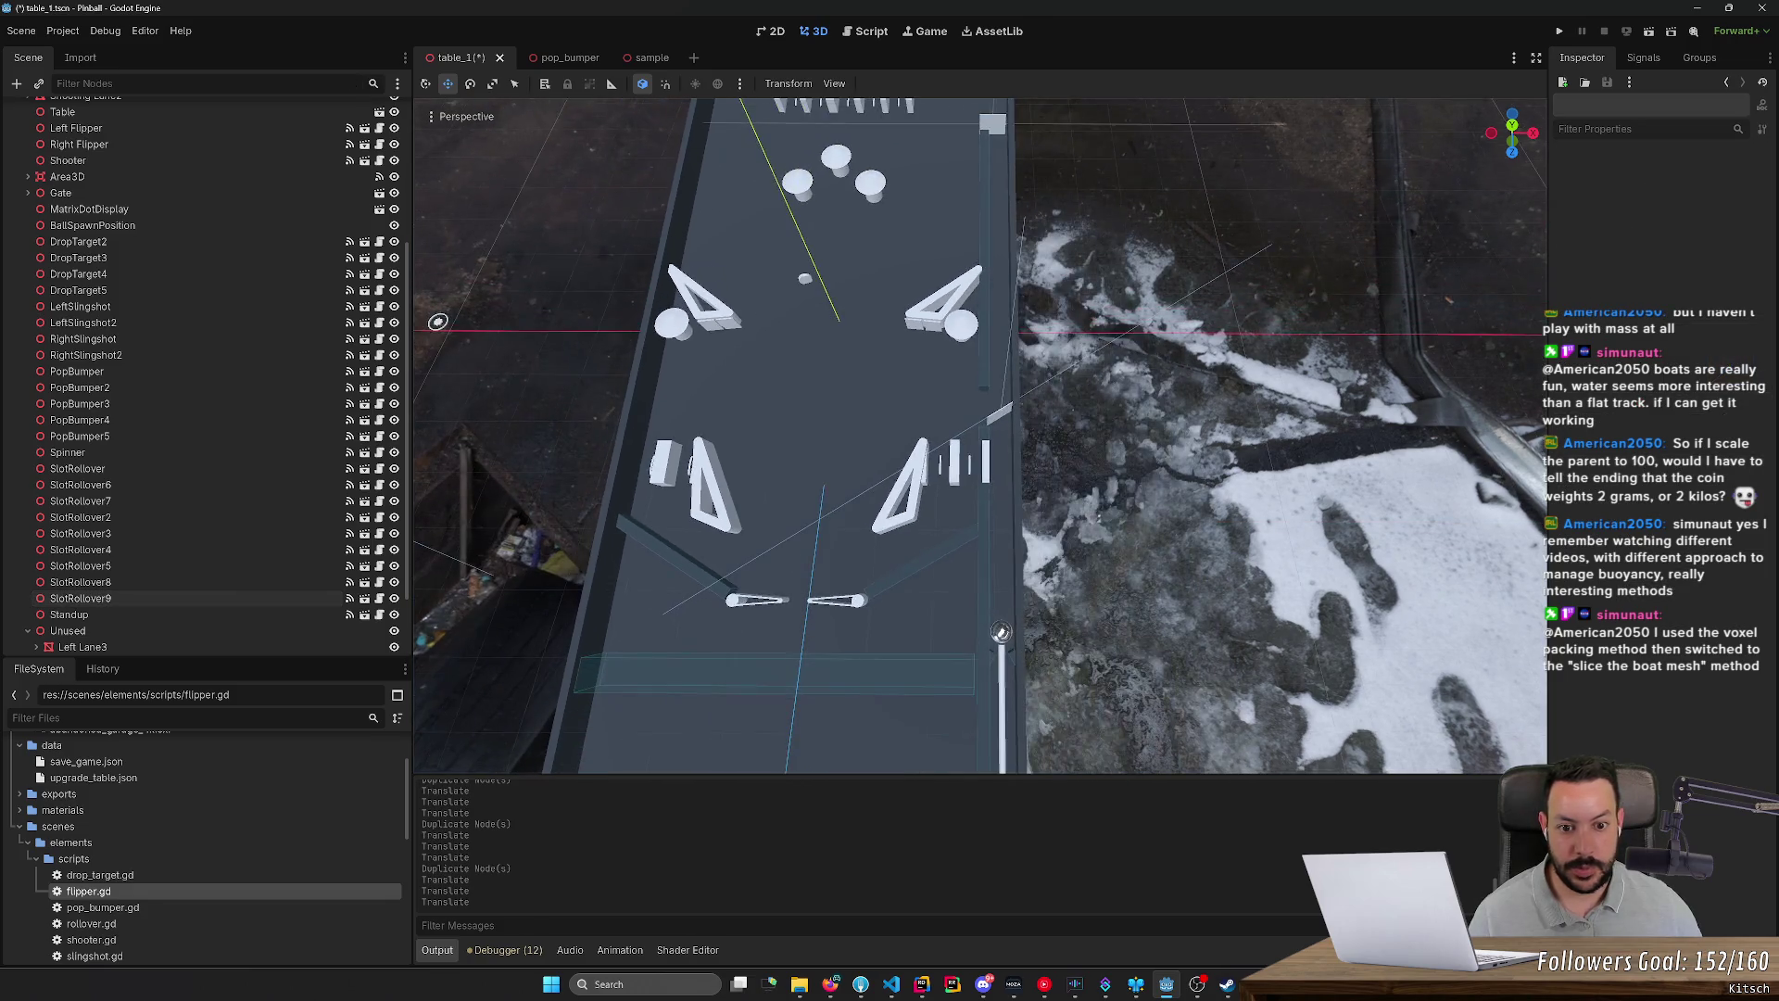
key("F5")
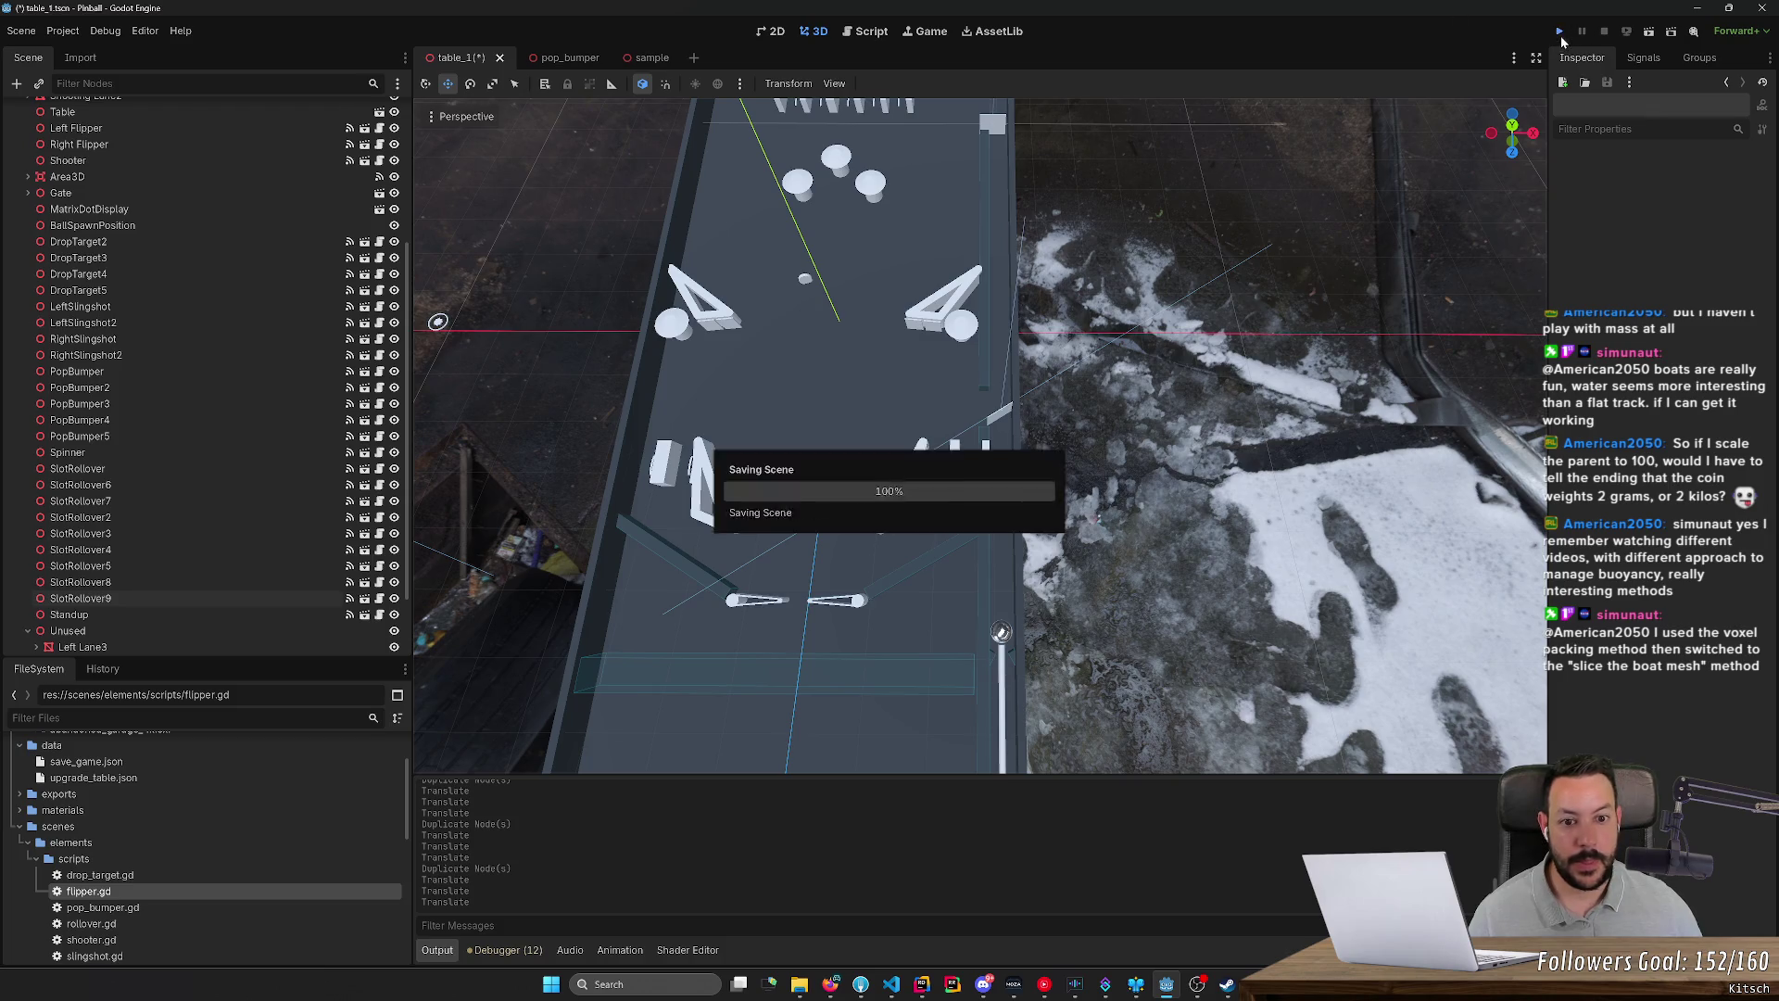
Step: Launch the ball and play the flippers to 22 points on ball 1, then stop the game
key("space")
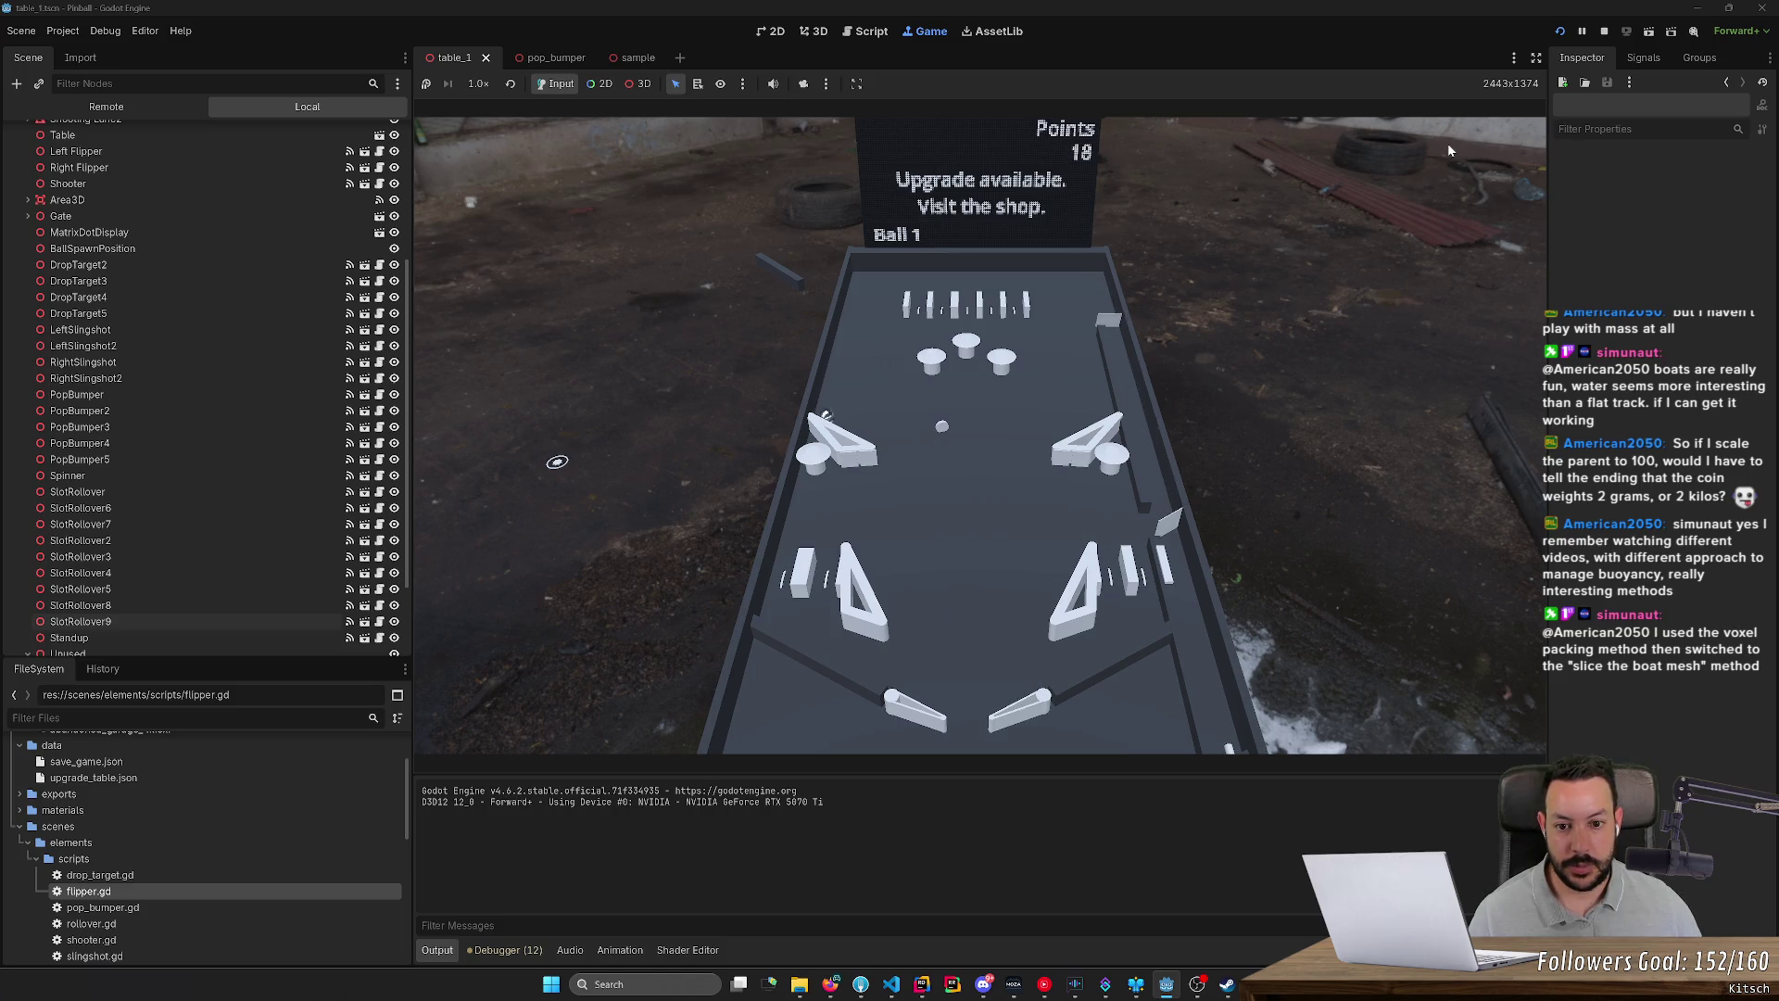
key("Right")
key("Left")
key("Right")
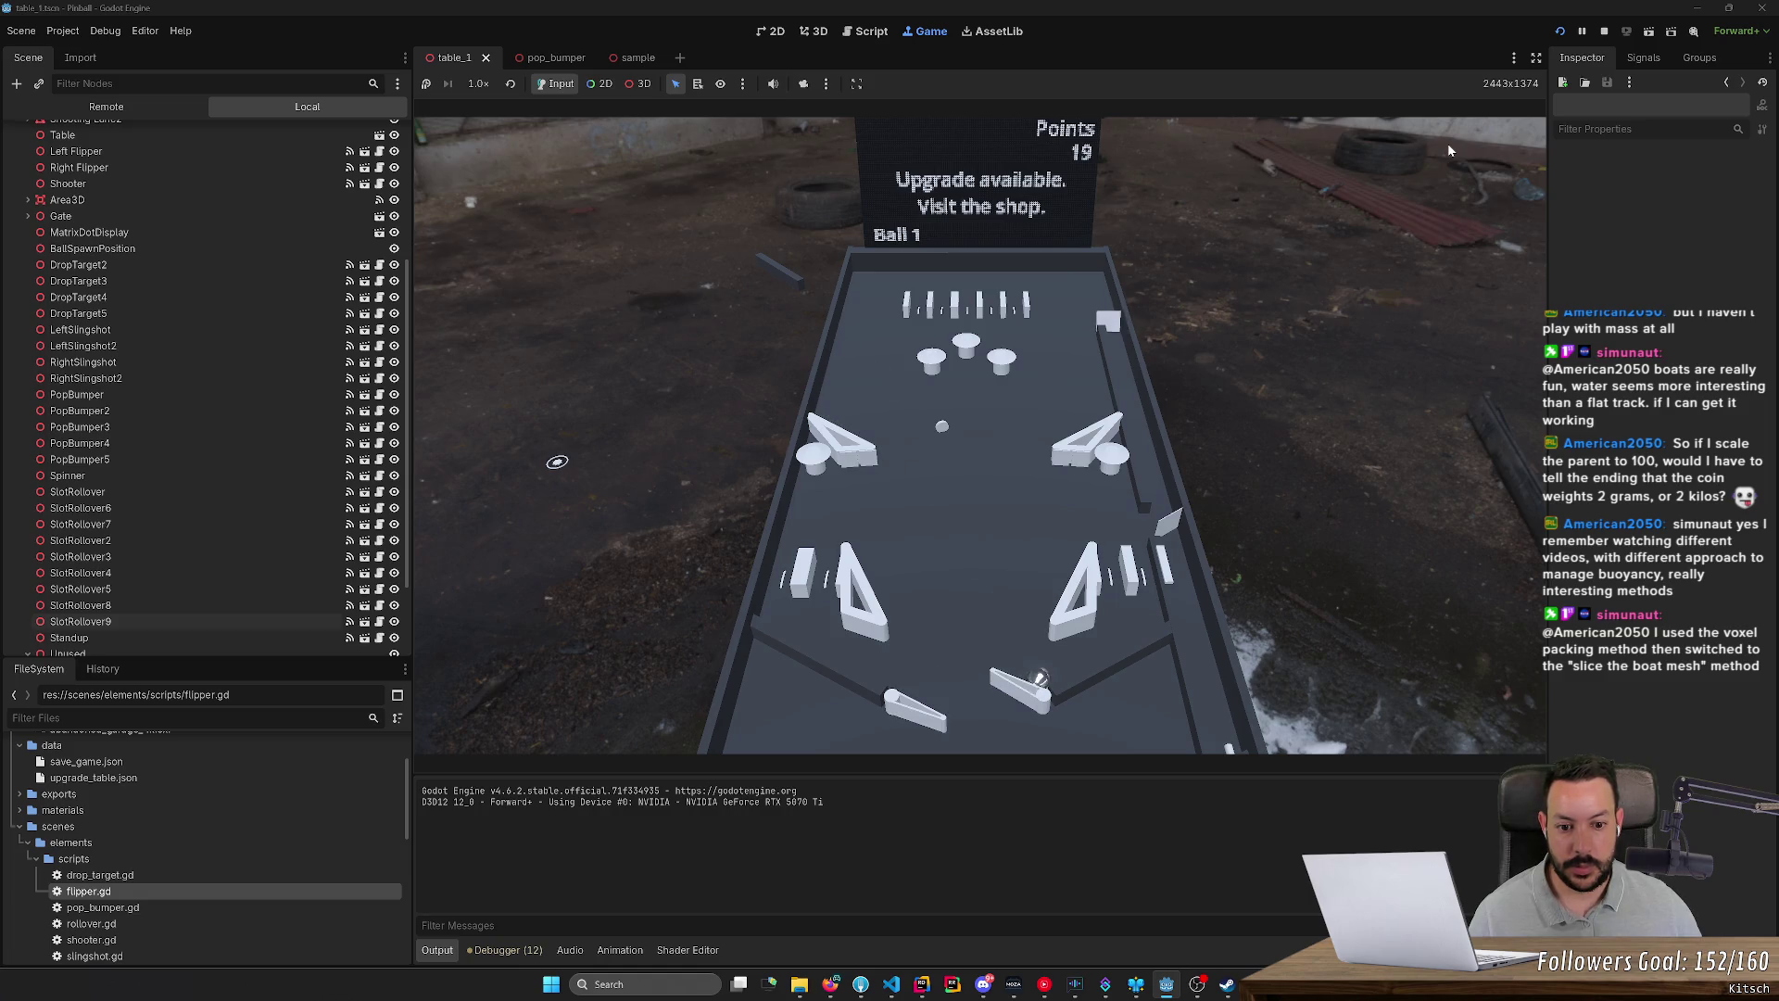
key("Left")
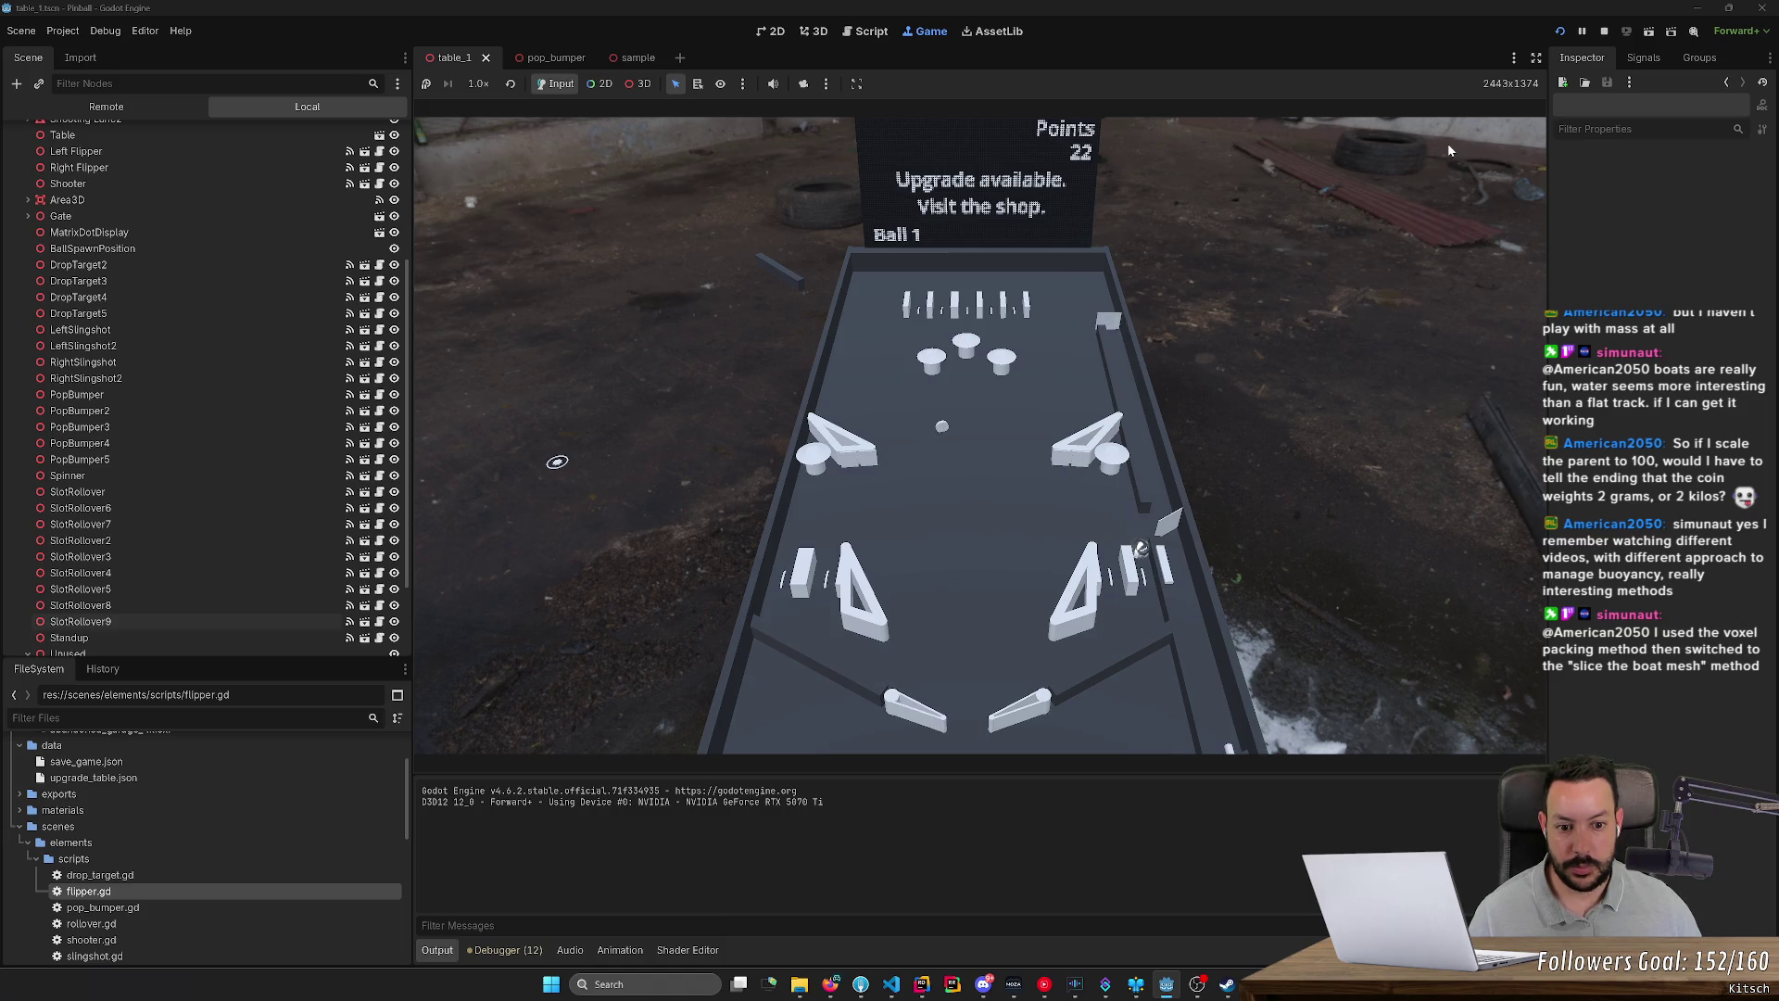
left_click(1608, 31)
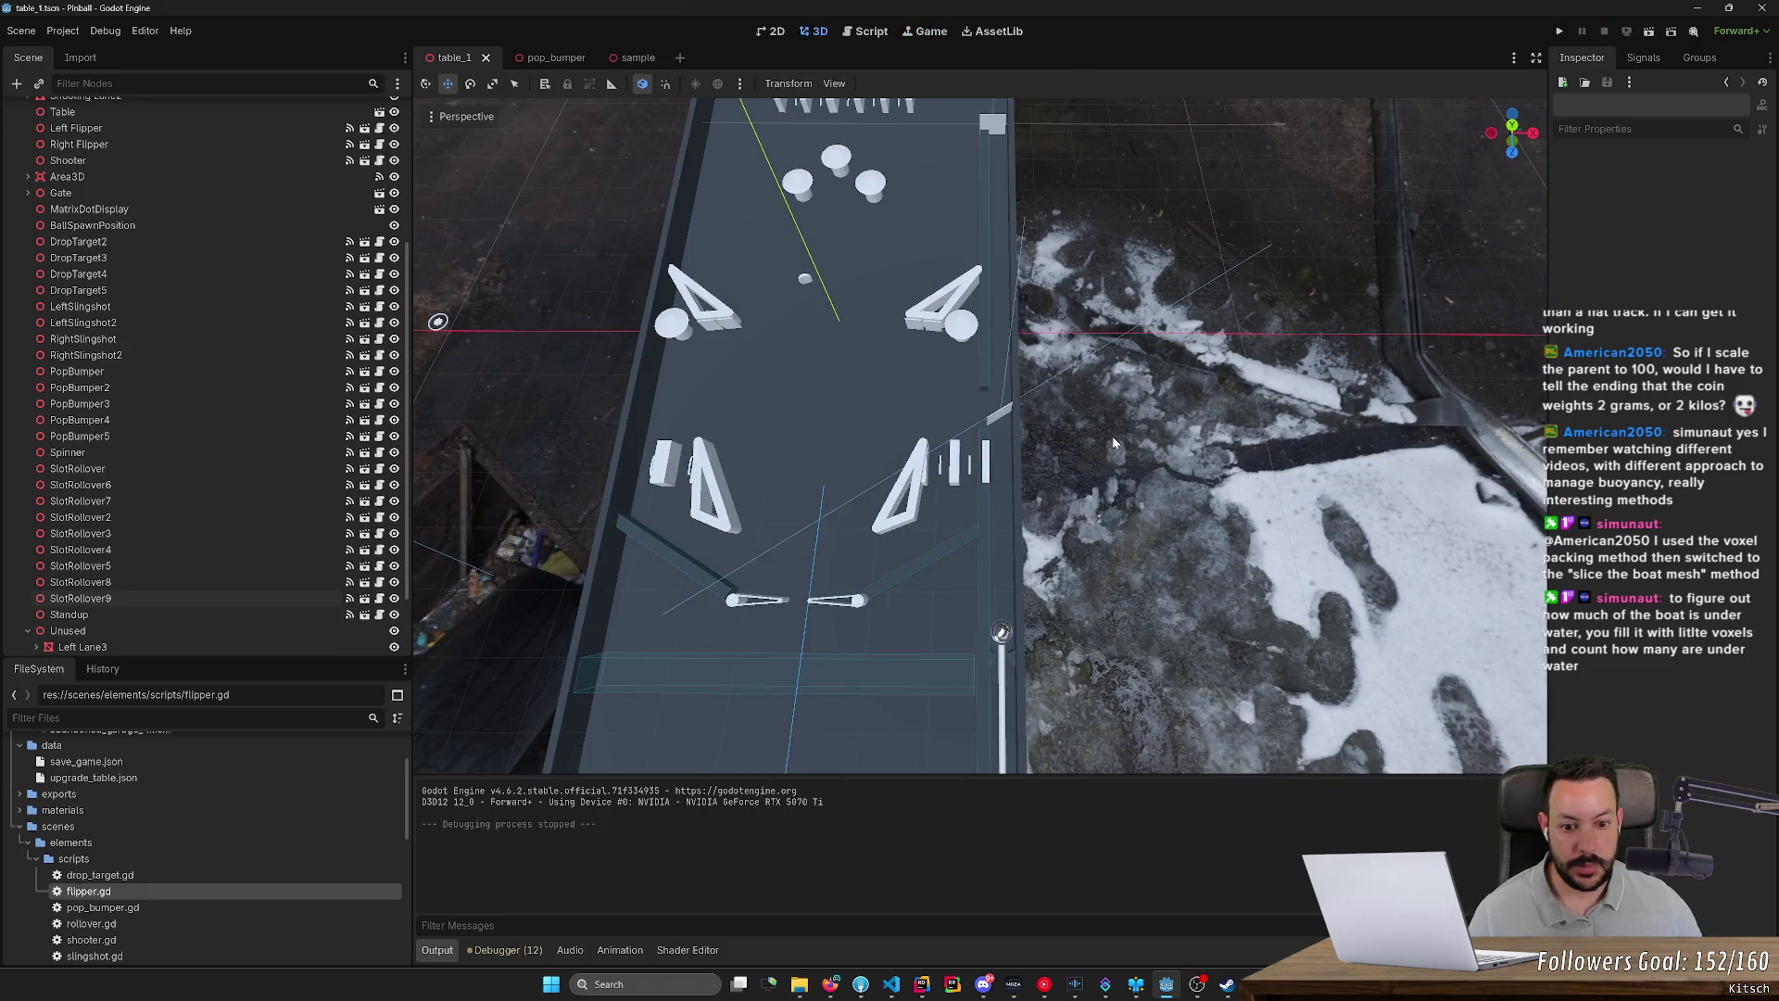
Step: Shift the Shooting Lane 0.038 along X, save the scene, and run the project
left_click(983, 509)
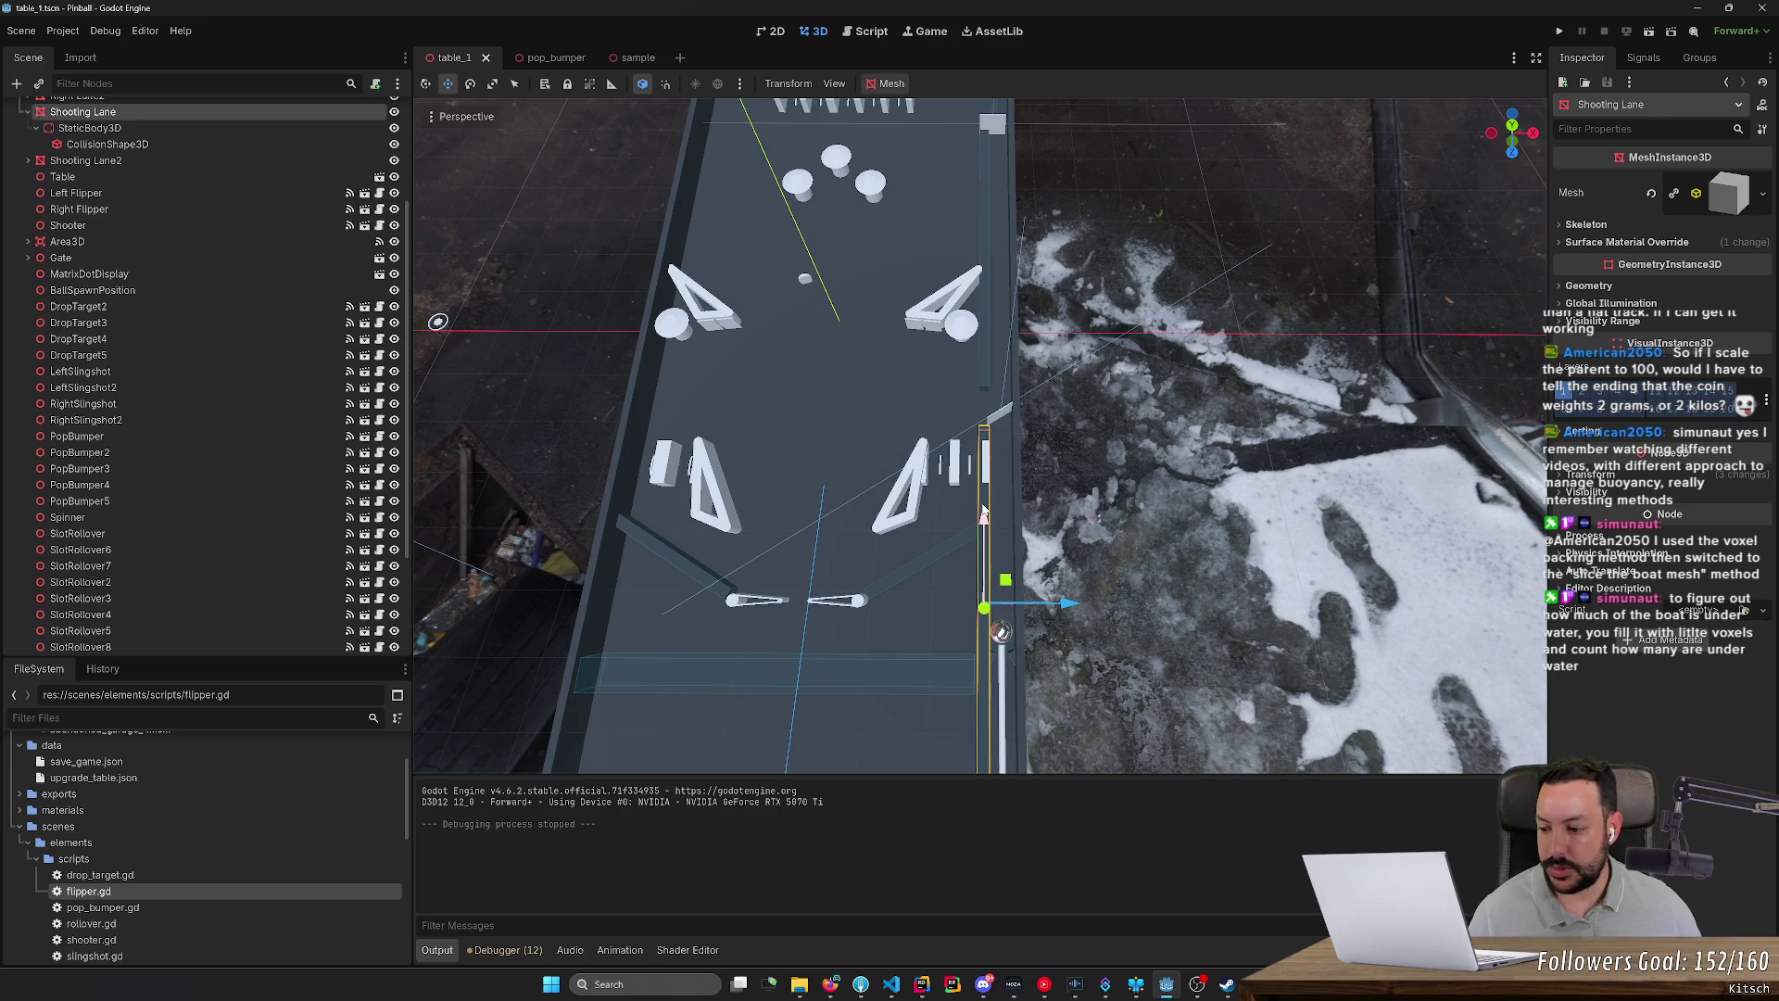
scroll(1020, 503, "up", 4)
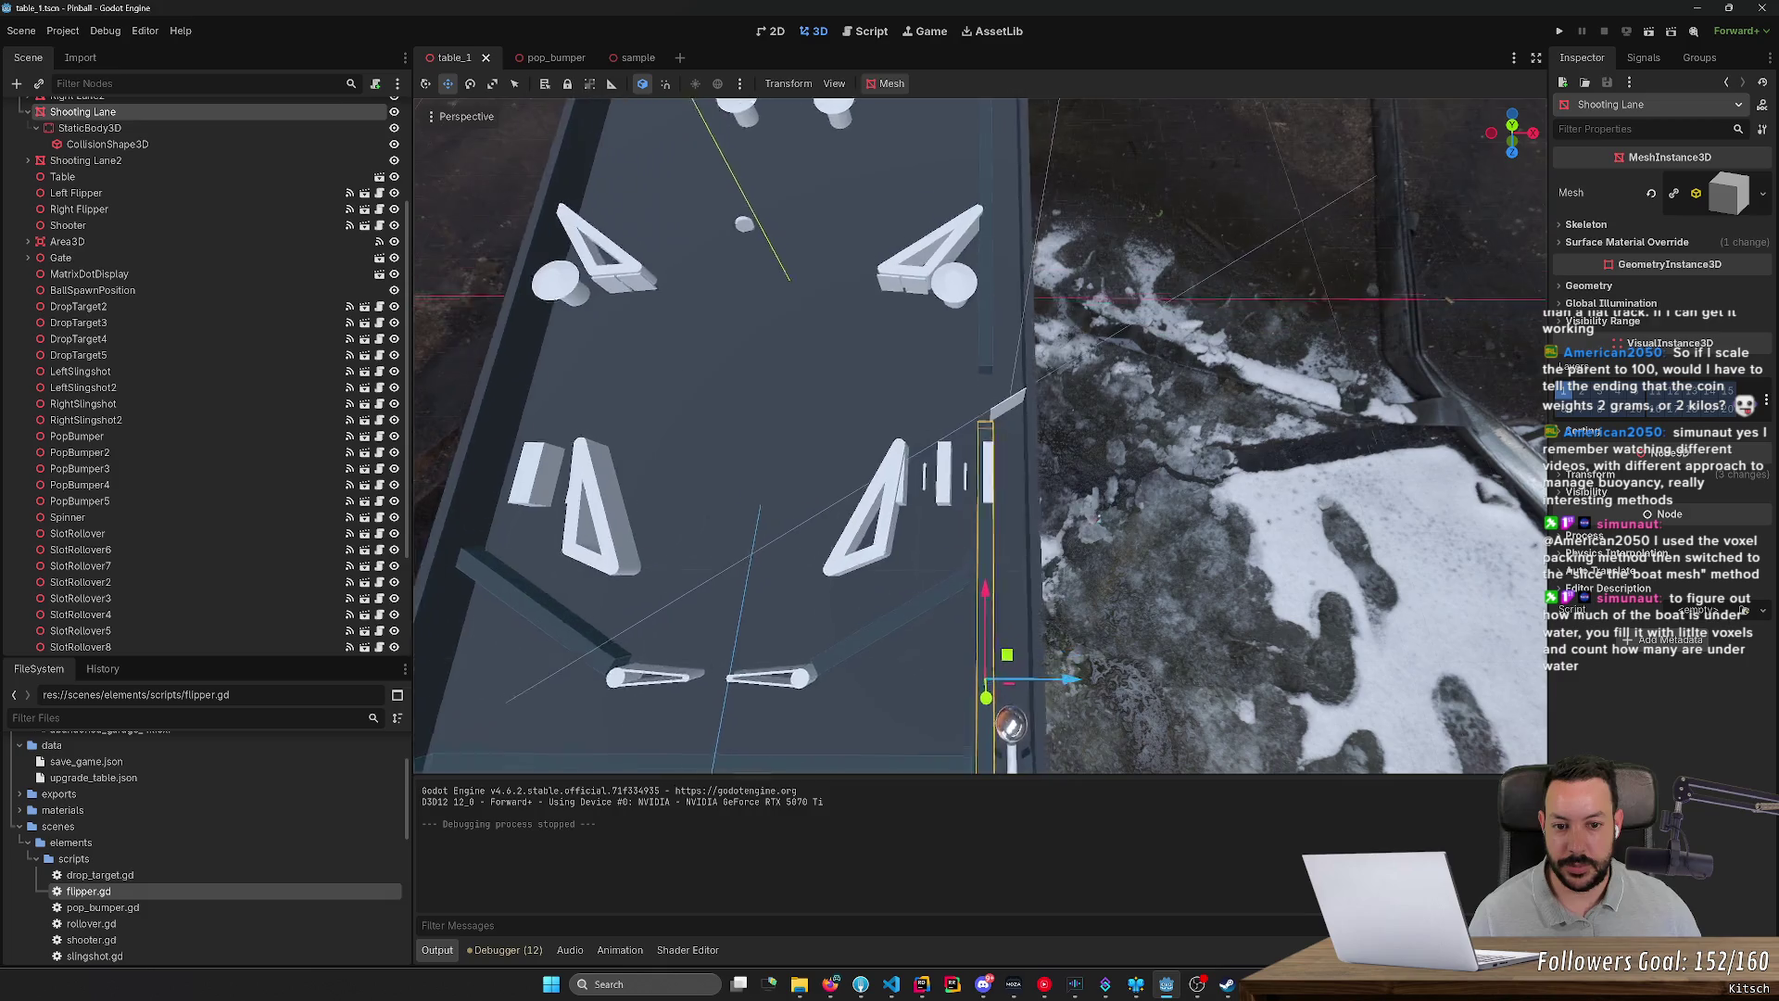
left_click_drag(1069, 569, 1070, 570)
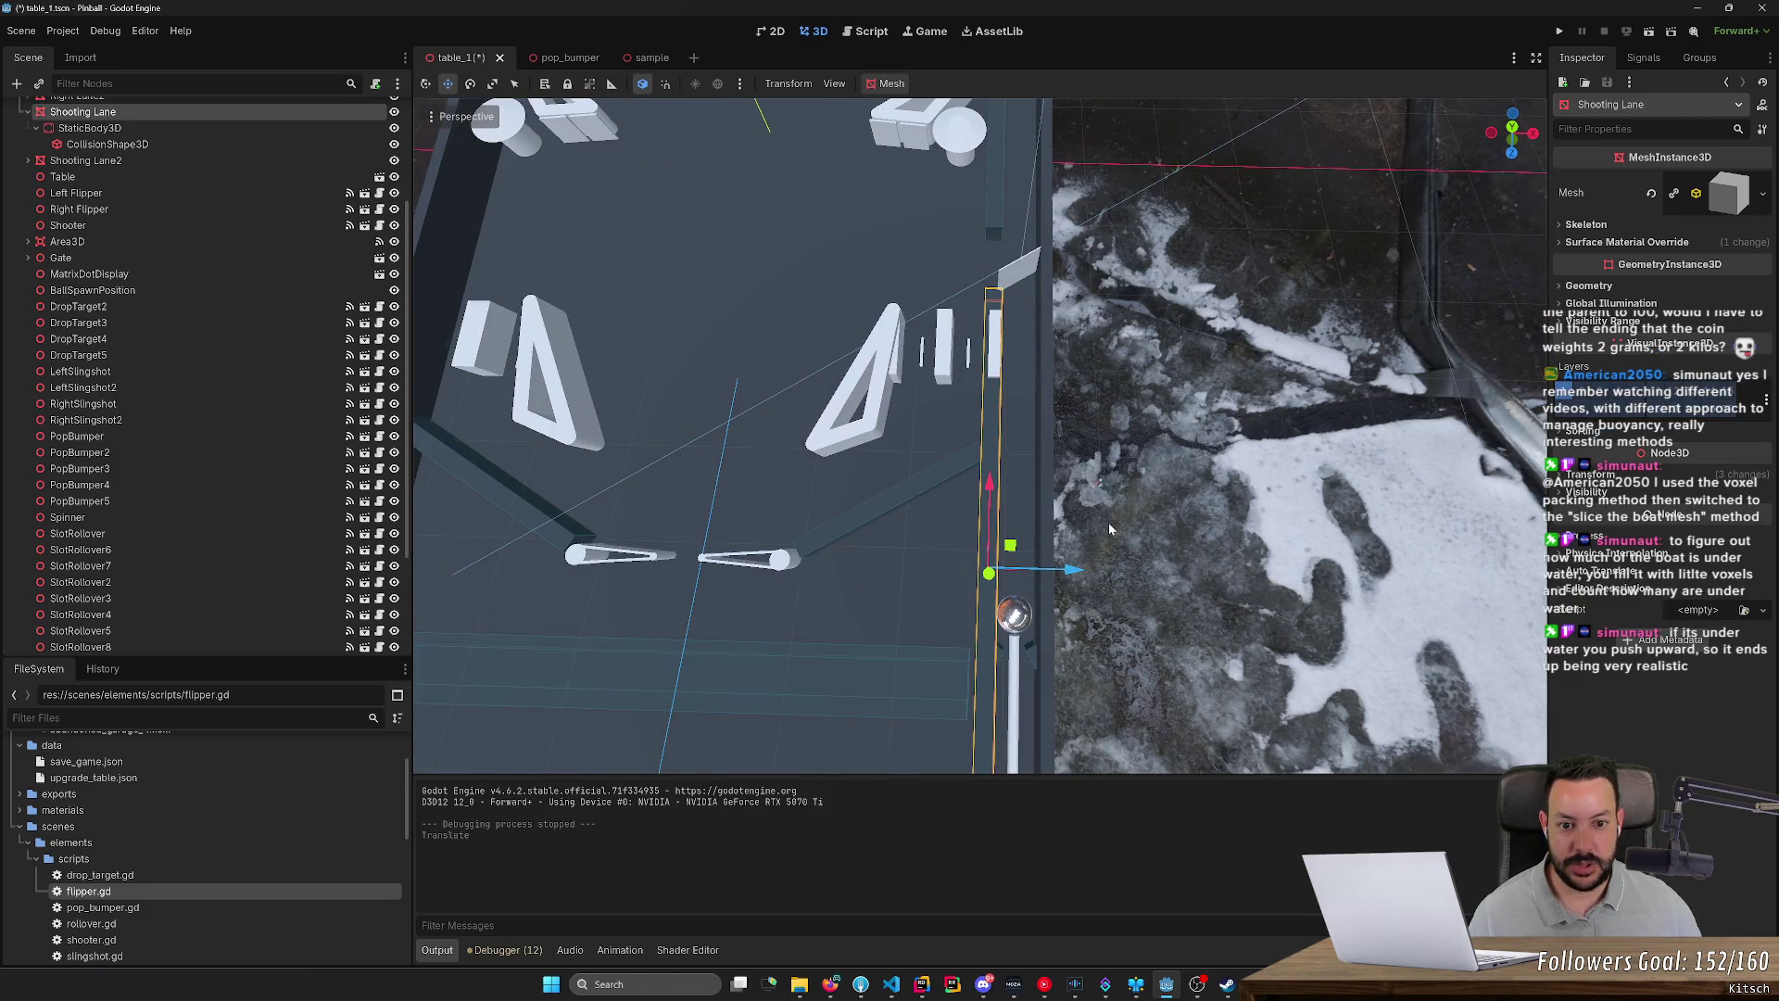
key("ctrl+s")
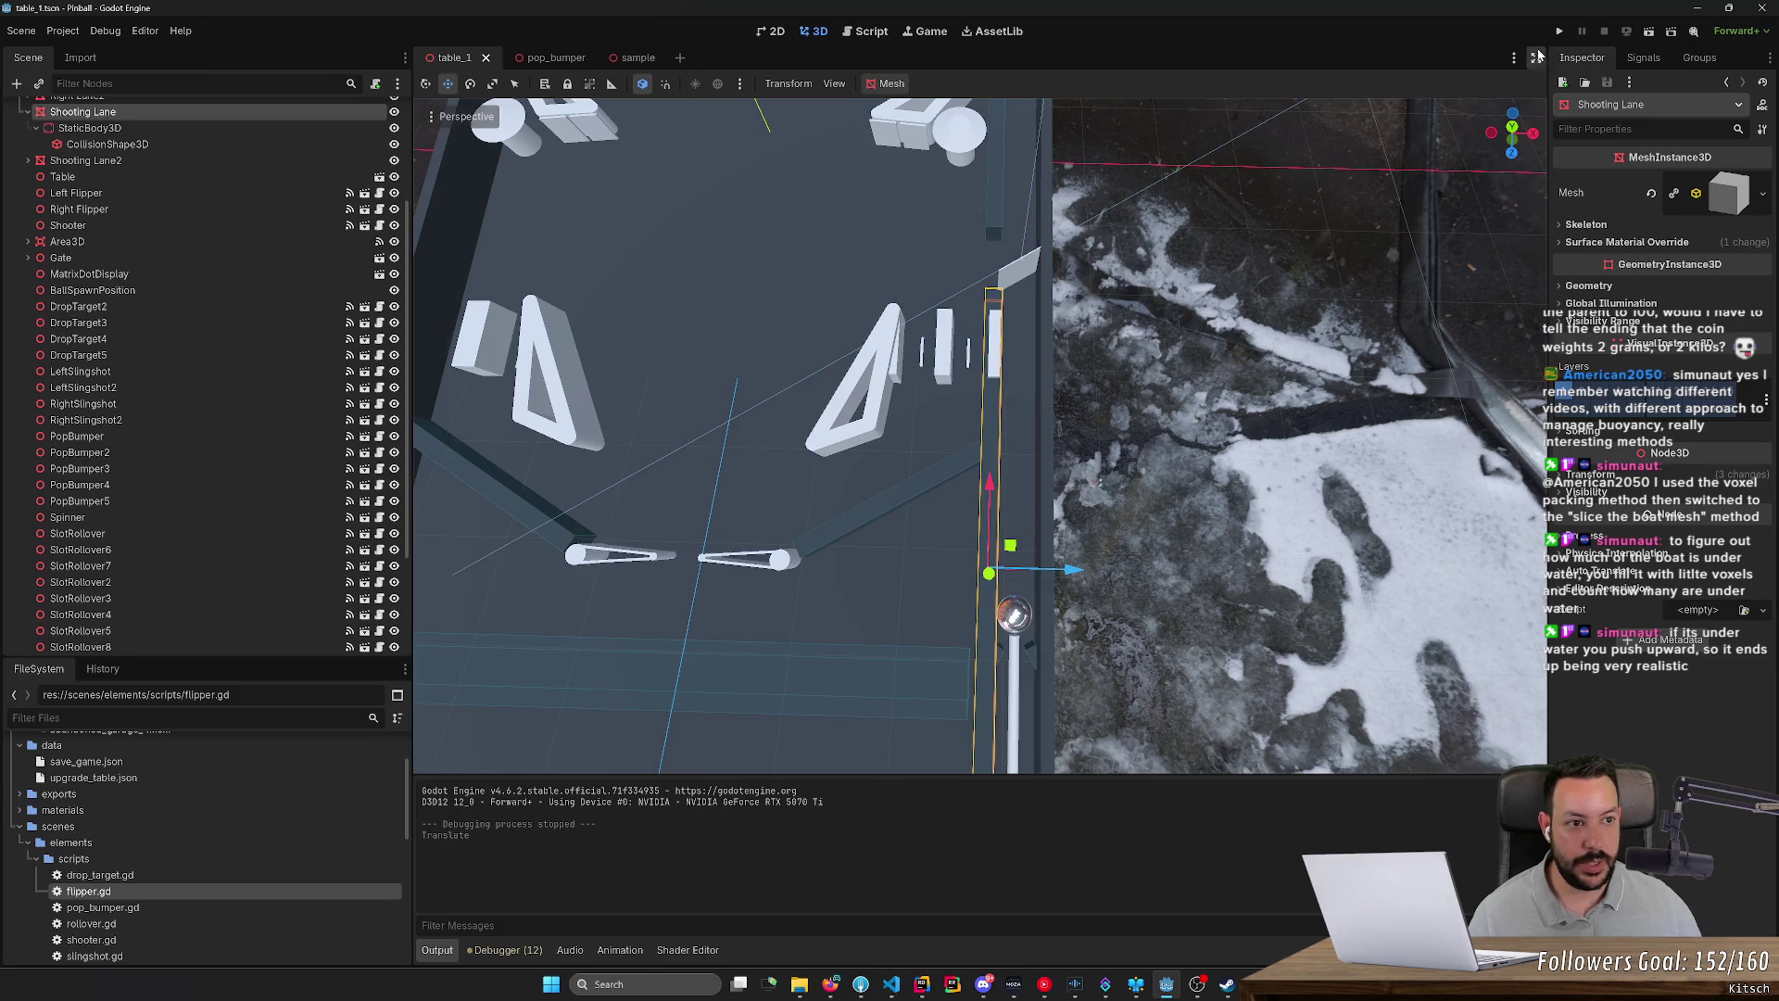
left_click(1560, 30)
Step: Launch the ball and work the flippers through ball 2 to 88 points, then stop the game
key("space")
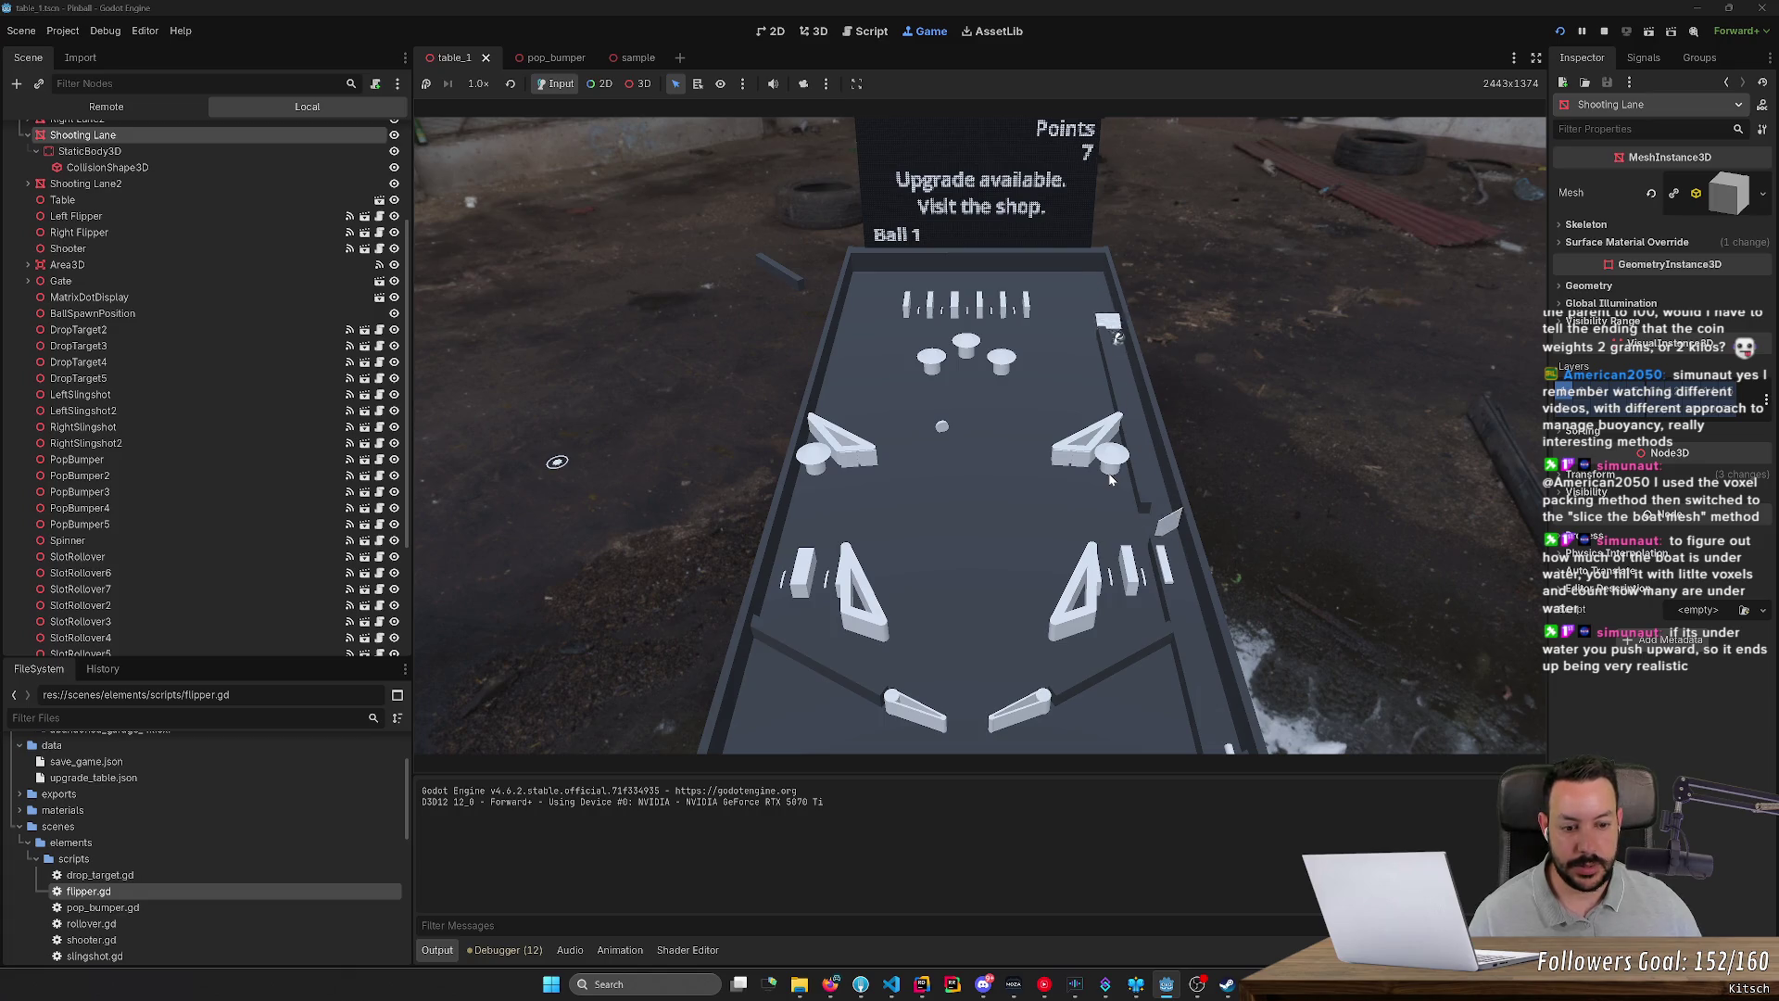
key("Right")
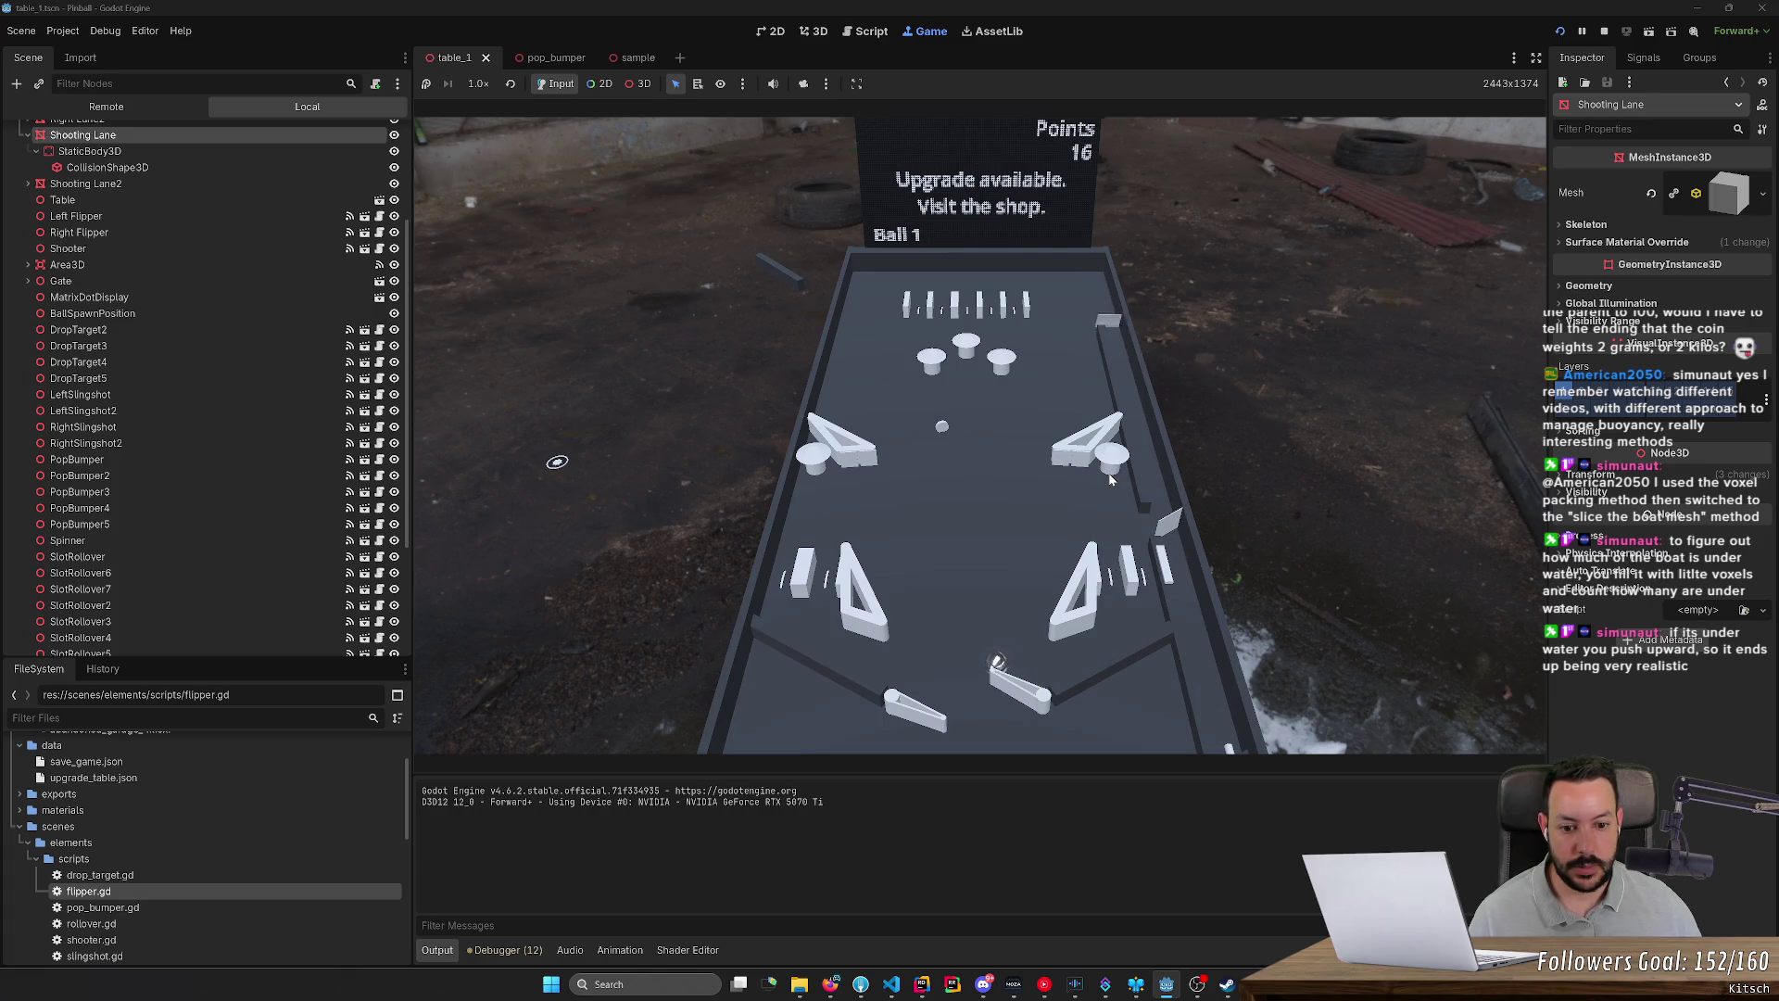
key("Left")
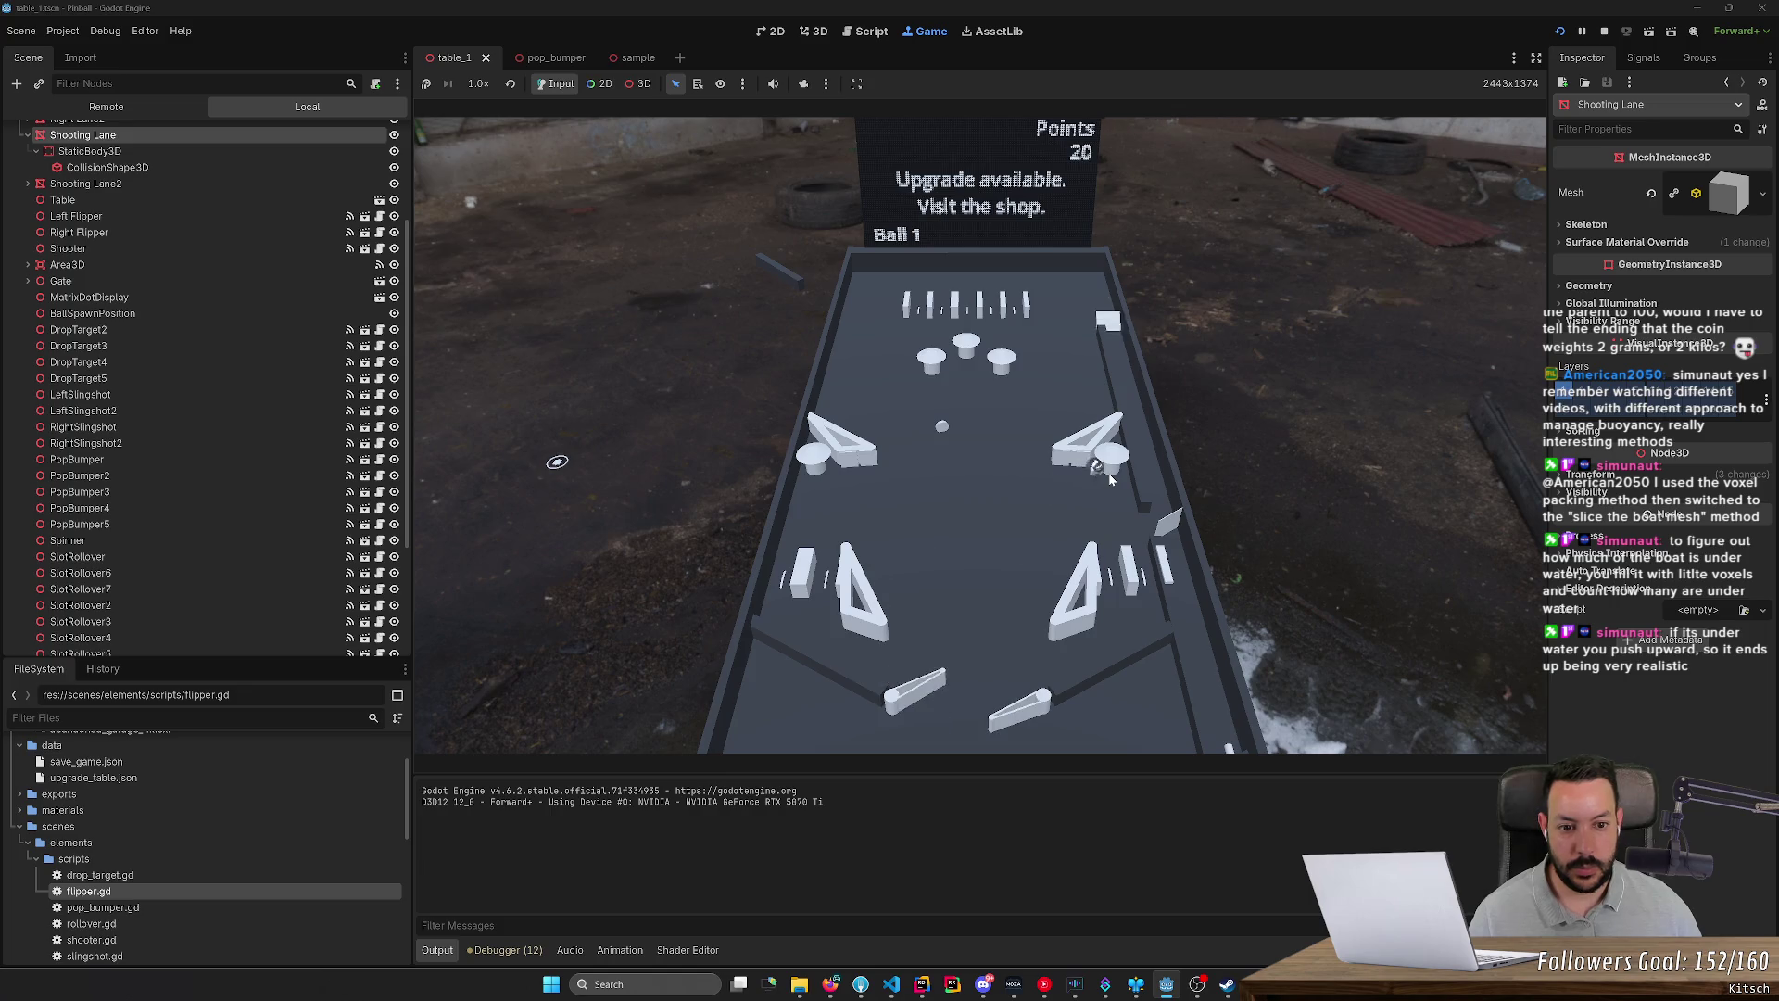
key("Right")
key("Left")
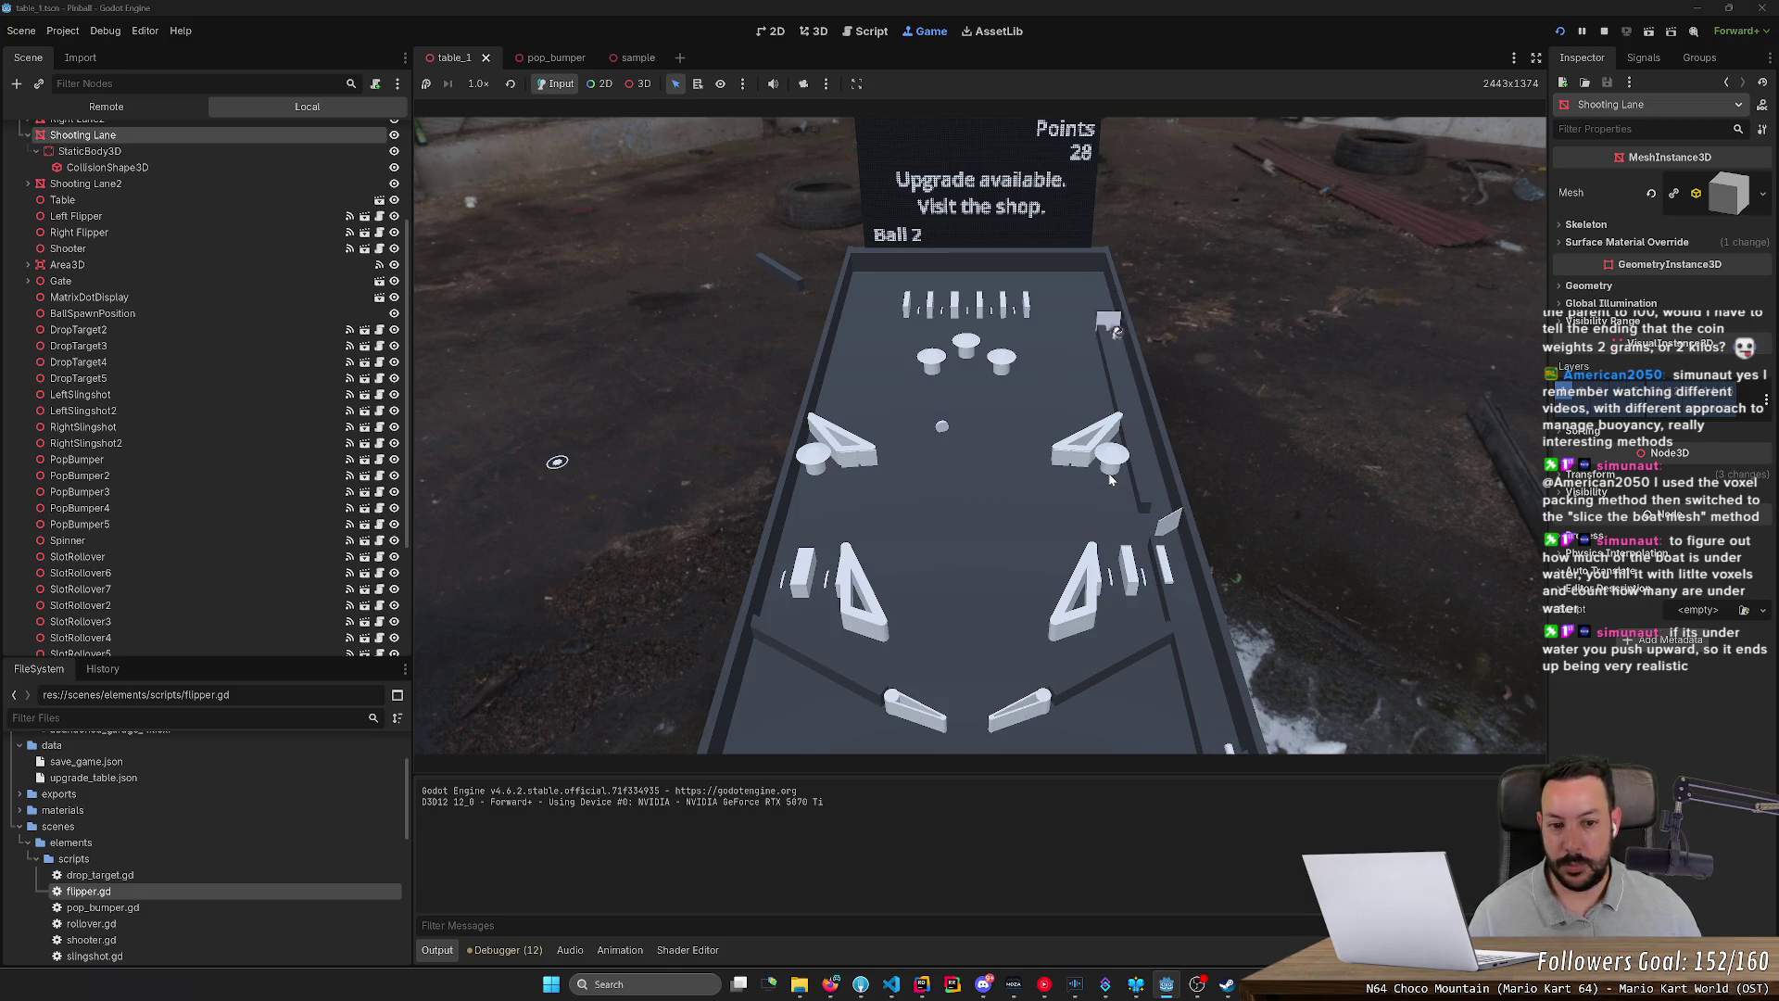
key("Right")
key("Right")
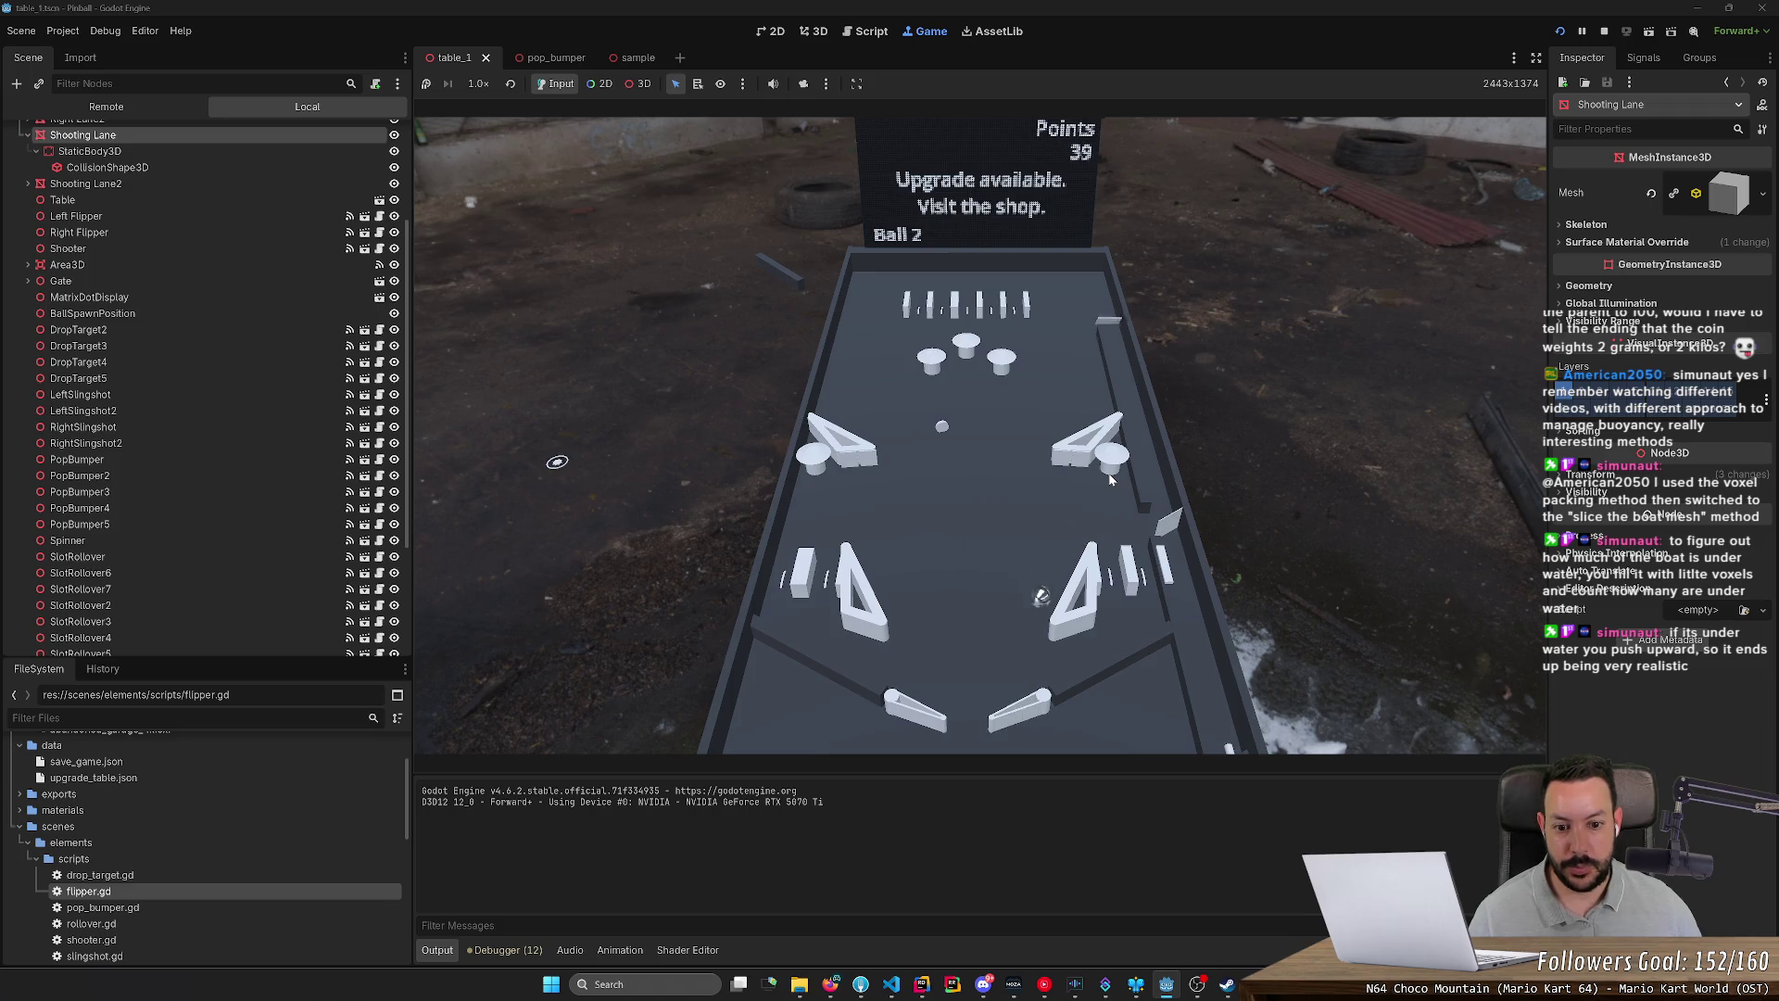
key("Left")
key("Right")
key("Left")
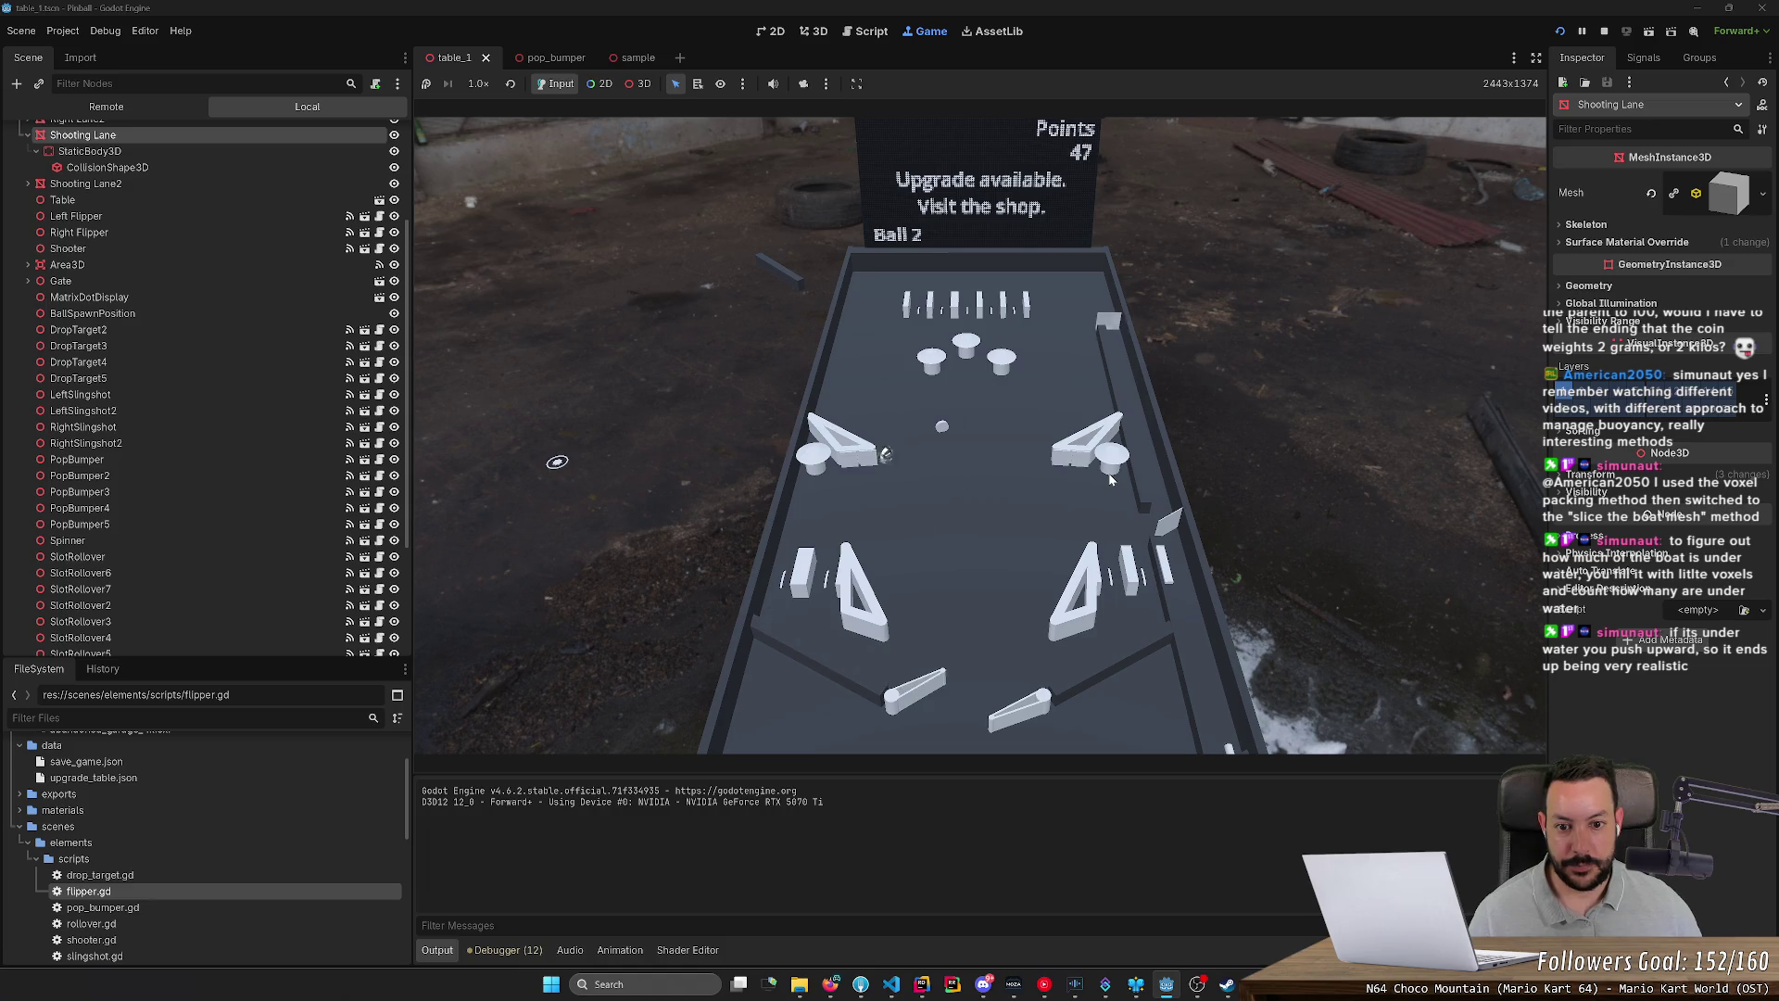
key("Right")
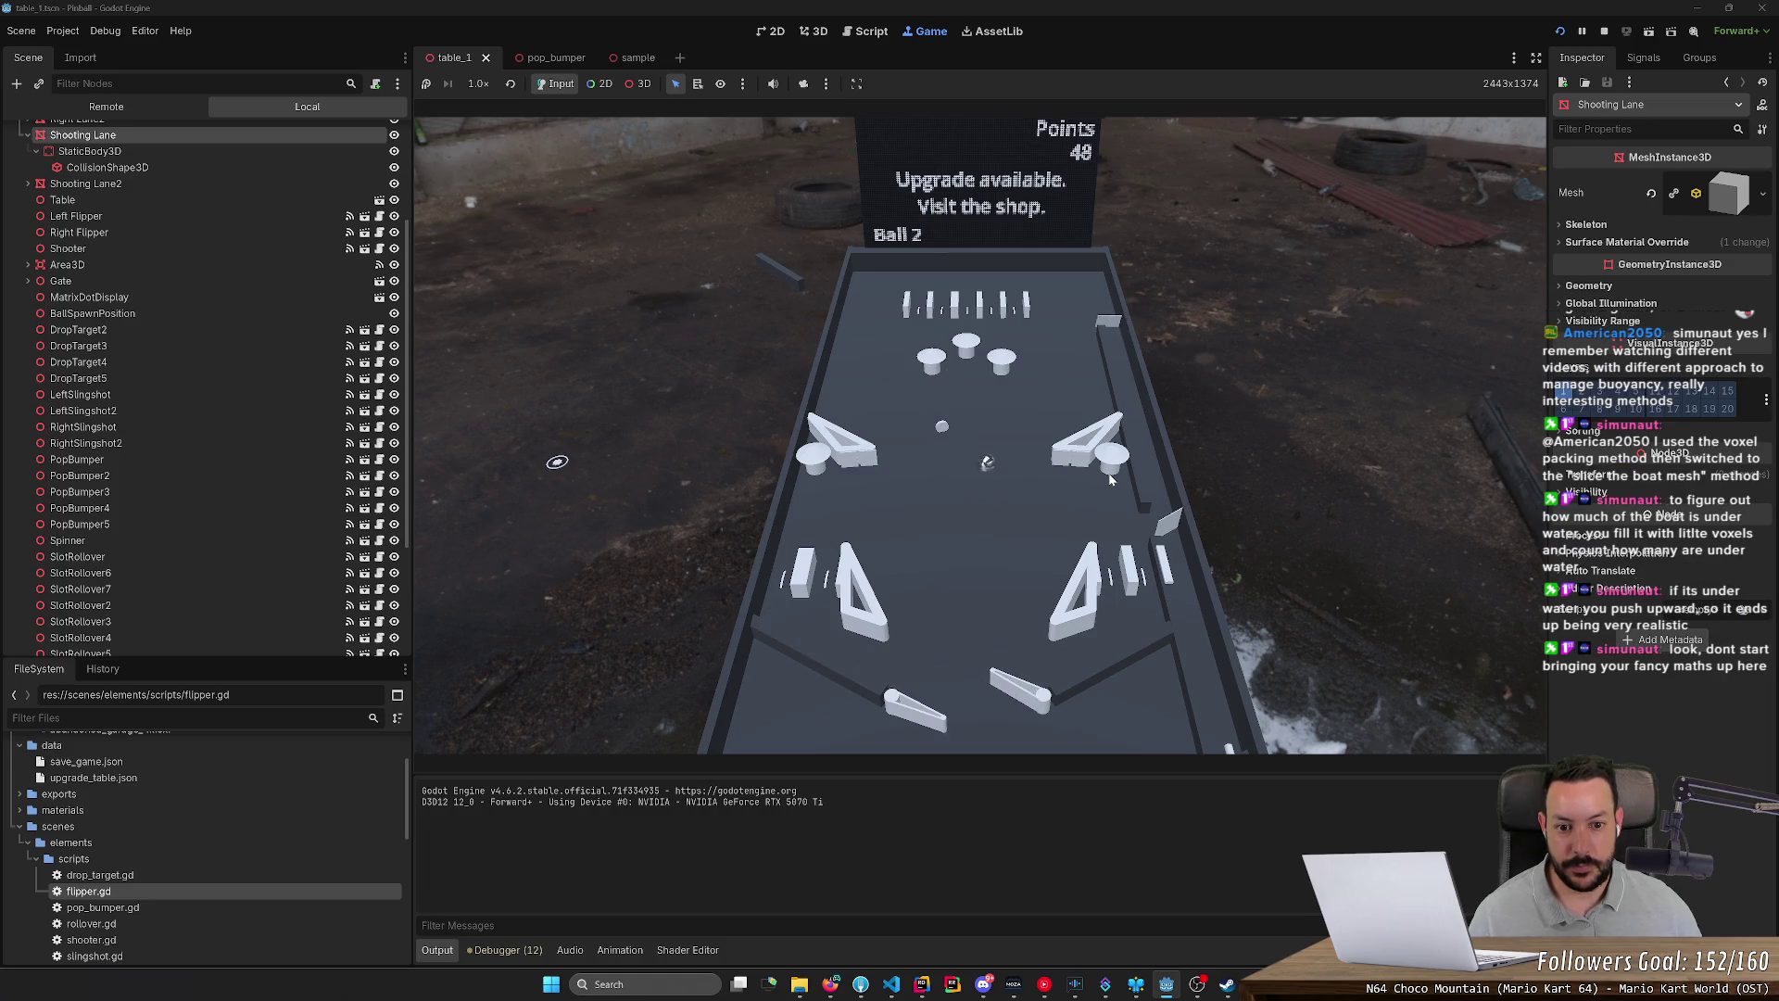
key("Right")
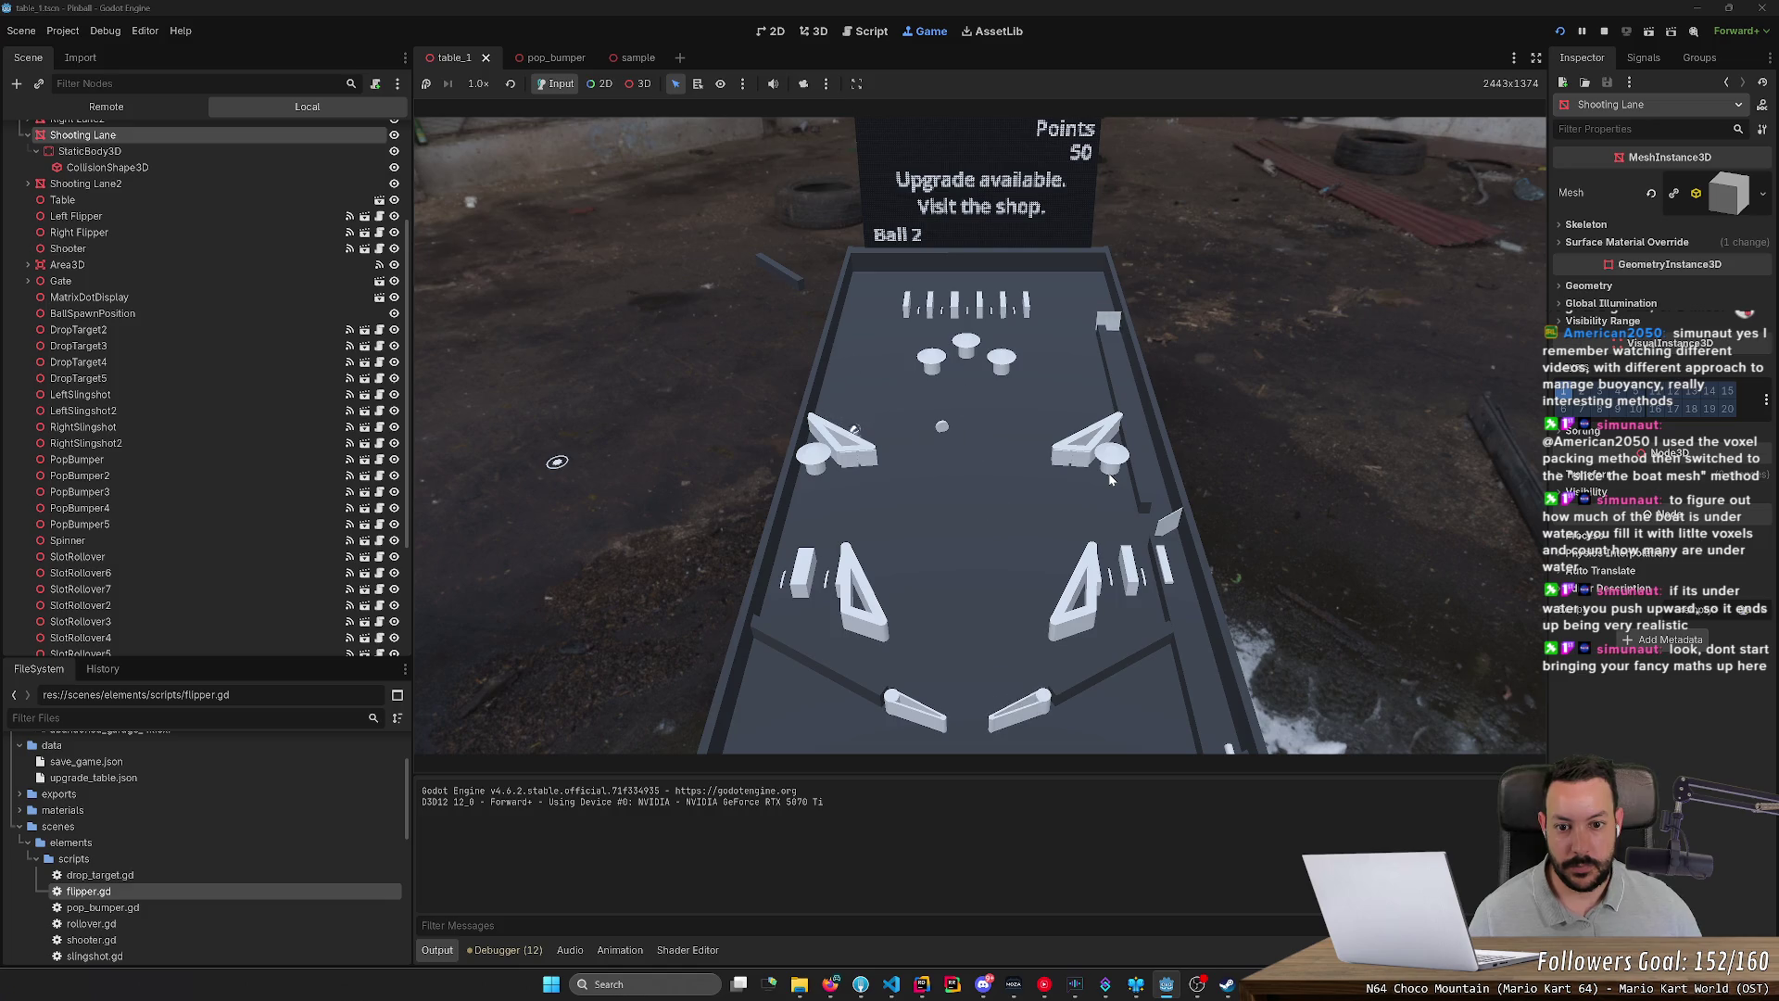
key("Left")
key("Right")
key("Right")
key("Left")
key("Right")
key("Left")
key("Right")
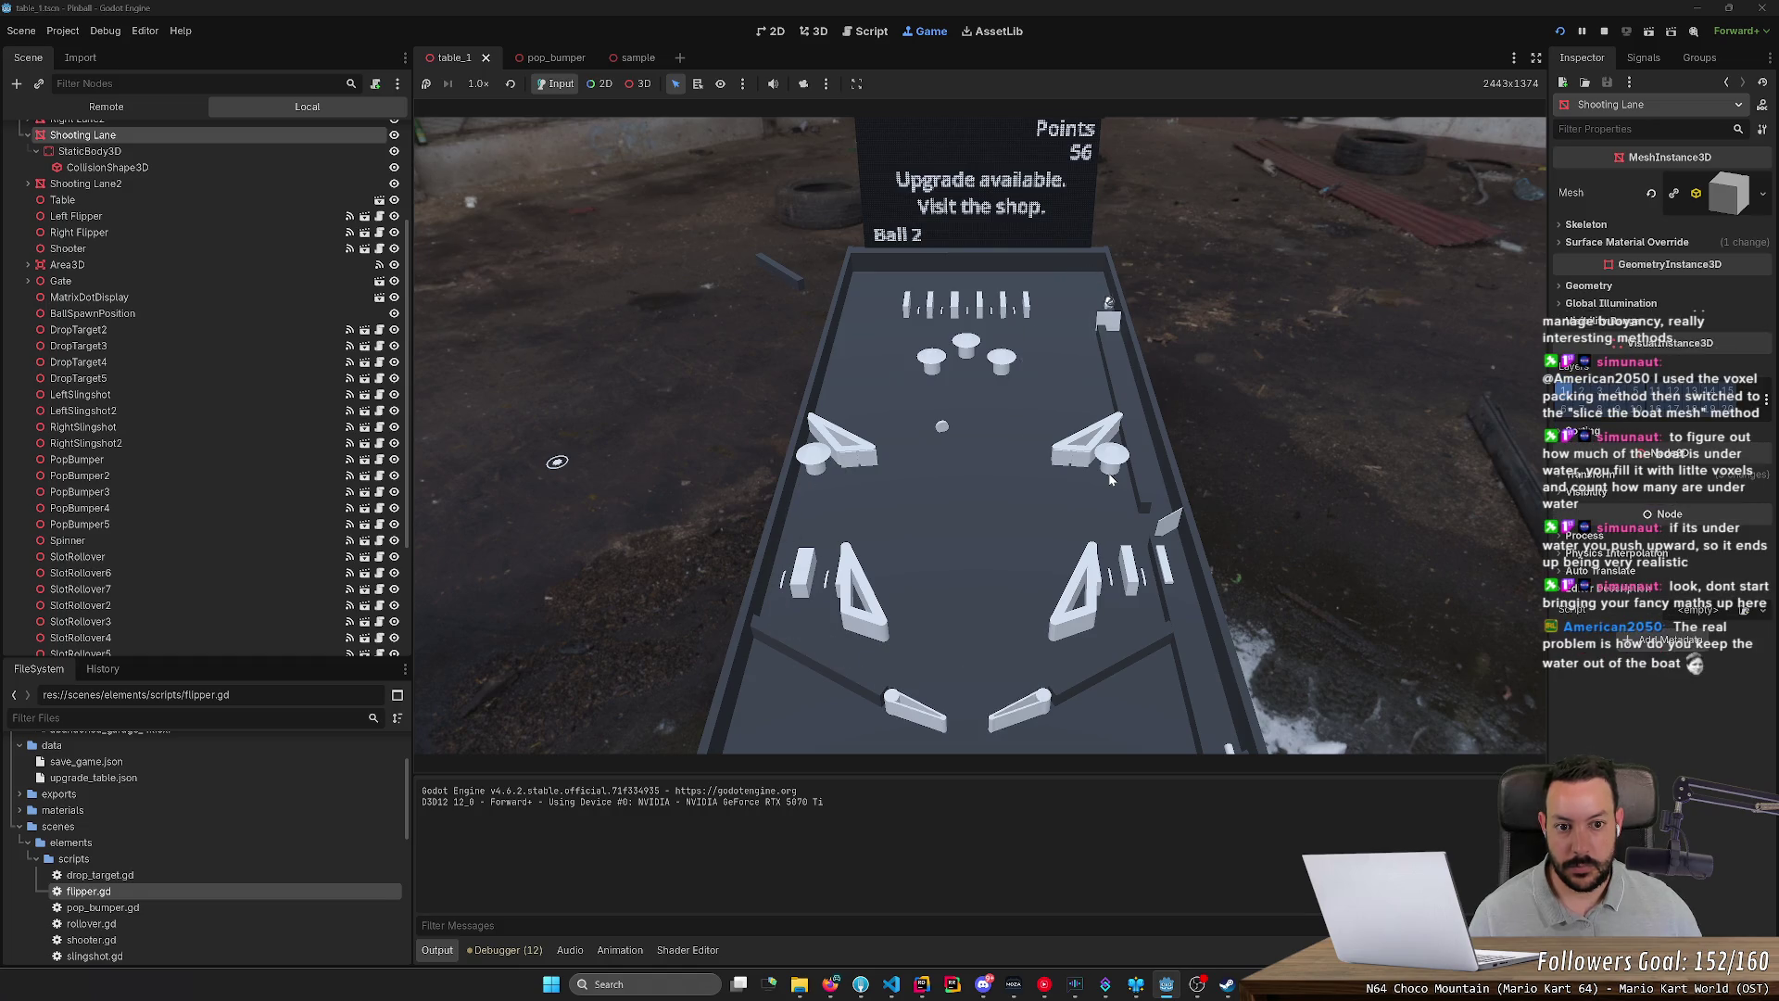
key("Right")
key("Right")
key("Left")
key("Left")
key("Right")
key("Right")
key("Left")
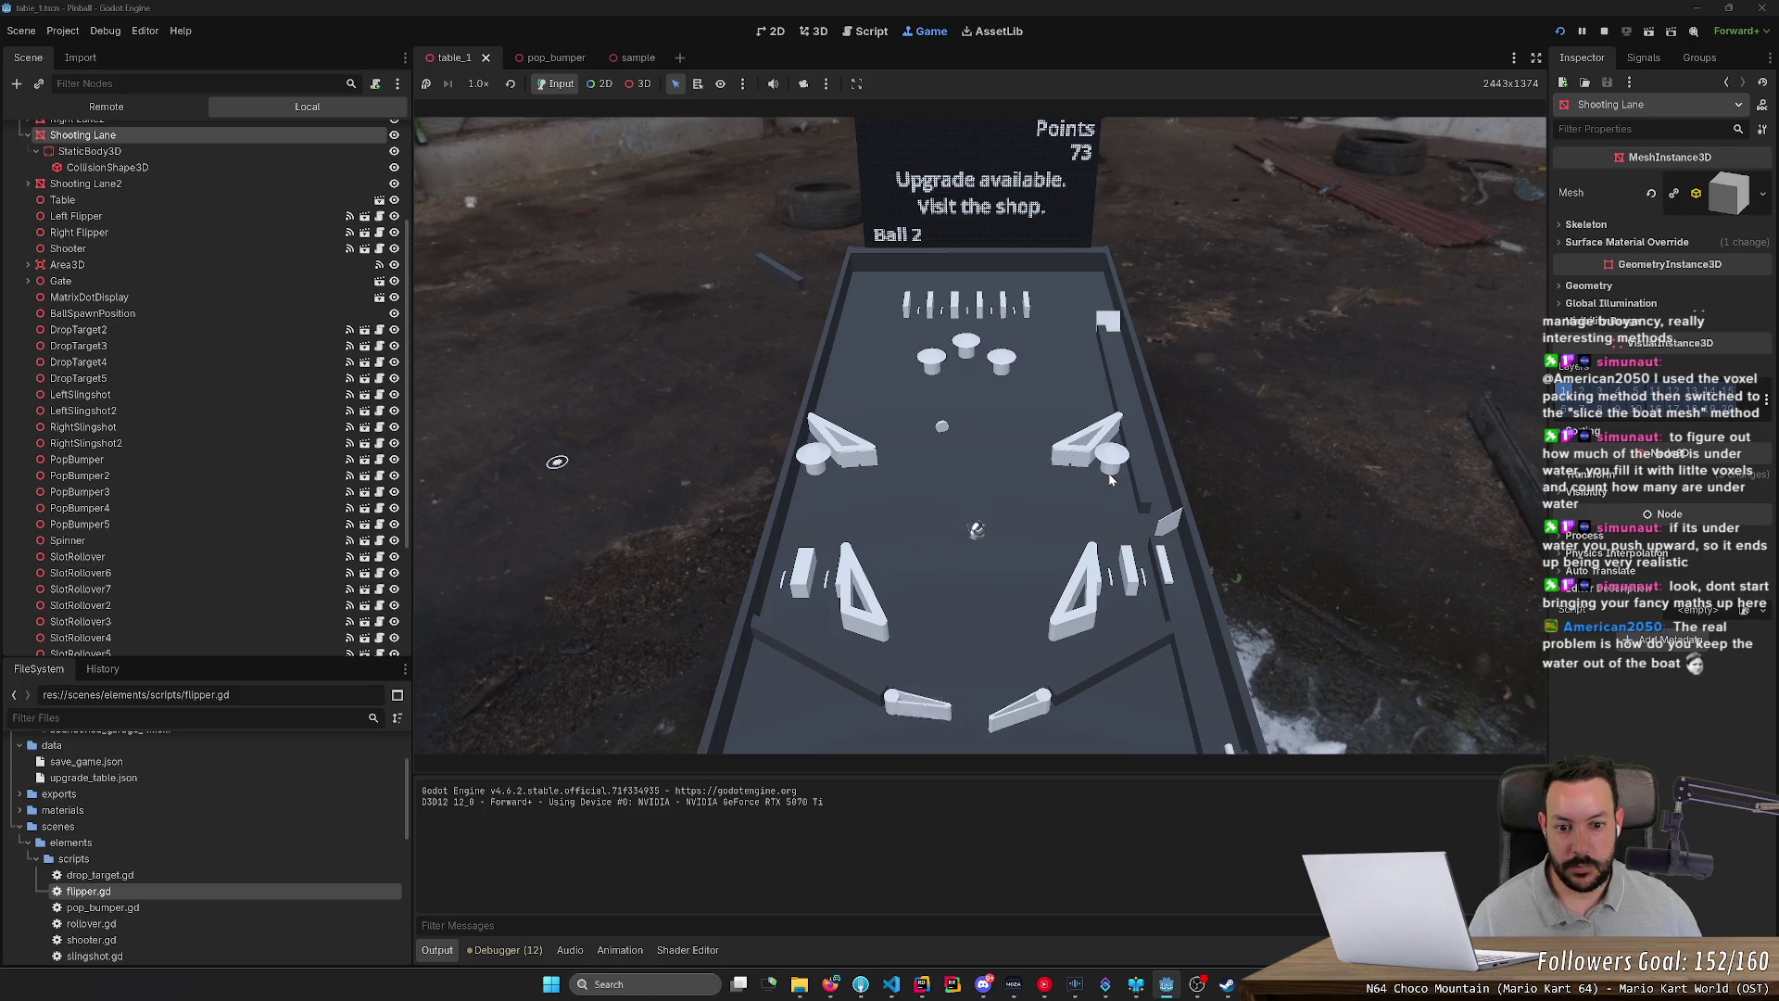
key("Right")
key("Right")
key("Left")
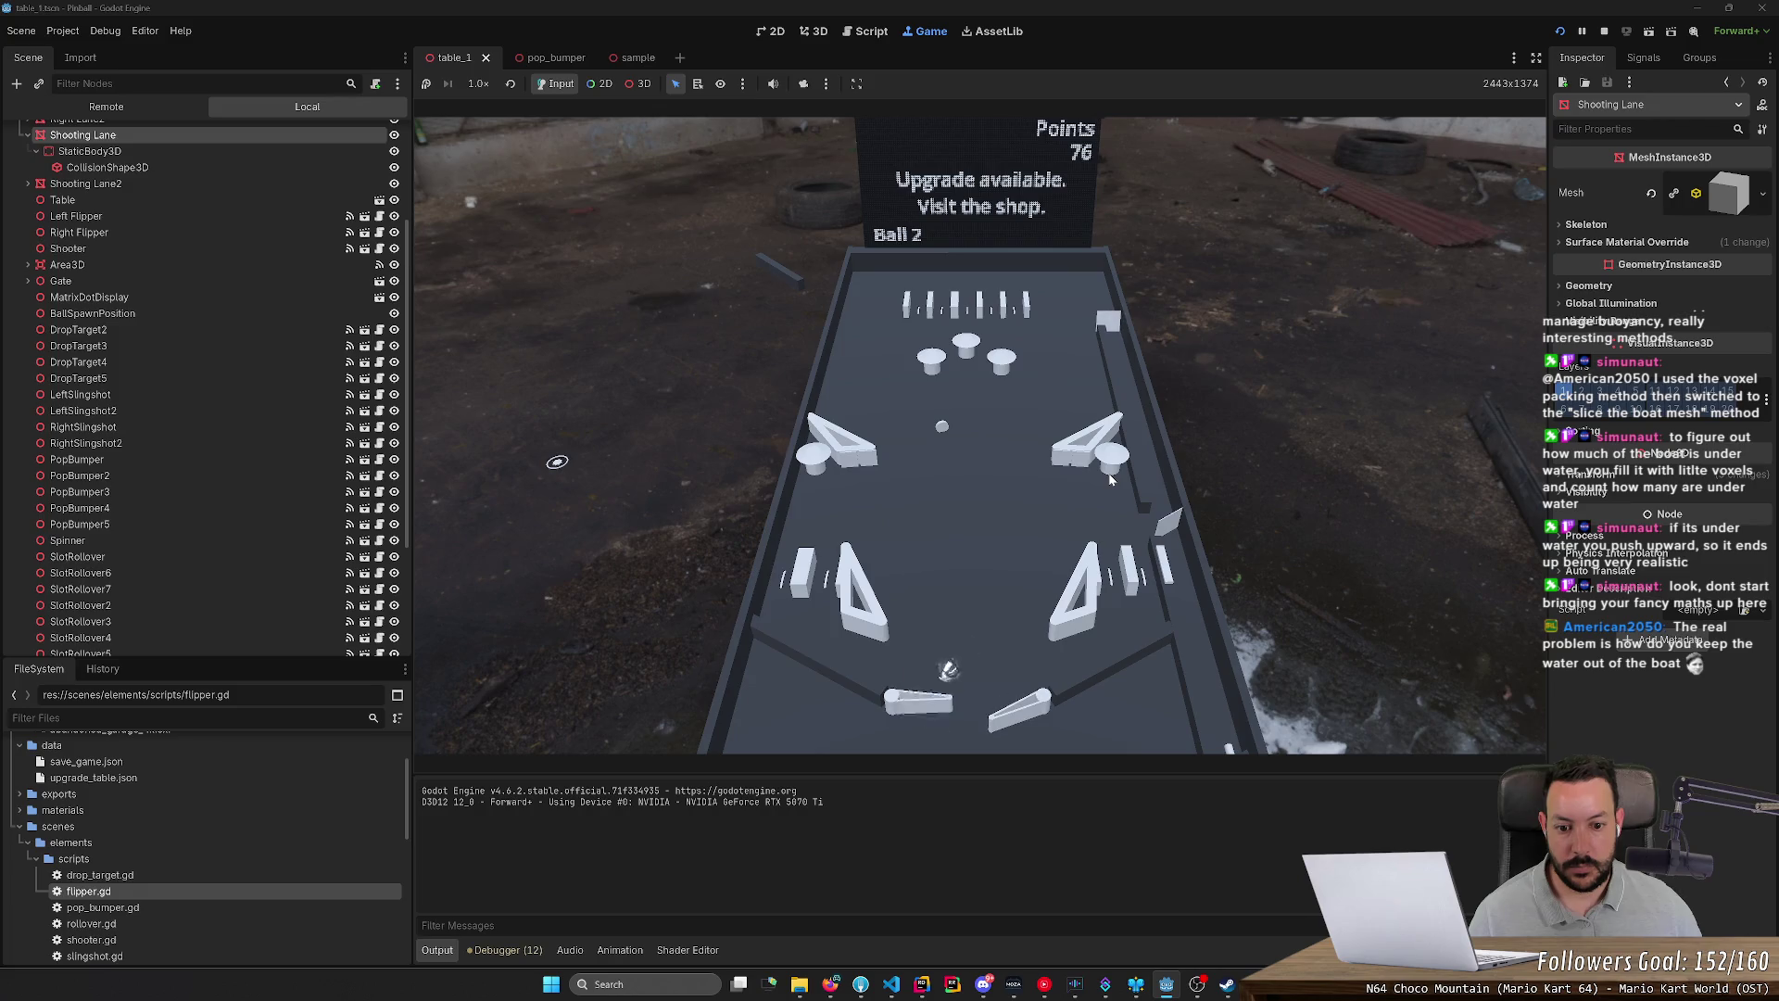
key("Right")
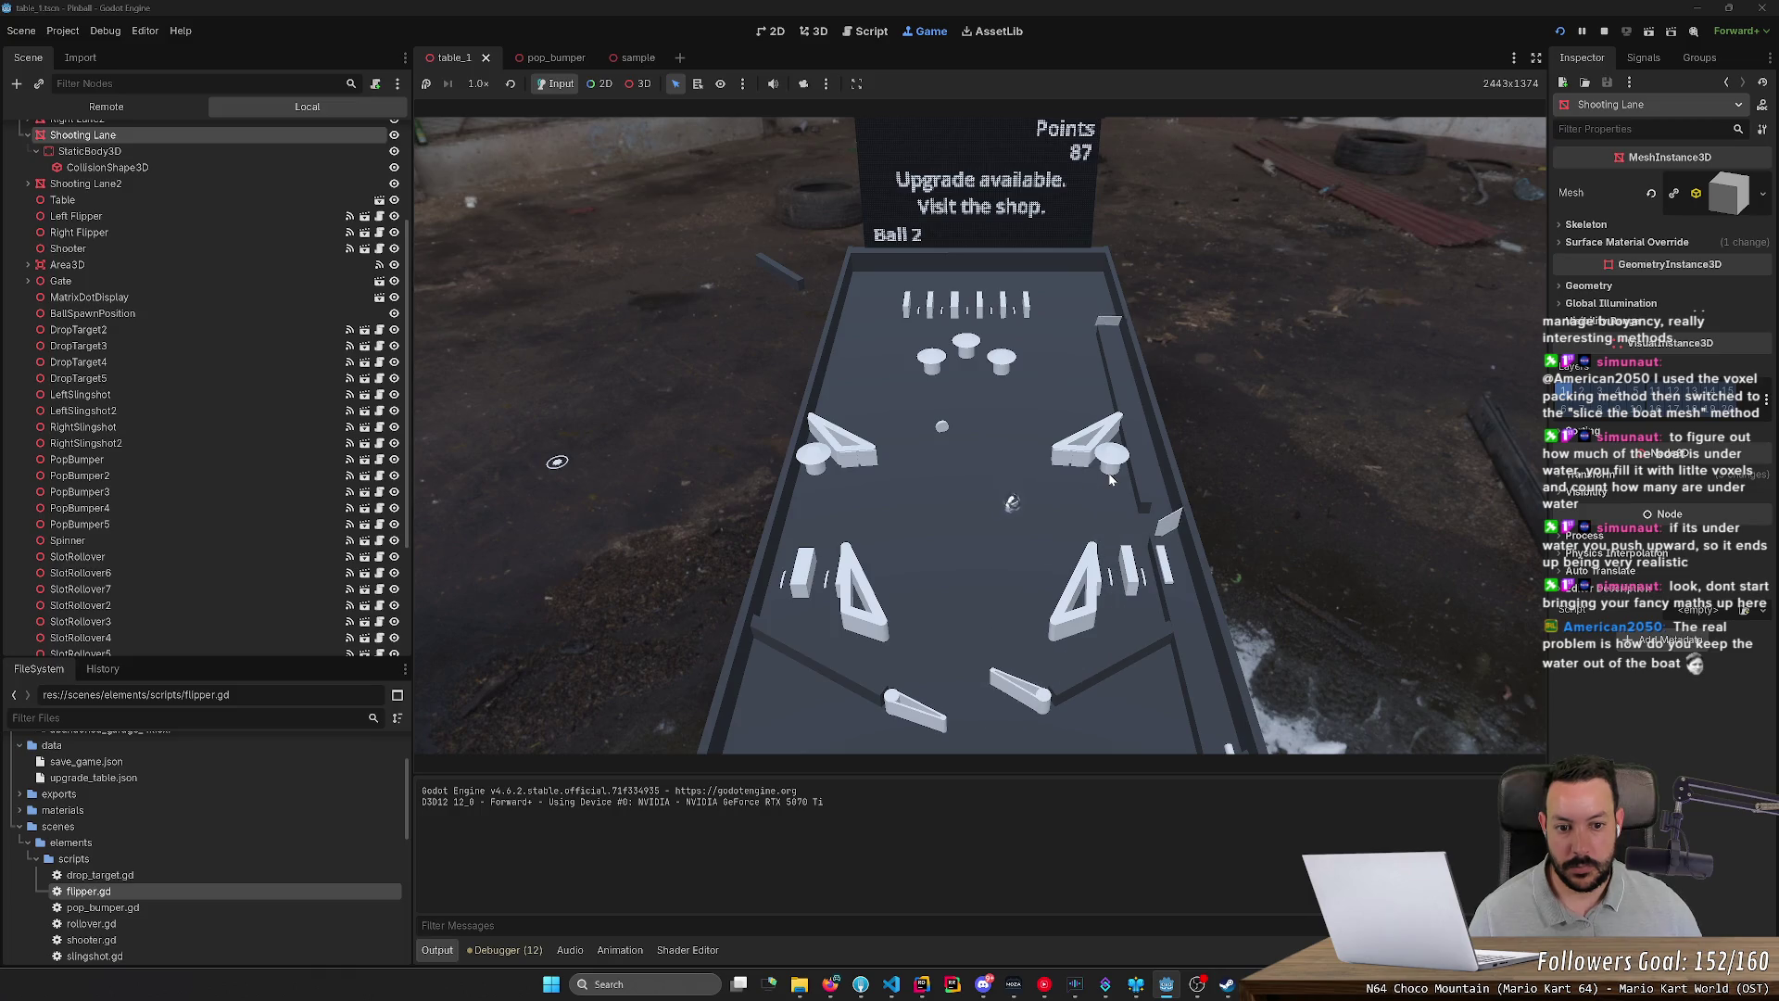
key("Left")
key("Right")
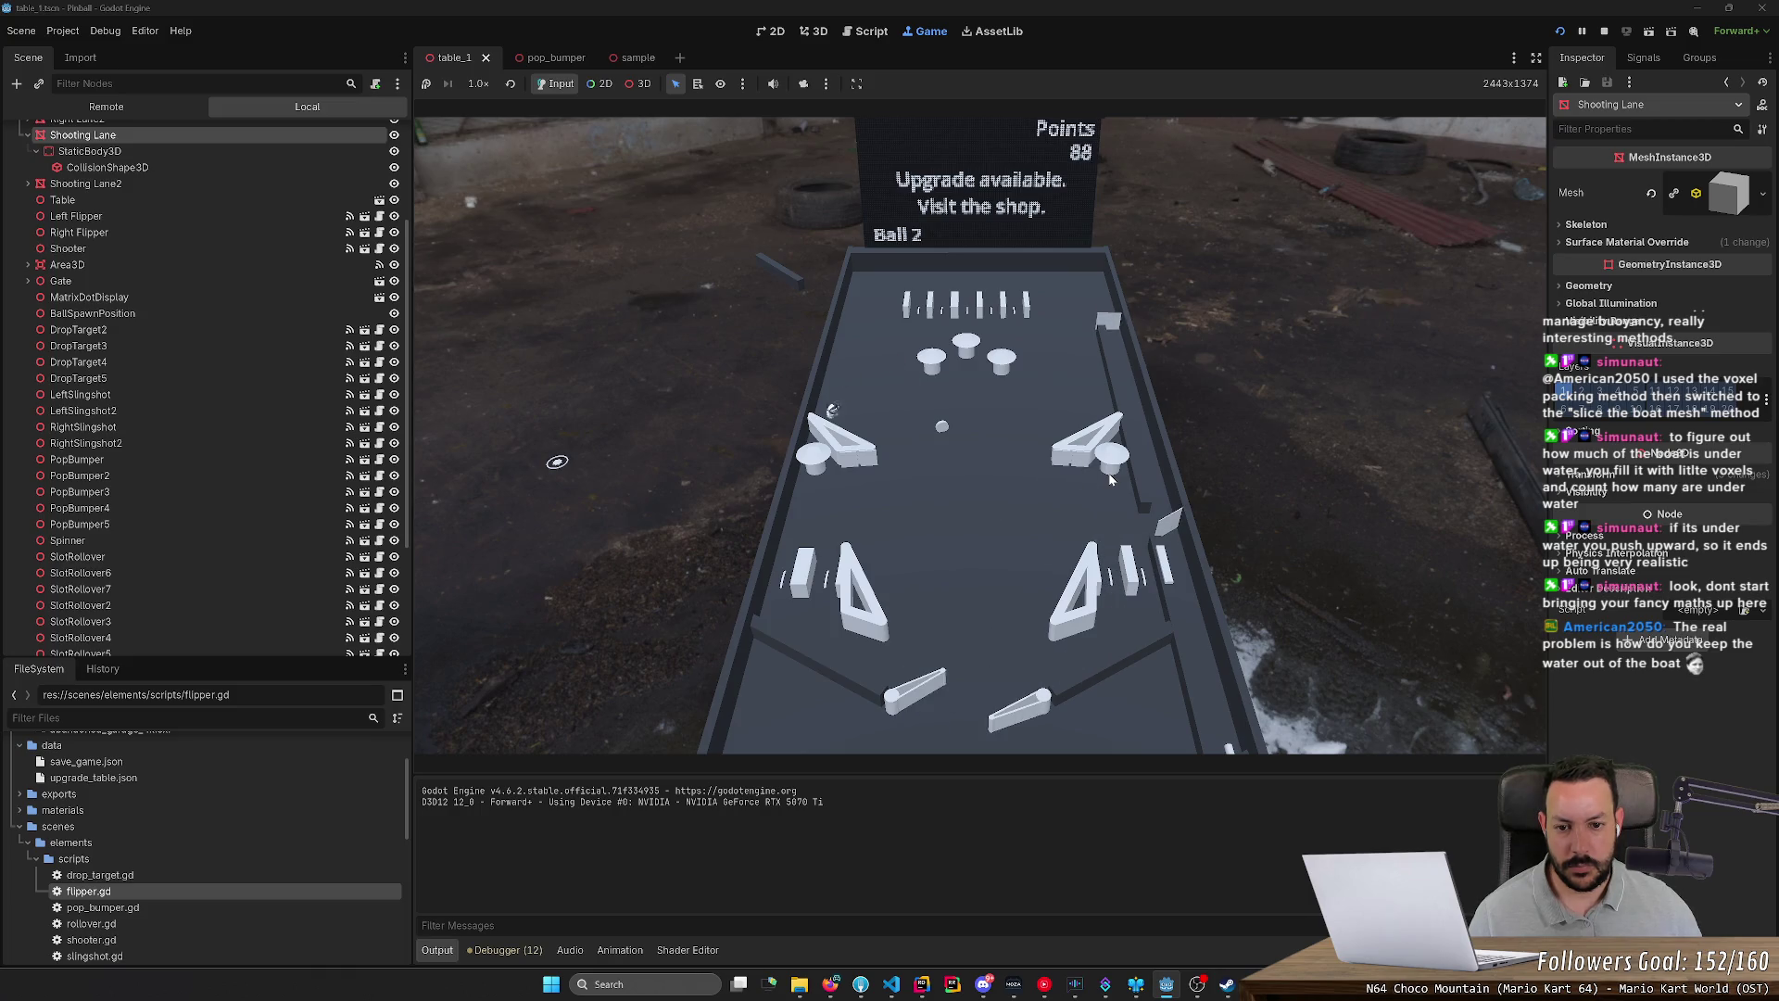
left_click(1604, 30)
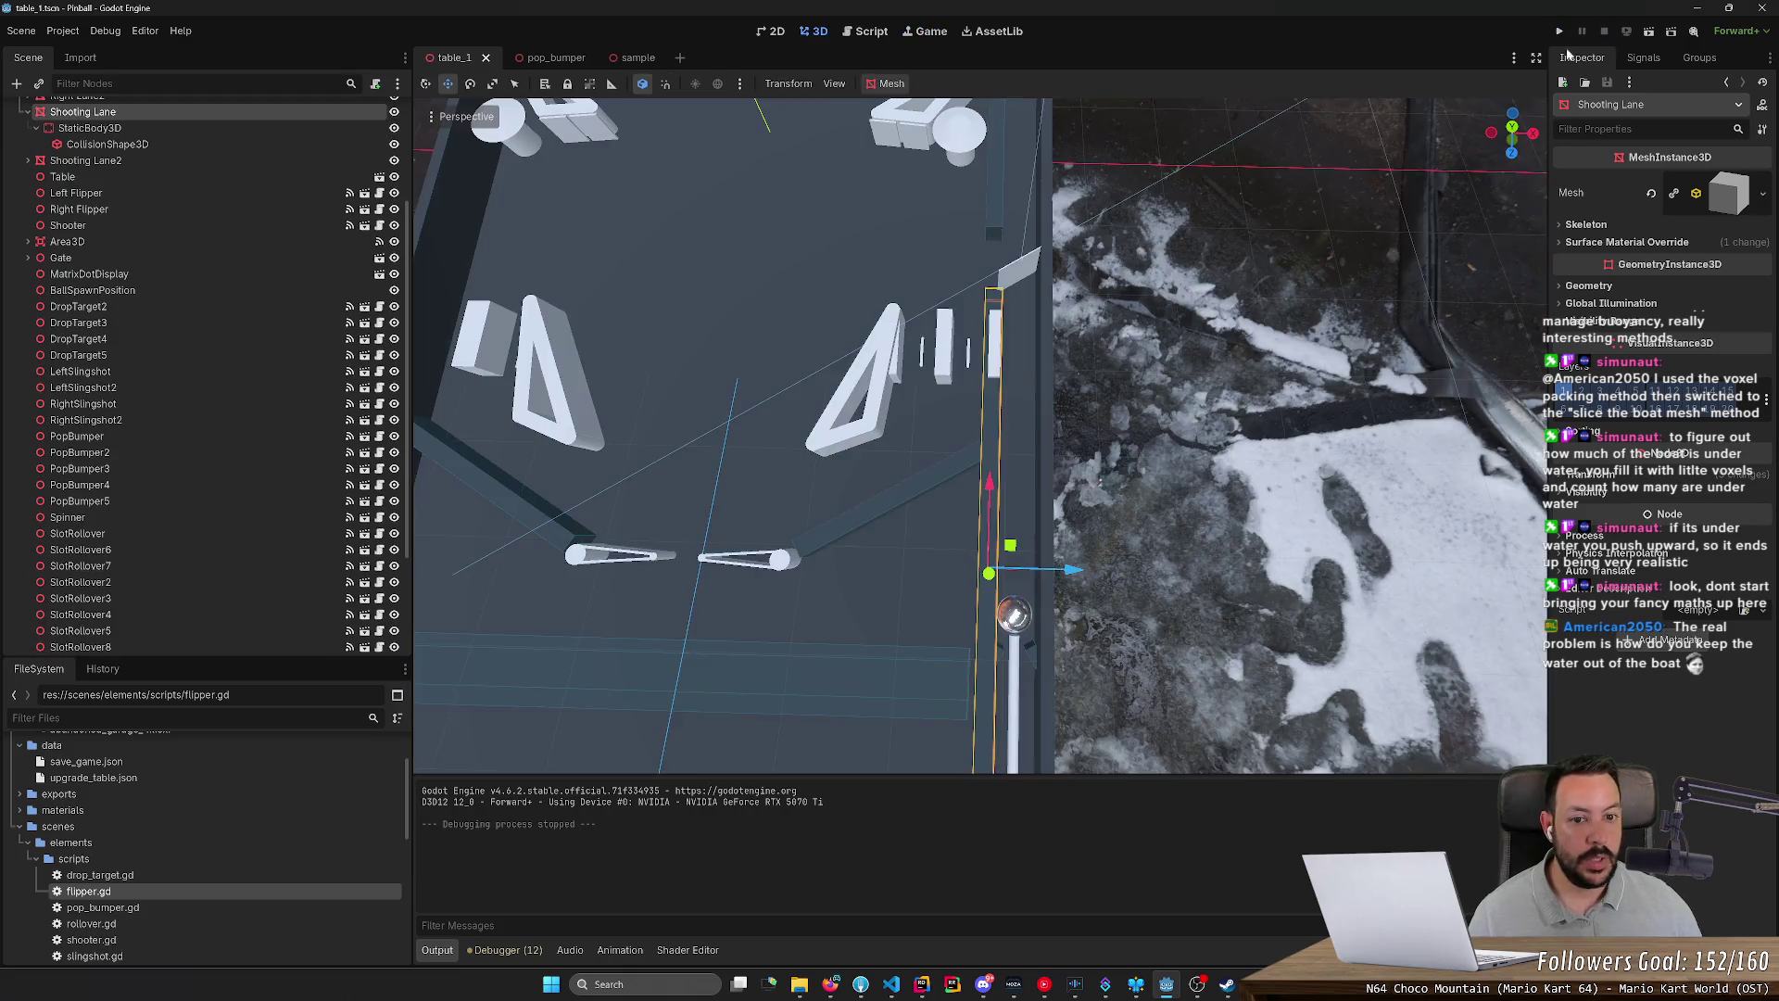
Step: Move the Standup target up near the drop targets by the top-left corner
scroll(1134, 297, "down", 3)
scroll(662, 457, "up", 5)
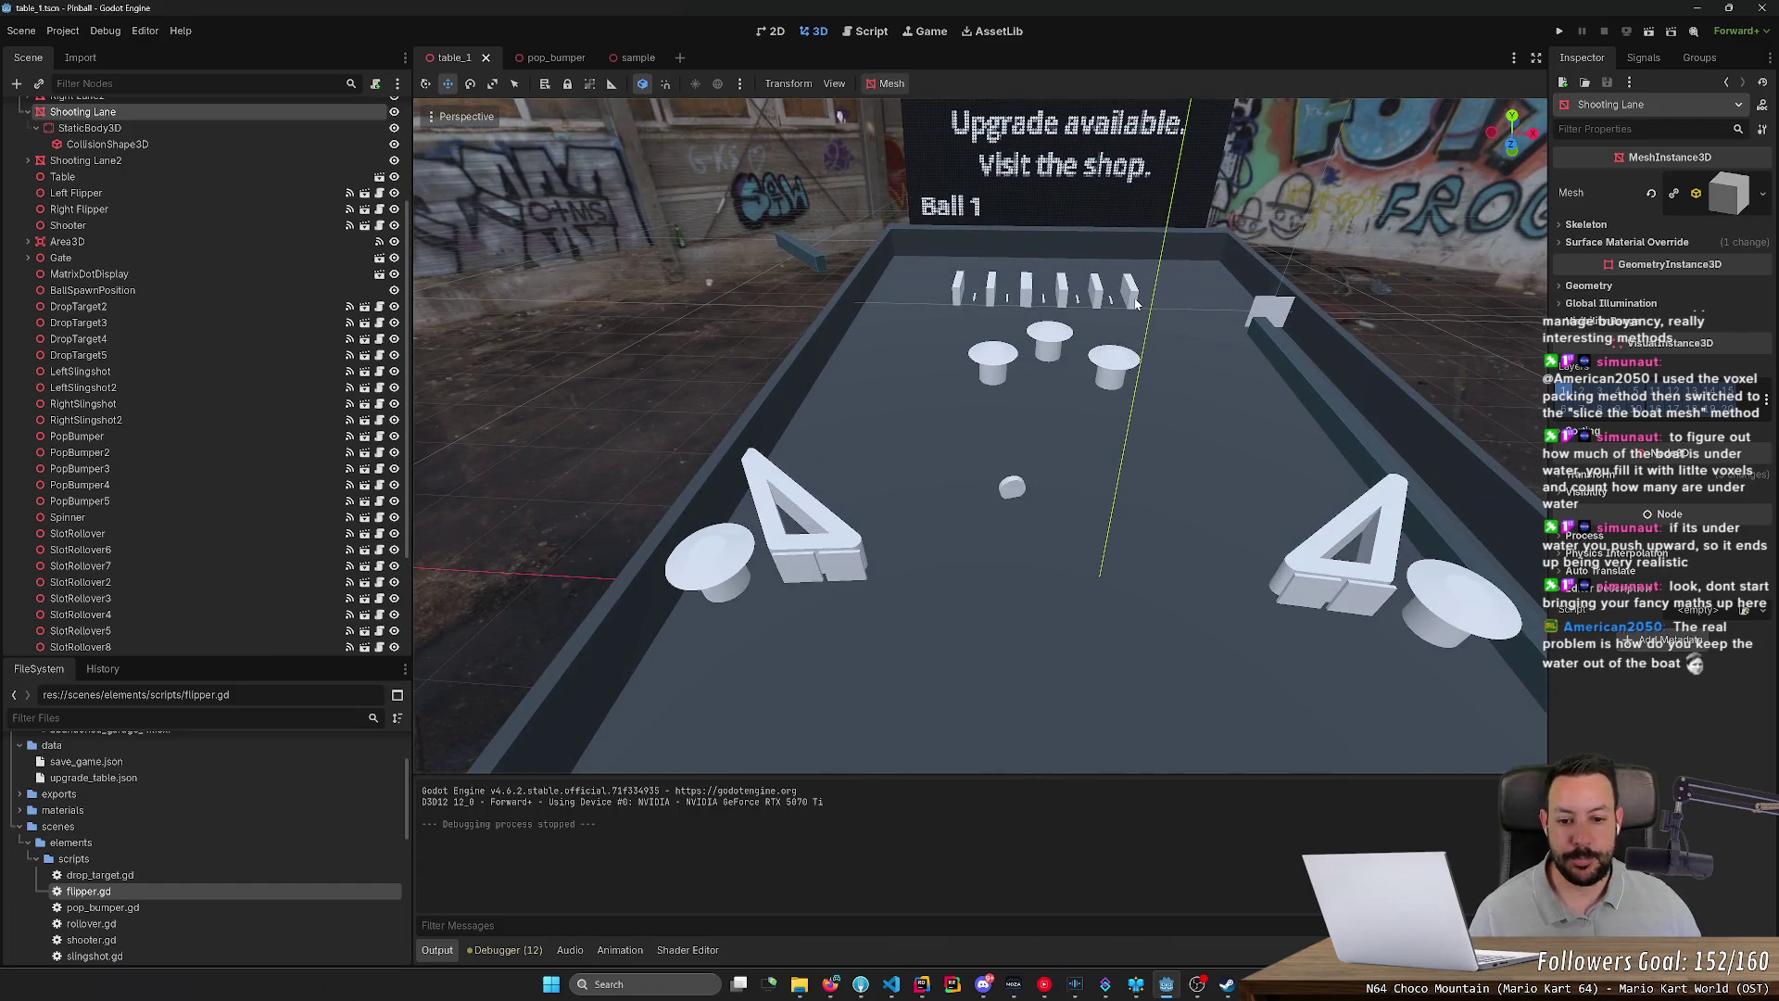
left_click(1017, 491)
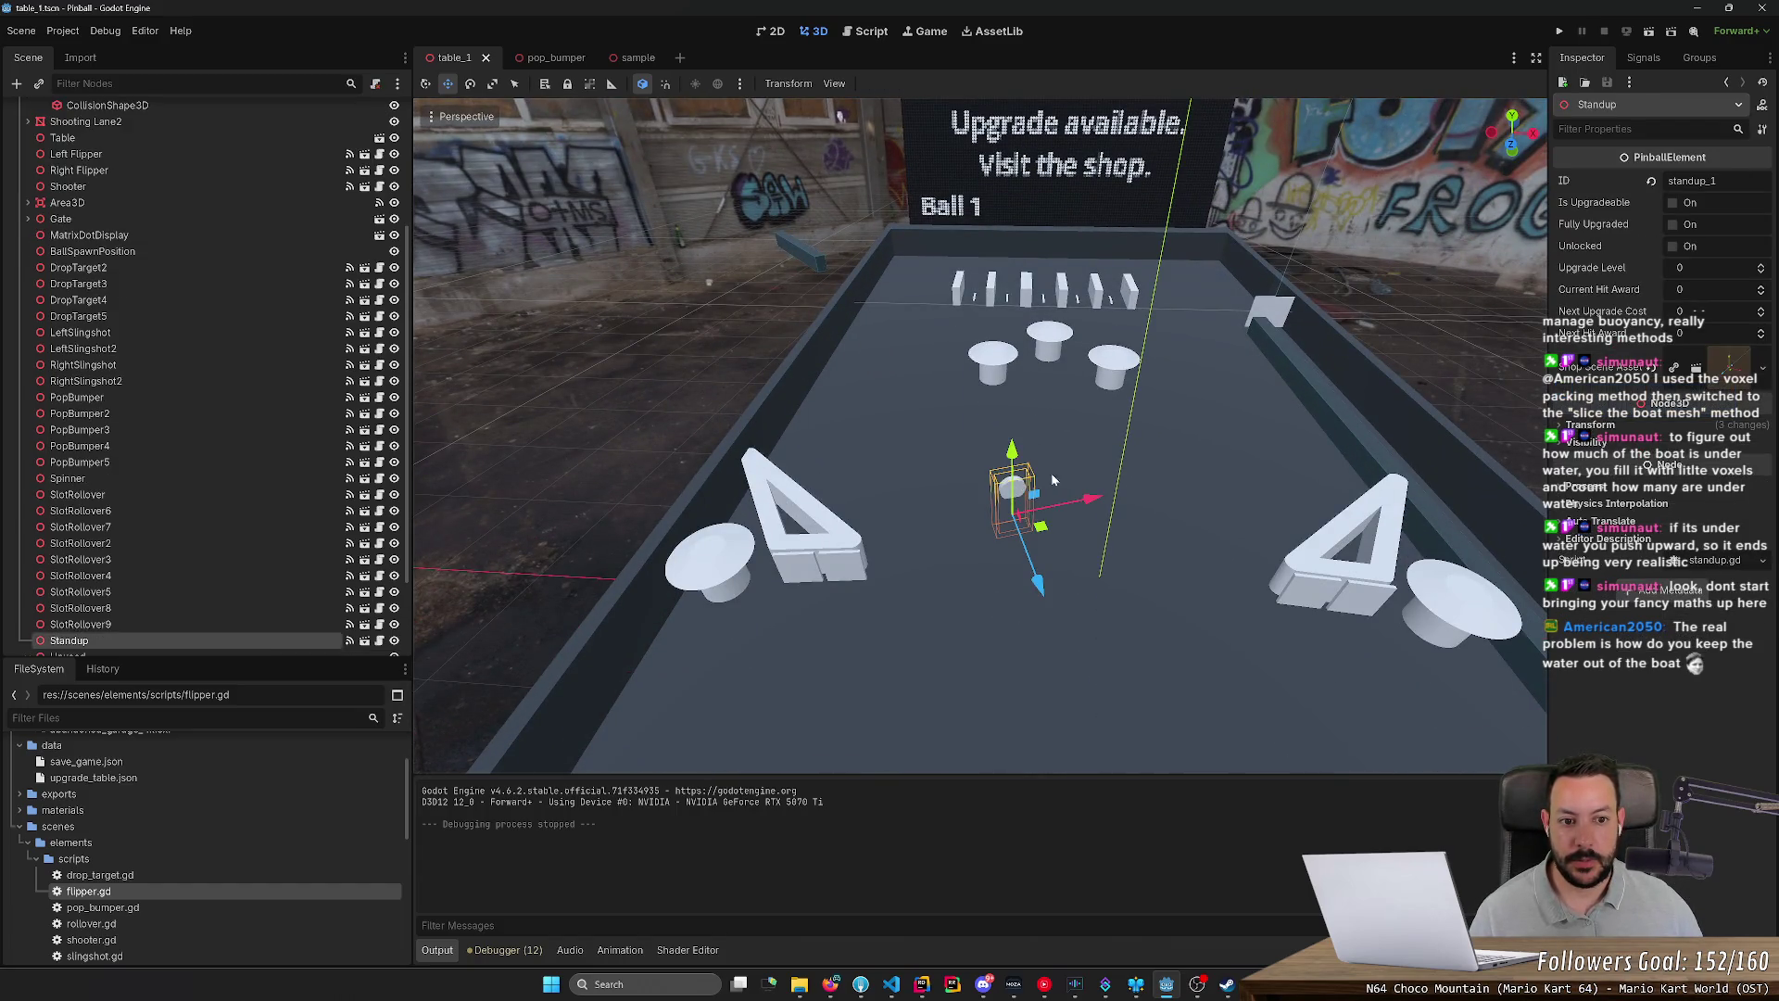
scroll(1016, 490, "up", 2)
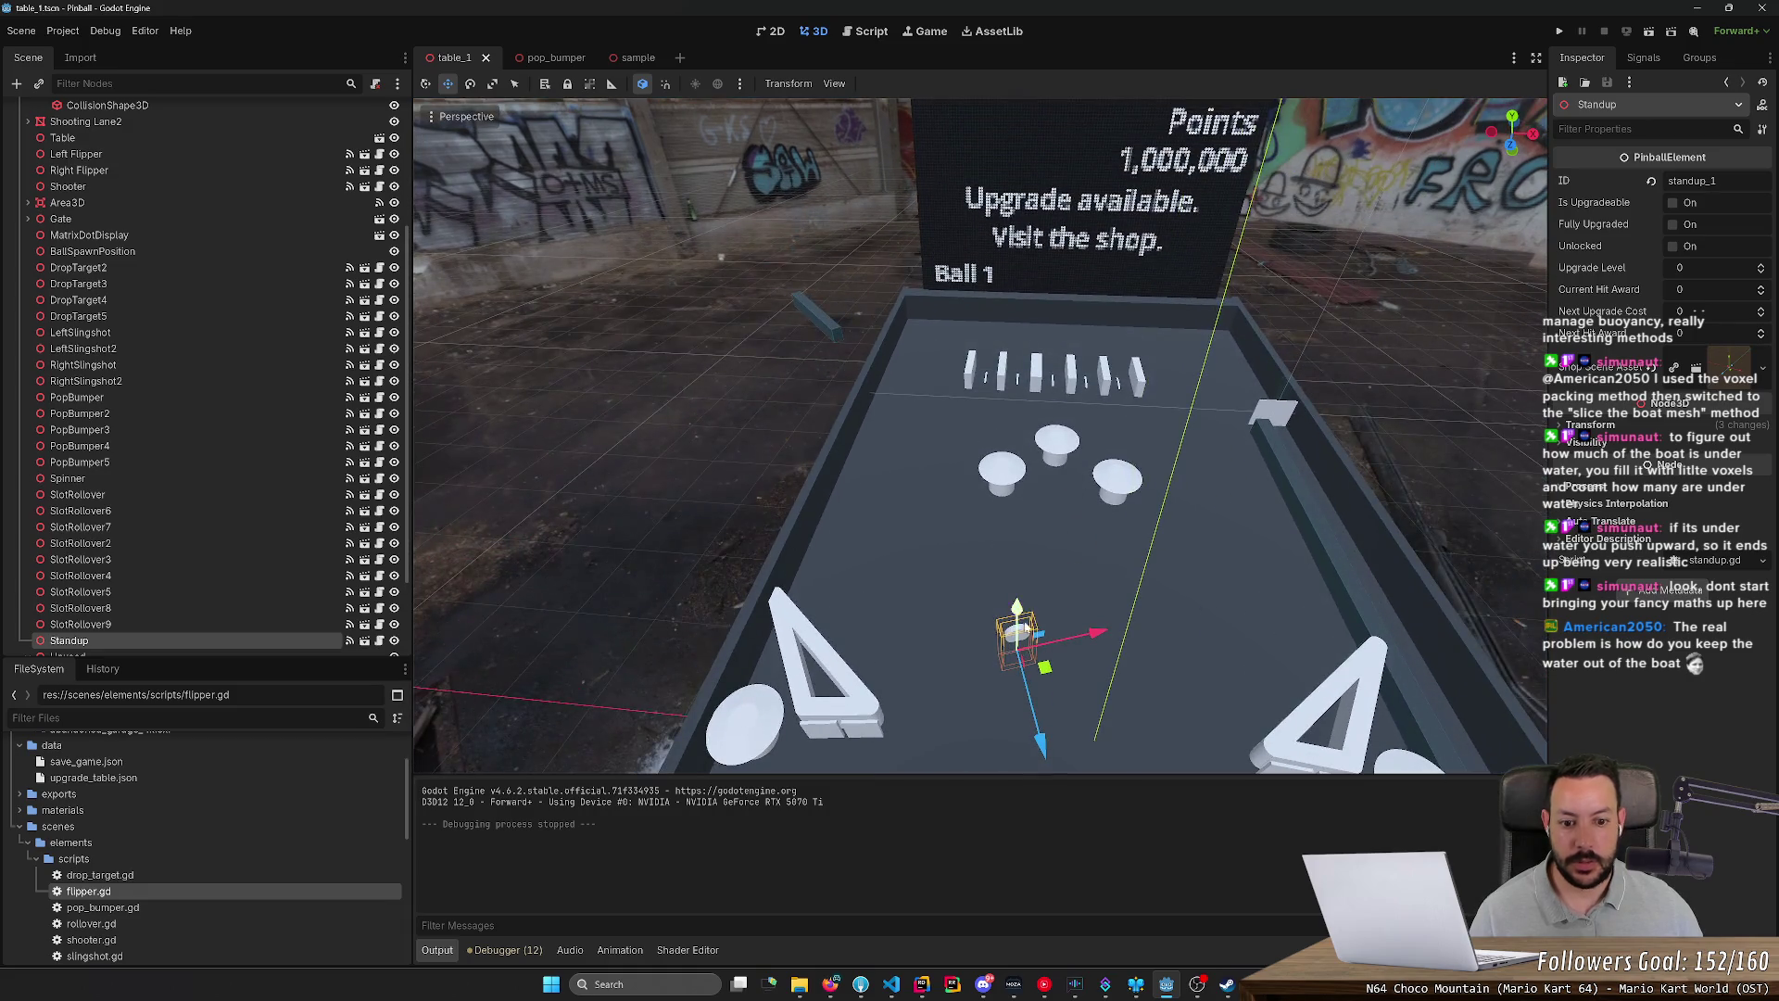
mouse_move(1017, 580)
left_mouse_down()
mouse_move(965, 343)
mouse_move(931, 357)
mouse_move(907, 287)
left_mouse_up()
key("f")
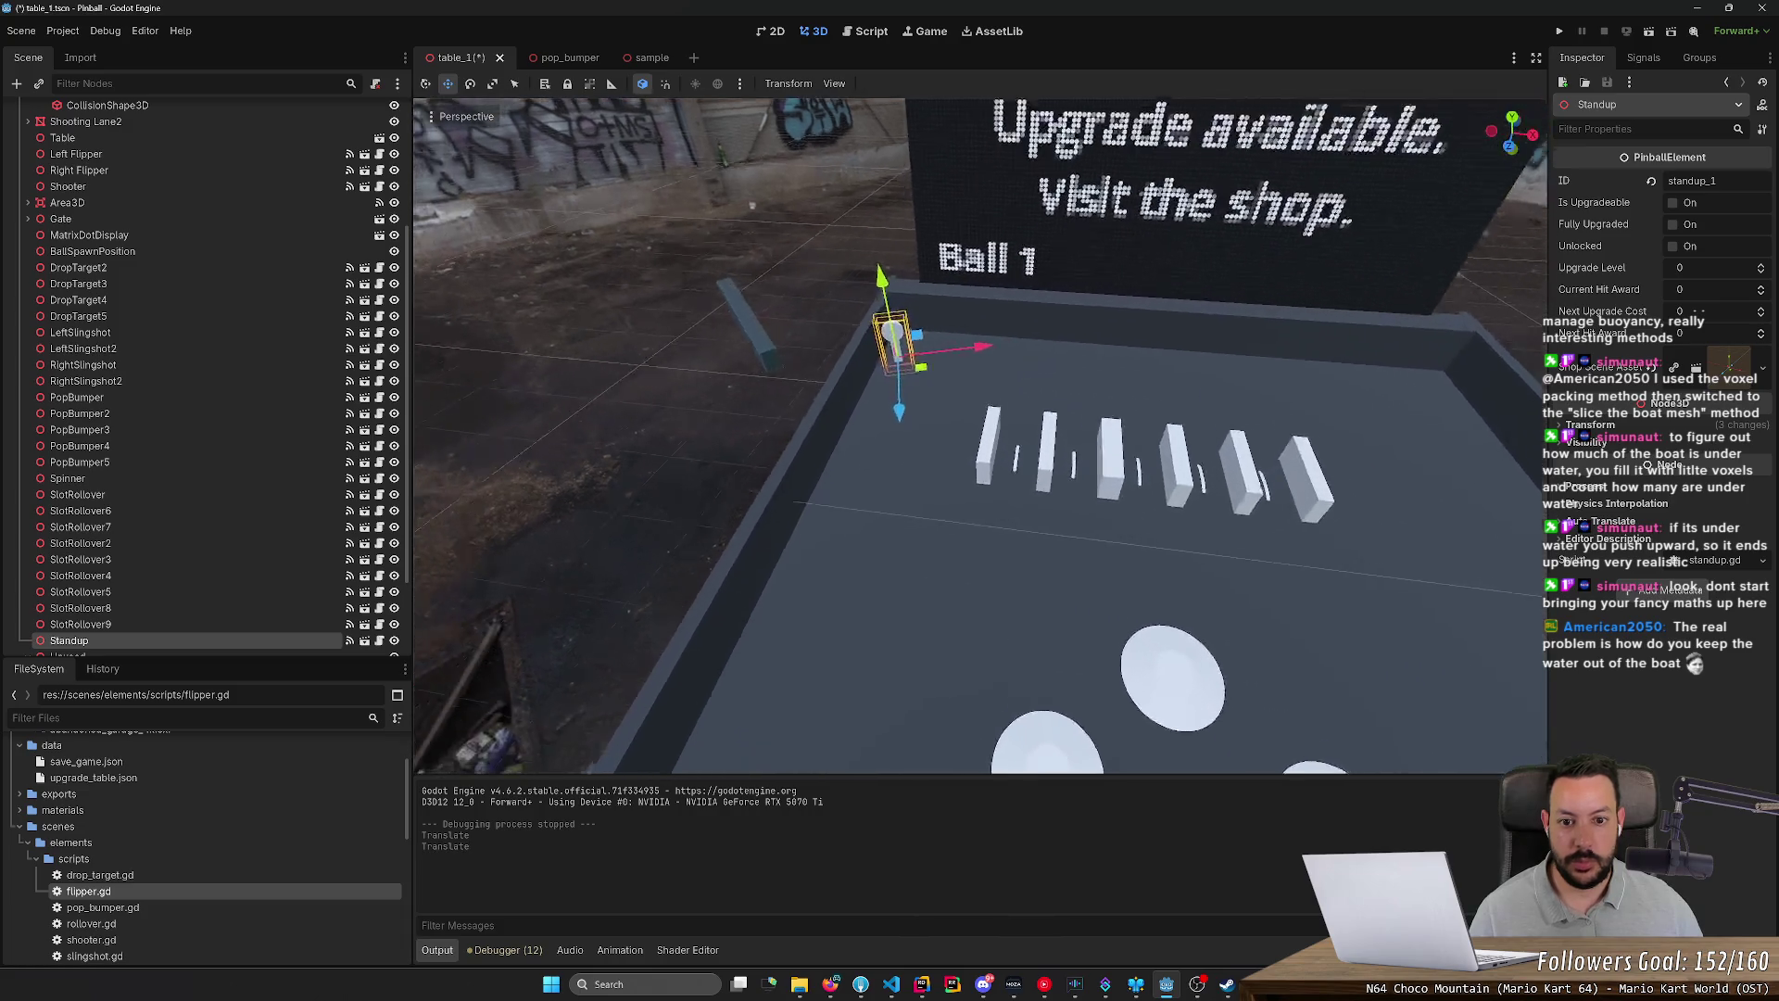
Step: Rotate the Standup target, nudge it along X, and duplicate it into a row
key("r")
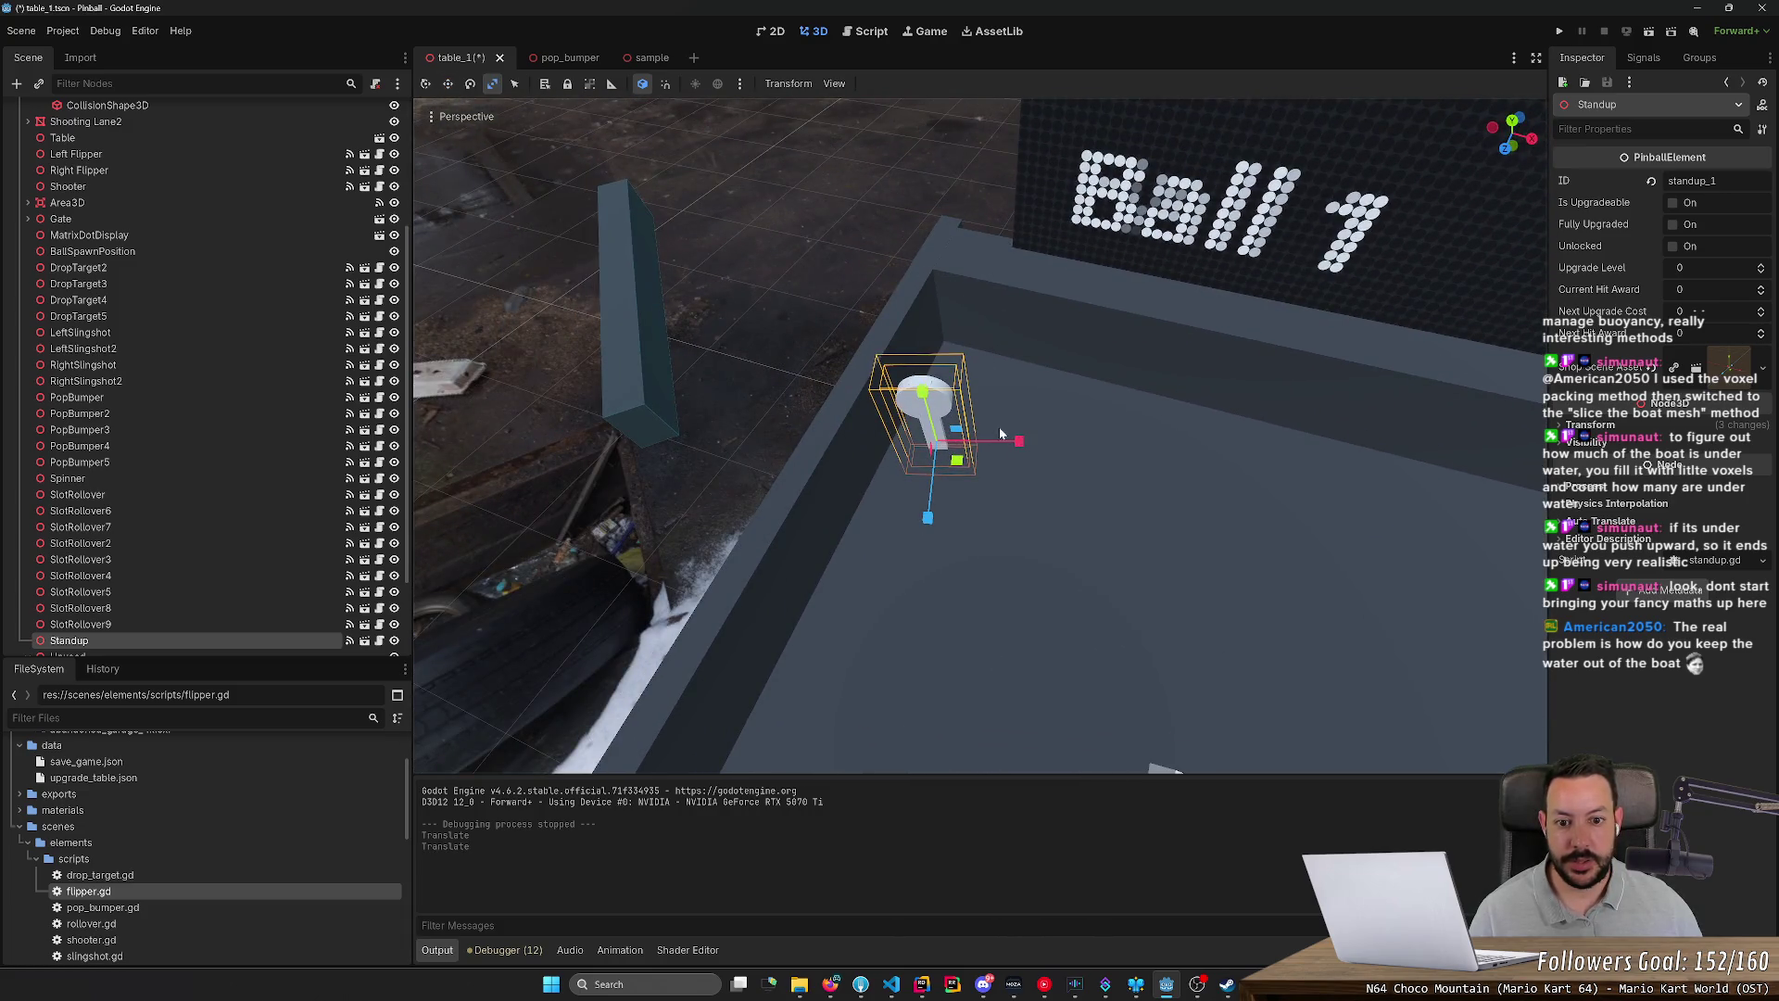
key("e")
left_click_drag(1008, 449, 1001, 460)
key("r")
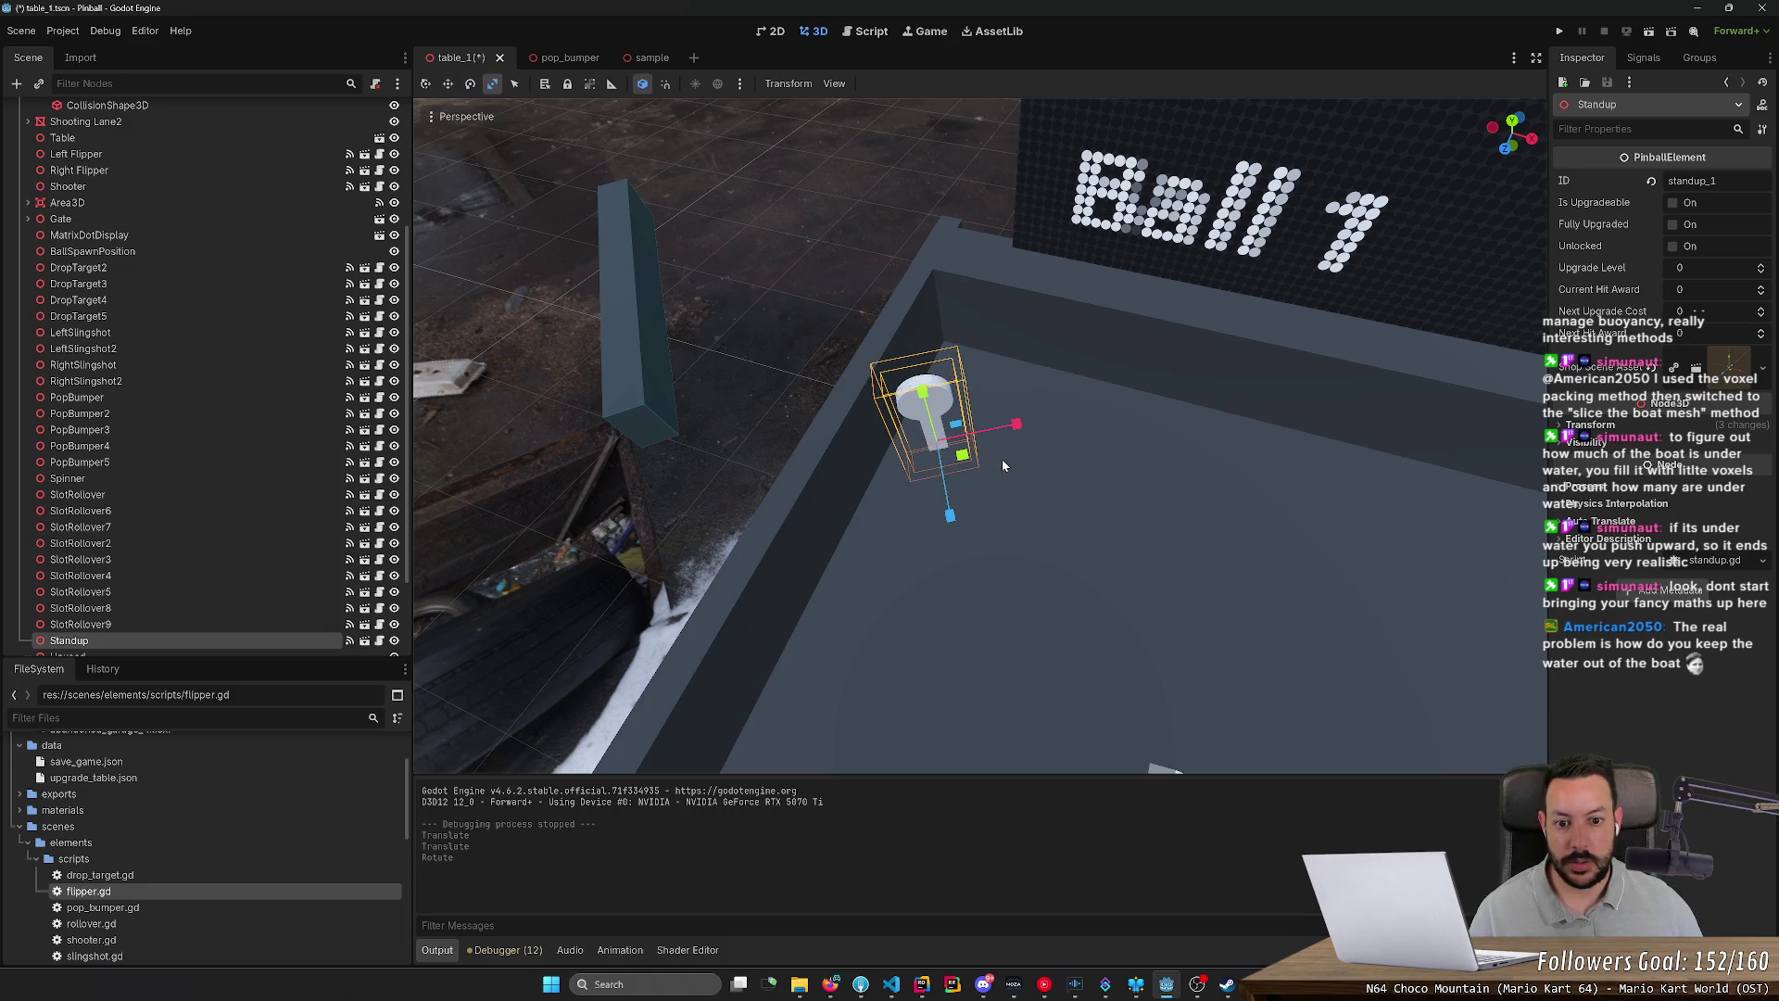
key("e")
key("w")
mouse_move(1003, 430)
left_mouse_down()
mouse_move(984, 426)
mouse_move(1103, 399)
mouse_move(1075, 400)
left_mouse_up()
key("ctrl+d")
key("ctrl+d")
left_click(920, 441, "shift")
Step: Shift the three selected standup targets together along Z and X
left_click(921, 441, "shift")
mouse_move(1052, 500)
left_mouse_down()
mouse_move(997, 454)
mouse_move(1025, 474)
left_mouse_up()
mouse_move(1061, 412)
left_mouse_down()
mouse_move(1098, 407)
mouse_move(1038, 454)
mouse_move(1064, 462)
mouse_move(937, 452)
left_mouse_up()
left_click(1158, 519)
scroll(1064, 462, "down", 3)
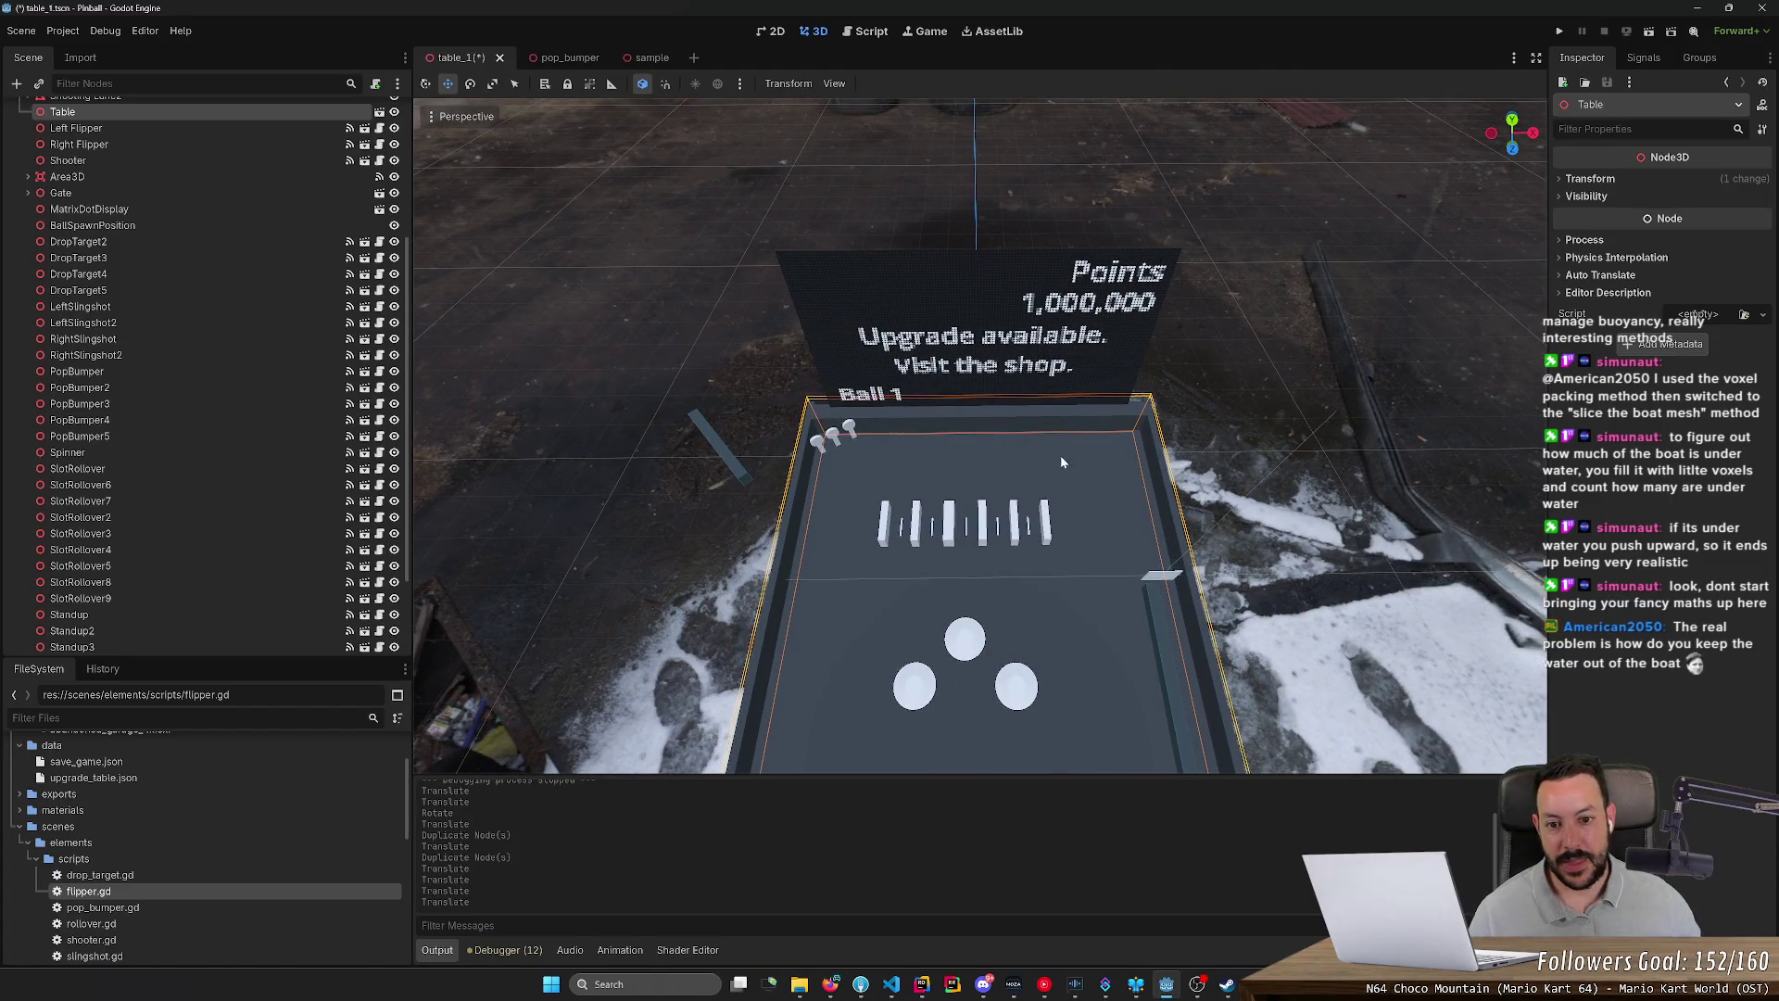
scroll(1060, 454, "up", 3)
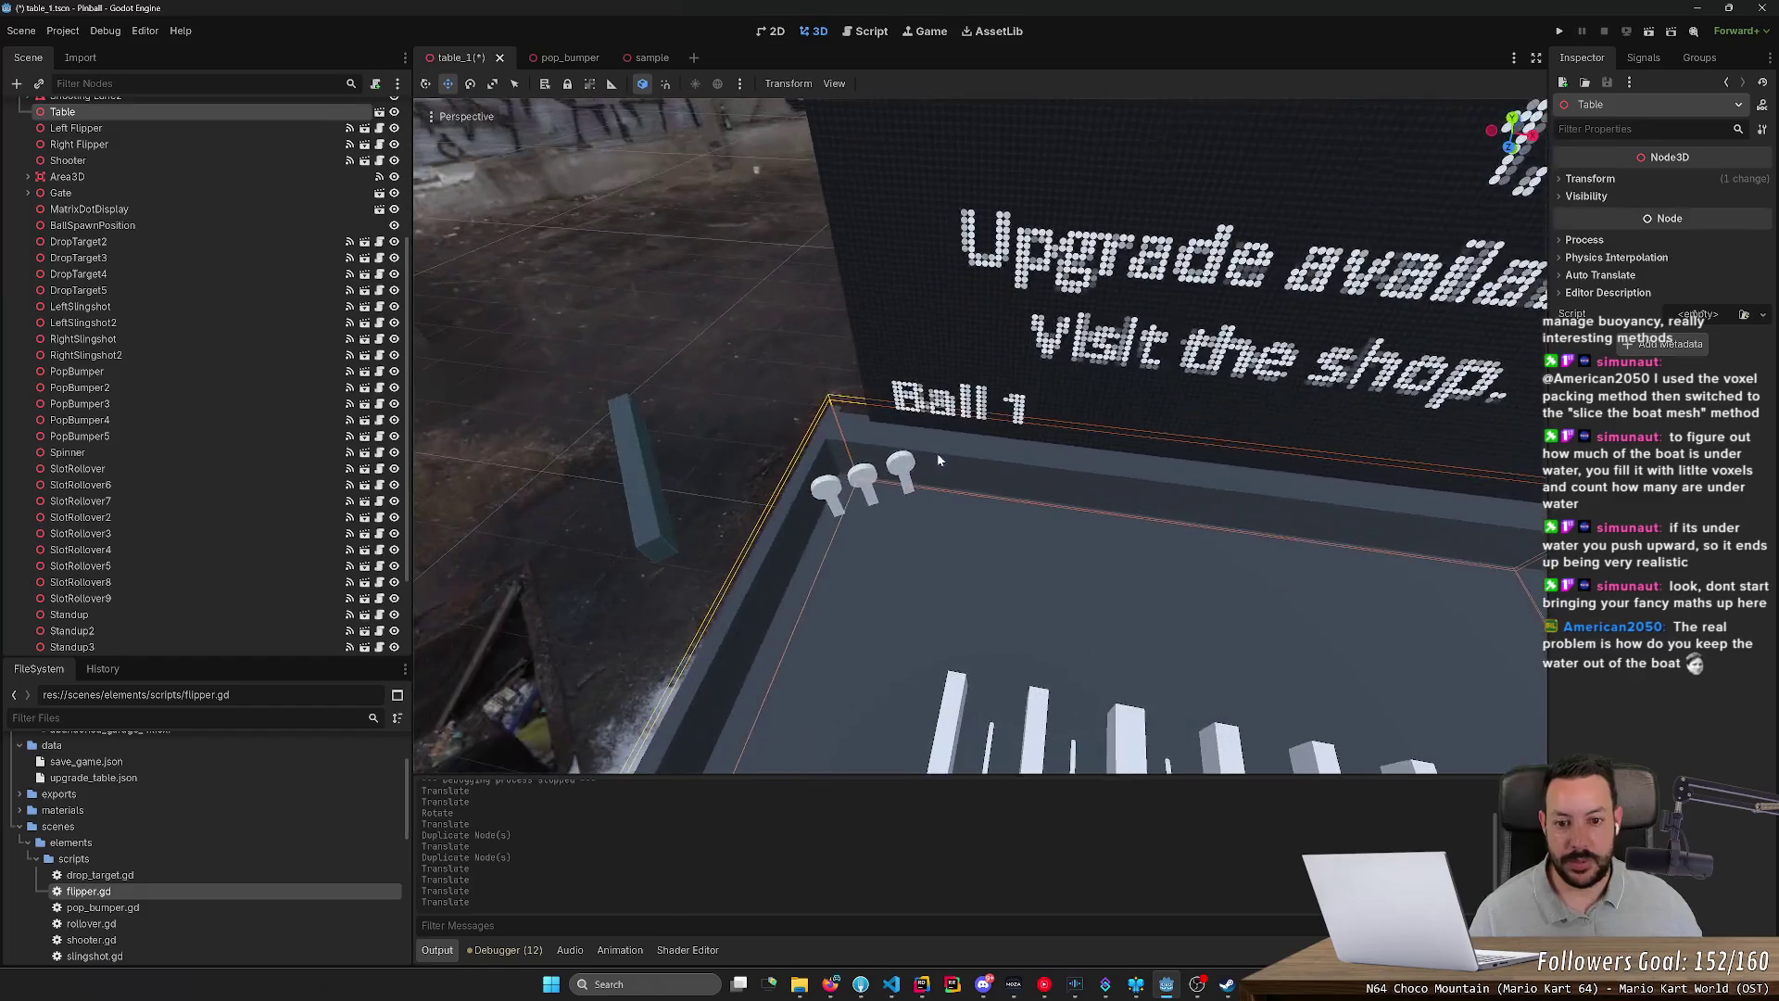
Step: Delete Standup3, Standup2 and Standup, confirming each, then save the scene
left_click(909, 474)
scroll(909, 474, "down", 5)
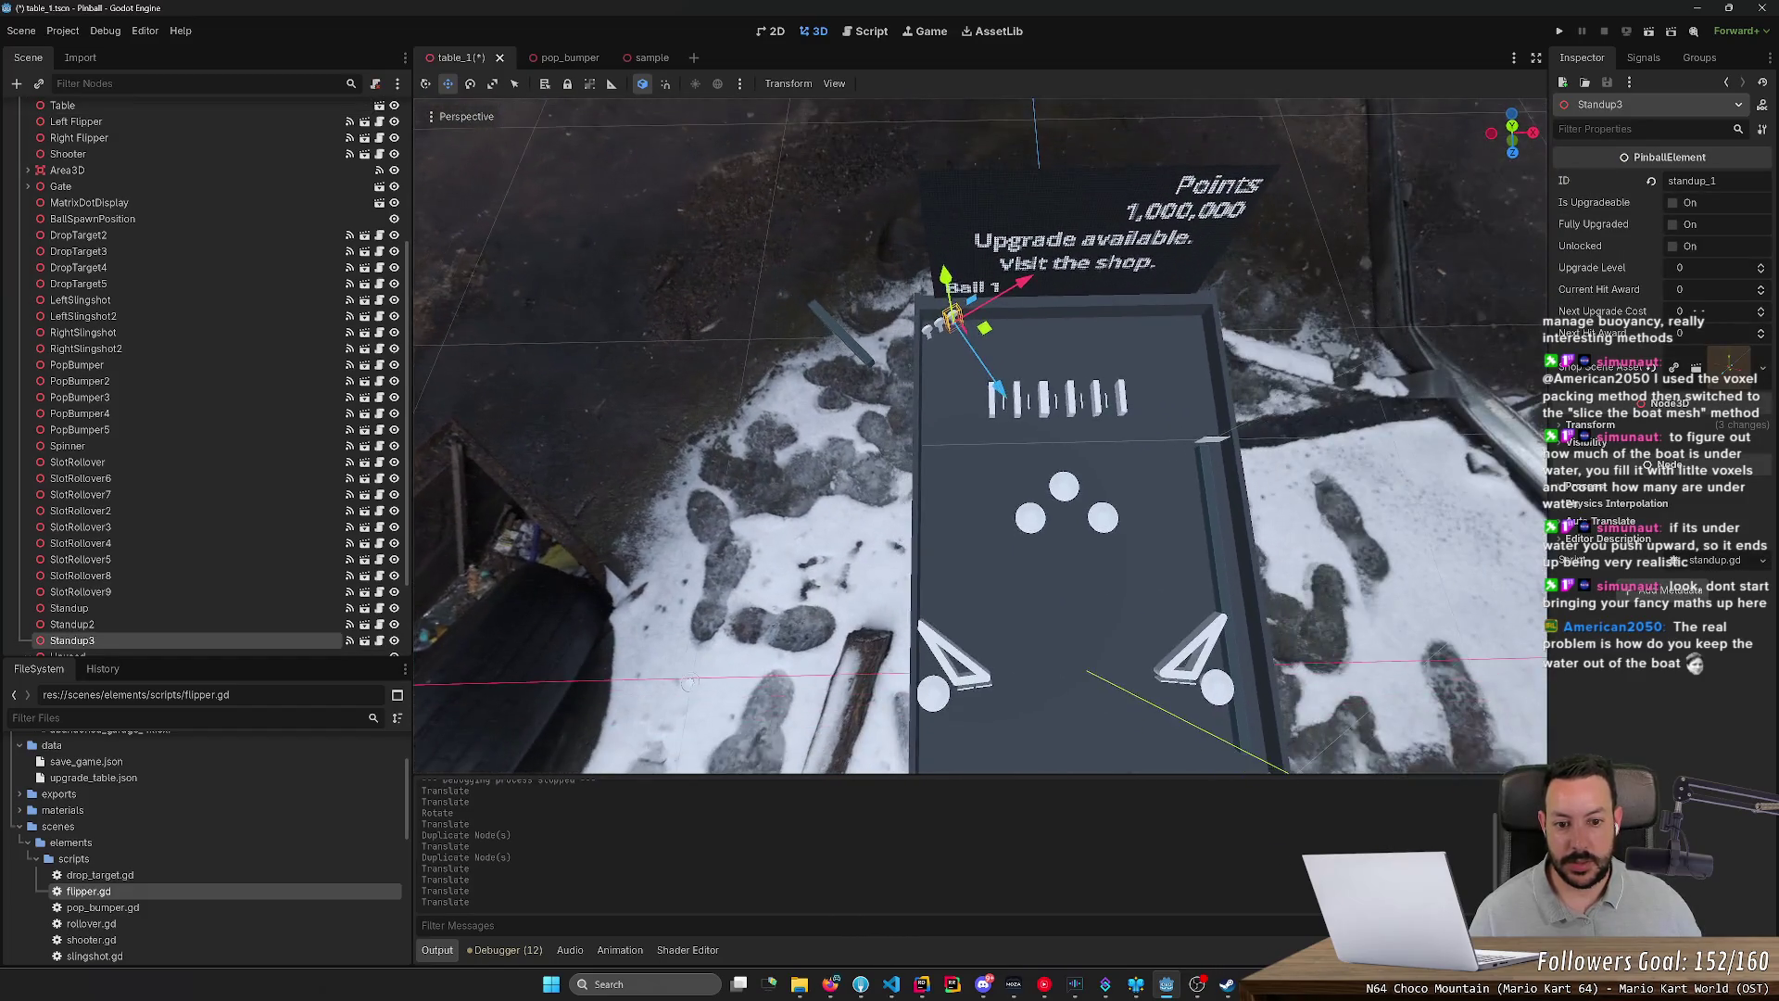
scroll(953, 494, "up", 4)
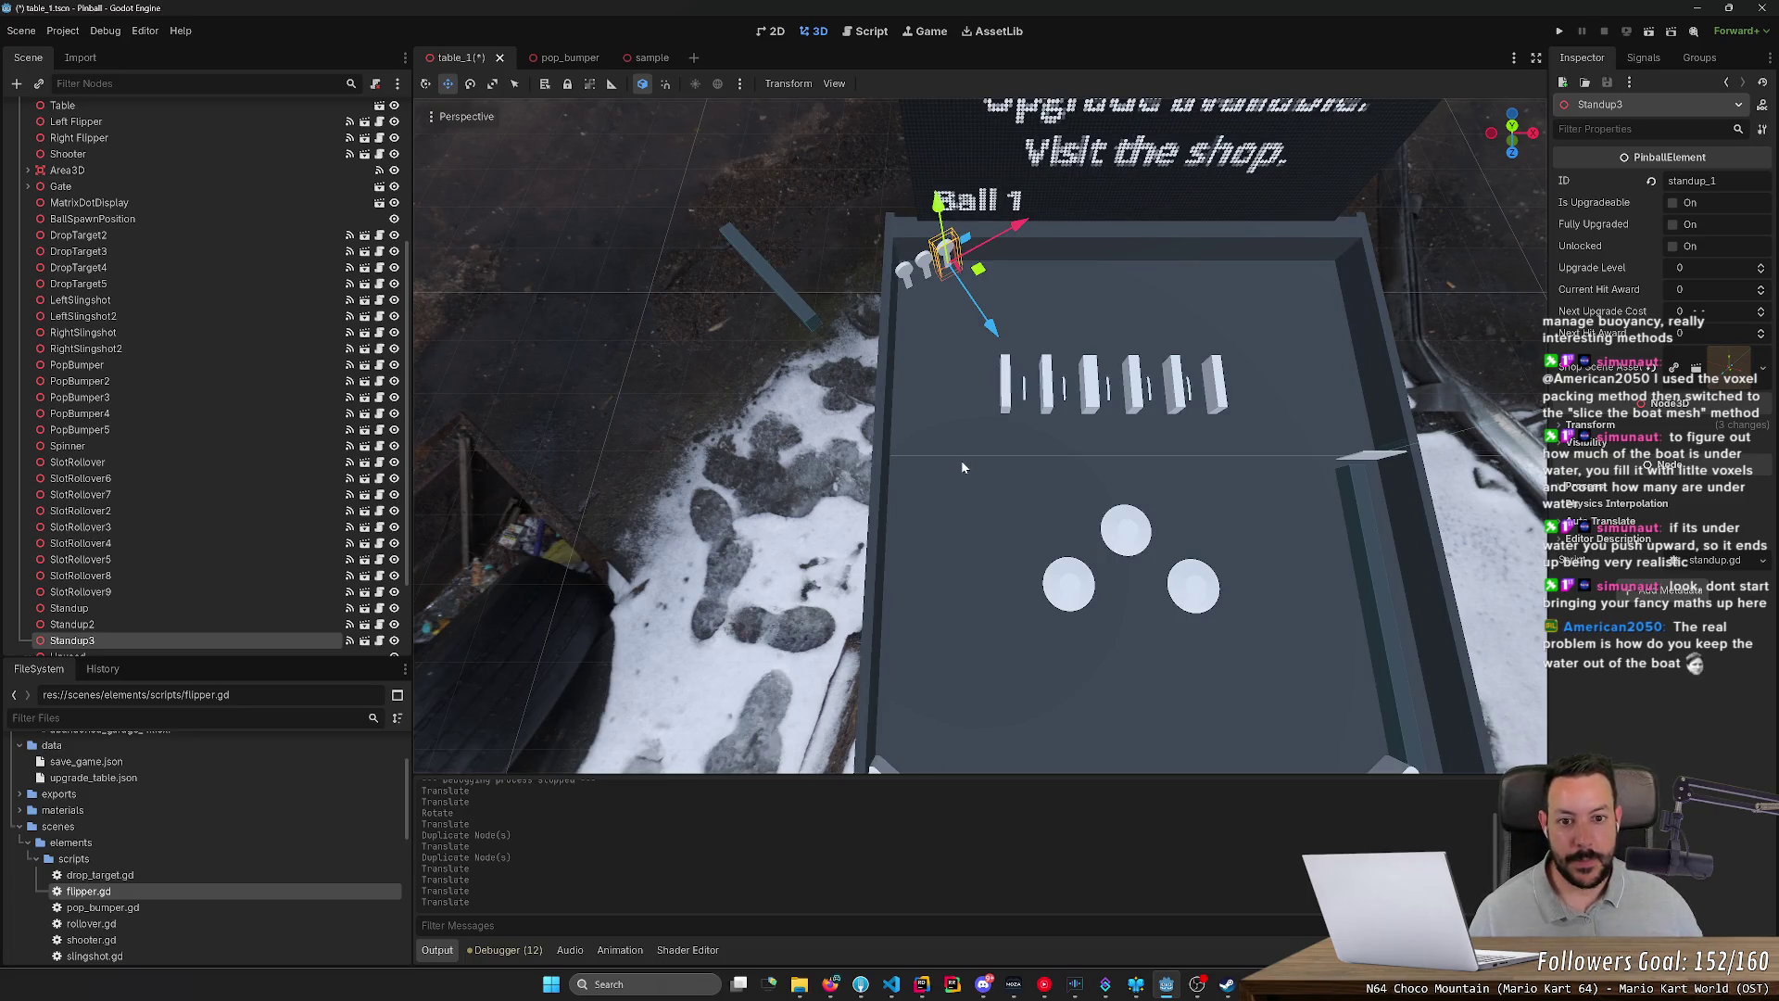
key("Delete")
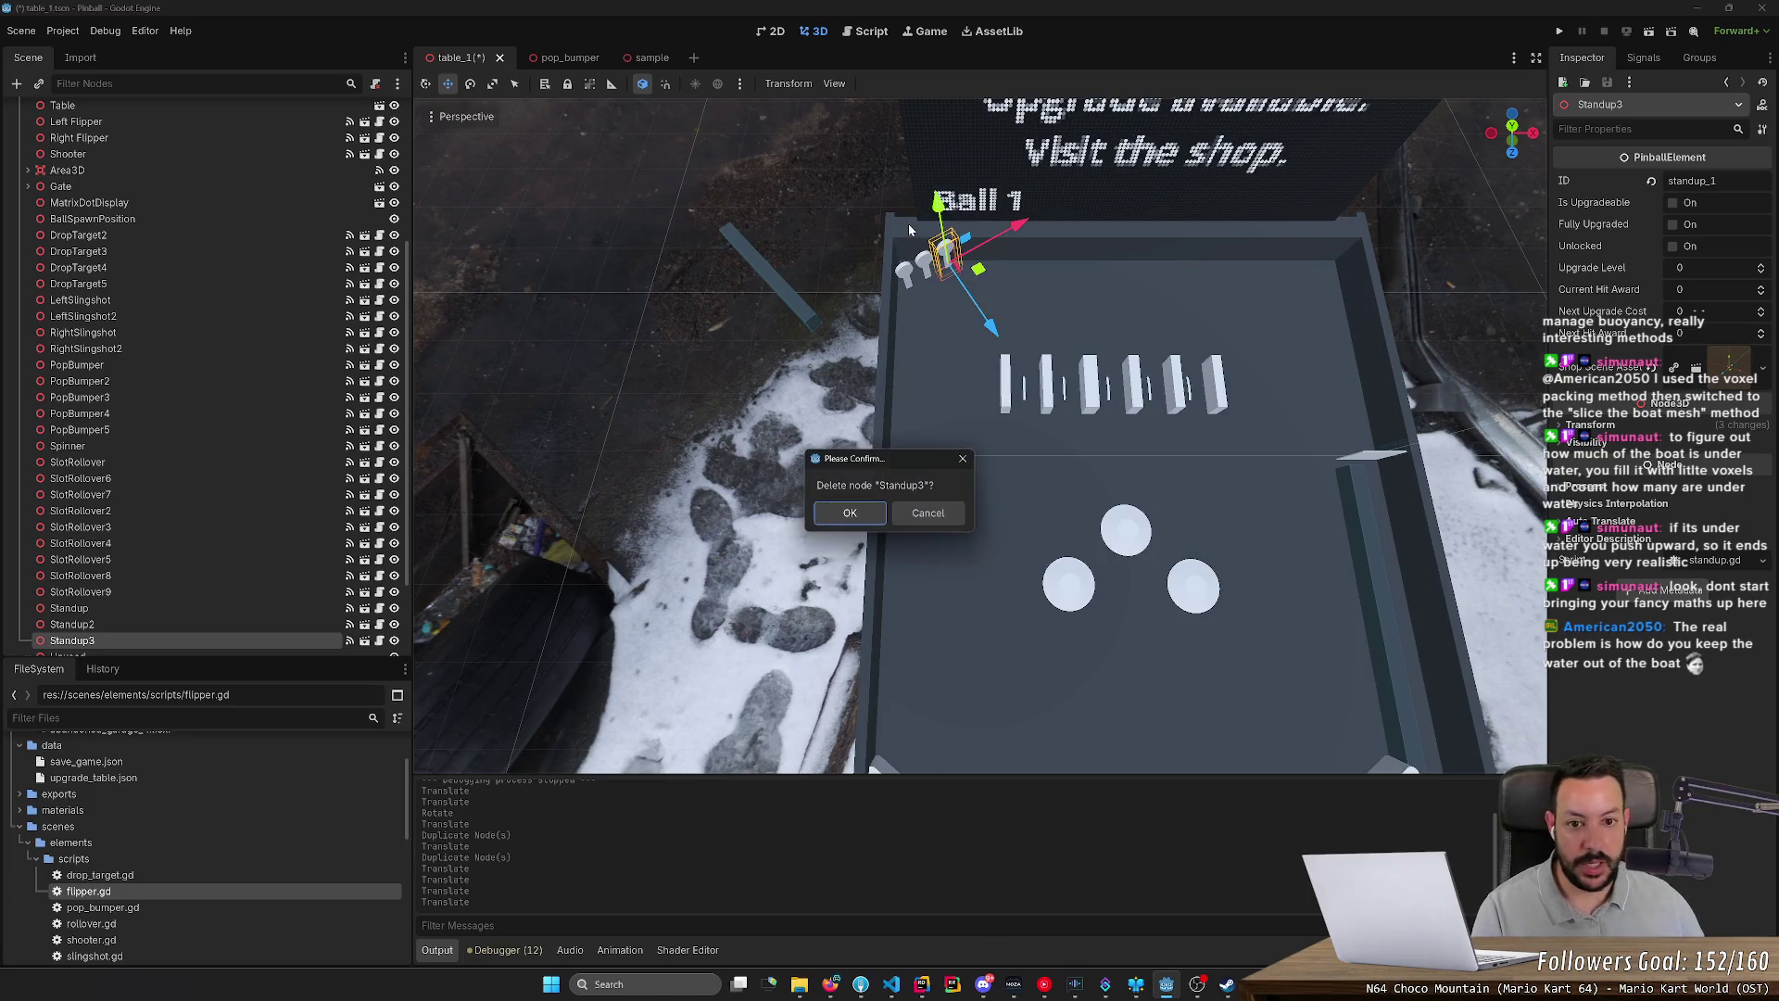
key("Return")
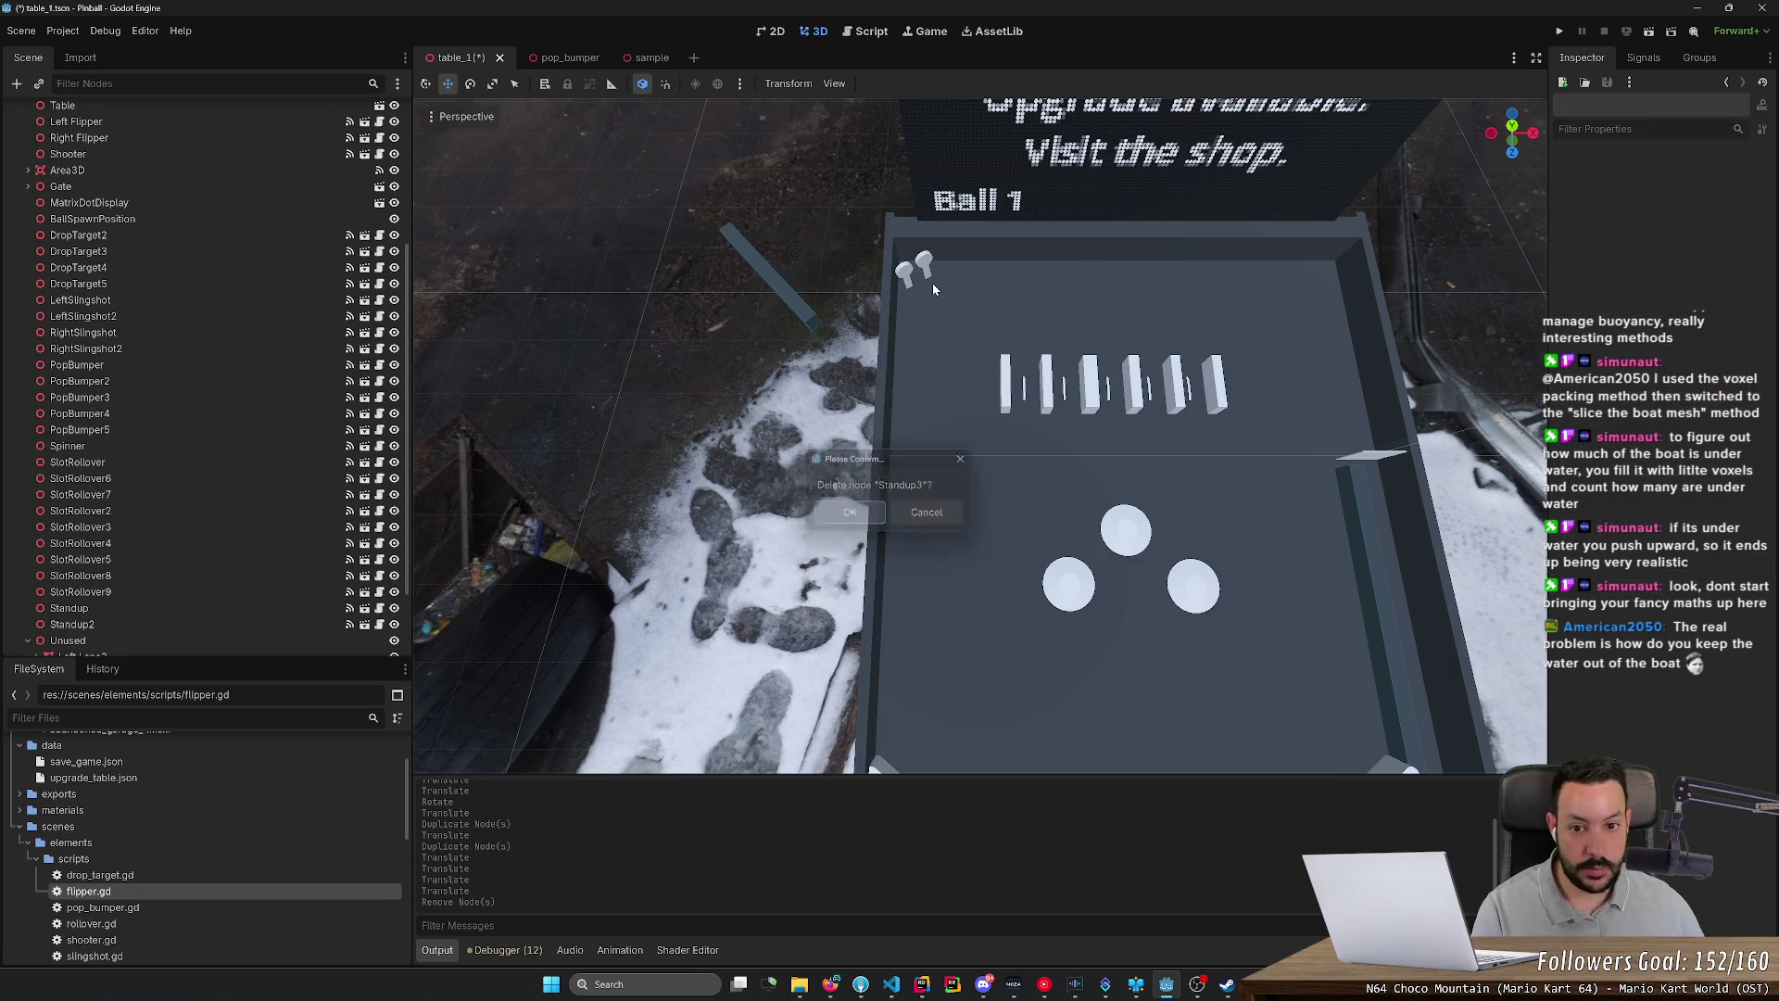
key("Delete")
key("Return")
key("Delete")
key("Return")
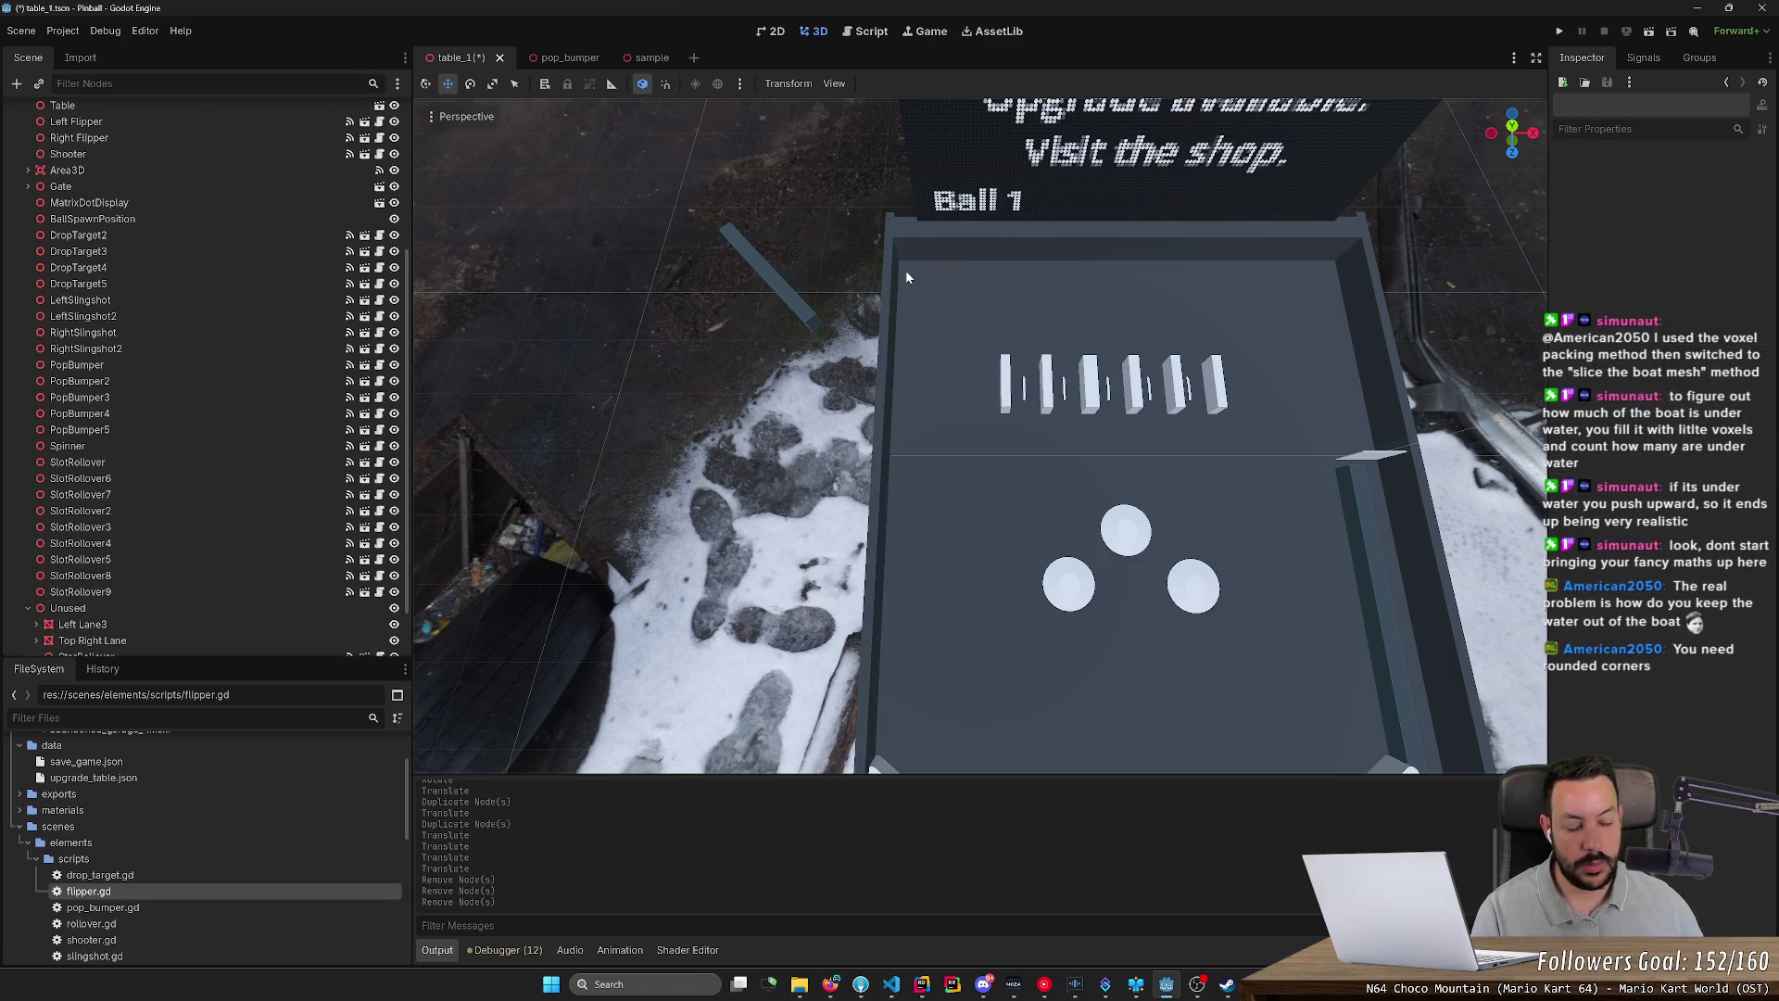
key("ctrl+s")
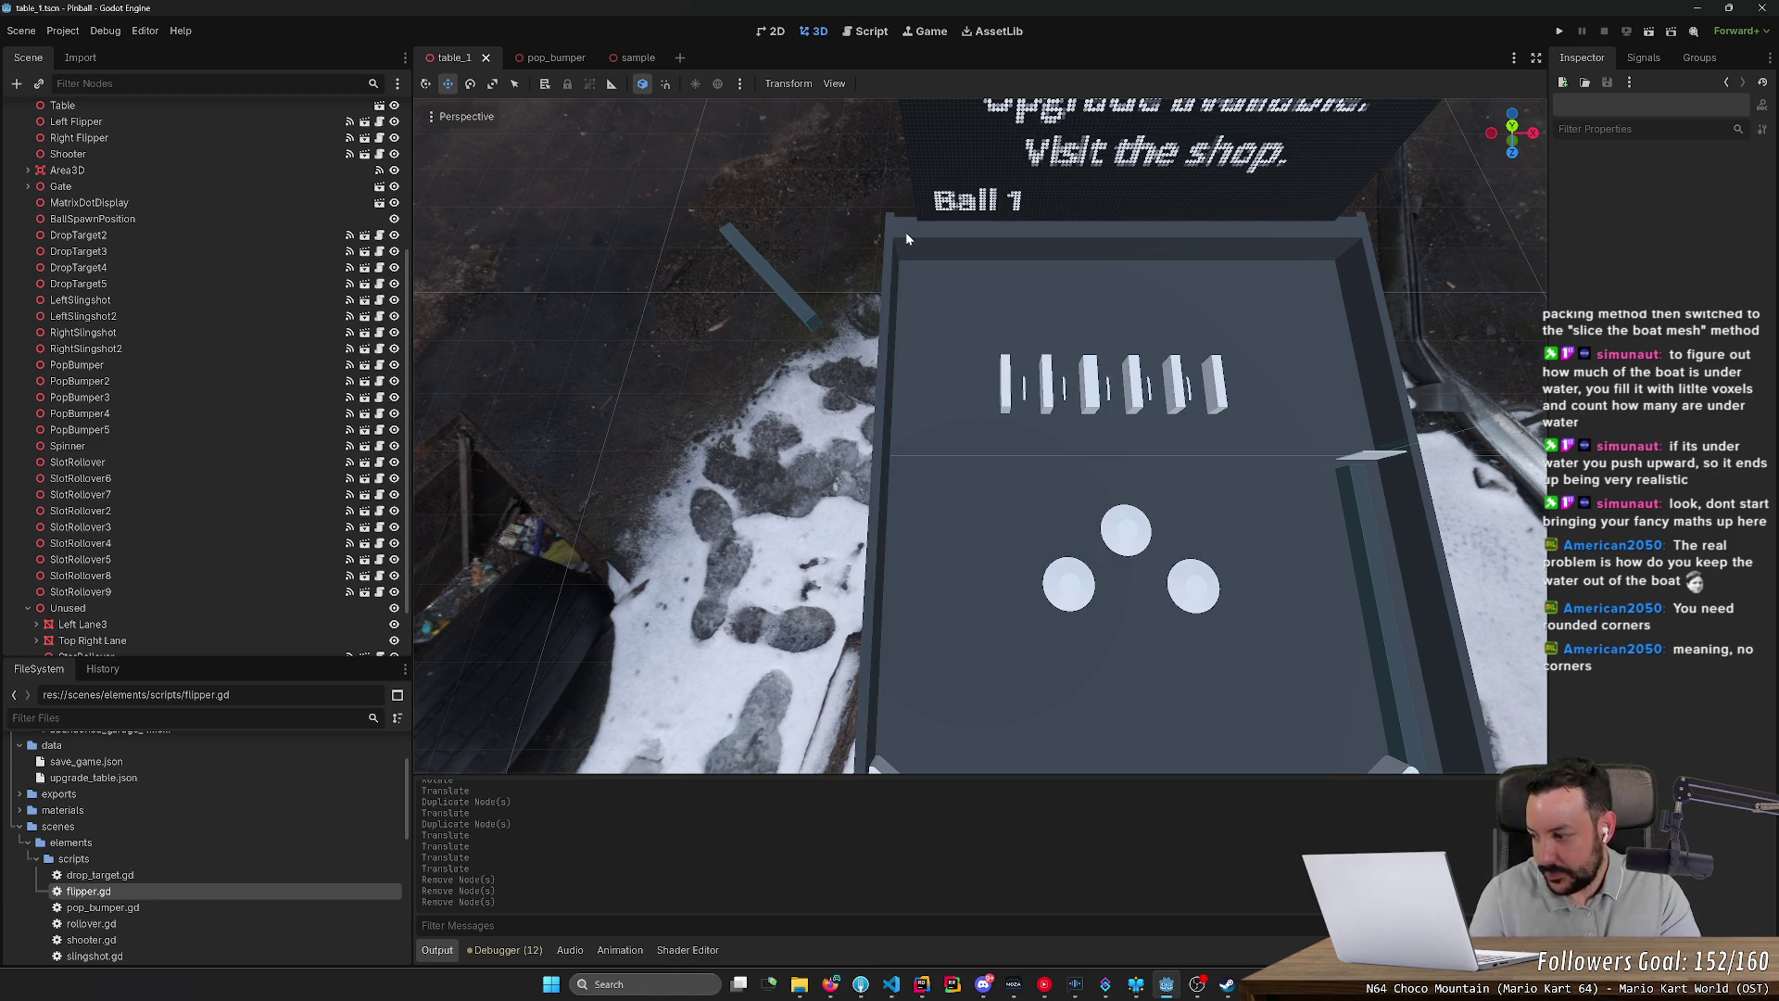
Step: Switch to Firefox to view the 'Pinball!' YouTube playlist
left_click(830, 985)
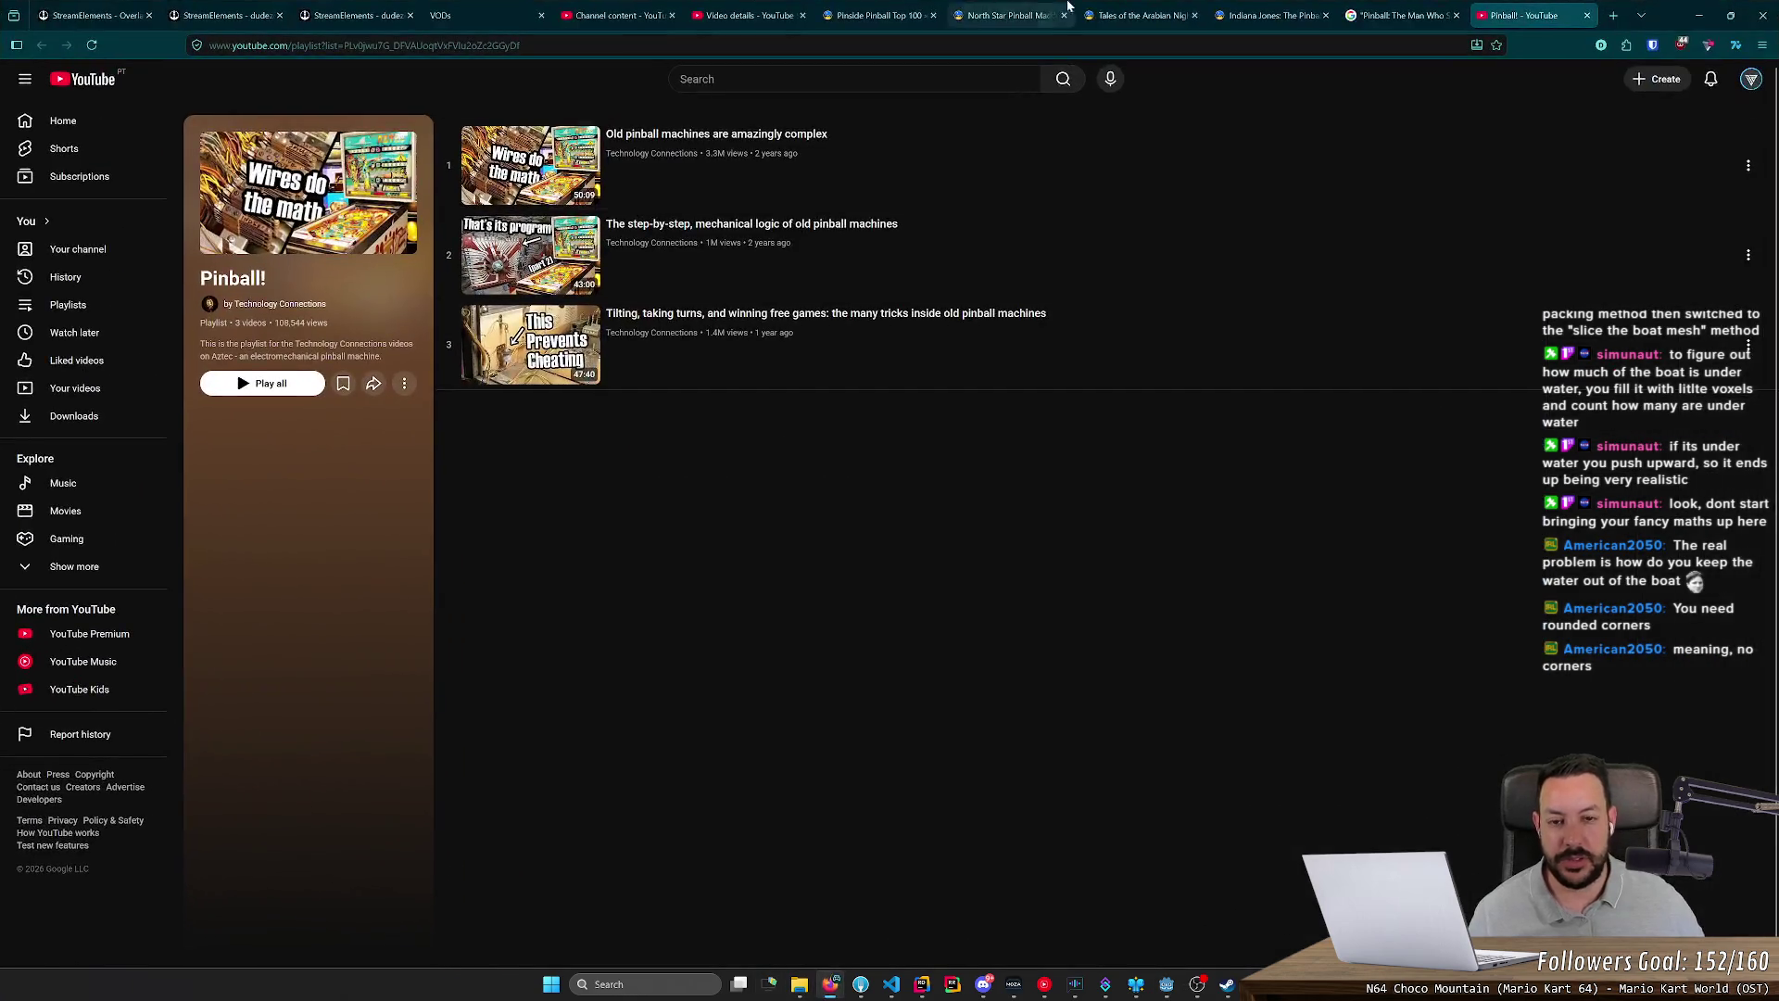
Step: Search 'integral' in a new Firefox tab and preview the 'Sum becomes Integral' image result
left_click(1610, 14)
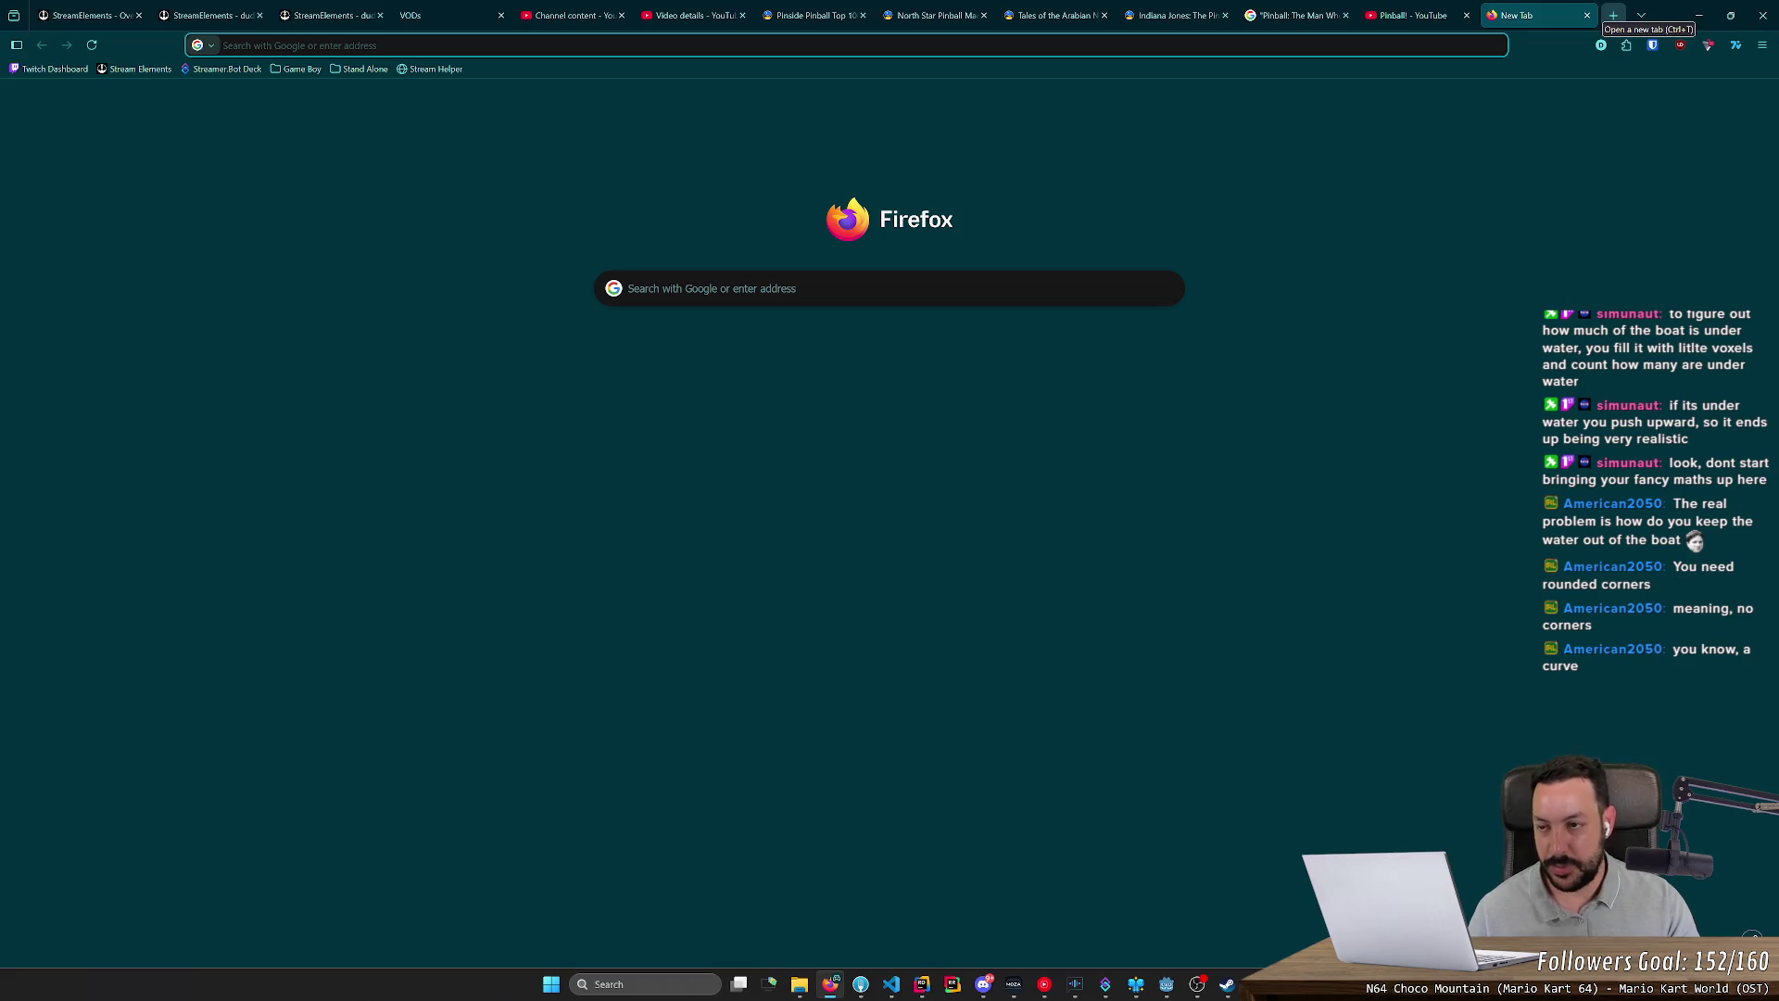
type("integral")
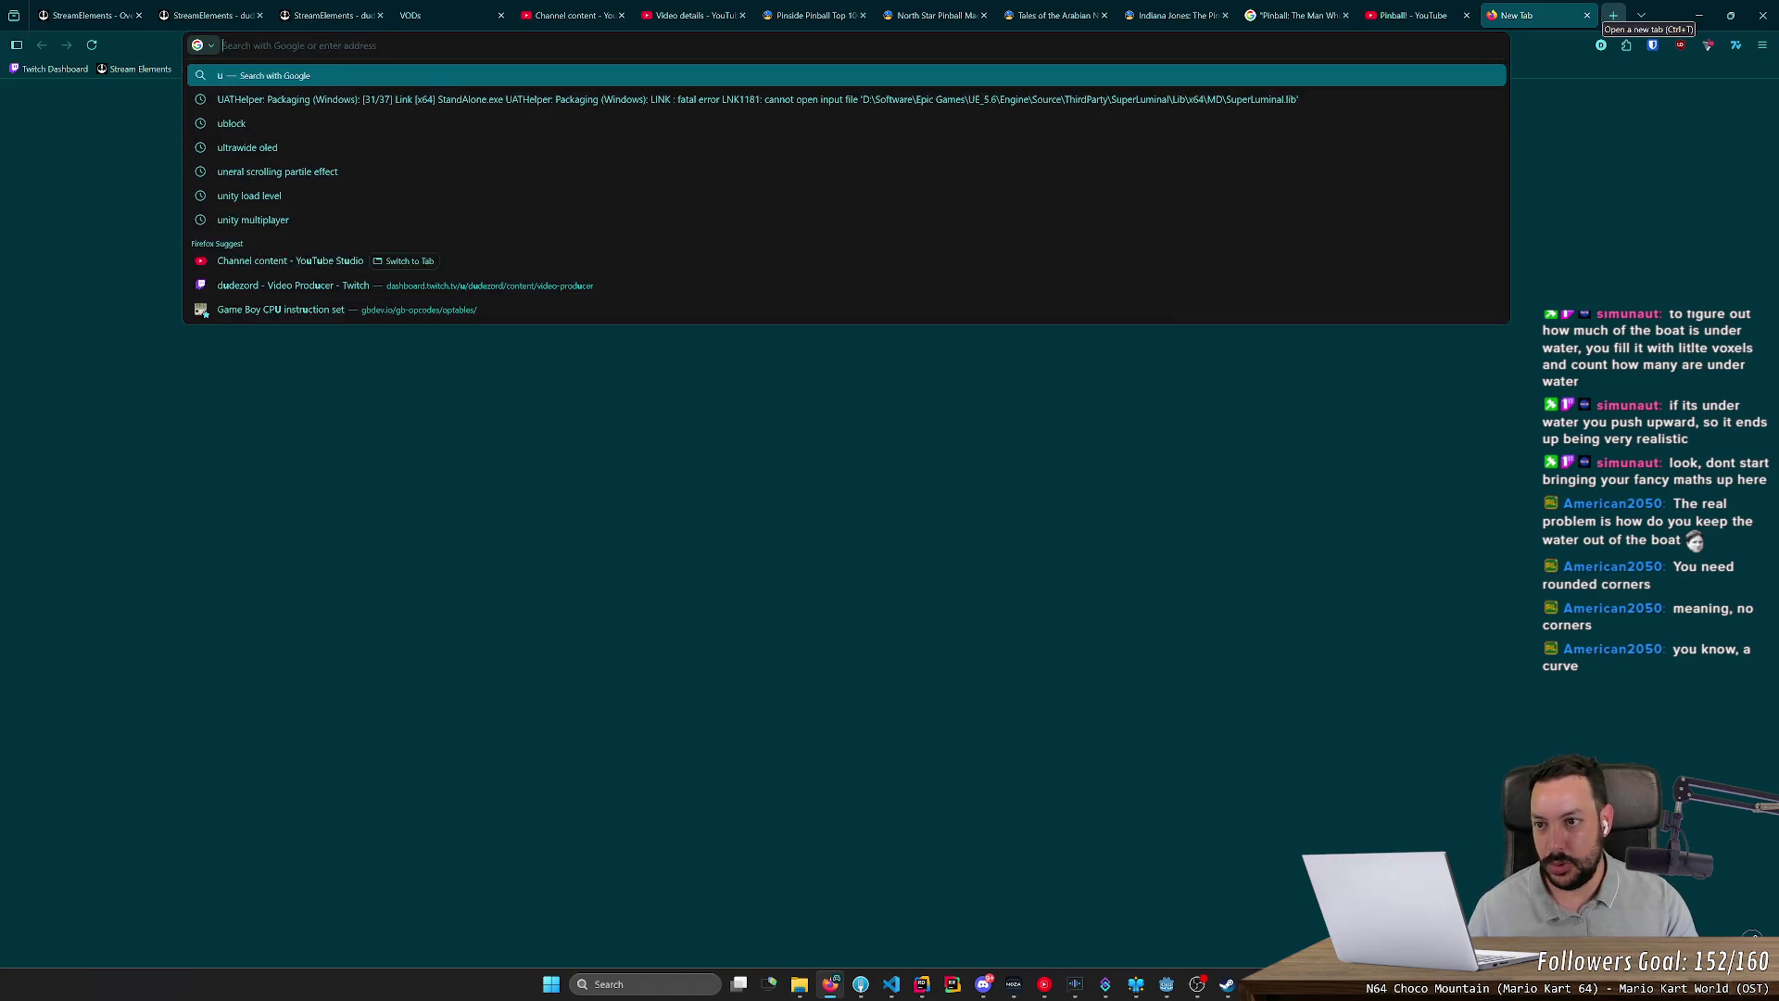
key("Return")
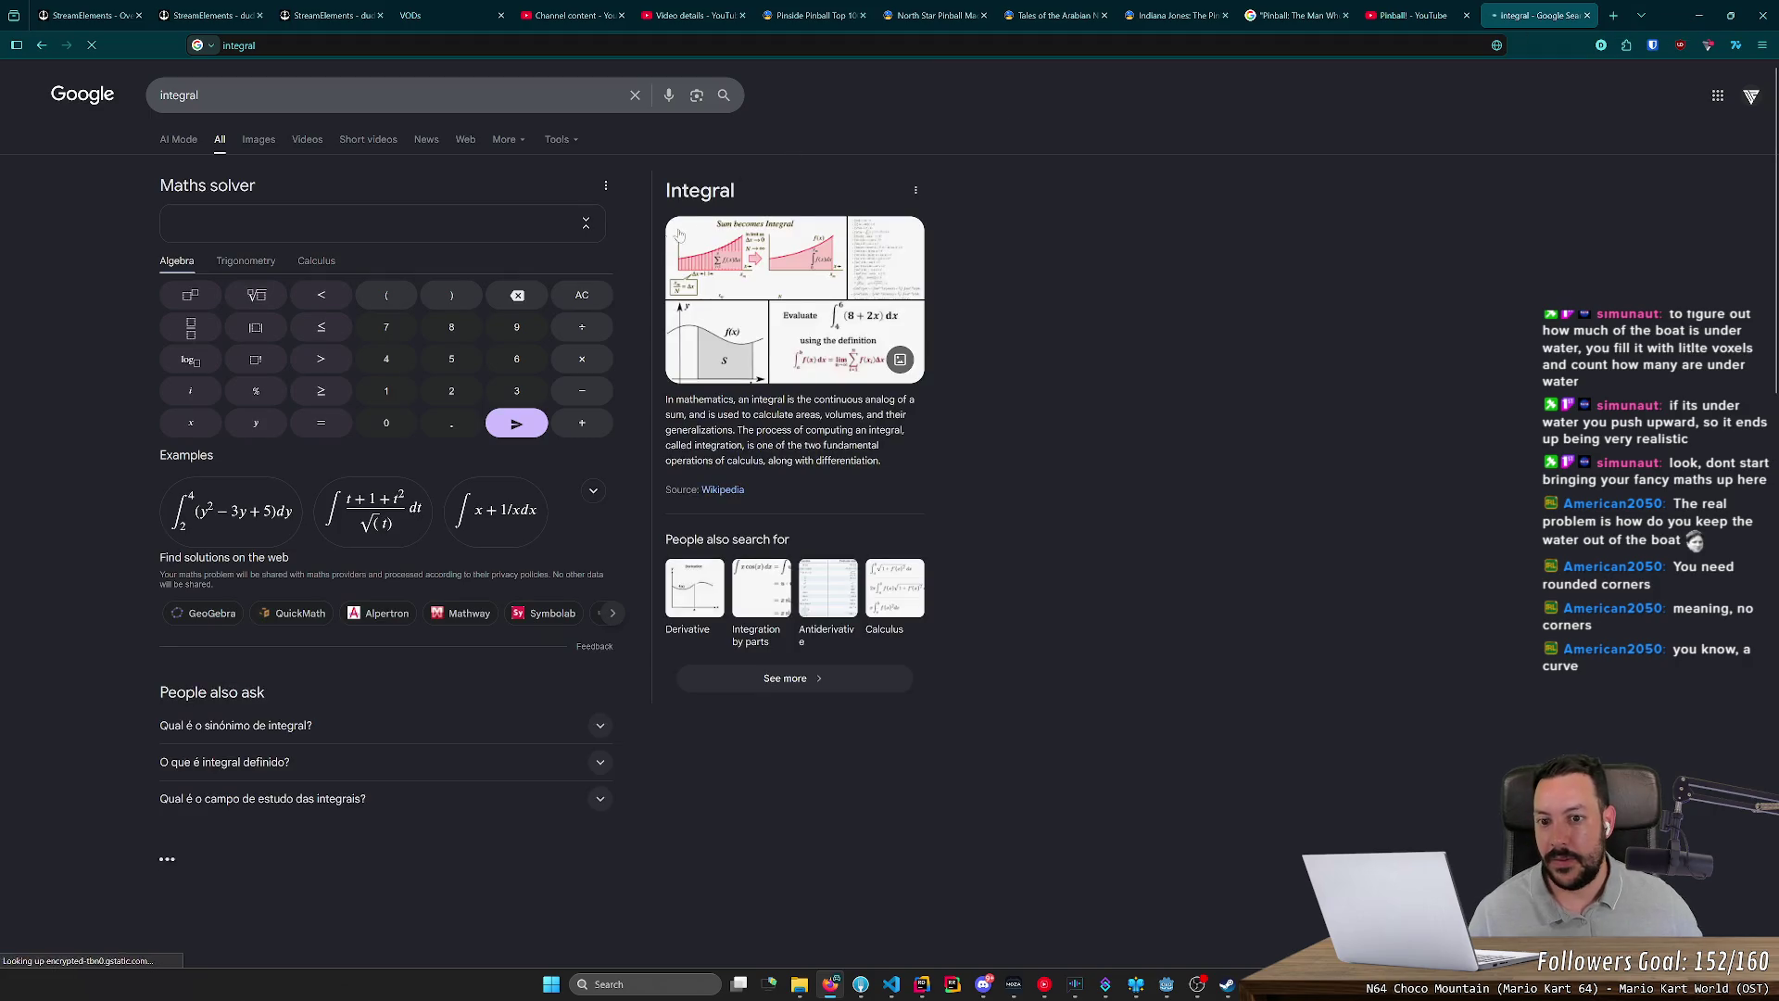
left_click(261, 140)
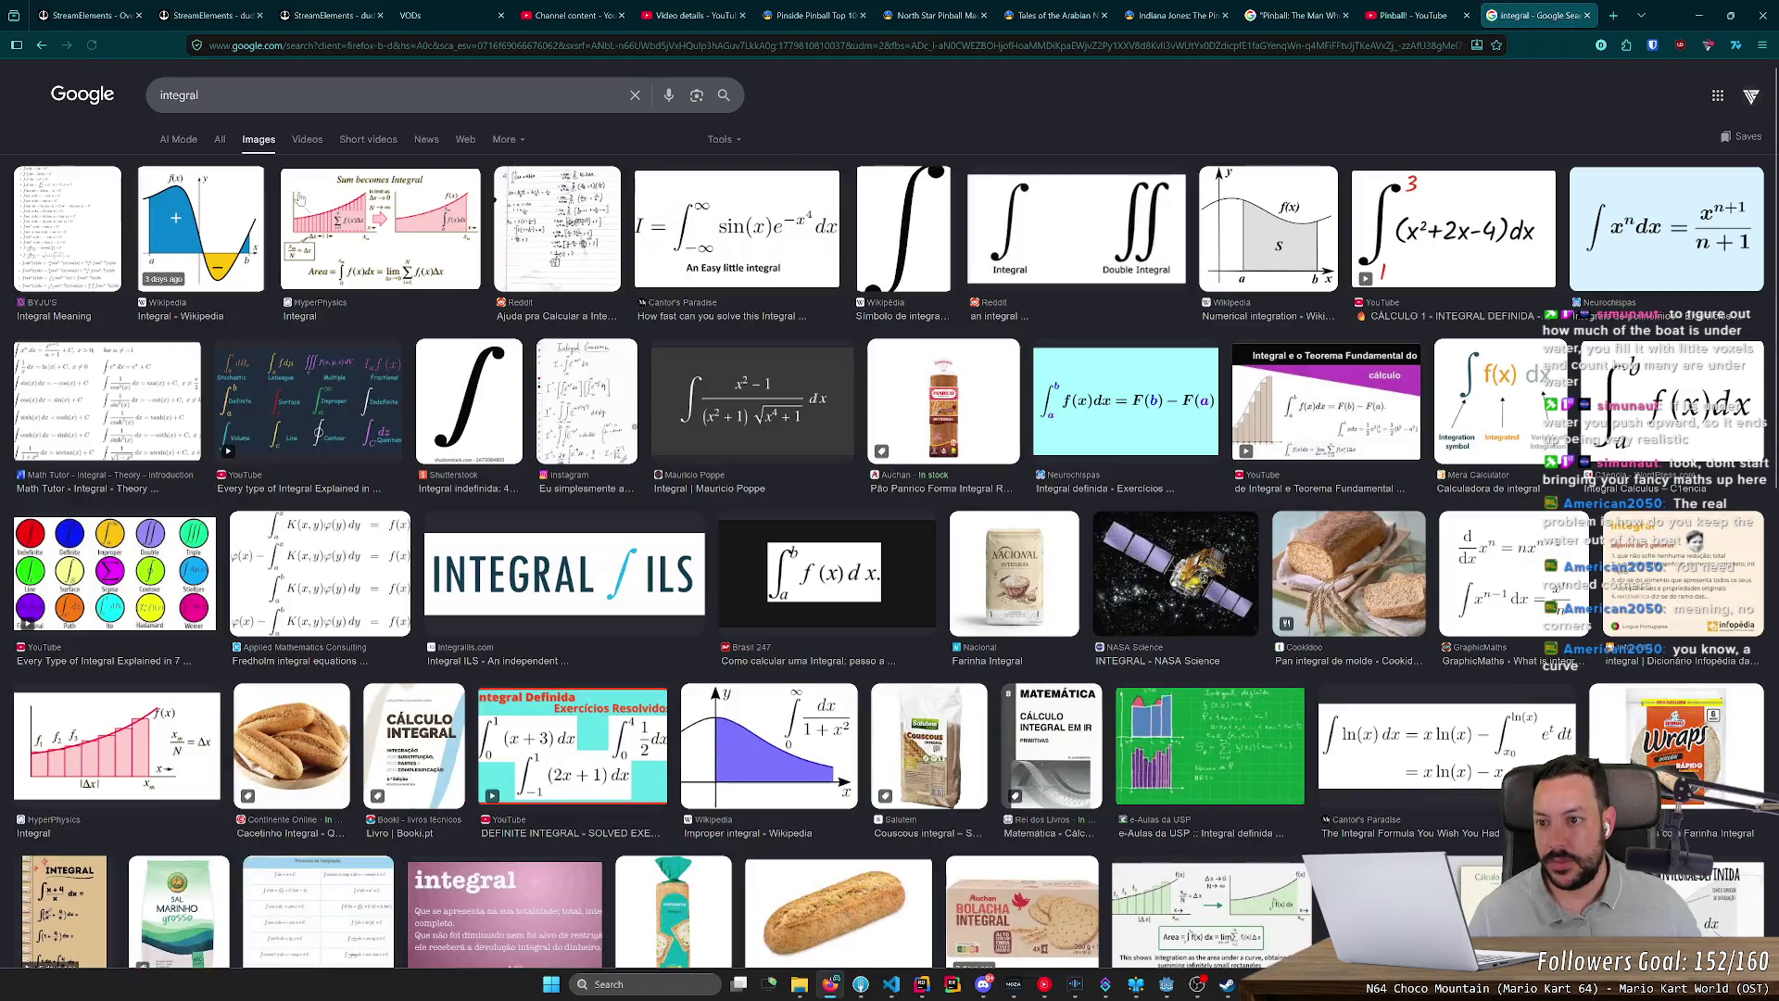
left_click(412, 236)
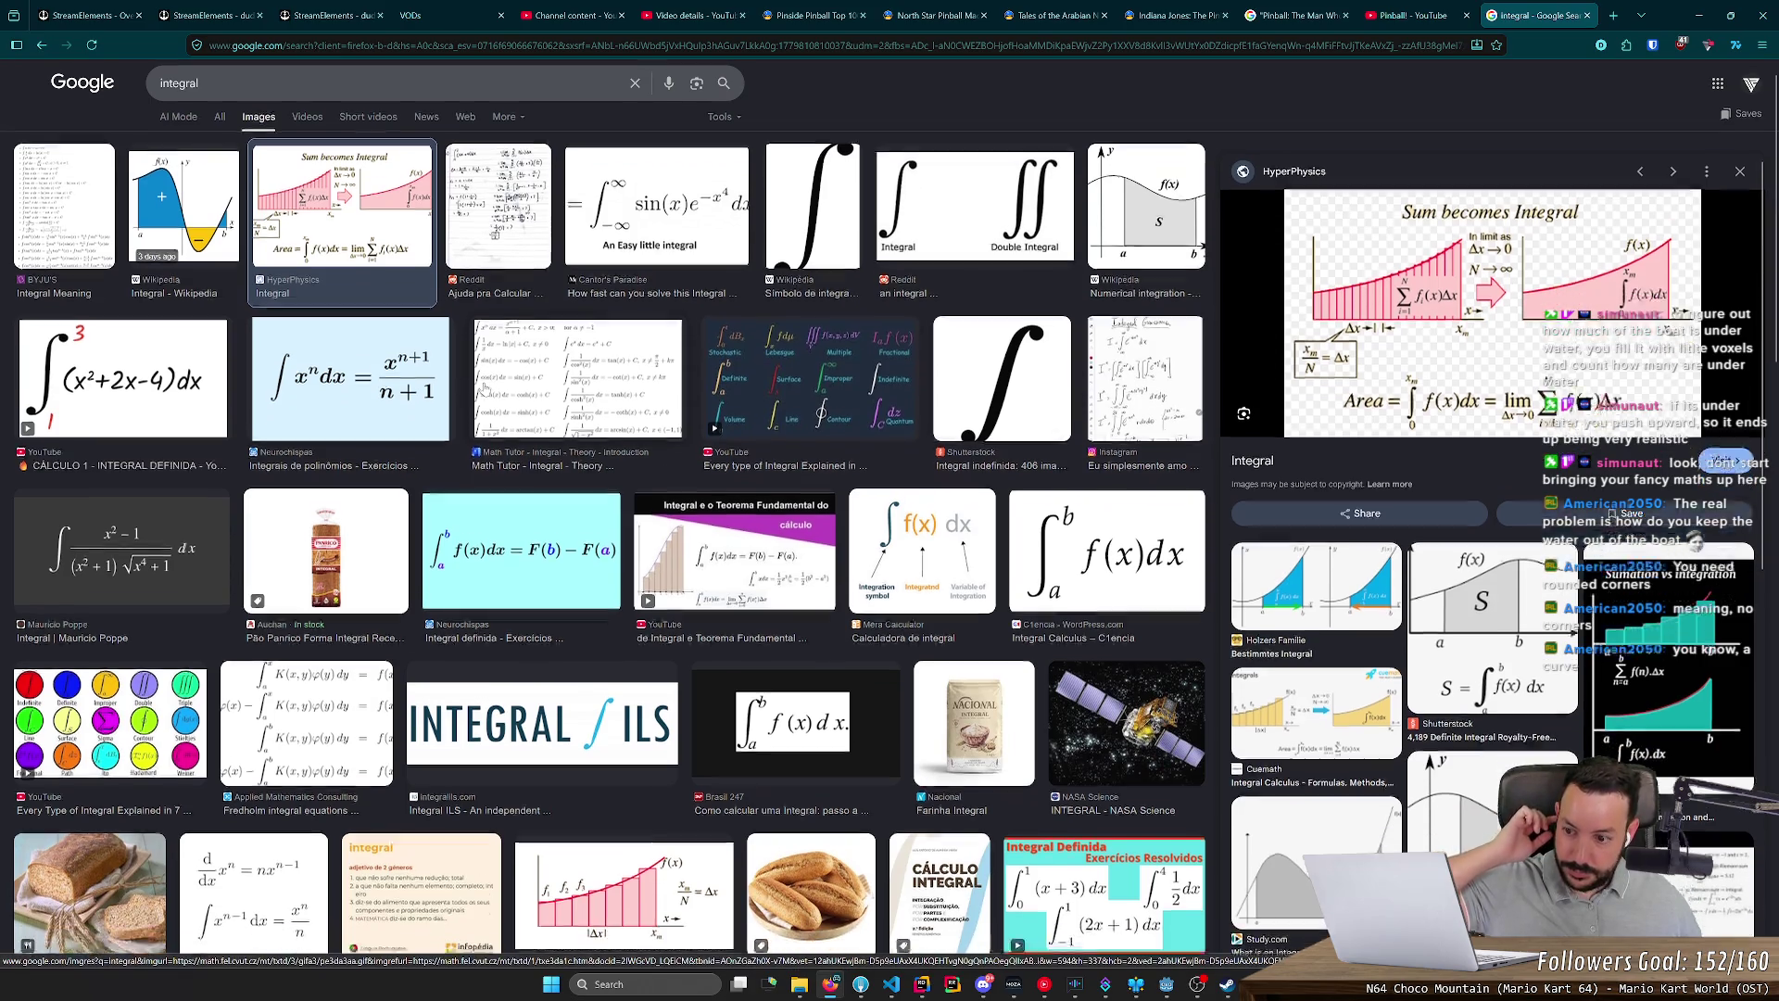
scroll(484, 390, "down", 2)
scroll(484, 389, "up", 2)
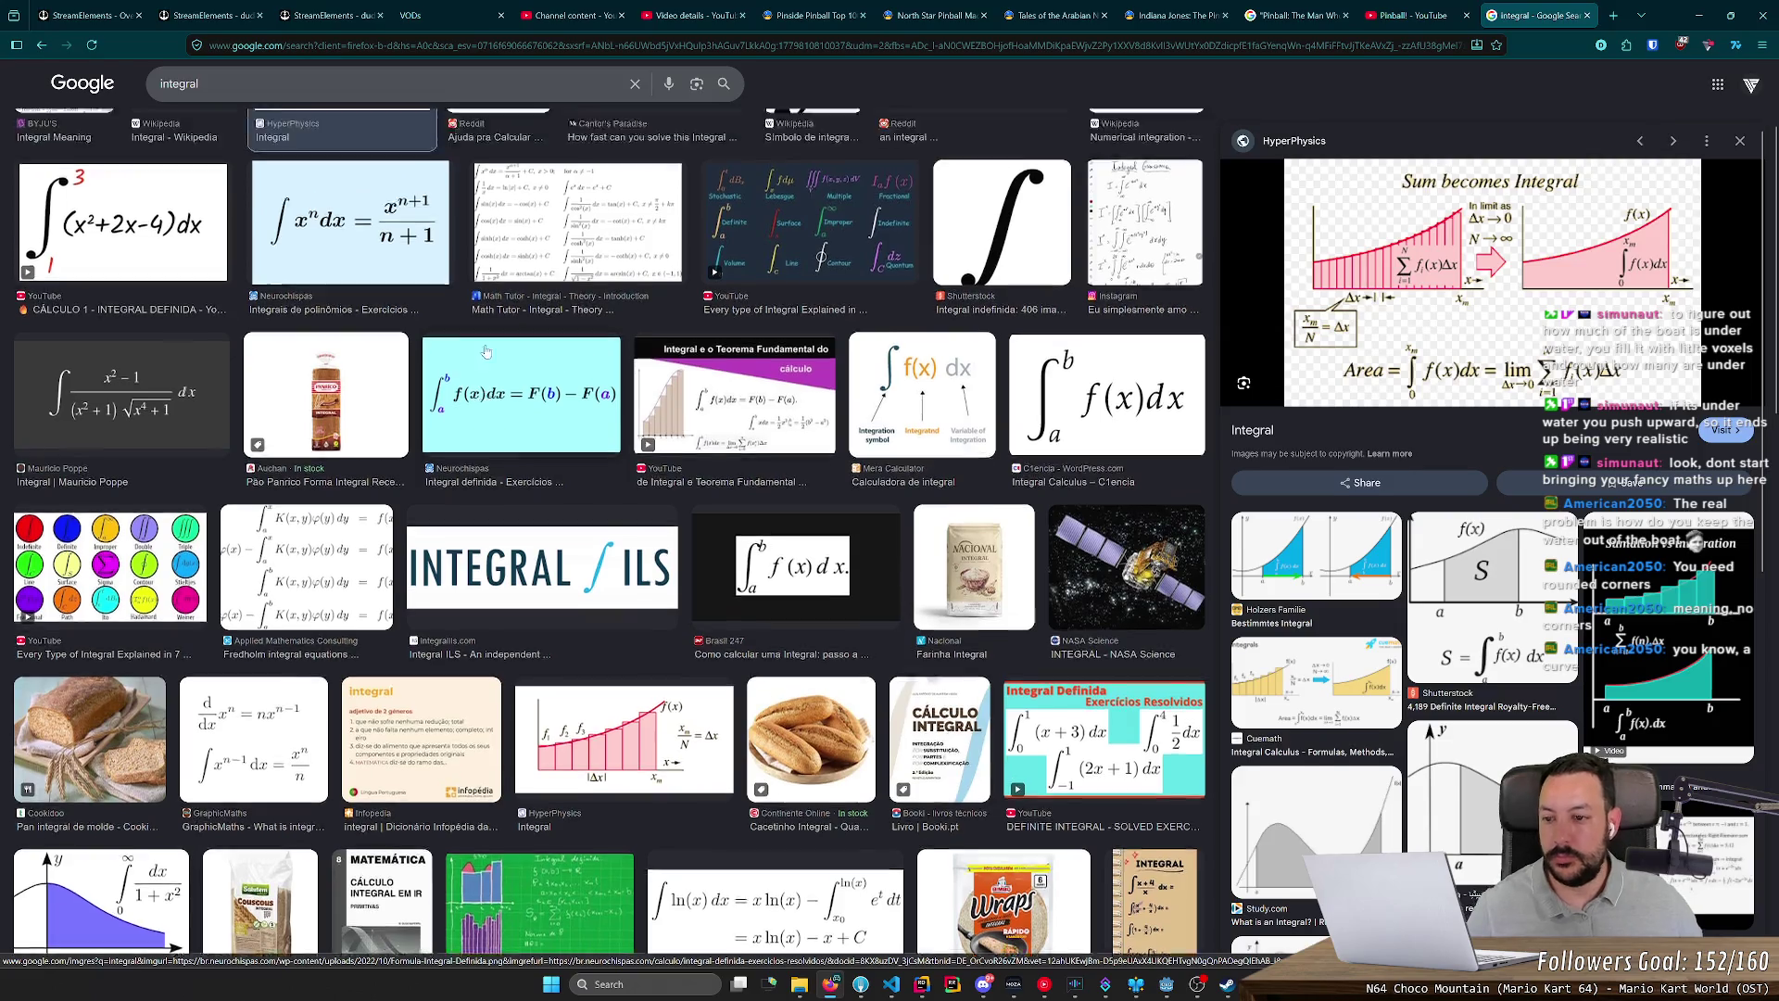
Step: Refine the search to 'integral 3d', preview the first image, then close the tab and return to Godot
left_click(371, 83)
type("3d")
key("Return")
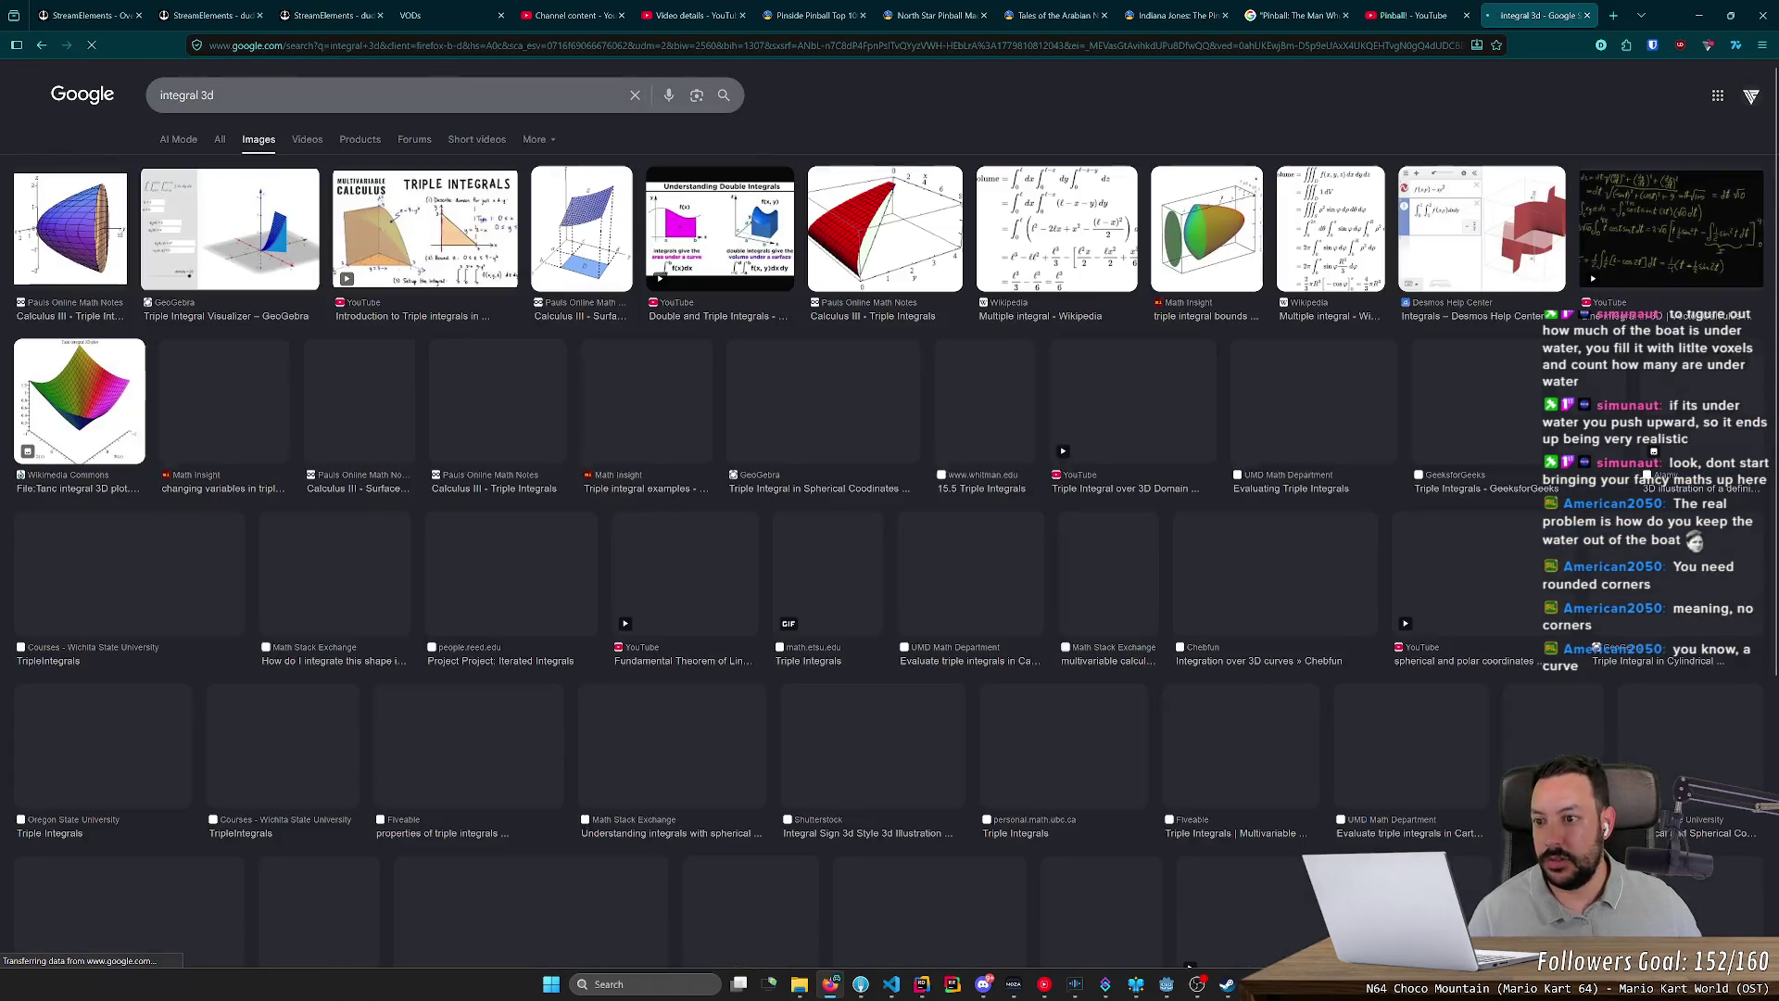
left_click(104, 246)
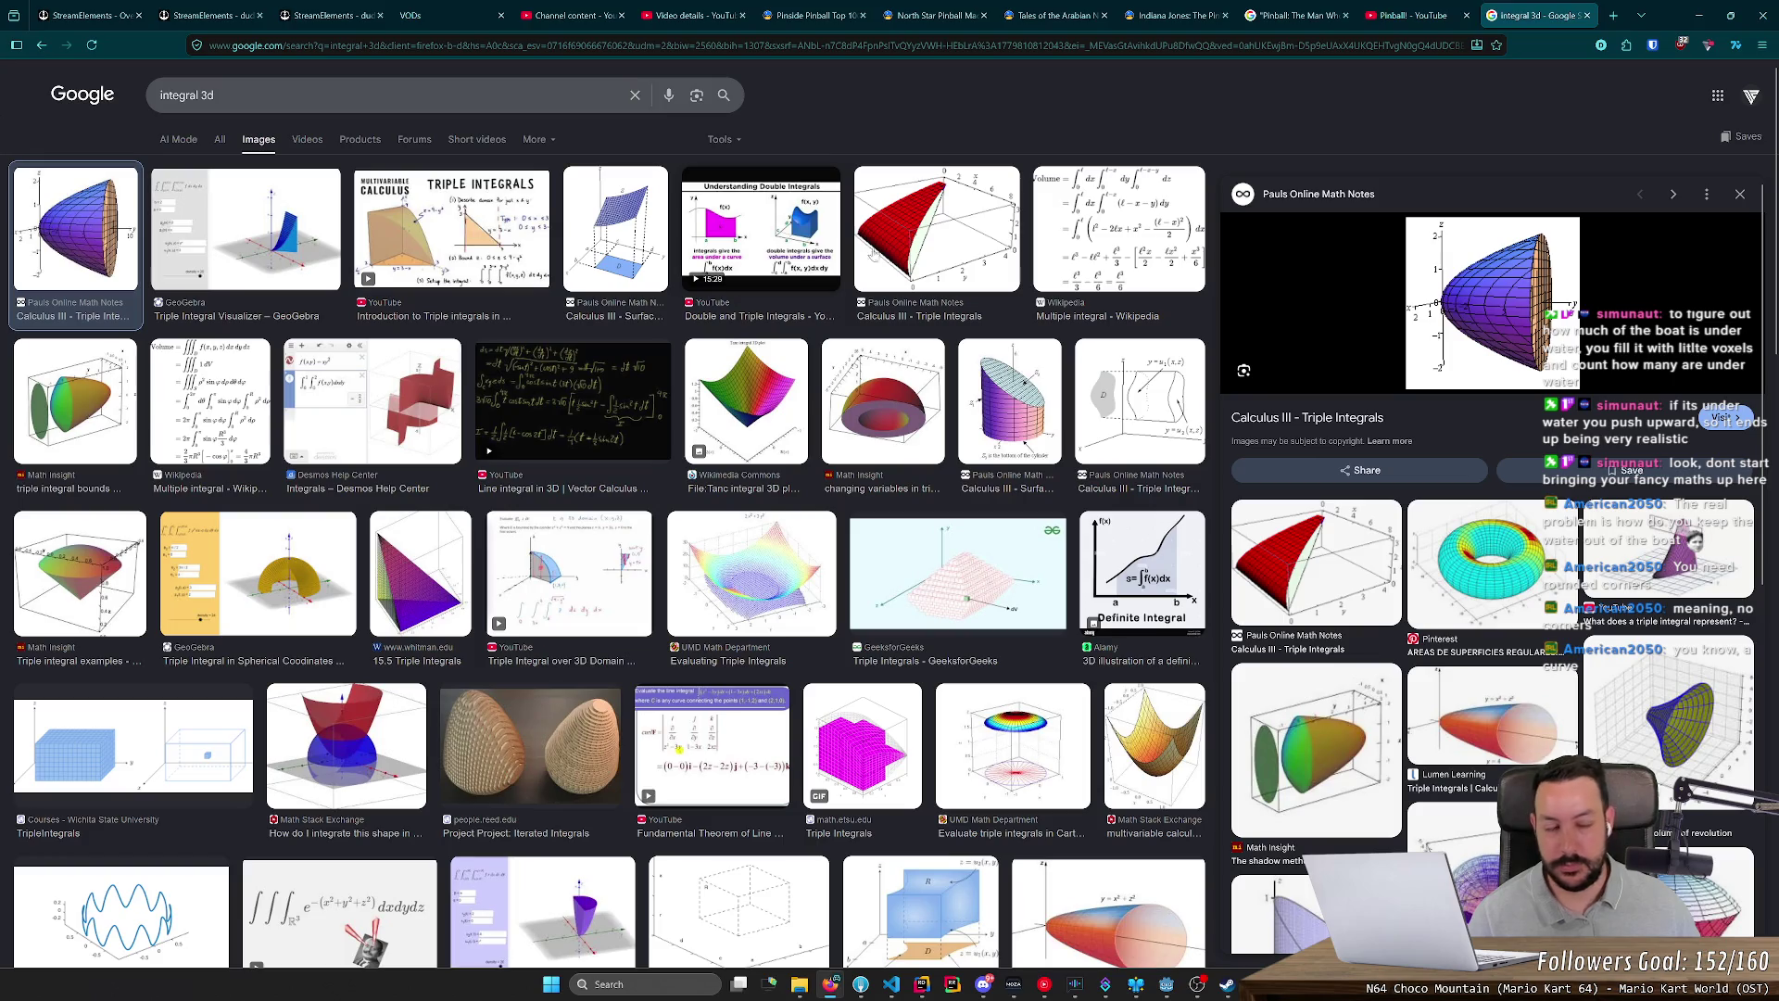
scroll(1443, 215, "down", 1)
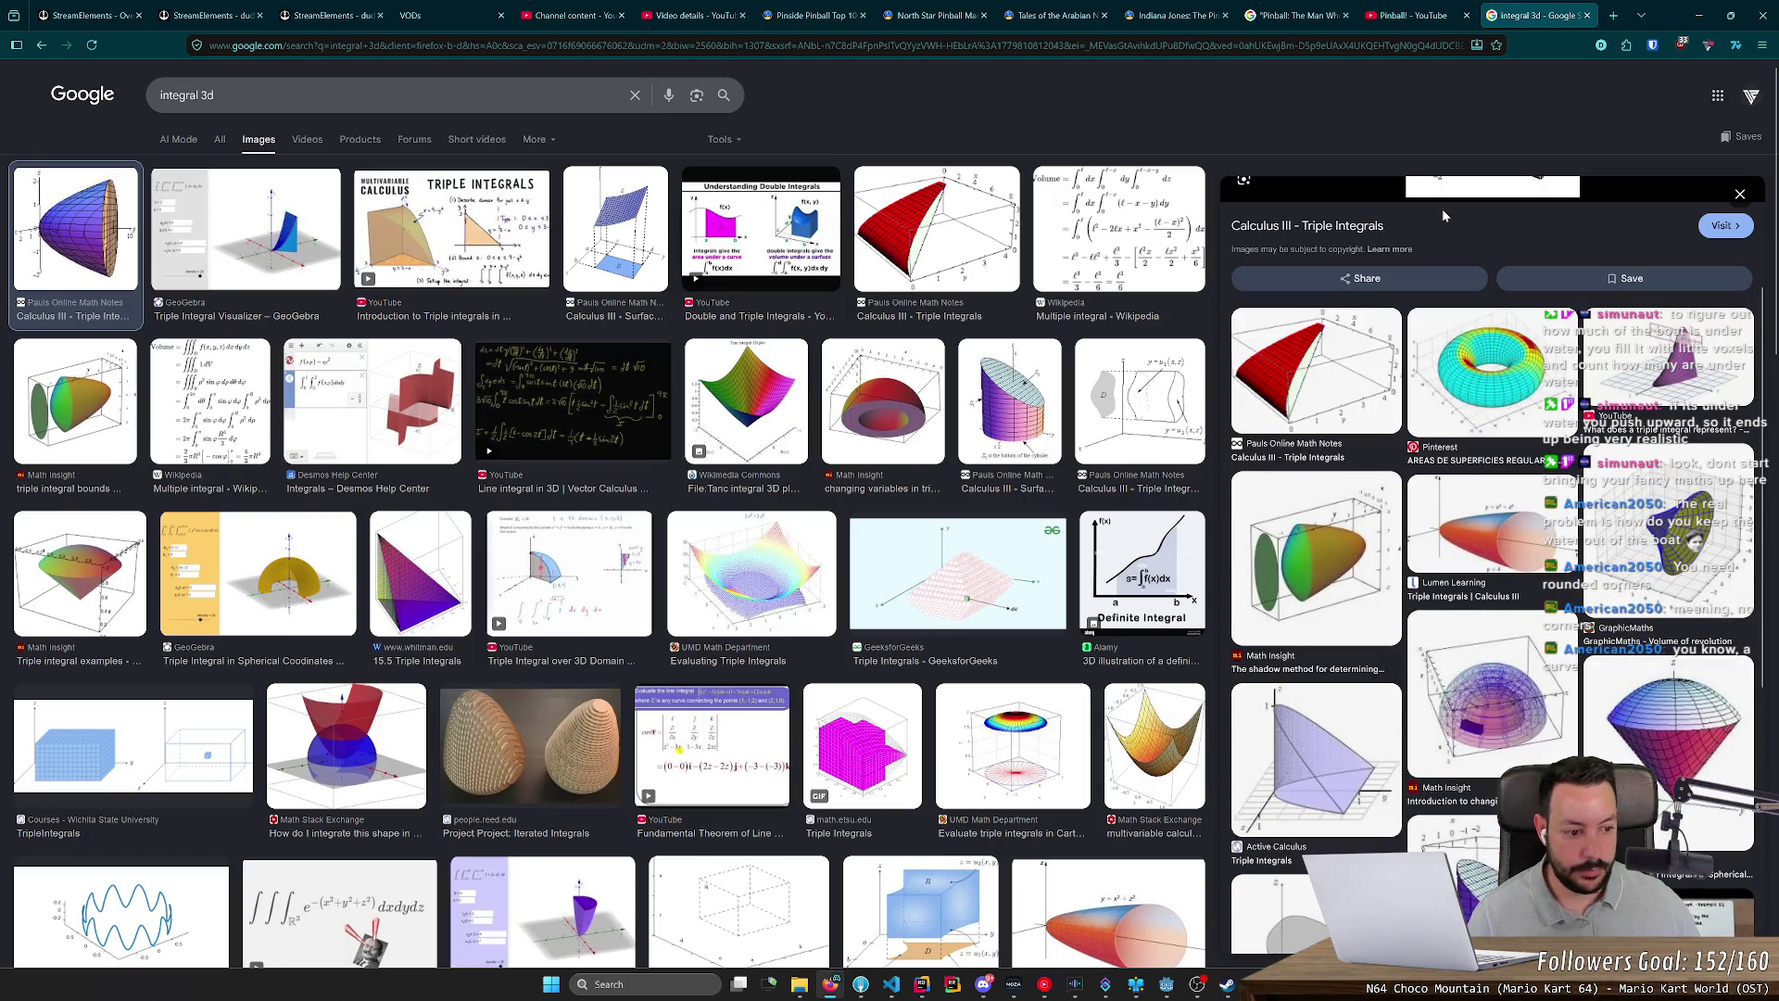
scroll(1443, 215, "down", 5)
key("ctrl+w")
key("alt+Tab")
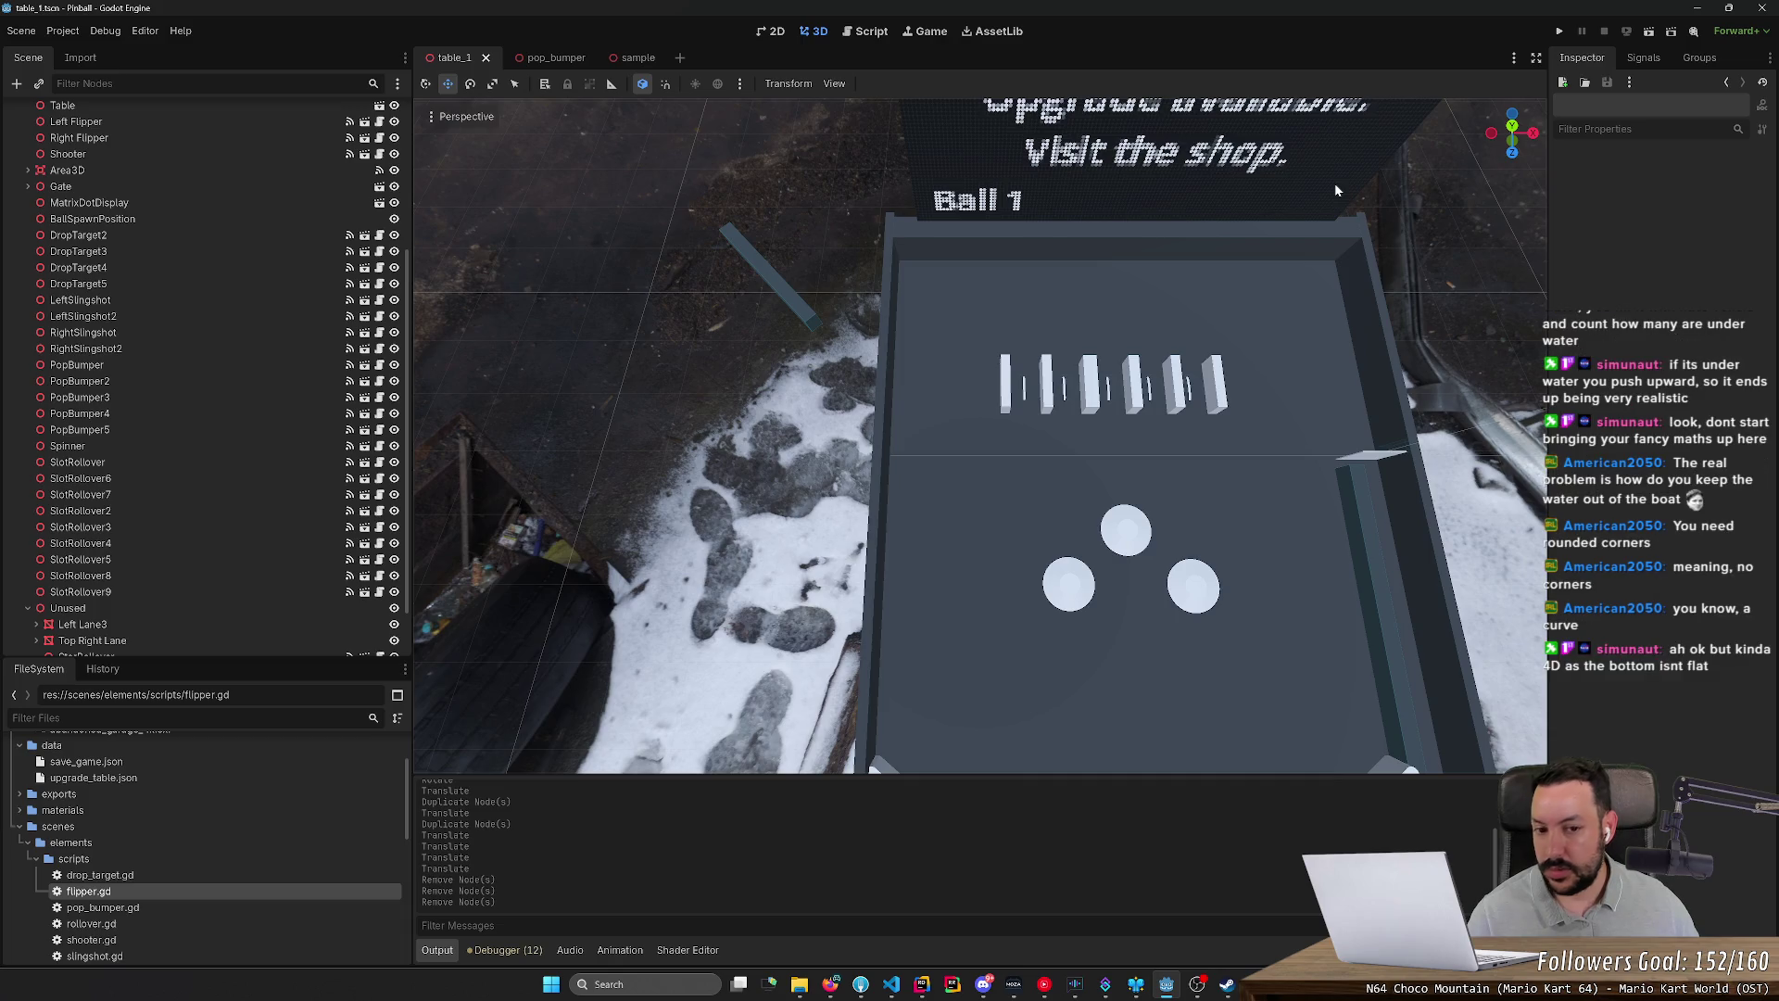
Step: Select the Top Right Lane's collision shape, try a rotation, and undo it
mouse_move(1372, 378)
left_mouse_down()
mouse_move(1270, 336)
mouse_move(1238, 377)
mouse_move(1238, 459)
left_mouse_up()
left_click_drag(1125, 577, 1360, 418)
left_click(988, 478)
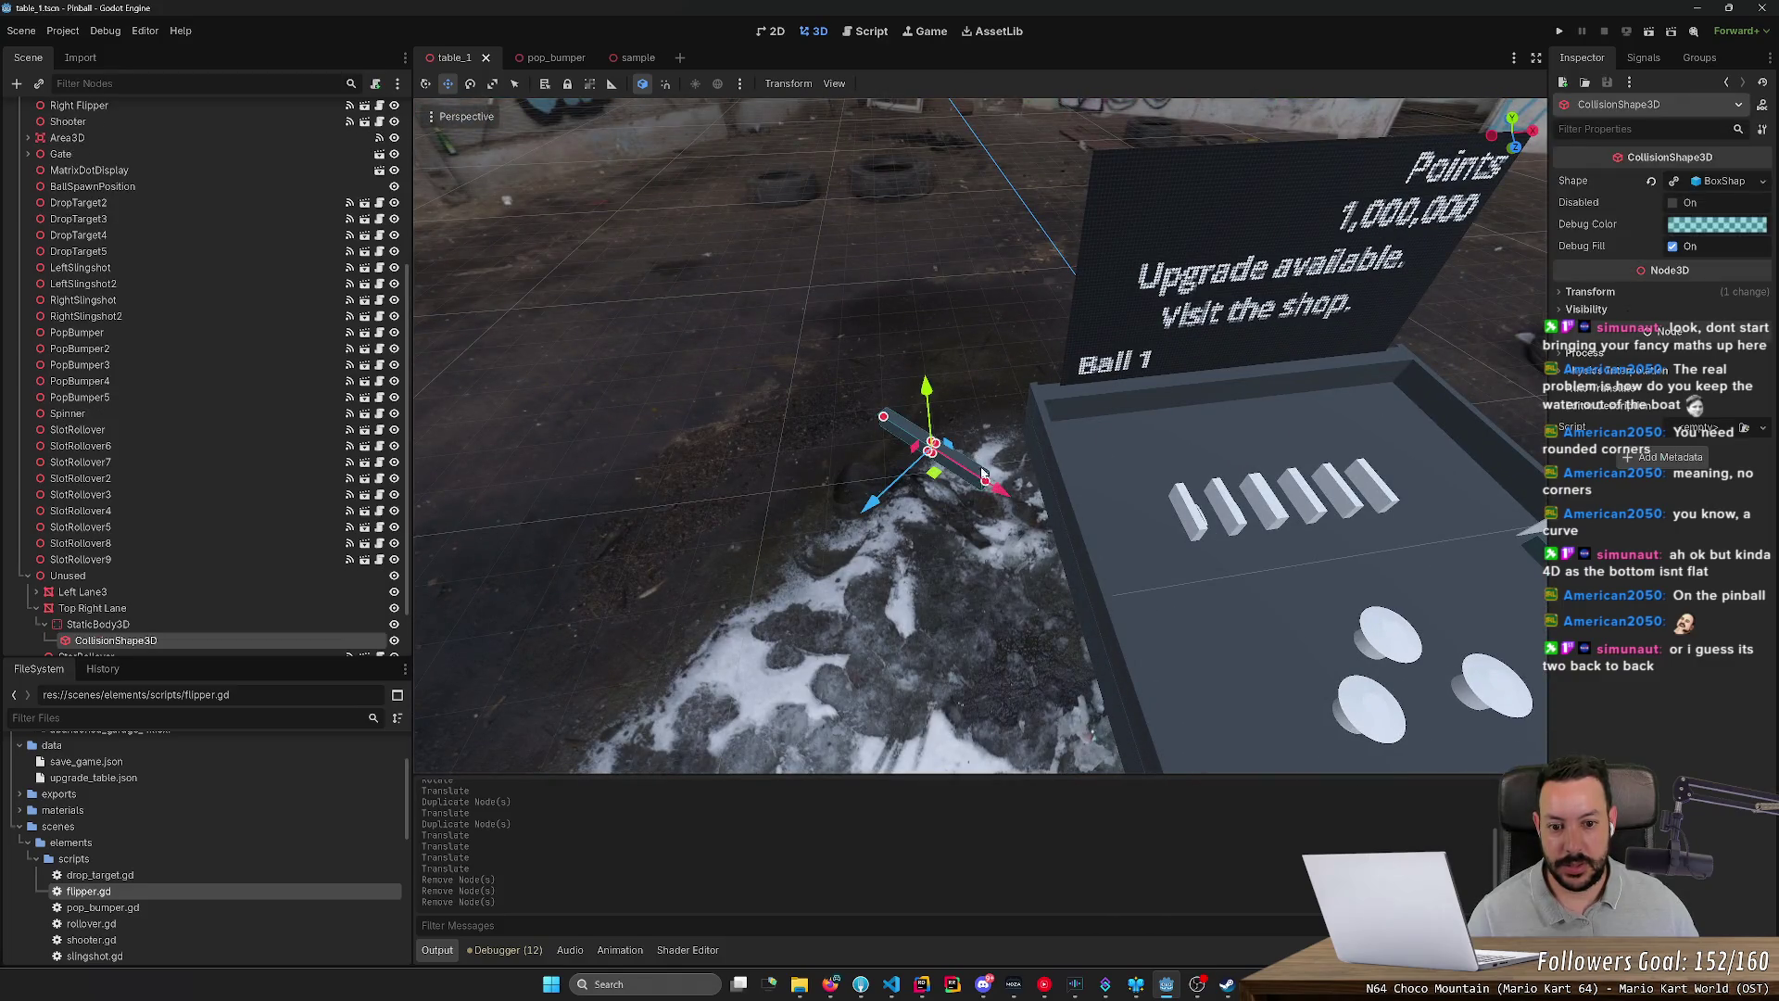
key("e")
left_click_drag(955, 503, 930, 491)
key("ctrl+z")
Step: Undo trial local and global-axis rotations of the shape, then restore the deleted Standup target
key("f")
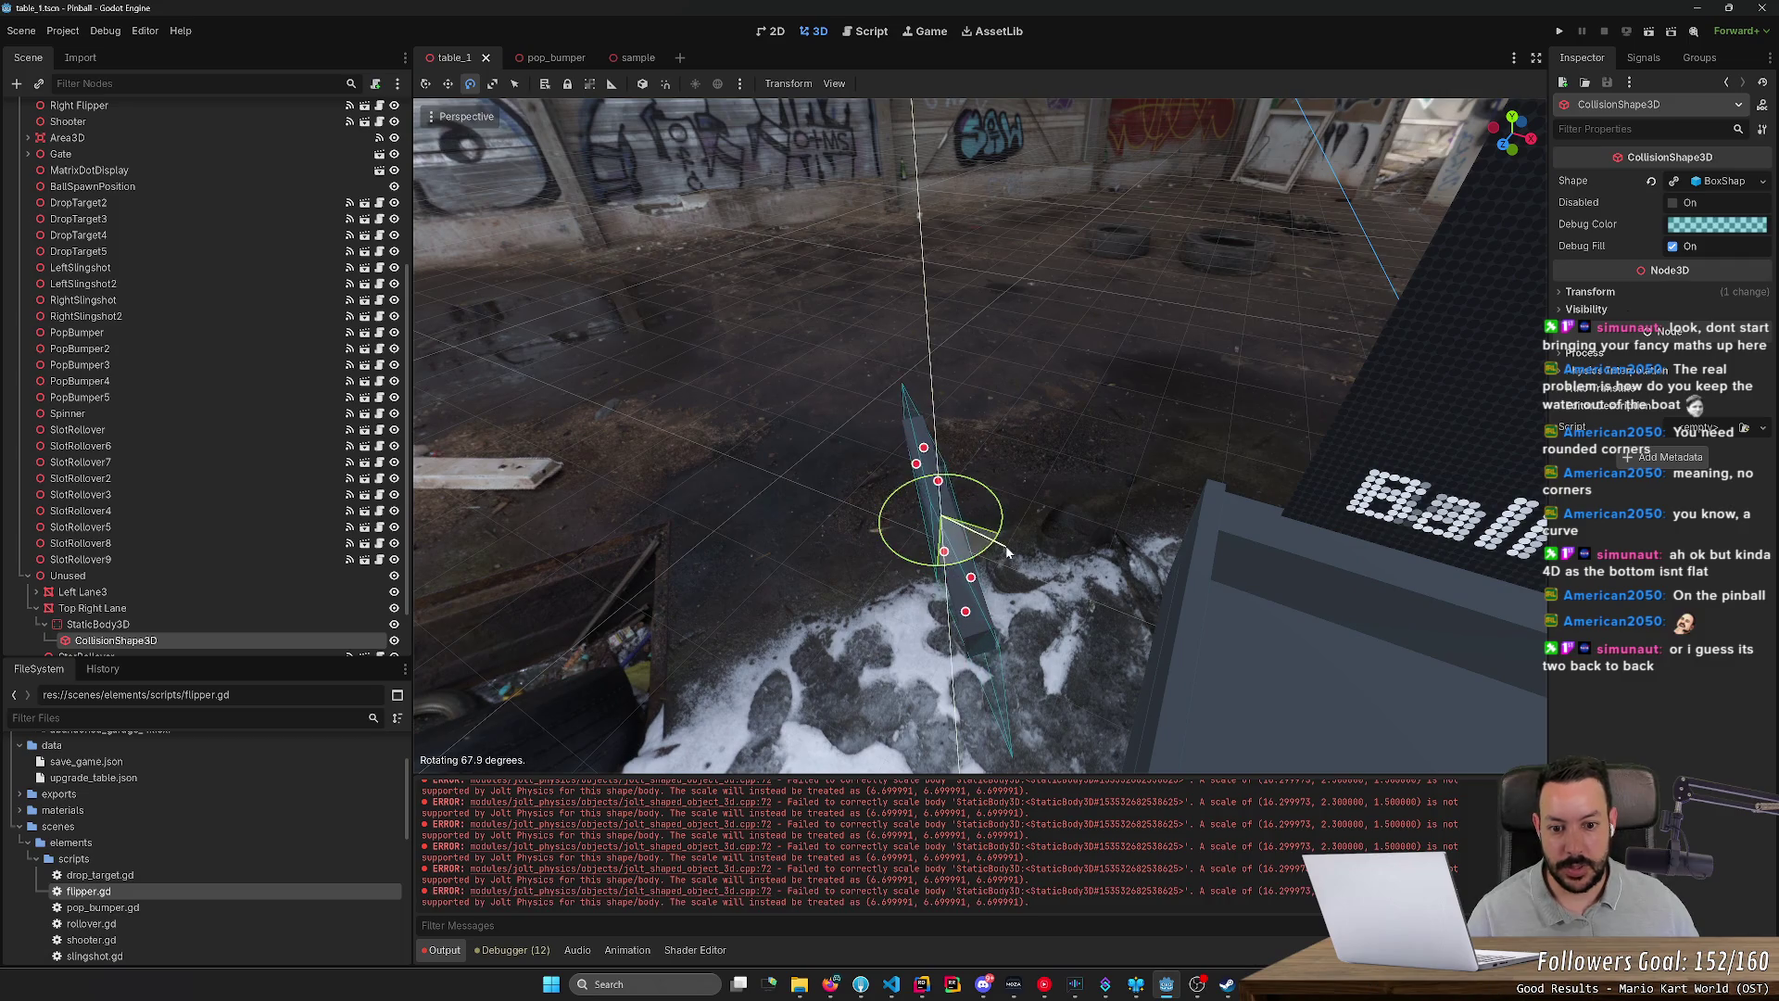
left_click_drag(939, 568, 1043, 302)
key("t")
mouse_move(1008, 503)
left_mouse_down()
mouse_move(1149, 529)
mouse_move(1186, 502)
mouse_move(1058, 336)
mouse_move(1109, 333)
mouse_move(755, 615)
mouse_move(1029, 575)
left_mouse_up()
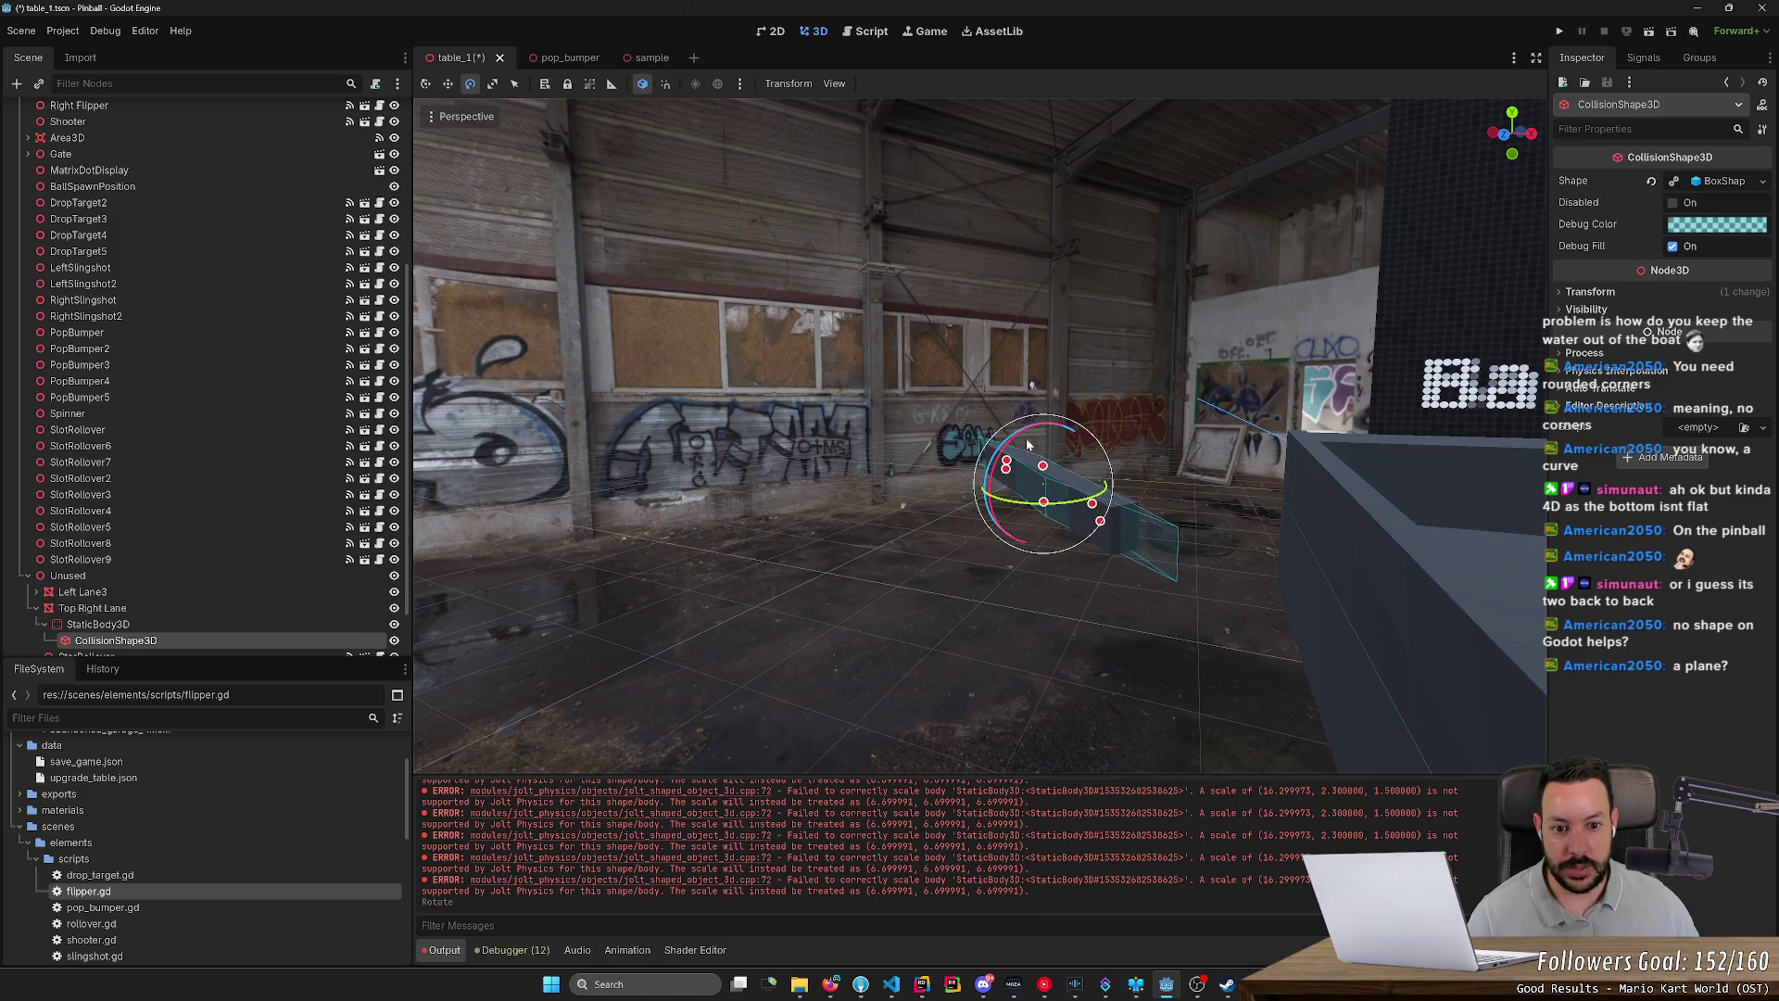
key("ctrl+z")
key("t")
mouse_move(1030, 443)
left_mouse_down()
mouse_move(998, 549)
mouse_move(1047, 482)
mouse_move(1080, 498)
left_mouse_up()
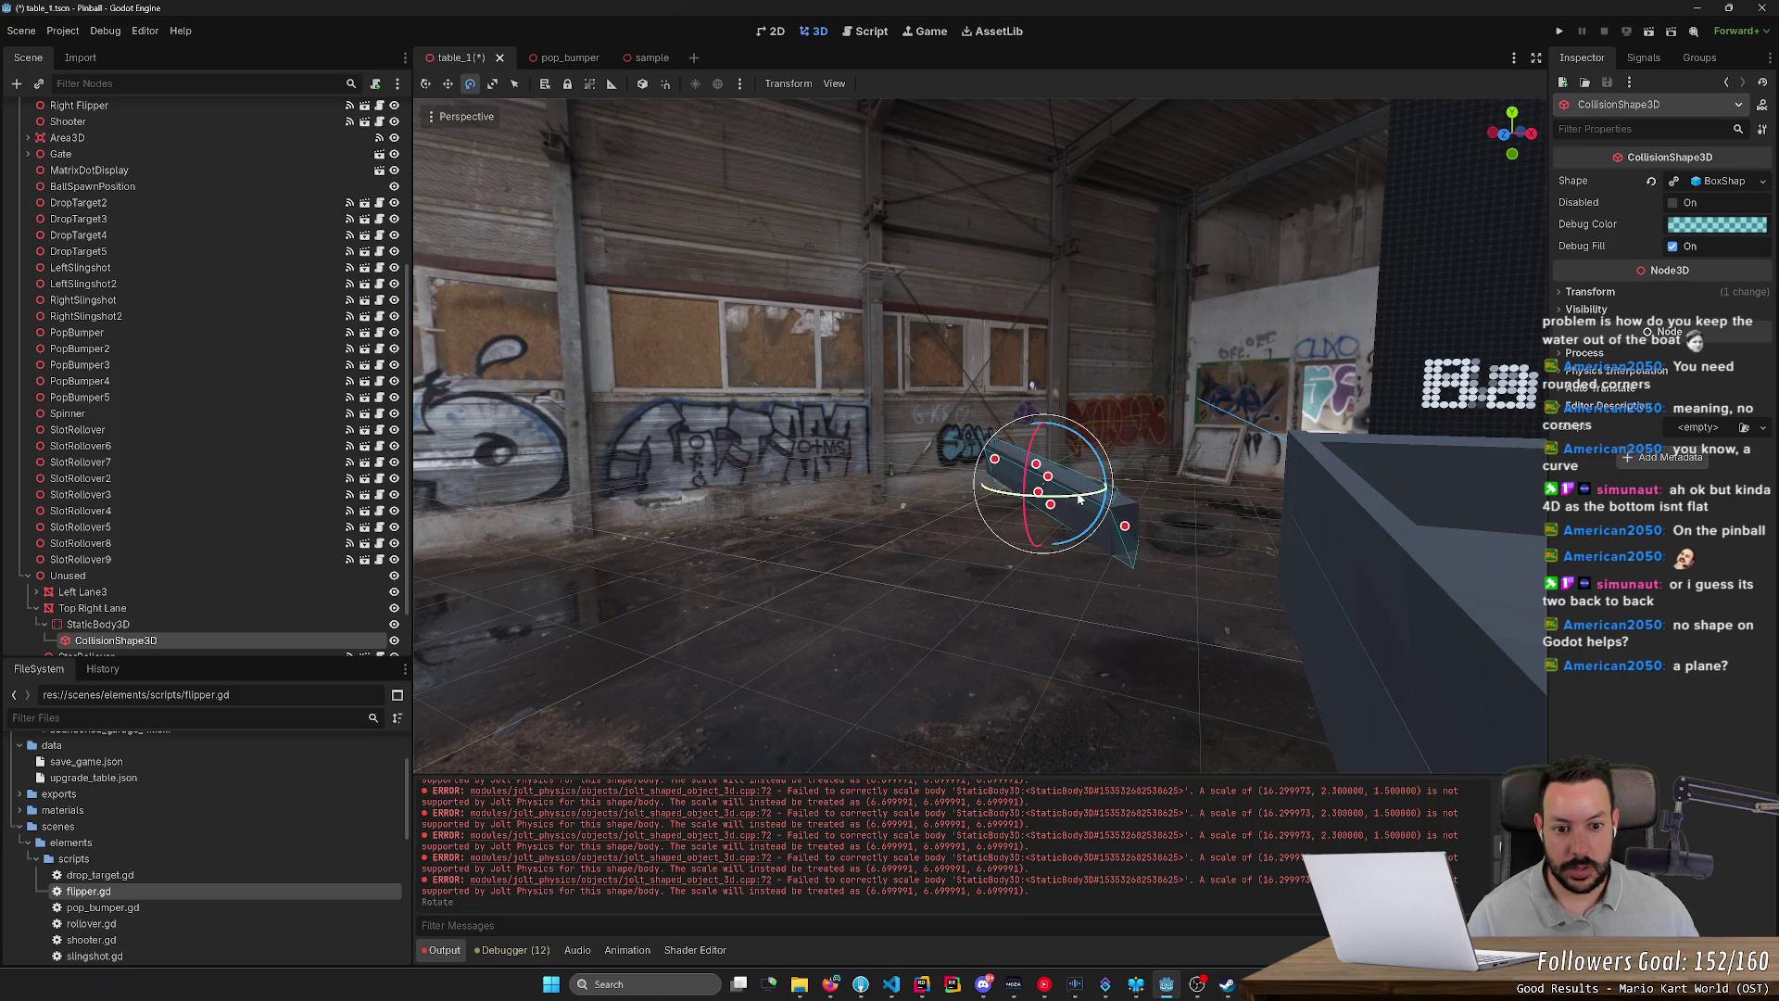
key("ctrl+z")
key("ctrl+z")
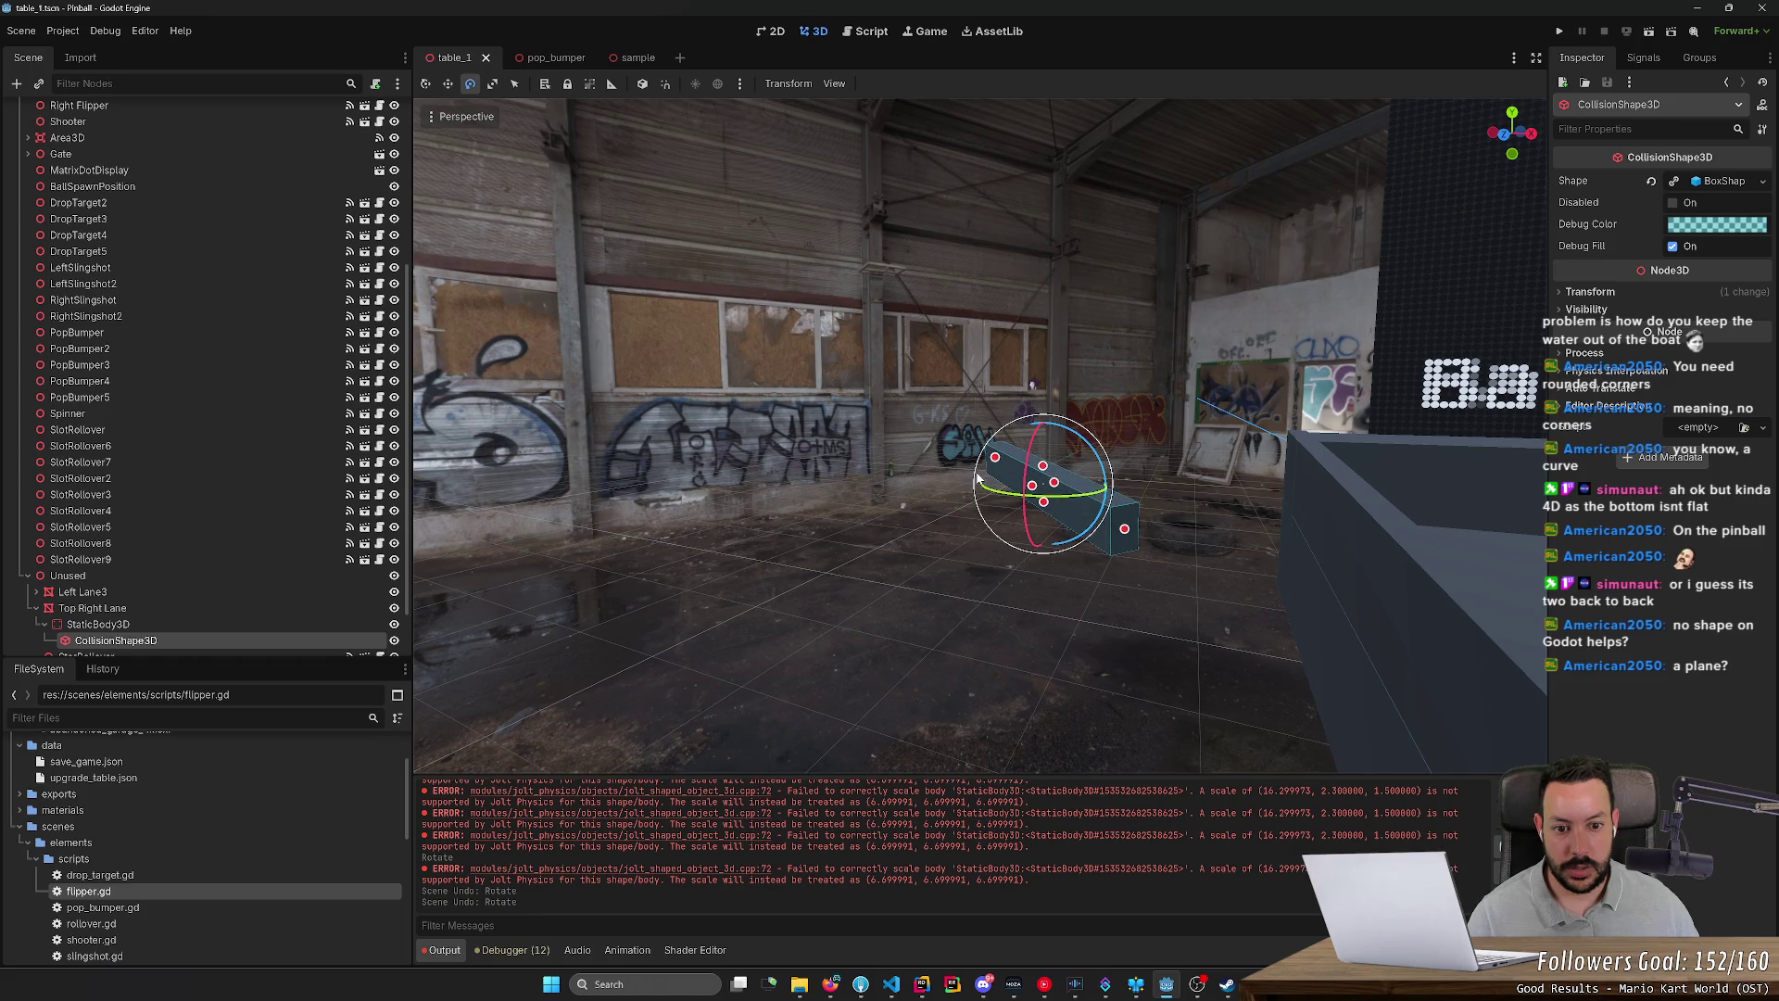
key("ctrl+z")
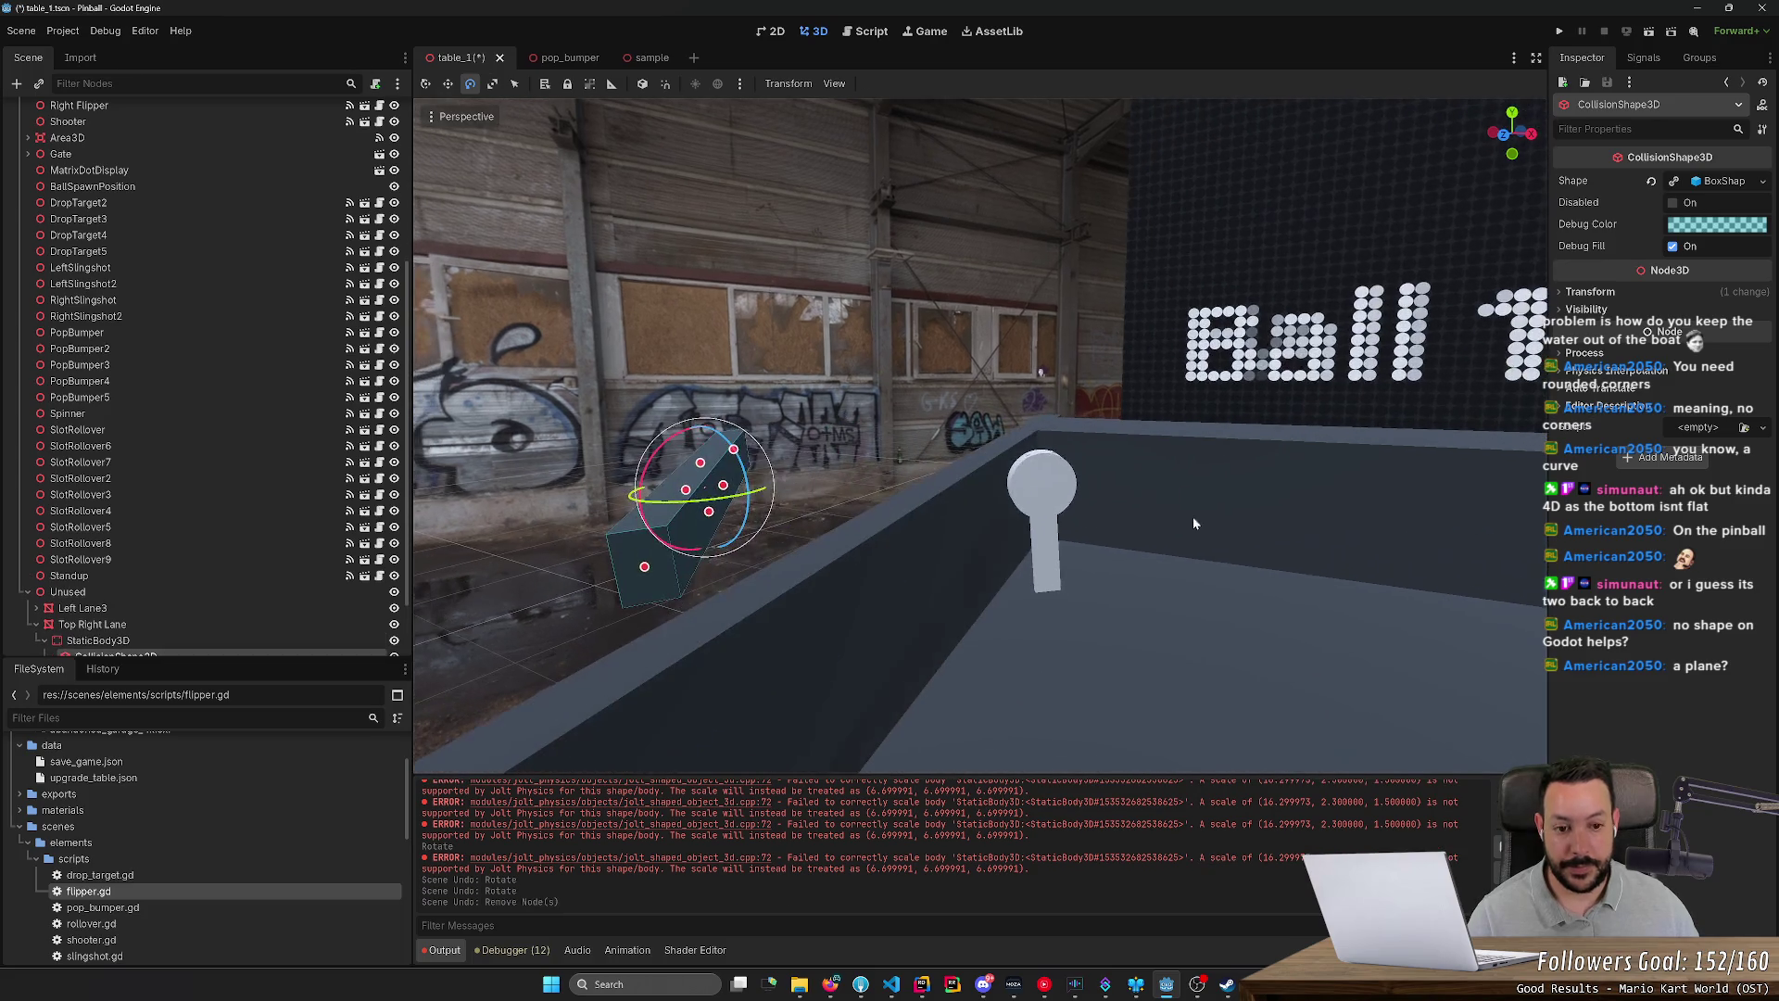
left_click(1051, 486)
key("Delete")
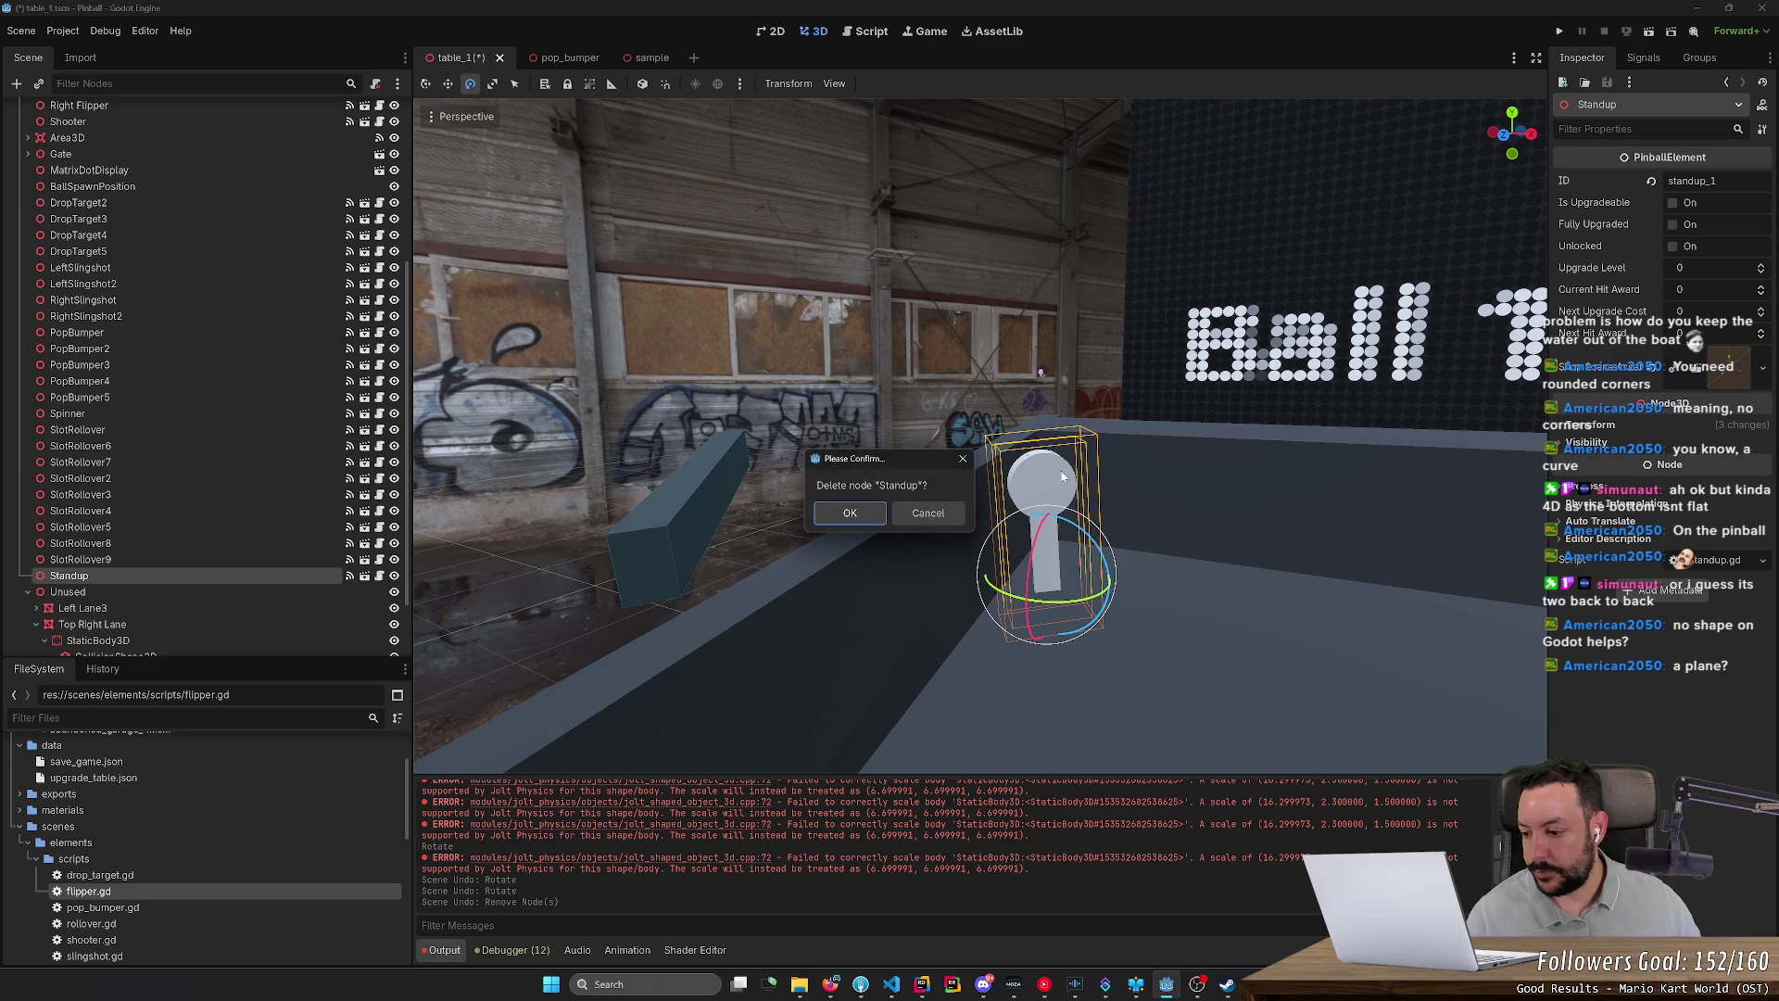
left_click(849, 512)
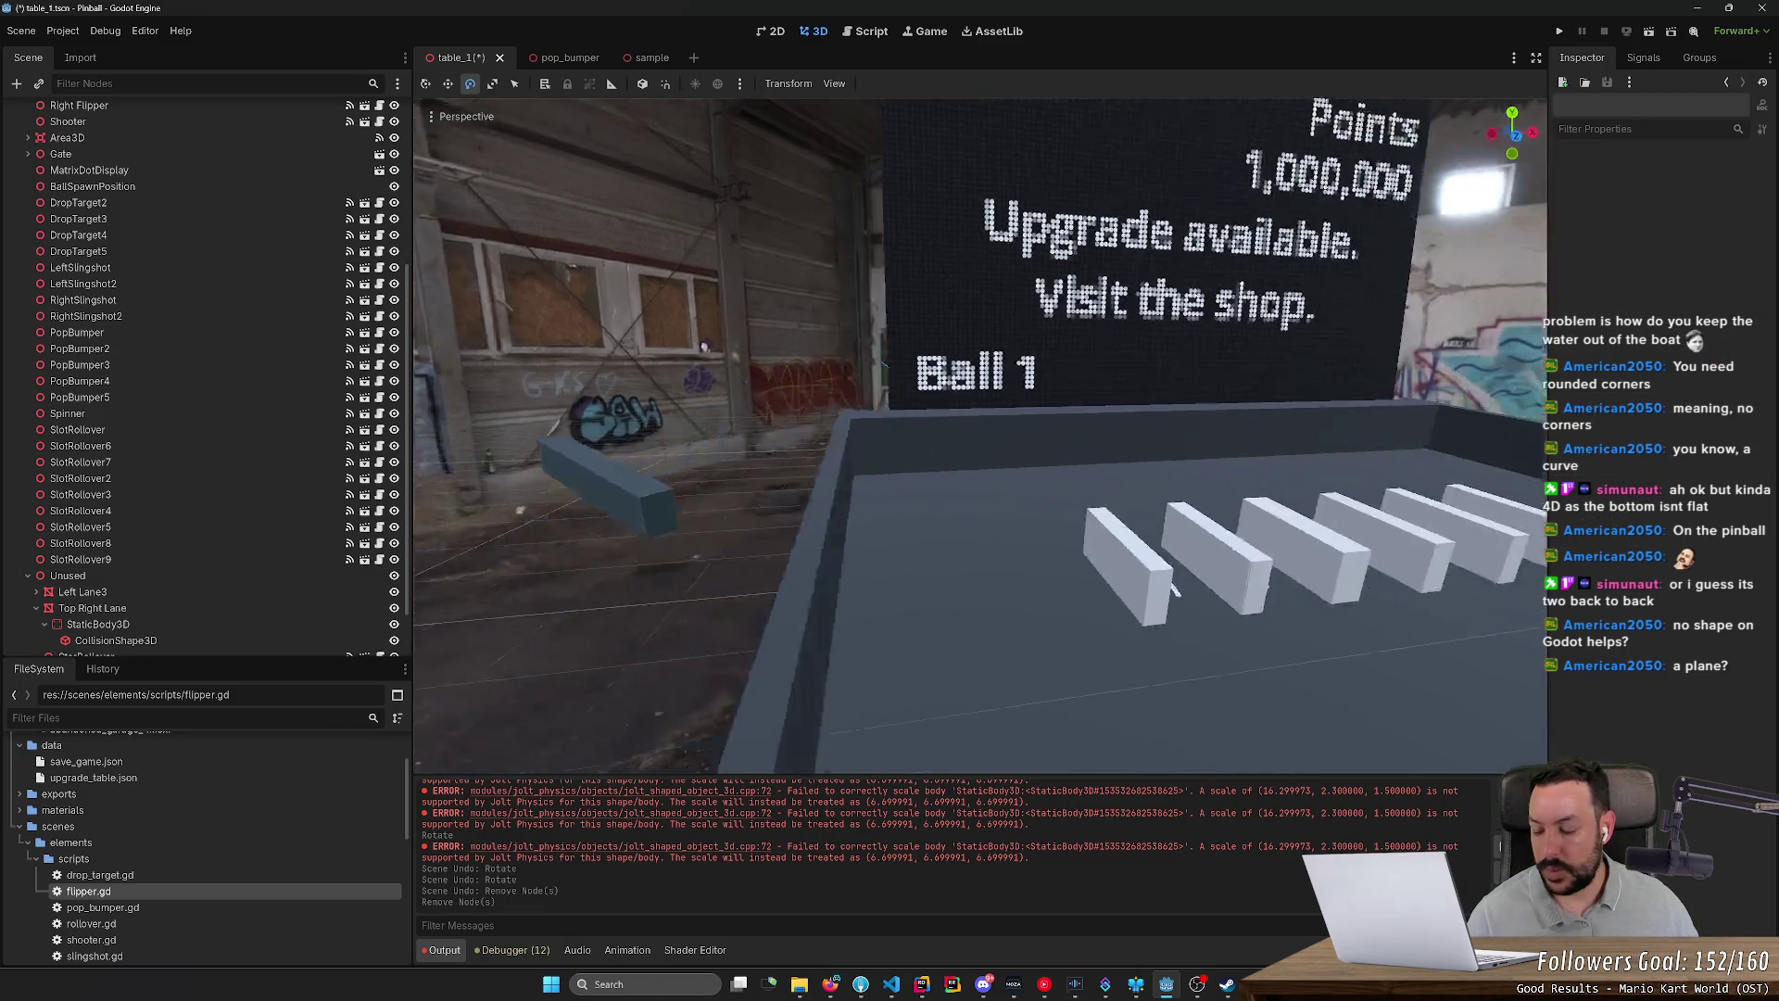
key("w")
key("ctrl+s")
scroll(937, 484, "up", 5)
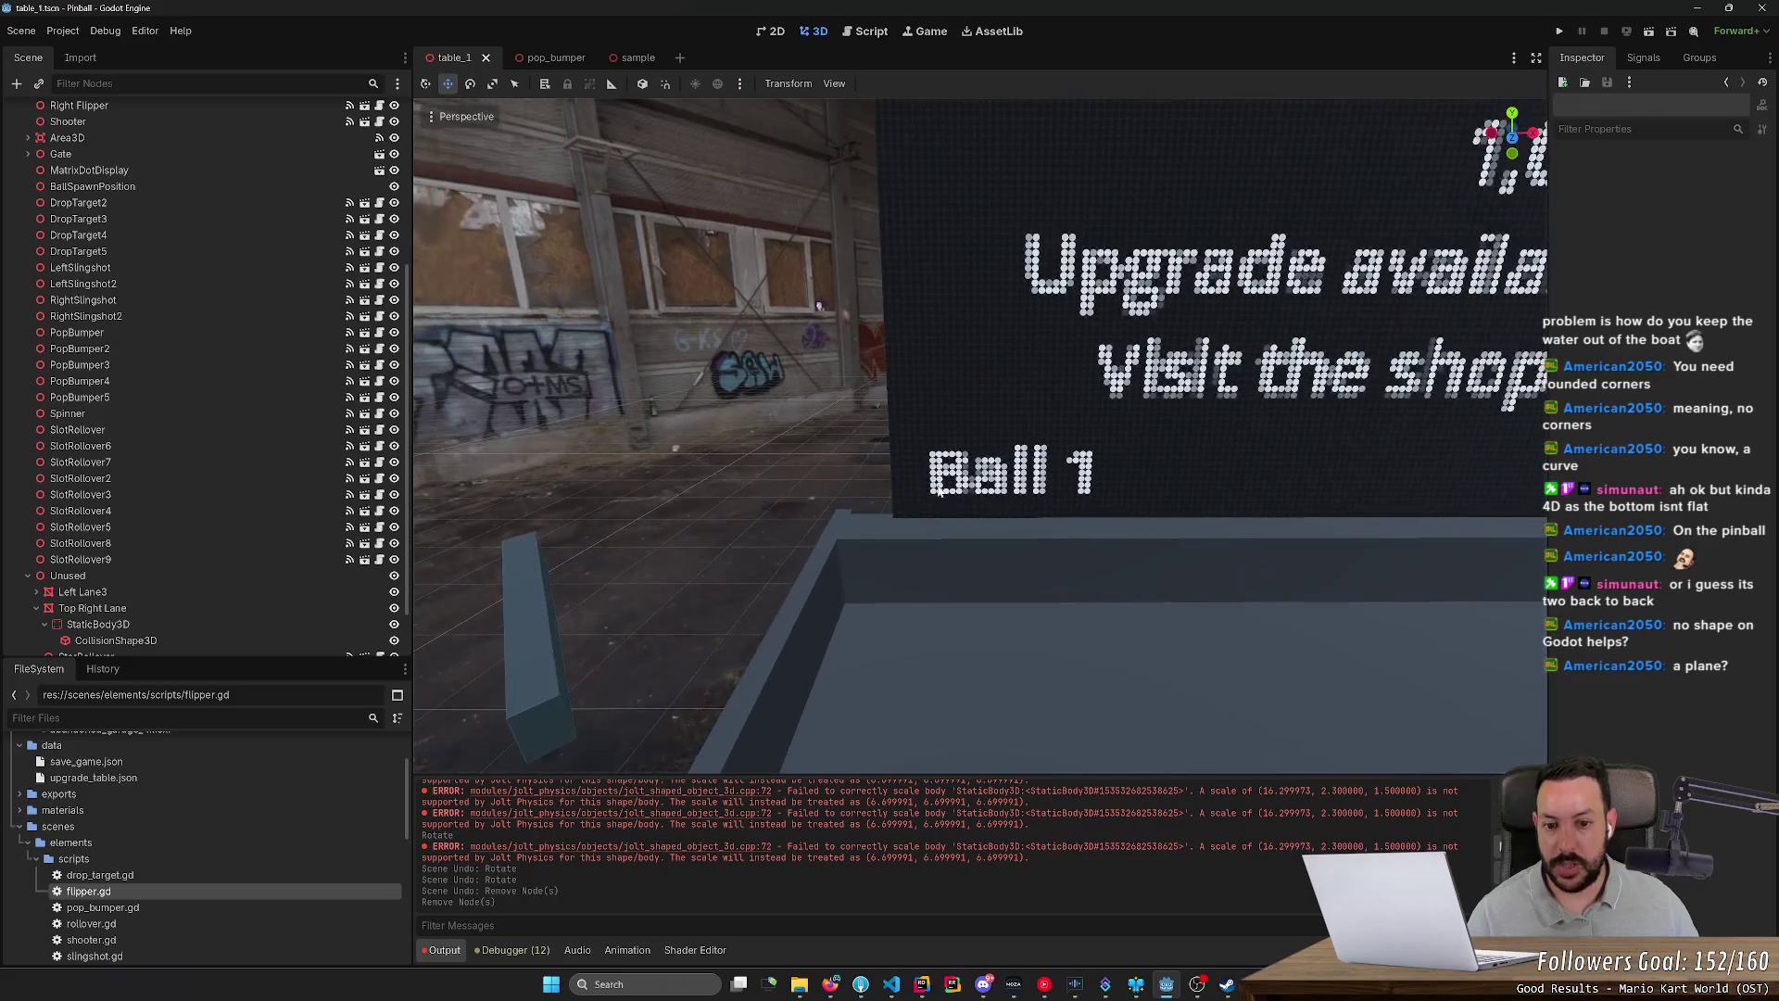
scroll(250, 593, "down", 3)
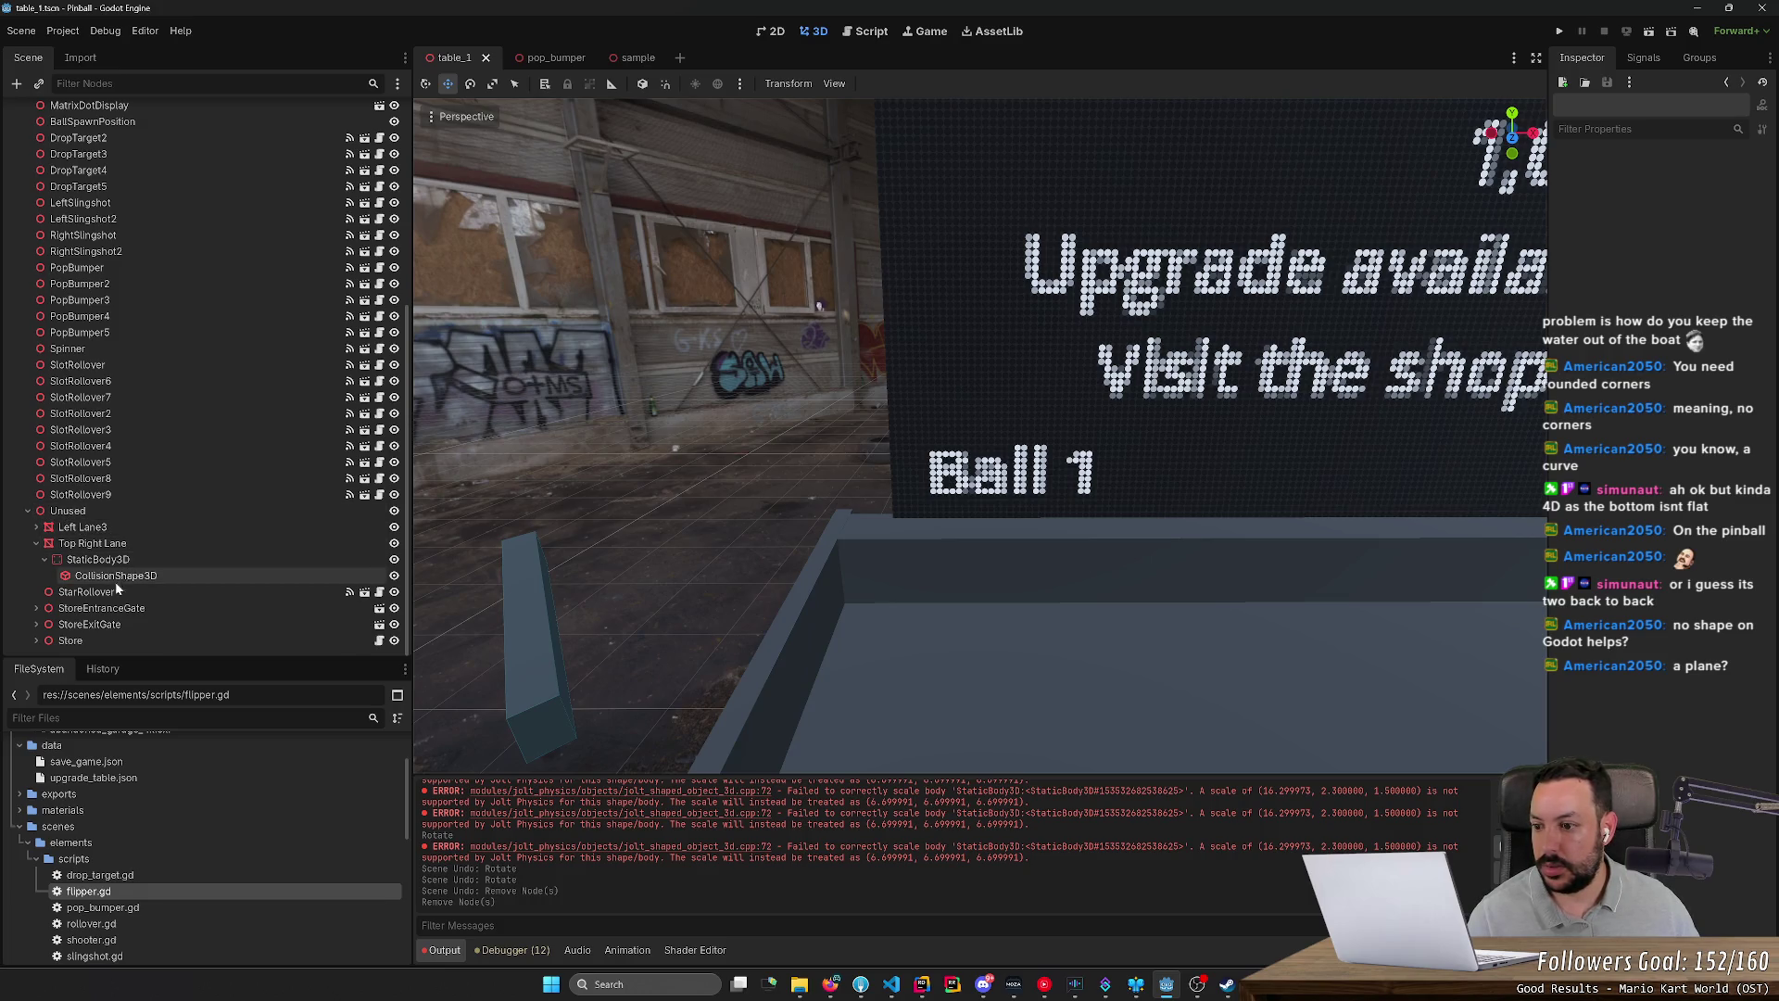
left_click(37, 542)
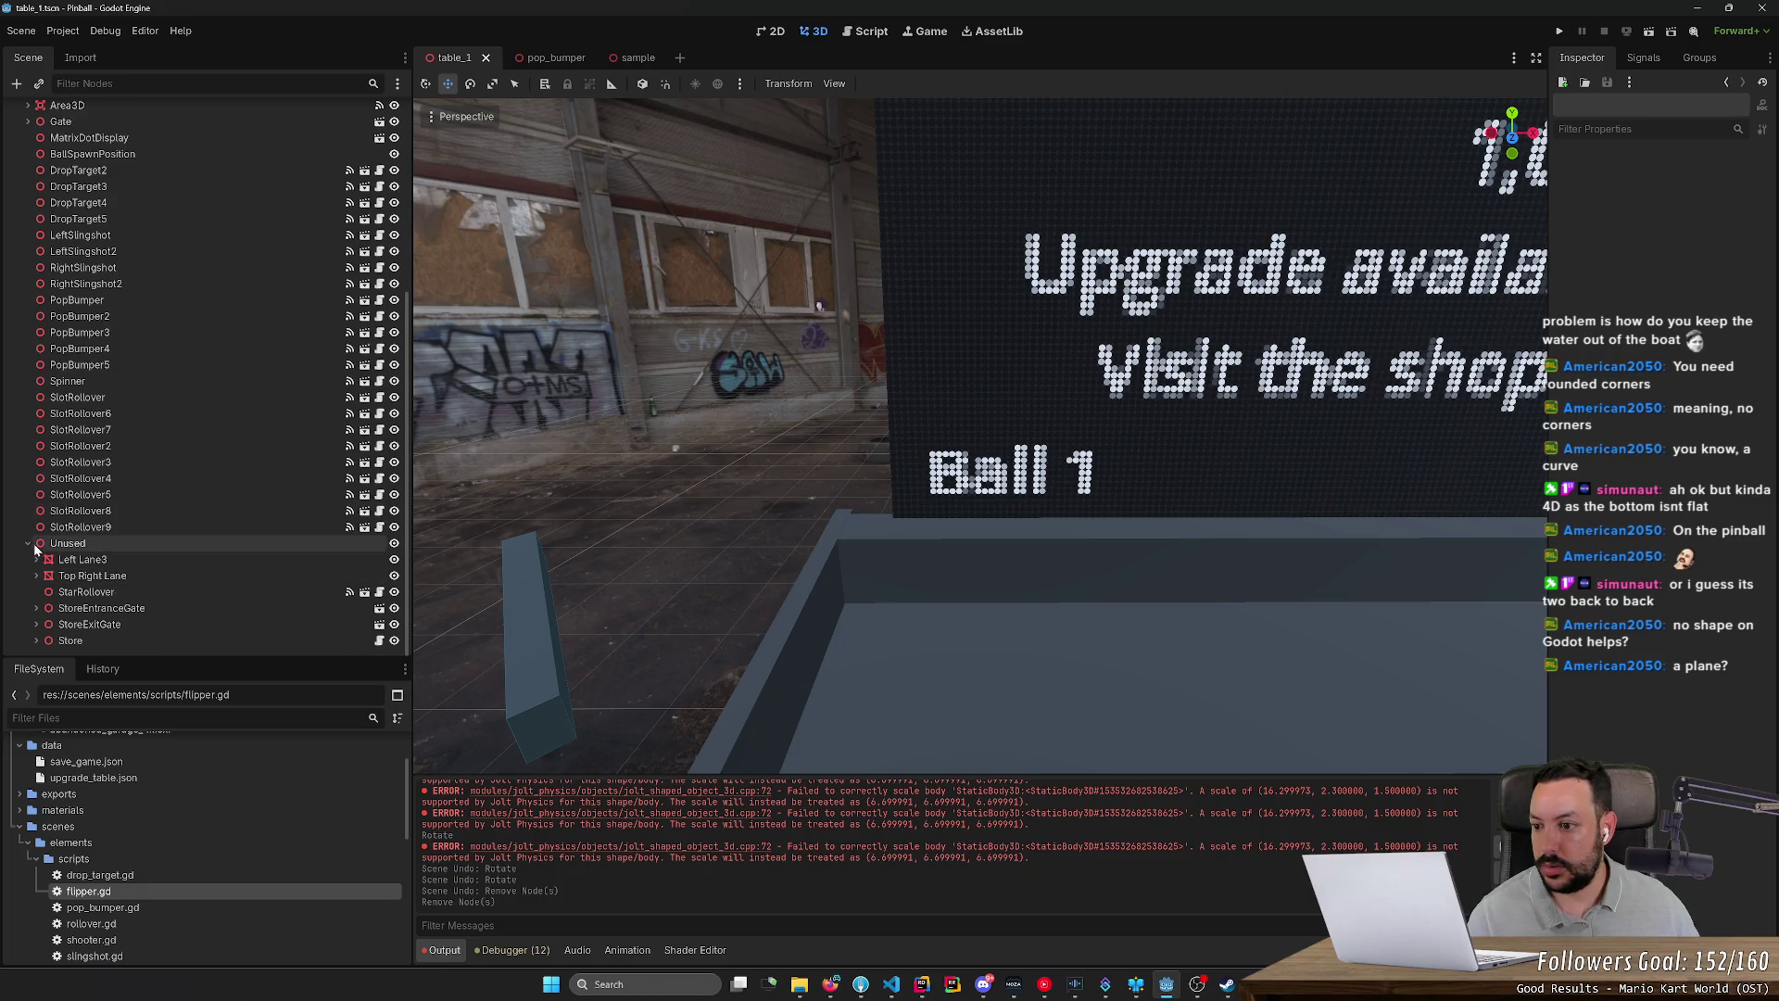
left_click(123, 561)
key("Delete")
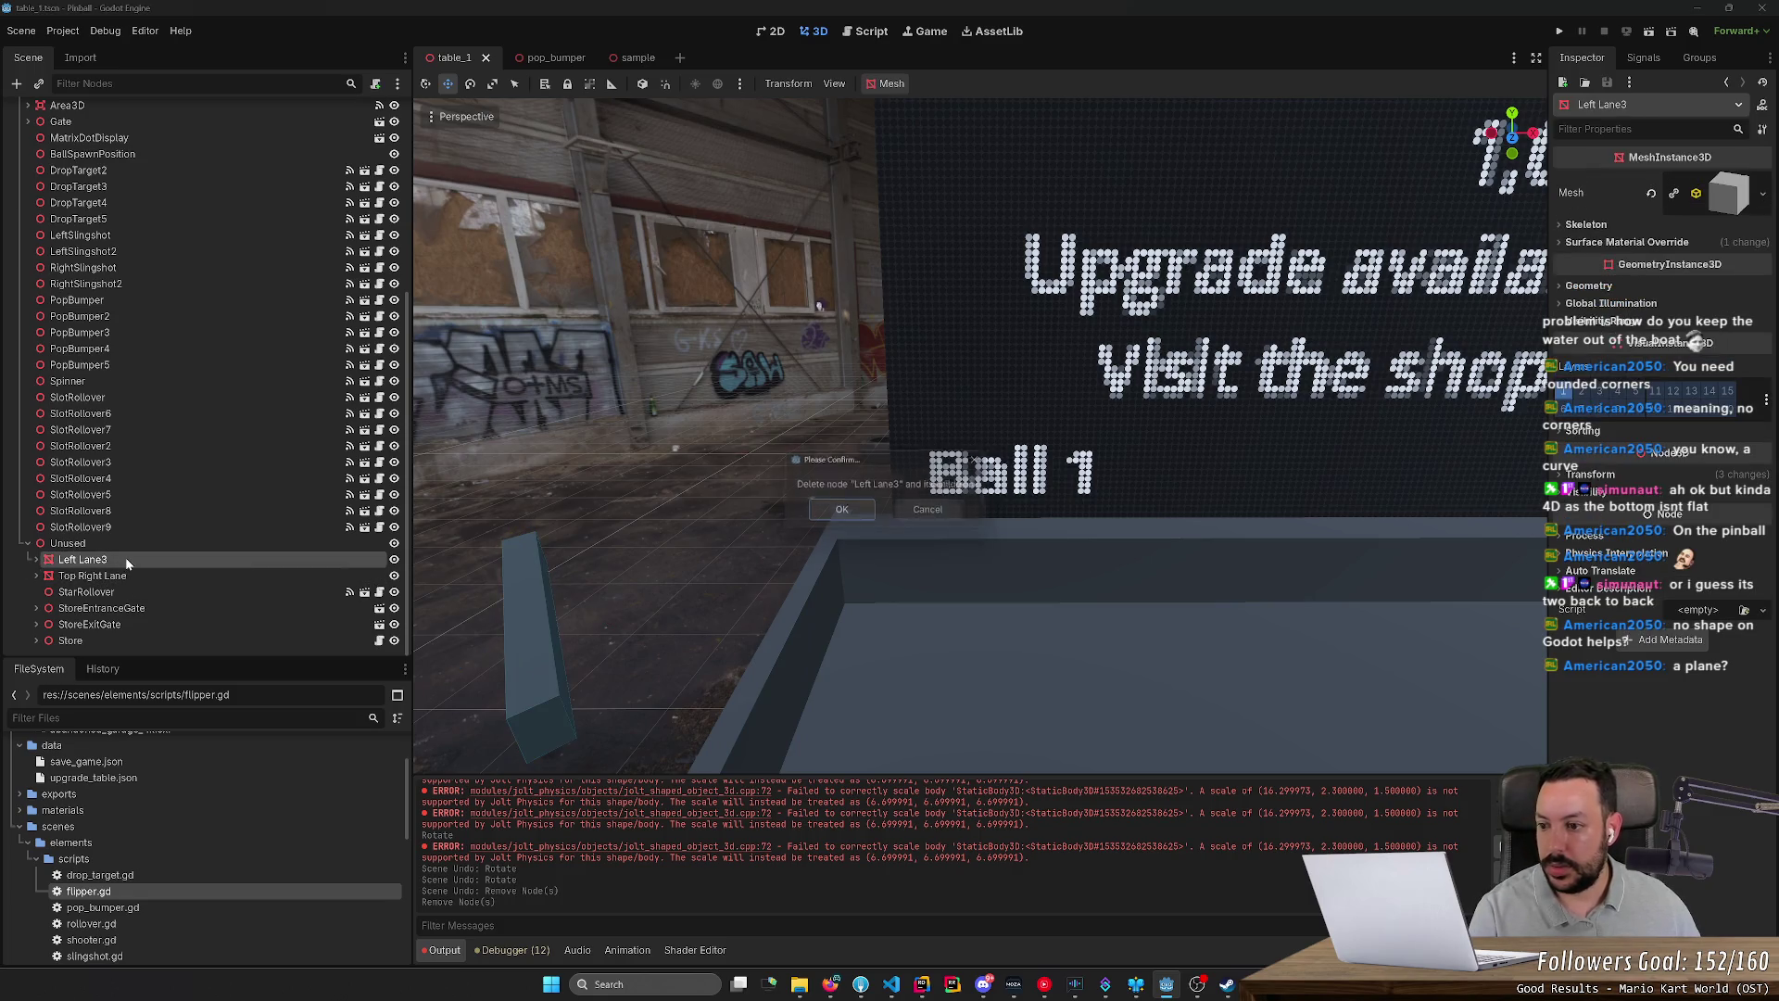
key("Return")
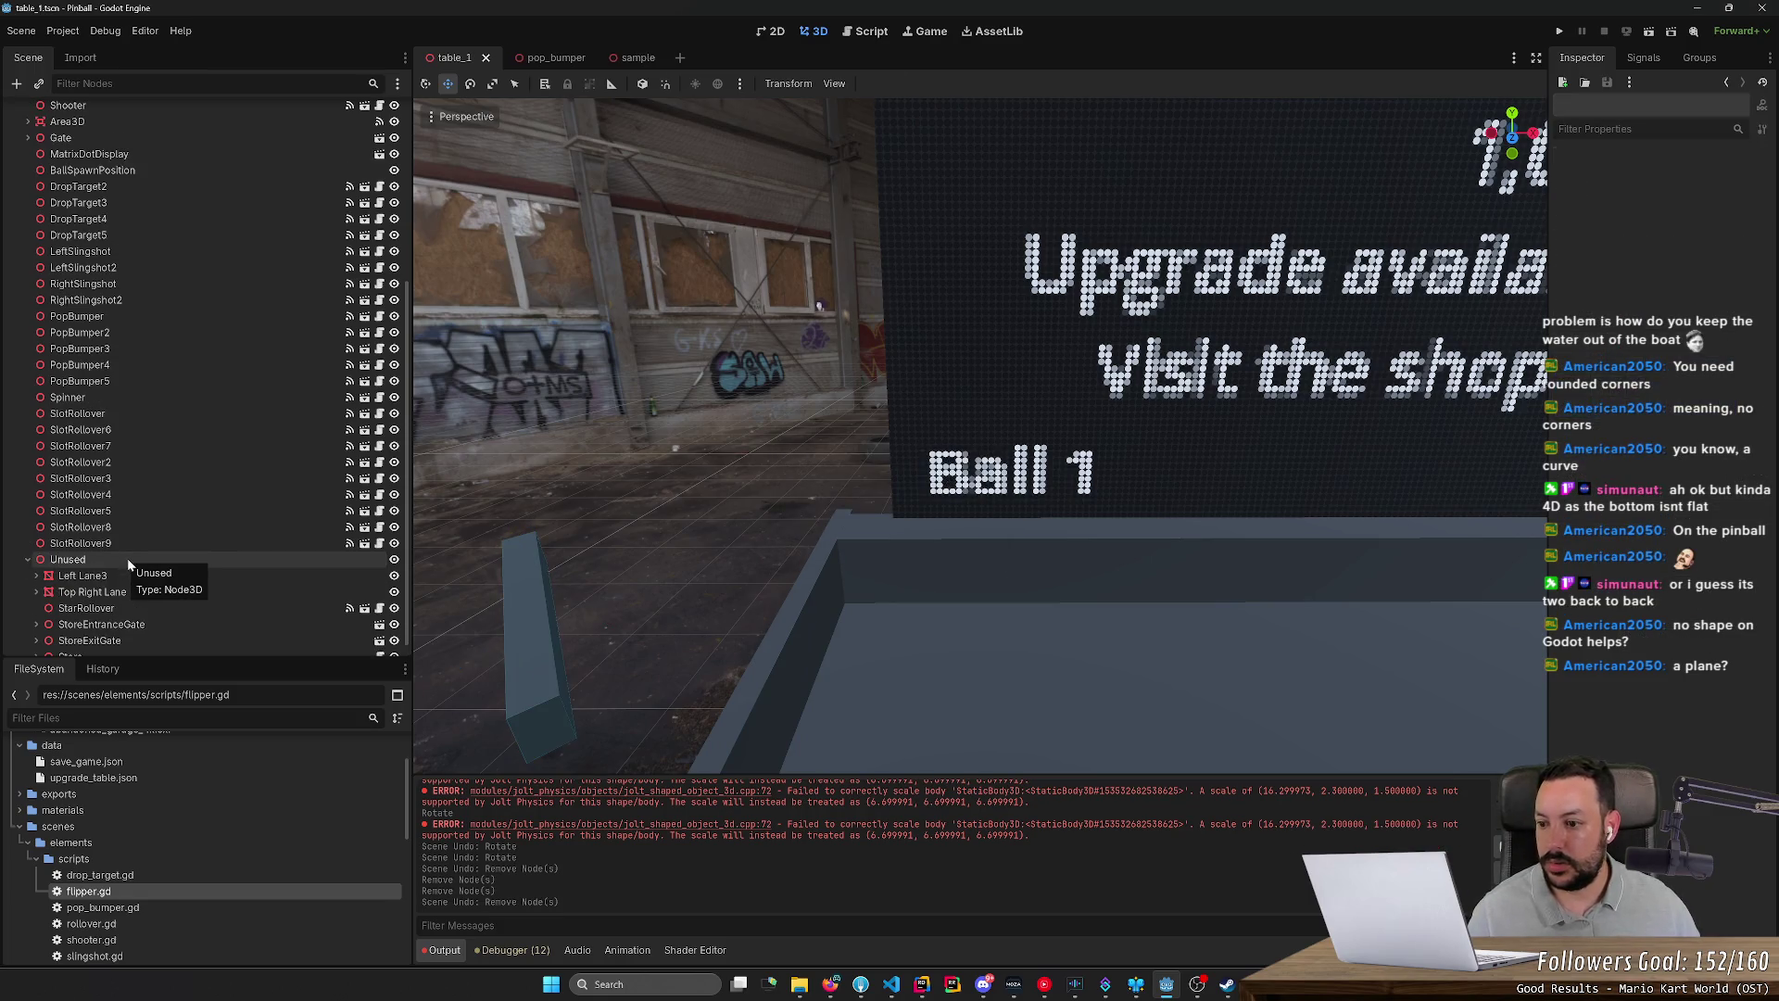
key("ctrl+z")
double_click(143, 577)
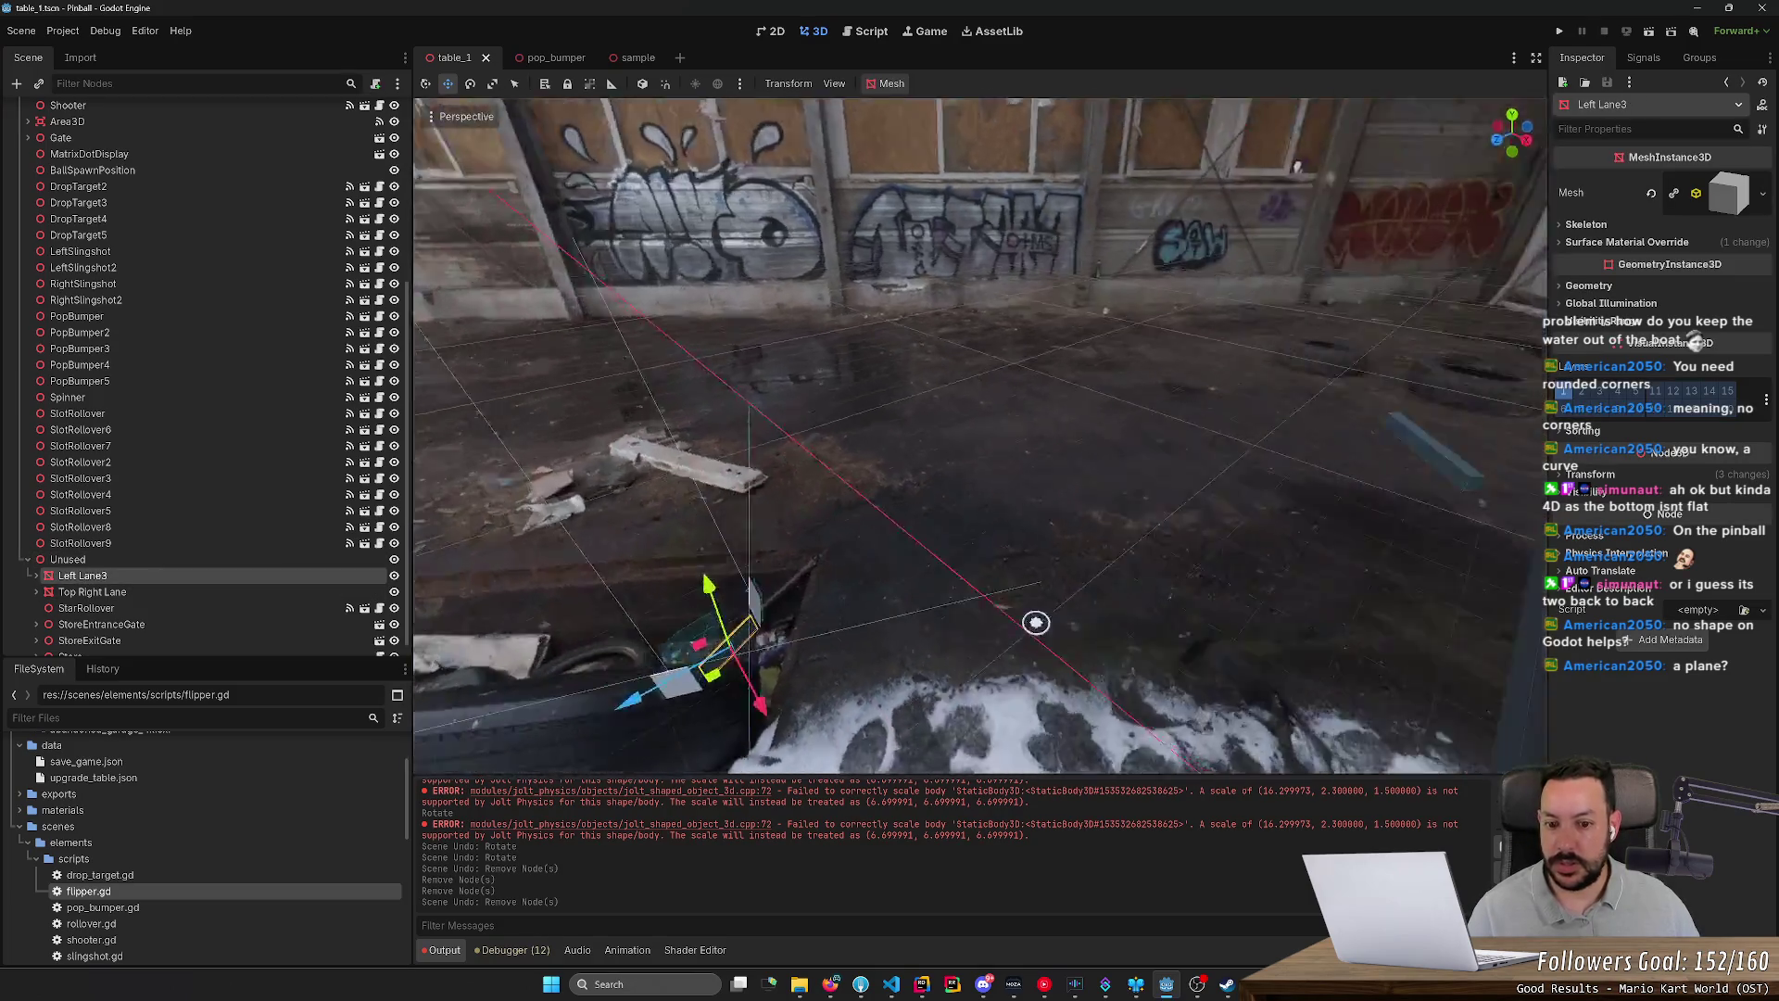
mouse_move(1033, 616)
left_mouse_down()
mouse_move(1177, 410)
mouse_move(1204, 256)
mouse_move(1053, 290)
mouse_move(1040, 247)
mouse_move(702, 319)
mouse_move(797, 317)
left_mouse_up()
left_click(864, 482)
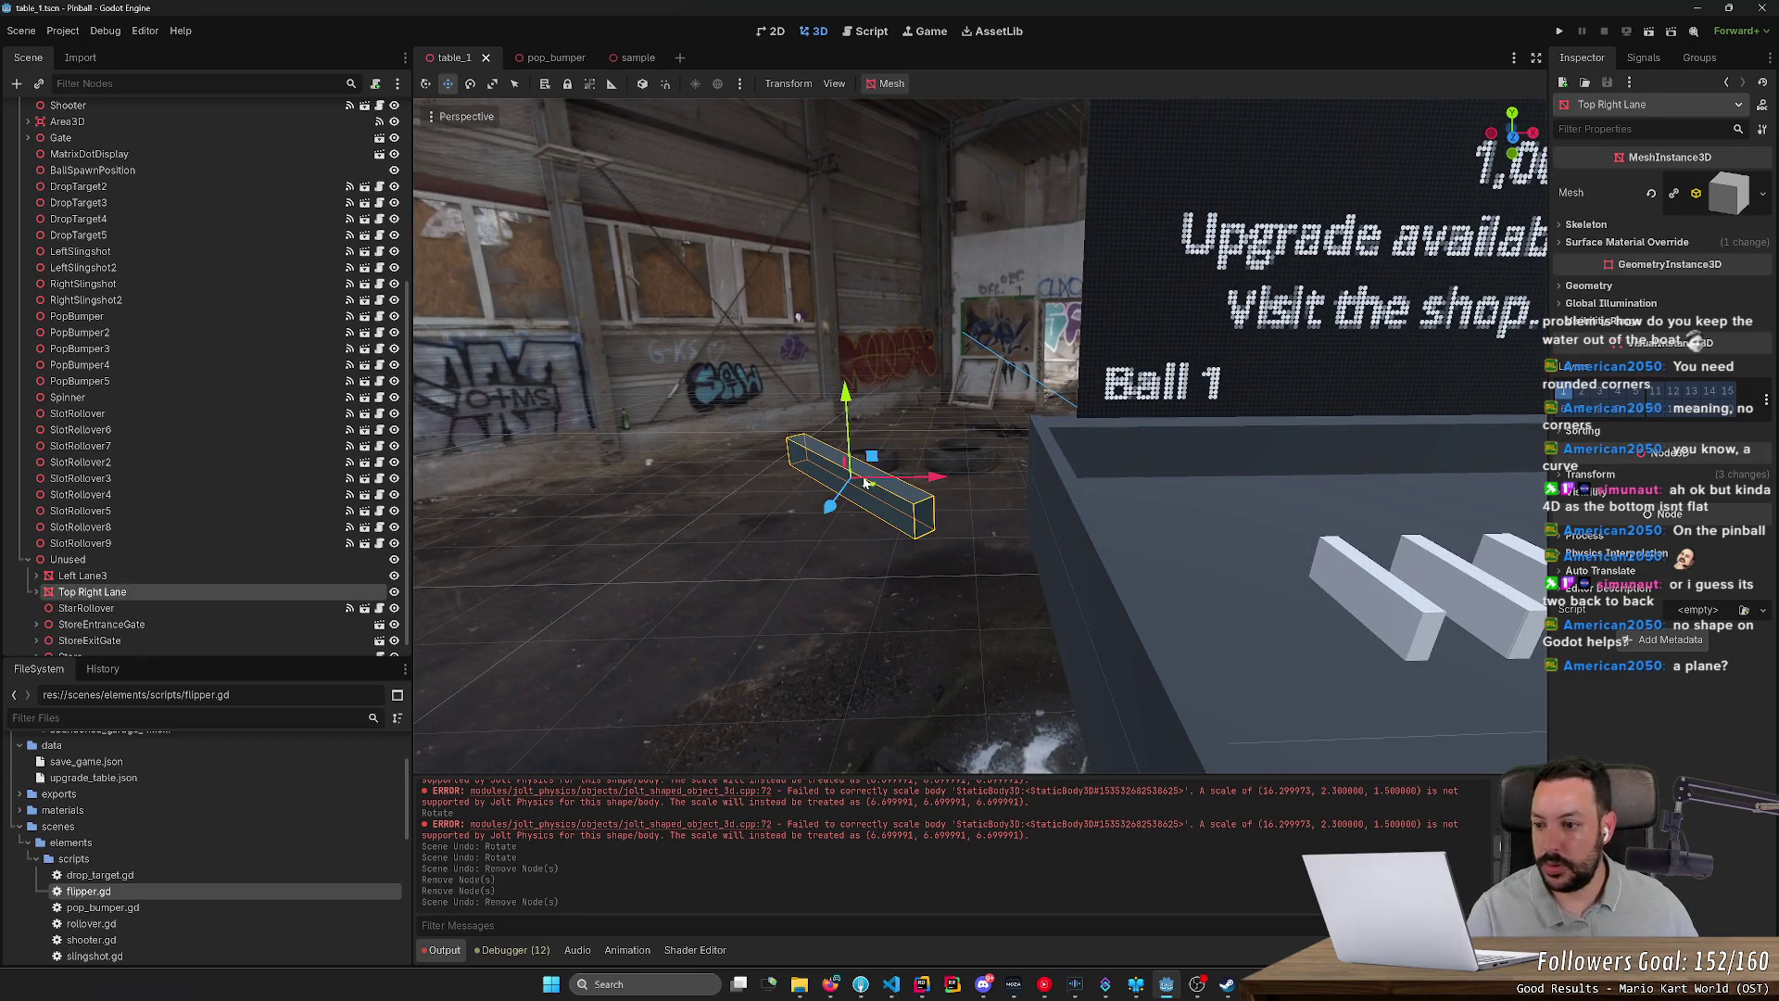
scroll(319, 515, "down", 1)
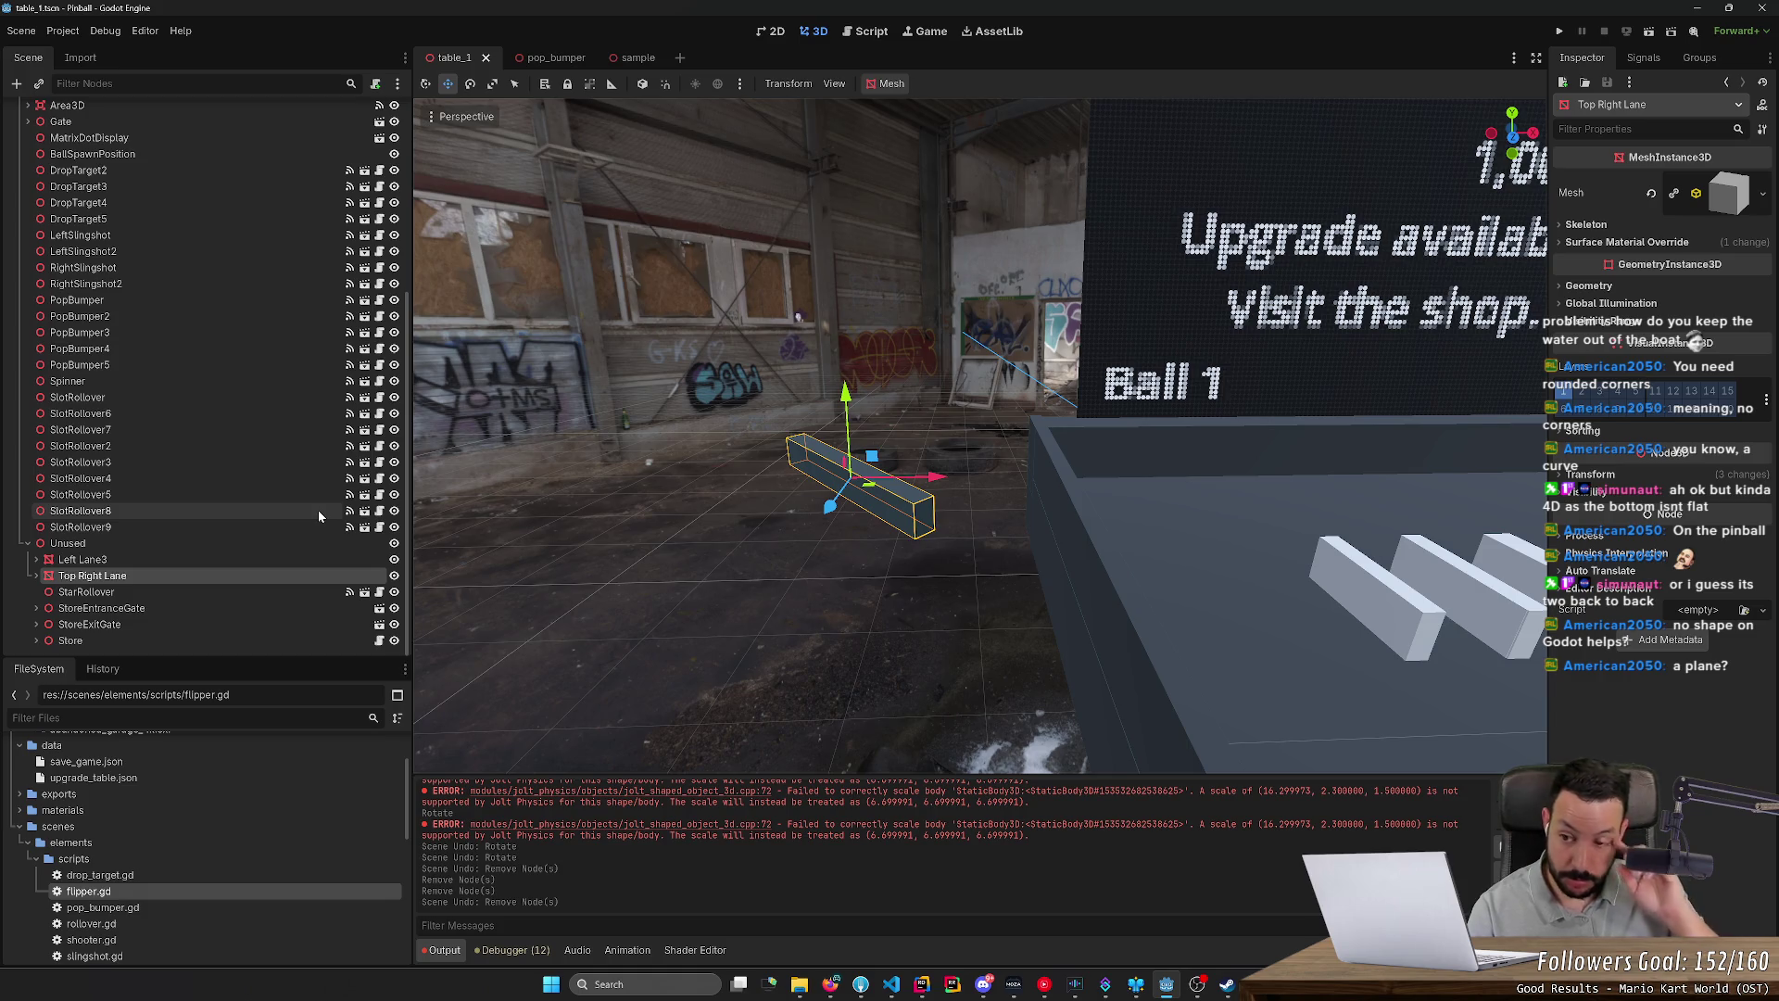
scroll(1276, 470, "down", 3)
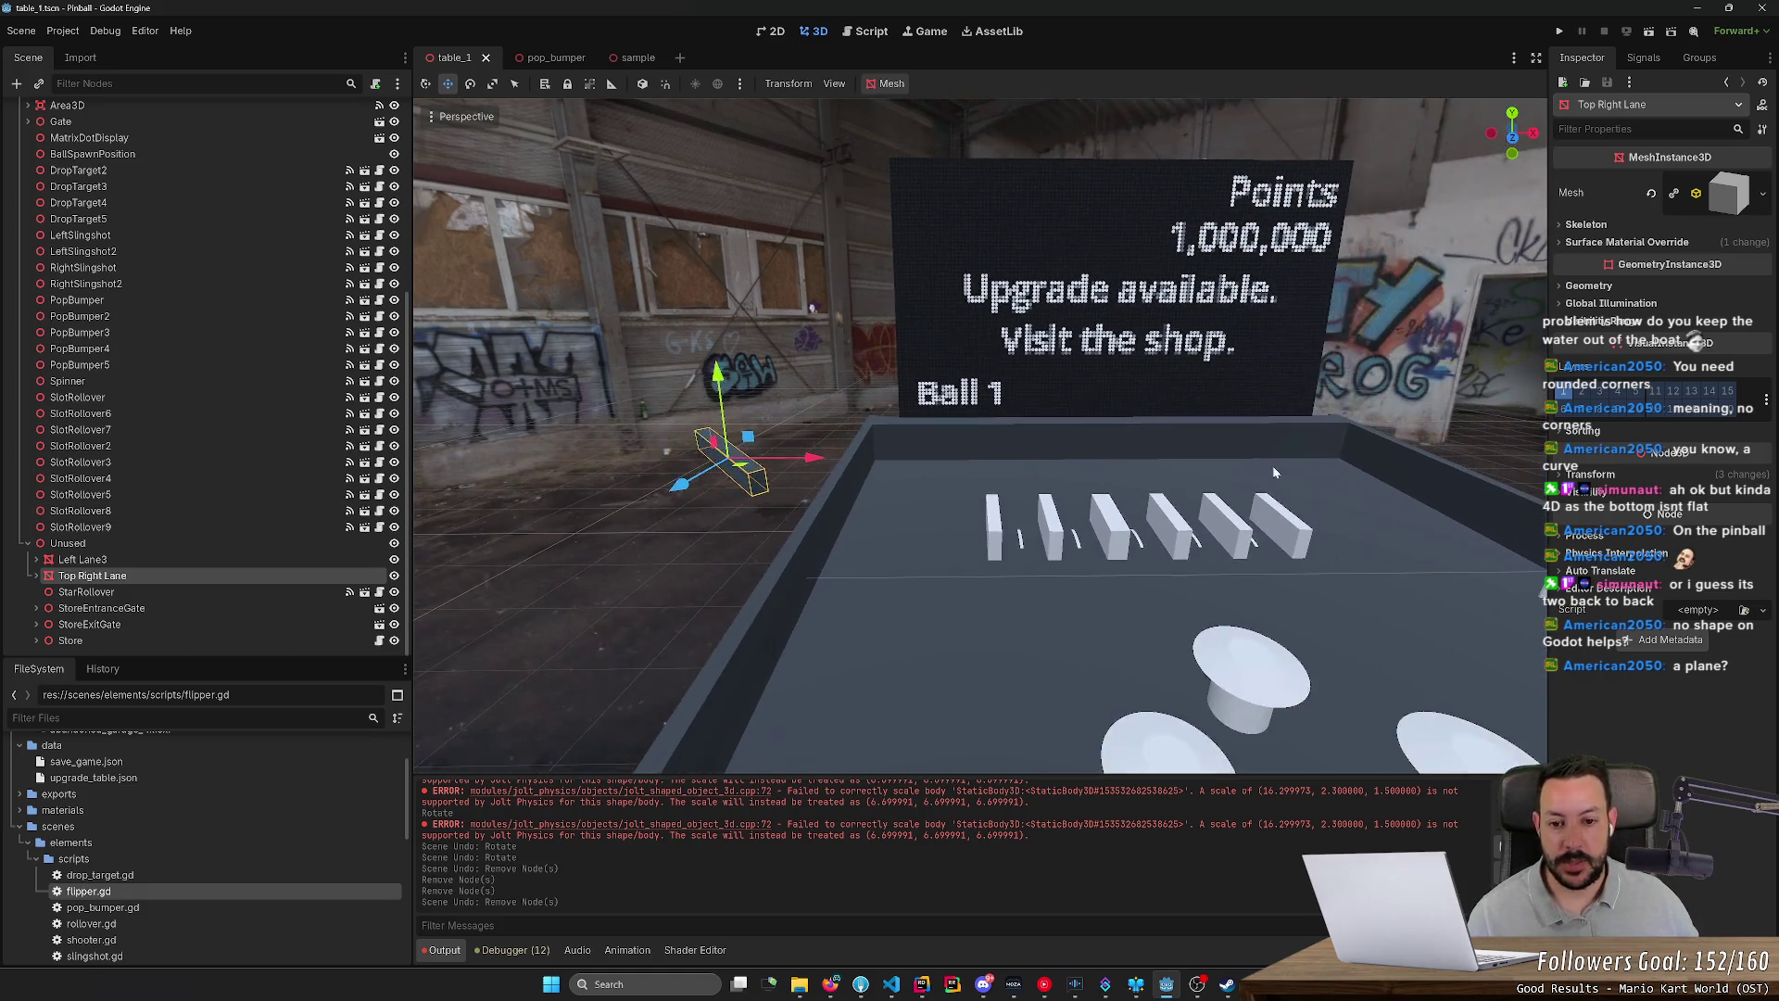
scroll(247, 404, "up", 5)
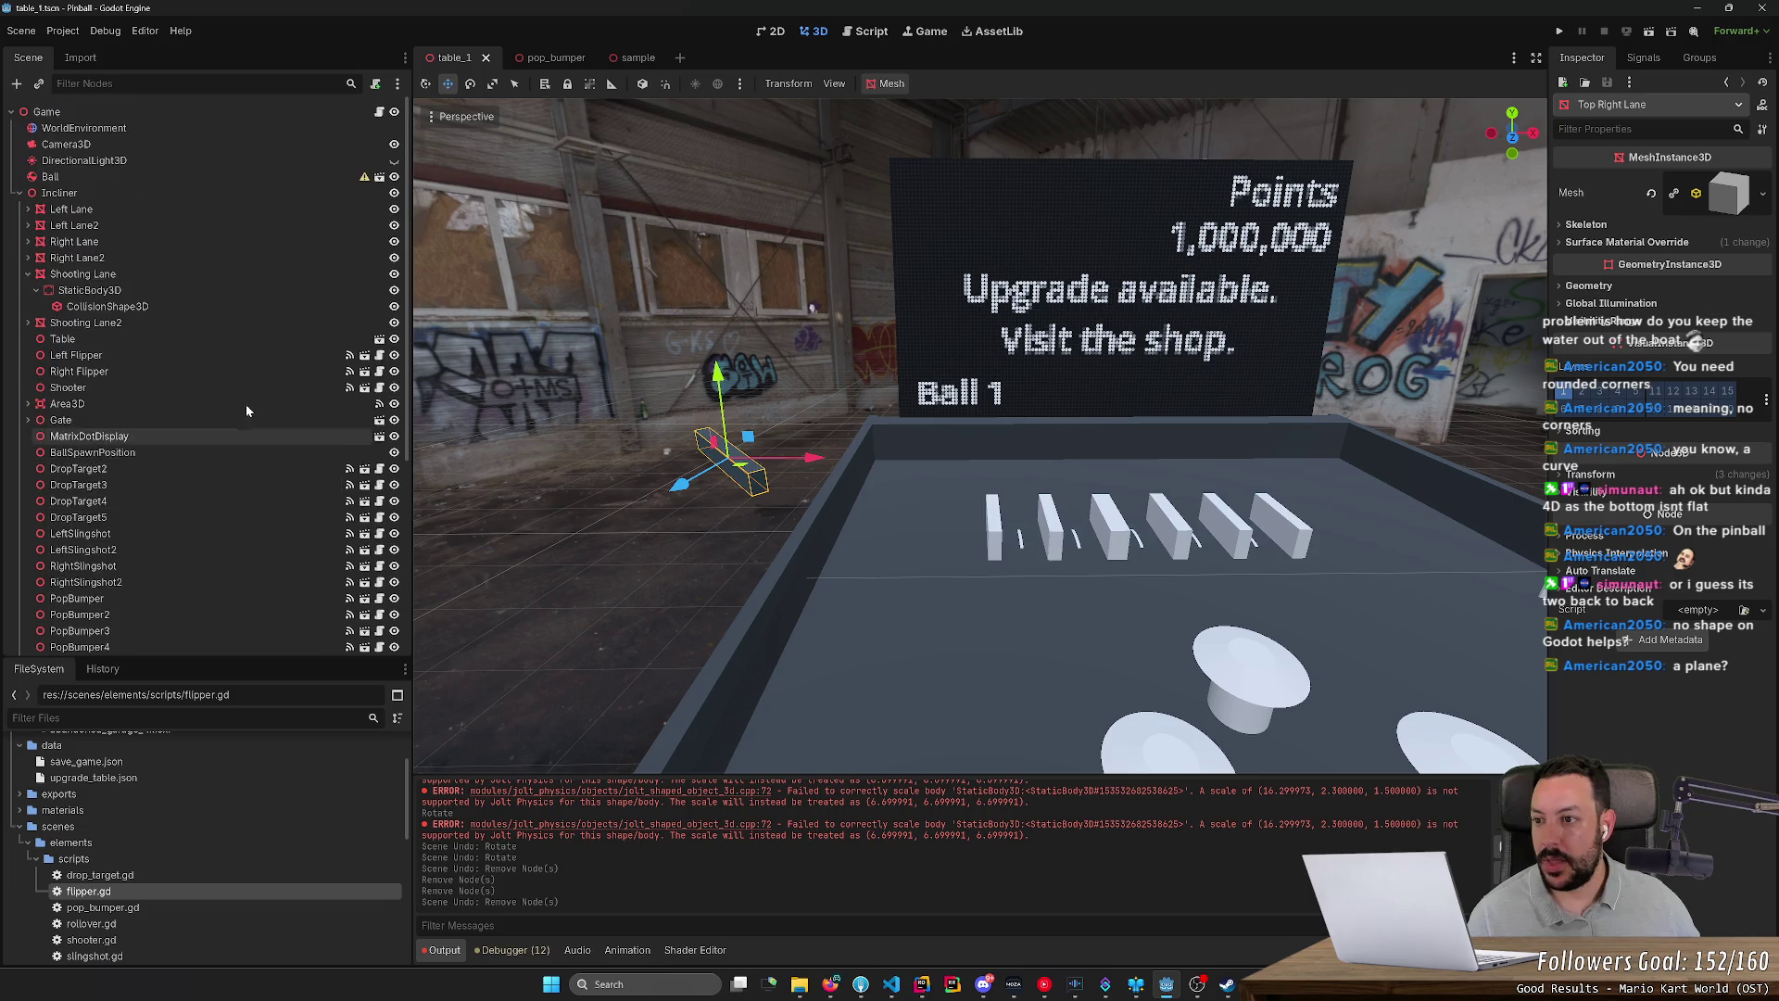
Step: Add a MeshInstance3D child under the Incliner node, found by searching 'mes'
right_click(218, 196)
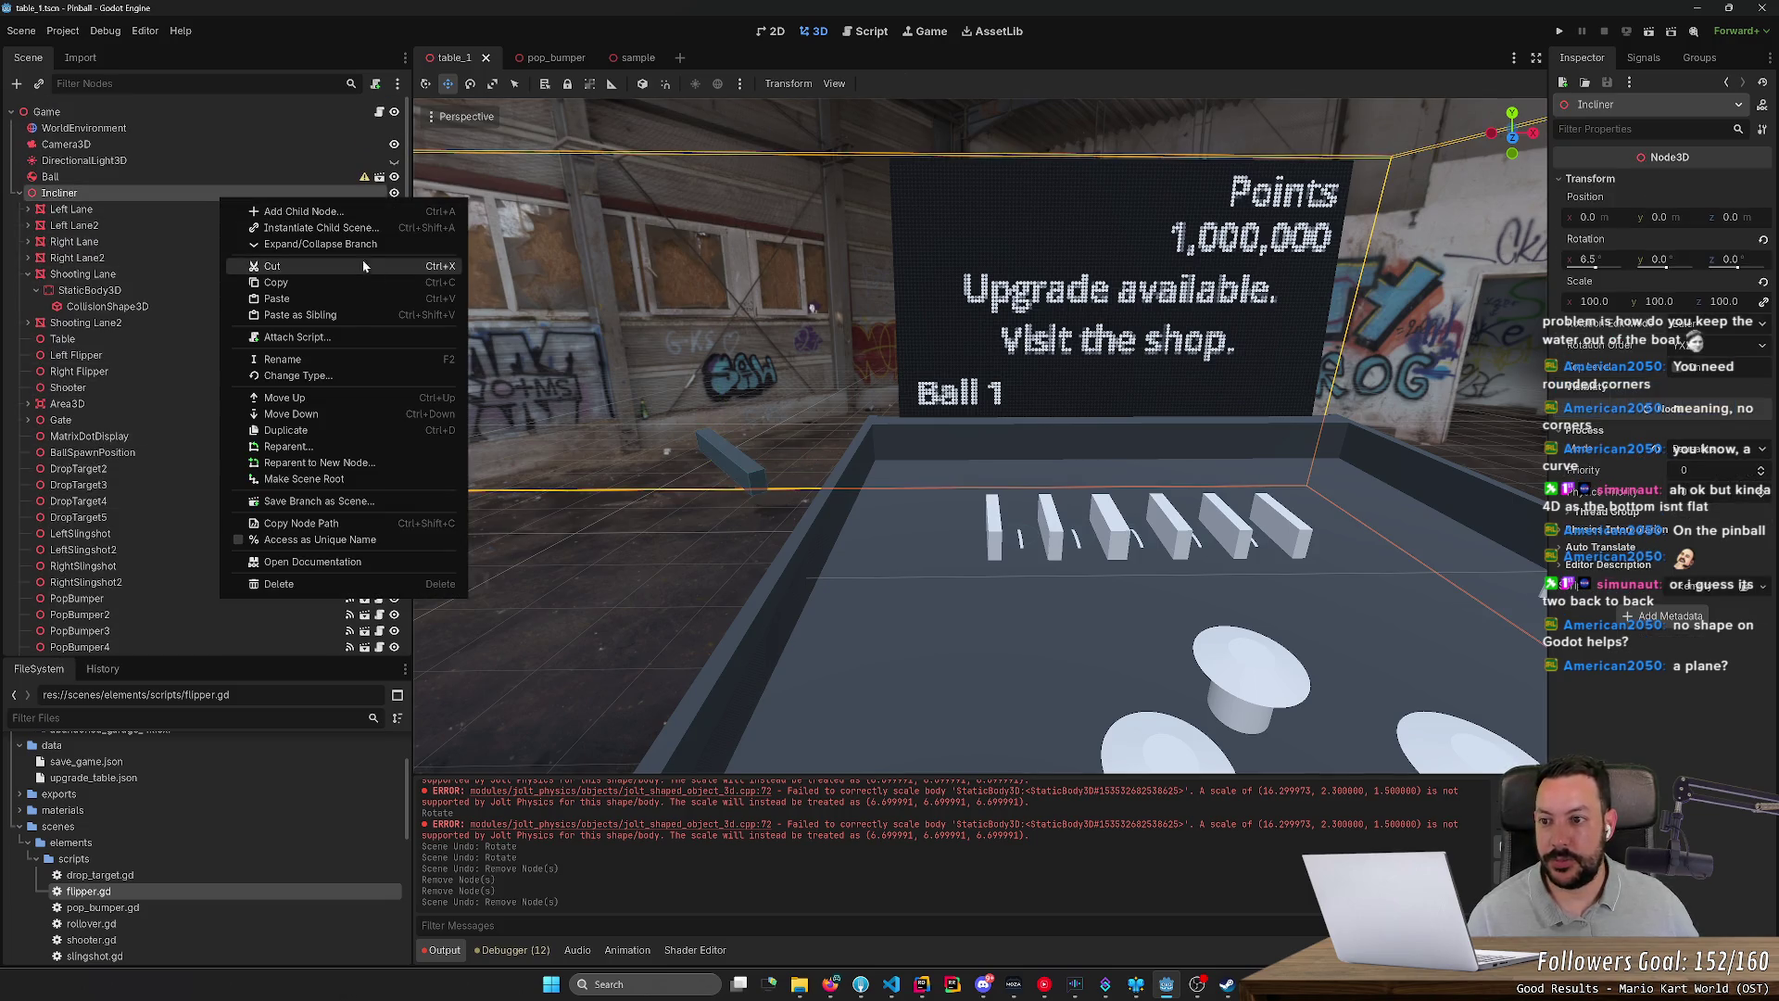
left_click(365, 208)
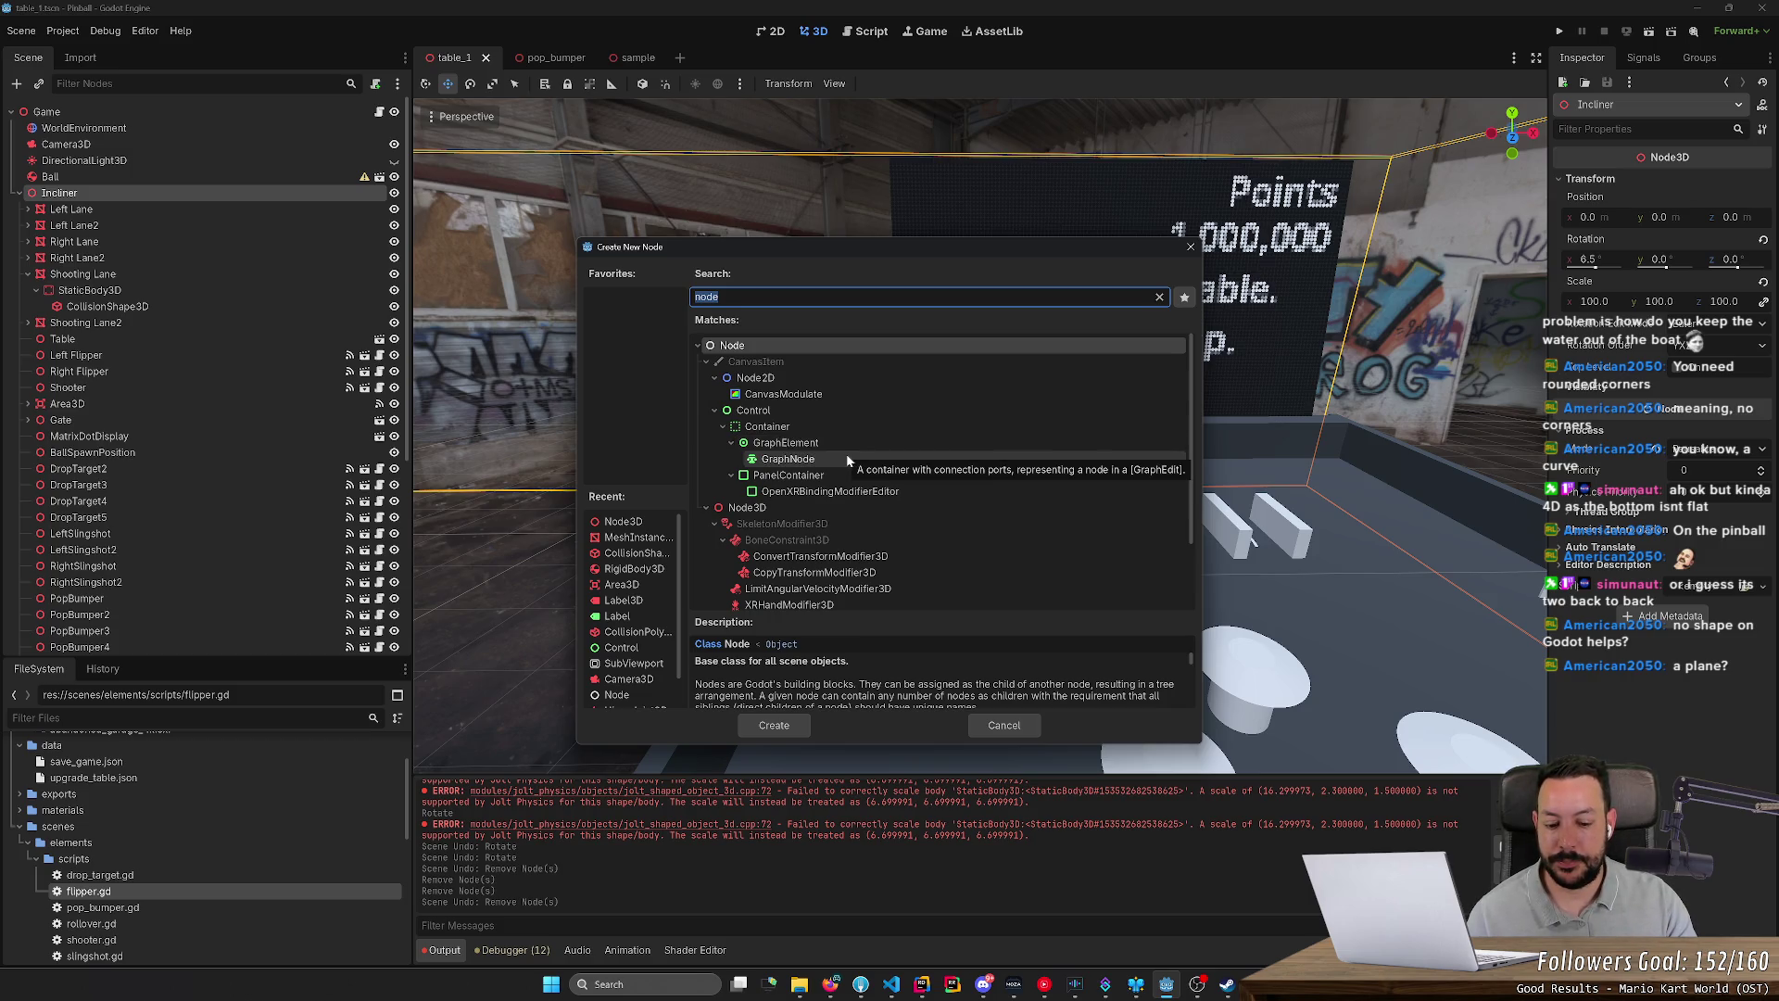
type("mes")
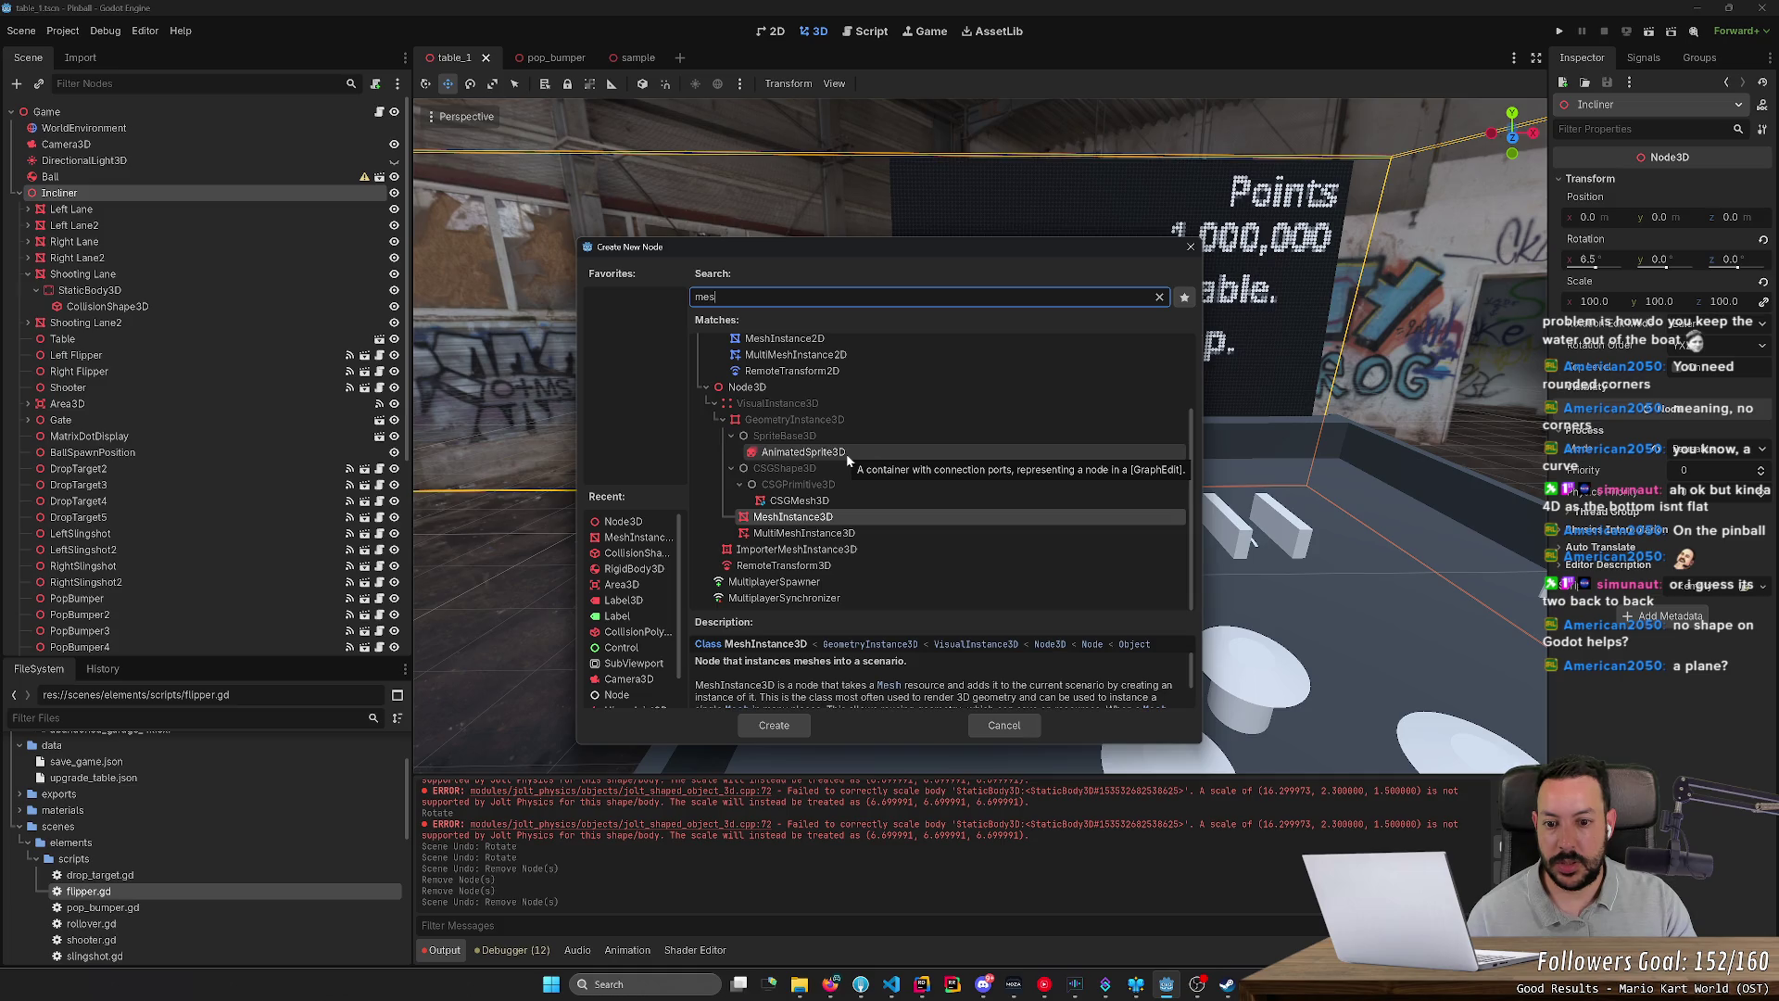
key("Return")
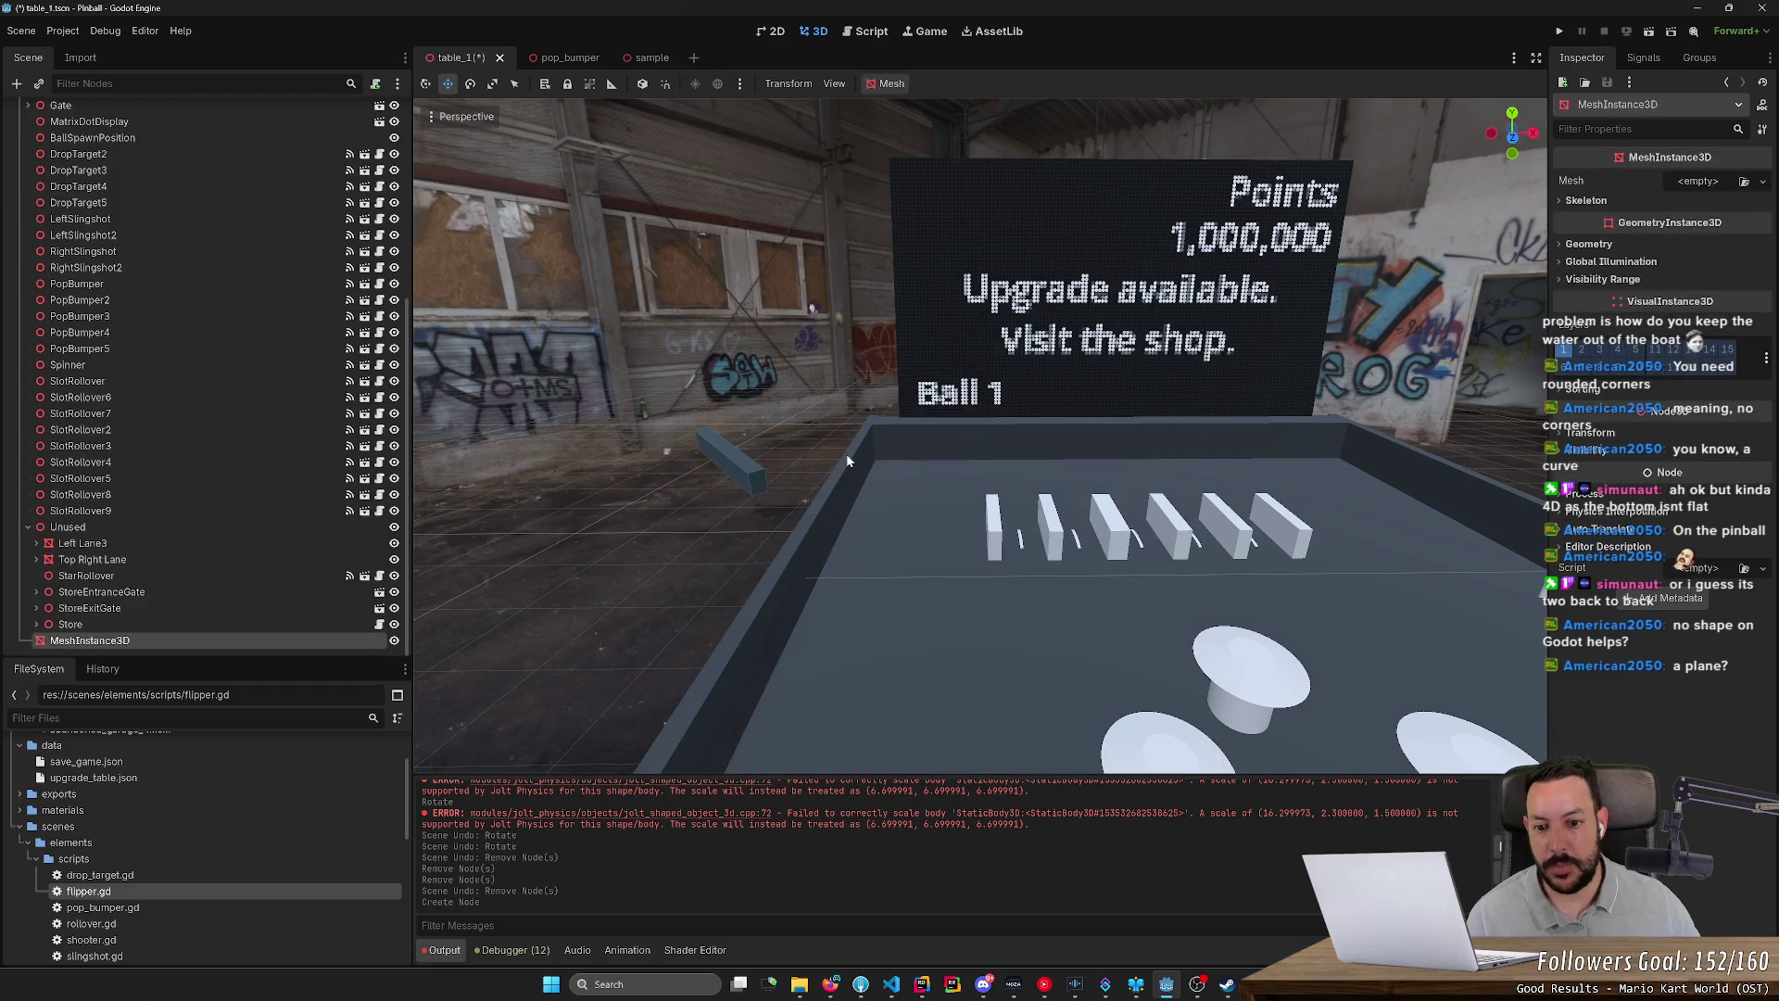
left_click_drag(593, 539, 927, 370)
left_click(1694, 183)
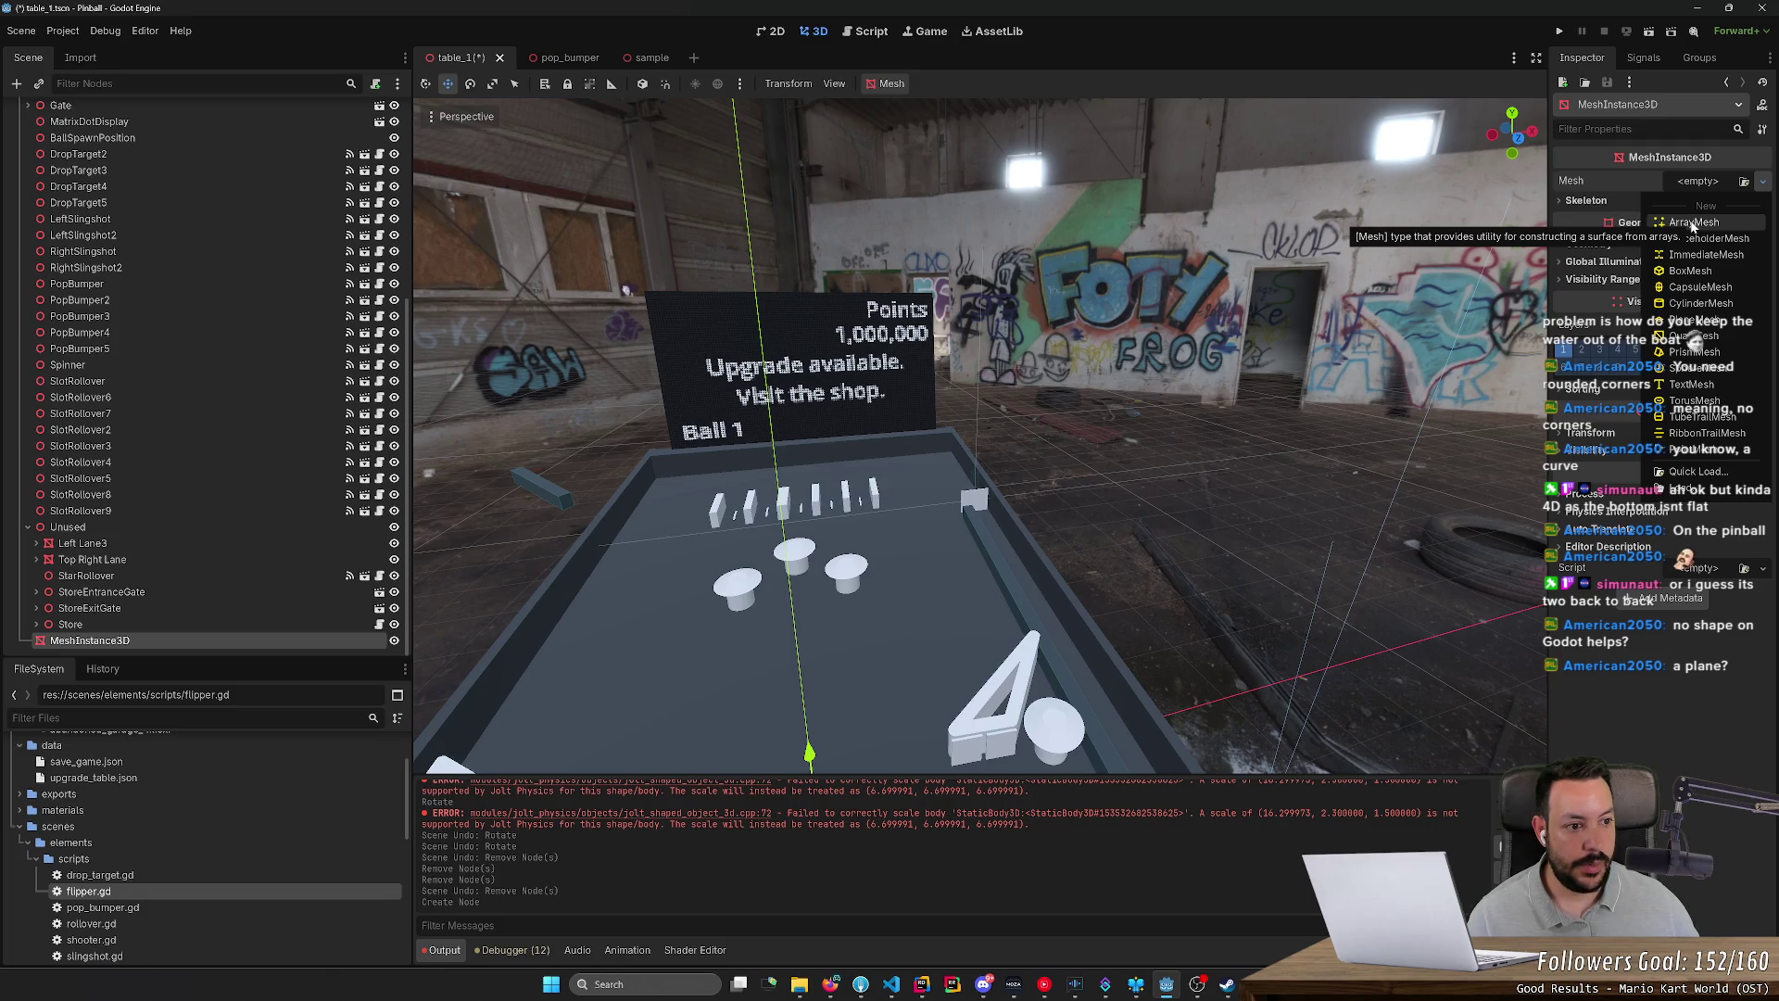
Step: Set the node's Mesh to ArrayMesh, briefly trying ImmediateMesh before switching back
left_click(1692, 224)
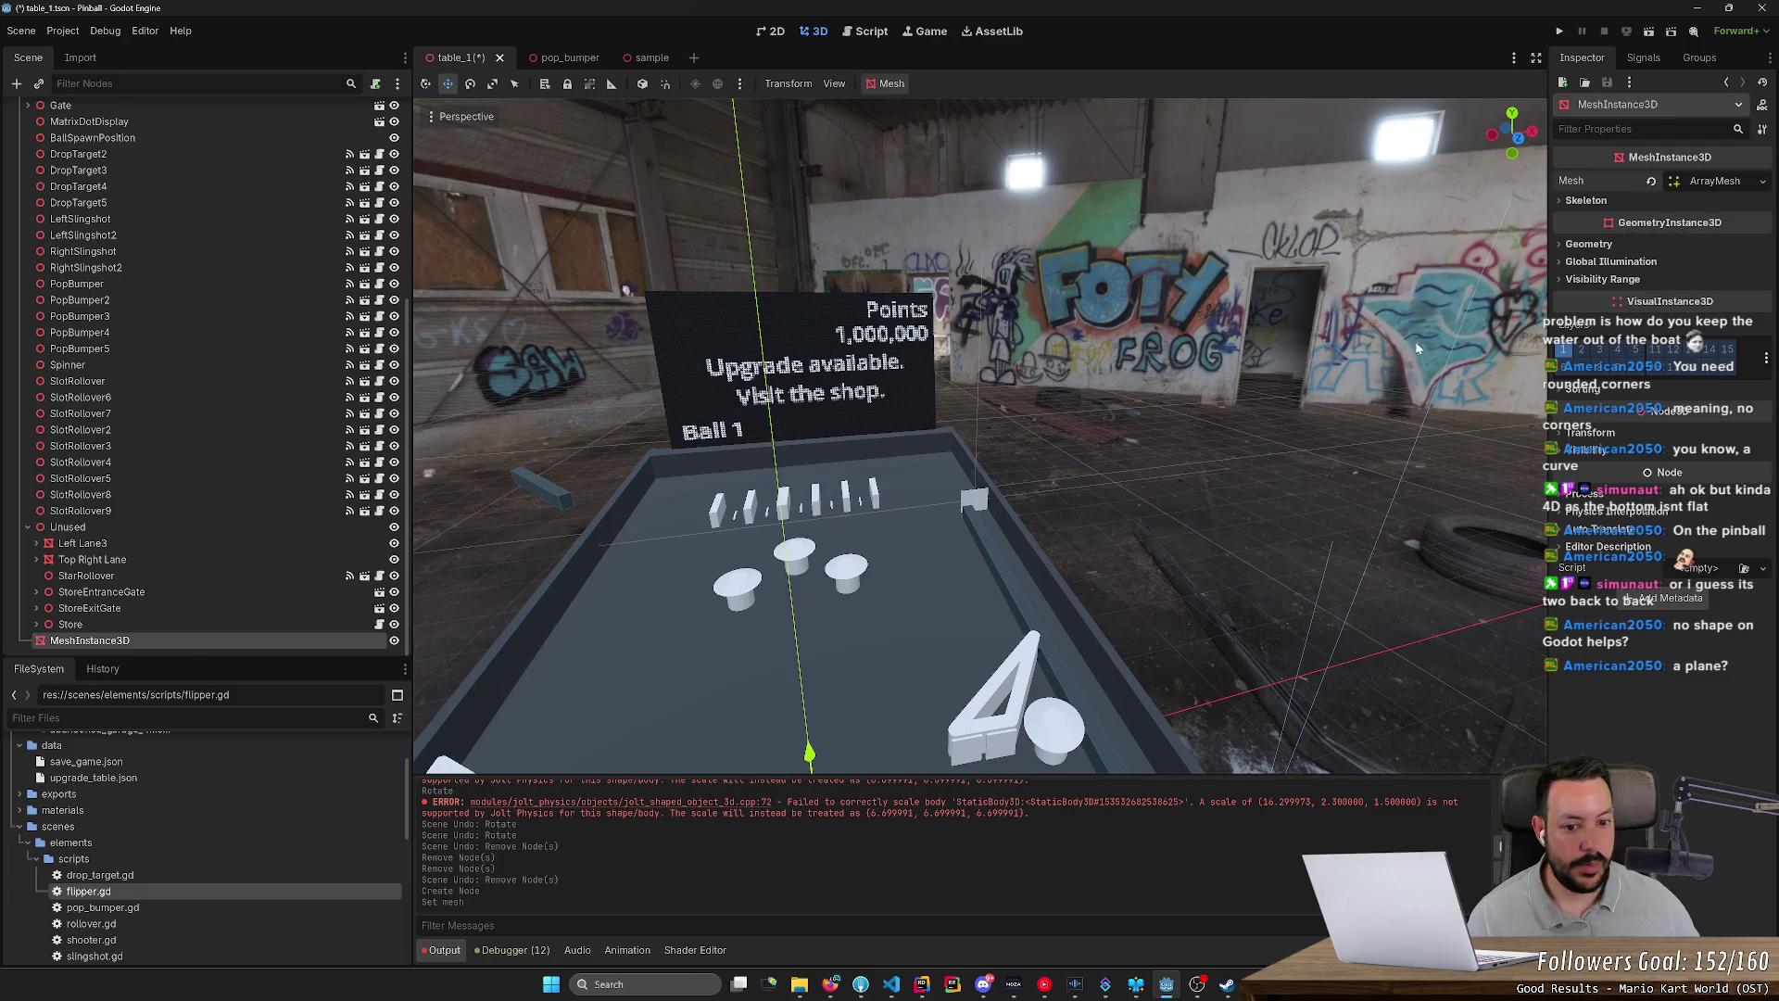
left_click(1557, 202)
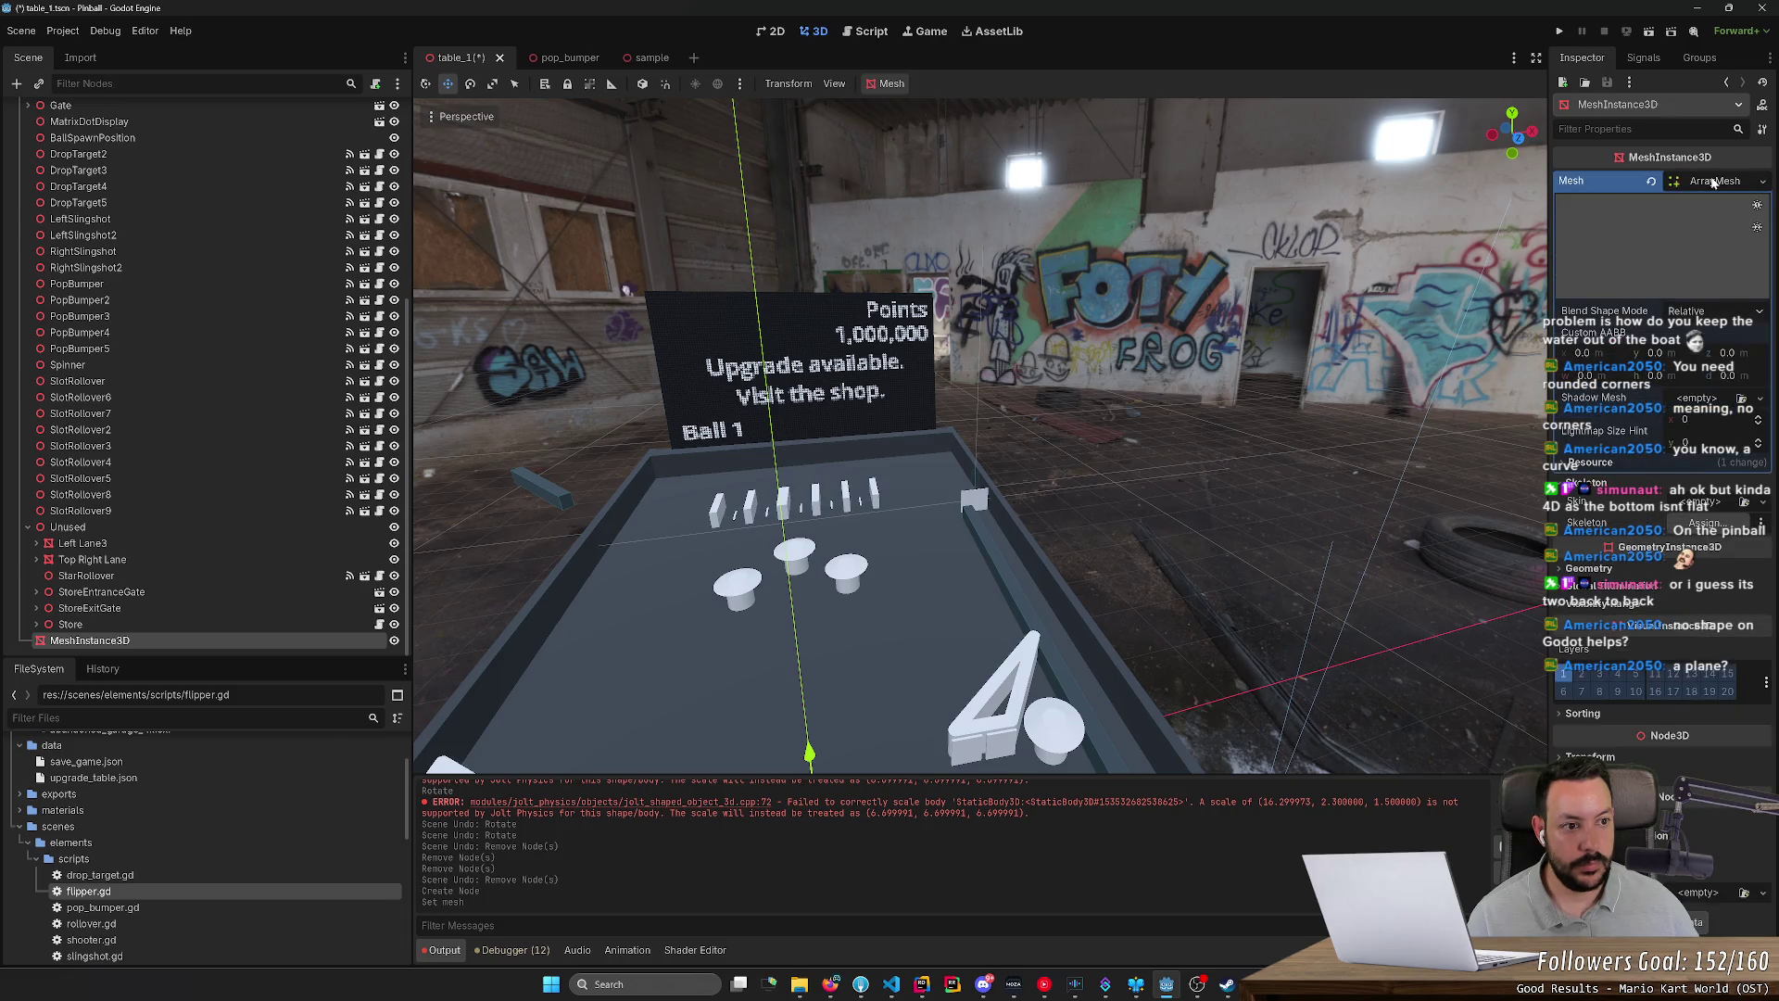
left_click(1762, 183)
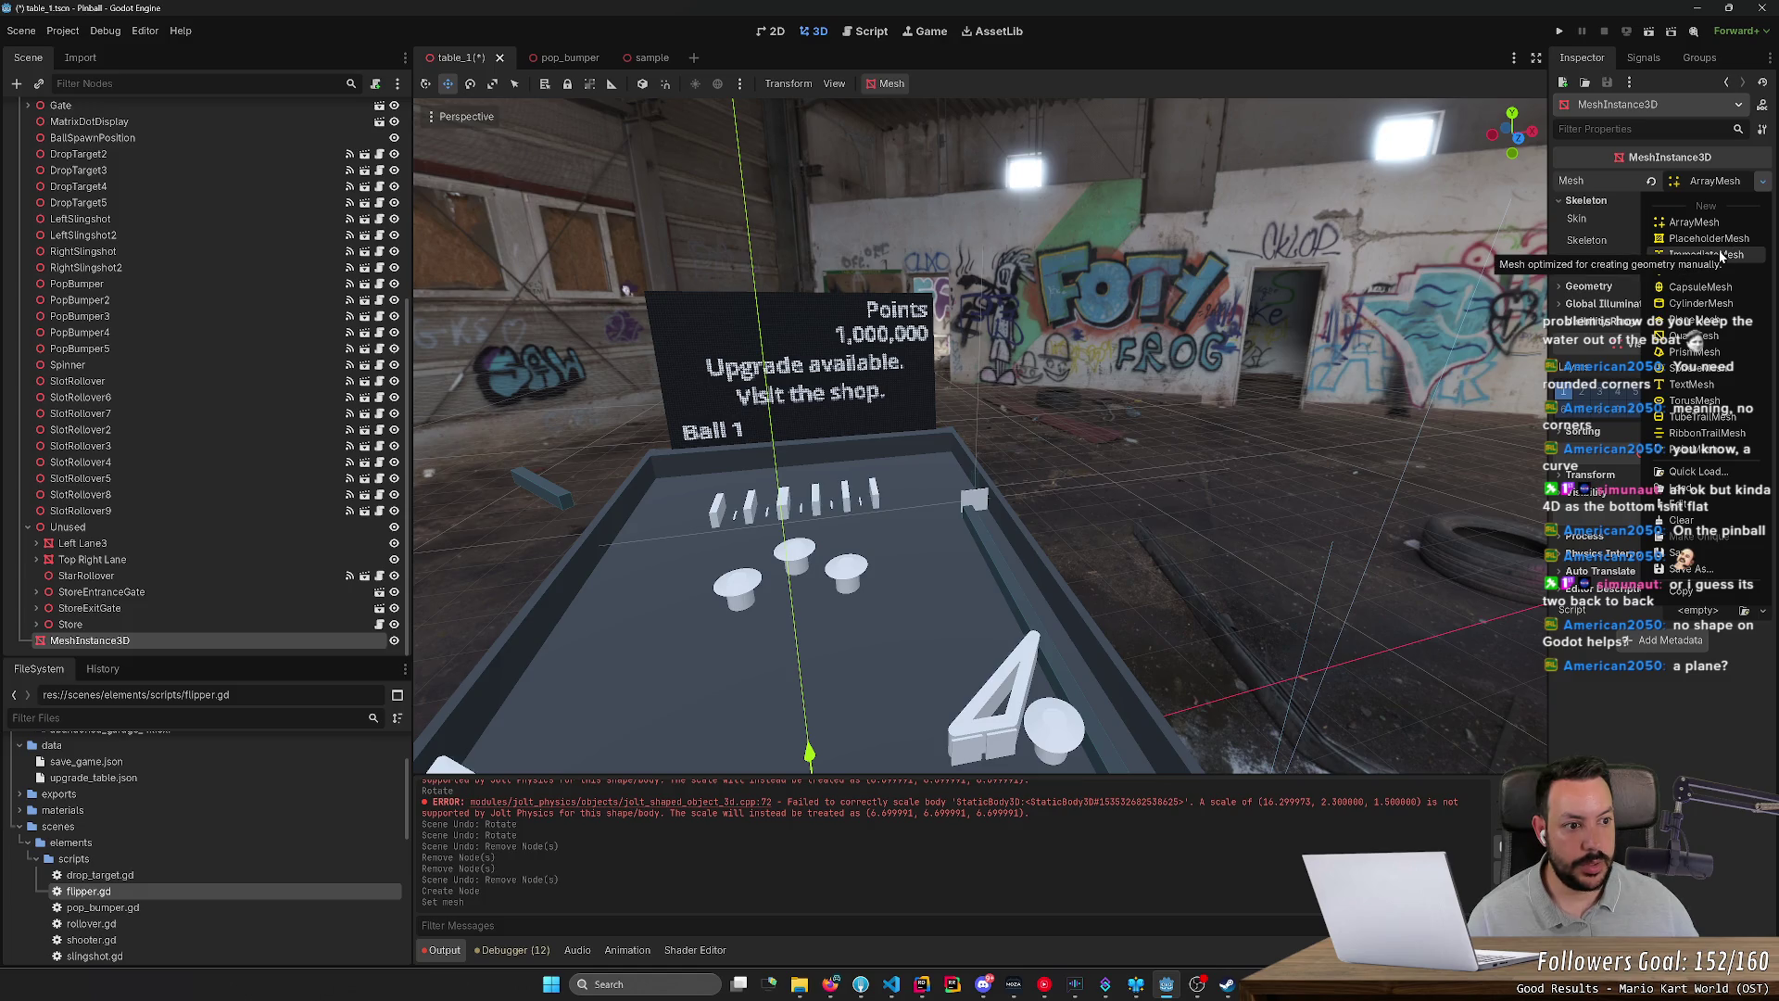
left_click(1720, 255)
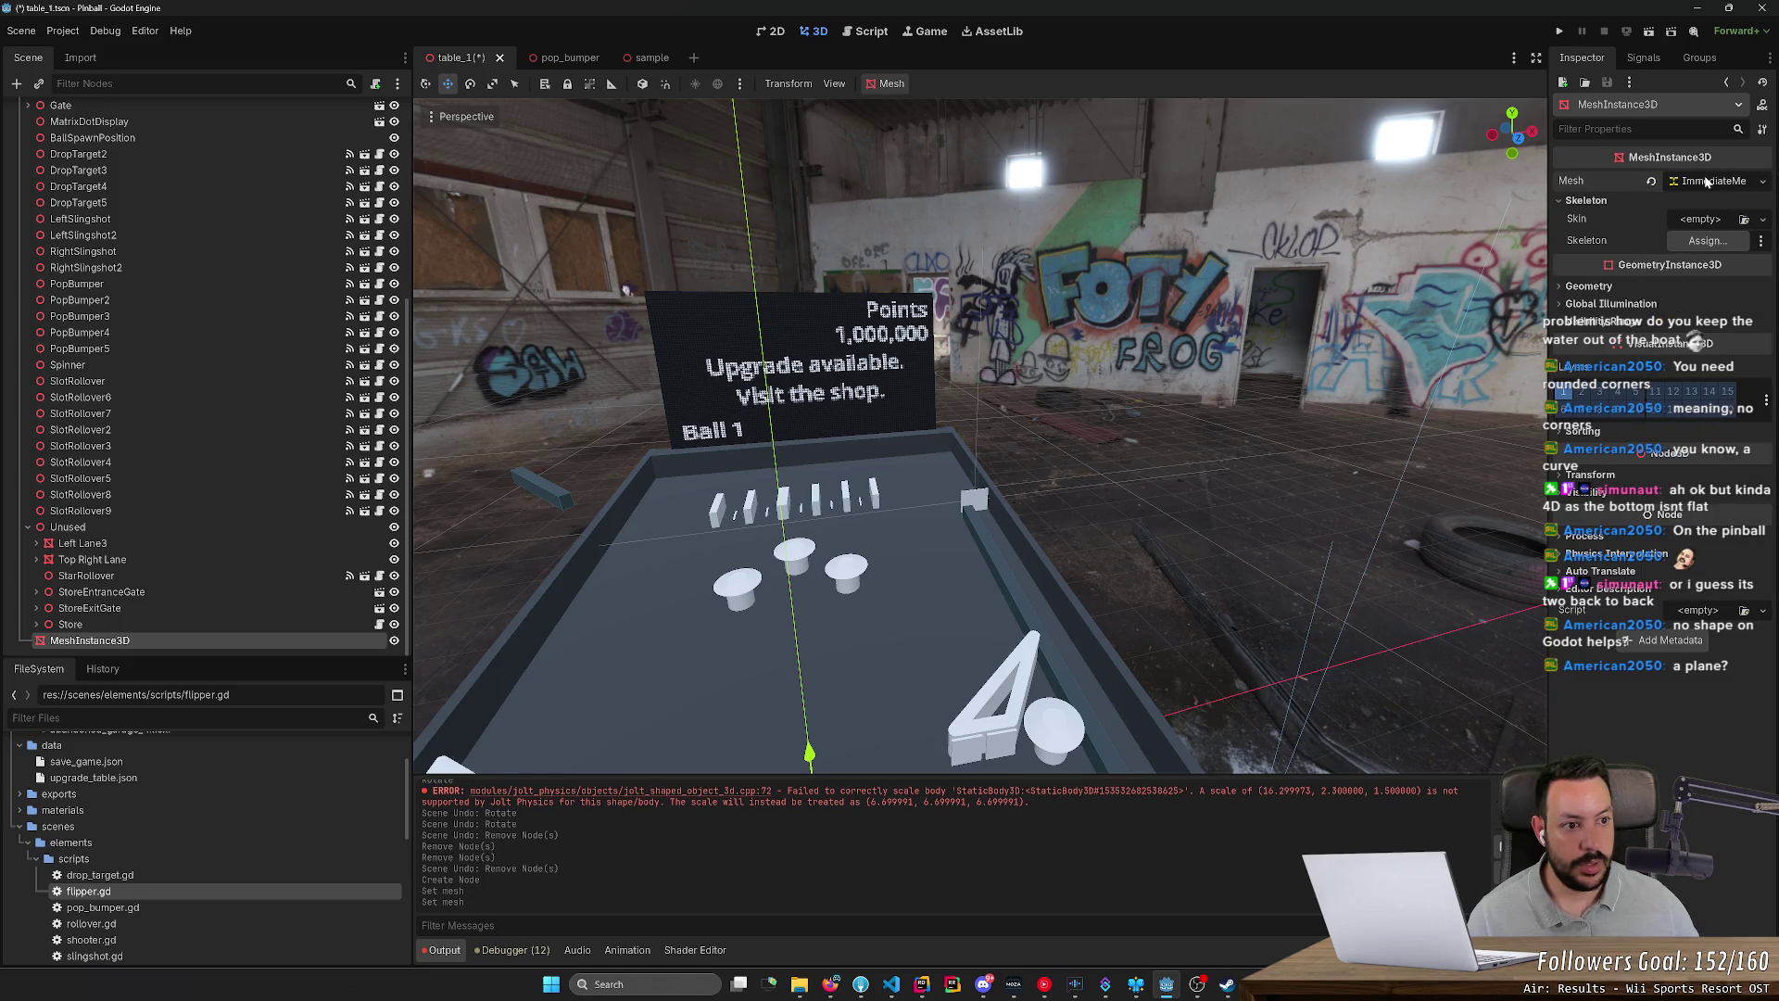
key("f")
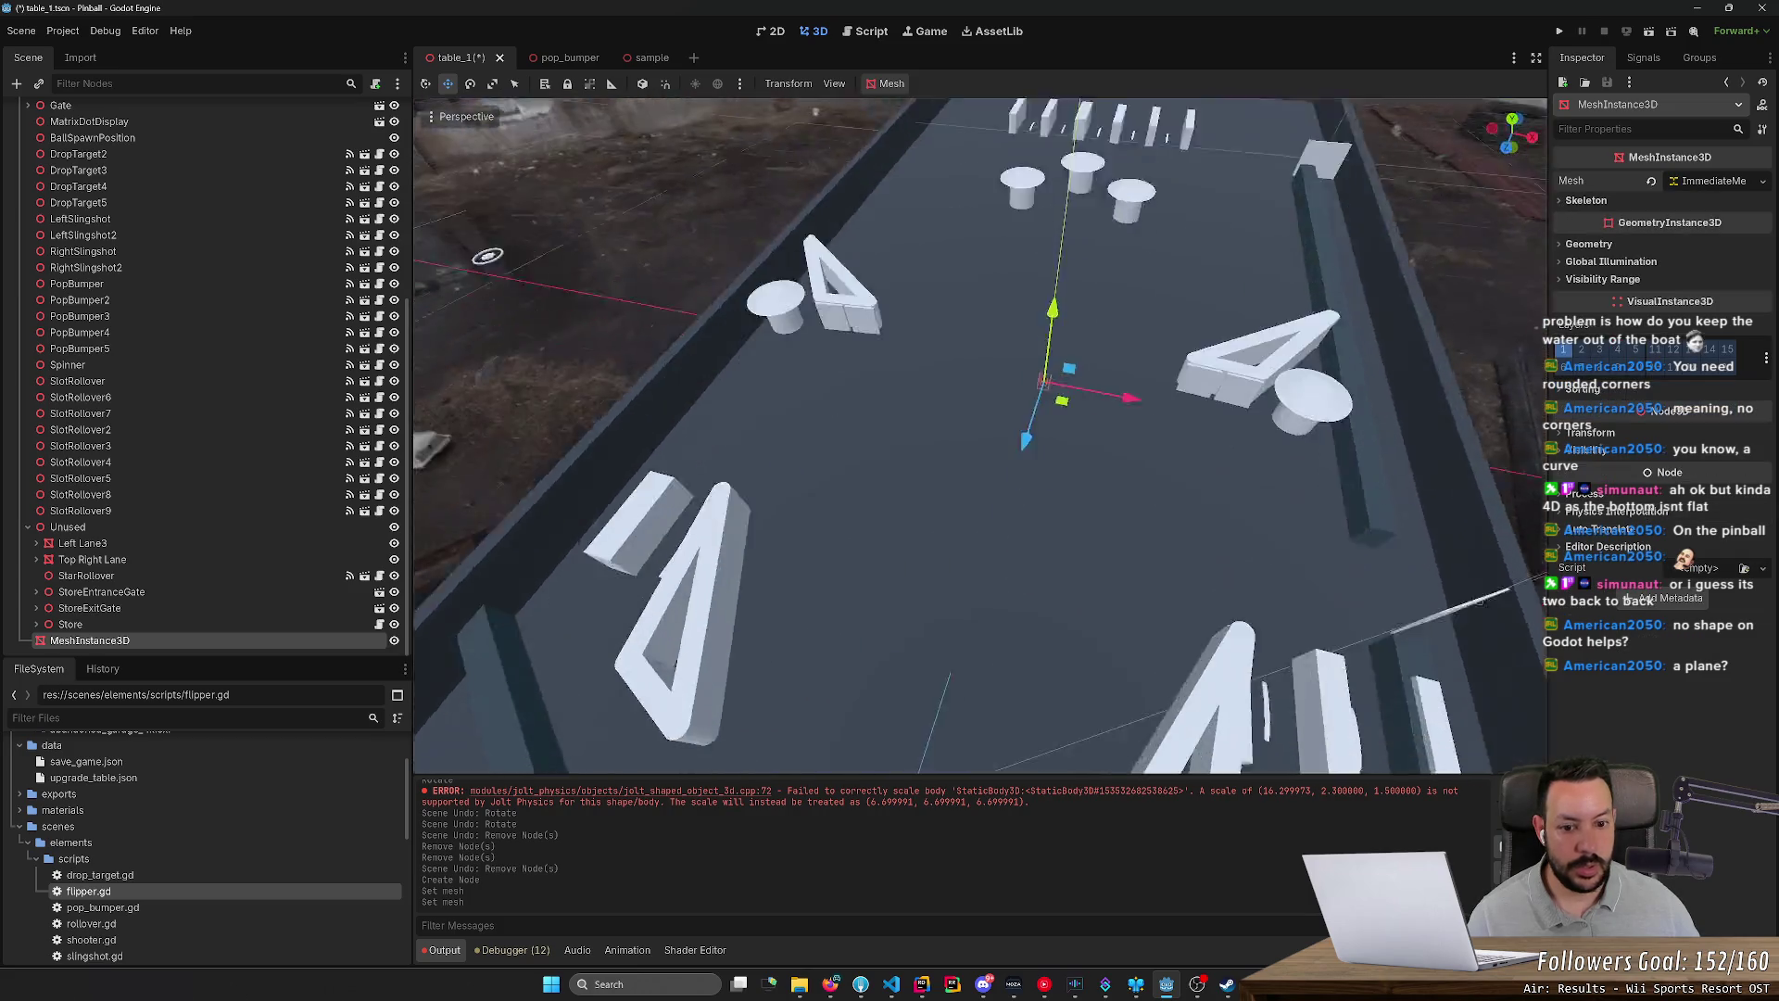
left_click(1713, 180)
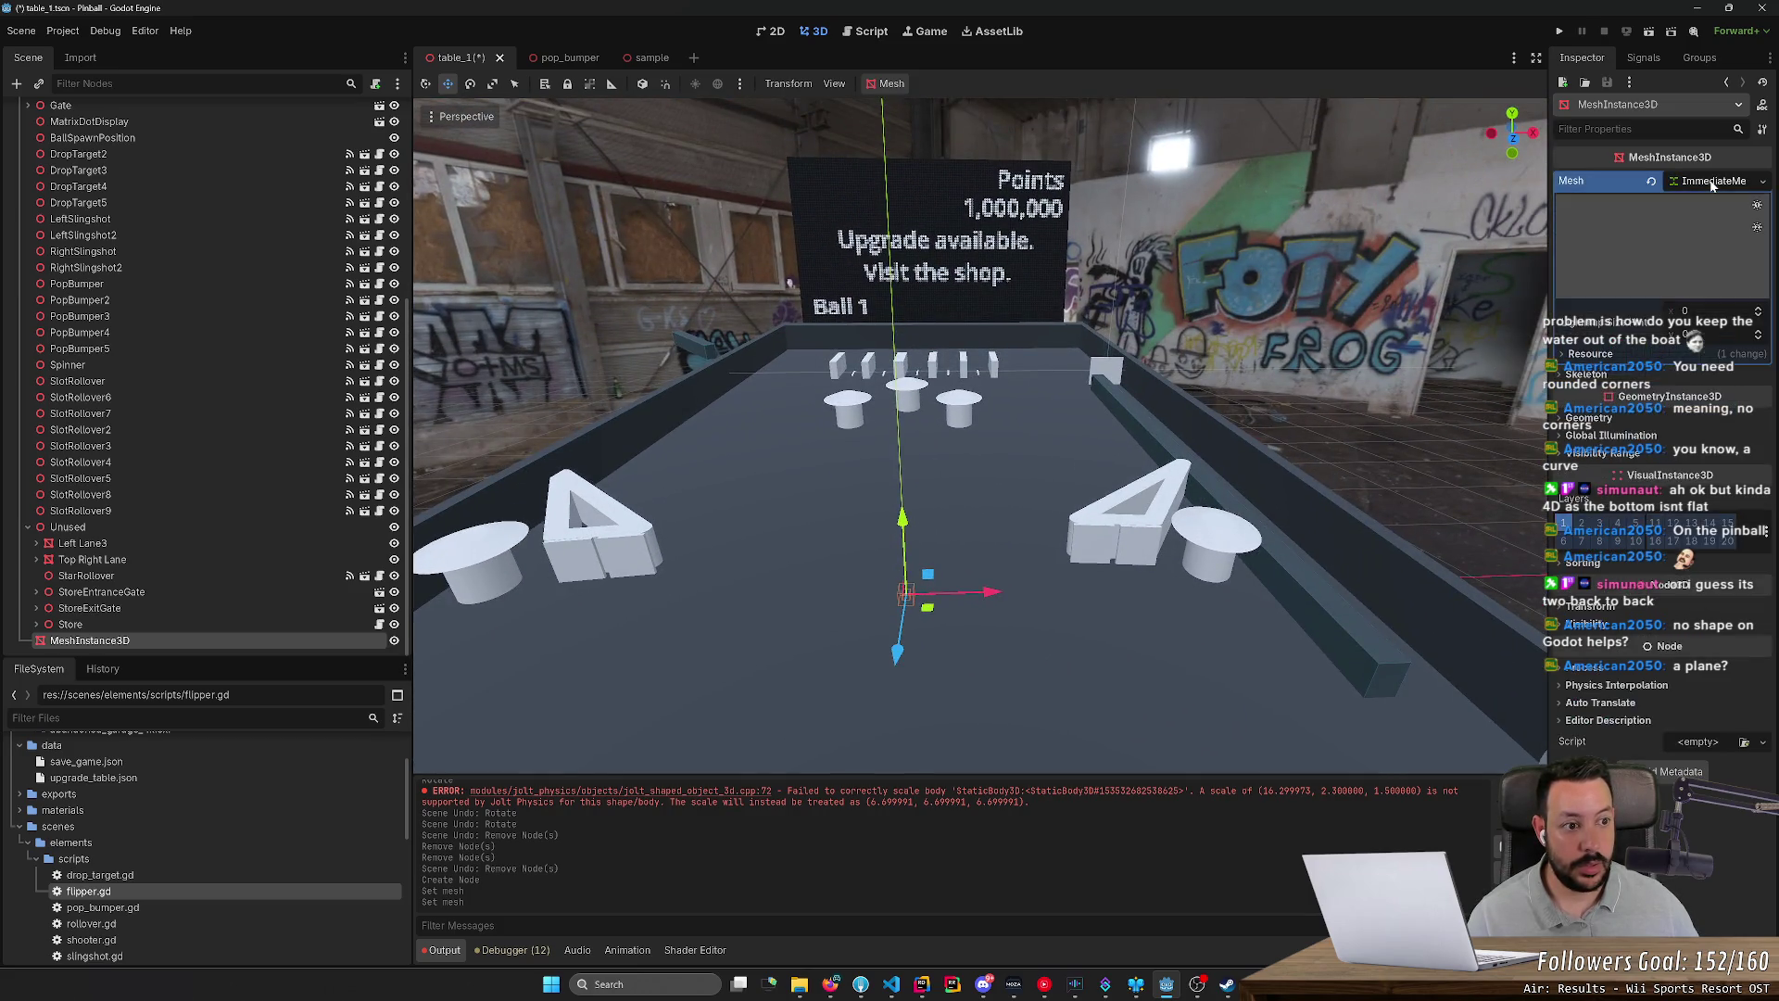
left_click(1764, 181)
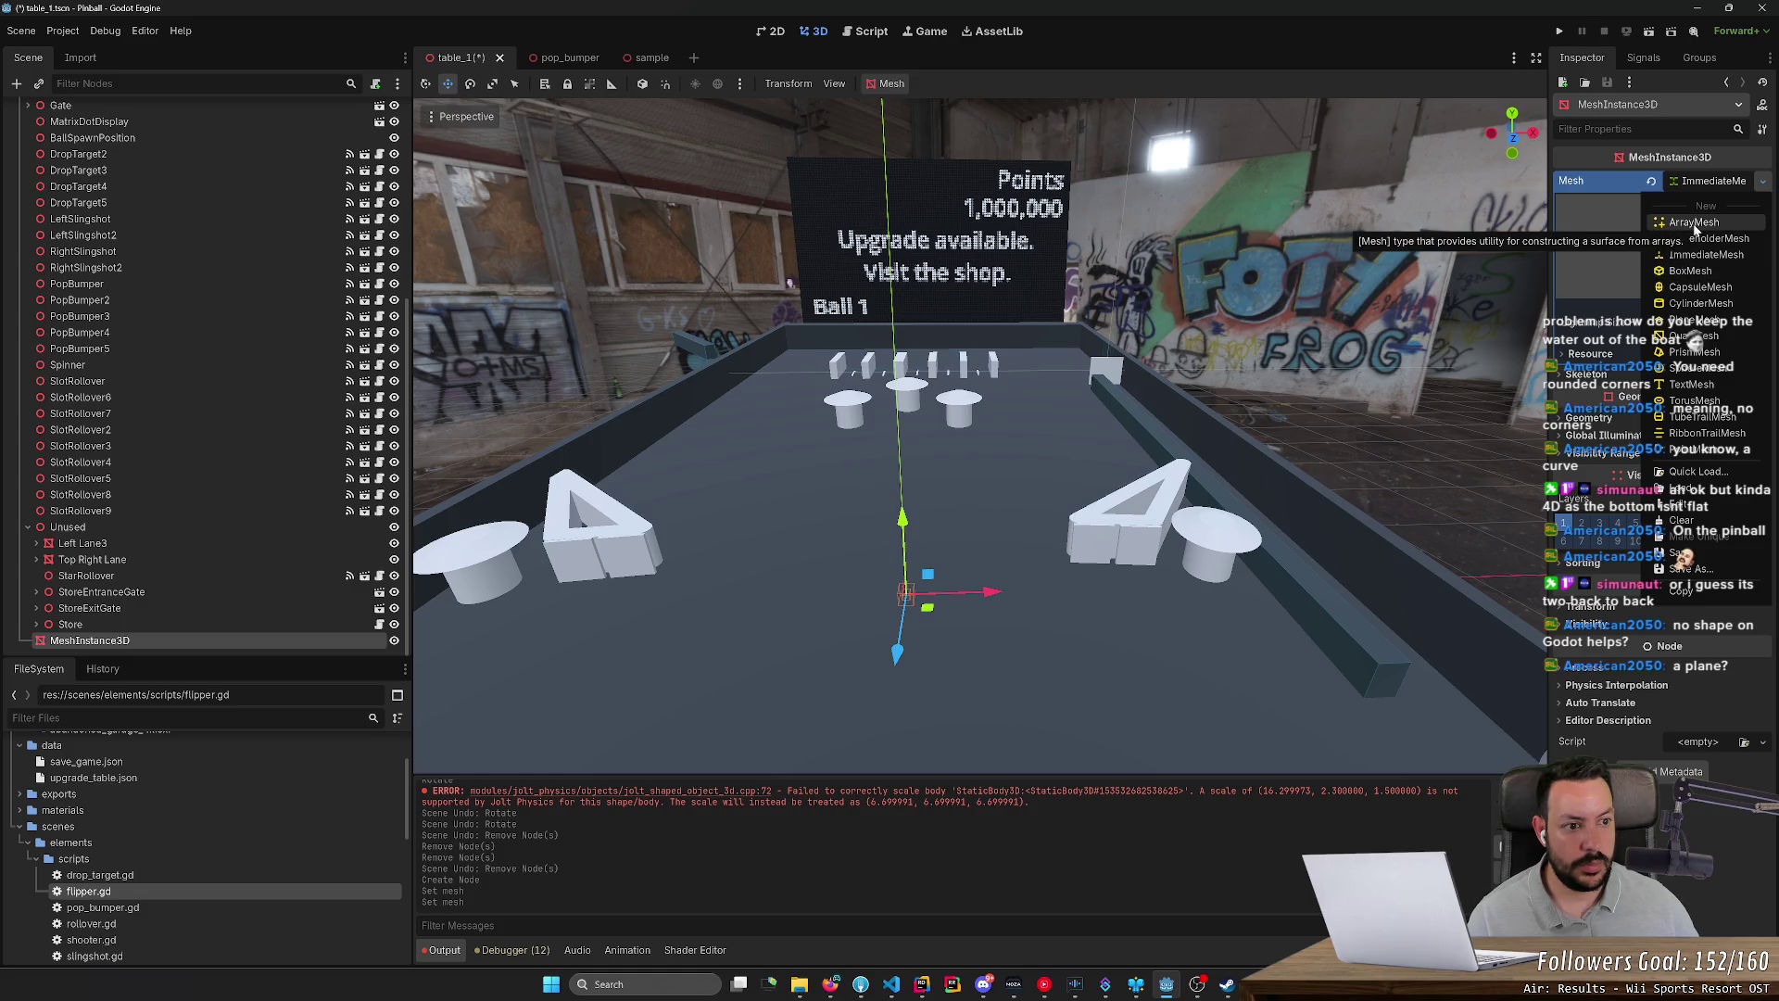
left_click(1693, 223)
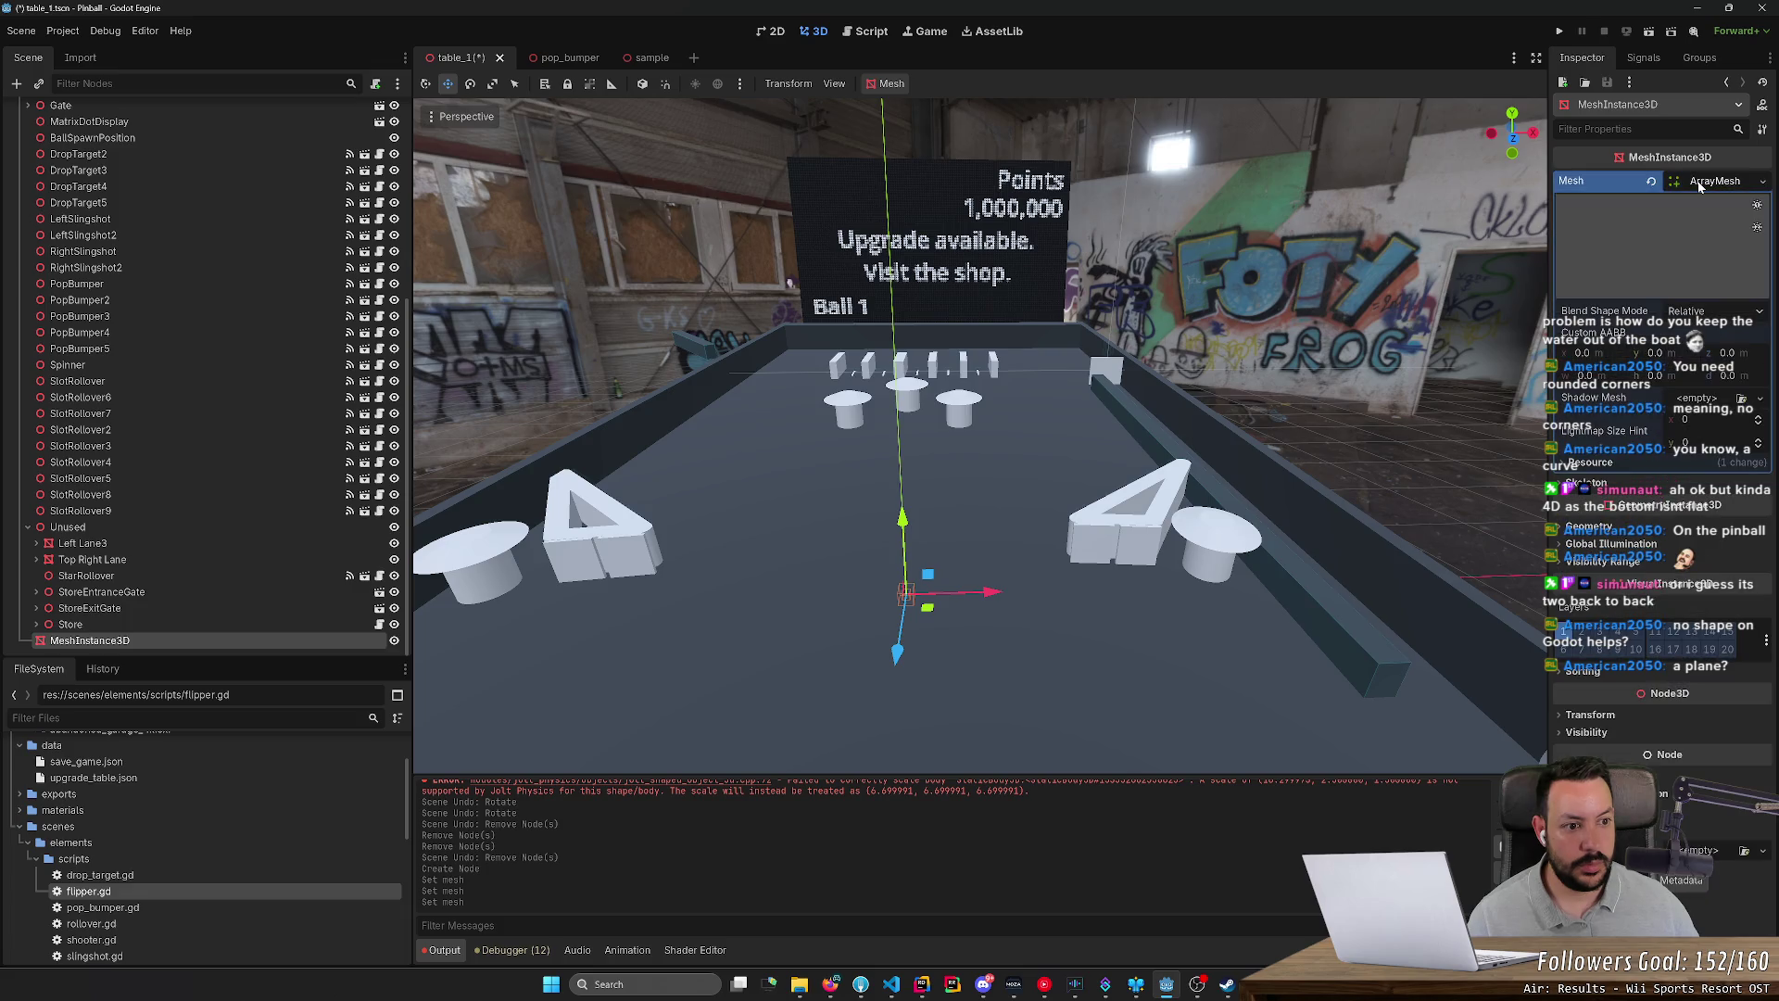
Step: Keep blend shape mode Relative, give Shadow Mesh a new ArrayMesh, then delete the node
left_click(1698, 313)
left_click(1700, 317)
left_click(1715, 405)
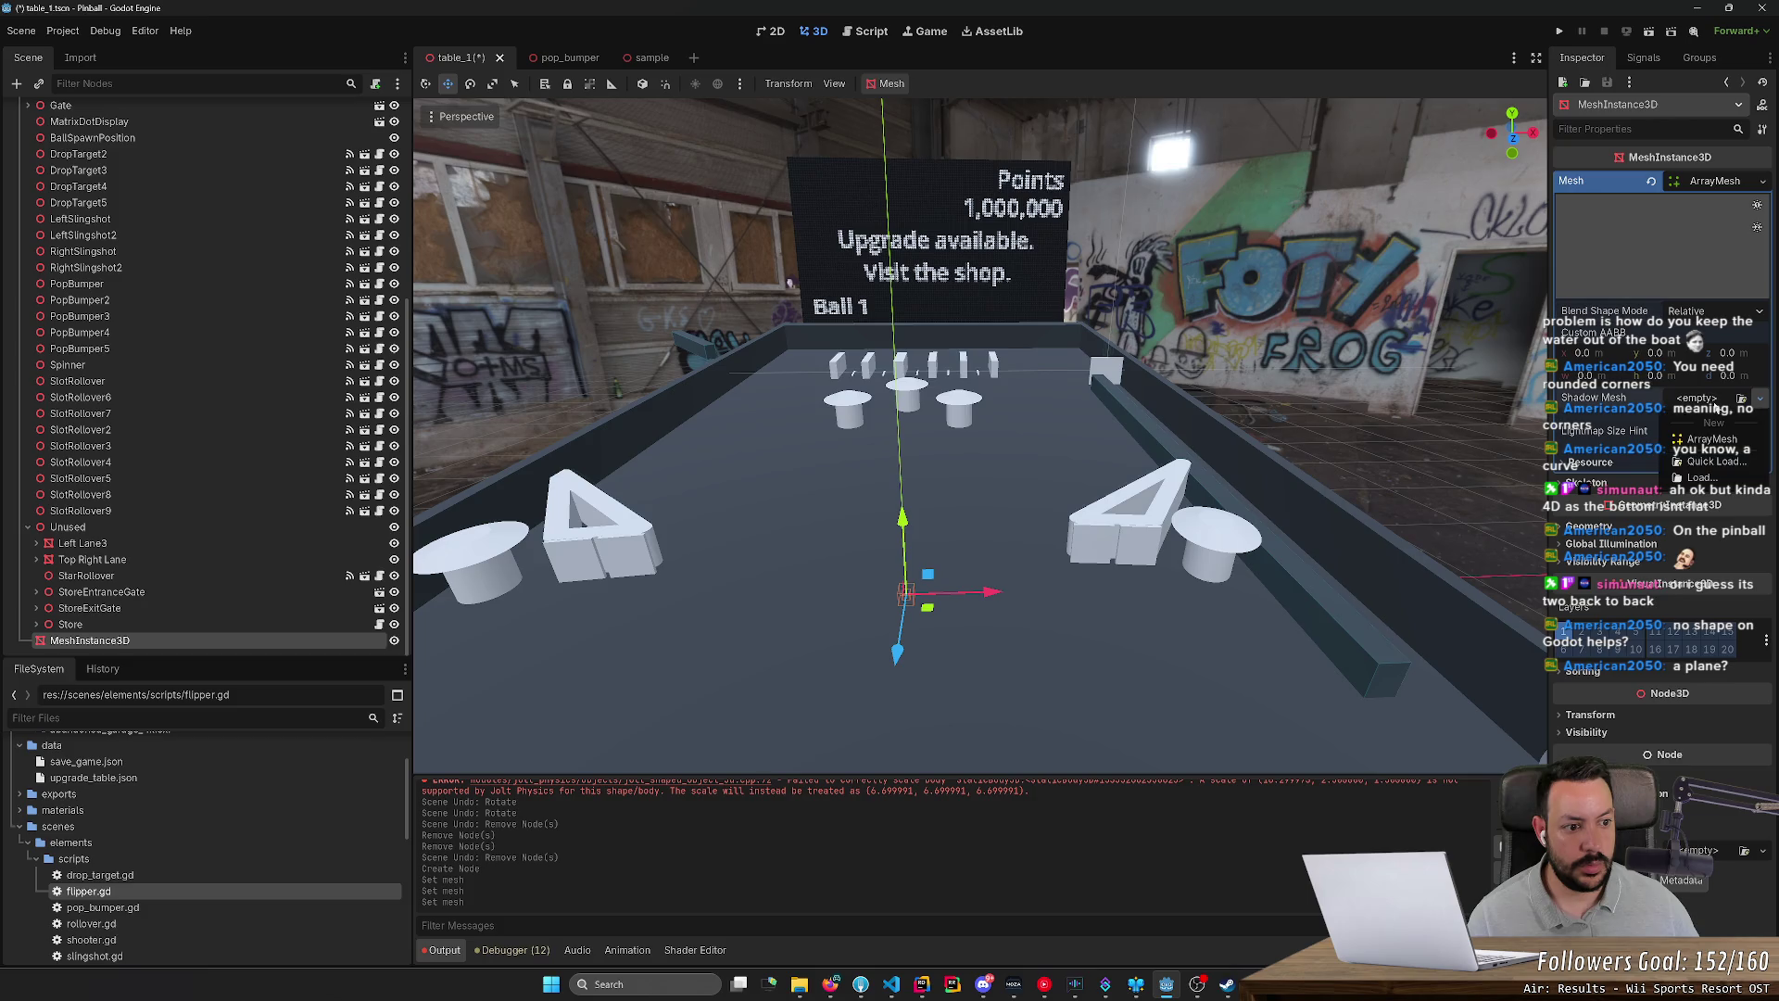
left_click(1708, 439)
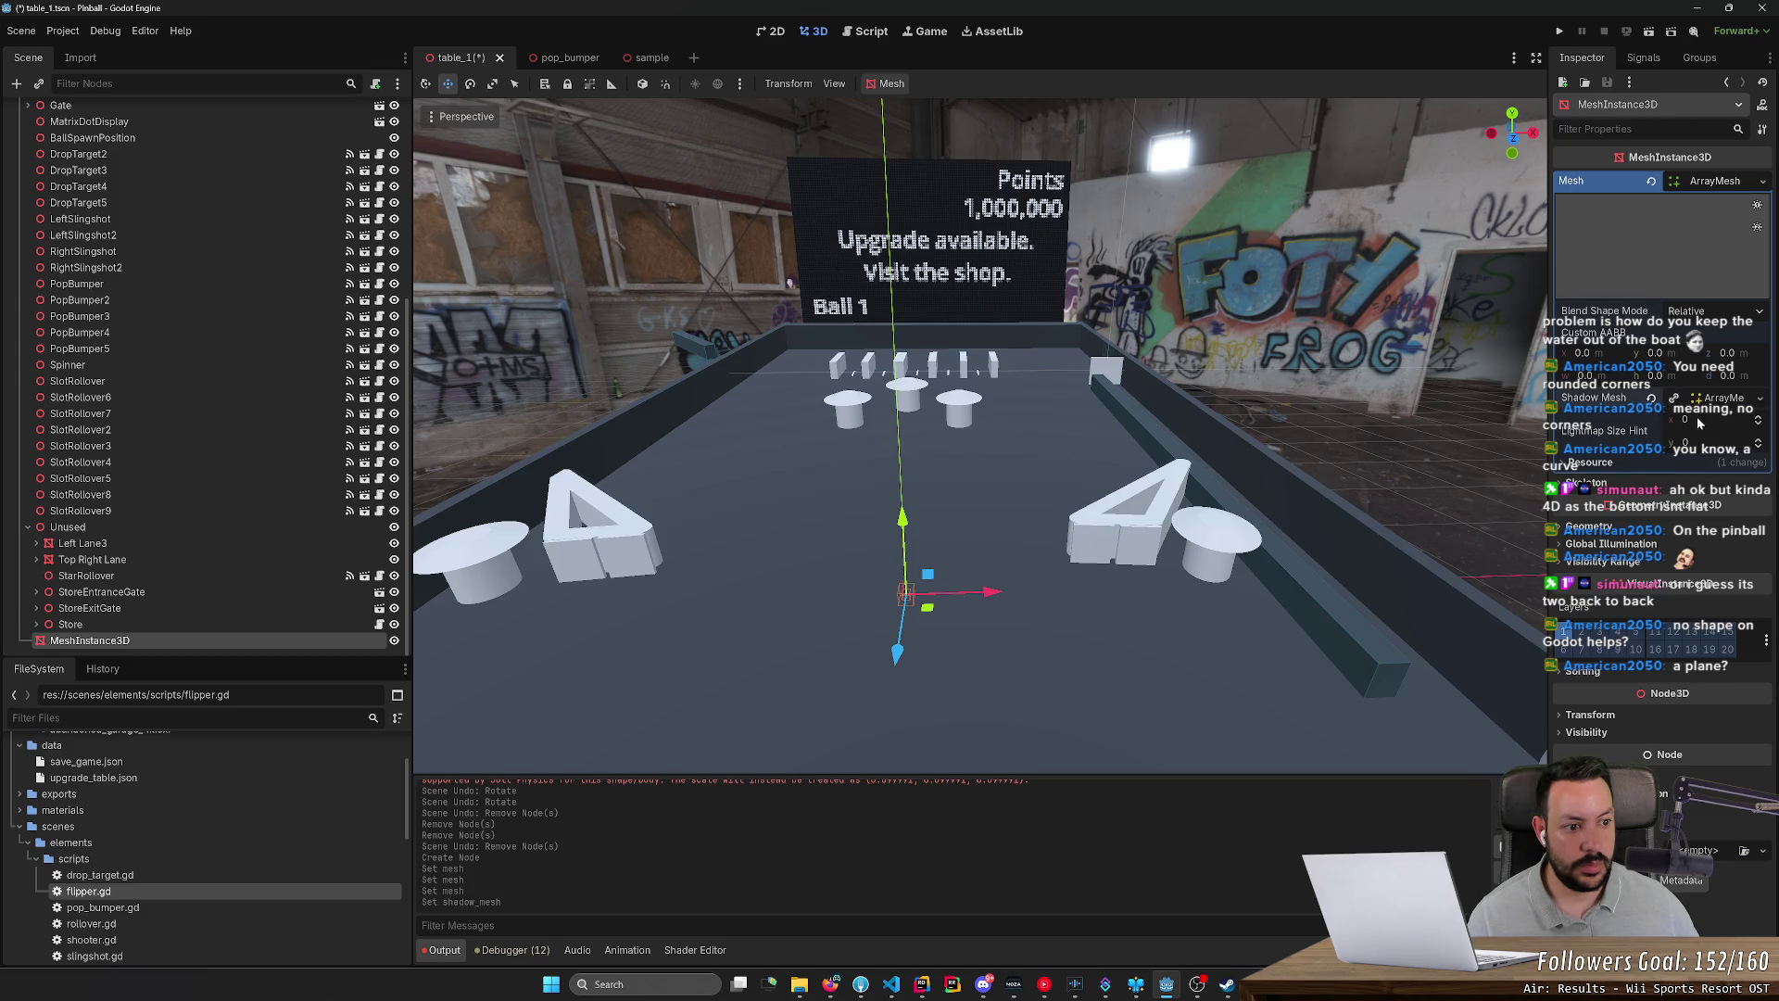
left_click(1715, 401)
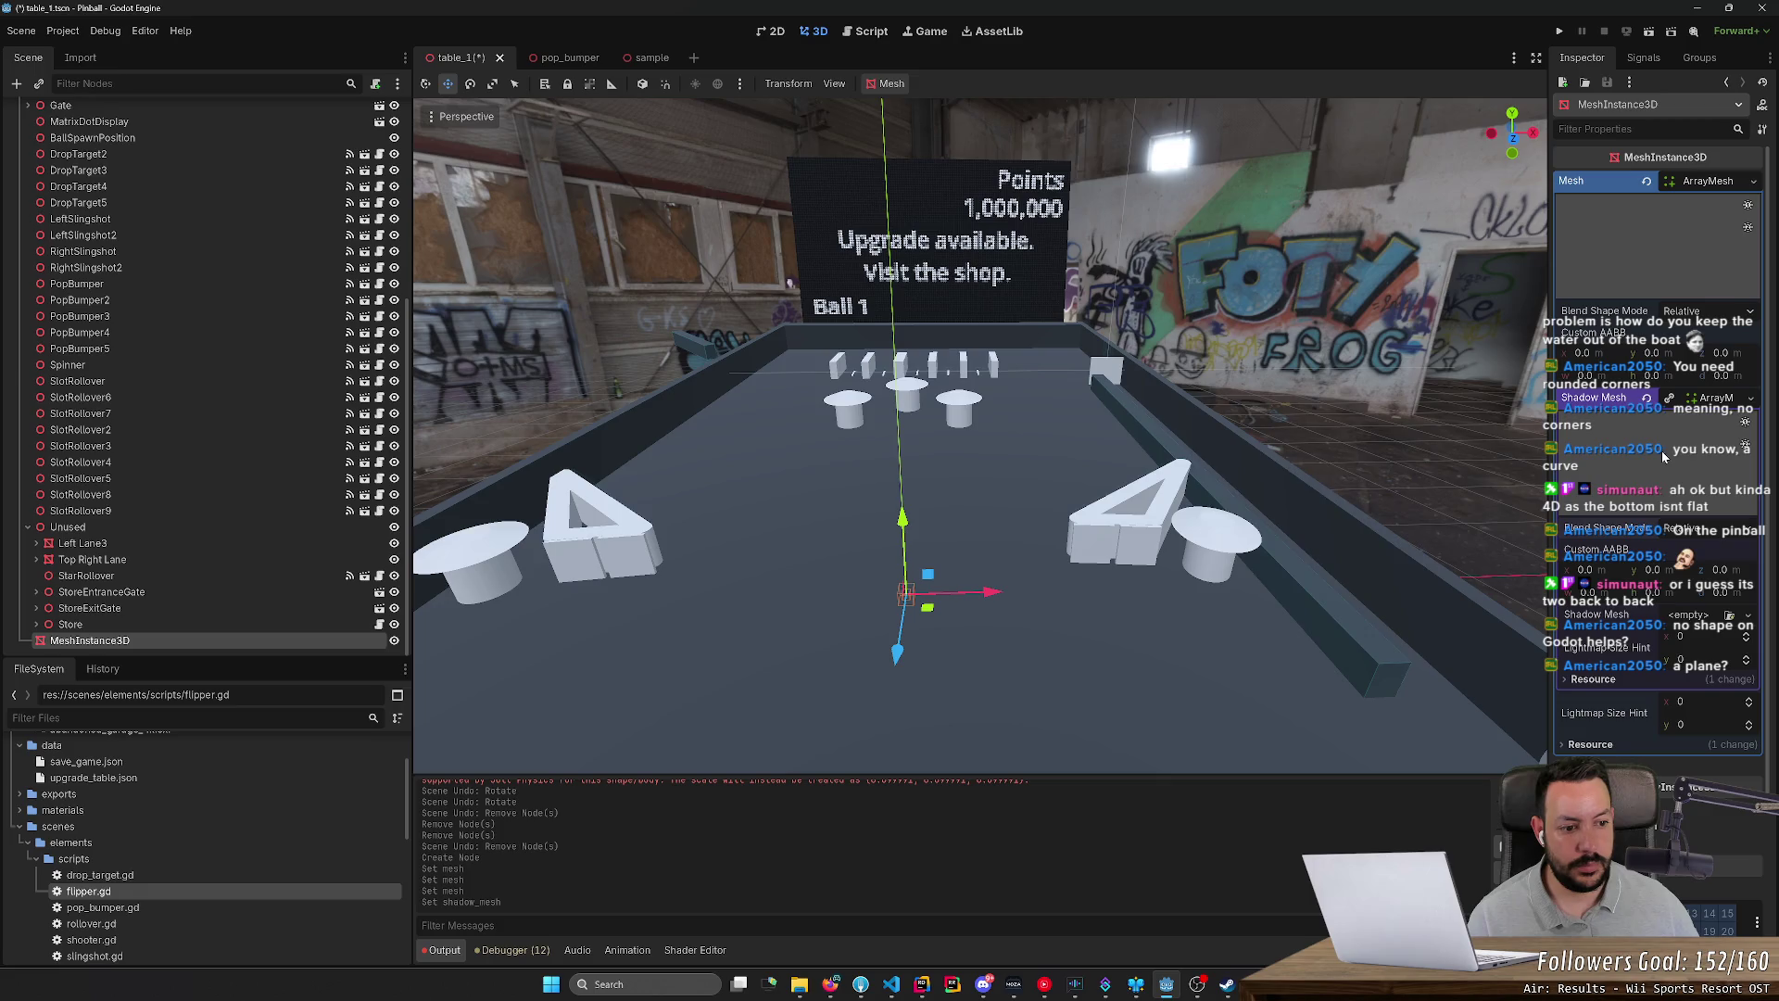
key("Delete")
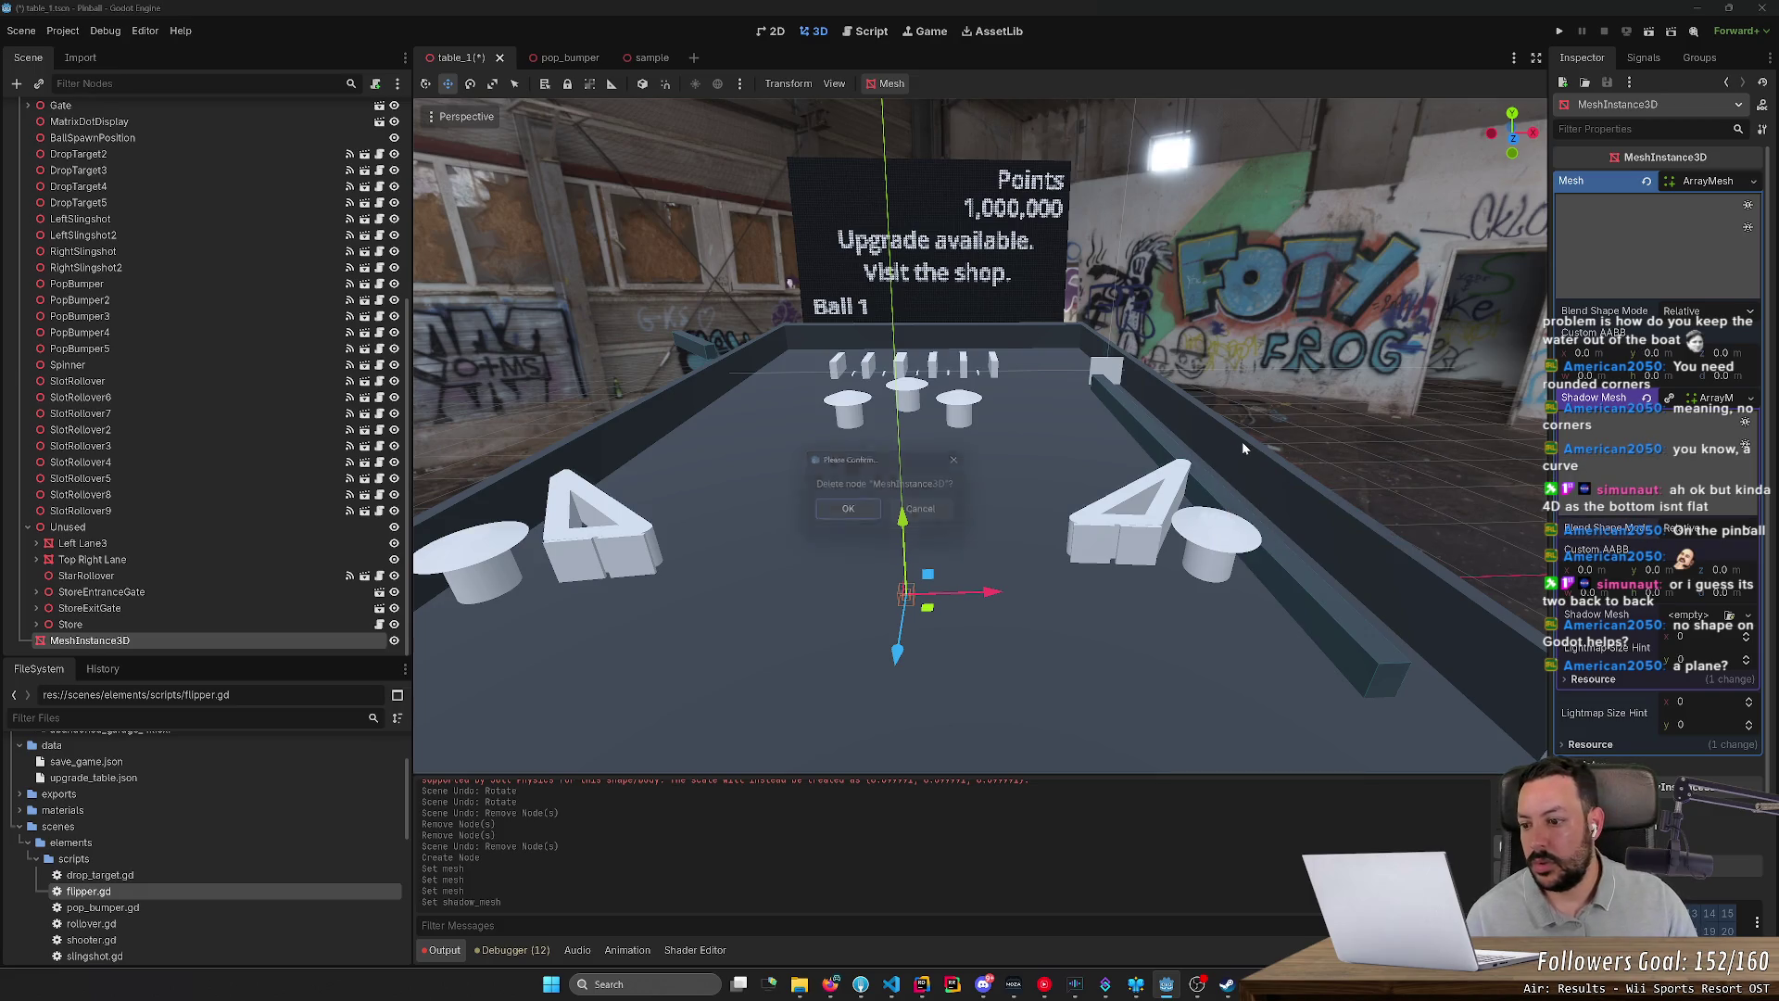
Step: Confirm deleting the MeshInstance3D node and save the table scene with Ctrl+S
key("Return")
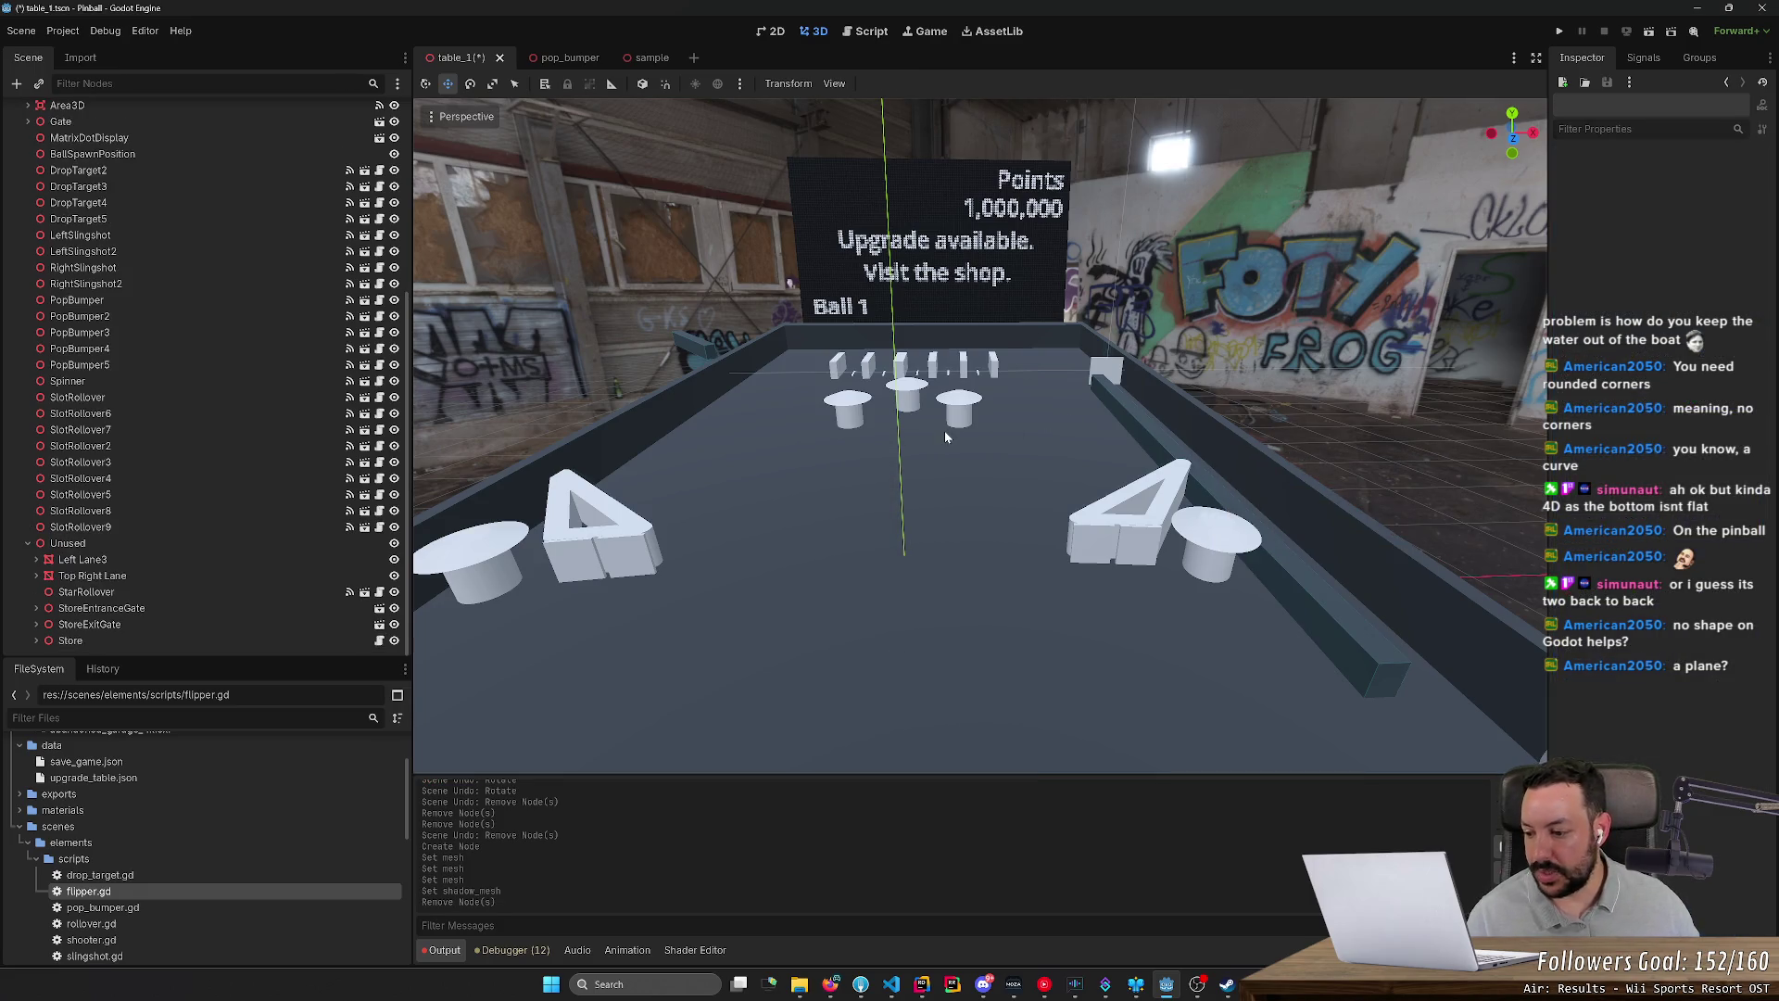
scroll(1052, 421, "up", 5)
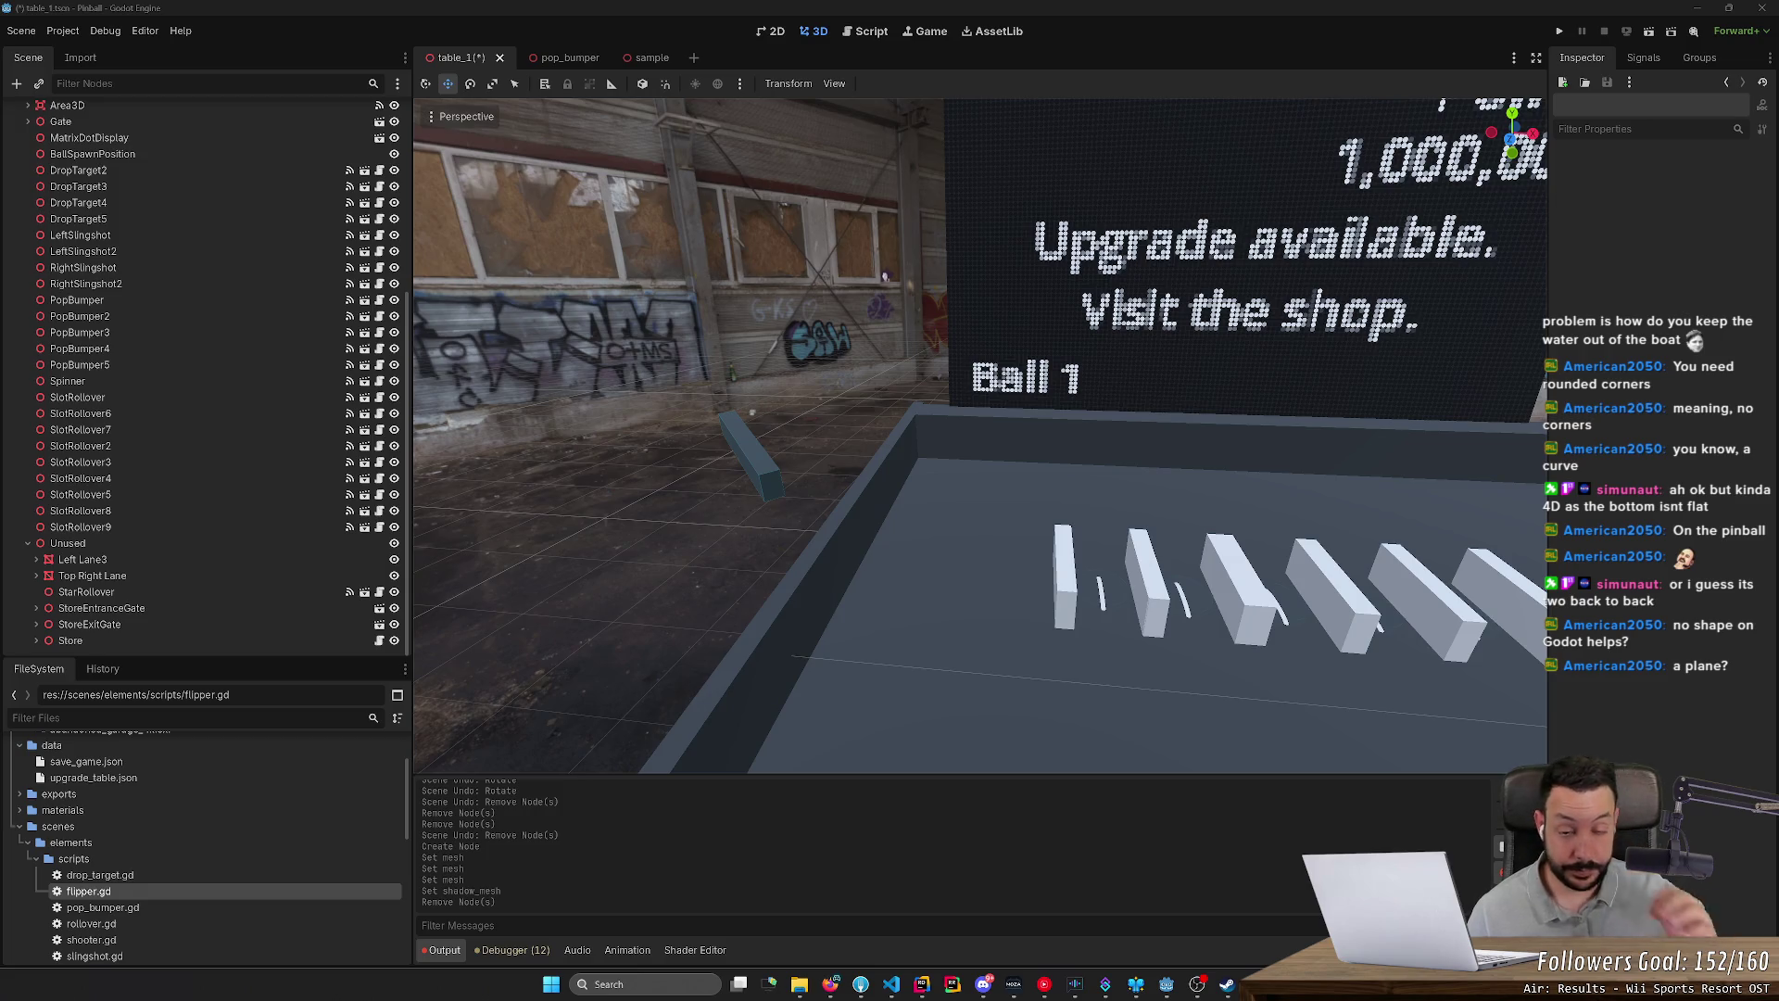
scroll(1029, 463, "down", 1)
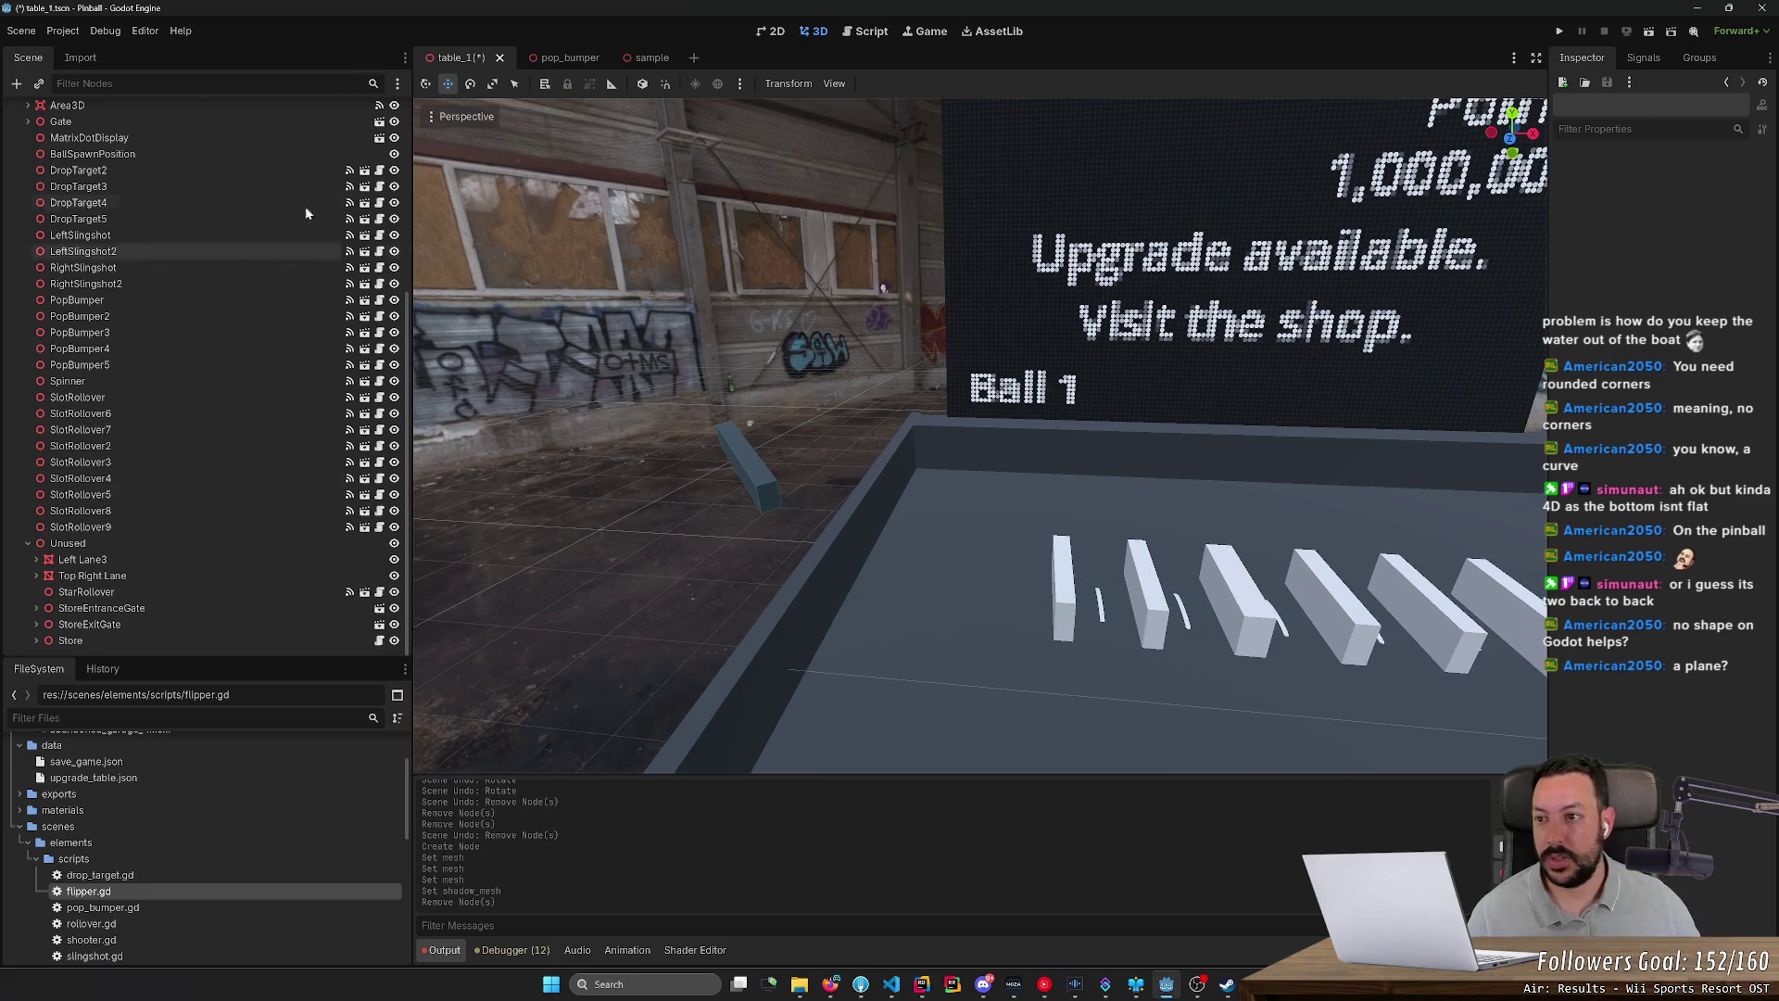
key("ctrl+s")
left_click(145, 32)
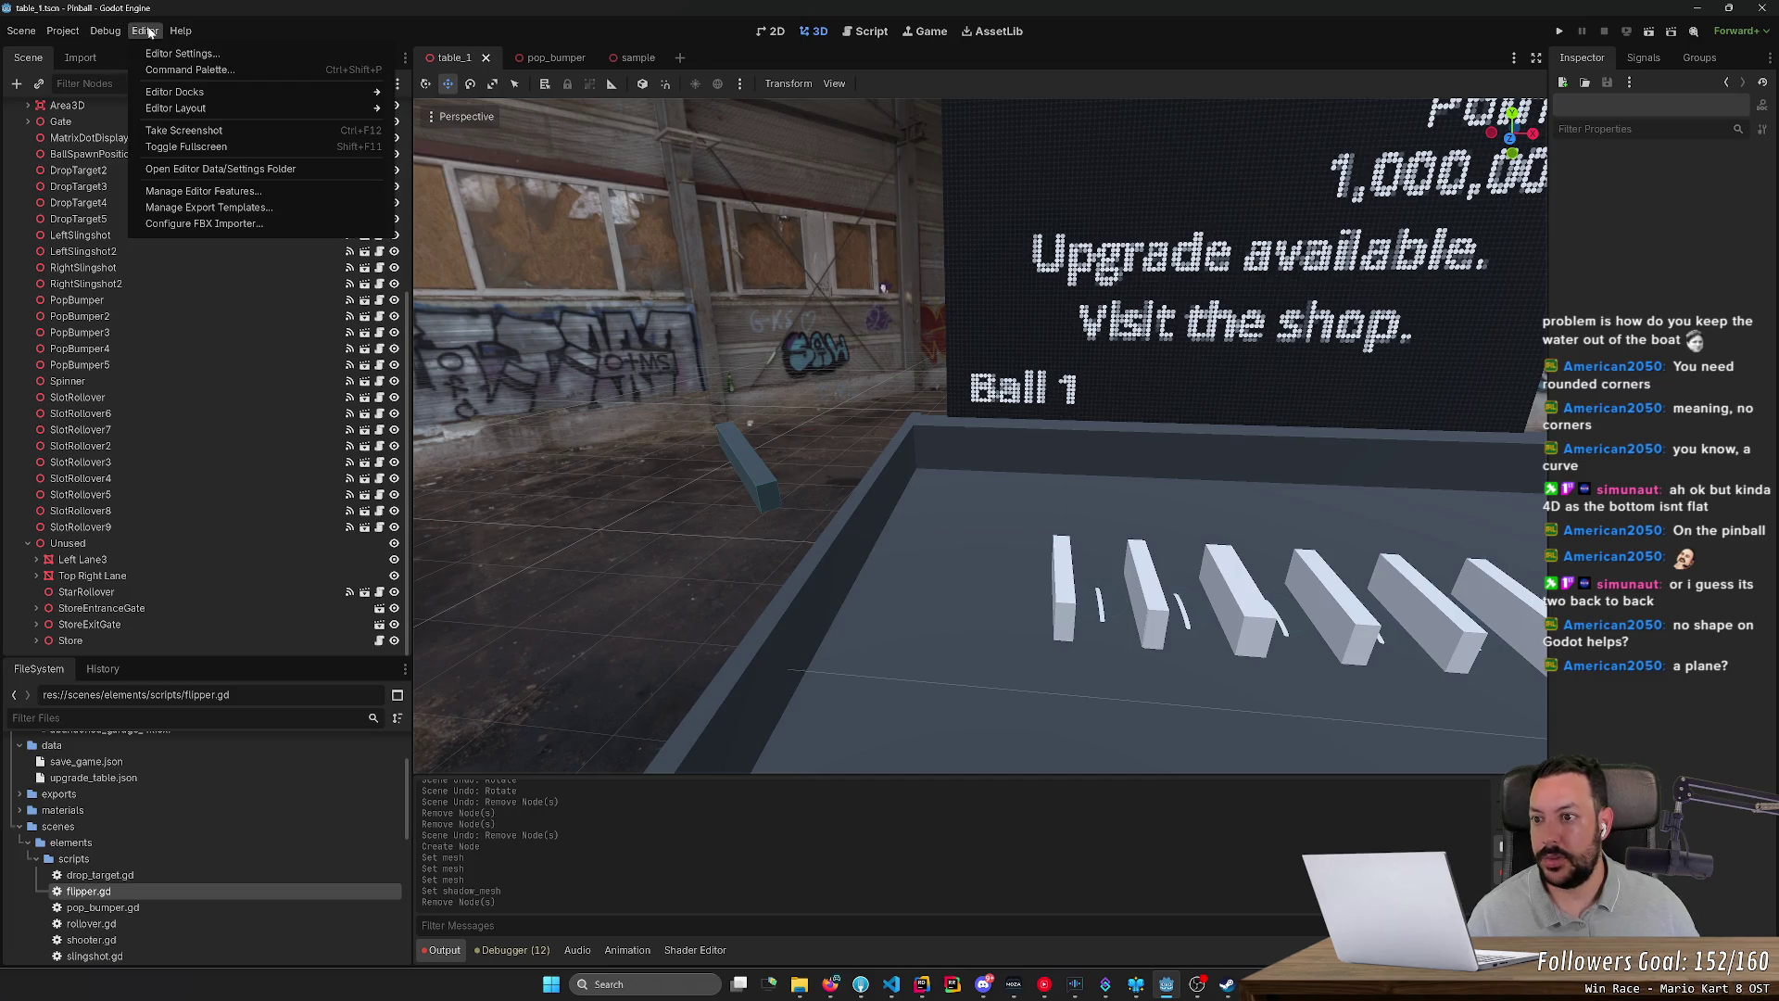
mouse_move(182, 33)
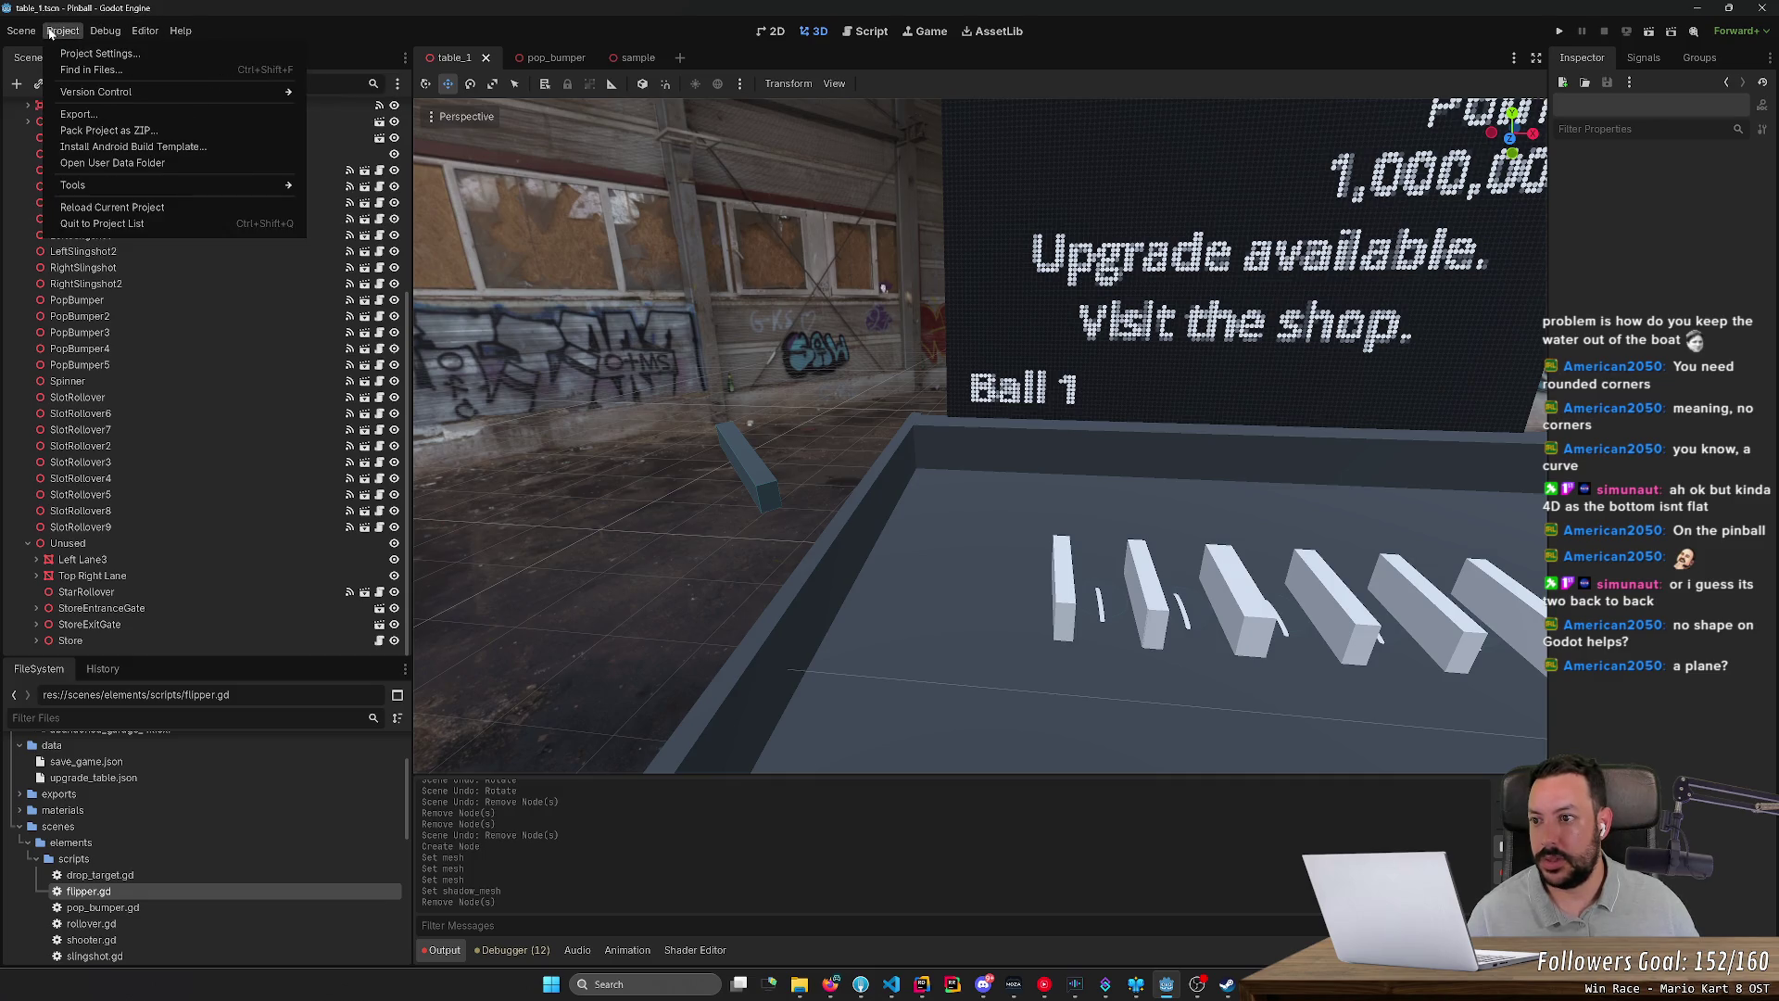
mouse_move(20, 32)
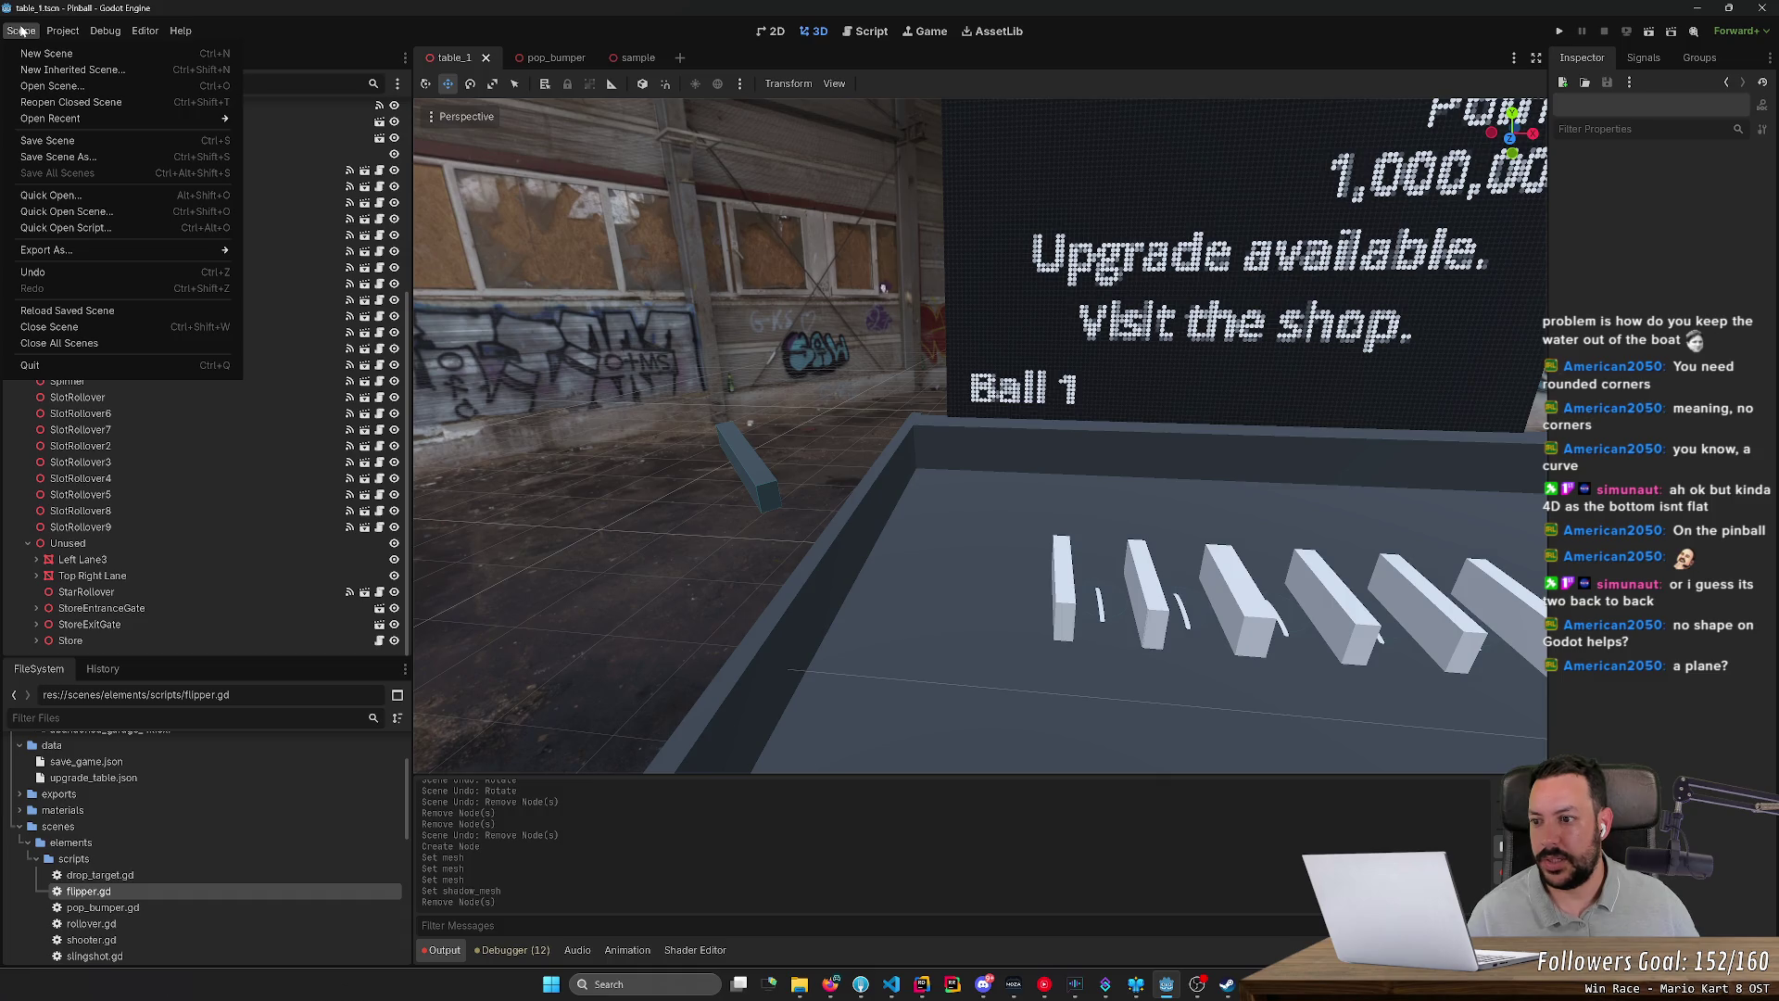